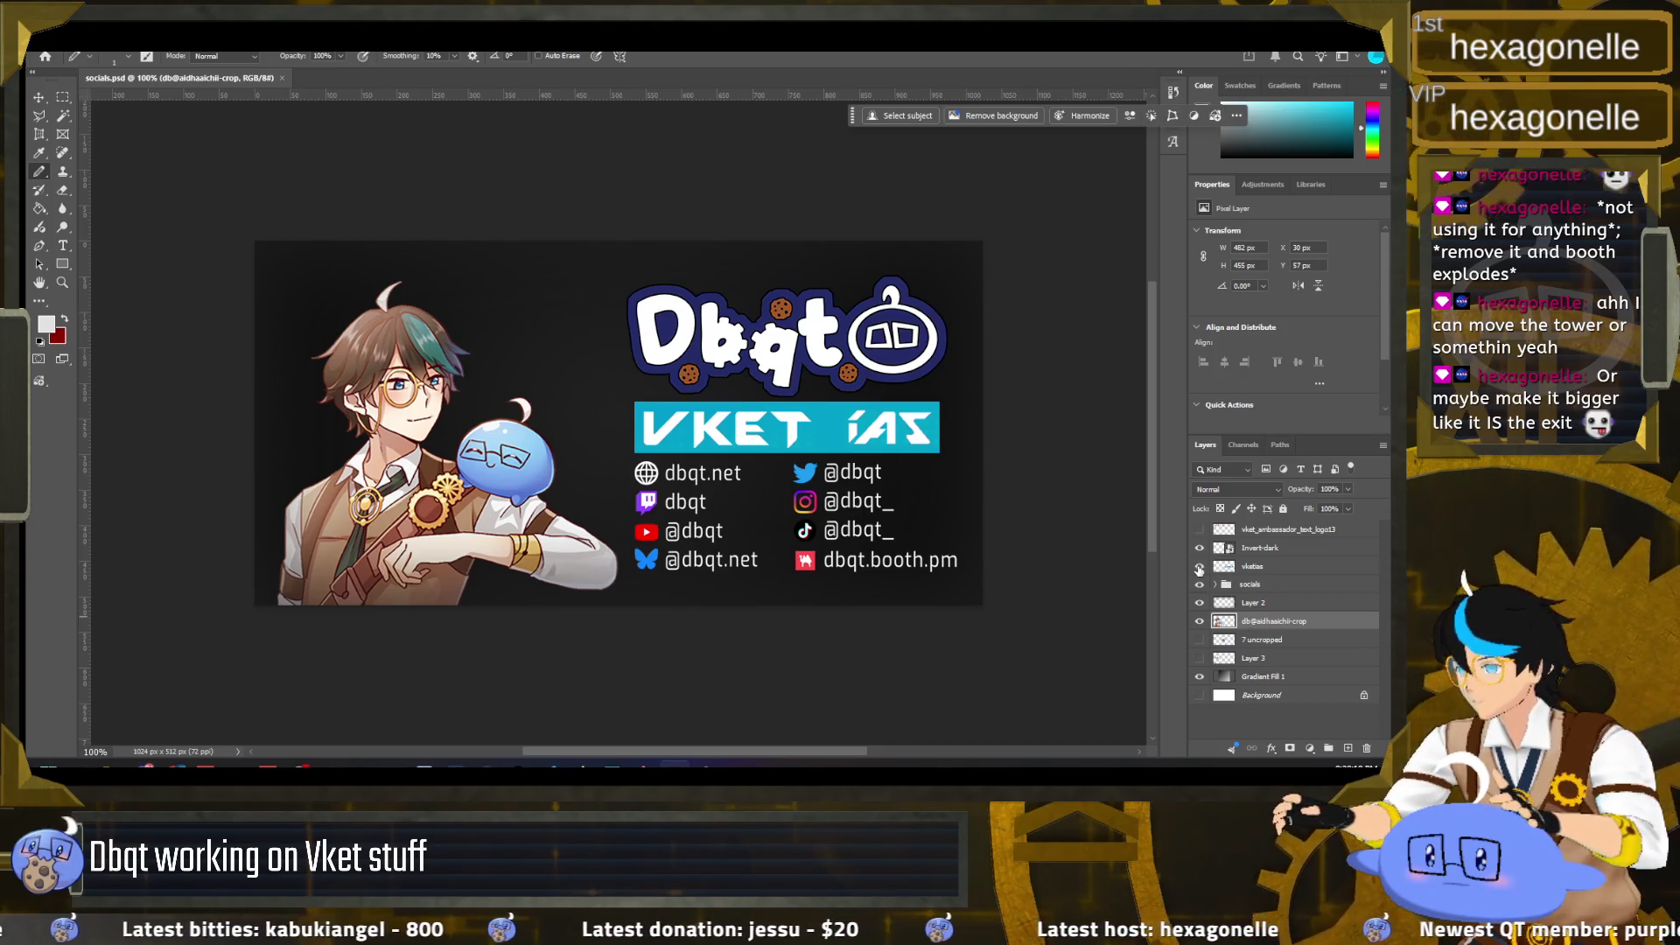
Step: Hide the vketias banner layer and place a new text box under the Dbqt logo
click(1198, 567)
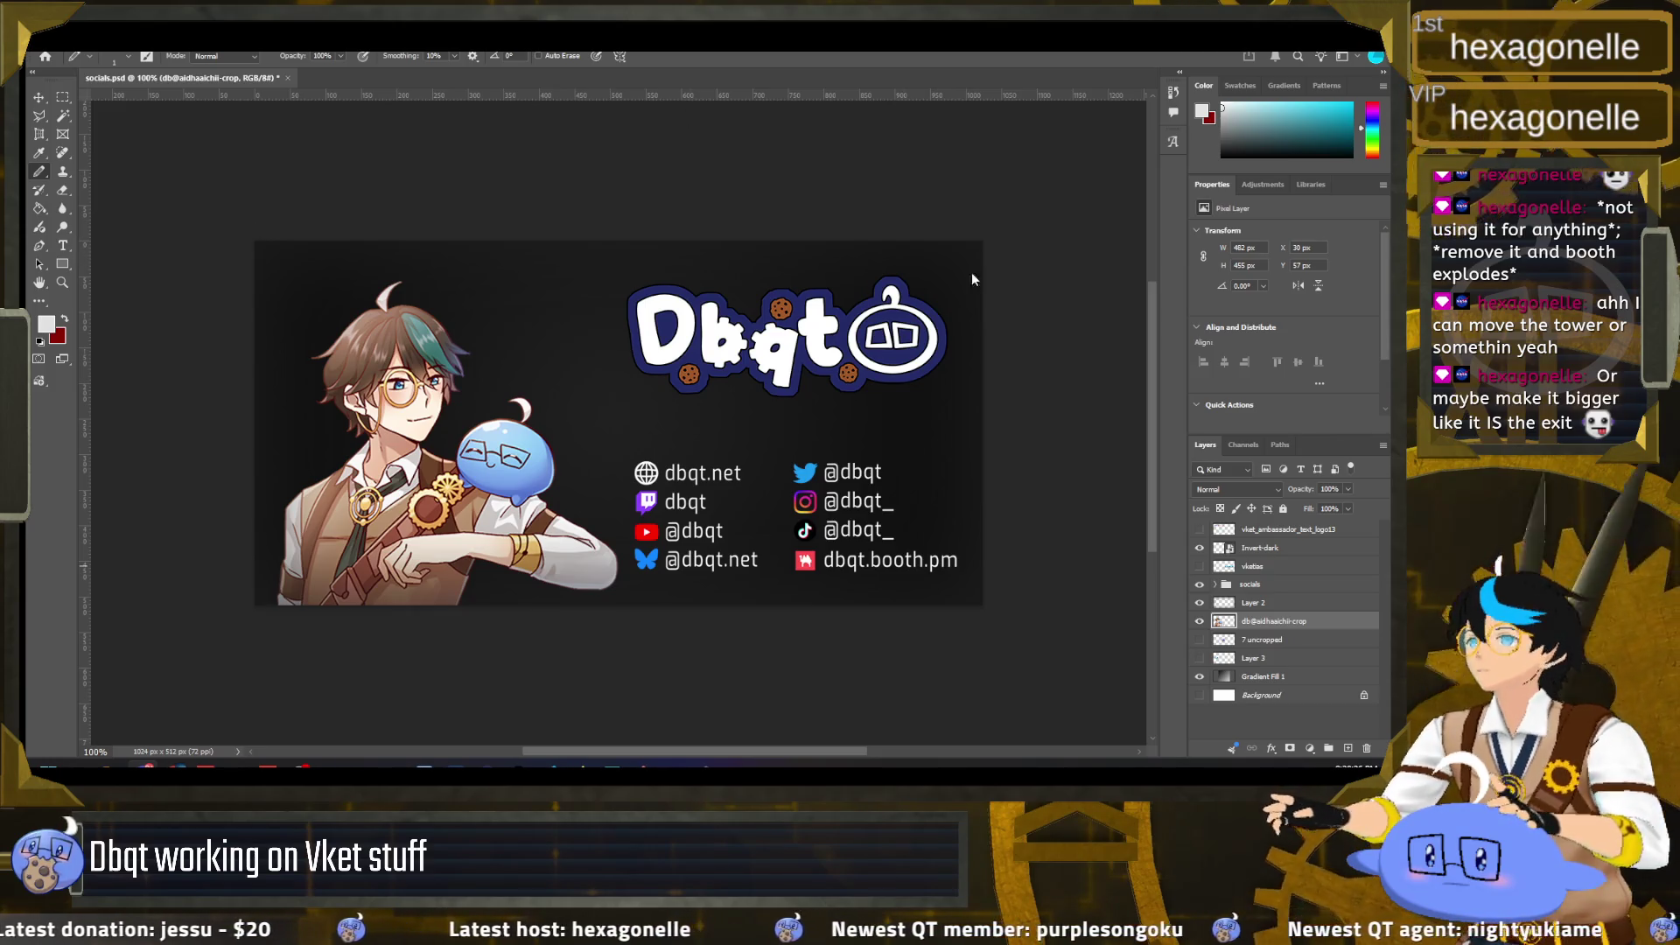
key(t)
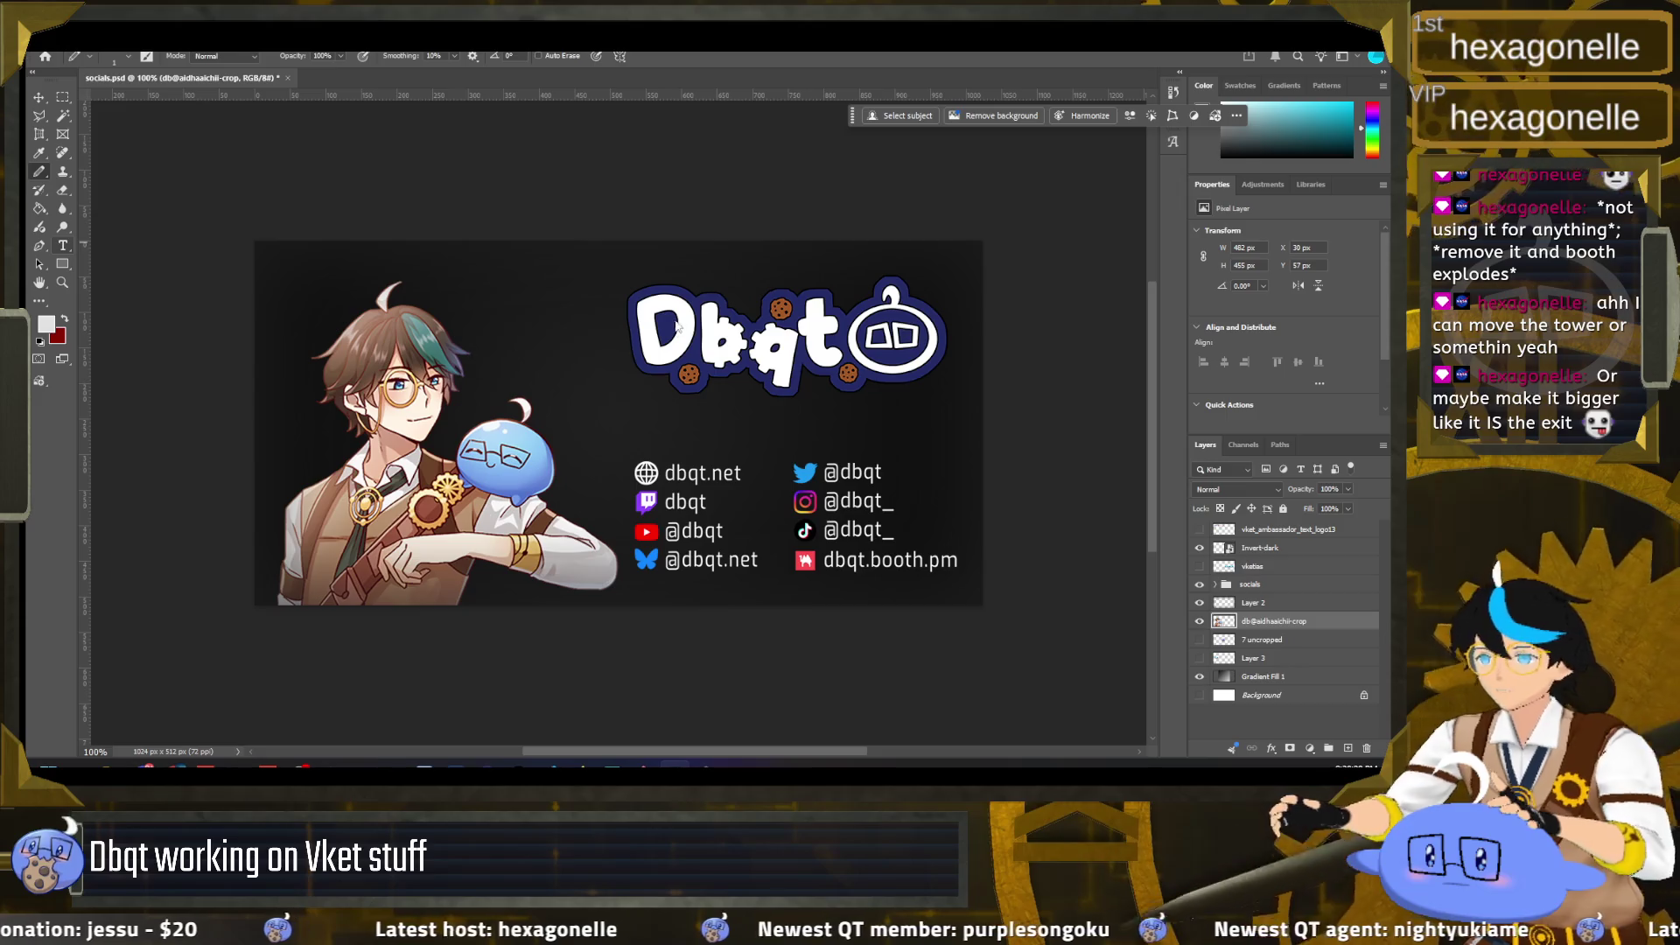
click(644, 423)
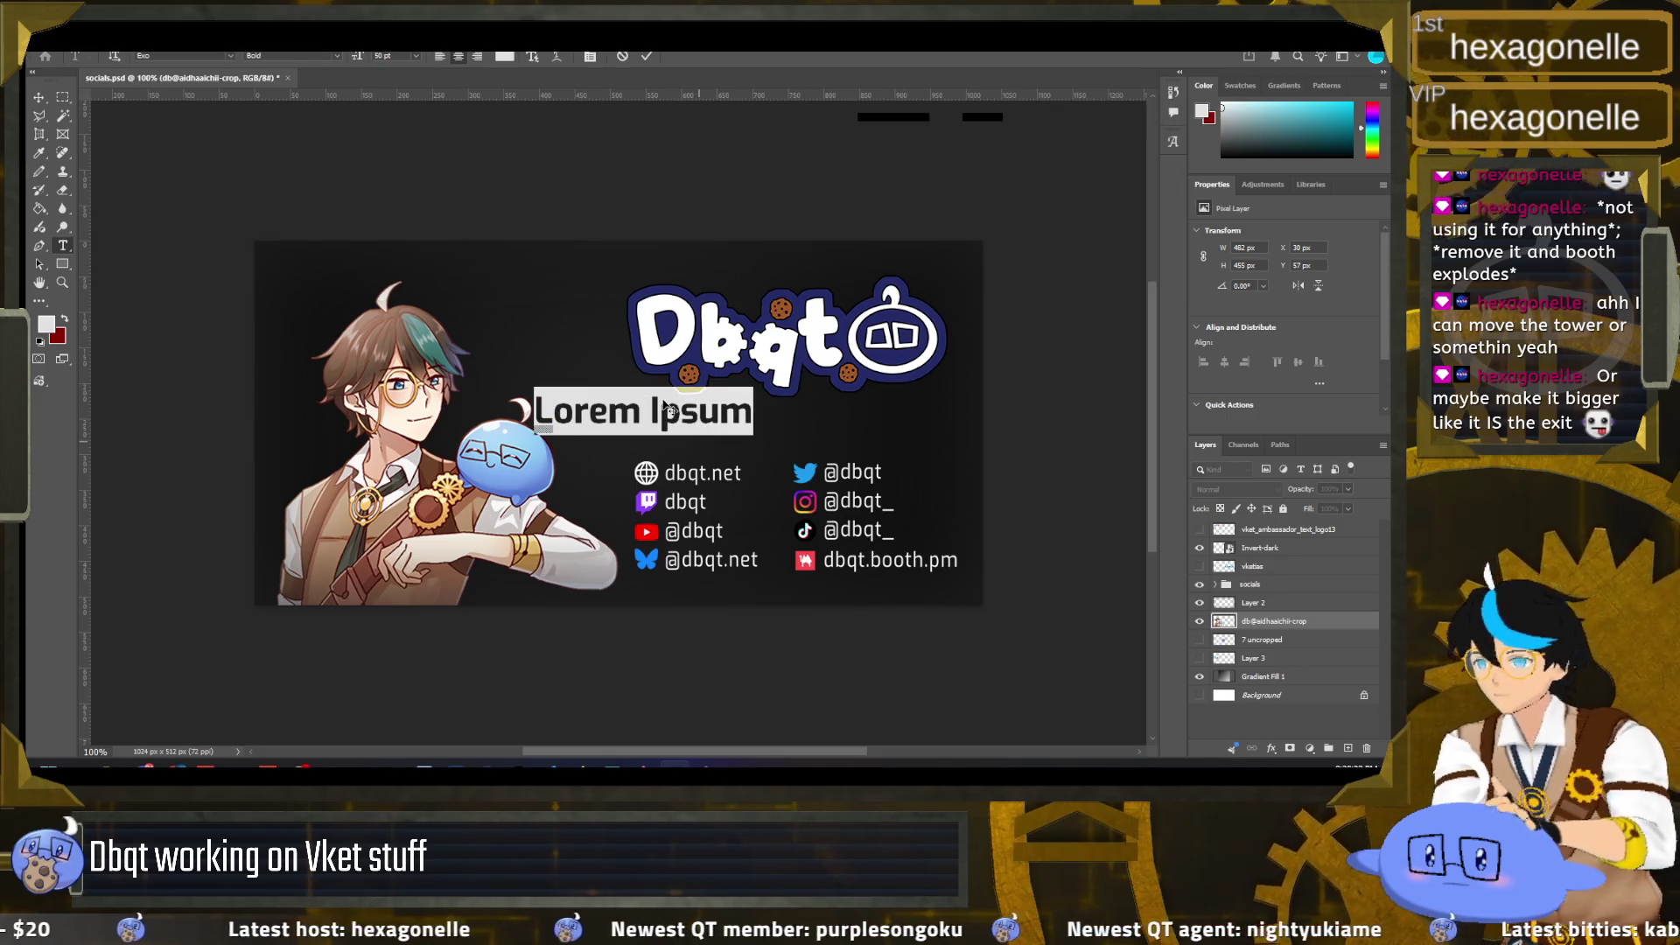
Step: Type 'Vket Global Assist', left-align it under the logo in line with the links, and commit
text(Vket)
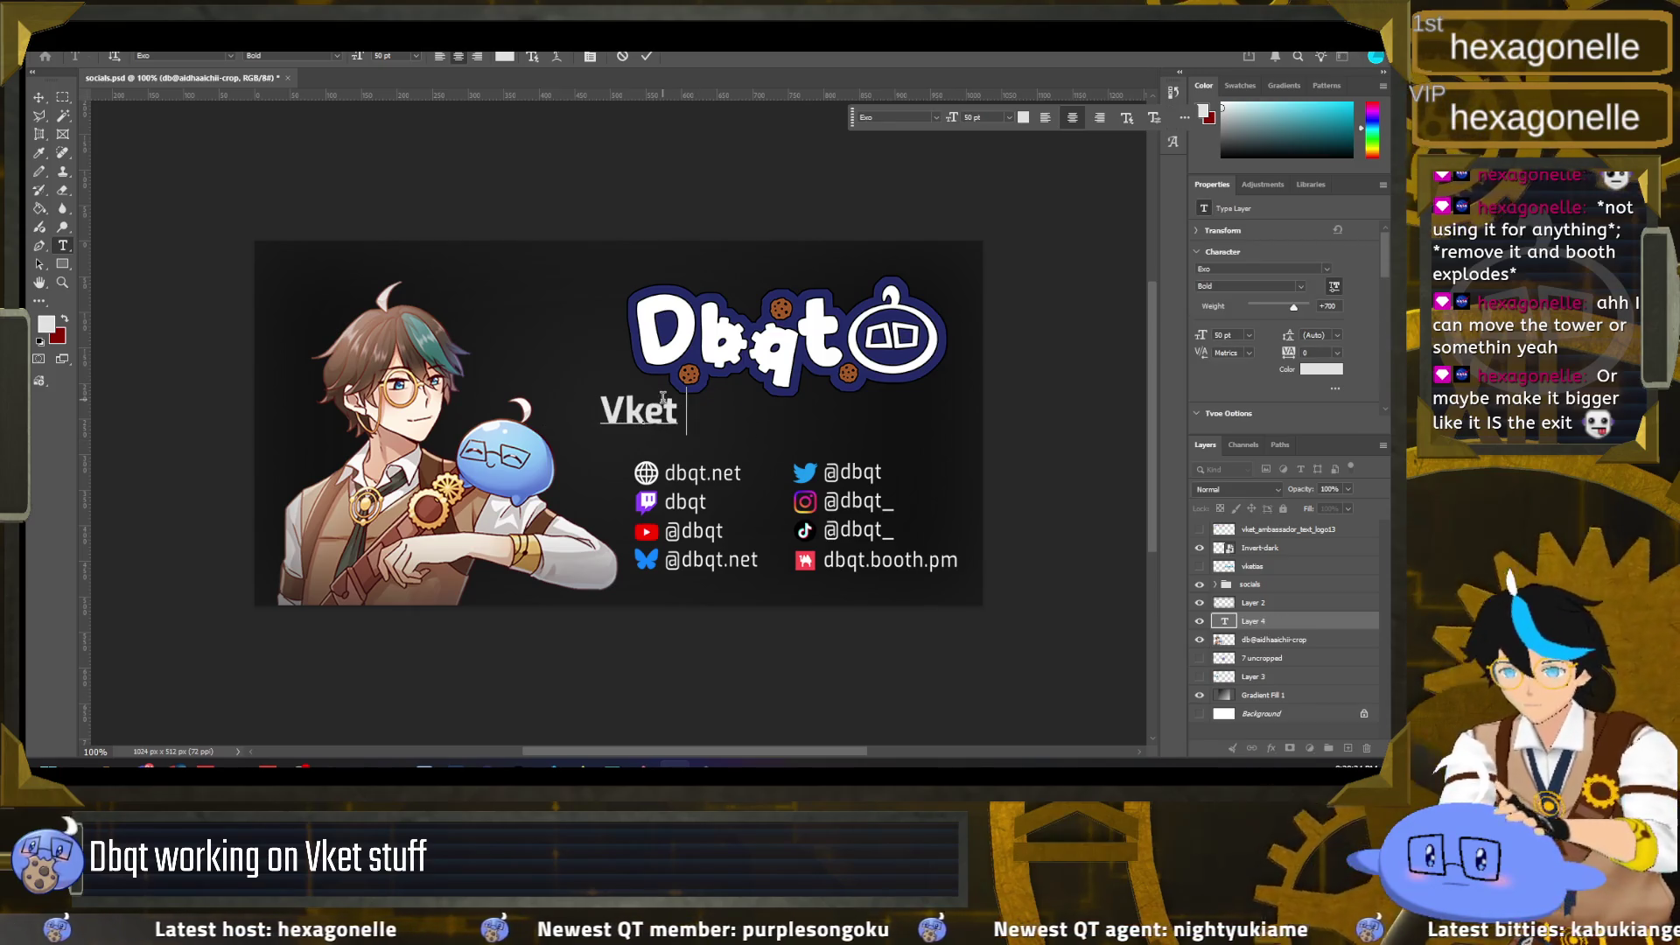
text( GA)
key(BackSpace)
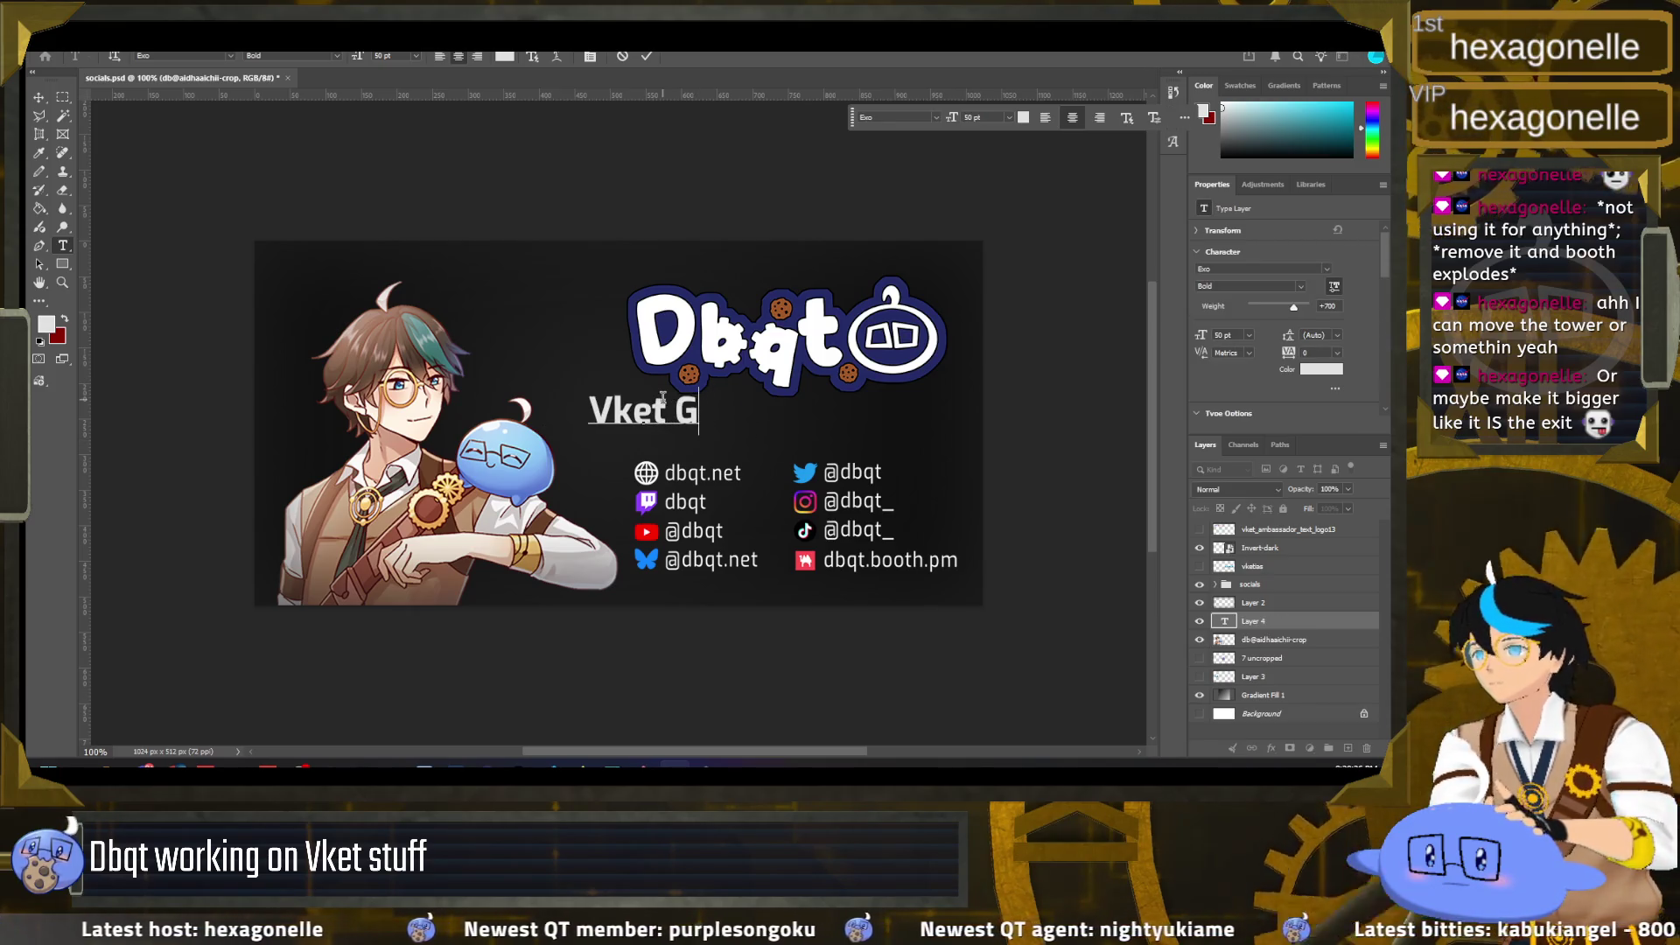
text(lobal As)
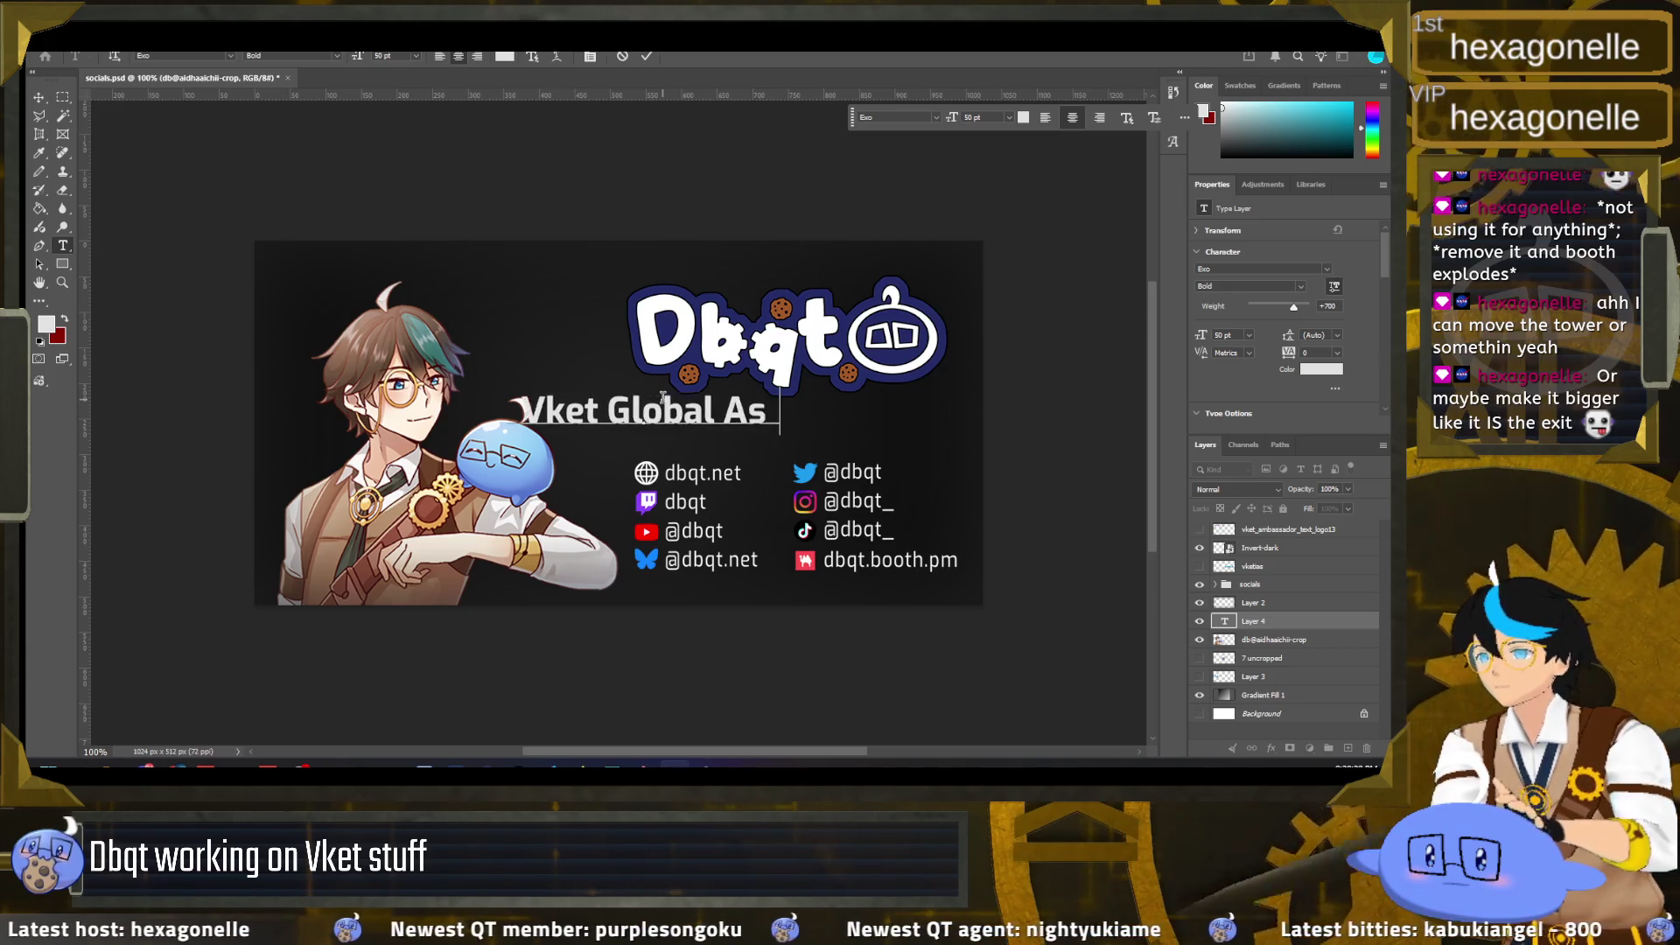
text(sist)
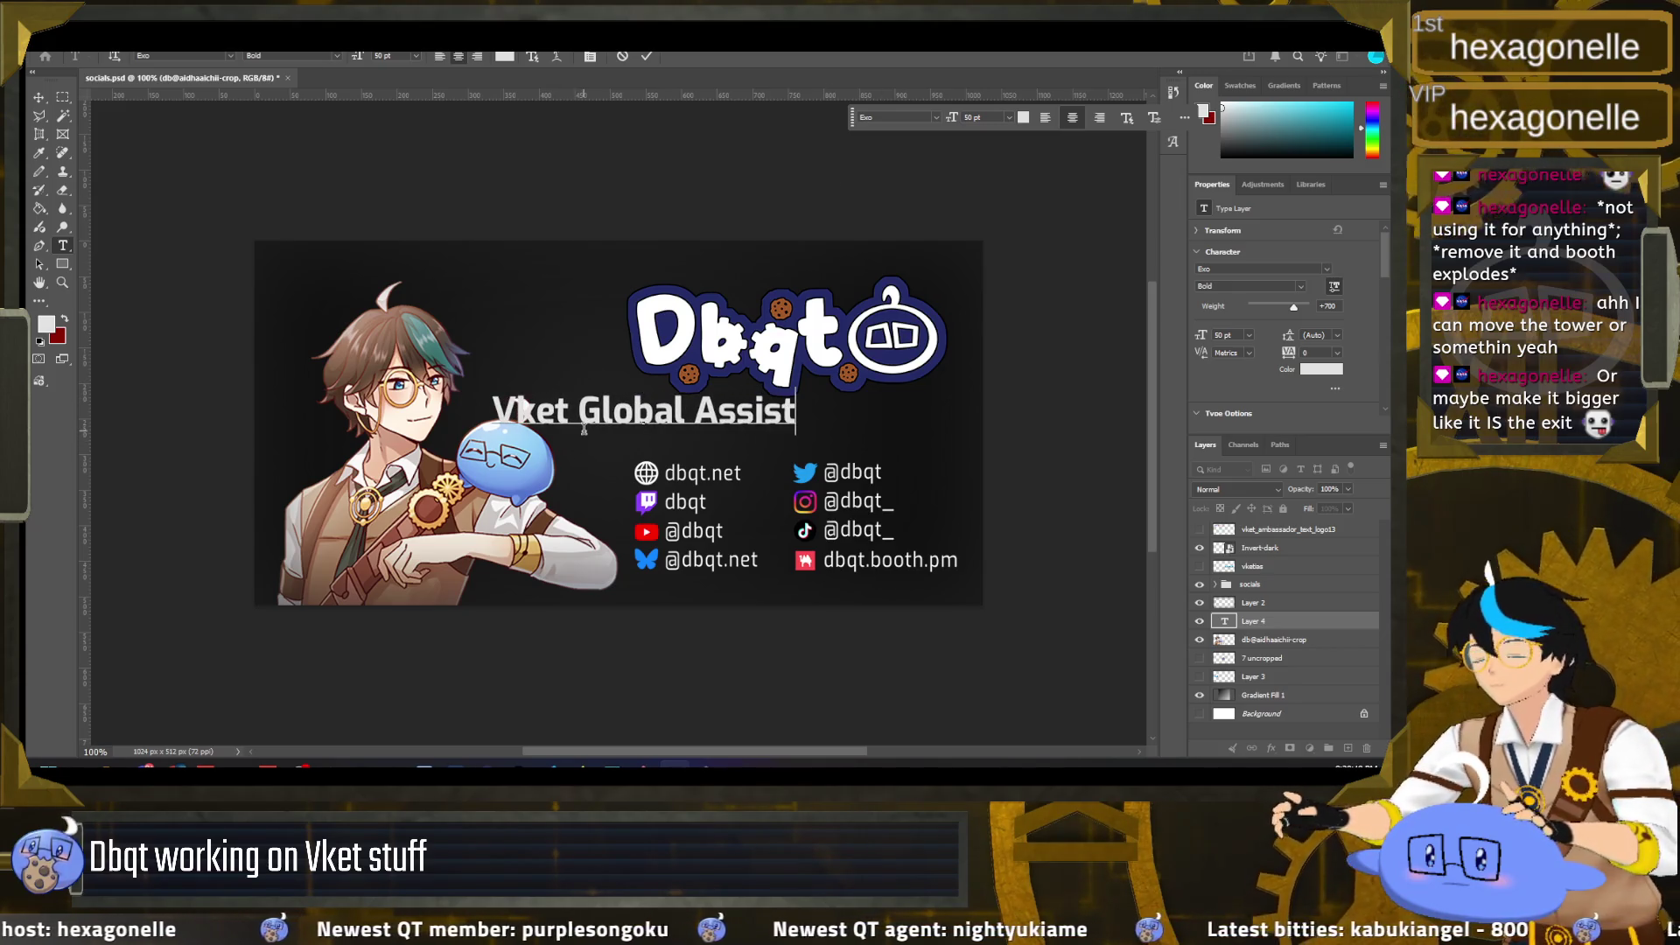
drag(593, 442, 731, 452)
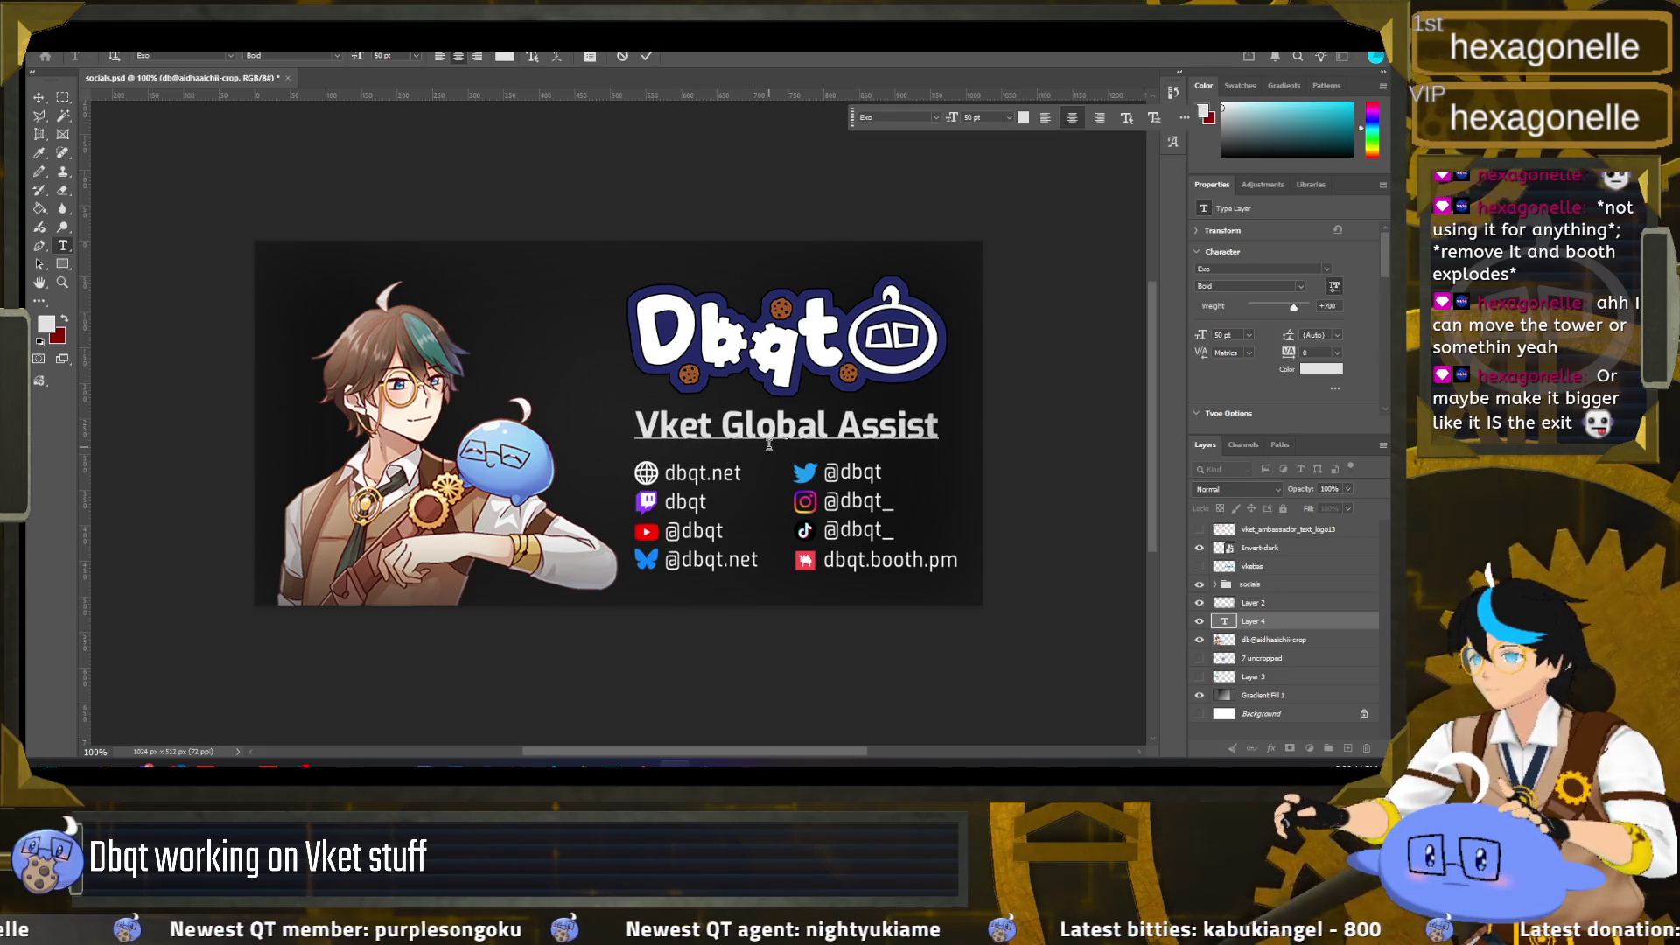
click(1043, 124)
drag(876, 451, 722, 455)
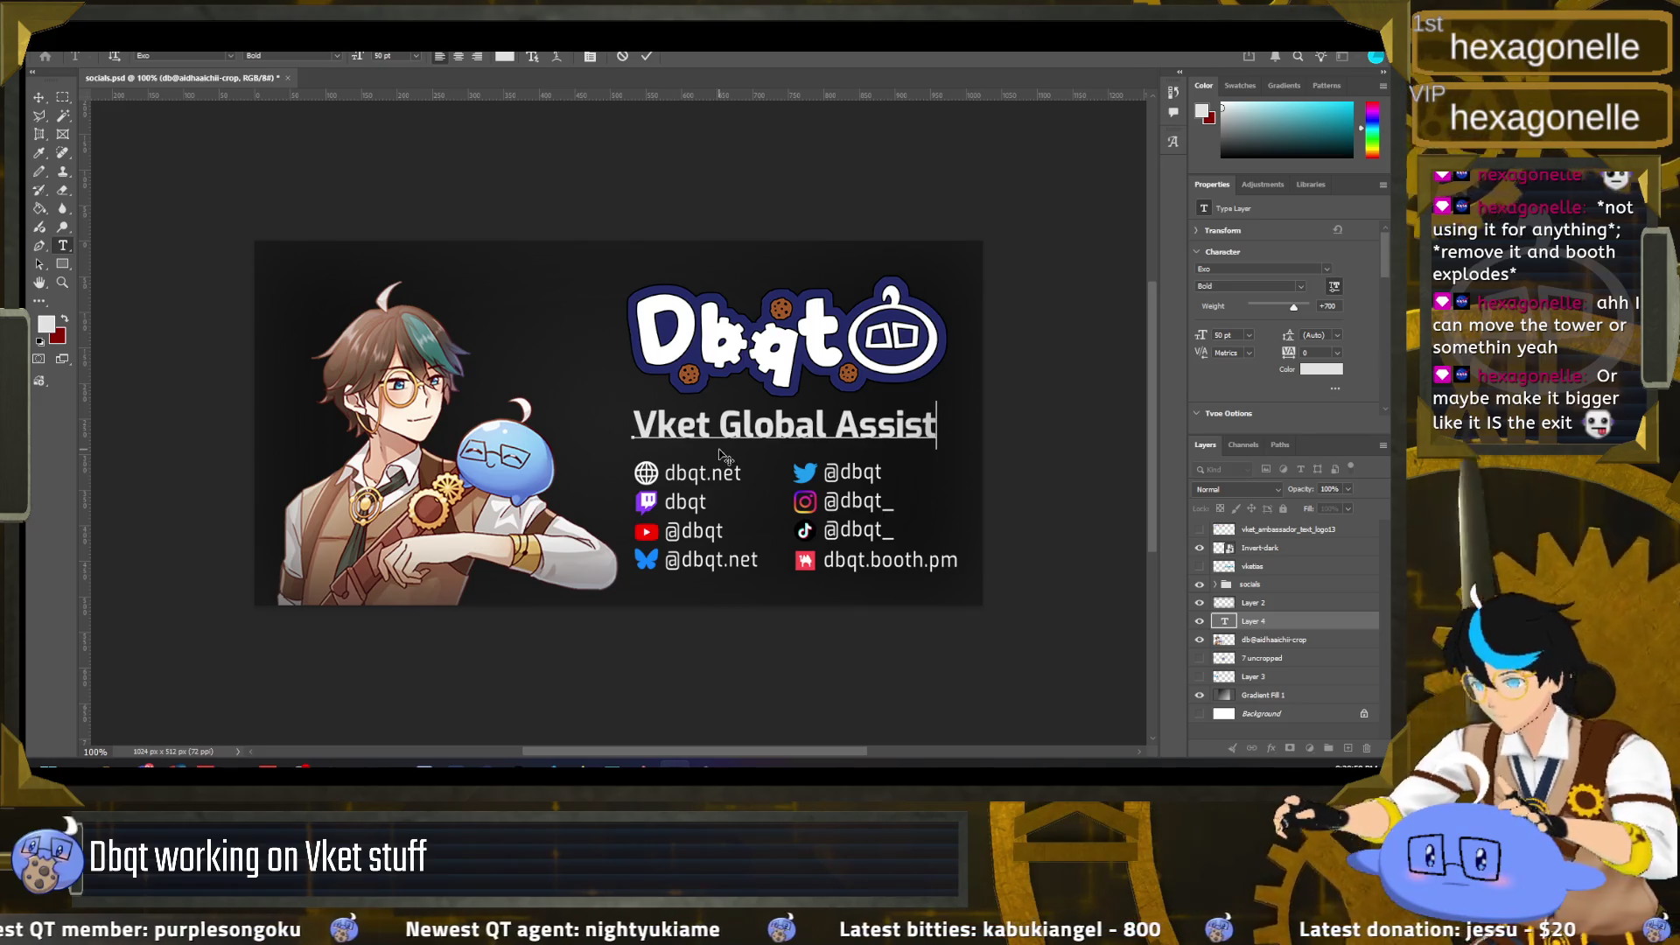
click(63, 97)
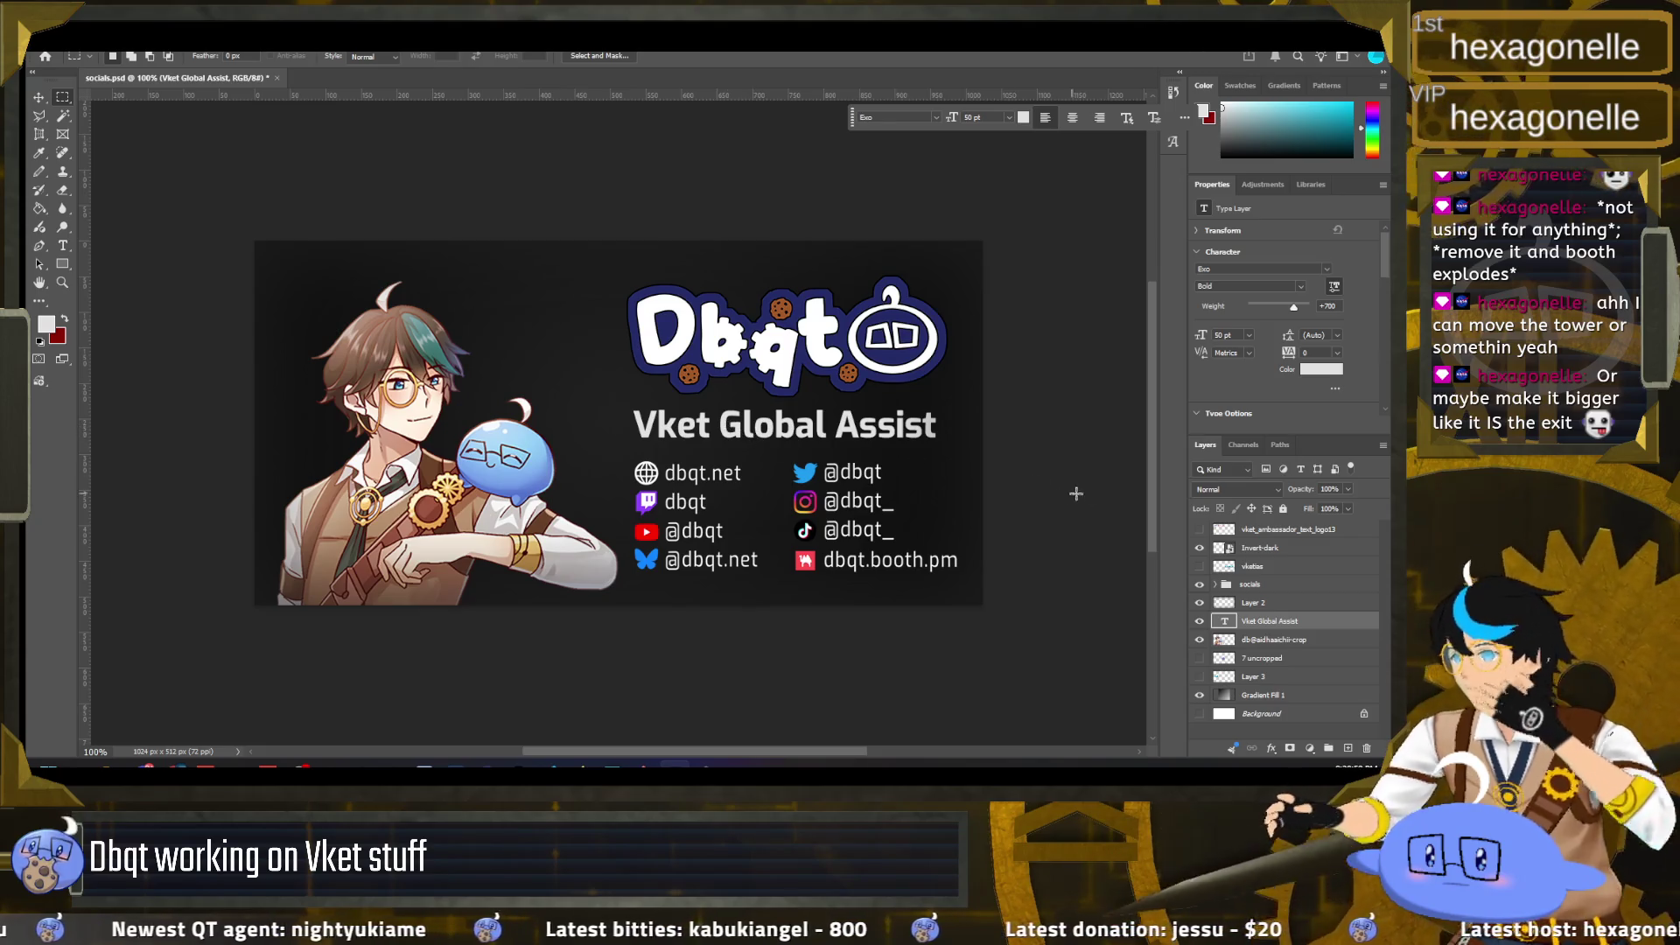
Step: Browse the font family list, expanding the Exo family's styles
click(935, 118)
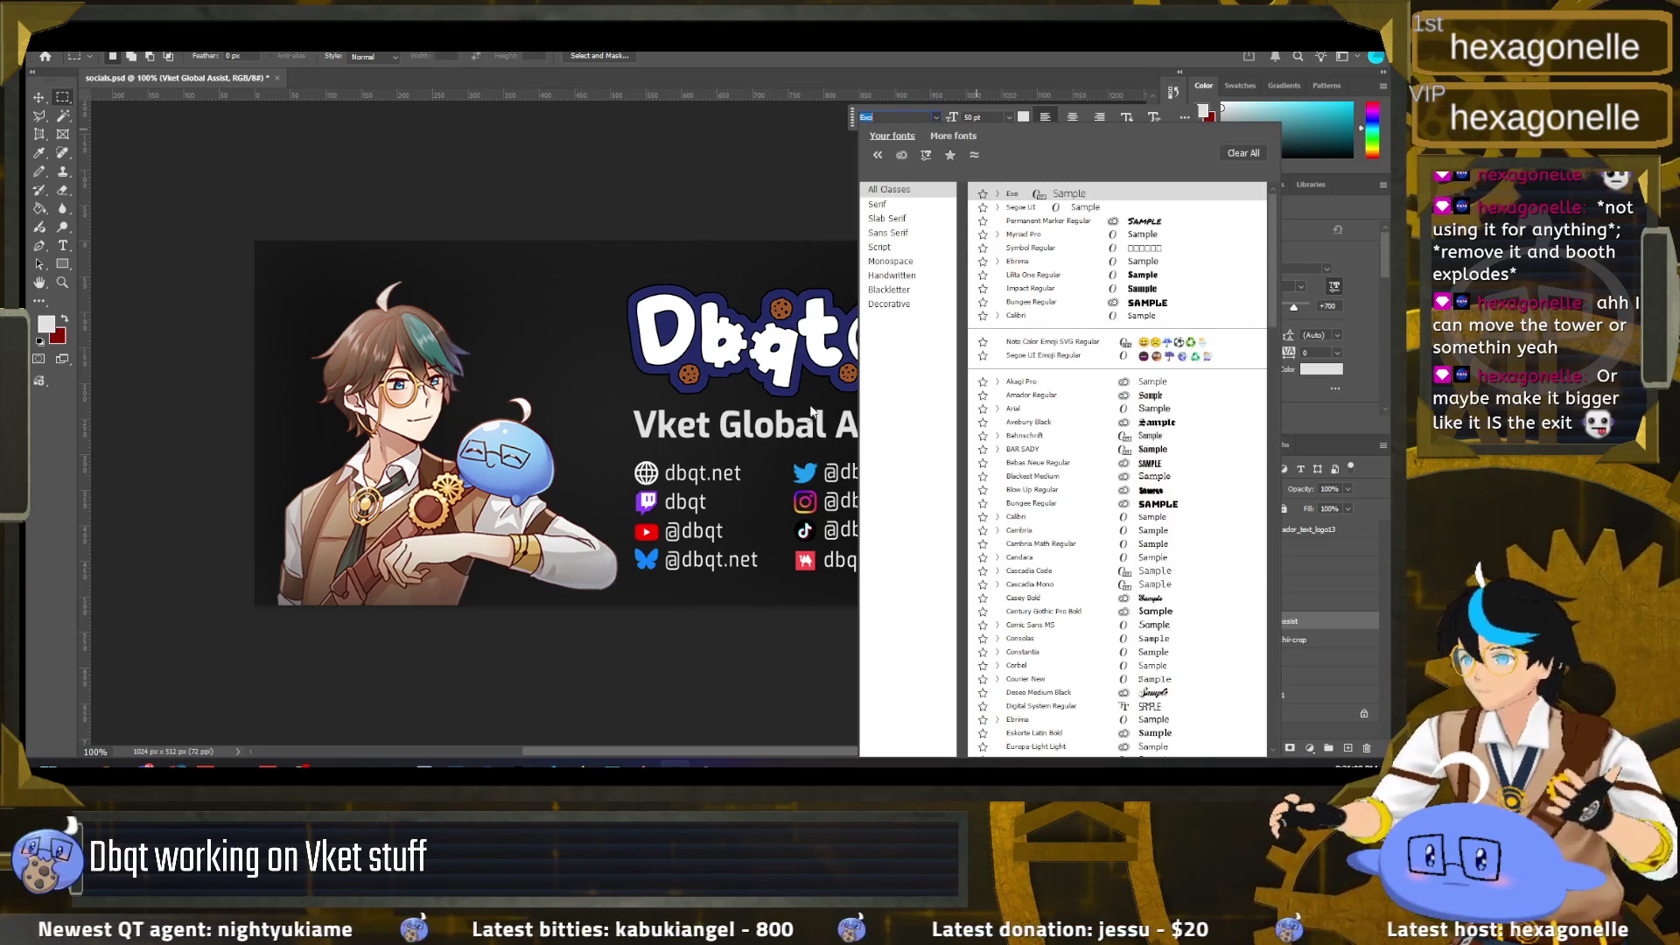
click(1126, 404)
scroll(1124, 456, down, 1)
scroll(1103, 482, down, 1)
scroll(1076, 517, down, 1)
scroll(1059, 533, down, 1)
scroll(1060, 543, down, 1)
scroll(1067, 560, down, 1)
scroll(1074, 582, down, 1)
scroll(1079, 600, down, 1)
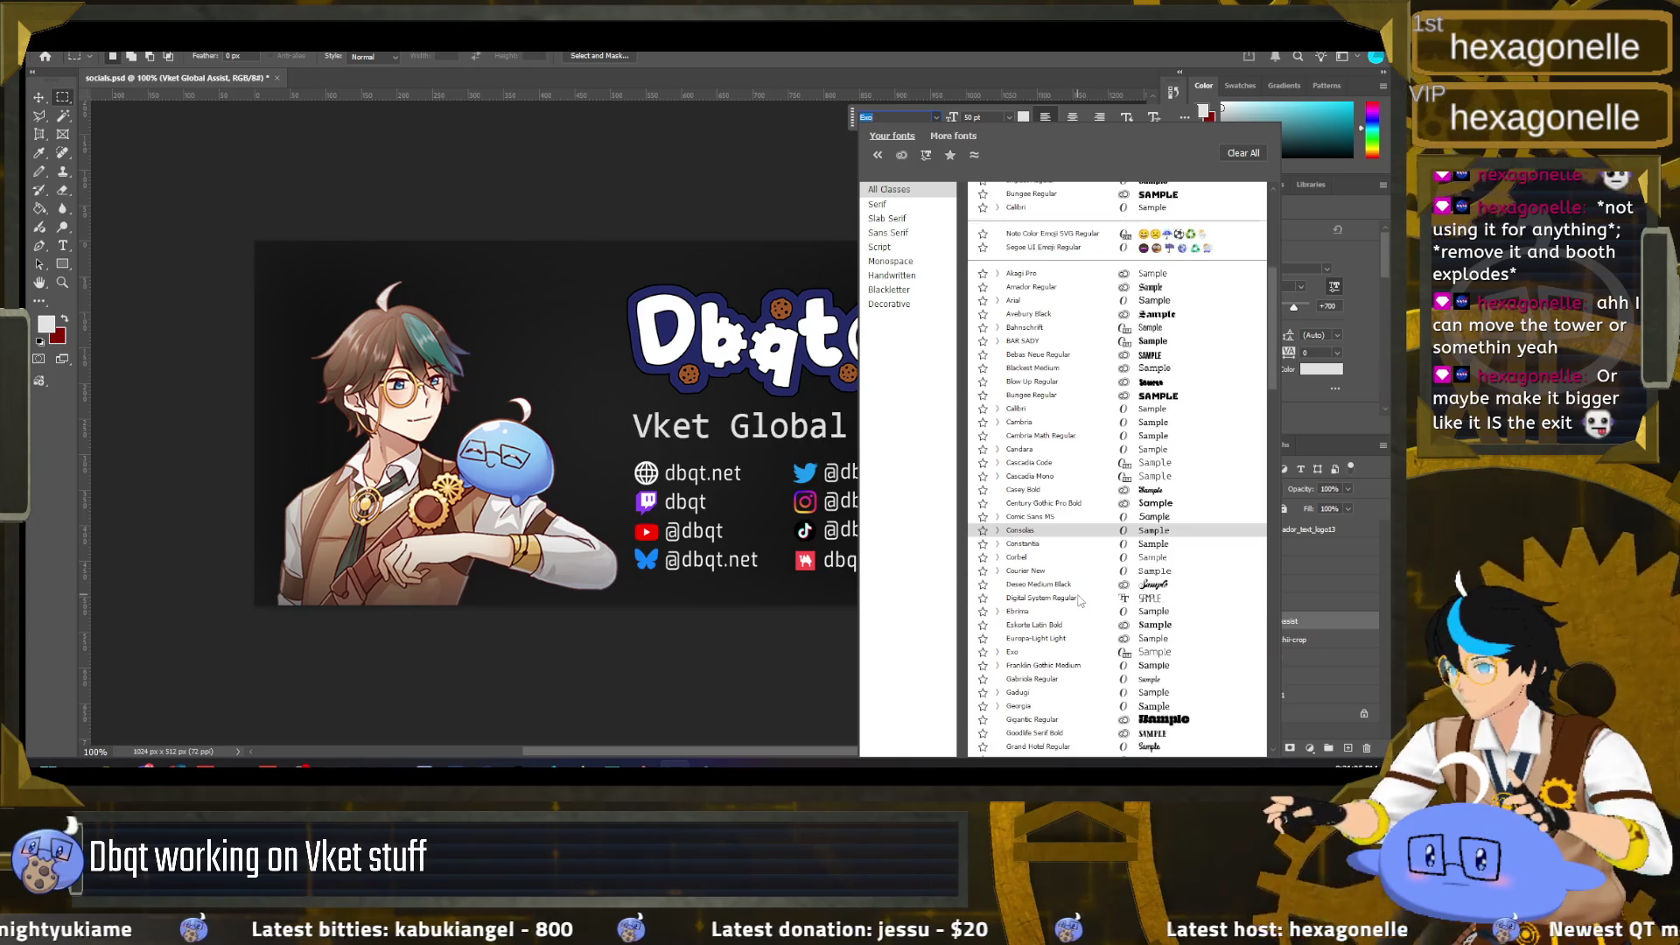
scroll(1085, 617, down, 1)
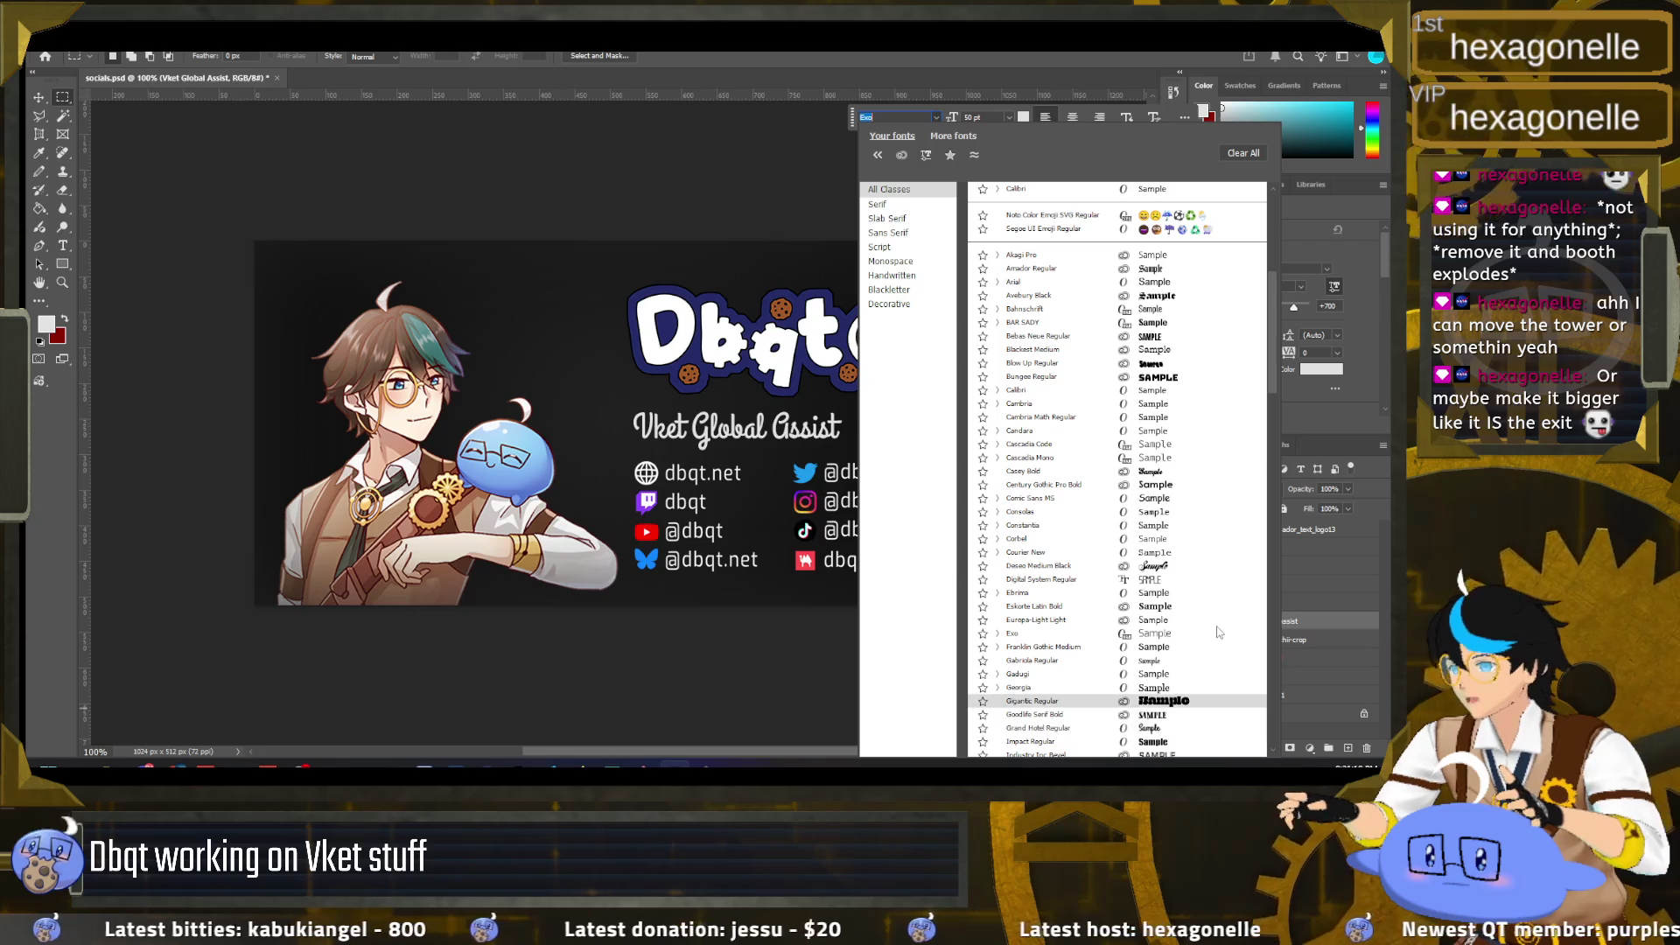
Step: Scroll further down the font list and apply Video Bold to the heading
click(1000, 634)
scroll(1004, 648, down, 1)
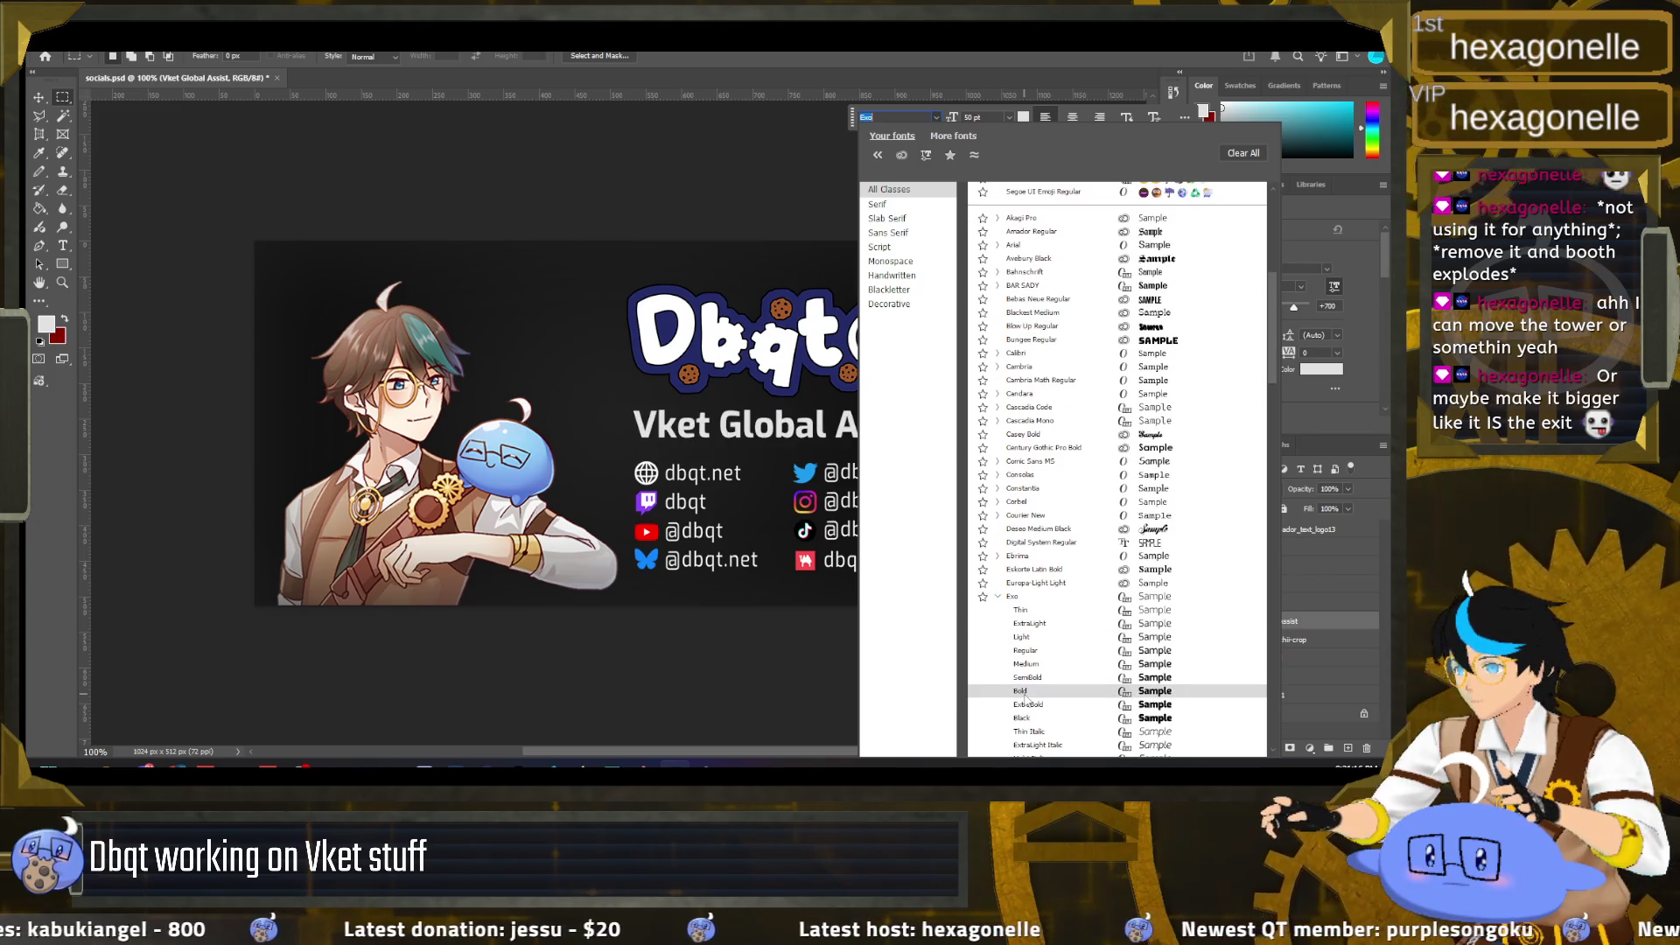
scroll(1103, 670, down, 3)
scroll(1128, 662, down, 3)
scroll(1133, 658, down, 2)
scroll(1131, 659, down, 3)
scroll(1129, 661, down, 2)
scroll(1129, 664, down, 2)
scroll(1129, 662, down, 2)
scroll(1102, 658, down, 2)
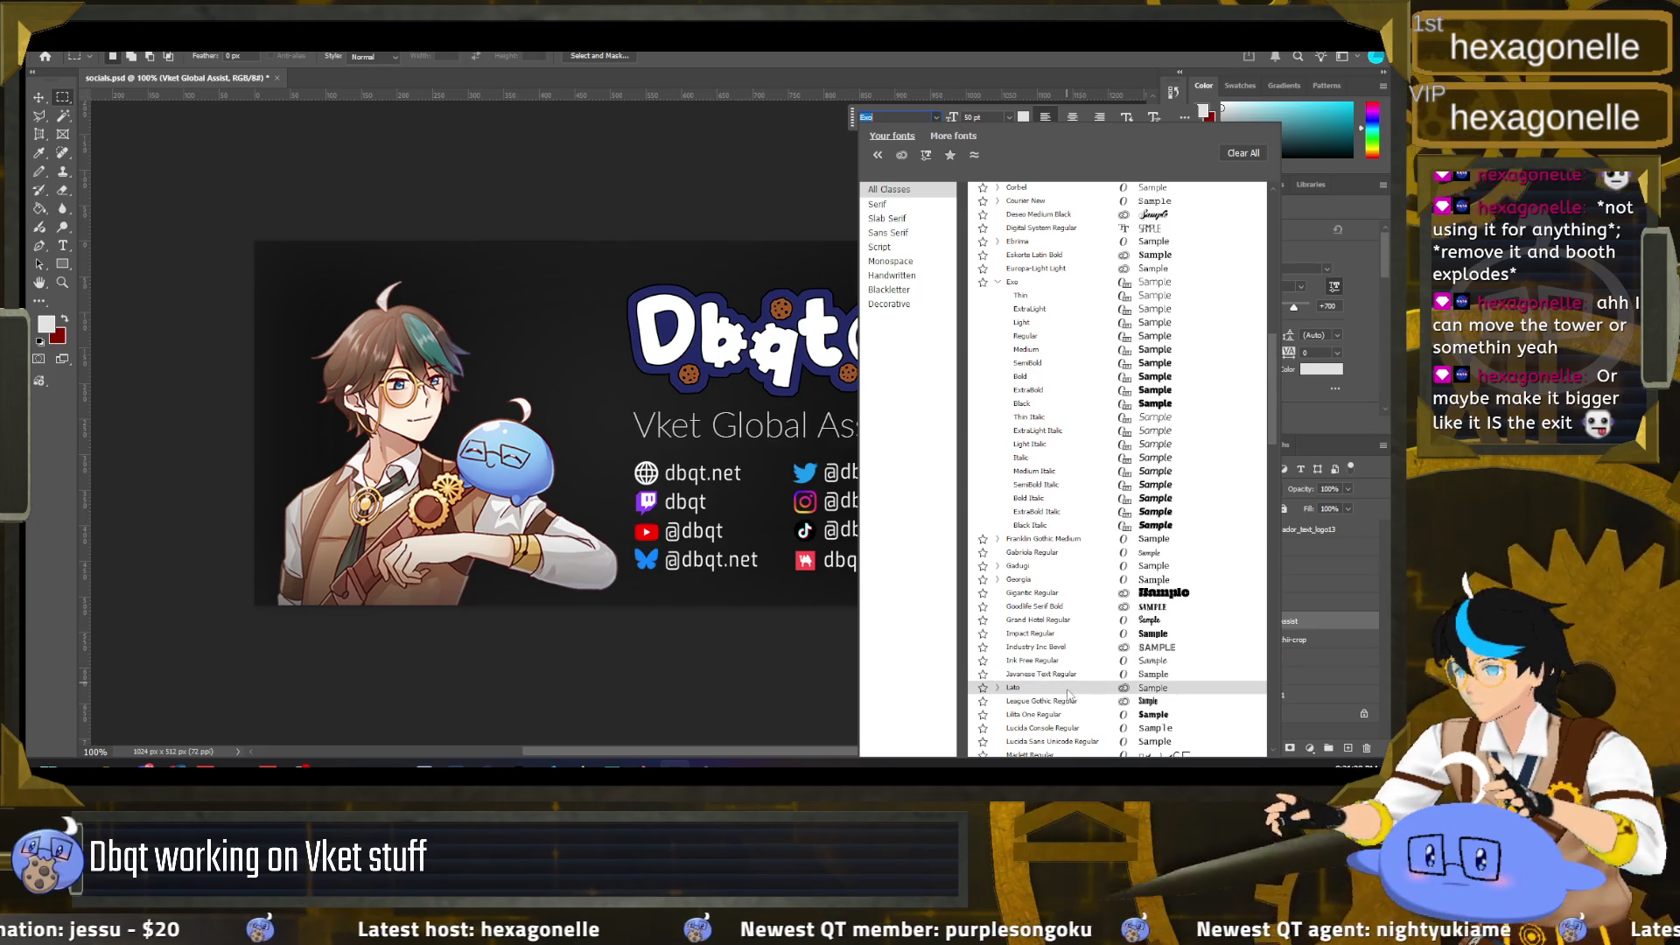
scroll(1093, 674, down, 2)
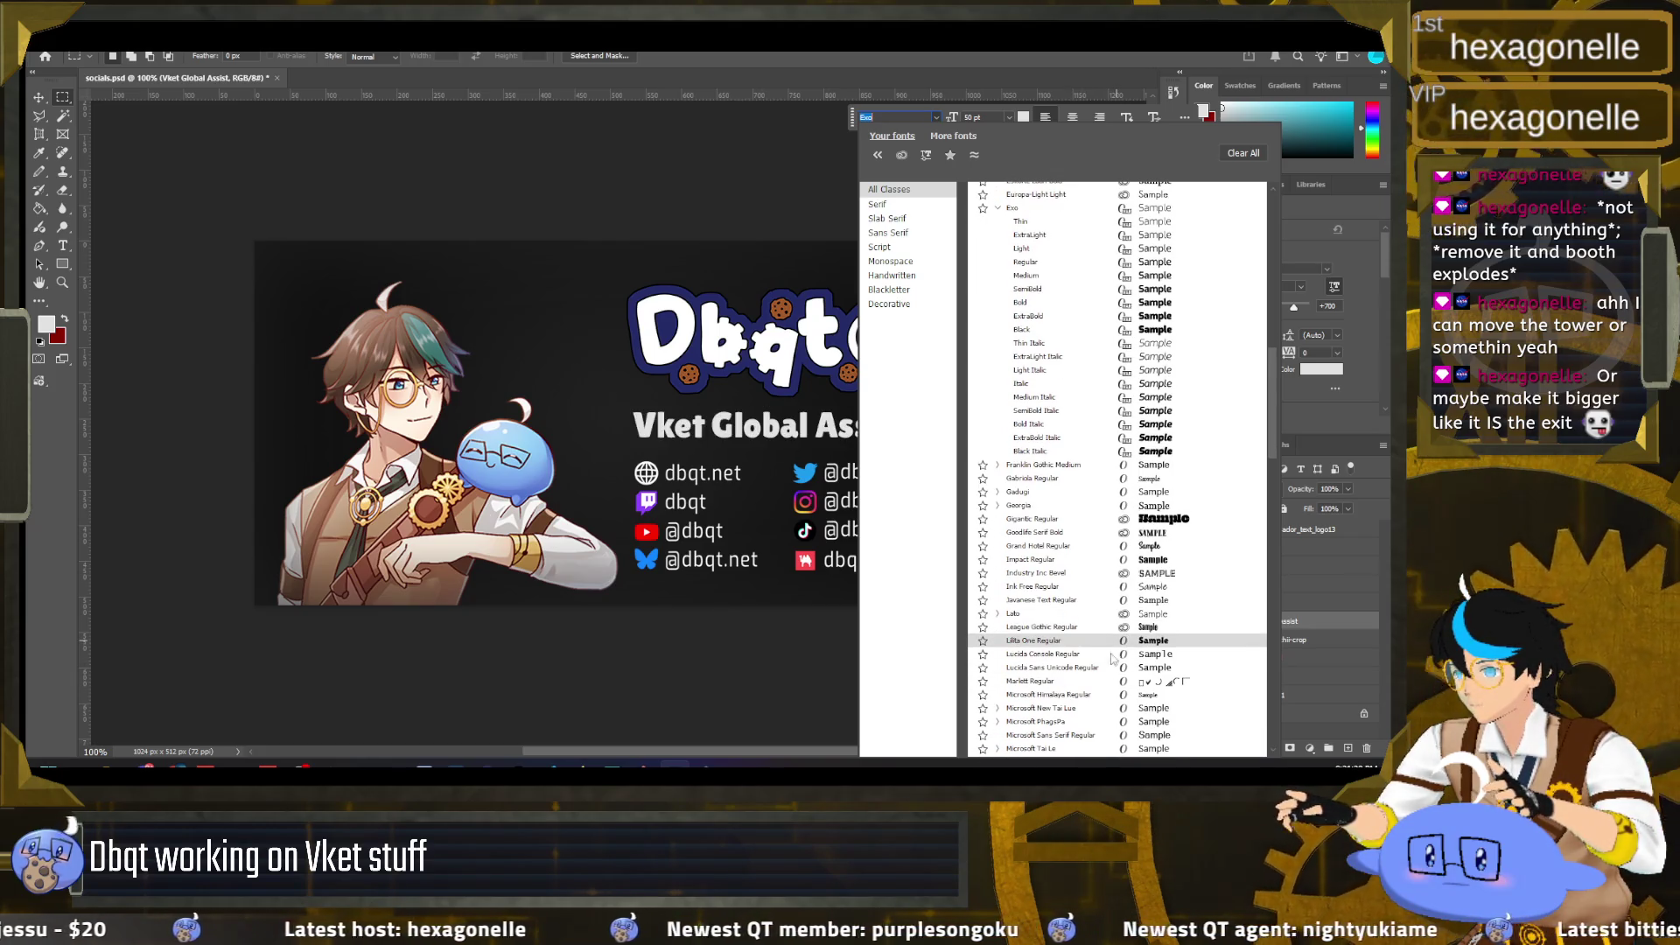
scroll(1139, 617, down, 4)
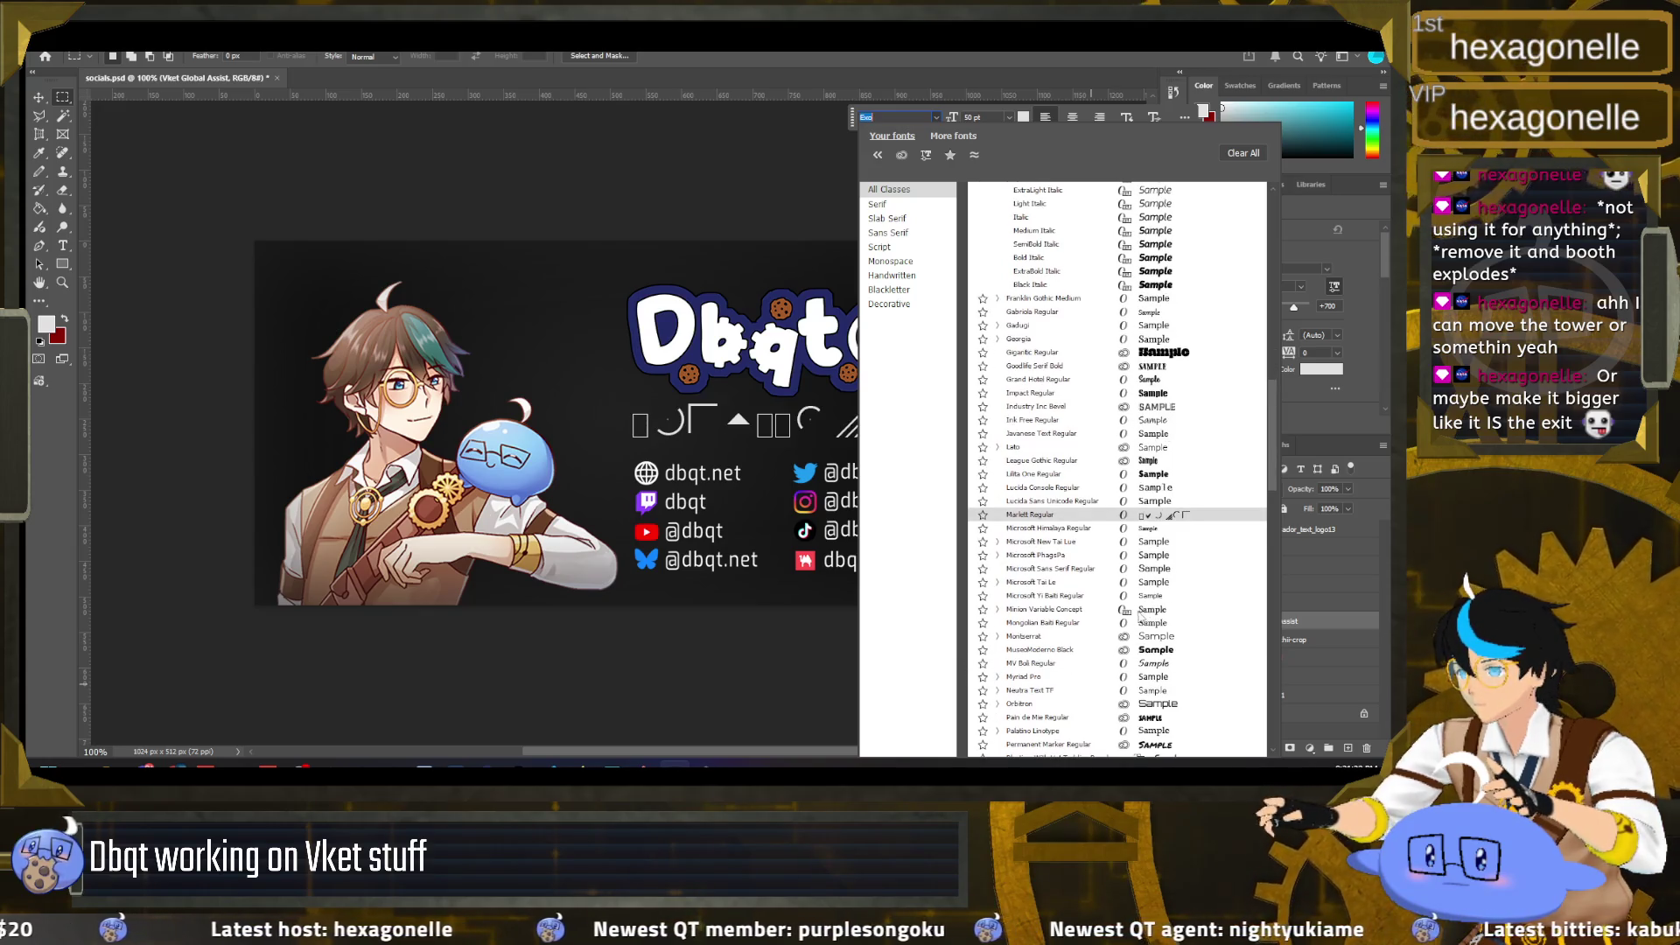
scroll(1139, 616, down, 3)
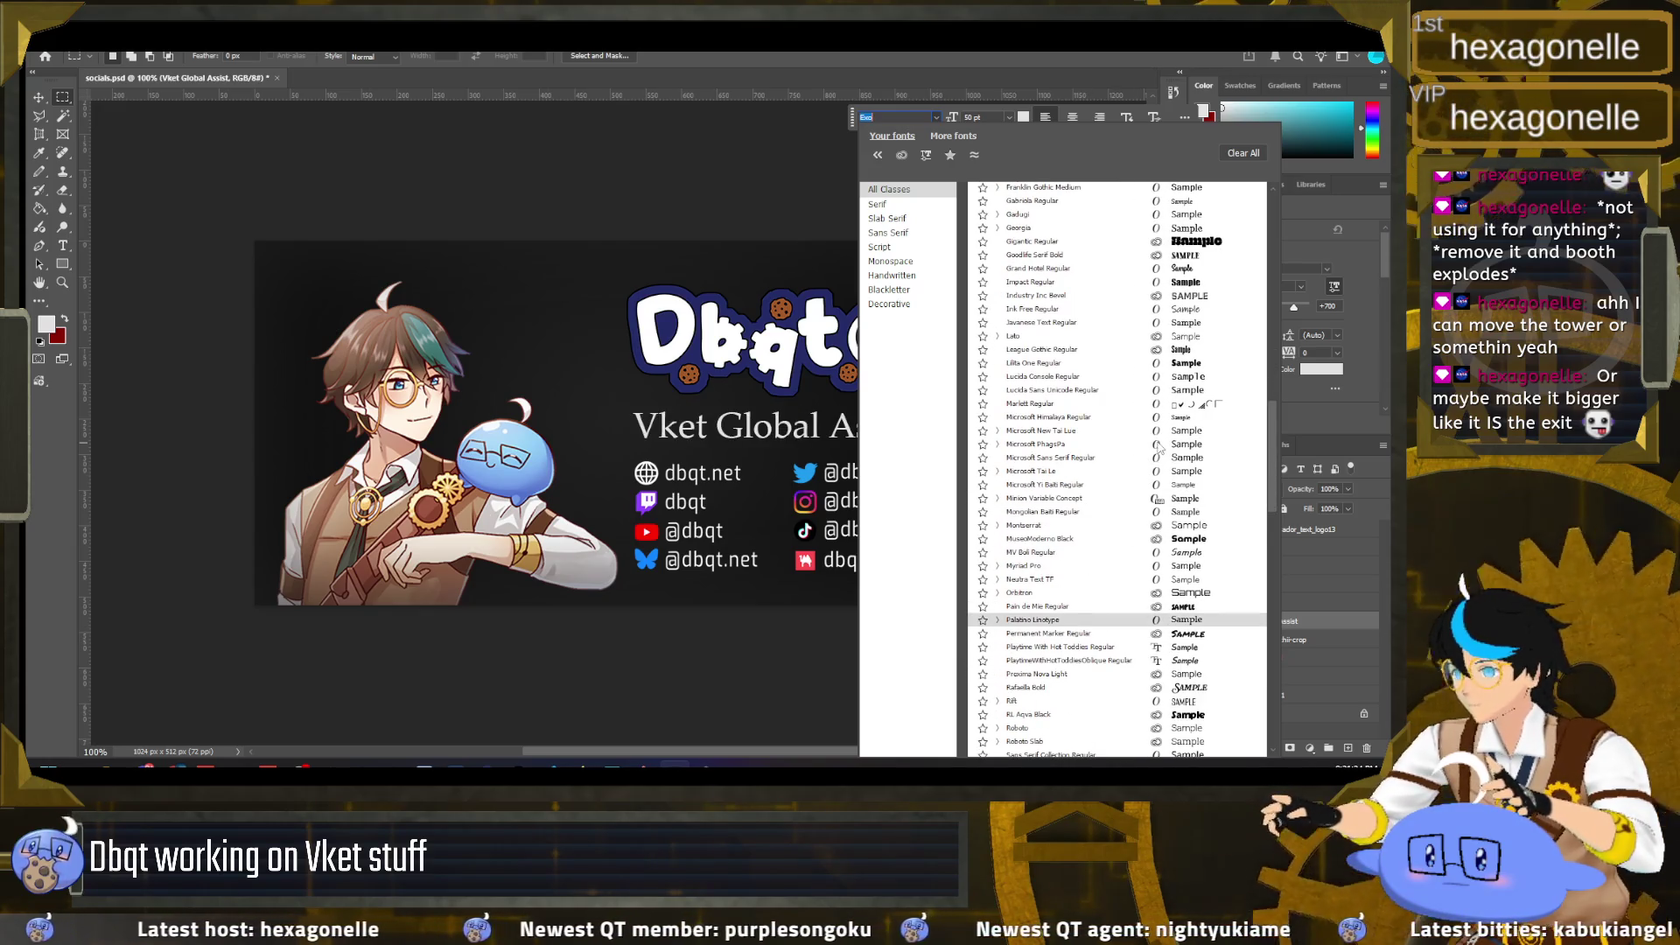
scroll(1129, 512, down, 2)
scroll(1115, 541, down, 2)
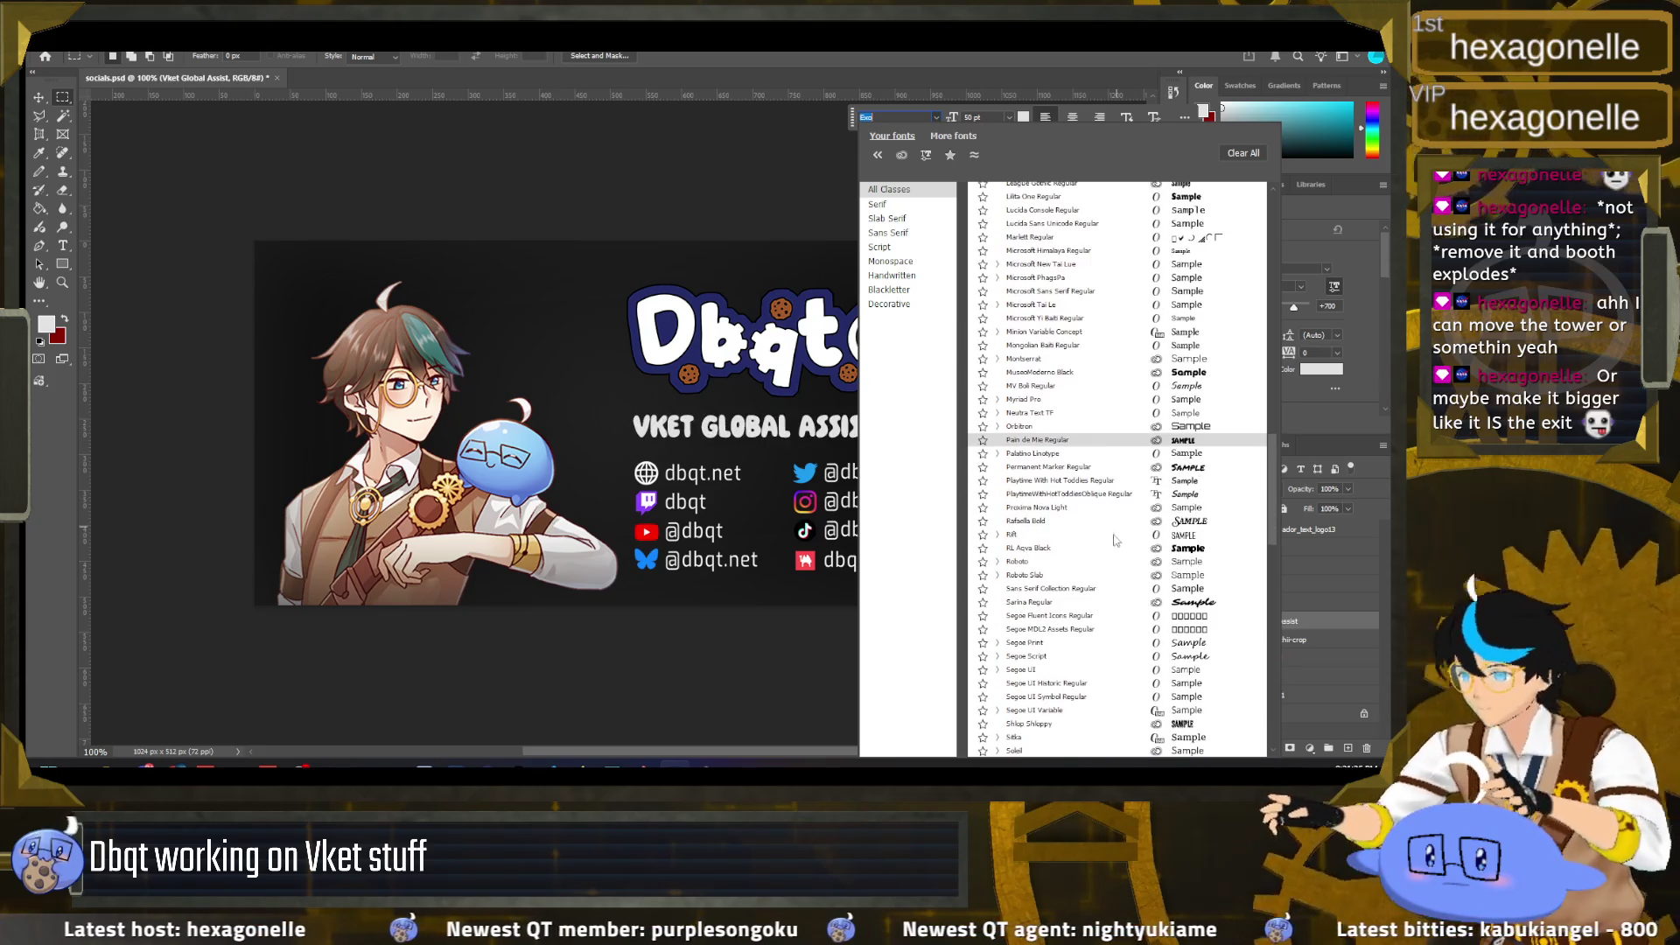
scroll(1118, 544, up, 1)
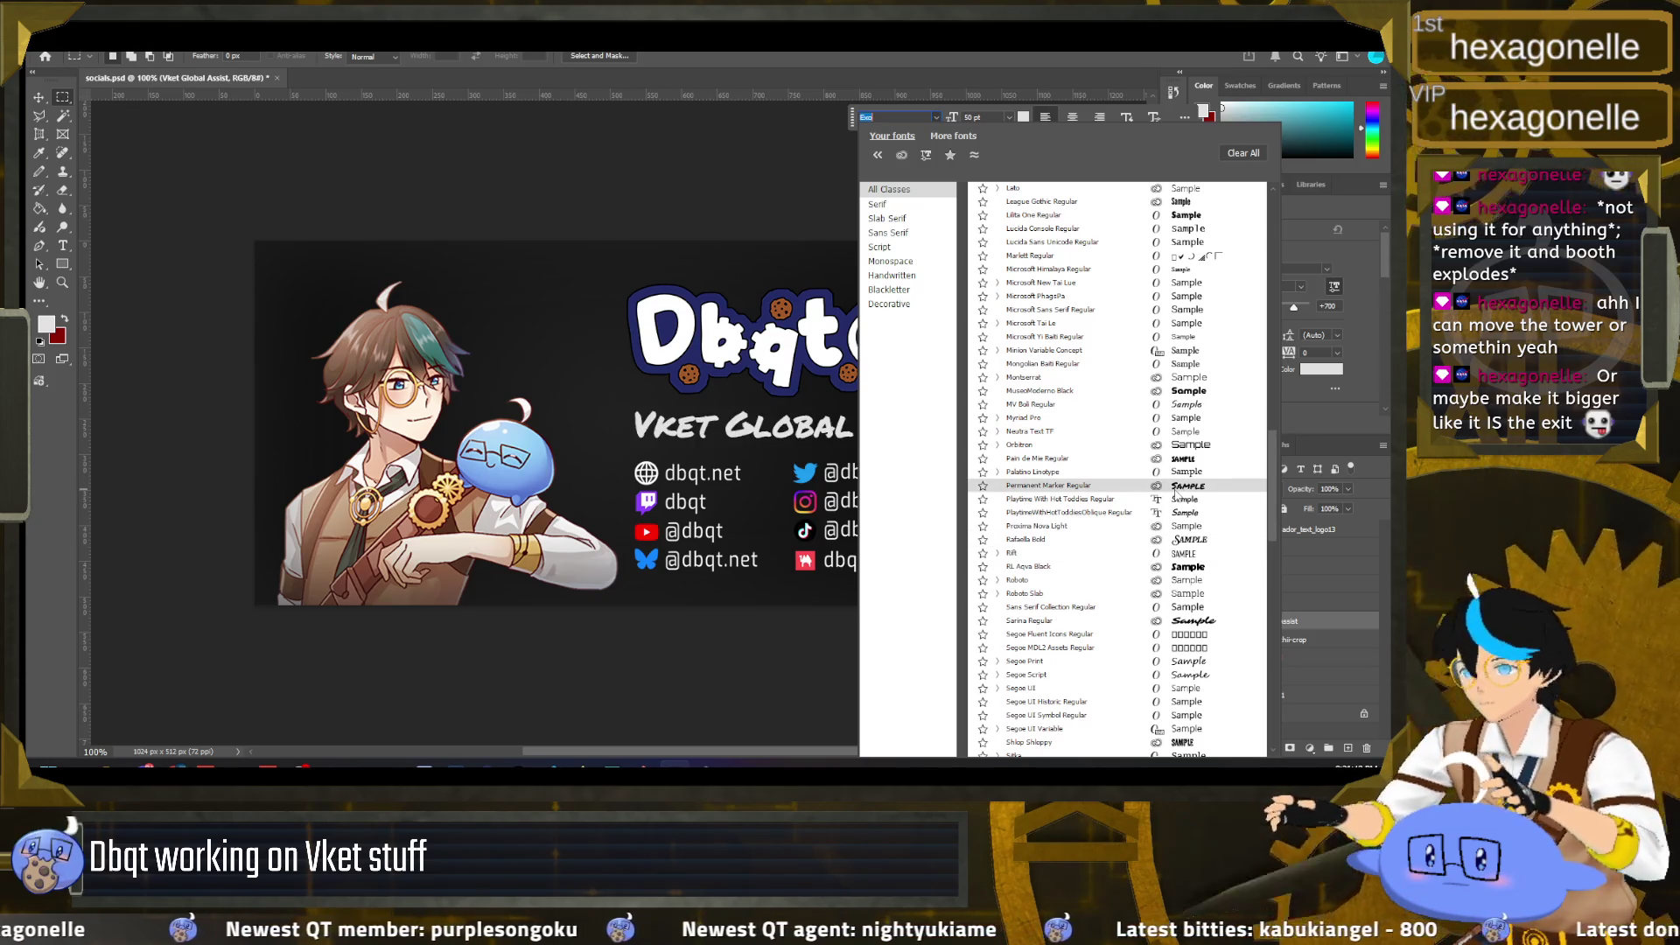
scroll(1137, 586, down, 3)
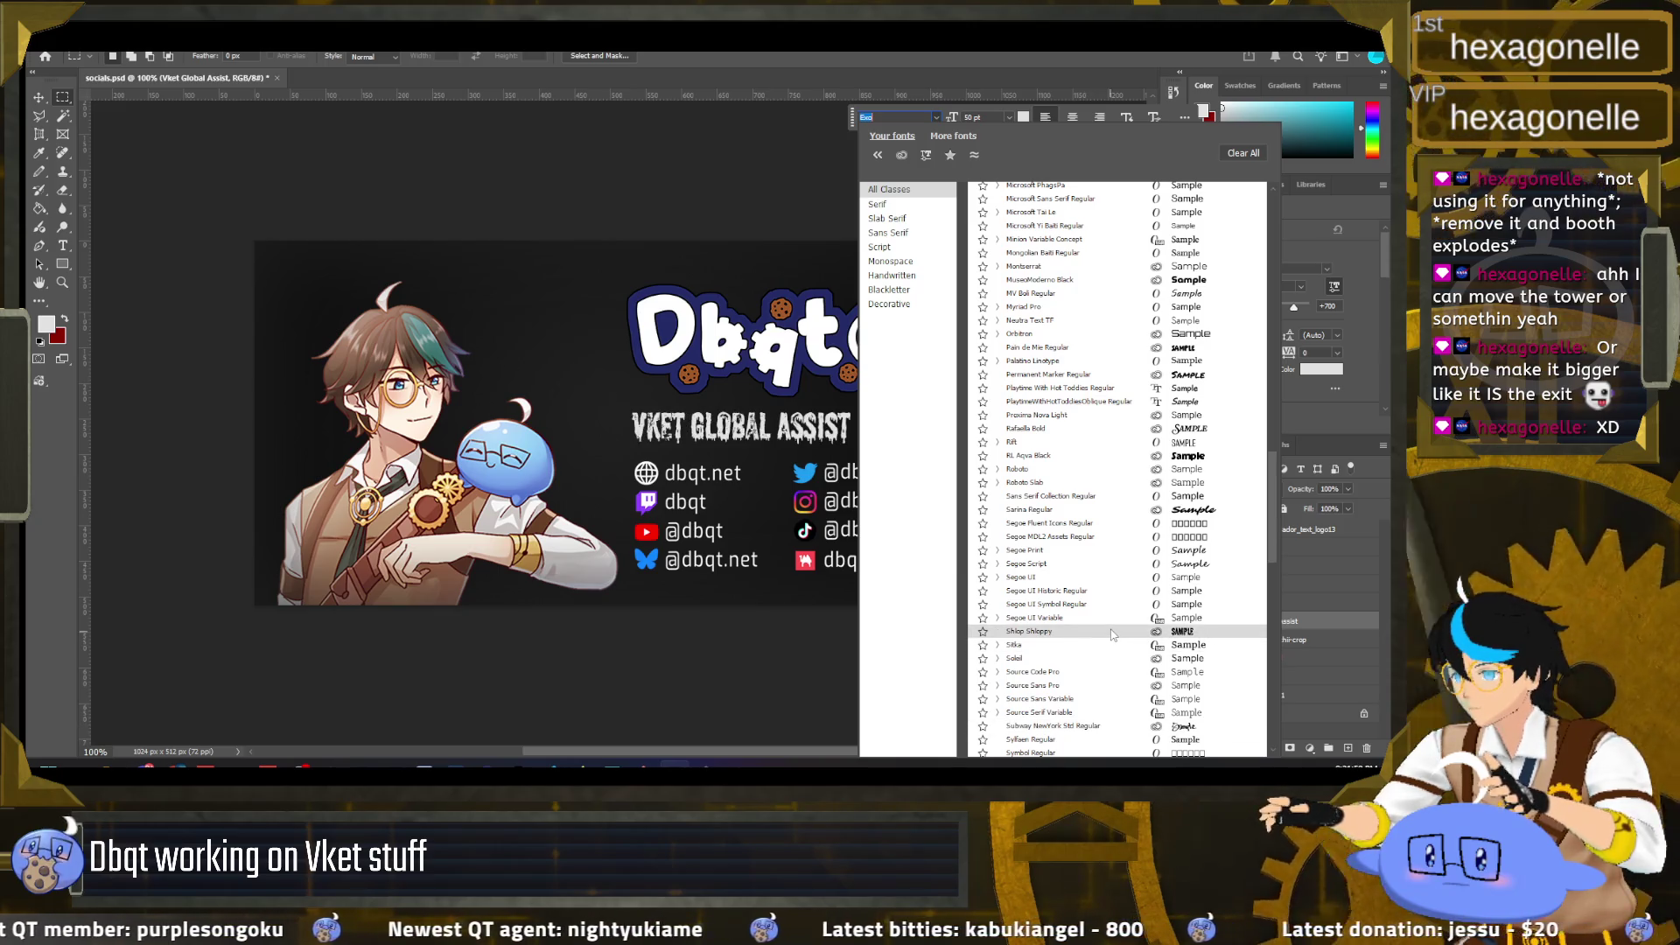
scroll(1112, 634, down, 1)
scroll(1112, 634, down, 10)
scroll(1124, 644, down, 5)
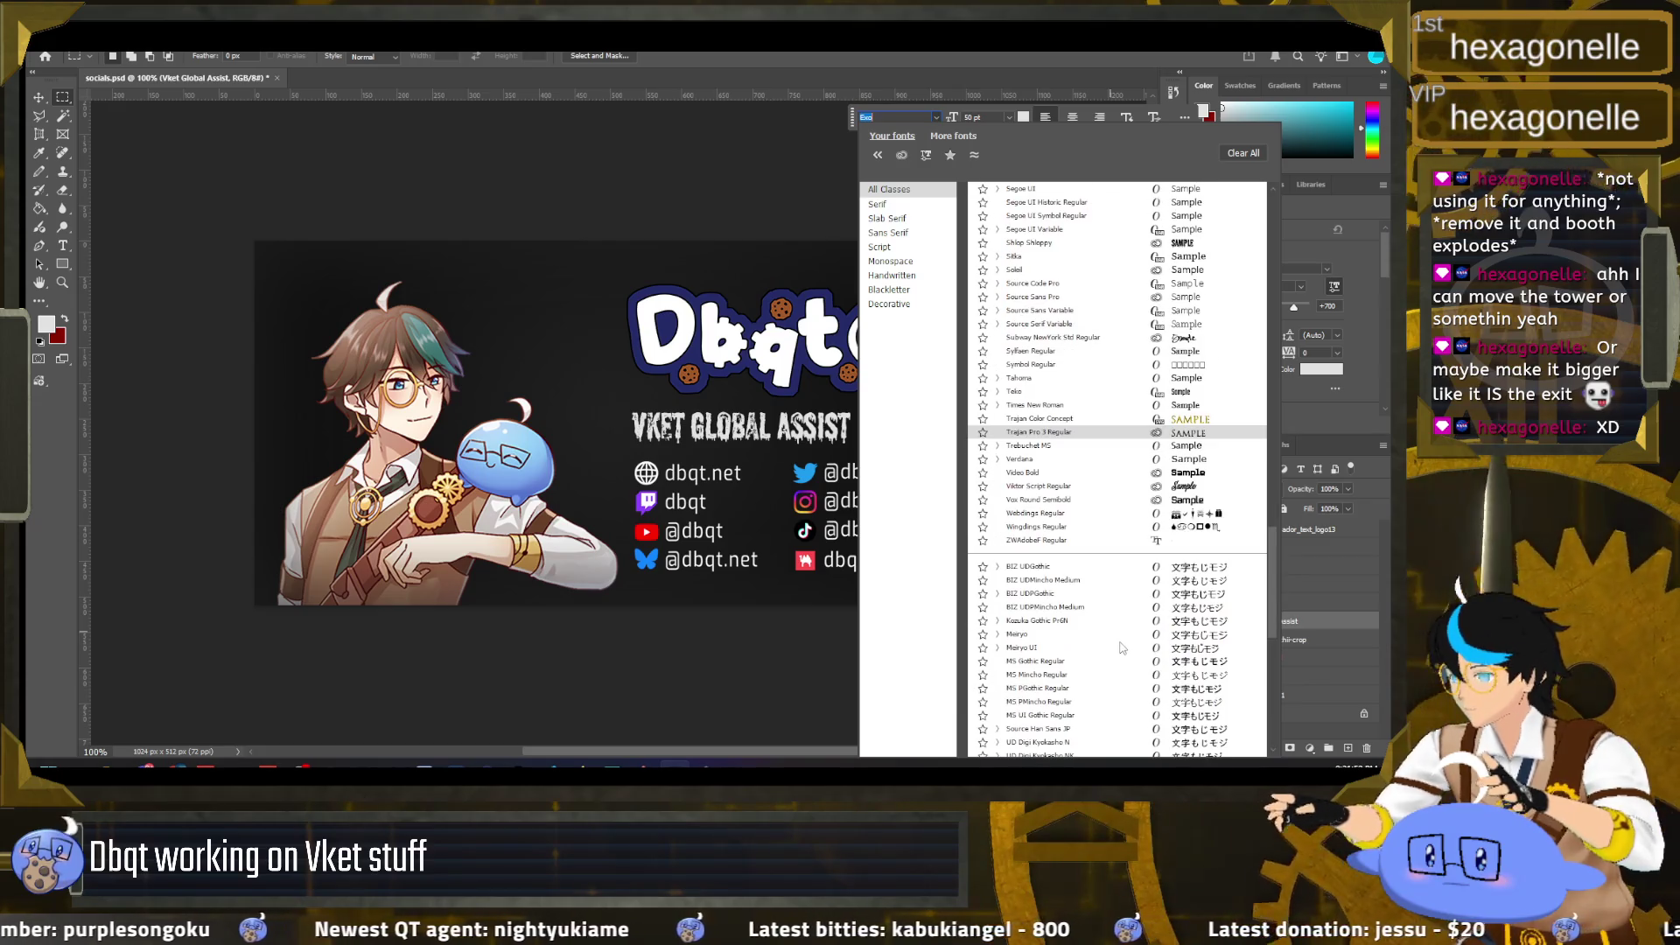
click(1095, 472)
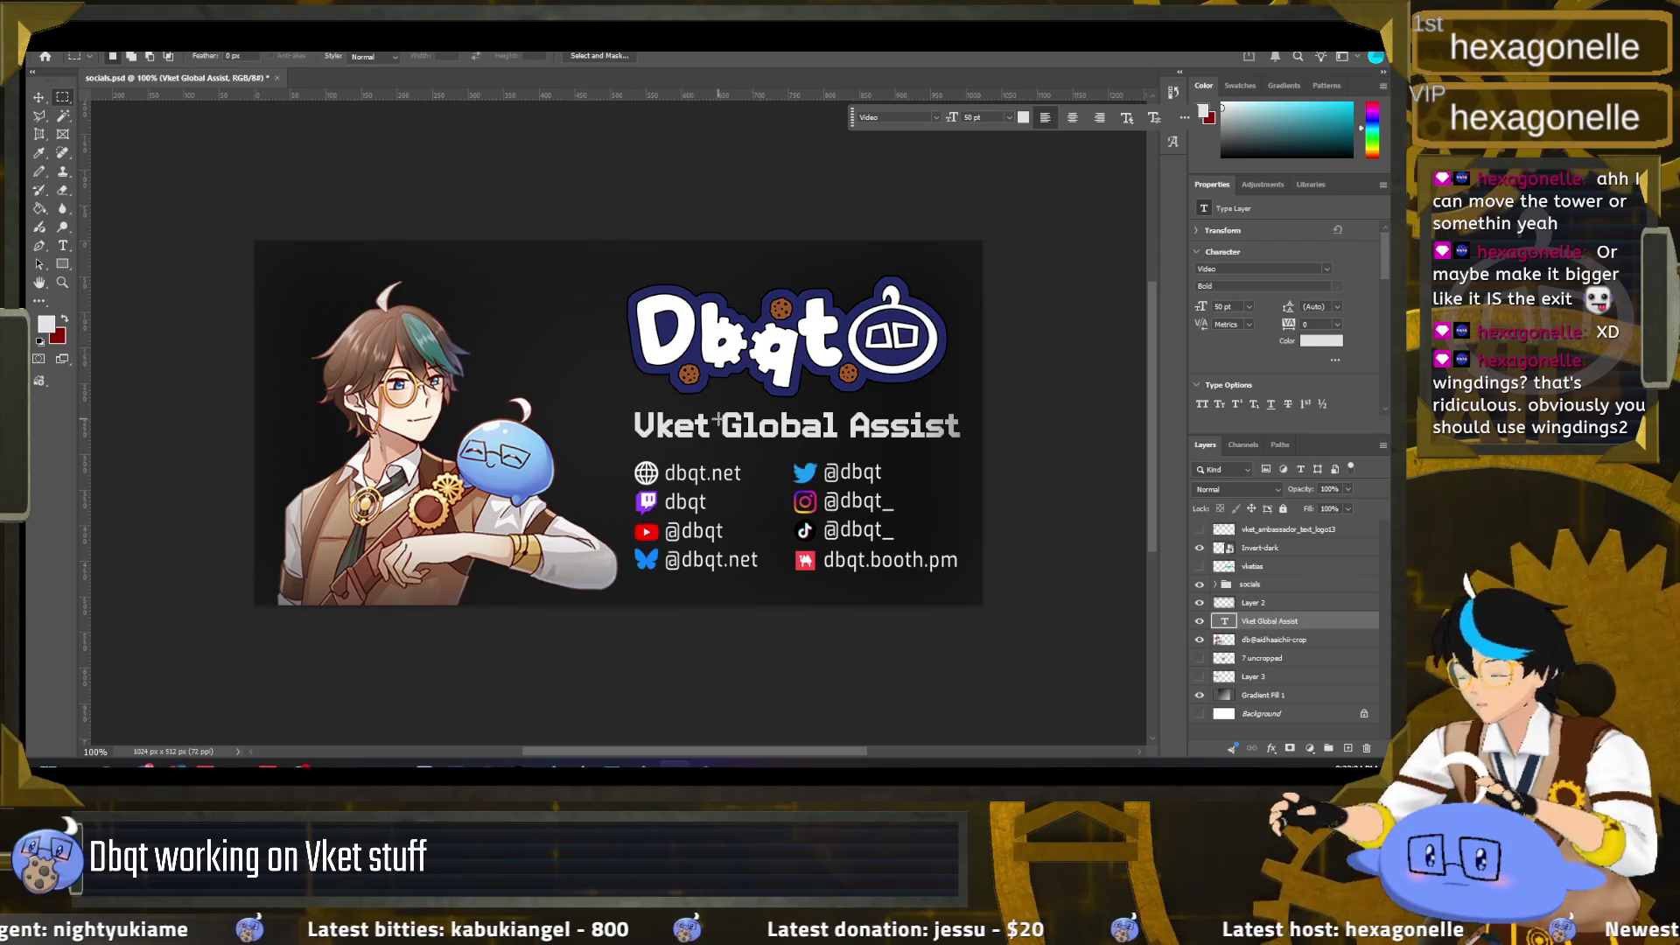
Step: Resize the whole Vket Global Assist heading to 47 pt
click(41, 96)
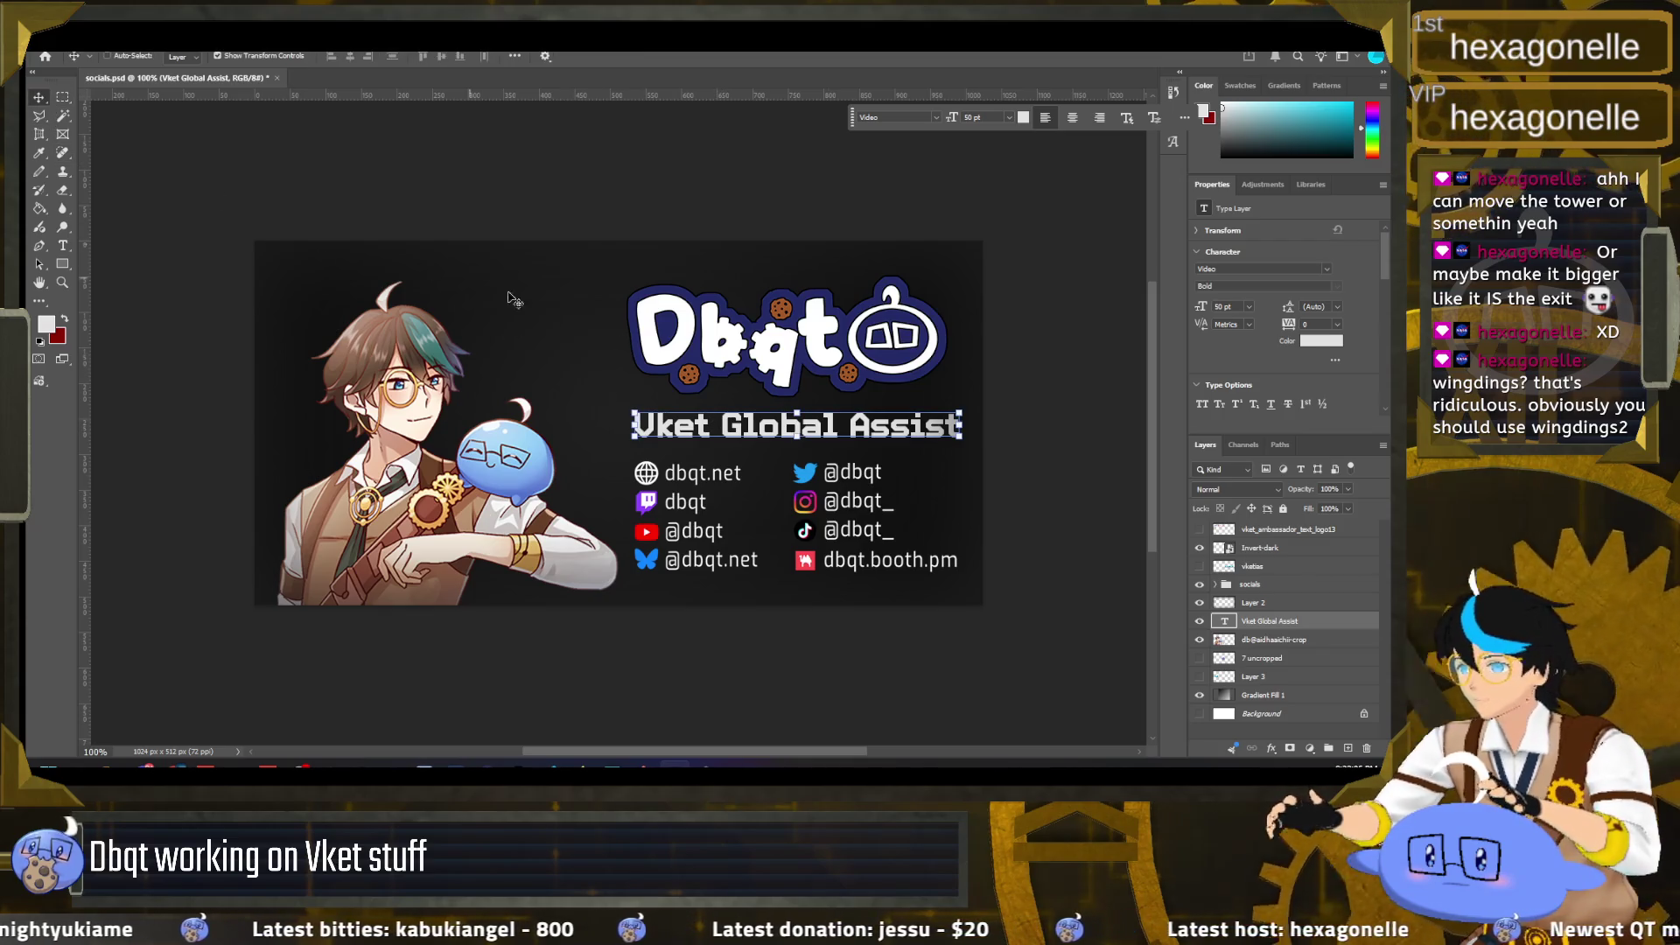
double_click(823, 426)
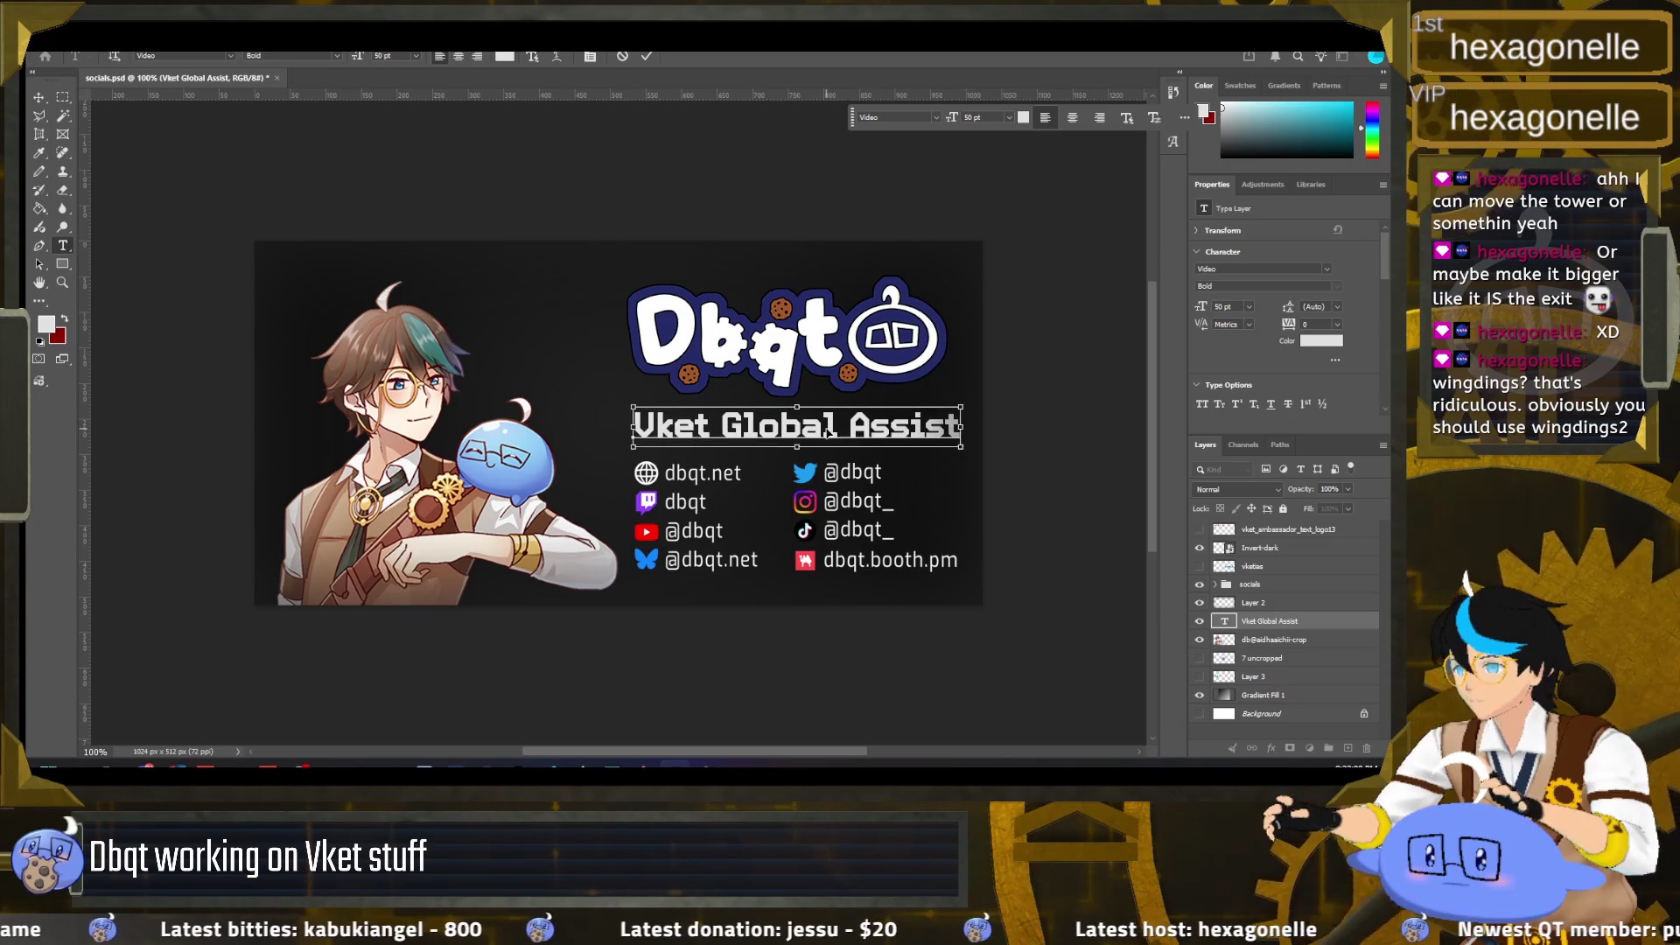
key(ctrl+a)
drag(952, 120, 950, 120)
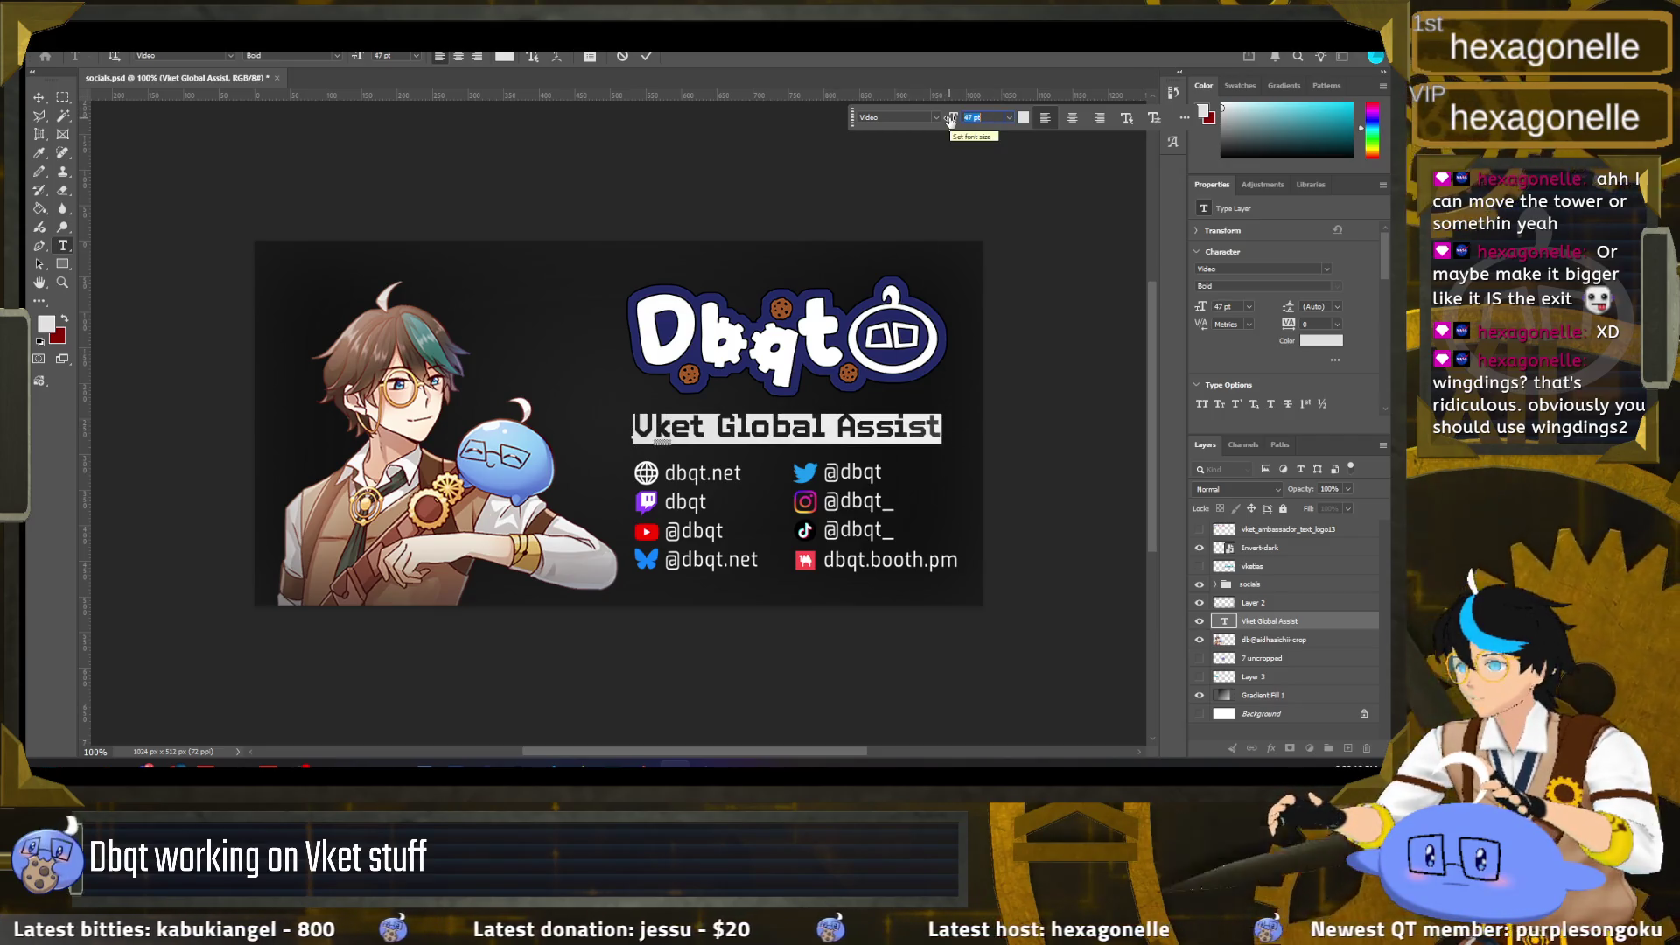
key(ctrl+Return)
Step: Nudge the heading up 4 px, then select the Gradient Fill 1 layer
key(v)
ctrl+click(941, 429)
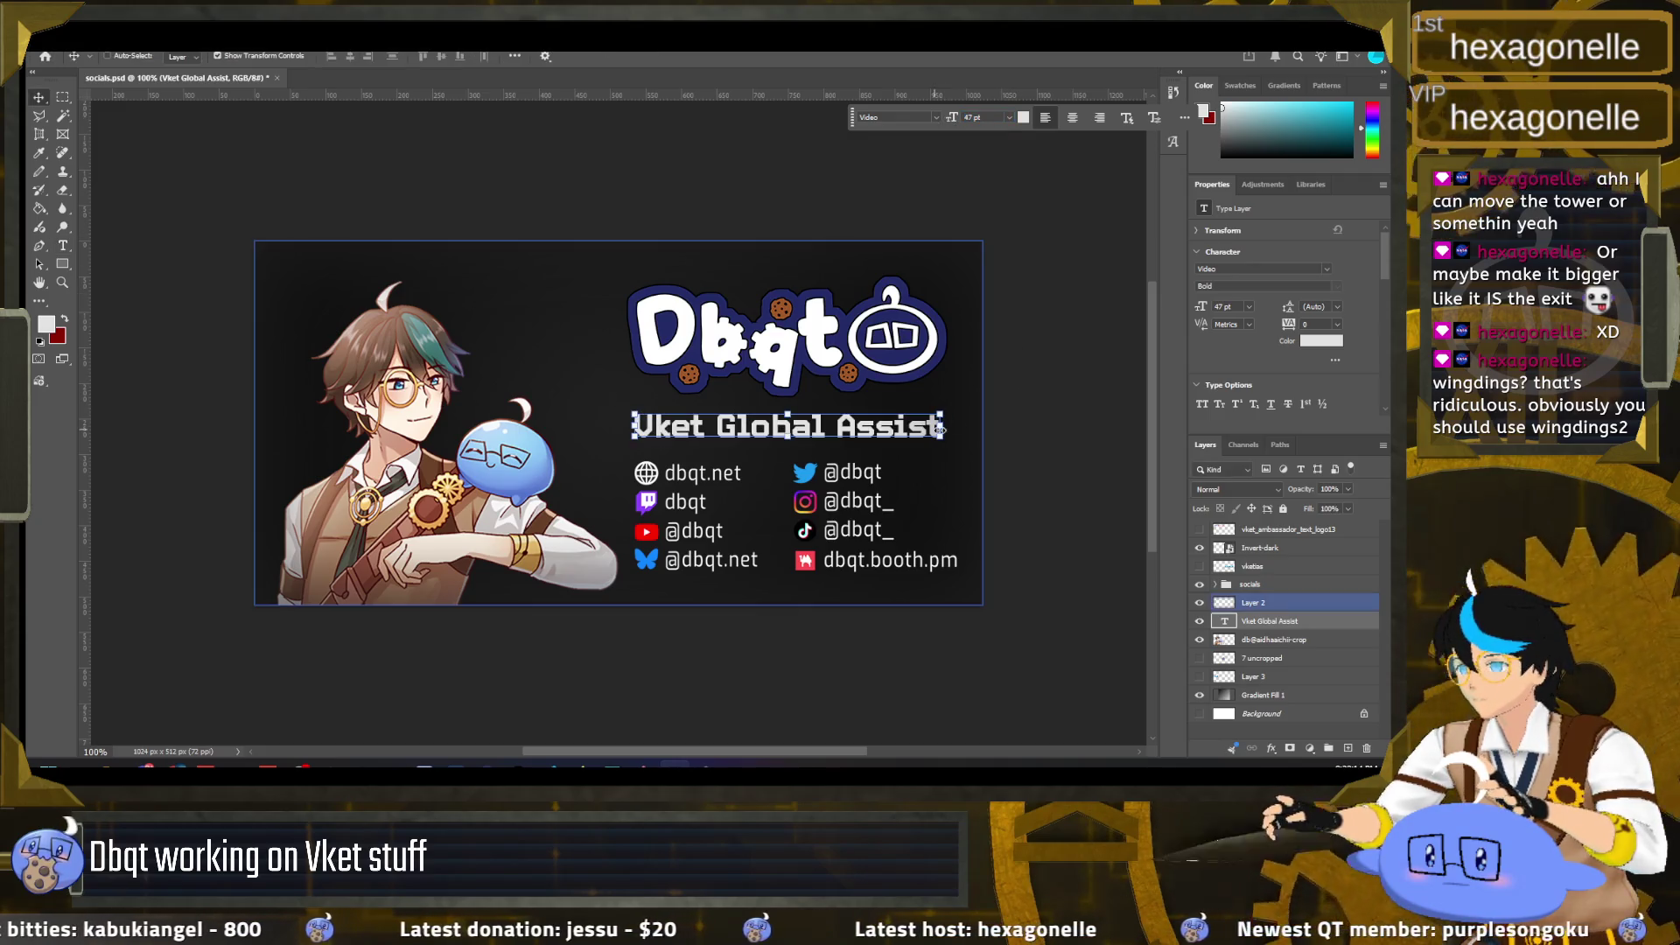
drag(842, 430, 842, 427)
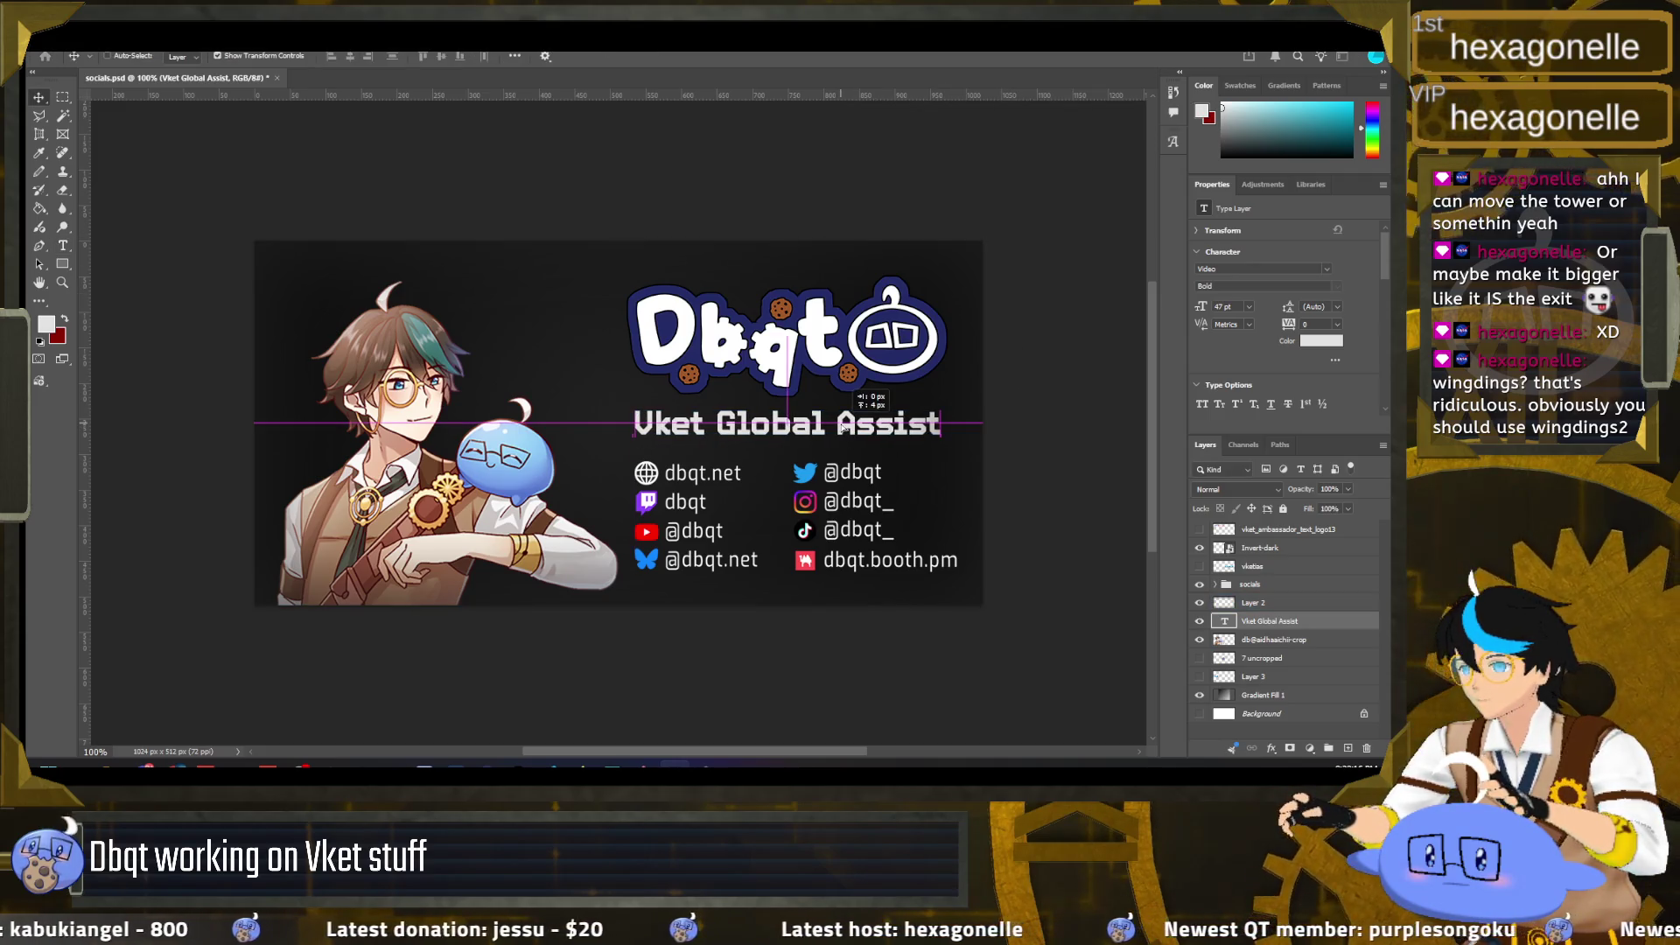
ctrl+click(896, 483)
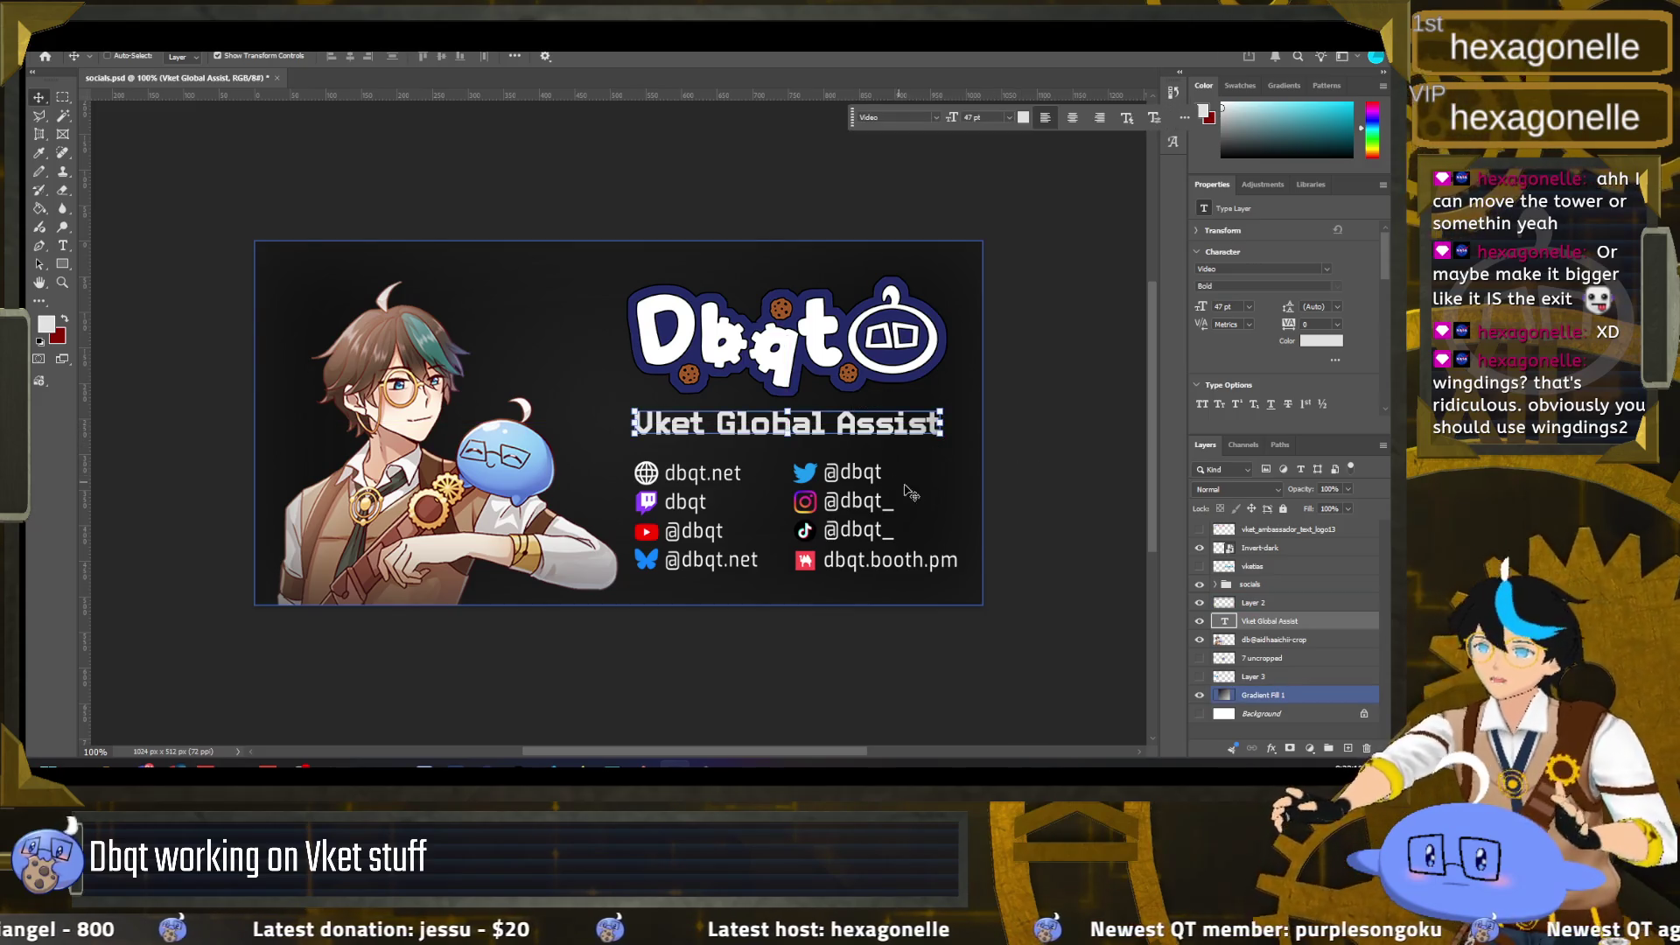
ctrl+click(976, 534)
ctrl+click(525, 289)
ctrl+click(439, 278)
ctrl+click(490, 321)
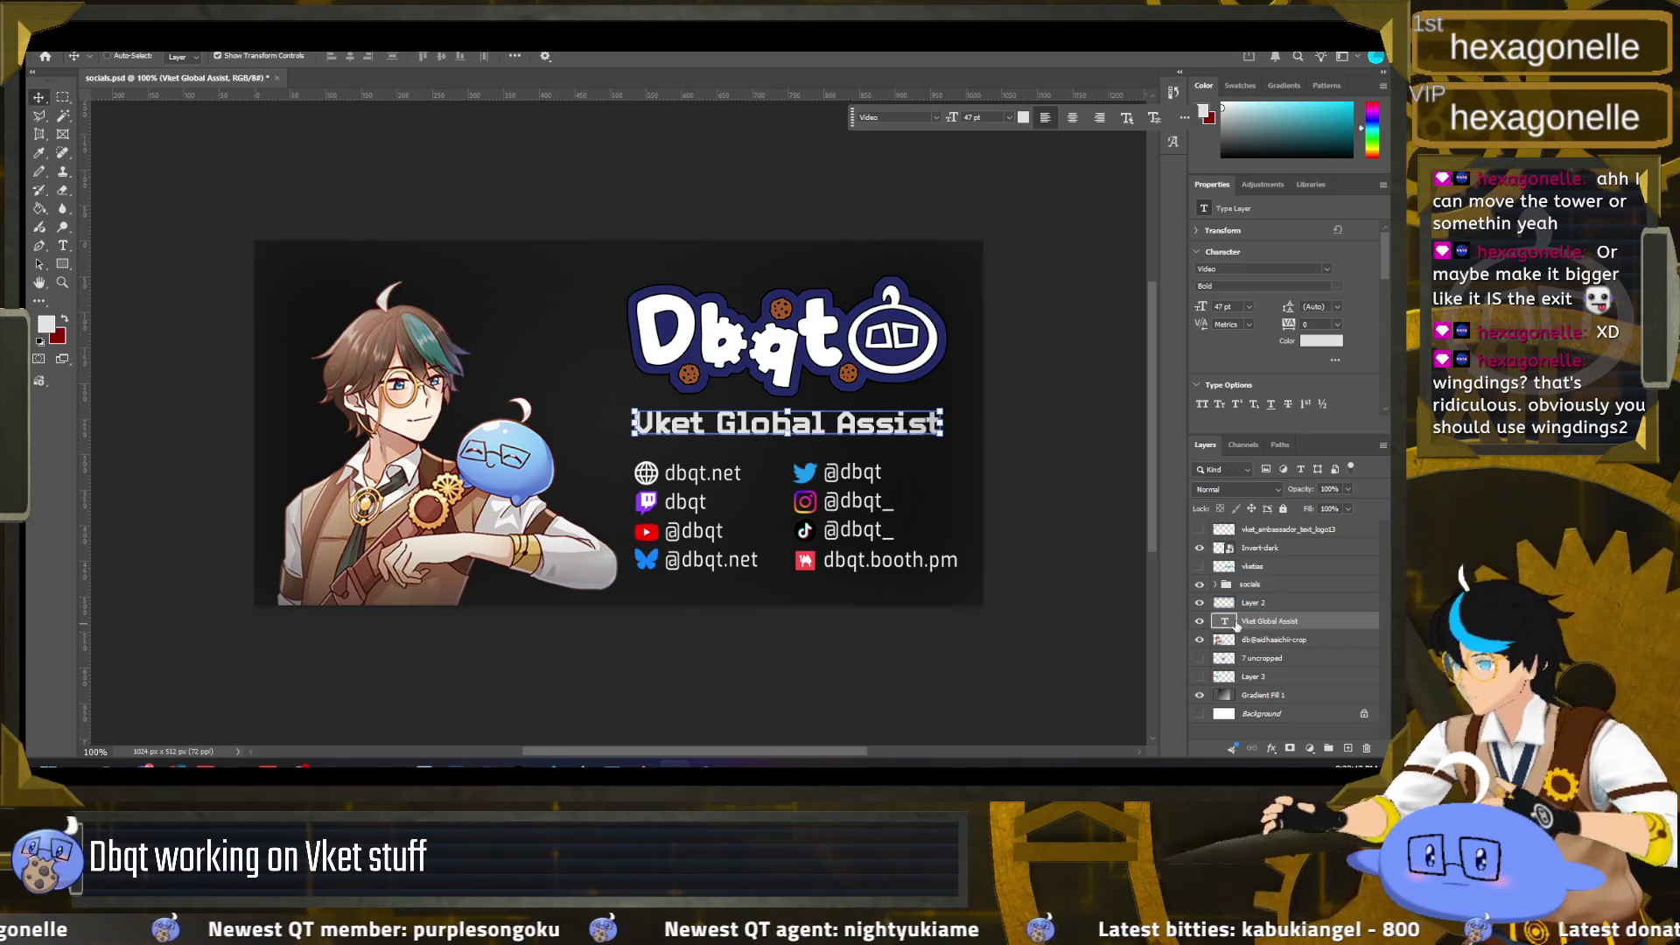
Step: Toggle Layer 2's visibility to compare, leaving it visible
click(1251, 603)
click(1199, 603)
click(1199, 603)
click(1200, 603)
click(1200, 602)
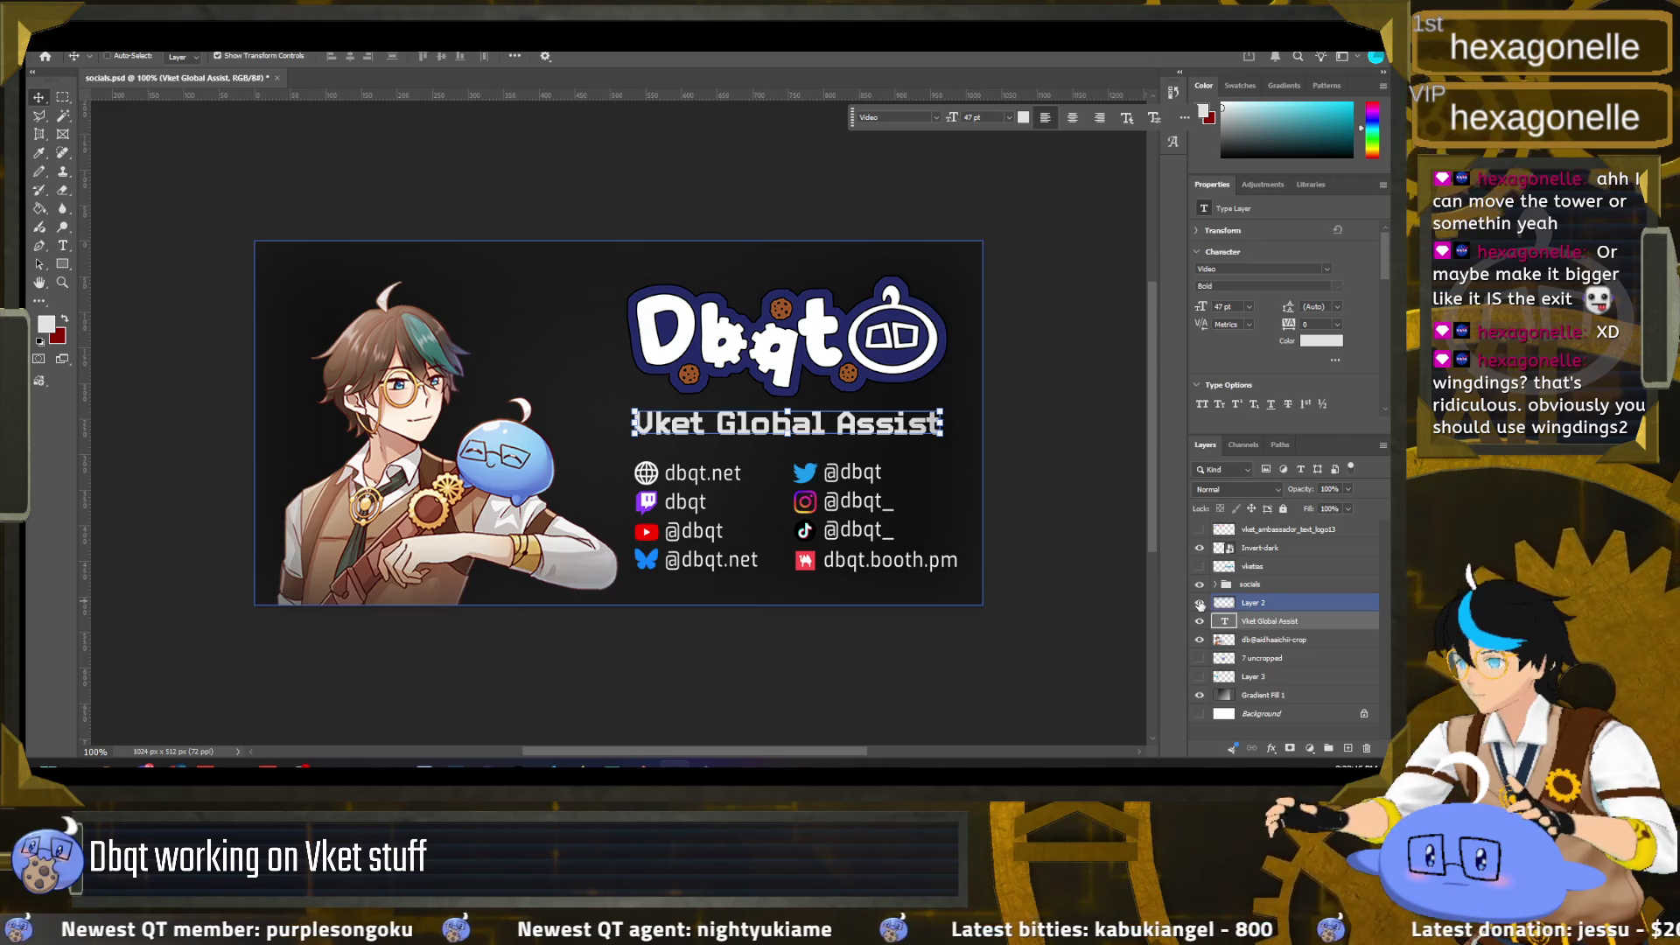
click(1199, 604)
click(1199, 603)
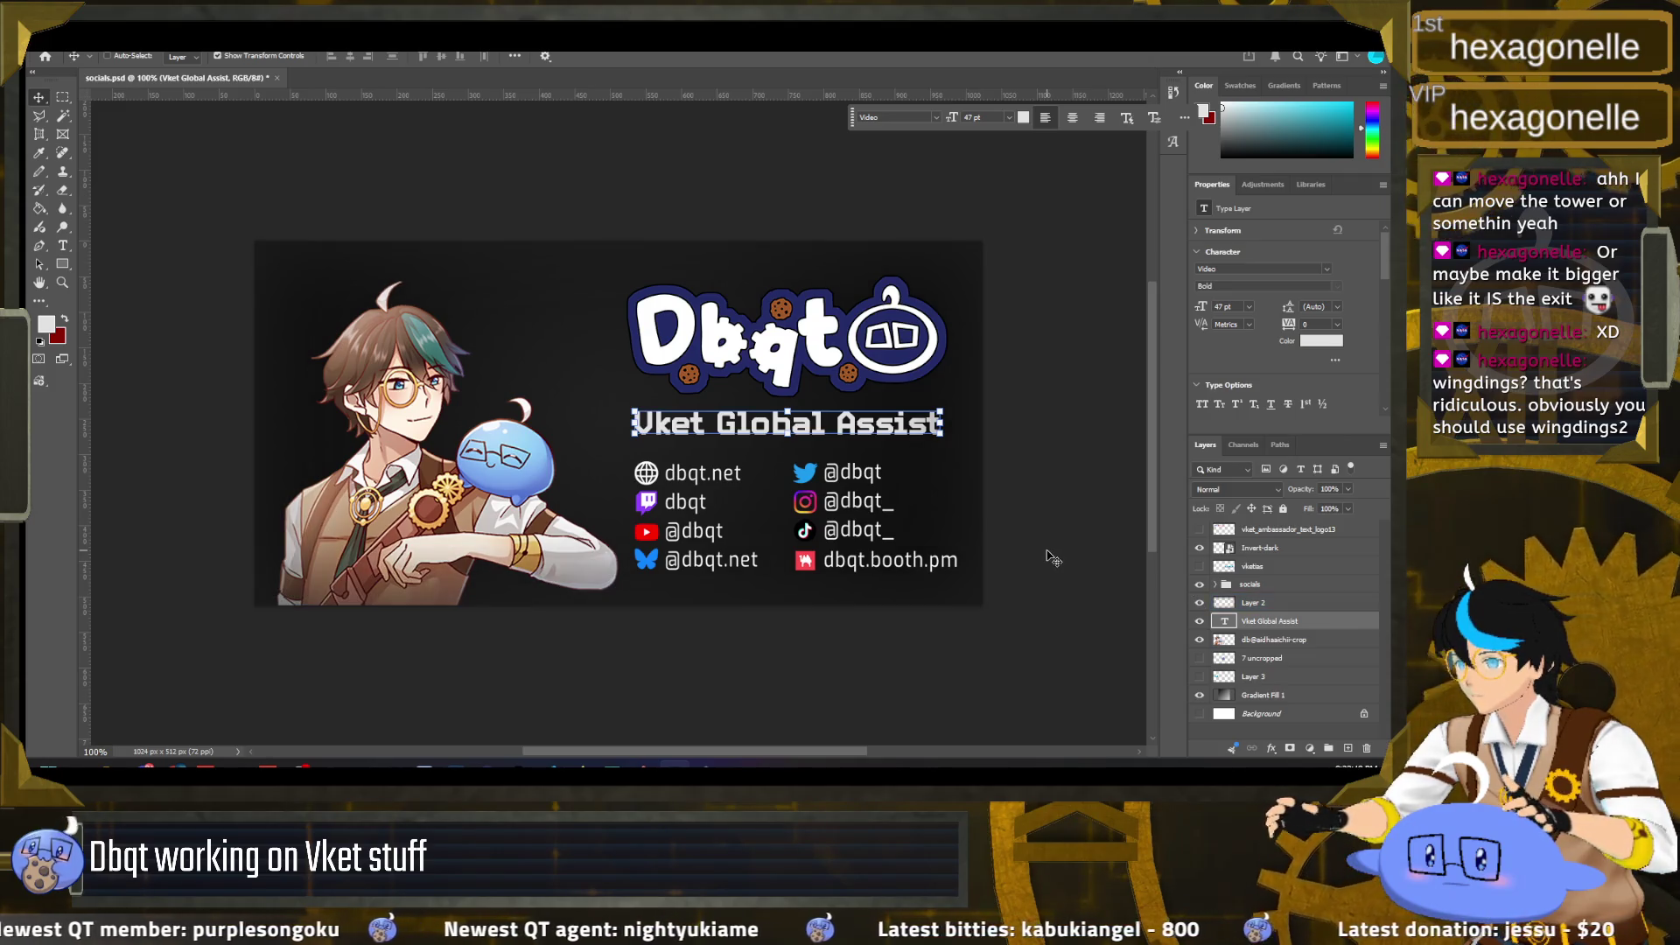
Step: Rename Layer 2 to 'highlights' and select the Vket Global Assist layer
drag(1253, 603, 1268, 587)
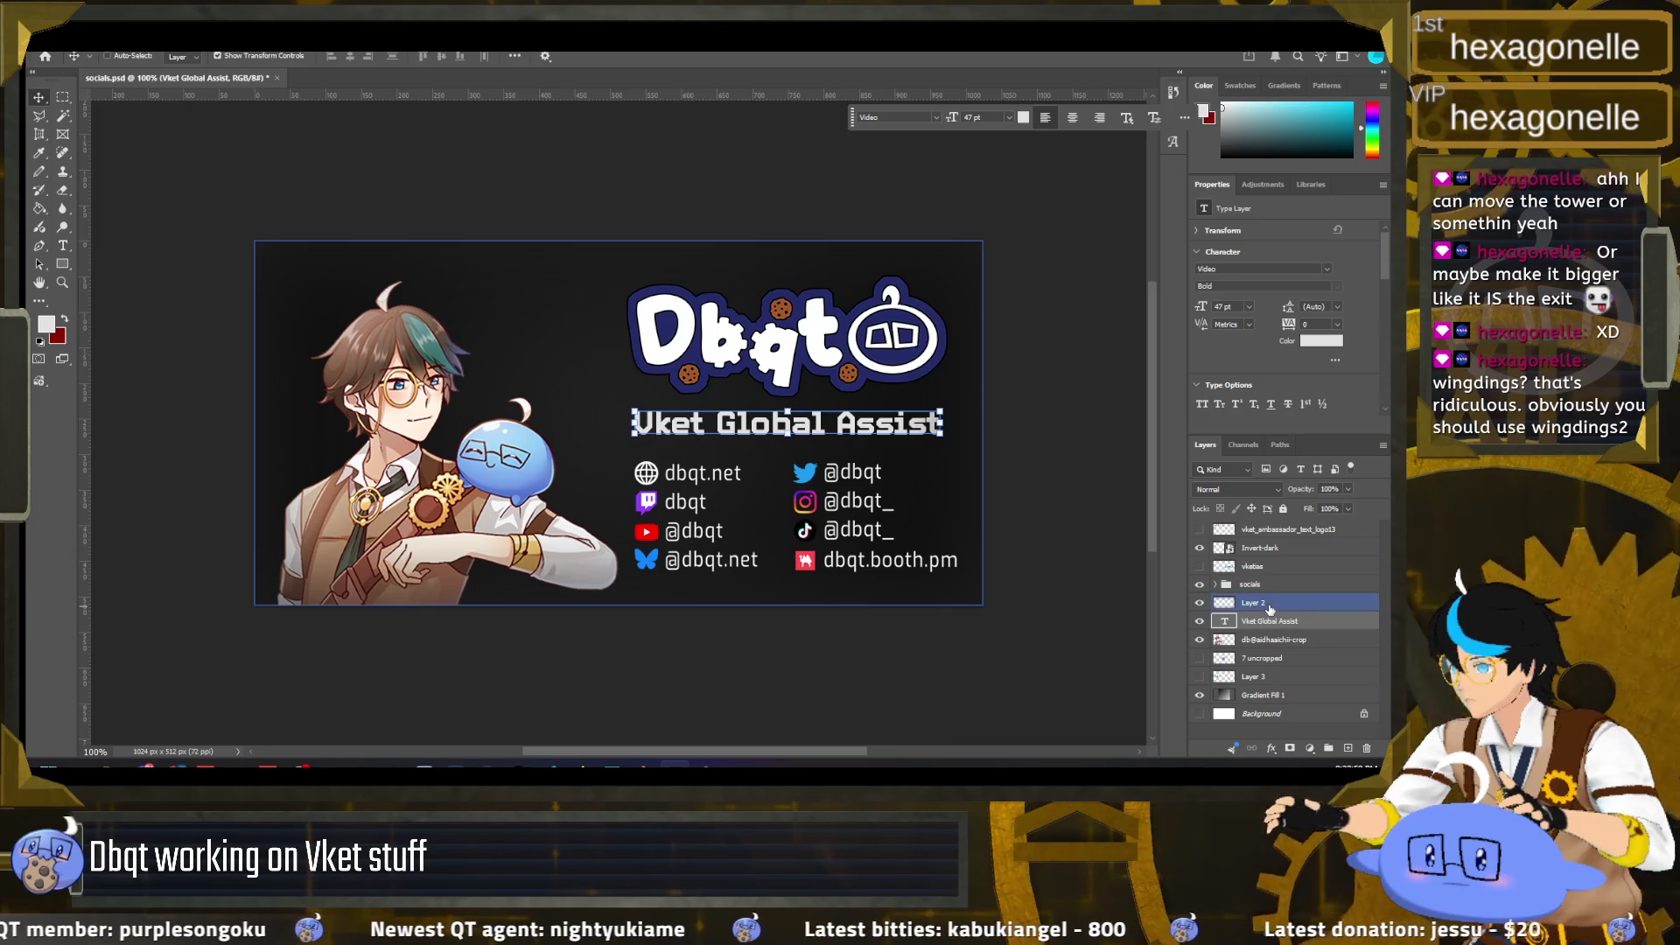
text(highlights)
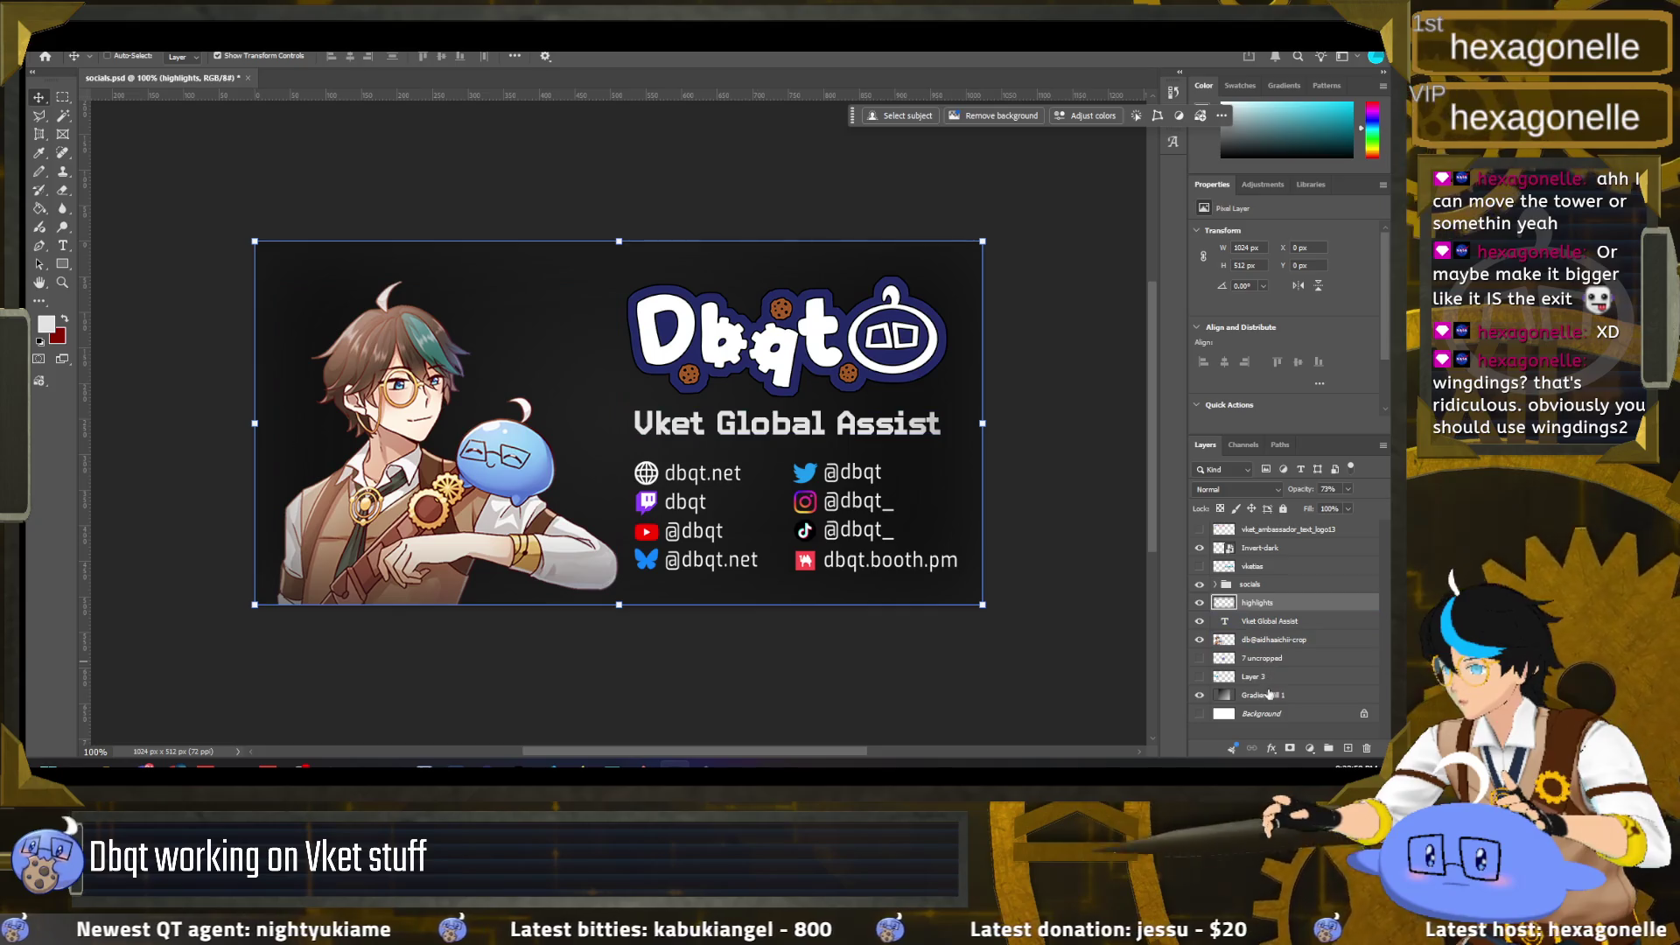
click(1225, 623)
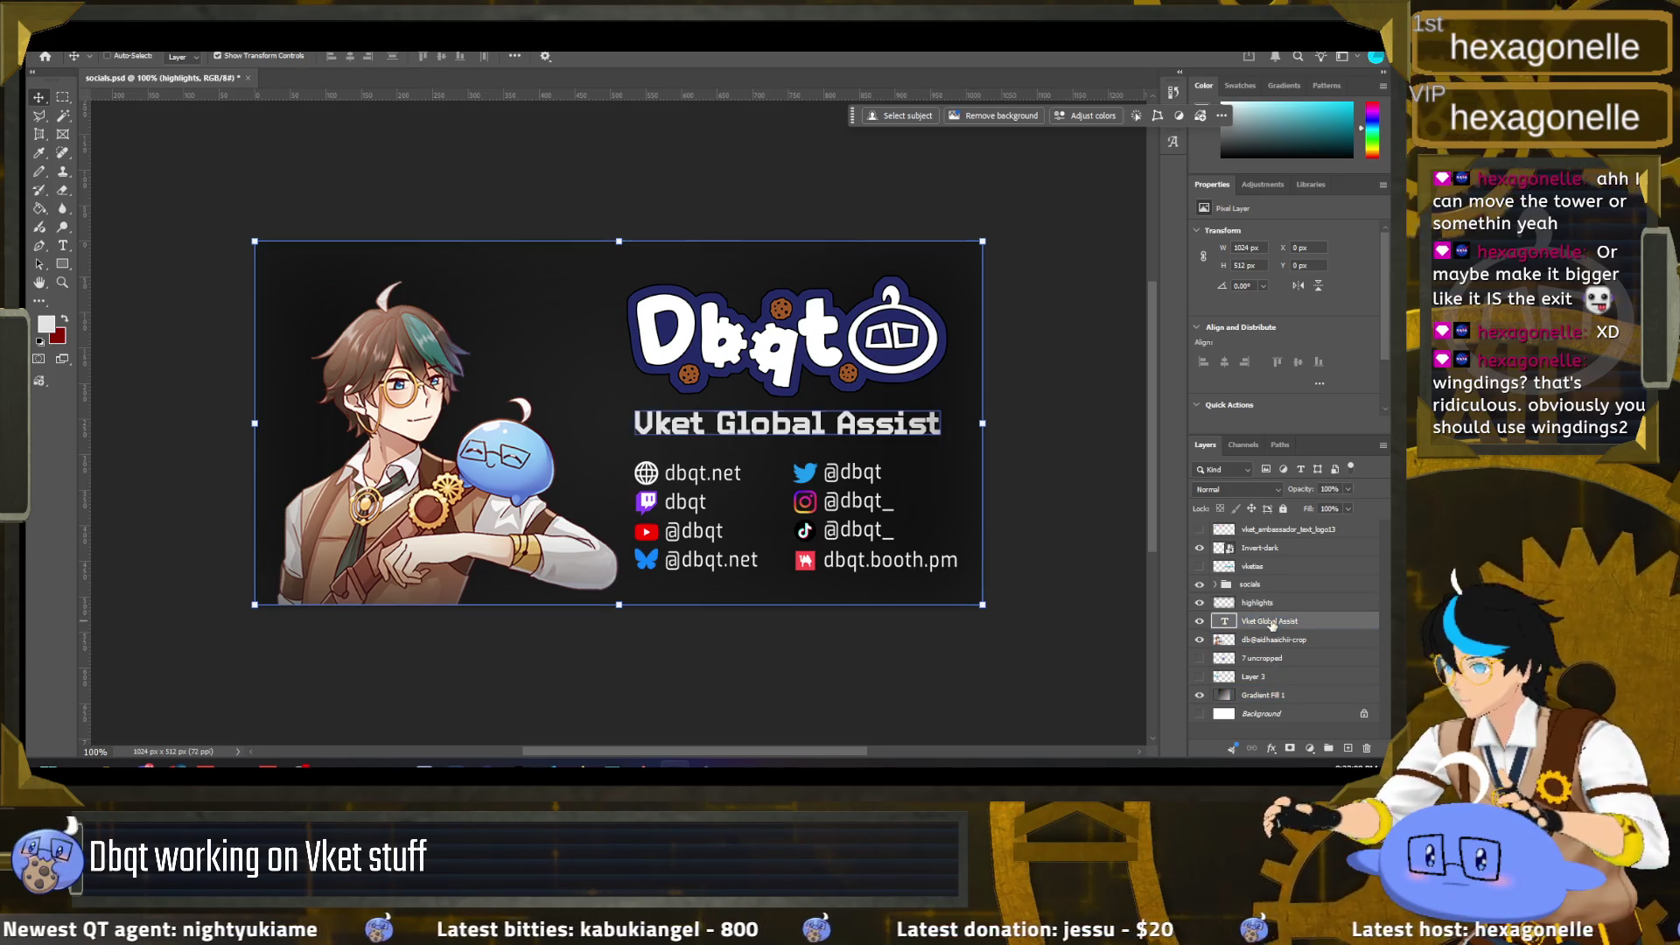
right_click(1225, 622)
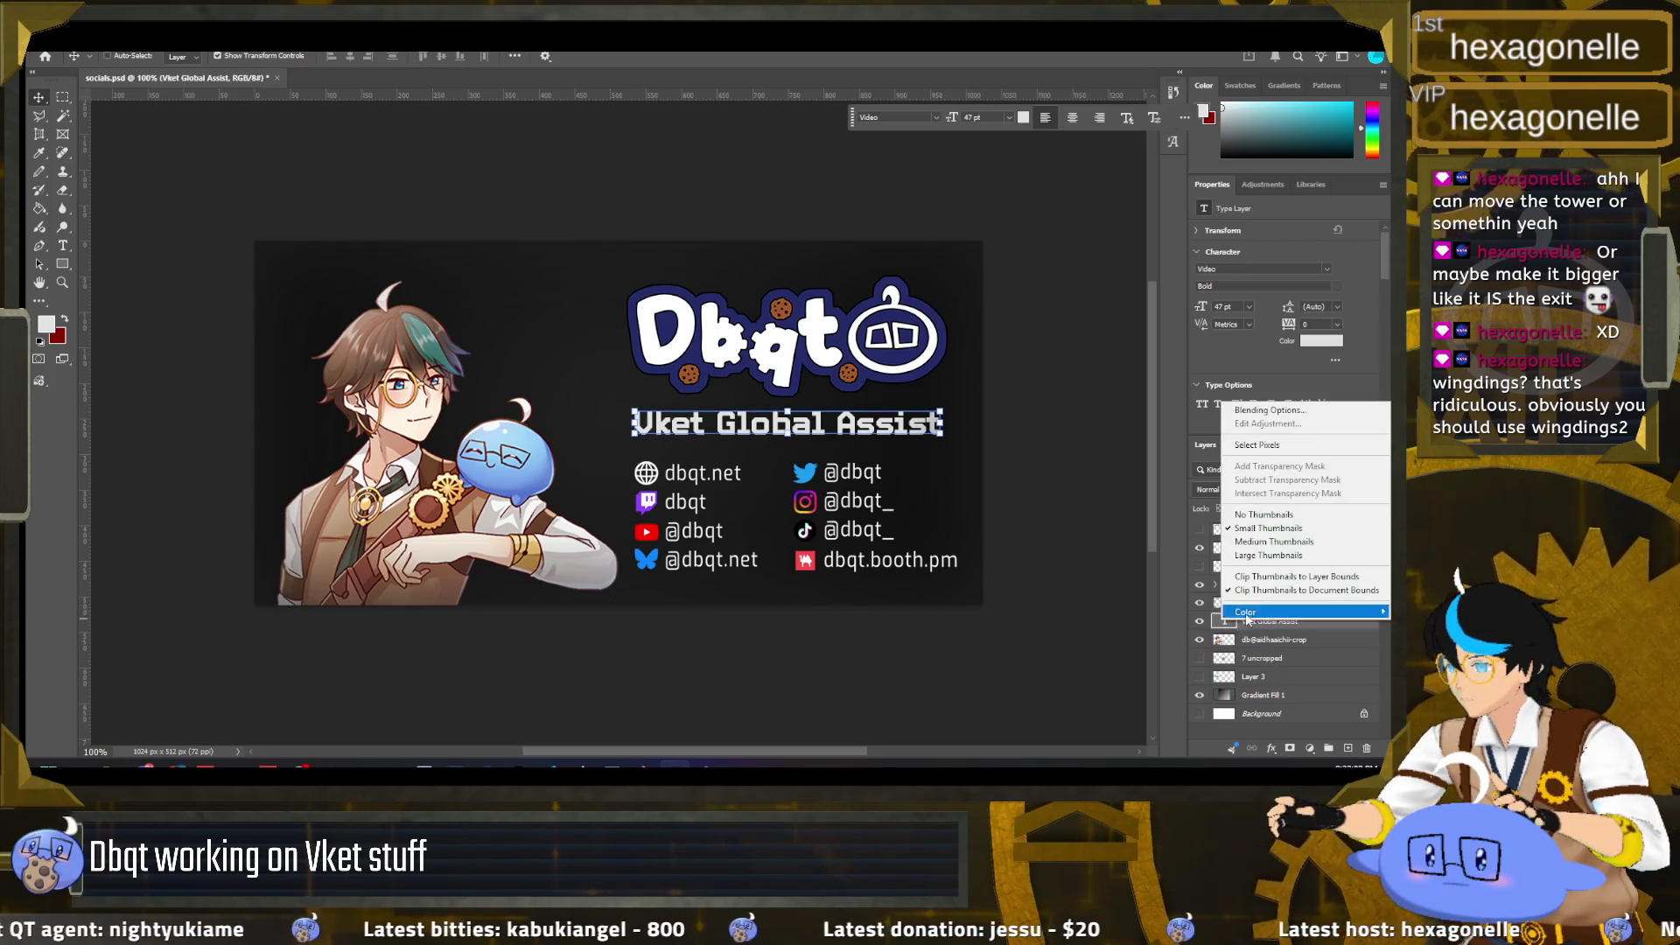
Step: Add a Gradient Overlay to the heading using a dark Grays preset
click(973, 414)
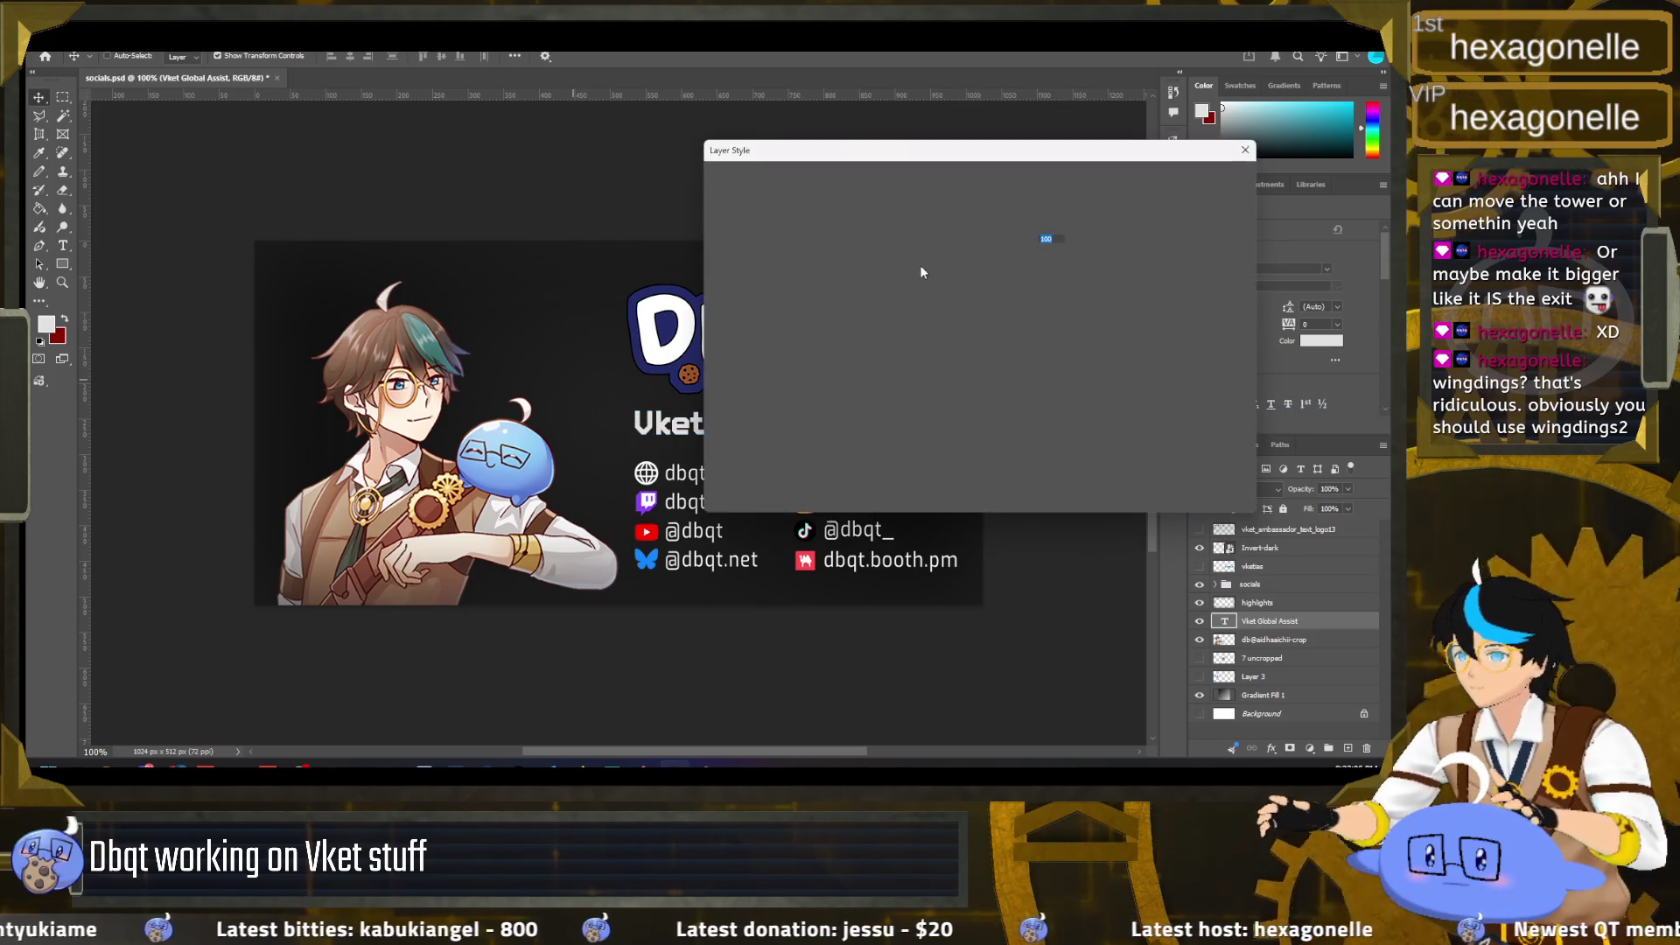
drag(984, 164, 351, 228)
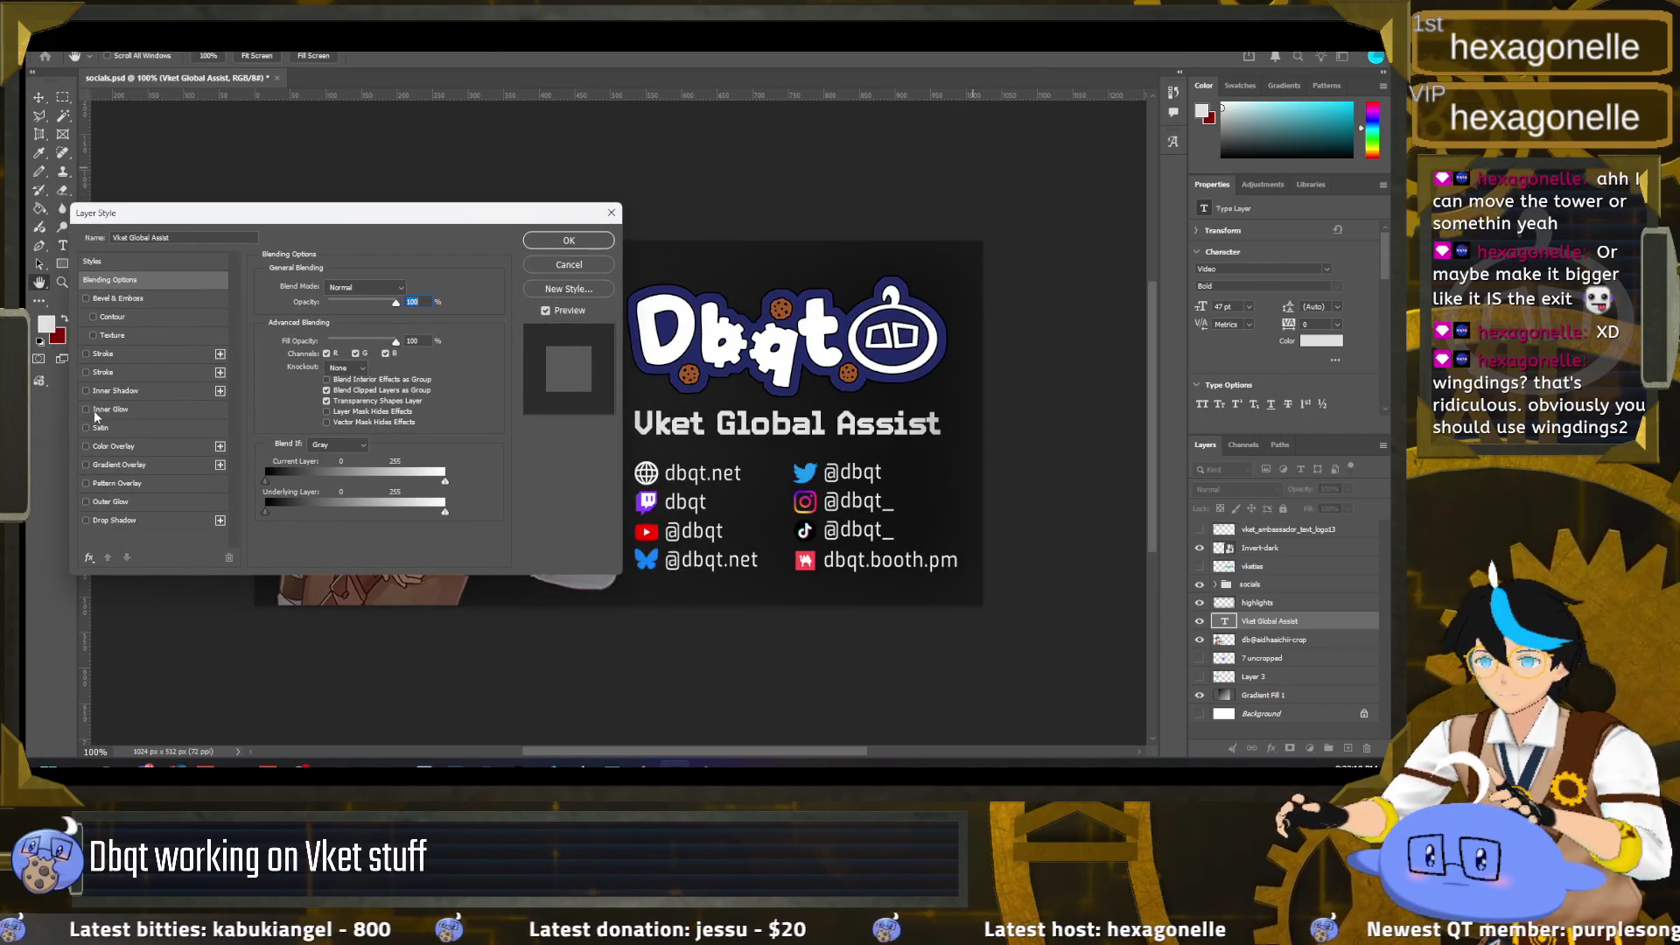
click(86, 446)
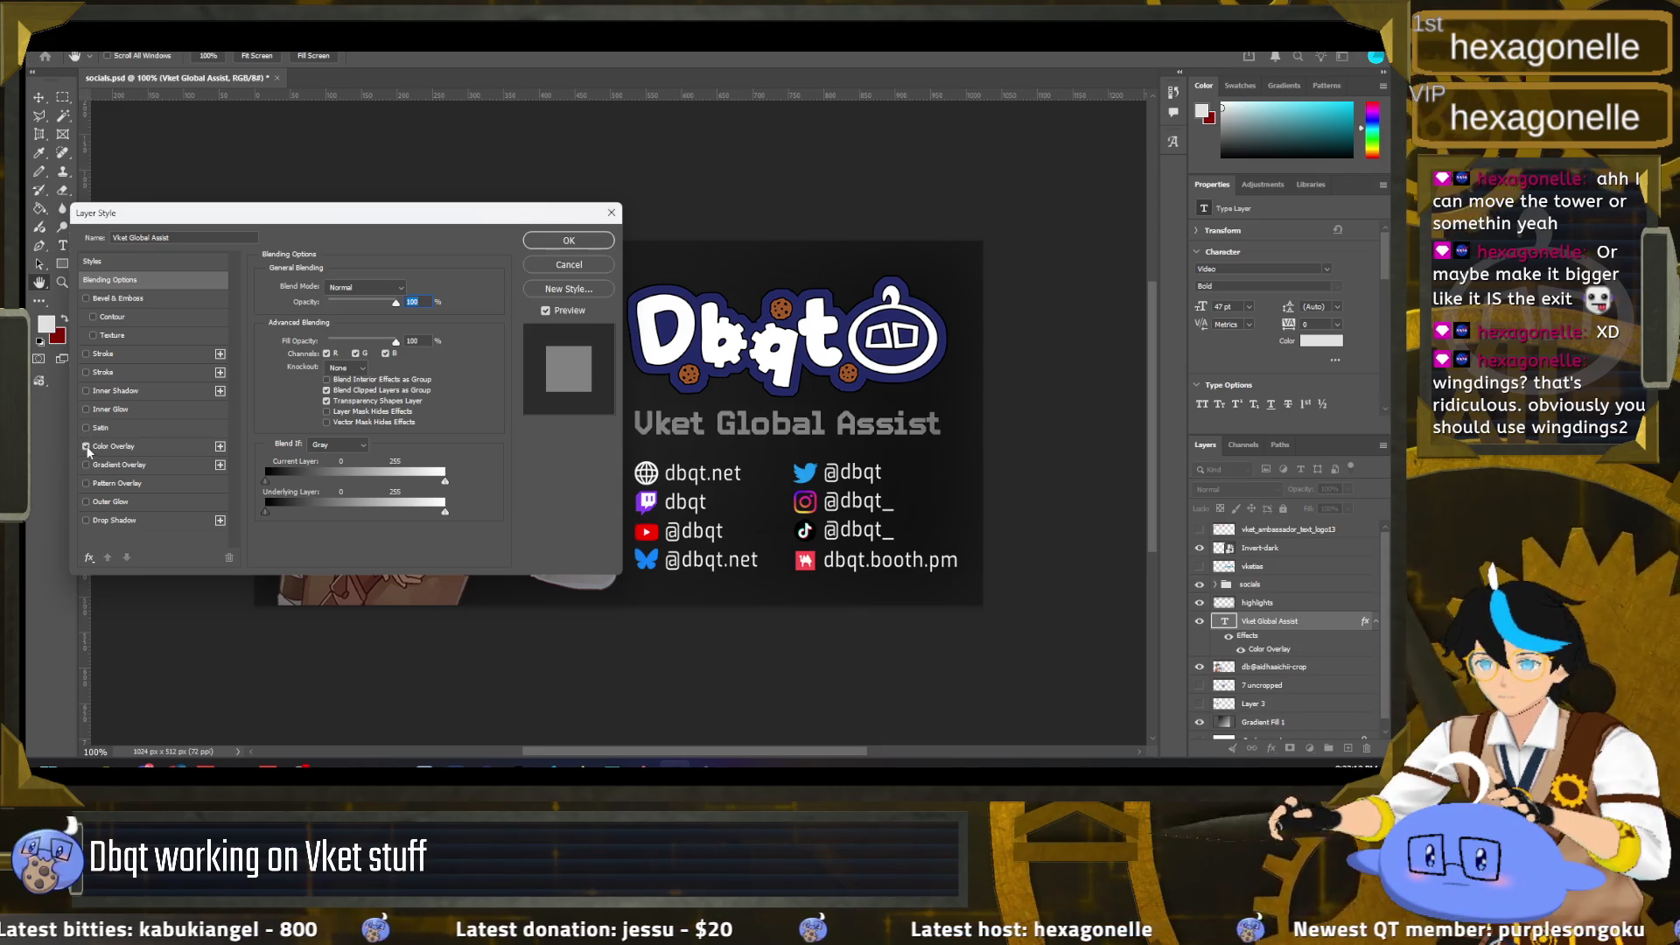
click(85, 448)
click(86, 464)
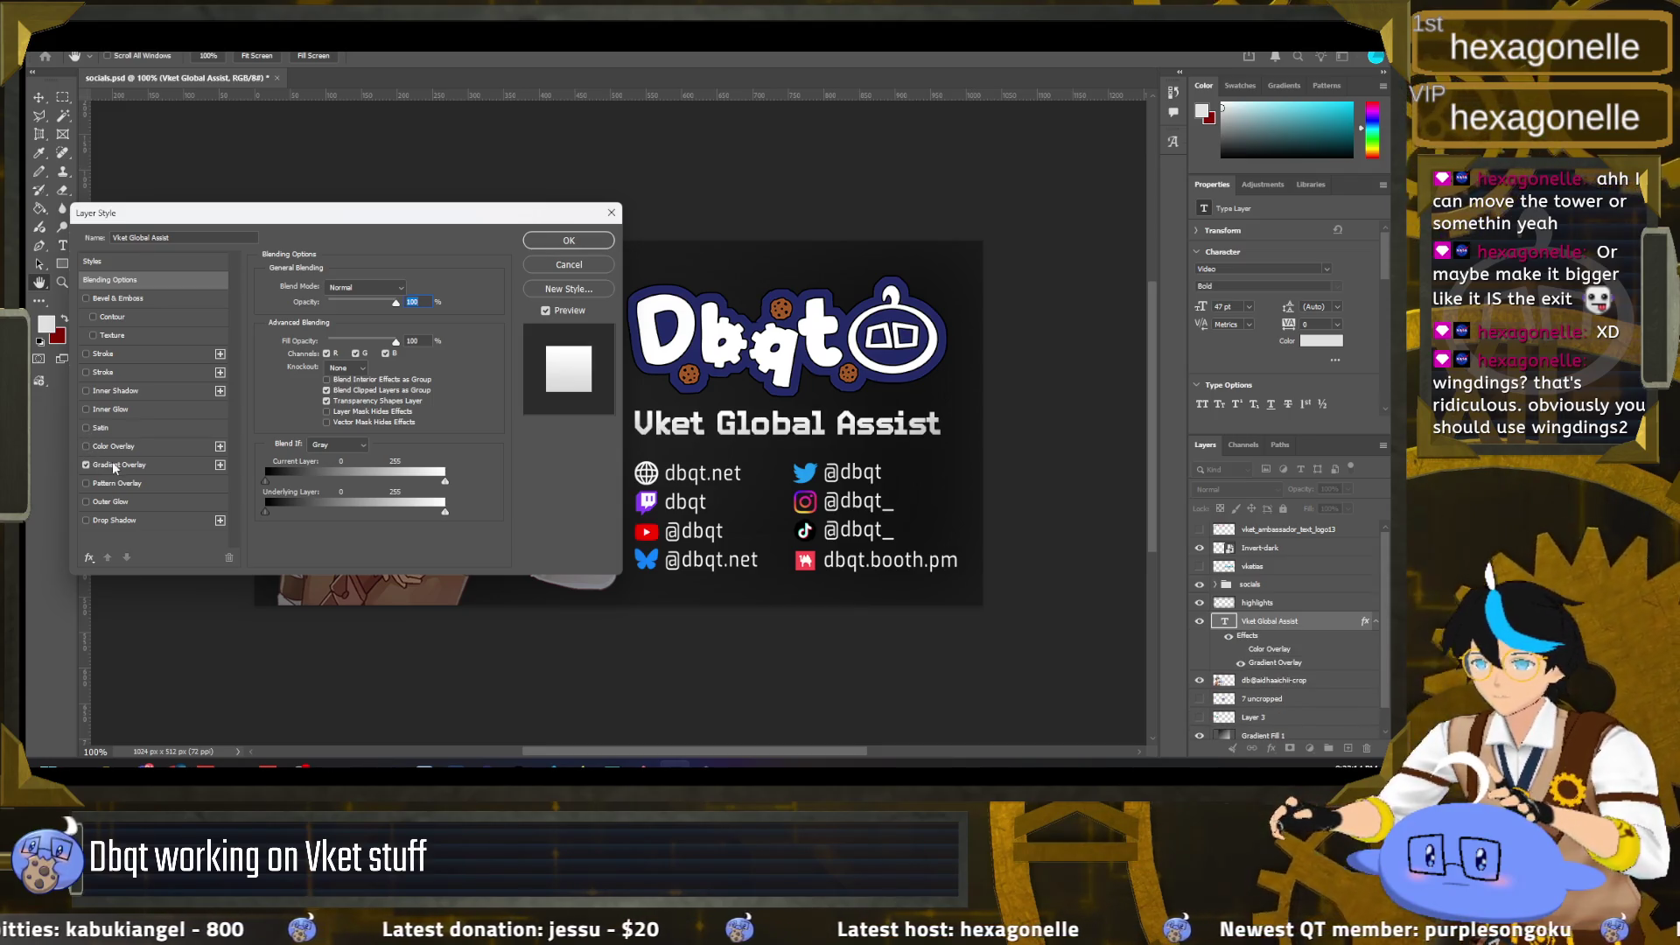
click(115, 466)
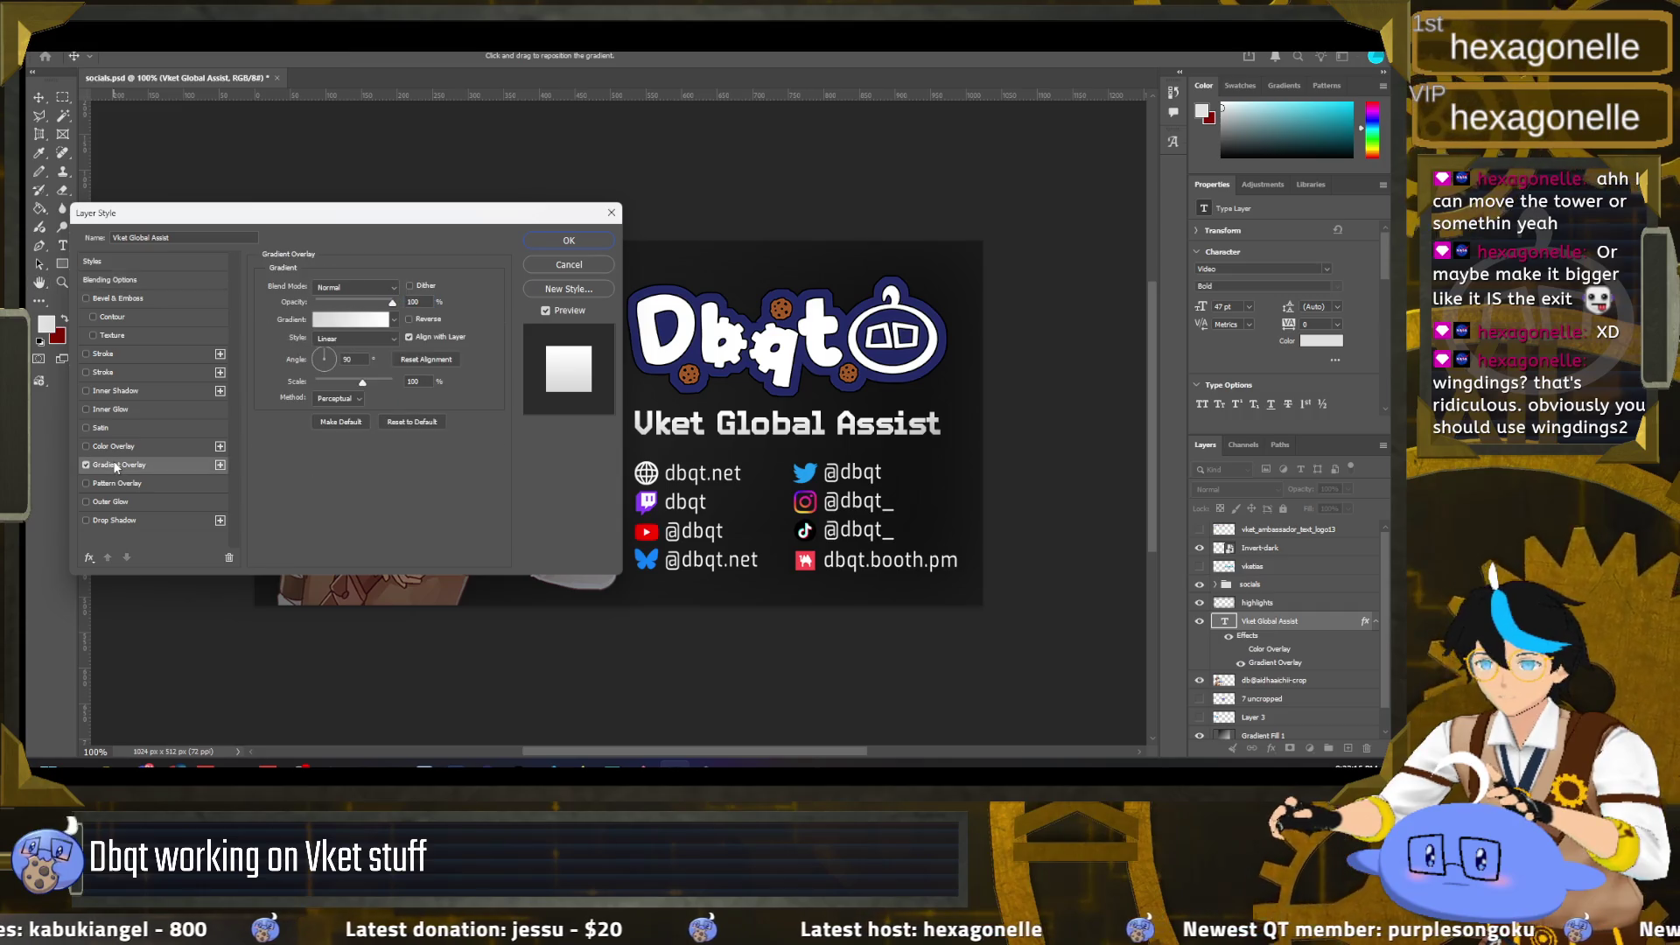
click(391, 320)
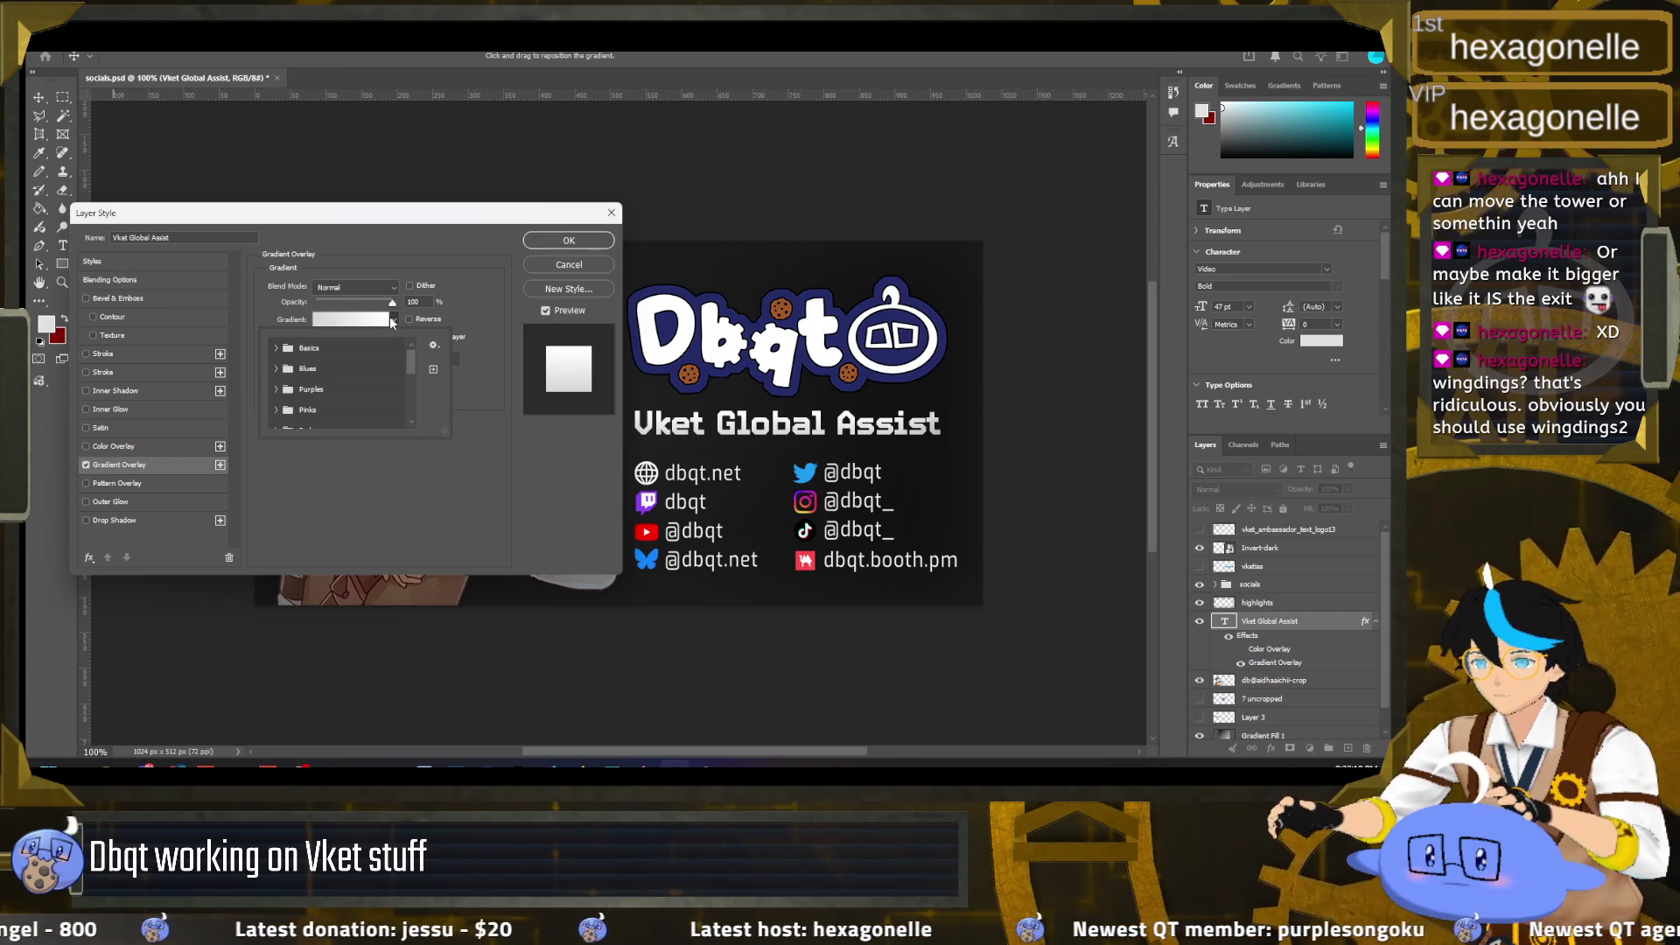
click(278, 350)
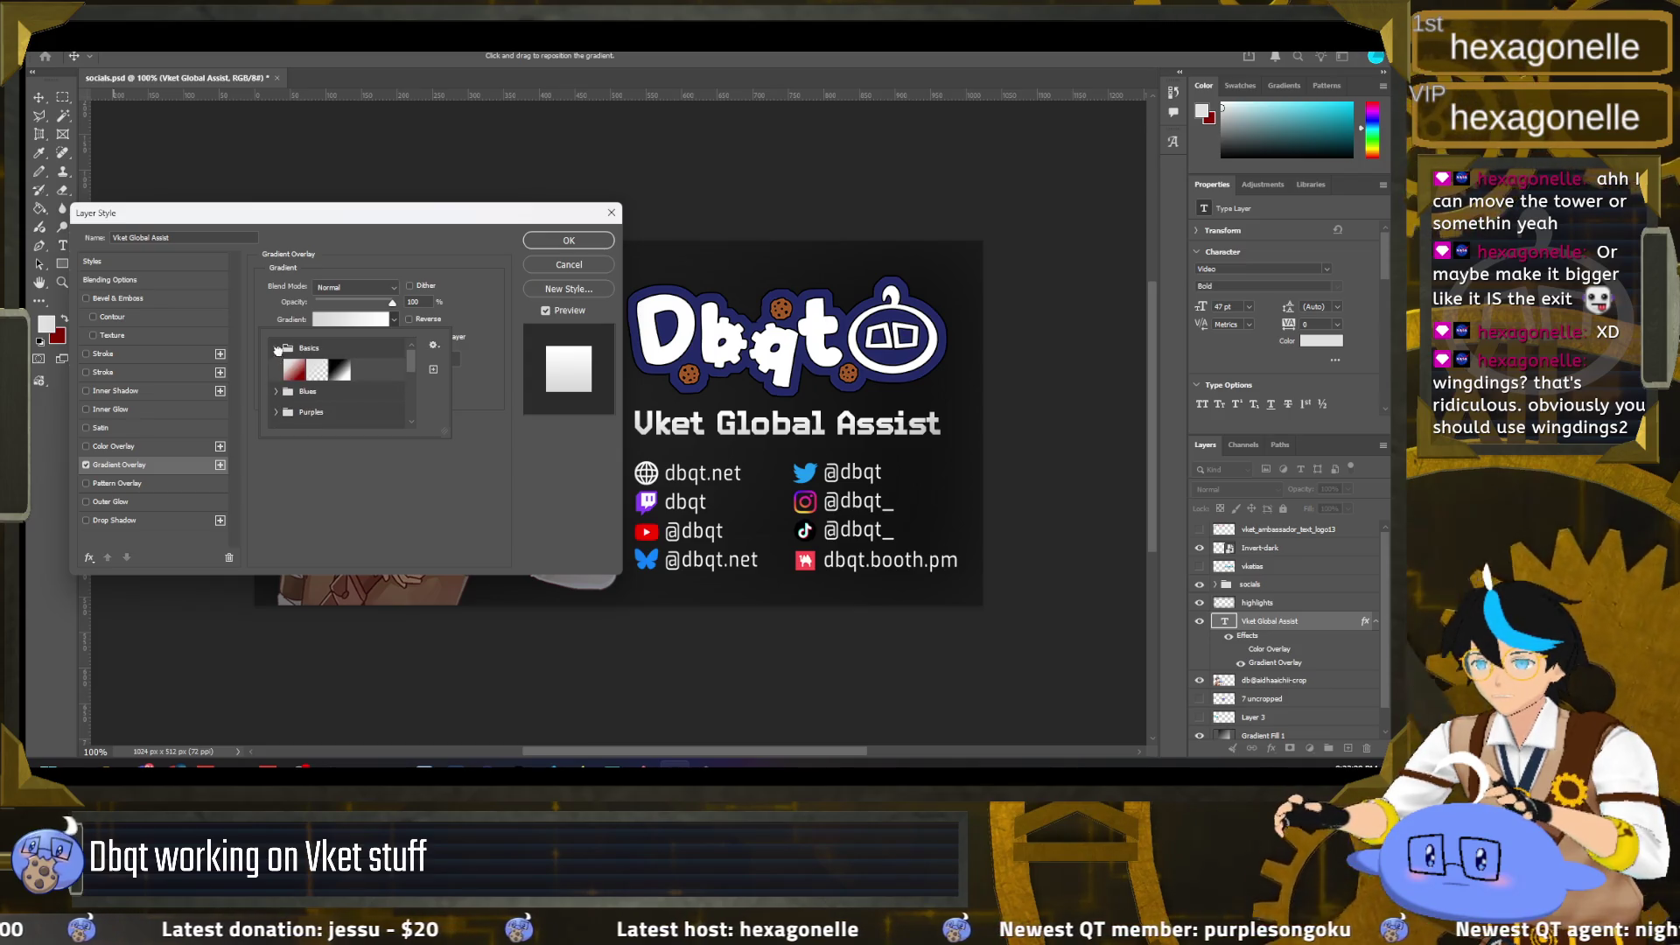
click(277, 350)
click(277, 371)
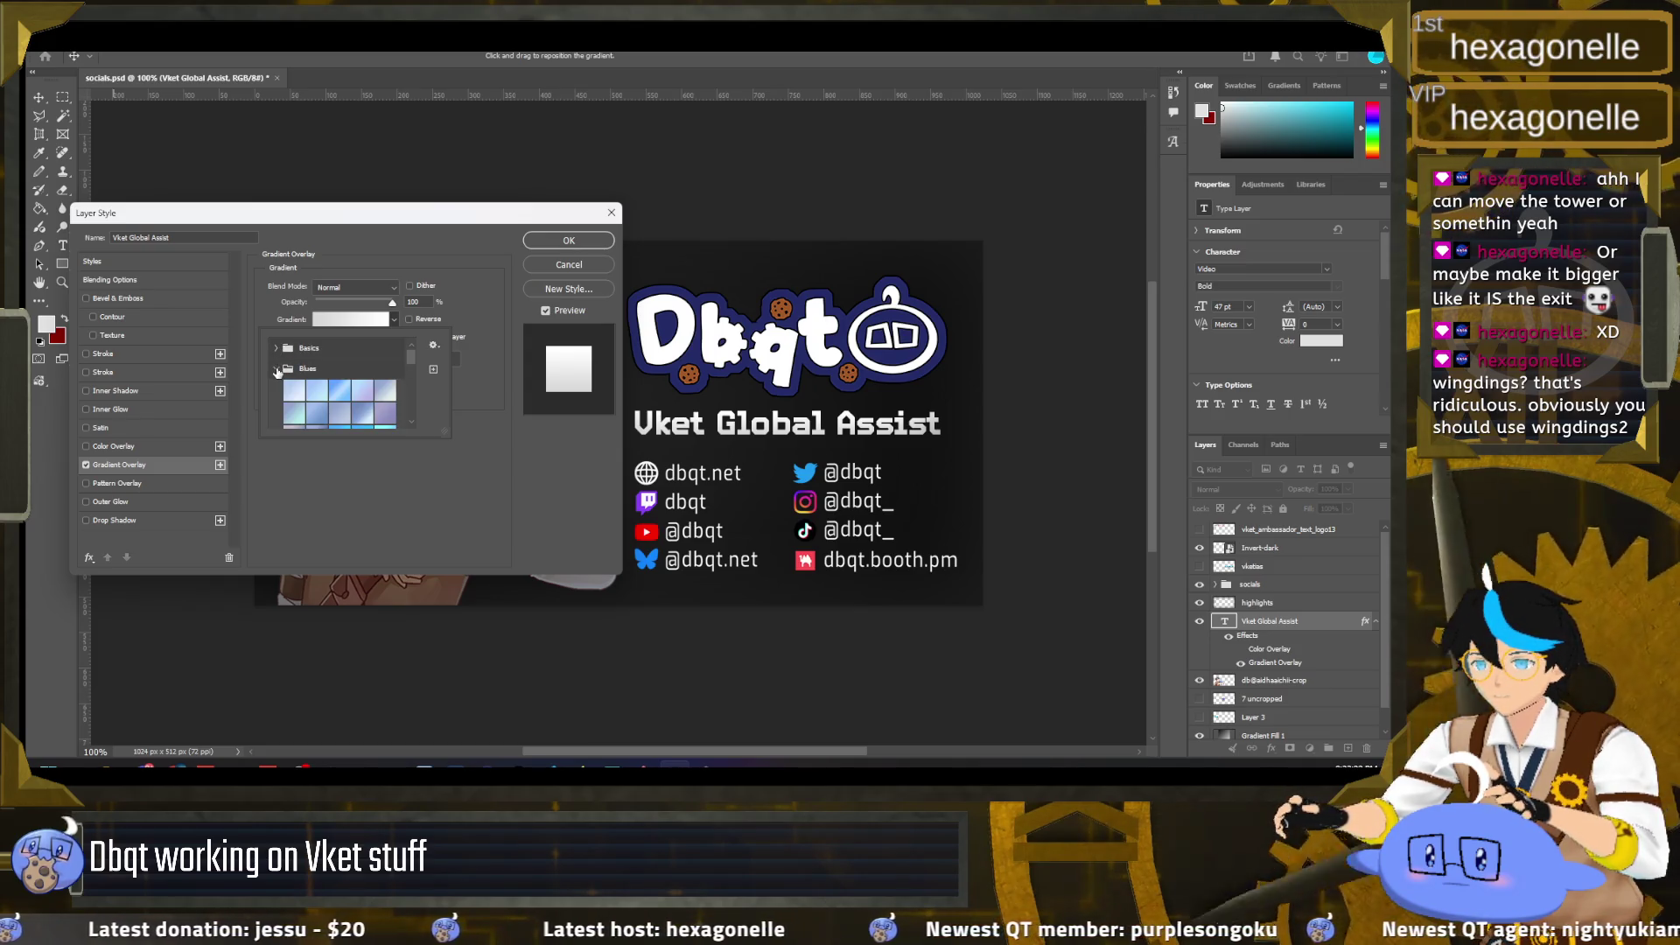
click(277, 371)
scroll(280, 382, down, 1)
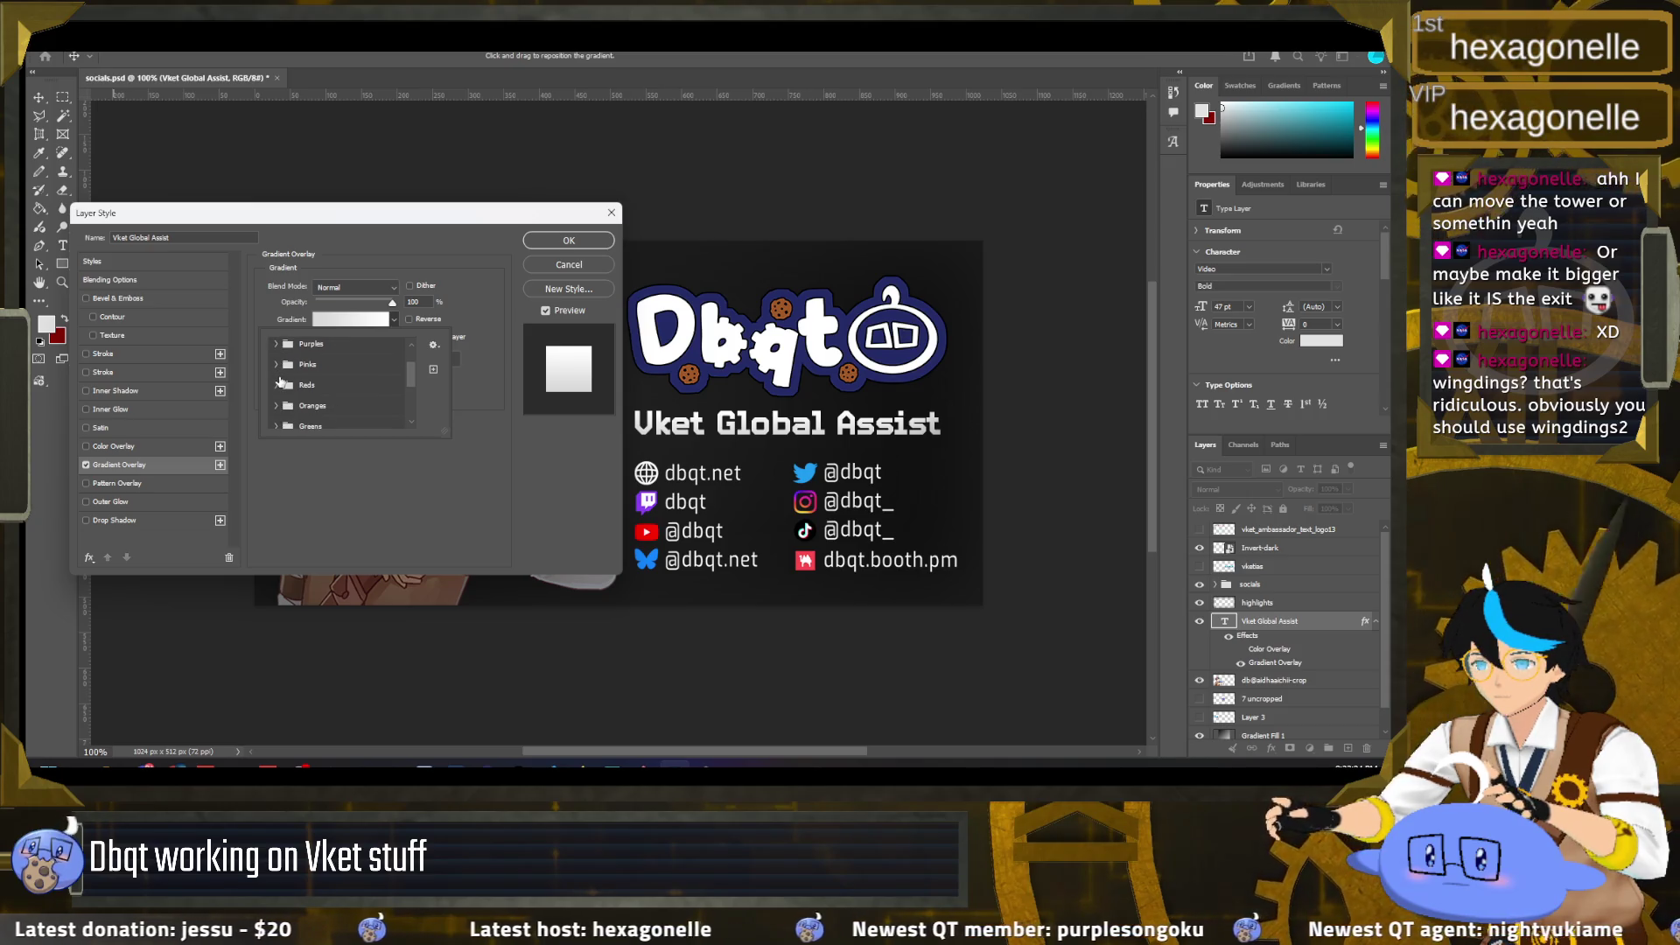
scroll(280, 383, down, 2)
click(277, 382)
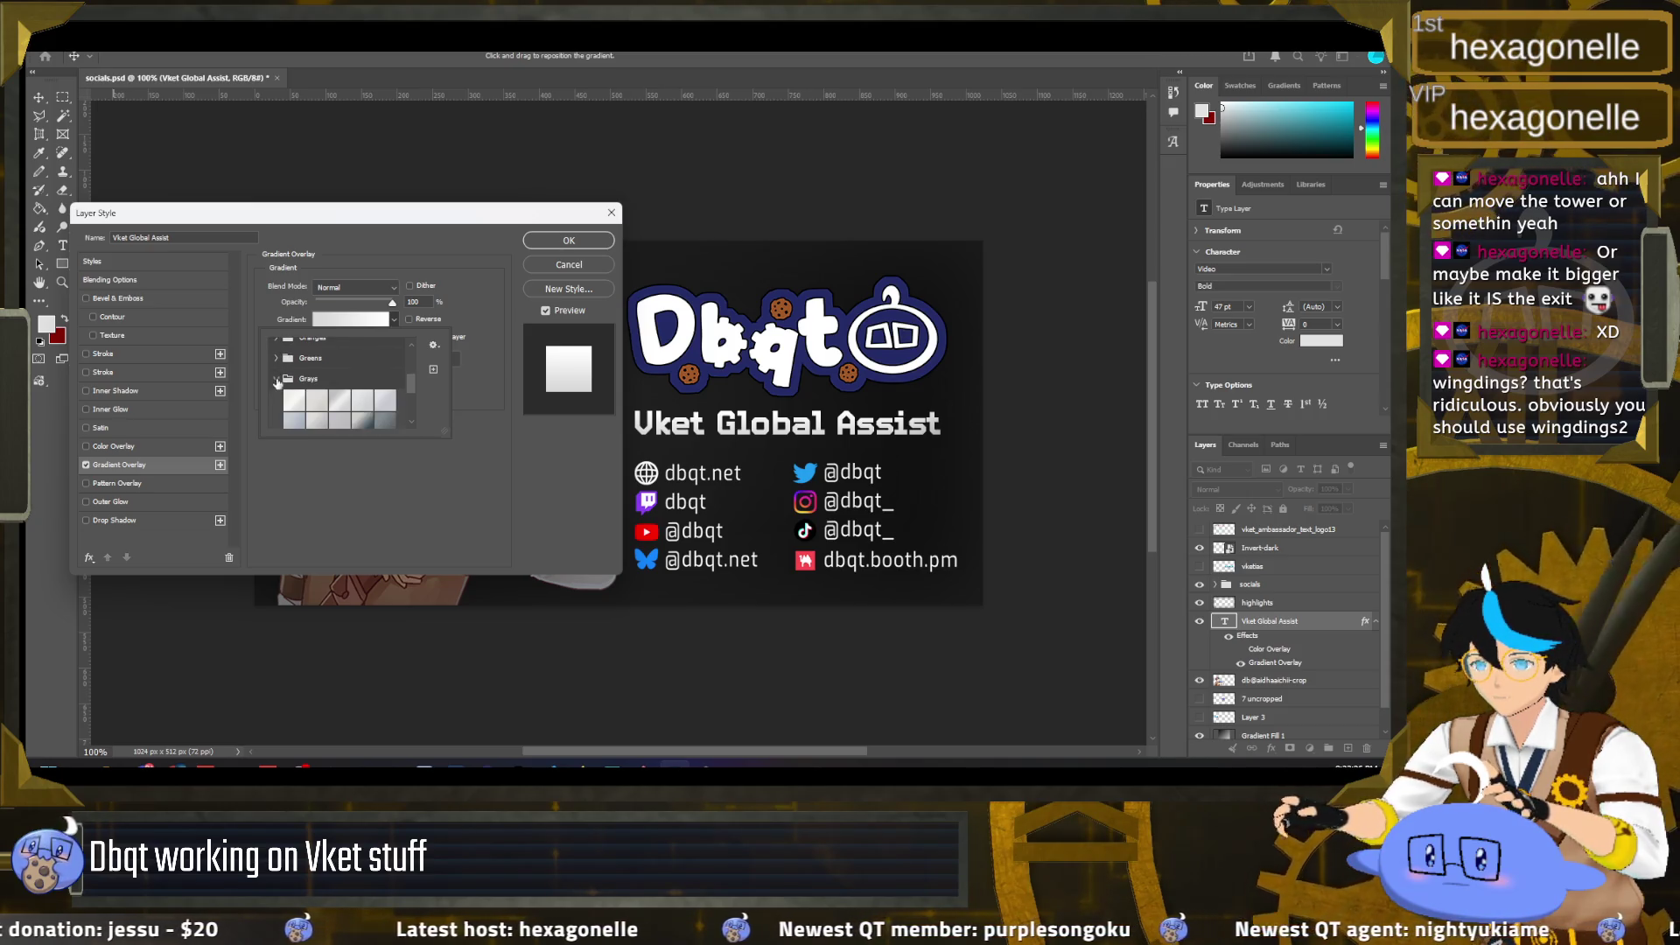
scroll(280, 382, down, 1)
click(362, 411)
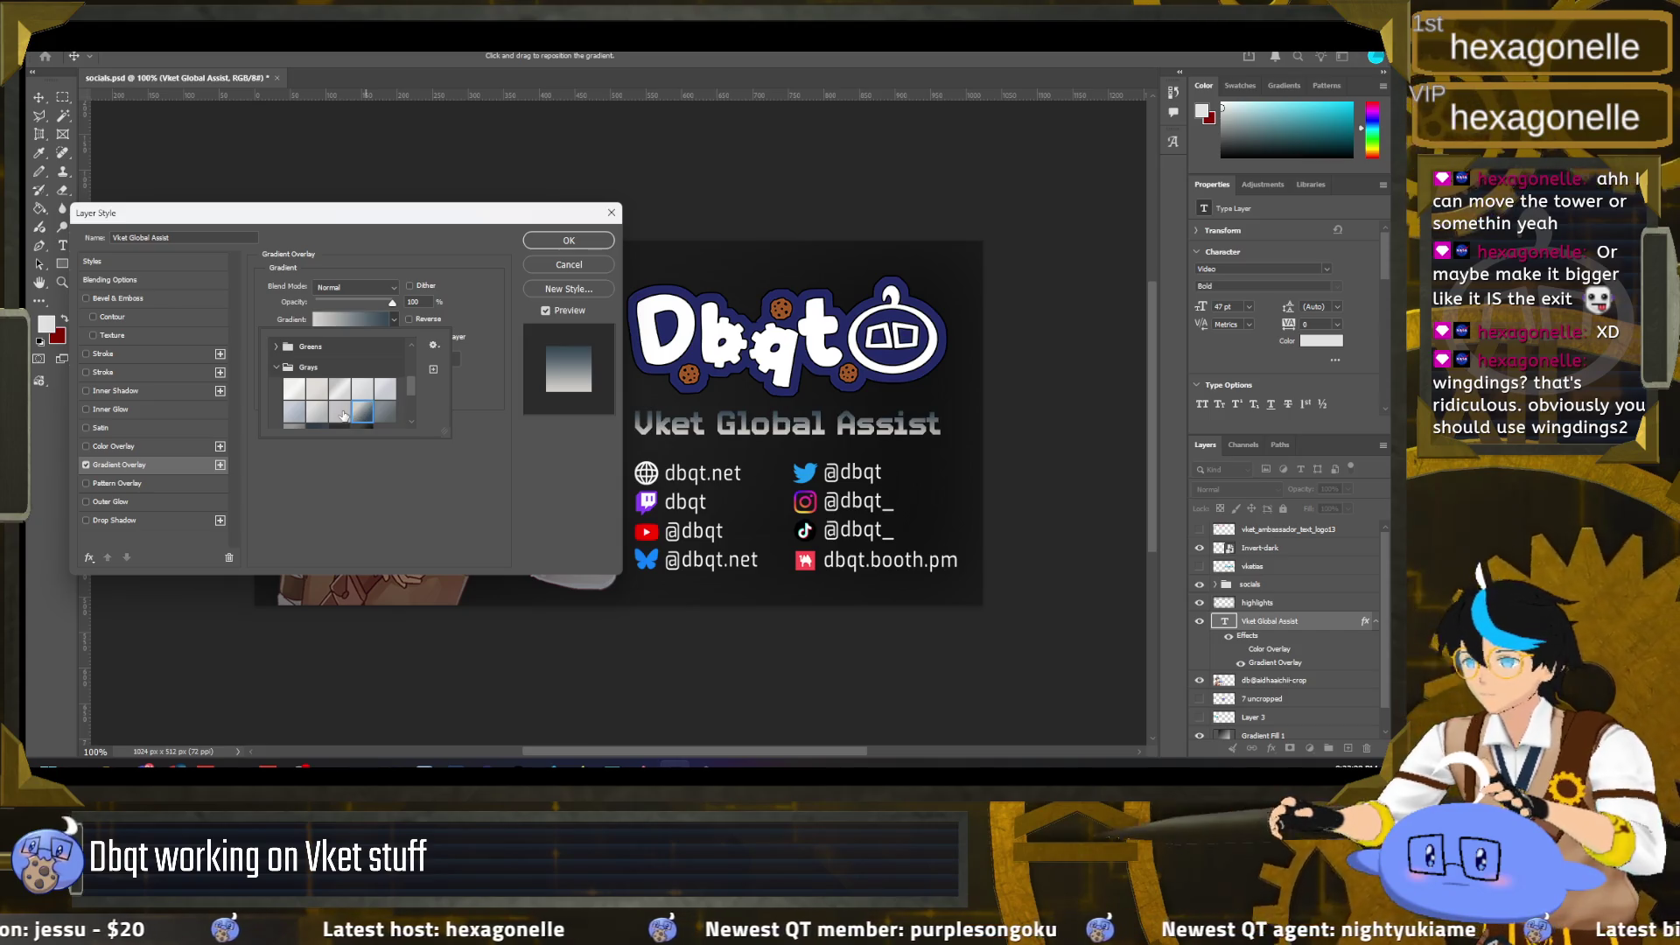
click(482, 313)
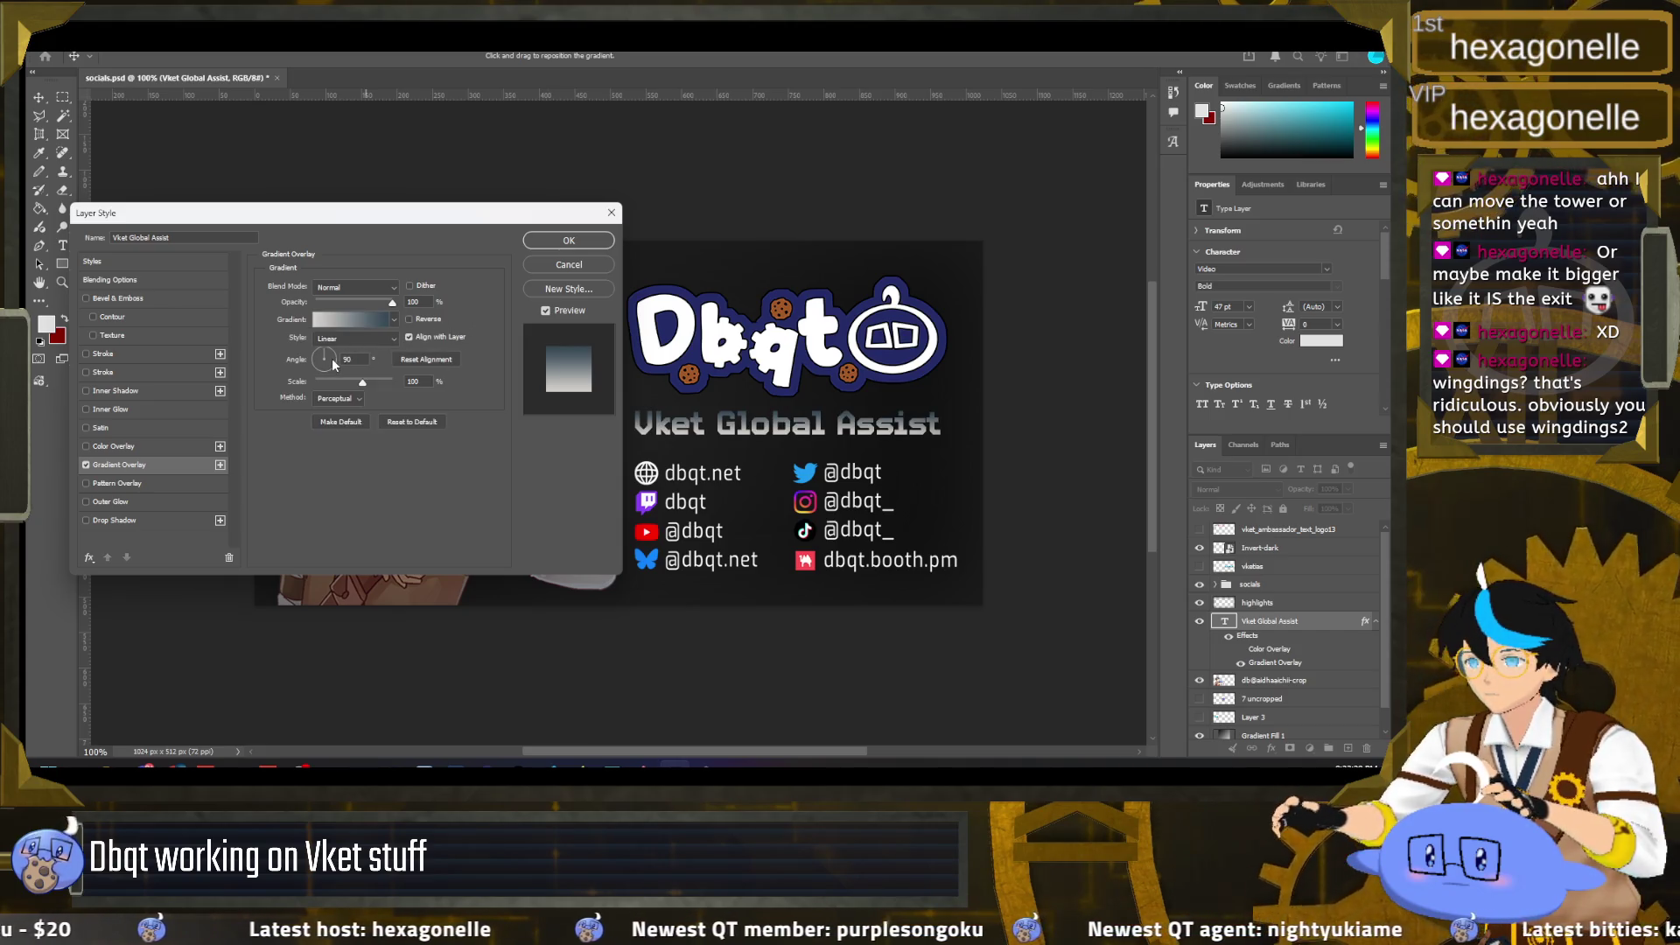
Step: Set the gradient to 0° angle, 28% opacity, reversed, Reflected style, and confirm
click(338, 359)
click(343, 357)
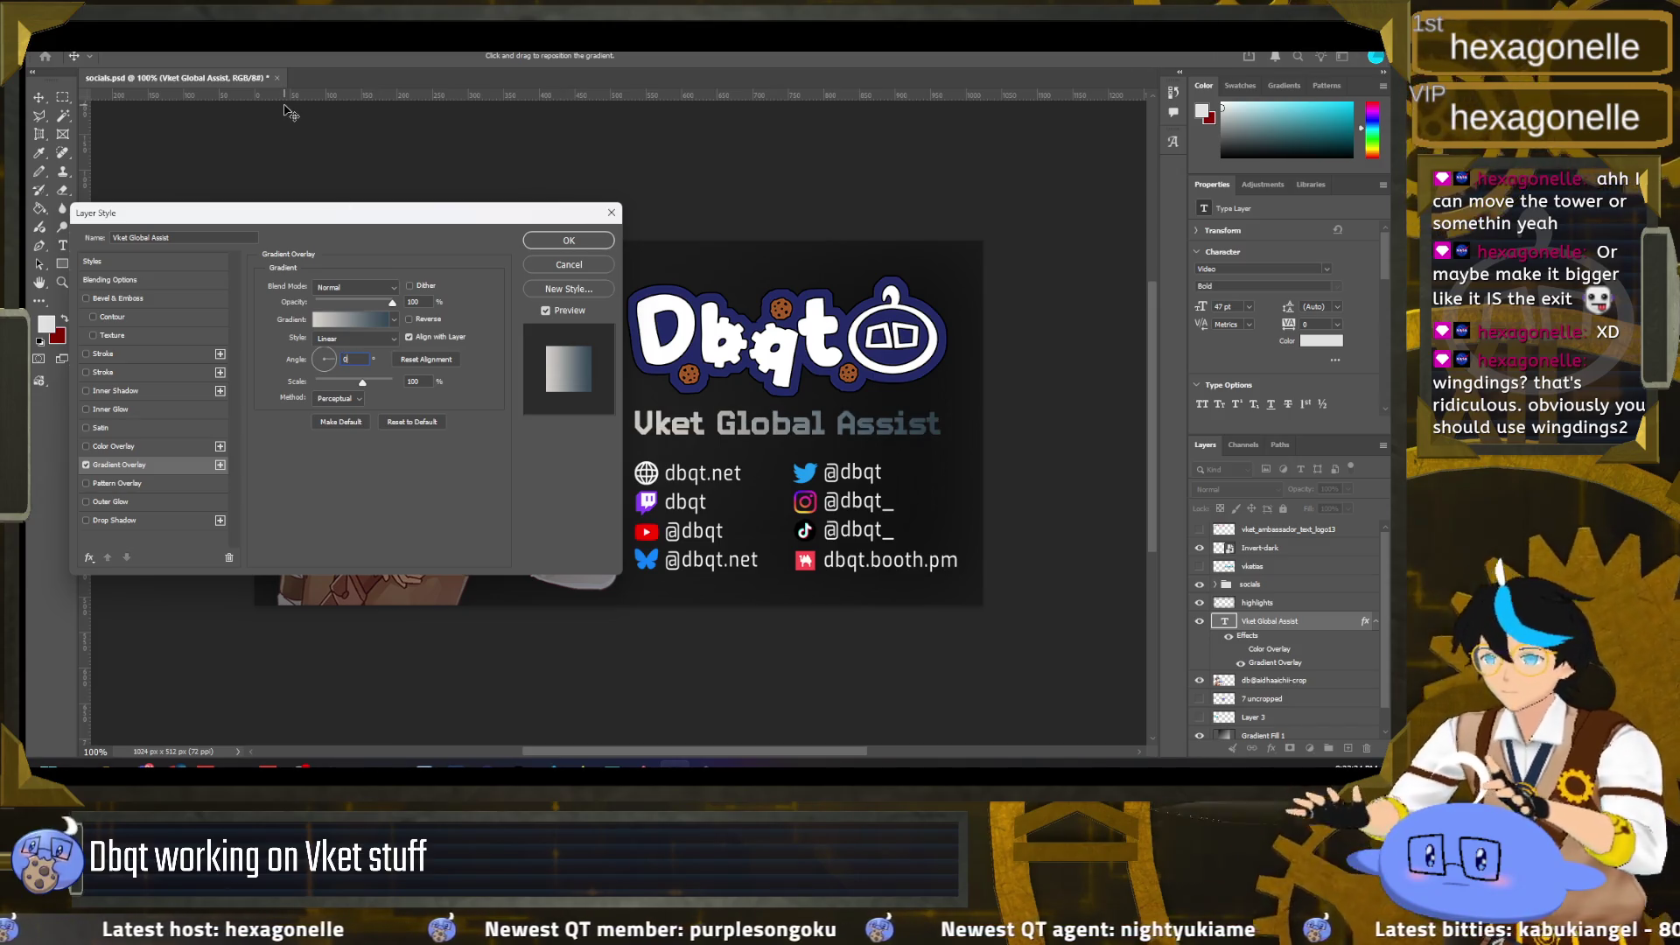
text(0)
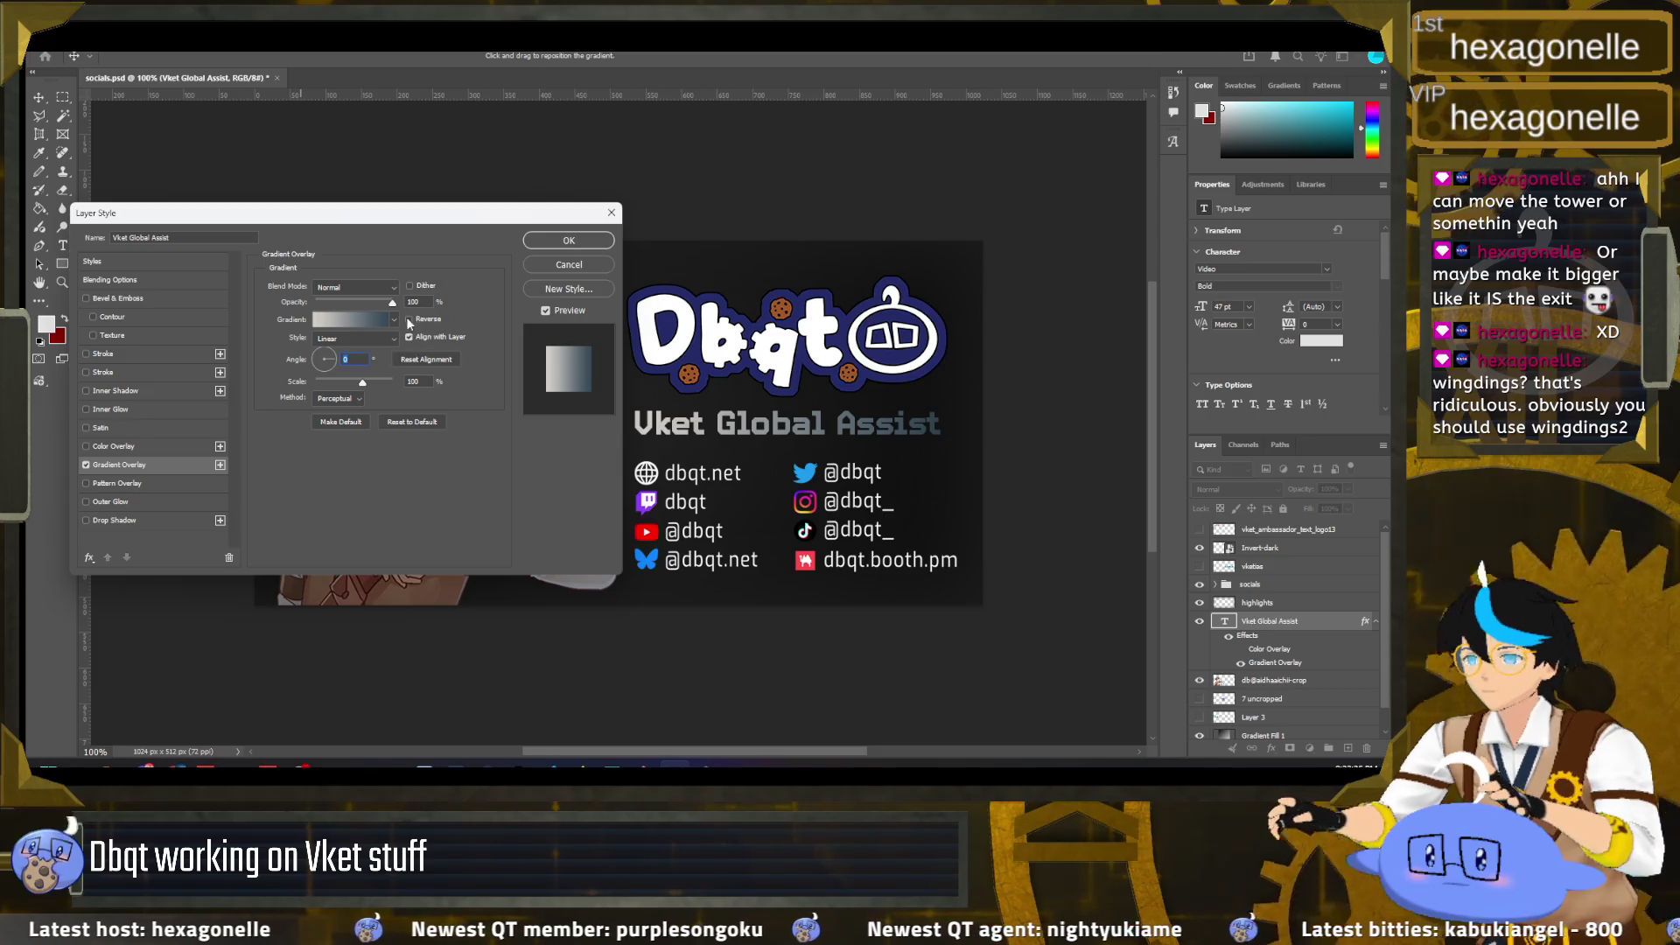
mouse_move(392, 302)
mouse_down()
mouse_move(323, 303)
mouse_move(344, 300)
mouse_up()
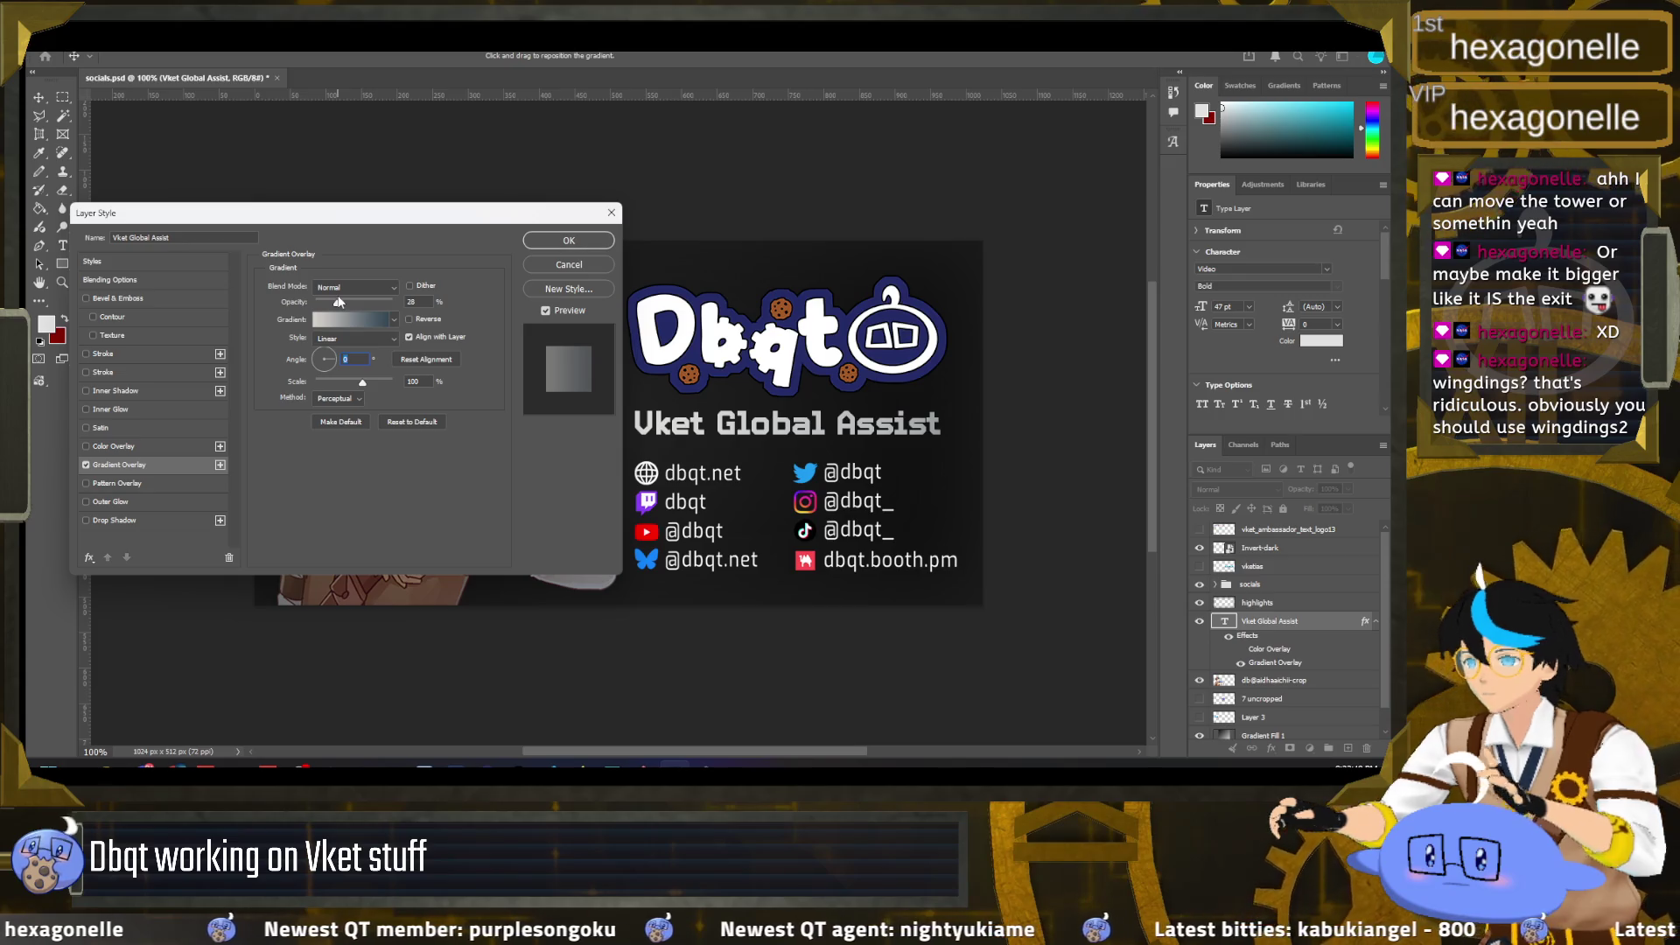
click(408, 318)
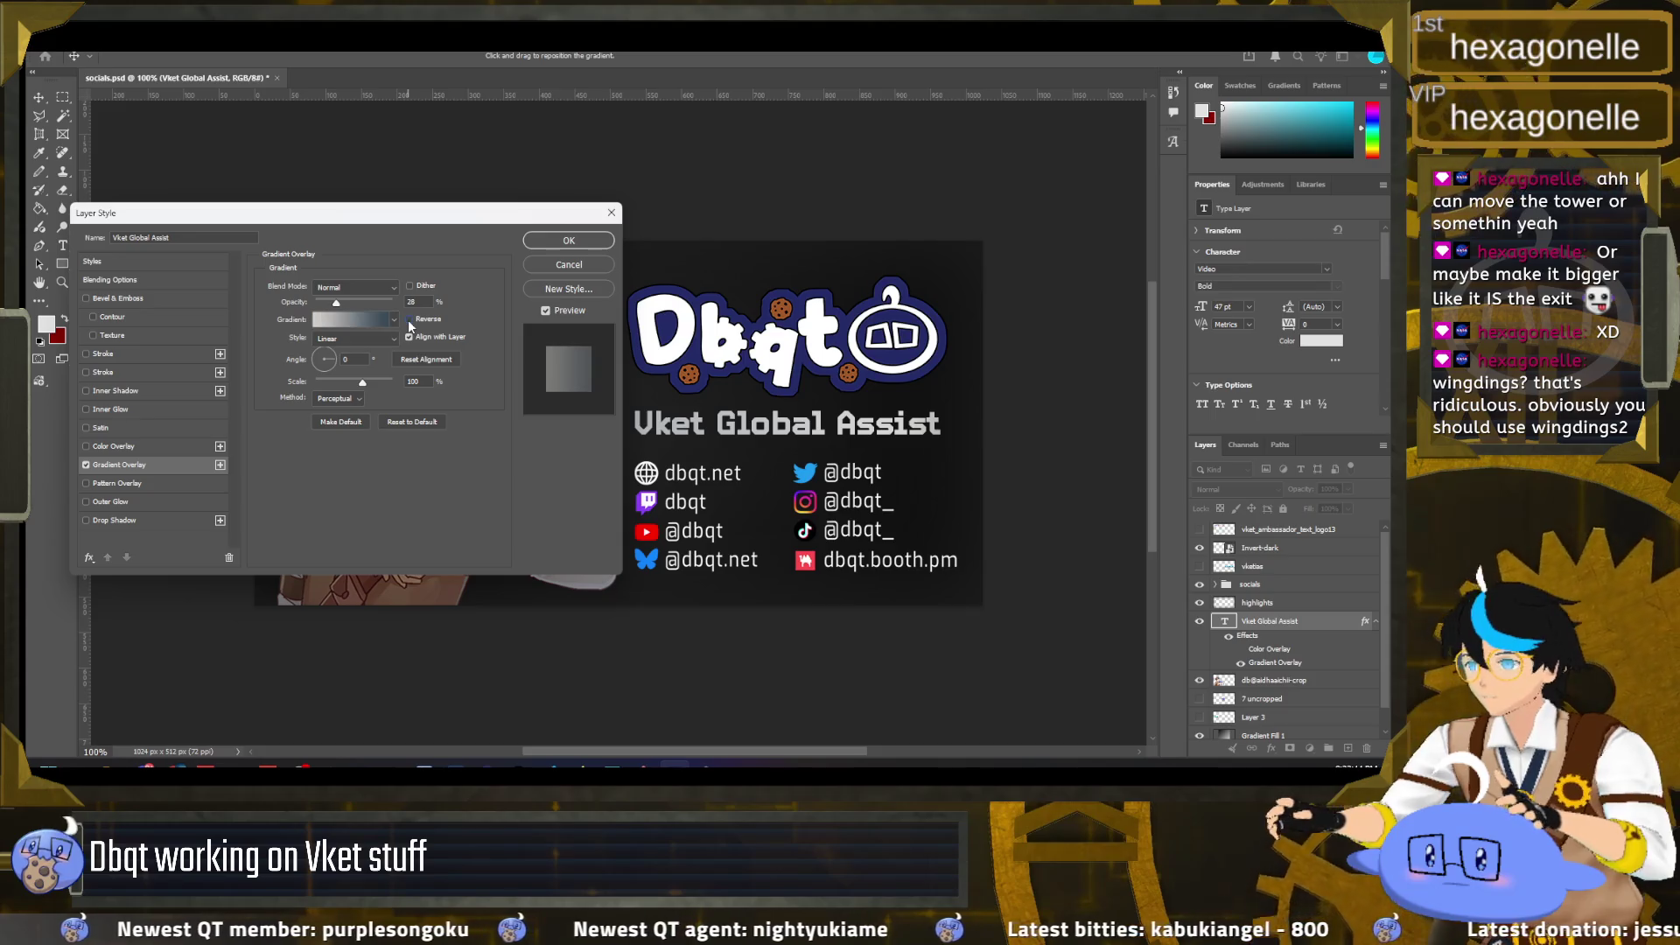
click(354, 339)
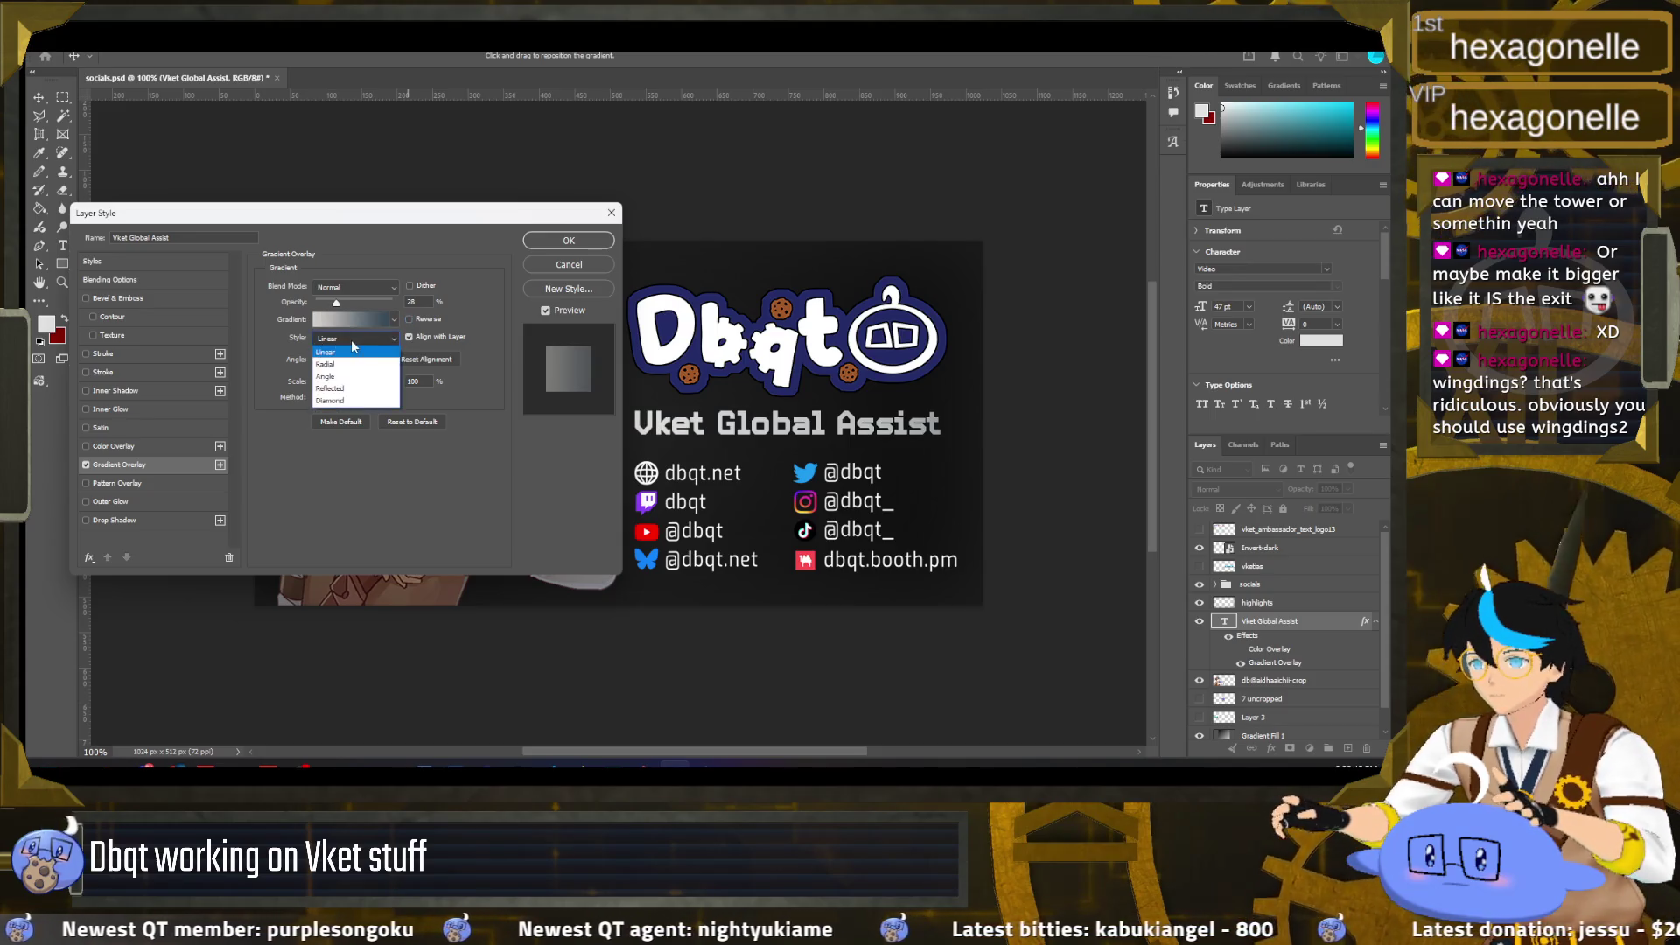
click(352, 389)
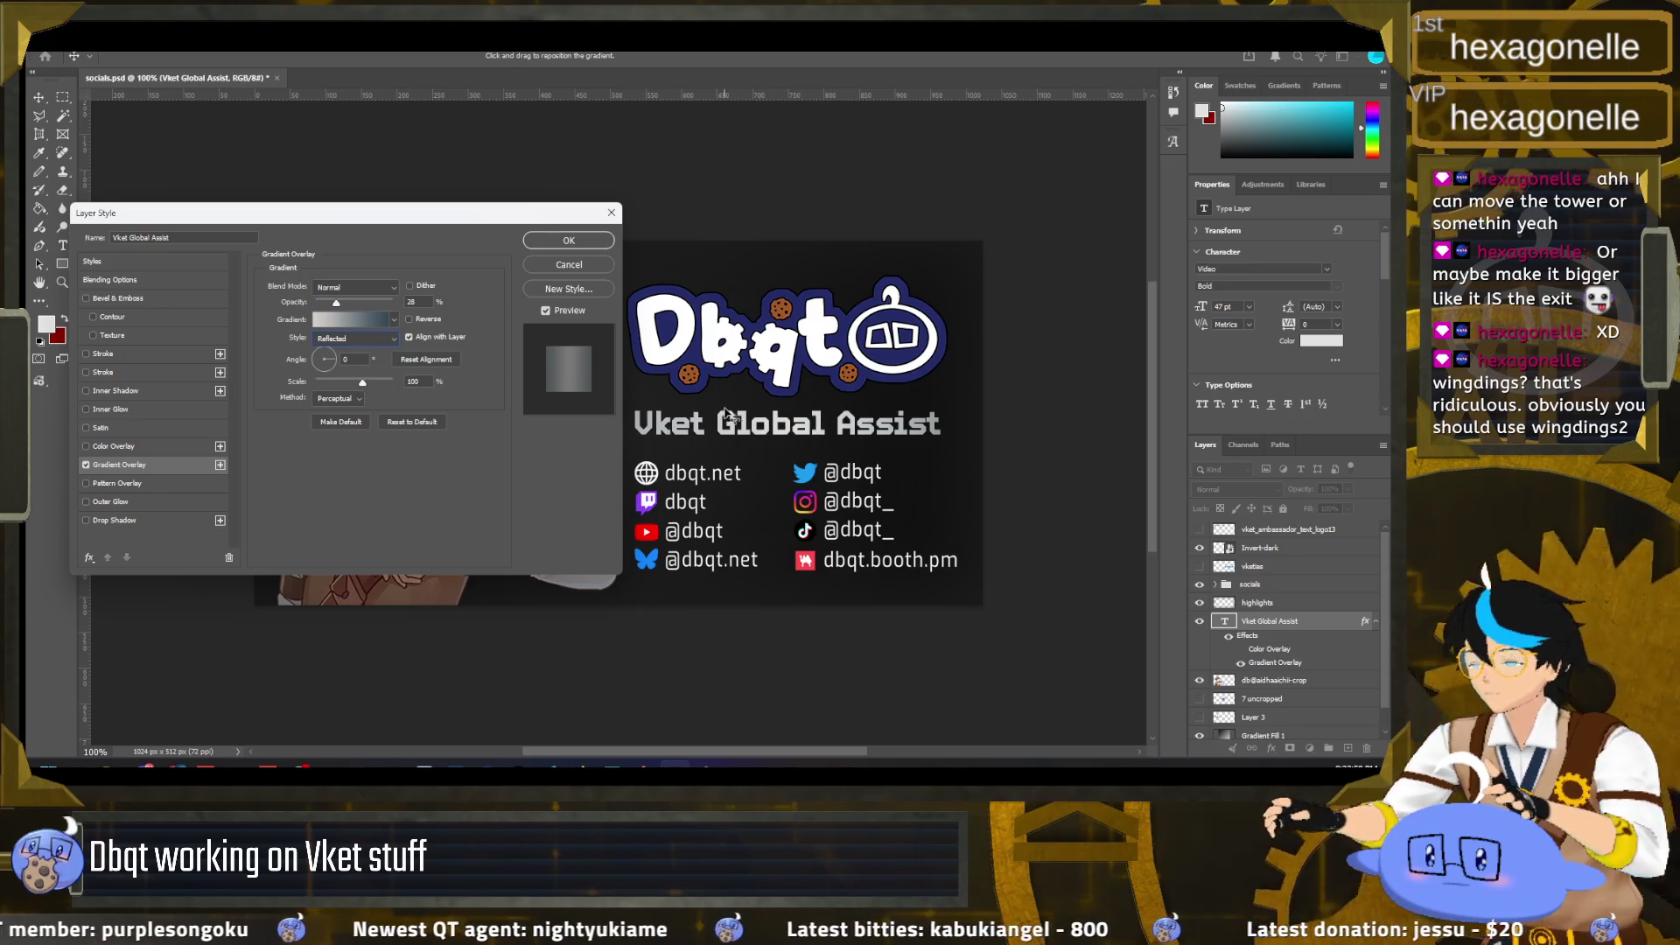
click(568, 240)
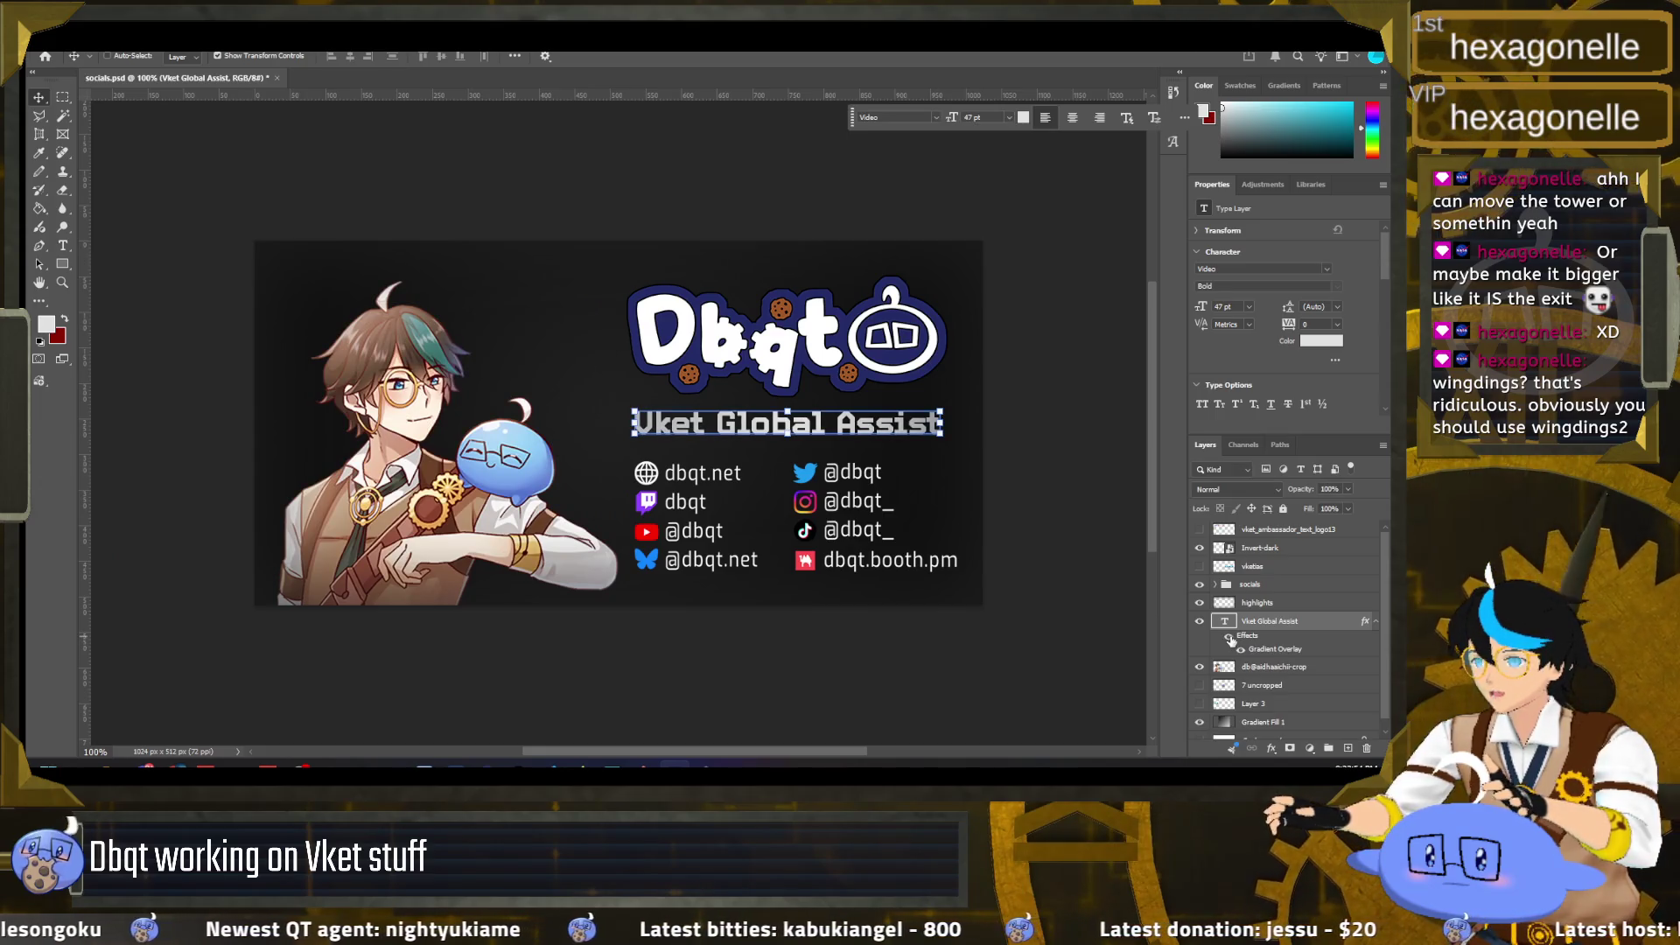
Step: Create the 'Check out more assets!' text line and move it to the banner's lower left
click(62, 97)
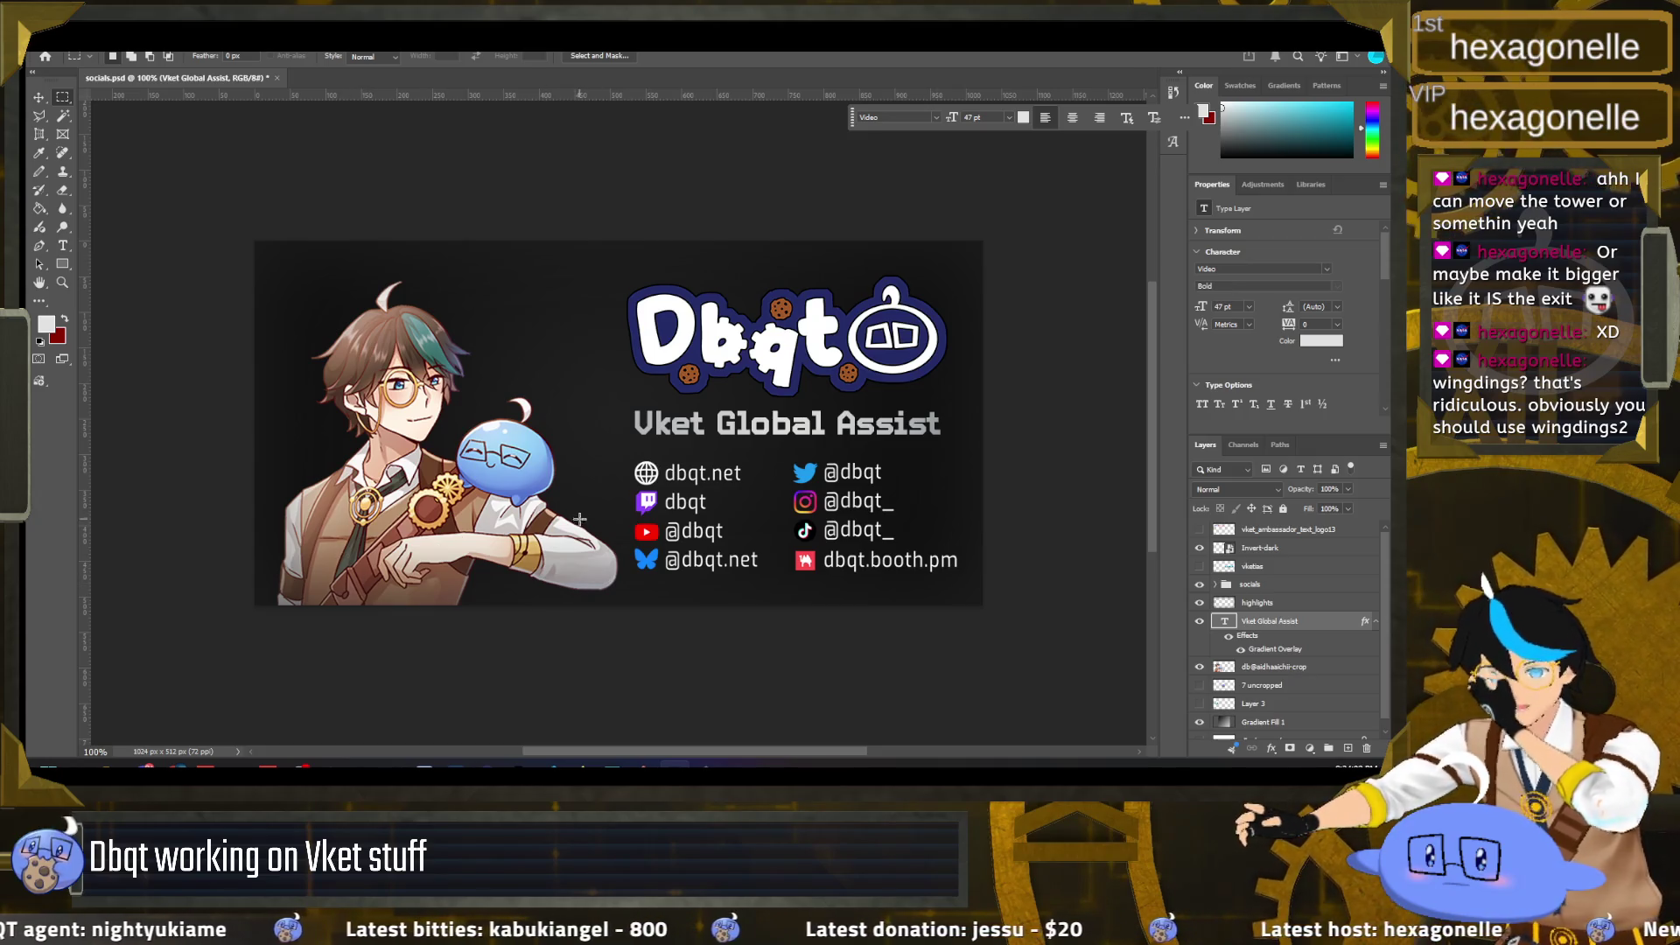
click(63, 246)
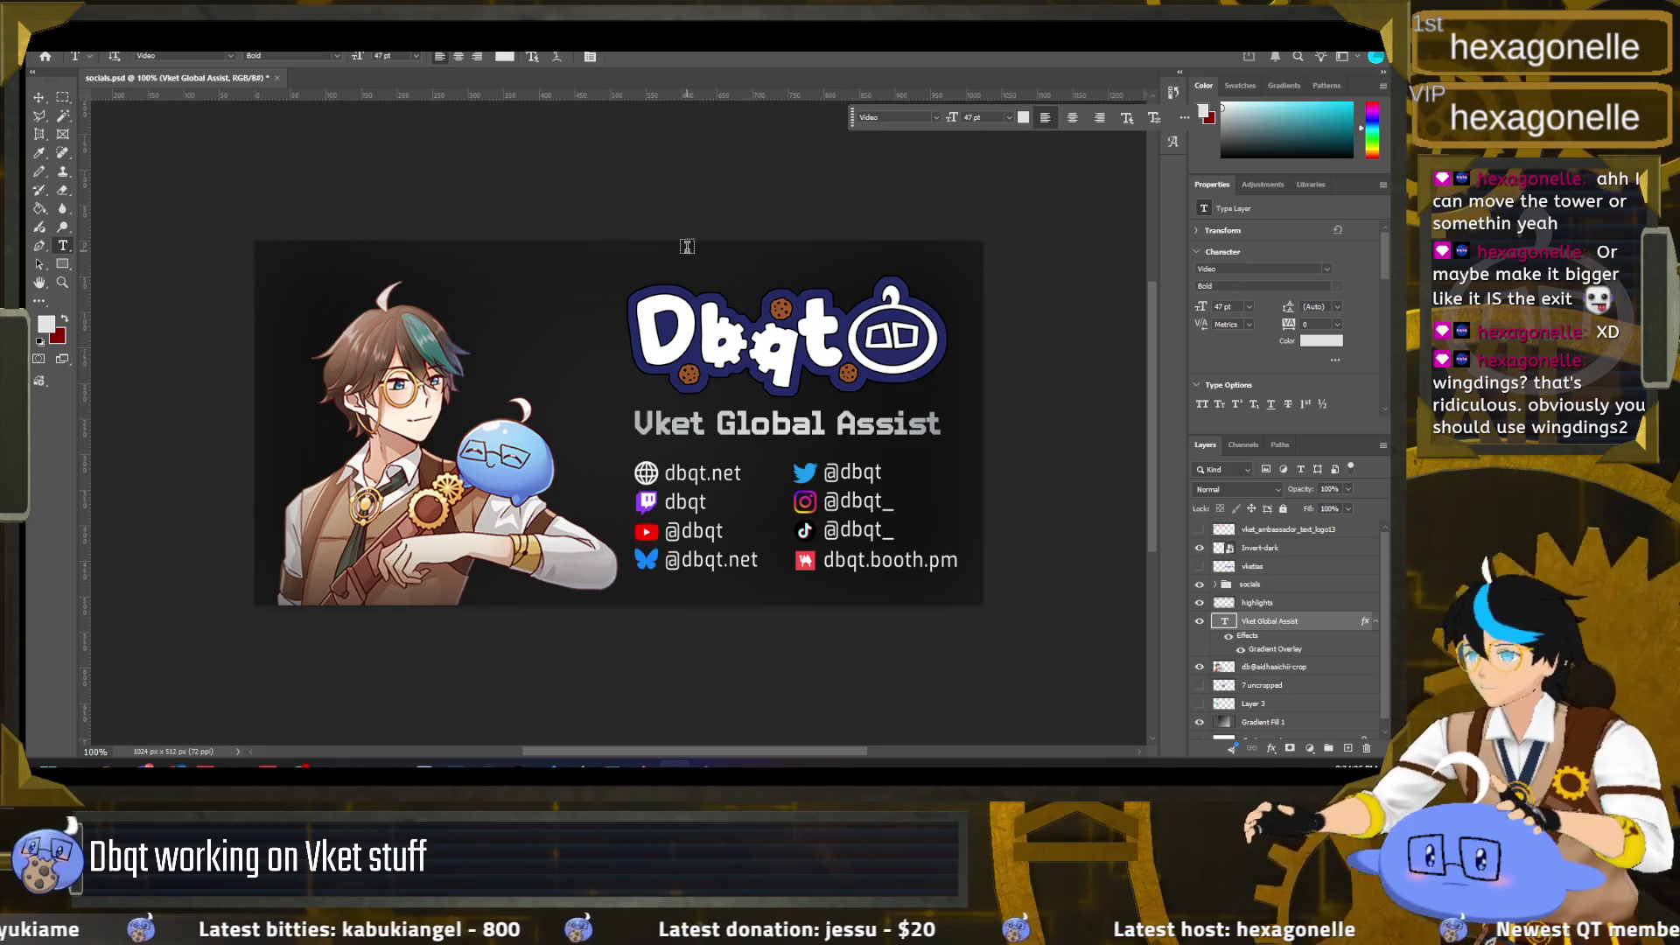
click(655, 169)
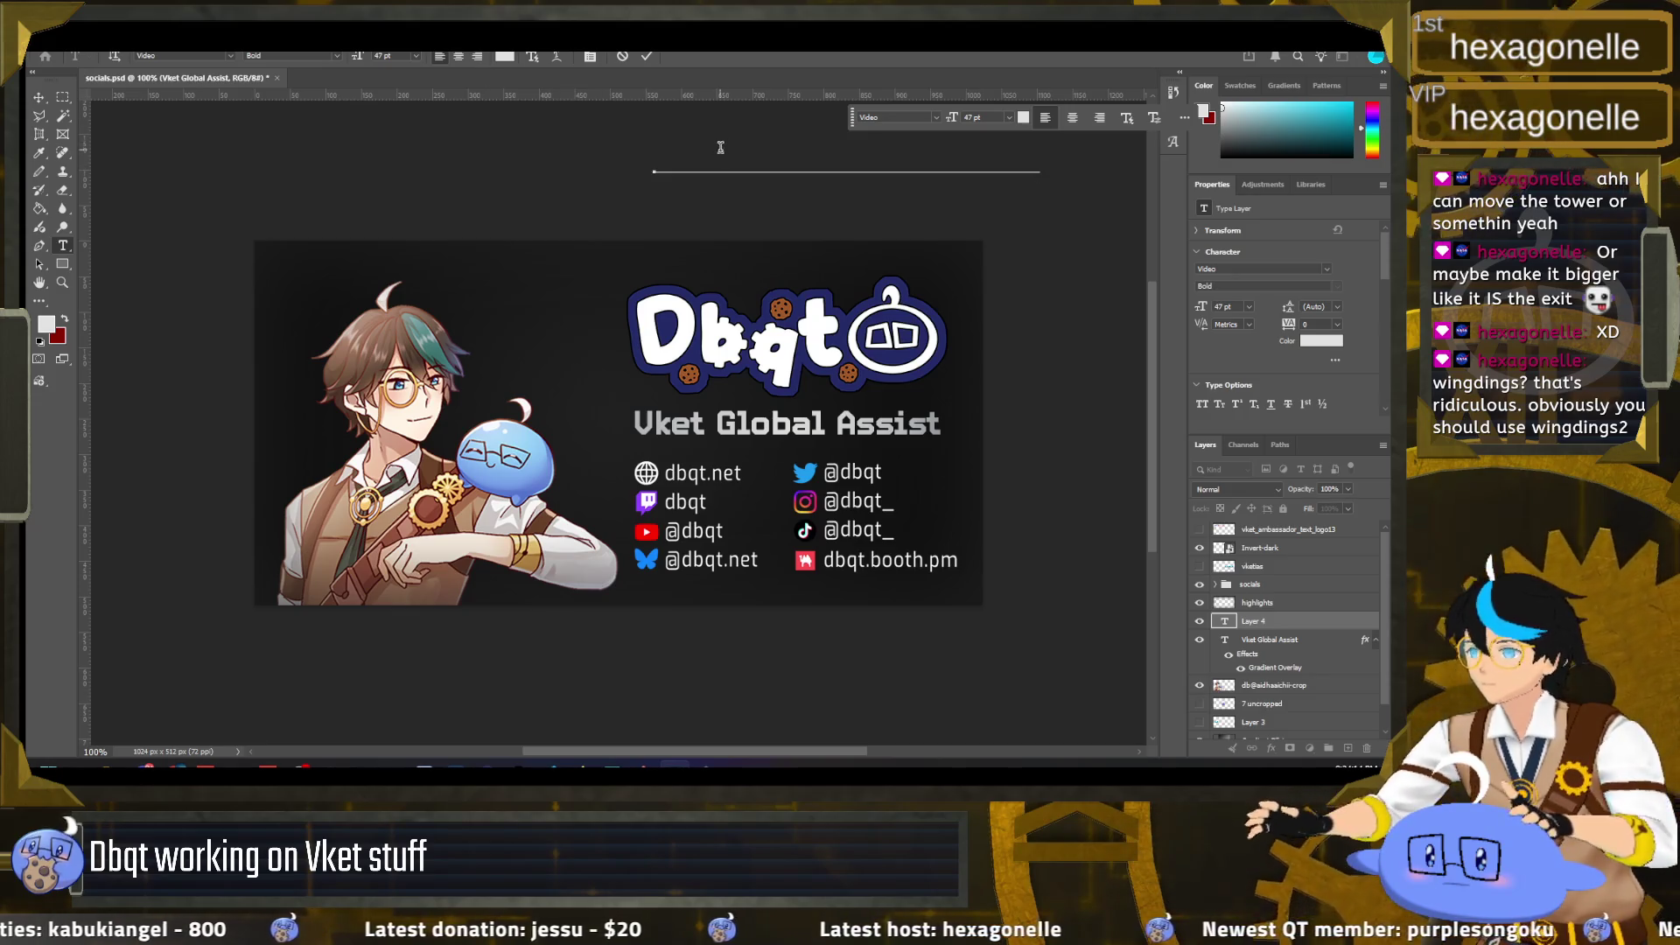
key(ctrl+a)
mouse_move(722, 158)
mouse_down()
mouse_move(332, 485)
mouse_move(295, 567)
mouse_up()
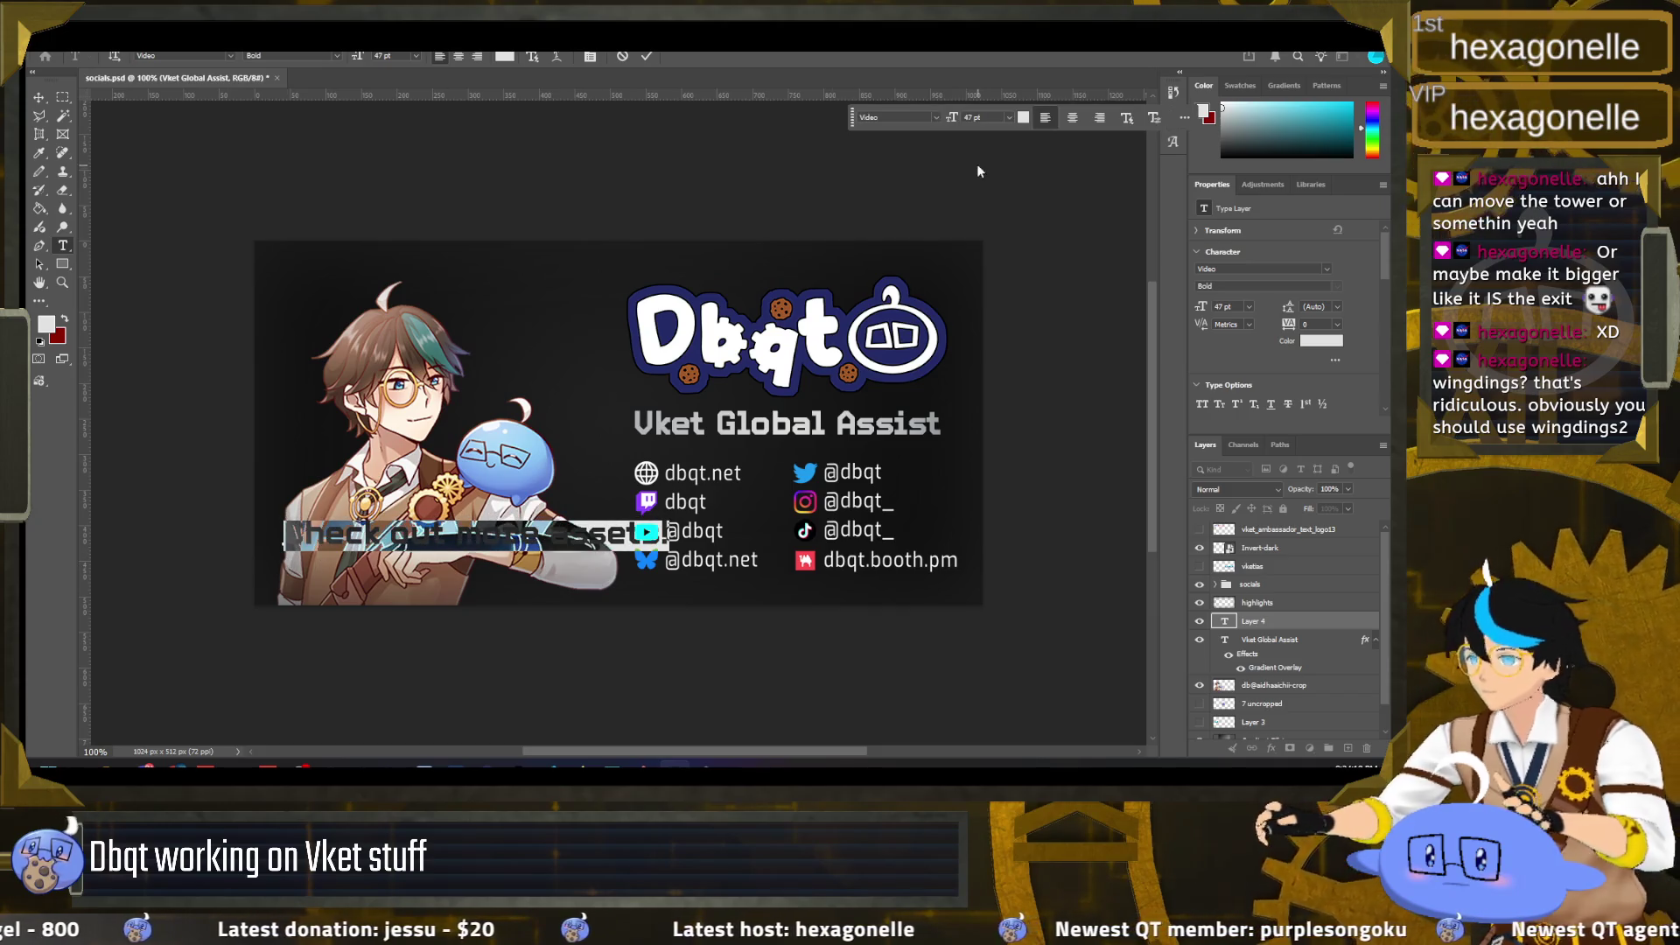
Step: Set the new text line's font to Exo Regular
click(935, 117)
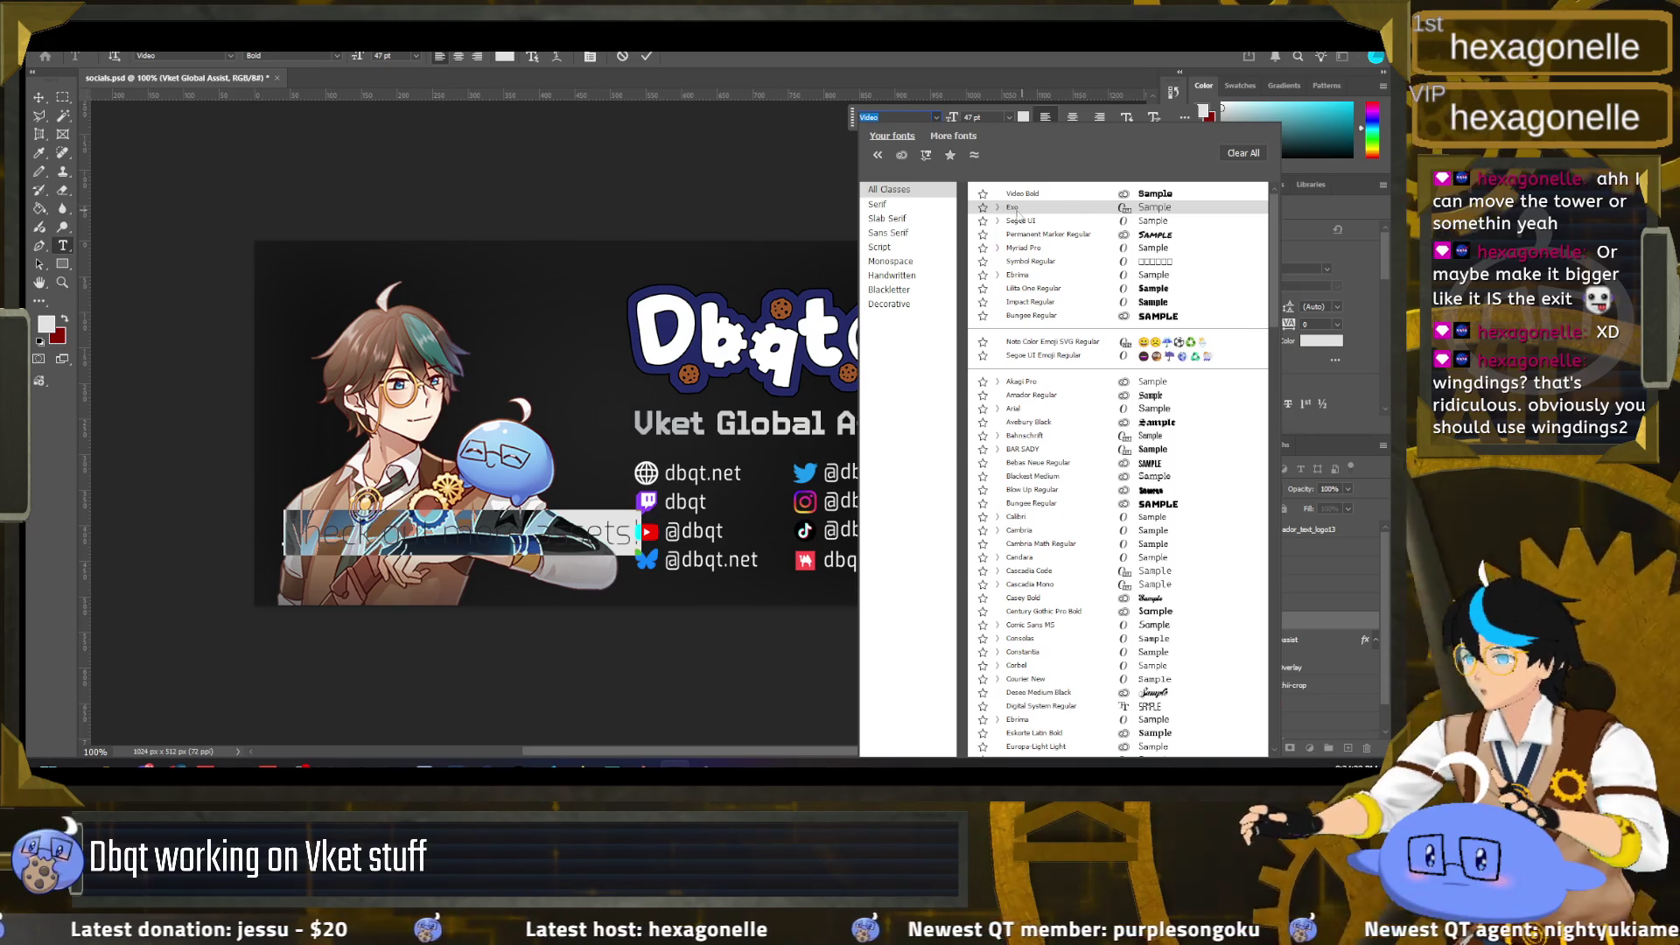
click(998, 208)
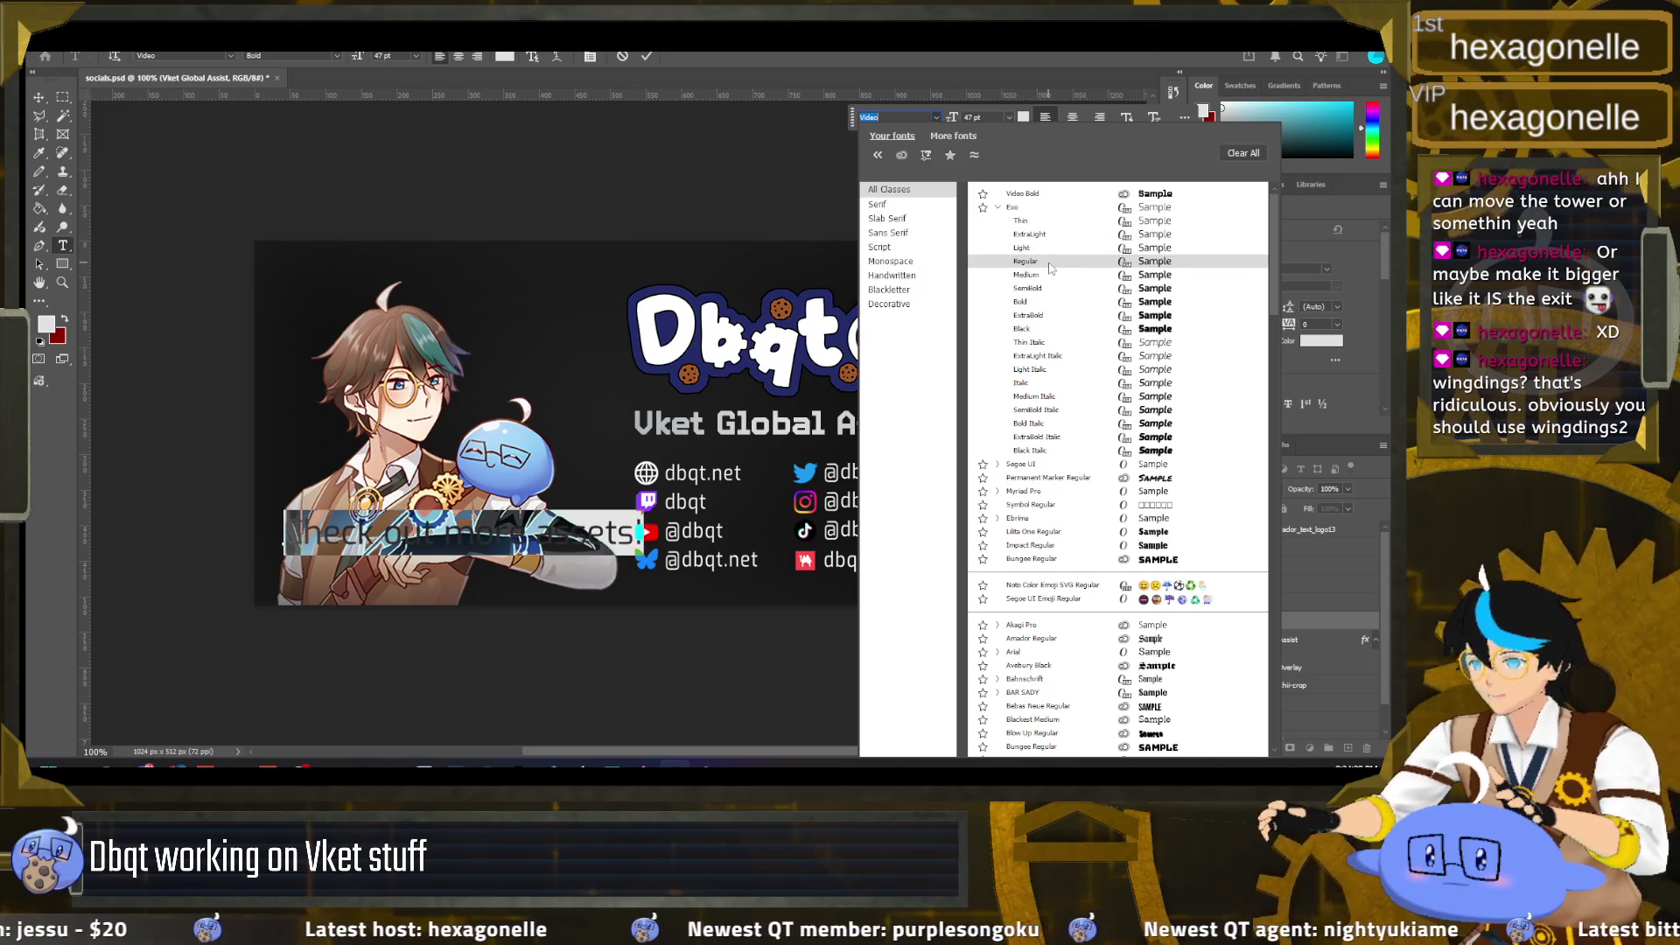
click(1051, 262)
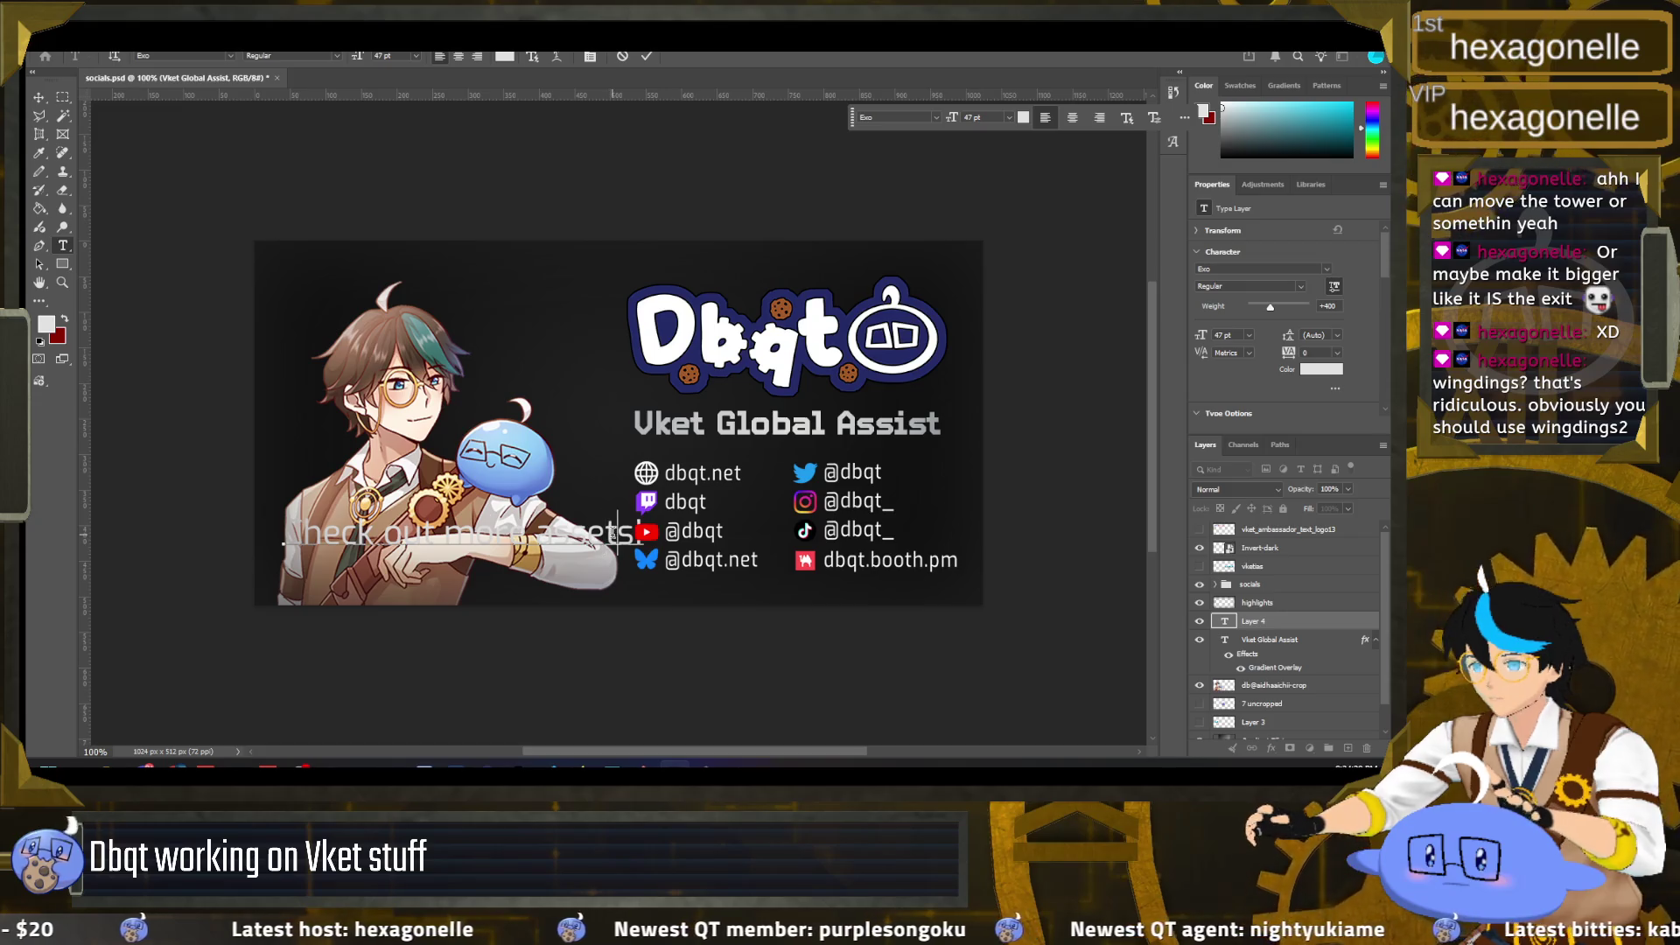
Step: Shrink the caption to 37 pt and retype it as 'Check out my other work over here!'
key(ctrl+a)
drag(952, 119, 944, 118)
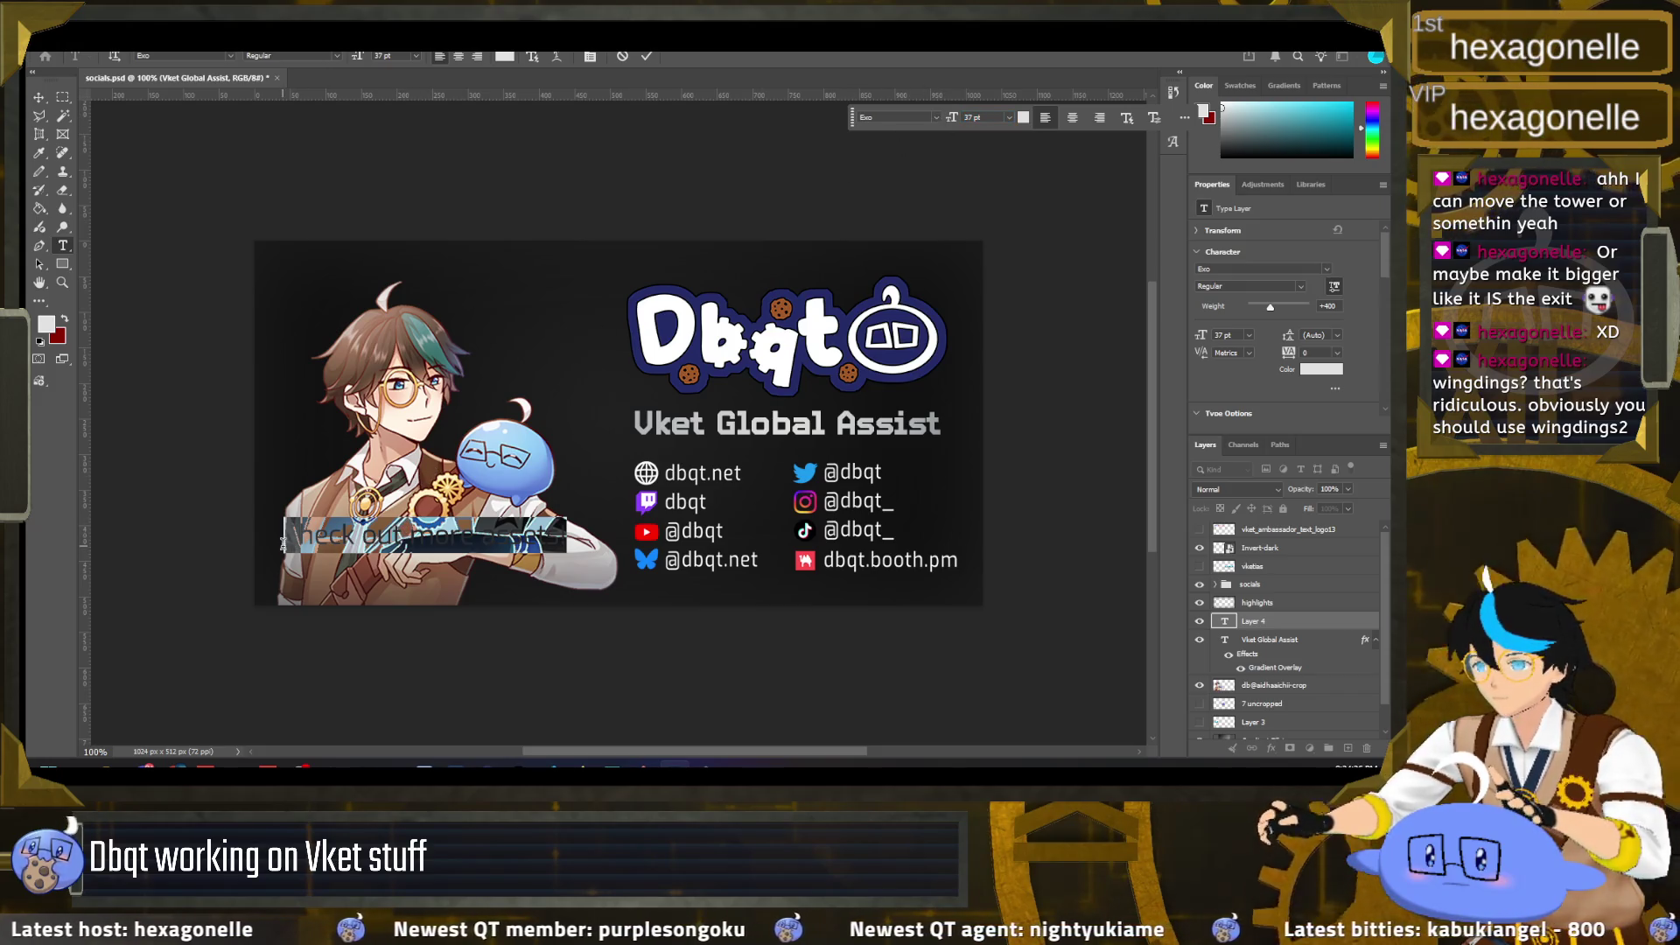
click(561, 537)
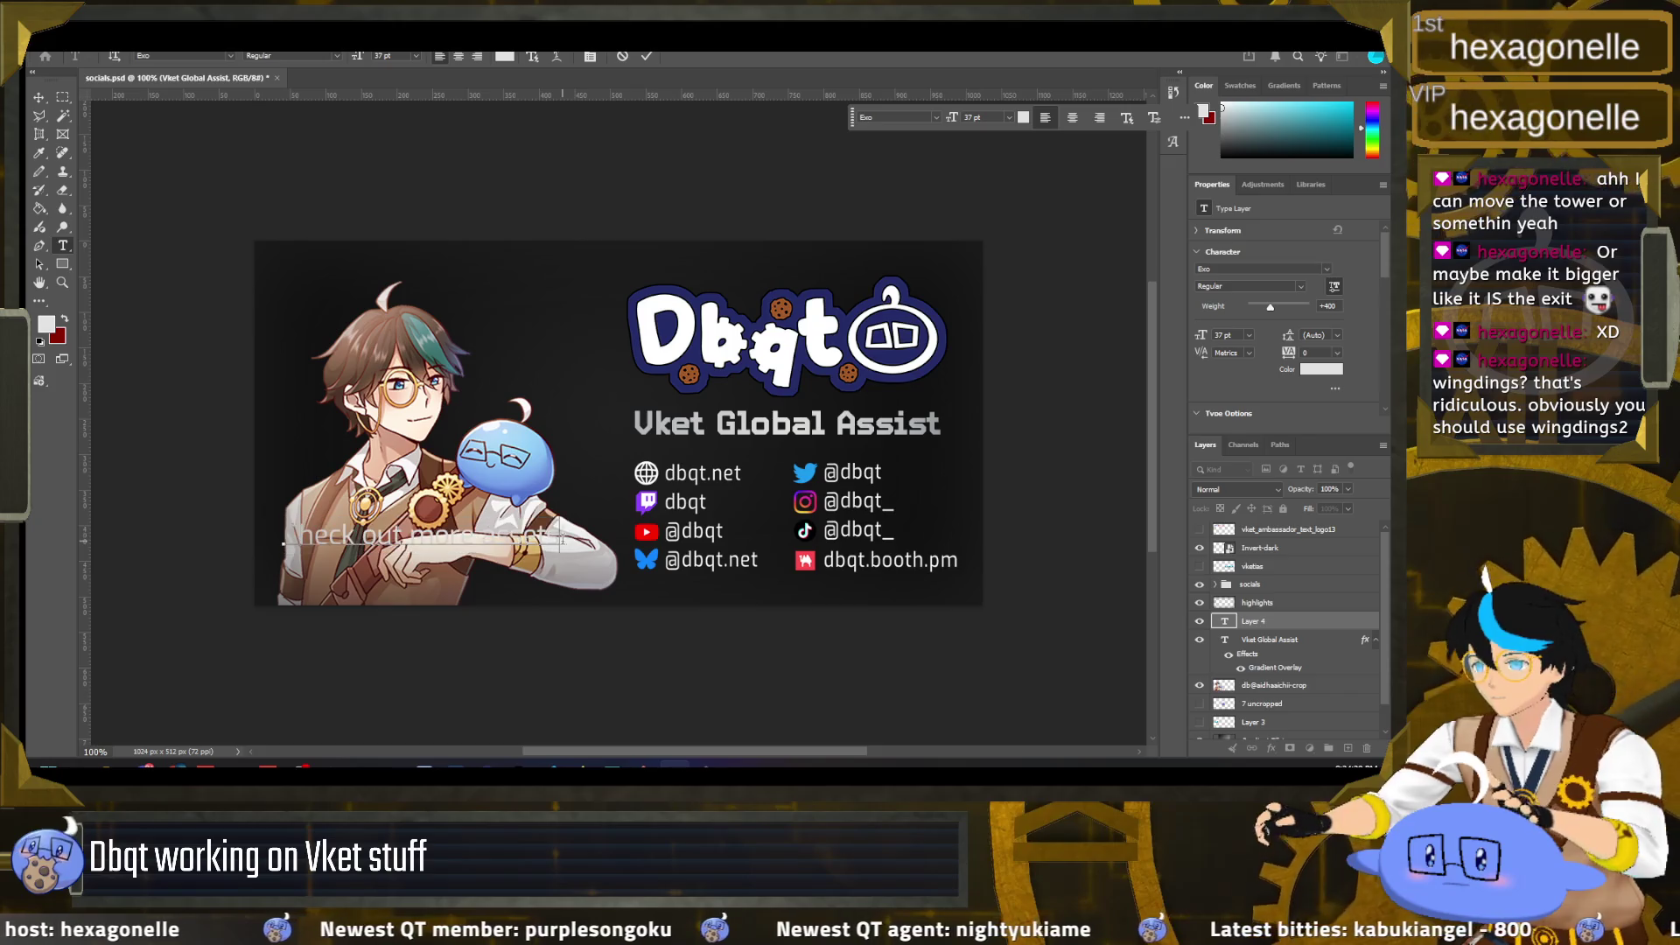
text(and !)
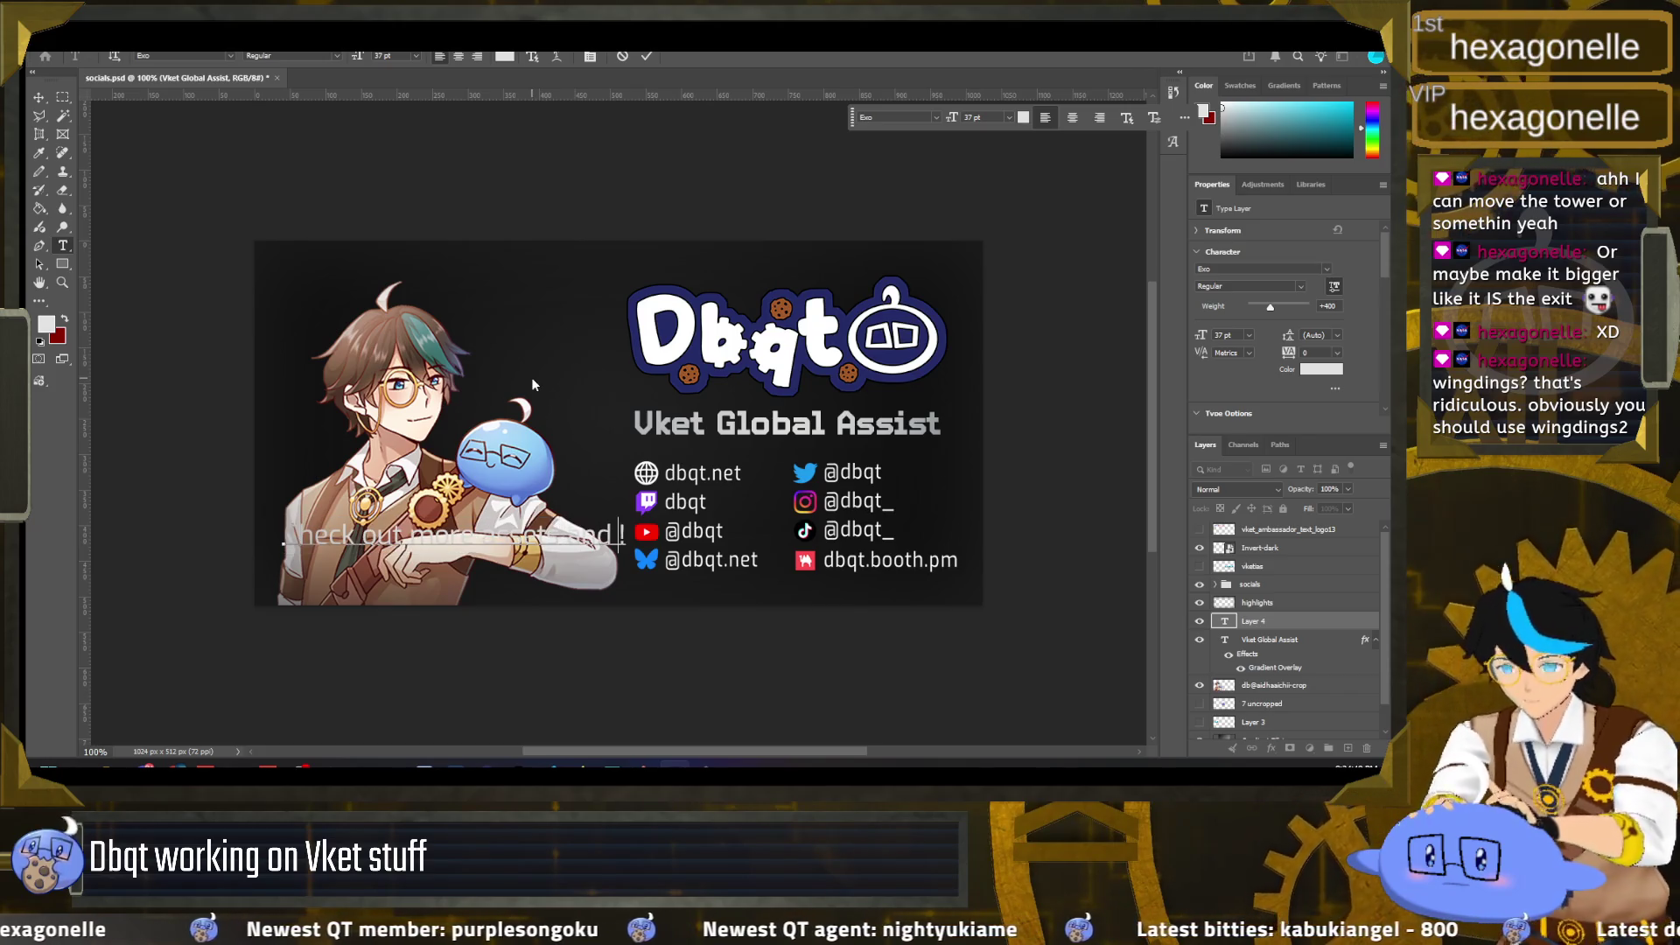
key(BackSpace)
key(BackSpace)
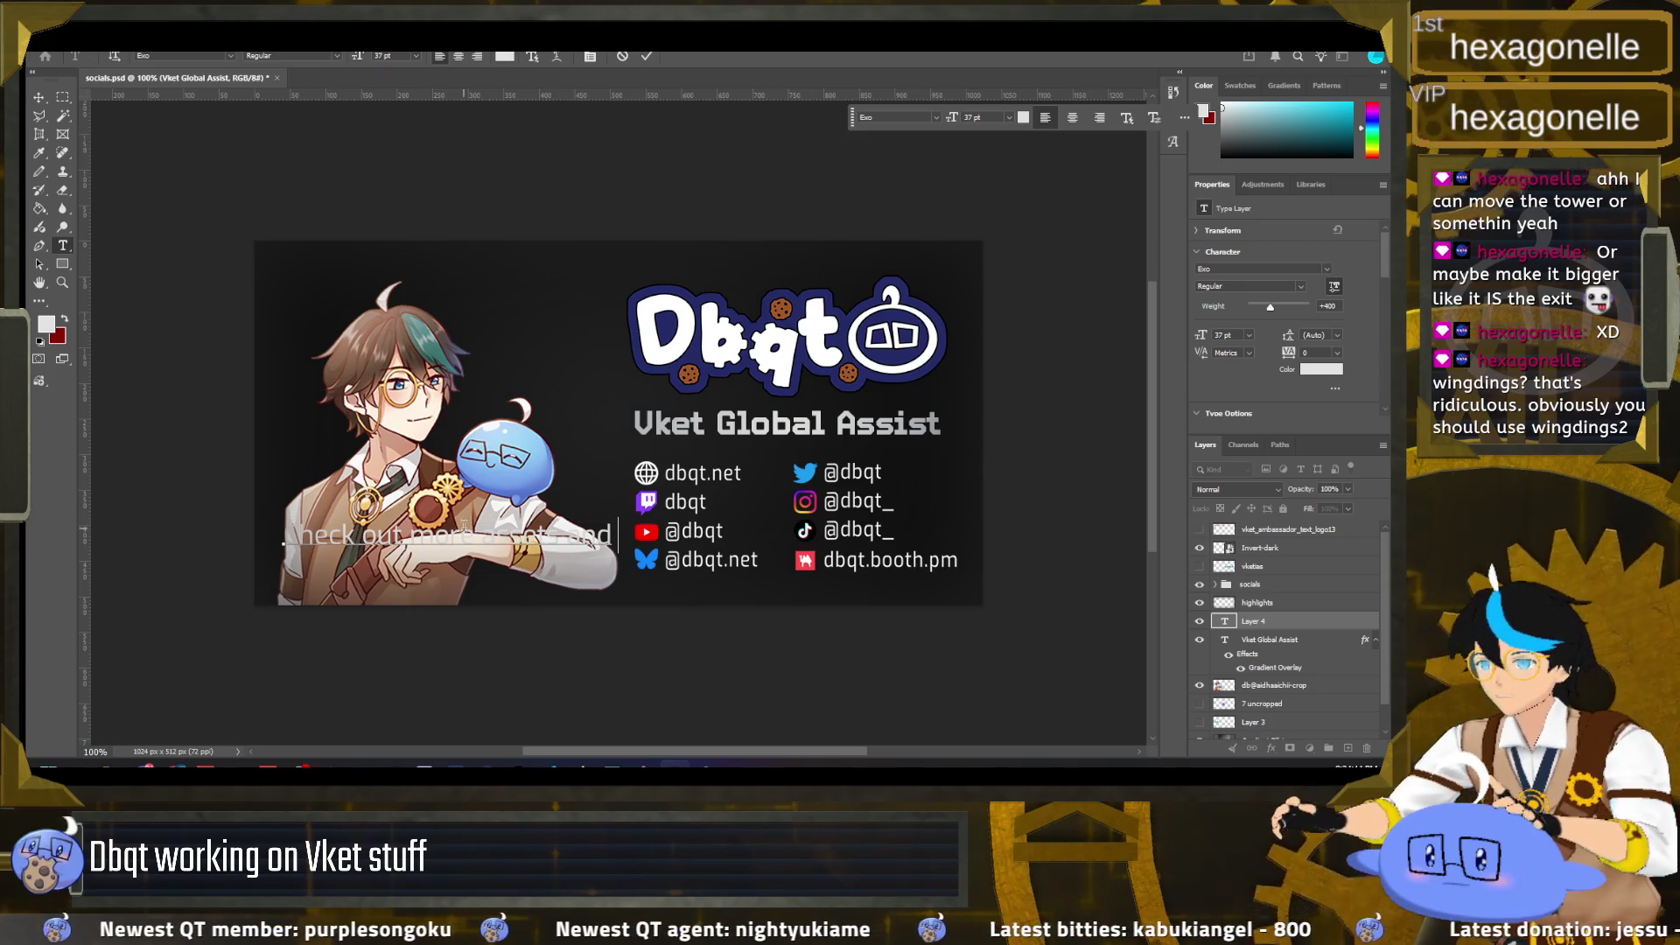
drag(411, 536, 612, 535)
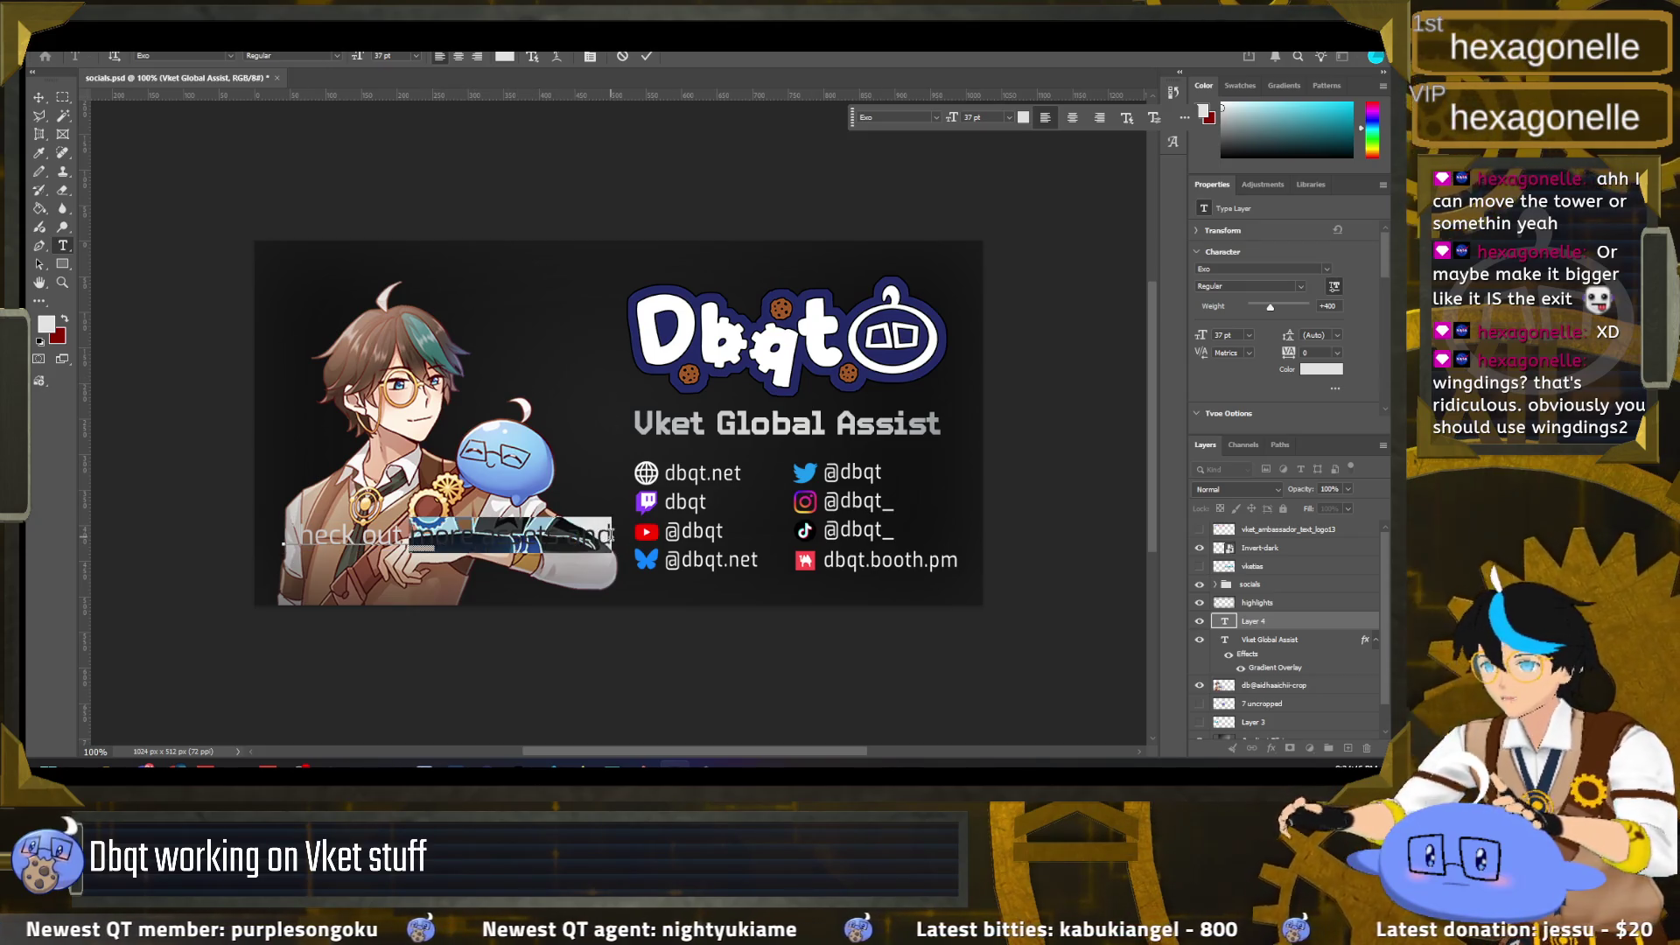
text(my othe)
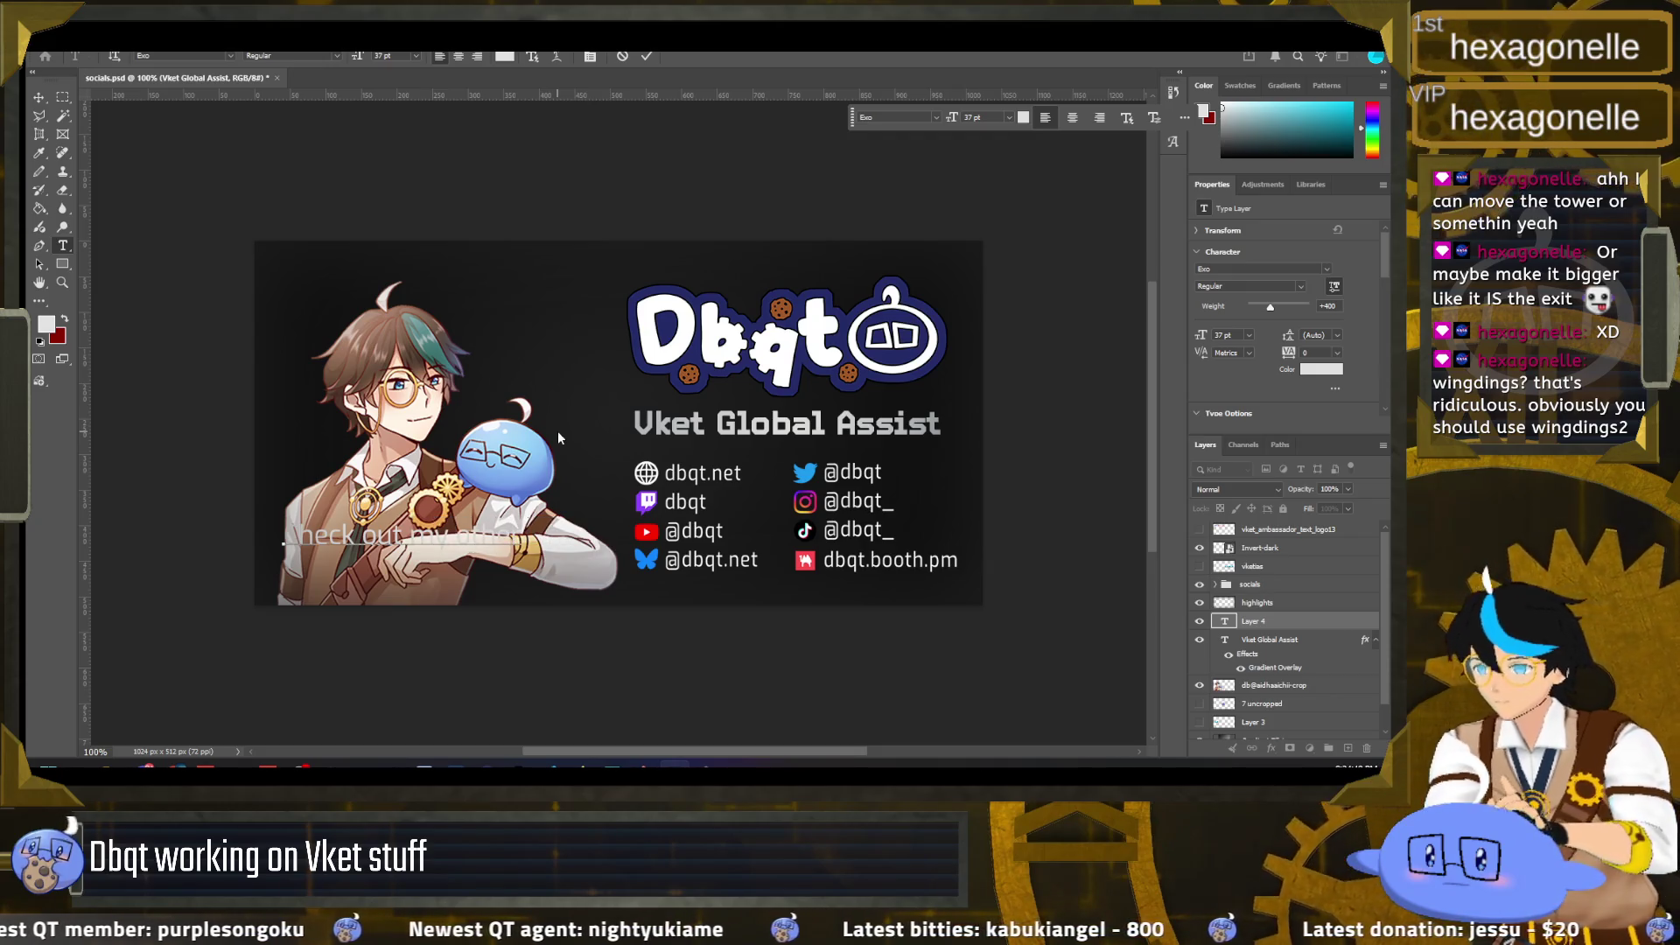
text(r work)
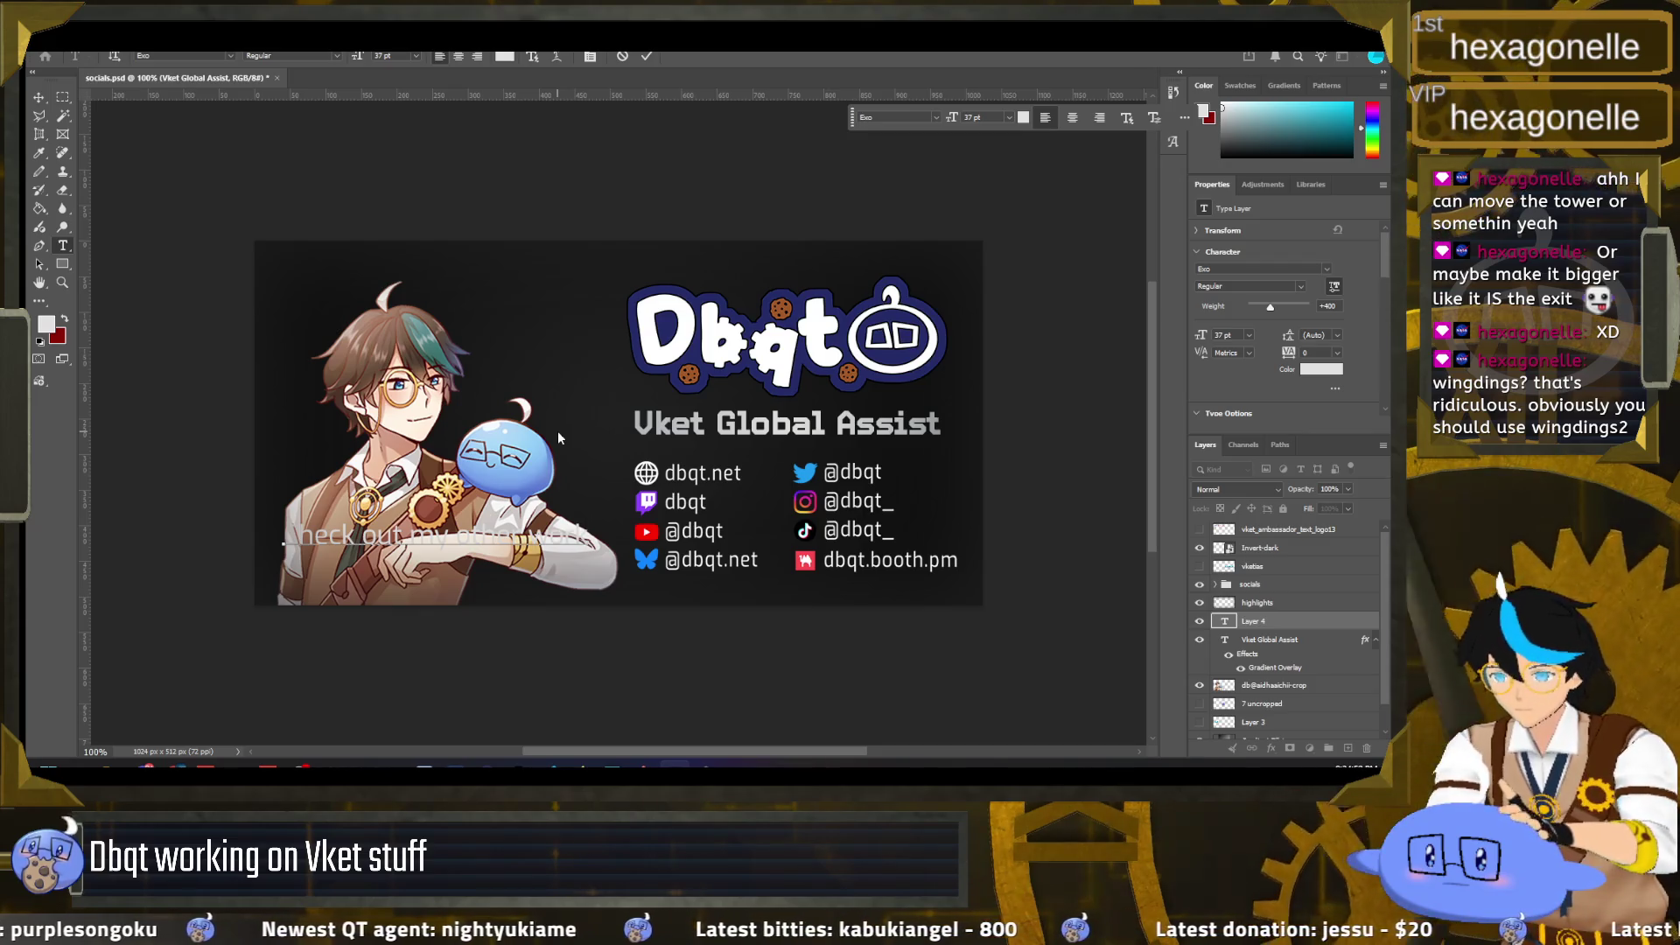
text( over here!)
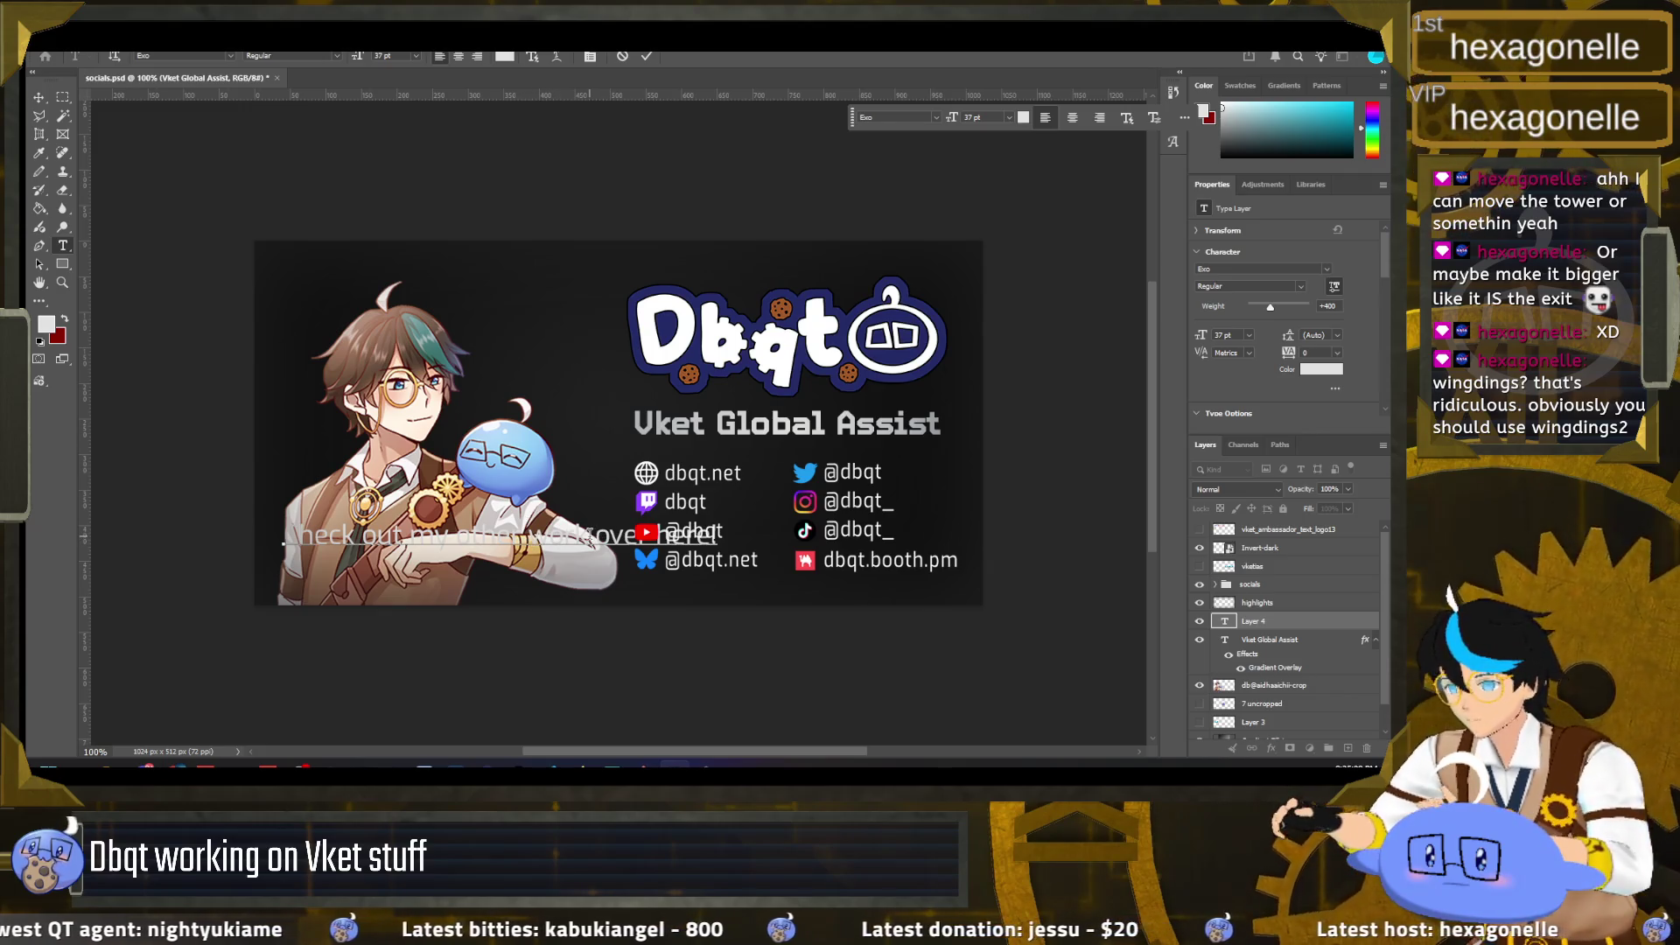
Step: Break the caption into two centred lines, move it over the artwork, and commit
click(527, 535)
key(Return)
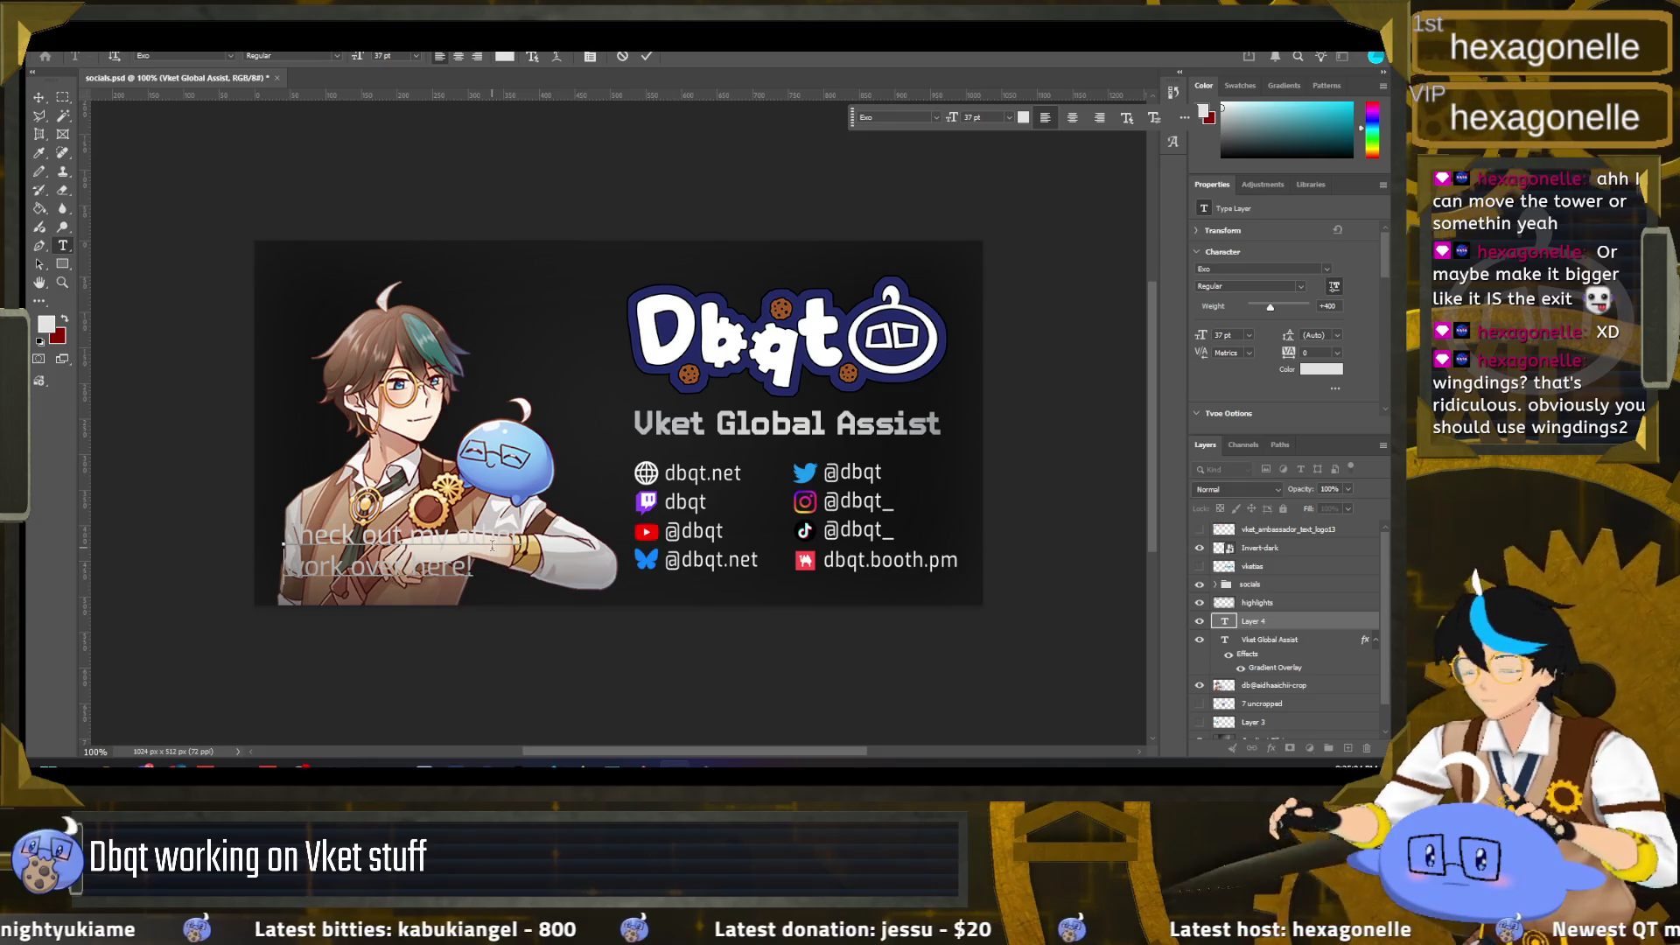
key(ctrl+a)
click(1072, 117)
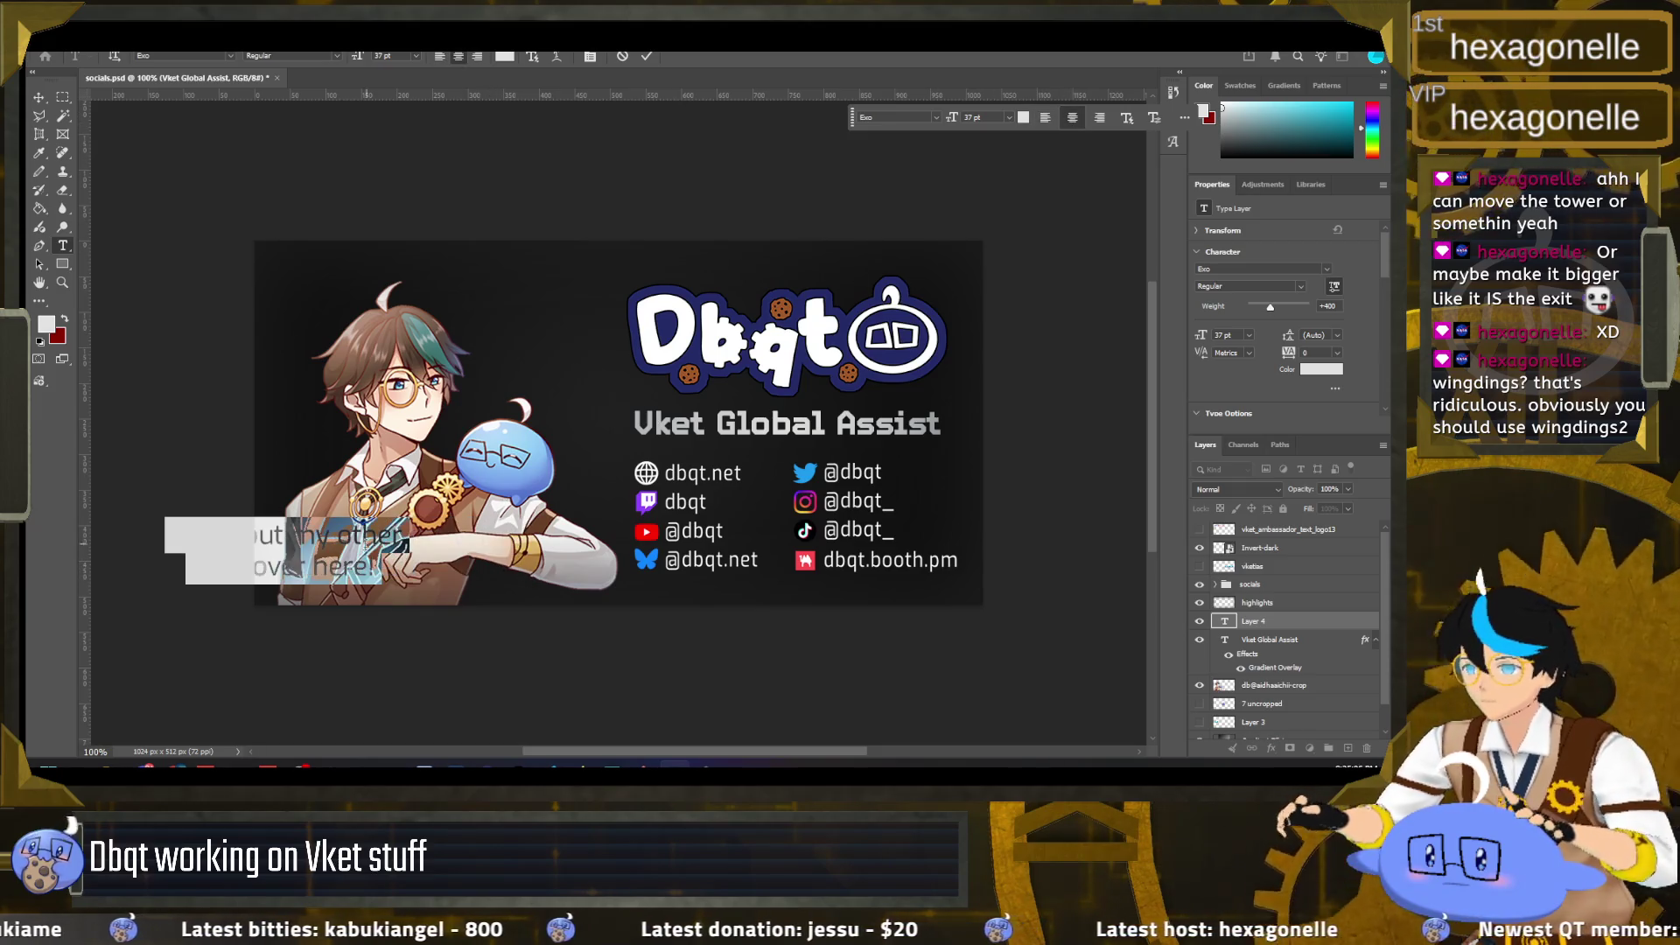
drag(503, 592, 541, 599)
key(ctrl+Return)
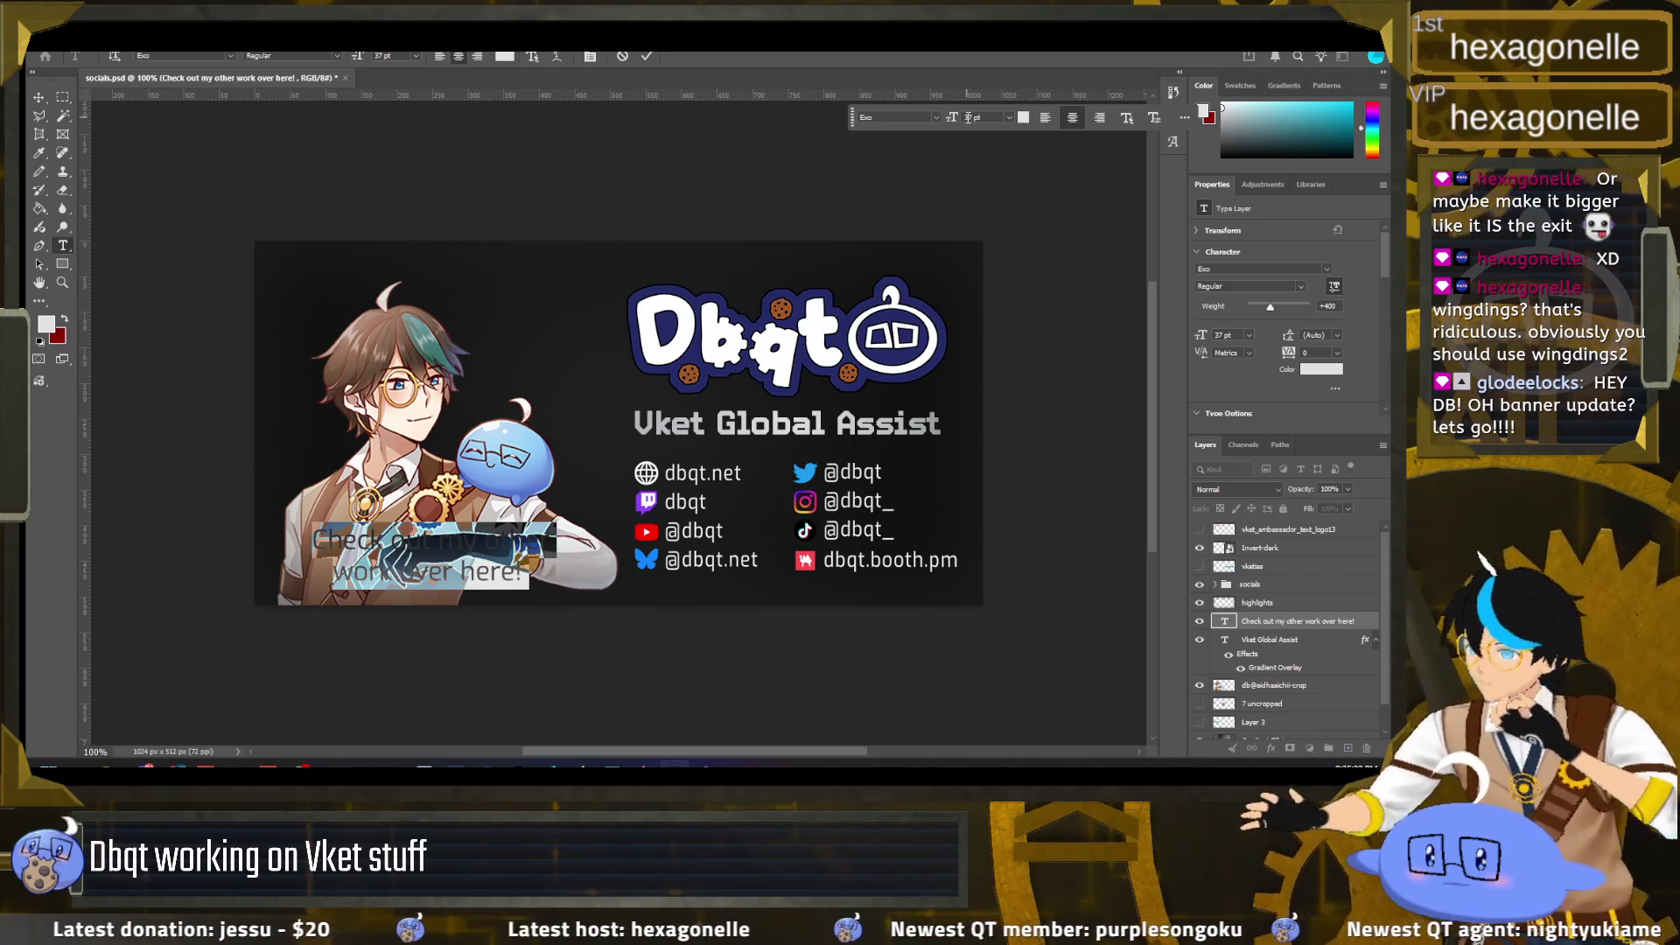
Step: Preview the banner in the Unity 1212 booth scene, then return to Photoshop
key(alt+Tab)
mouse_move(364, 312)
mouse_down()
mouse_move(249, 246)
mouse_move(294, 217)
mouse_up()
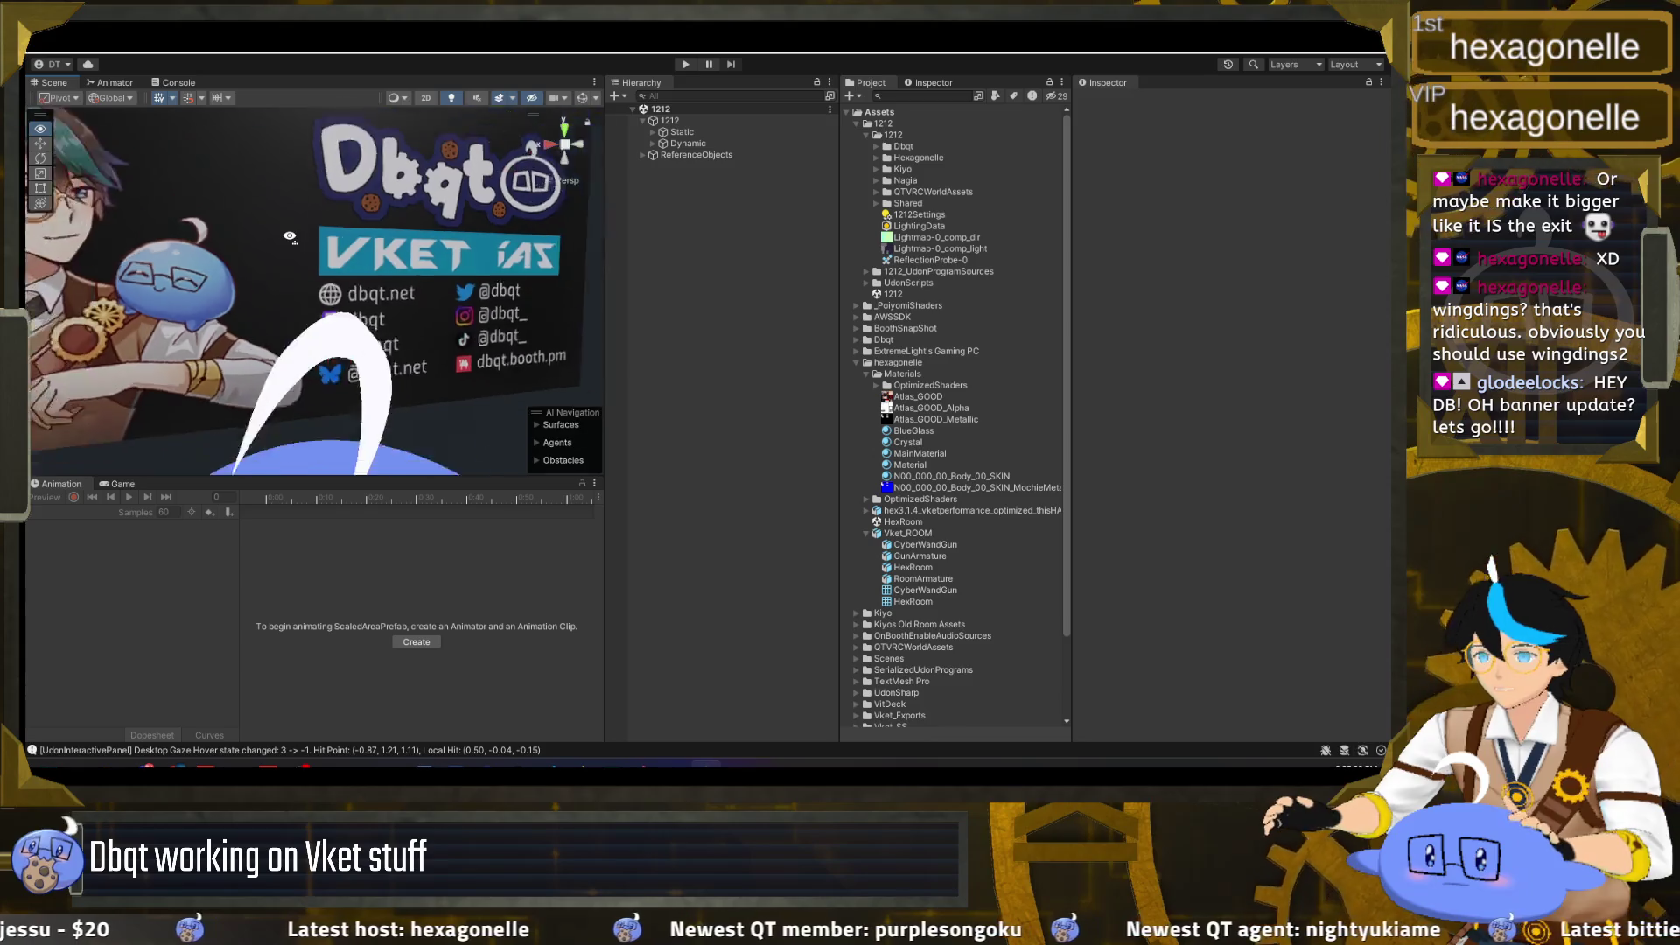
scroll(291, 227, down, 5)
drag(290, 237, 287, 235)
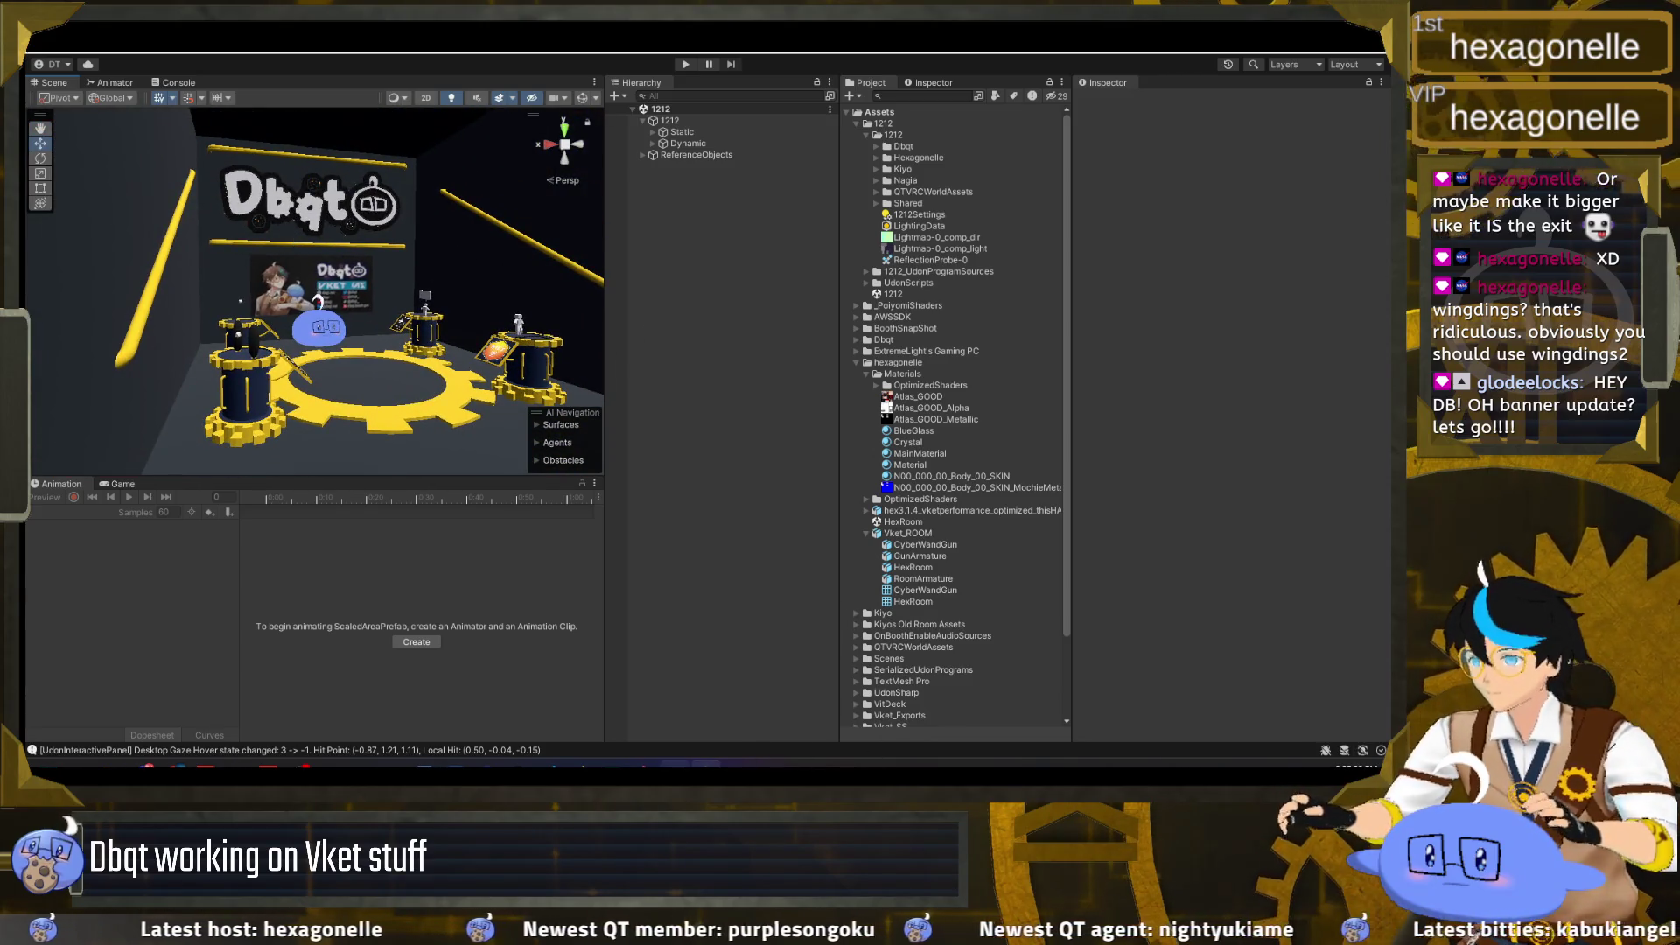
click(687, 764)
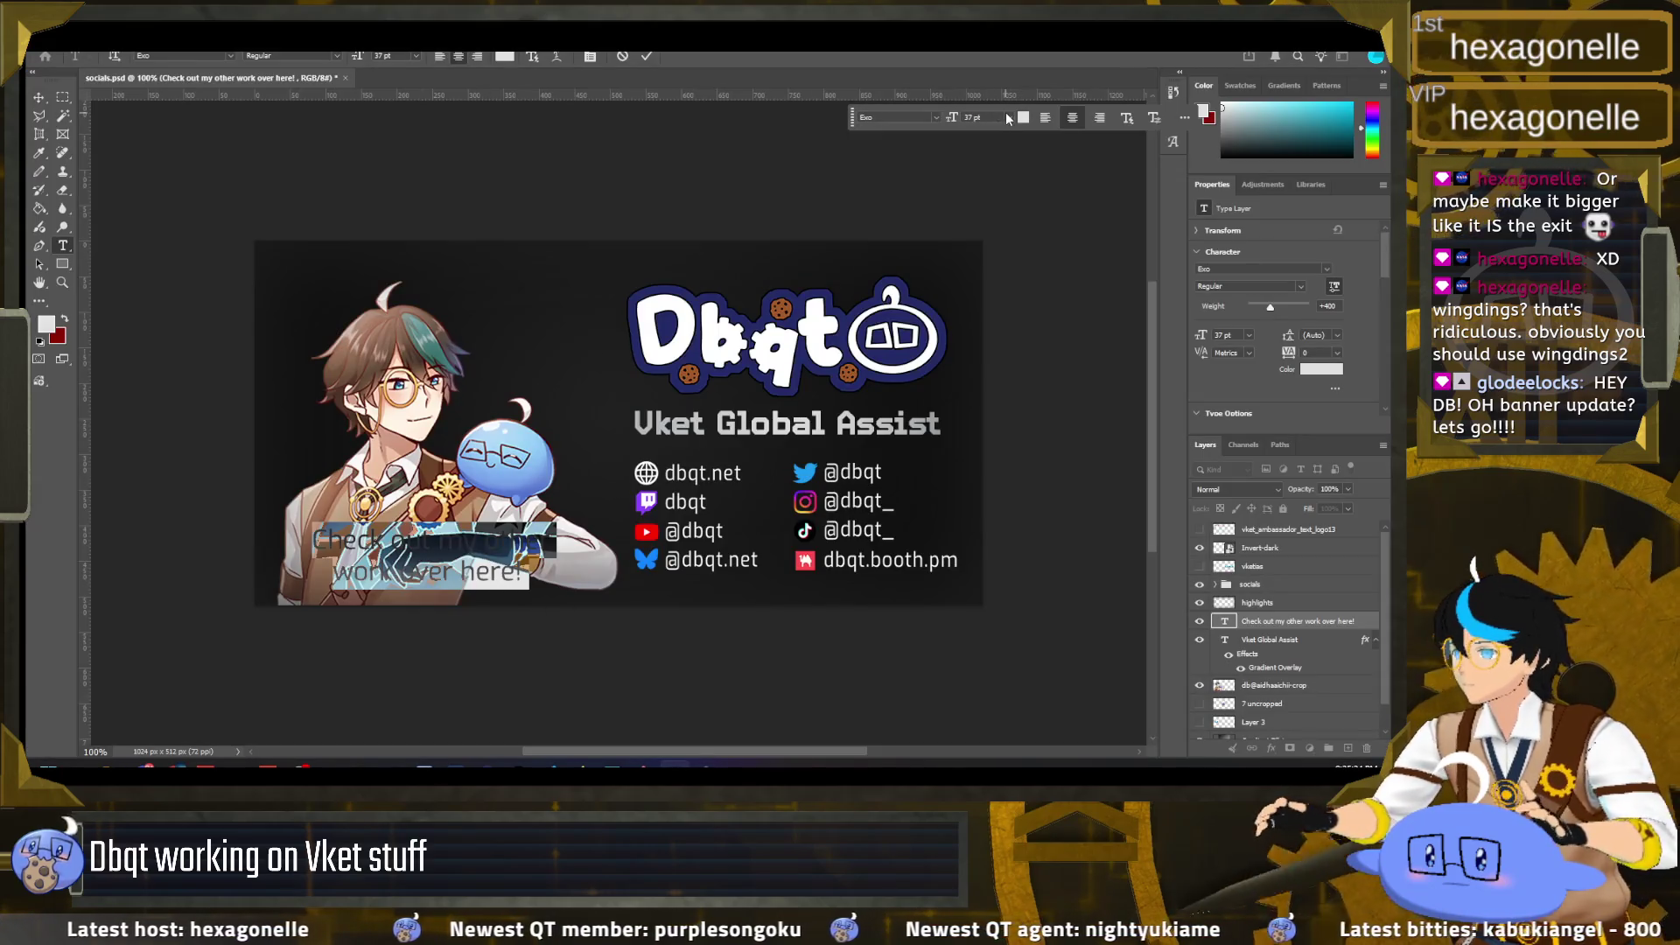
Step: Commit the caption edit and open Blending Options for the caption layer
click(431, 547)
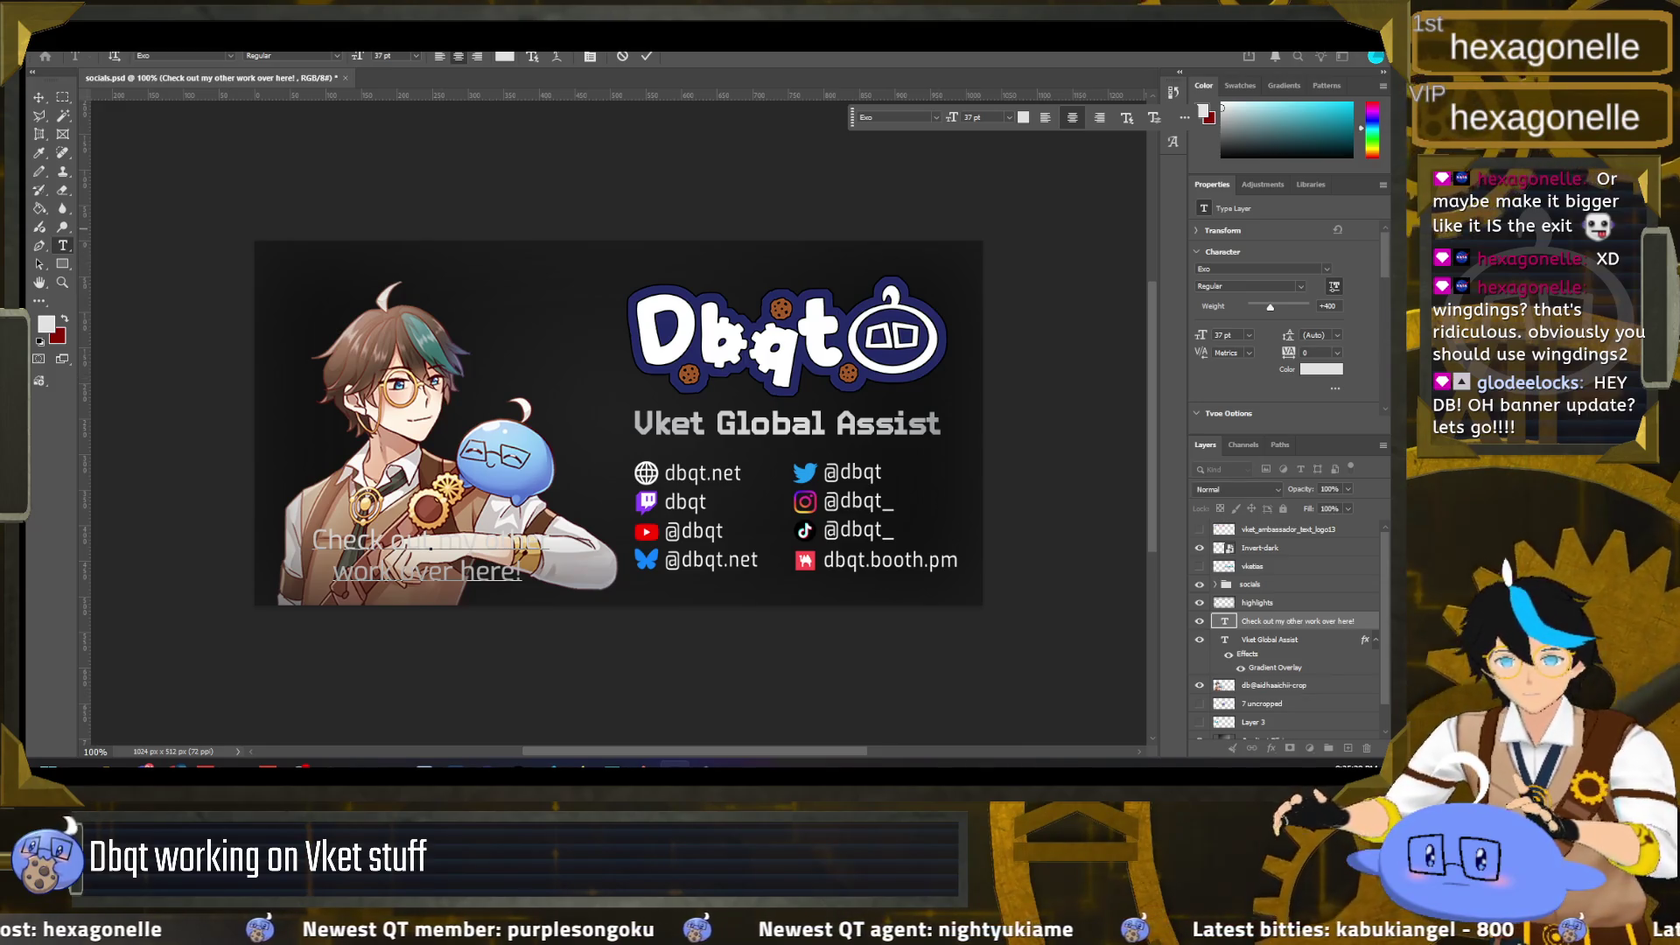
key(ctrl+a)
click(467, 555)
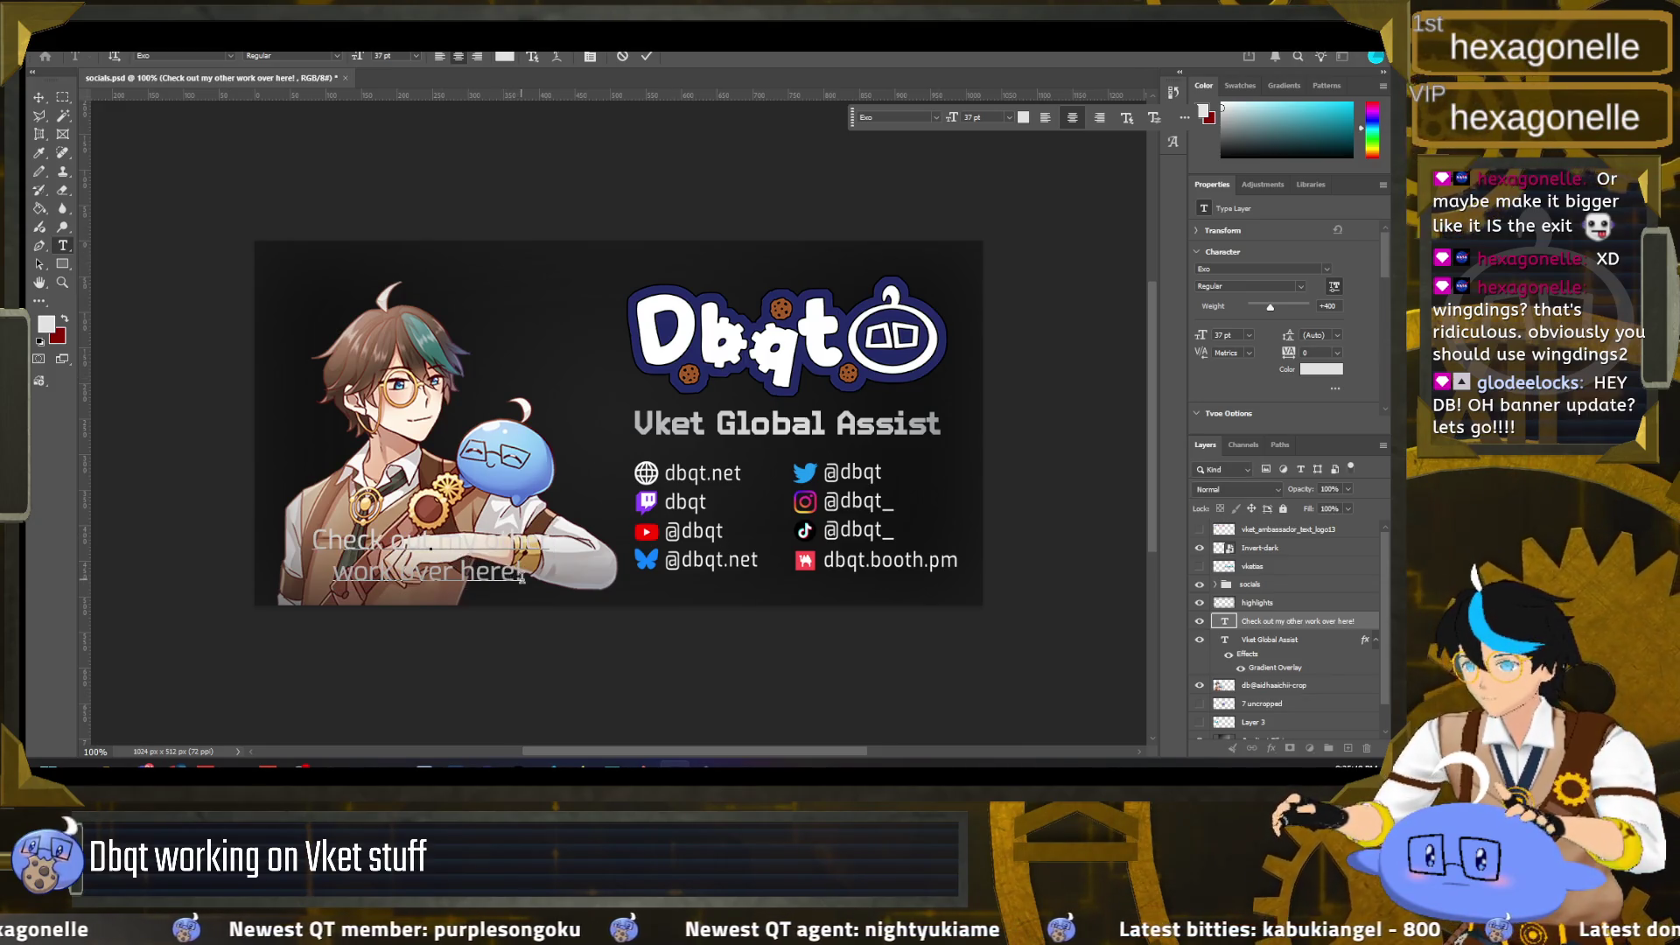
drag(521, 577, 290, 539)
click(1222, 621)
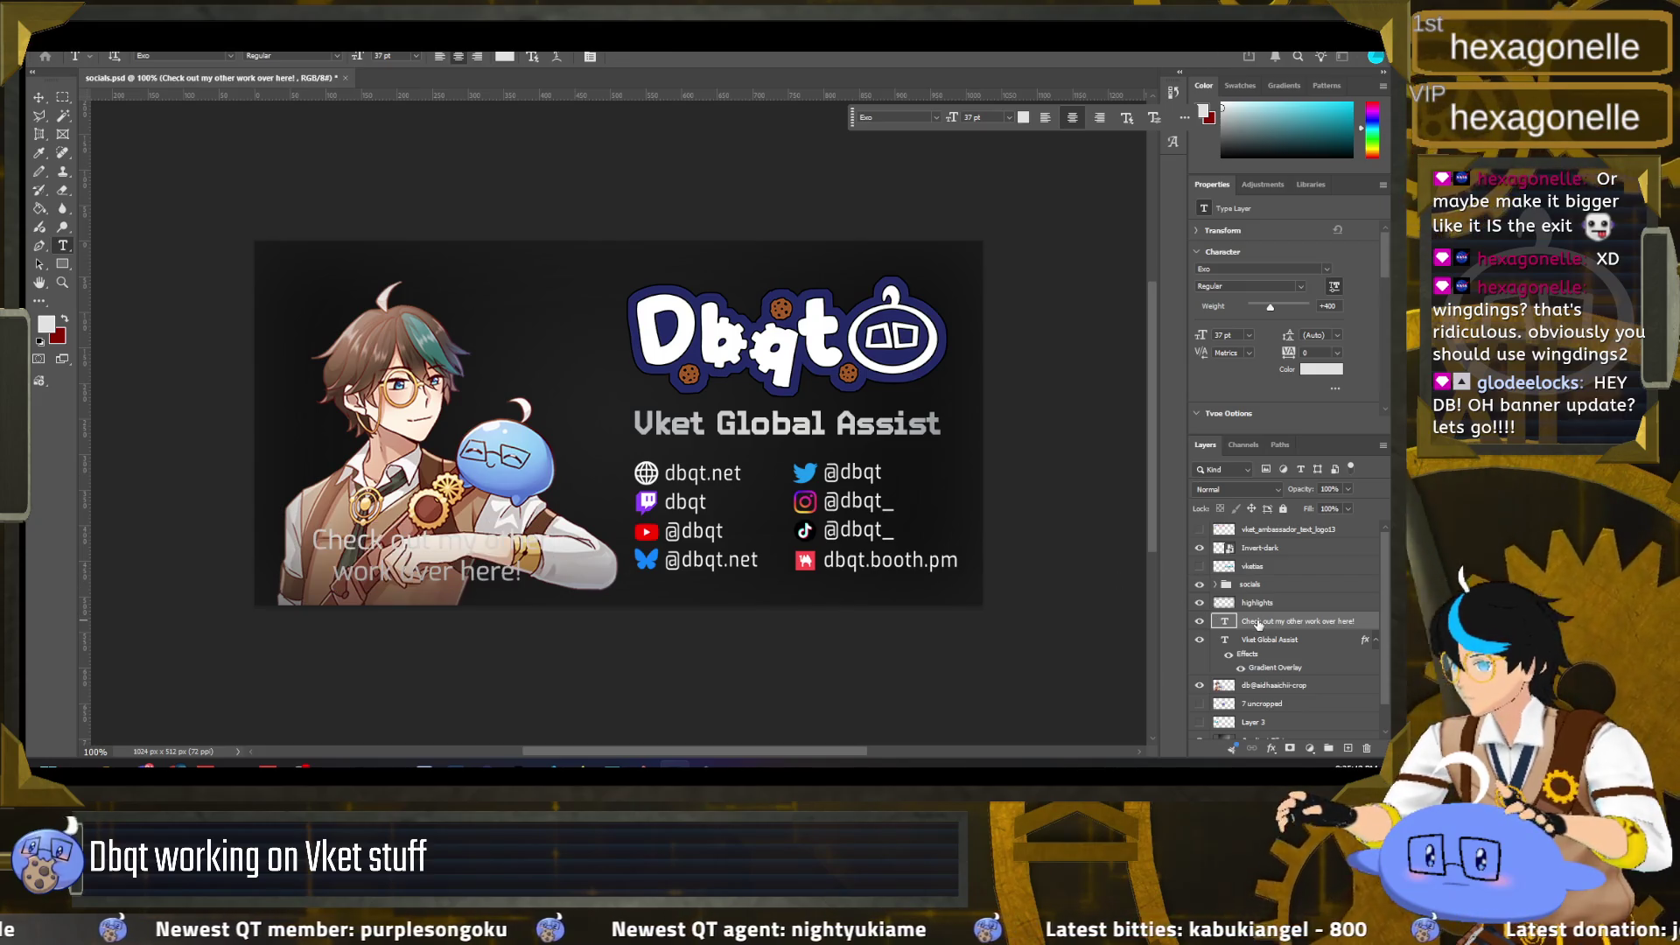
right_click(1222, 621)
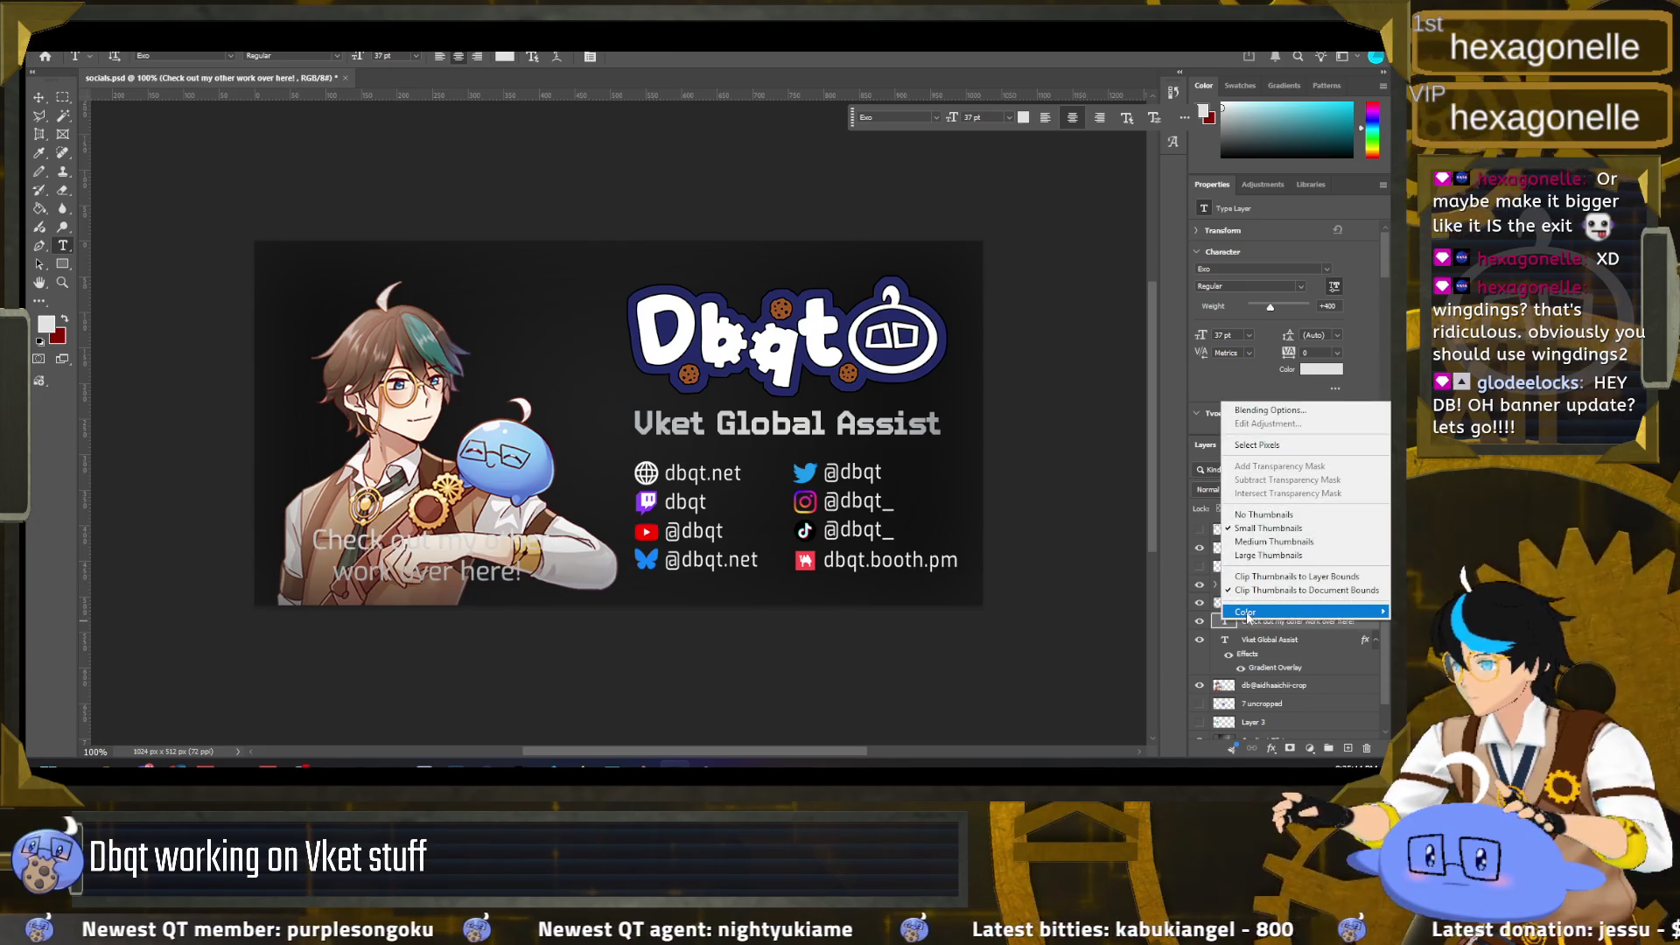
click(1225, 409)
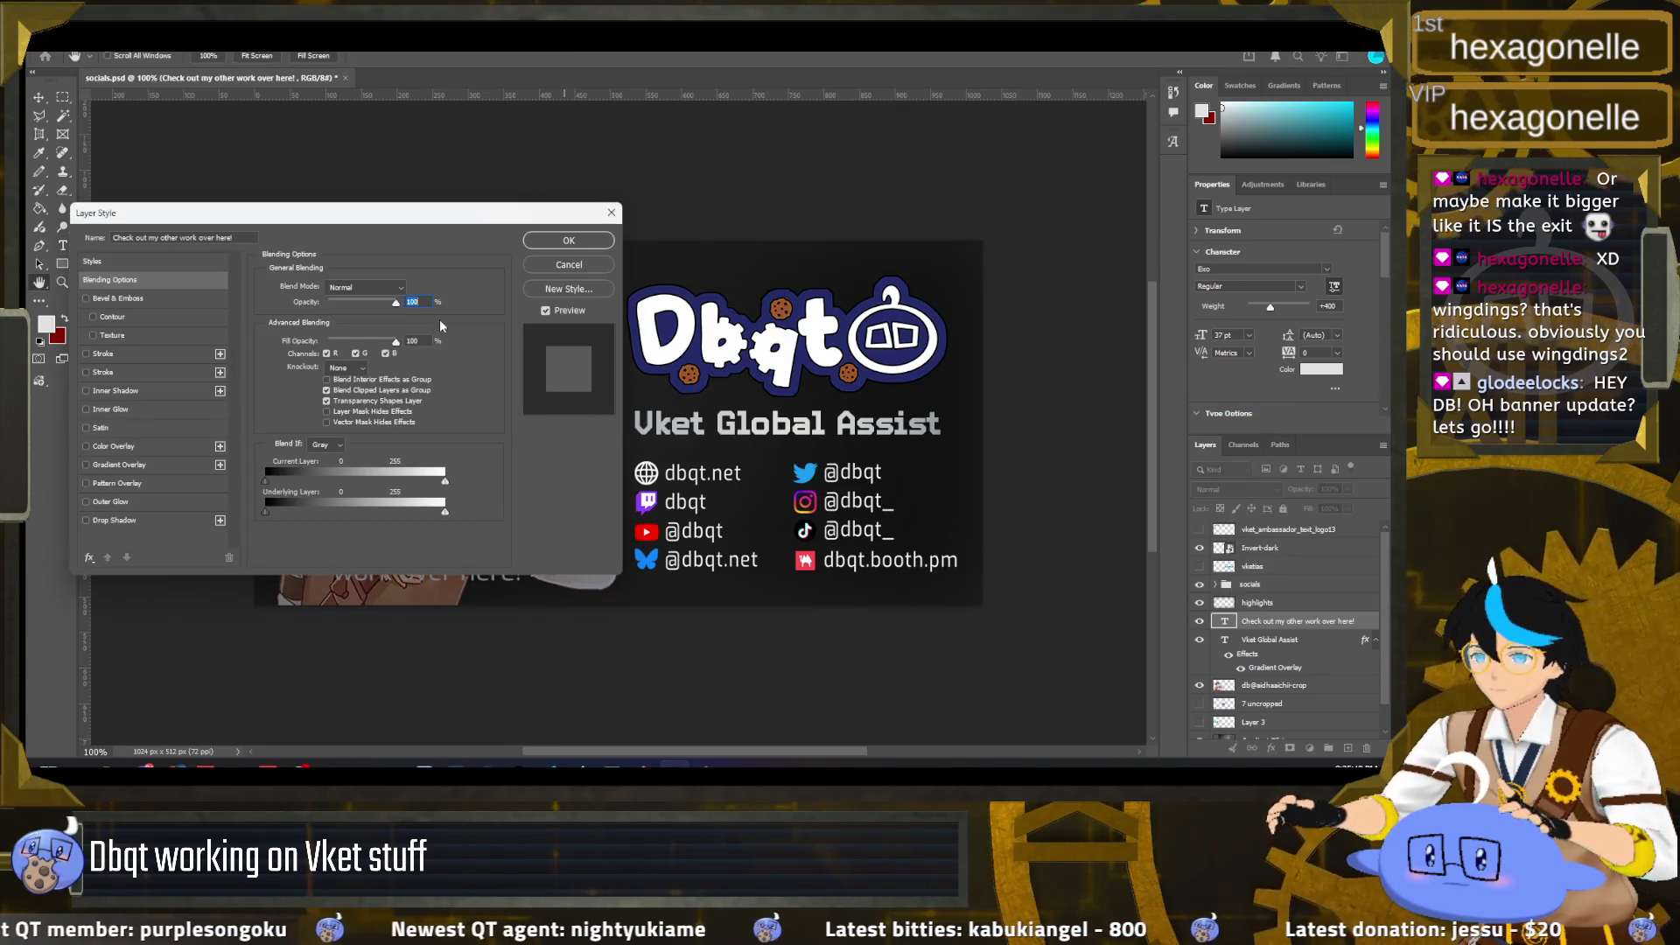
Step: Add a 4 px black Stroke to the caption and apply it
drag(340, 221, 1161, 262)
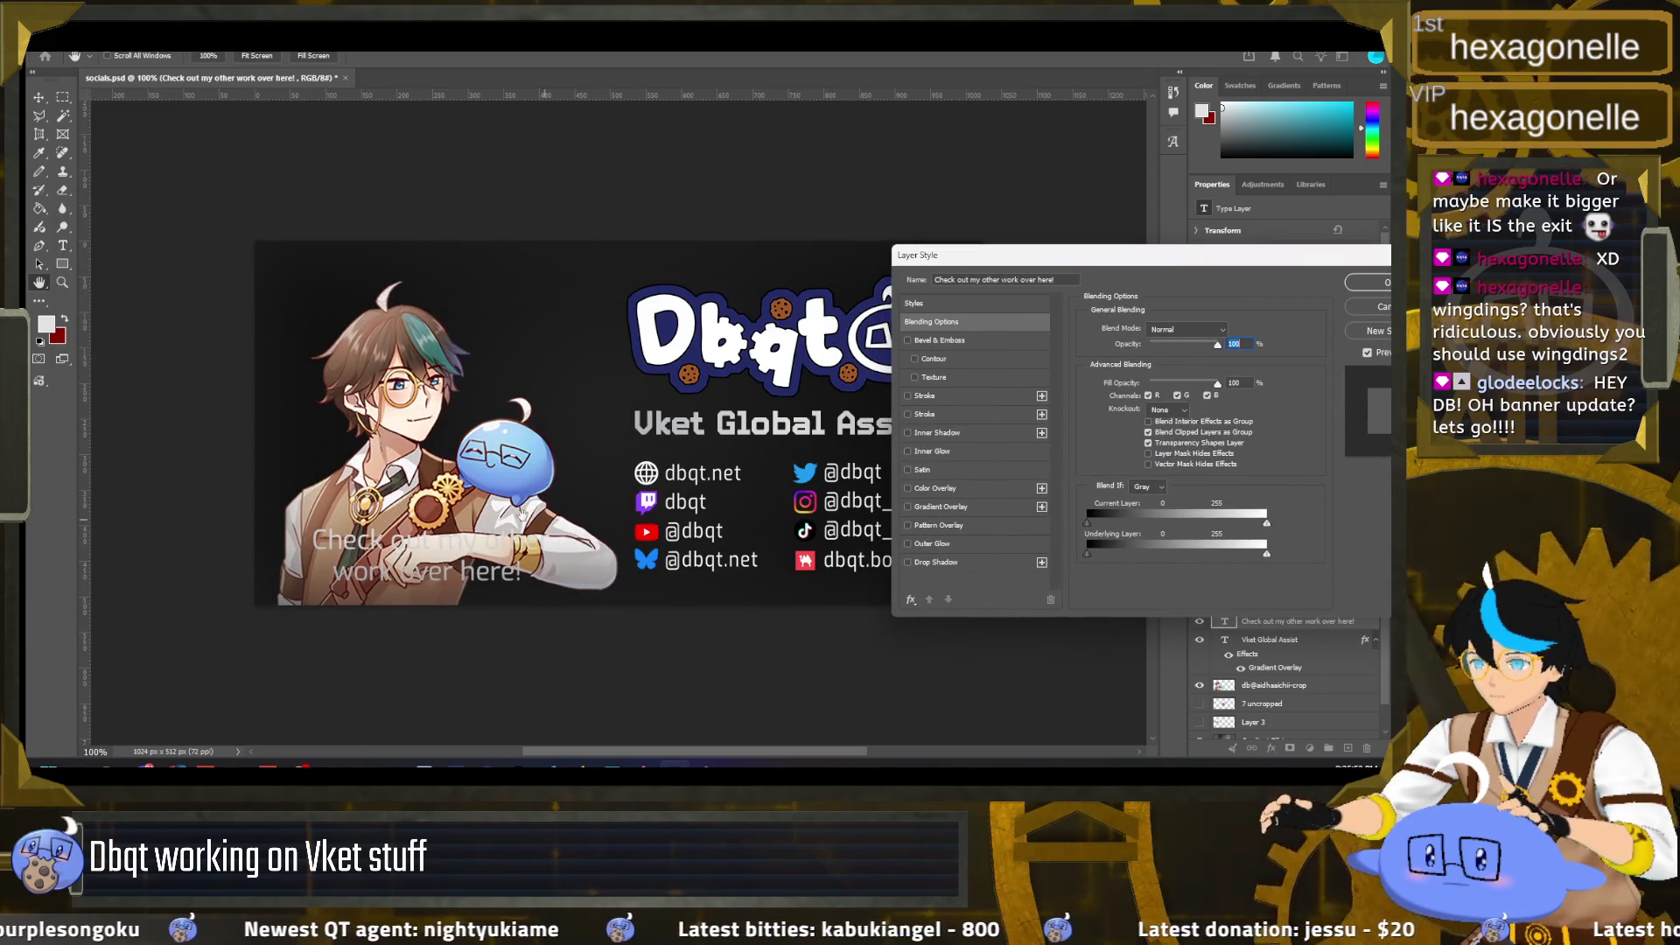
click(907, 415)
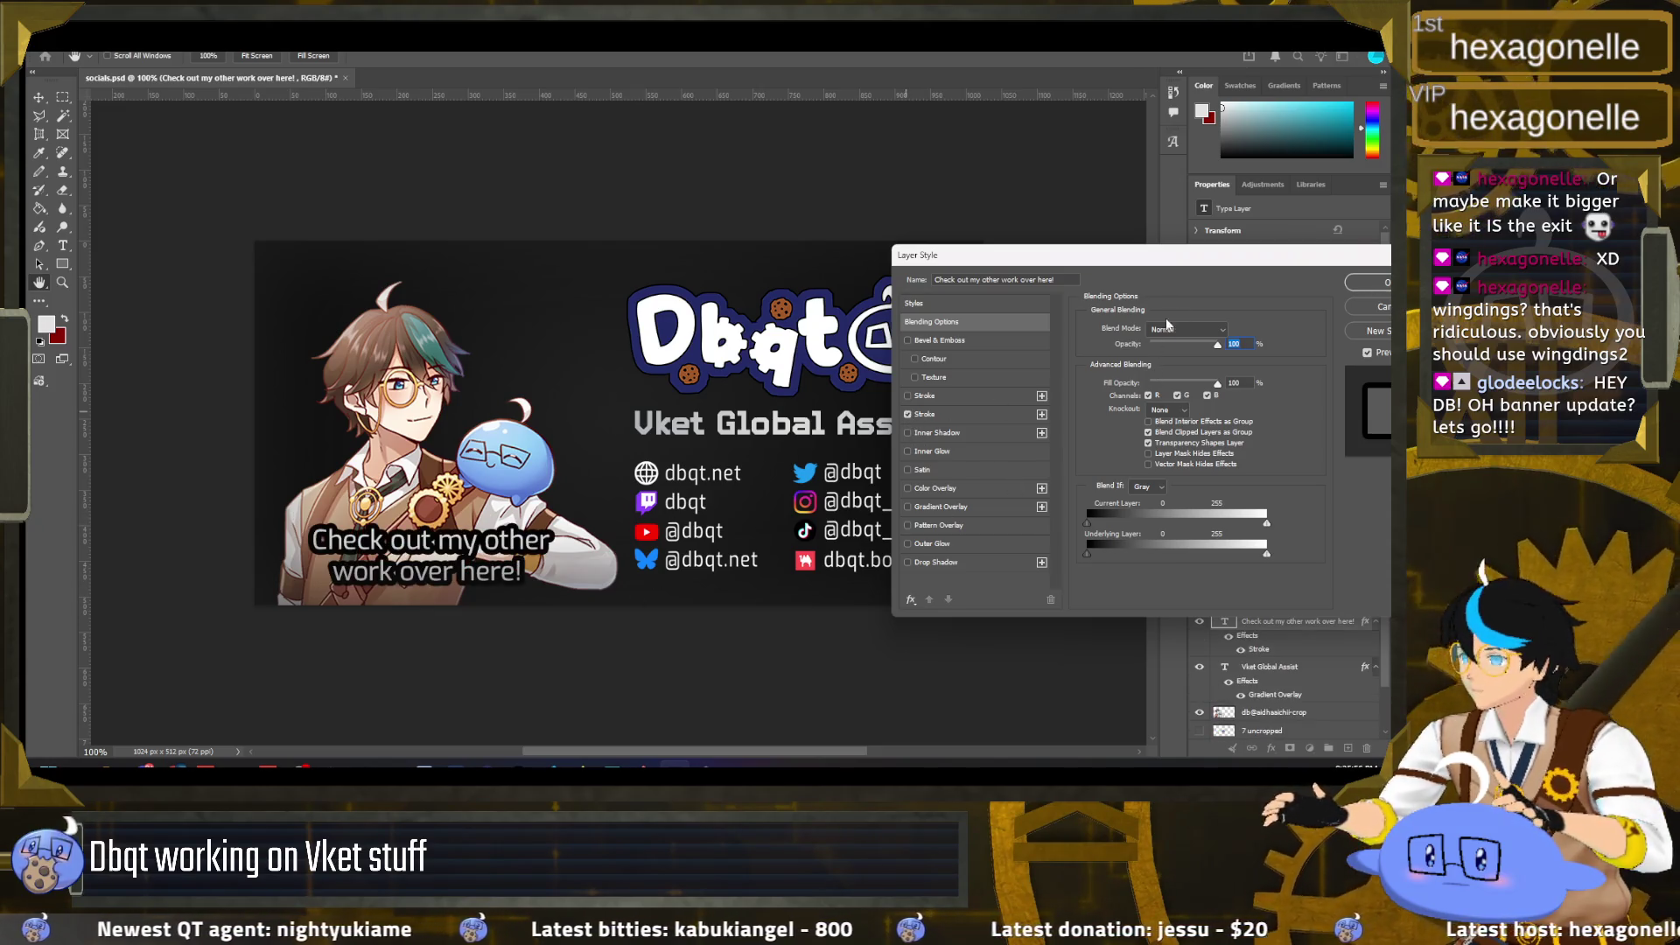
drag(1201, 269, 1163, 264)
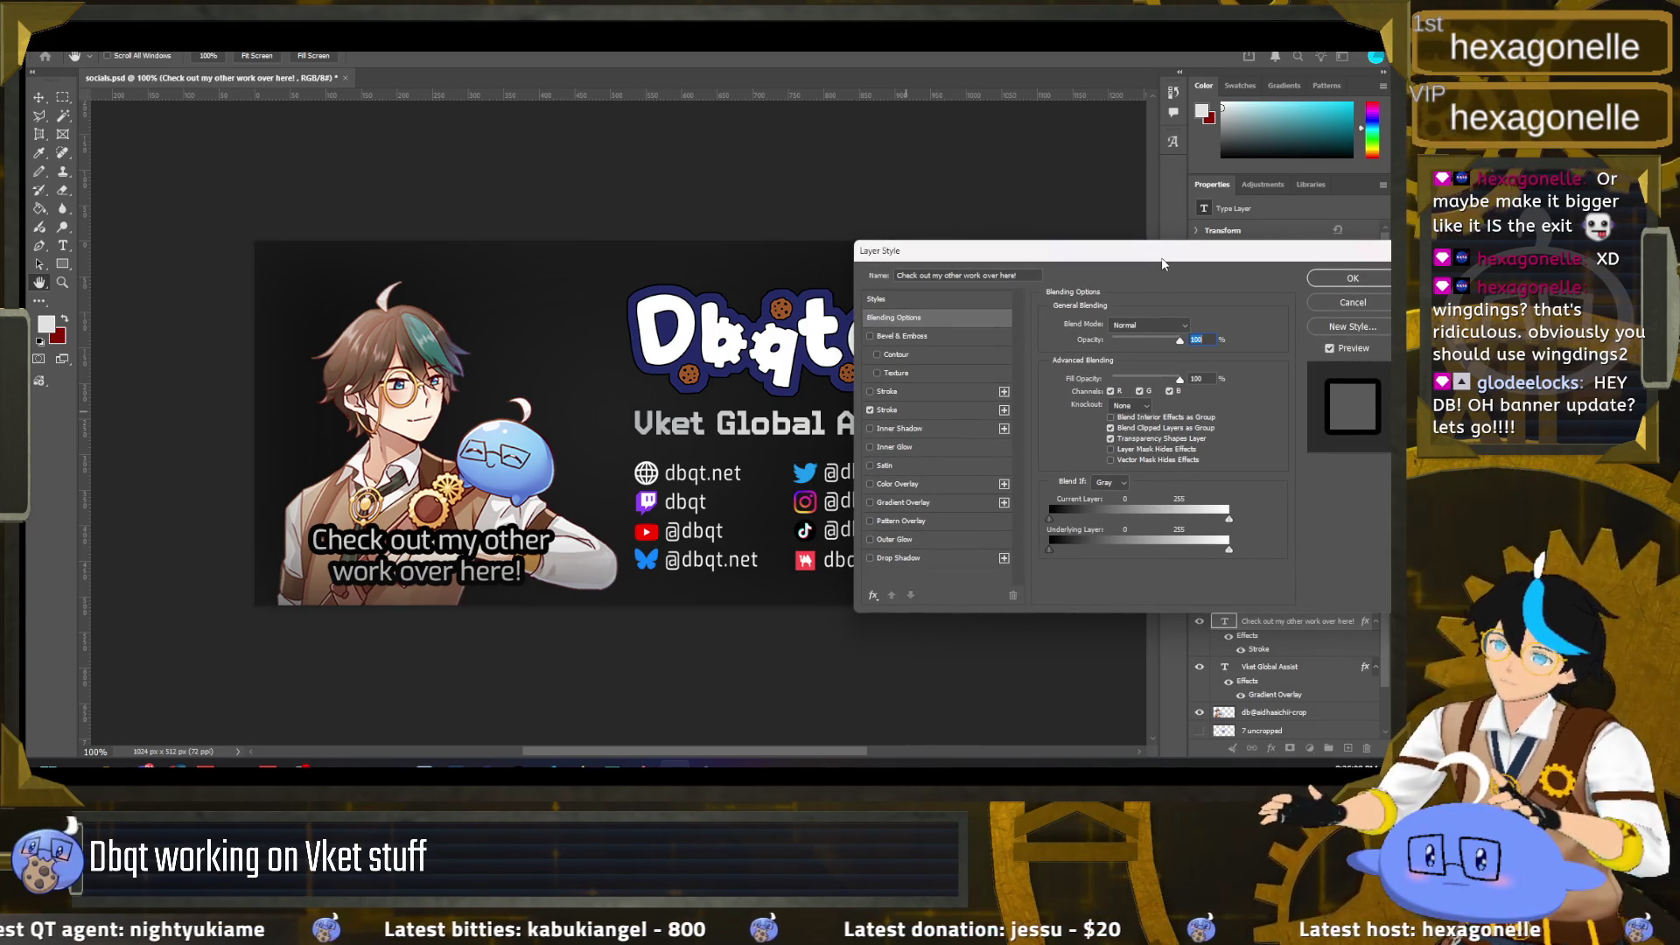
drag(1163, 264, 1023, 263)
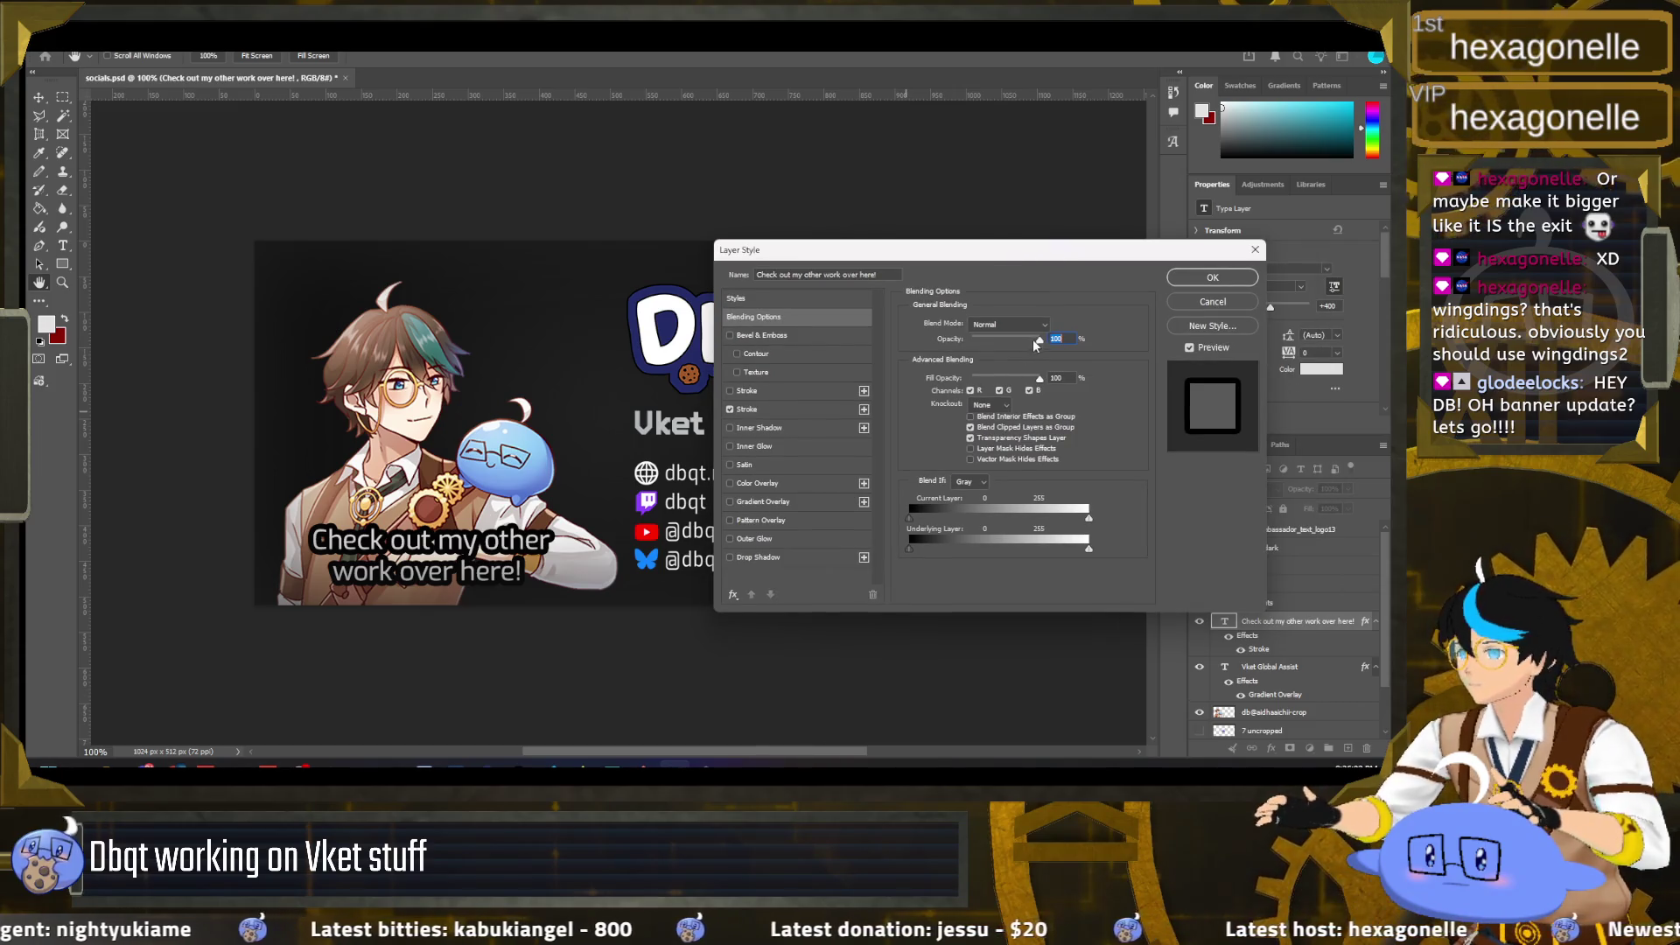
click(761, 407)
double_click(1045, 324)
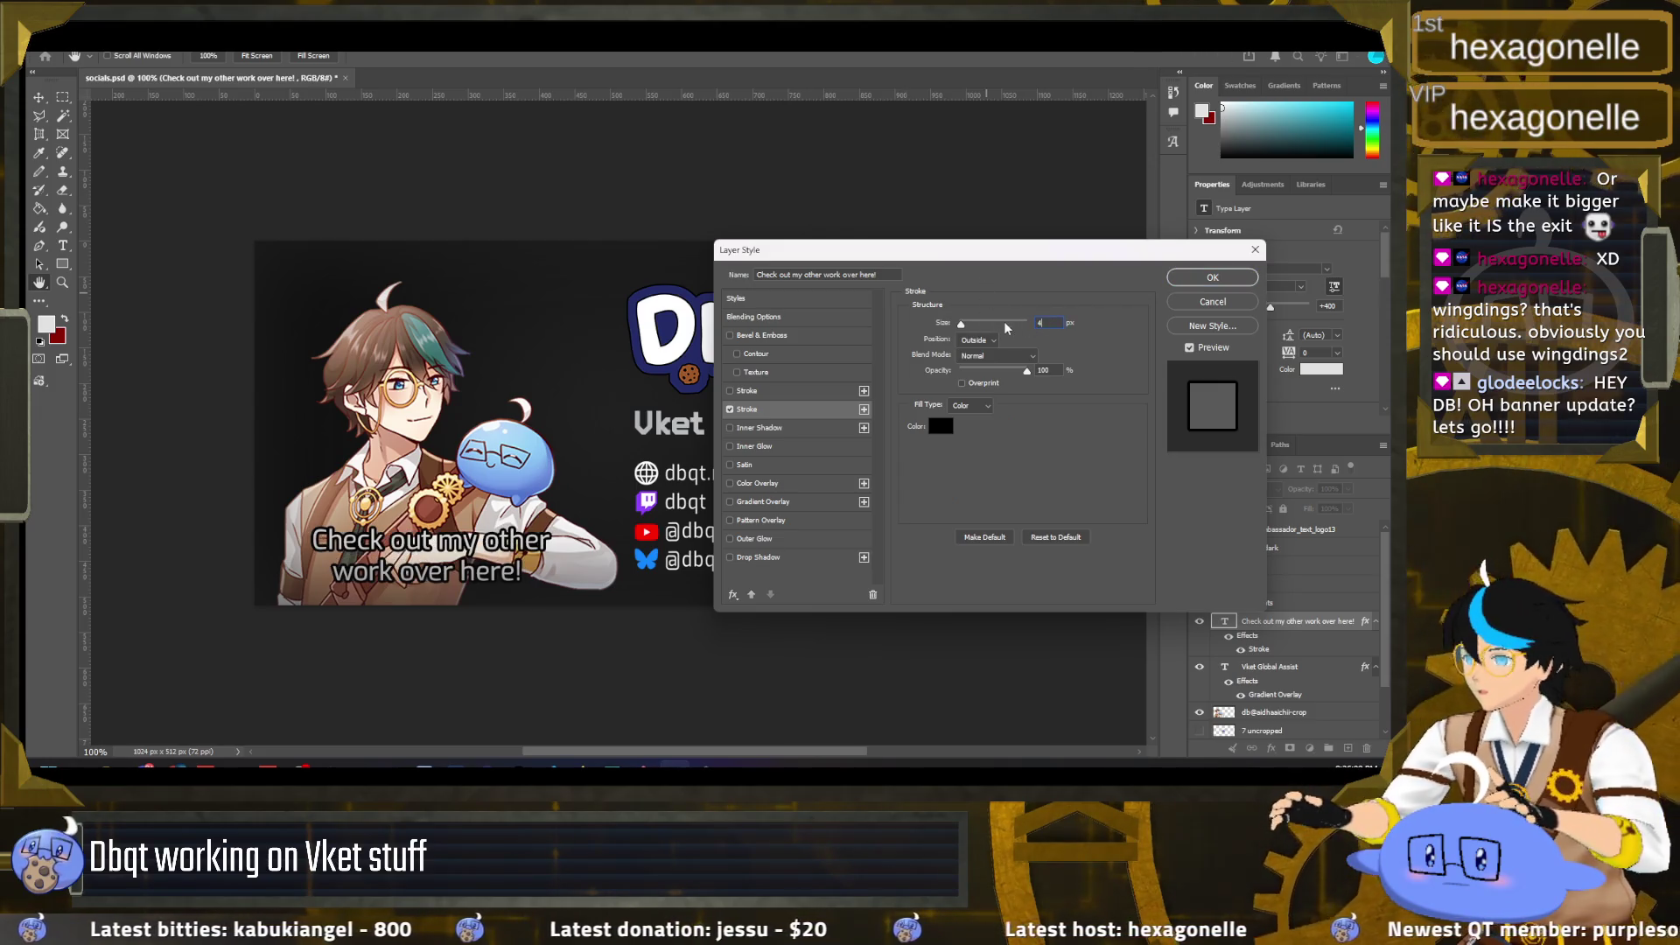
double_click(1049, 323)
text(2)
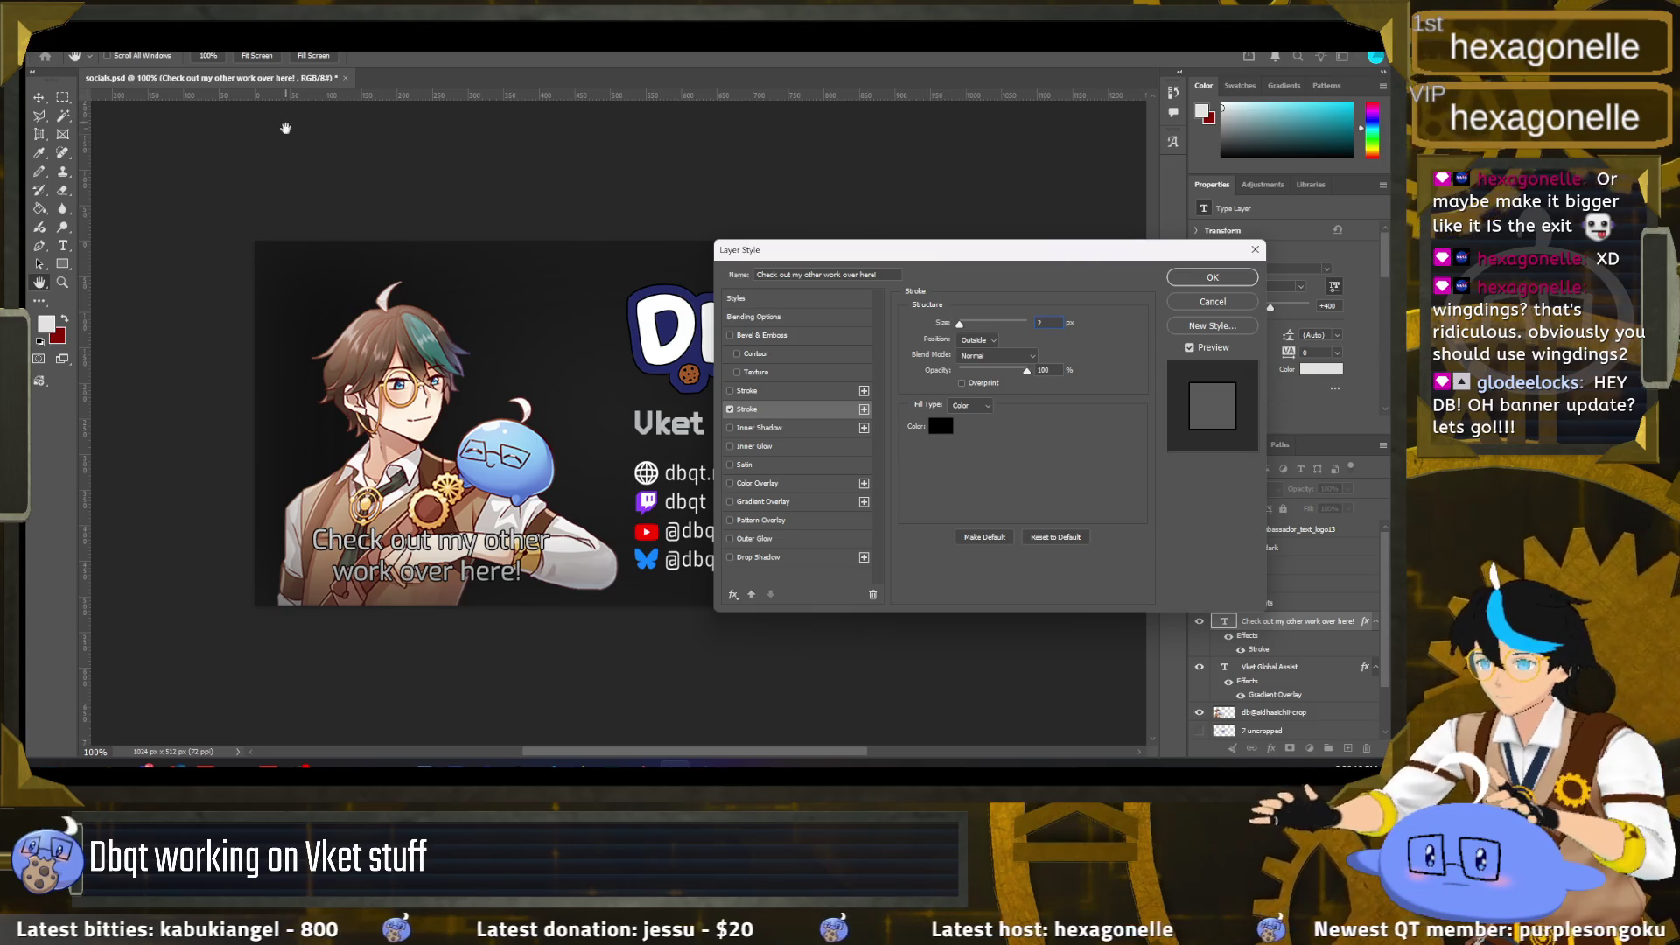
double_click(1054, 323)
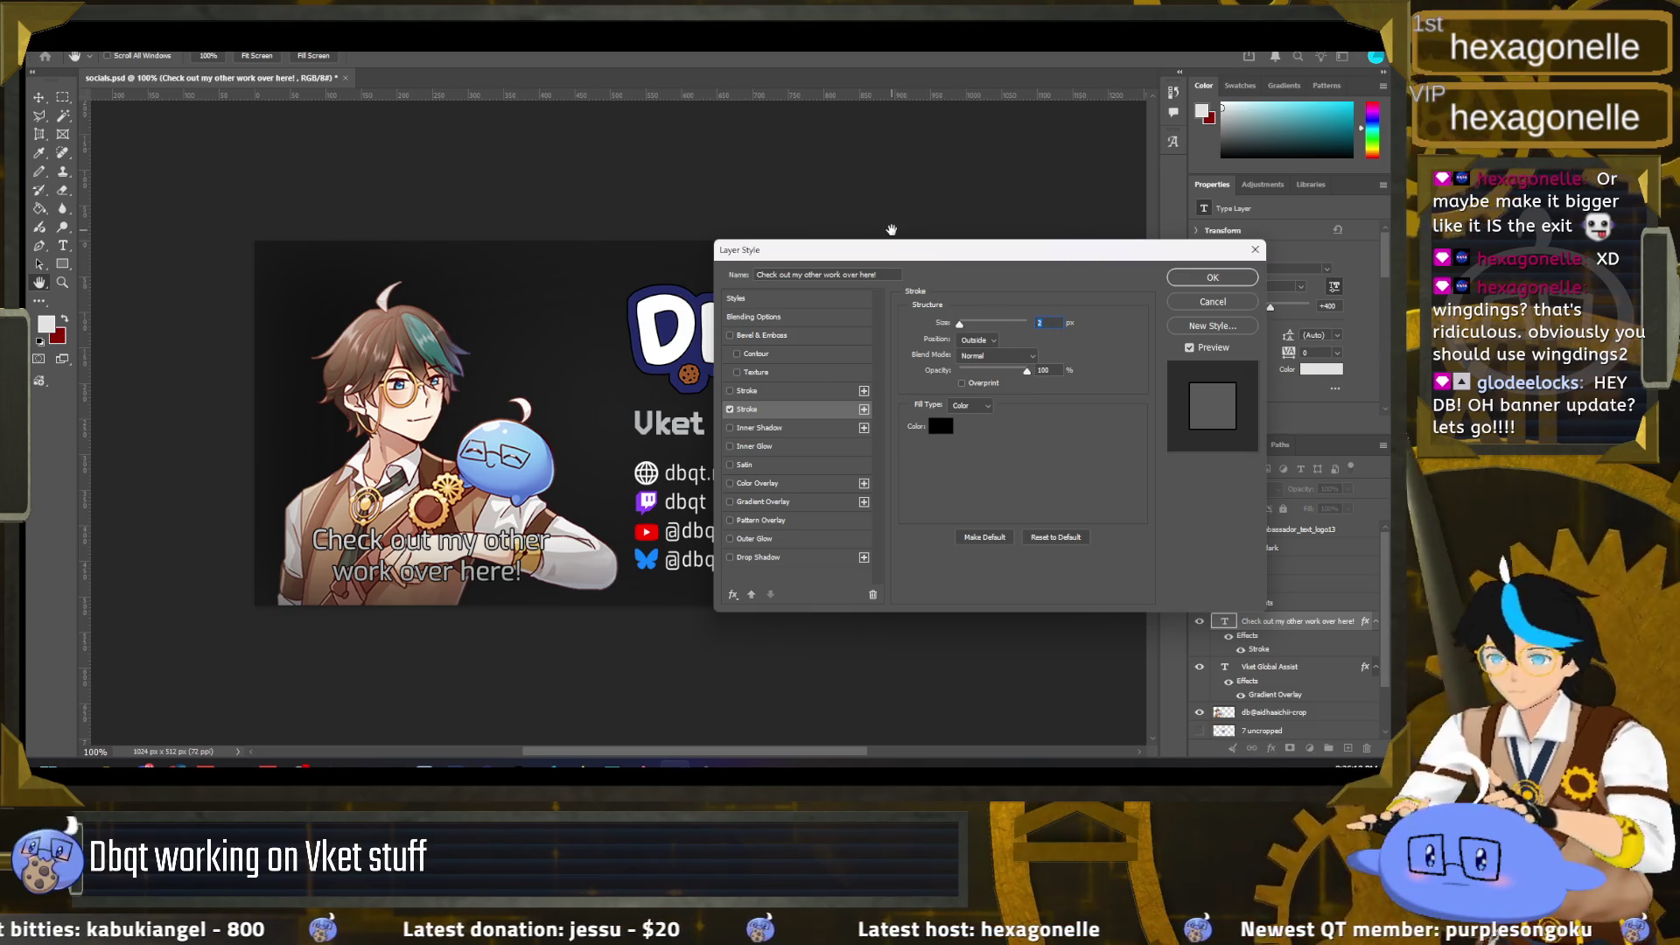
text(4)
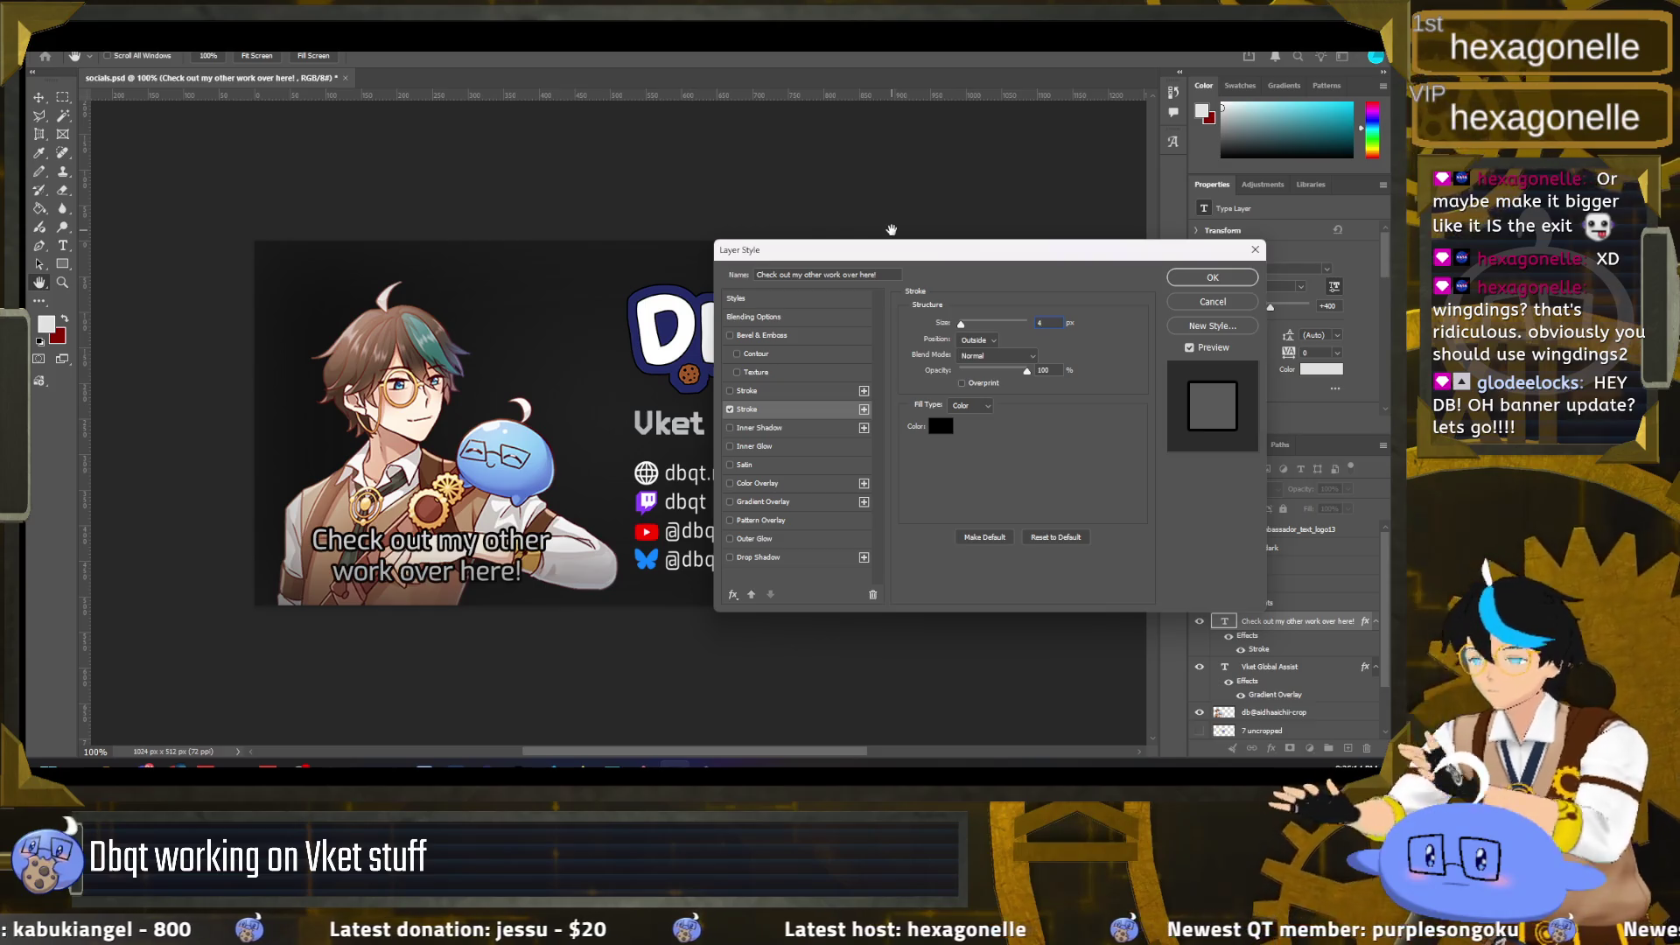
key(Return)
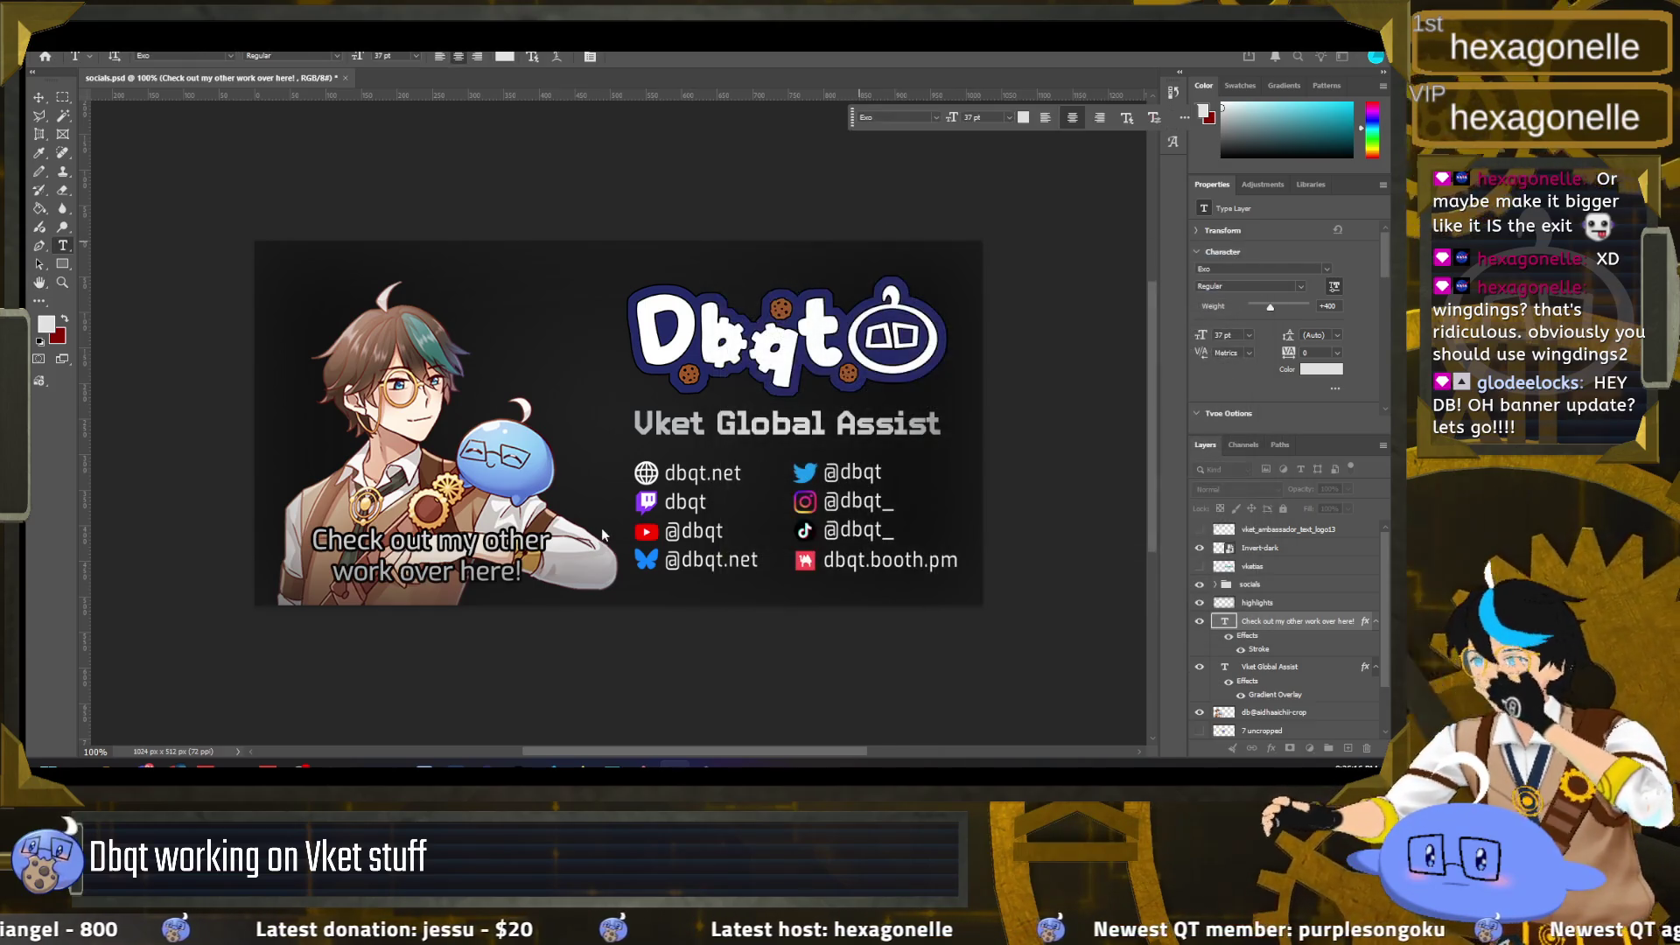
click(40, 101)
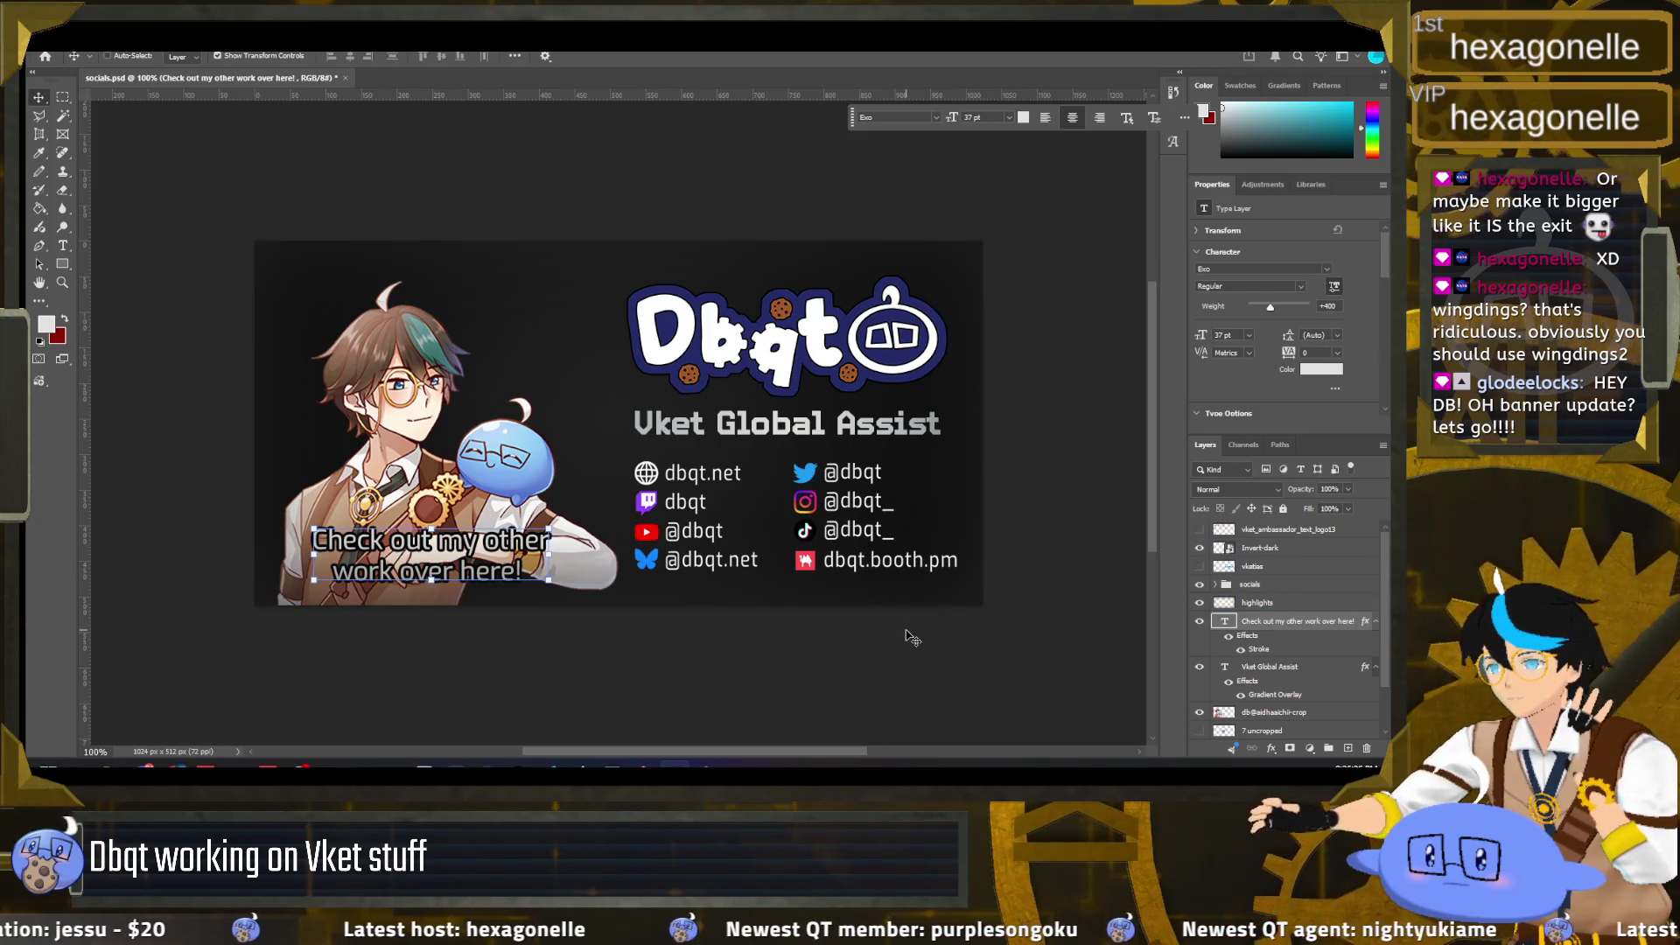
ctrl+click(484, 563)
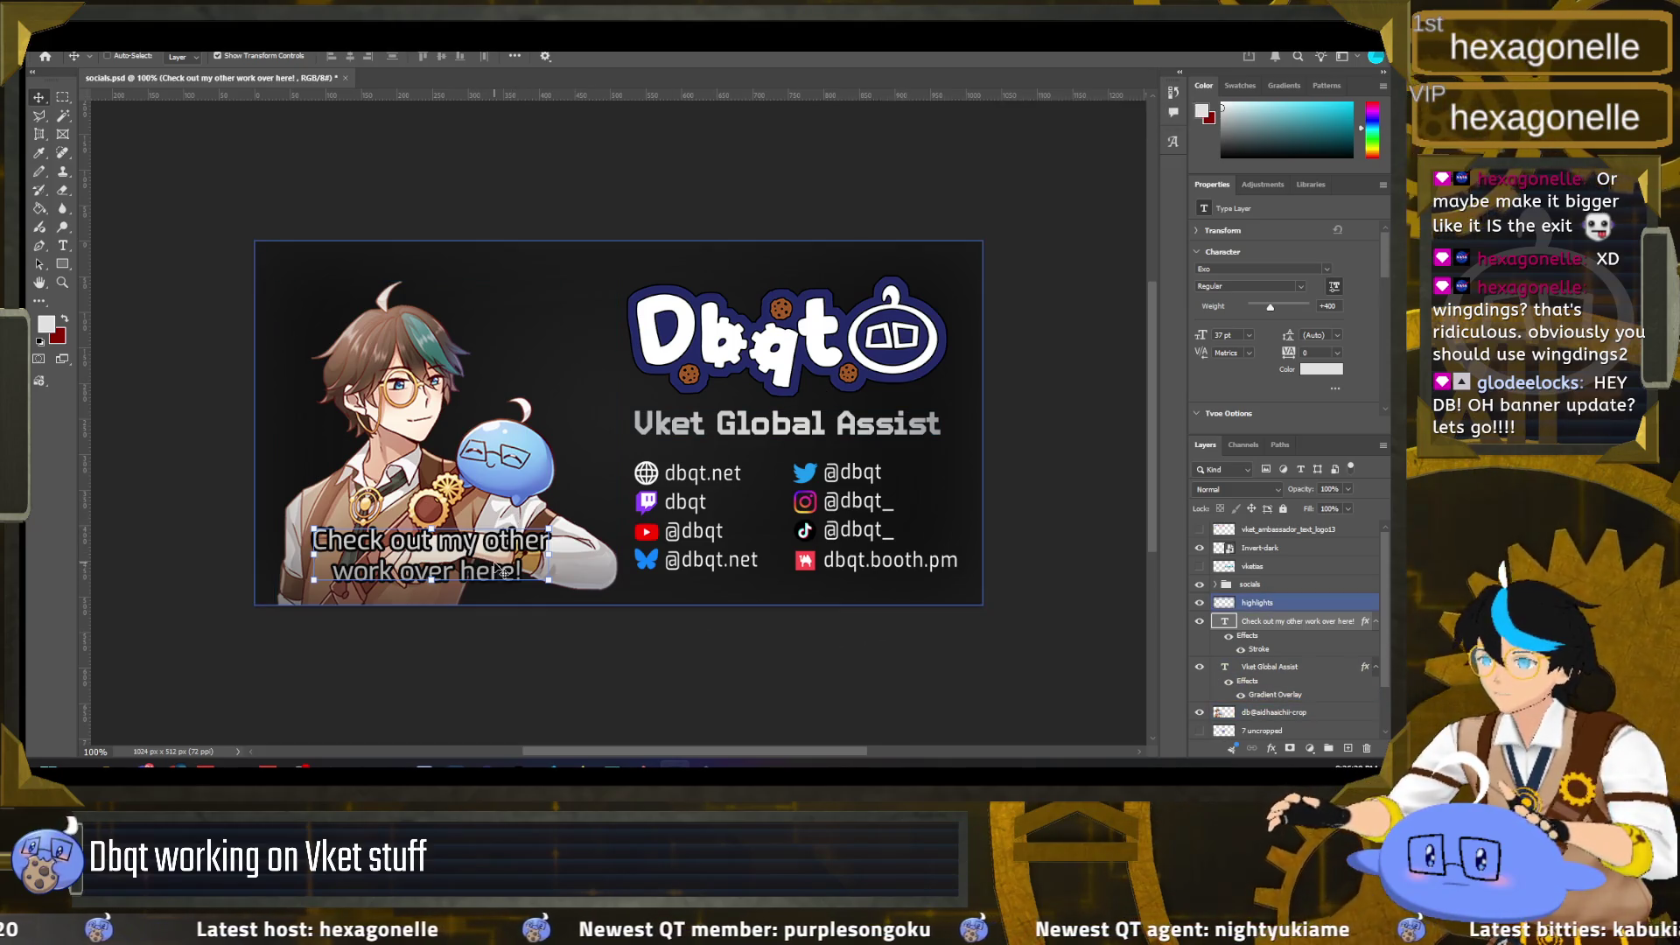
click(1253, 621)
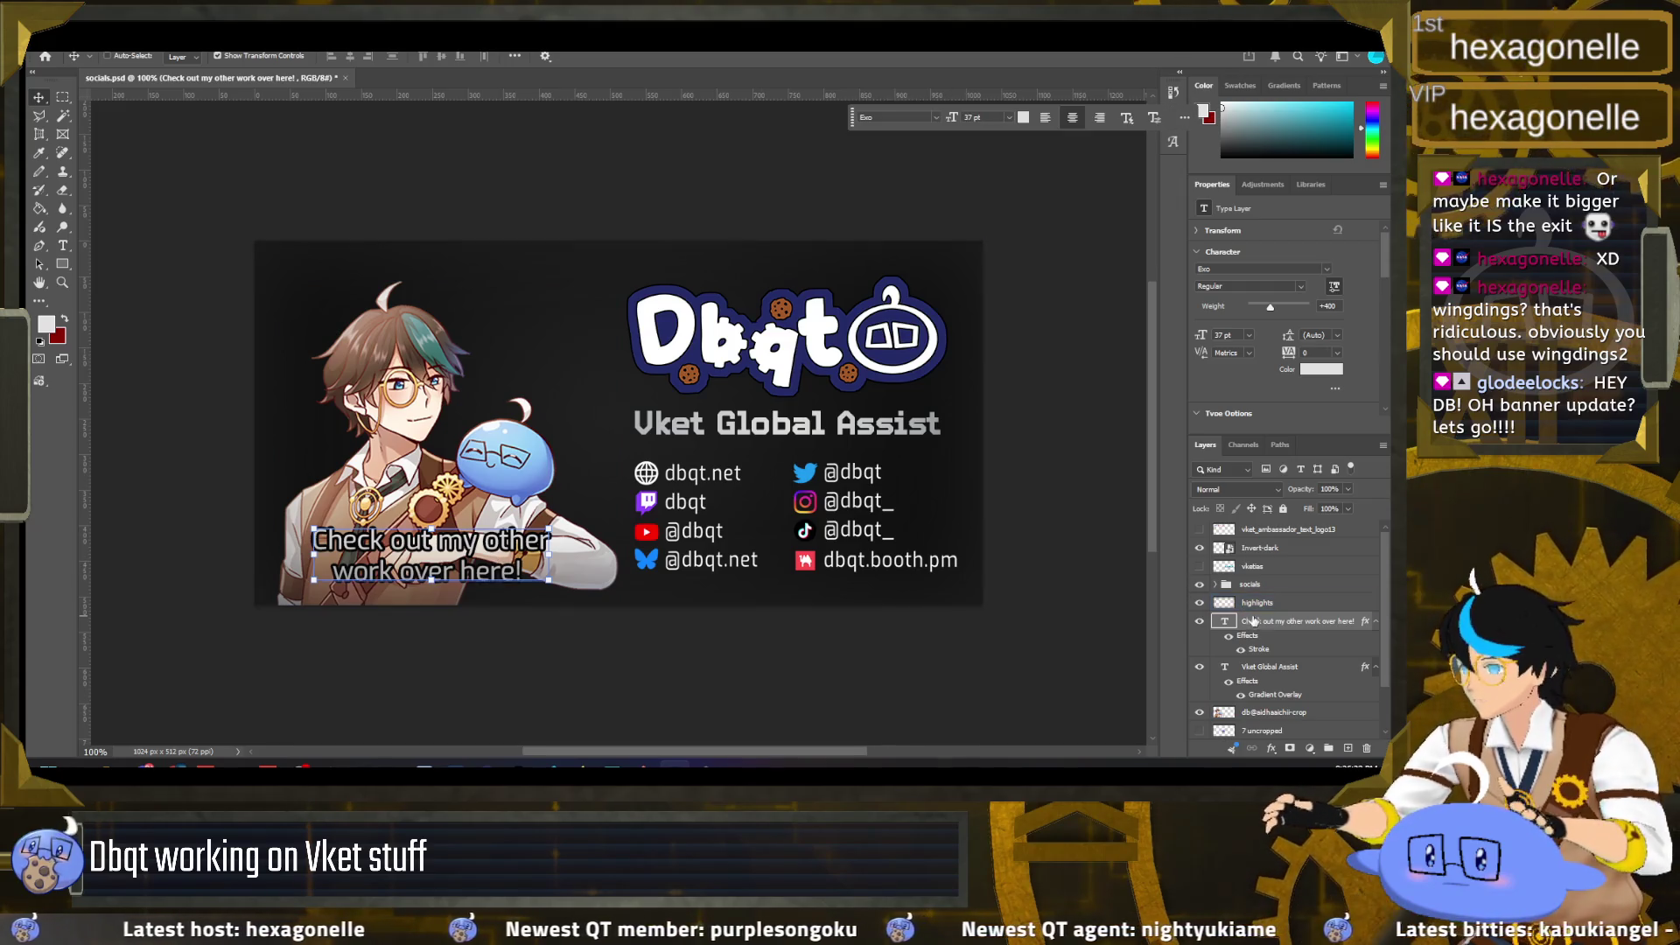
double_click(499, 569)
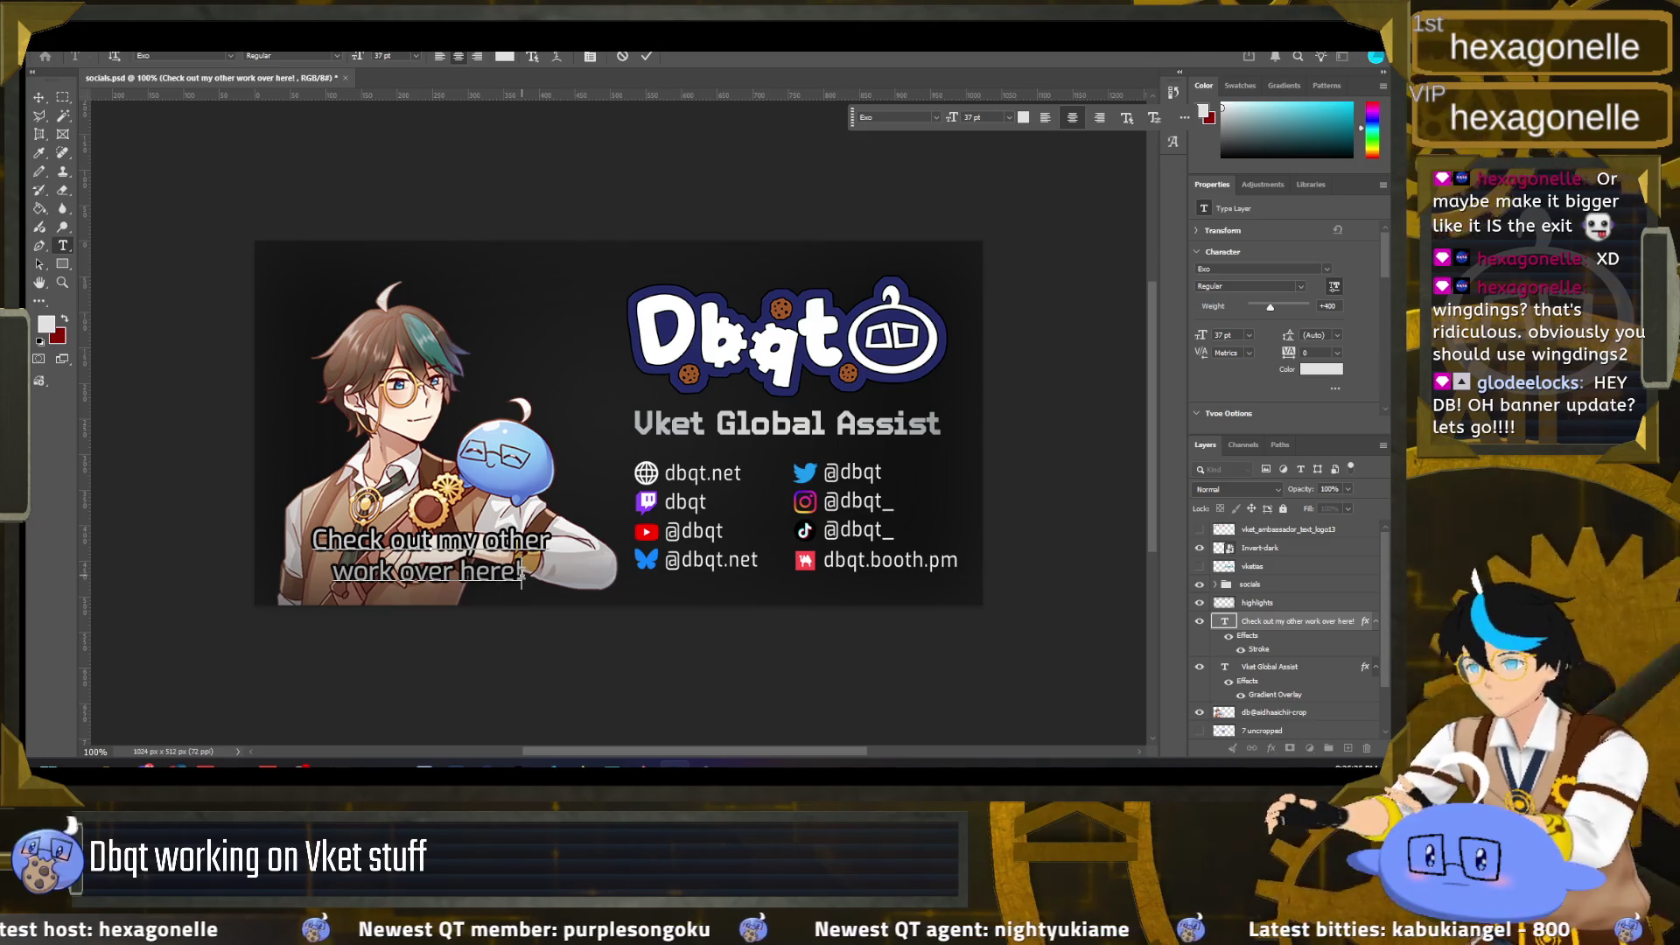
Step: Trim the caption to 'Check out my other work!' and join it onto one line
drag(521, 573, 403, 574)
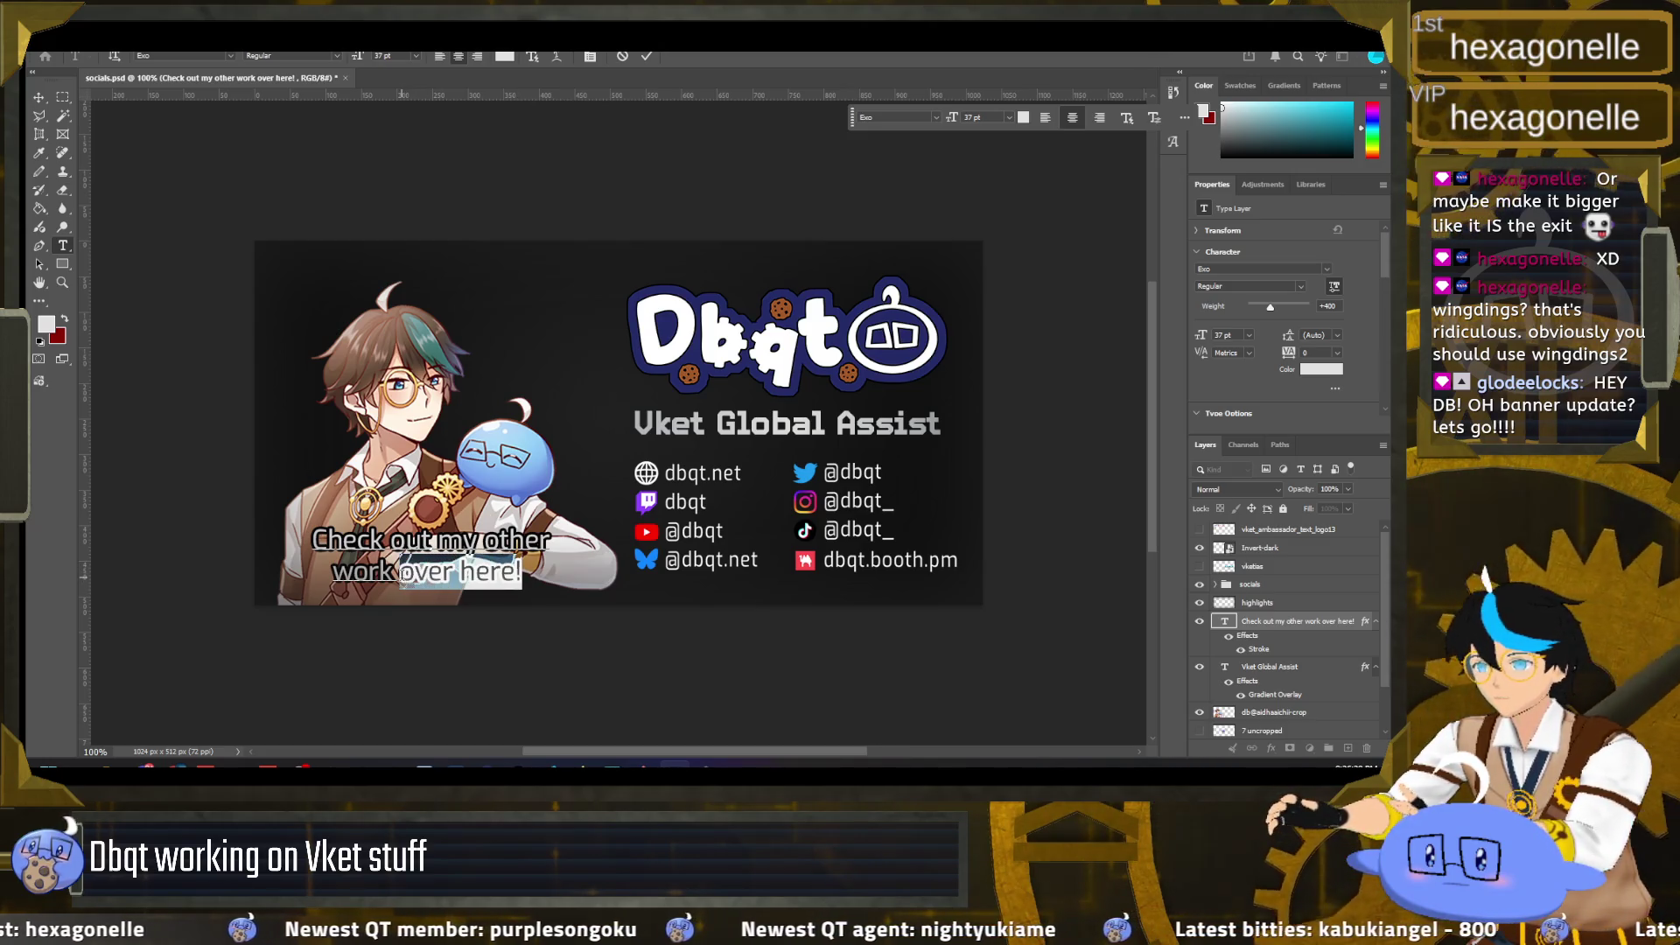
key(BackSpace)
text(!)
key(Home)
key(BackSpace)
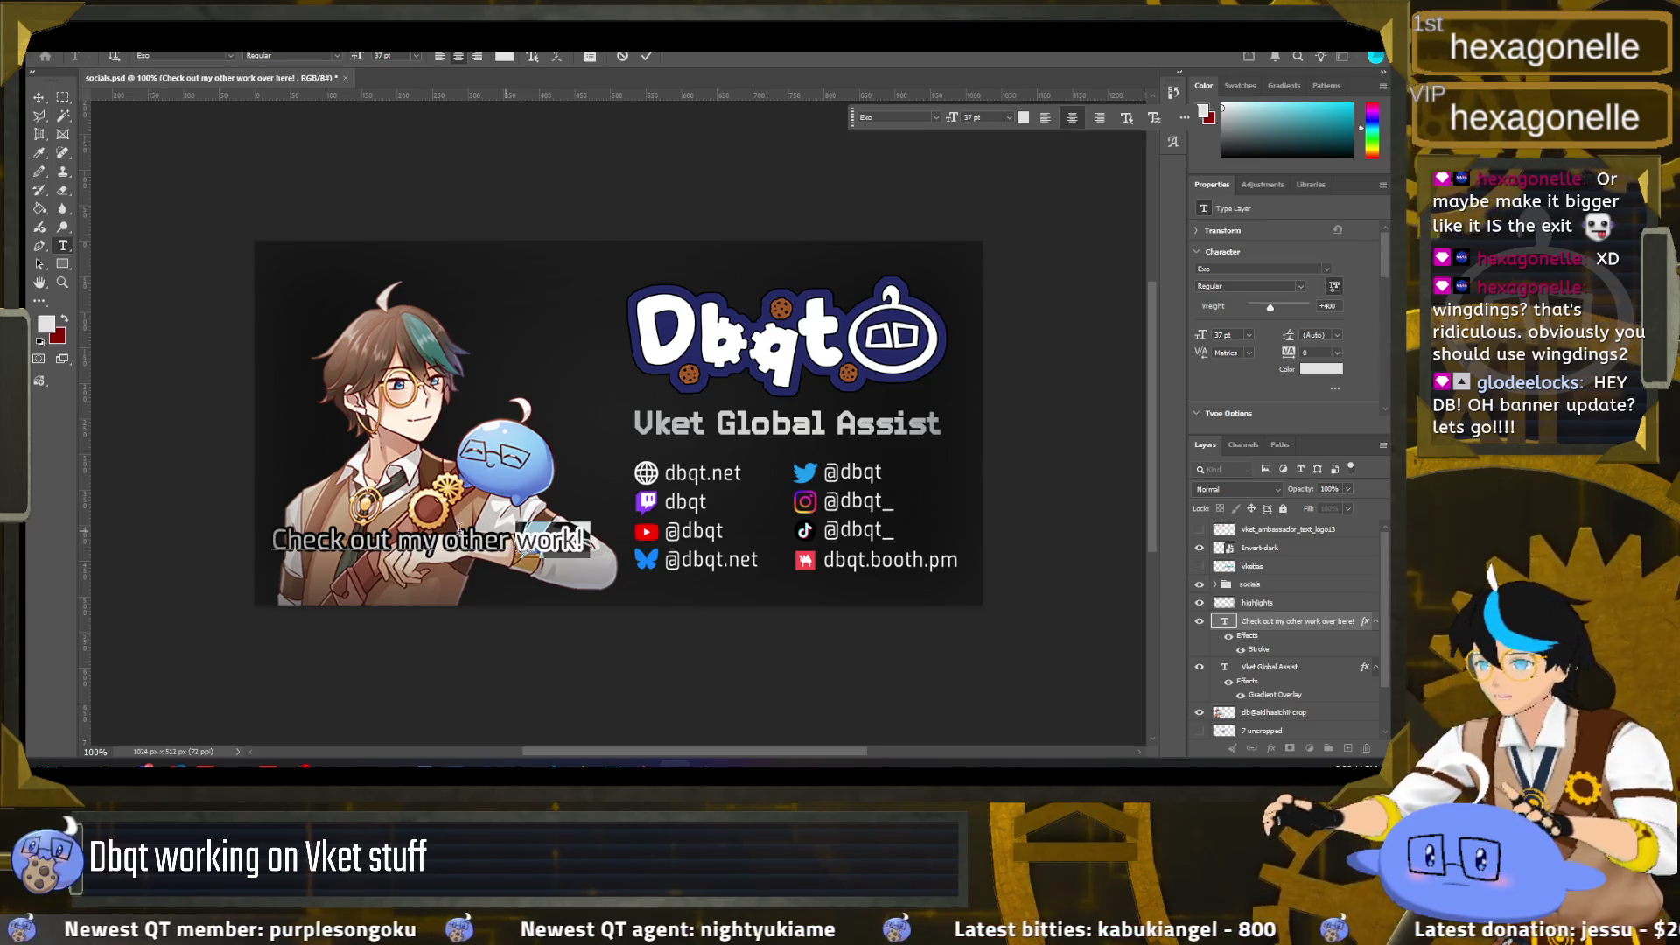
Step: Commit the caption edit and drag the caption up under the Vket Global Assist heading
drag(586, 538, 276, 535)
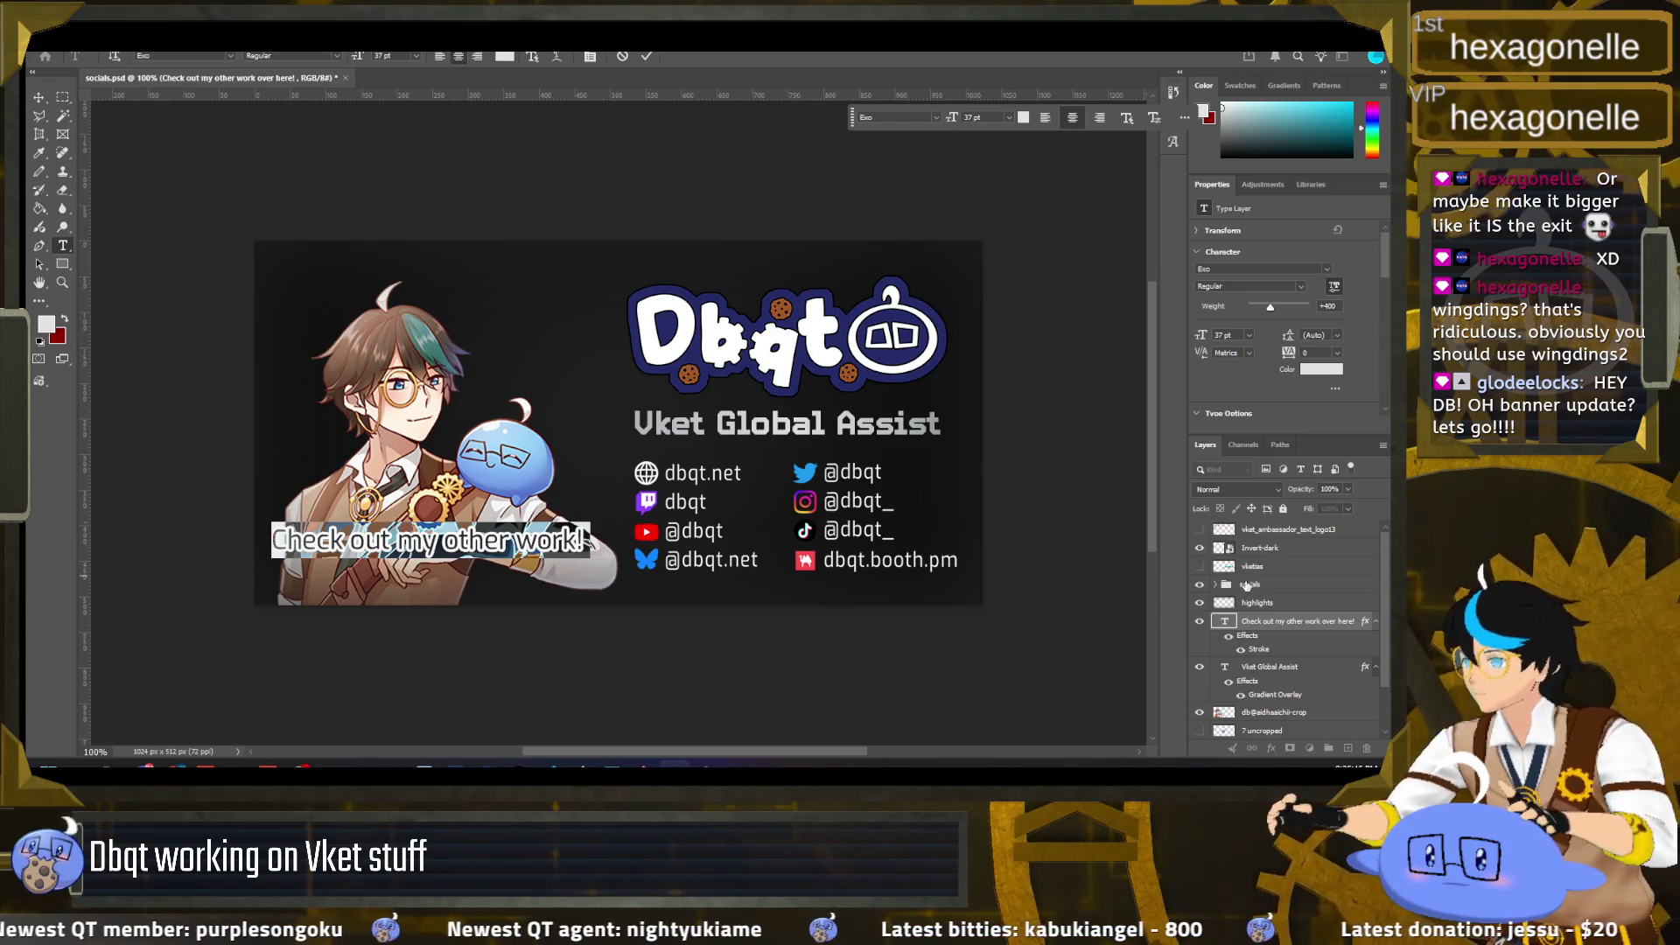
key(Escape)
key(v)
click(1256, 602)
drag(510, 560, 867, 461)
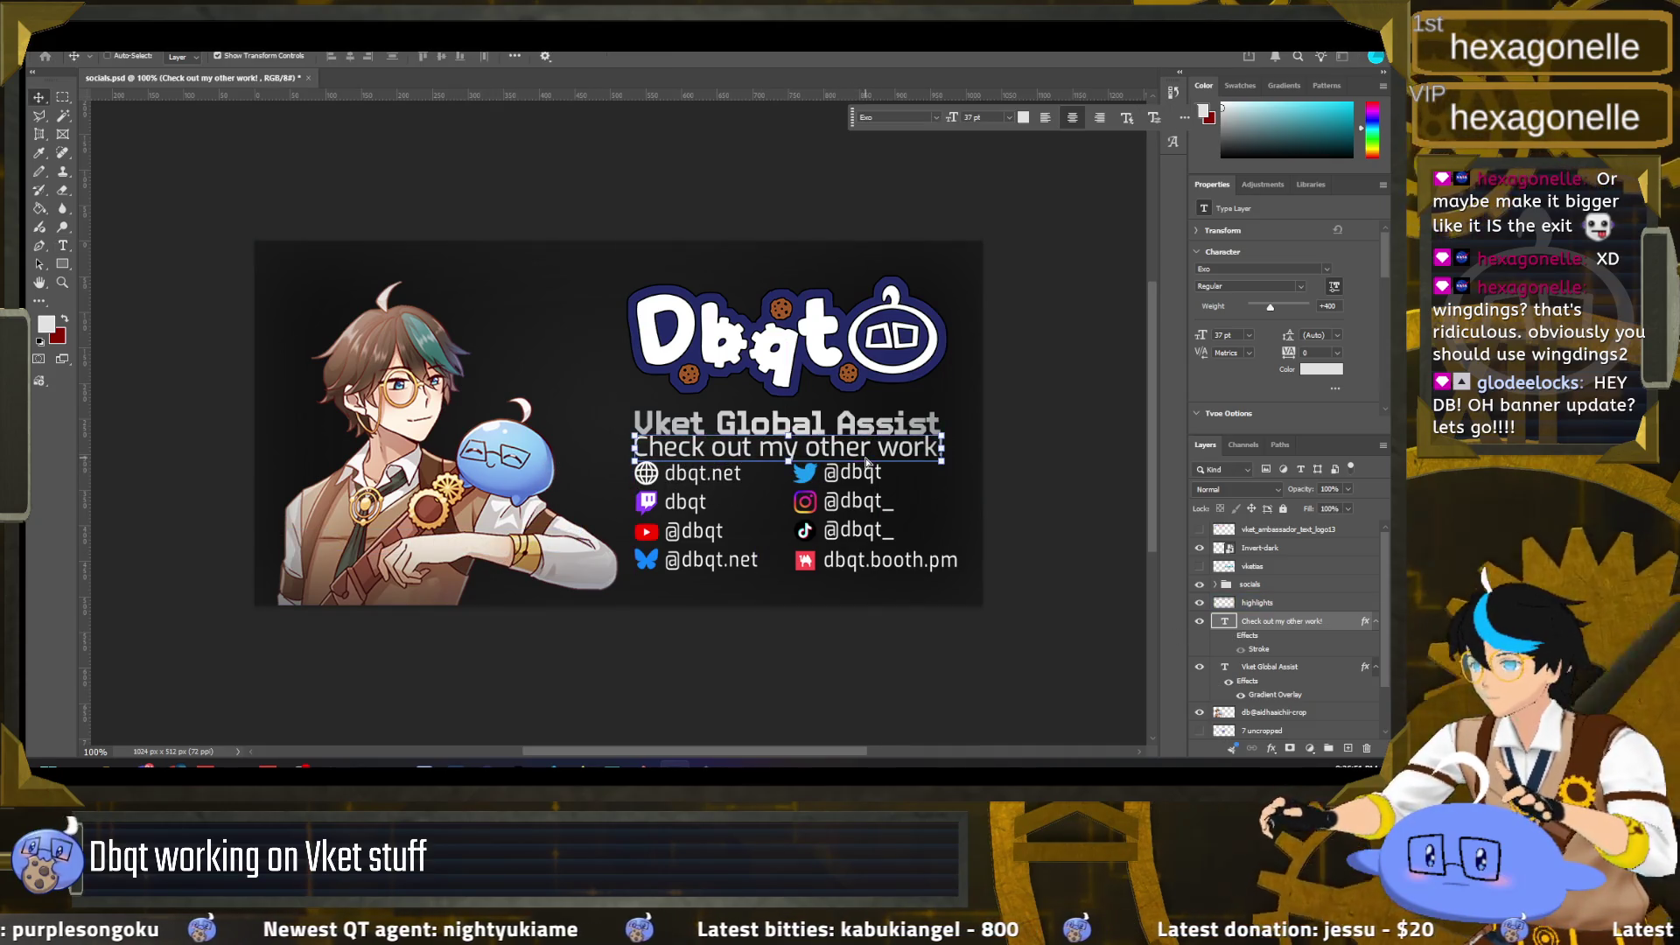
Step: Left-align the caption text and line it up under Vket Global Assist
click(1046, 119)
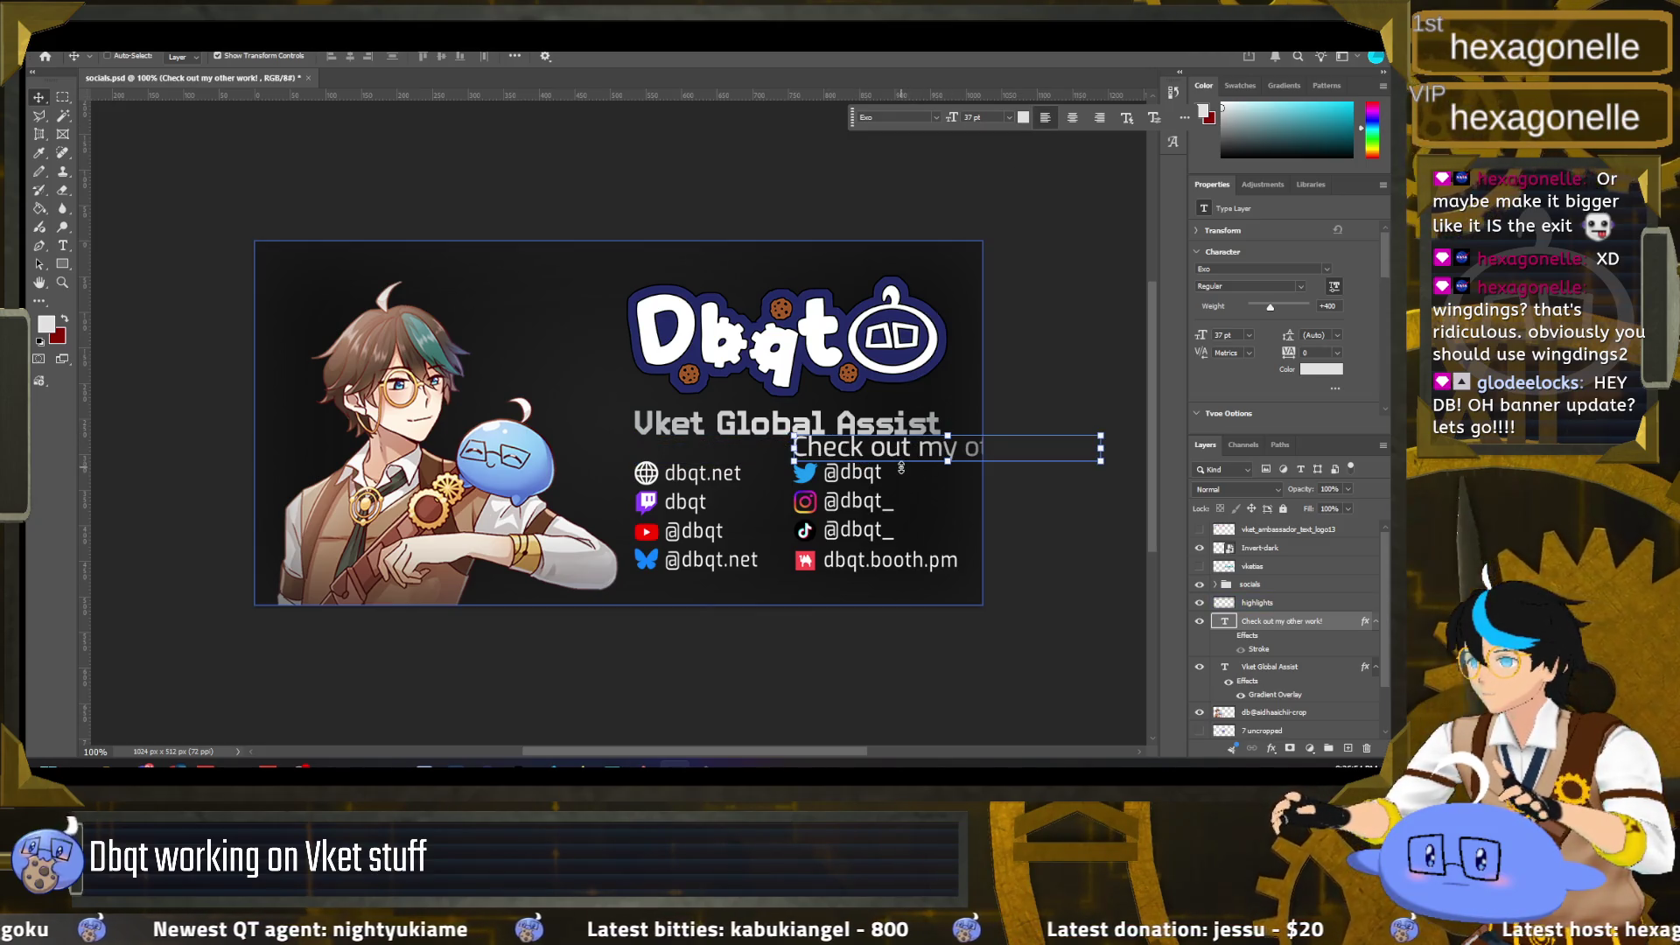
drag(930, 455, 772, 454)
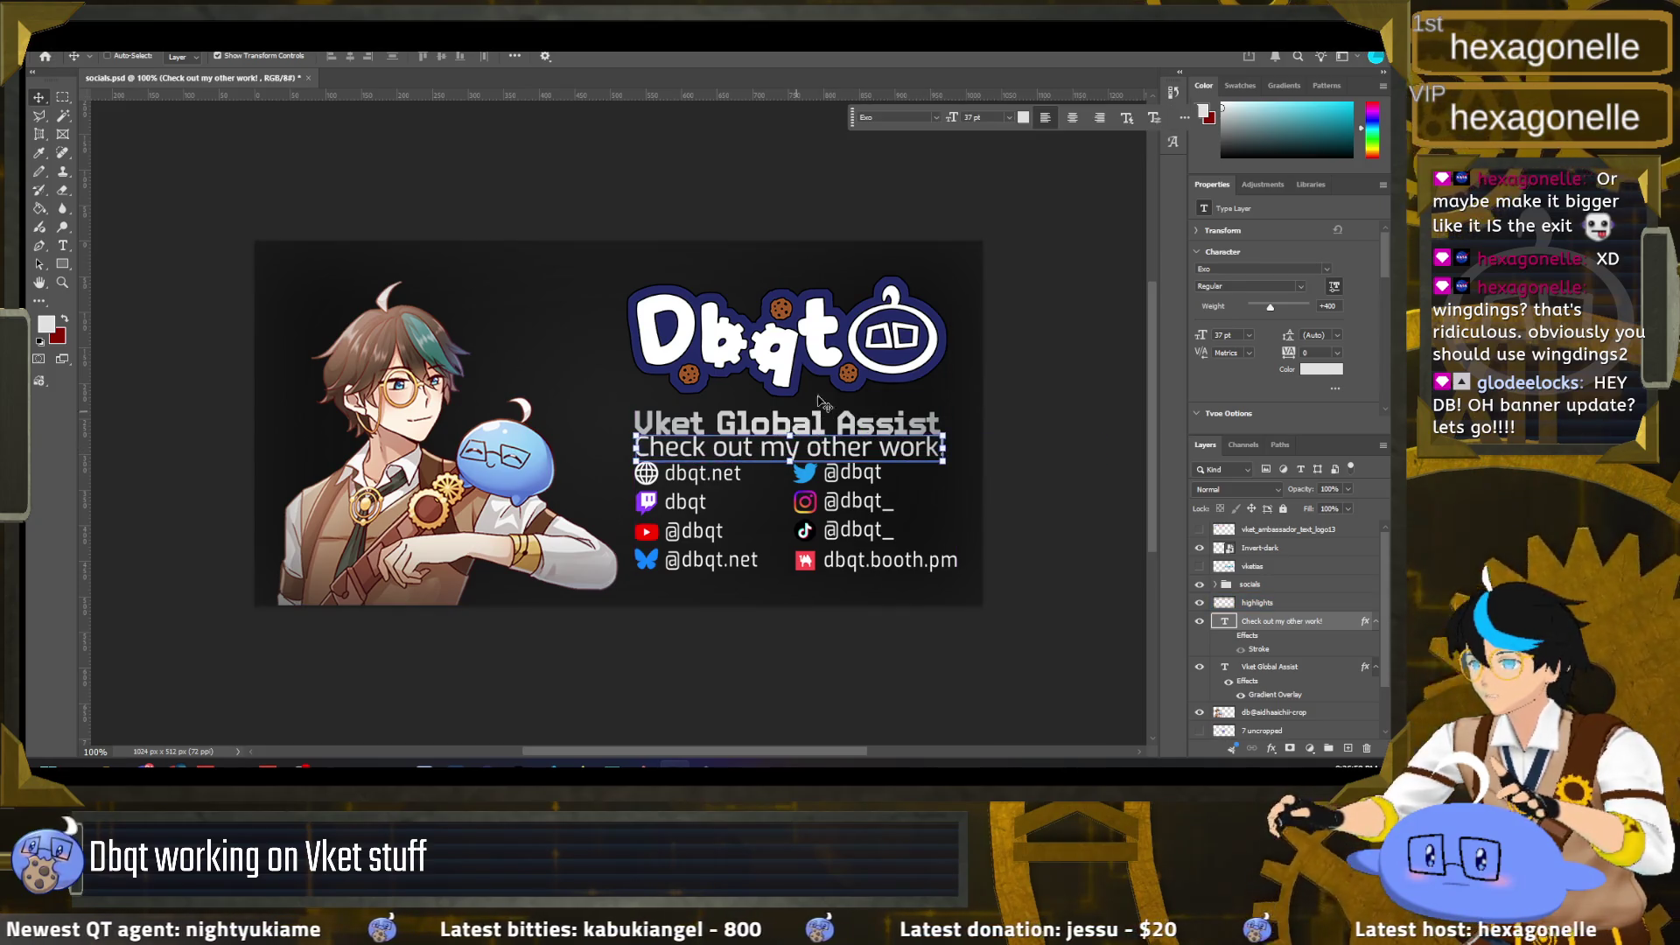
key(ctrl)
Step: Set the caption to 28 pt, nudge it up toward the title, and commit
double_click(803, 451)
click(822, 444)
key(ctrl+a)
click(966, 117)
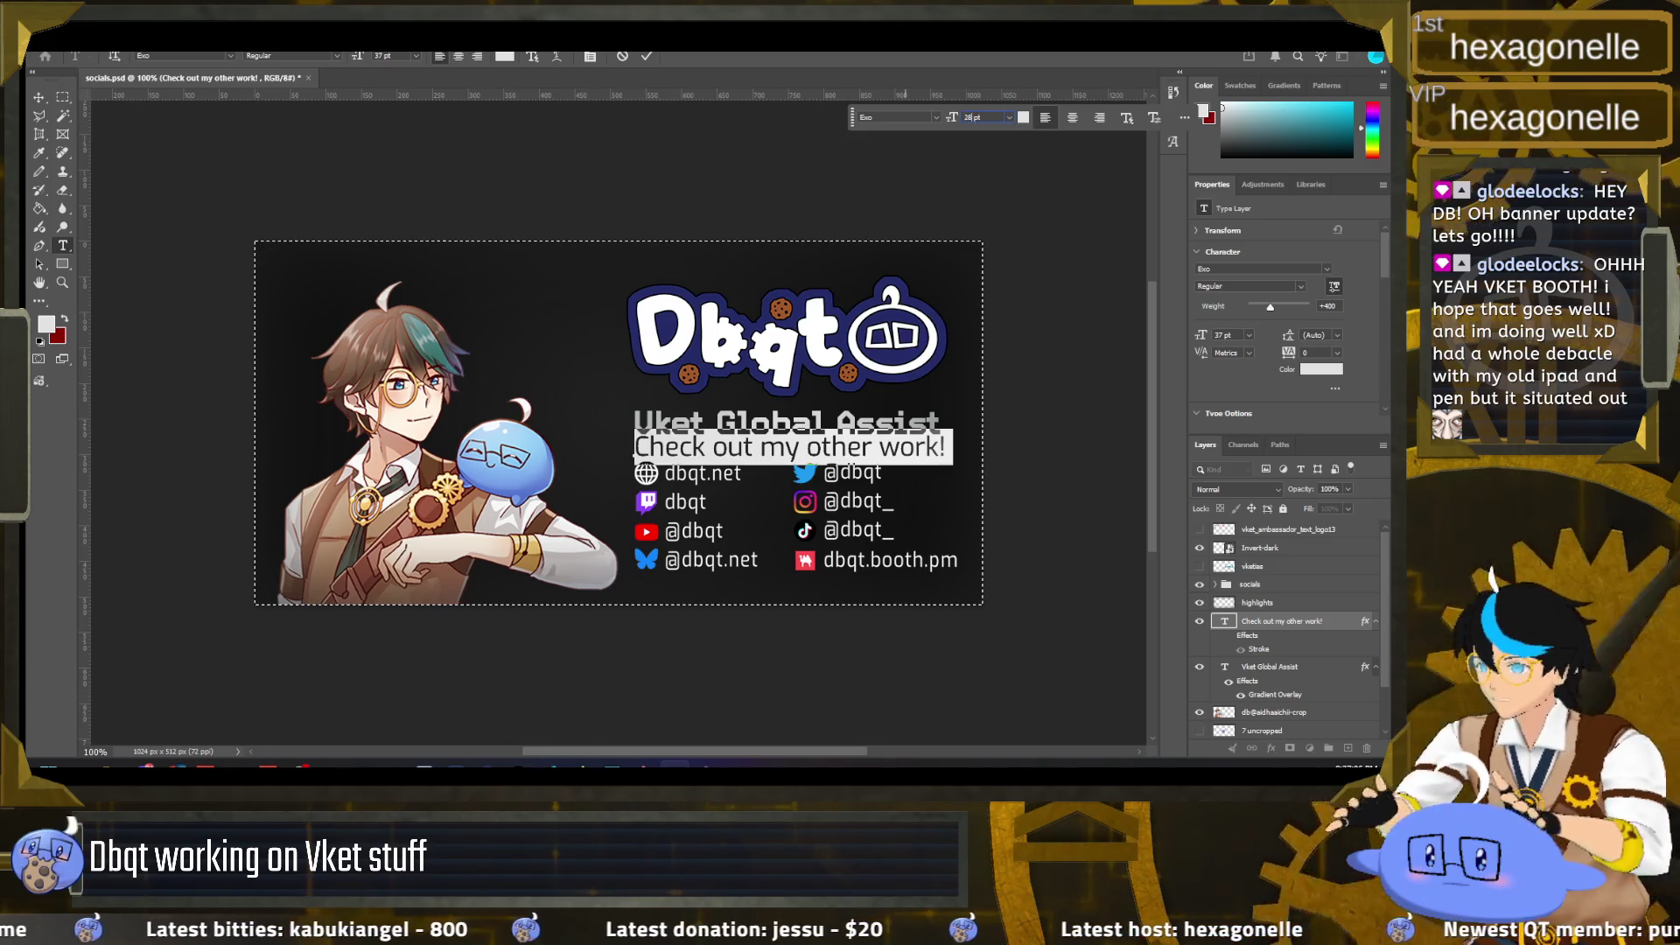
text(28)
key(Return)
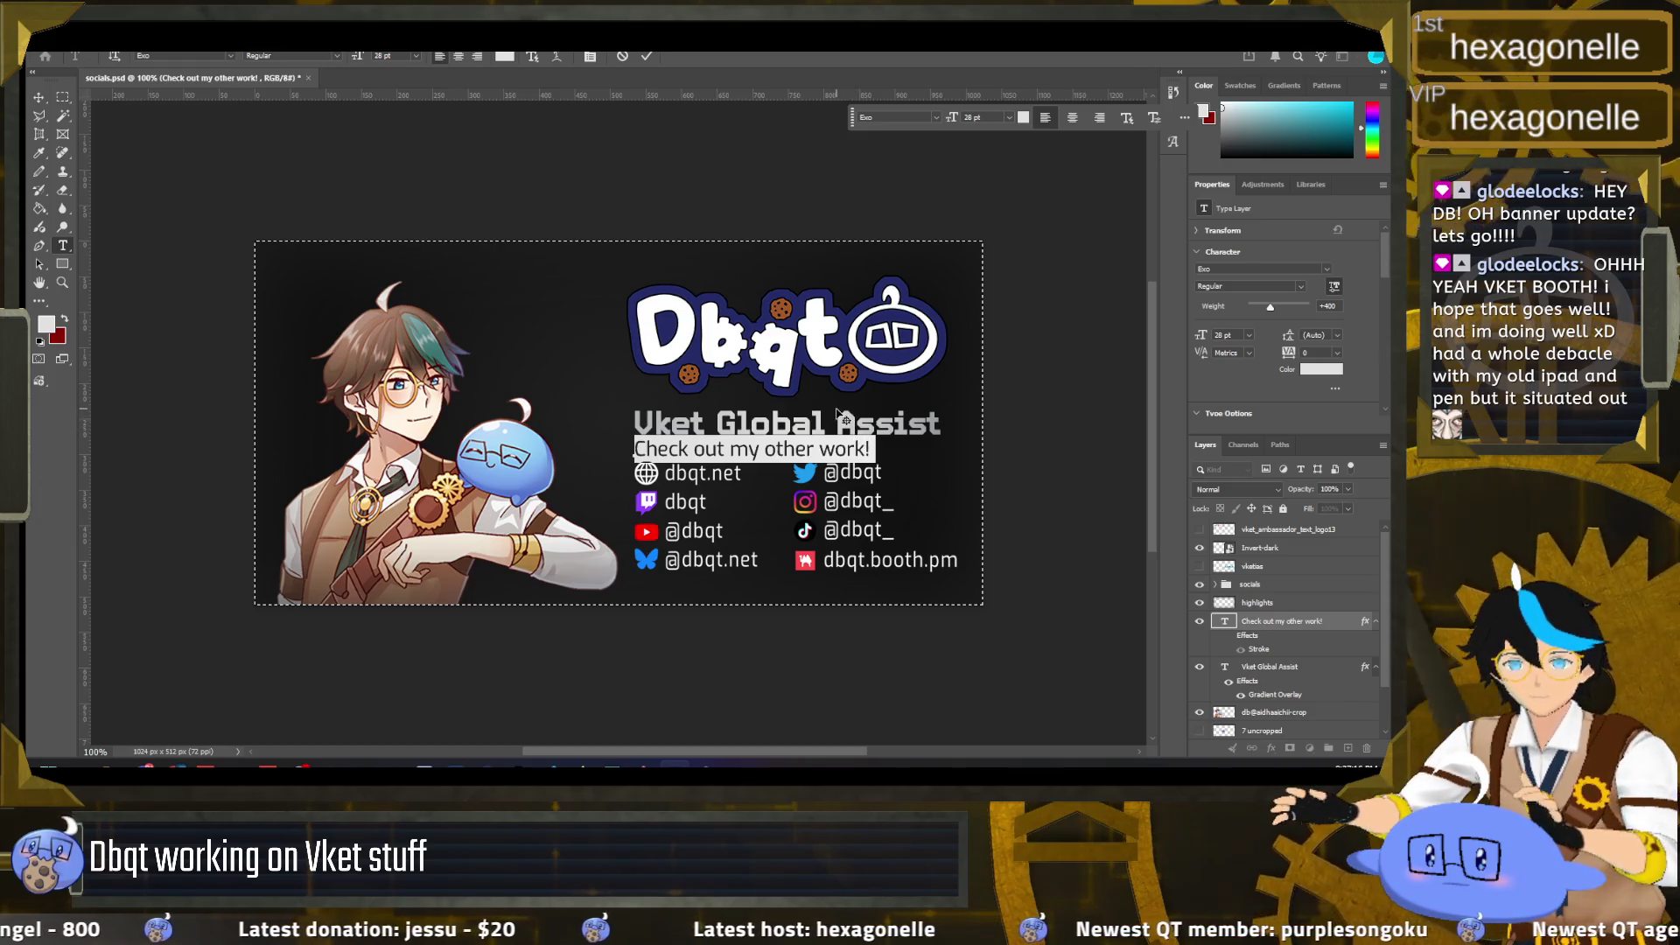
key(ctrl+Up)
key(ctrl+Up)
key(ctrl+Up)
key(ctrl+Up)
key(ctrl+Up)
key(ctrl+Up)
key(ctrl+Up)
key(ctrl+Up)
key(ctrl+Up)
key(ctrl+Up)
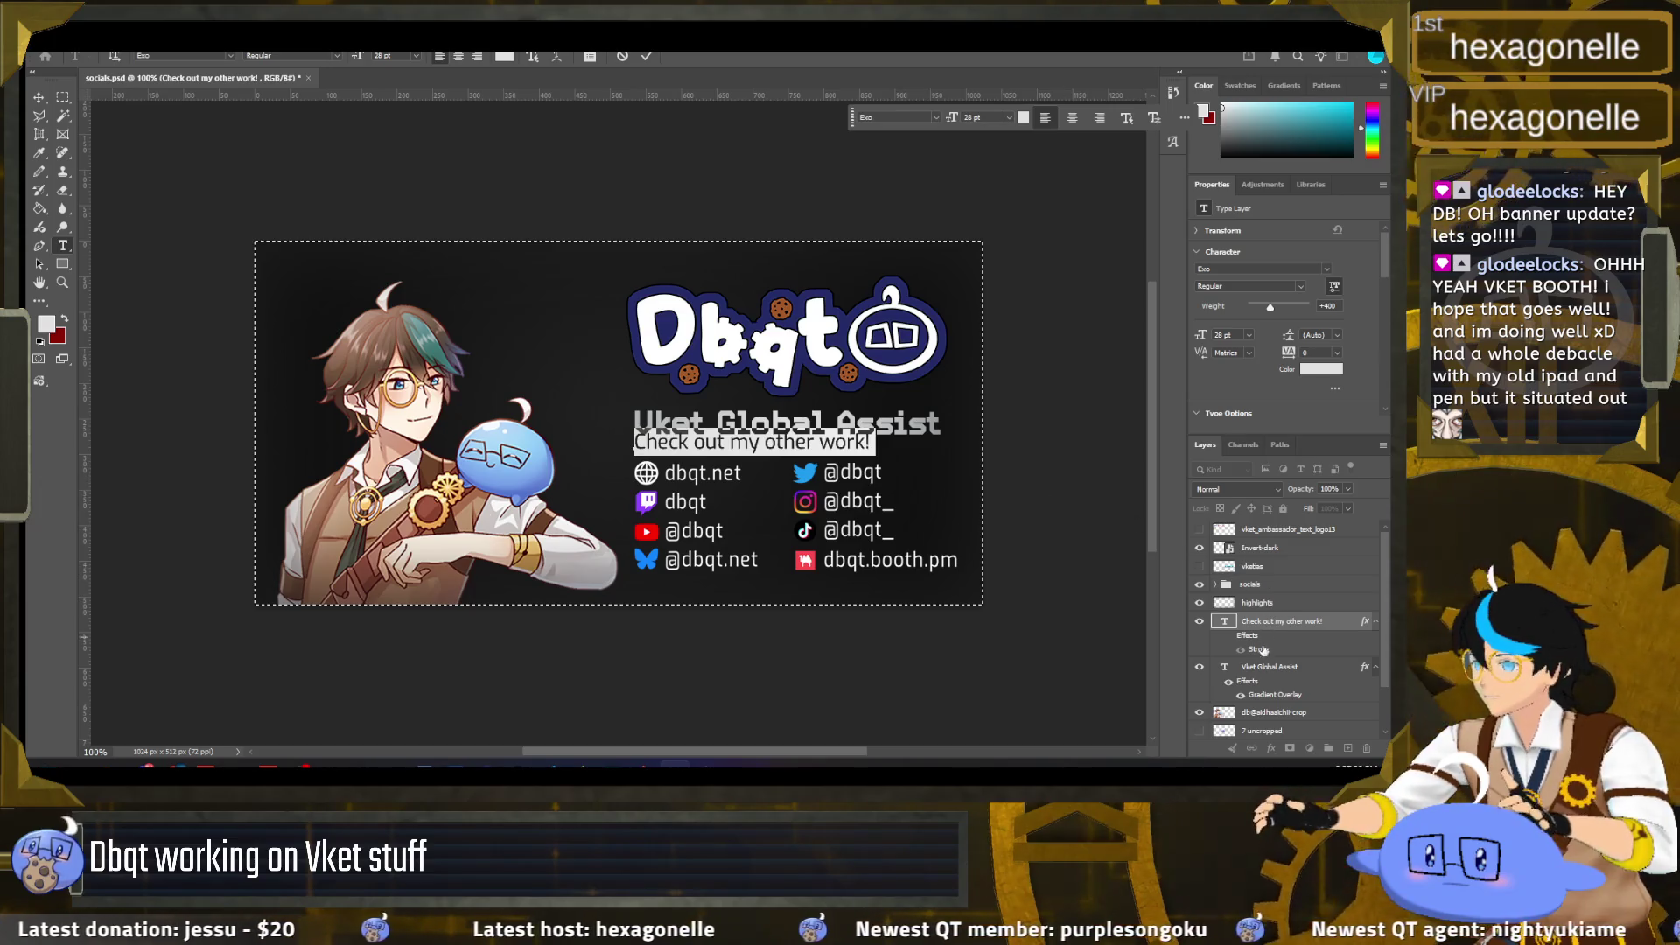
key(ctrl+Return)
key(v)
ctrl+click(931, 437)
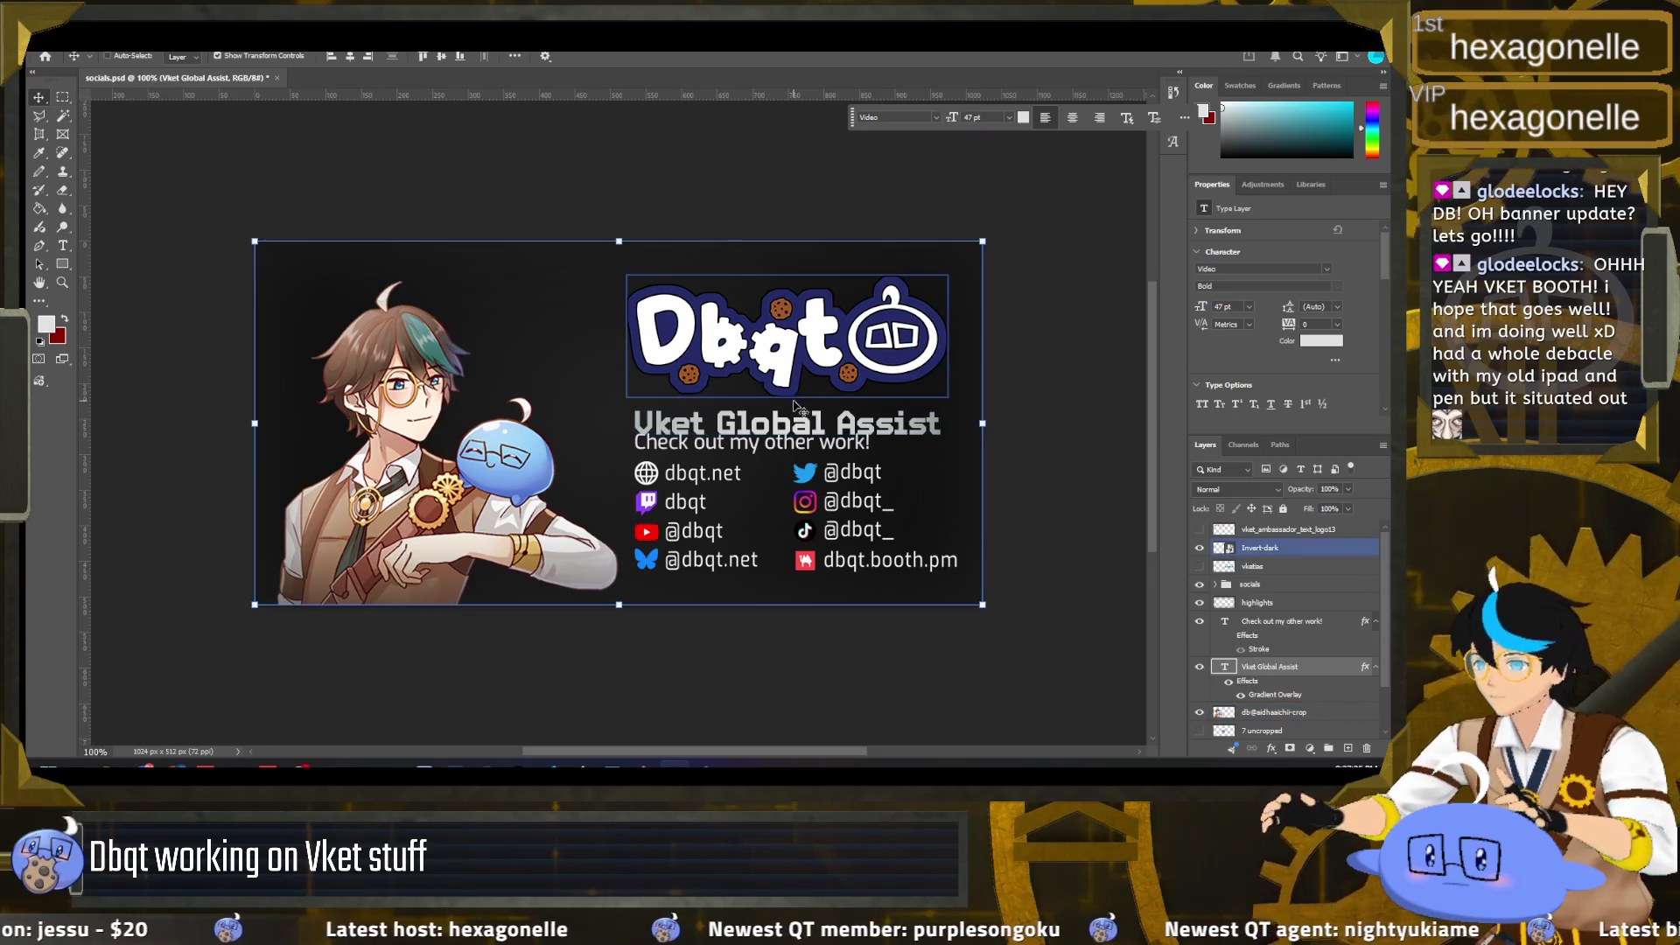
Step: Move the Vket Global Assist title slightly up and the Dbqt logo up about 17 px
key(ctrl+a)
drag(819, 431, 819, 419)
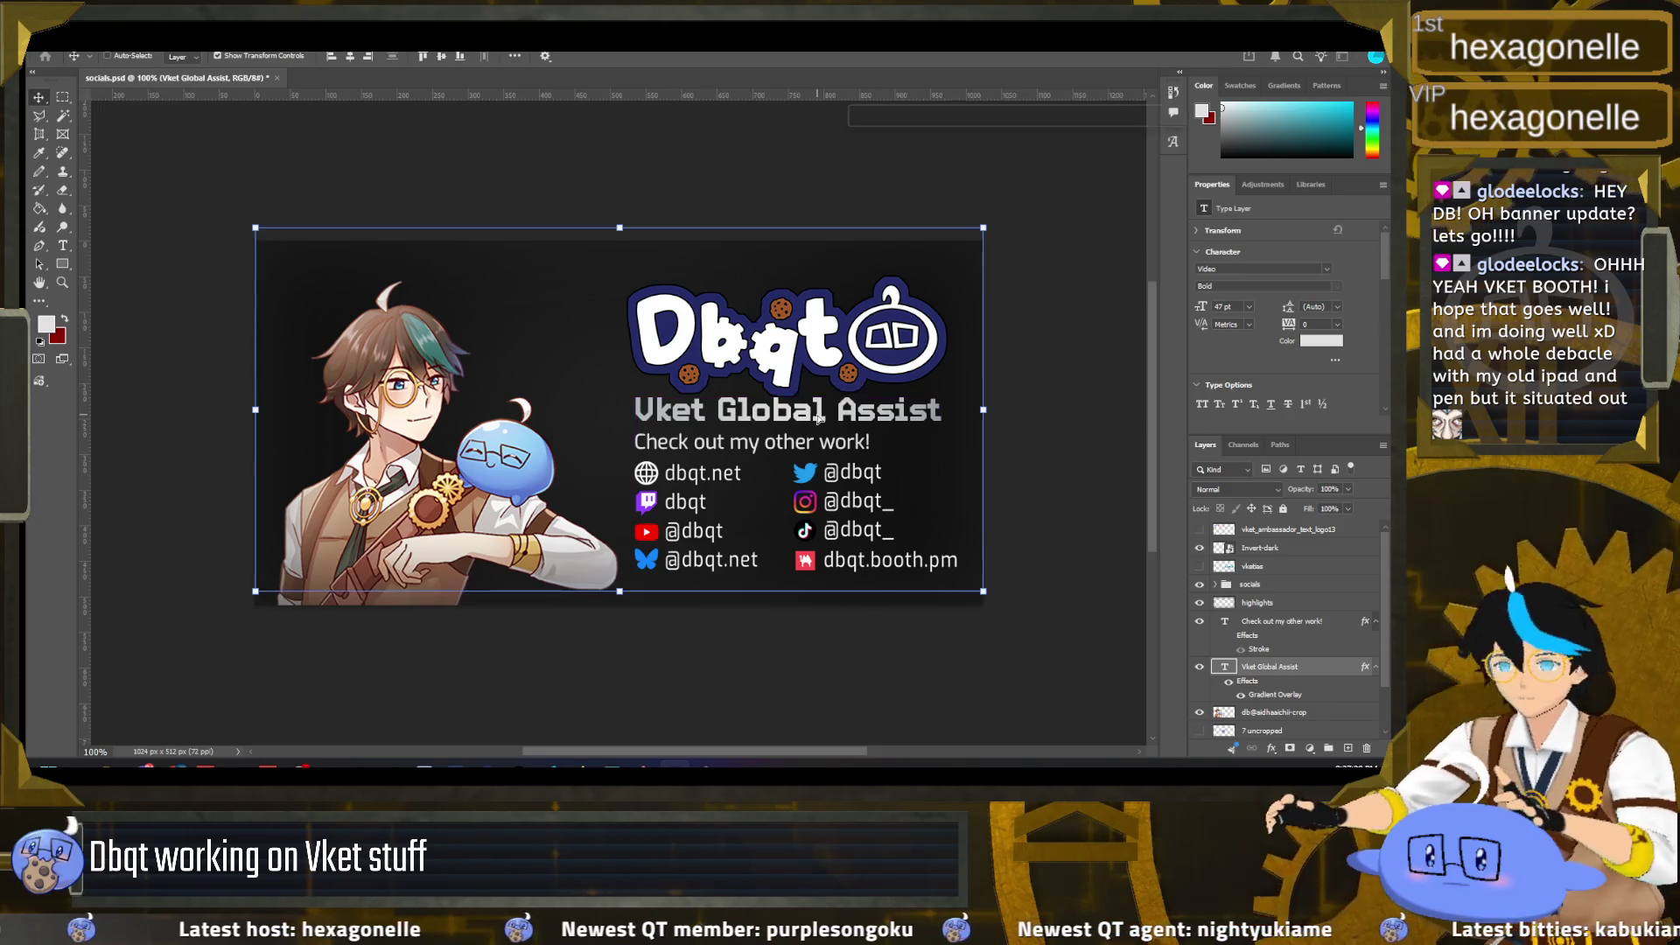
click(1260, 547)
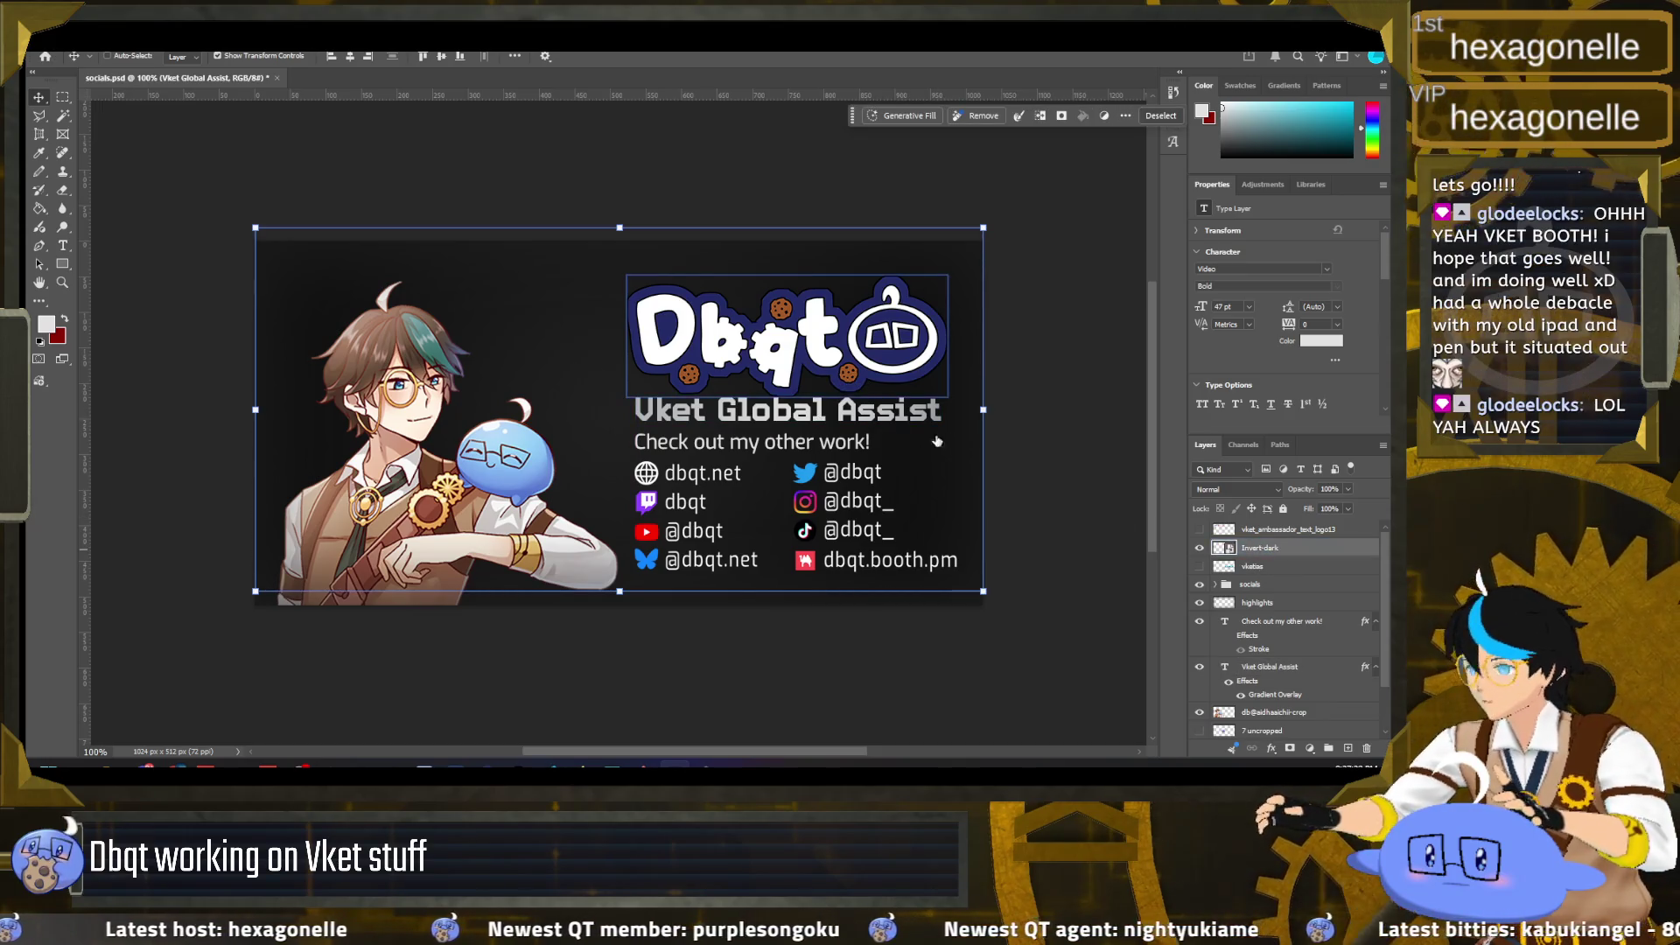
drag(868, 361, 862, 339)
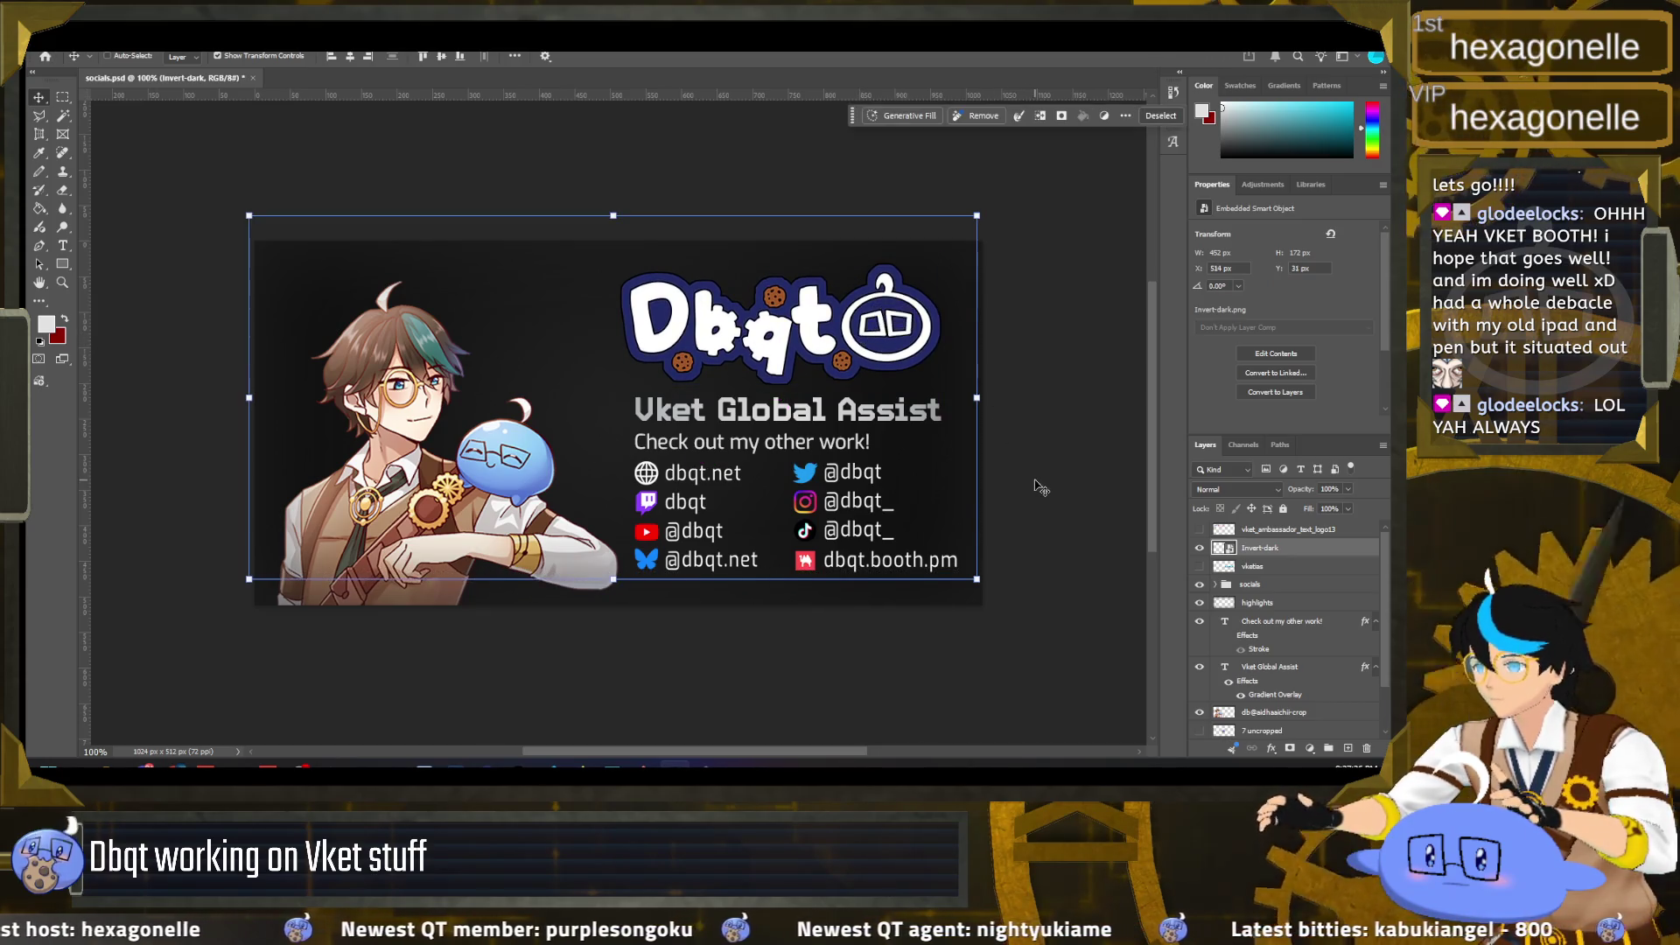
Step: Lower the highlights layer opacity to 73% and shift it down slightly
click(1308, 619)
click(1308, 602)
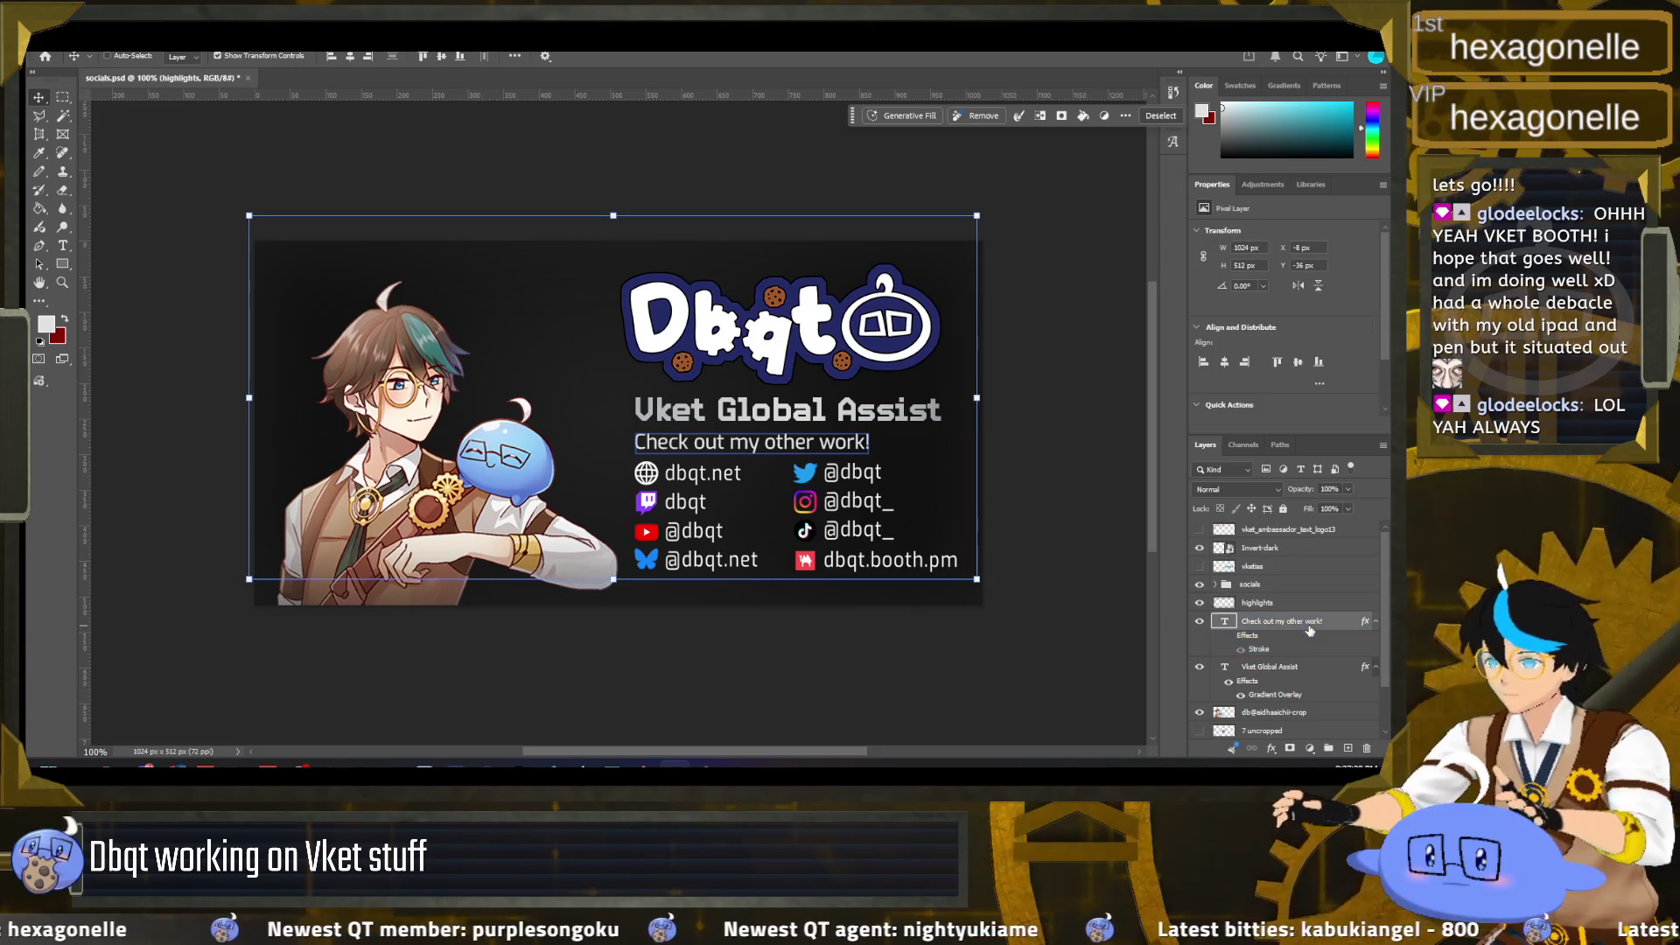
click(1294, 629)
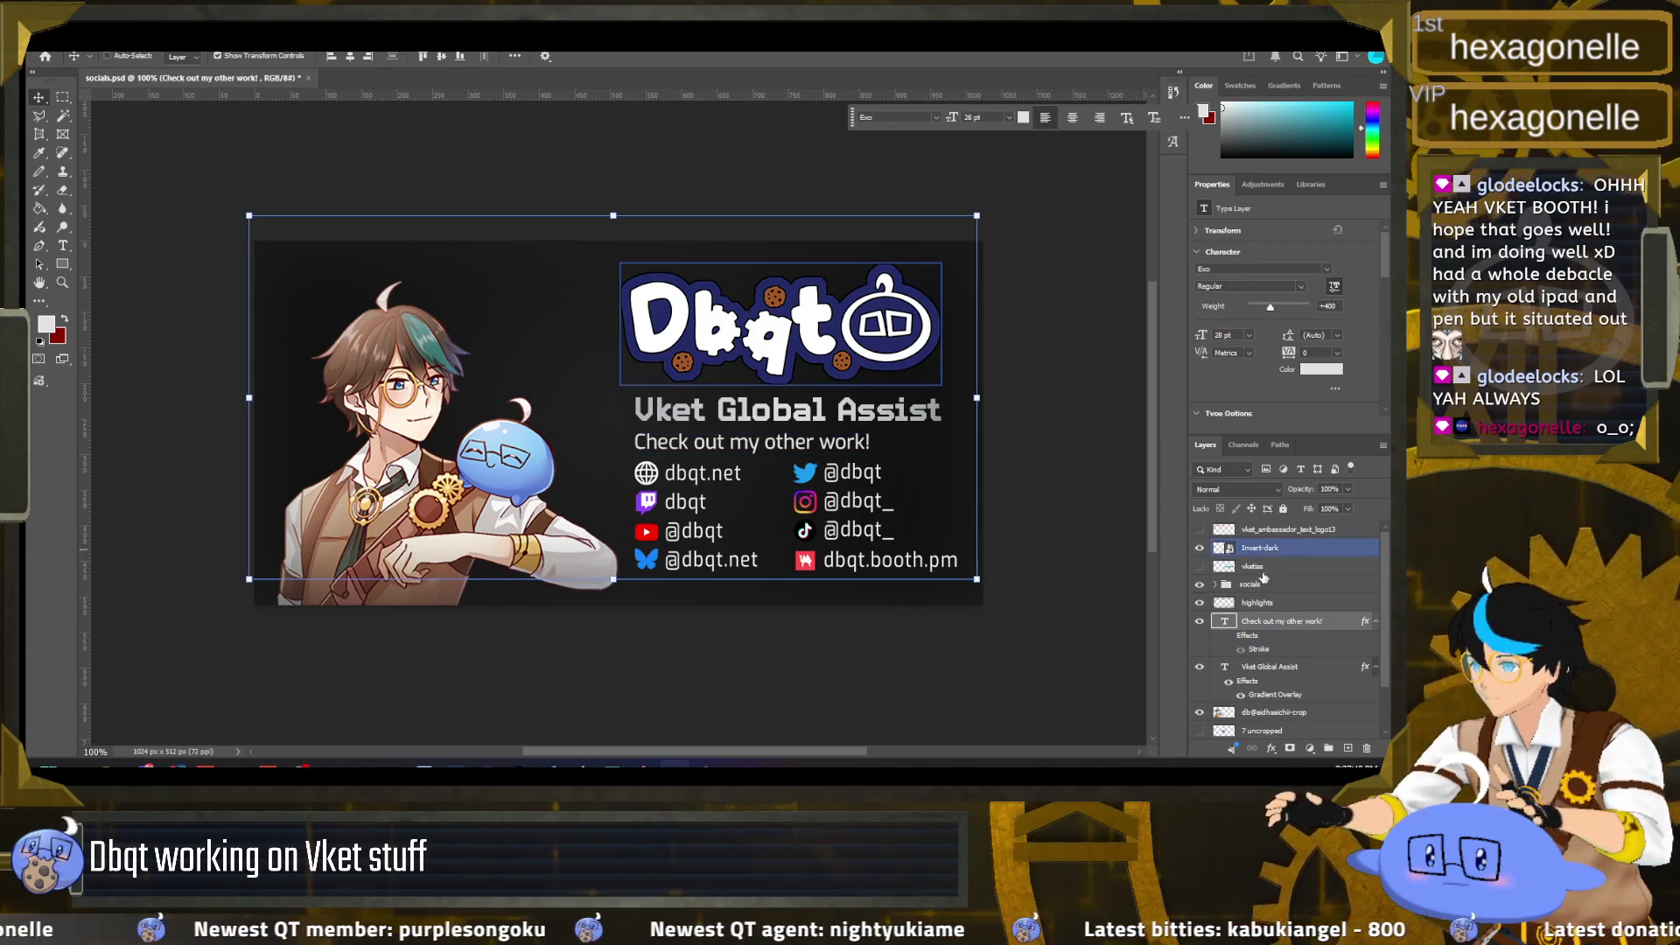
click(1257, 603)
key(7)
key(3)
drag(914, 226, 907, 234)
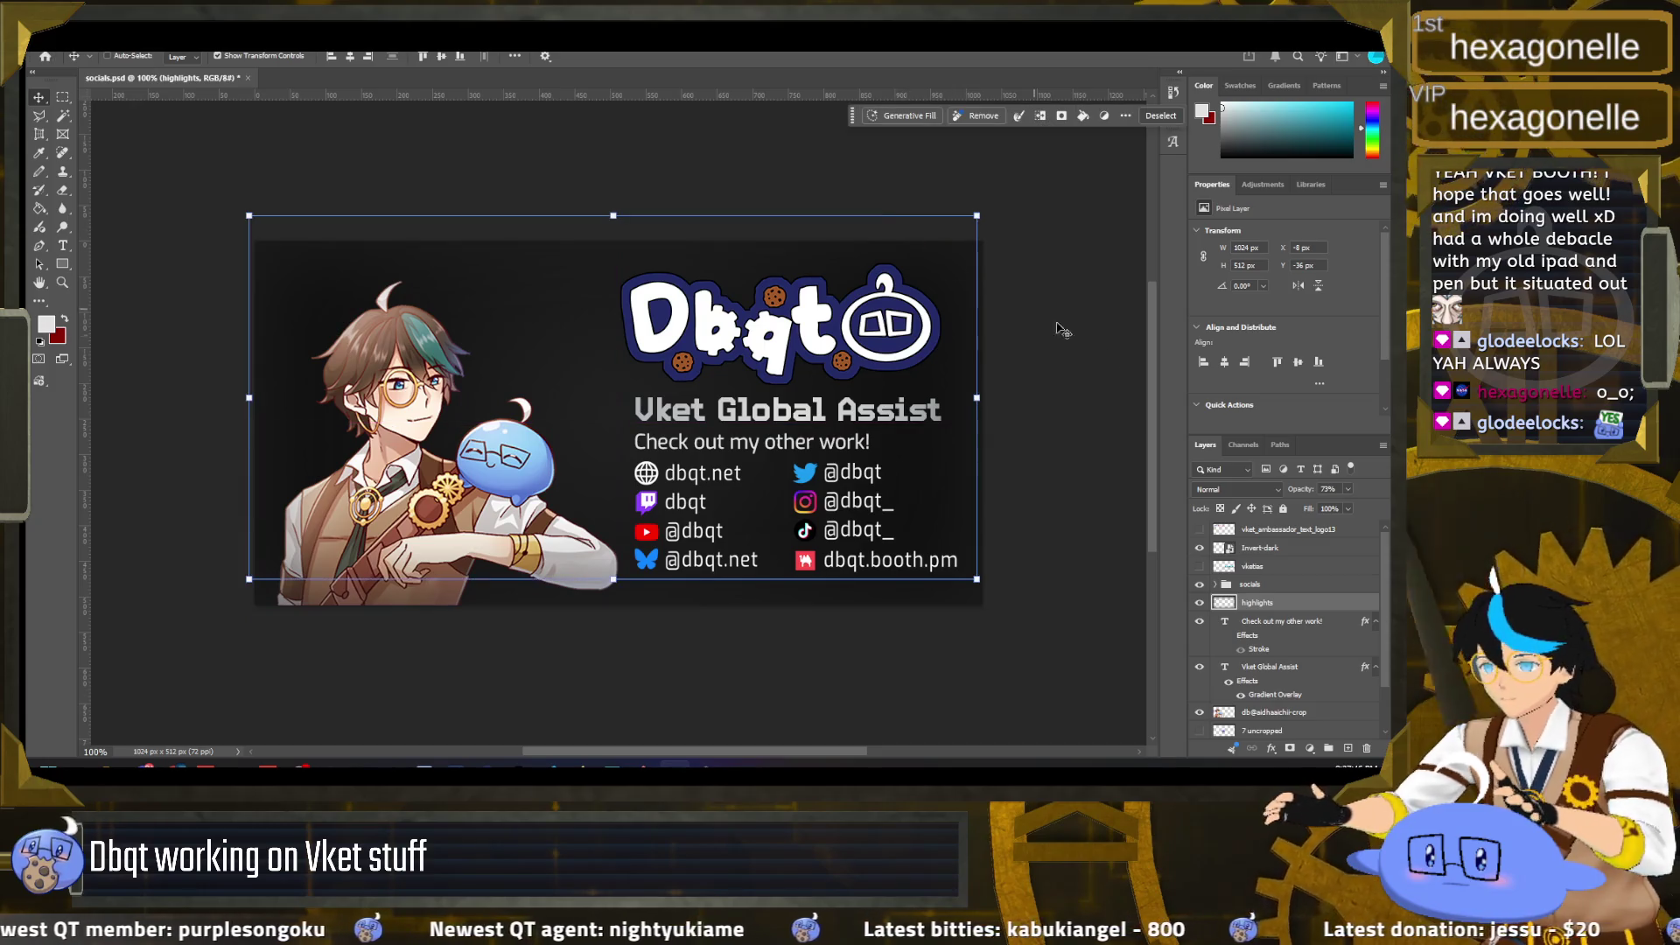
click(985, 570)
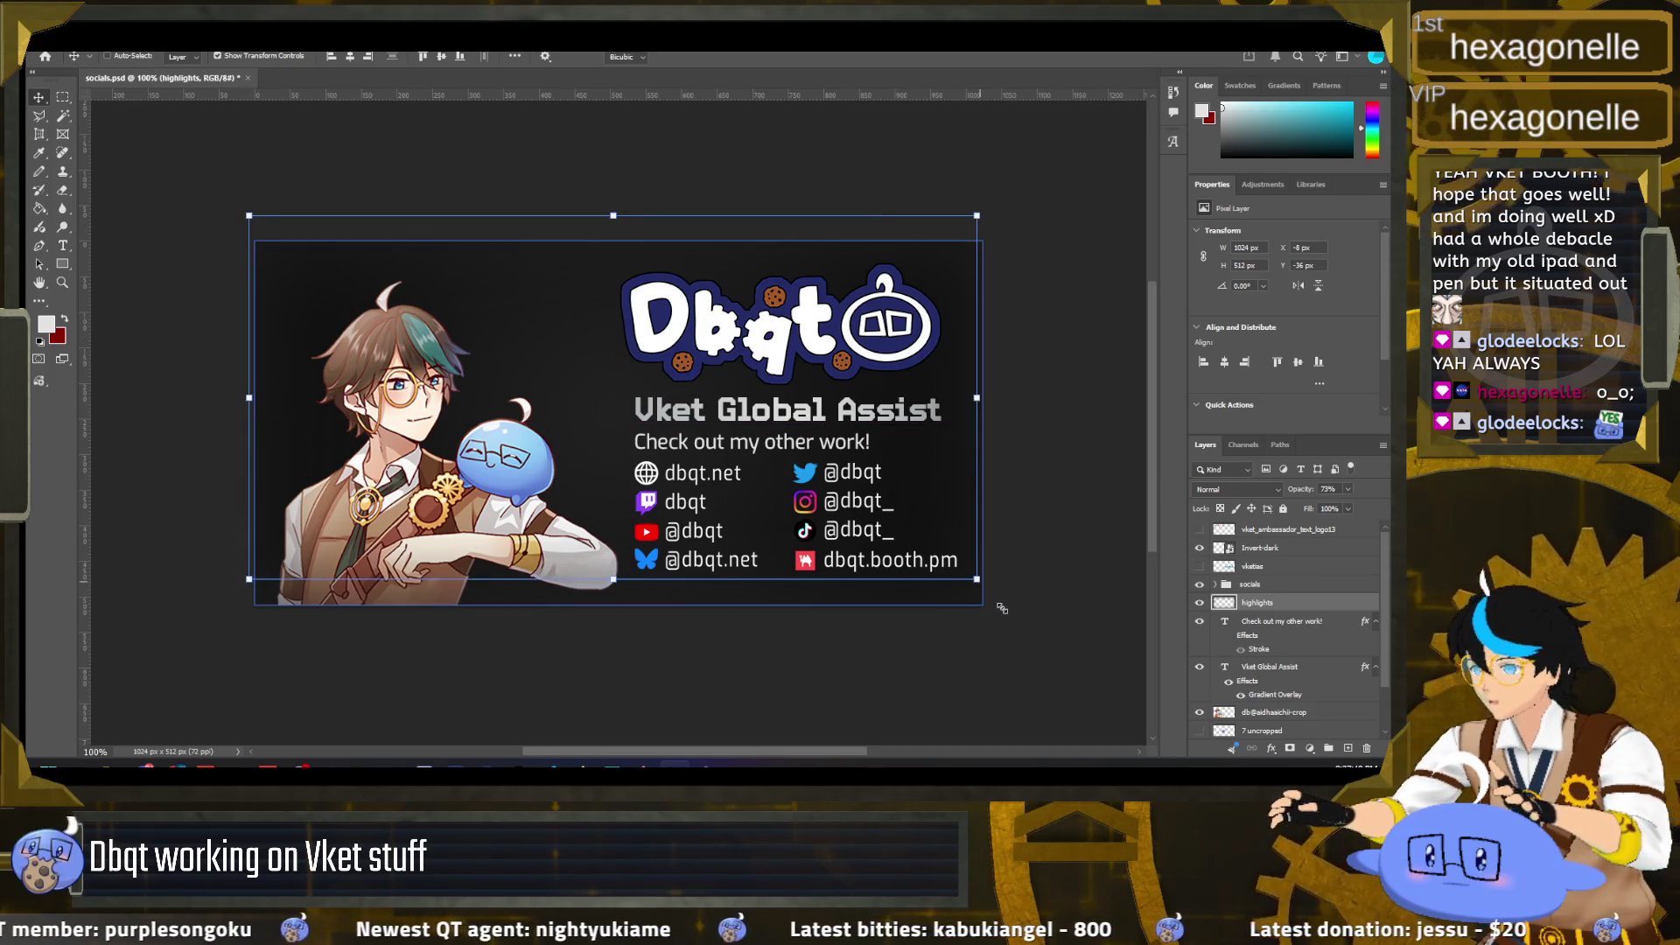
click(1291, 623)
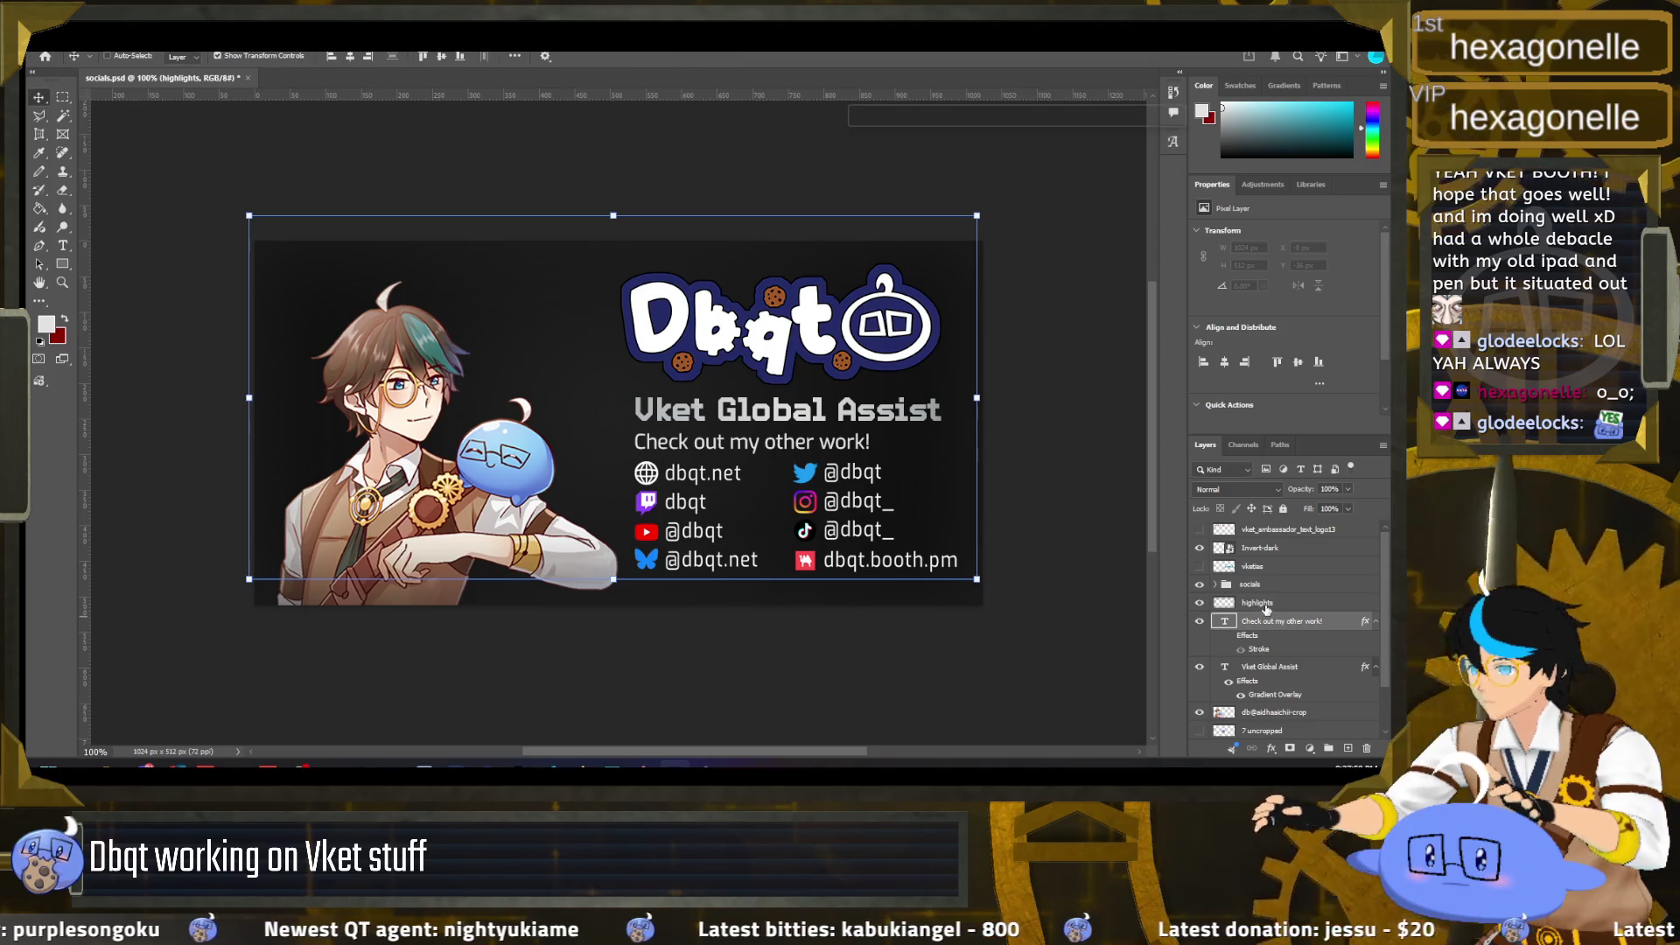
click(1345, 551)
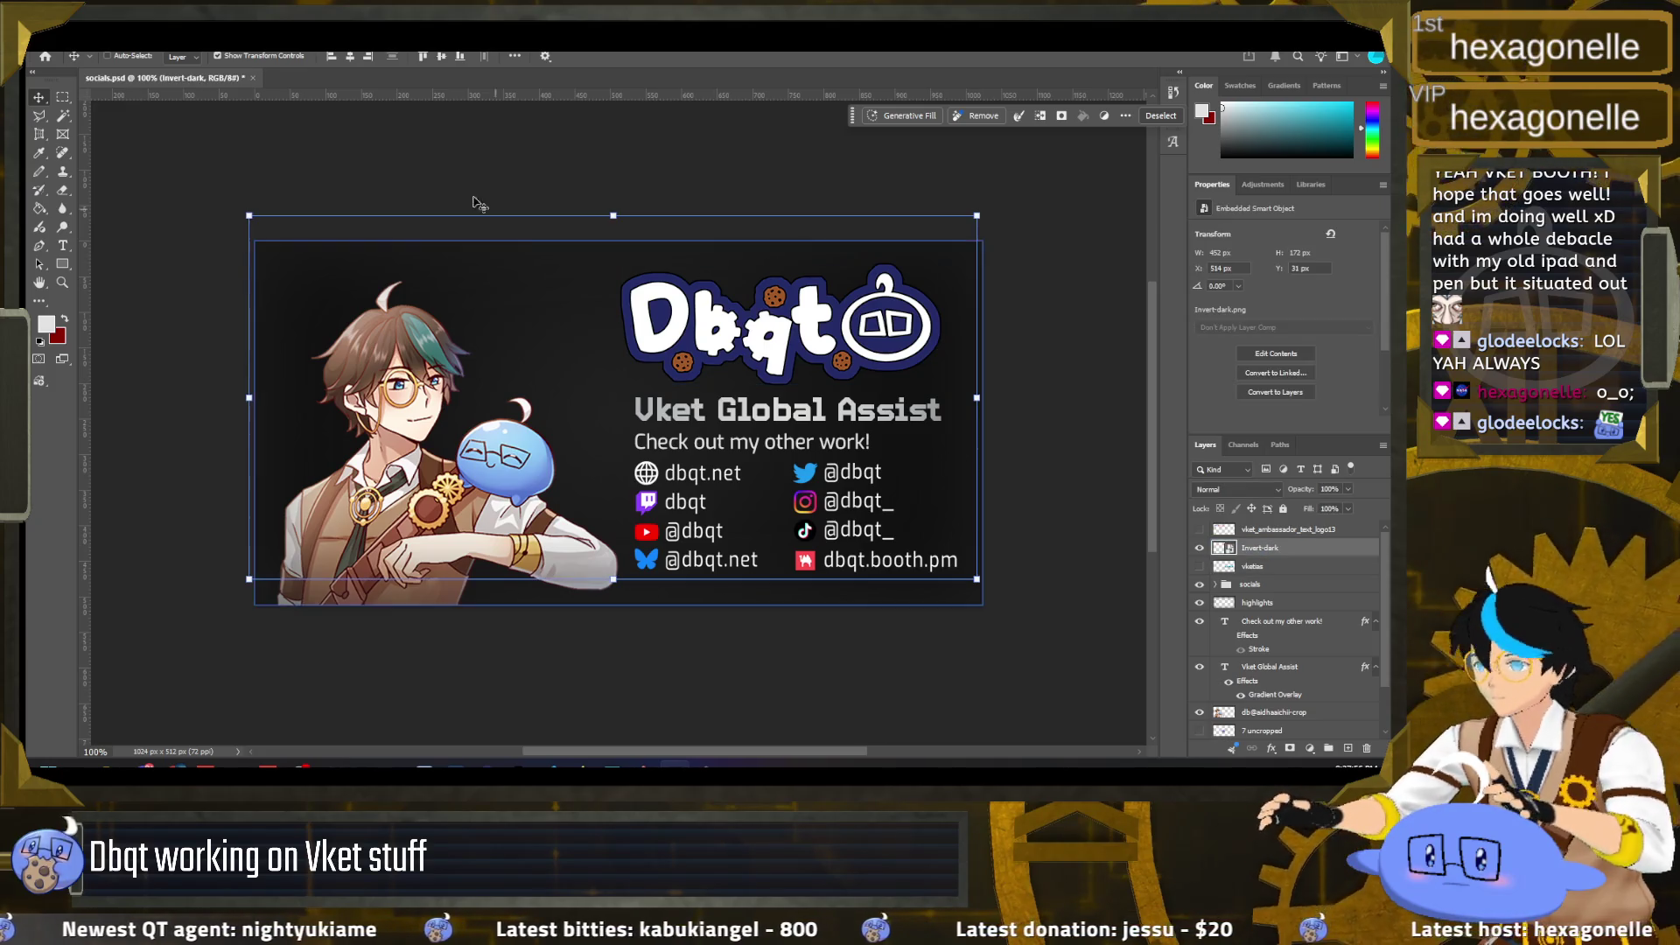
click(198, 38)
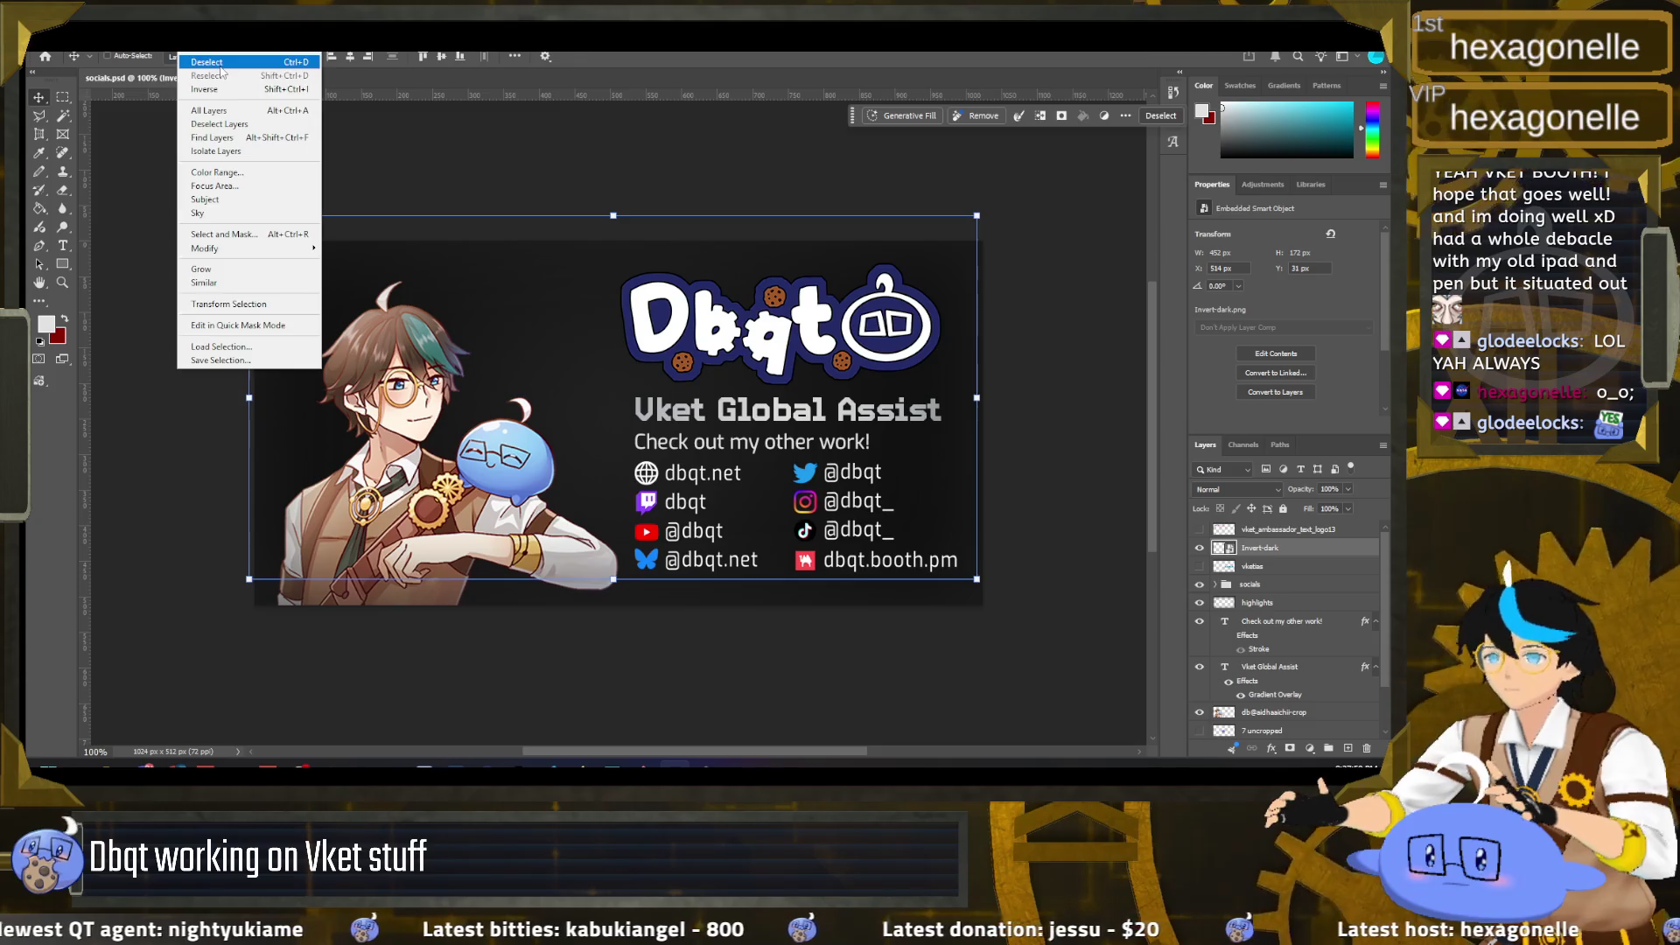
Step: Deselect the canvas and move the socials group down about 5 px
click(220, 65)
click(1260, 567)
shift+click(1268, 584)
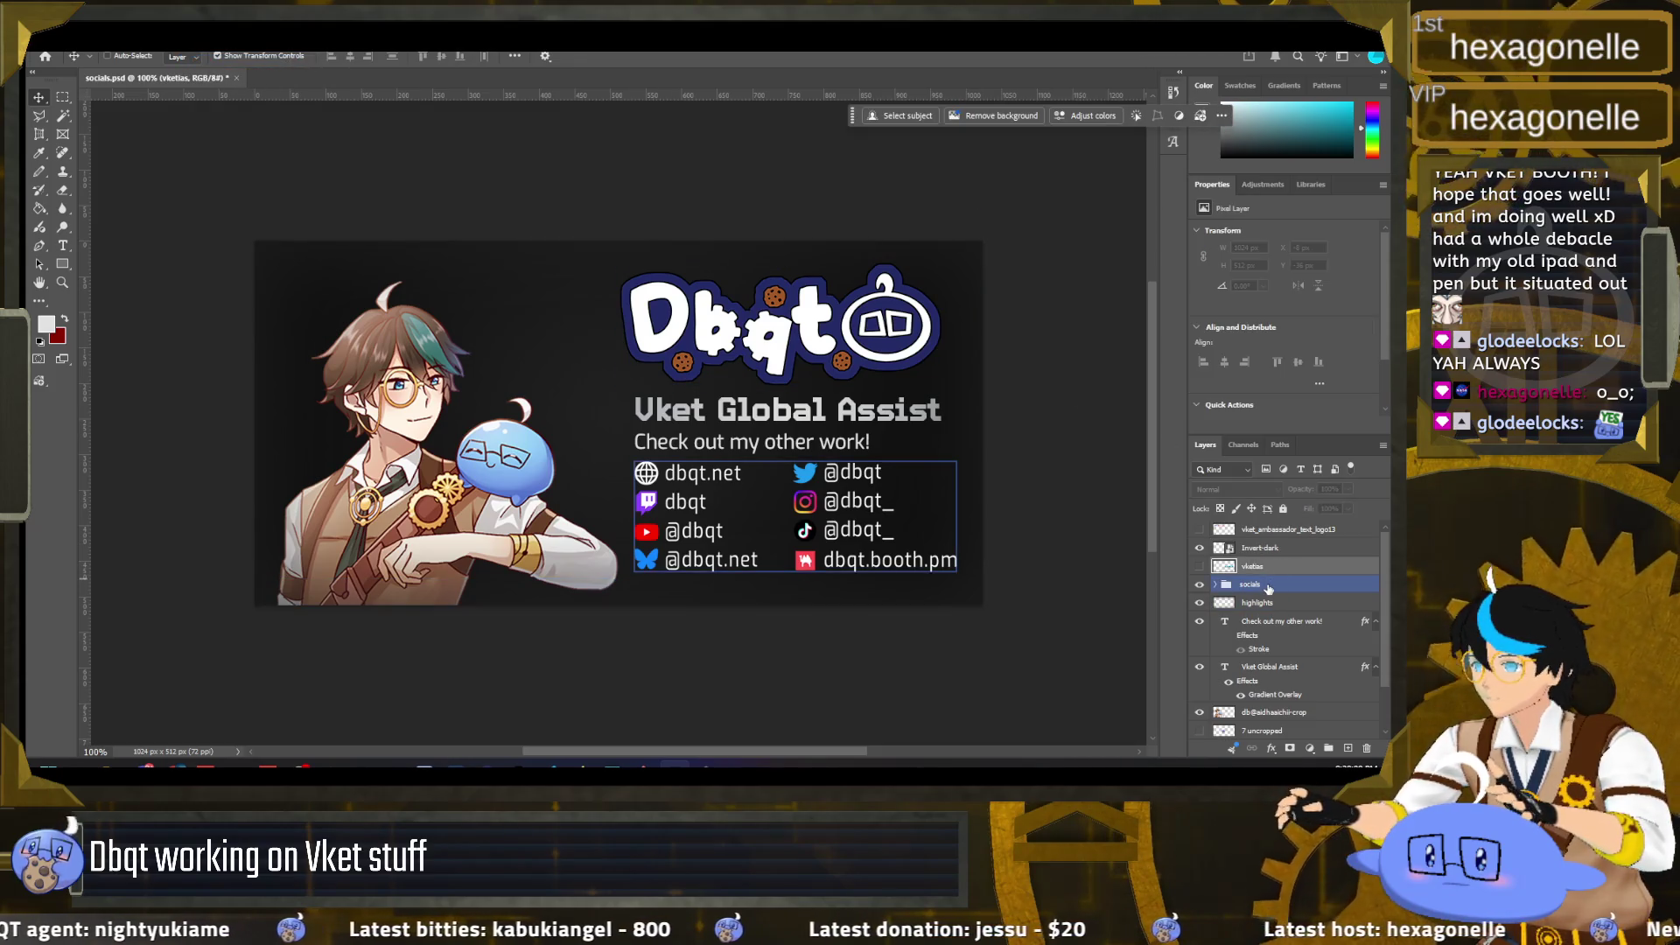
click(1273, 622)
click(1250, 584)
drag(885, 565, 888, 583)
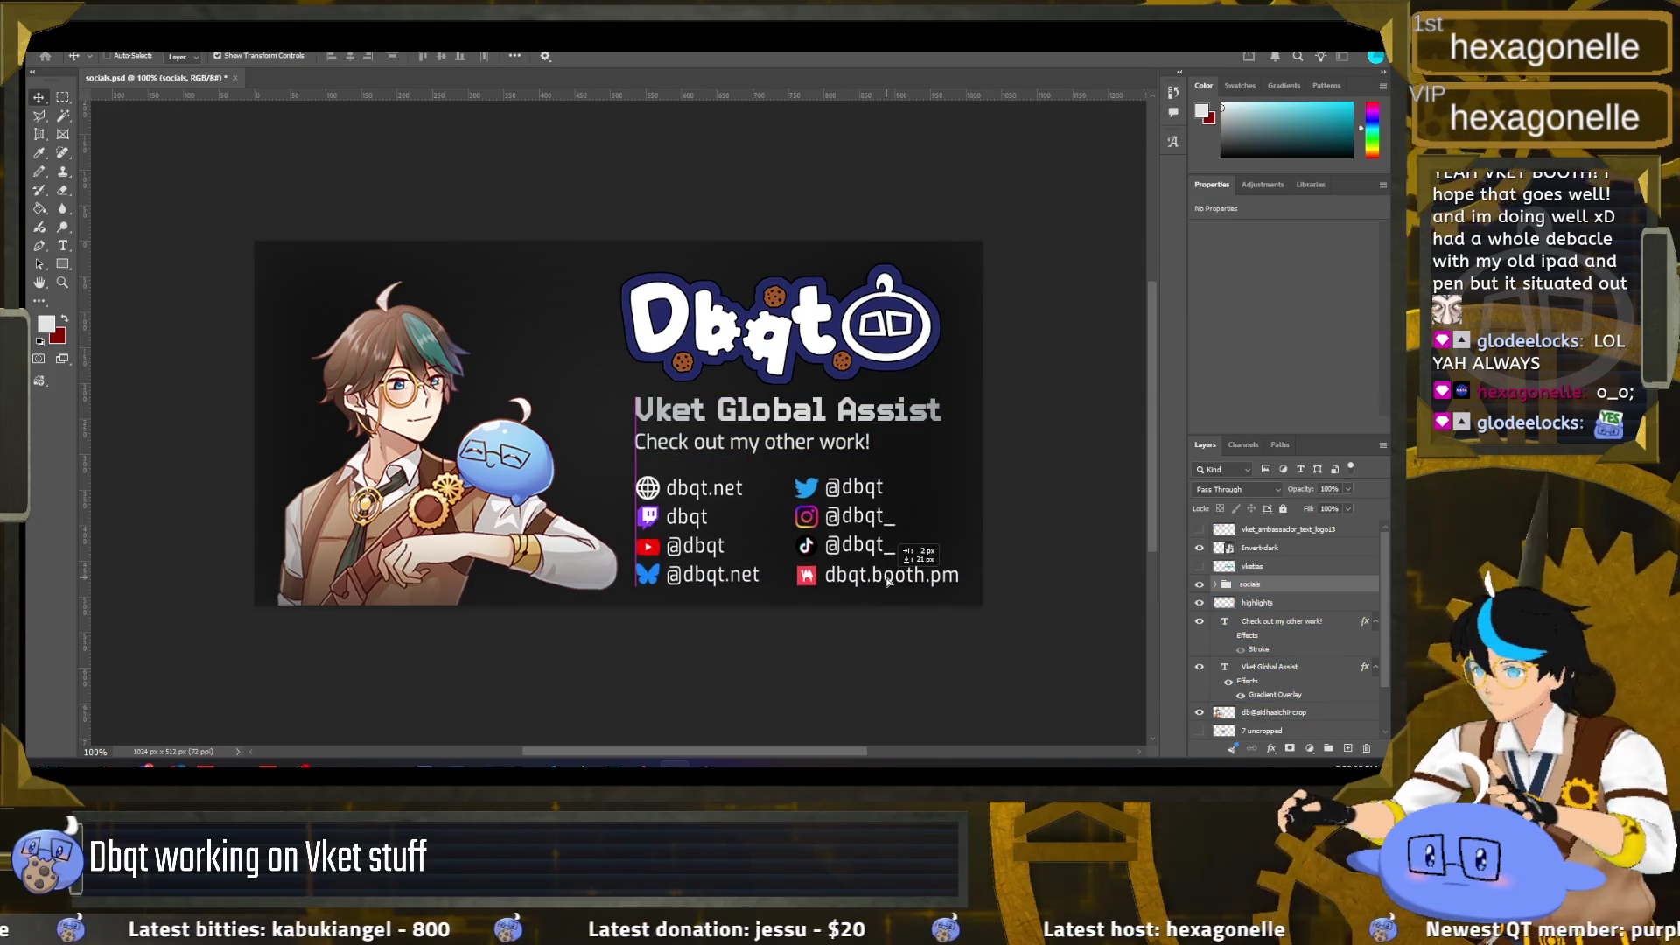
Step: Move the caption down about 11 px, the title slightly down, and the logo right and down
click(1268, 623)
drag(825, 448, 828, 463)
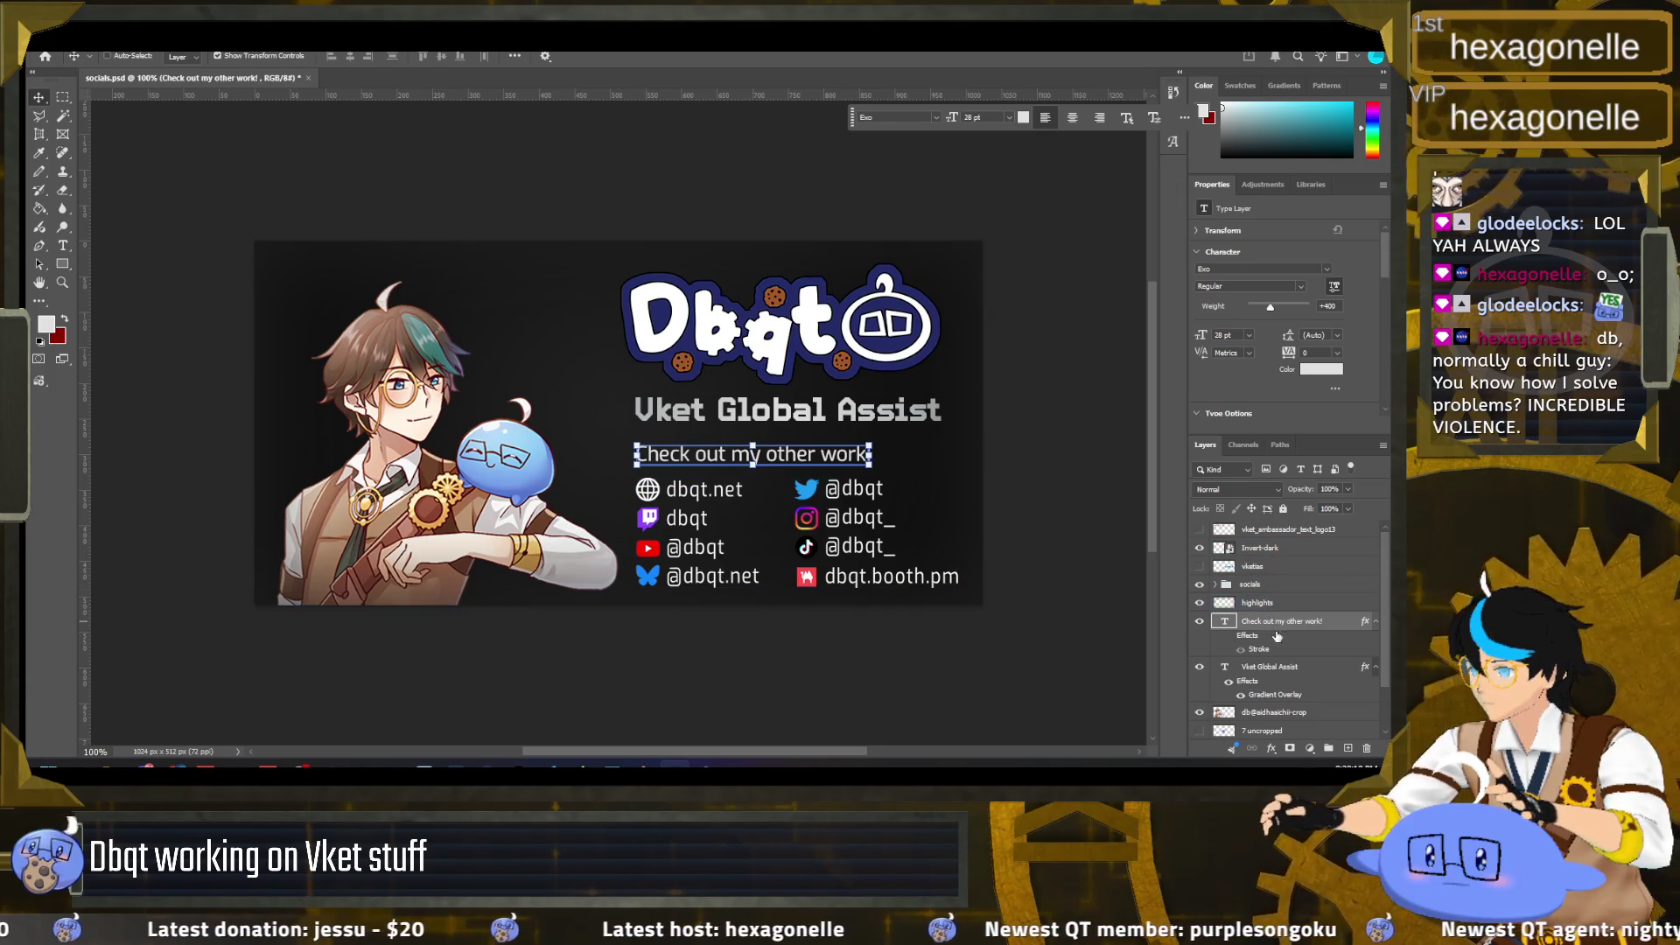
click(1268, 667)
drag(872, 413, 870, 419)
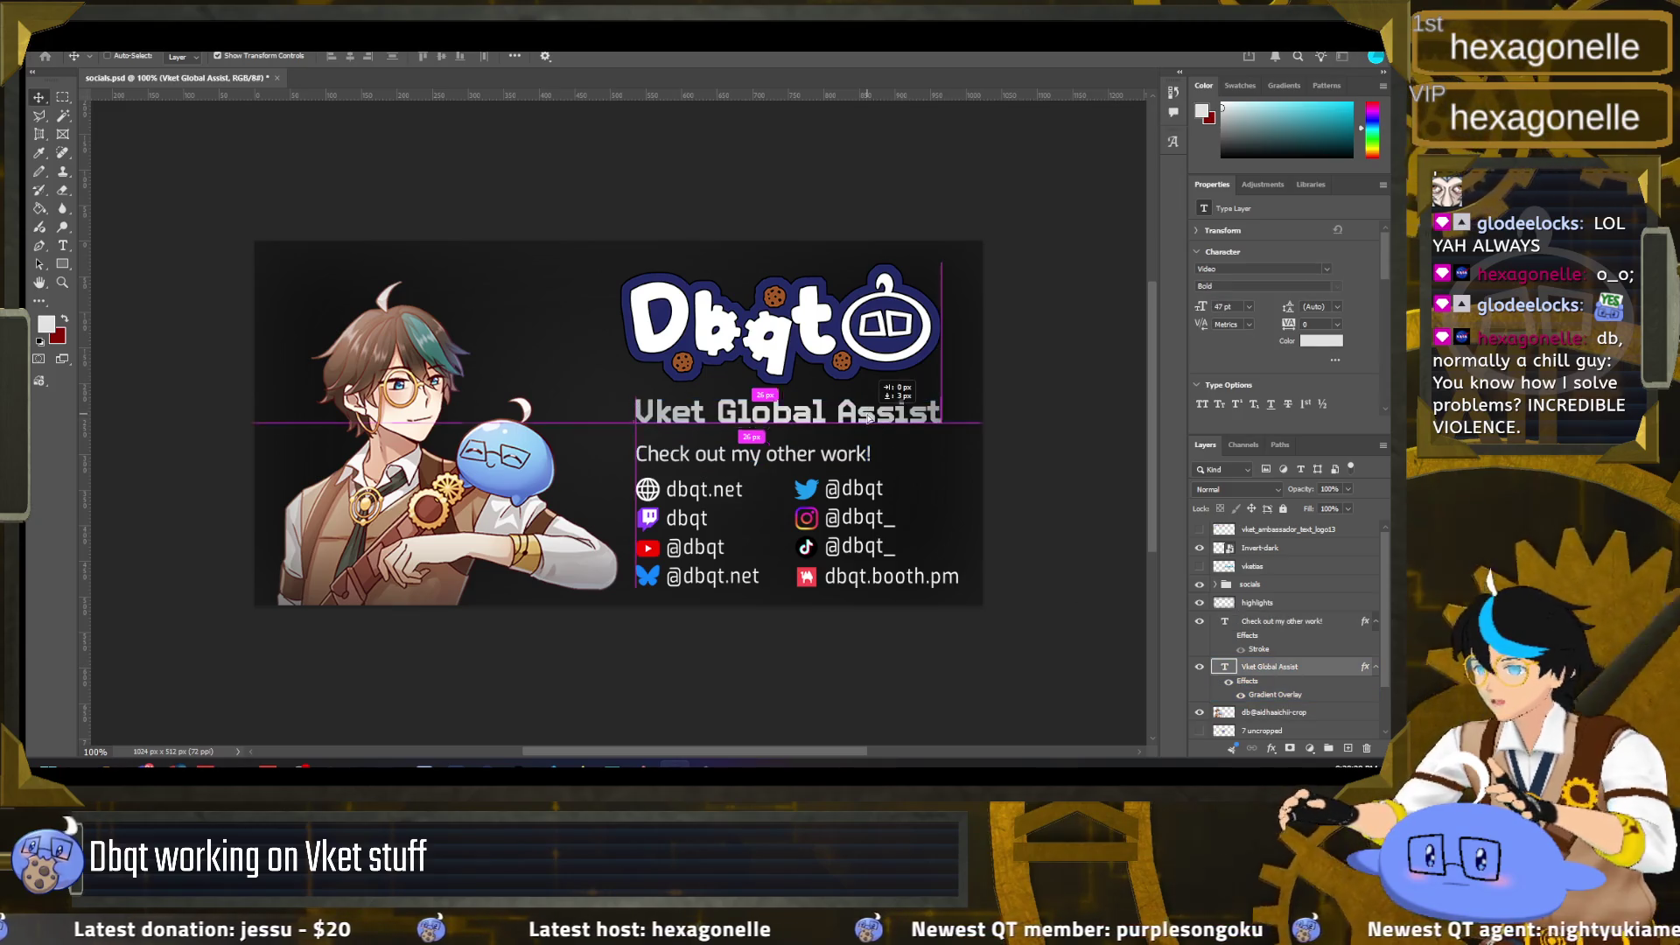
click(1280, 549)
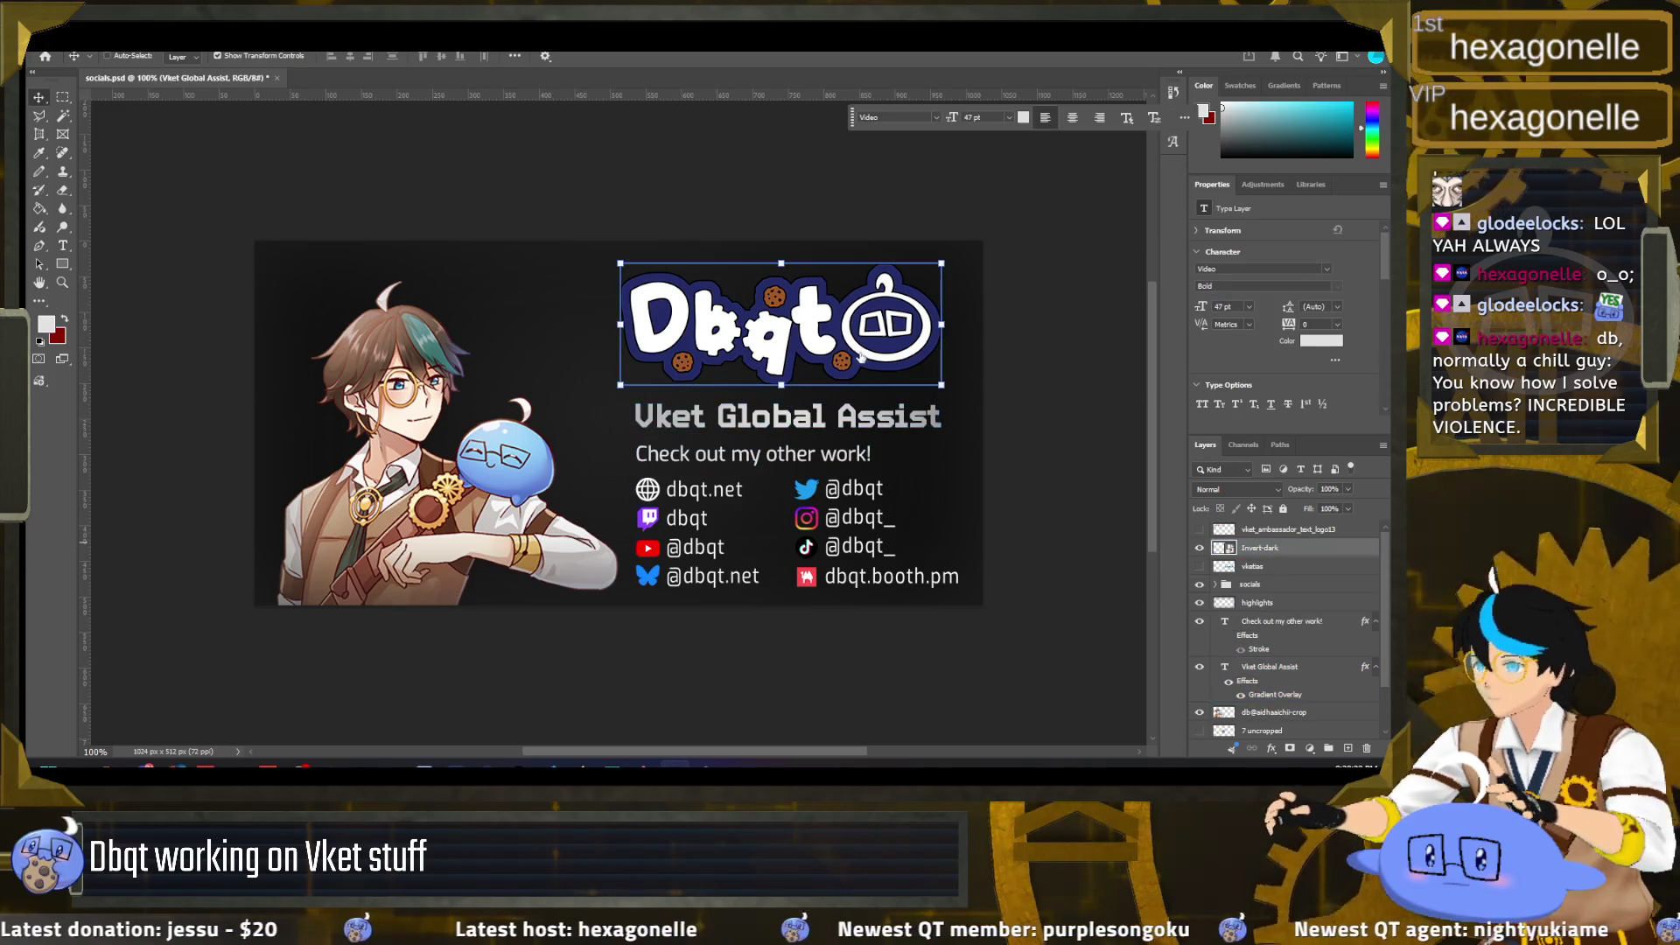
drag(848, 350, 858, 358)
click(1286, 529)
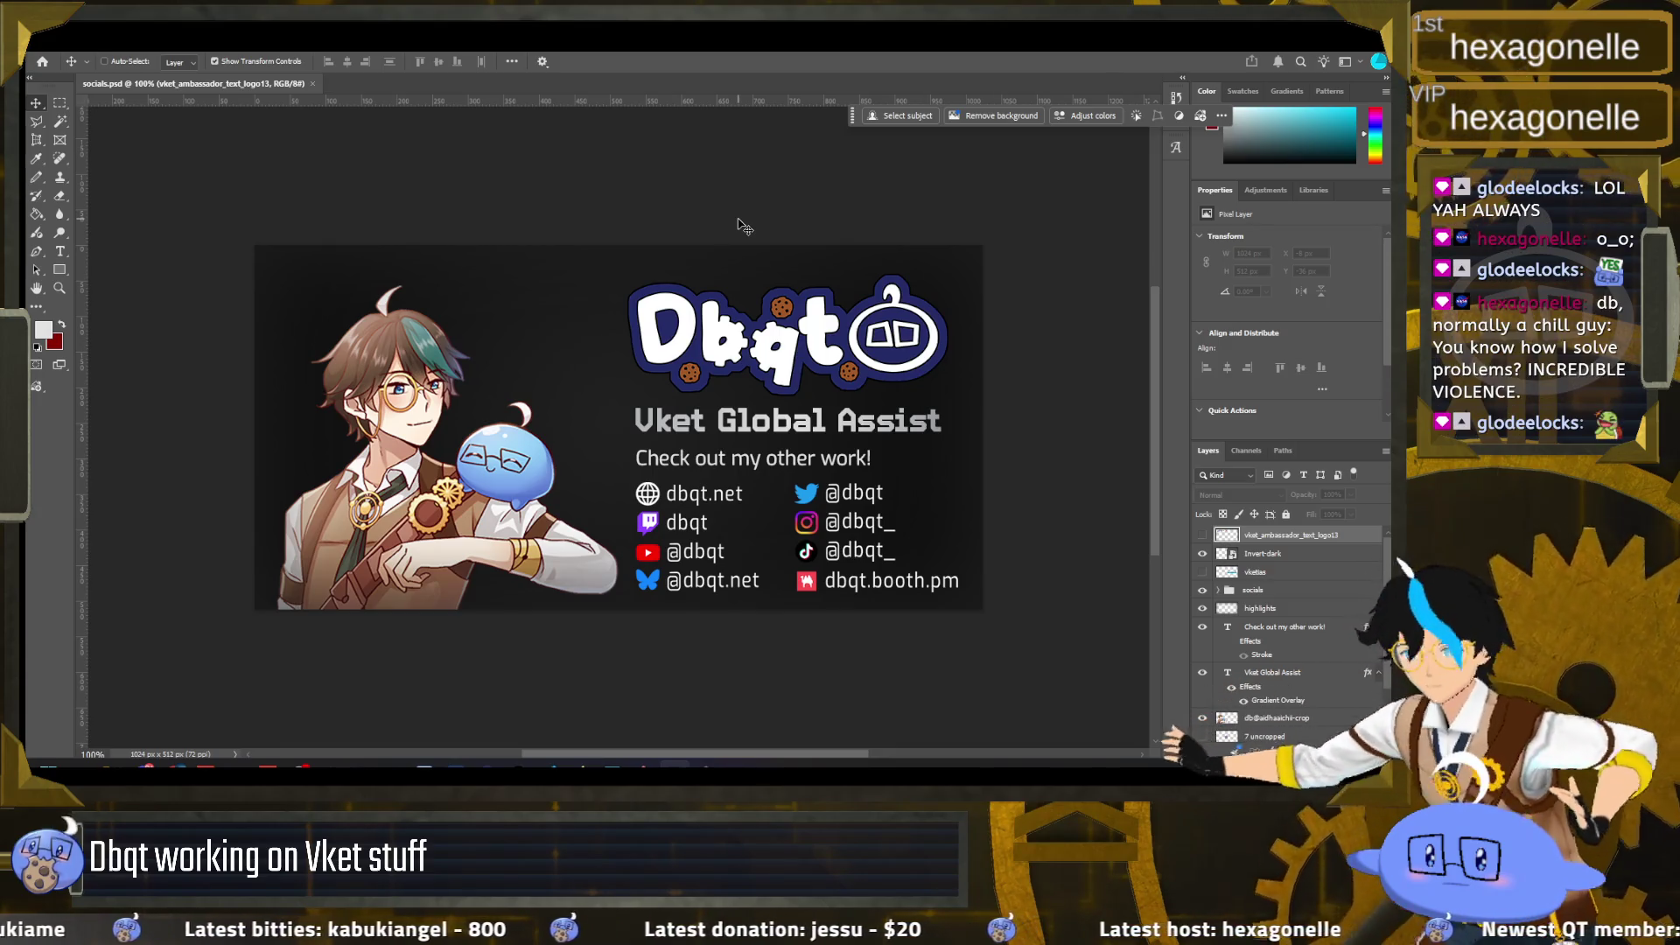
Step: Look over the File > Export options without exporting, then switch to the Unity editor
click(53, 42)
mouse_move(175, 286)
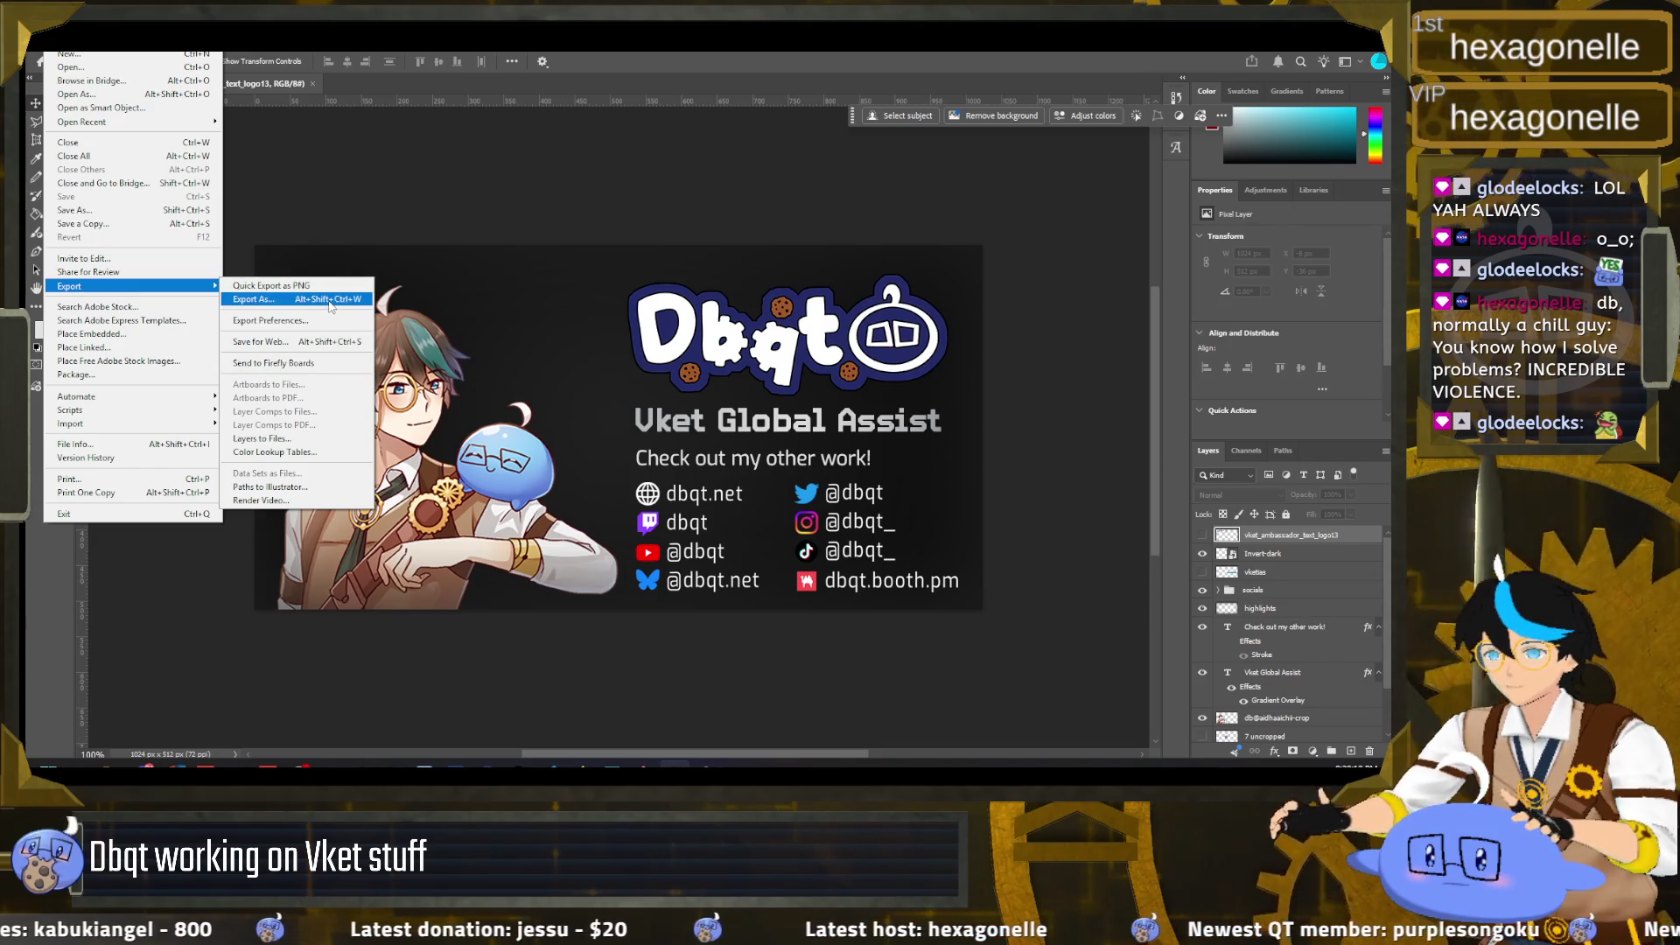
click(184, 670)
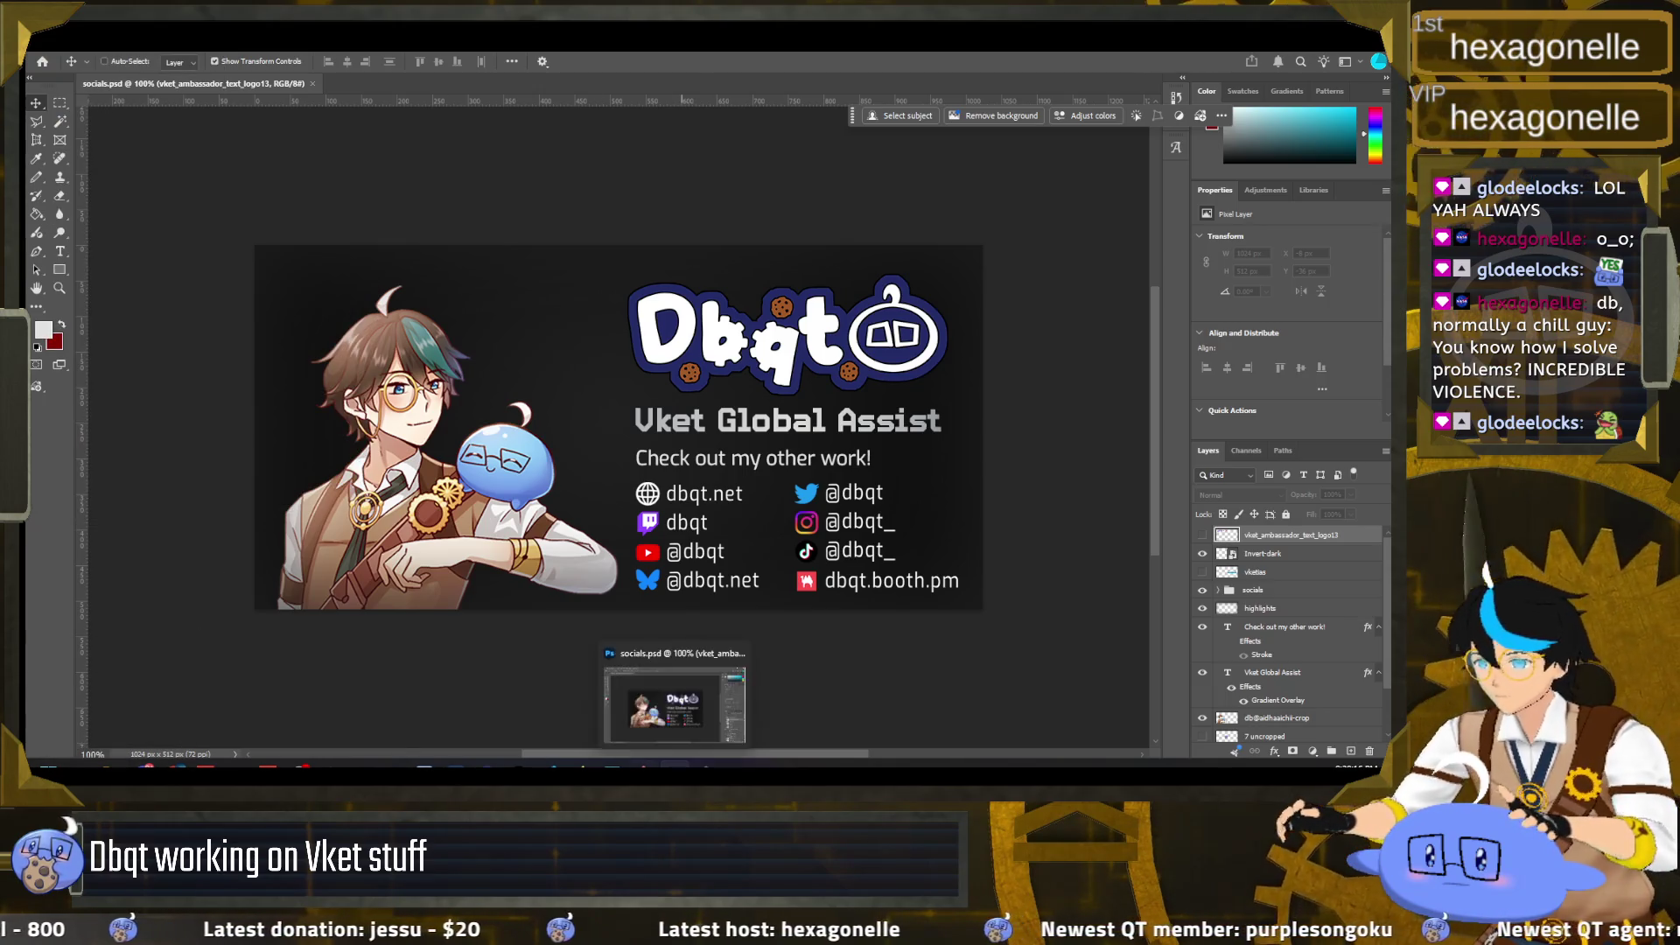
key(alt+Tab)
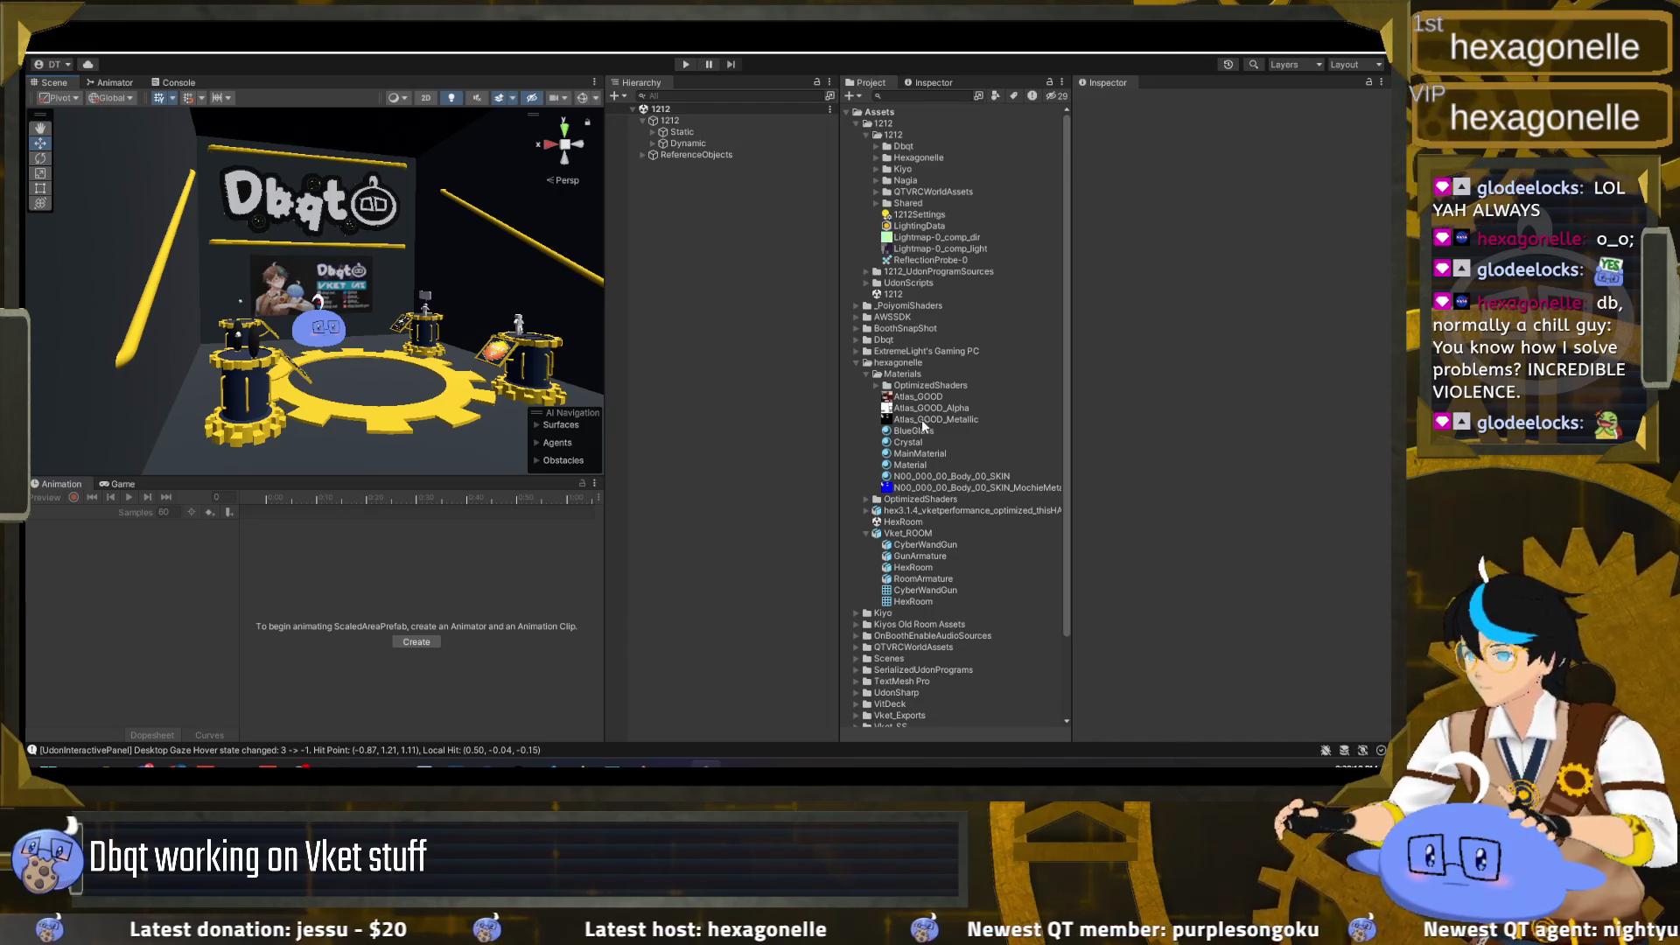
Step: Preview the dbqtSocials texture in Dbqt > Materials, then return to the Photoshop banner
click(876, 146)
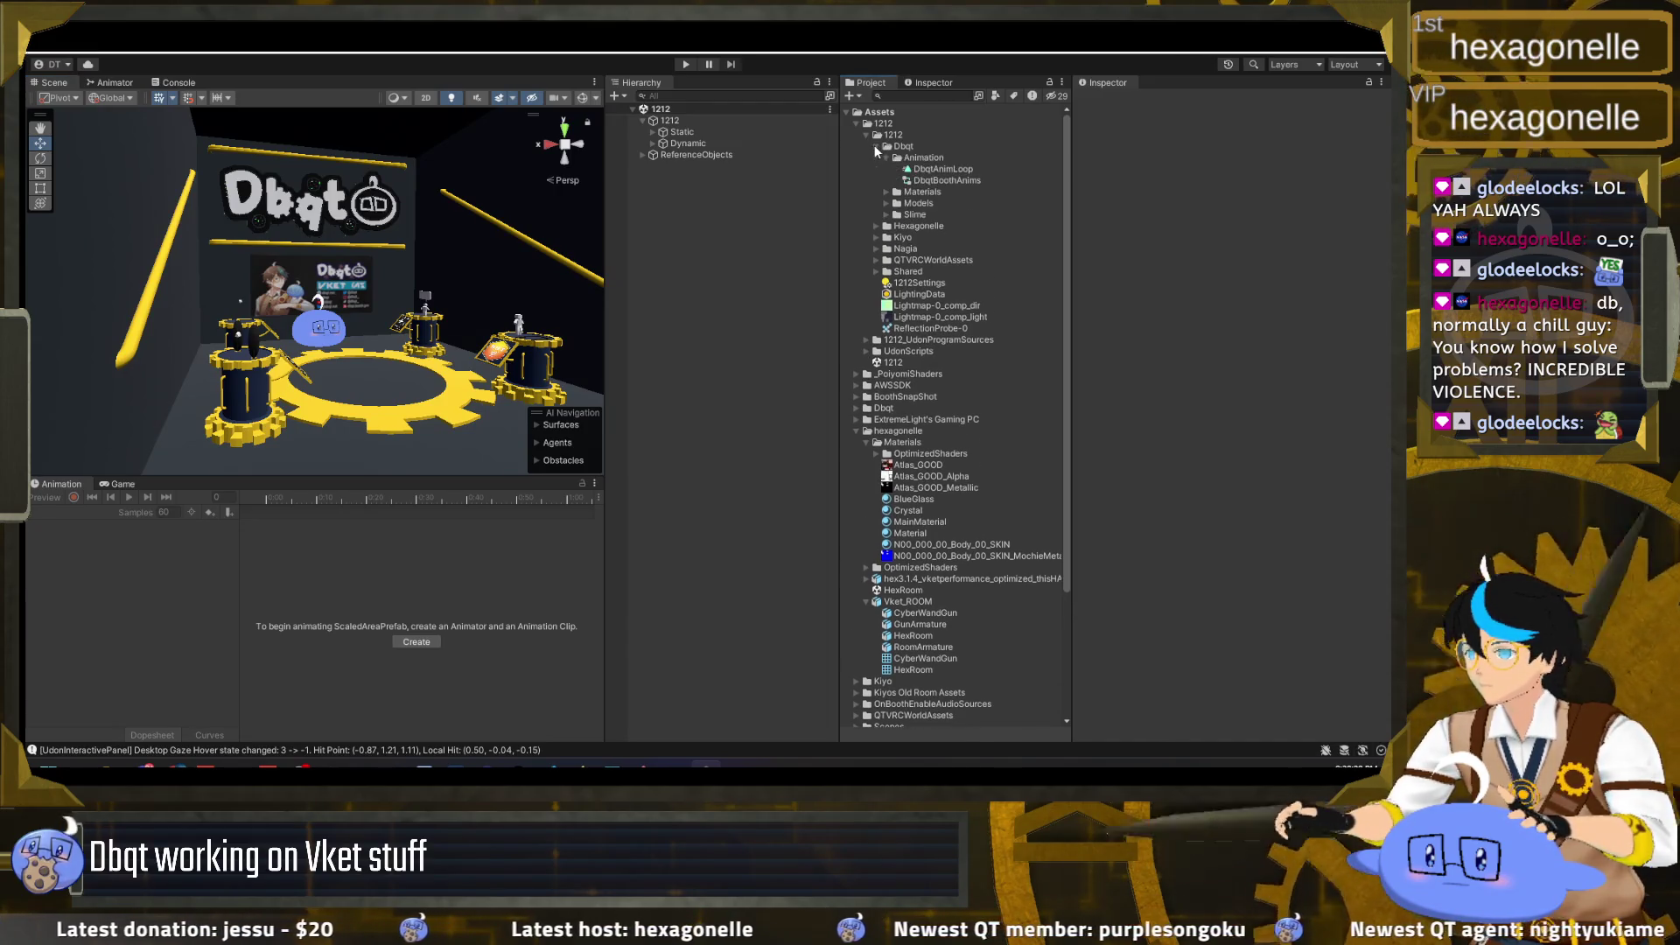
click(884, 193)
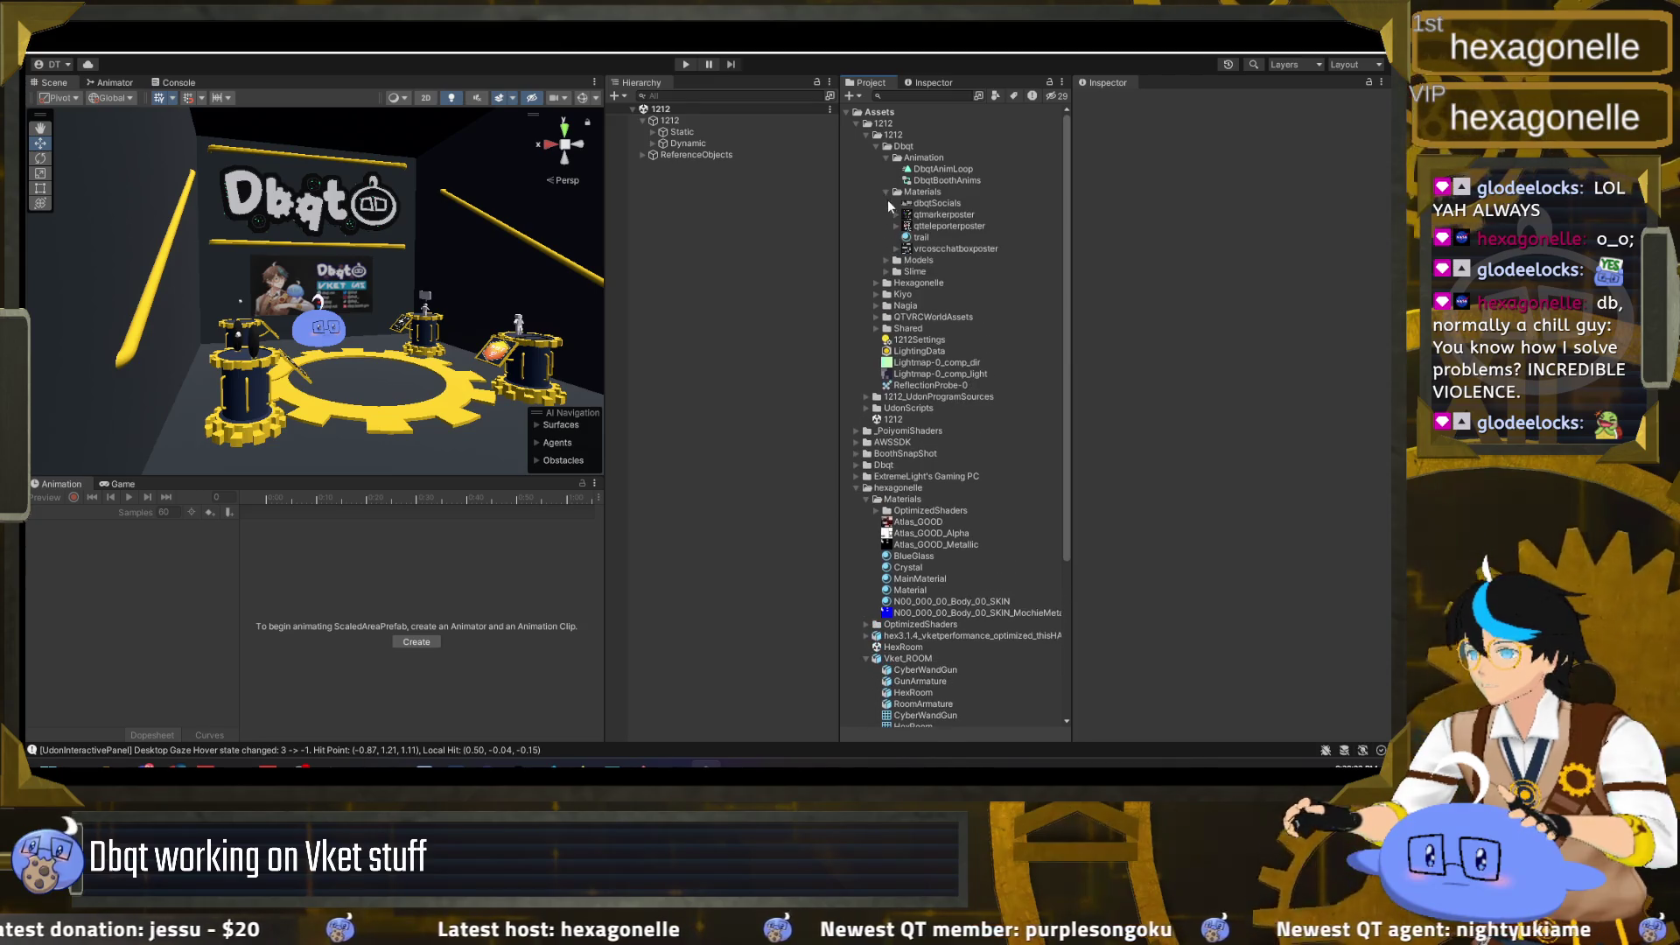
click(937, 203)
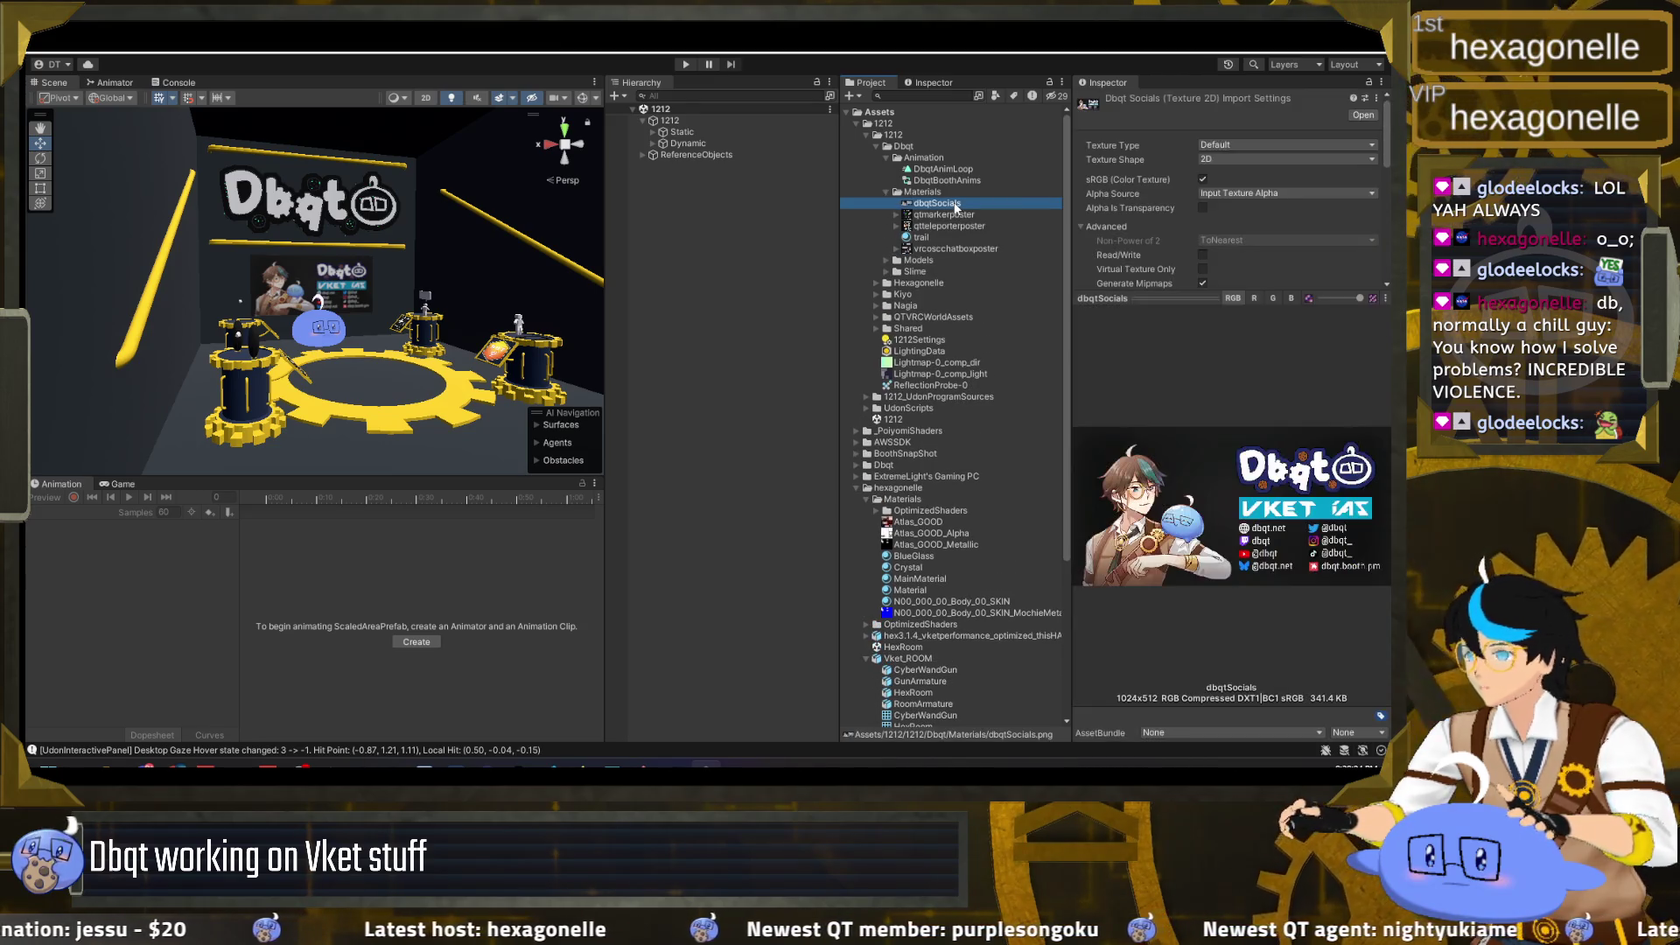
right_click(956, 209)
key(Escape)
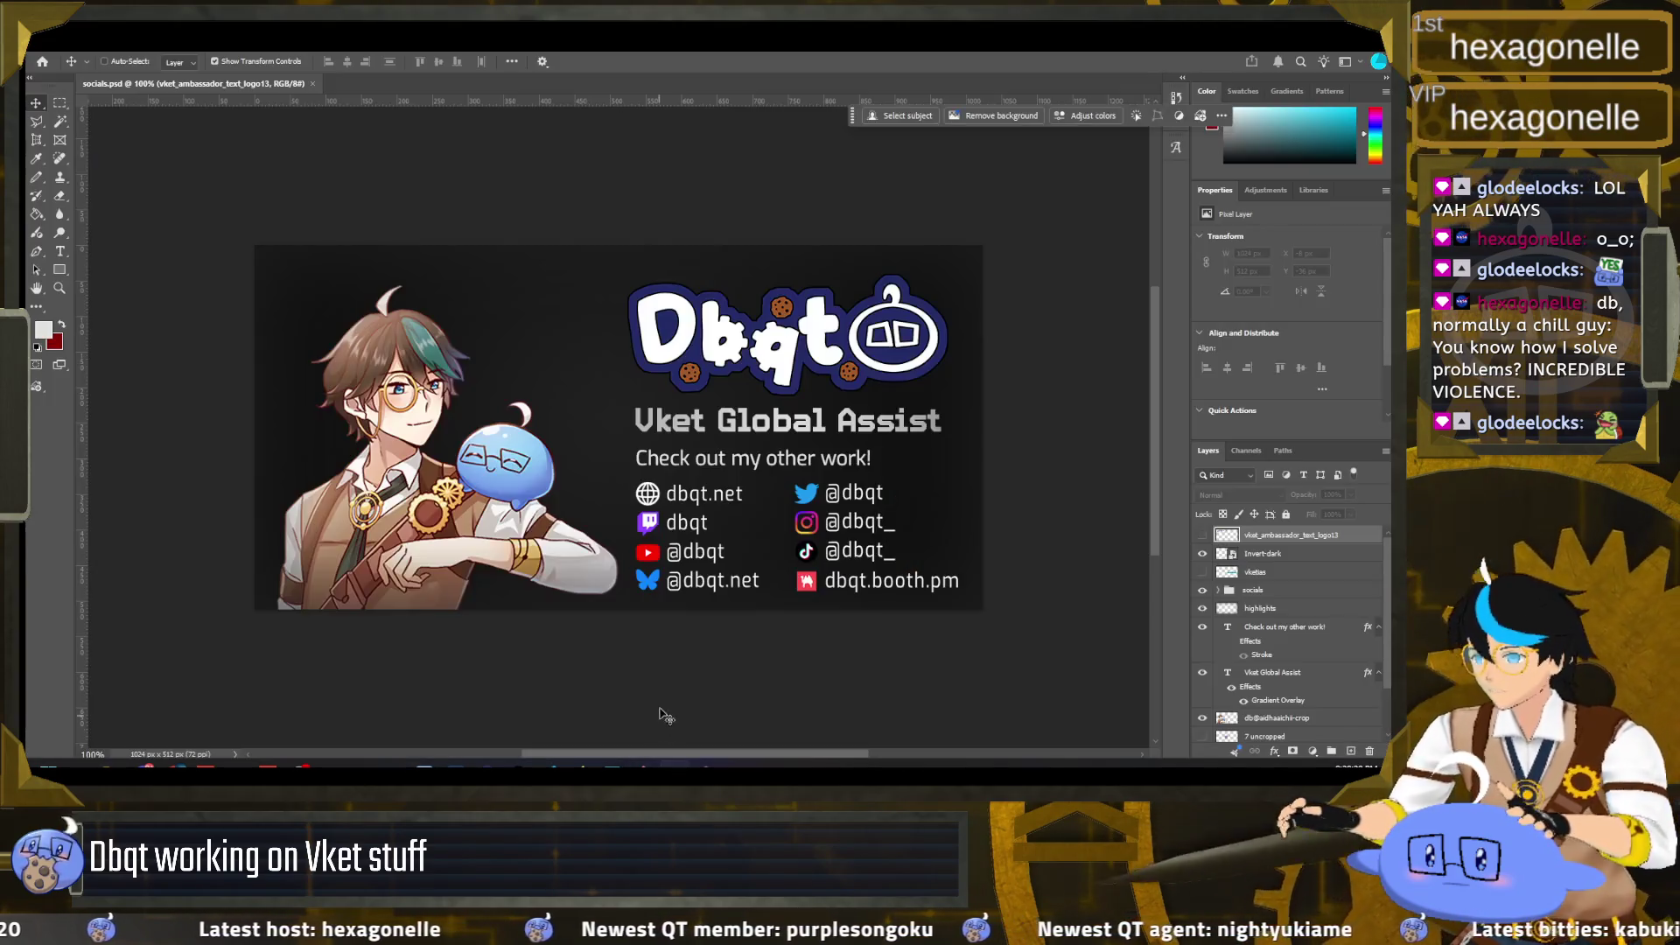
click(675, 766)
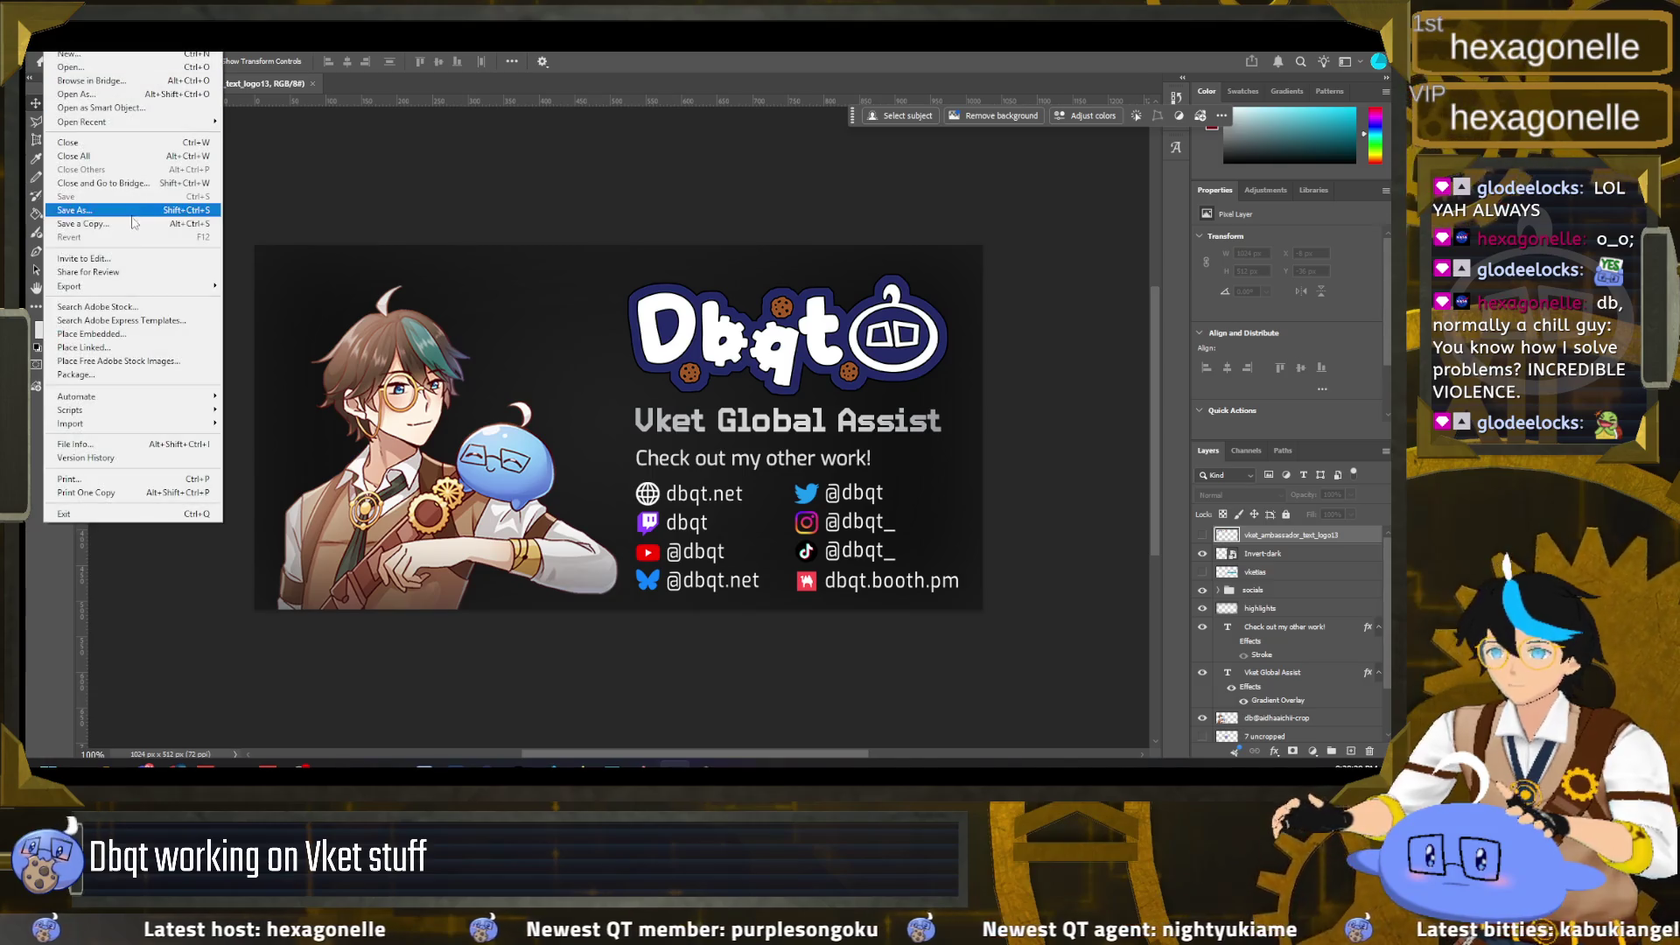
Step: Save a copy of the banner as dbqtSocials.png in Unity's Dbqt Materials folder, replacing the old file
click(341, 286)
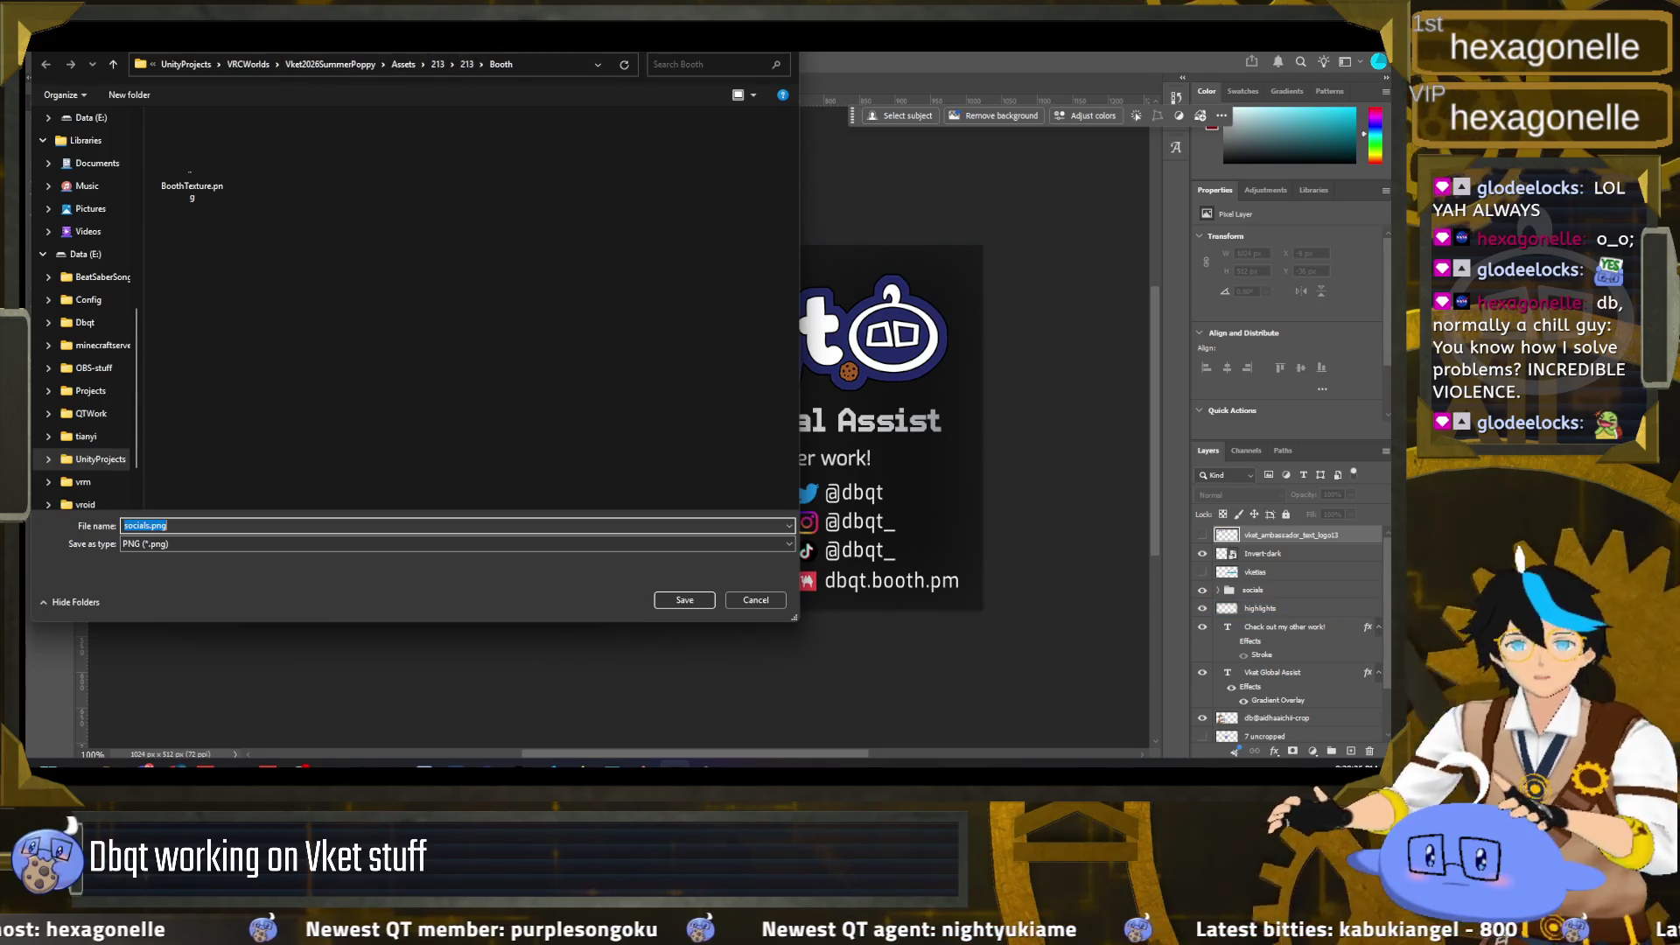
click(561, 72)
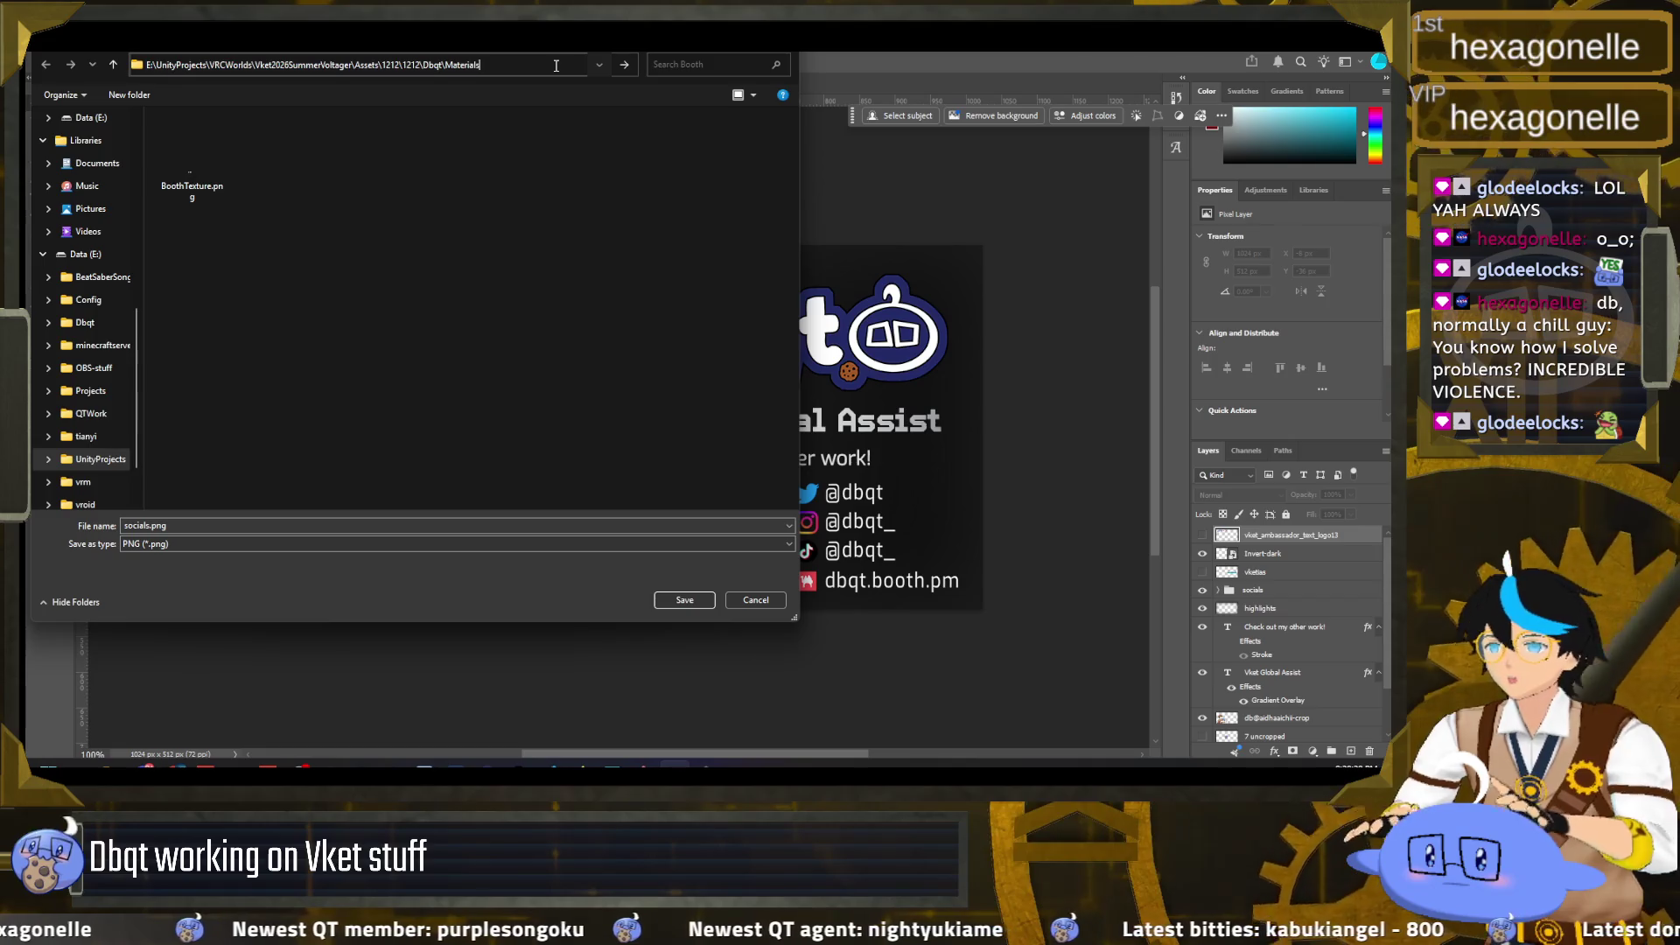
key(ctrl+v)
key(Return)
click(193, 151)
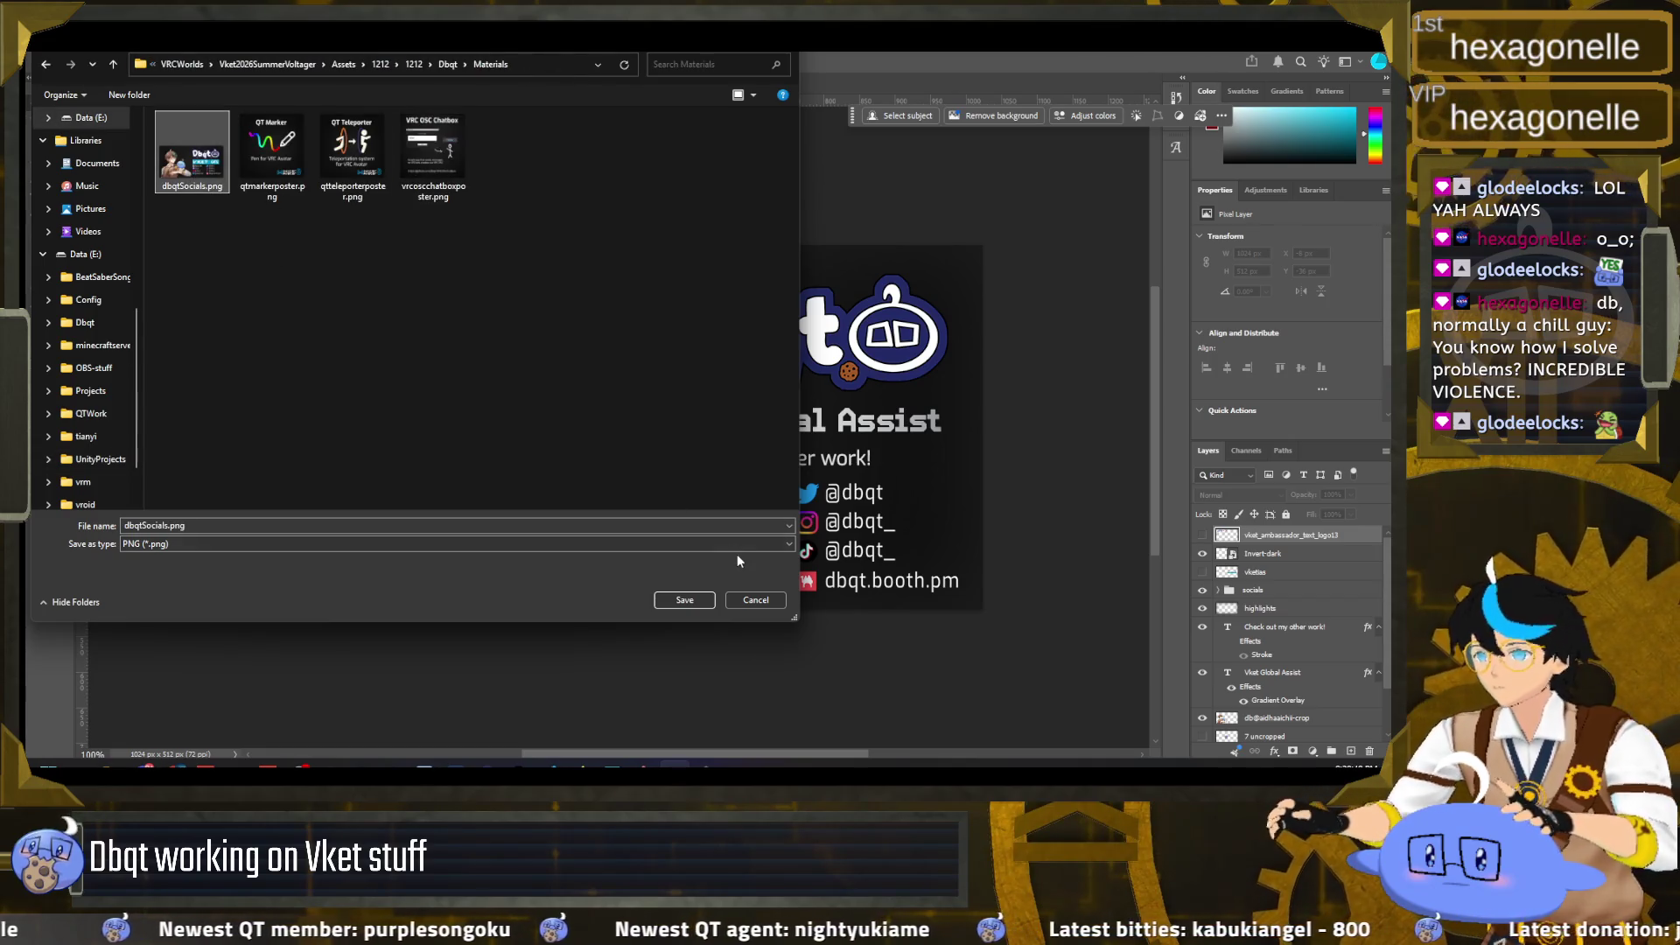
click(709, 601)
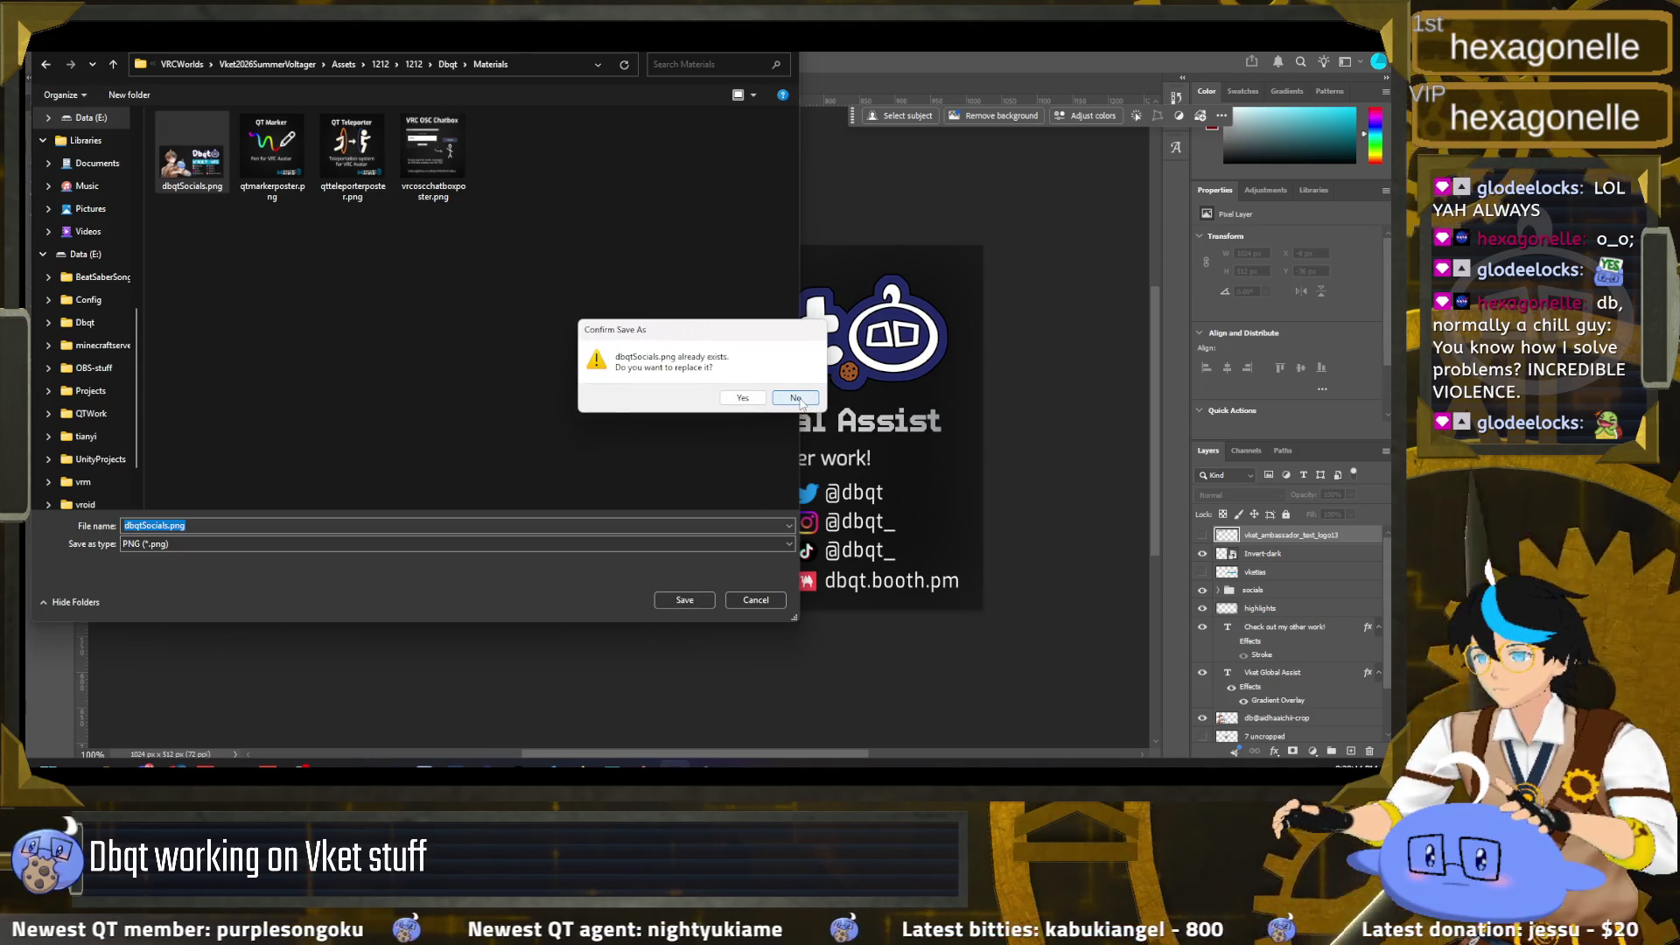
click(742, 397)
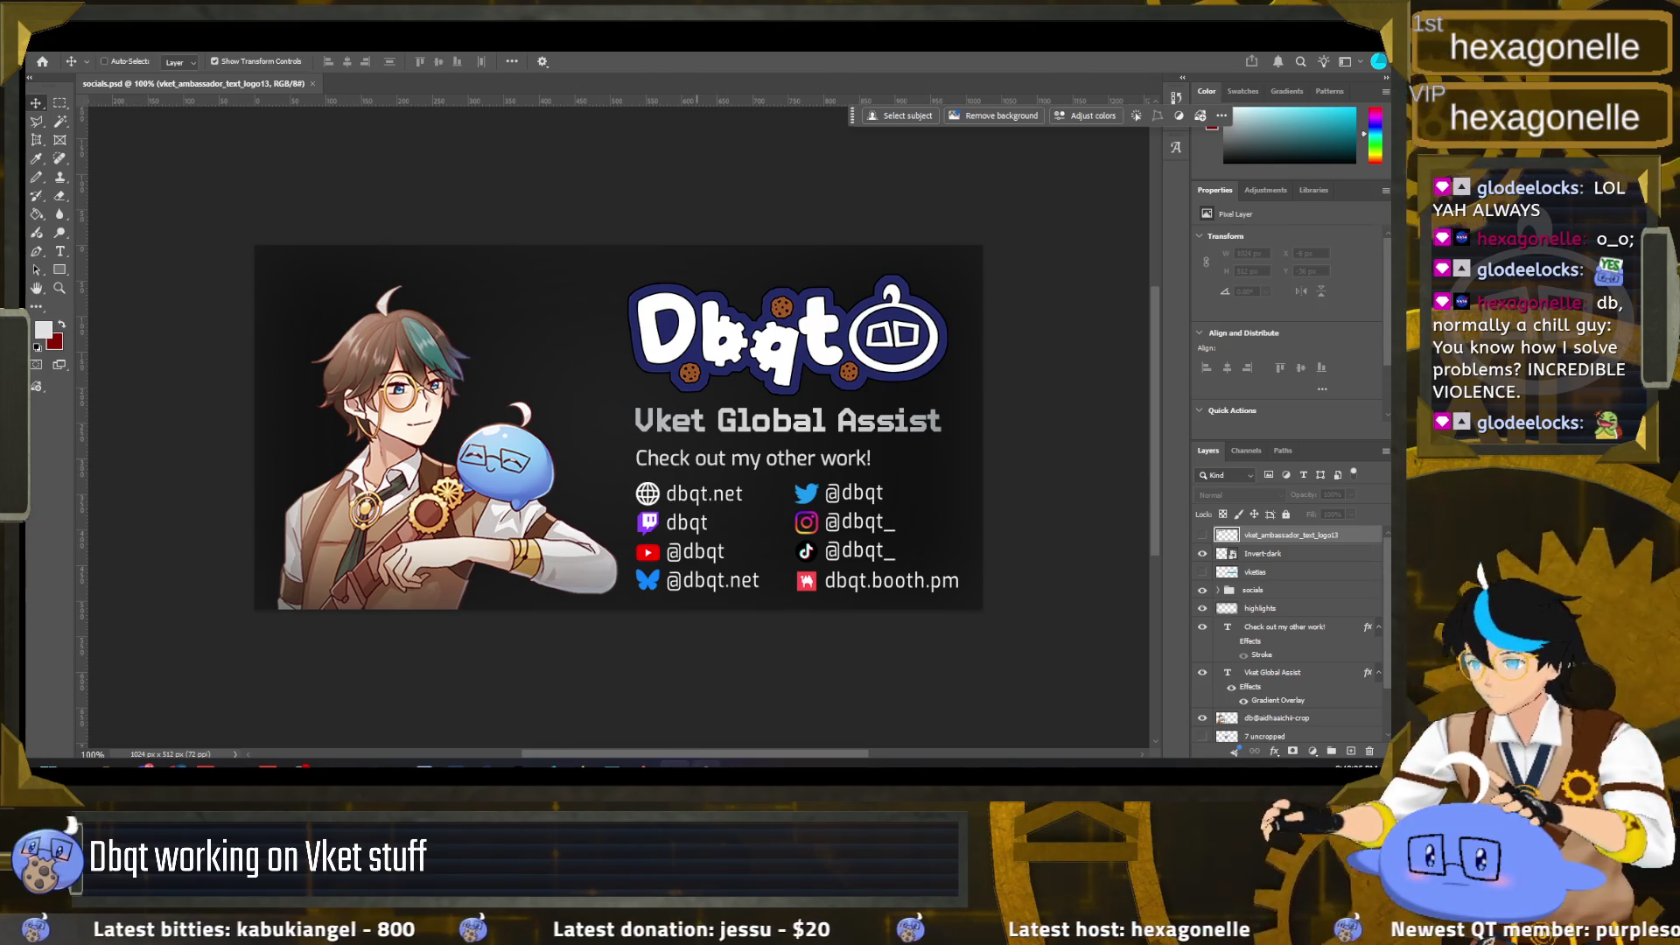
click(690, 766)
Step: Zoom the Unity Scene view onto the poster and close socials.psd in Photoshop
scroll(393, 368, down, 10)
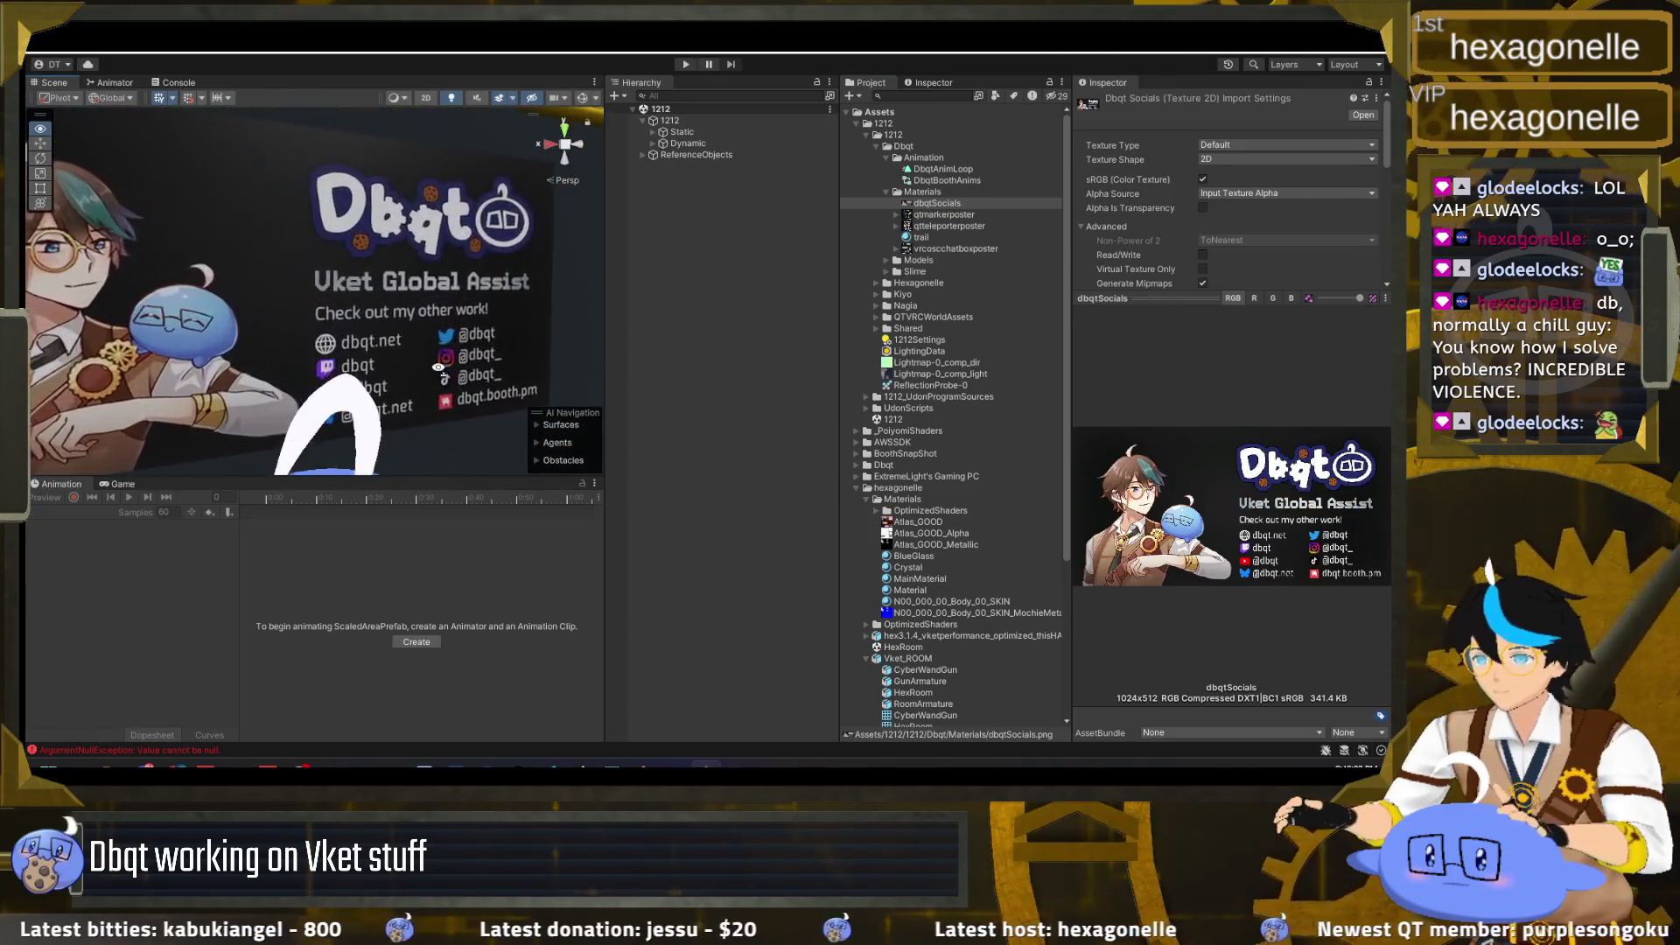
scroll(393, 367, up, 3)
scroll(398, 369, up, 4)
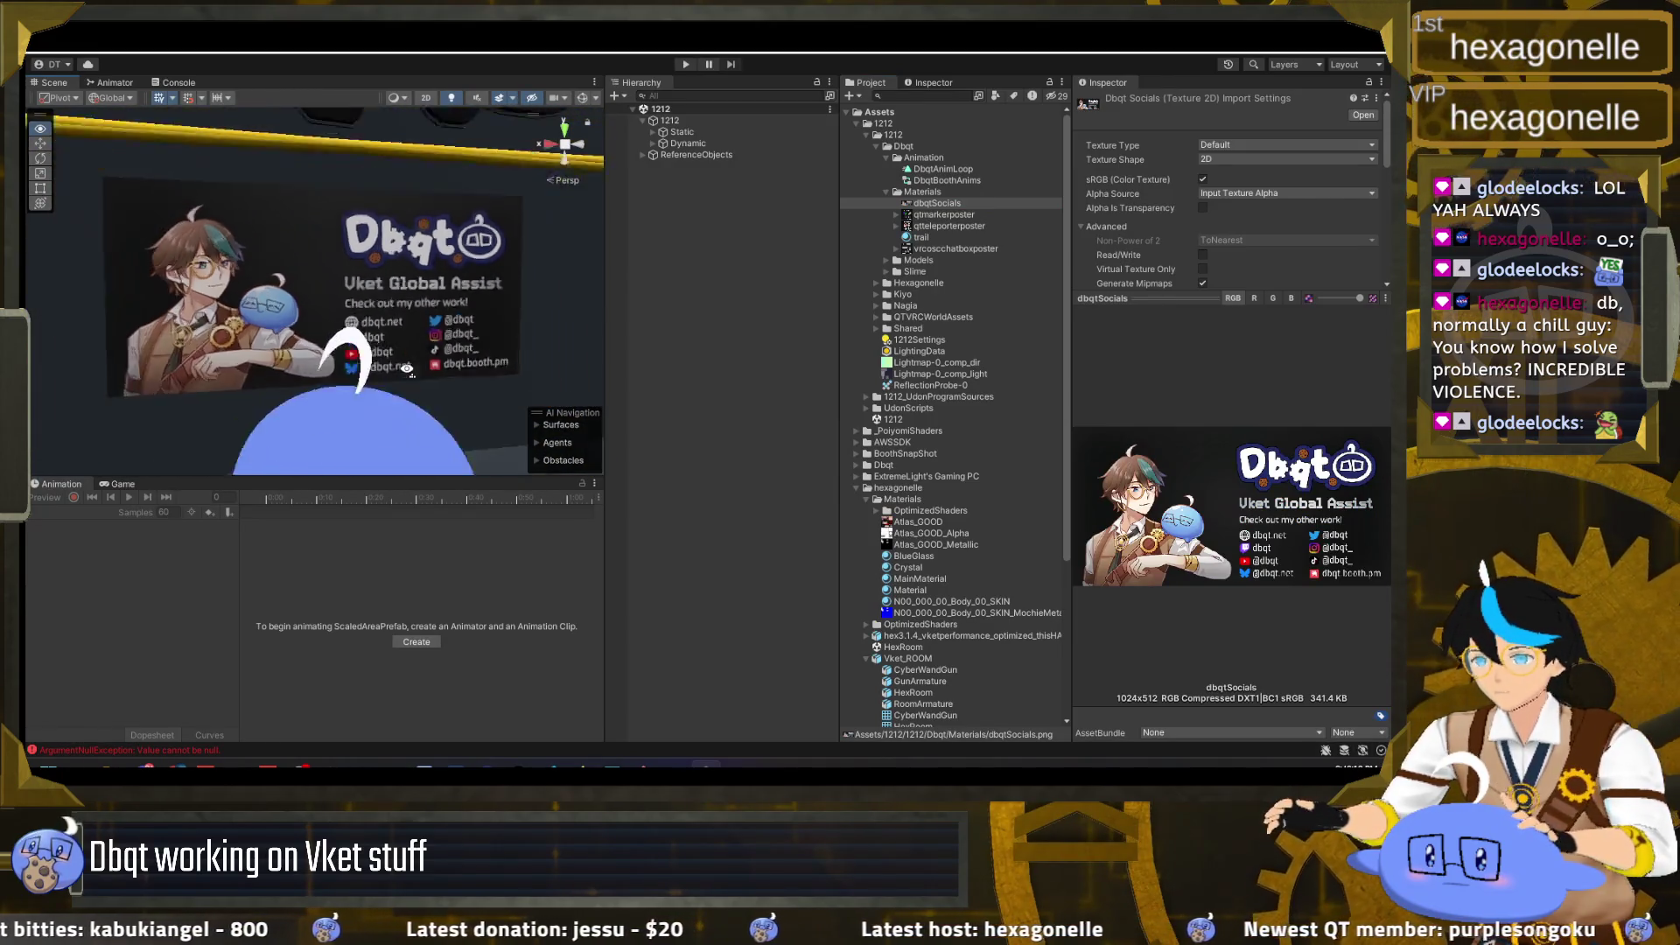
scroll(407, 370, up, 4)
scroll(407, 370, up, 4)
scroll(407, 369, up, 3)
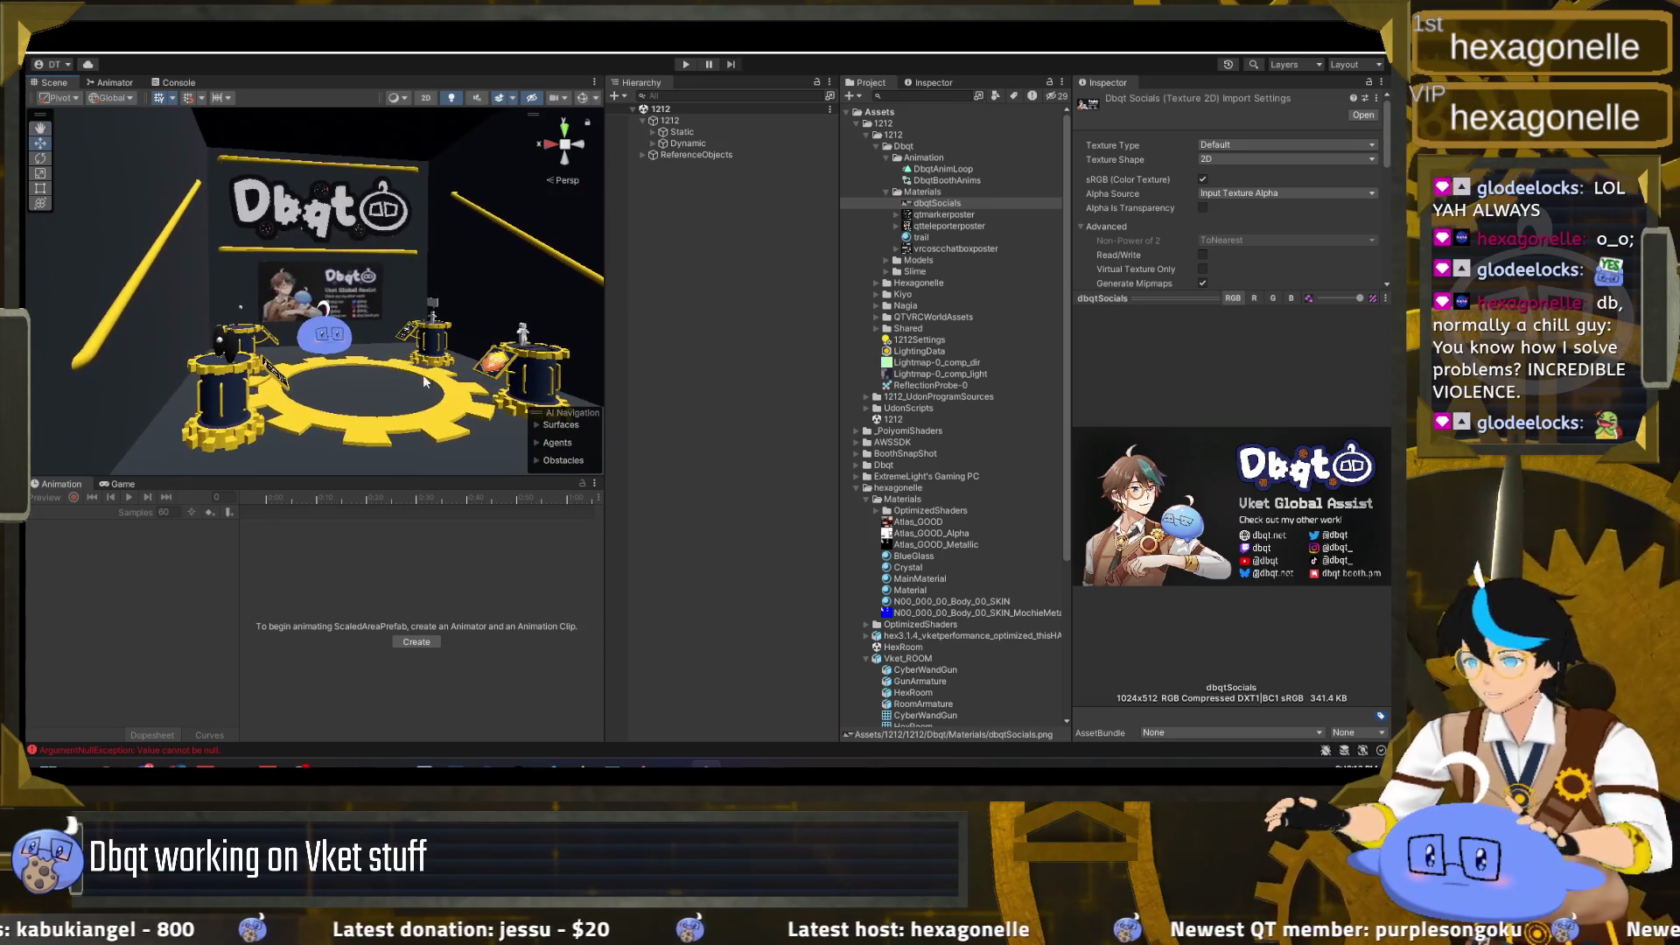
key(alt+Tab)
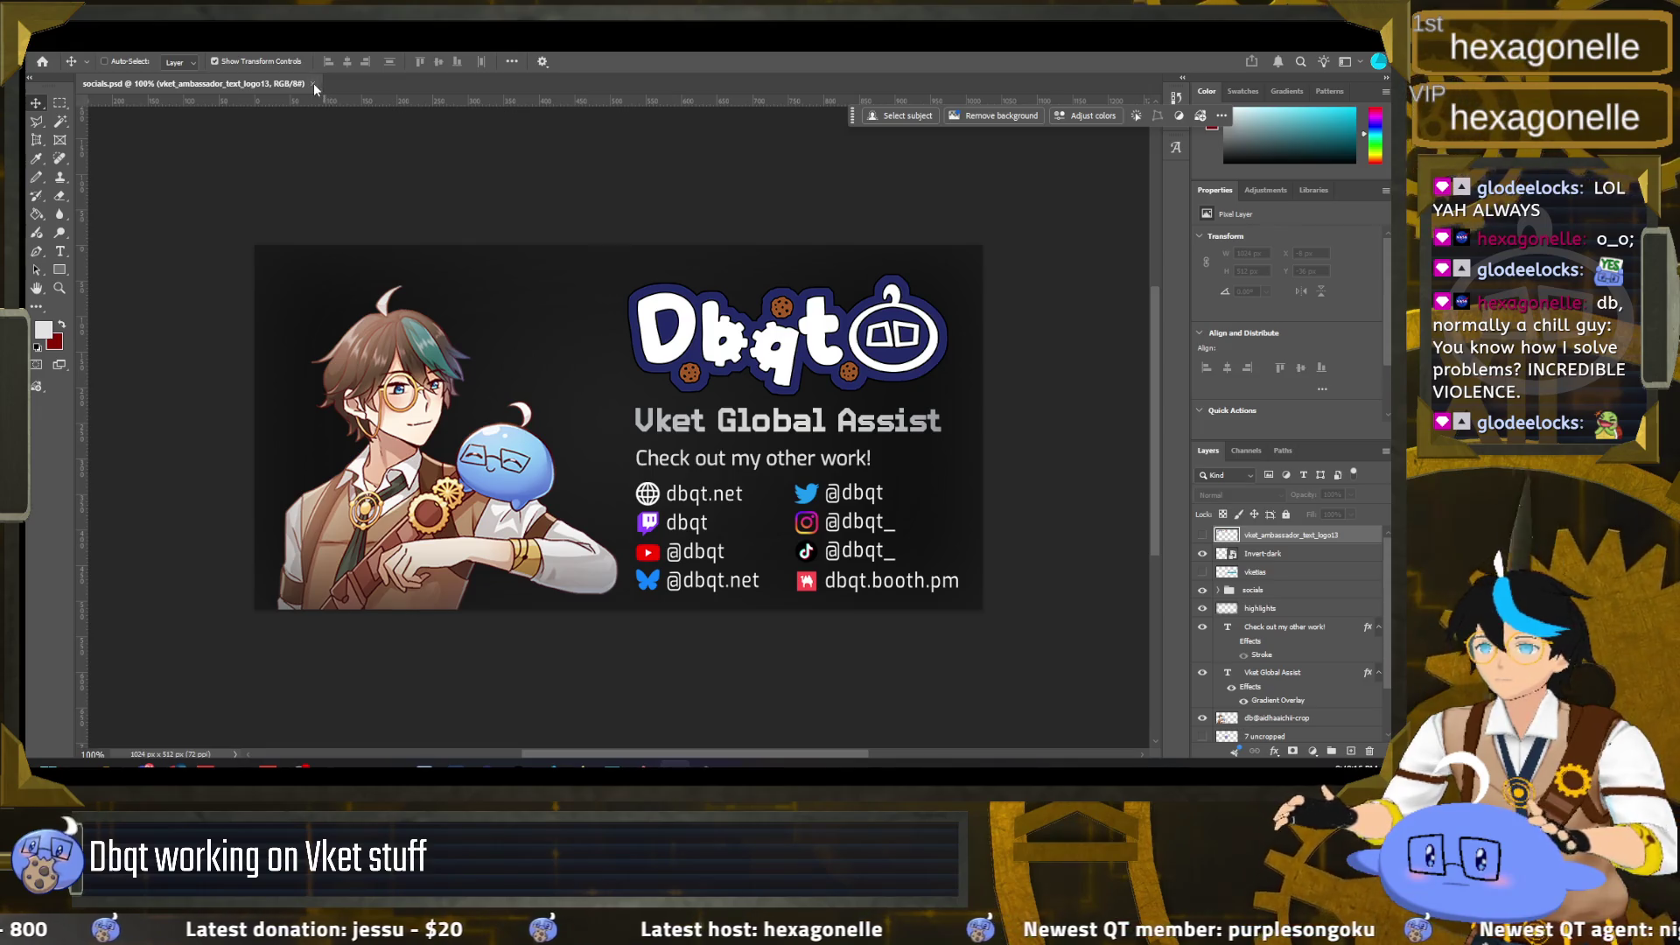
click(313, 83)
key(alt+Tab)
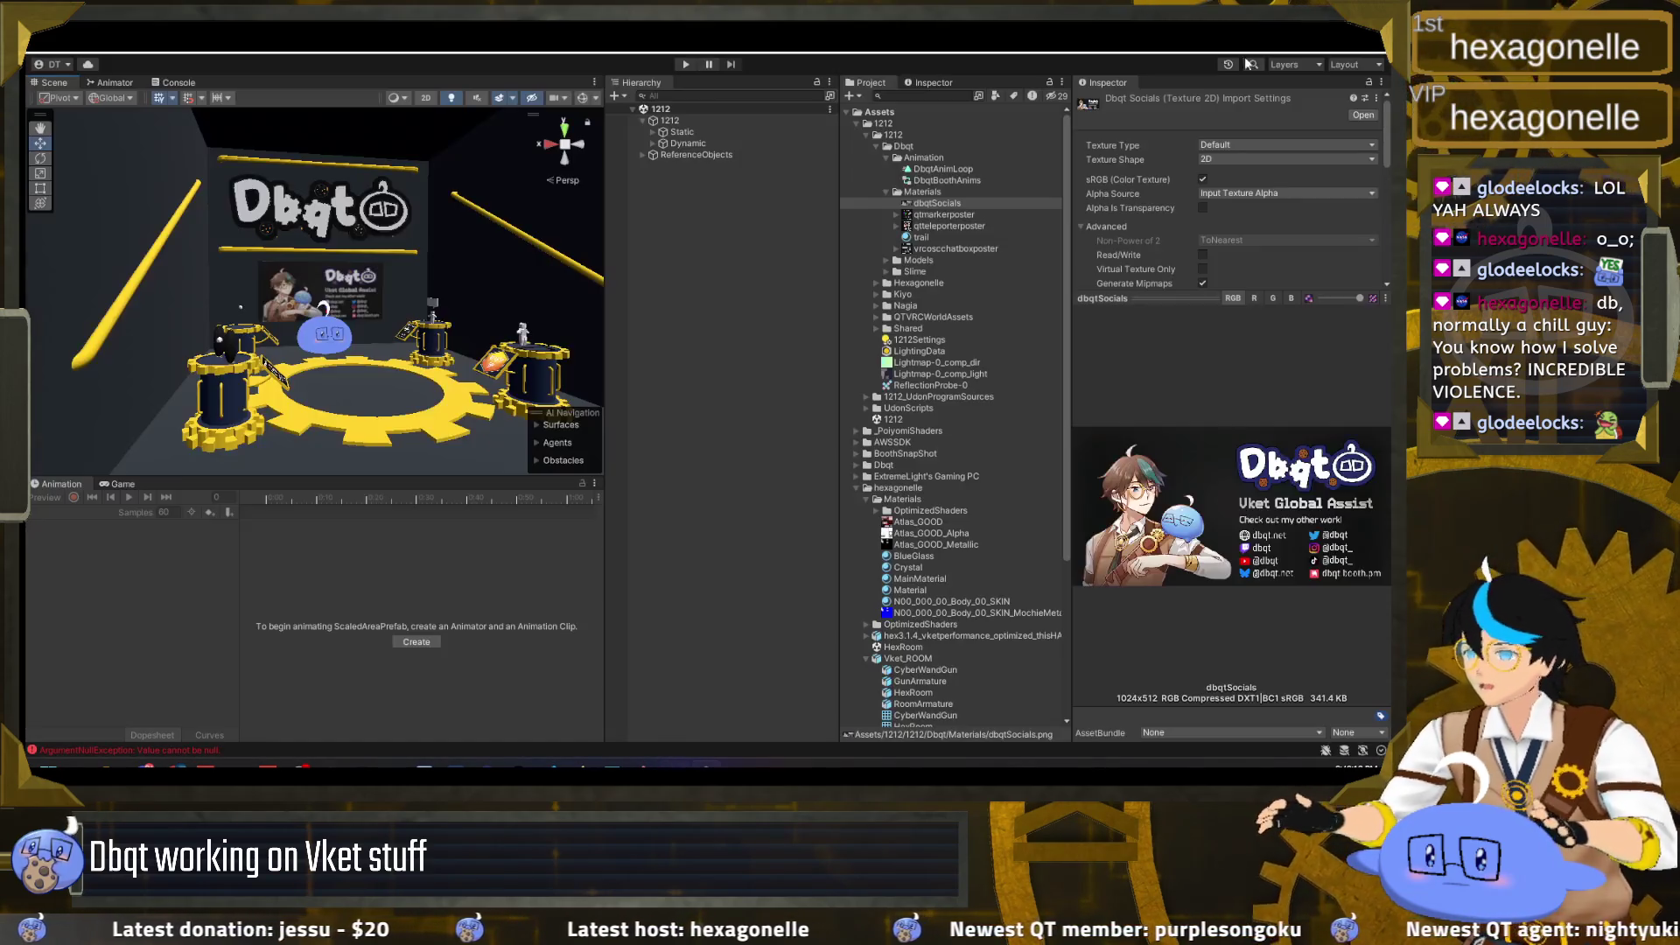
Step: Orbit around the booth's BUY pedestal to check the updated banner
mouse_move(564, 352)
mouse_down()
mouse_move(470, 349)
mouse_move(419, 387)
mouse_up()
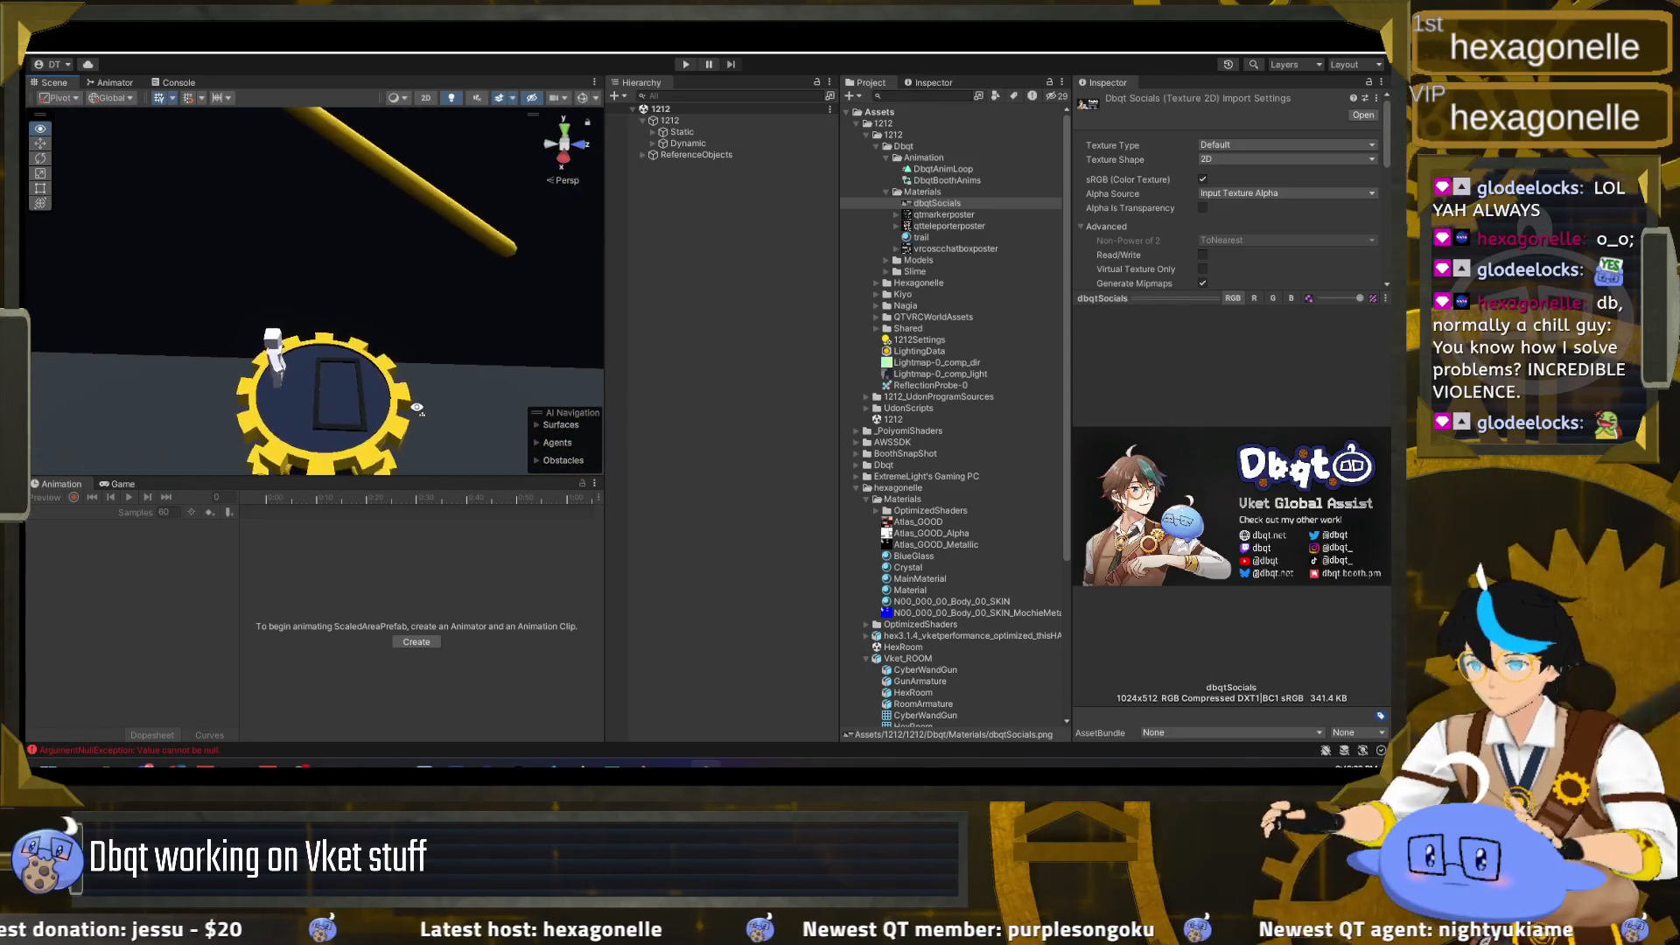
key(f)
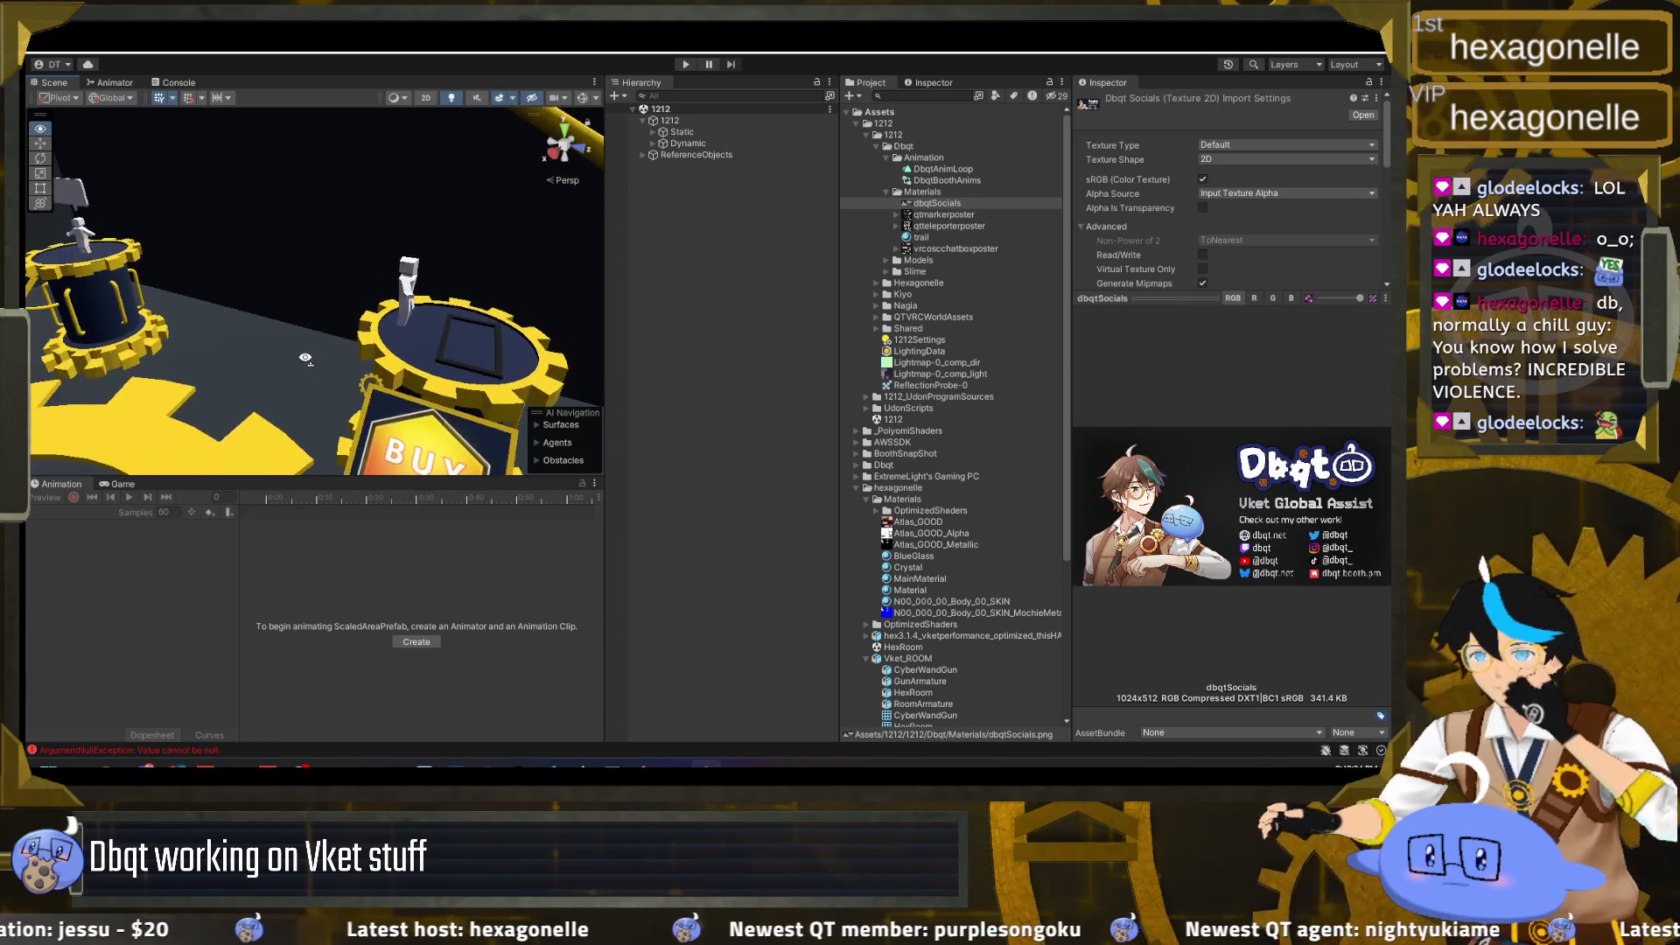
drag(289, 367, 192, 350)
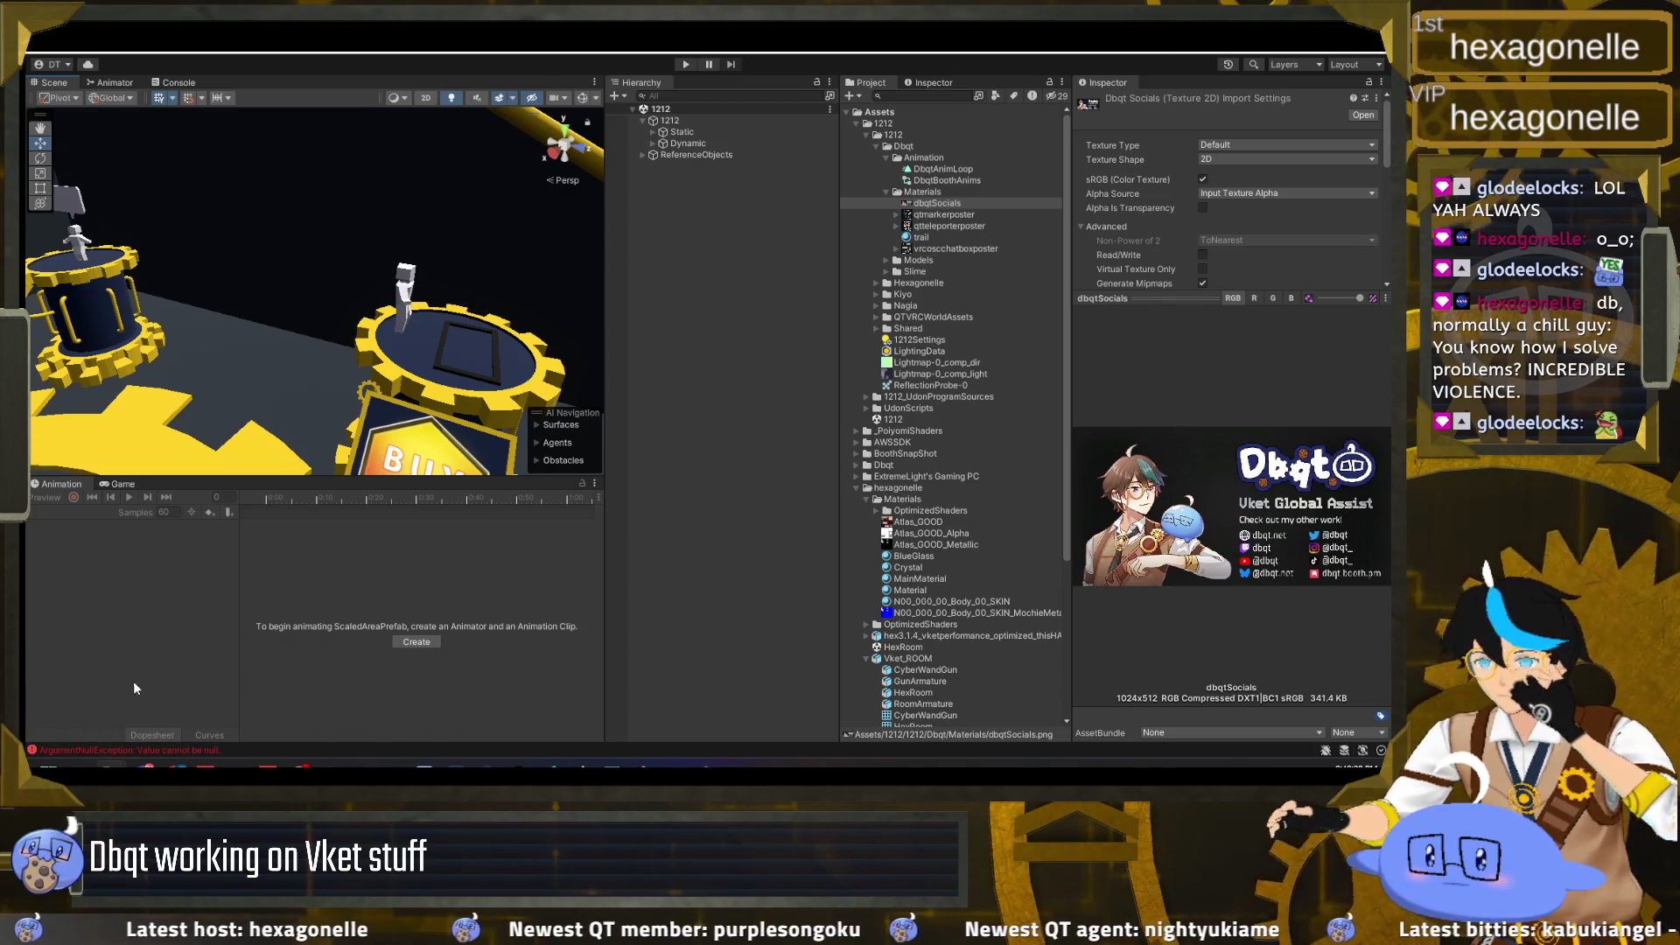
click(673, 766)
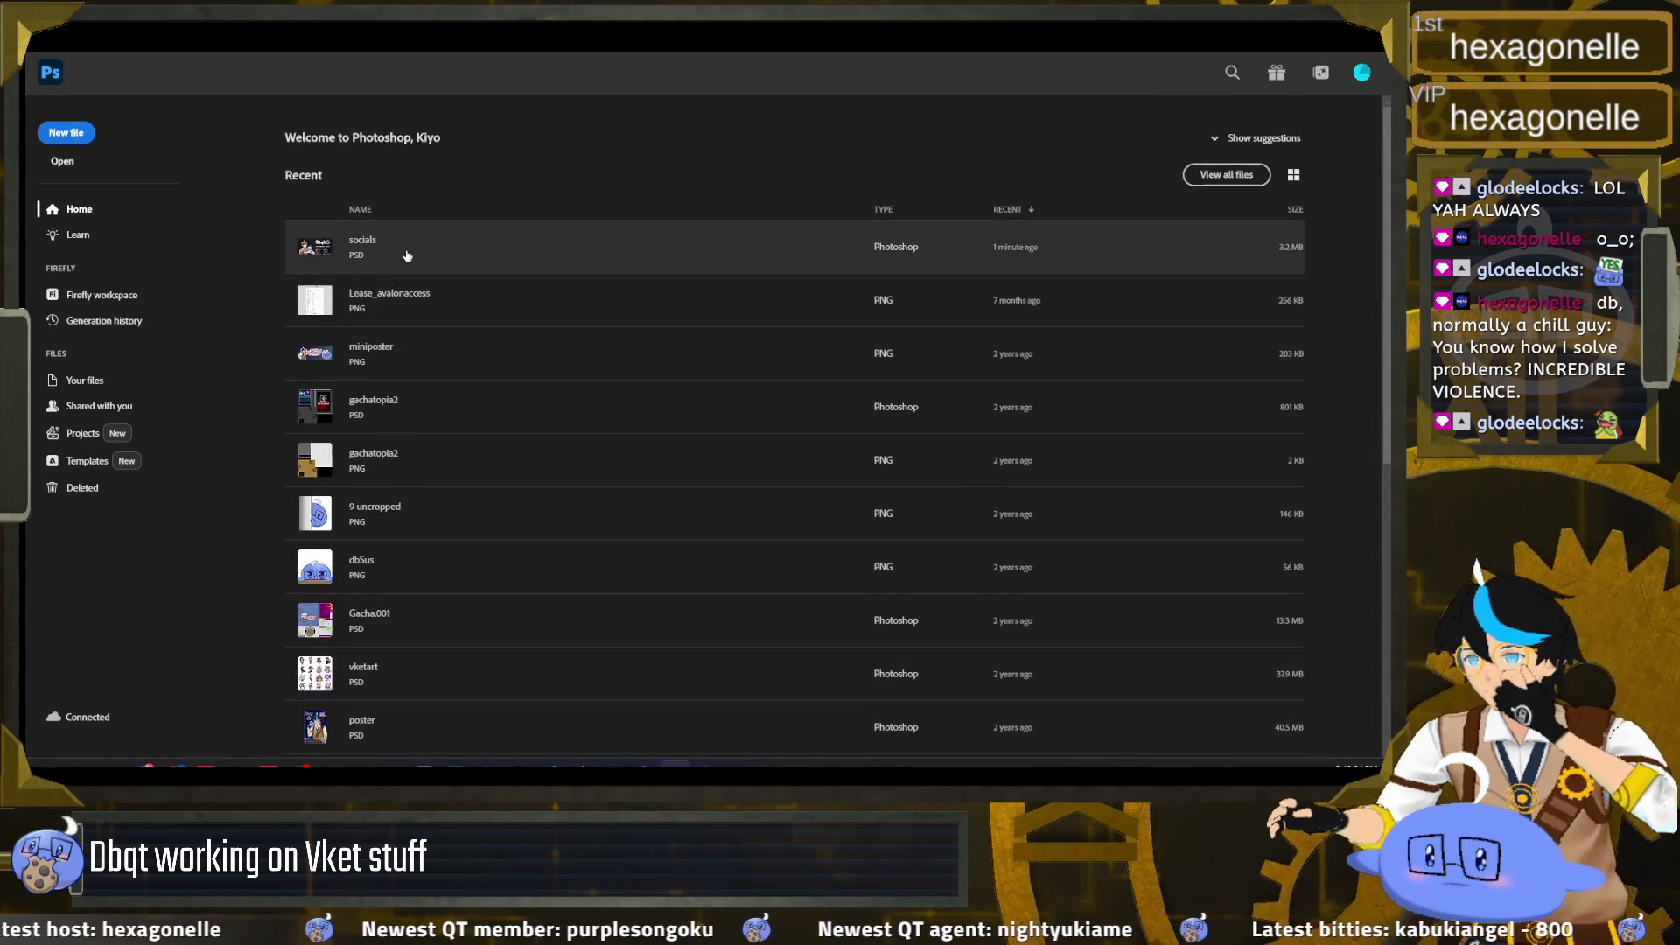
Step: Browse the Home screen's recent files, then return to the open assetgraphics.psd document
scroll(429, 494, down, 1)
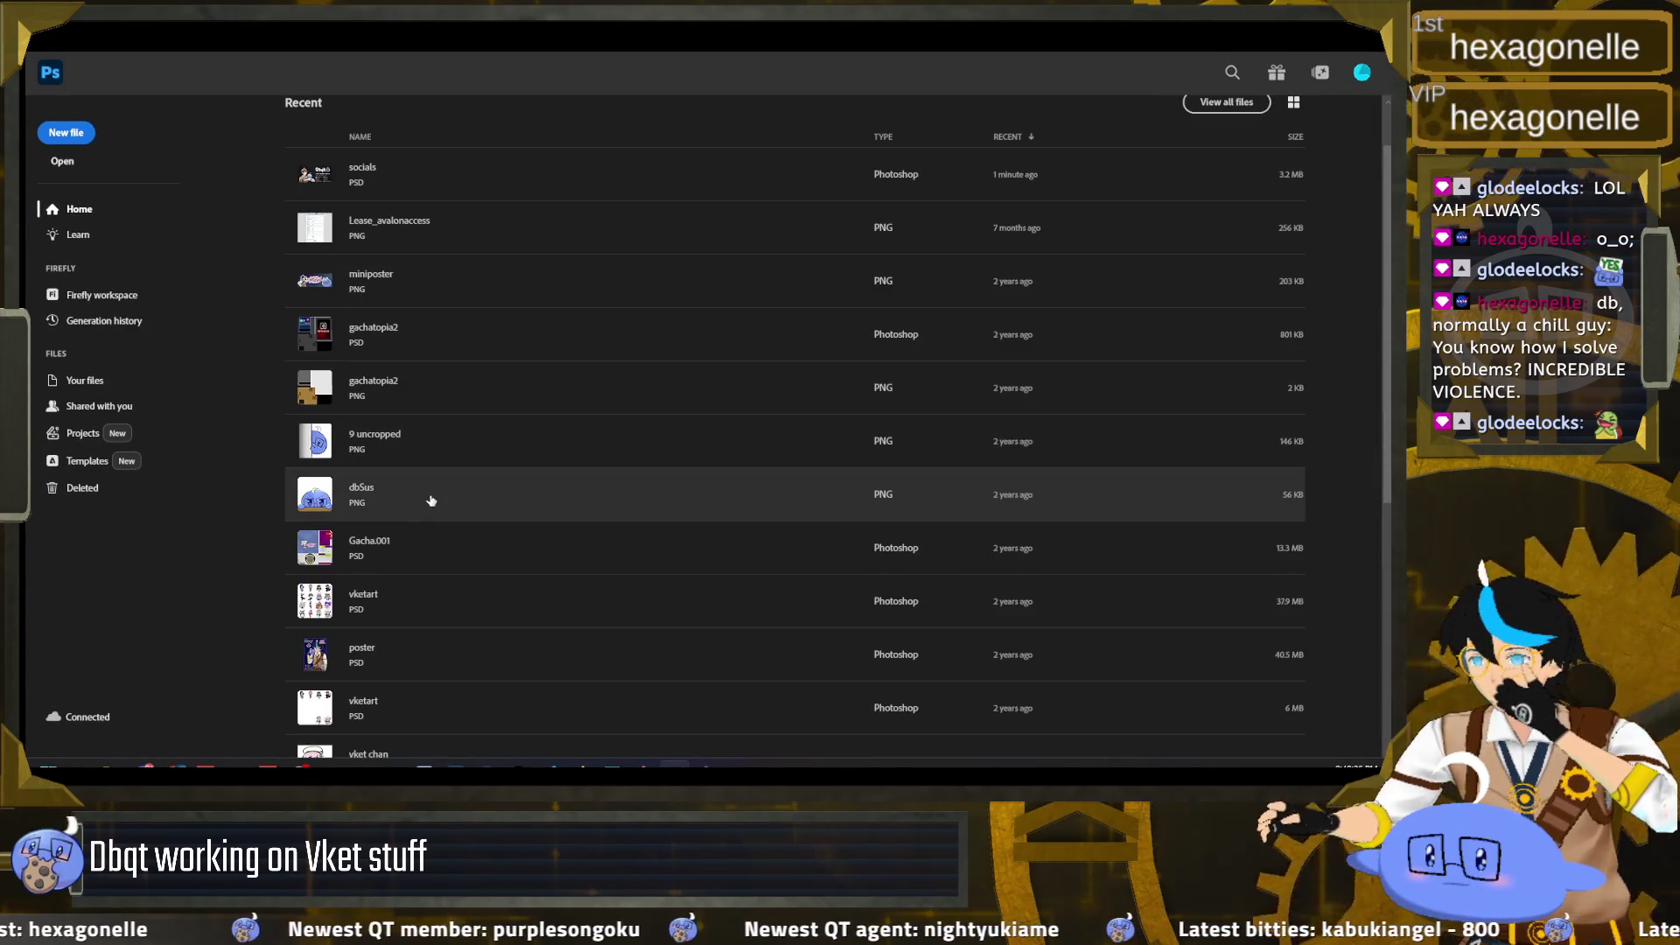
scroll(431, 501, down, 1)
scroll(432, 501, down, 1)
scroll(431, 501, down, 1)
scroll(431, 501, down, 1)
scroll(432, 501, up, 3)
scroll(431, 497, up, 2)
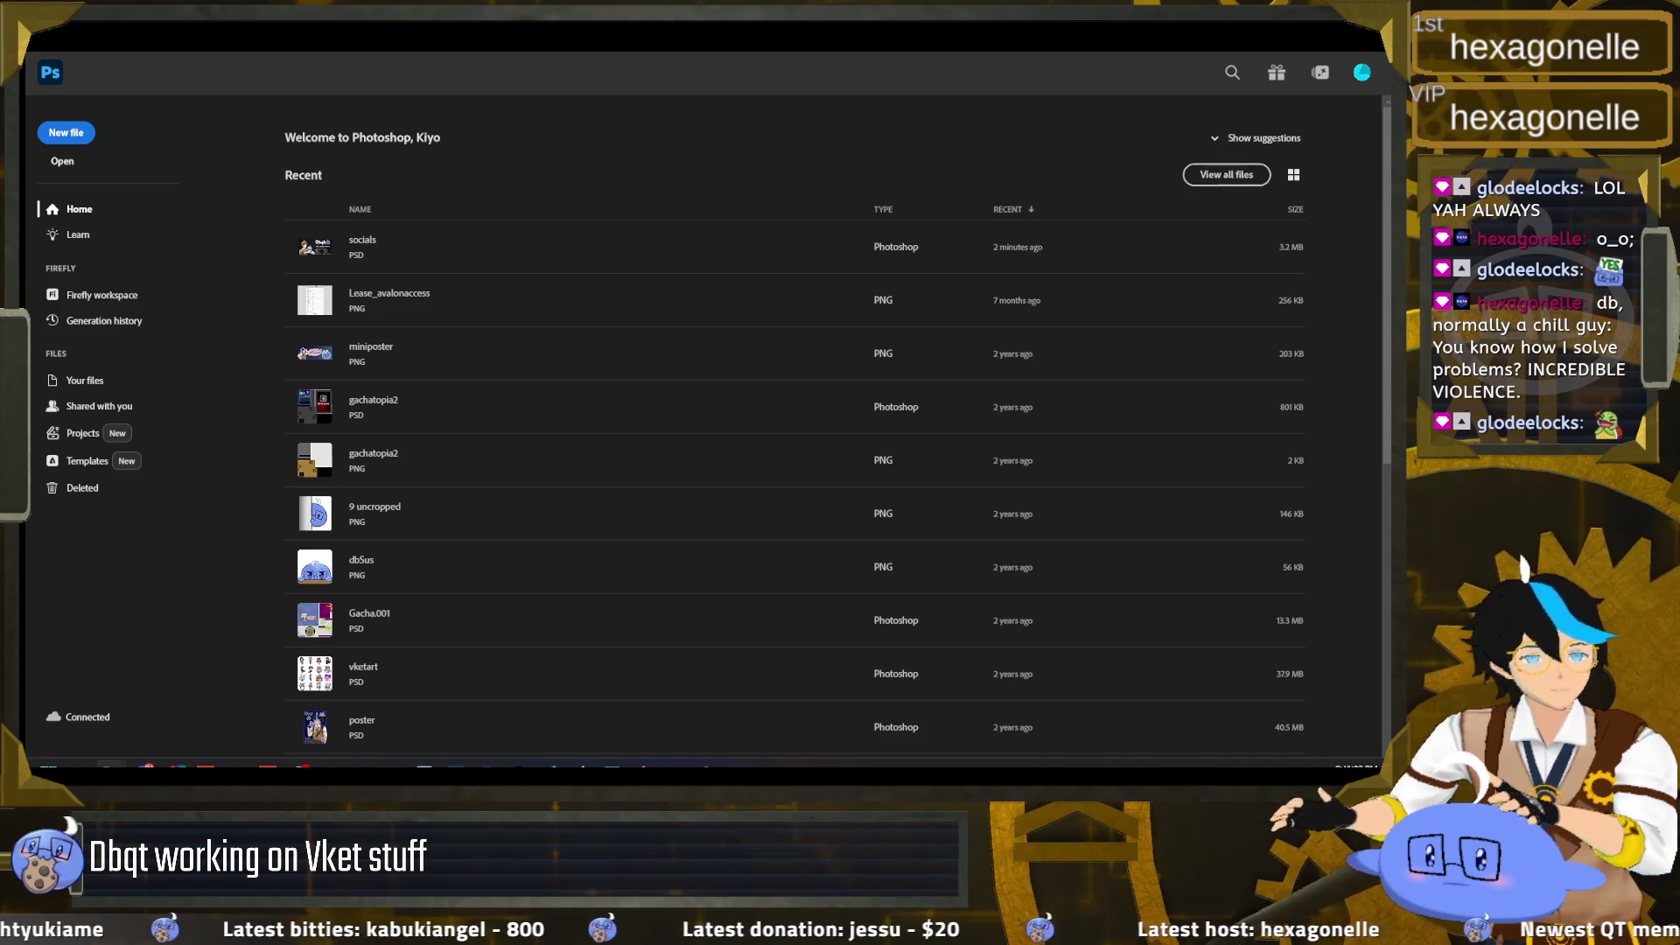
key(Escape)
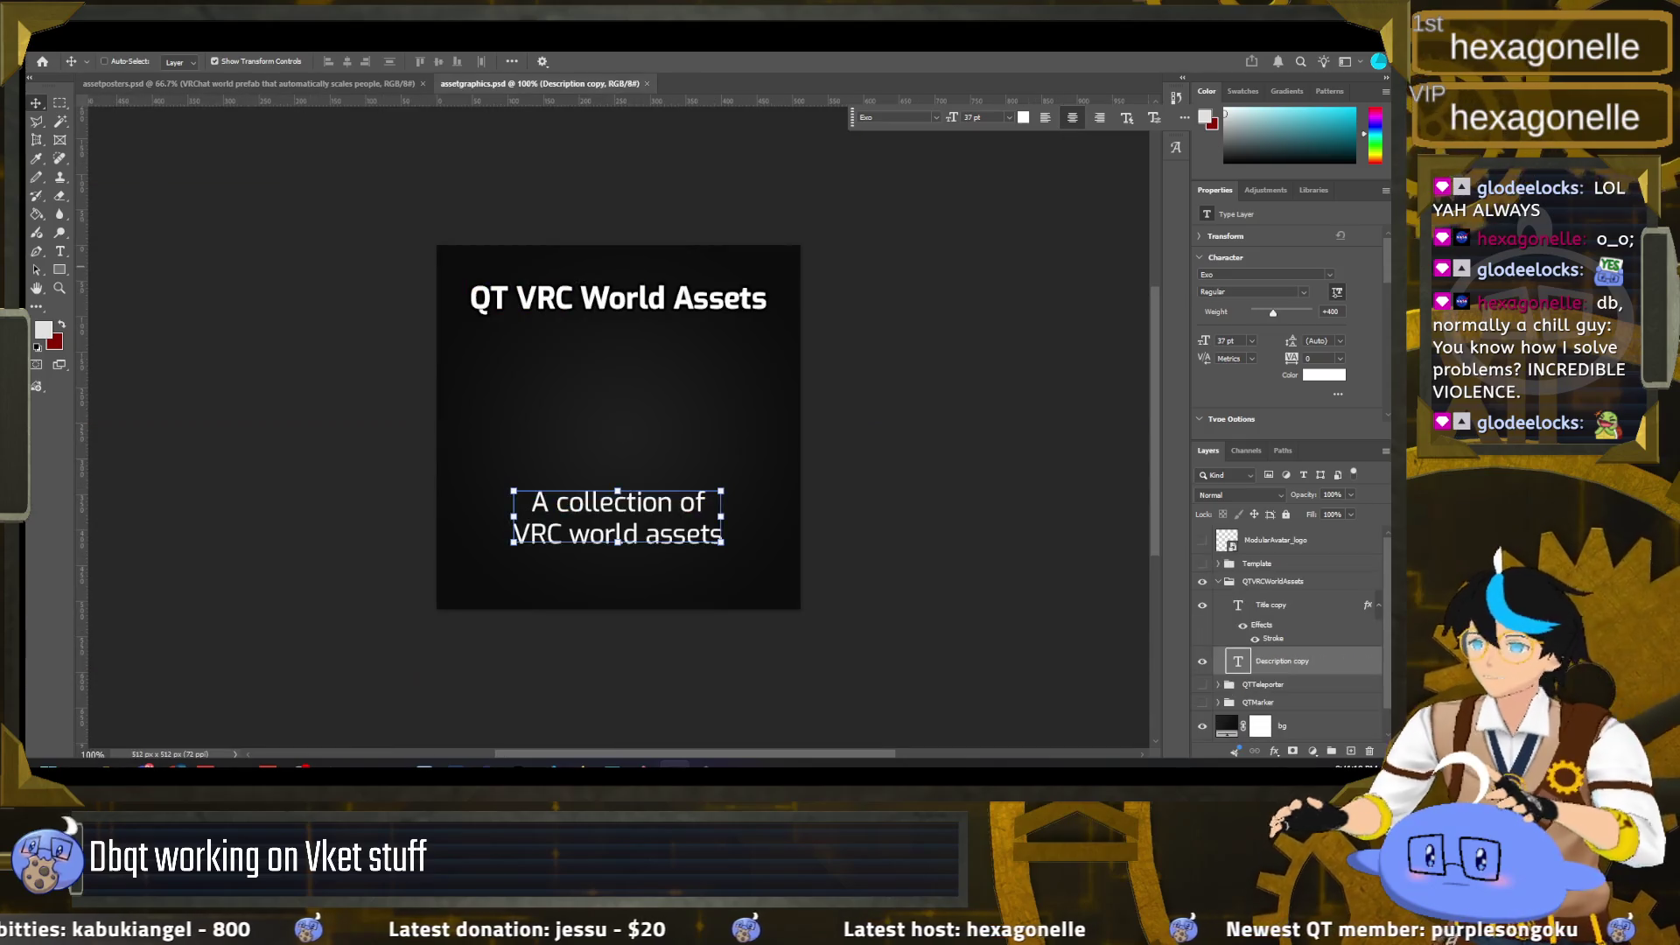
Step: Close assetposters.psd and hide the World Assets title and description layers
click(422, 83)
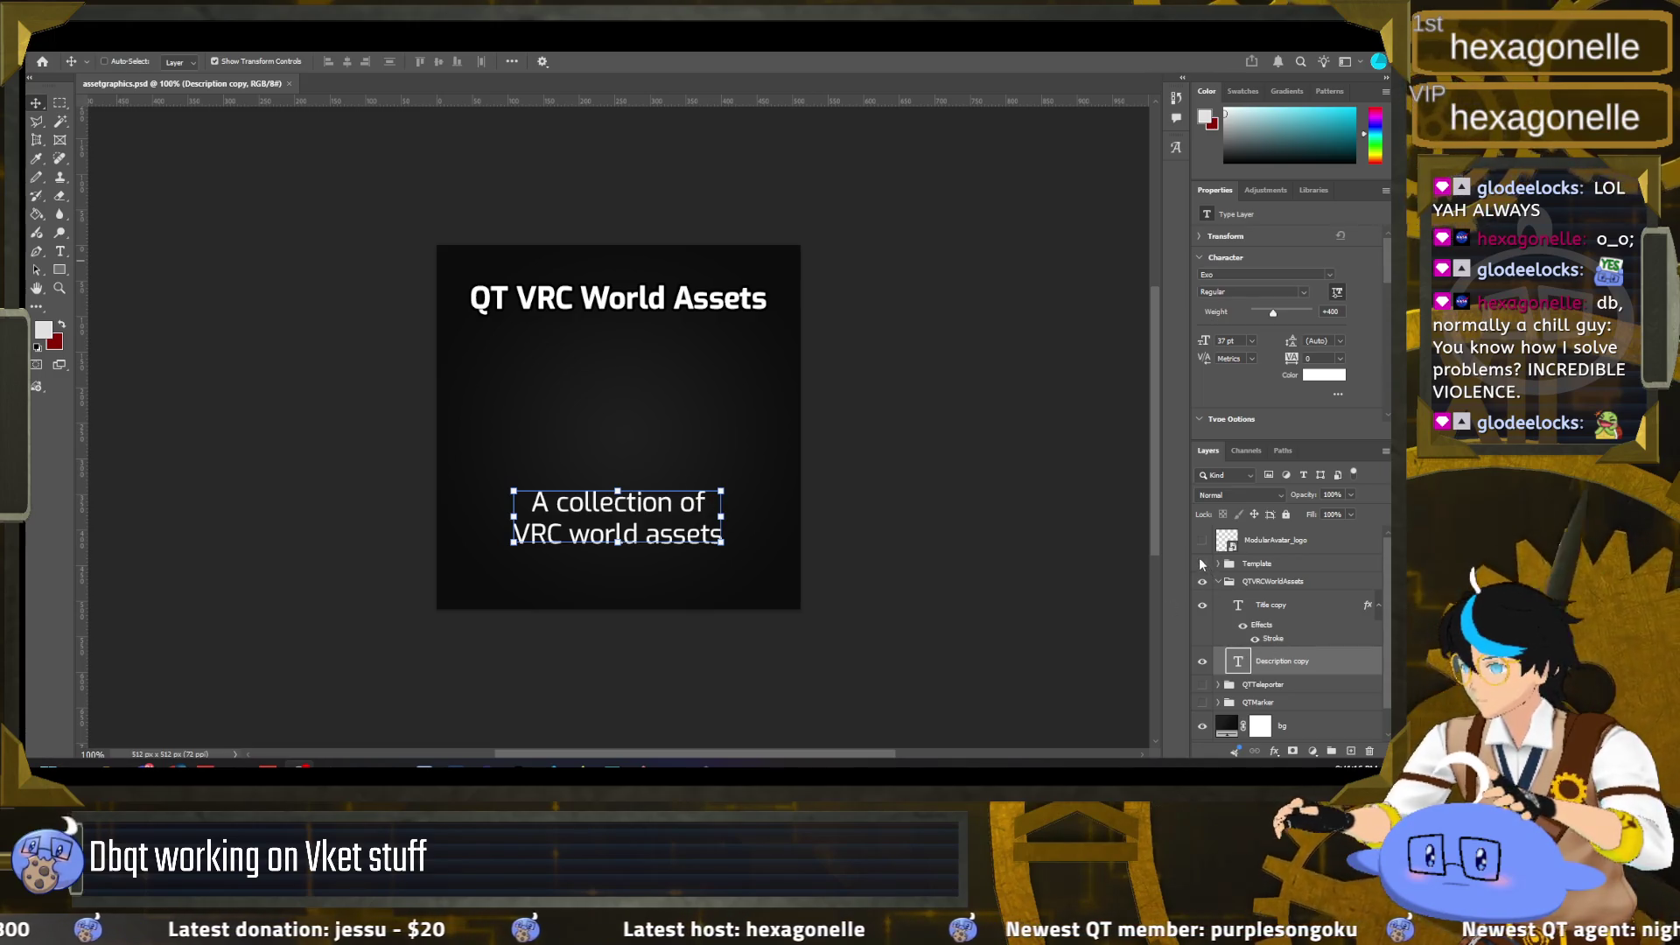
scroll(1207, 637, down, 1)
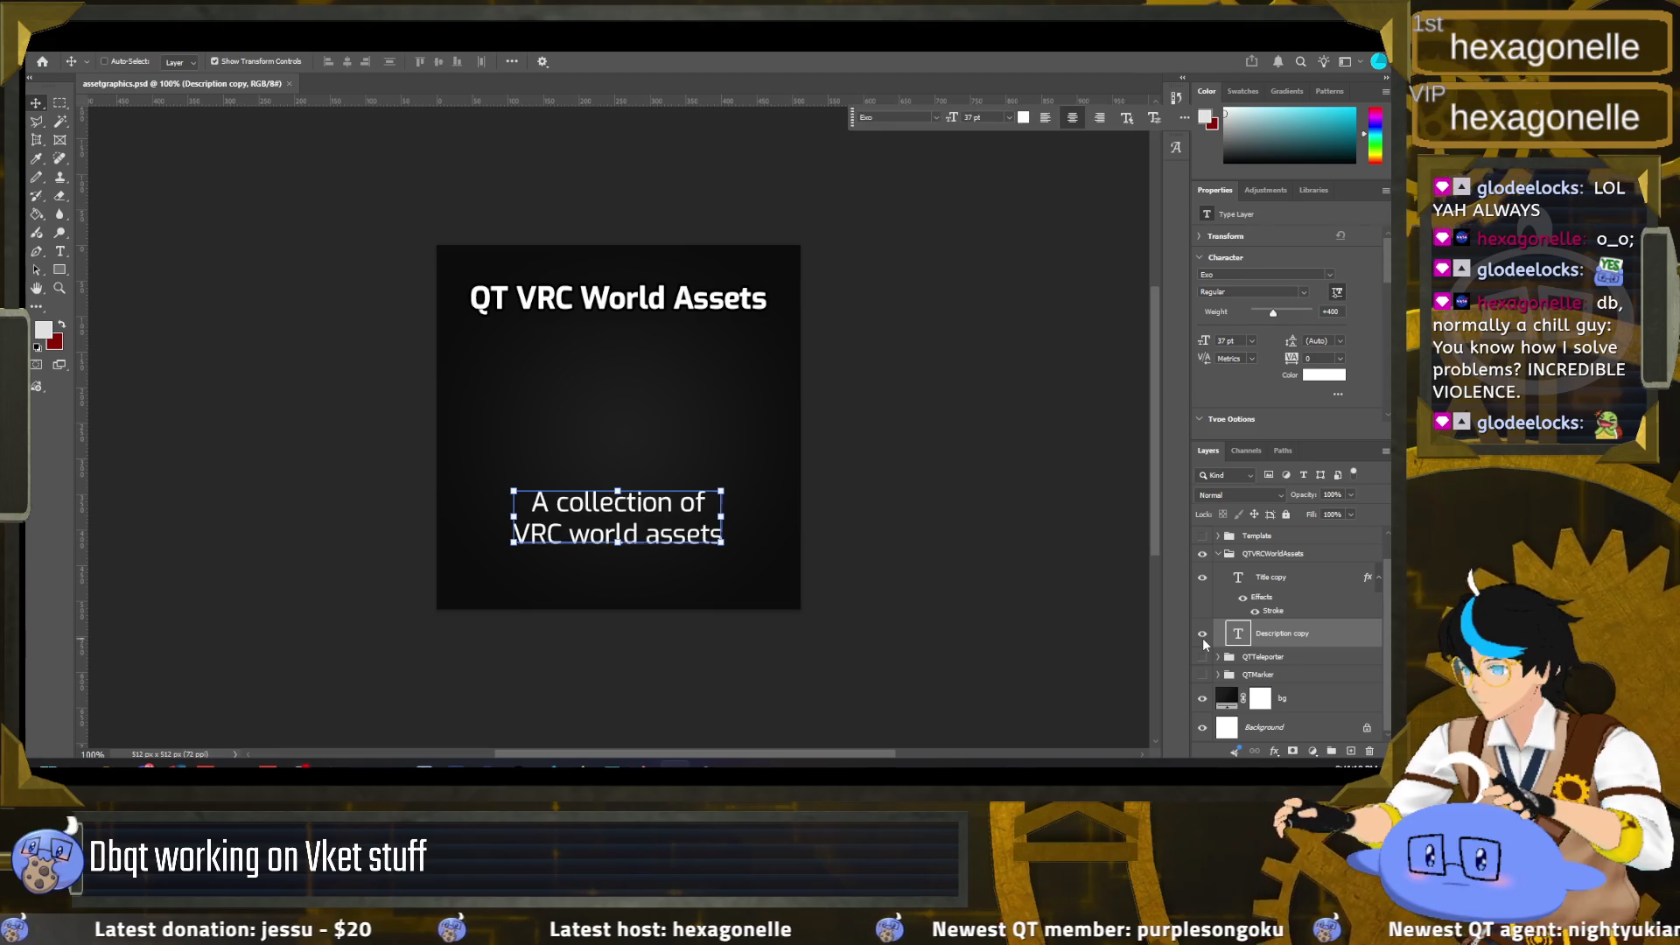
click(1203, 634)
click(1202, 577)
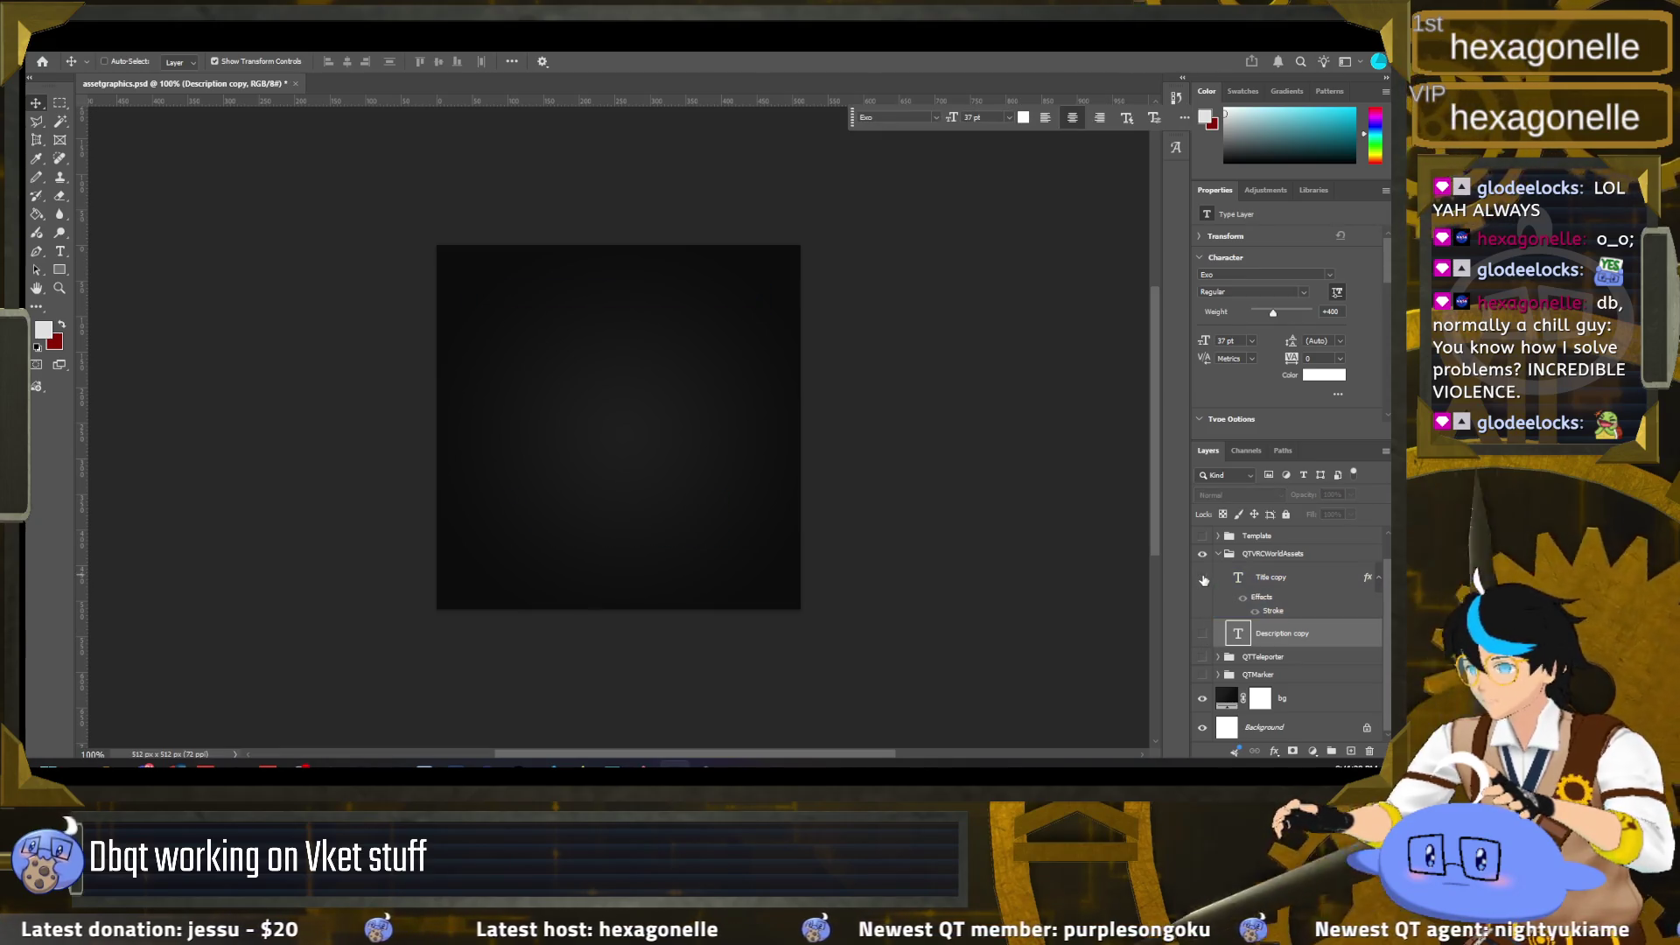
click(1203, 657)
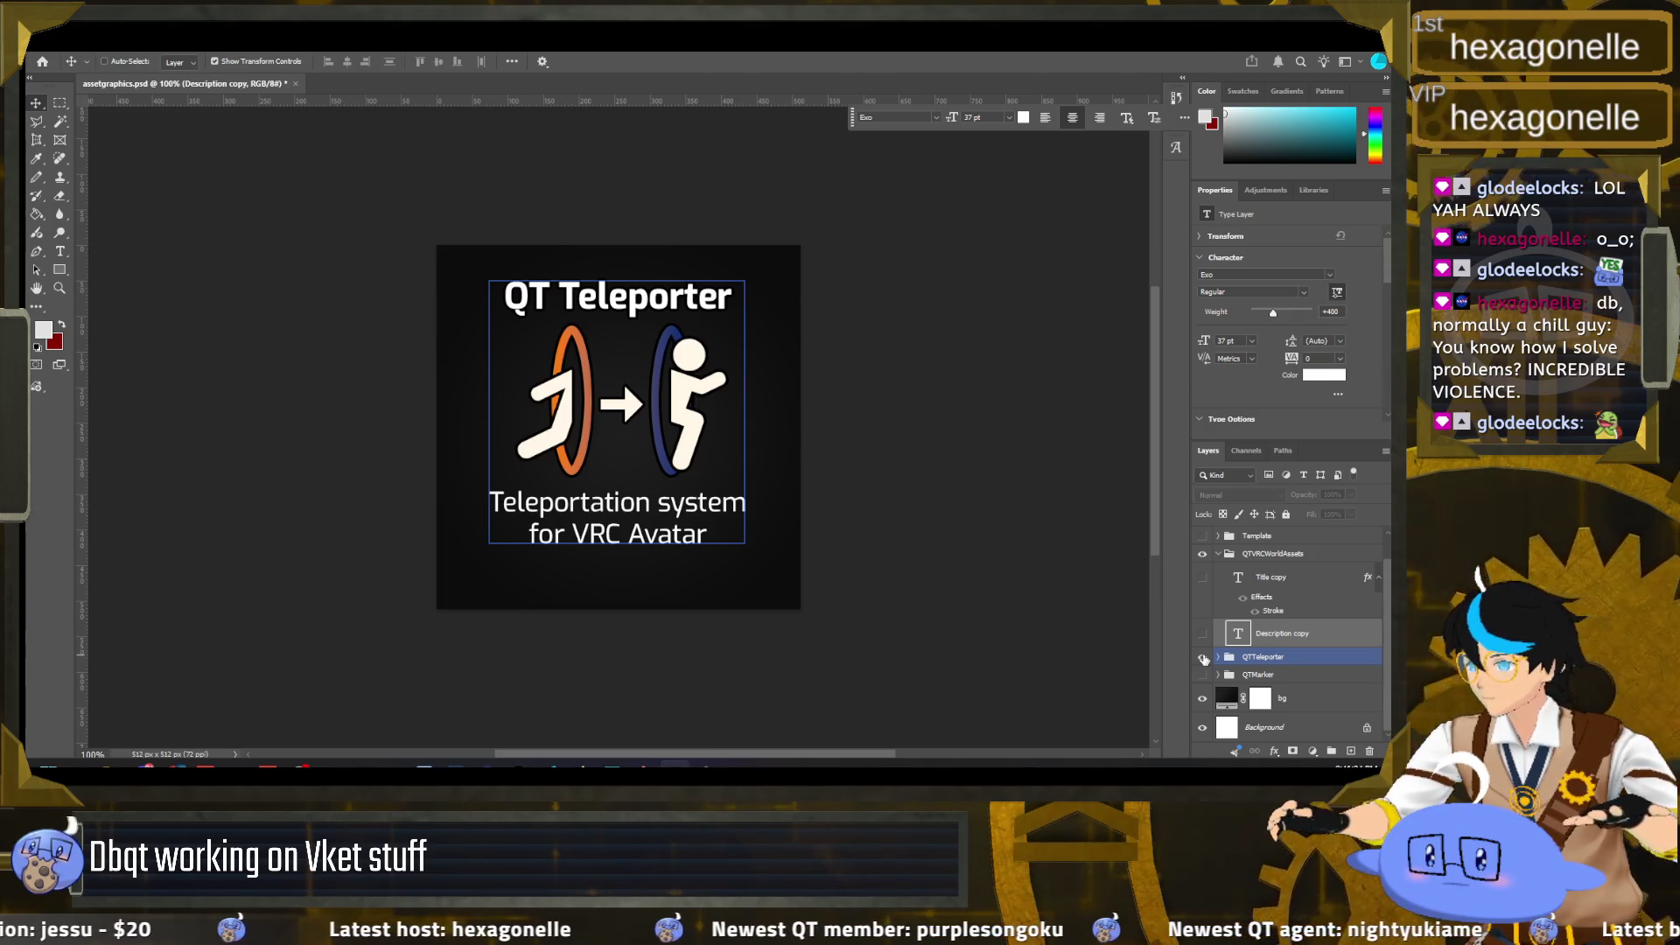
click(1203, 657)
Step: Show the QT Marker tile with the Modular Avatar logo and select the QTMarker group
click(1203, 675)
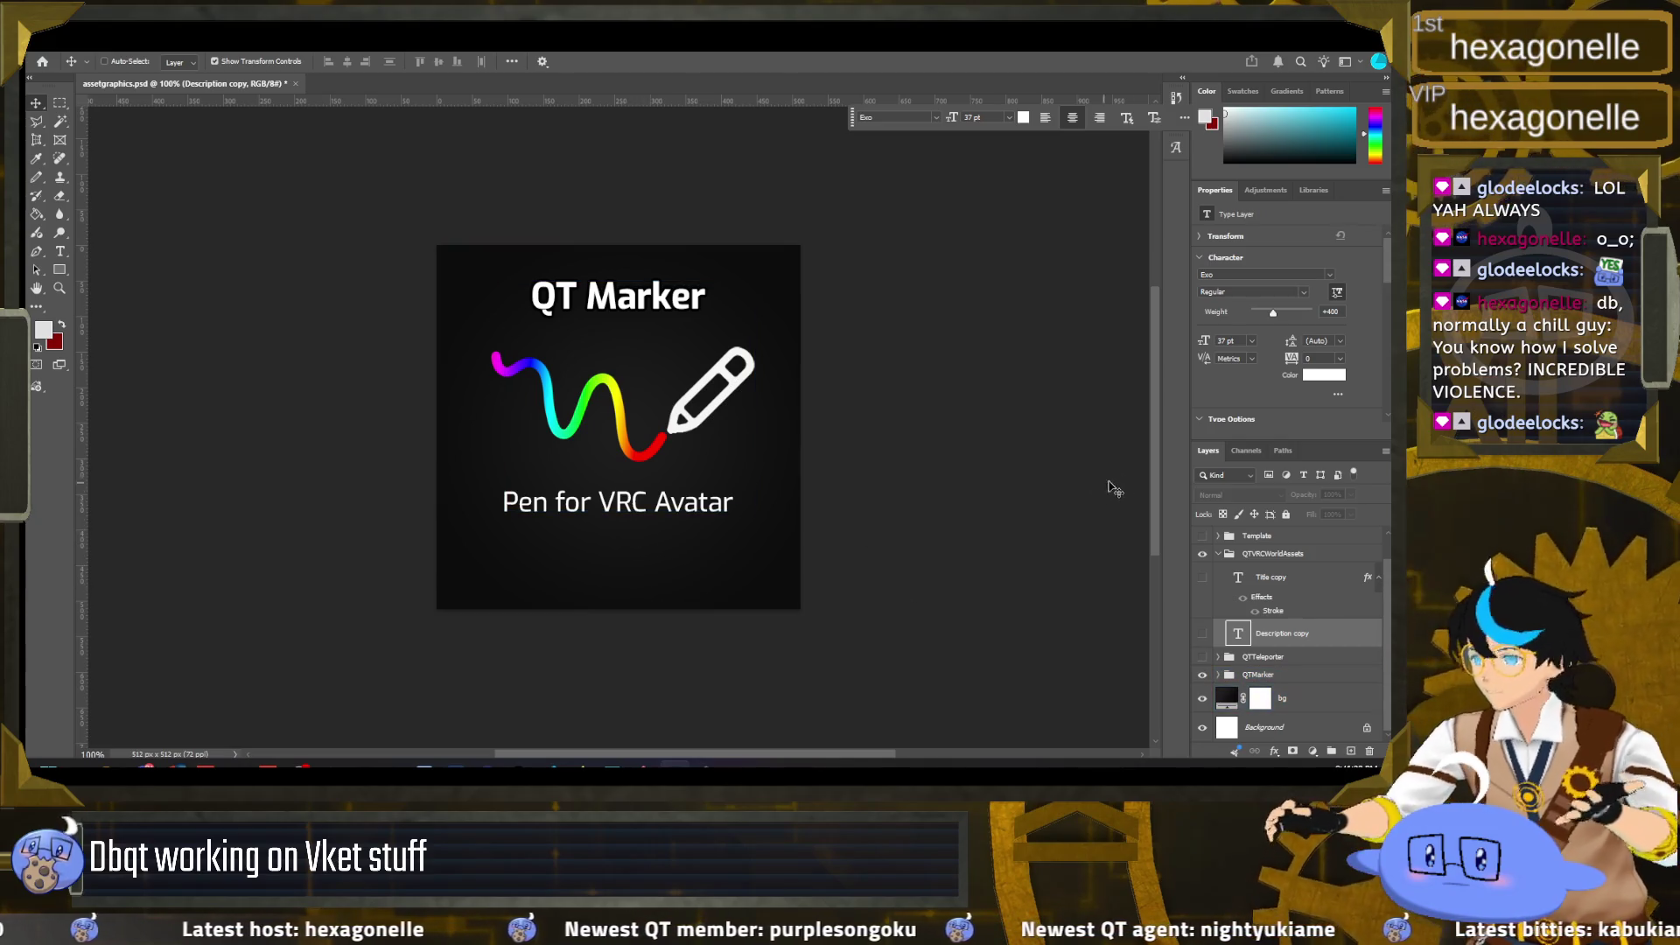
scroll(1203, 539, up, 1)
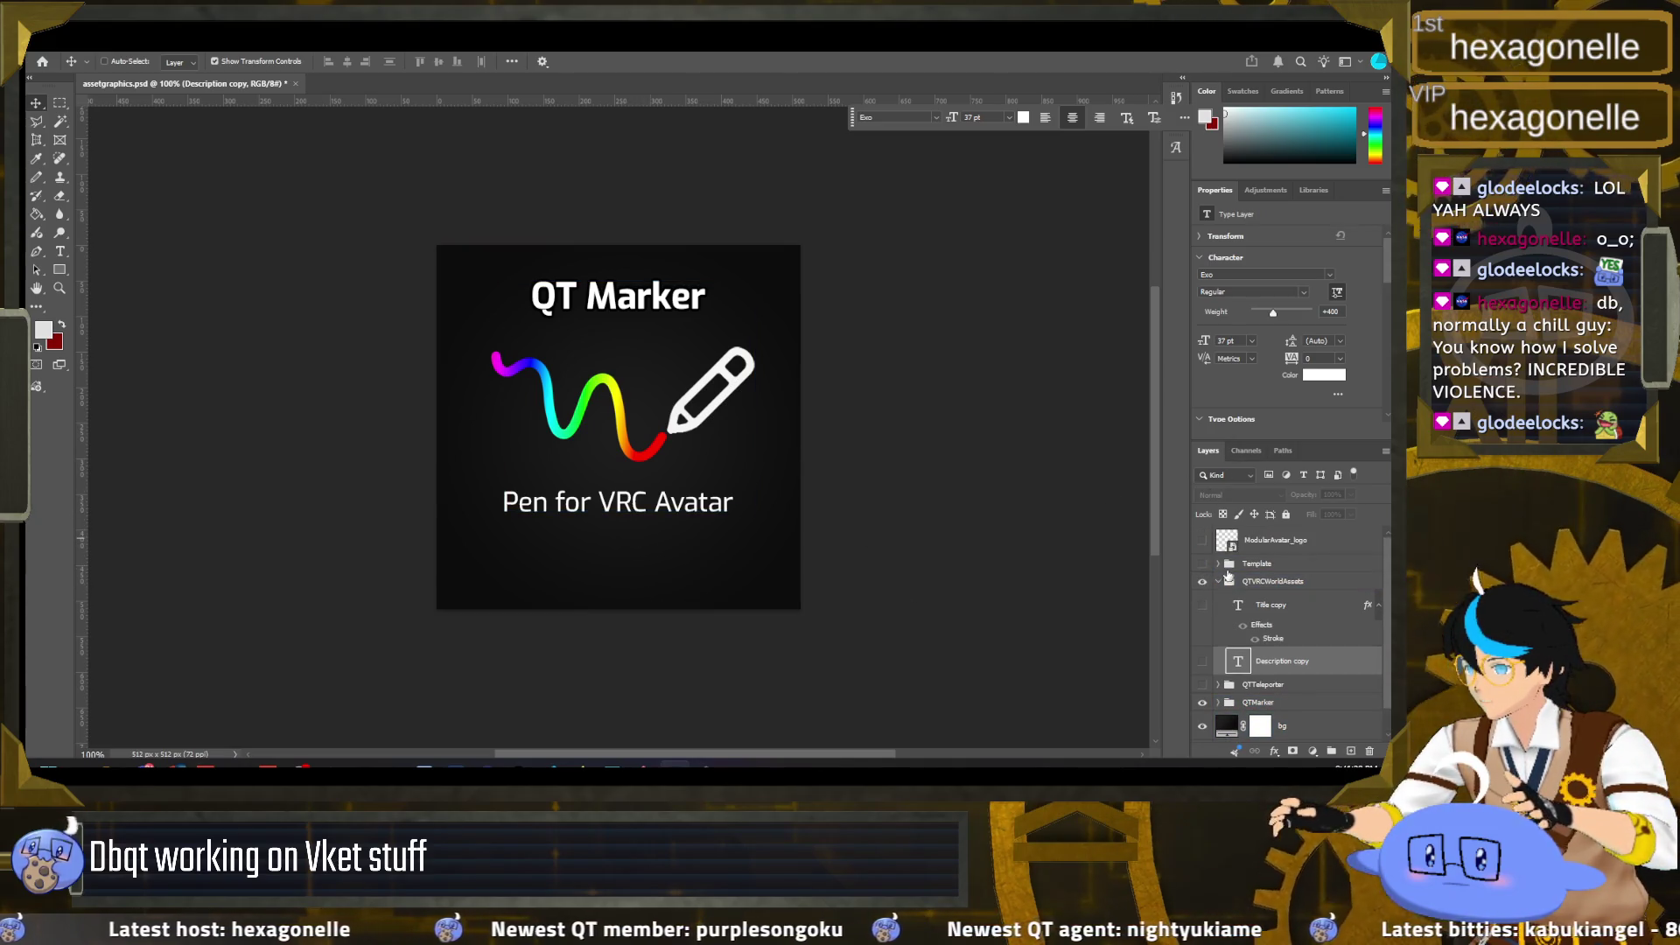
click(1201, 543)
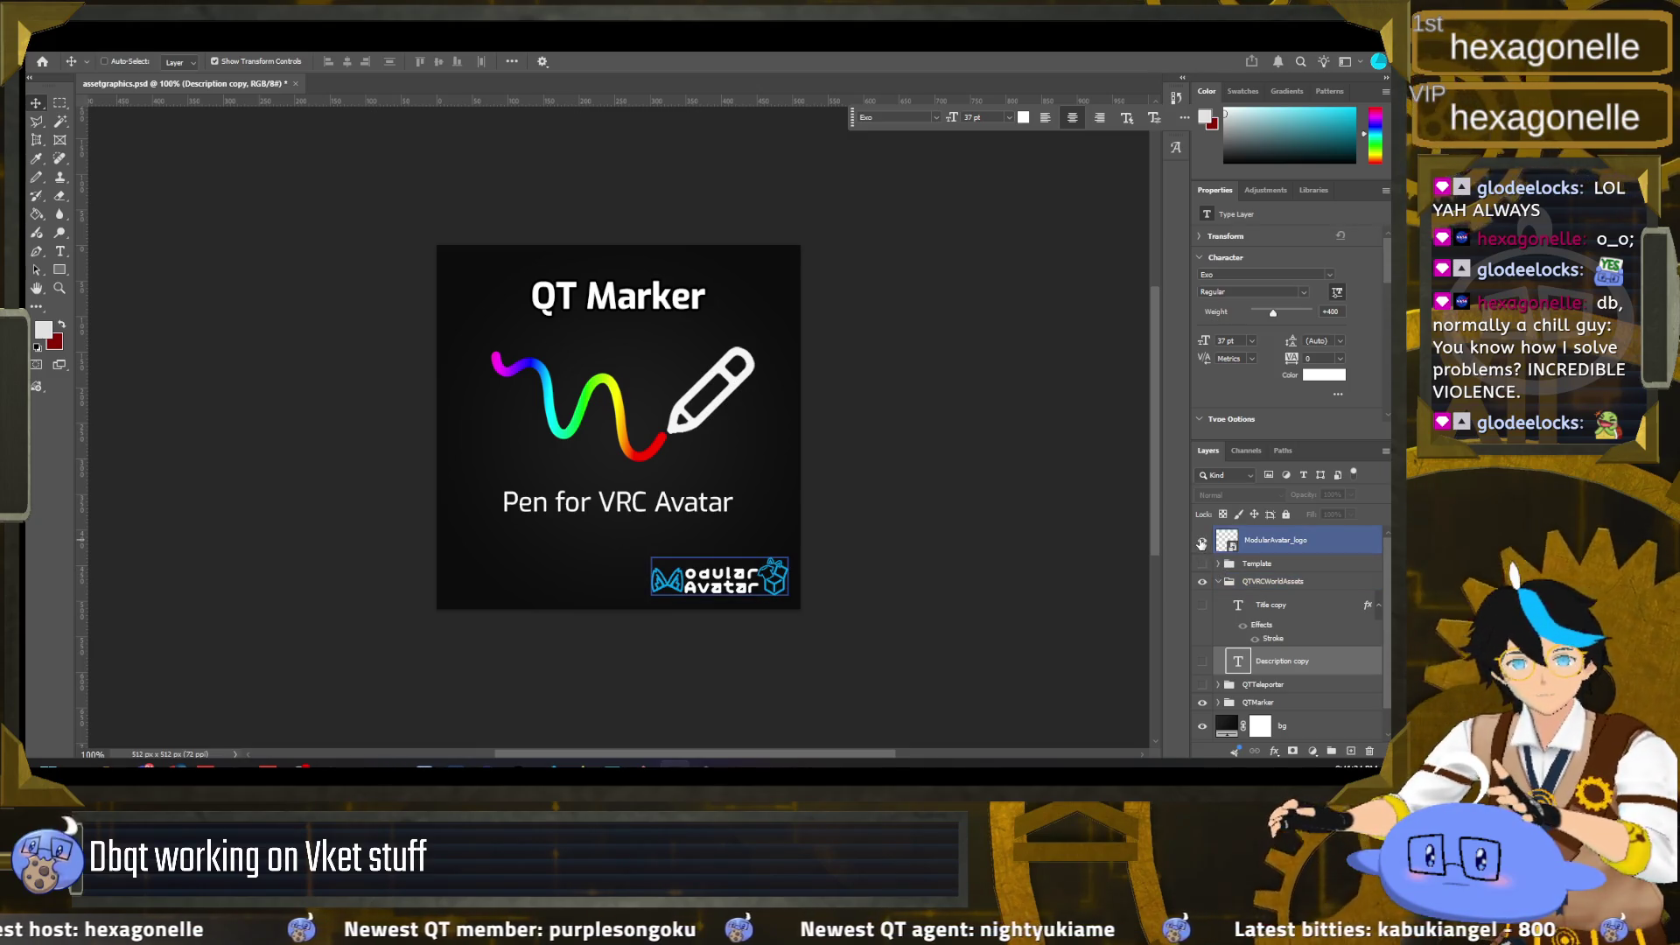
click(1201, 542)
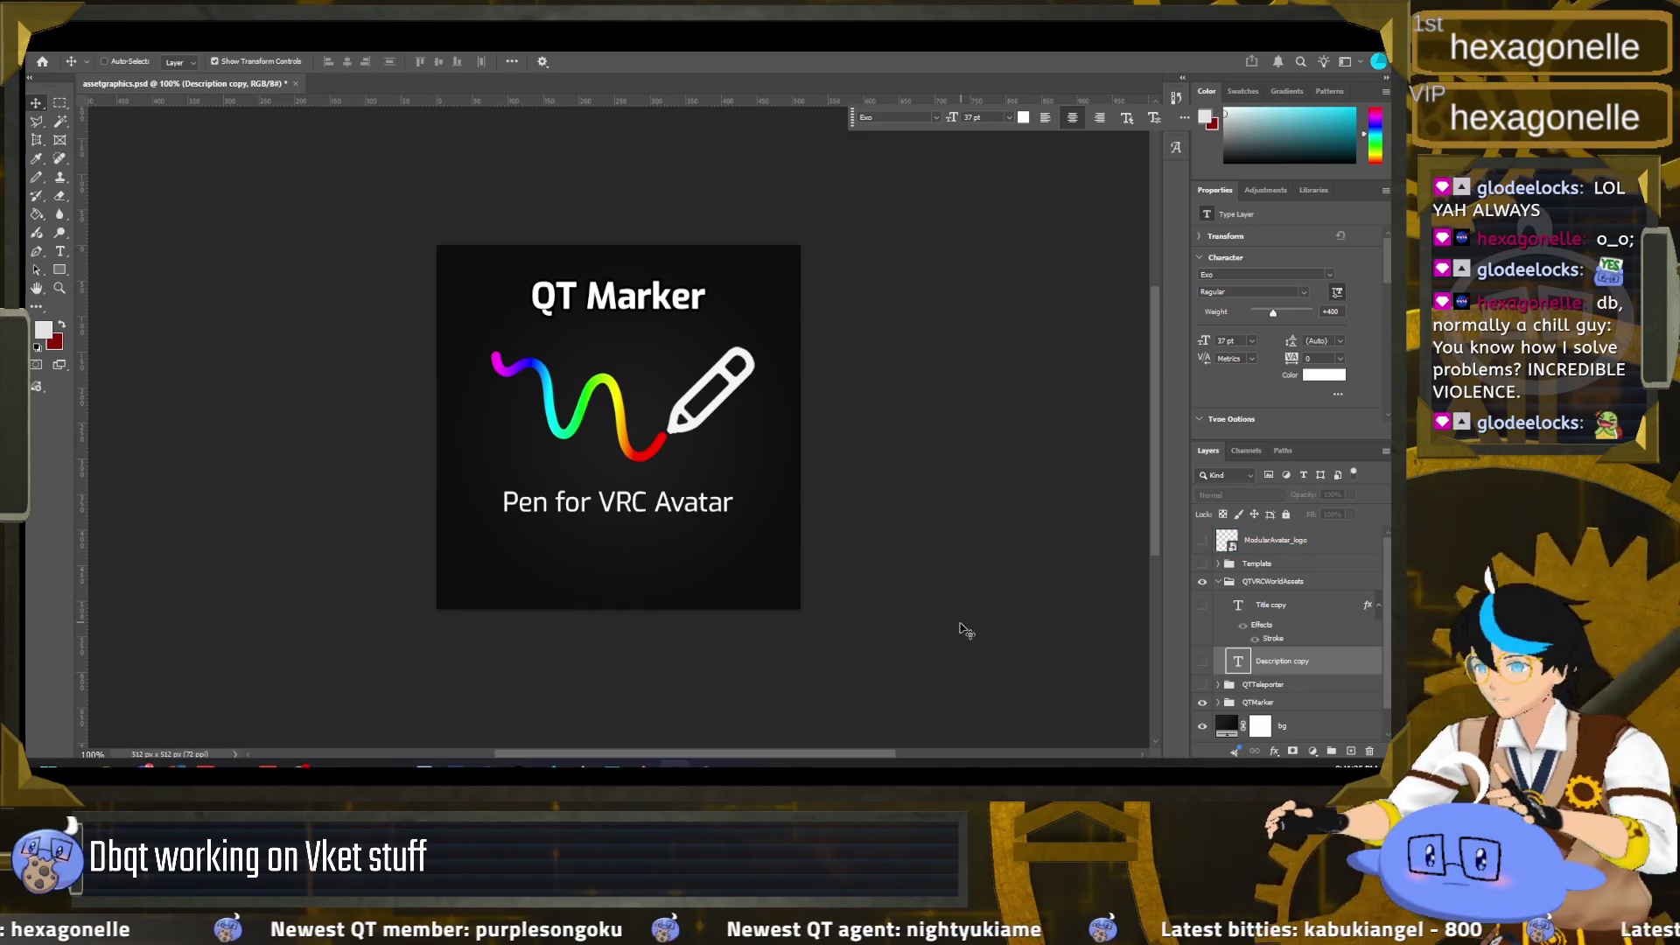
click(1201, 541)
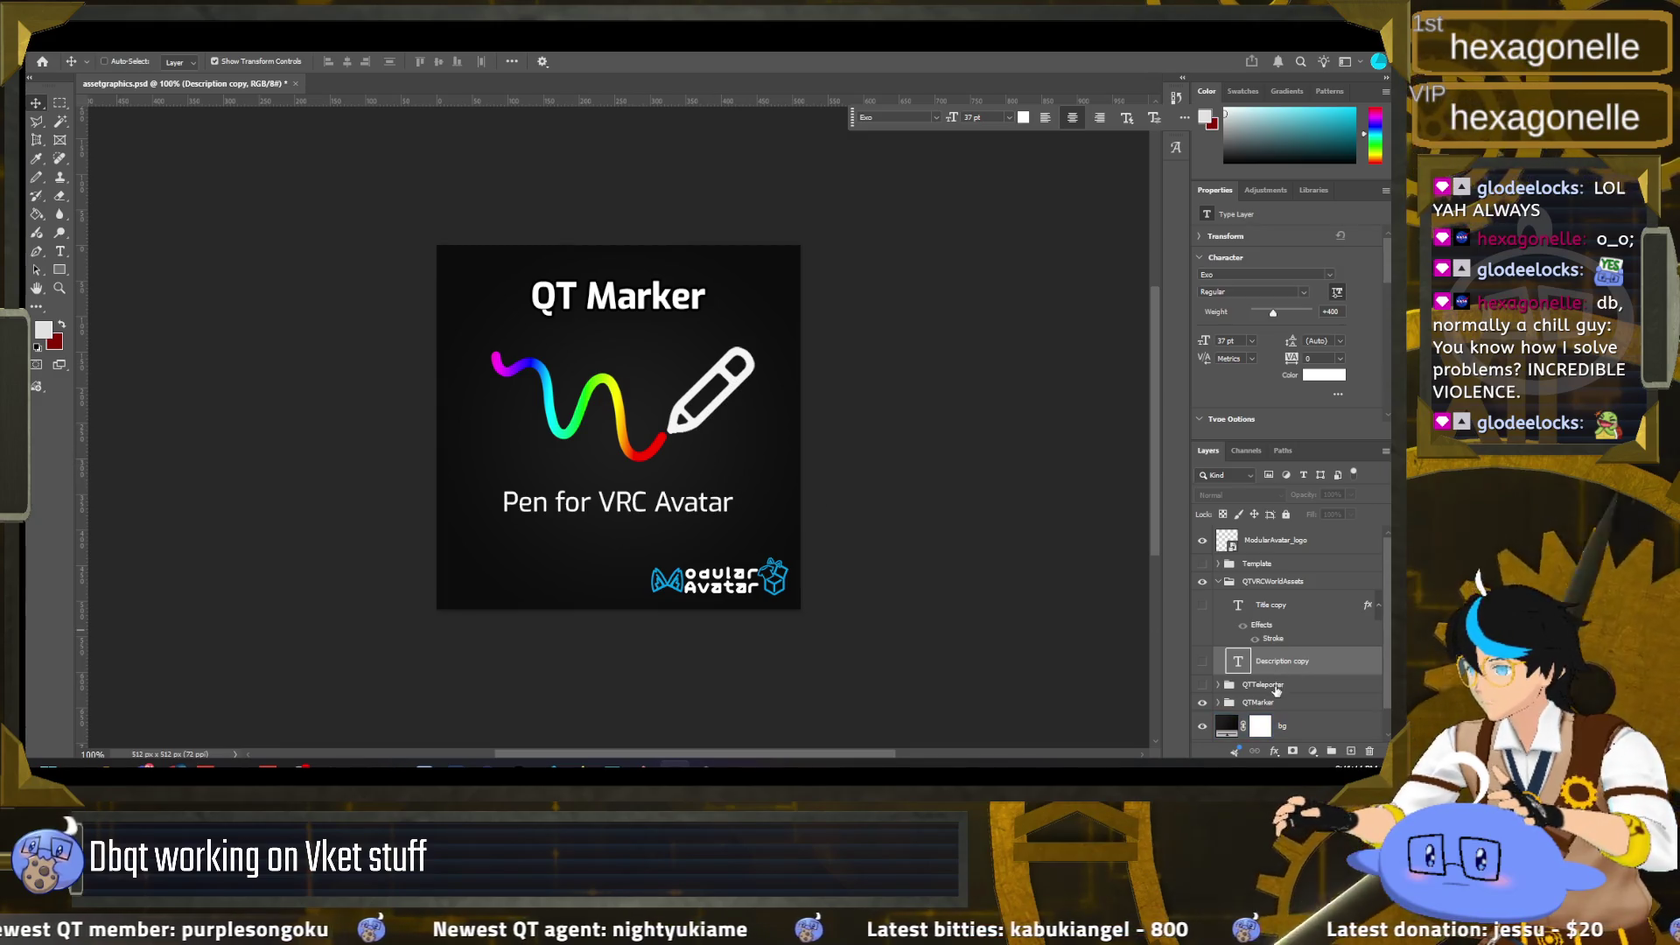
click(1257, 703)
Step: Nudge the QT Marker artwork down about 20 px and show the Modular Avatar logo on the tile
mouse_move(647, 450)
mouse_down()
mouse_move(643, 480)
mouse_move(694, 435)
mouse_move(687, 448)
mouse_up()
click(1202, 540)
click(1203, 546)
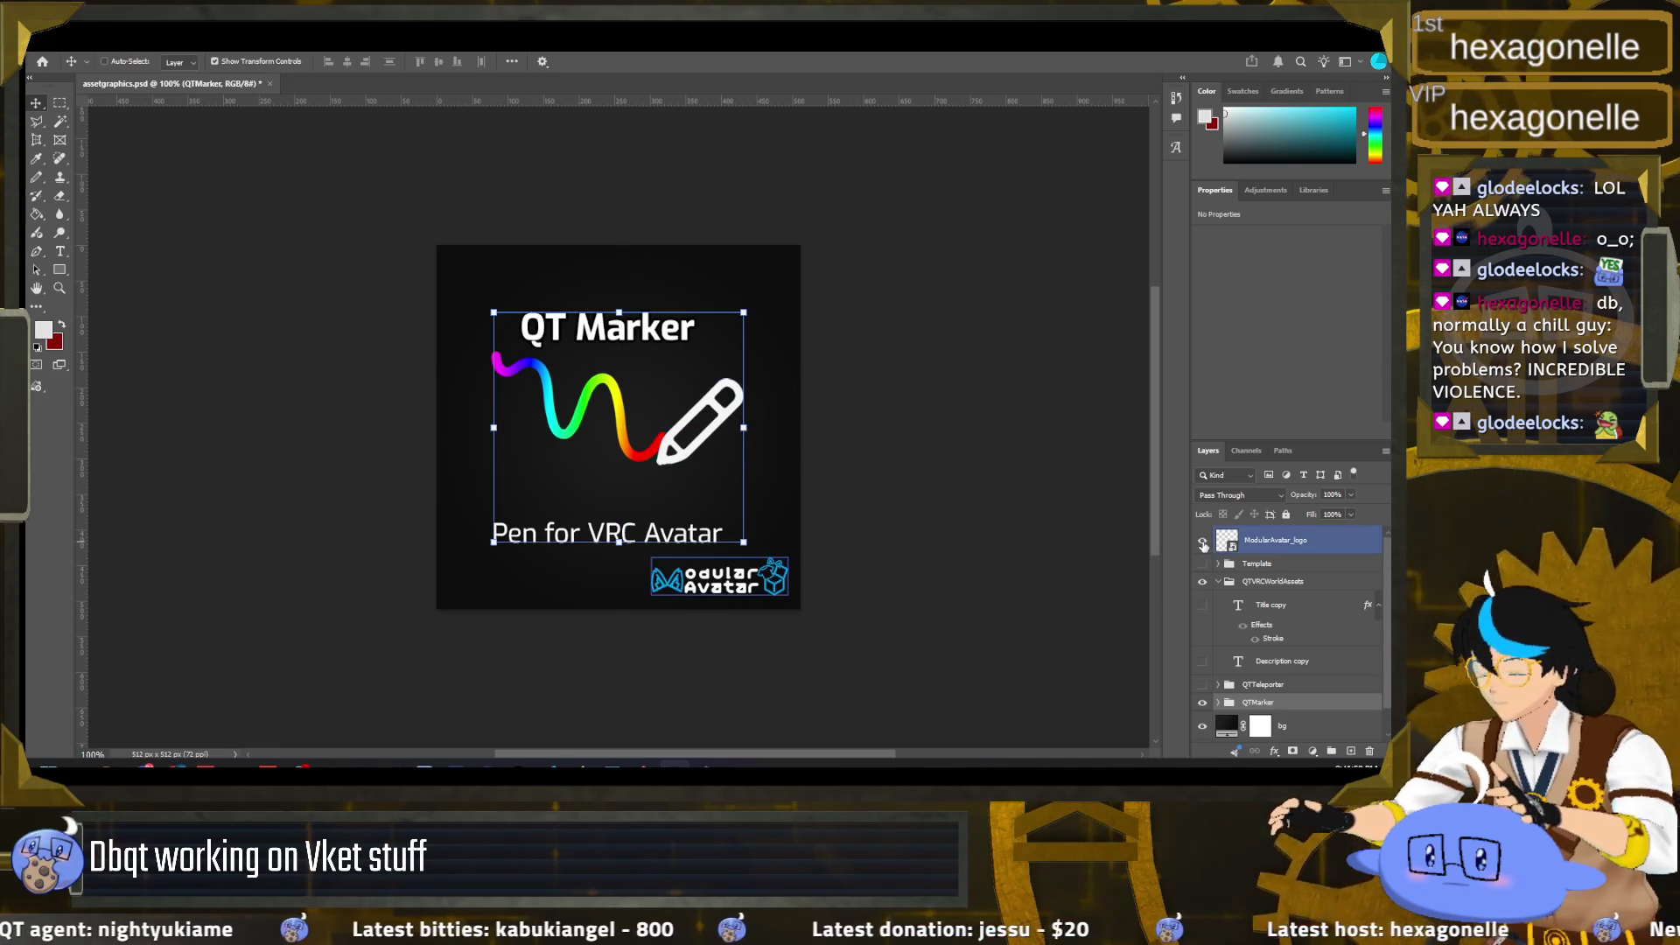
click(1292, 579)
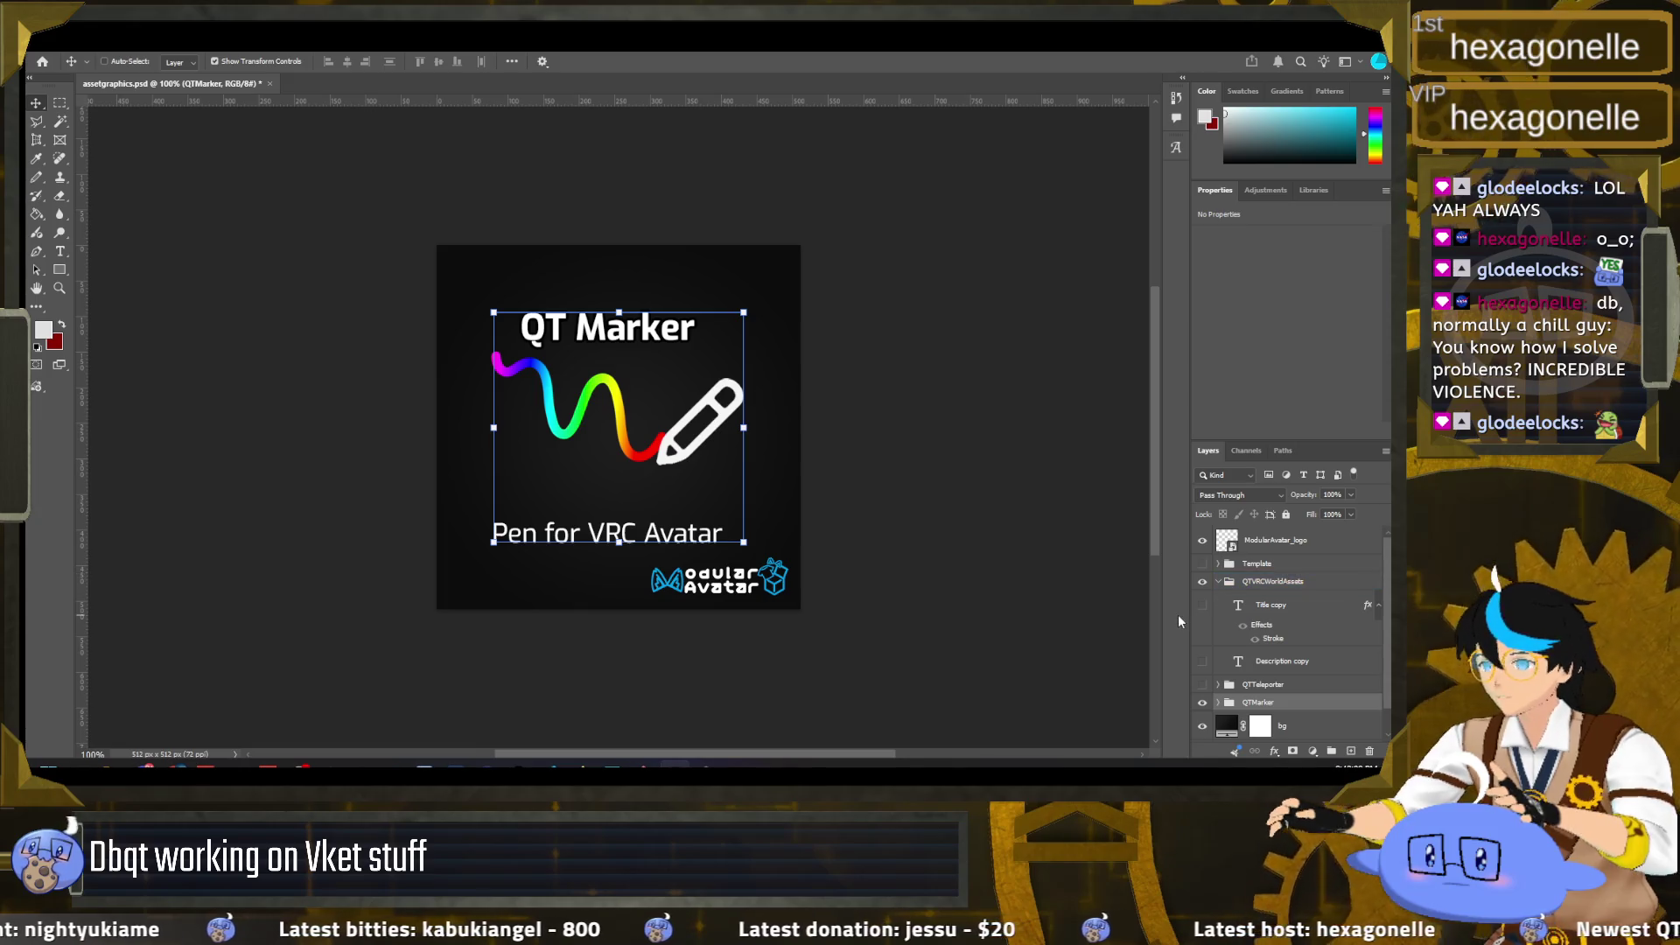
key(m)
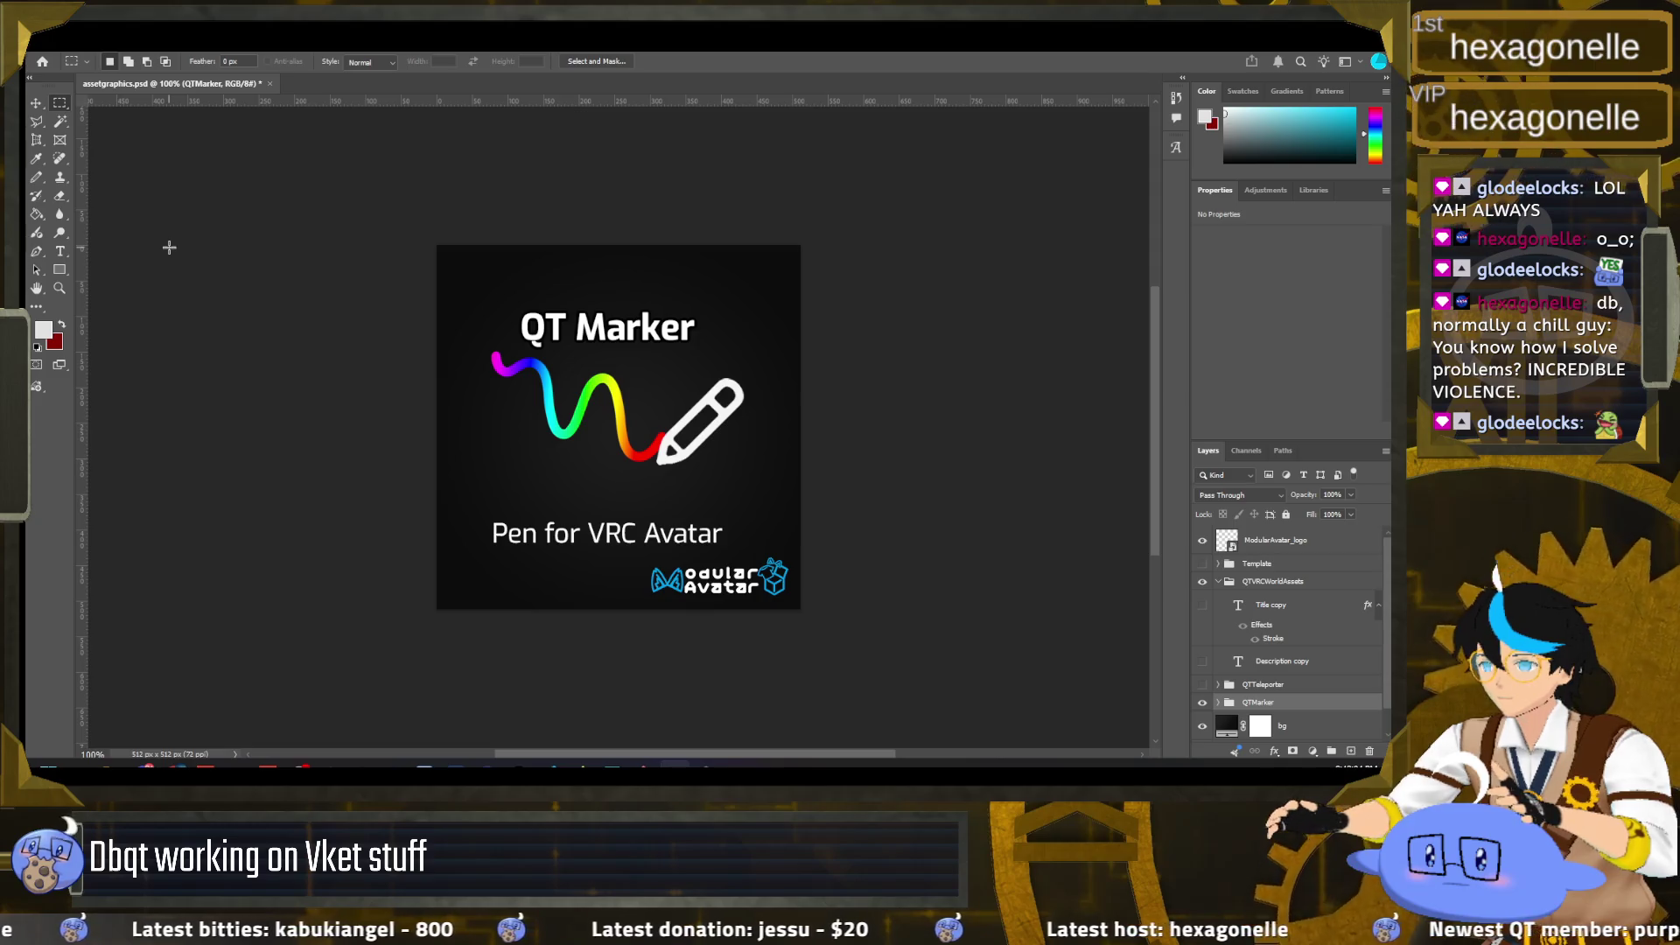
mouse_move(177, 766)
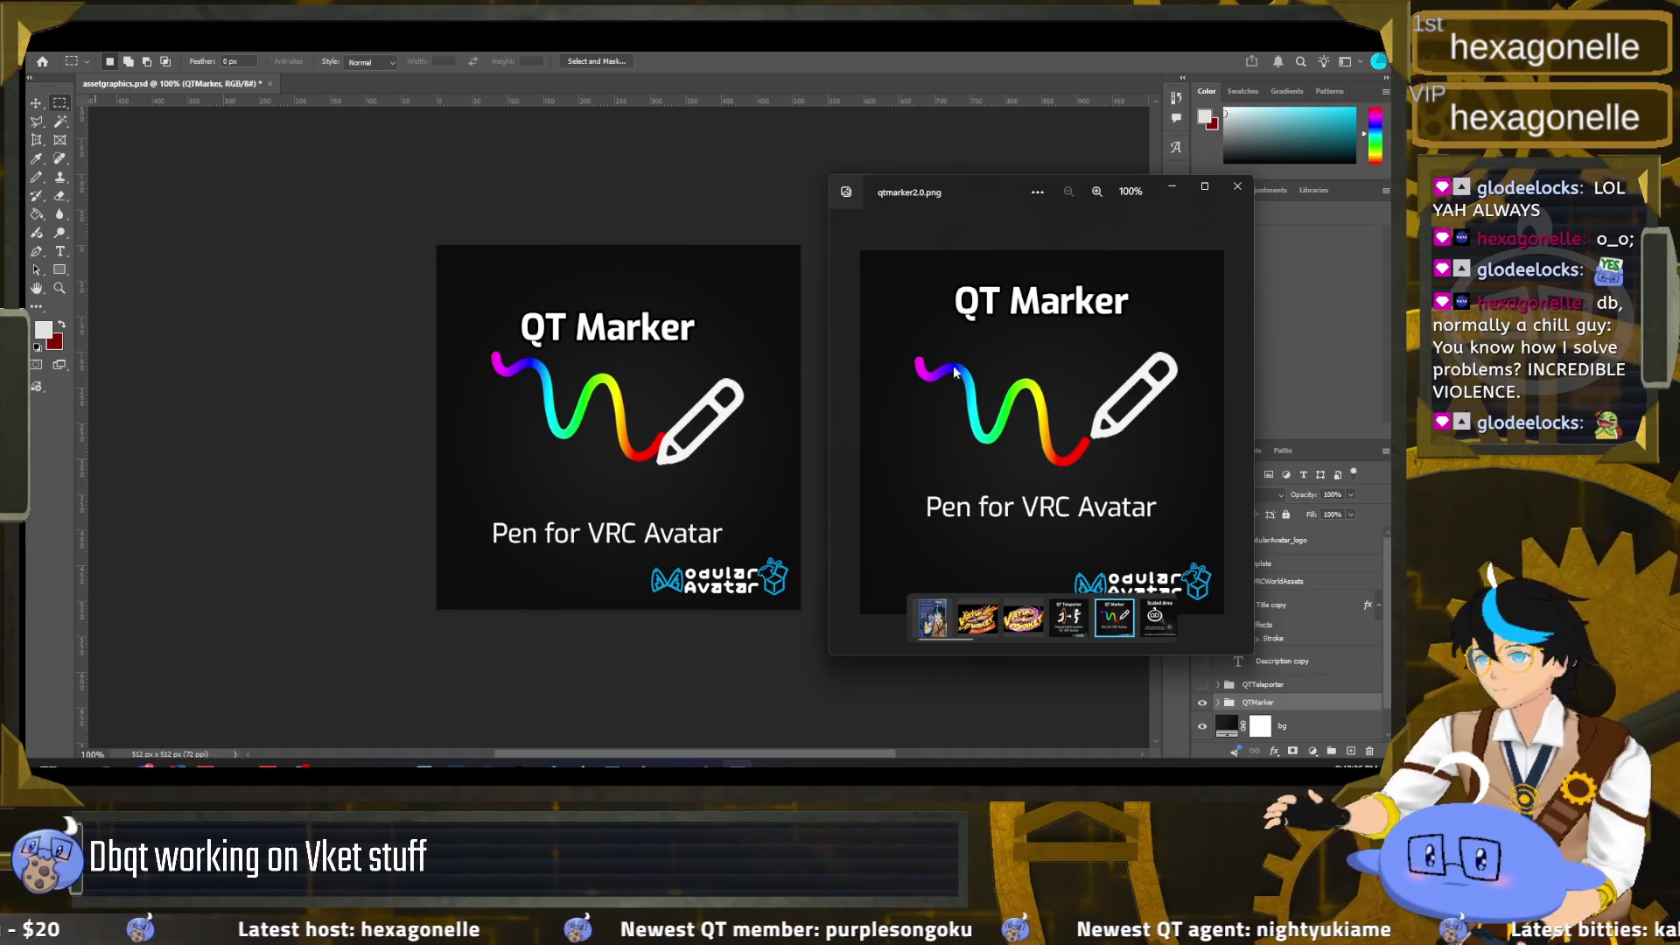
Step: Close the qtmarker2.0.png reference viewer and undo the QT Marker tile back to its earlier layout
mouse_move(868, 326)
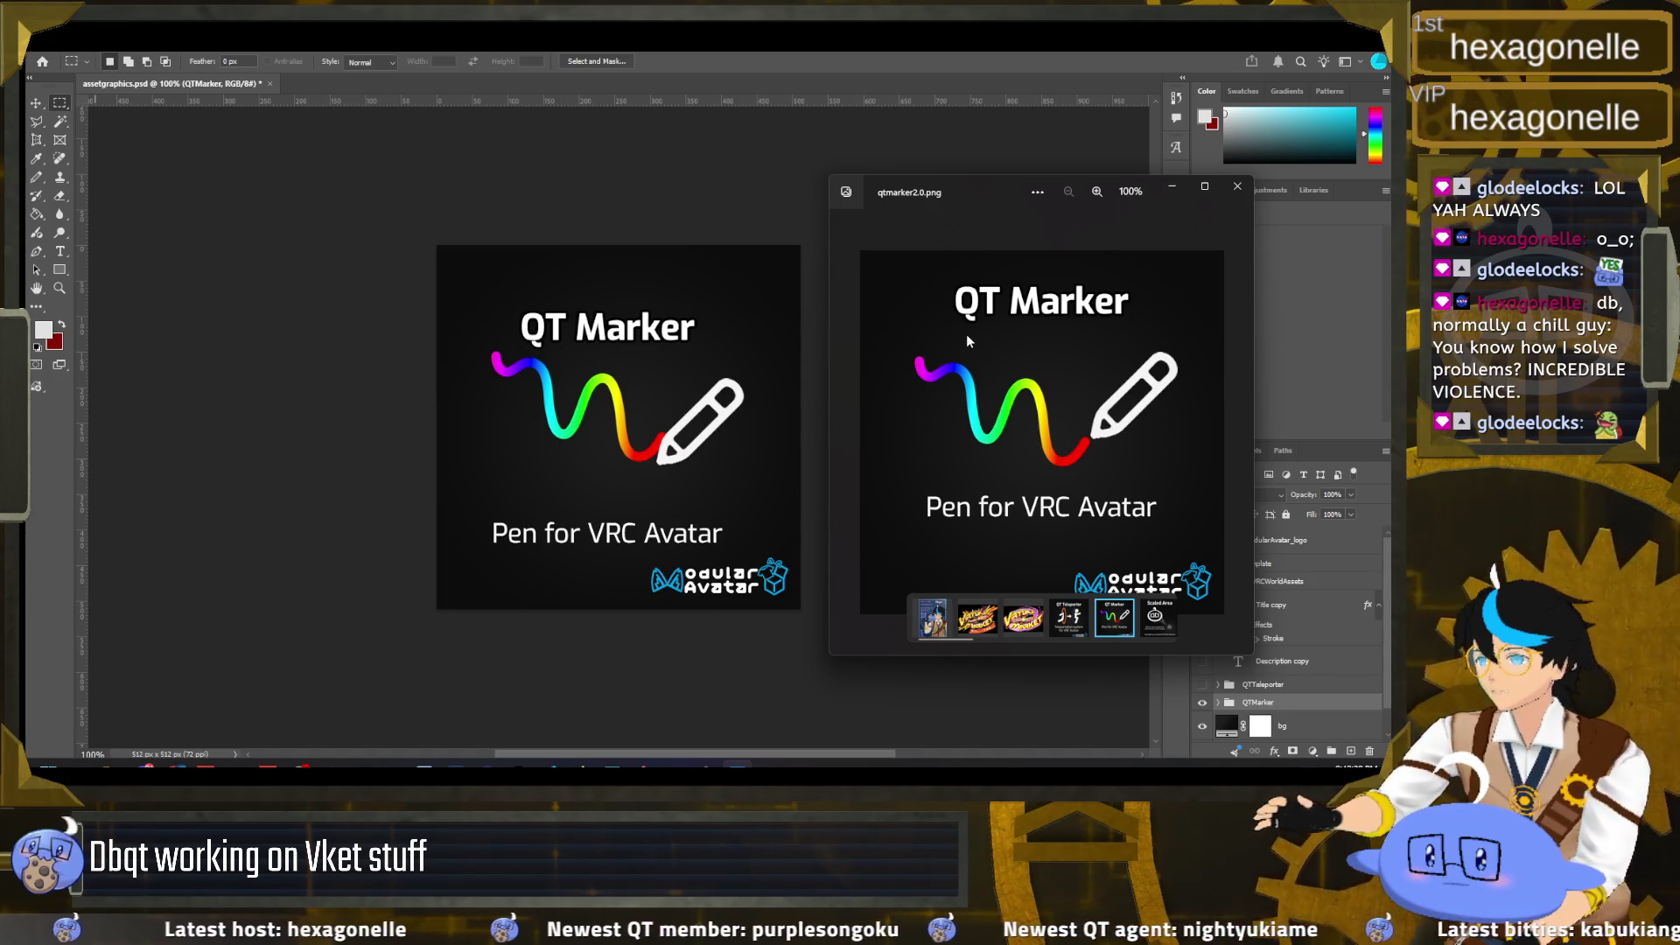
click(780, 189)
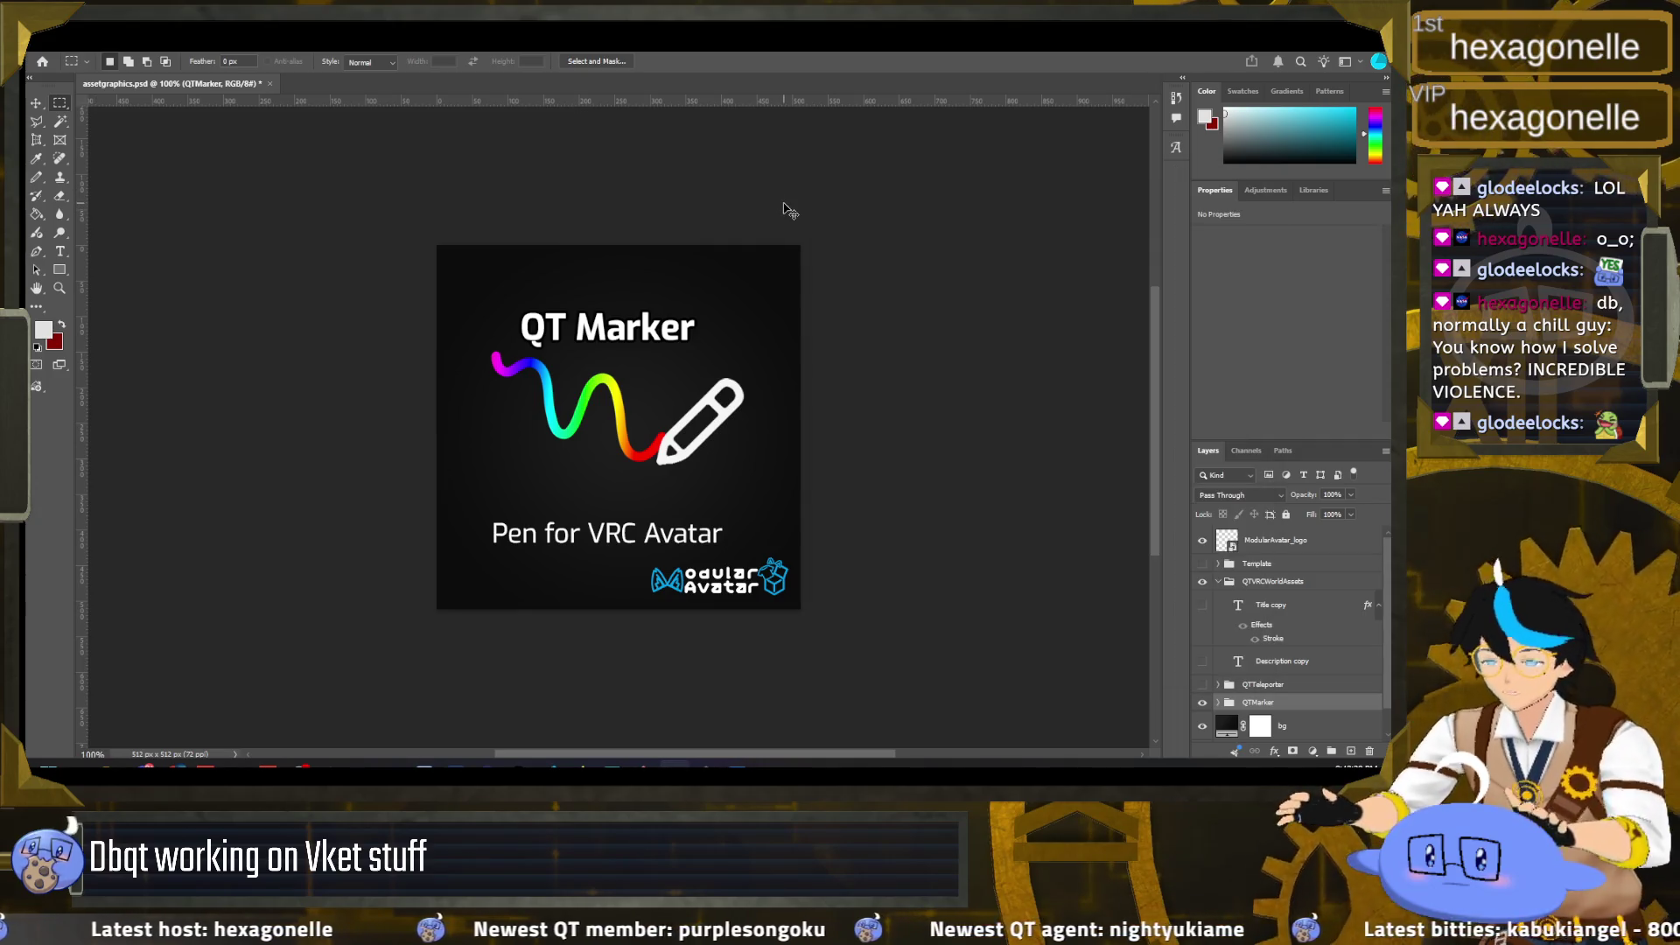
key(ctrl+z)
key(ctrl+z)
key(ctrl+z)
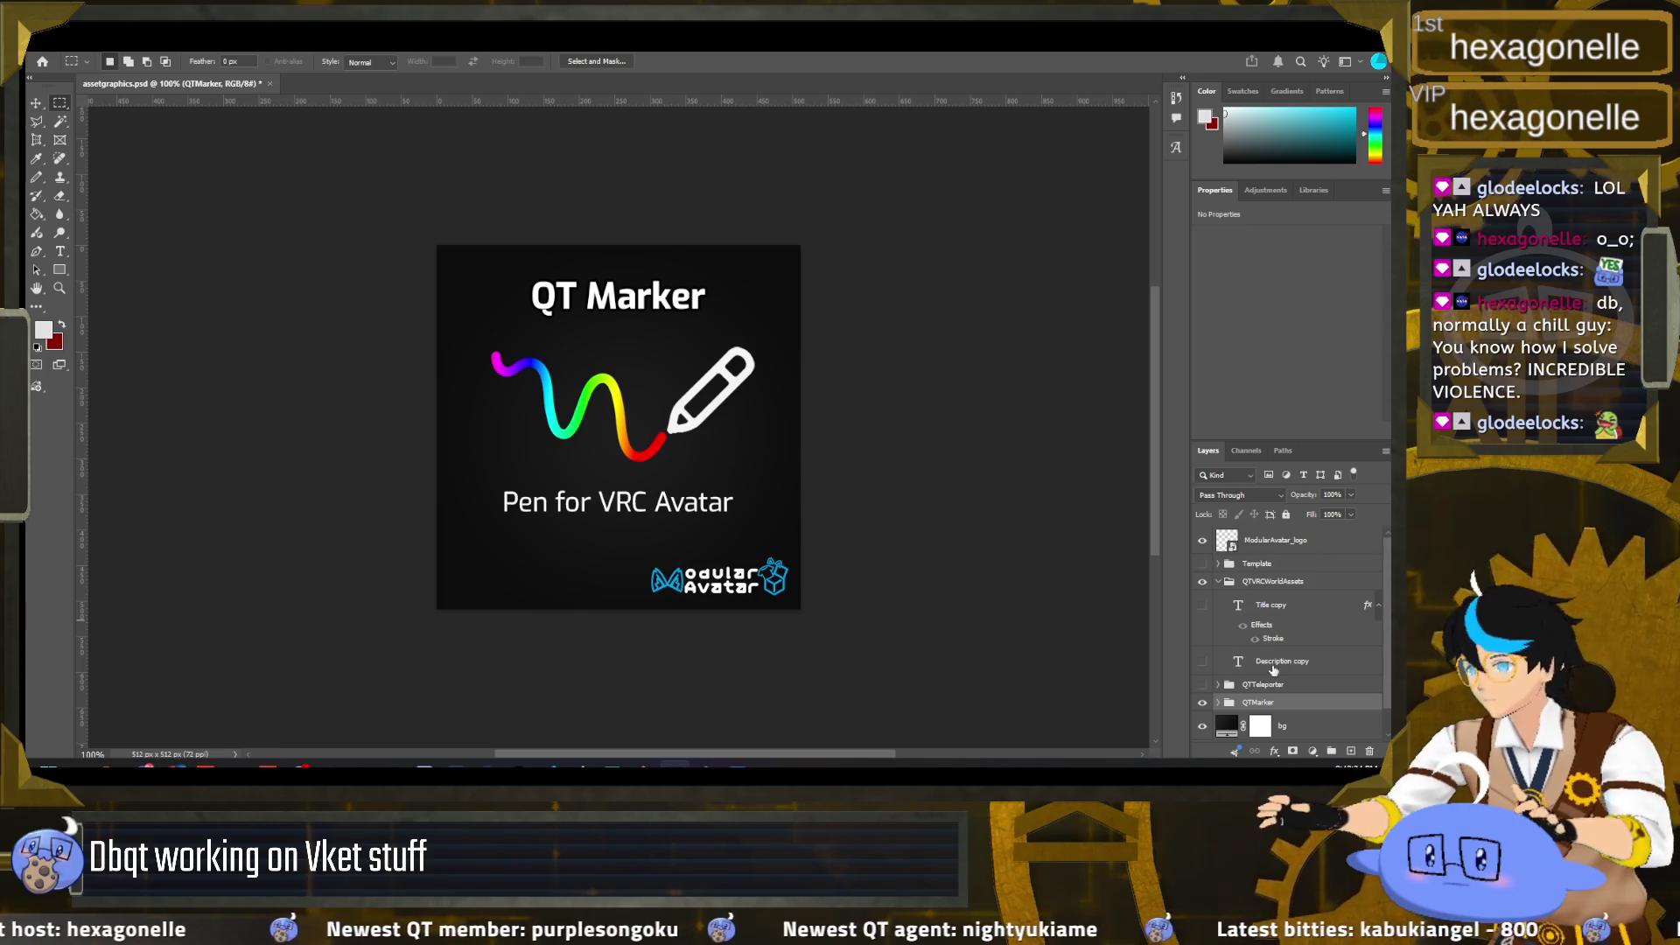
Step: Collapse the QTVRCWorldAssets group and briefly toggle the QTMarker artwork off and on
scroll(1273, 669, down, 1)
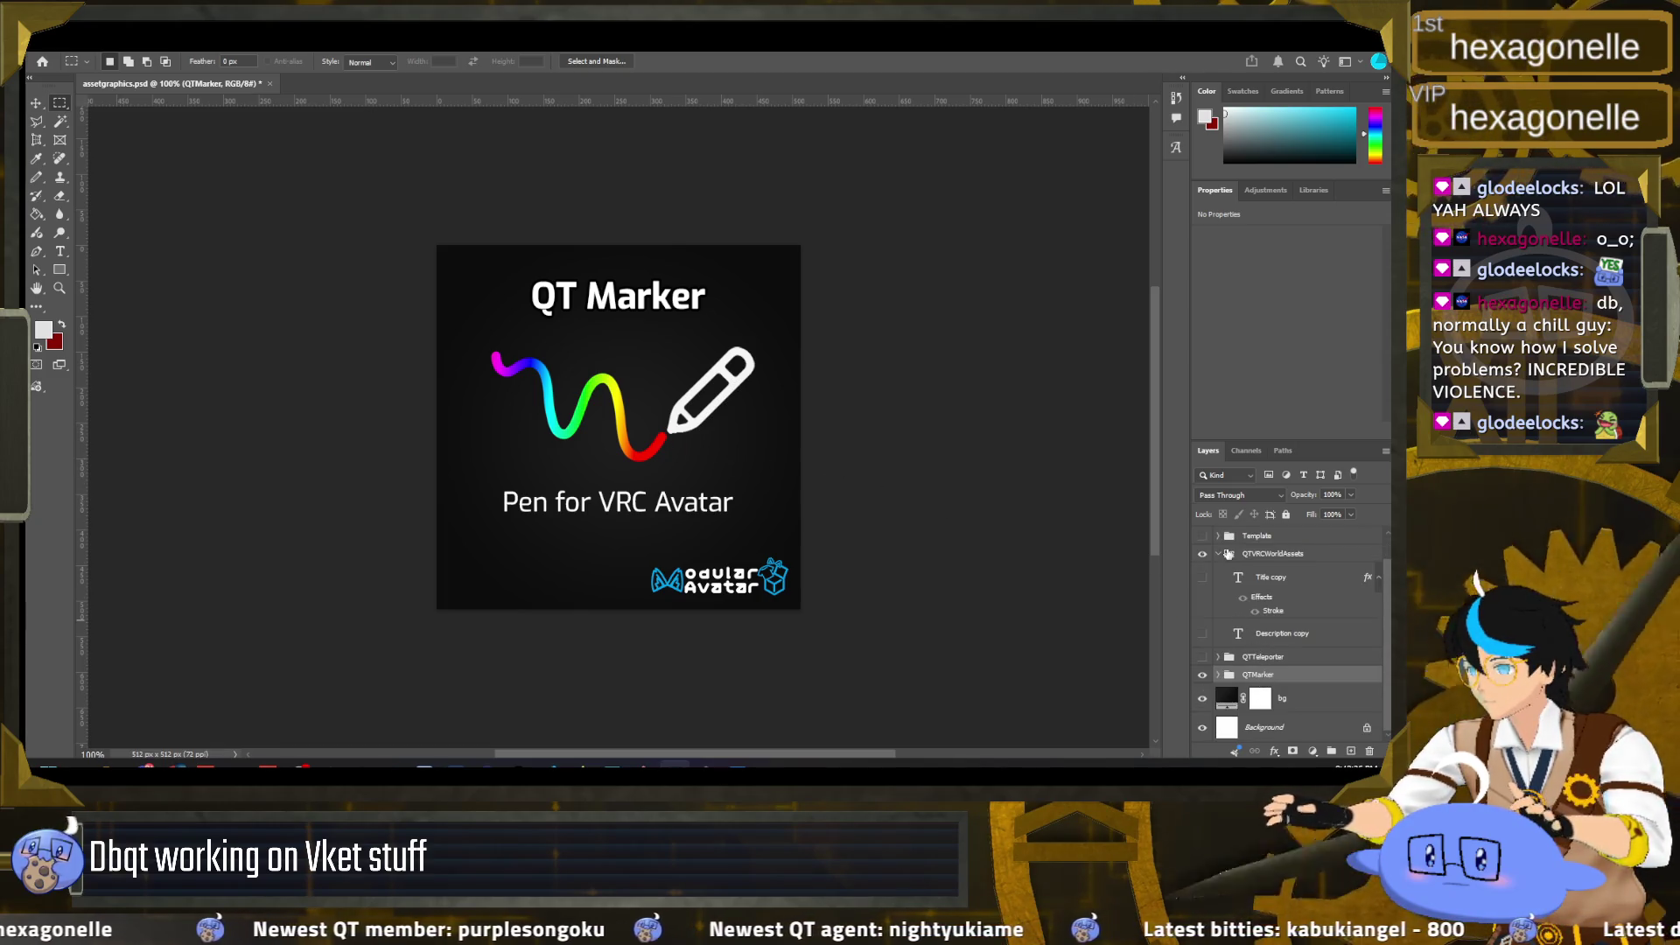
click(1220, 553)
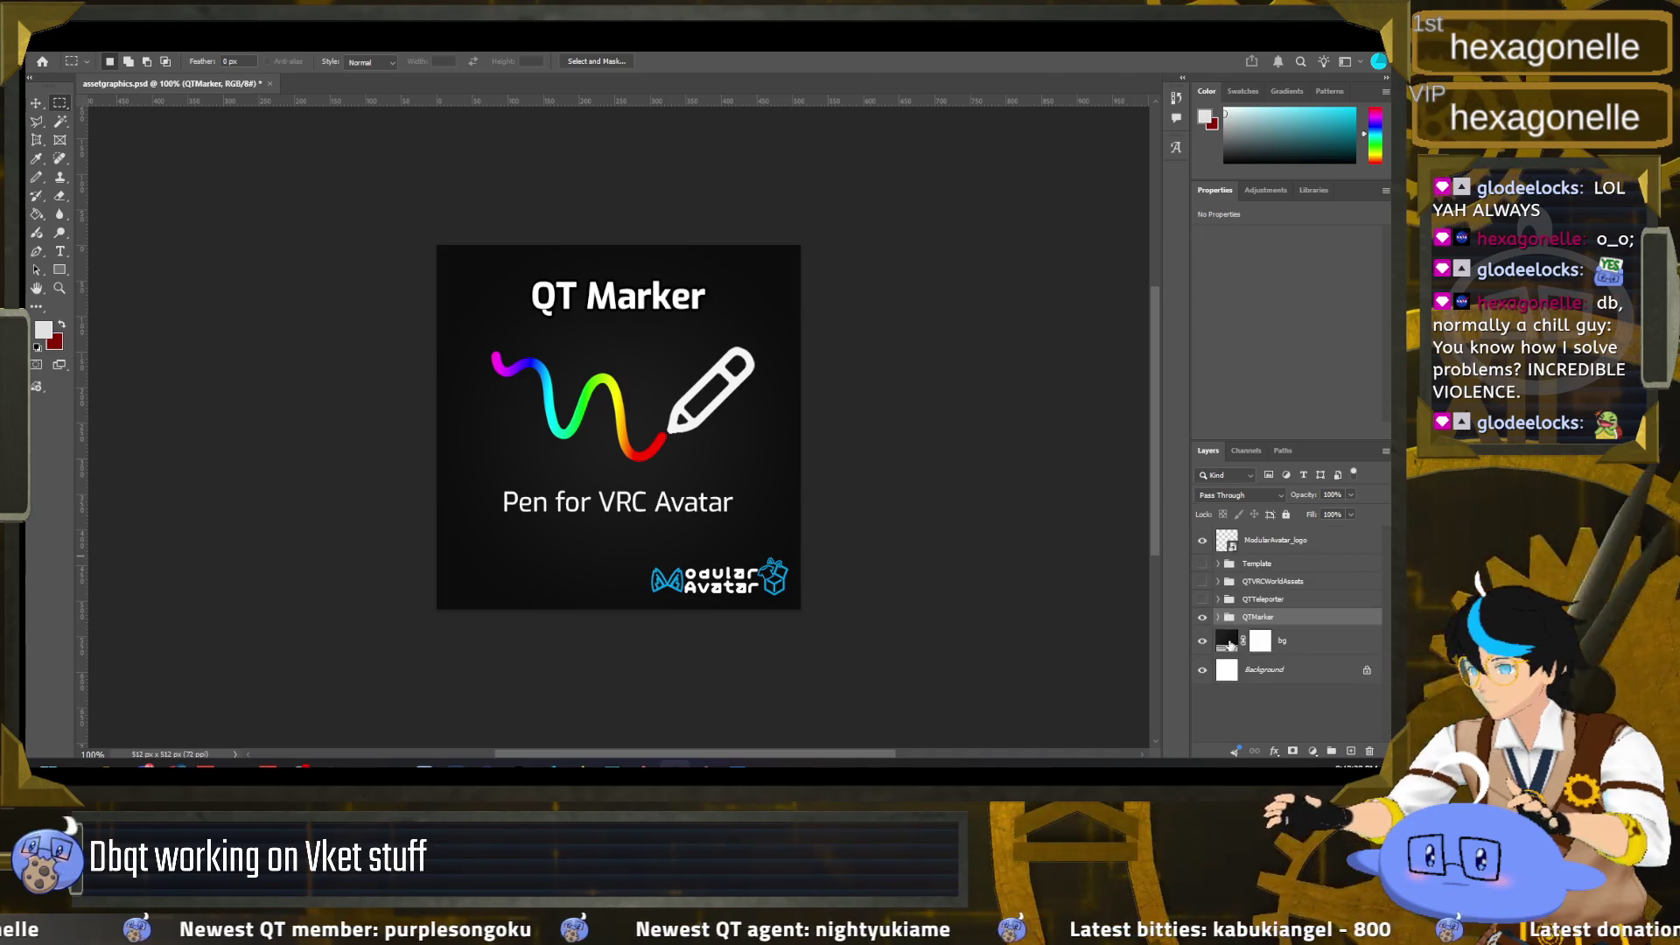
click(1203, 618)
click(1203, 618)
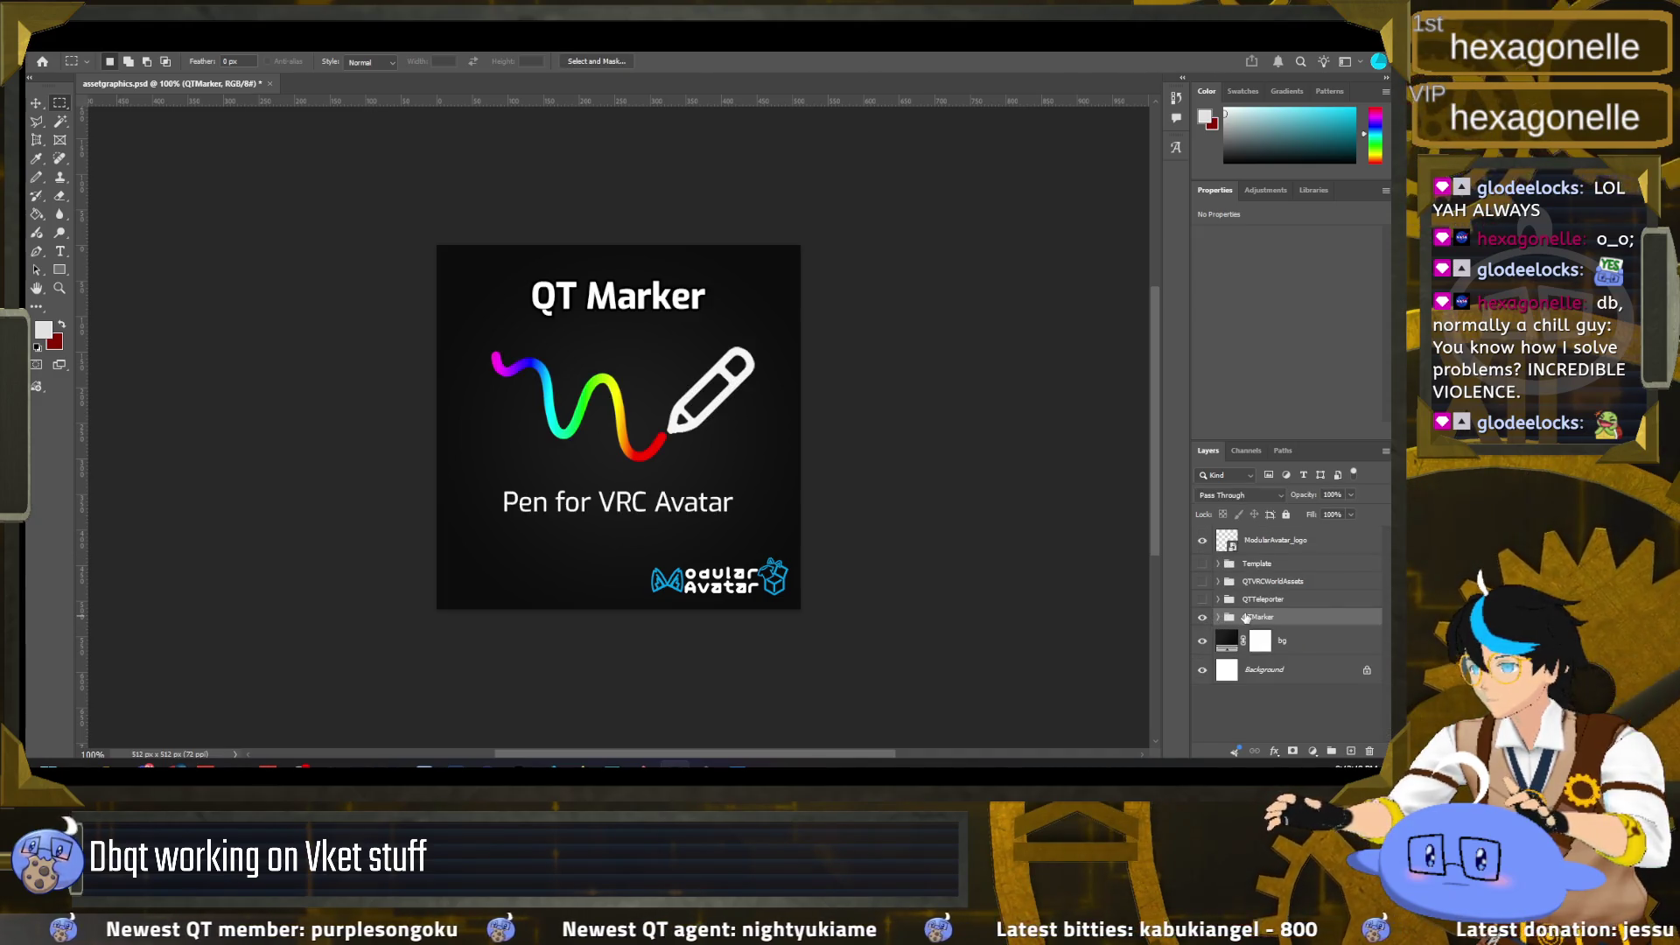
Step: Try moving the QT Marker artwork slightly down, undo it, then hide the QTMarker group
click(39, 101)
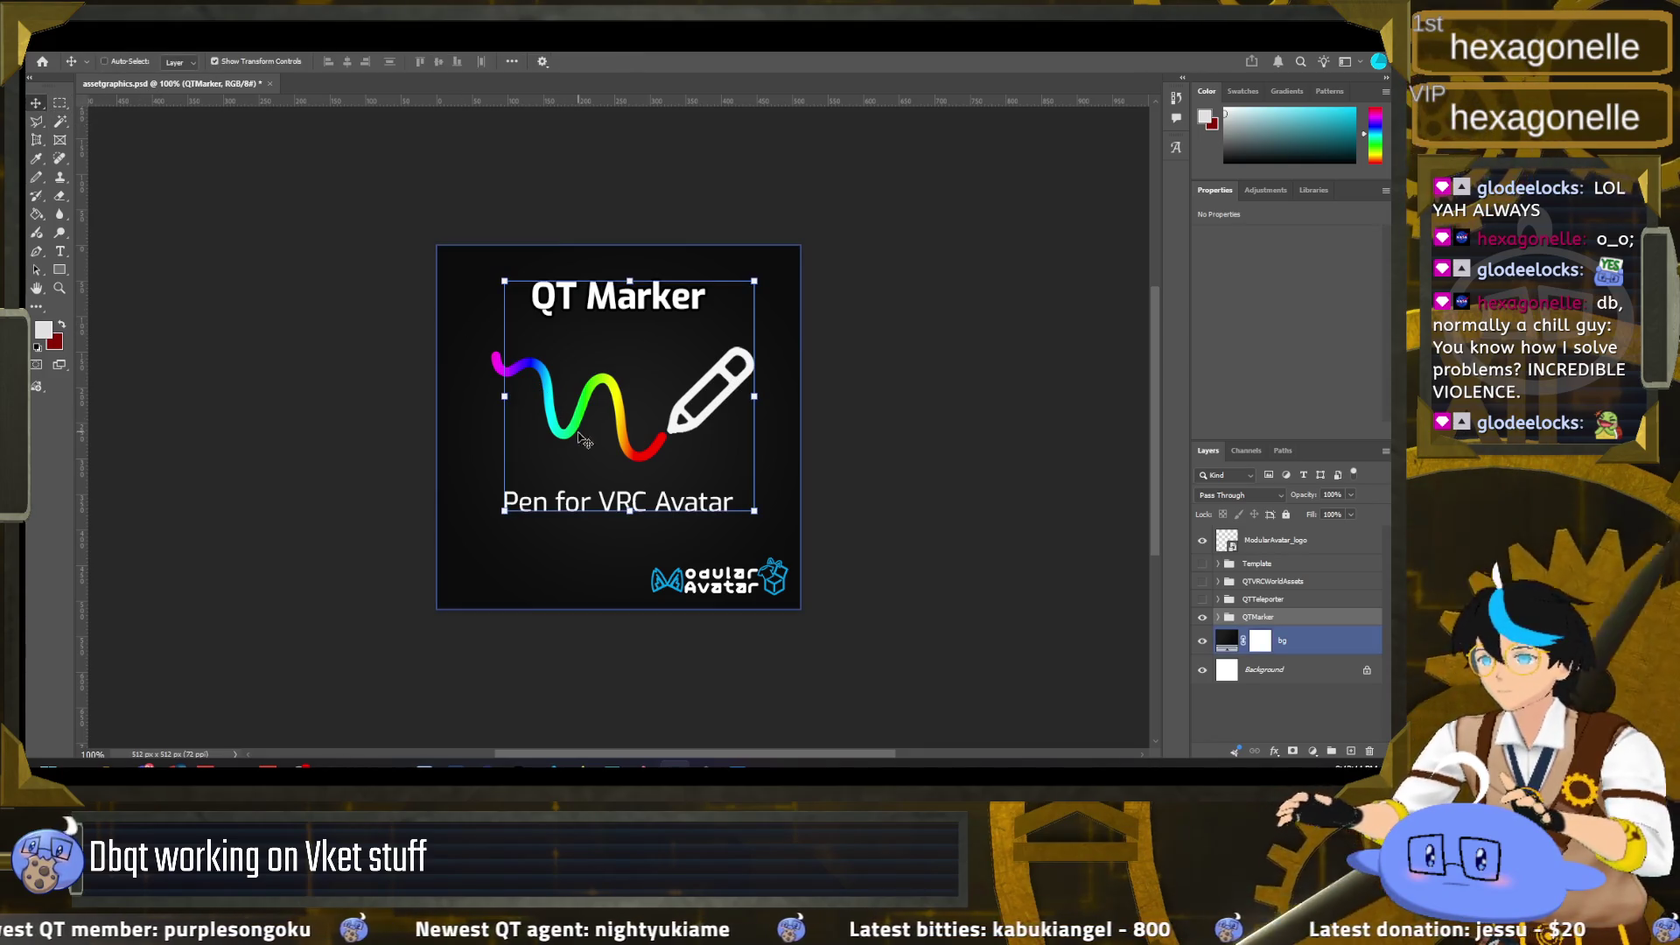
drag(579, 450, 578, 460)
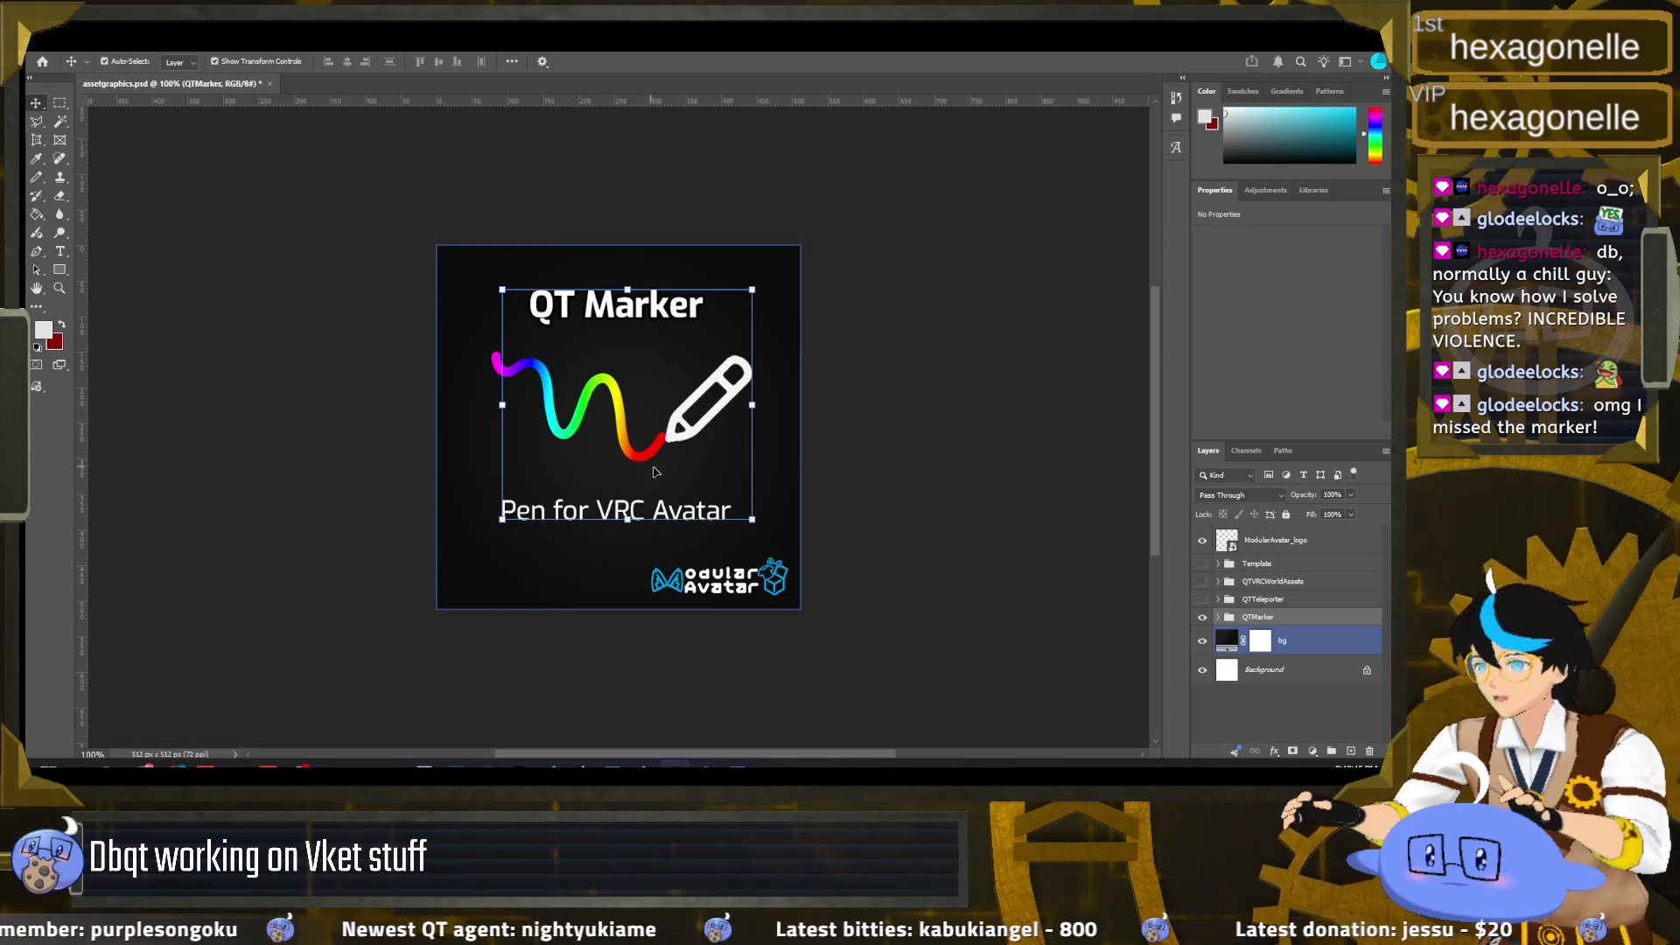
key(ctrl+comma)
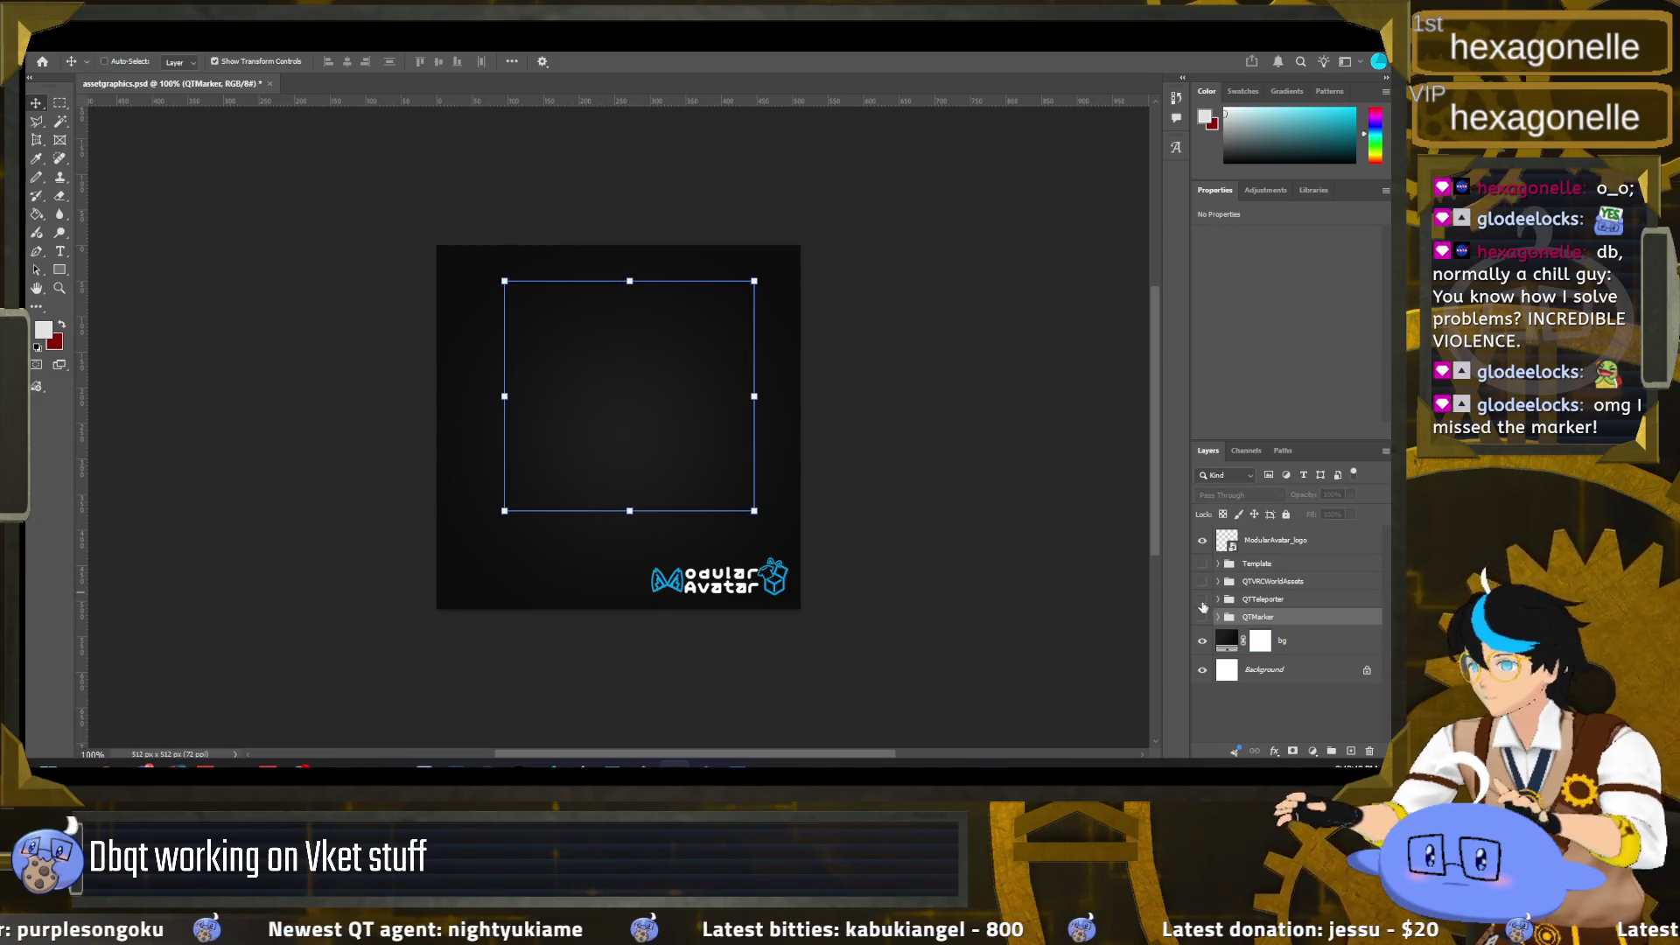
click(1203, 619)
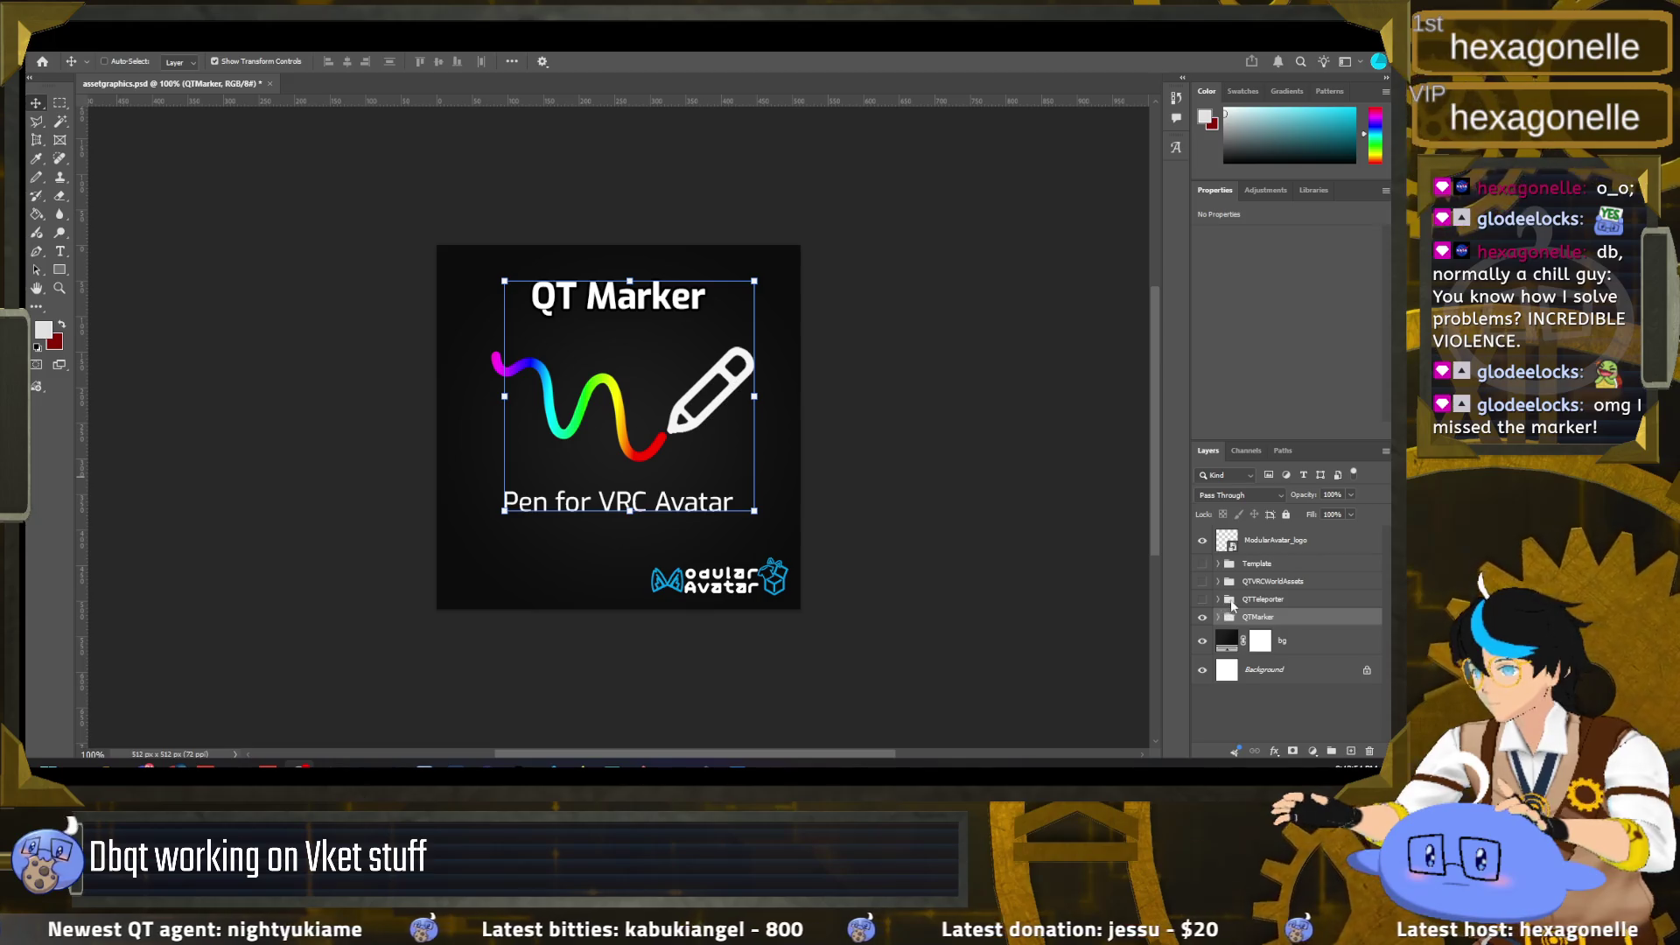
click(1202, 618)
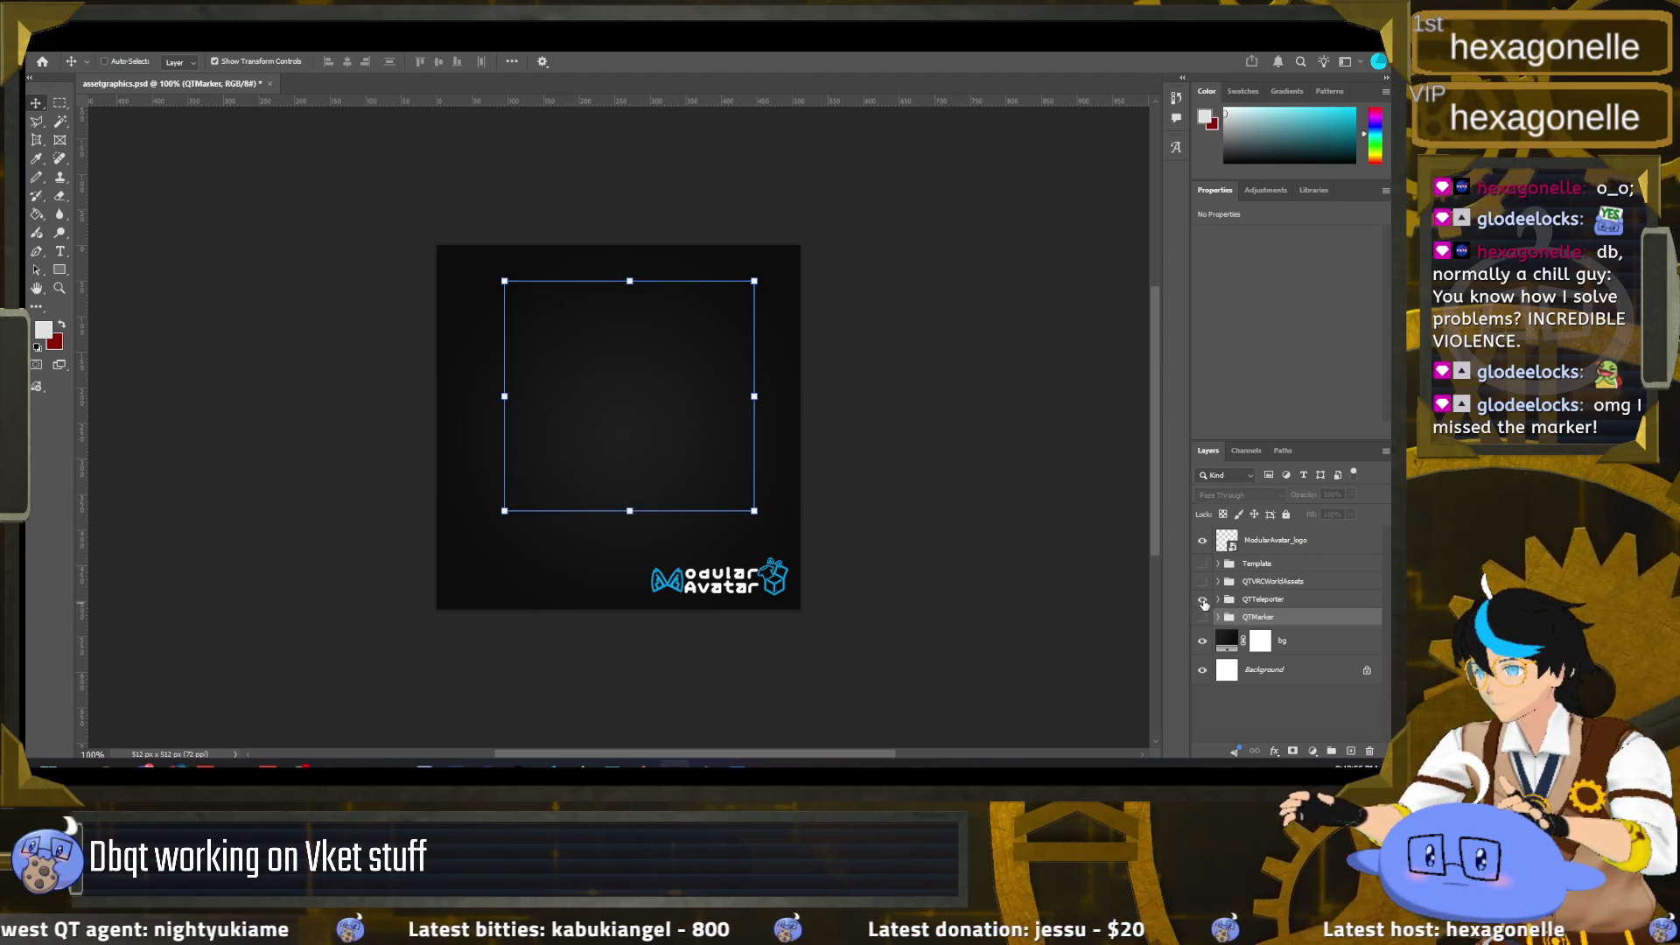
Step: Show the QT Teleporter artwork, inspect the QTMarker group's layers, then hide and collapse QTMarker
click(1202, 599)
click(1262, 600)
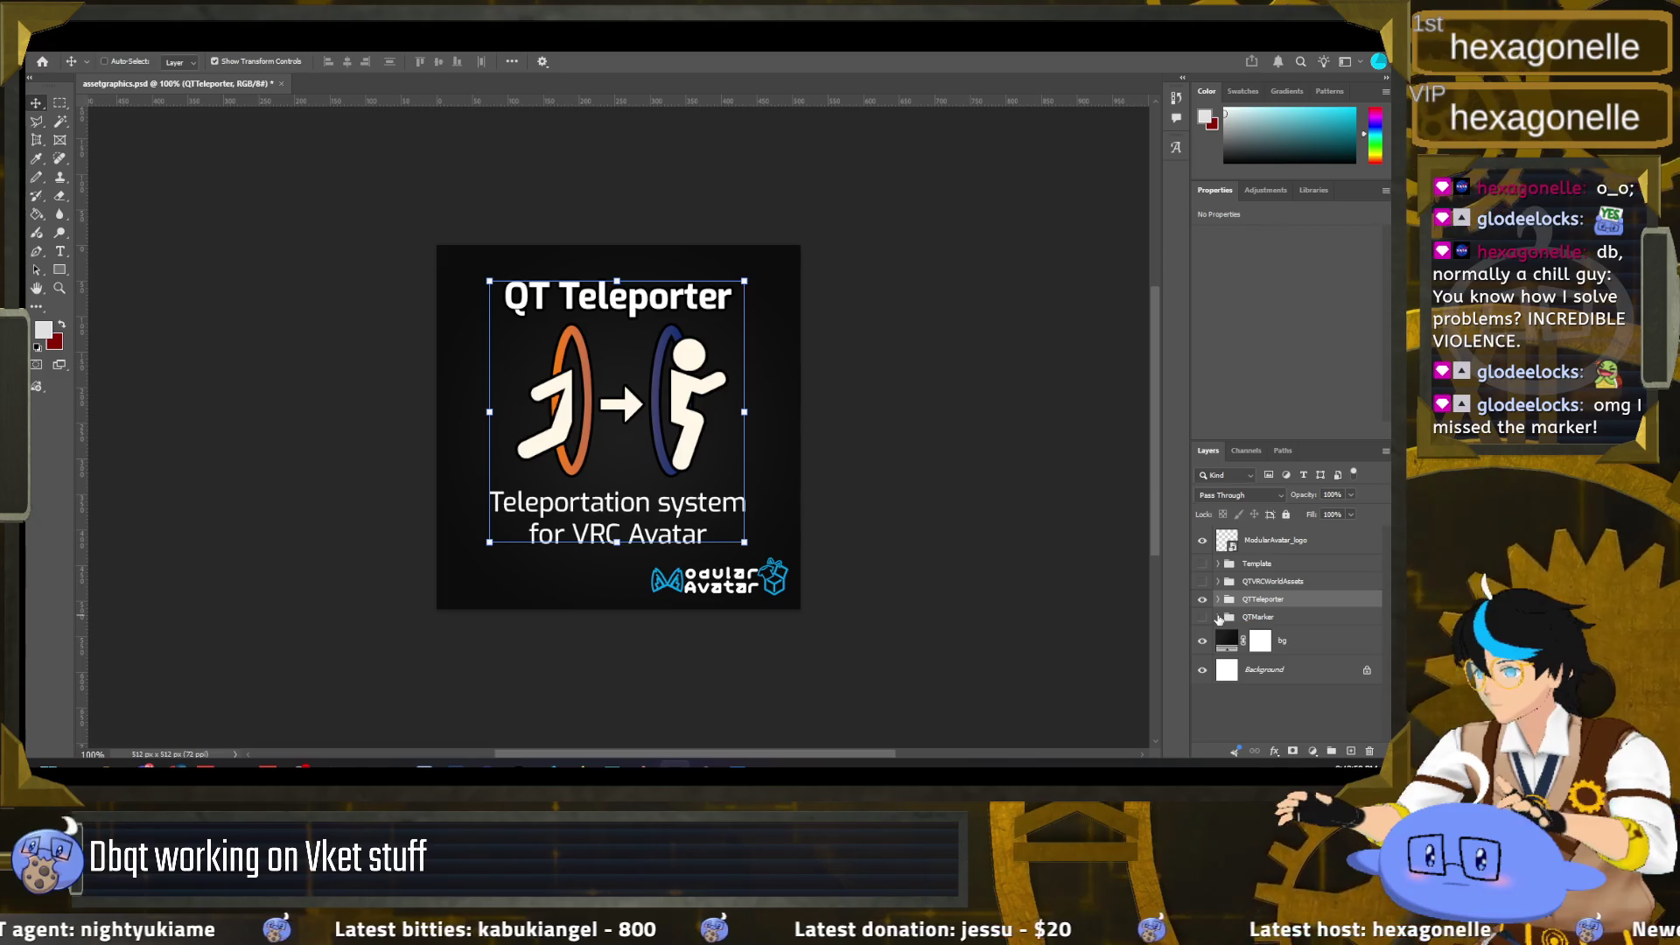
click(1218, 618)
click(1202, 618)
scroll(1260, 665, down, 2)
click(1310, 707)
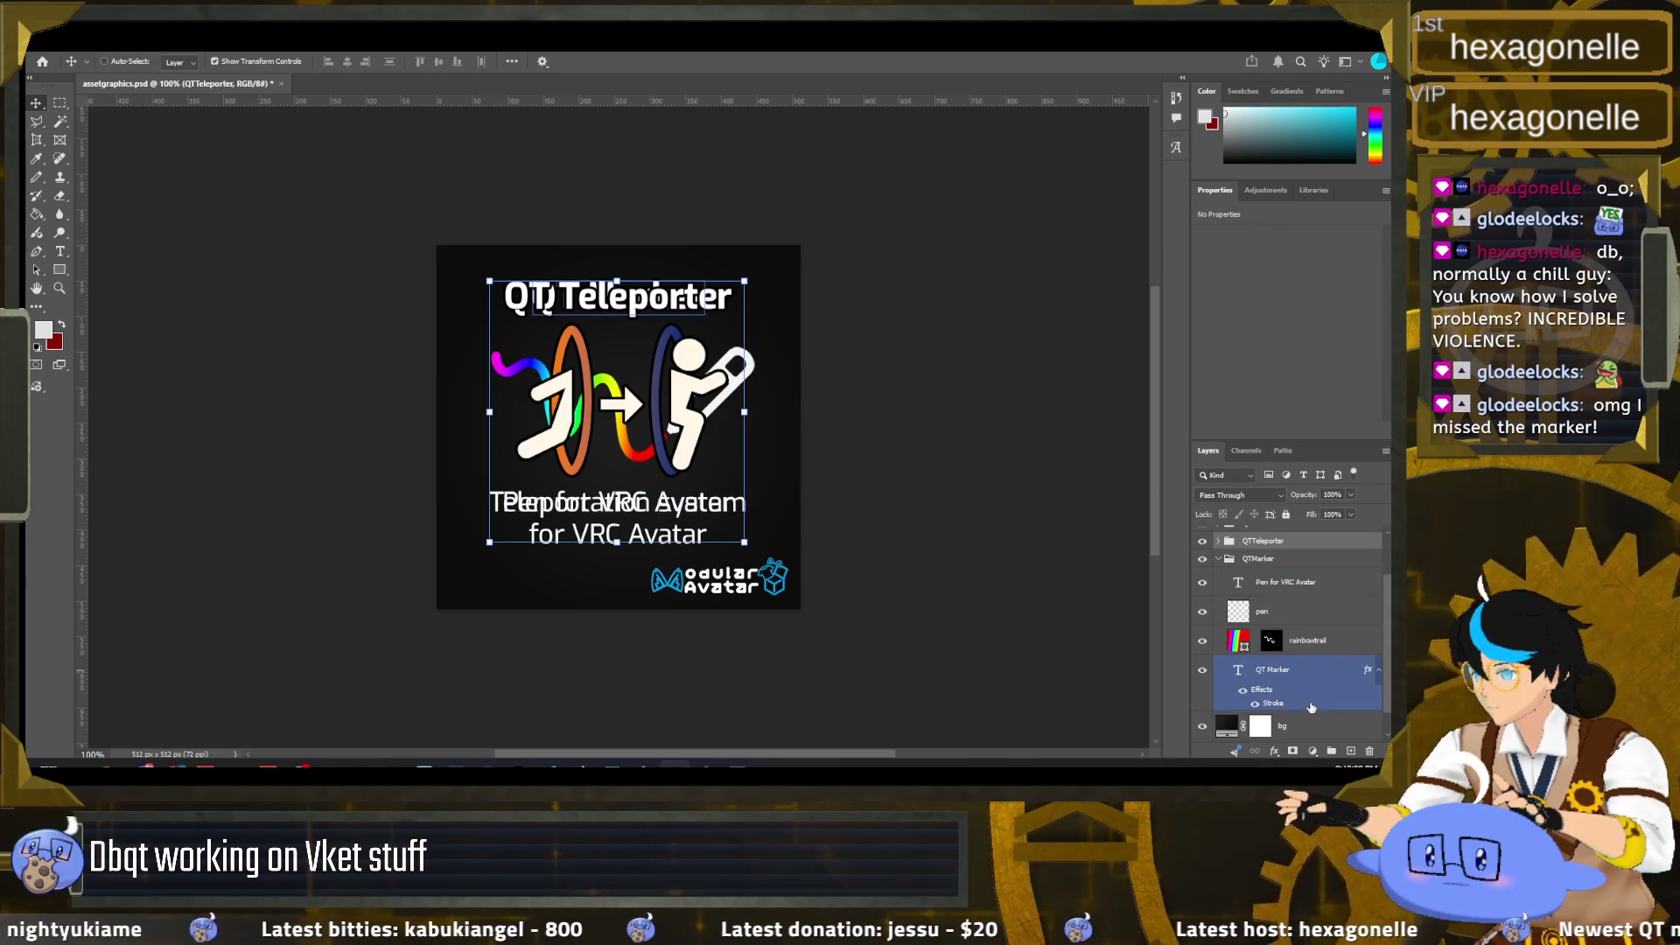
scroll(1295, 630, up, 2)
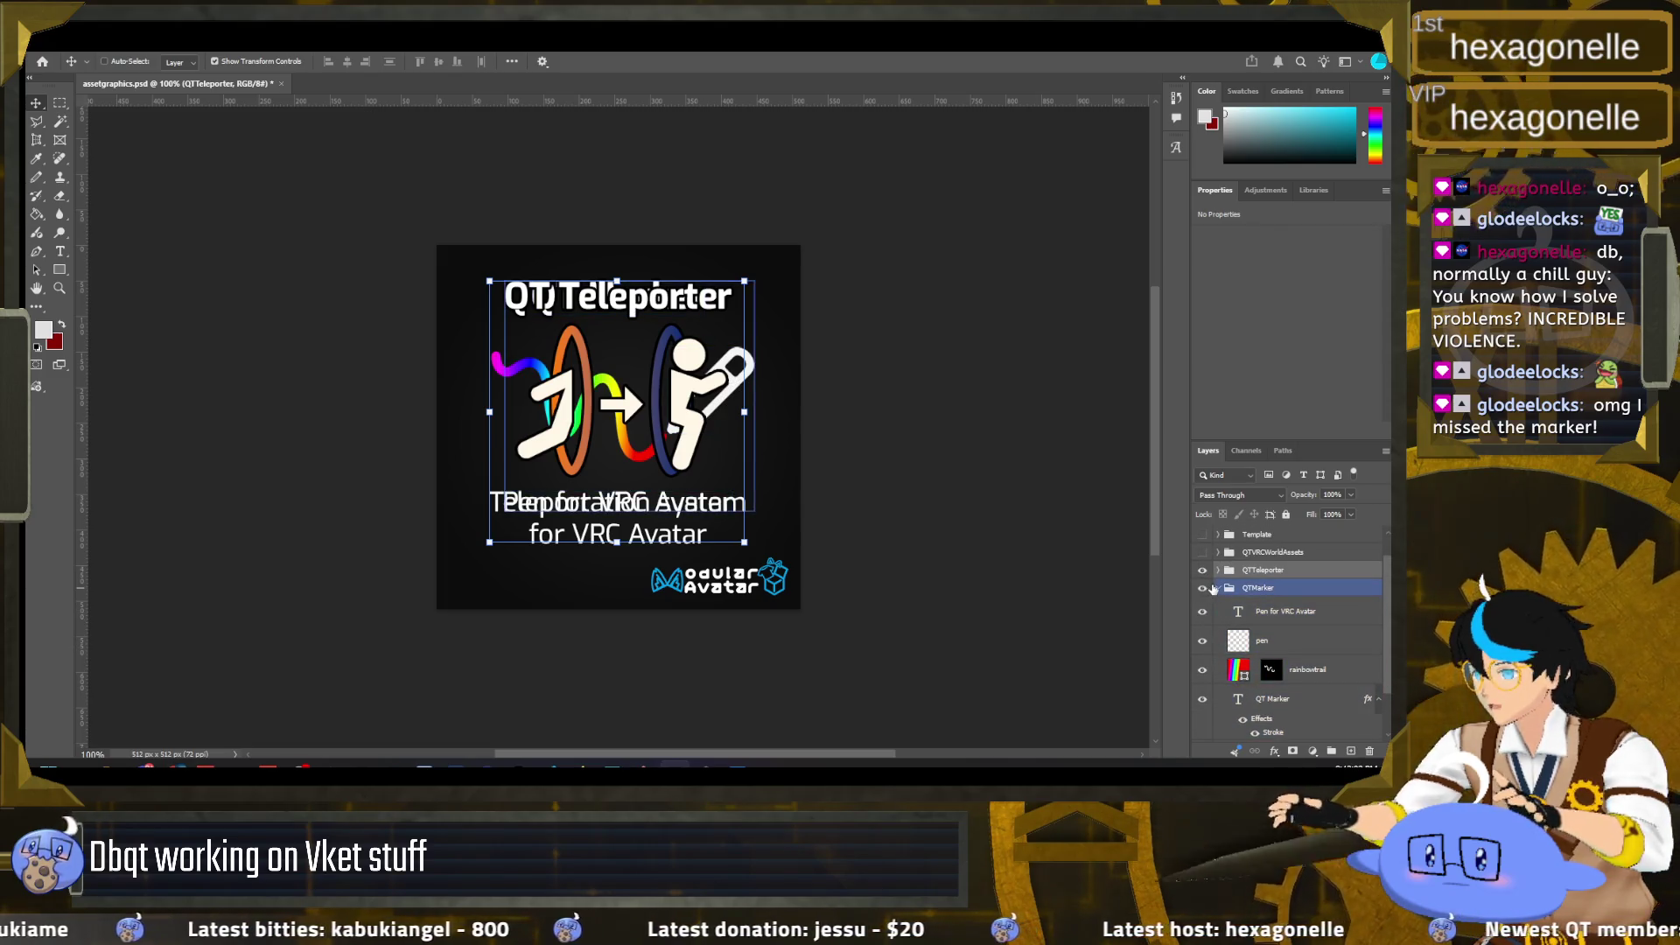
click(1202, 587)
click(1217, 589)
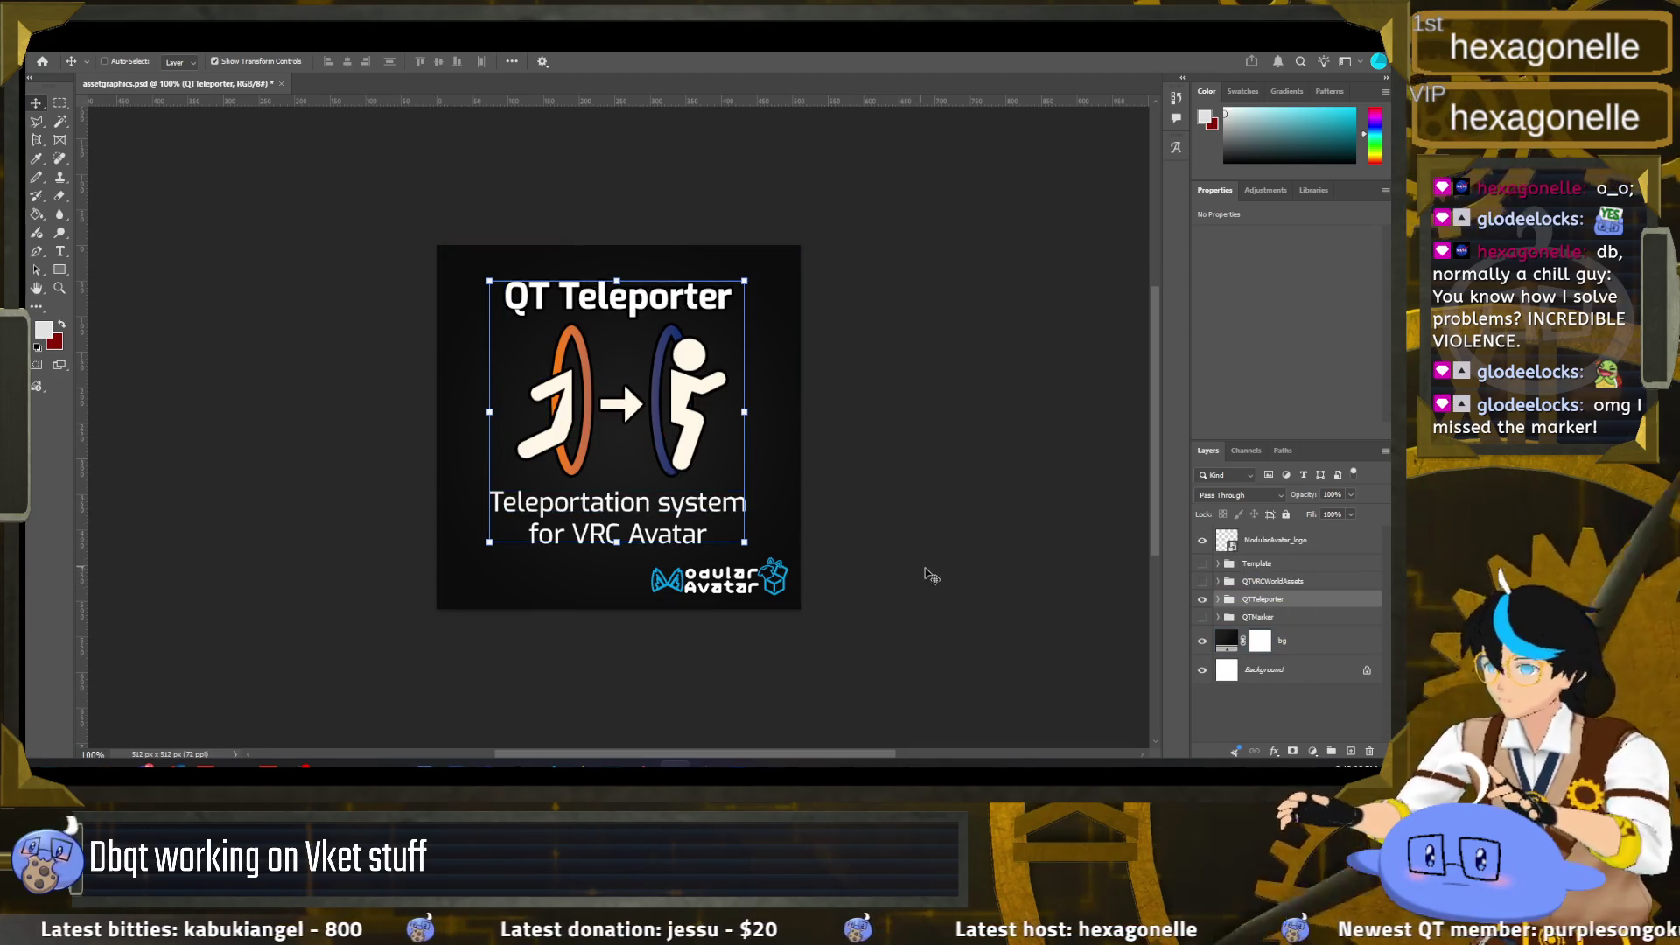
Step: Compare the tile with and without the Modular Avatar logo, then hide the QT Teleporter artwork
scroll(1137, 578, up, 1)
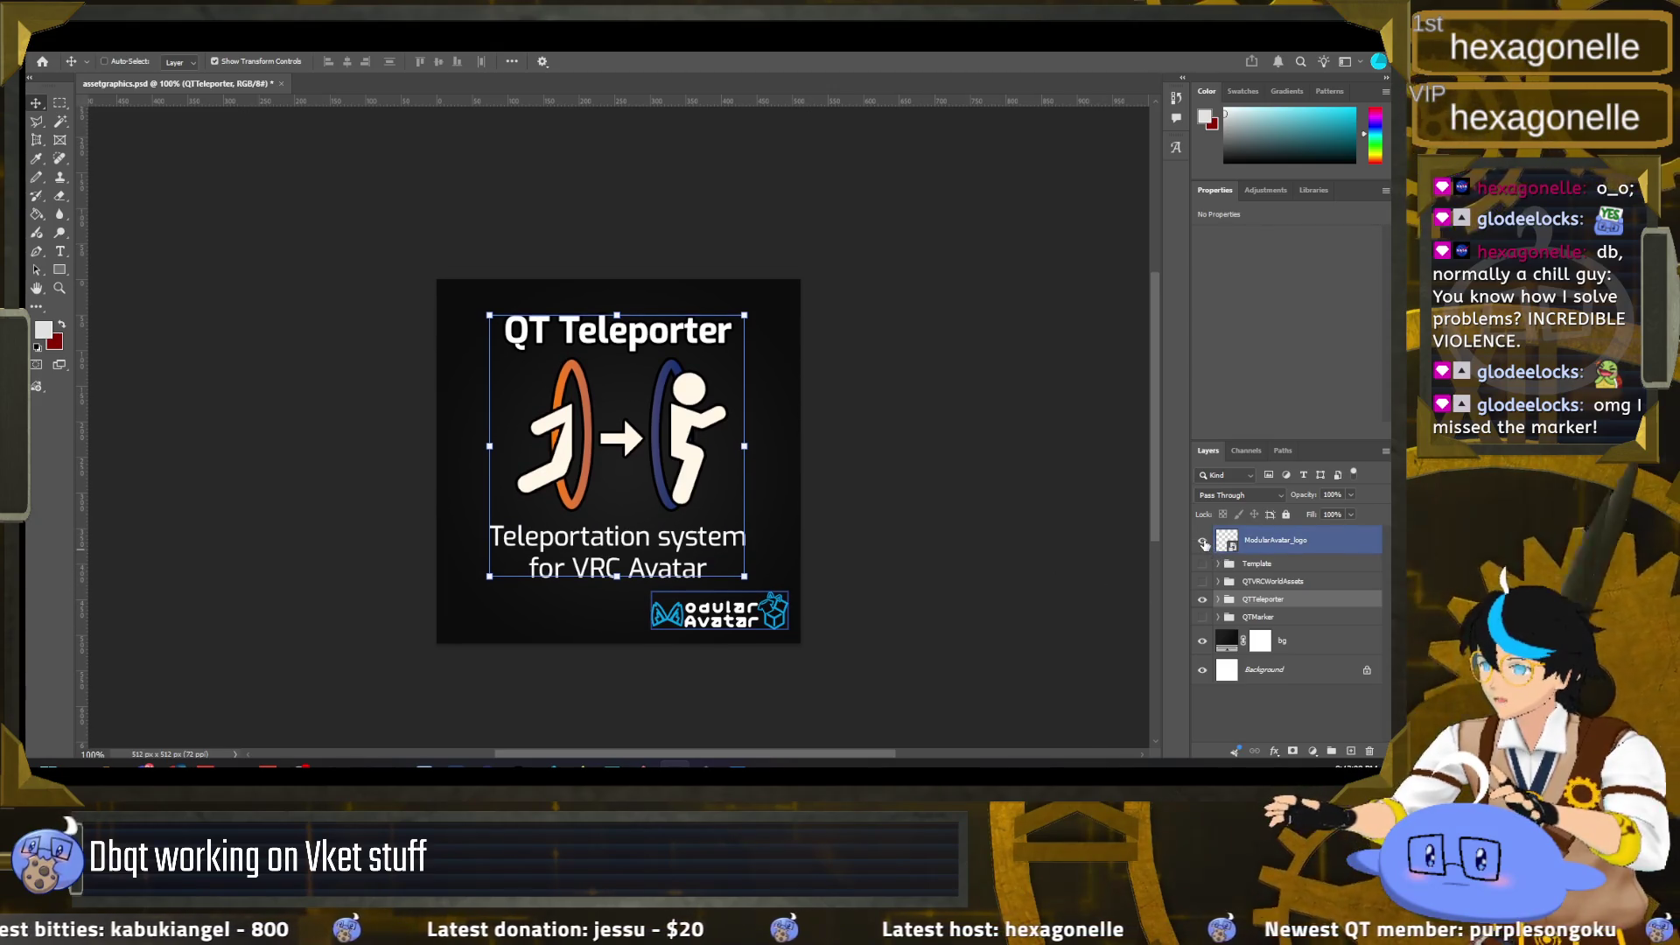
scroll(1207, 557, up, 1)
click(1200, 542)
click(1200, 542)
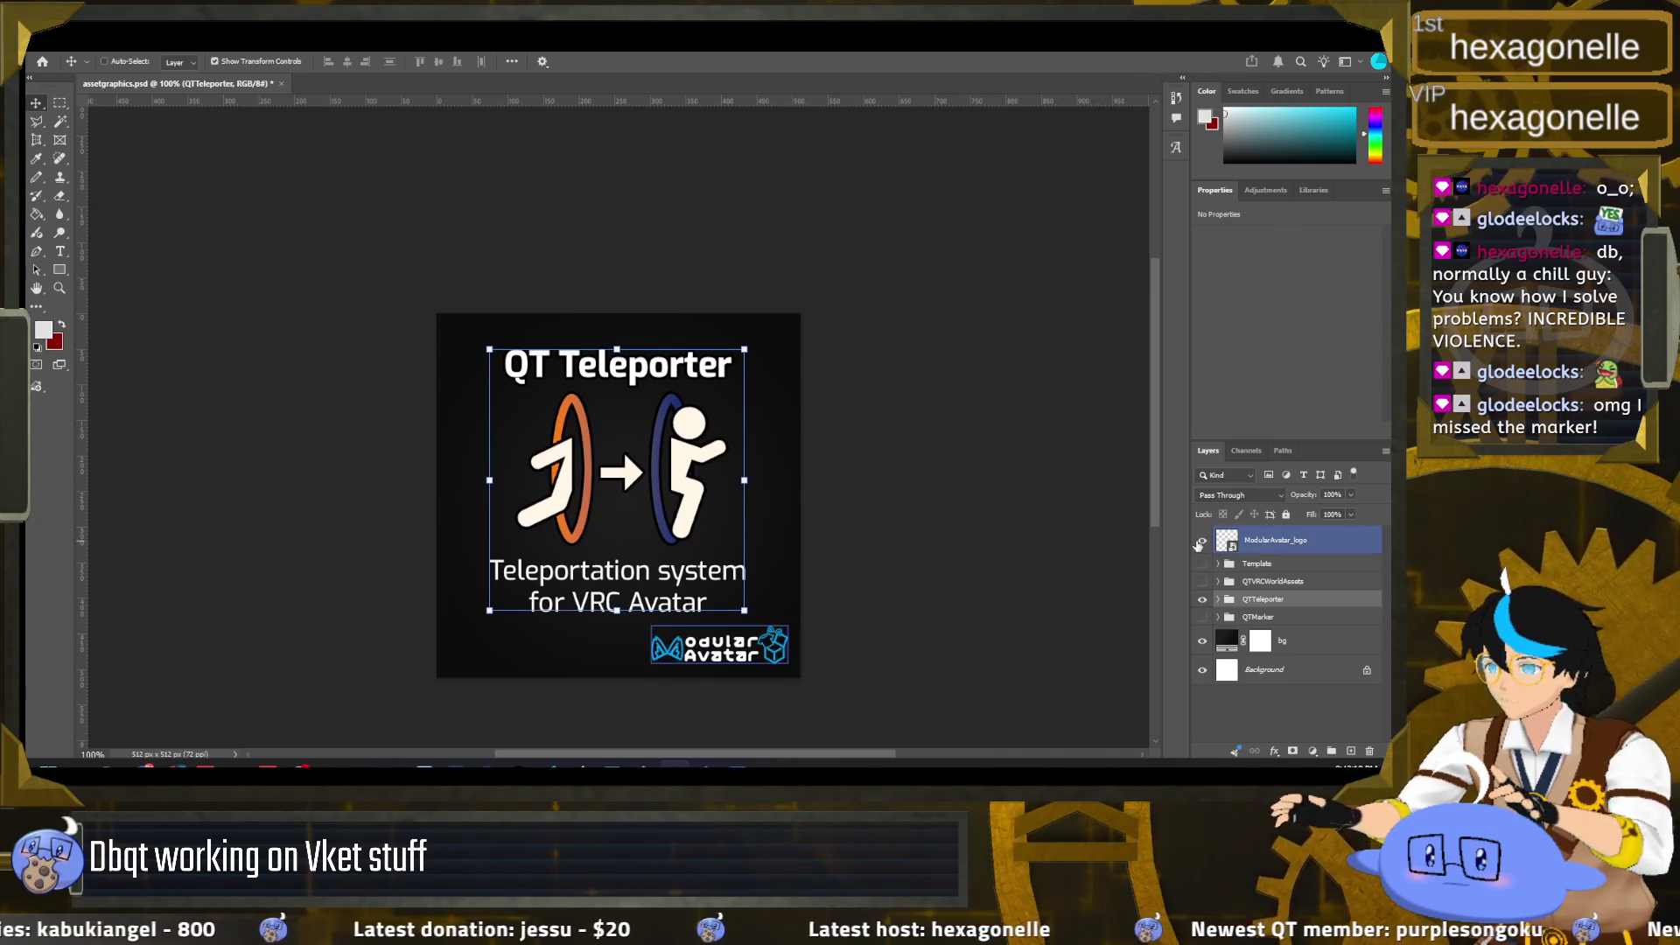
click(1201, 541)
click(1201, 542)
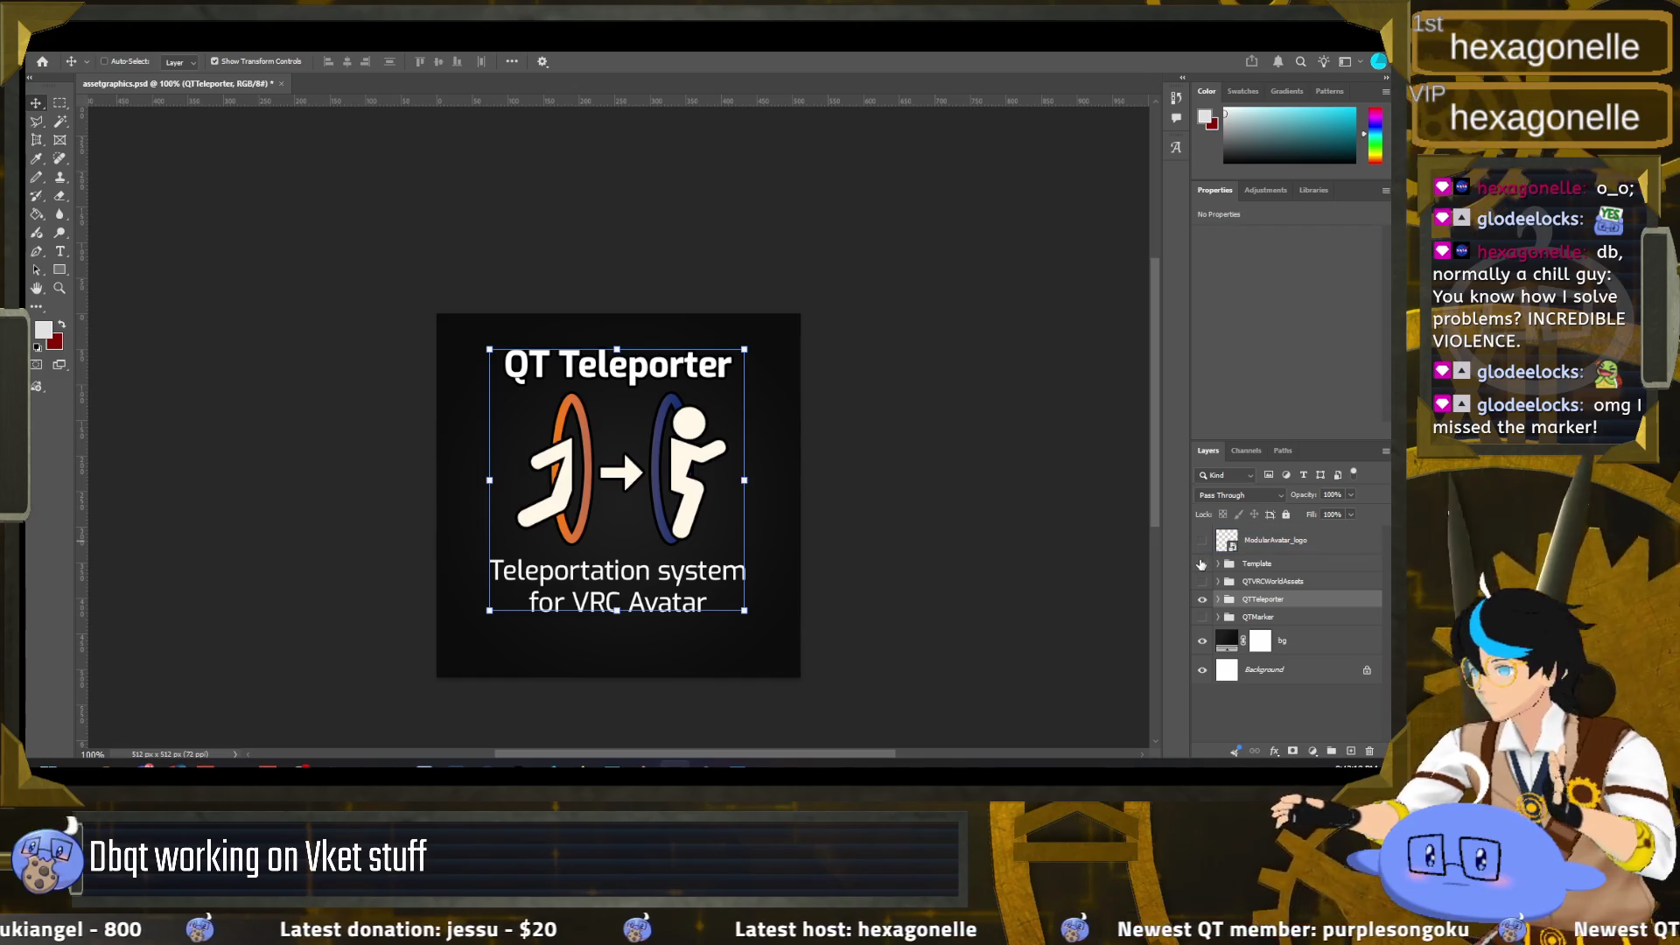
click(1200, 598)
Step: Show the QTVRCWorldAssets group with its QT VRC World Assets title and description text
click(1202, 580)
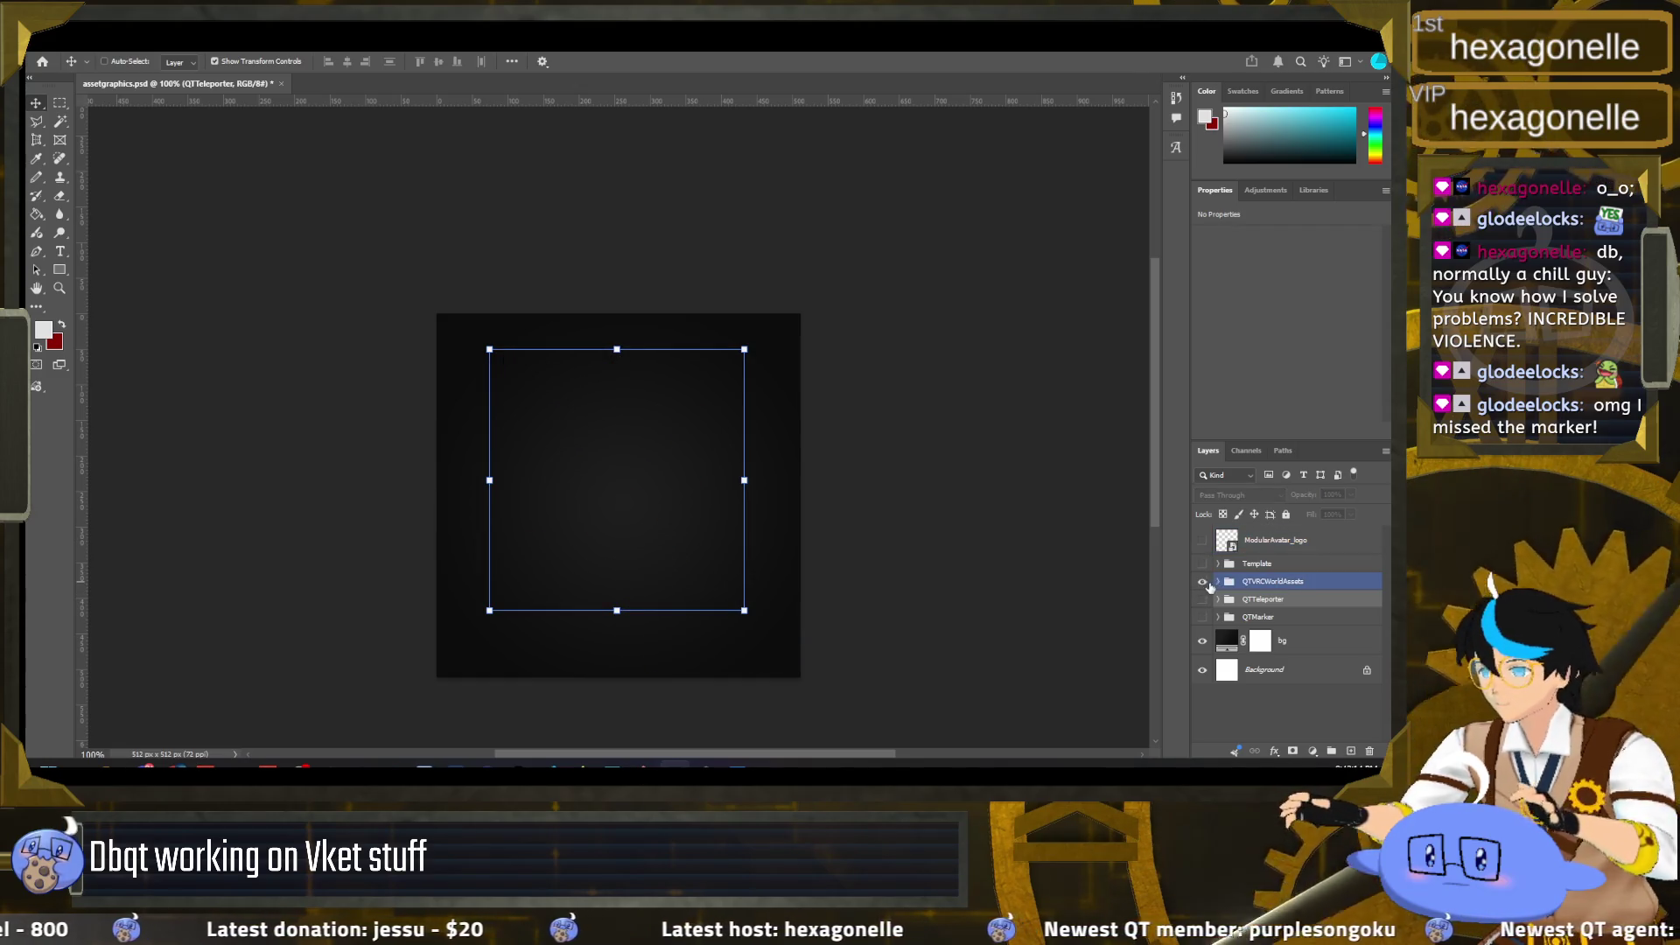
click(1217, 581)
click(1202, 605)
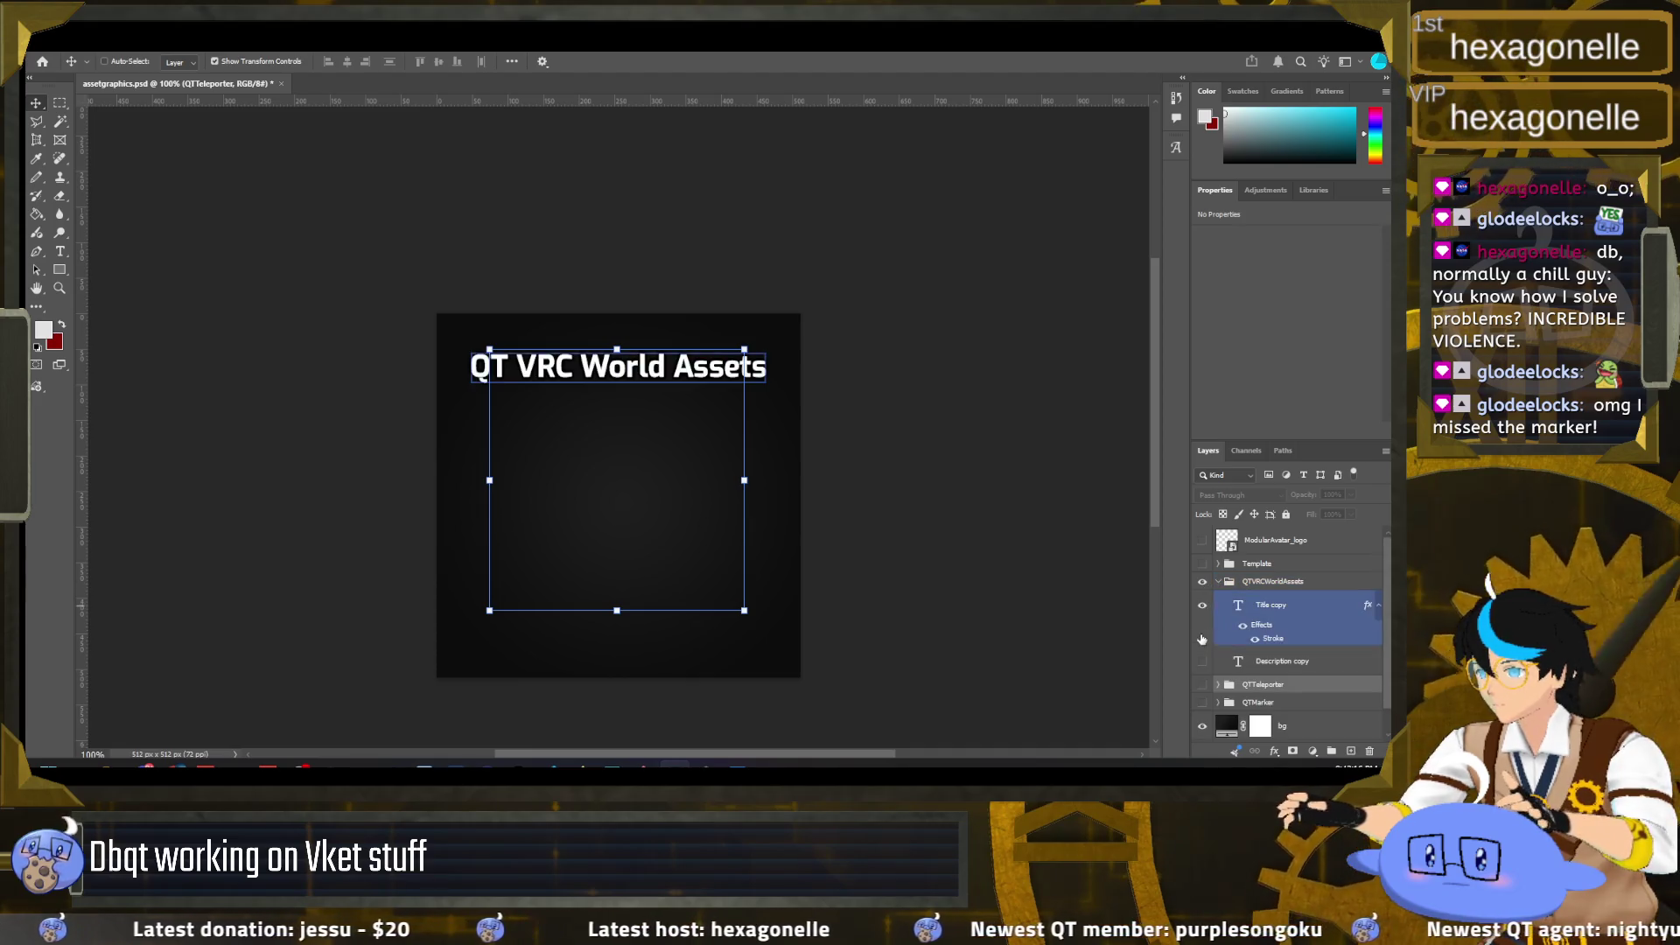
click(1202, 662)
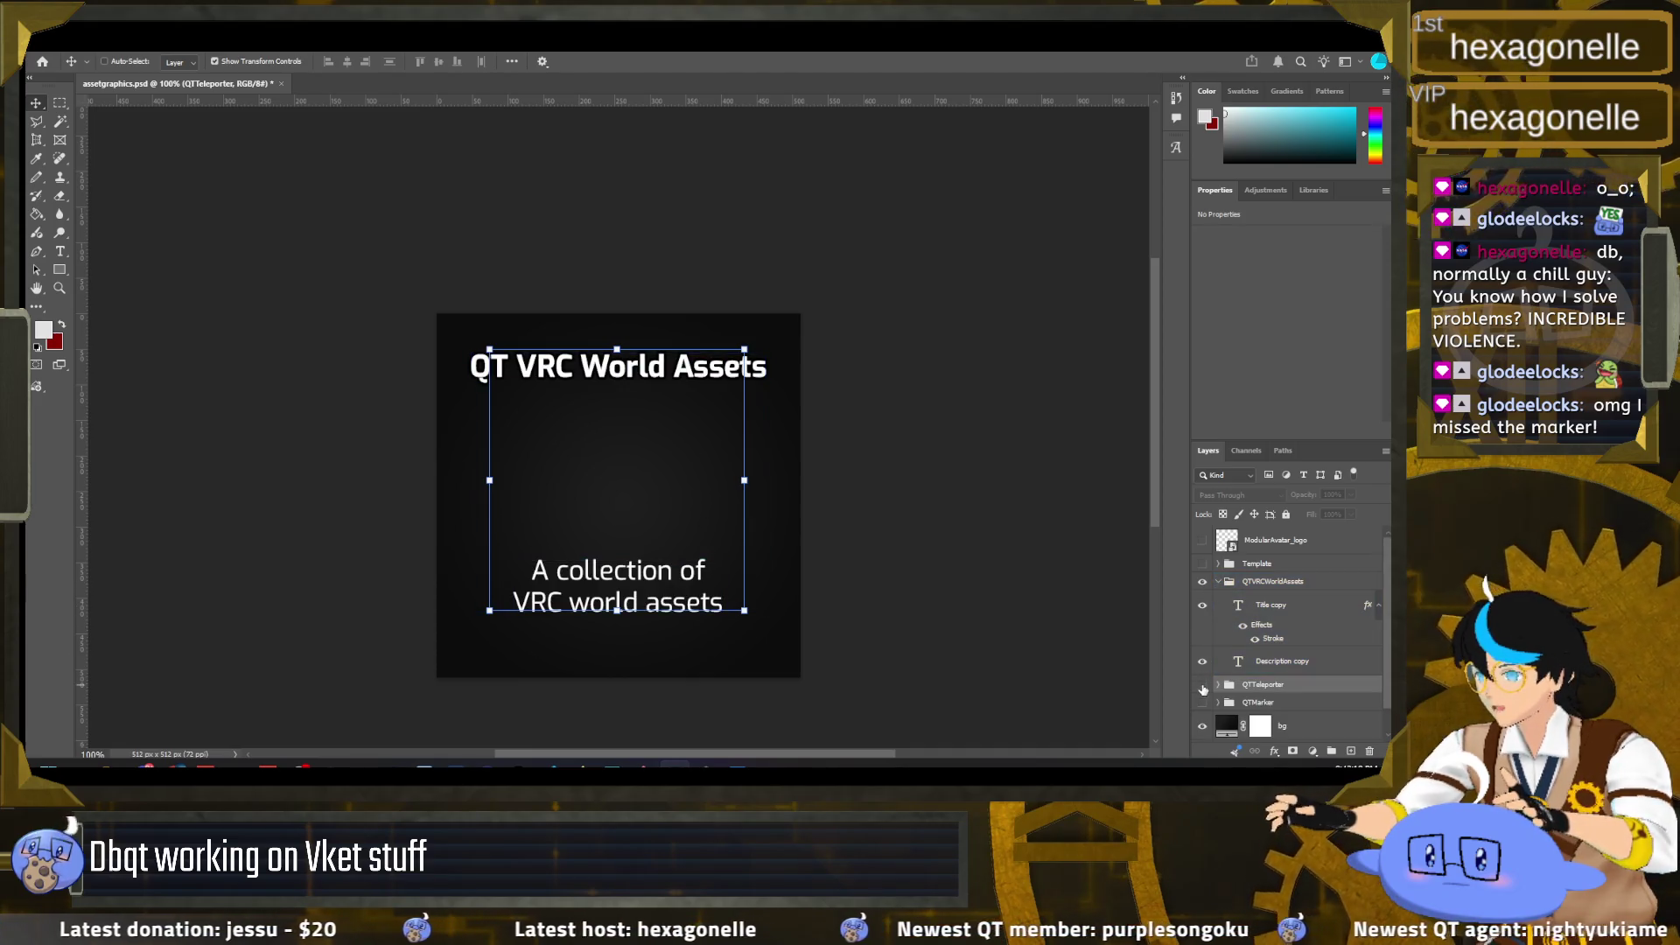
click(1203, 684)
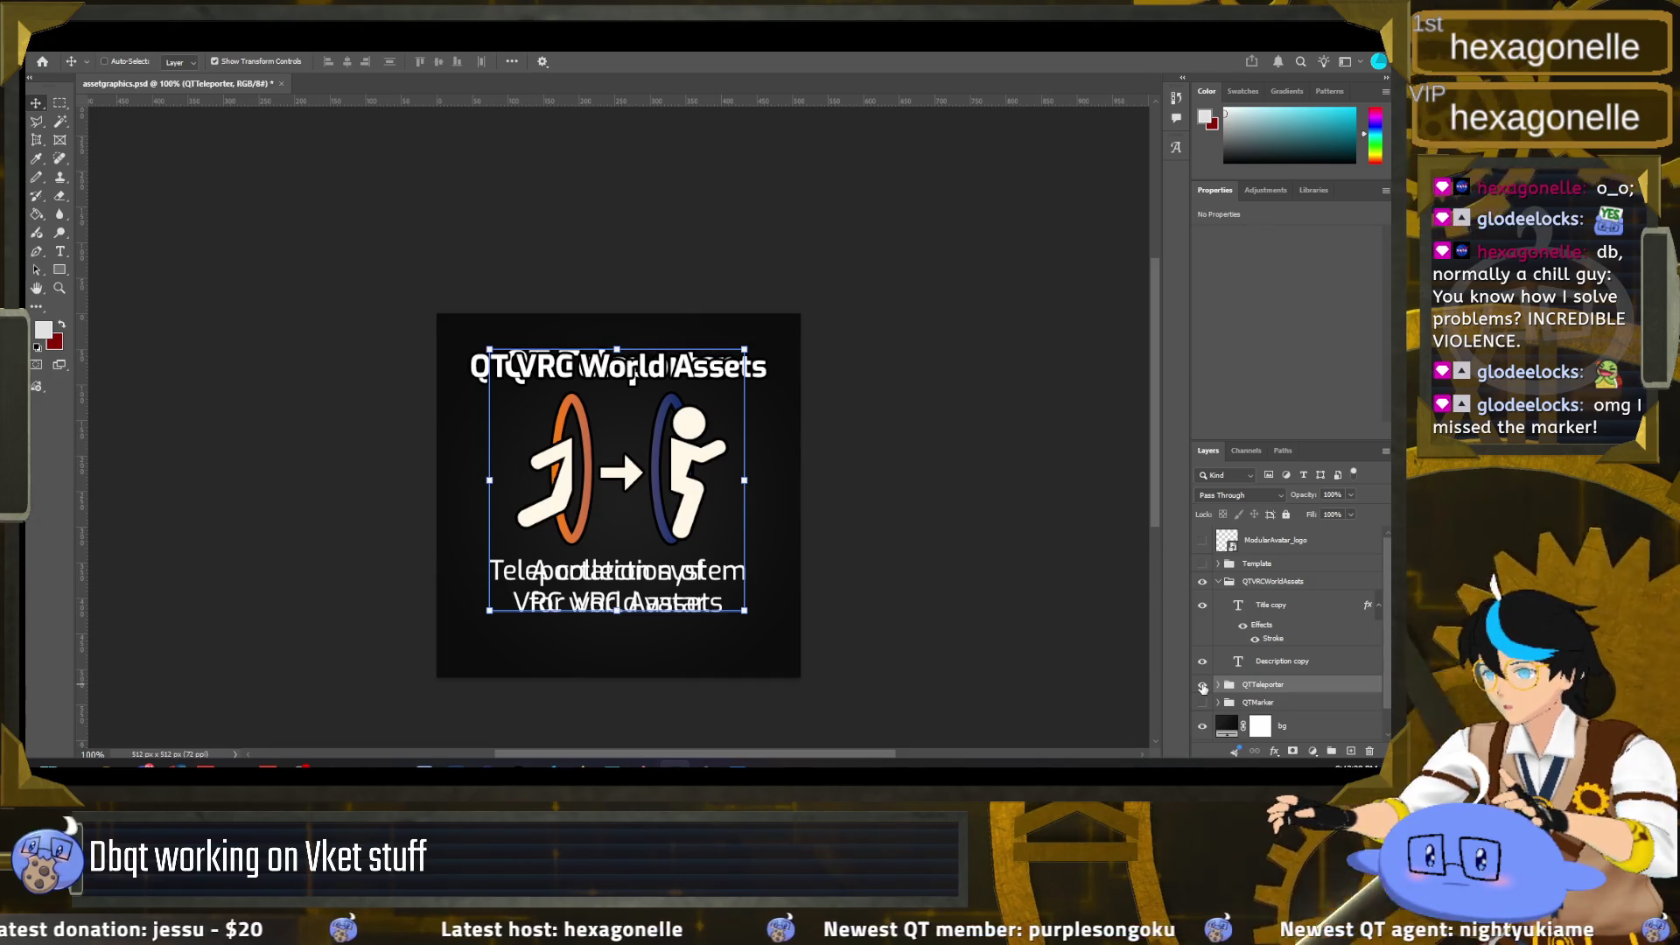
click(1202, 684)
scroll(892, 569, down, 1)
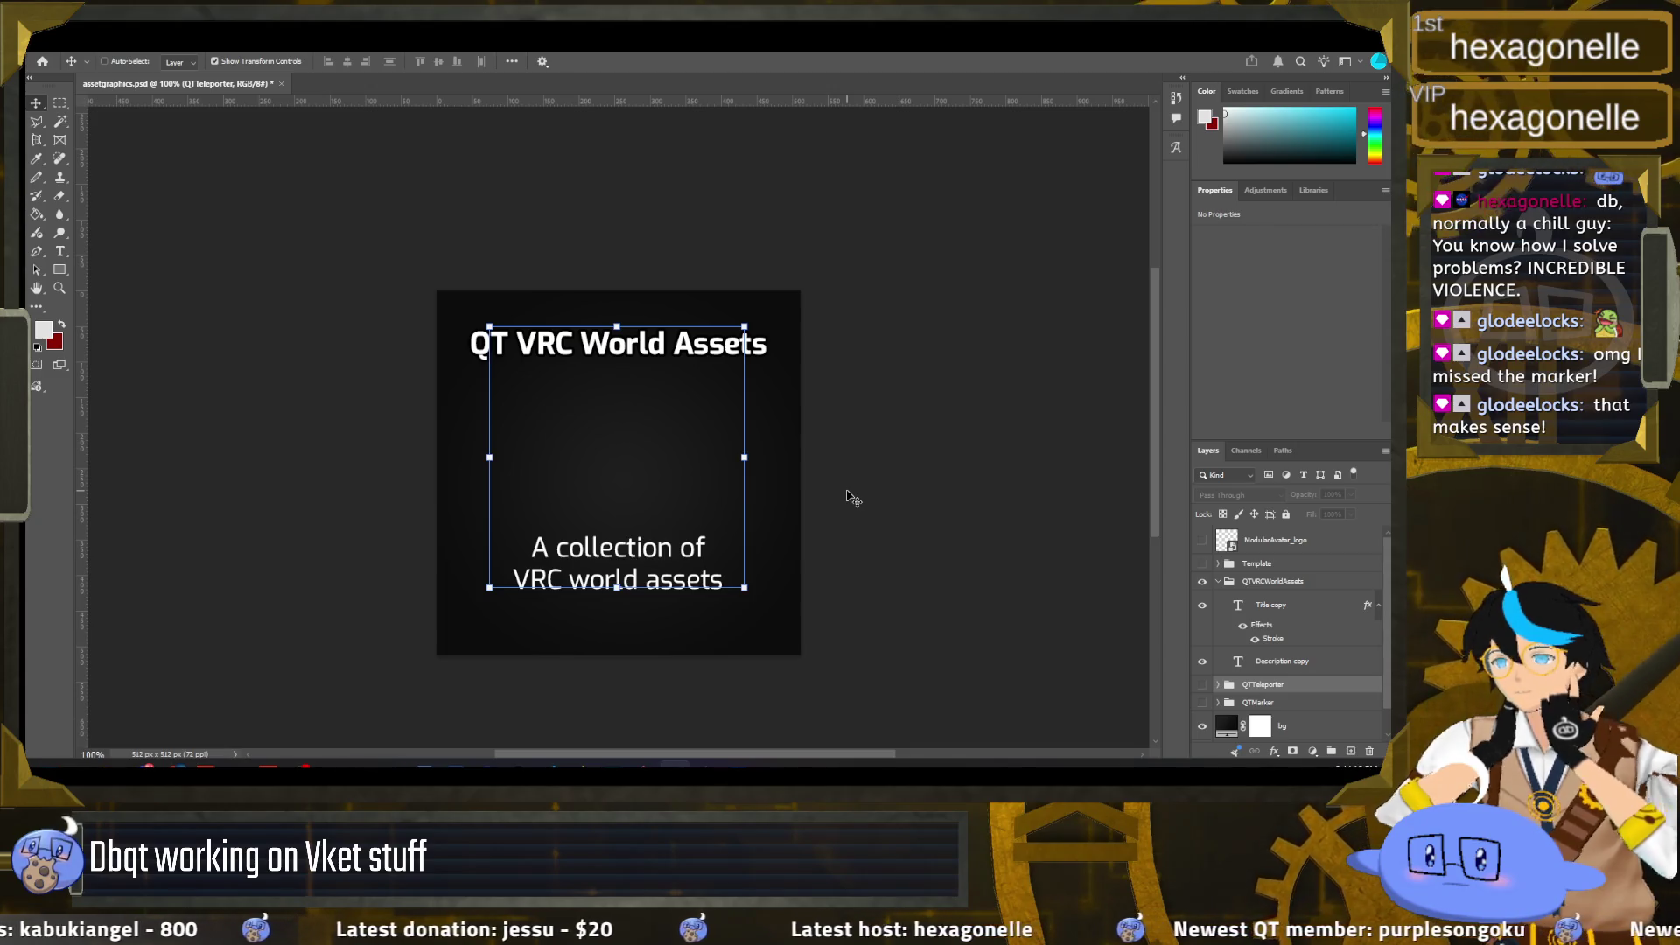
scroll(1287, 601, down, 1)
click(1287, 601)
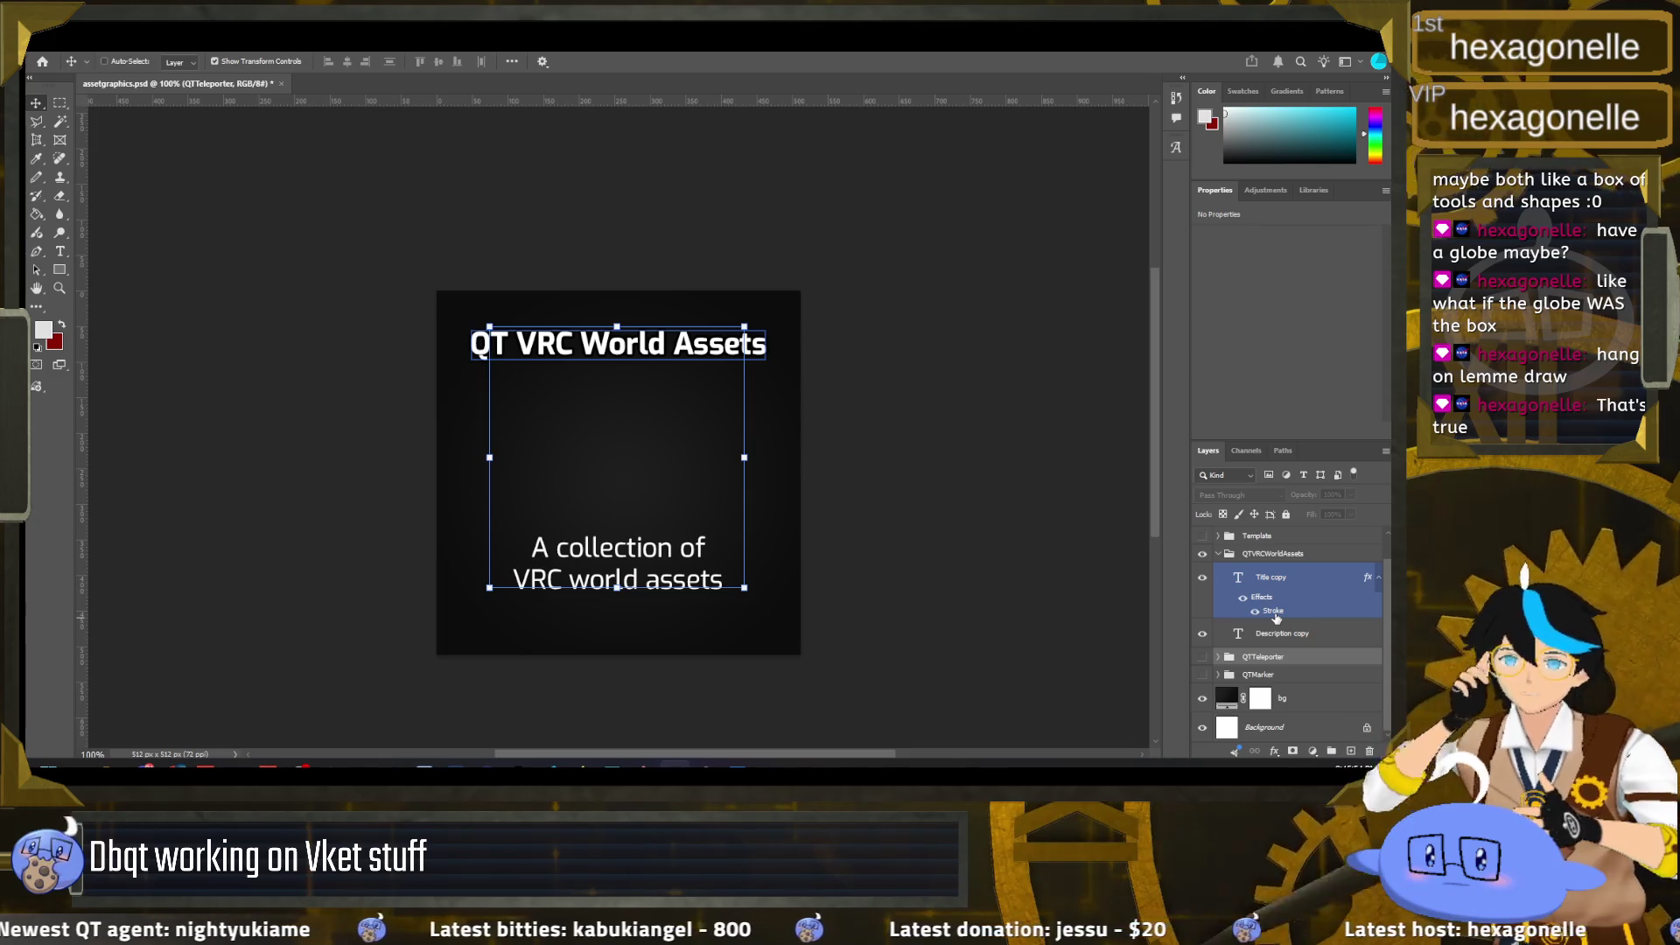
click(1246, 696)
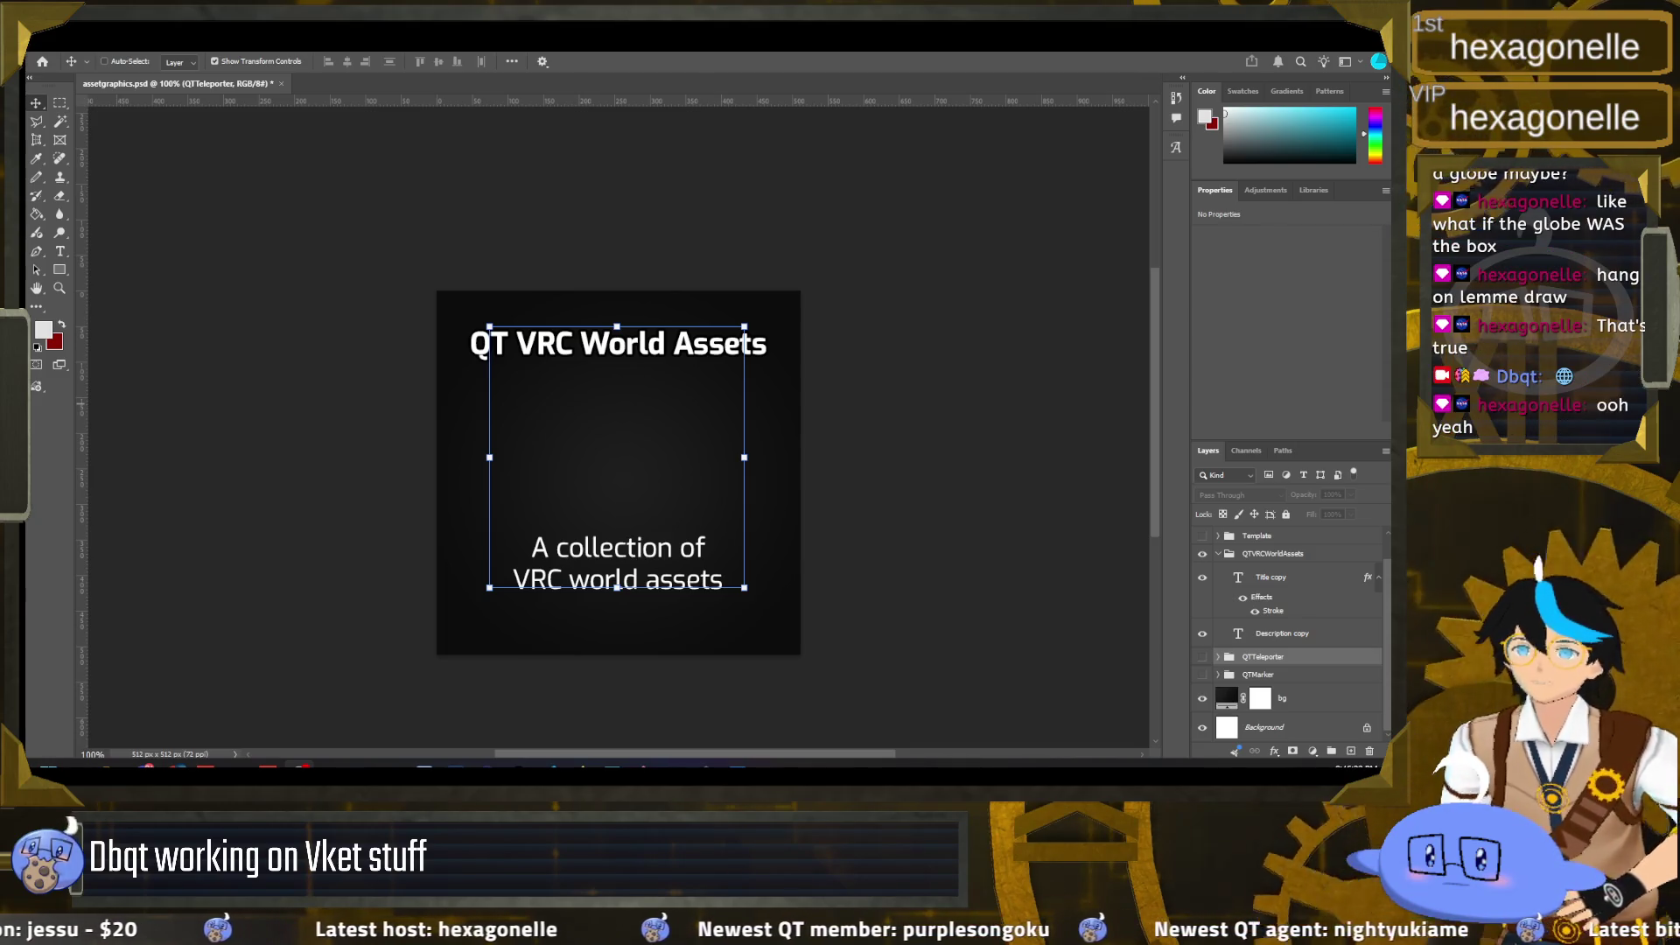
scroll(497, 131, down, 1)
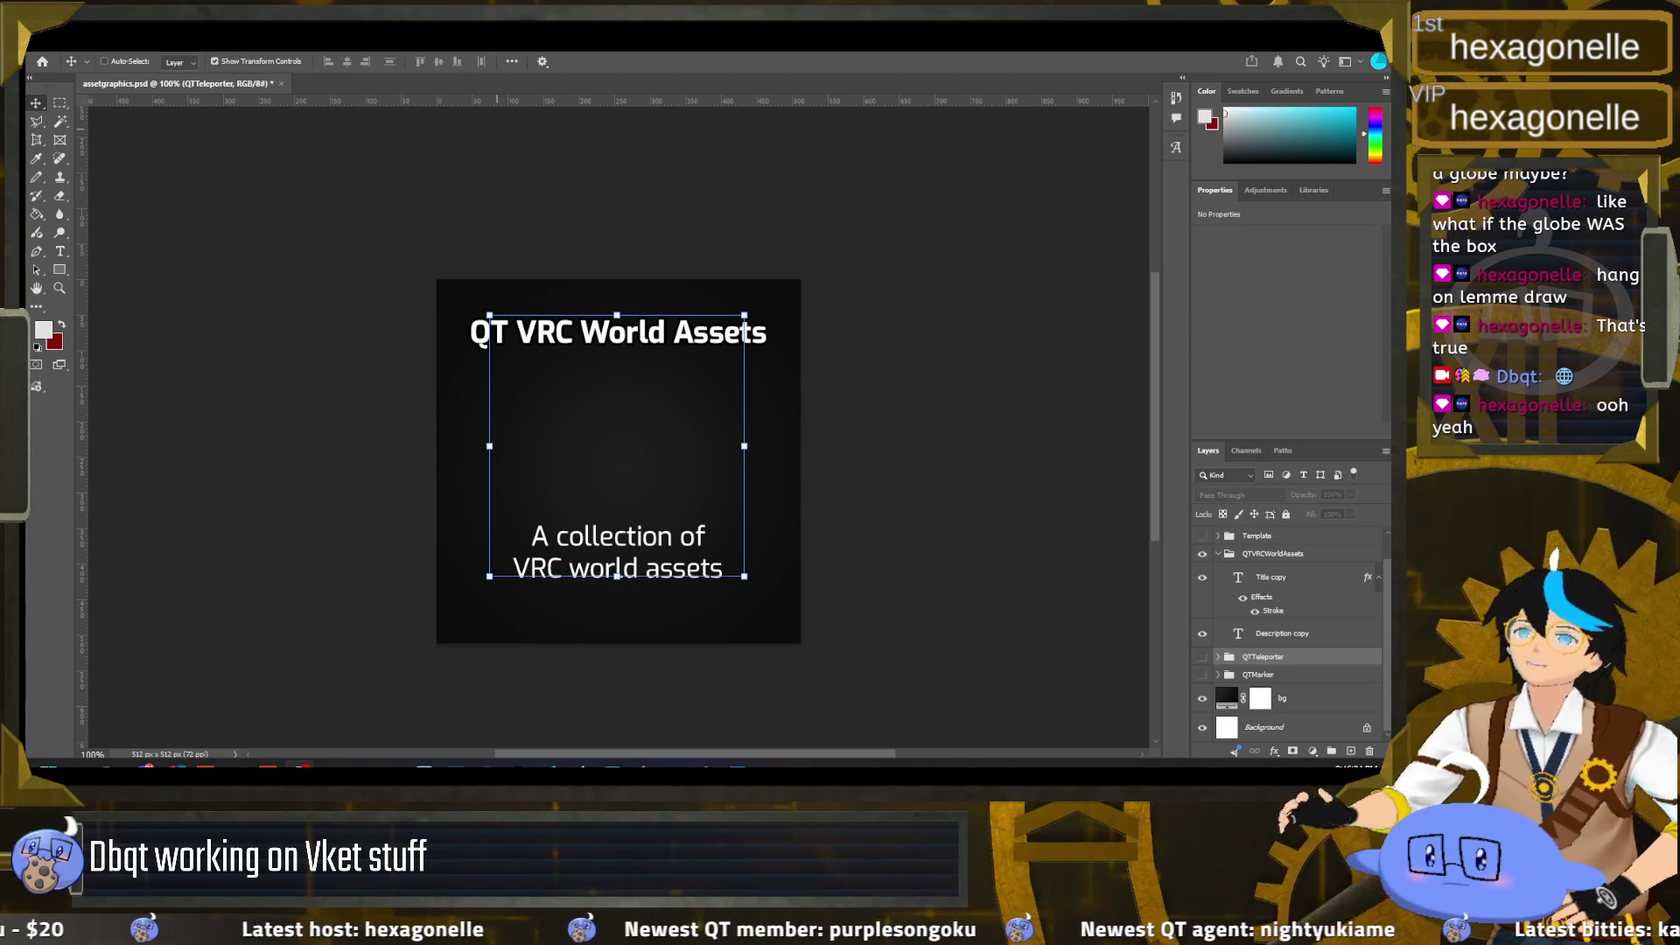
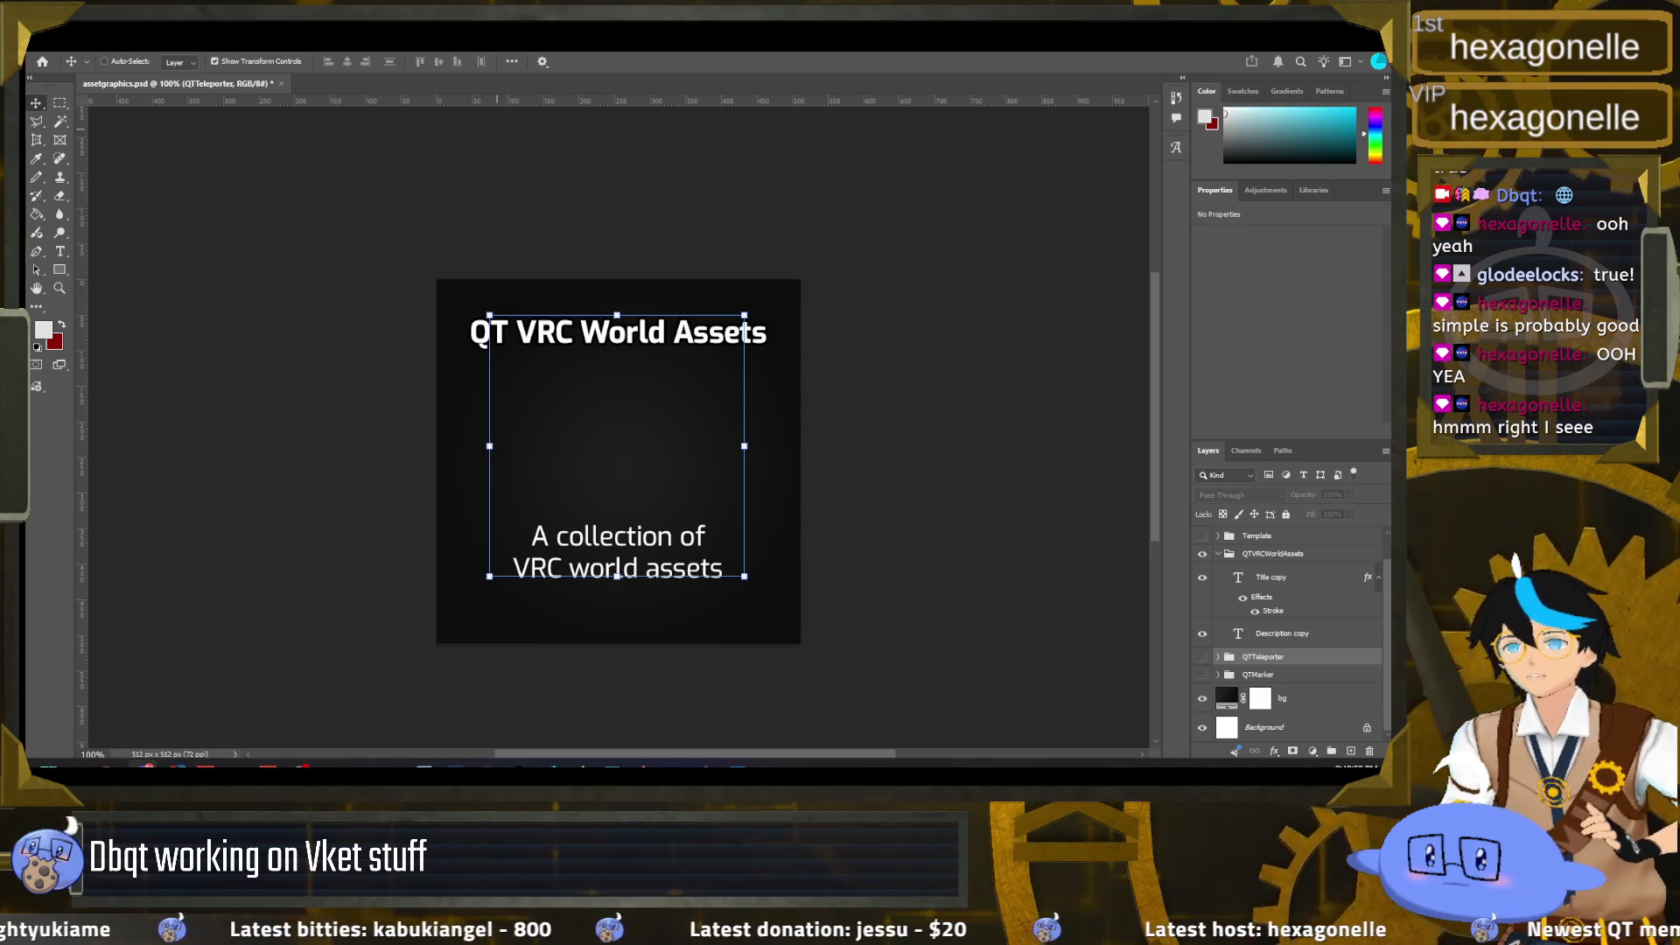
Step: Save the document, add a new empty layer, and pick a soft brush at 39 px
key(ctrl+s)
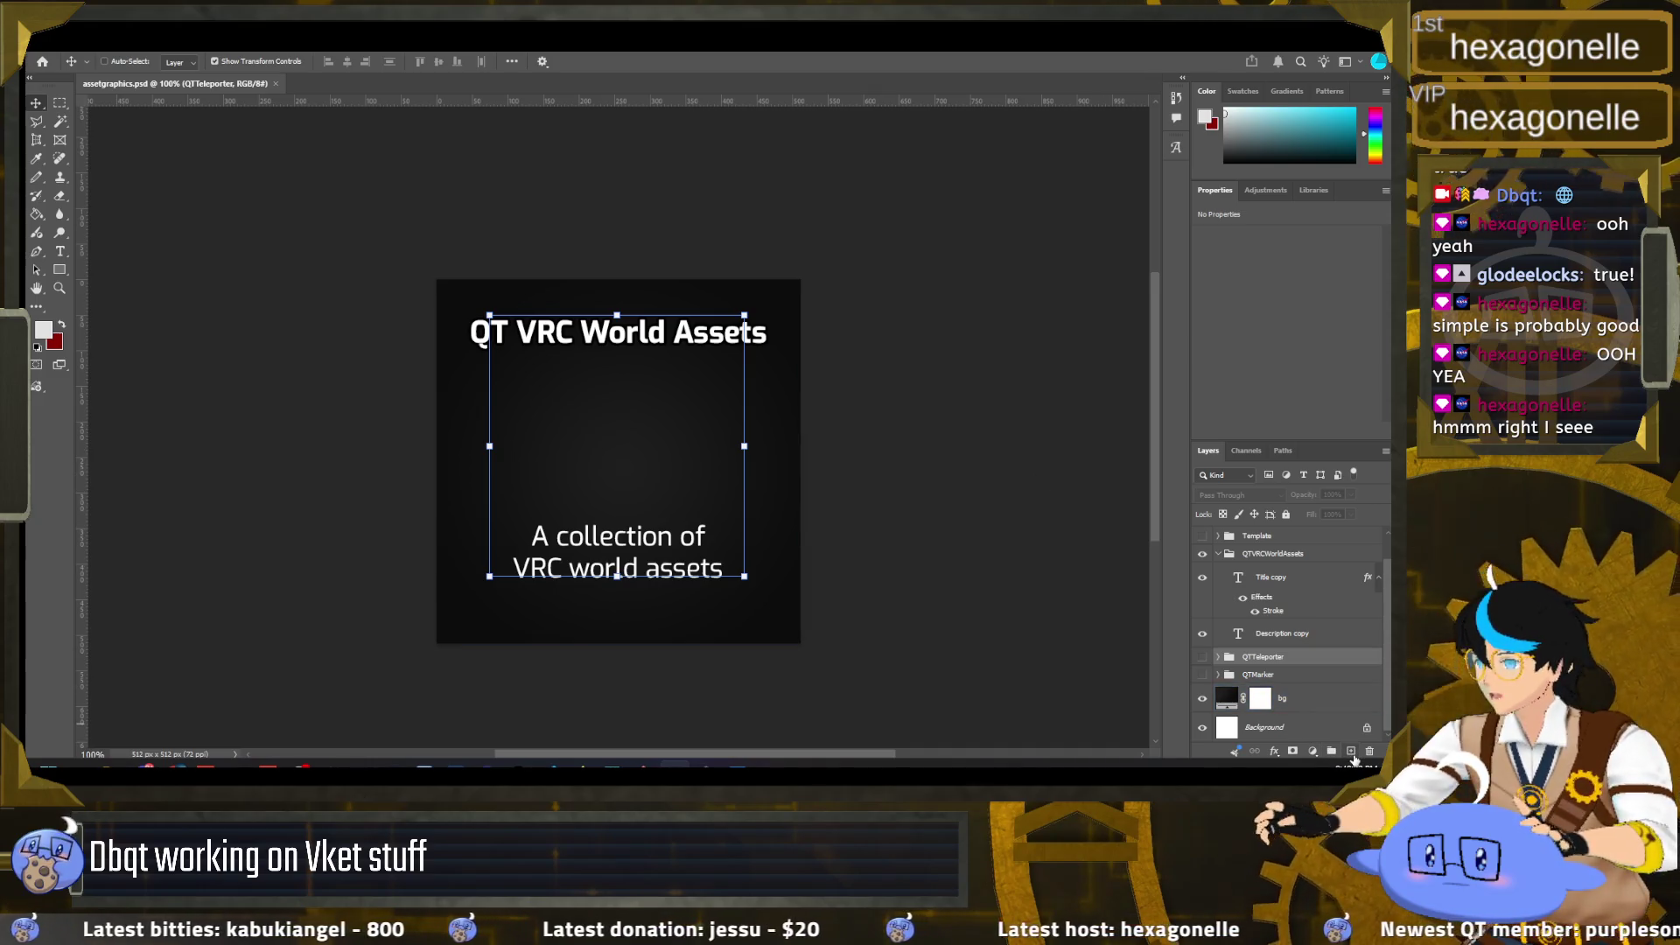
click(1349, 749)
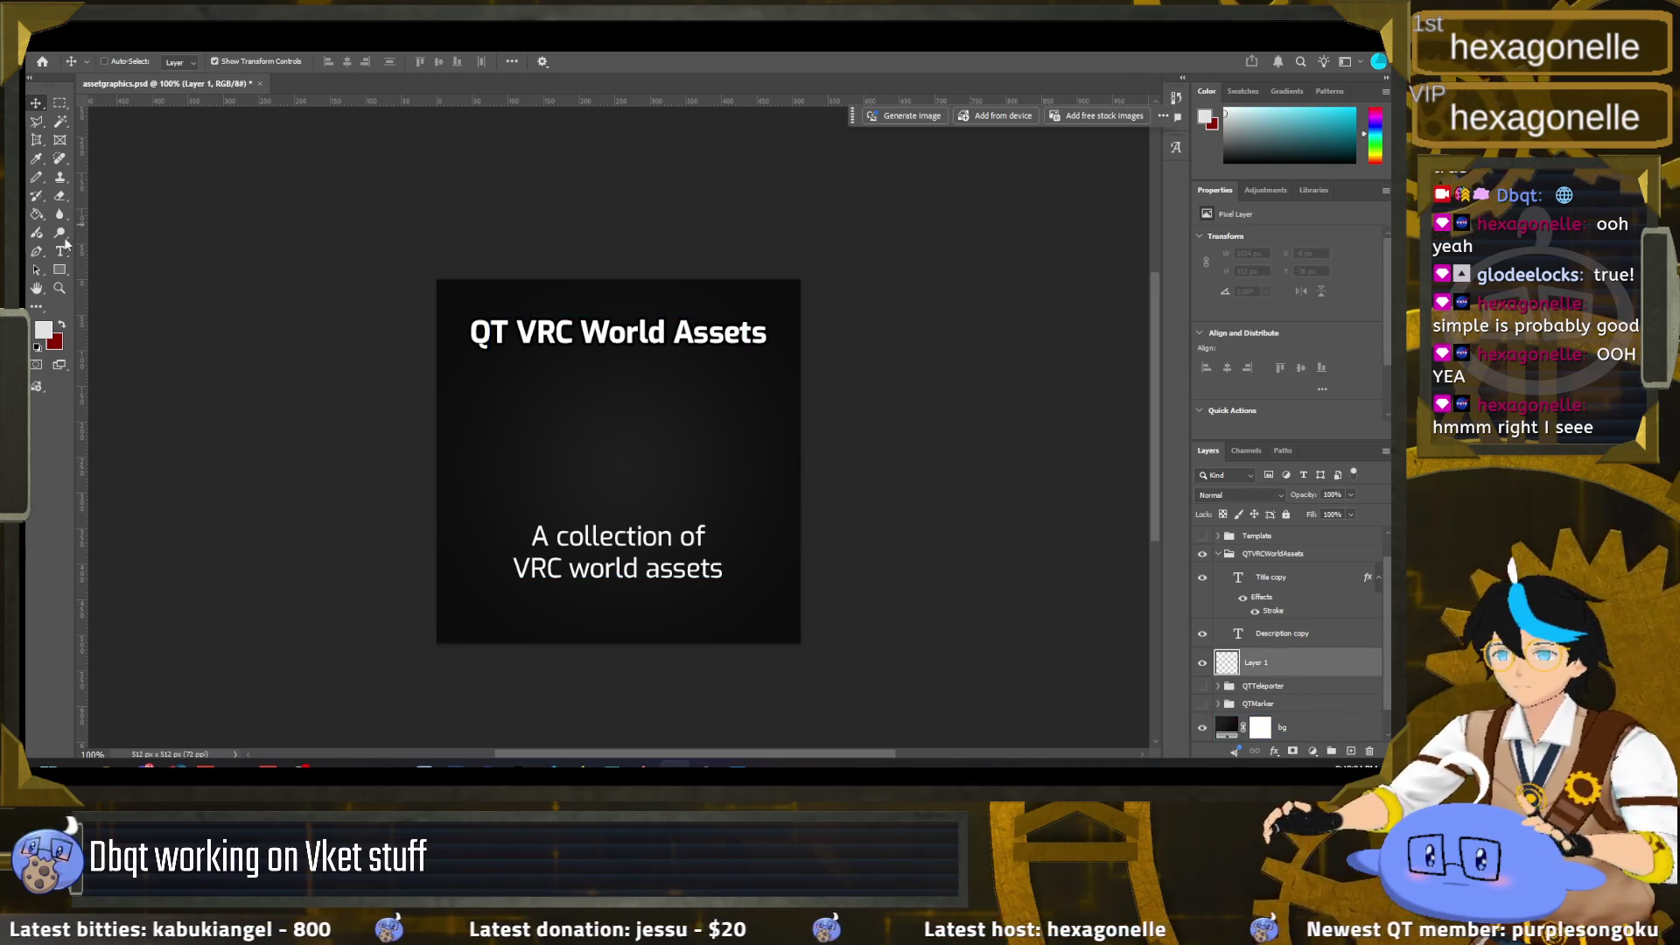
click(37, 181)
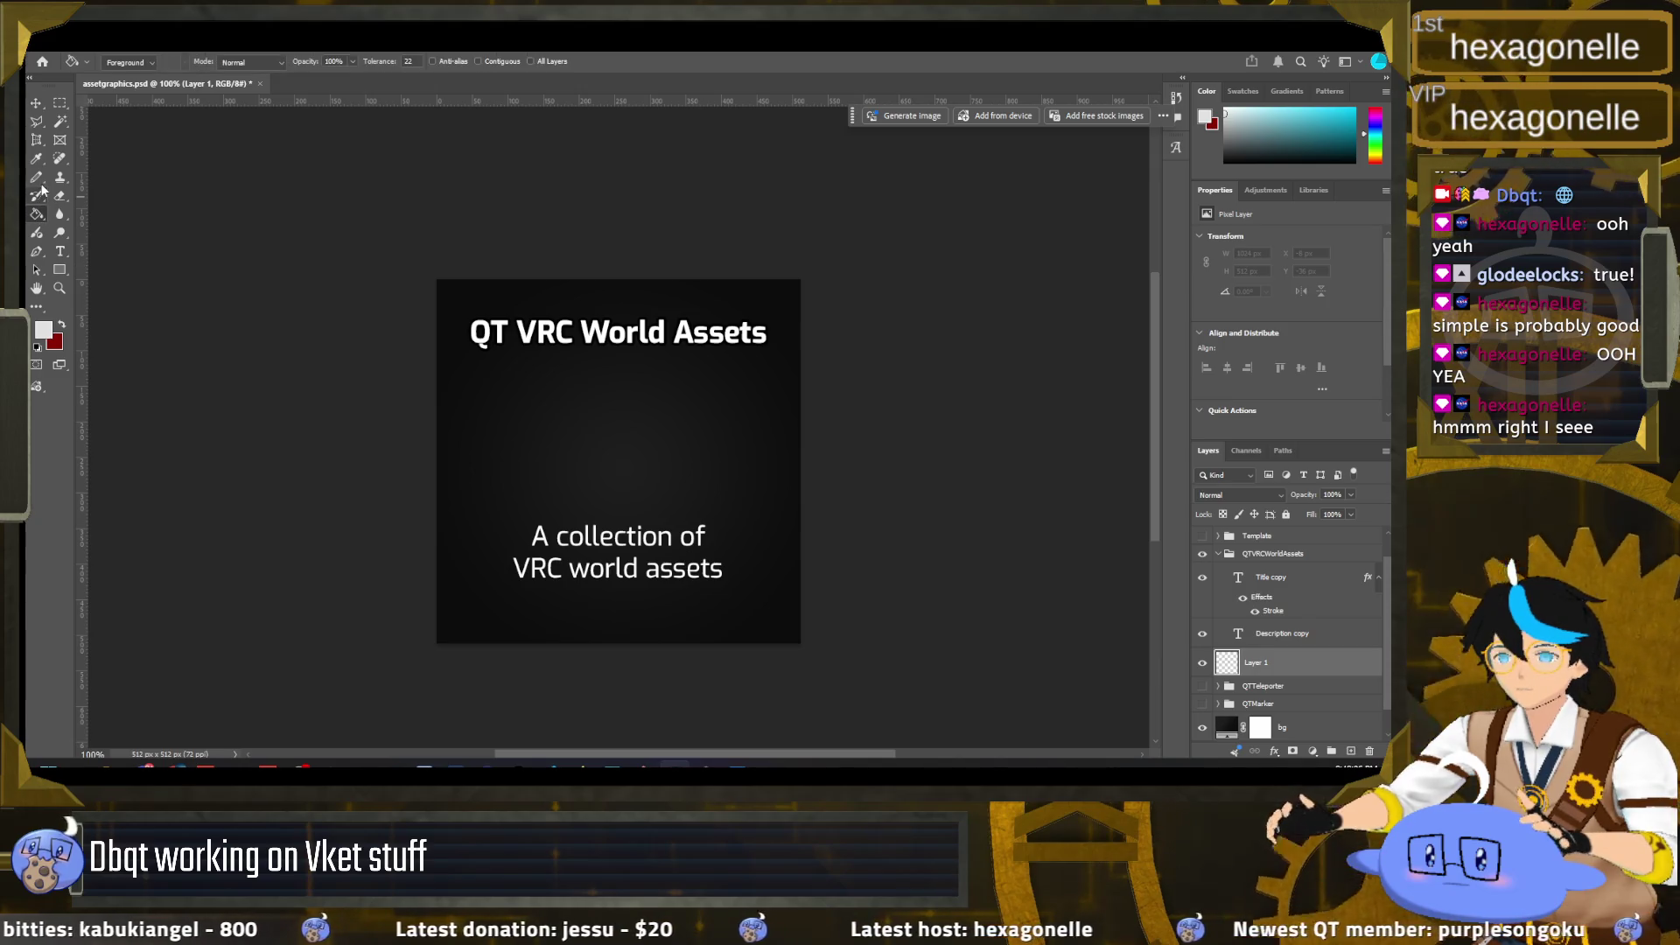
right_click(38, 180)
click(88, 178)
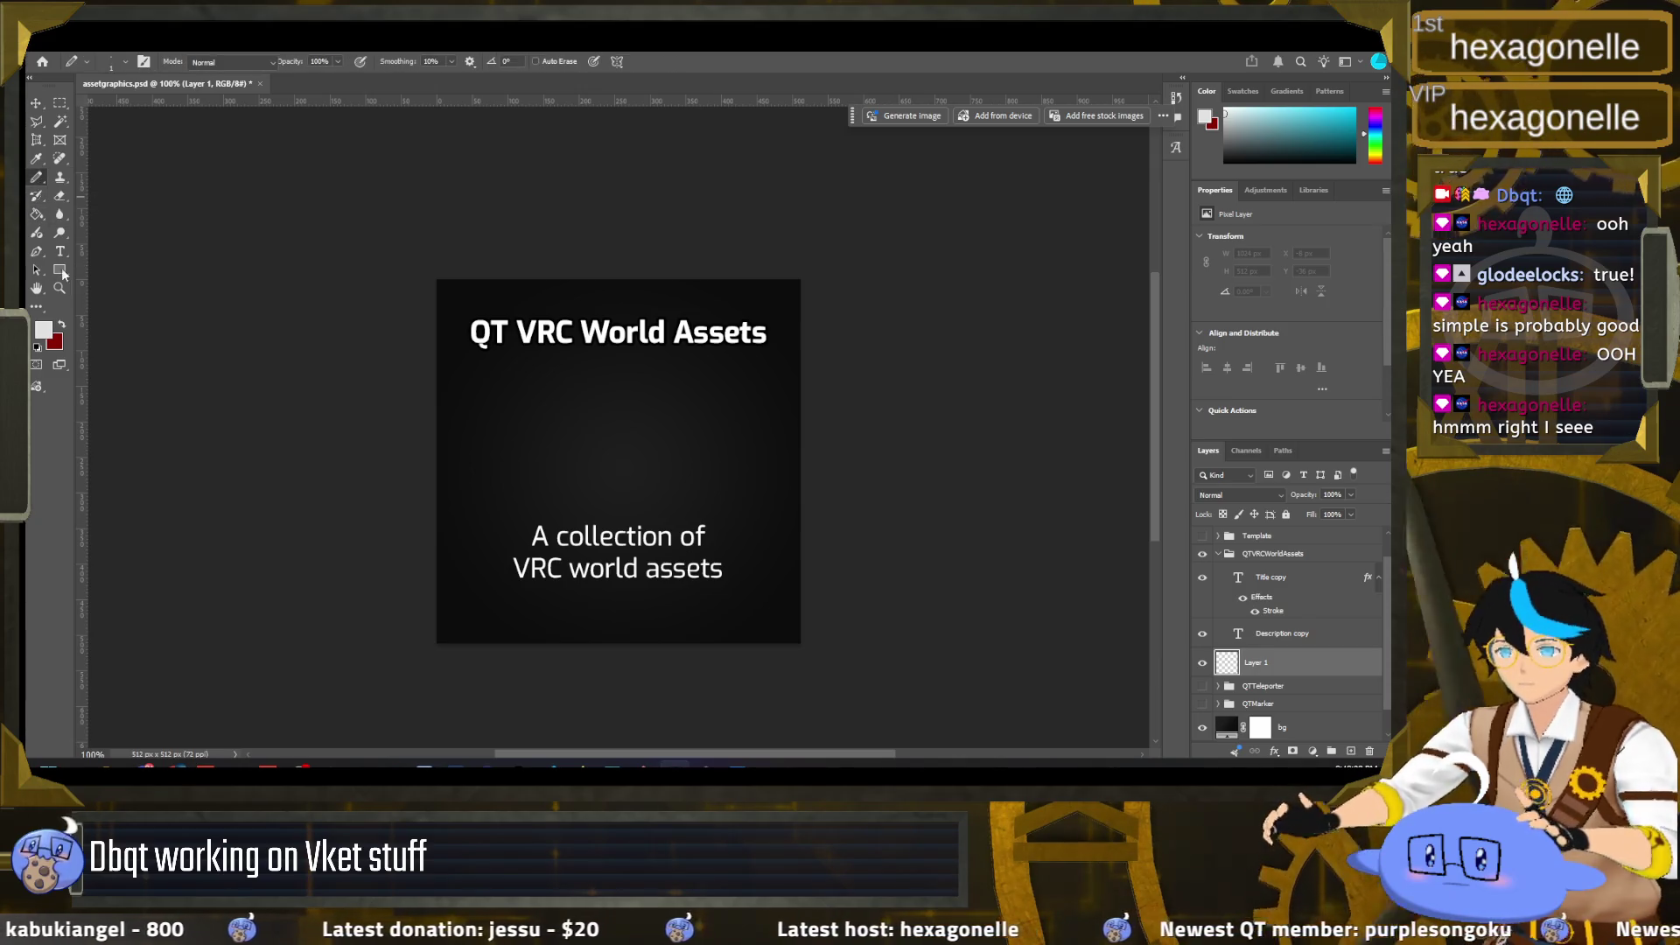
click(114, 60)
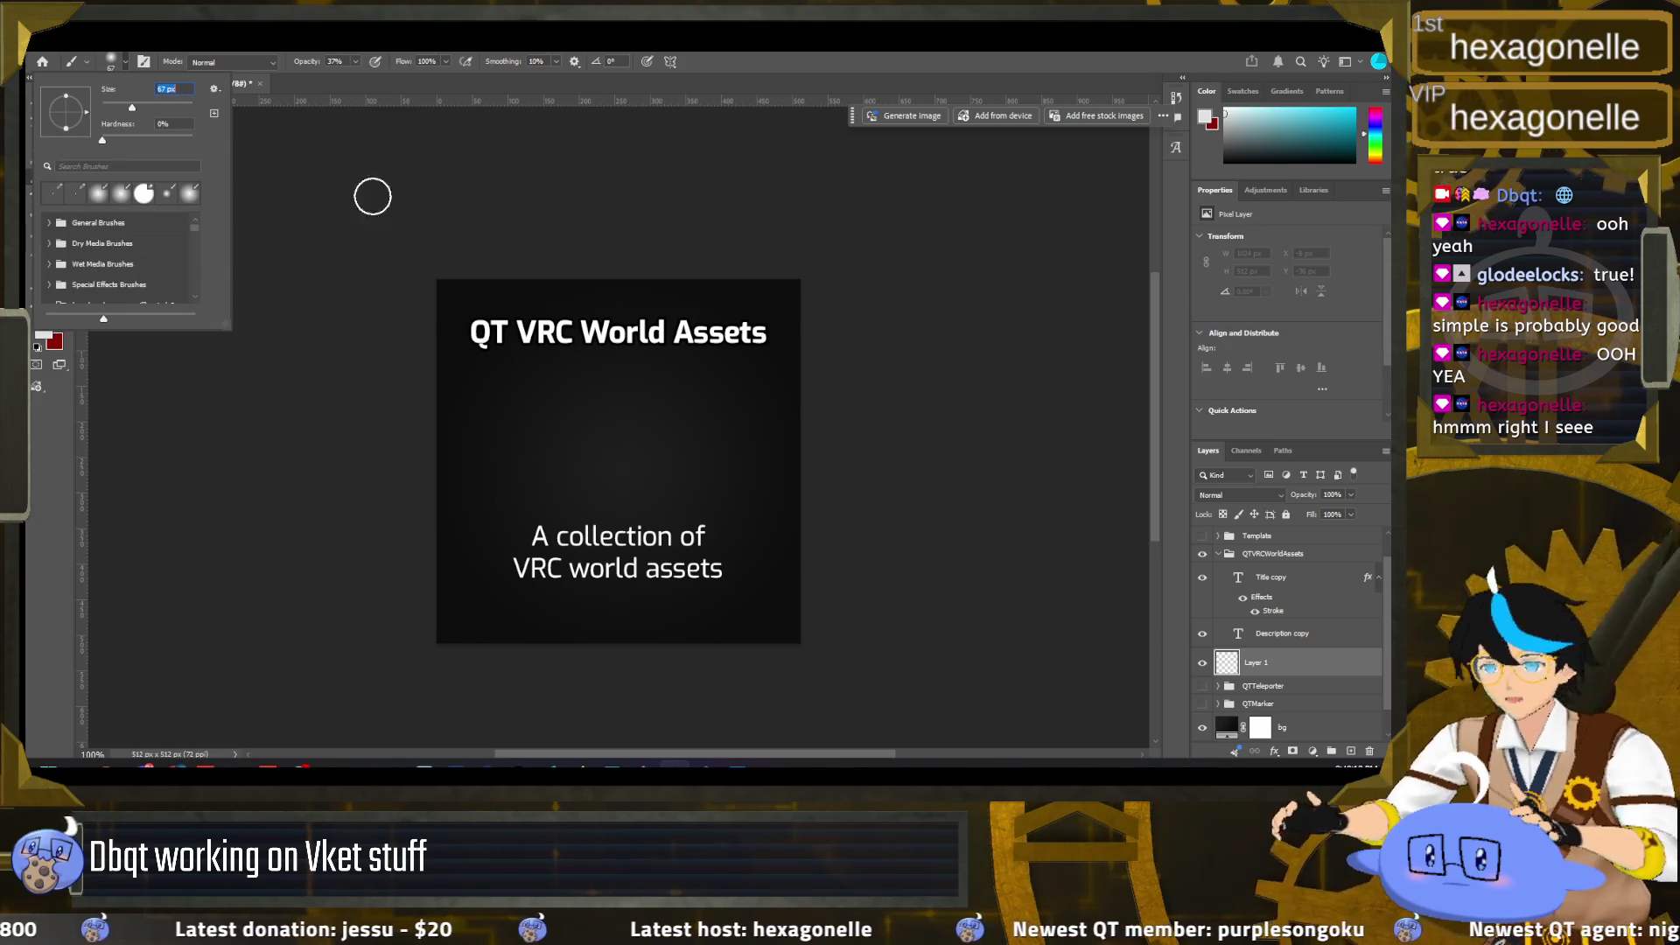
drag(132, 109, 114, 109)
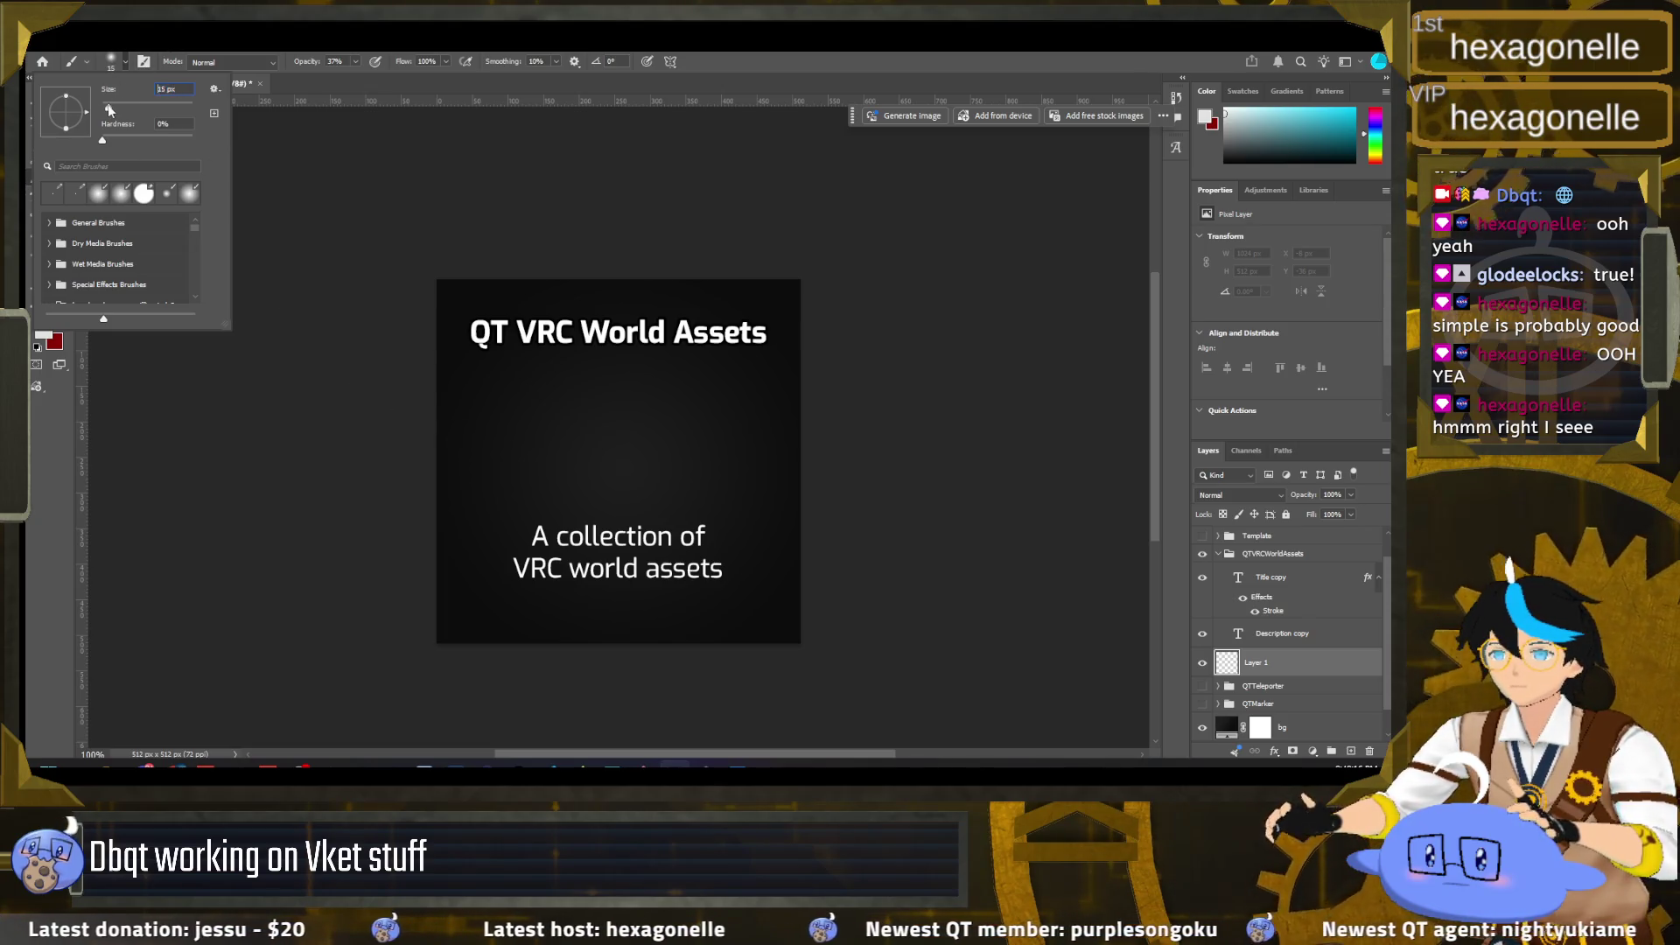
Step: Raise the brush opacity to 100%, undoing the test strokes
drag(547, 433, 687, 477)
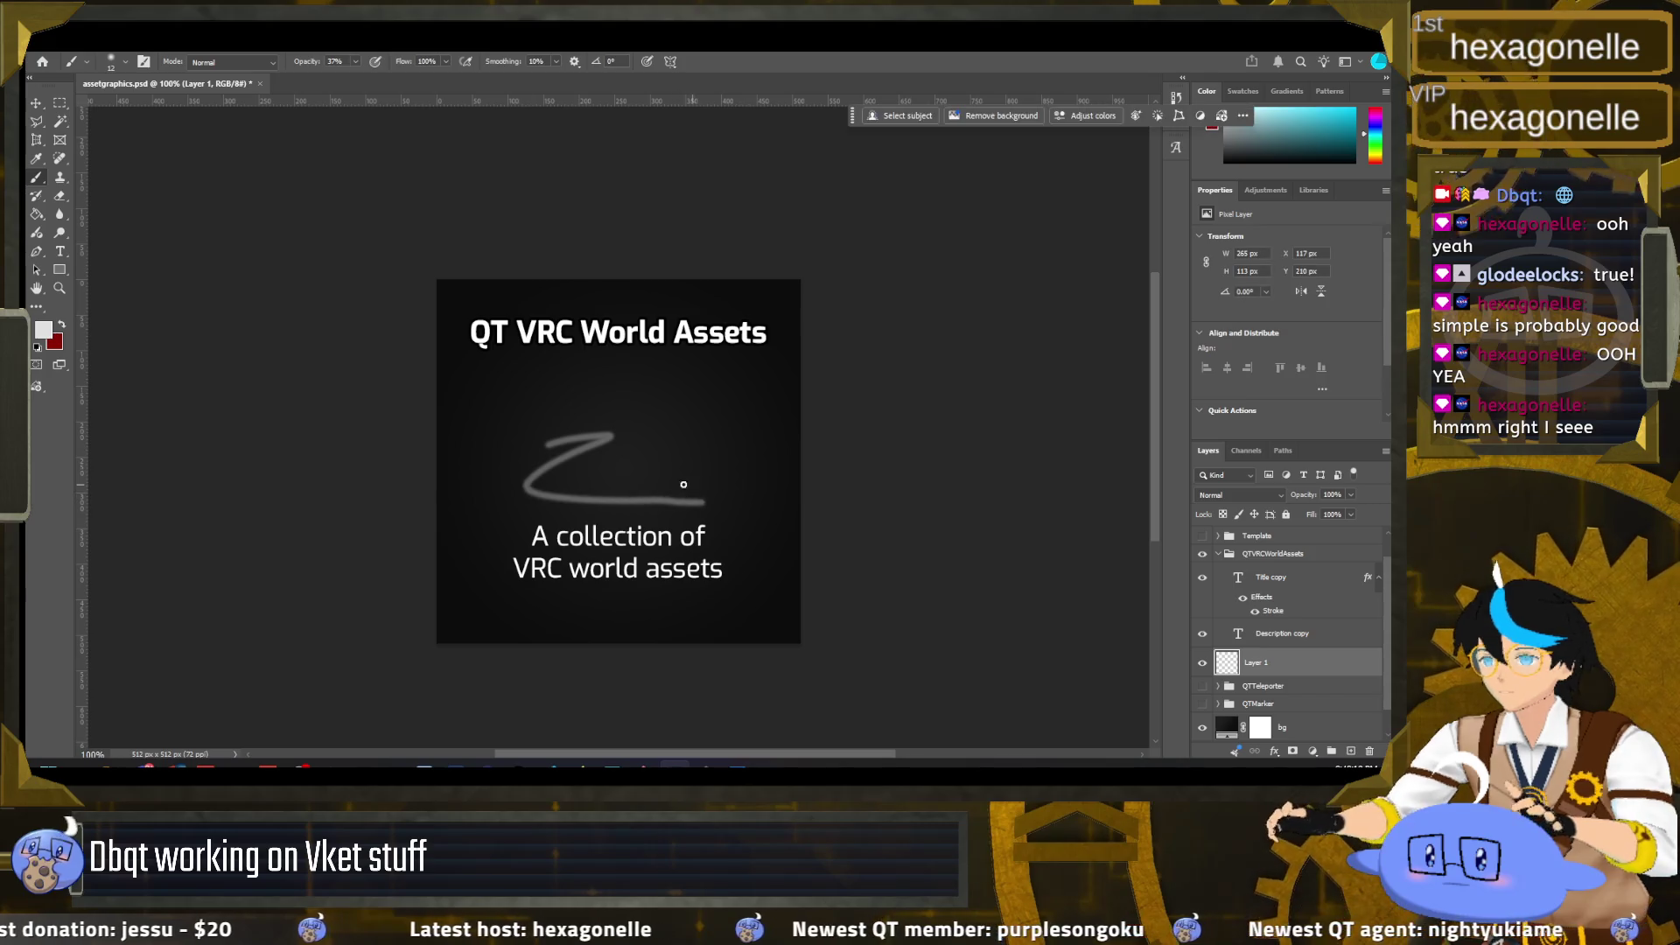
key(ctrl+z)
key(0)
drag(472, 480, 720, 473)
key(ctrl+z)
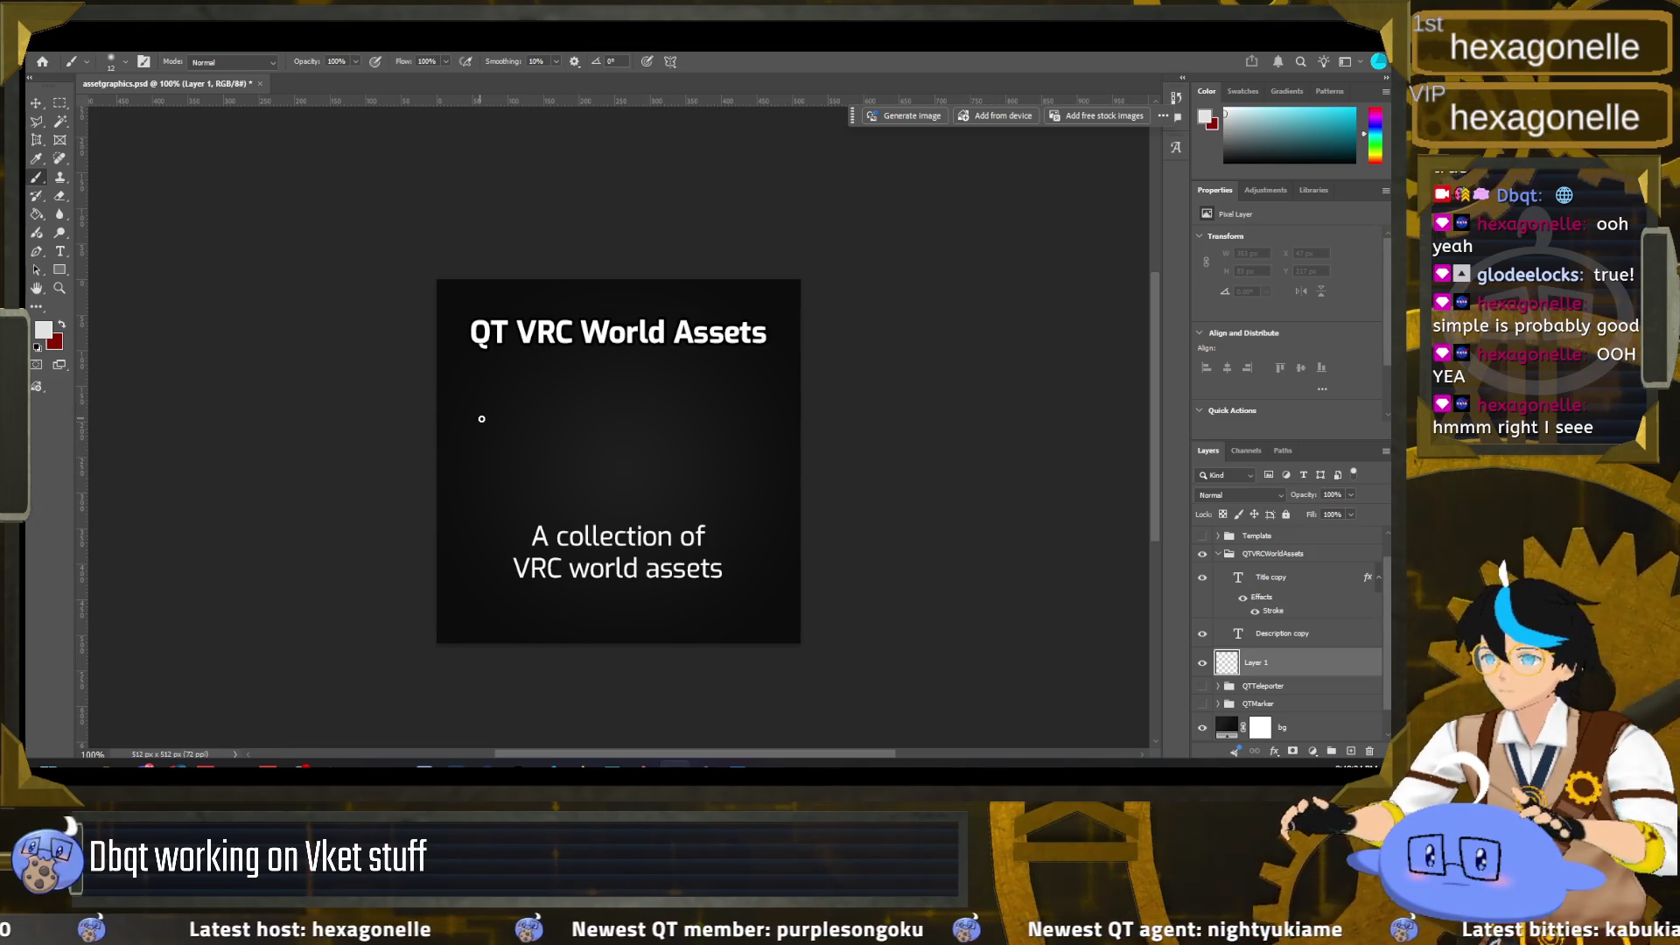
Step: Draw the top edge and handle of the first open box
mouse_move(511, 426)
mouse_down()
mouse_move(535, 454)
mouse_move(507, 434)
mouse_move(530, 502)
mouse_up()
key(ctrl+z)
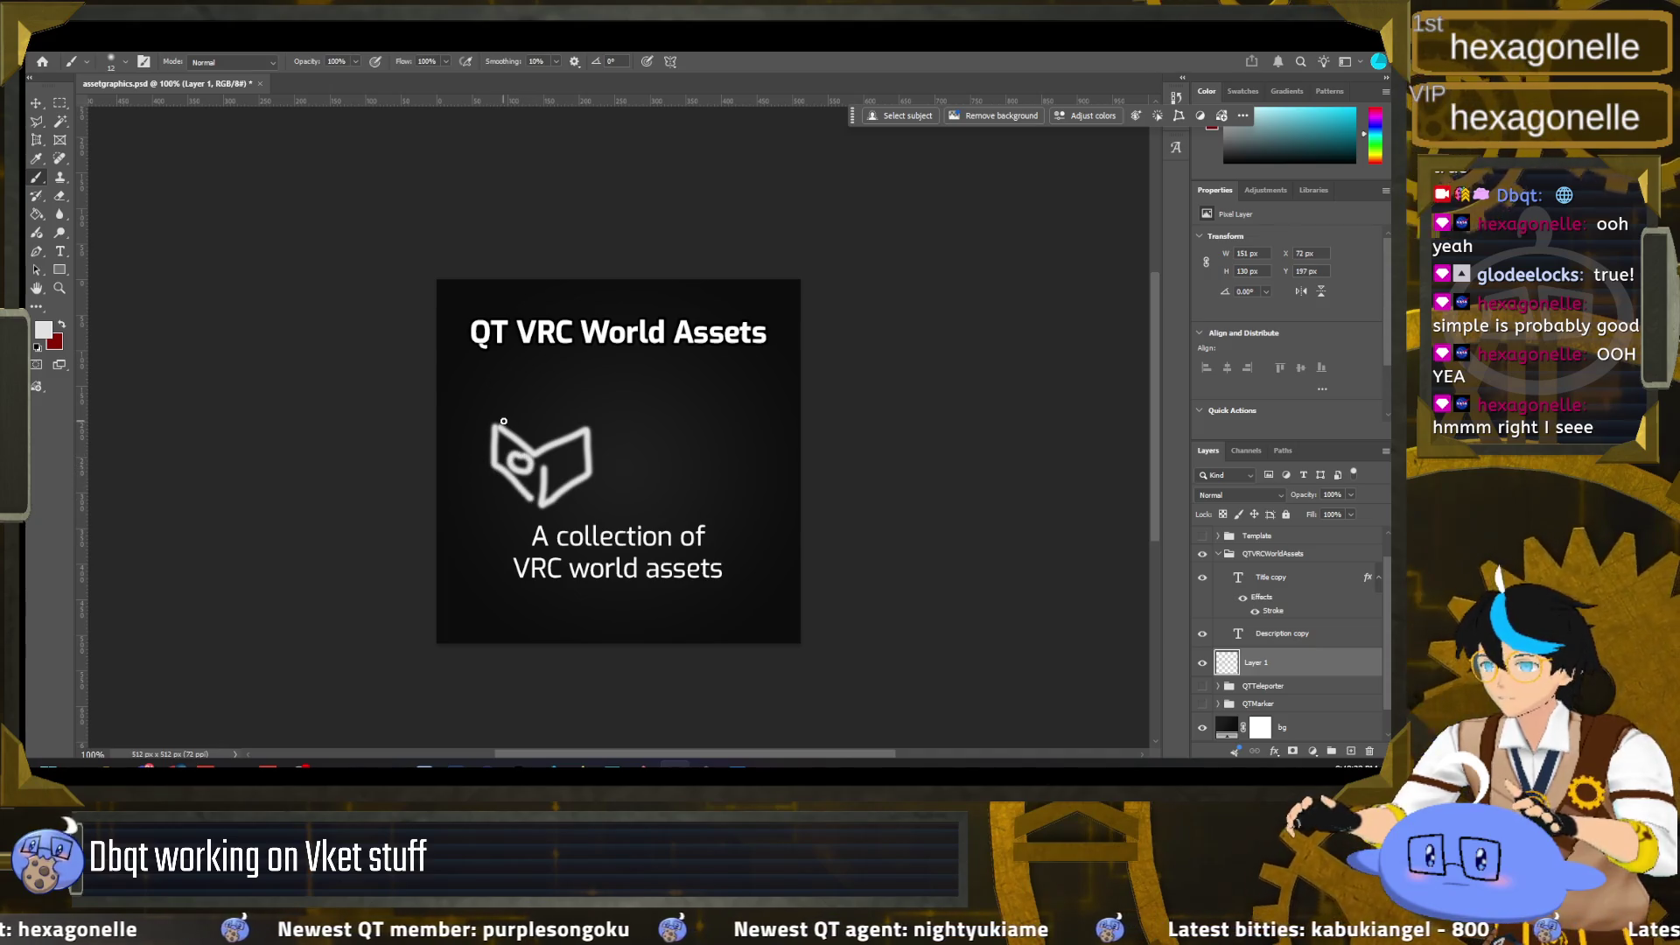
drag(504, 419, 579, 425)
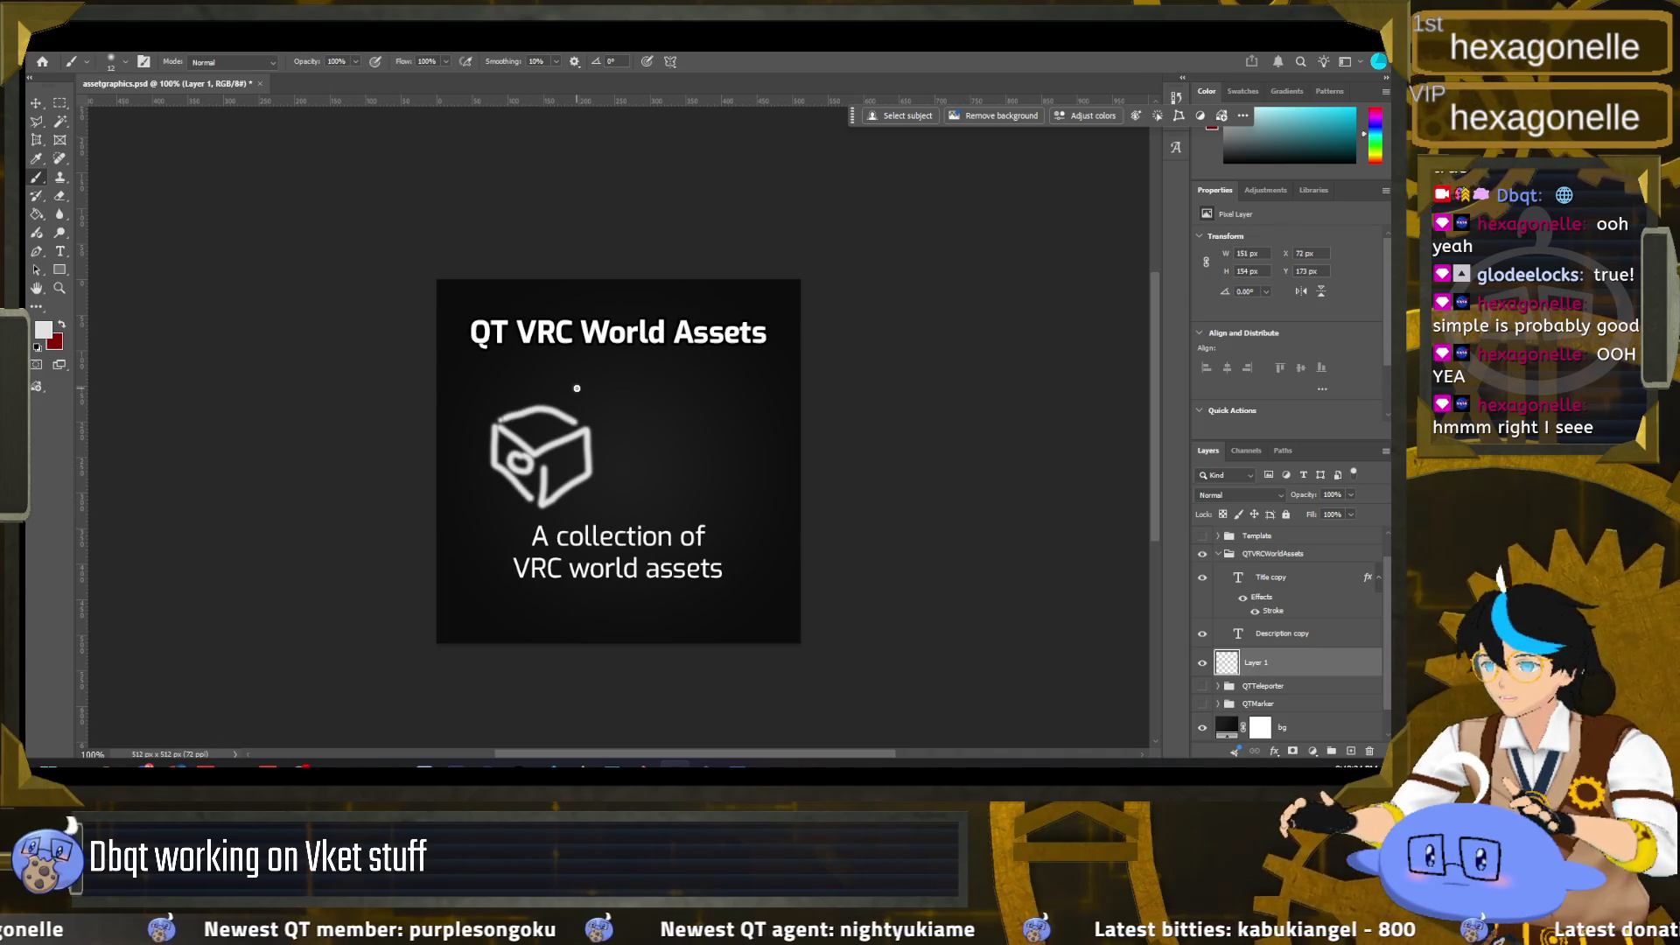
mouse_move(578, 388)
mouse_down()
mouse_move(547, 420)
mouse_move(536, 383)
mouse_up()
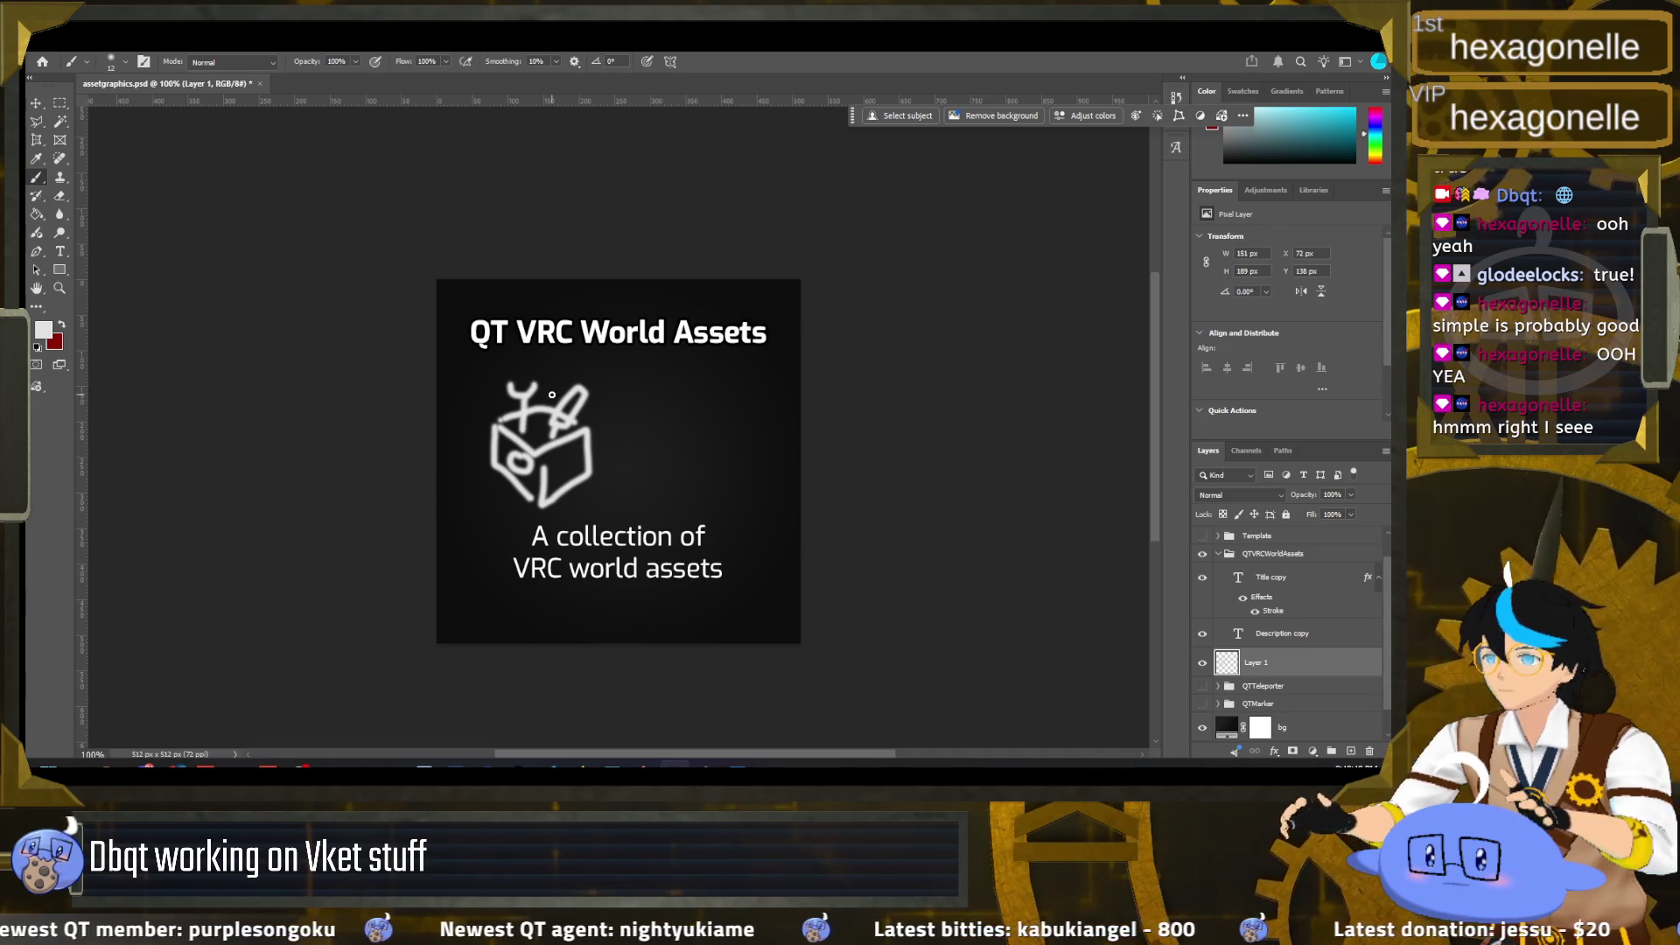
mouse_move(583, 379)
mouse_down()
mouse_move(519, 367)
mouse_move(579, 362)
mouse_move(543, 433)
mouse_up()
key(ctrl+z)
key(ctrl+z)
key(ctrl+z)
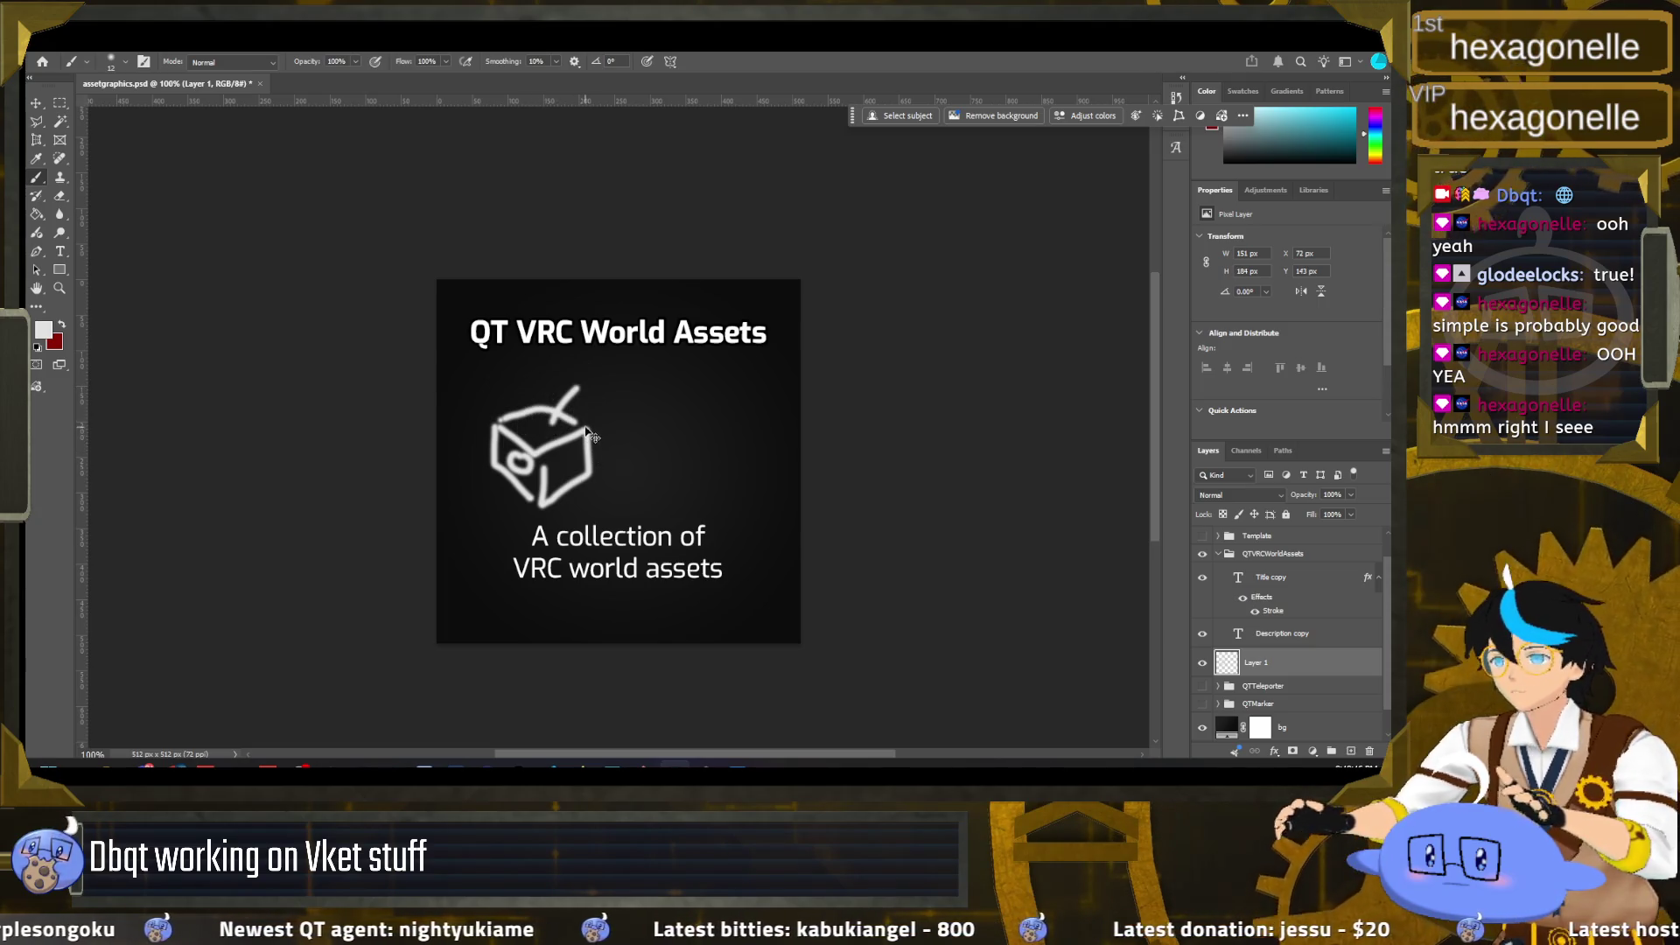
Step: Add a lid flap, poking-out items and front detail, then sketch a second box to the right
drag(582, 428, 564, 391)
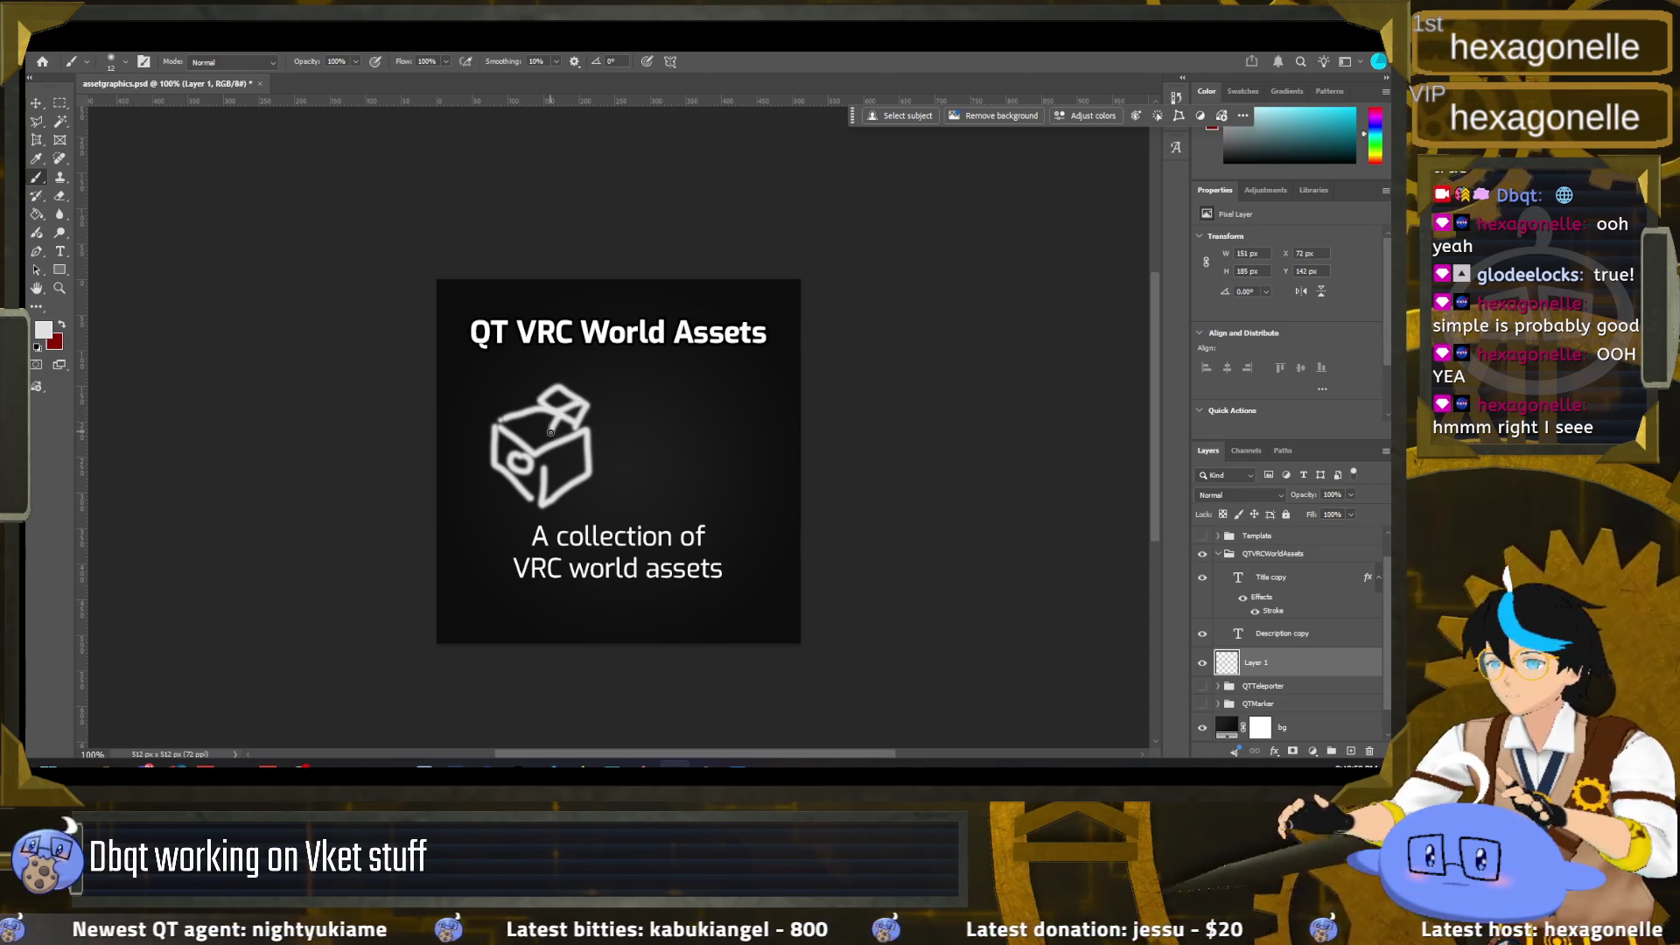
drag(580, 404, 518, 425)
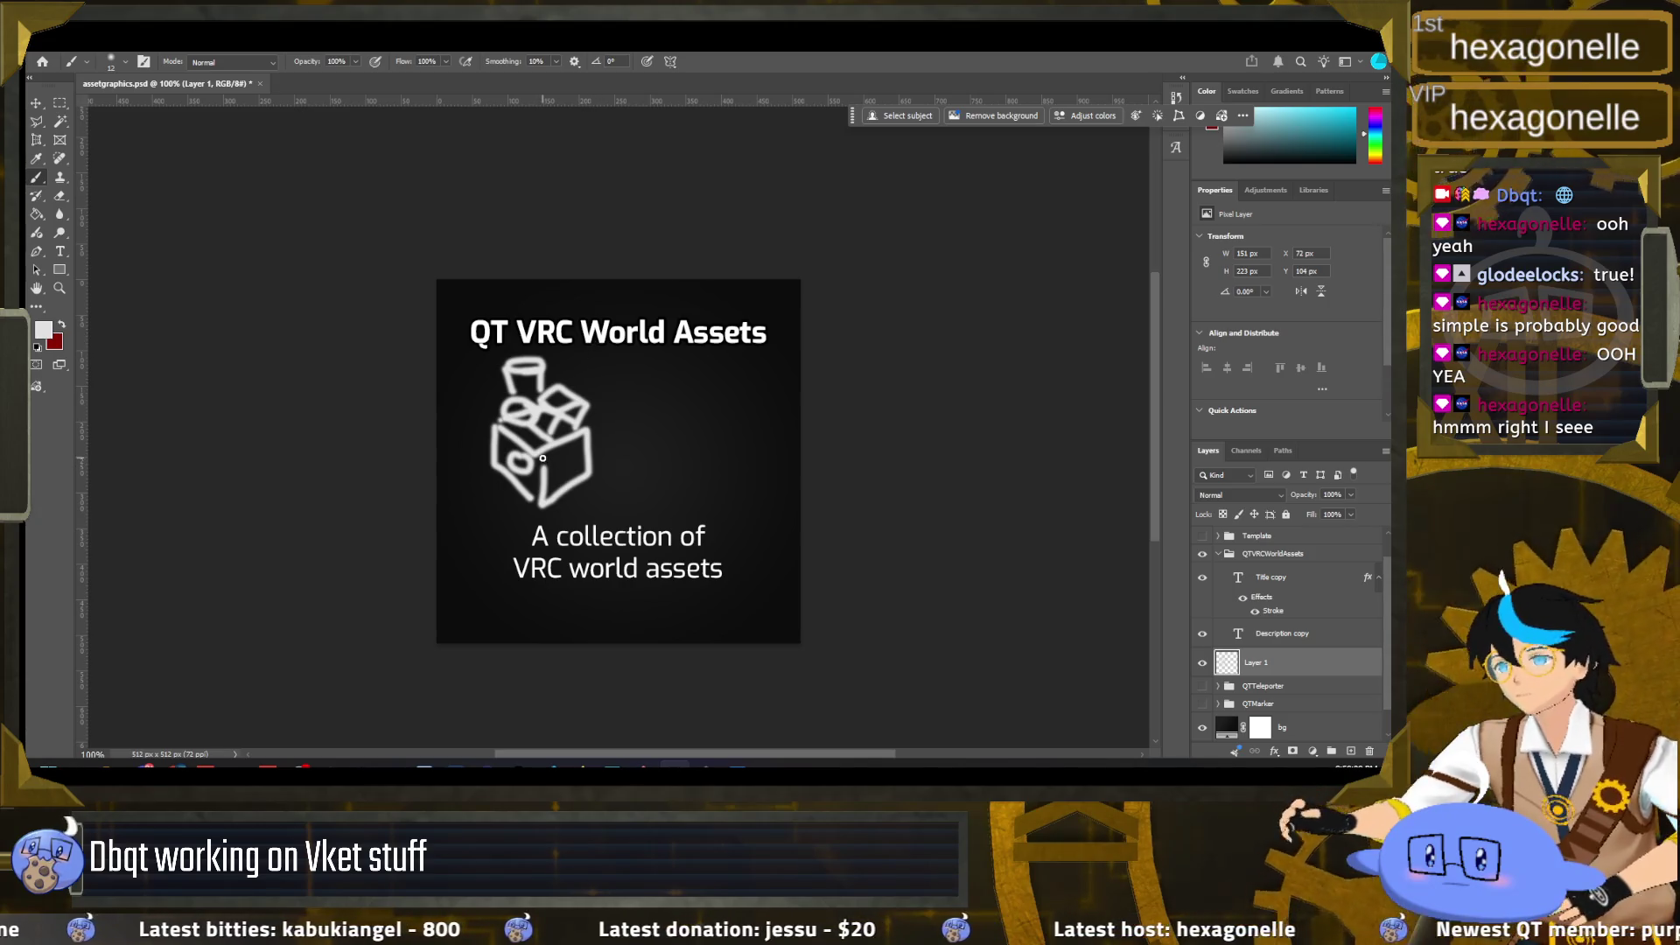
drag(542, 480, 526, 493)
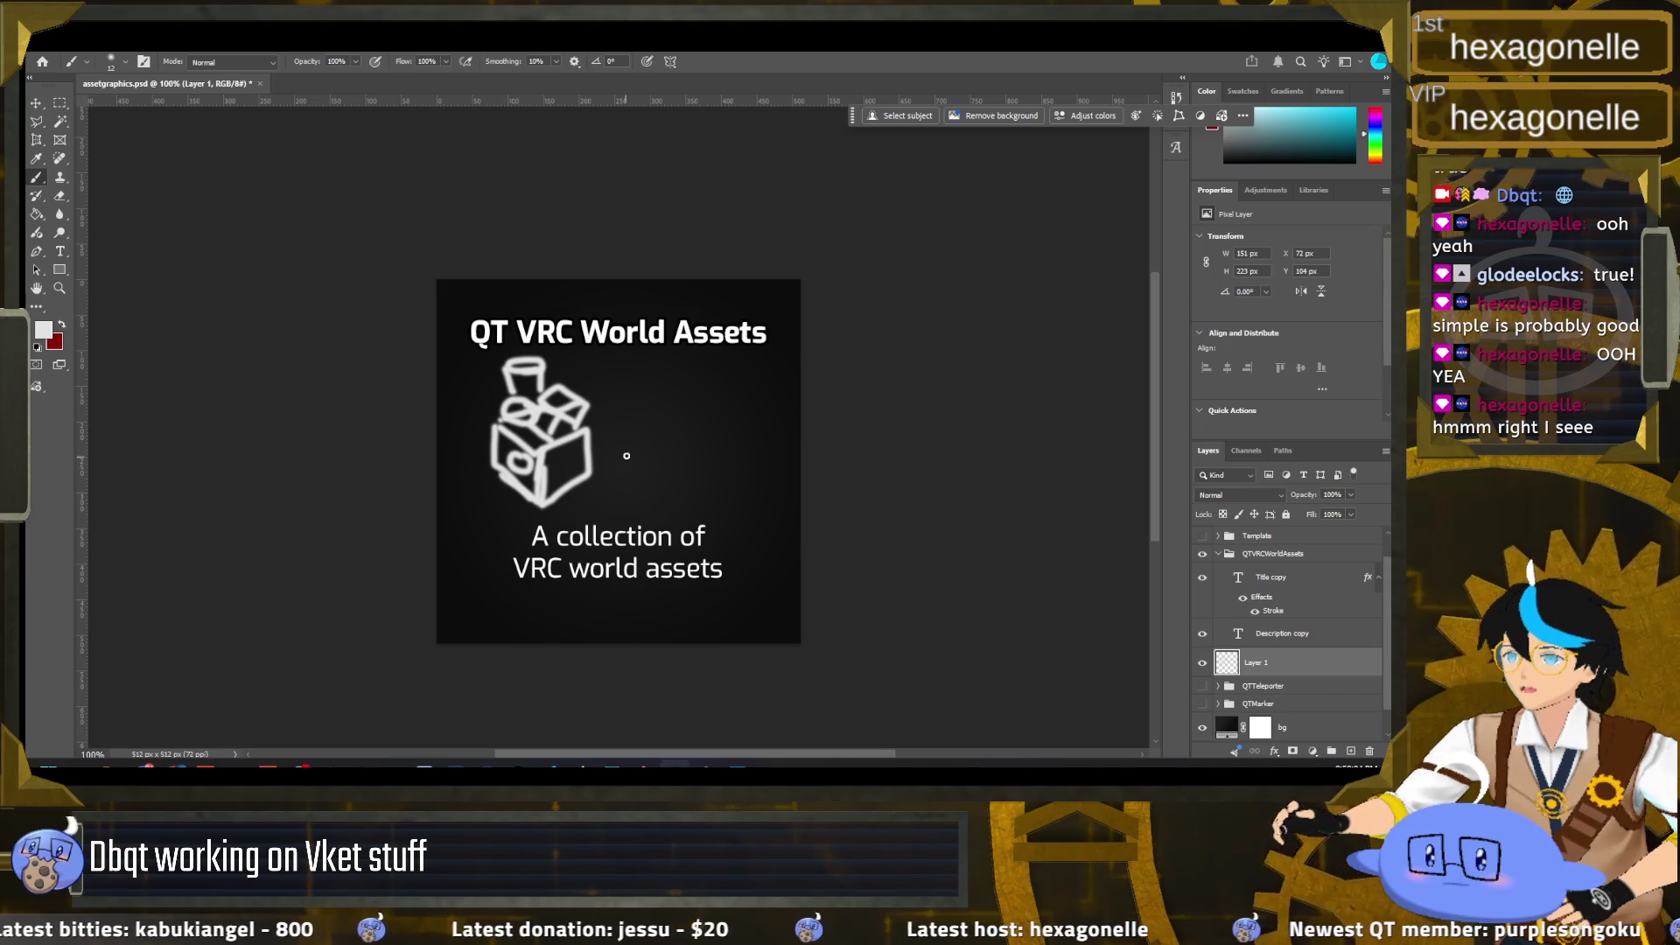
mouse_move(680, 433)
mouse_down()
mouse_move(653, 464)
mouse_move(652, 433)
mouse_move(680, 445)
mouse_up()
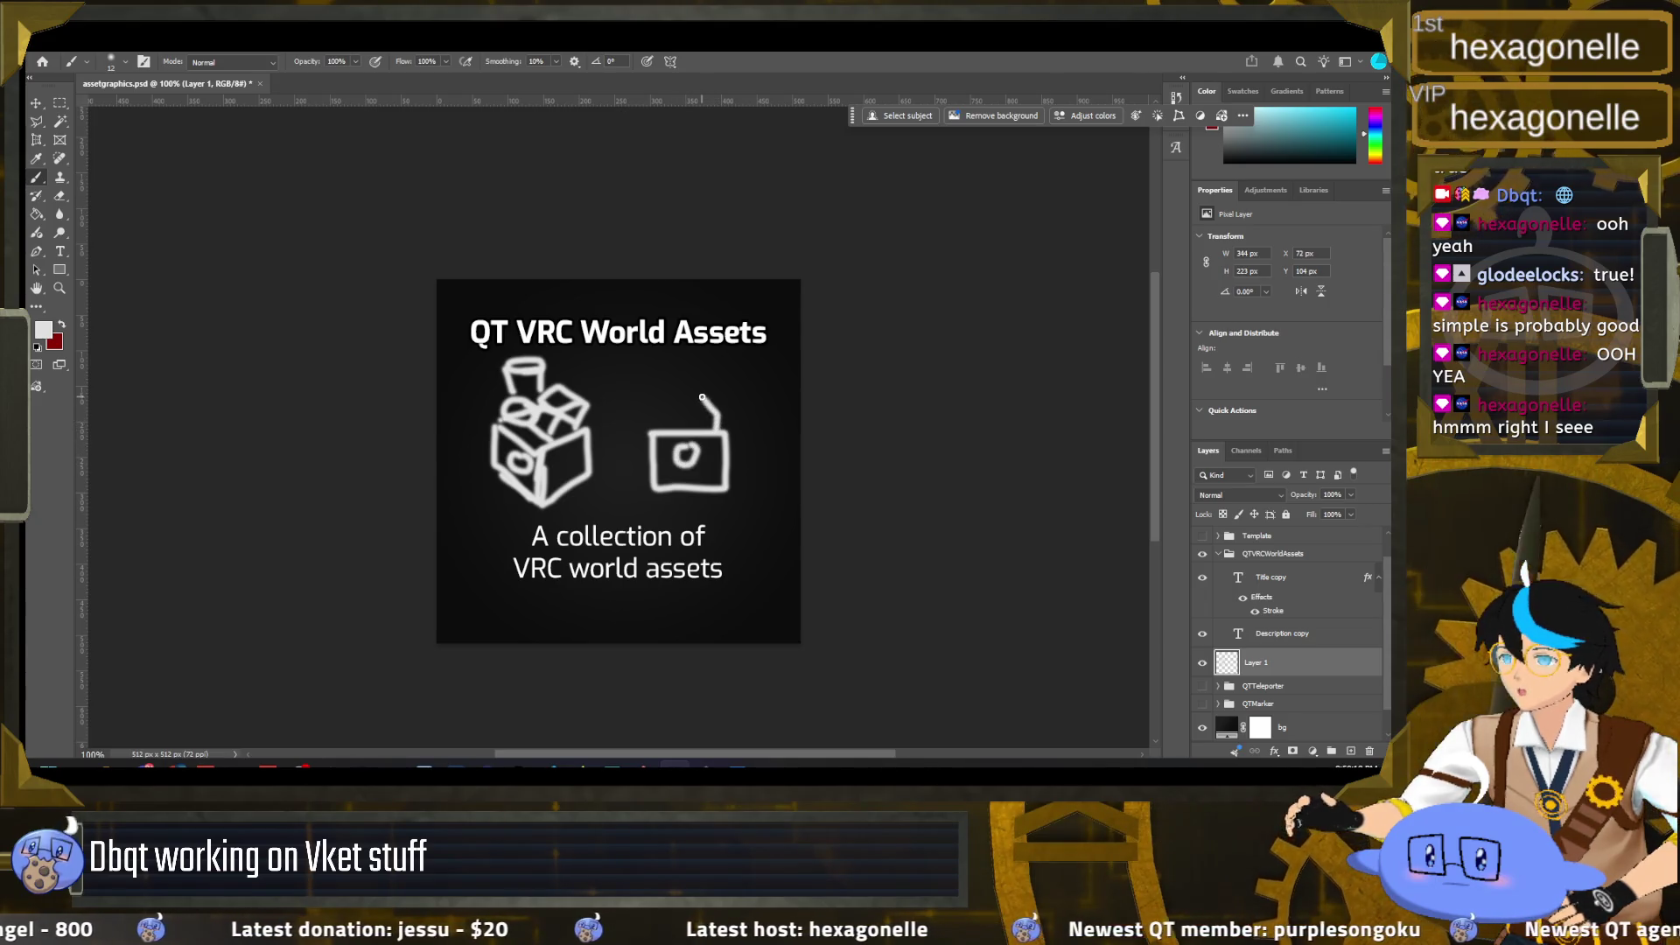
mouse_move(686, 426)
mouse_down()
mouse_move(695, 416)
mouse_move(656, 430)
mouse_move(678, 384)
mouse_move(653, 416)
mouse_up()
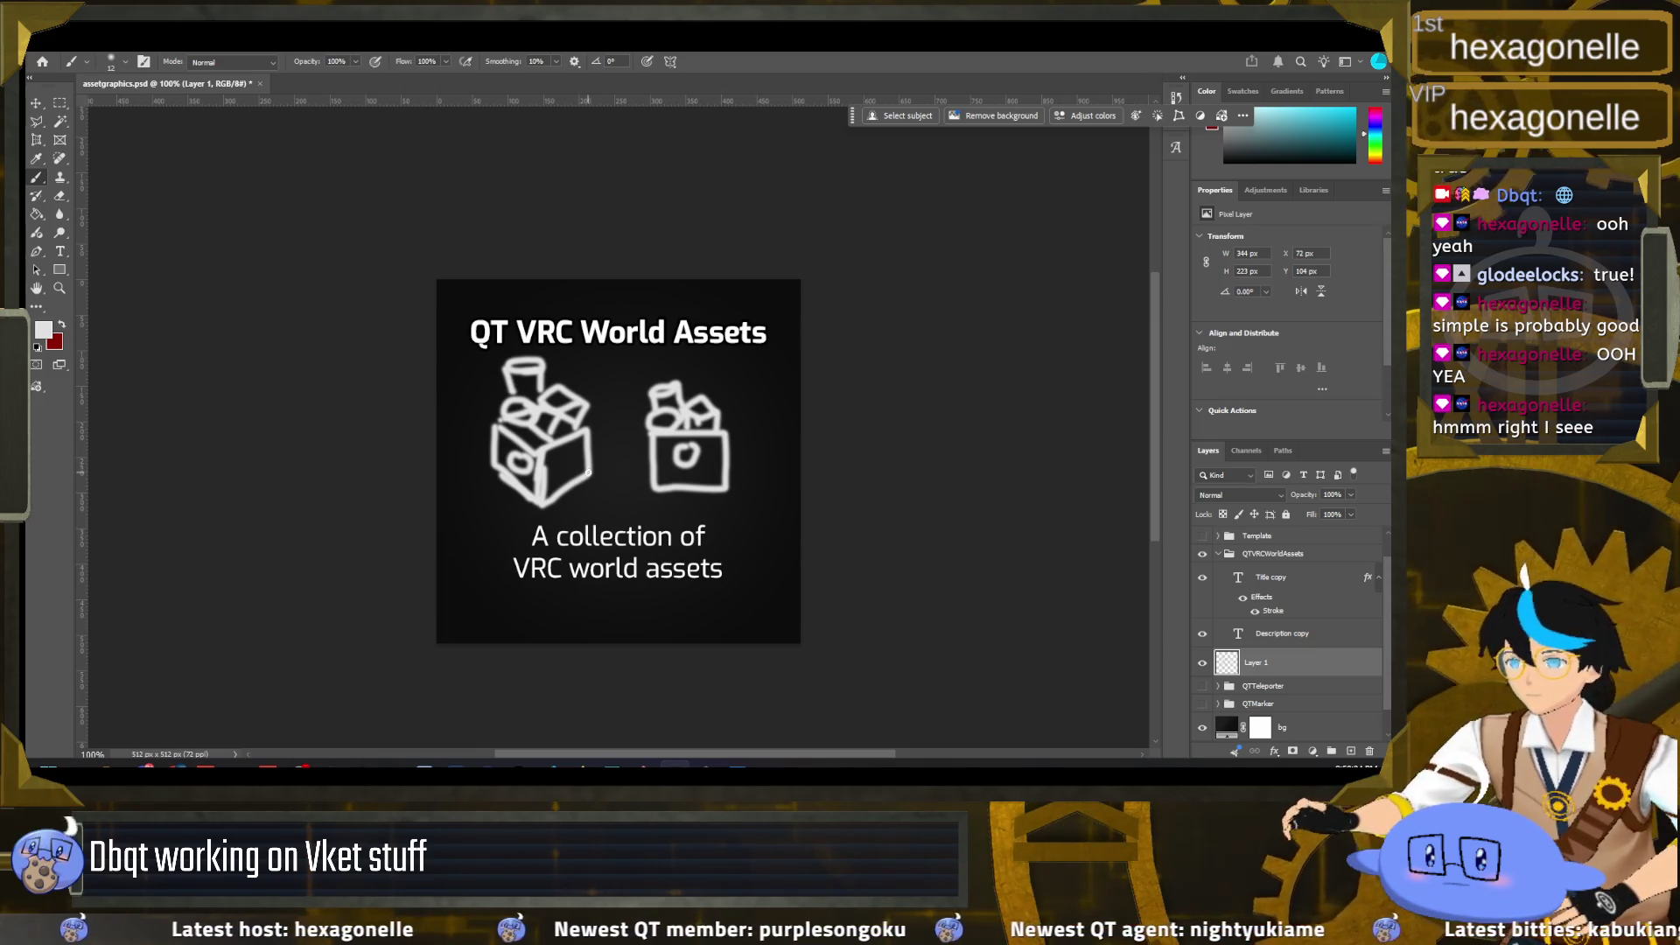
Step: Try circling both box sketches and extending the second box, undoing each stroke
drag(603, 386, 543, 353)
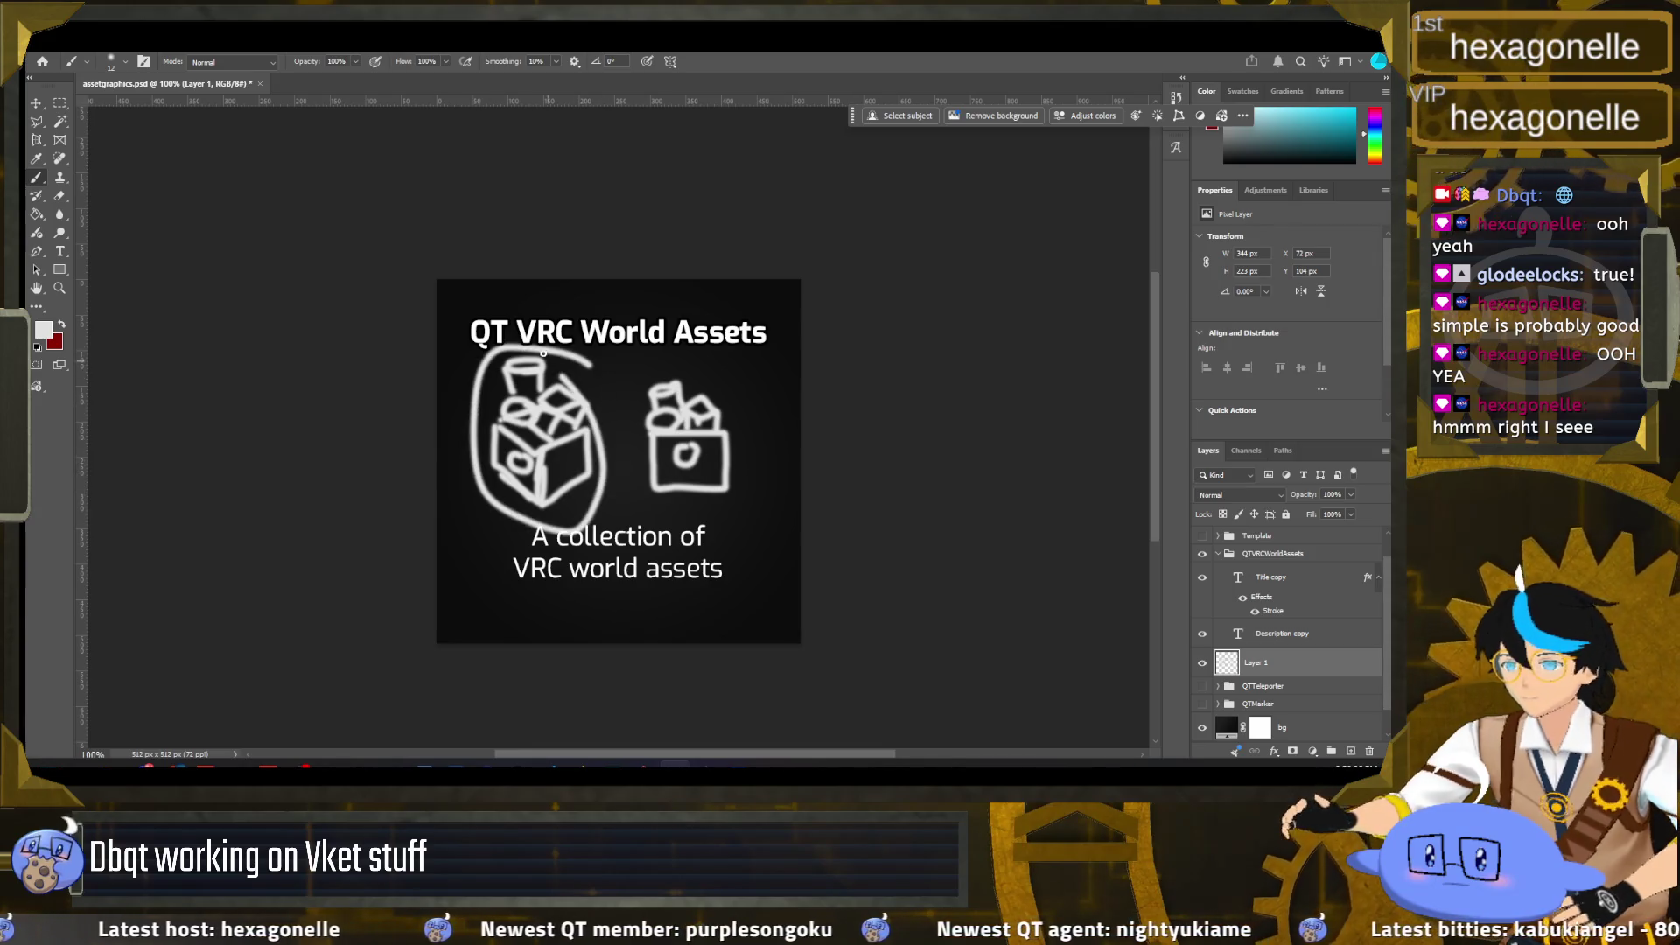
key(ctrl+z)
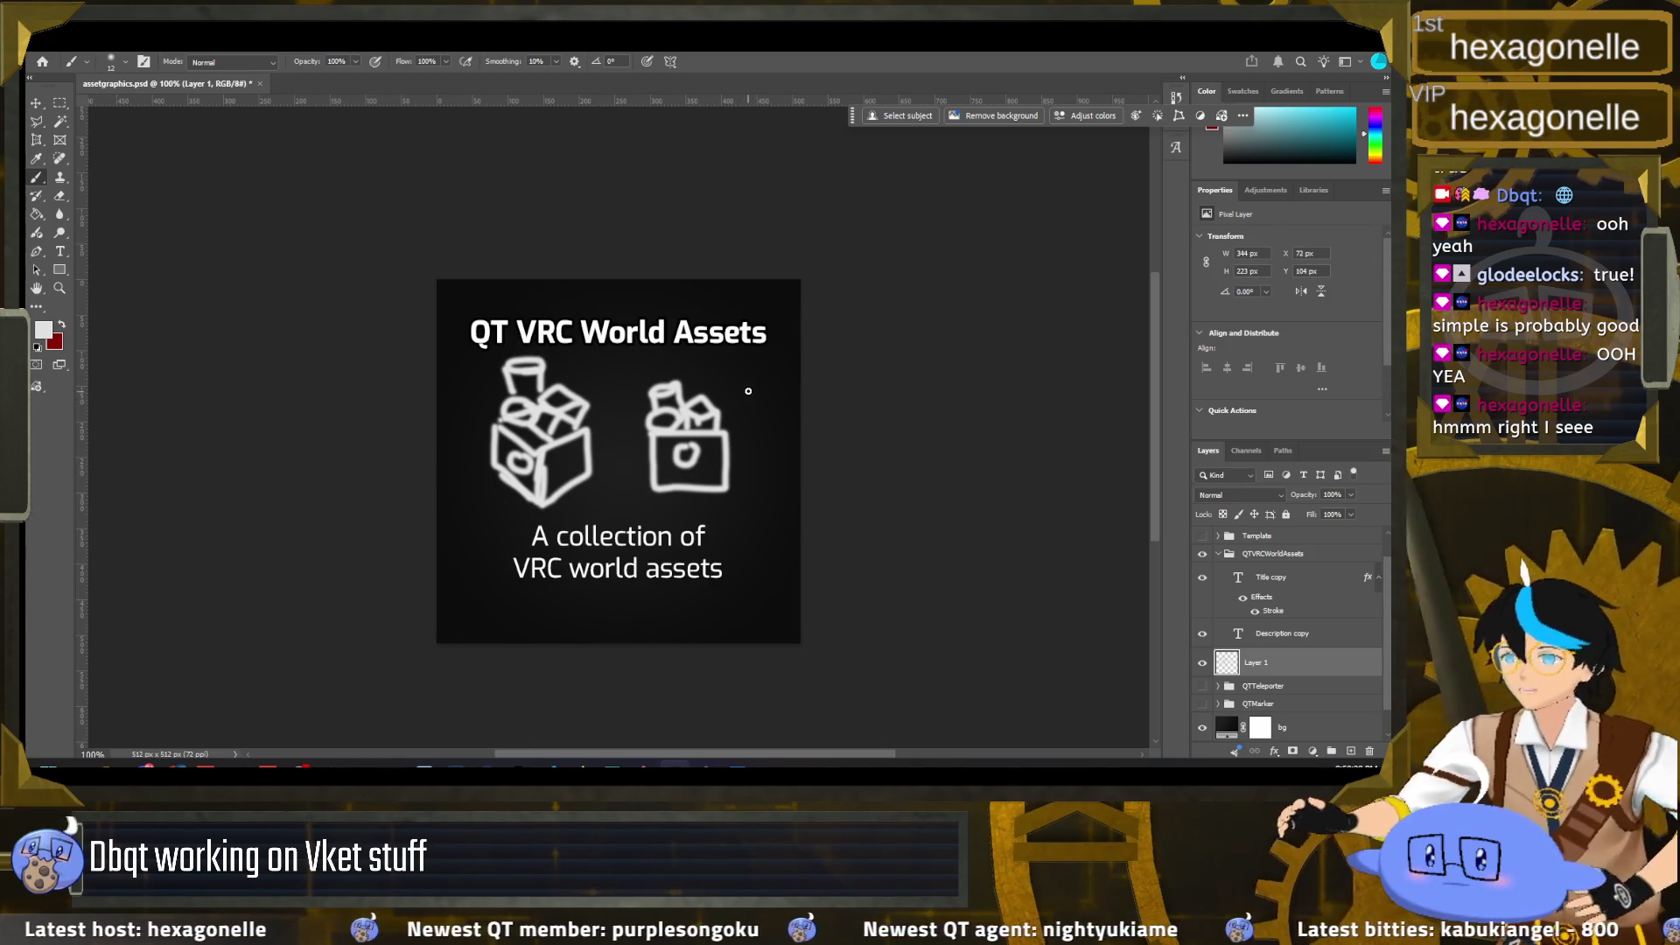
drag(734, 369, 783, 433)
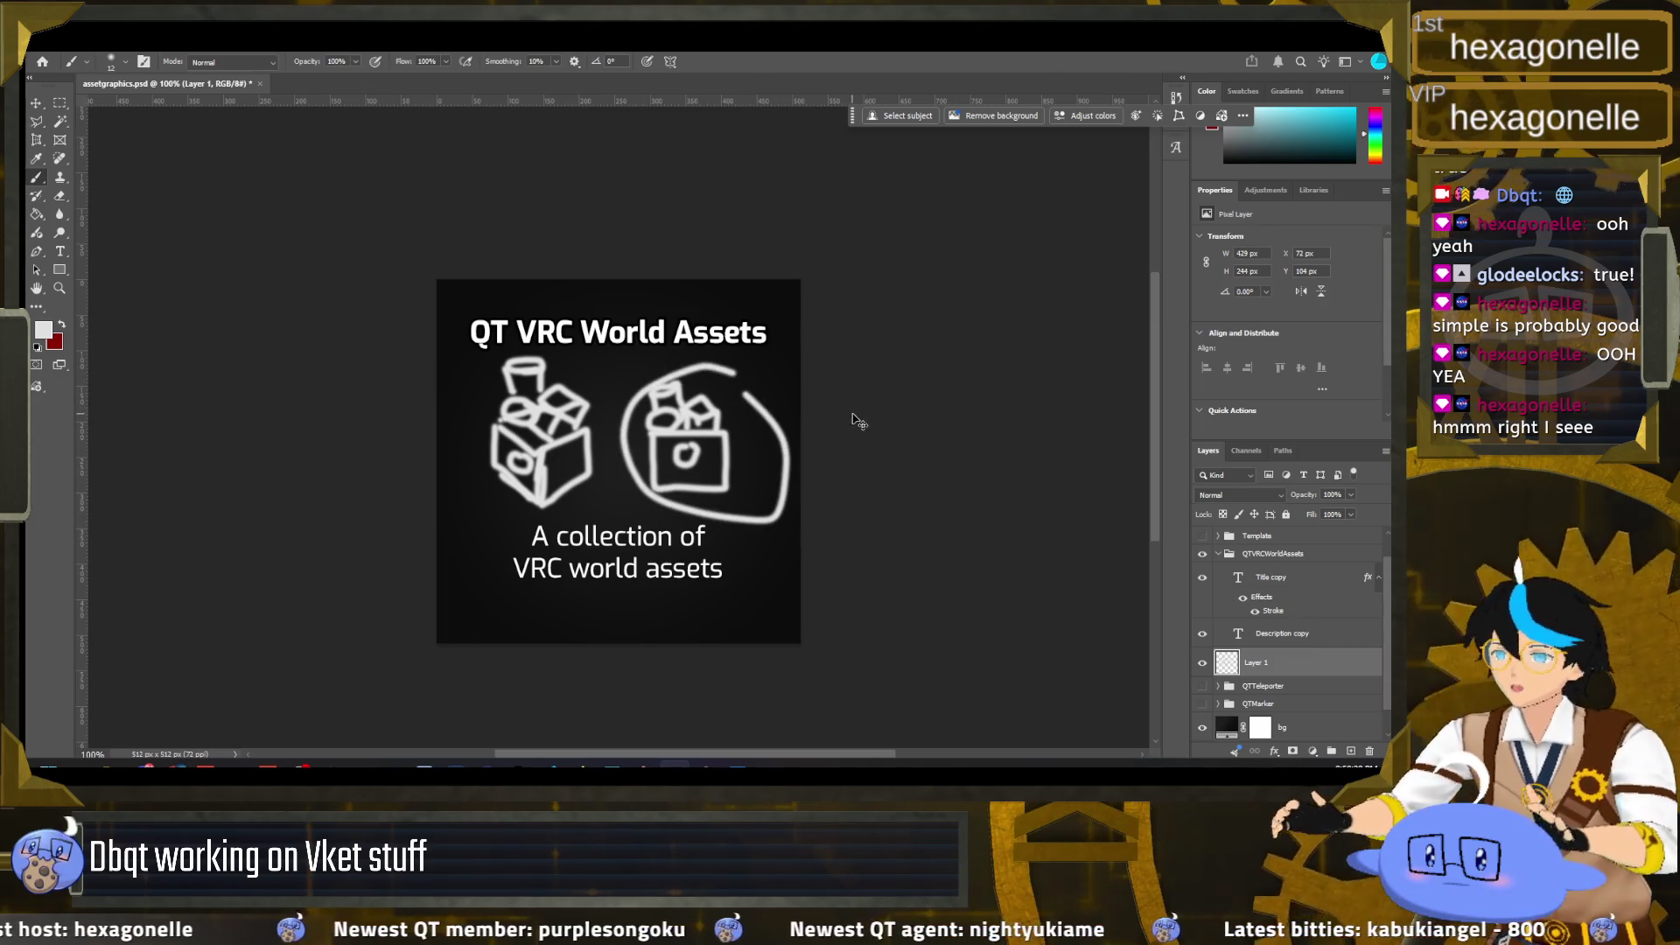
key(ctrl+z)
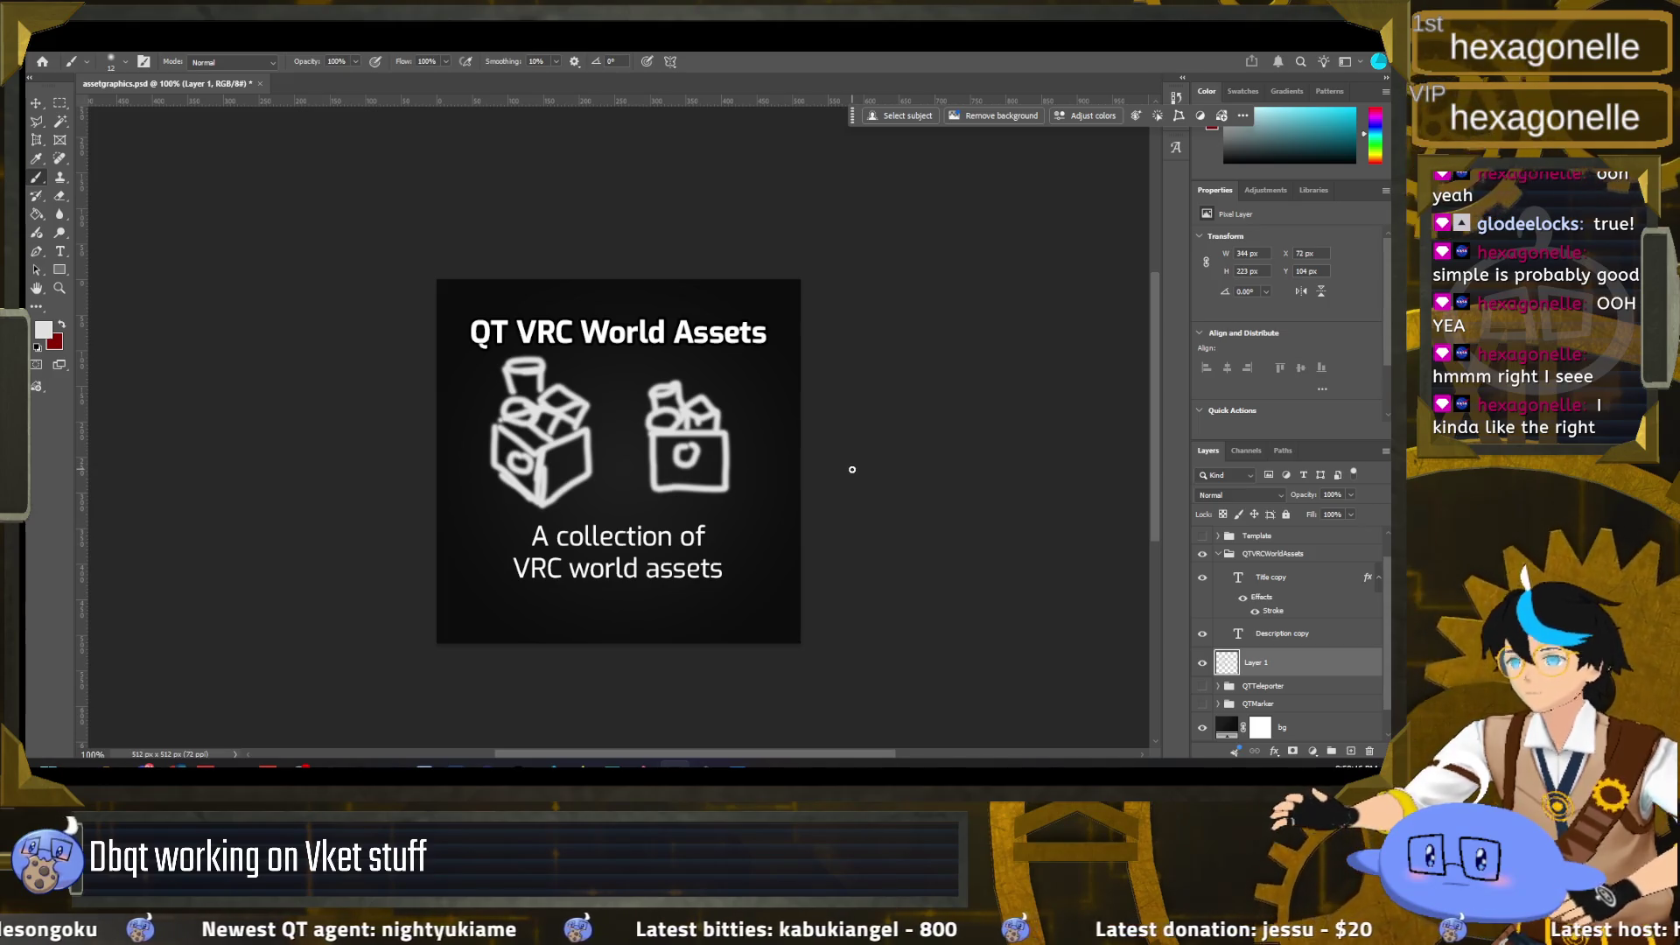
drag(728, 429, 736, 457)
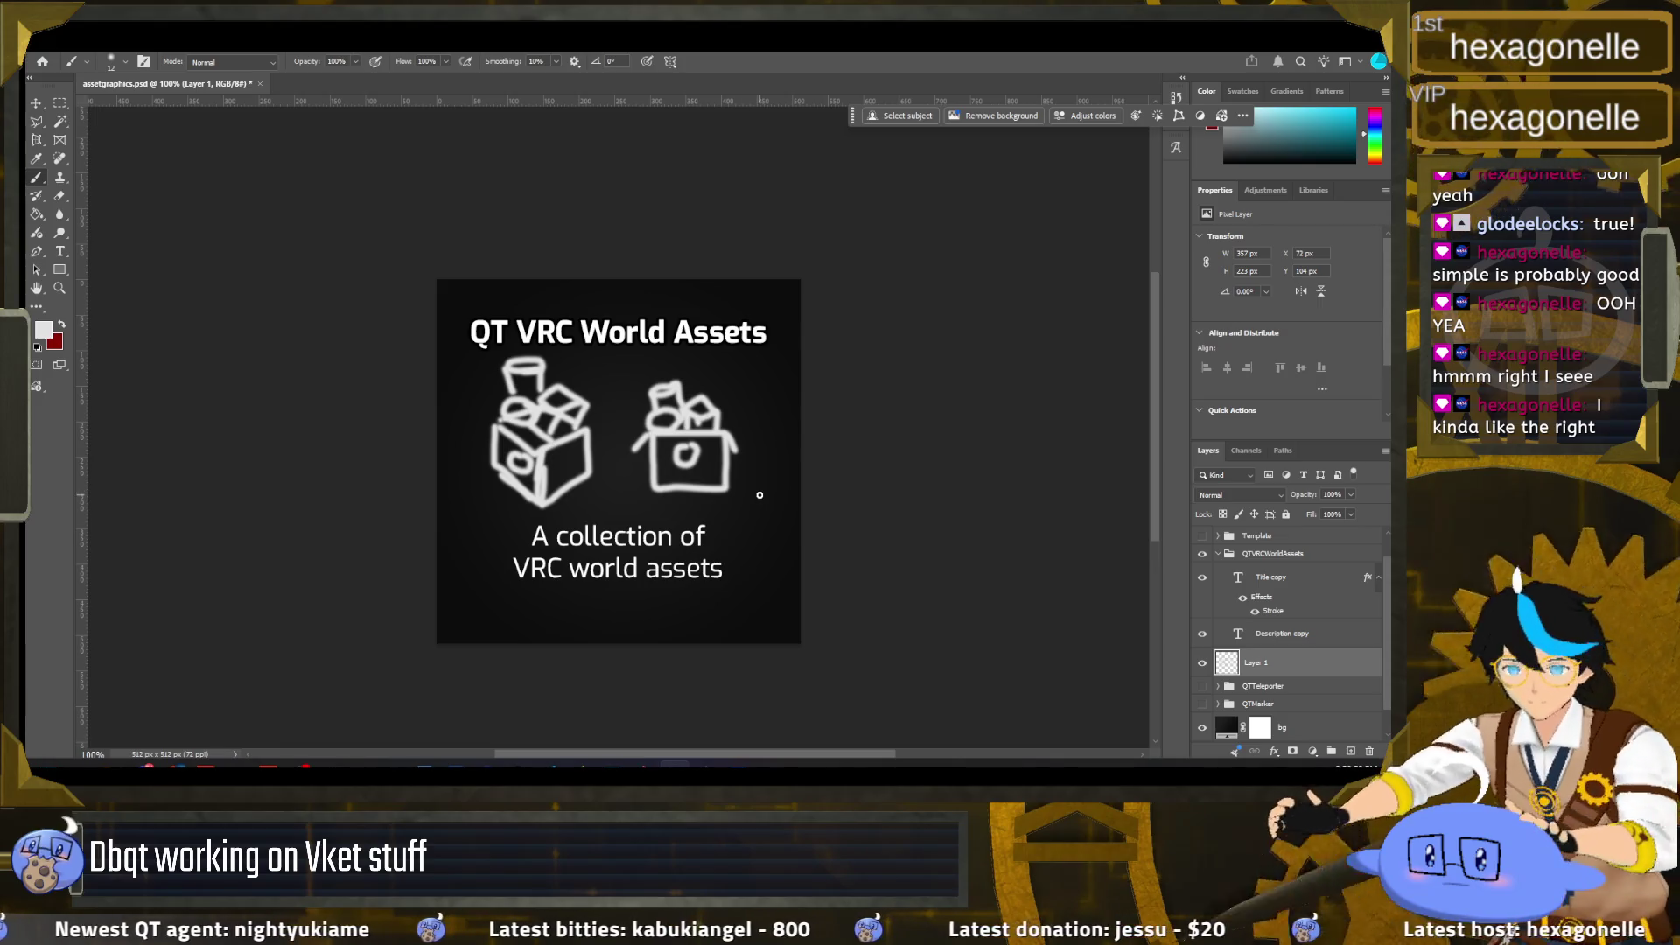
key(ctrl+z)
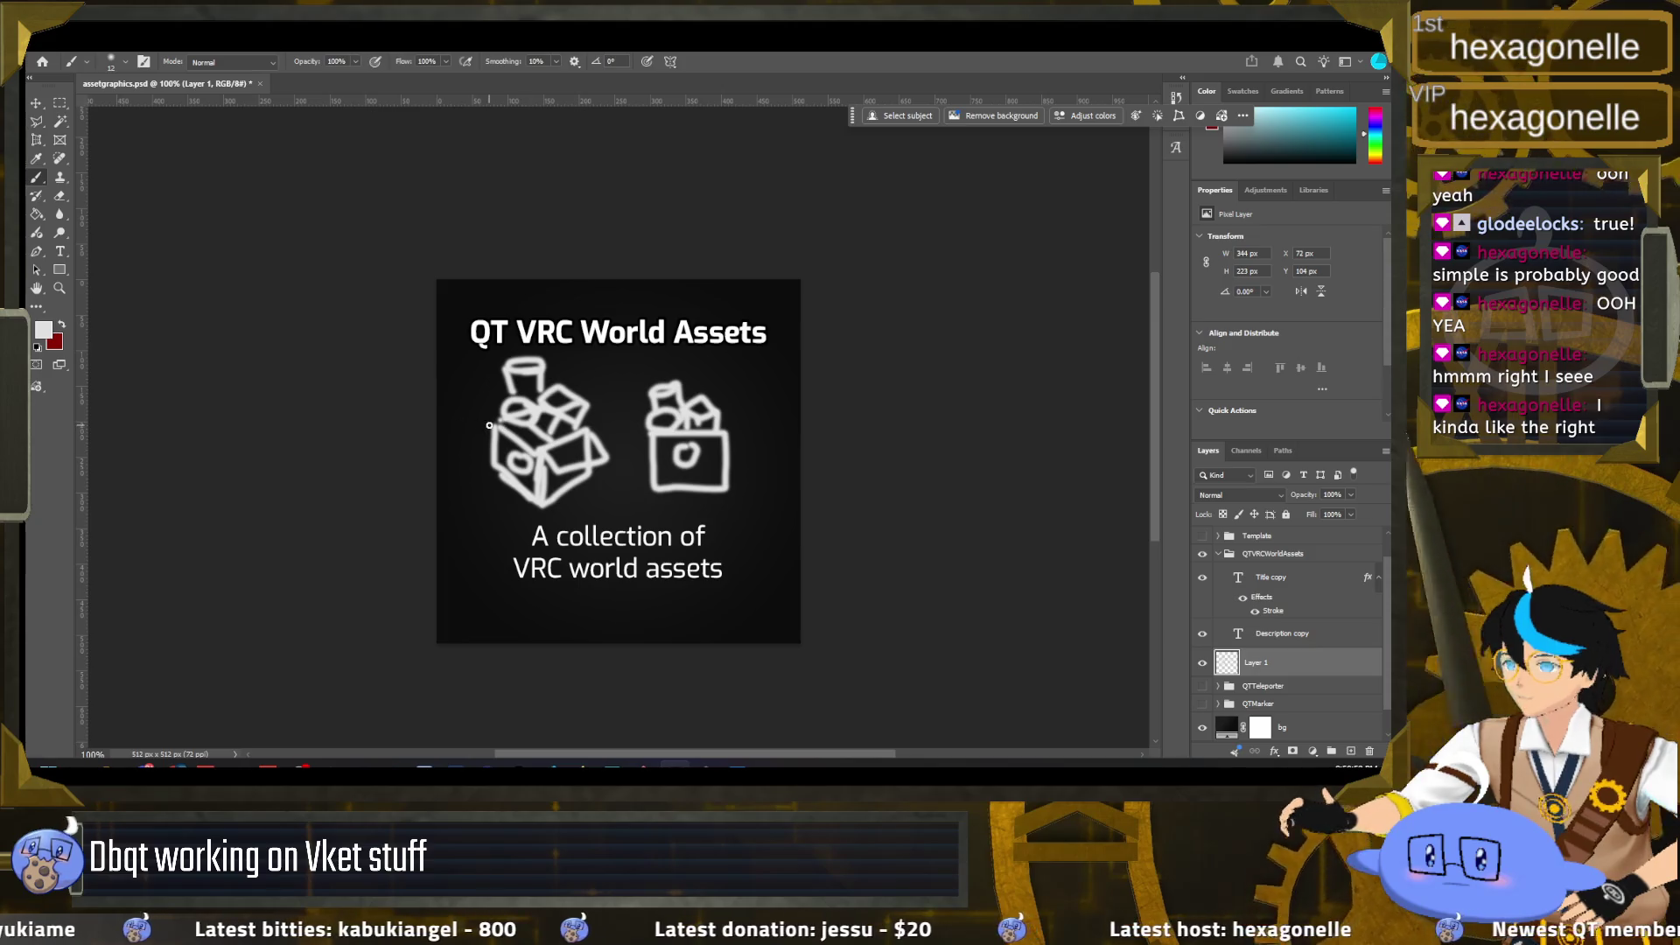
Step: Paint side flaps on both boxes and add a new empty layer above the sketch
drag(479, 429, 502, 441)
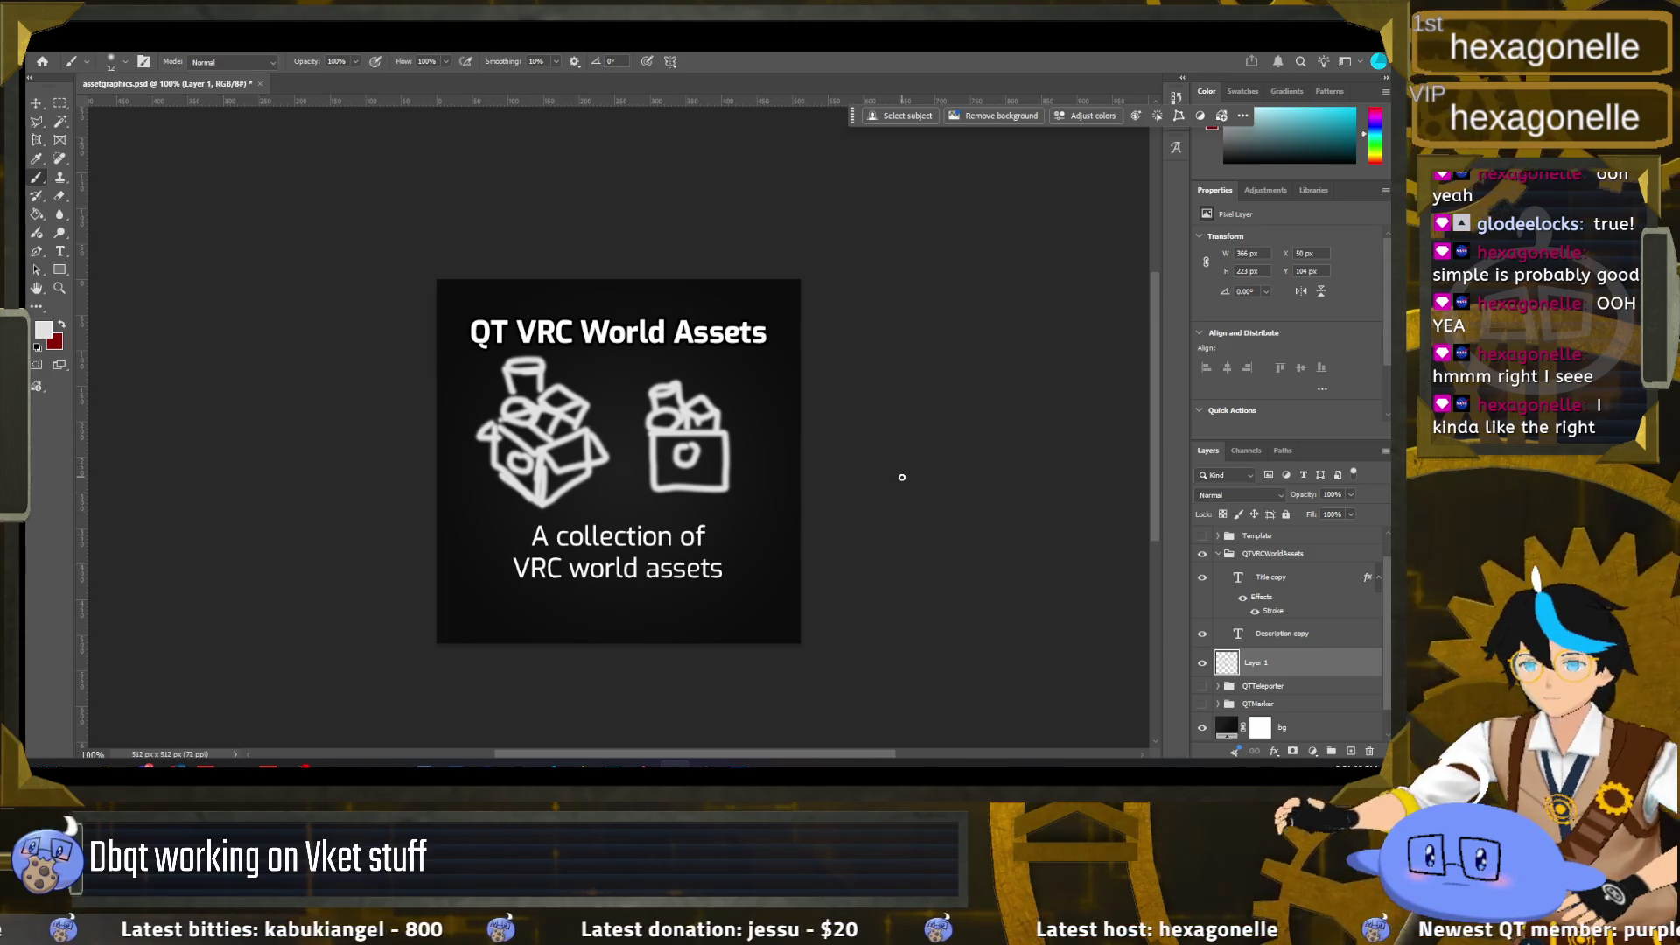
drag(733, 455, 741, 468)
drag(654, 433, 637, 465)
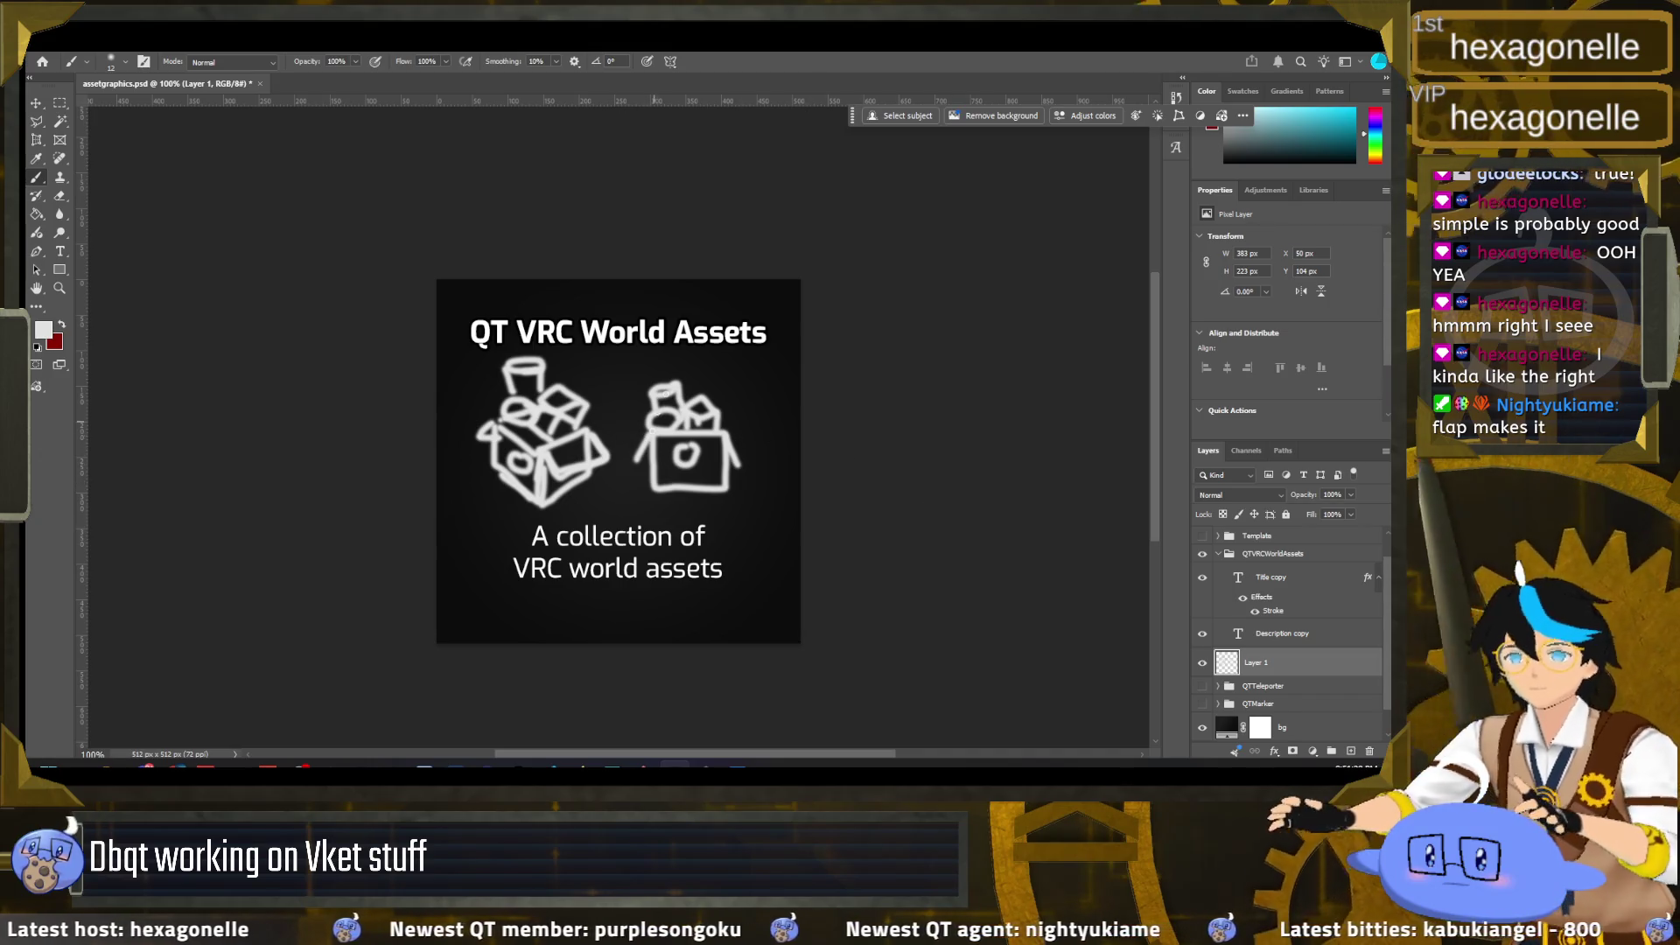
key(ctrl+shift+alt+n)
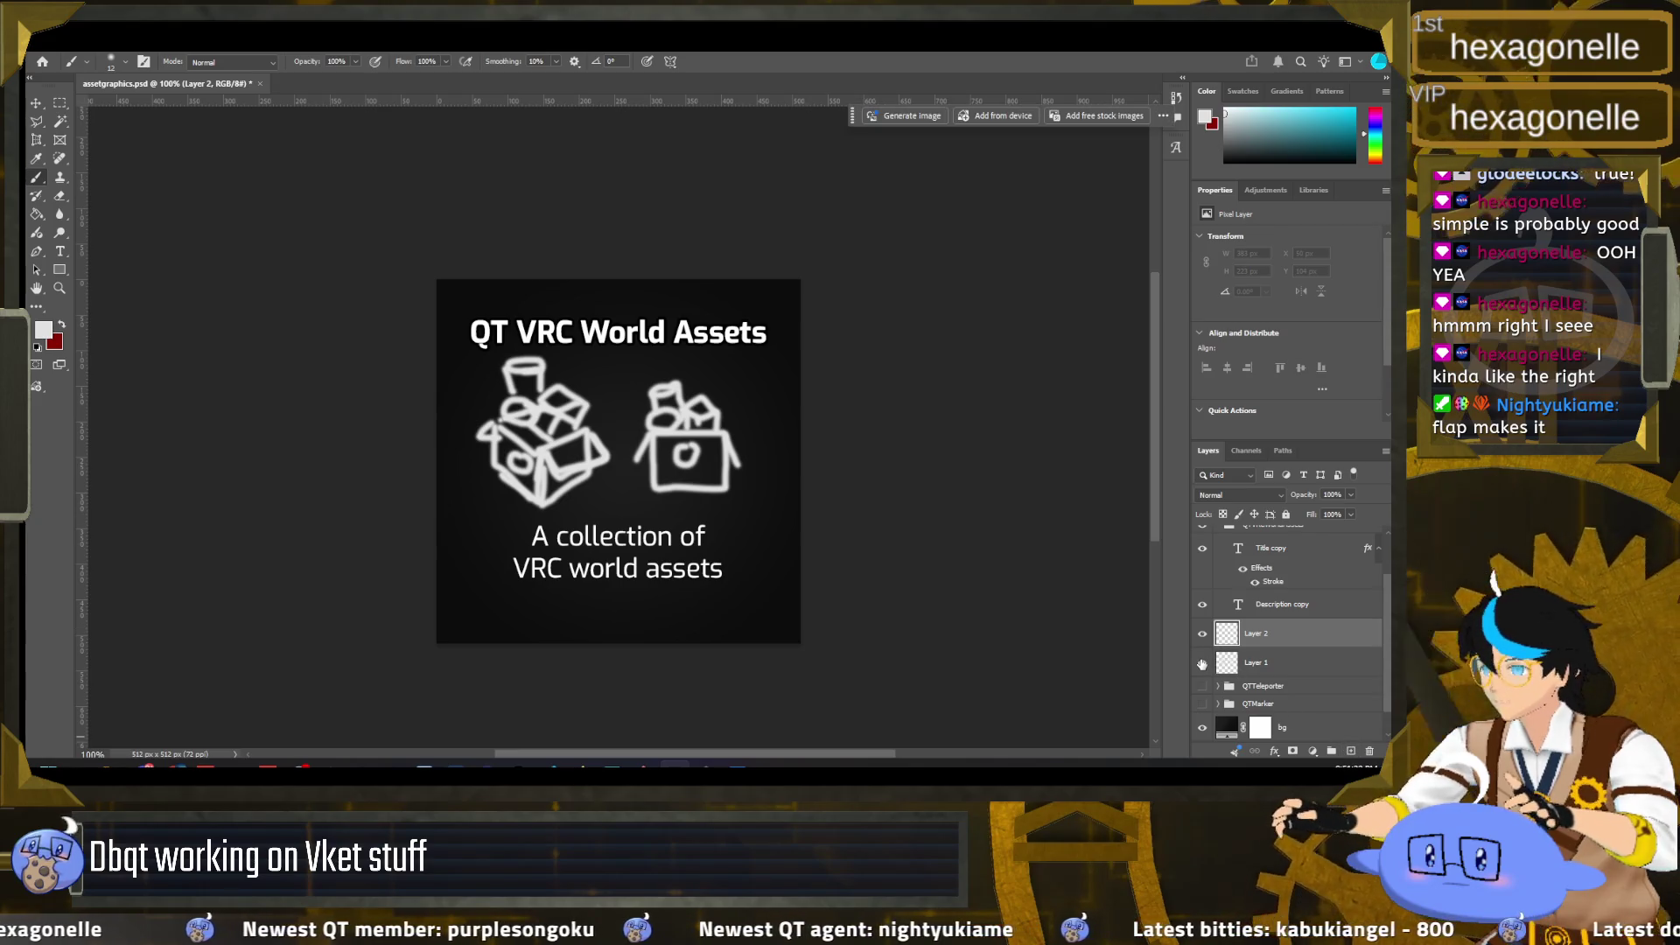
Step: Rename the sketch layer 'refs' and fade it to about 10% opacity
click(1259, 665)
double_click(1258, 663)
text(refs)
key(Return)
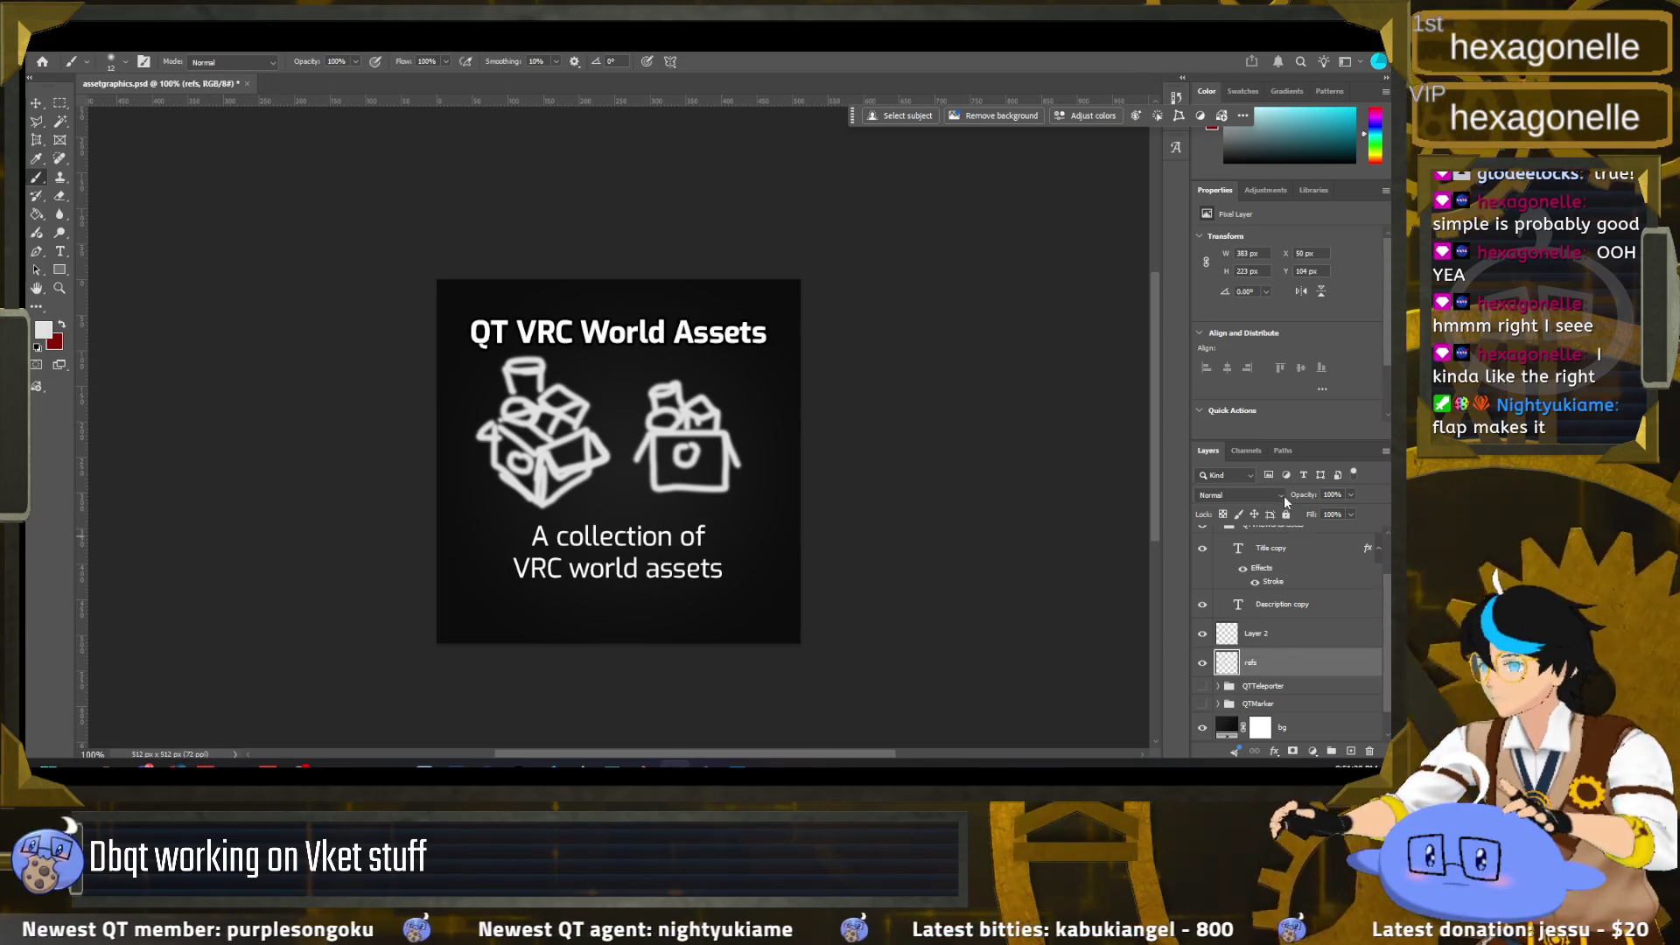
mouse_move(1295, 496)
mouse_down()
mouse_move(1222, 494)
mouse_move(1339, 497)
mouse_up()
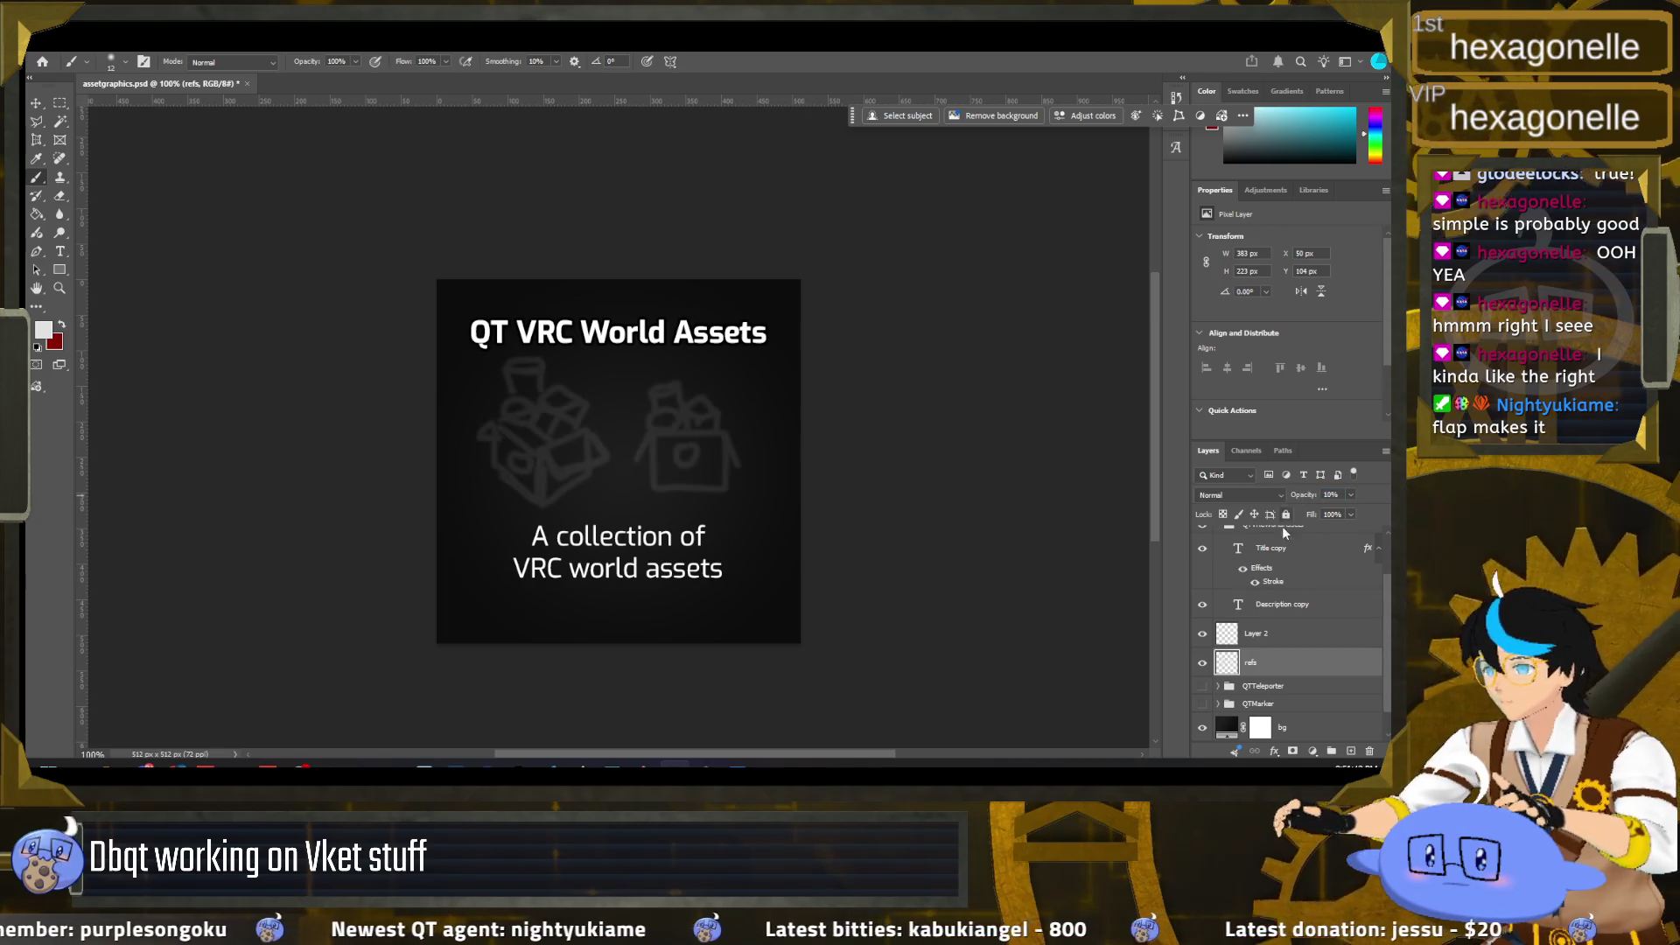
Step: Select a rectangle over the left box sketch on the new empty layer
click(1256, 632)
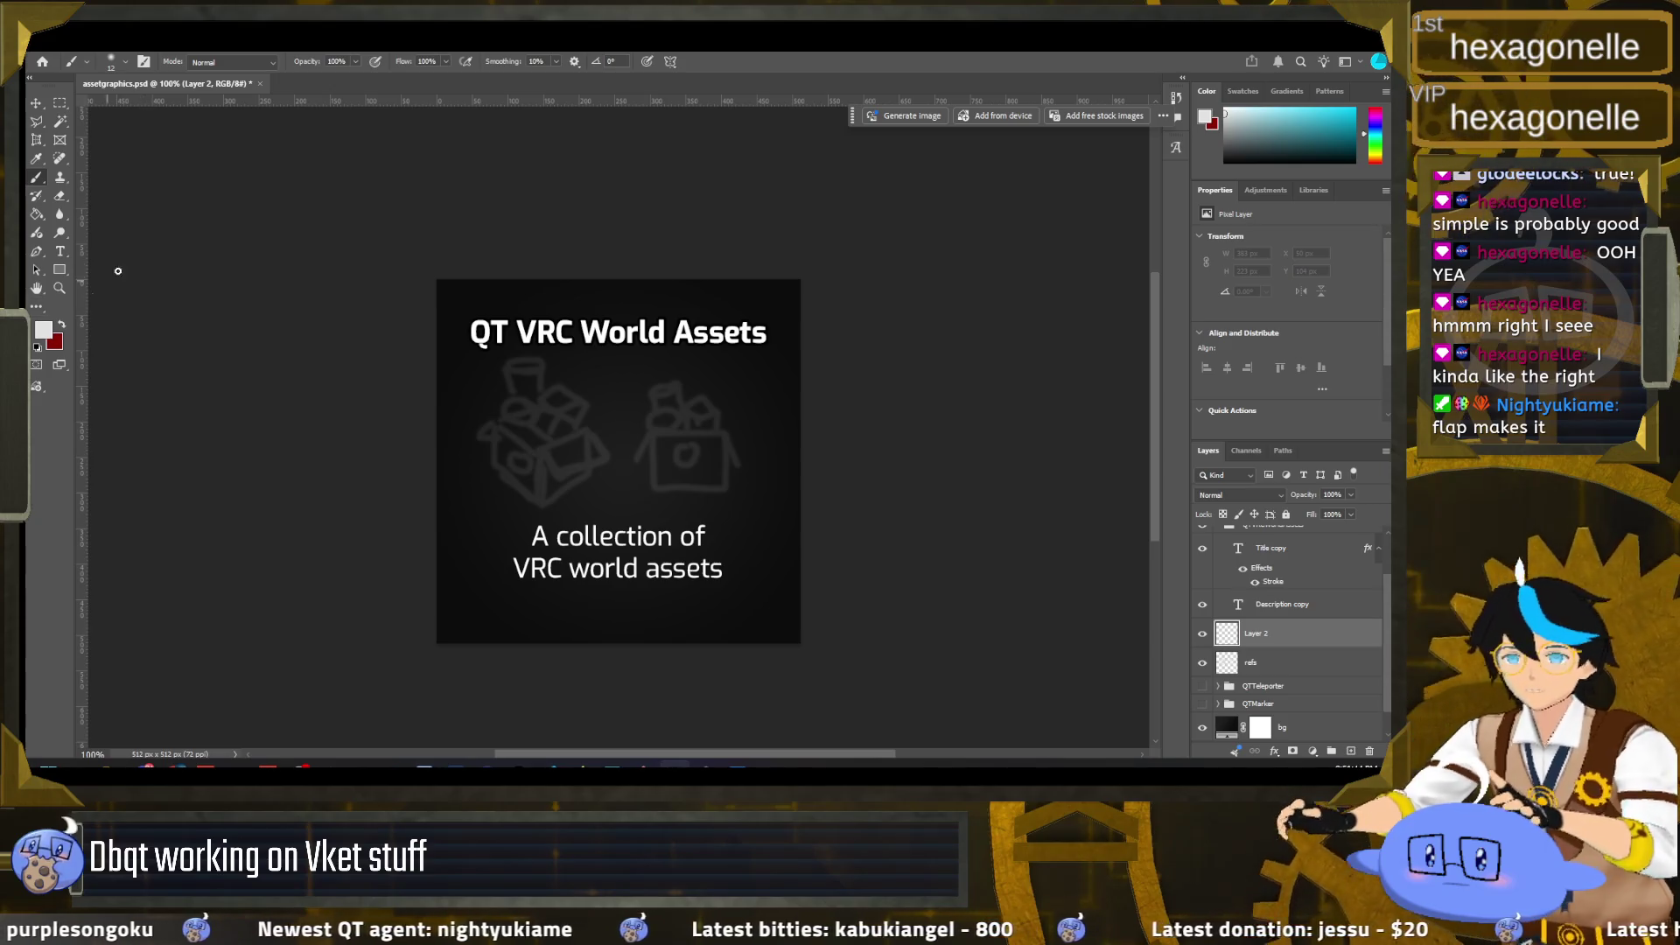
click(62, 104)
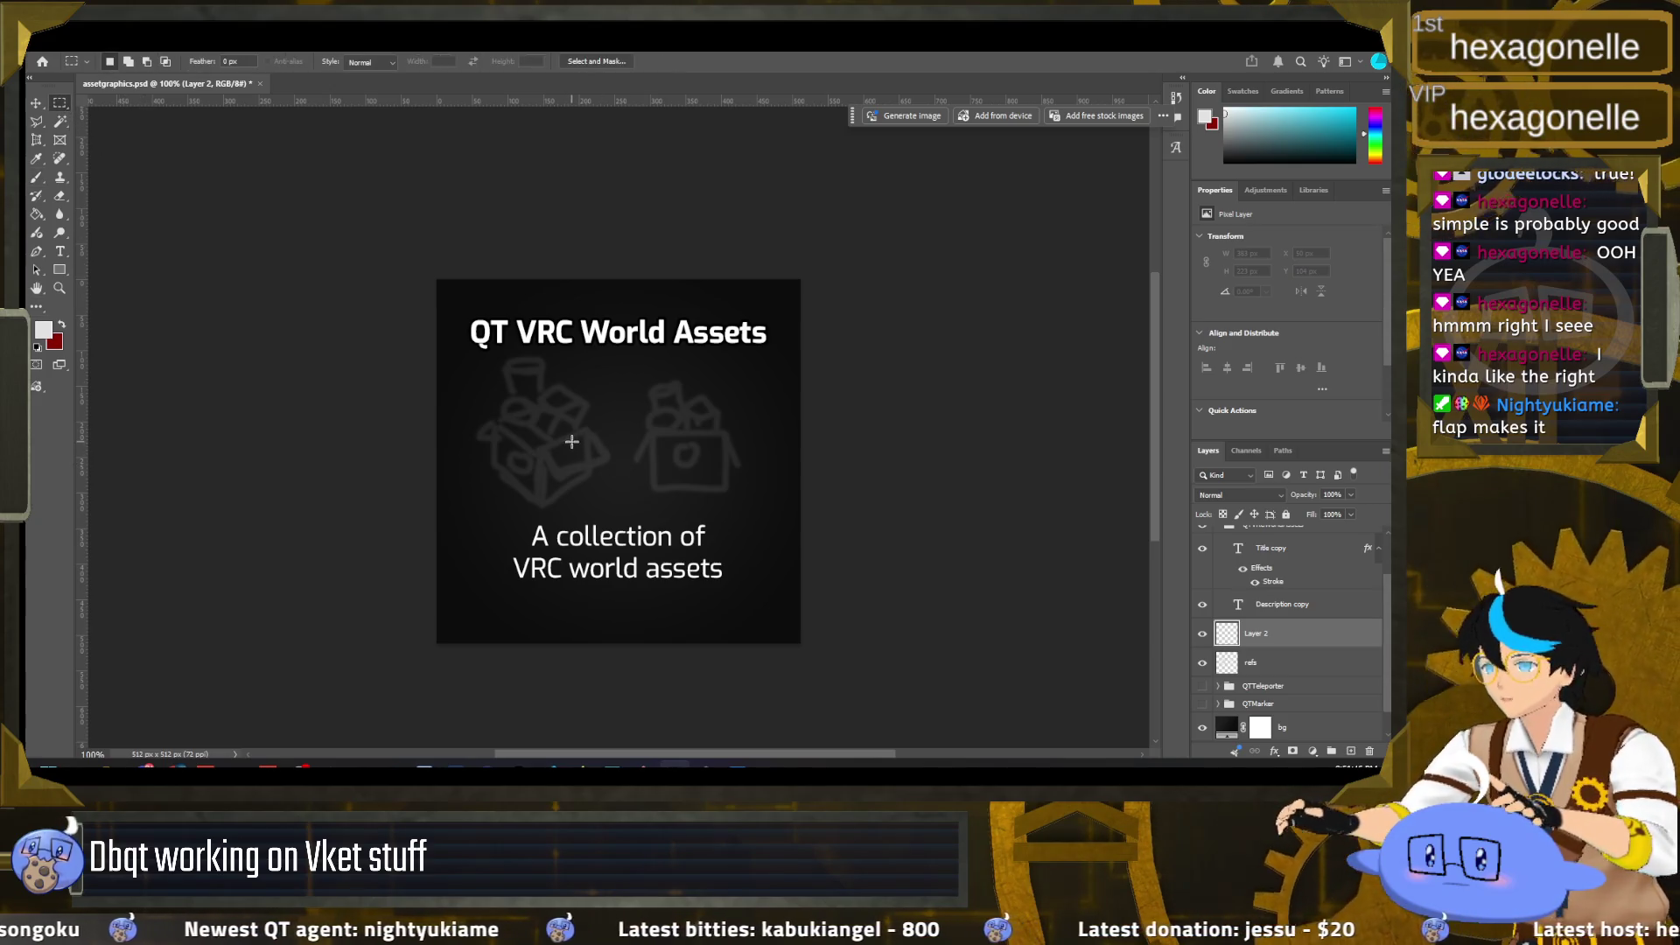
drag(562, 435, 677, 507)
Step: Pick a muted tan foreground colour, about #b7a069, in the Color Picker
key(i)
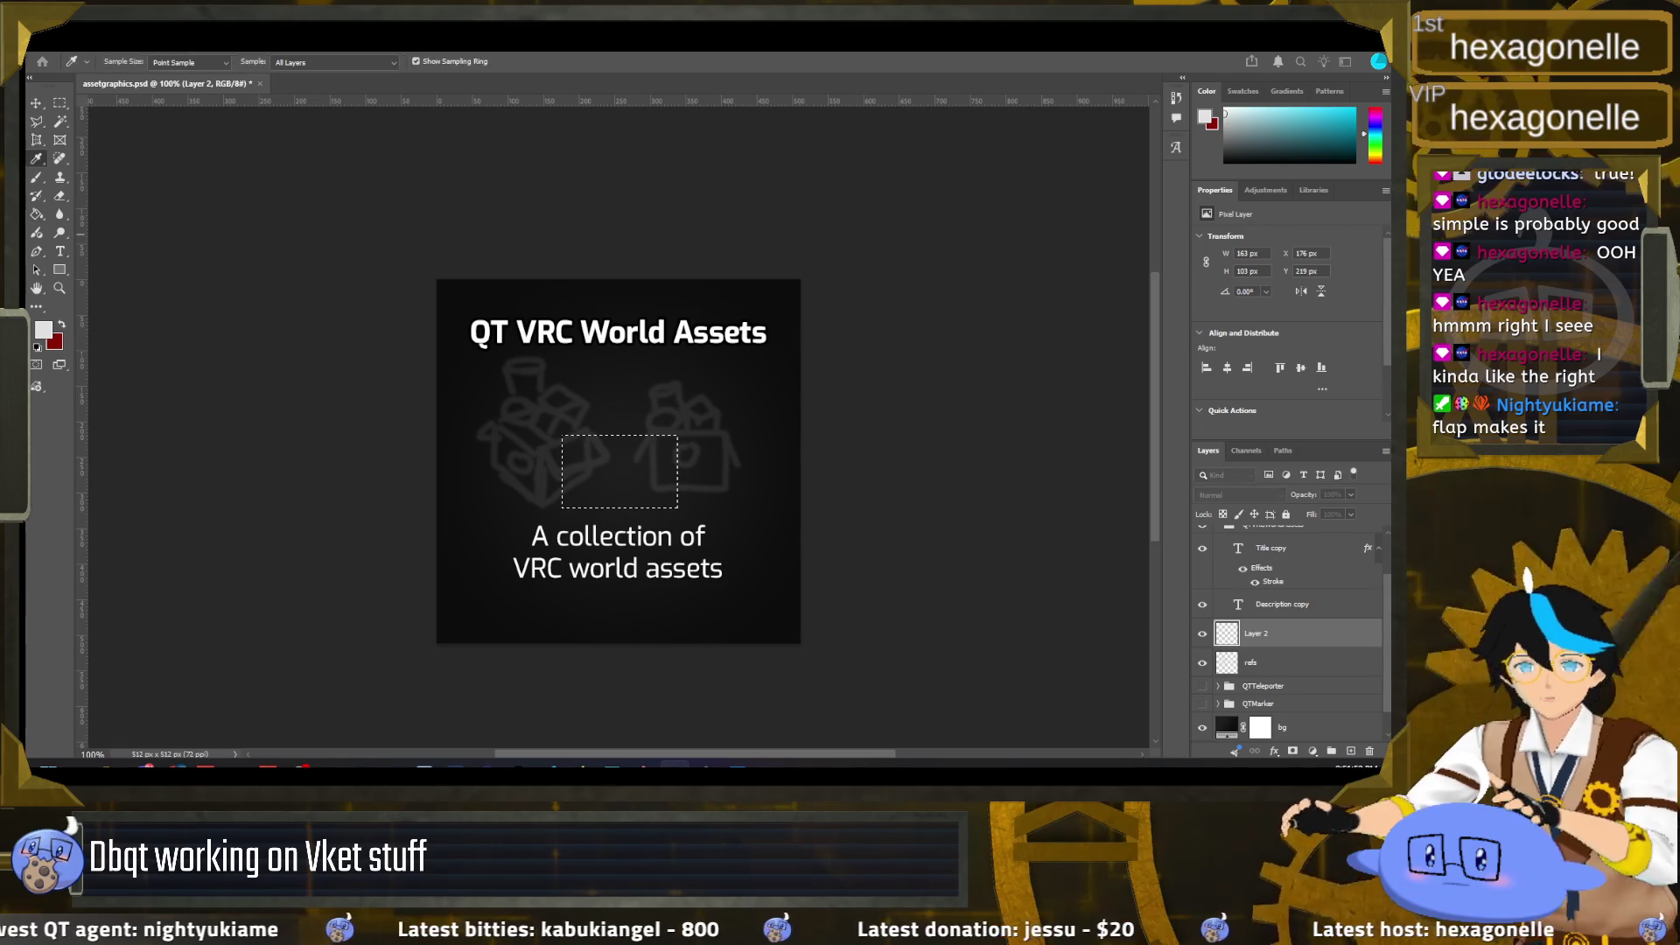
click(43, 330)
click(227, 269)
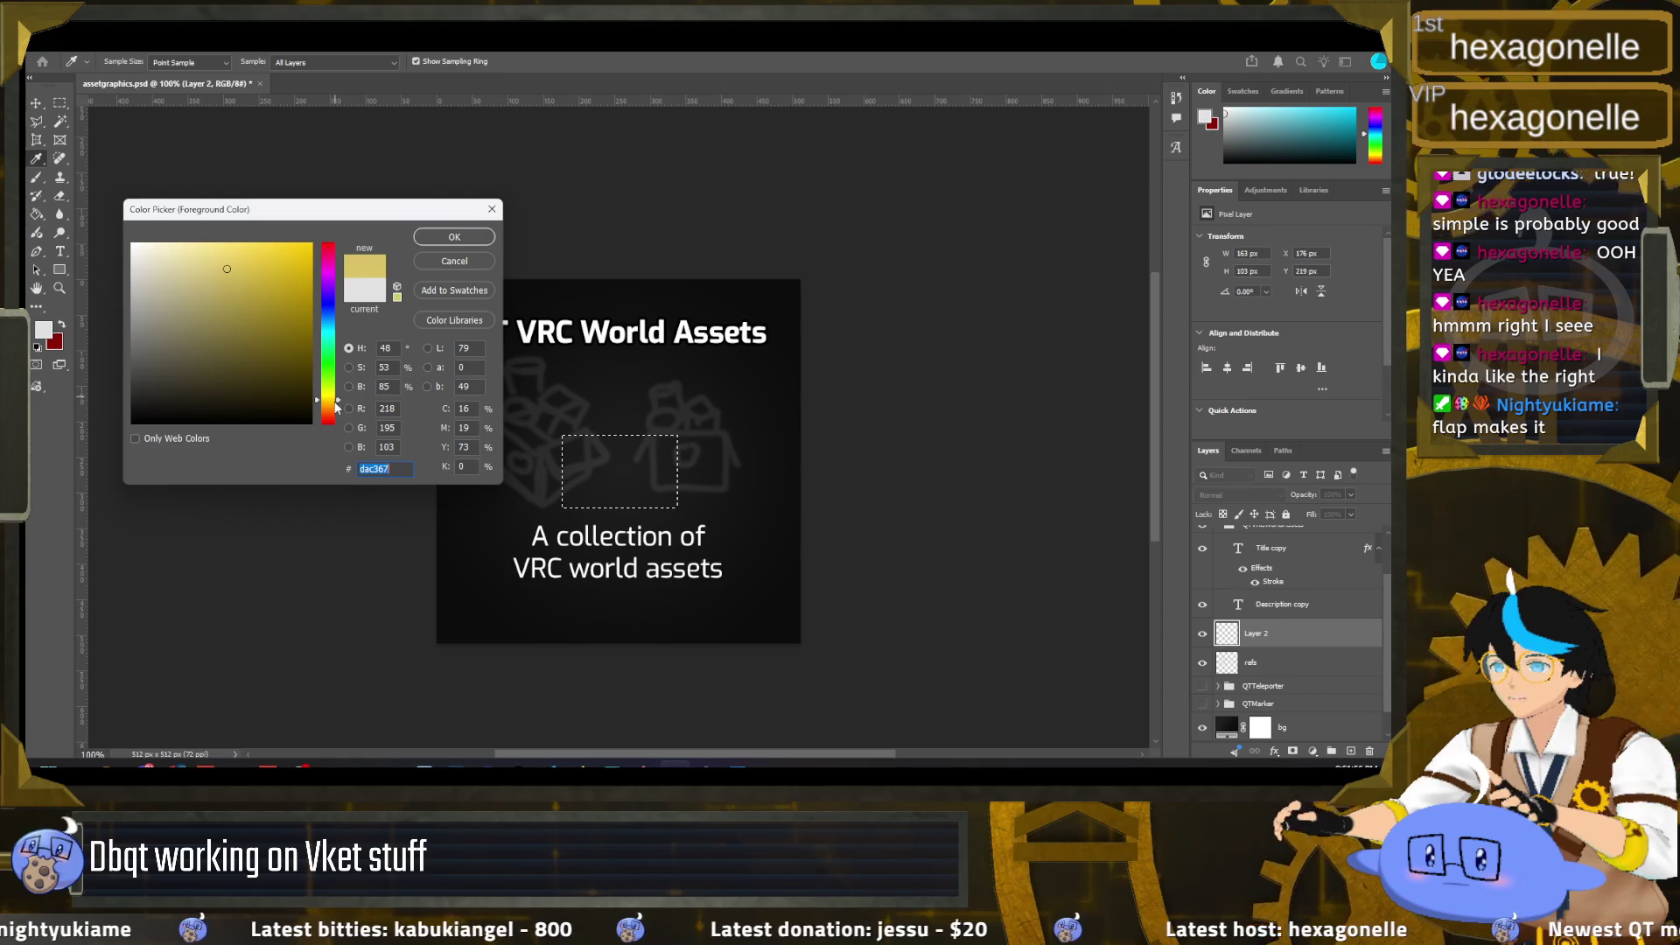
click(330, 406)
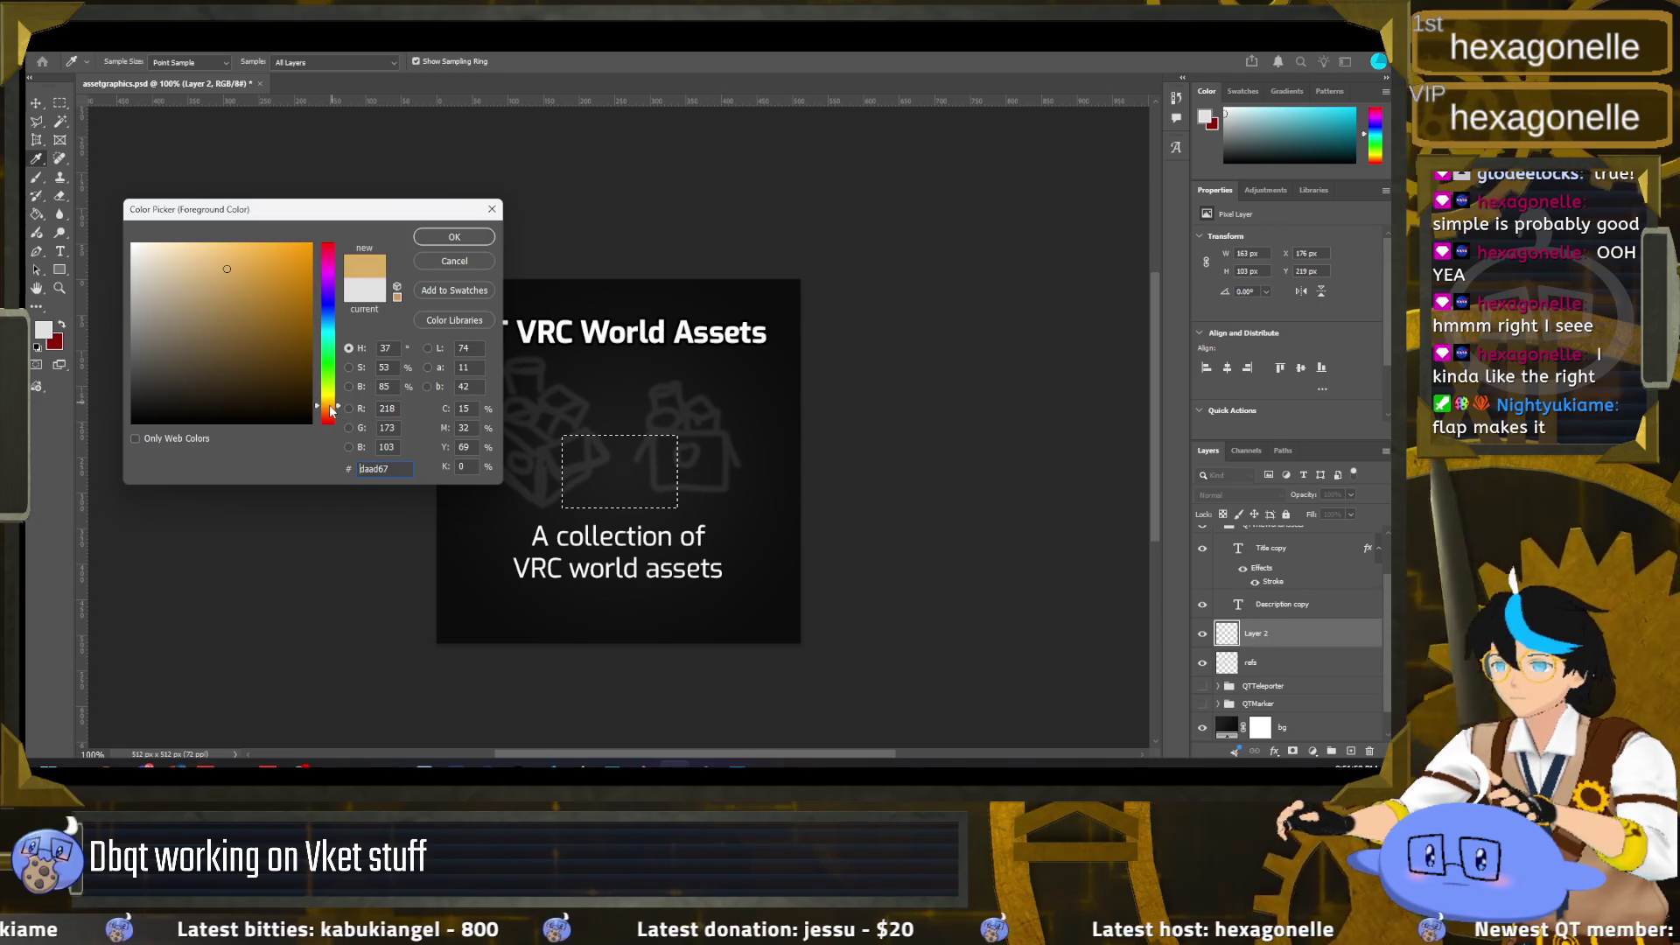
drag(330, 412, 330, 407)
click(209, 273)
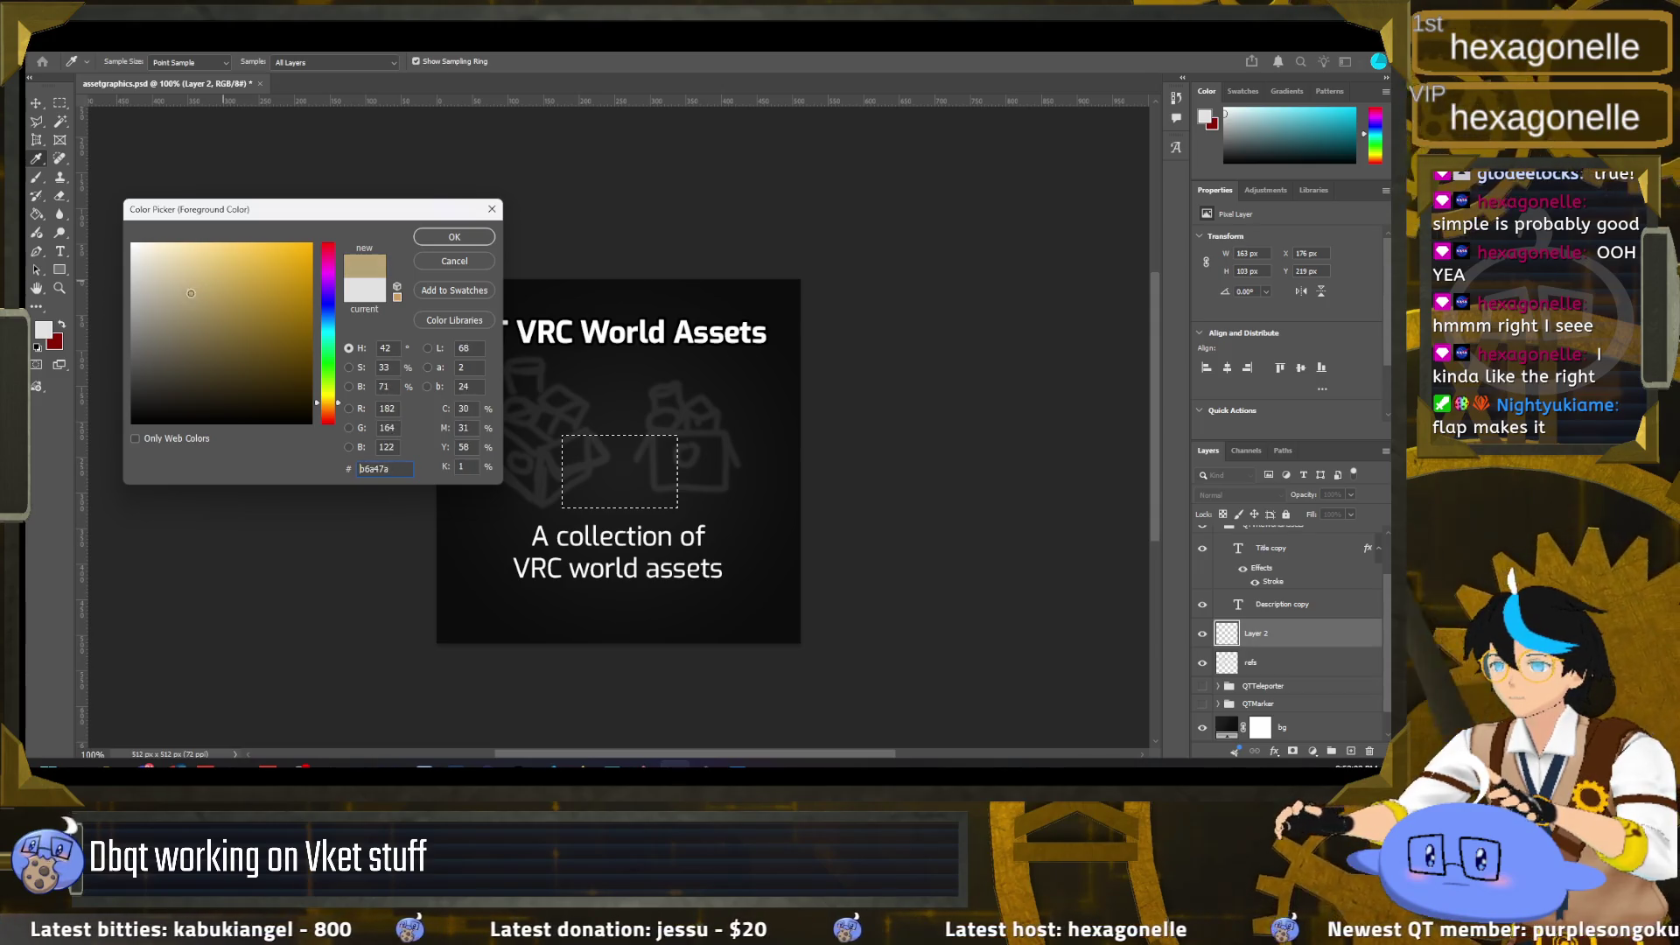
drag(199, 291, 185, 270)
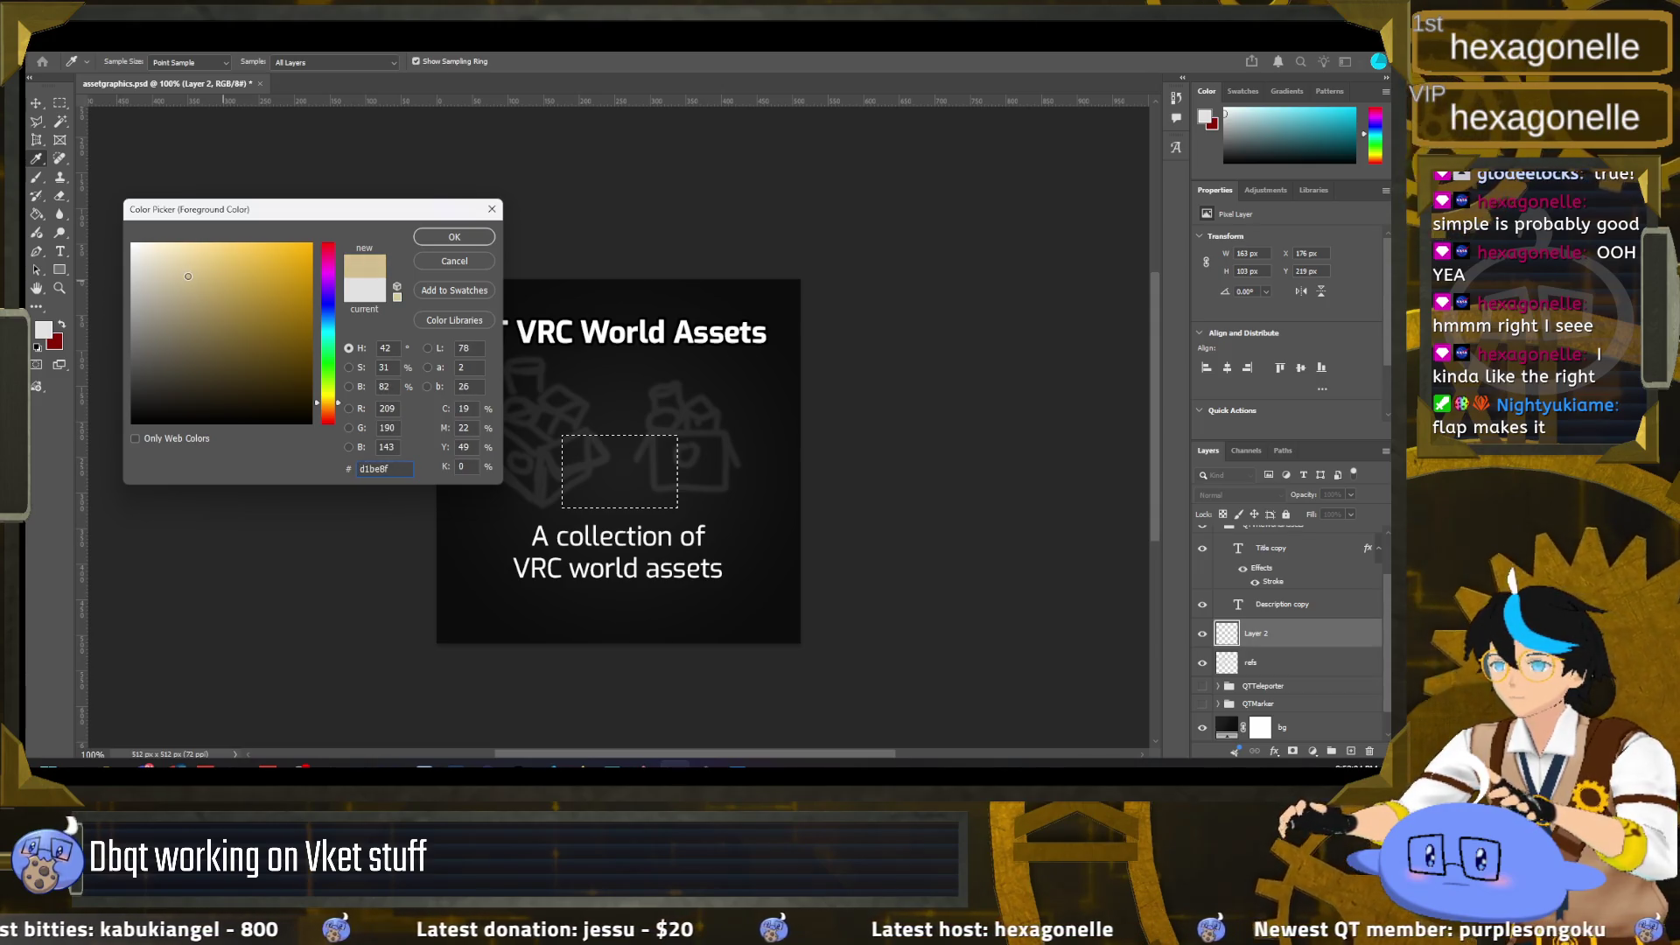
drag(187, 277, 204, 287)
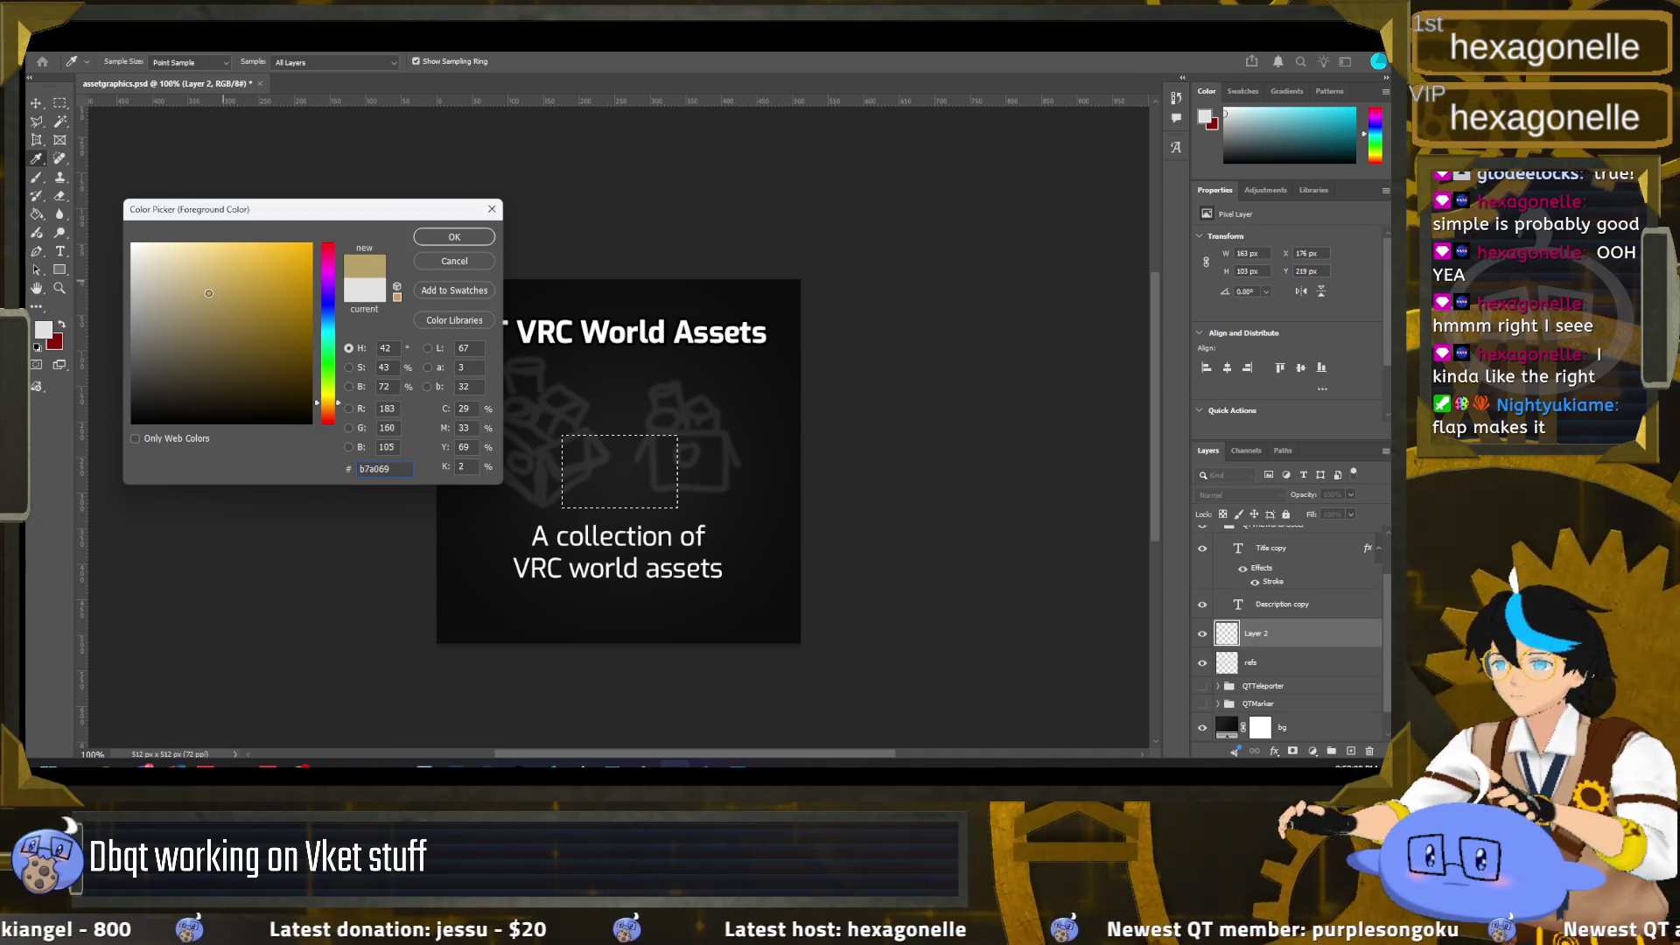
click(454, 238)
key(g)
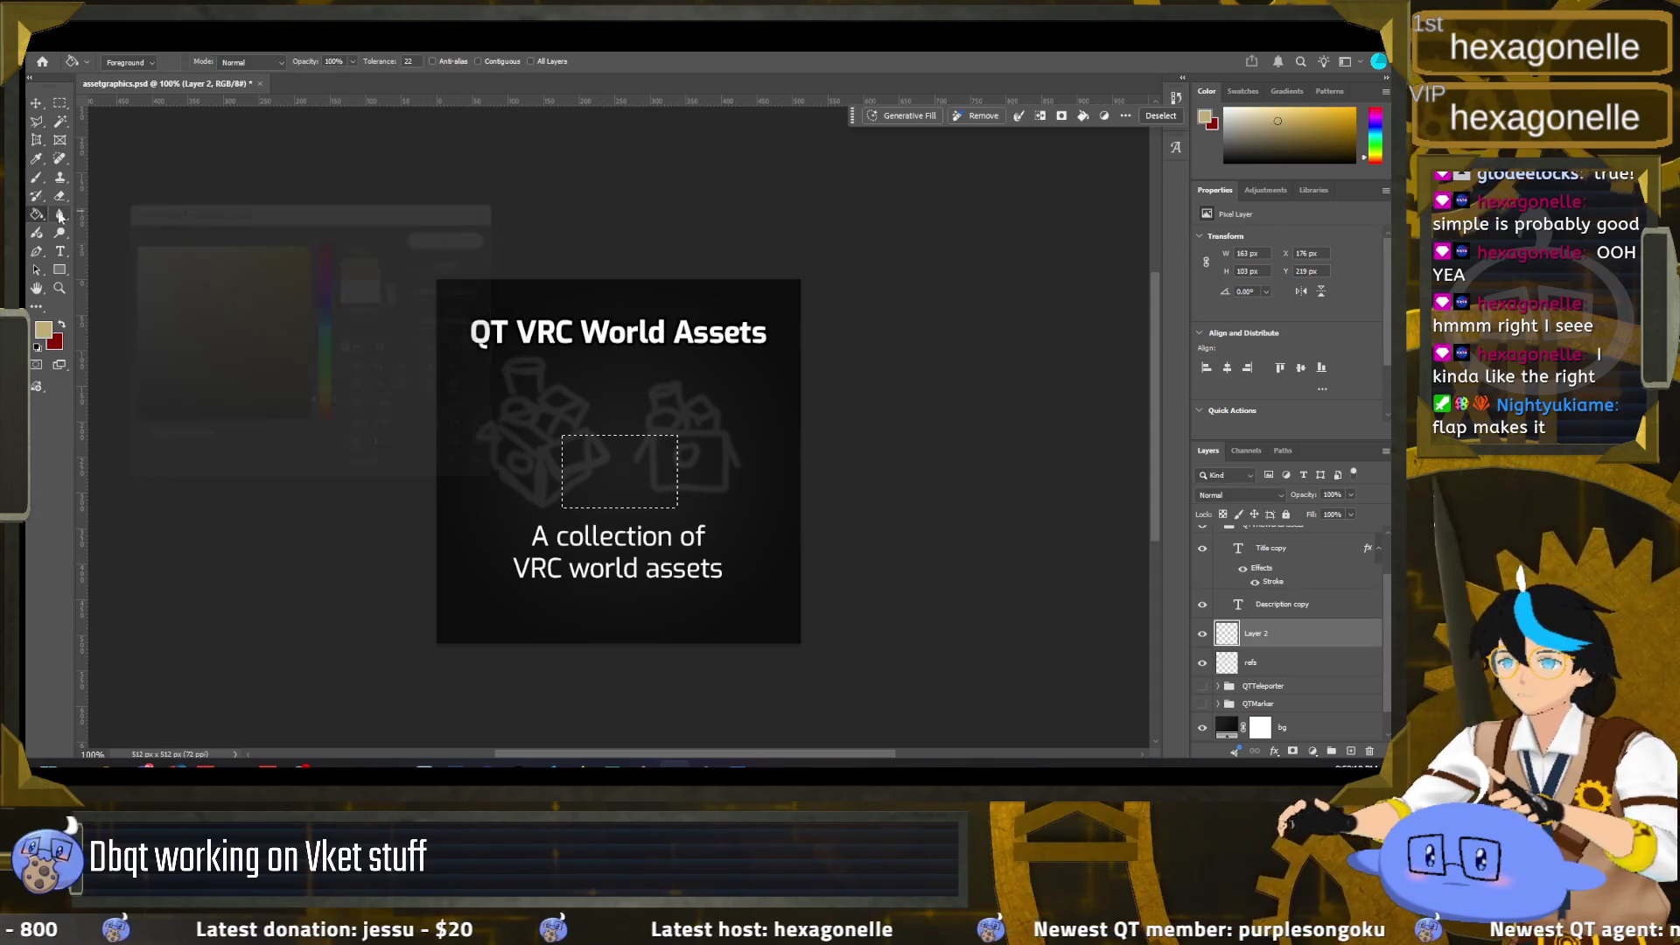
Step: Fill the selected rectangle with tan and rename its layer 'box'
click(629, 475)
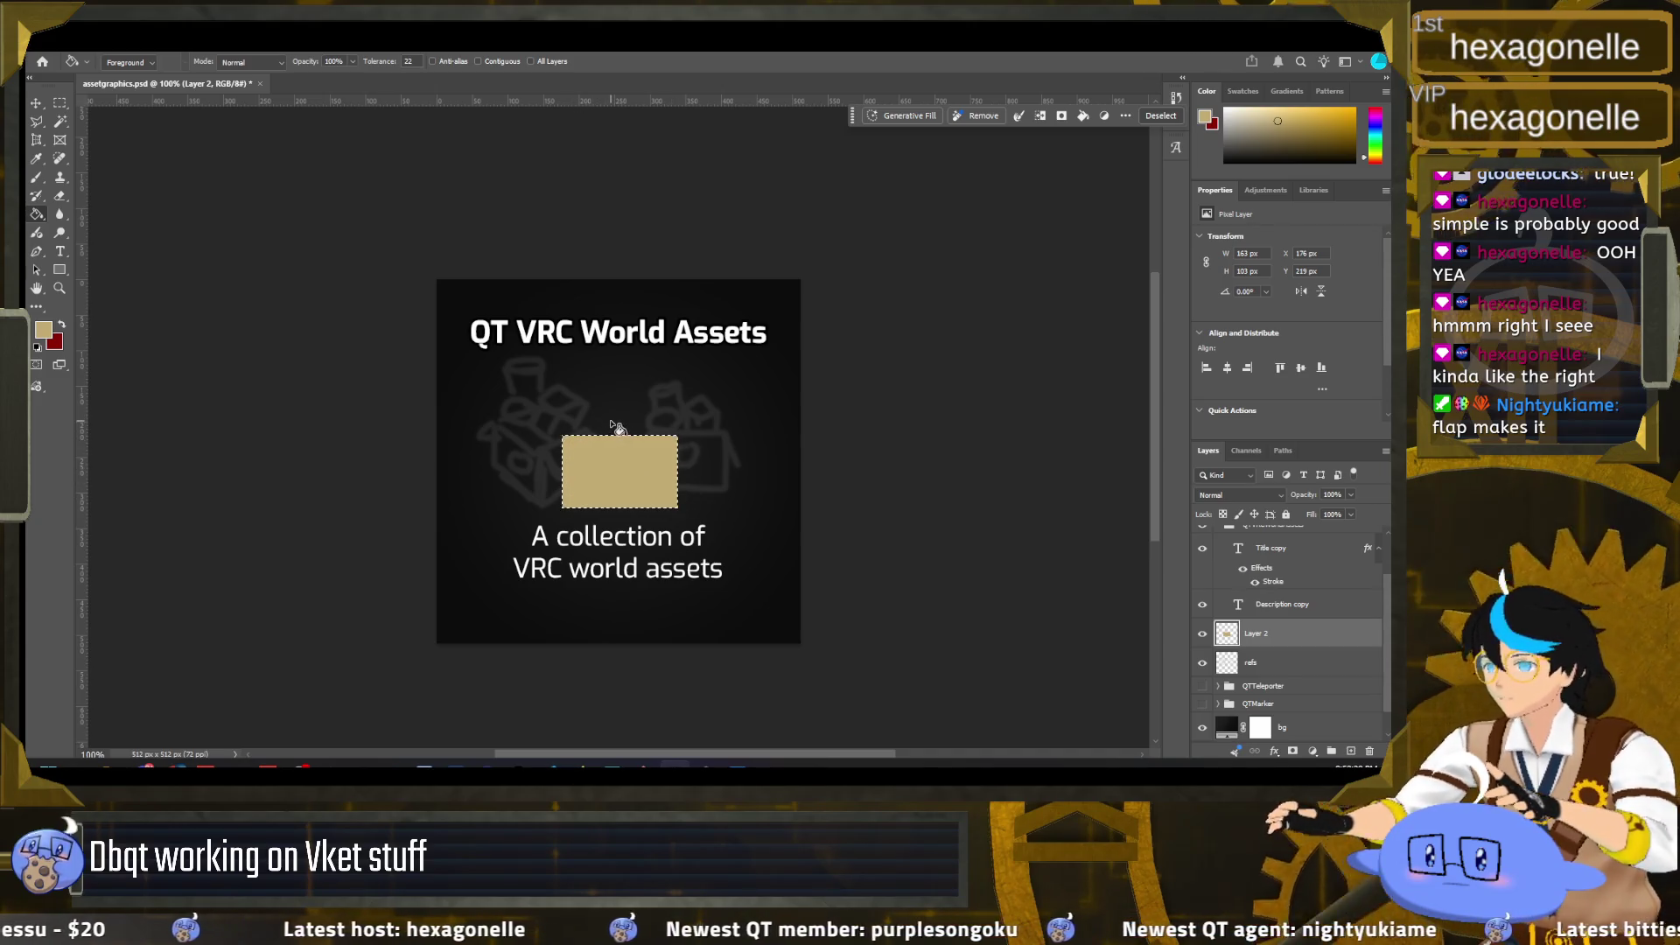
double_click(1264, 635)
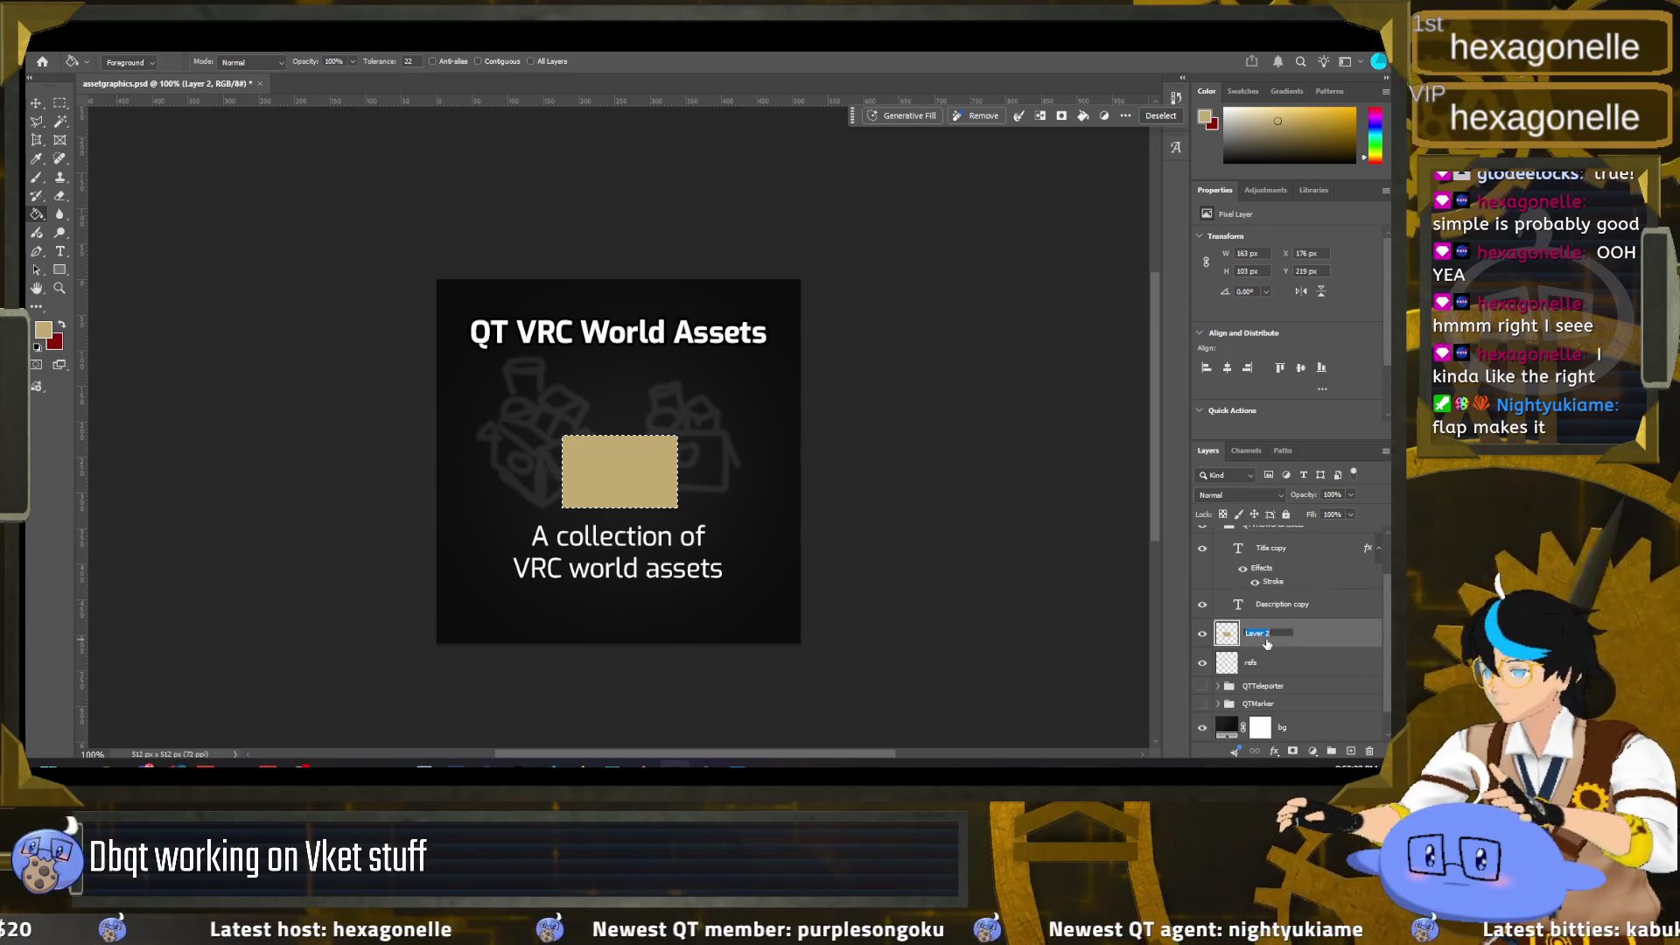
text(box)
key(Return)
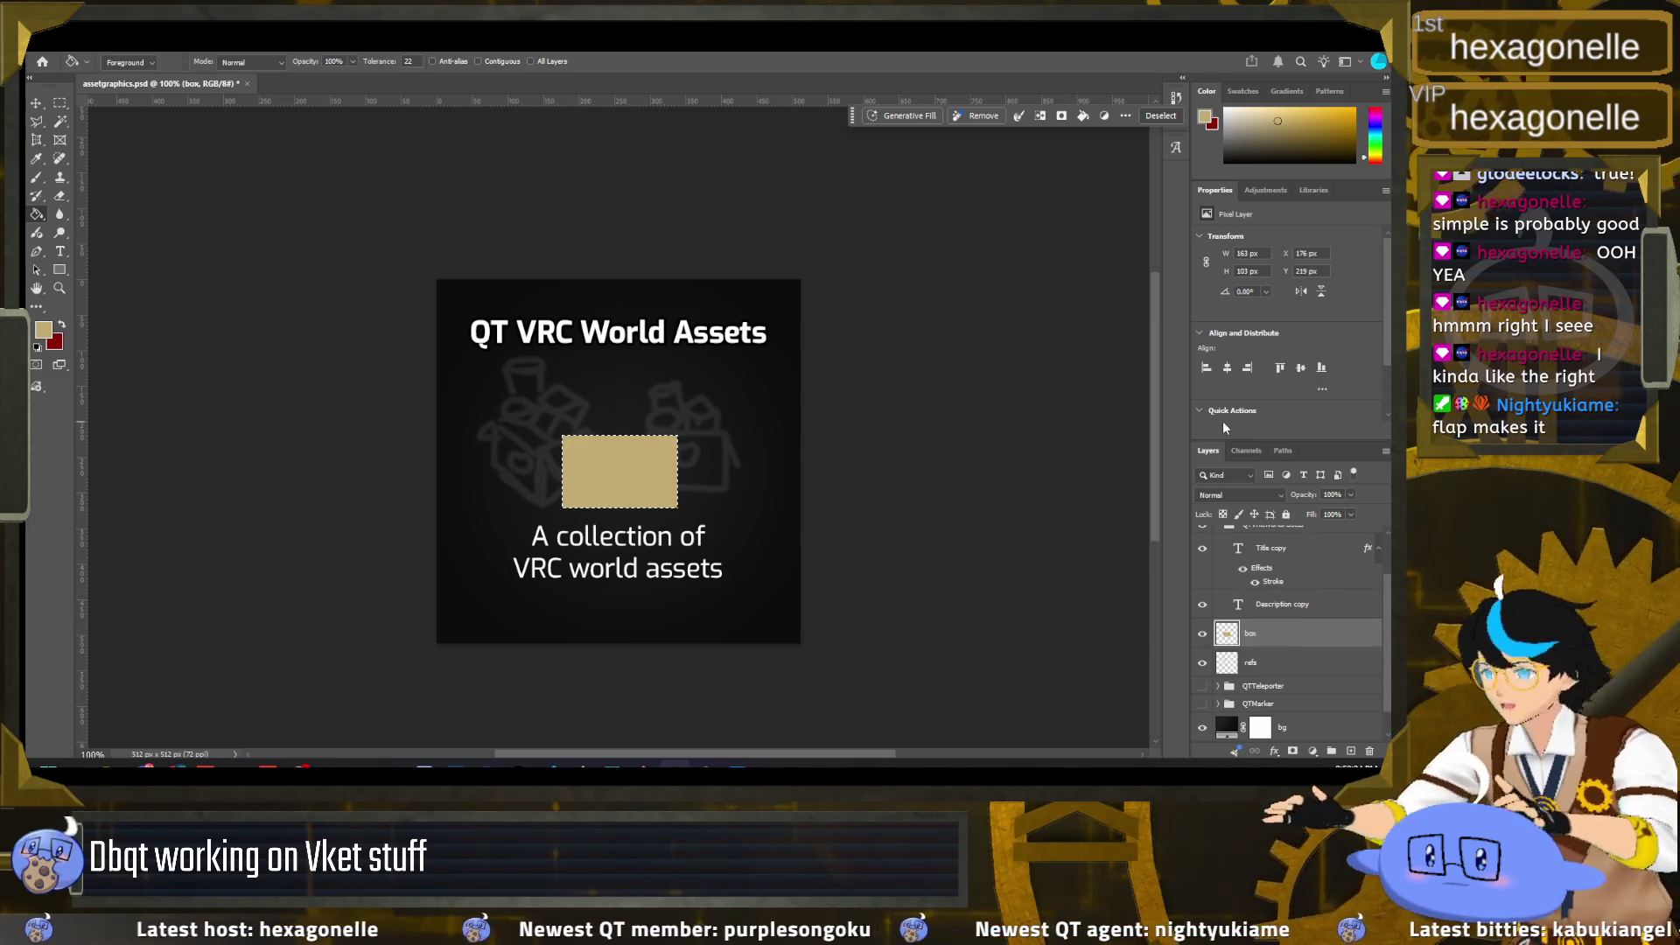
Step: Give the box layer a black Stroke outline, deselect, and hide the refs layer
right_click(1226, 635)
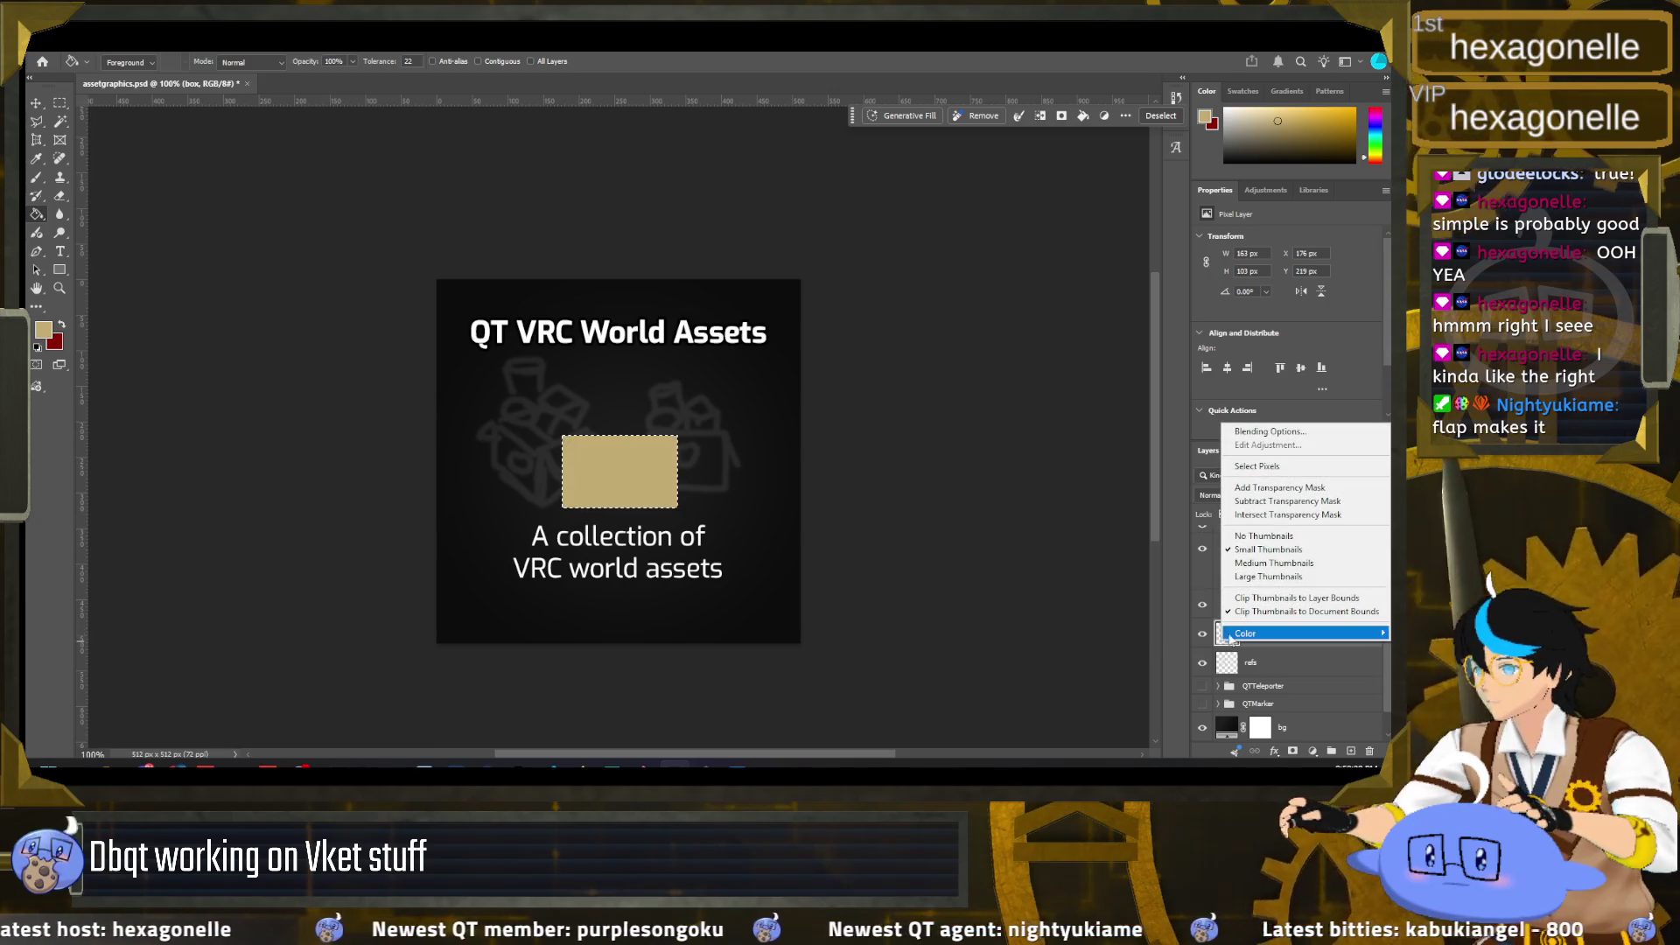
key(Escape)
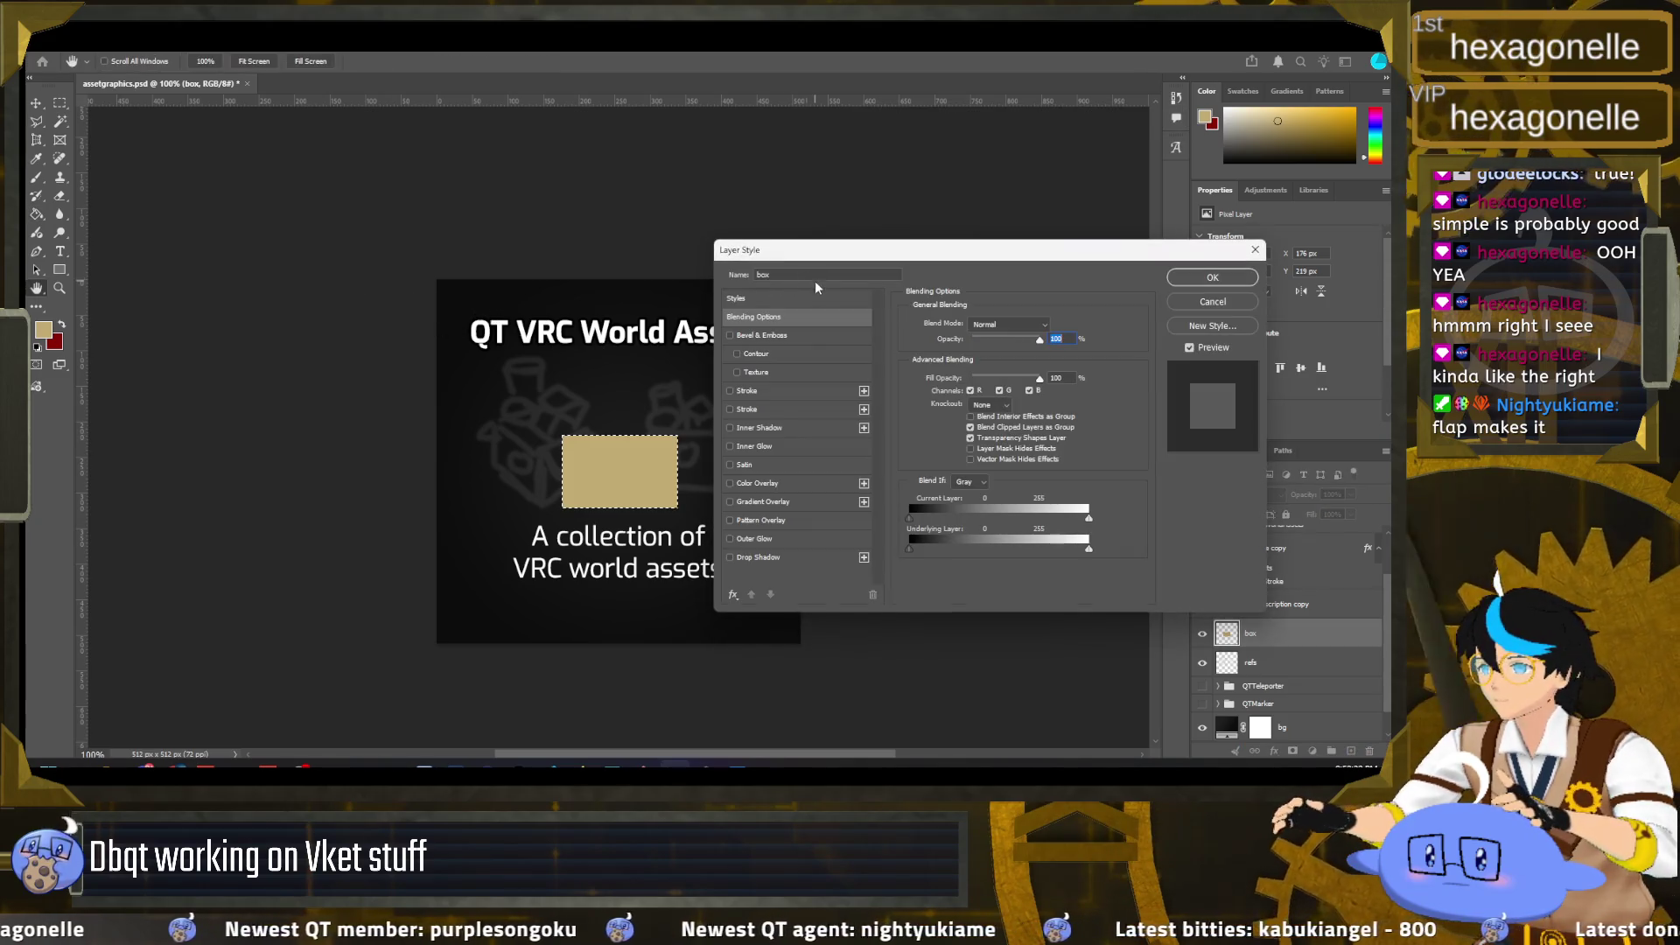
click(729, 409)
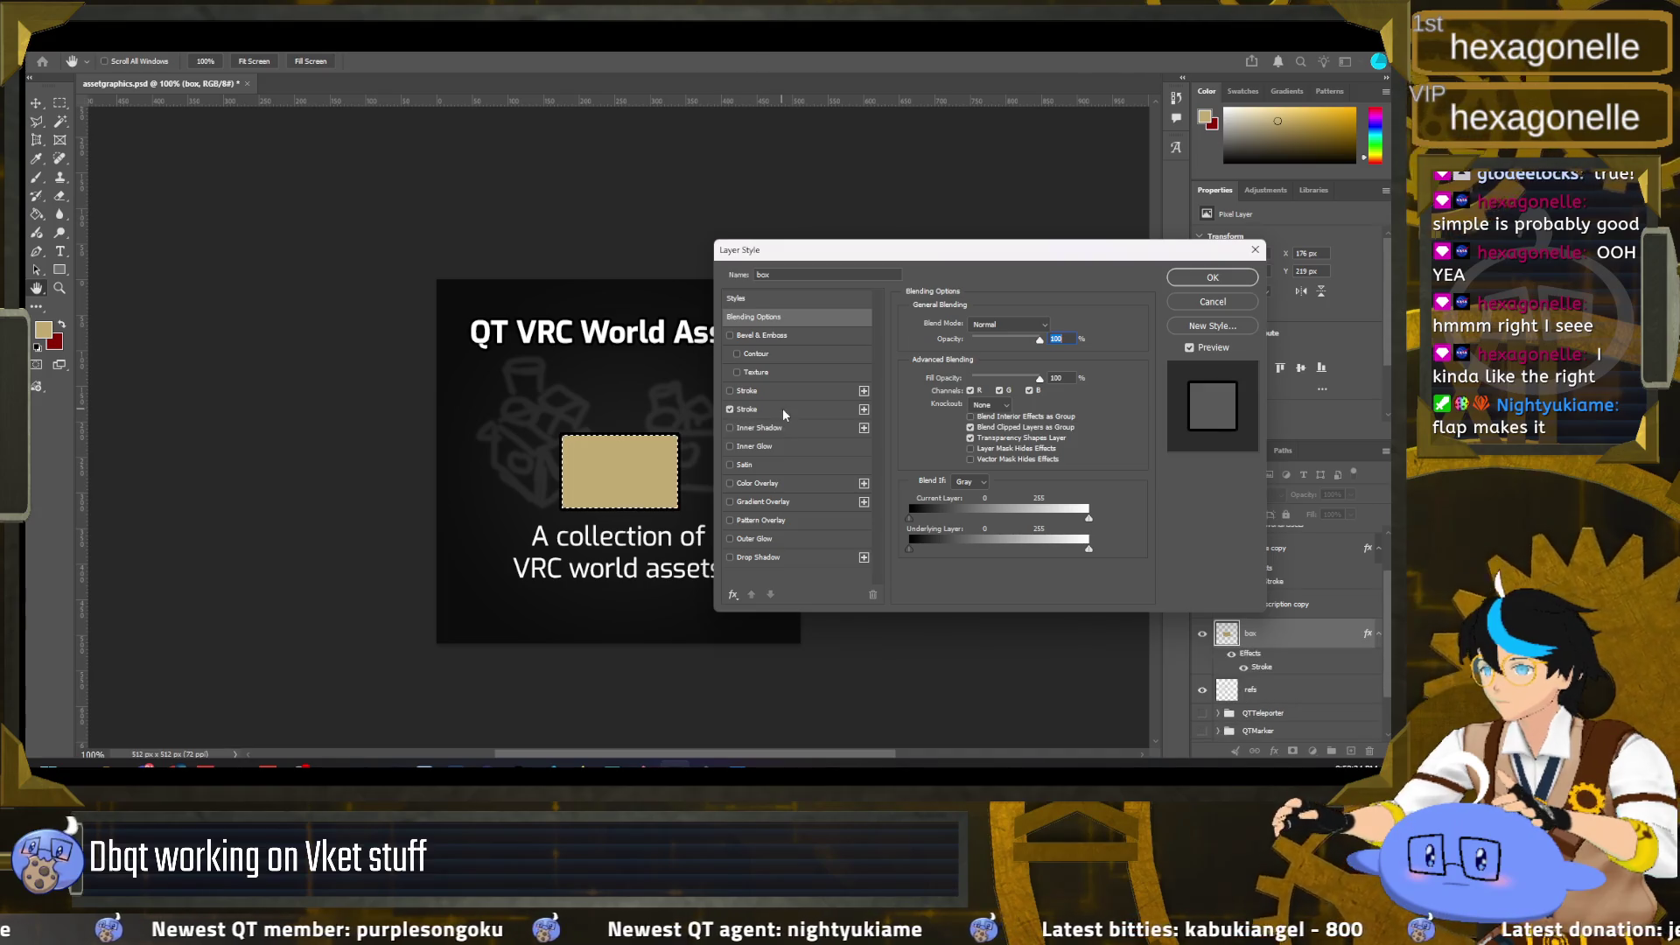
click(754, 410)
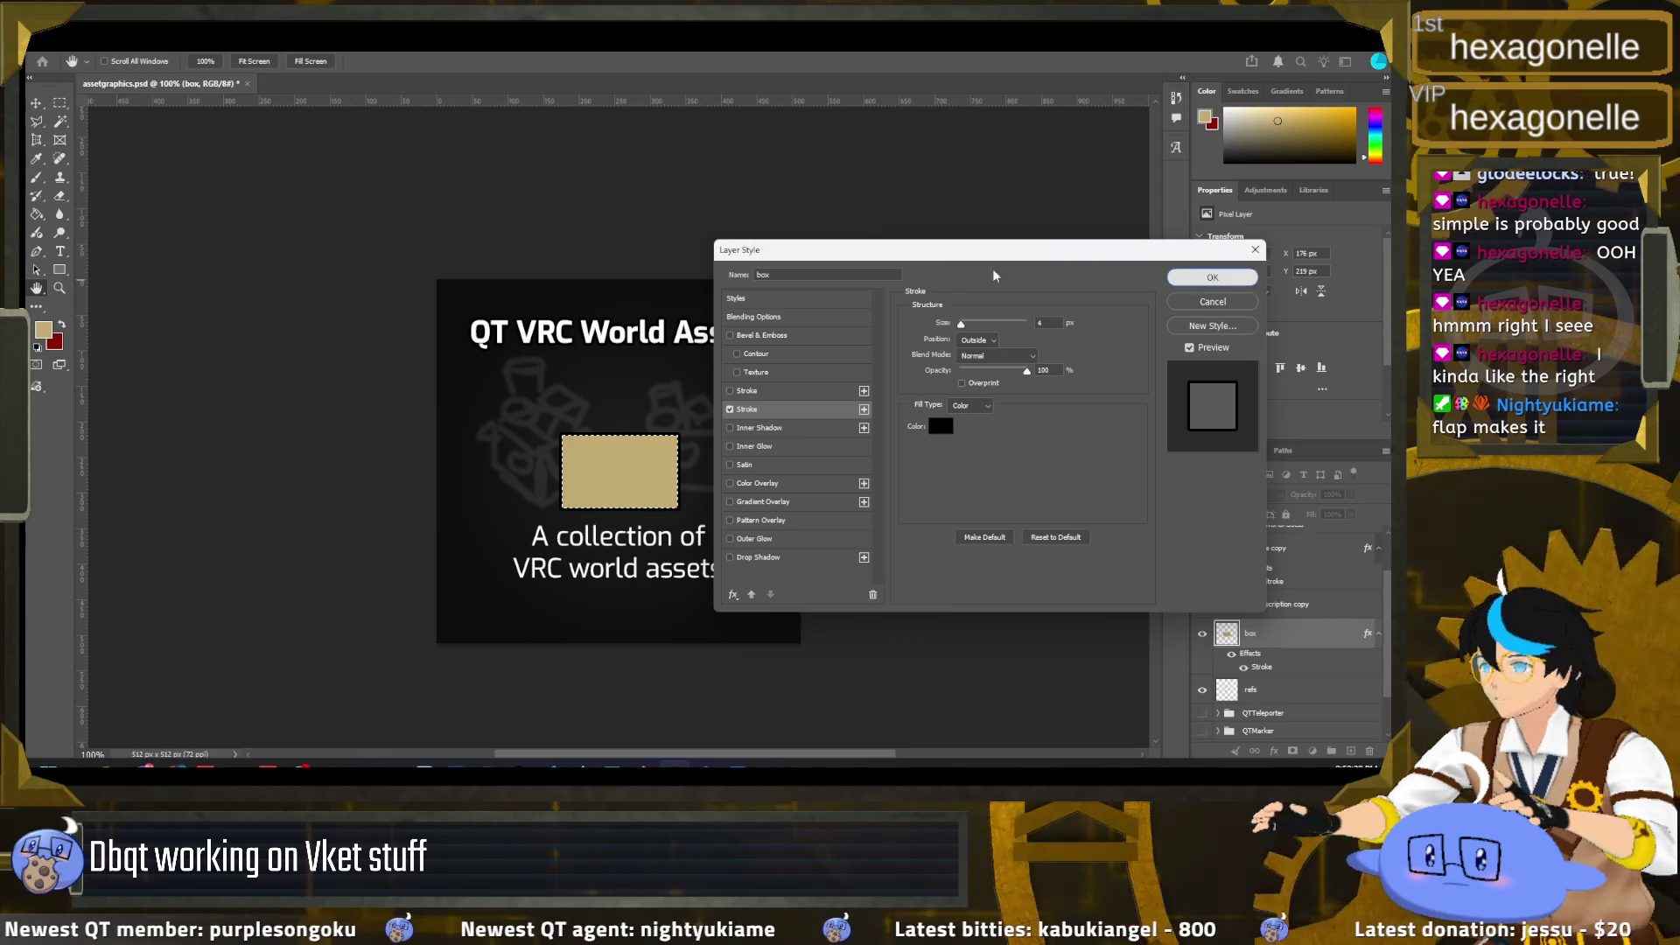
click(1228, 302)
click(161, 175)
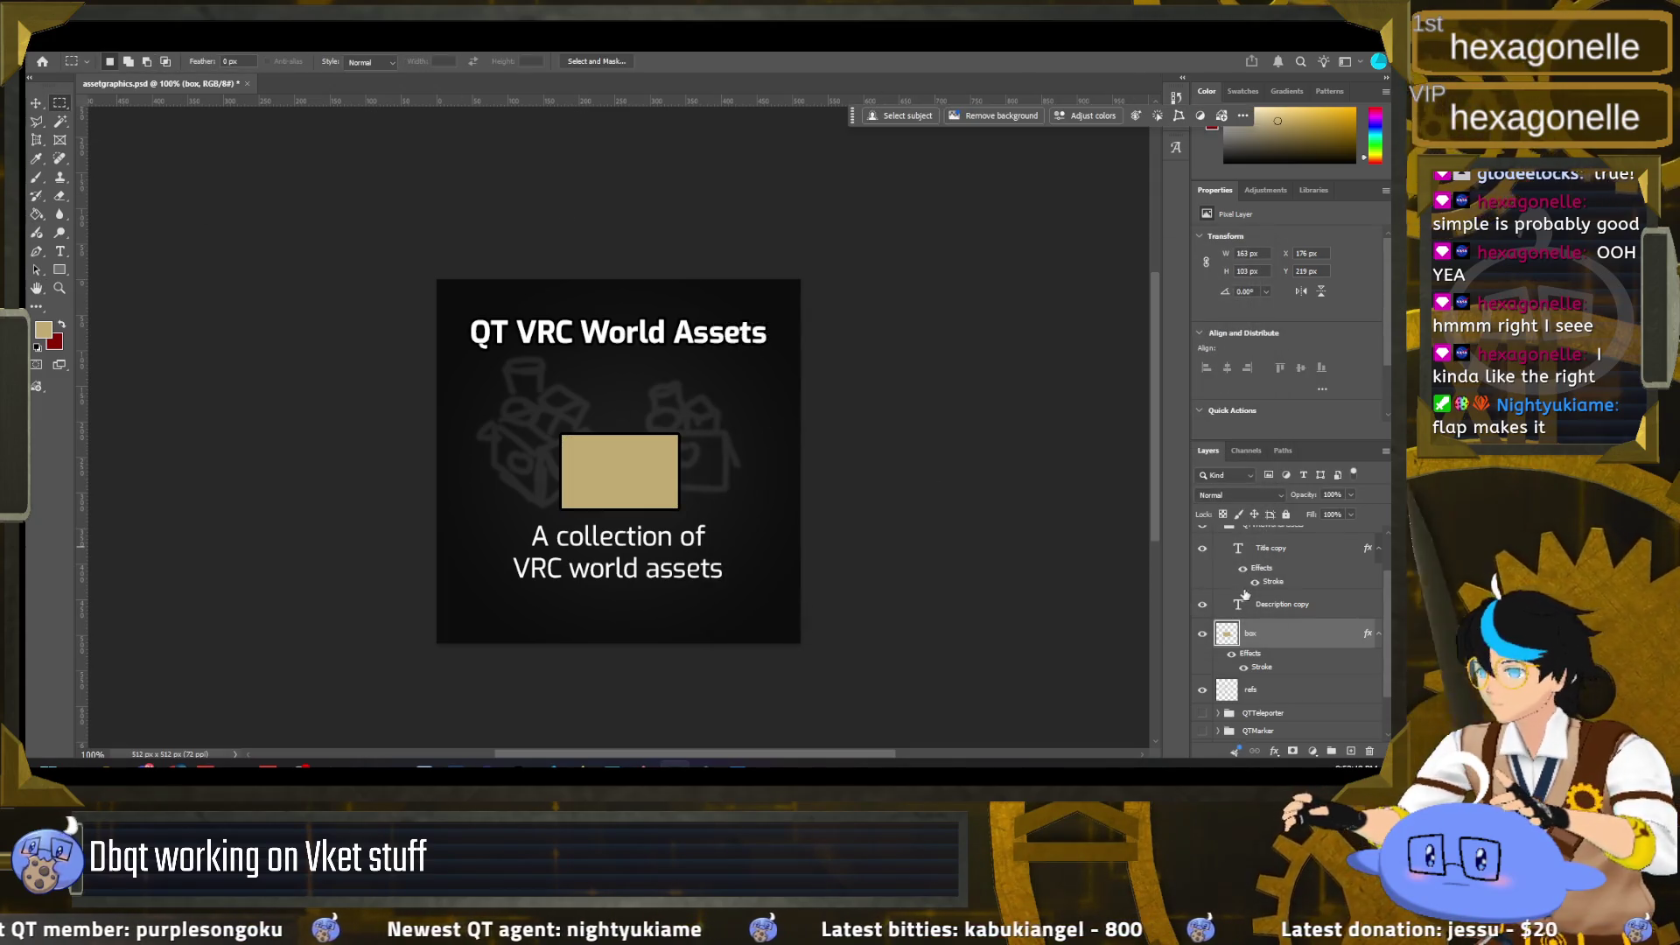
click(1202, 689)
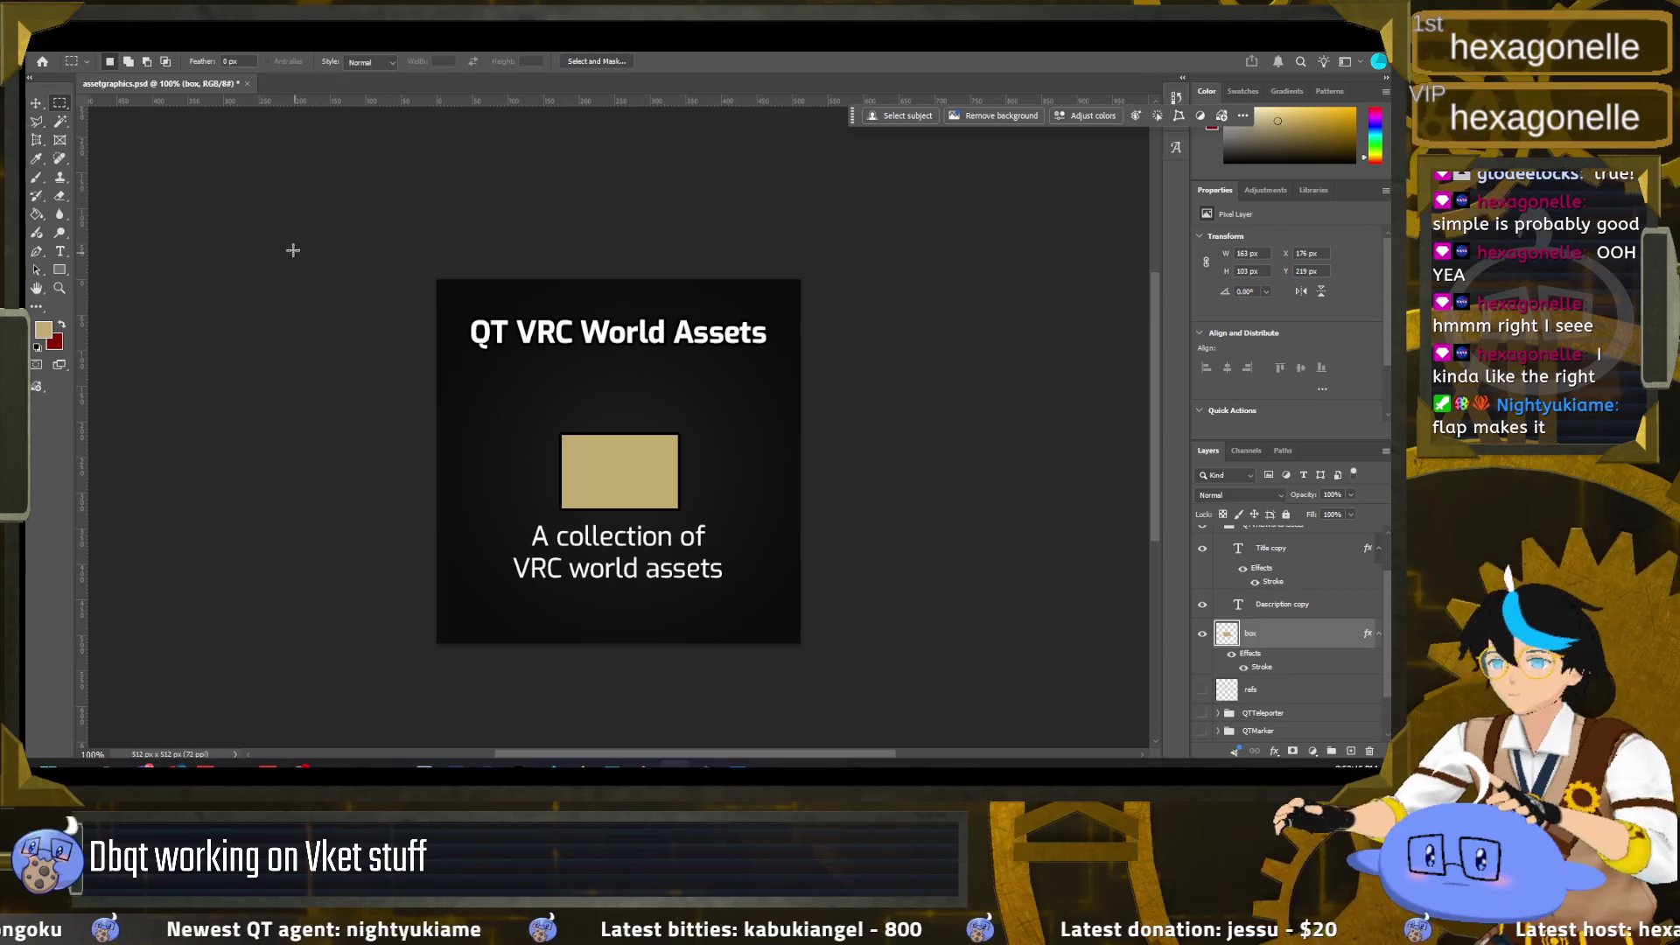
Step: Insert a globe emoji as a text layer inside the tan box
key(t)
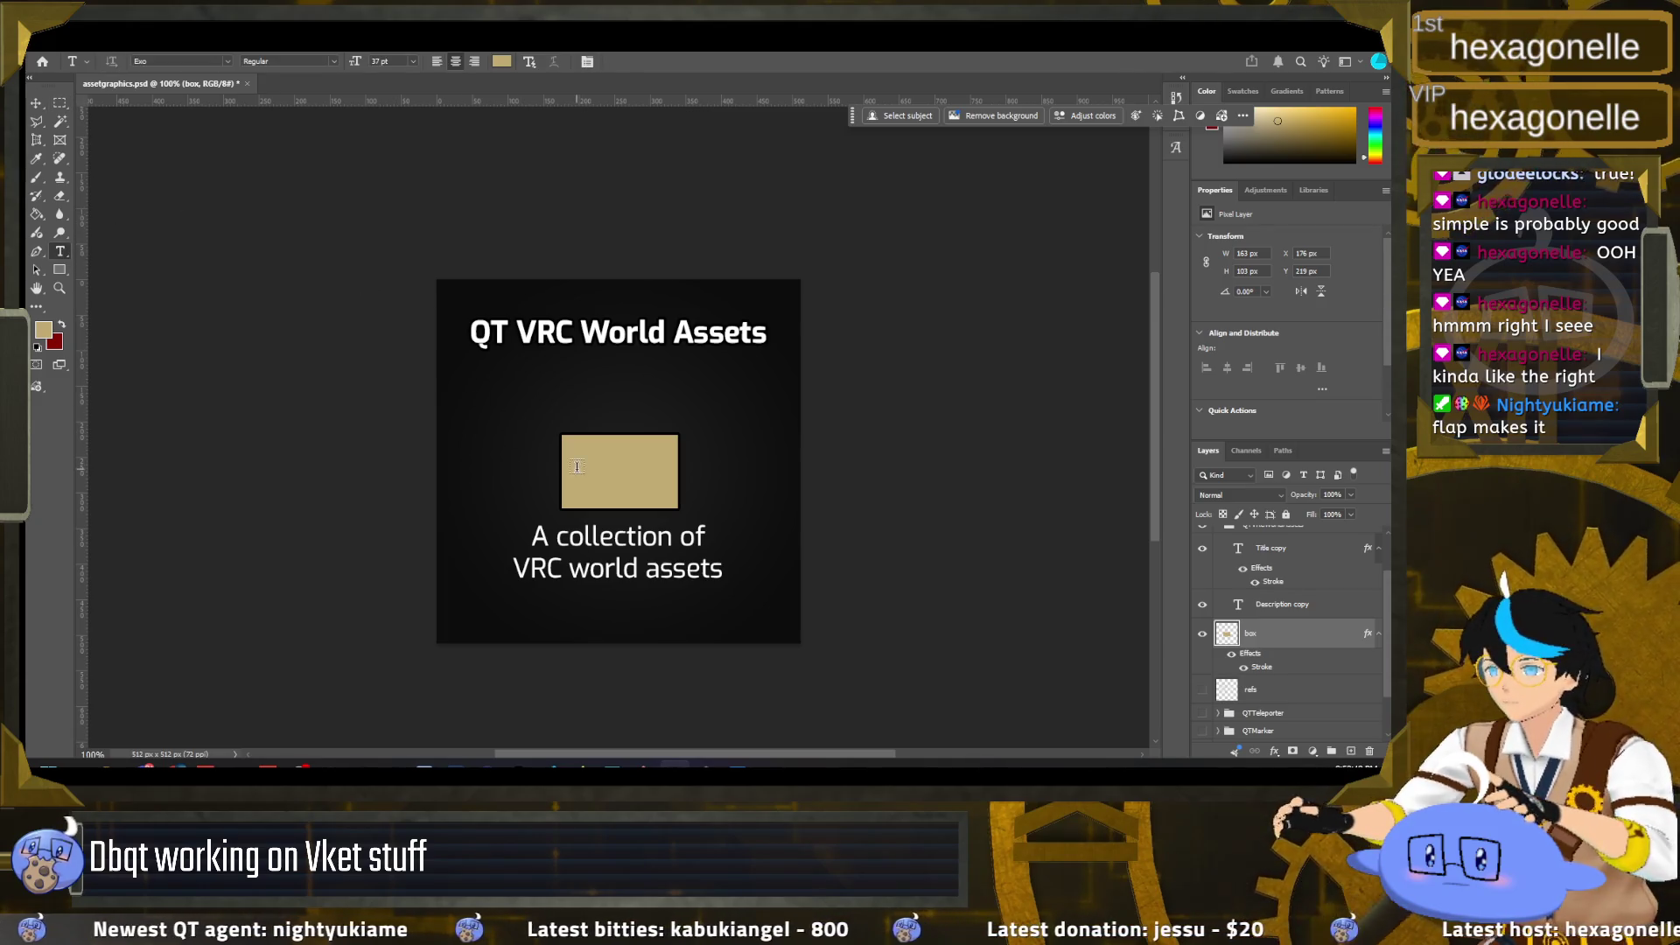
click(579, 468)
key(BackSpace)
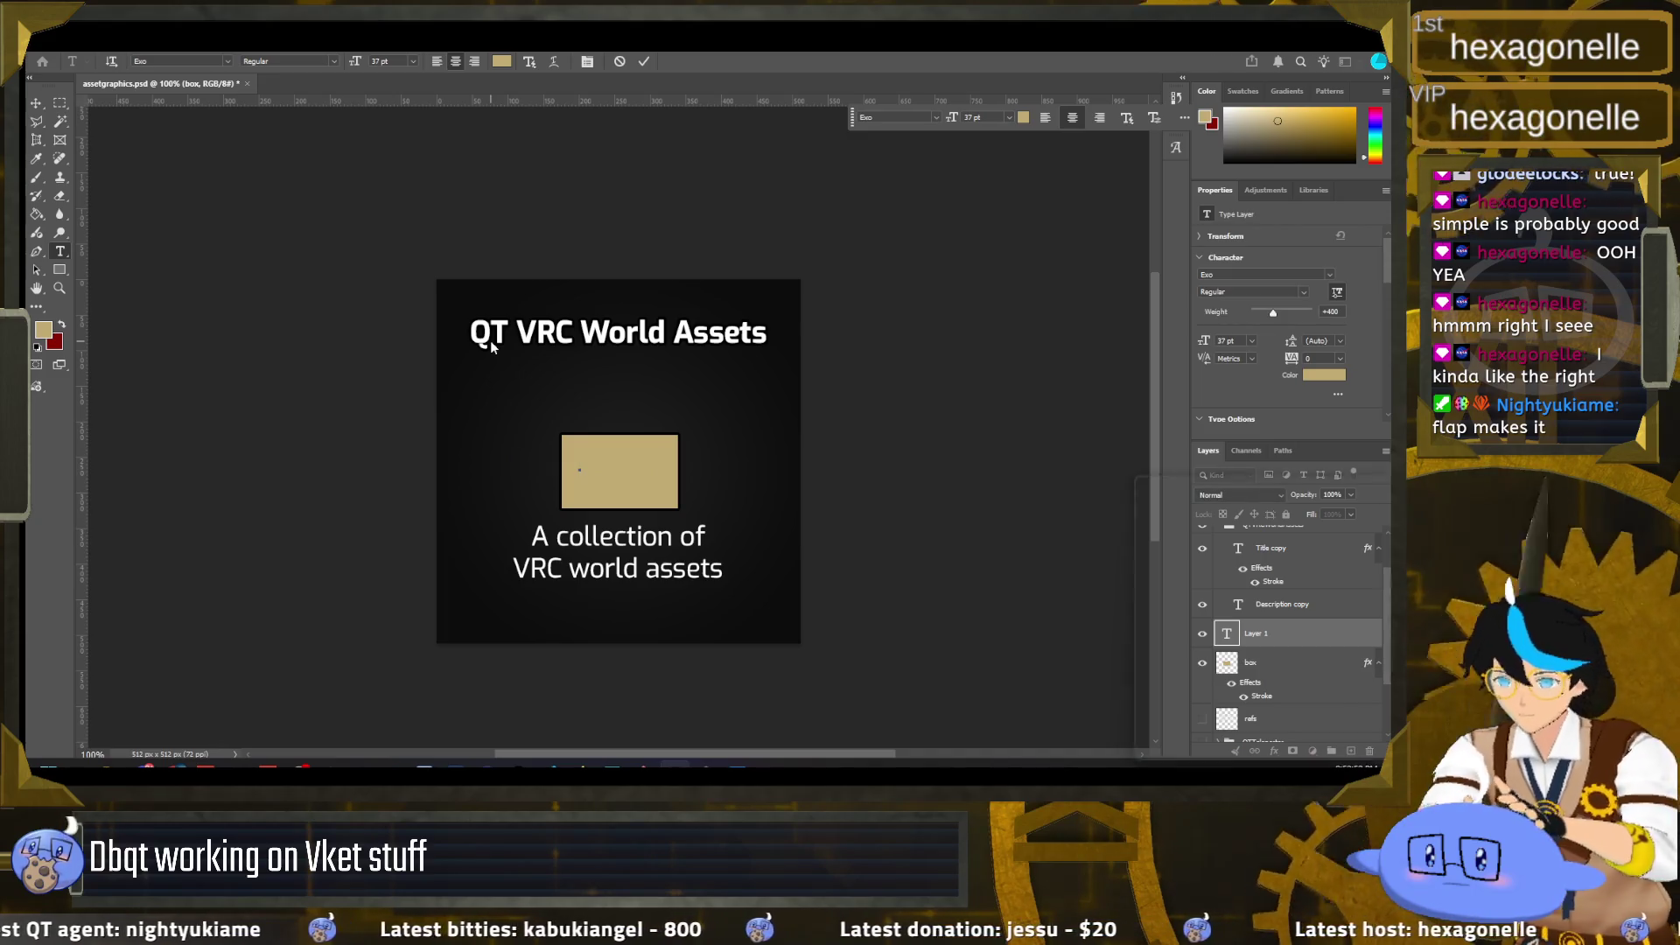
key(super+period)
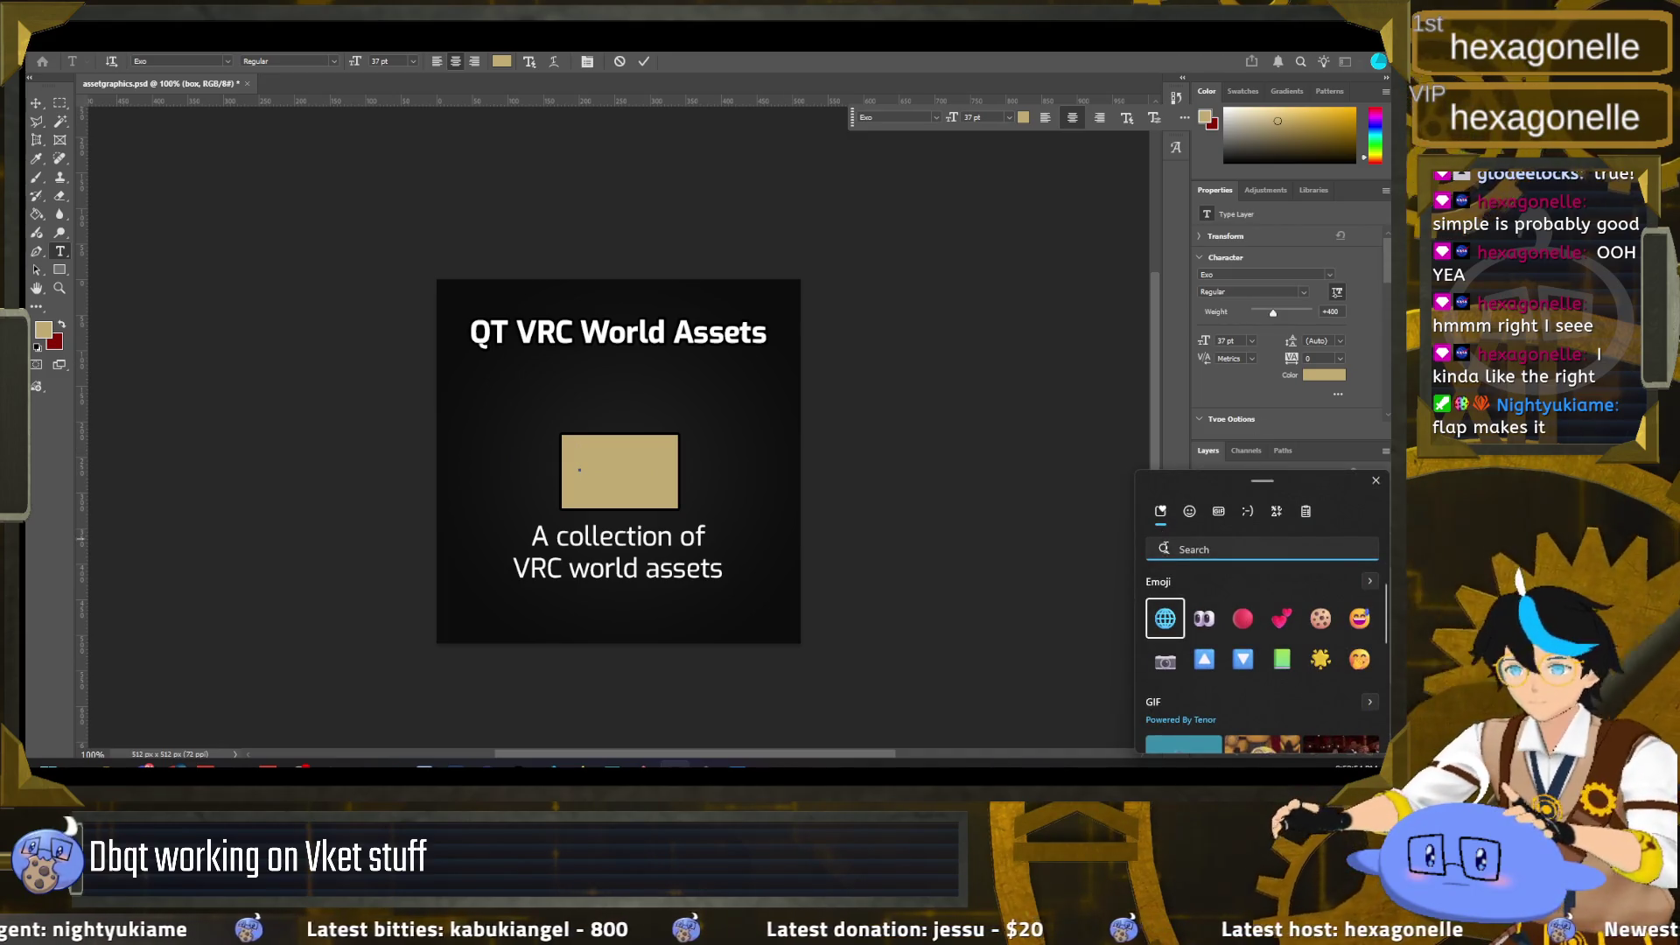
click(1166, 618)
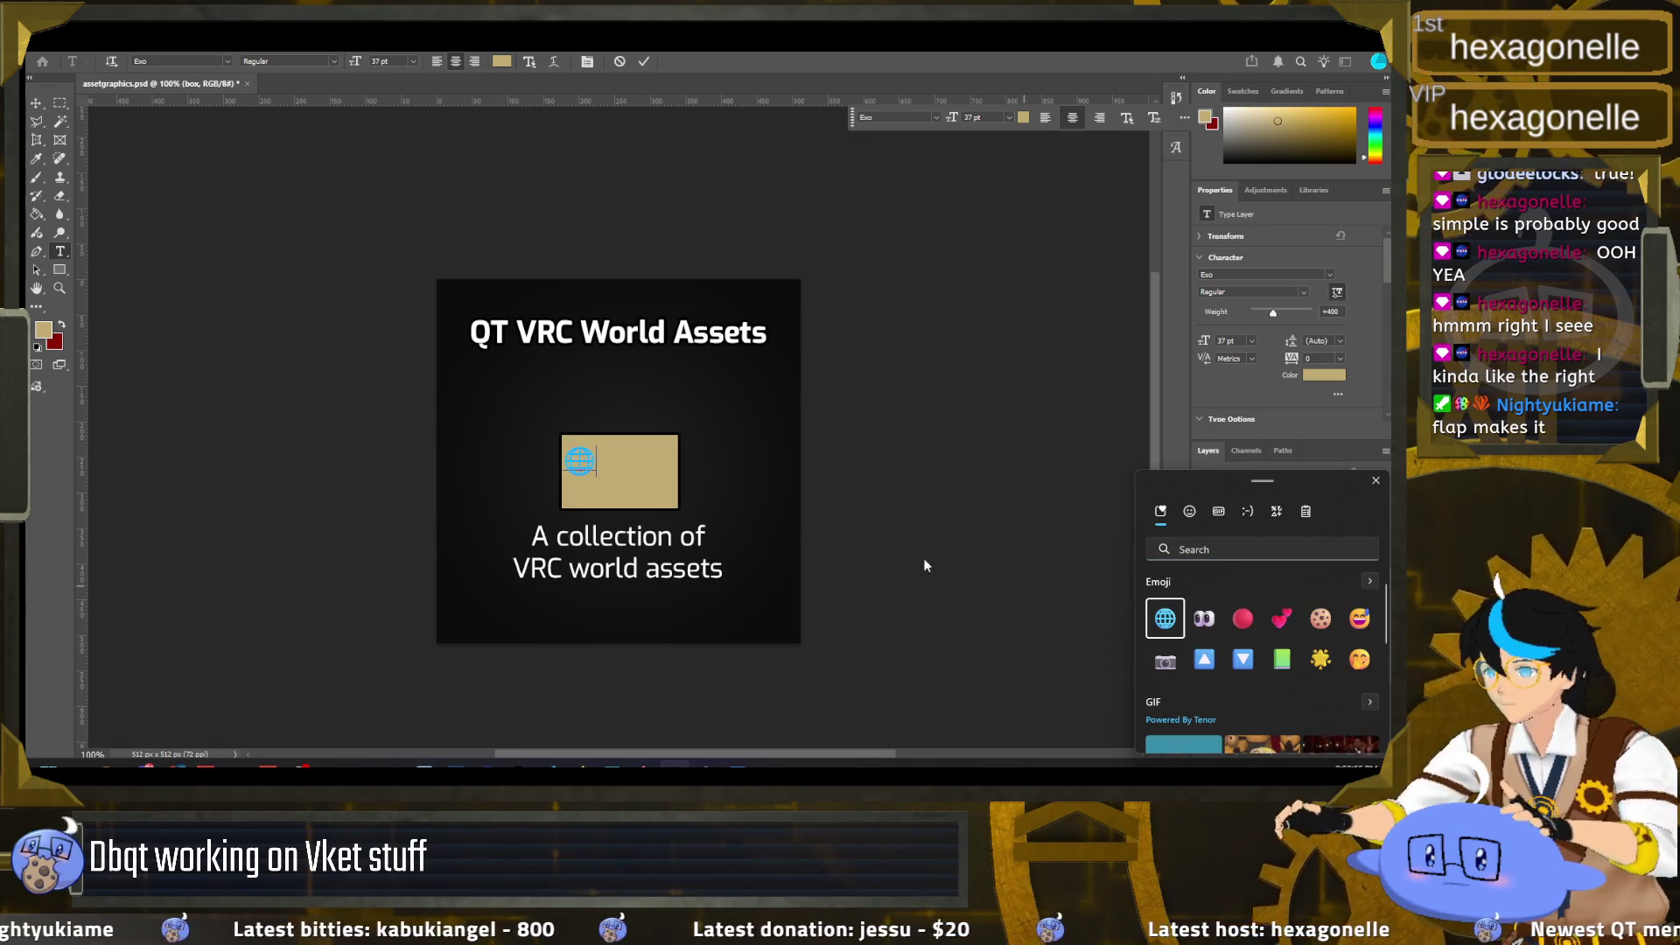
click(630, 472)
drag(607, 462, 564, 462)
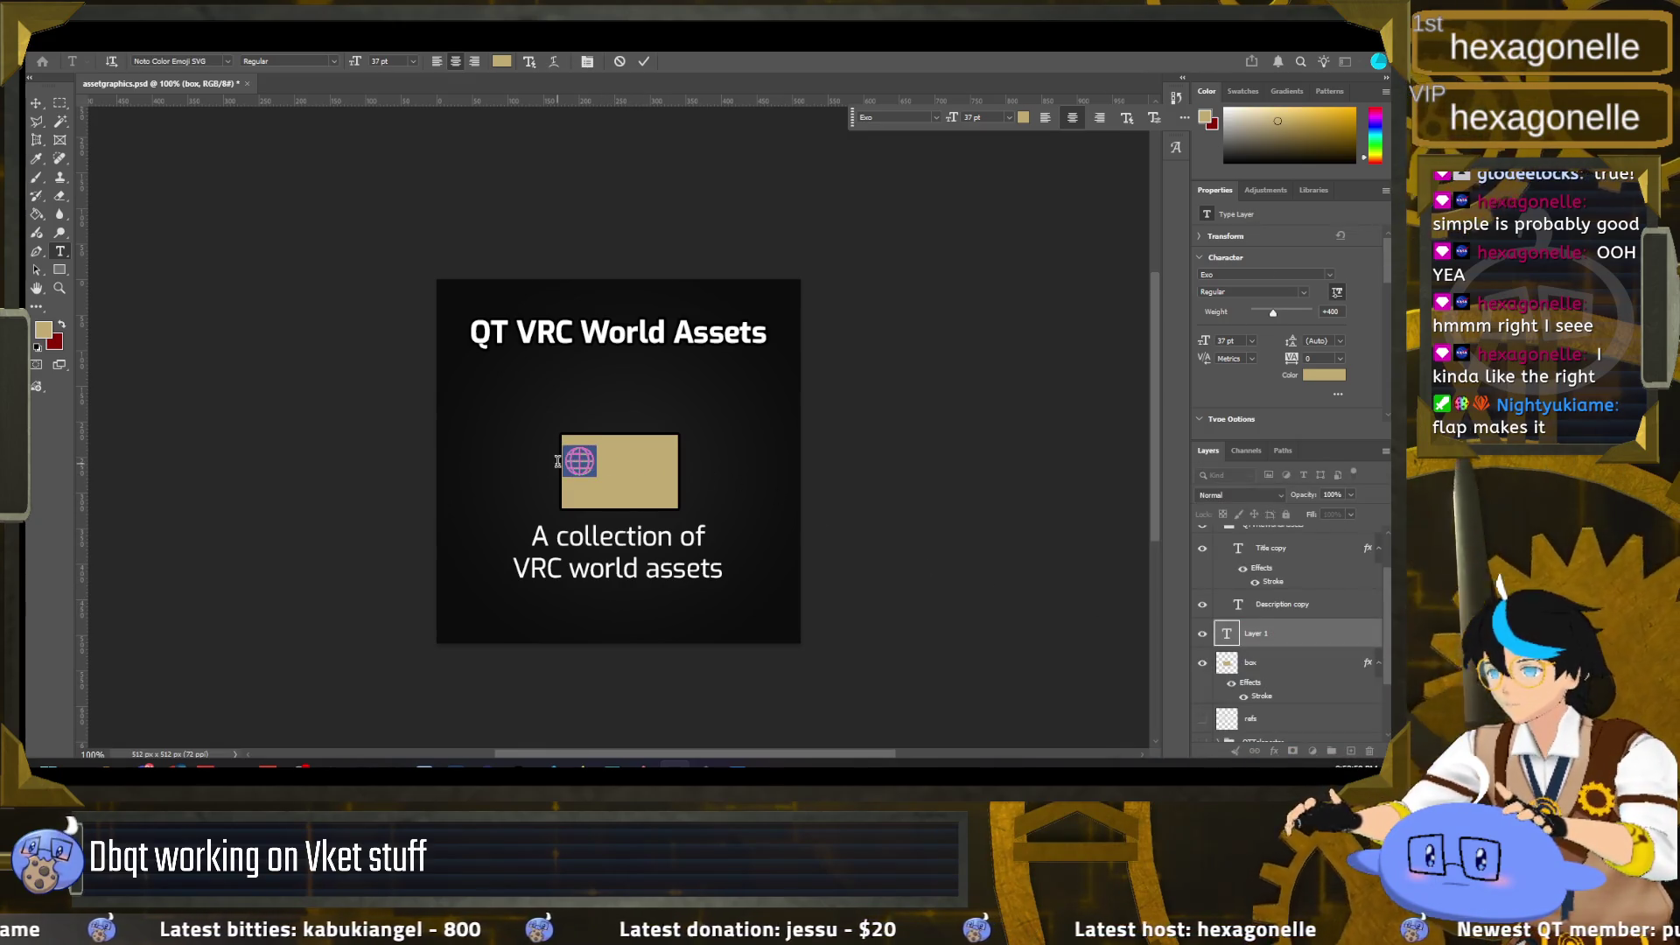
click(40, 103)
Step: Enlarge the globe to 63 pt and centre it in the tan box
ctrl+click(591, 480)
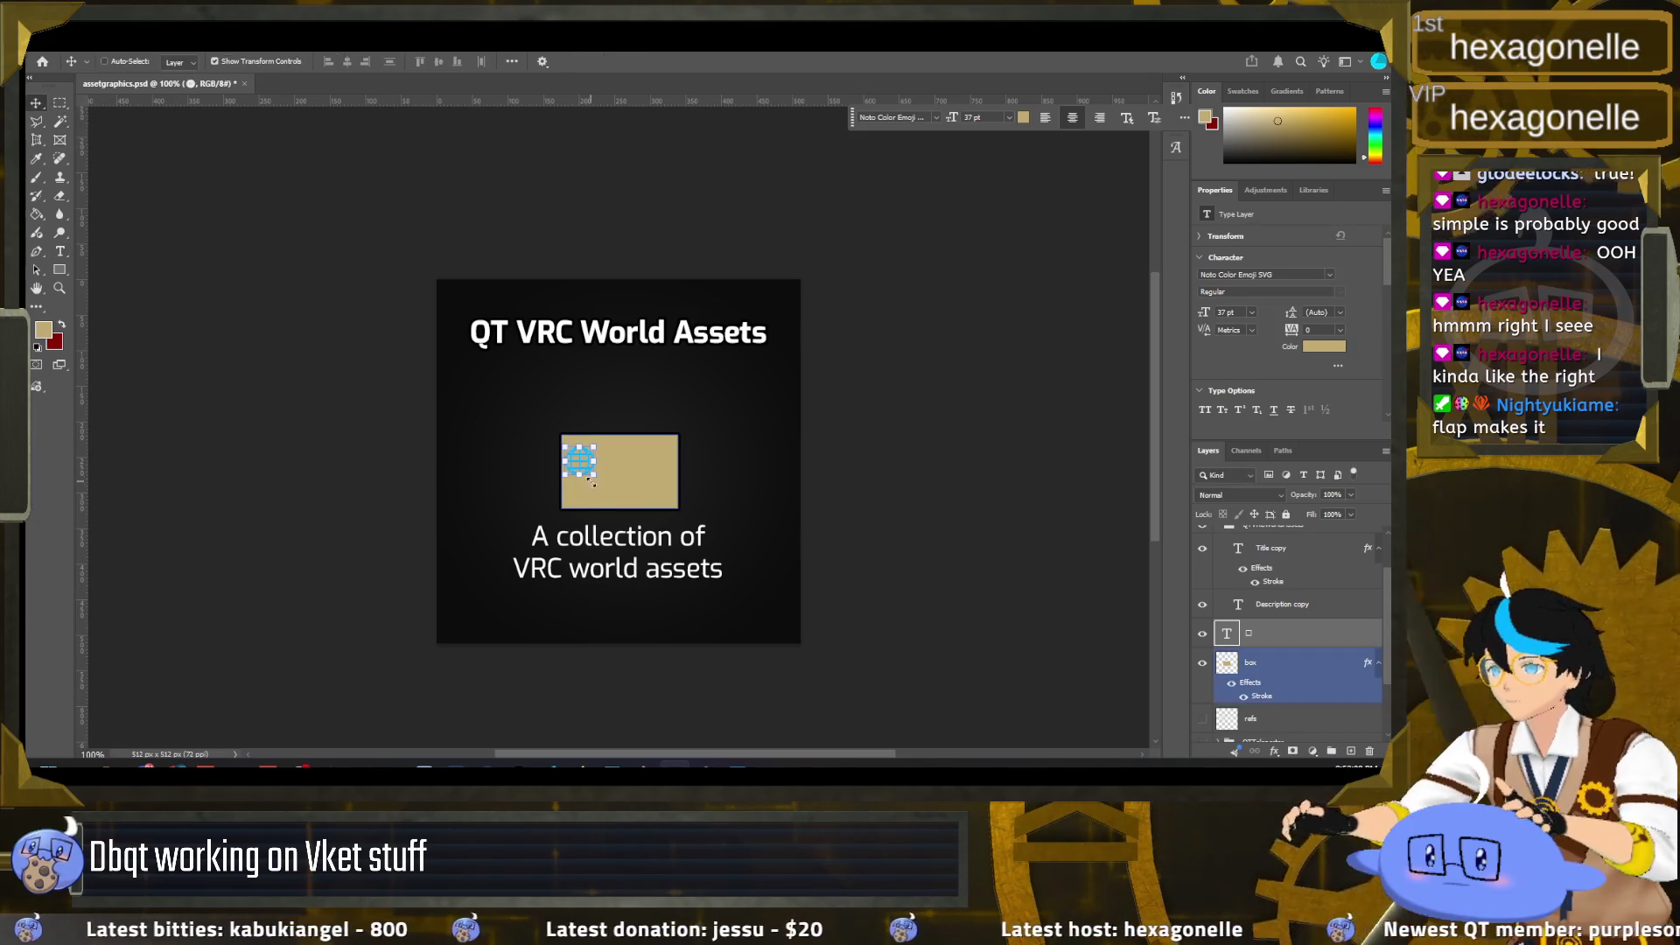
drag(610, 489, 658, 502)
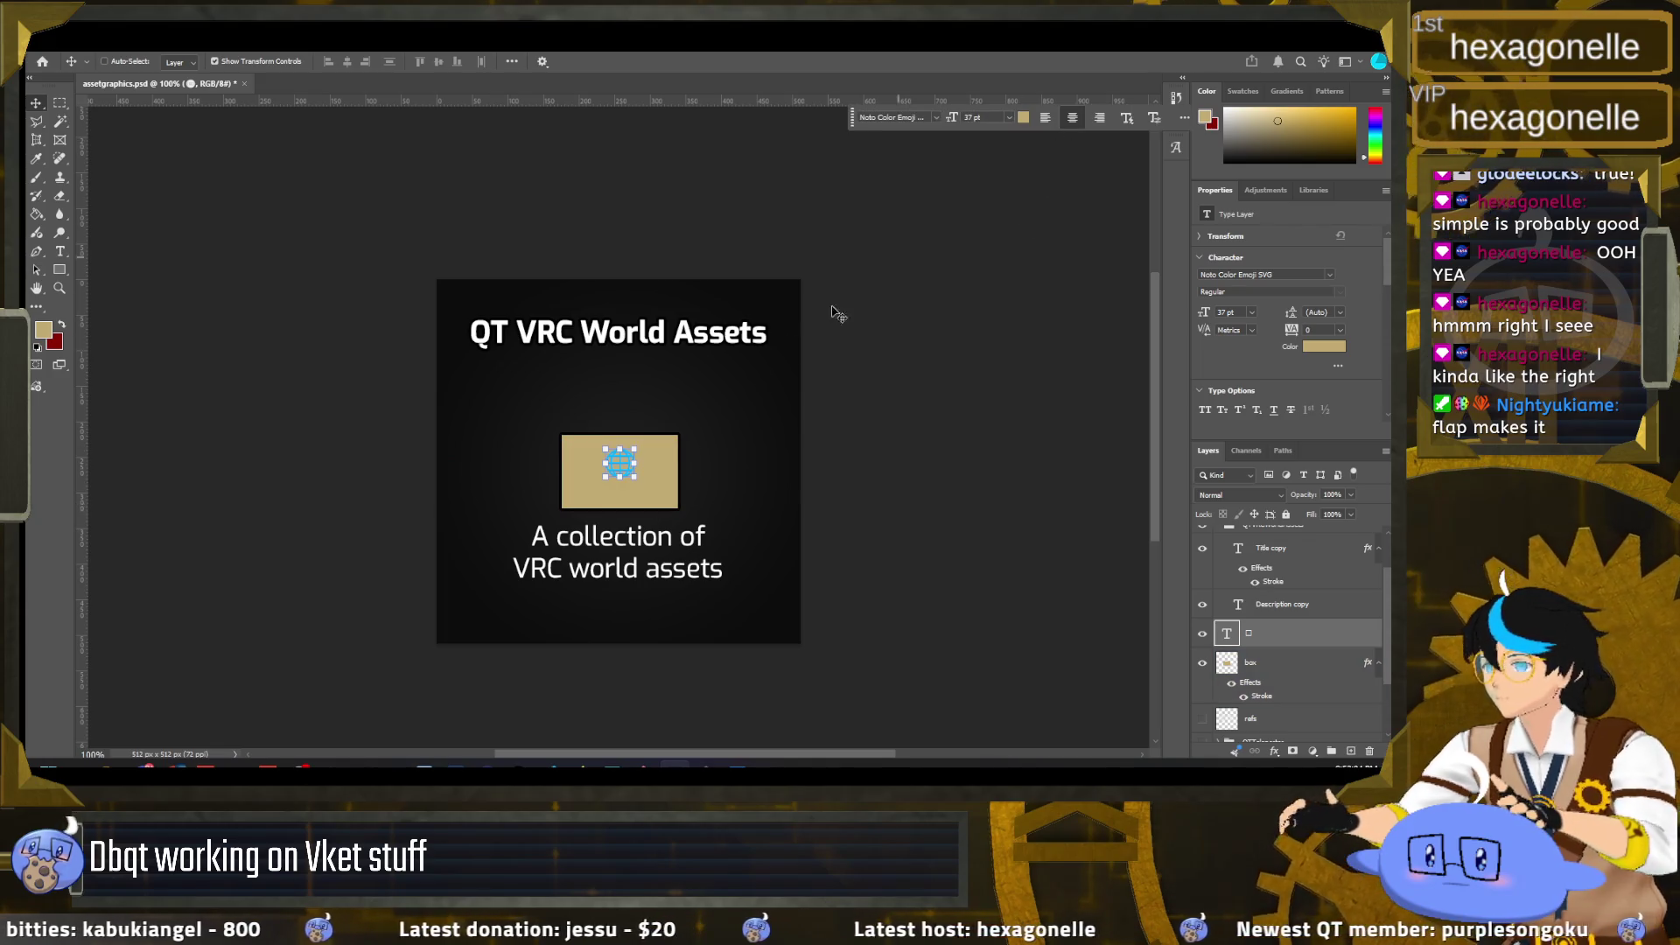
drag(952, 117, 981, 119)
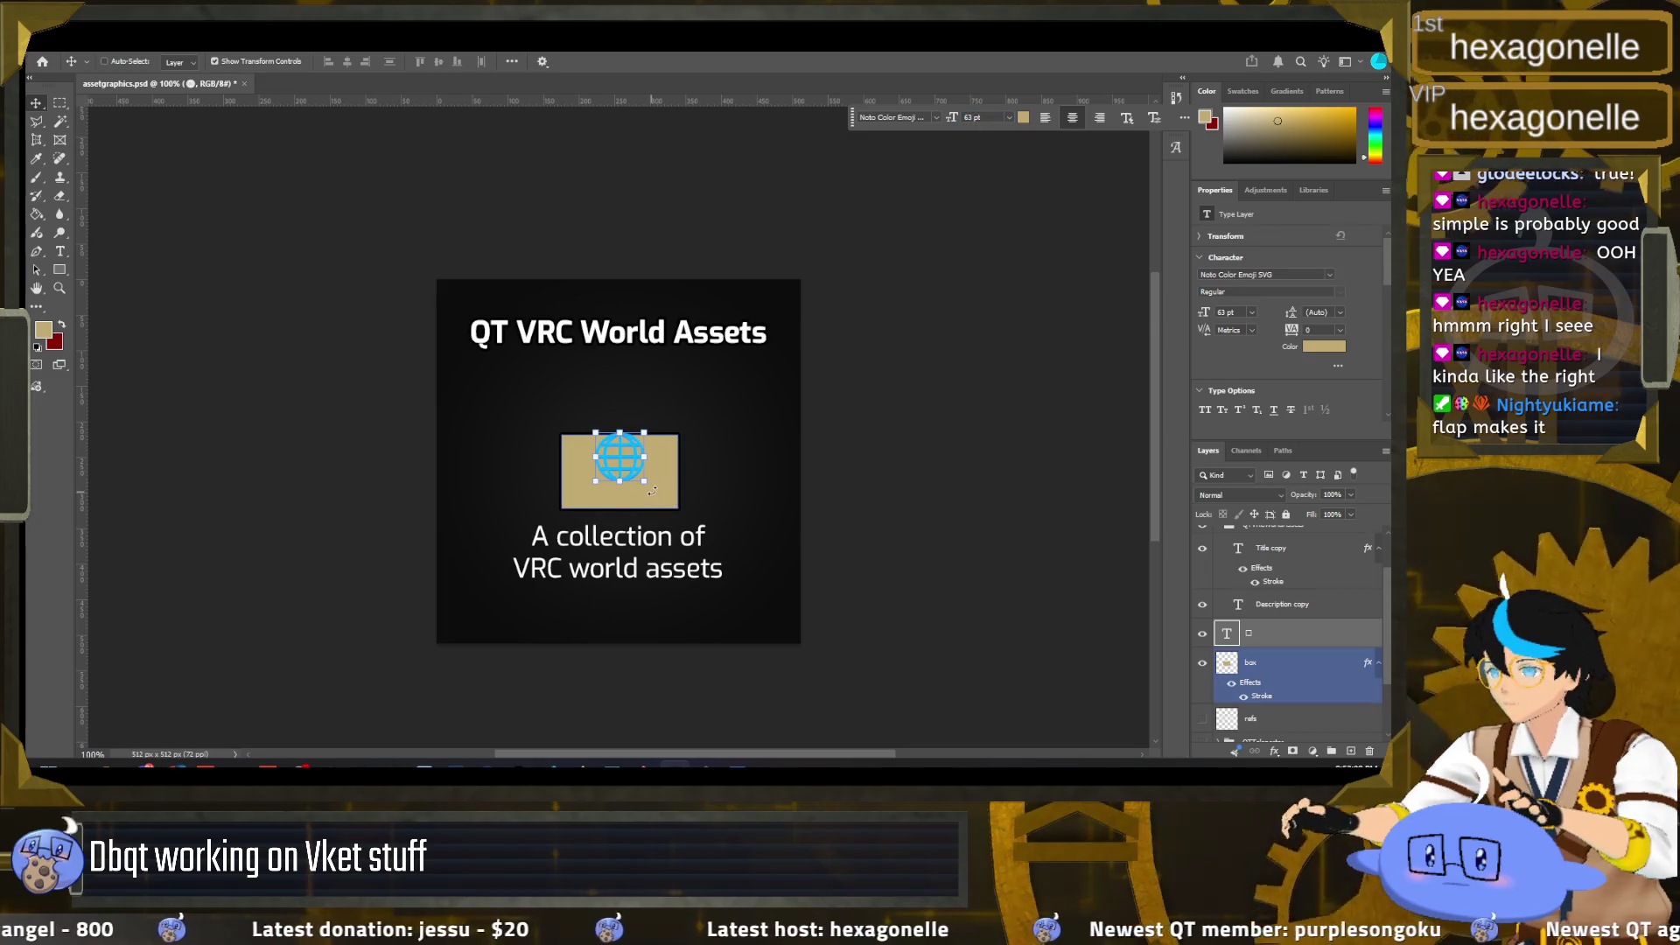
drag(652, 491, 655, 505)
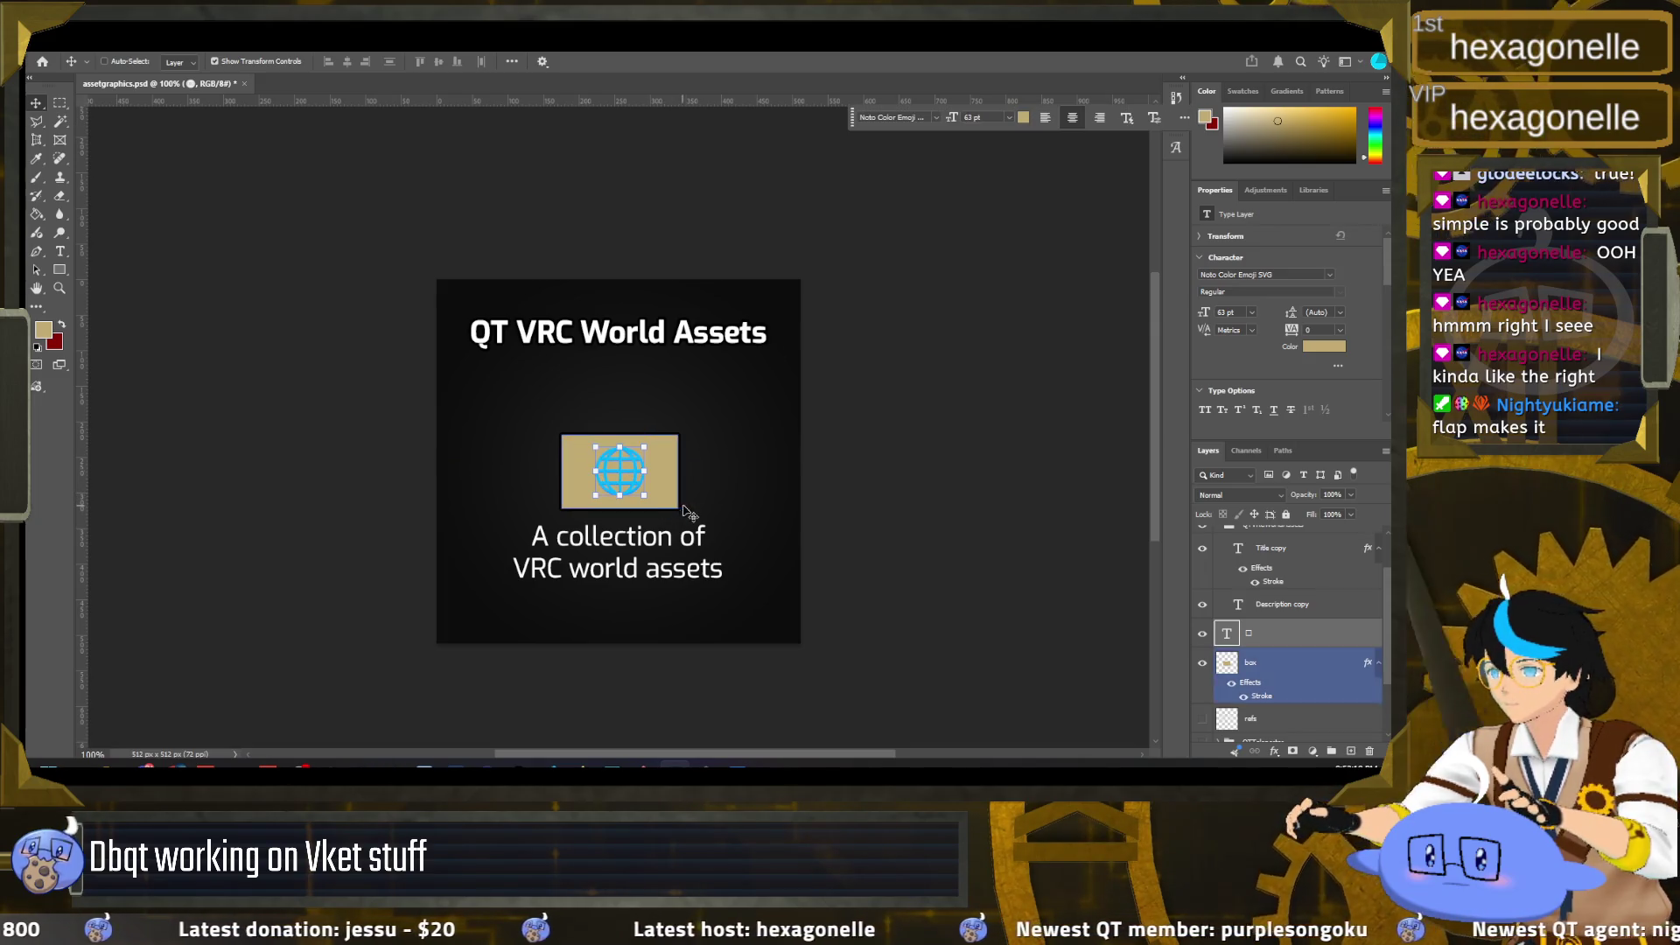
click(59, 103)
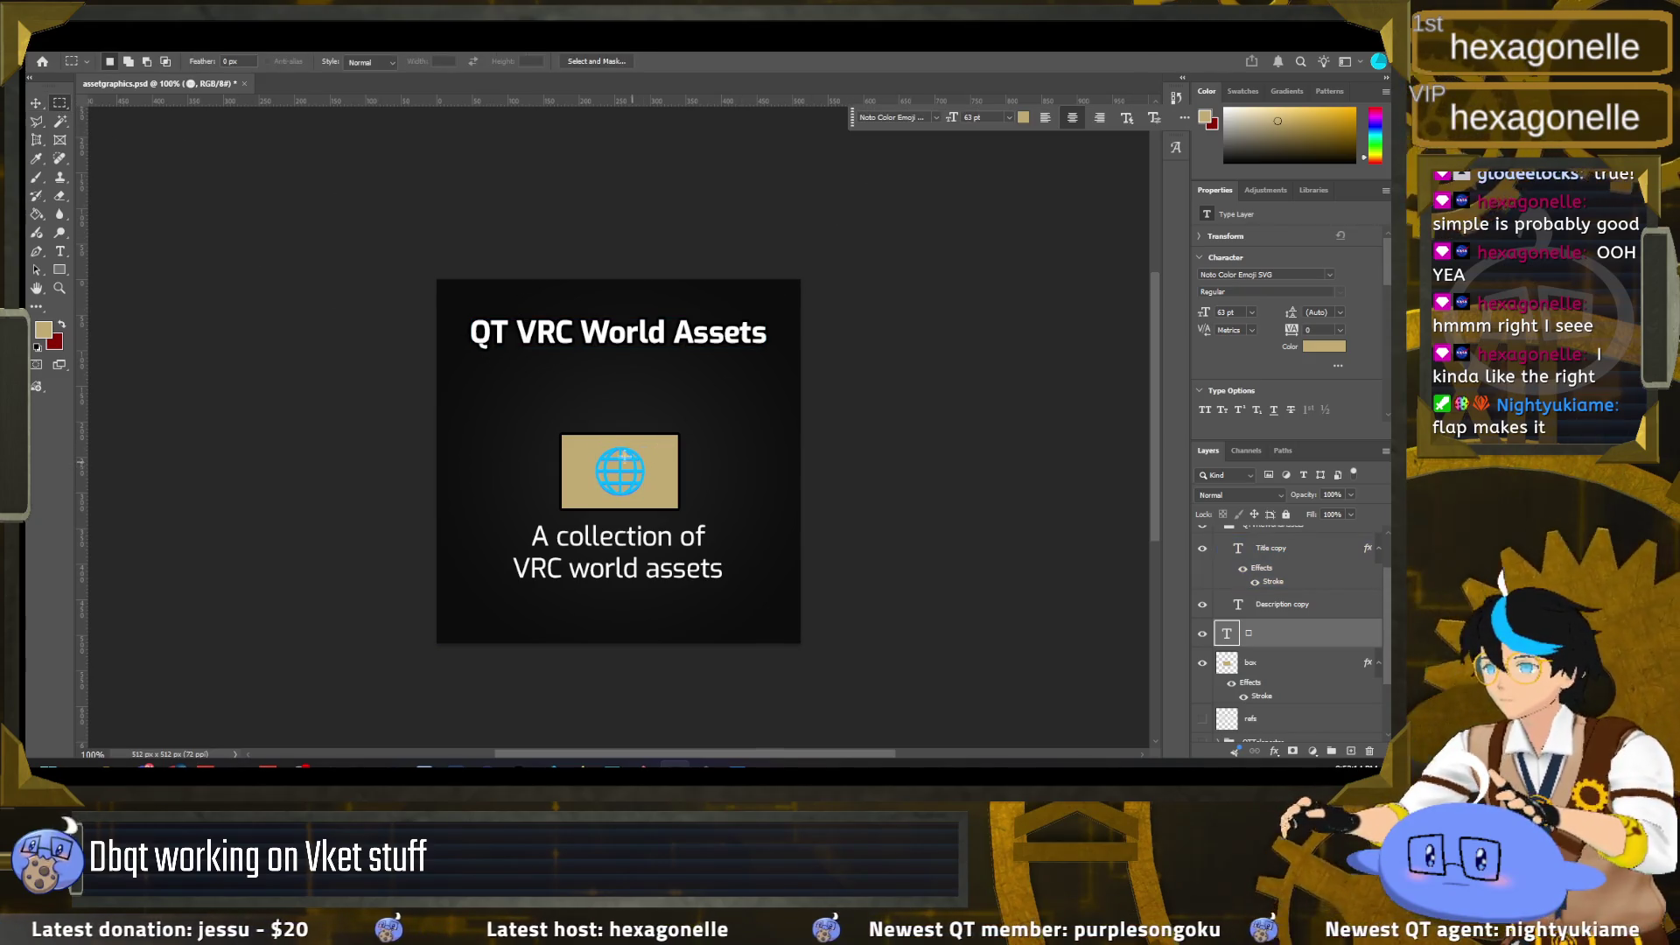
Step: Try Arial as the globe's font, then cancel the change
double_click(1226, 631)
click(935, 116)
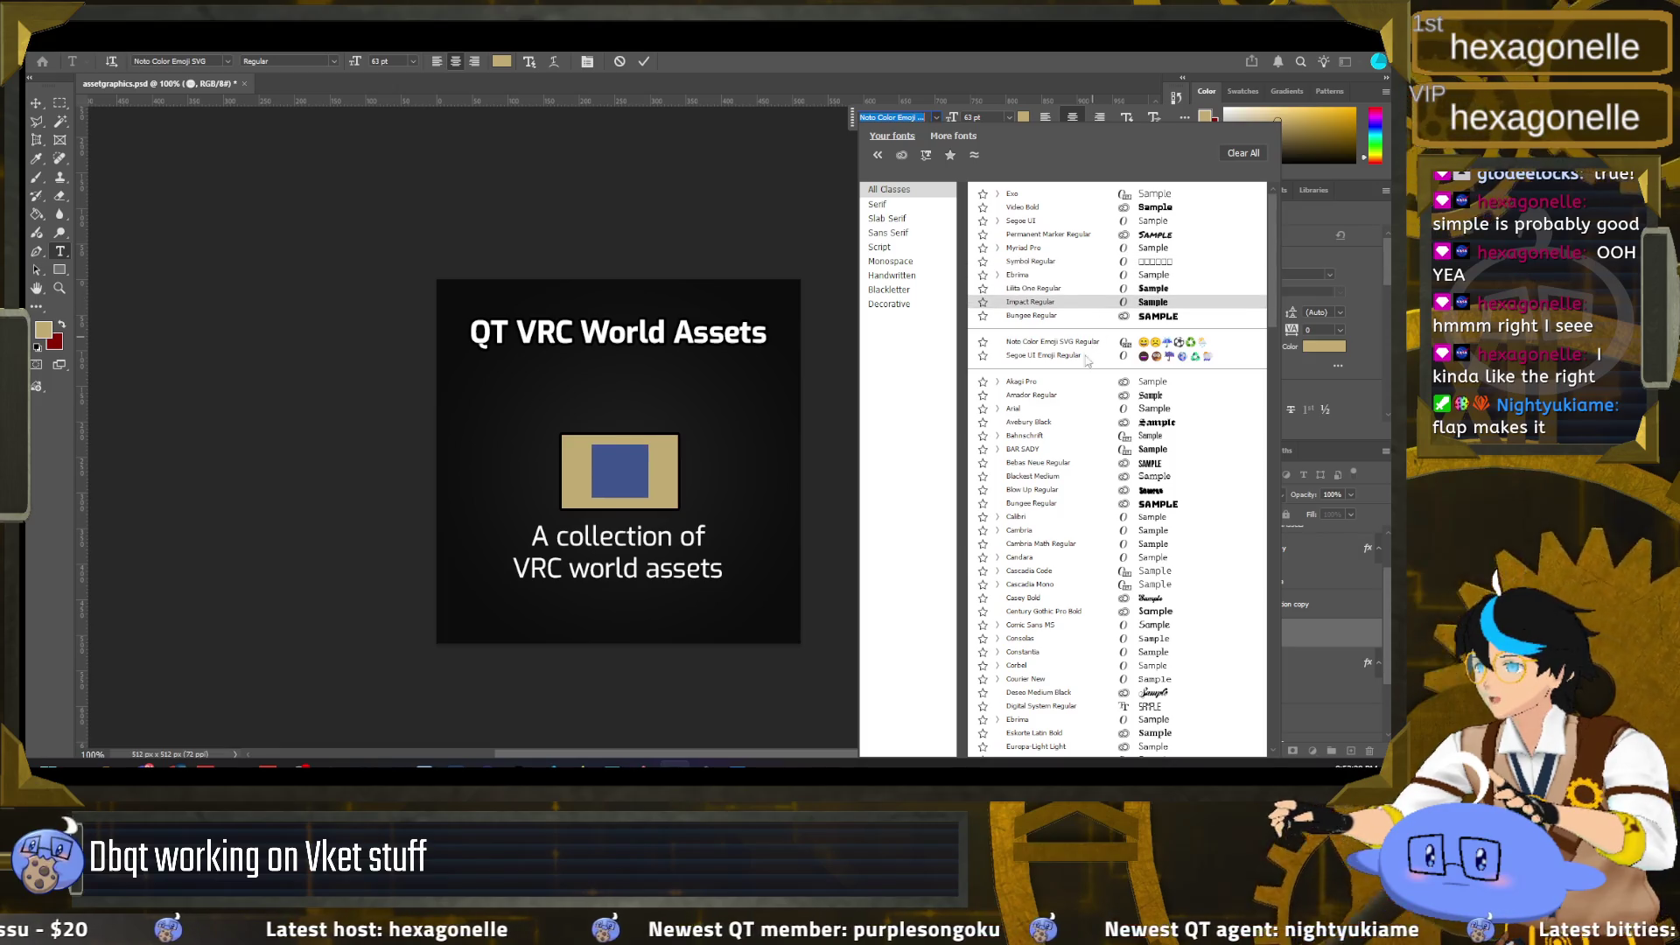
click(1076, 407)
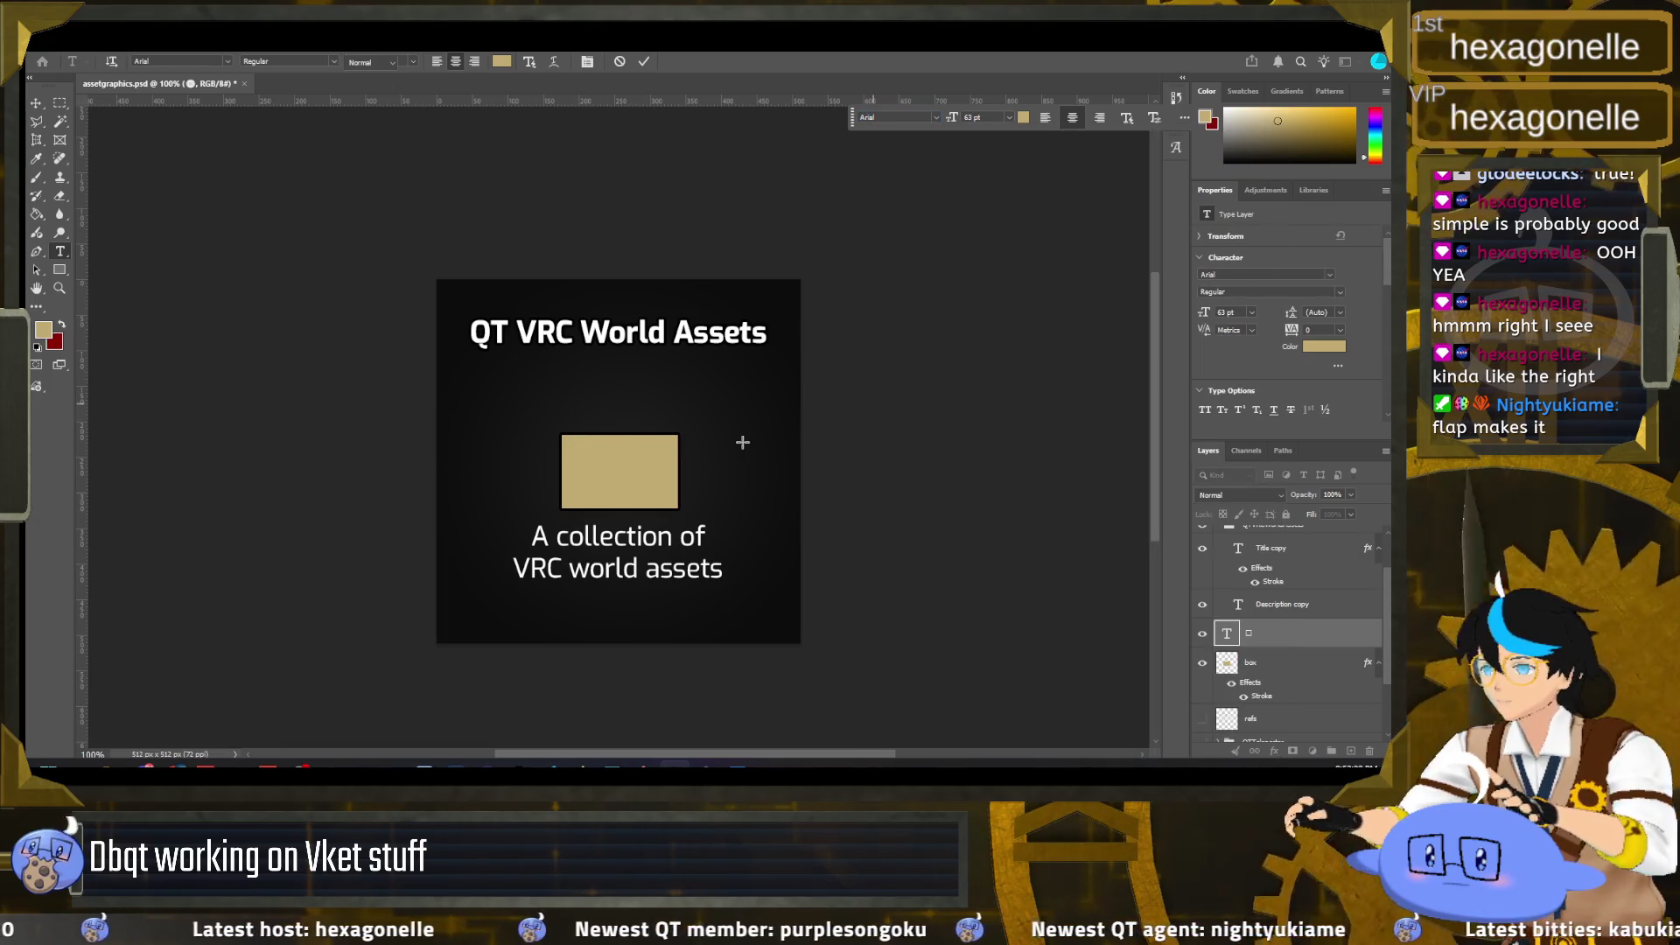
key(Escape)
key(m)
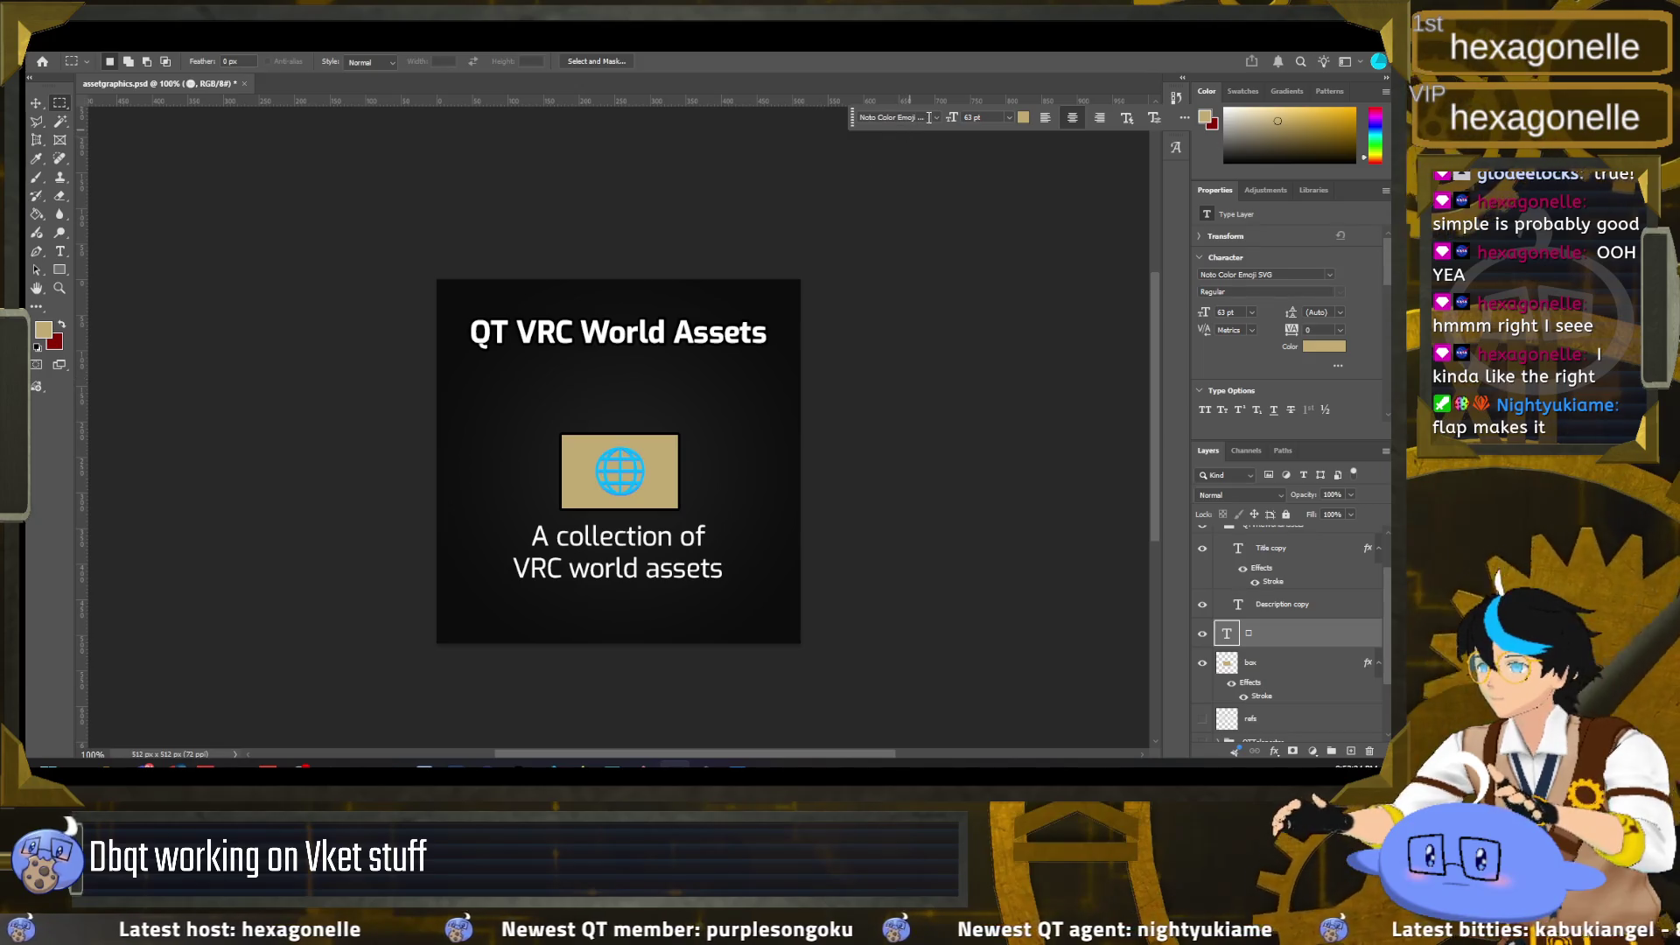
Step: Set the globe text colour to a light teal, about #72b3c1
click(1023, 118)
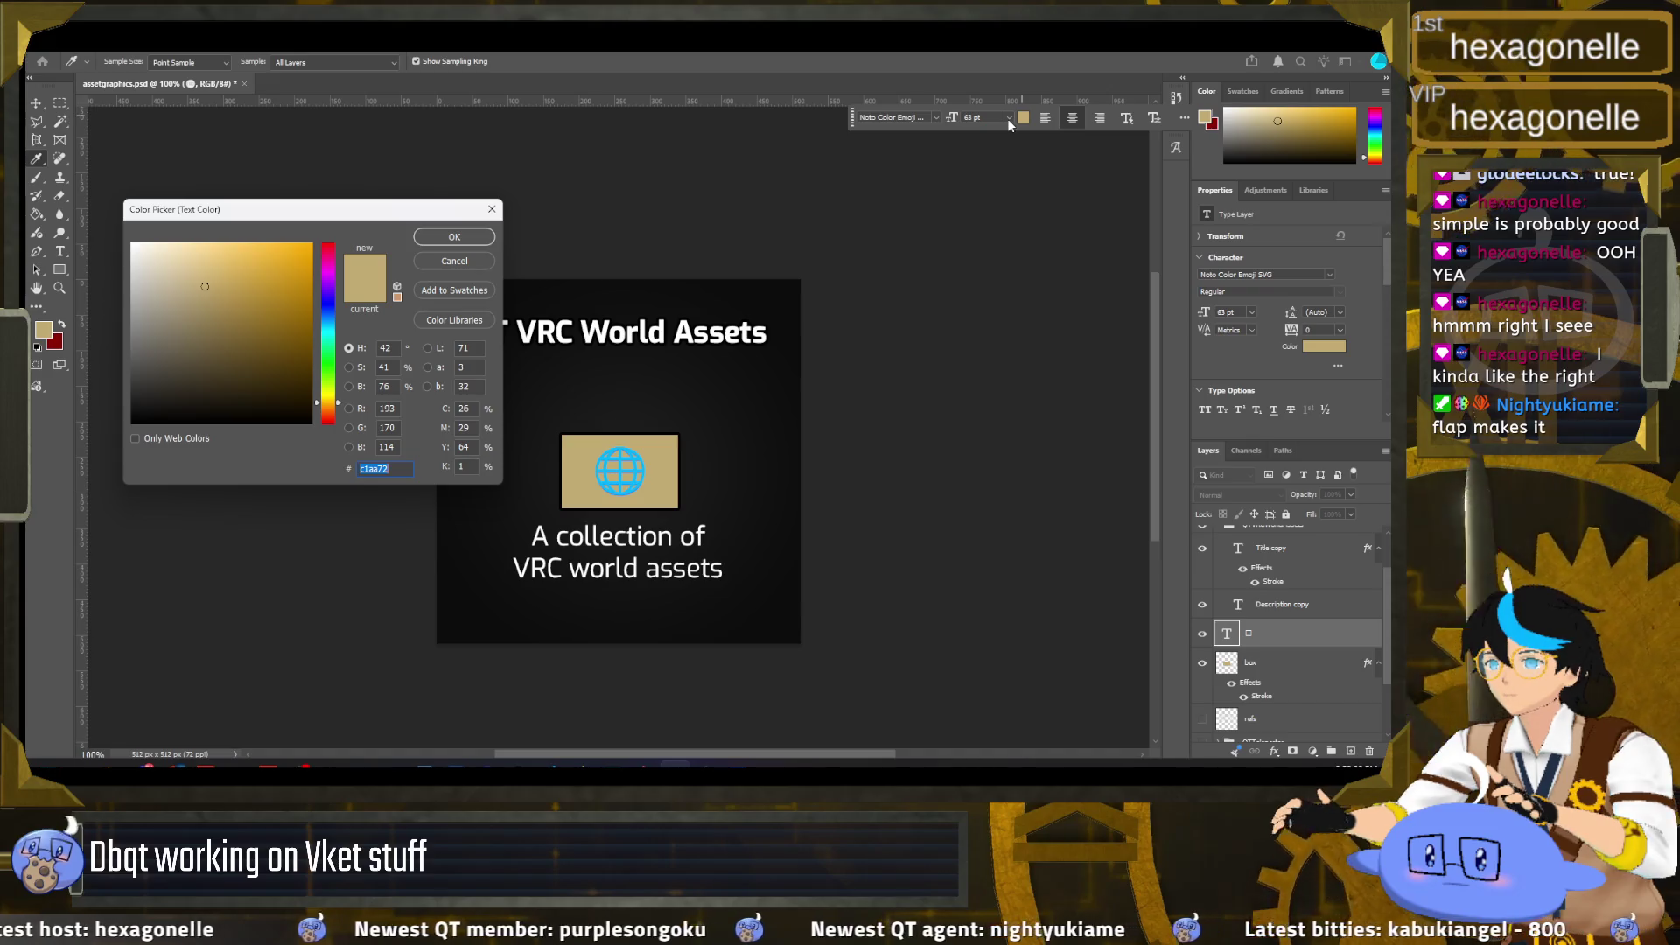
click(331, 329)
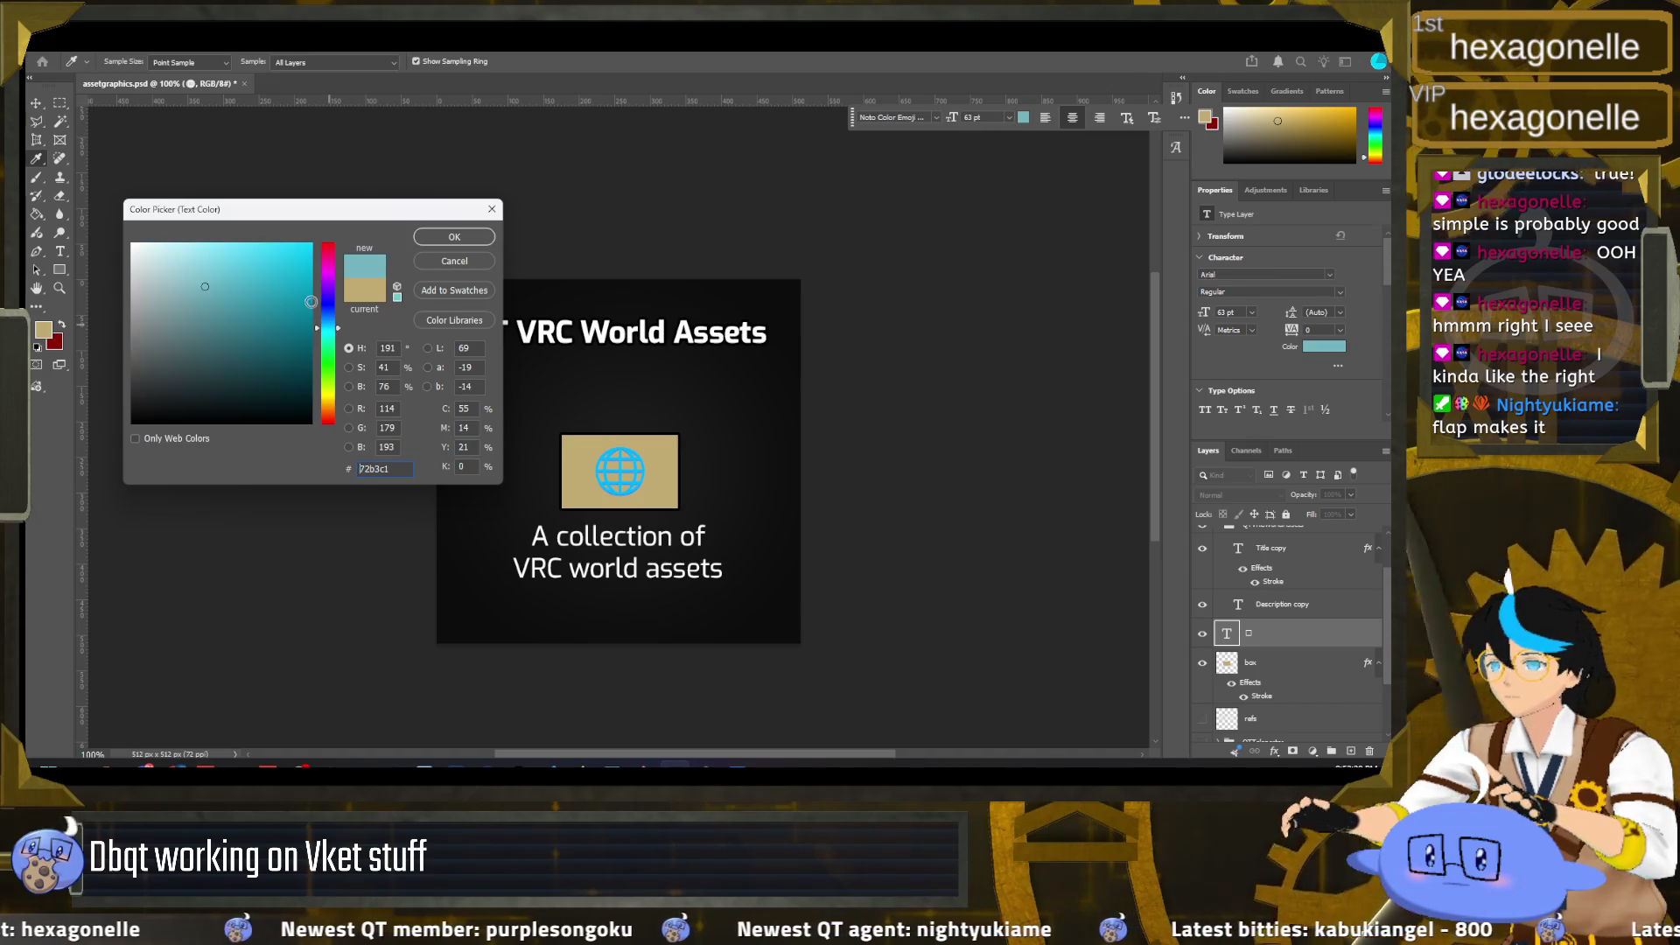
click(454, 237)
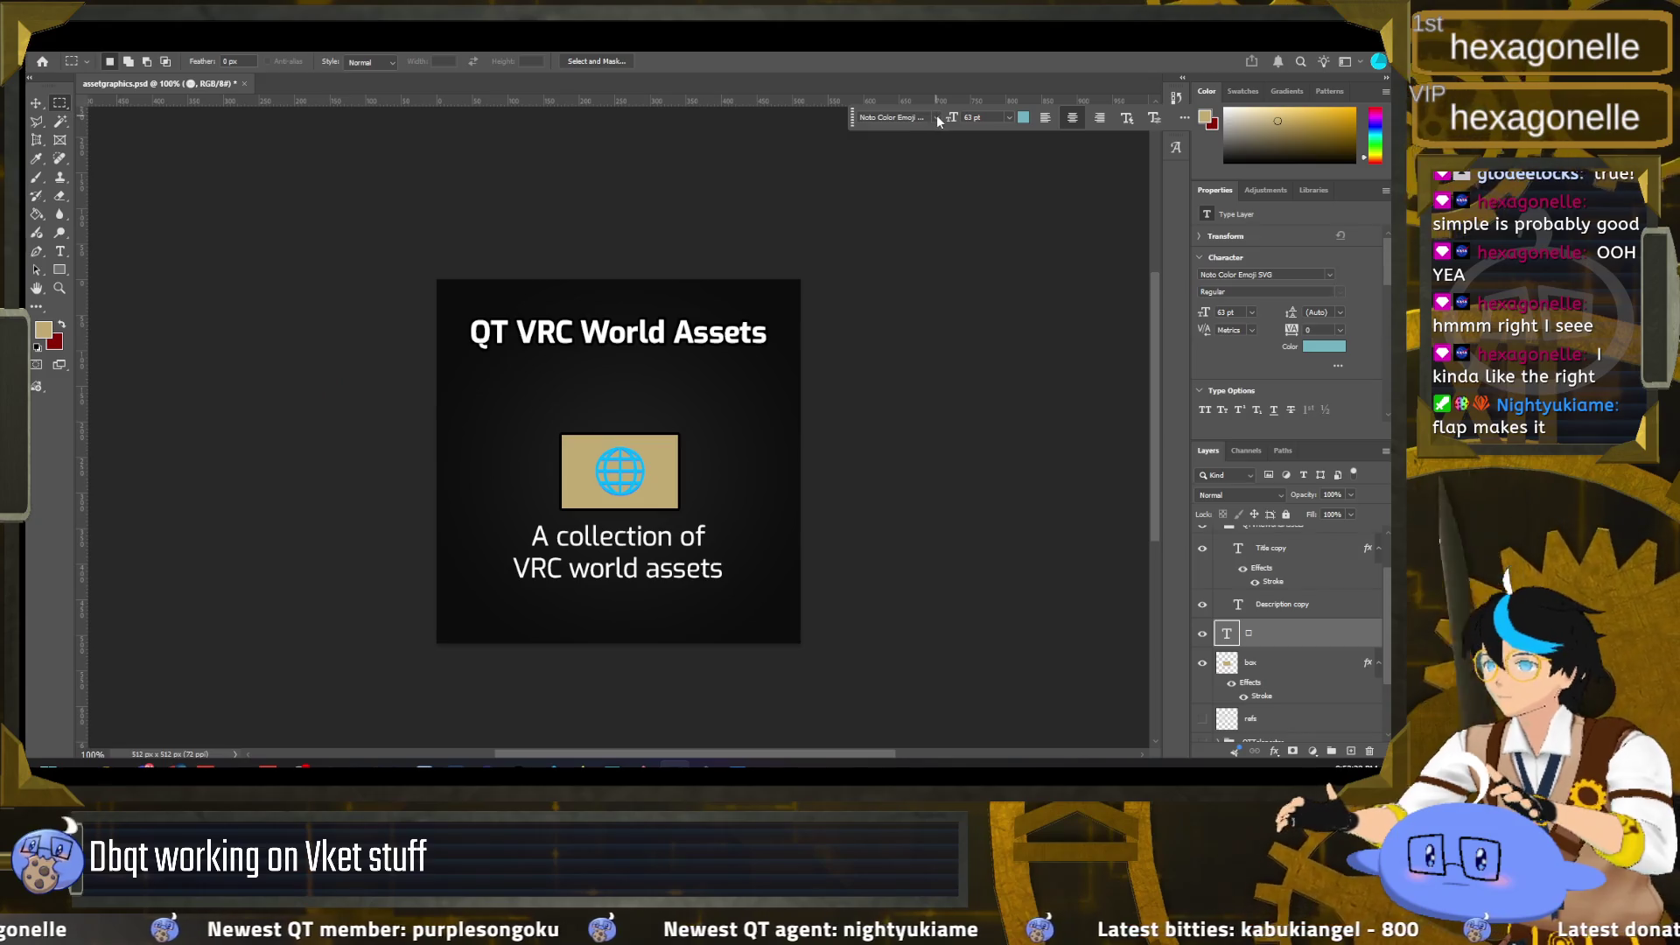
click(933, 116)
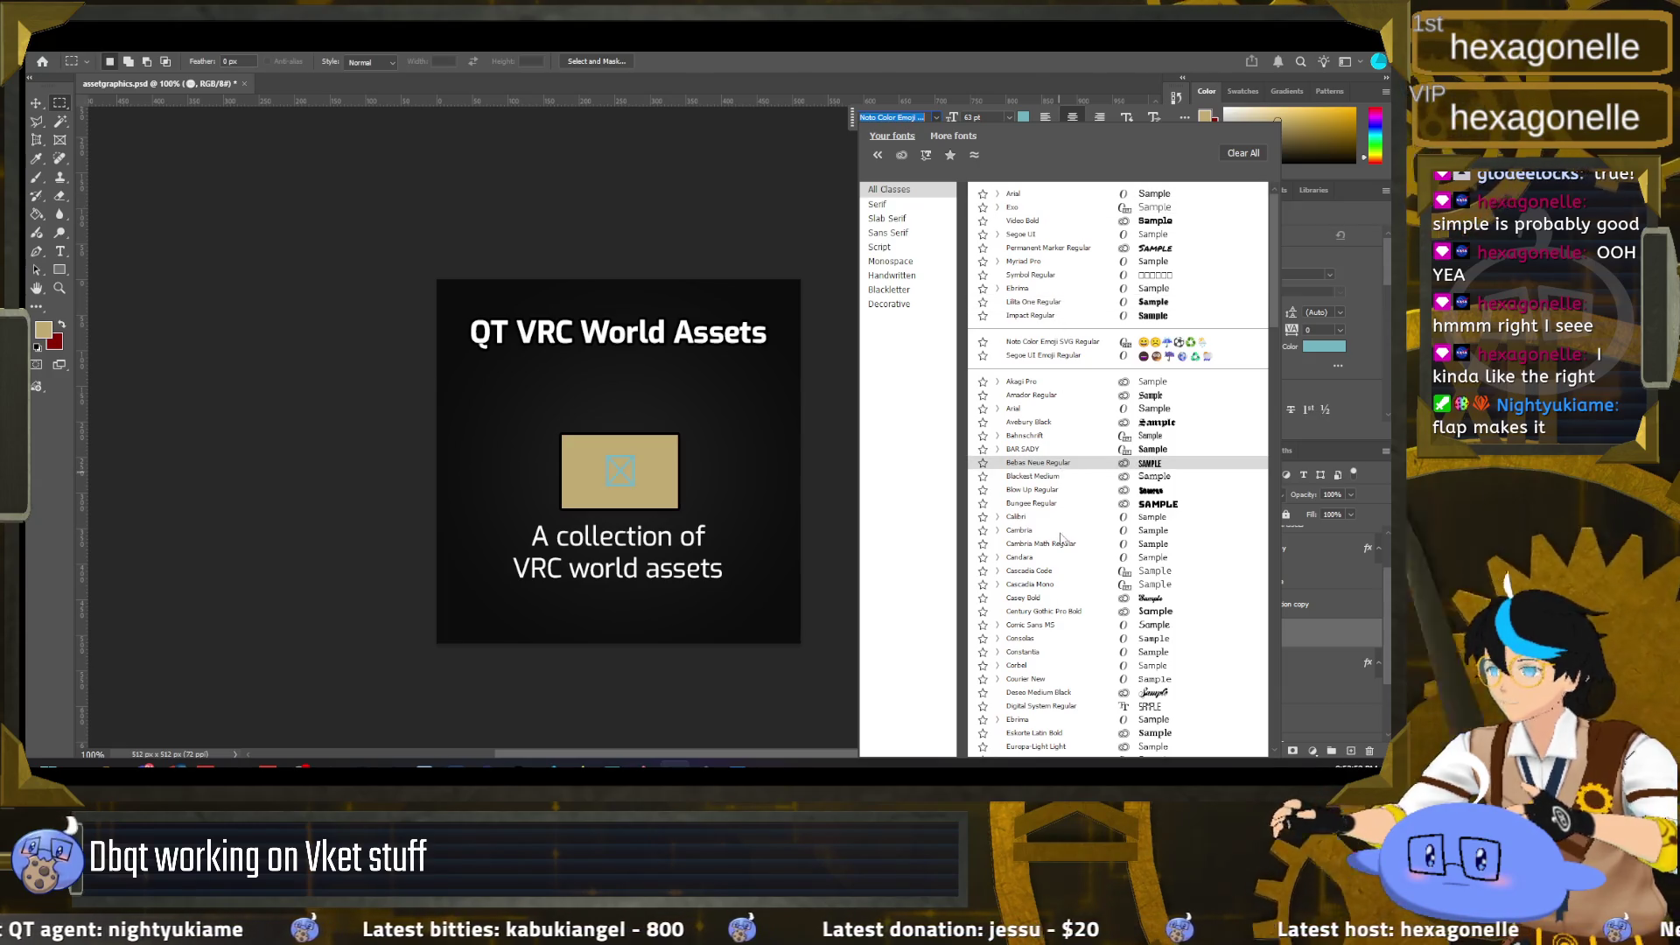
Step: Switch the globe to Segoe UI Emoji with a dark teal text colour
click(822, 350)
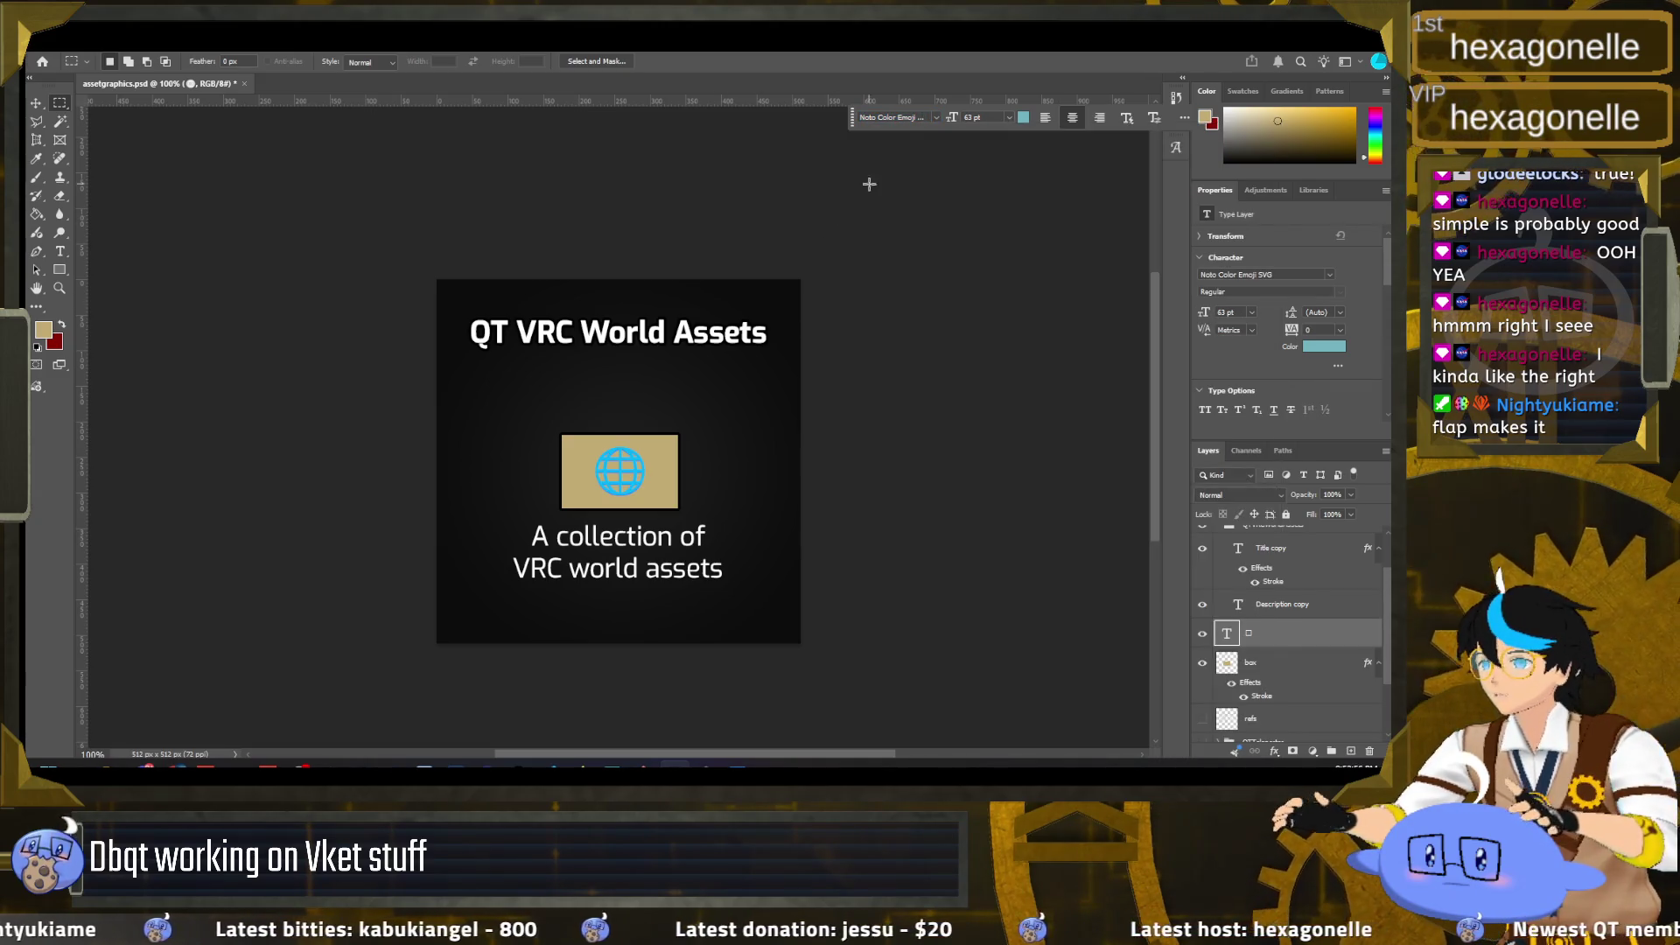
click(936, 118)
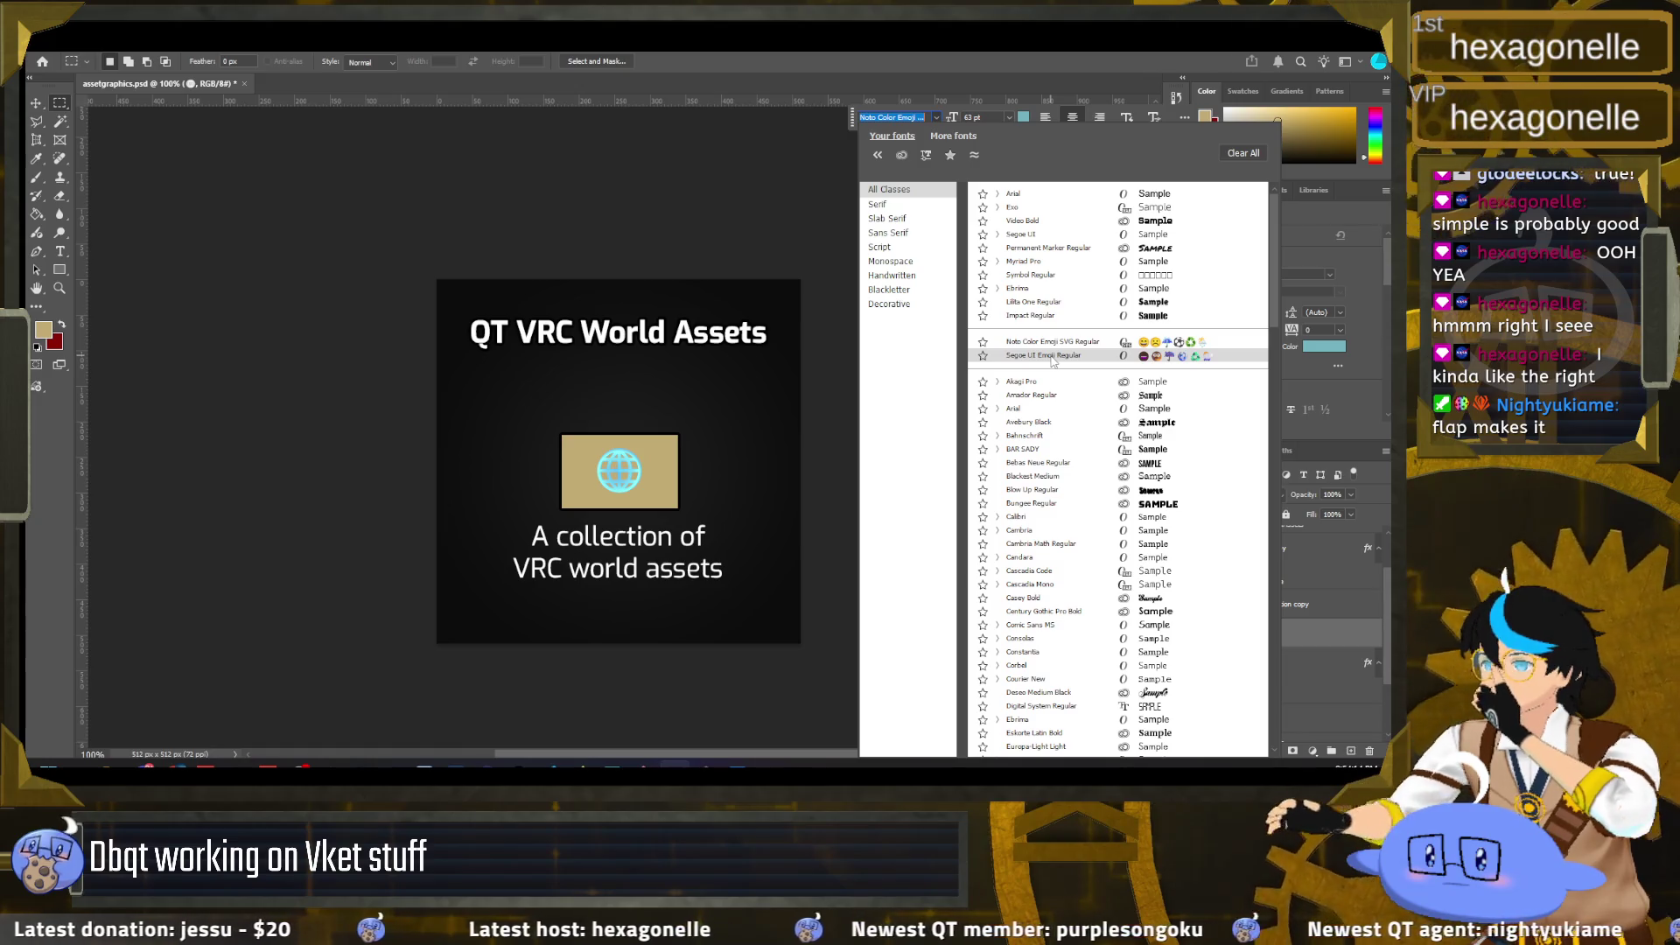
click(1051, 356)
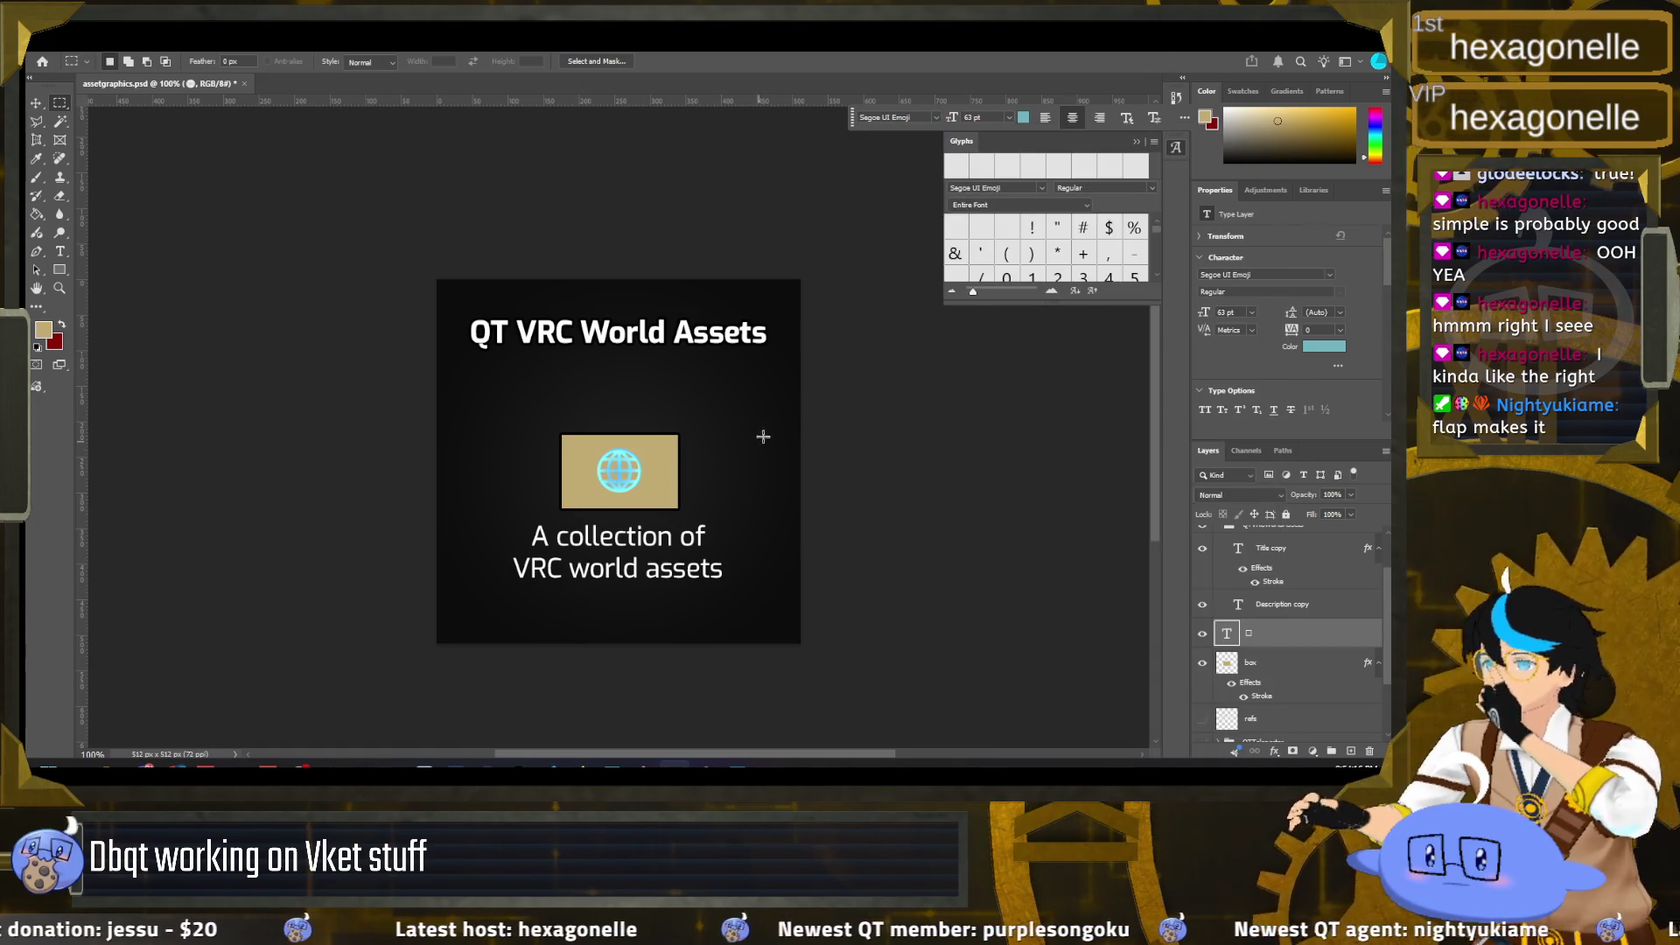
click(1023, 117)
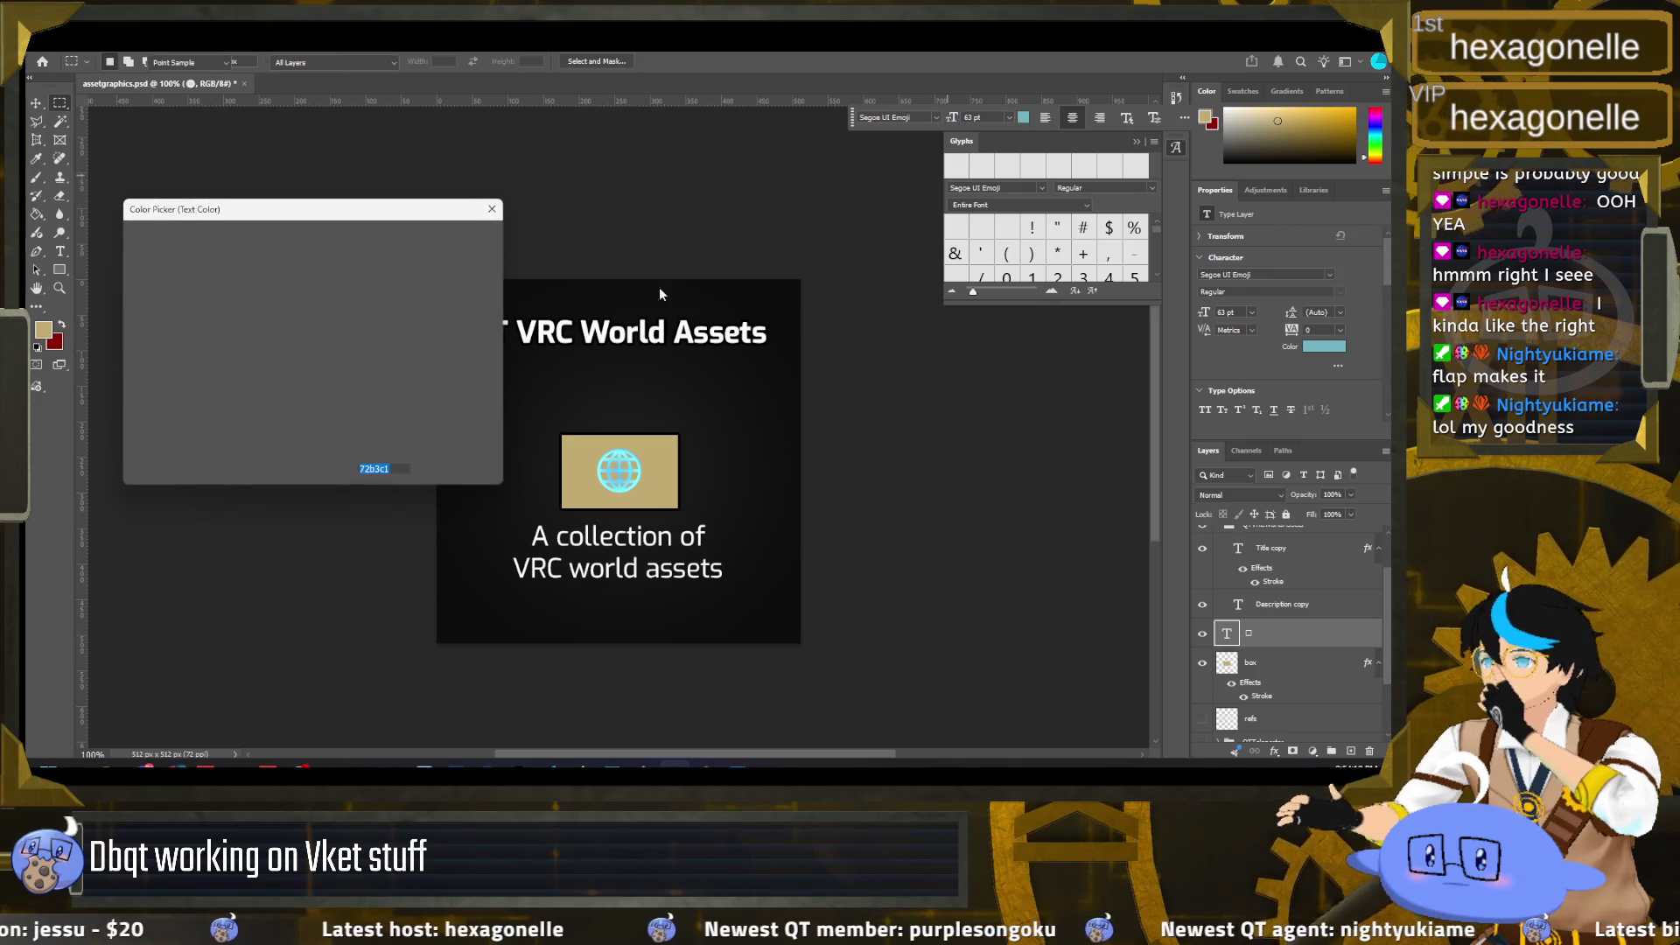
click(280, 370)
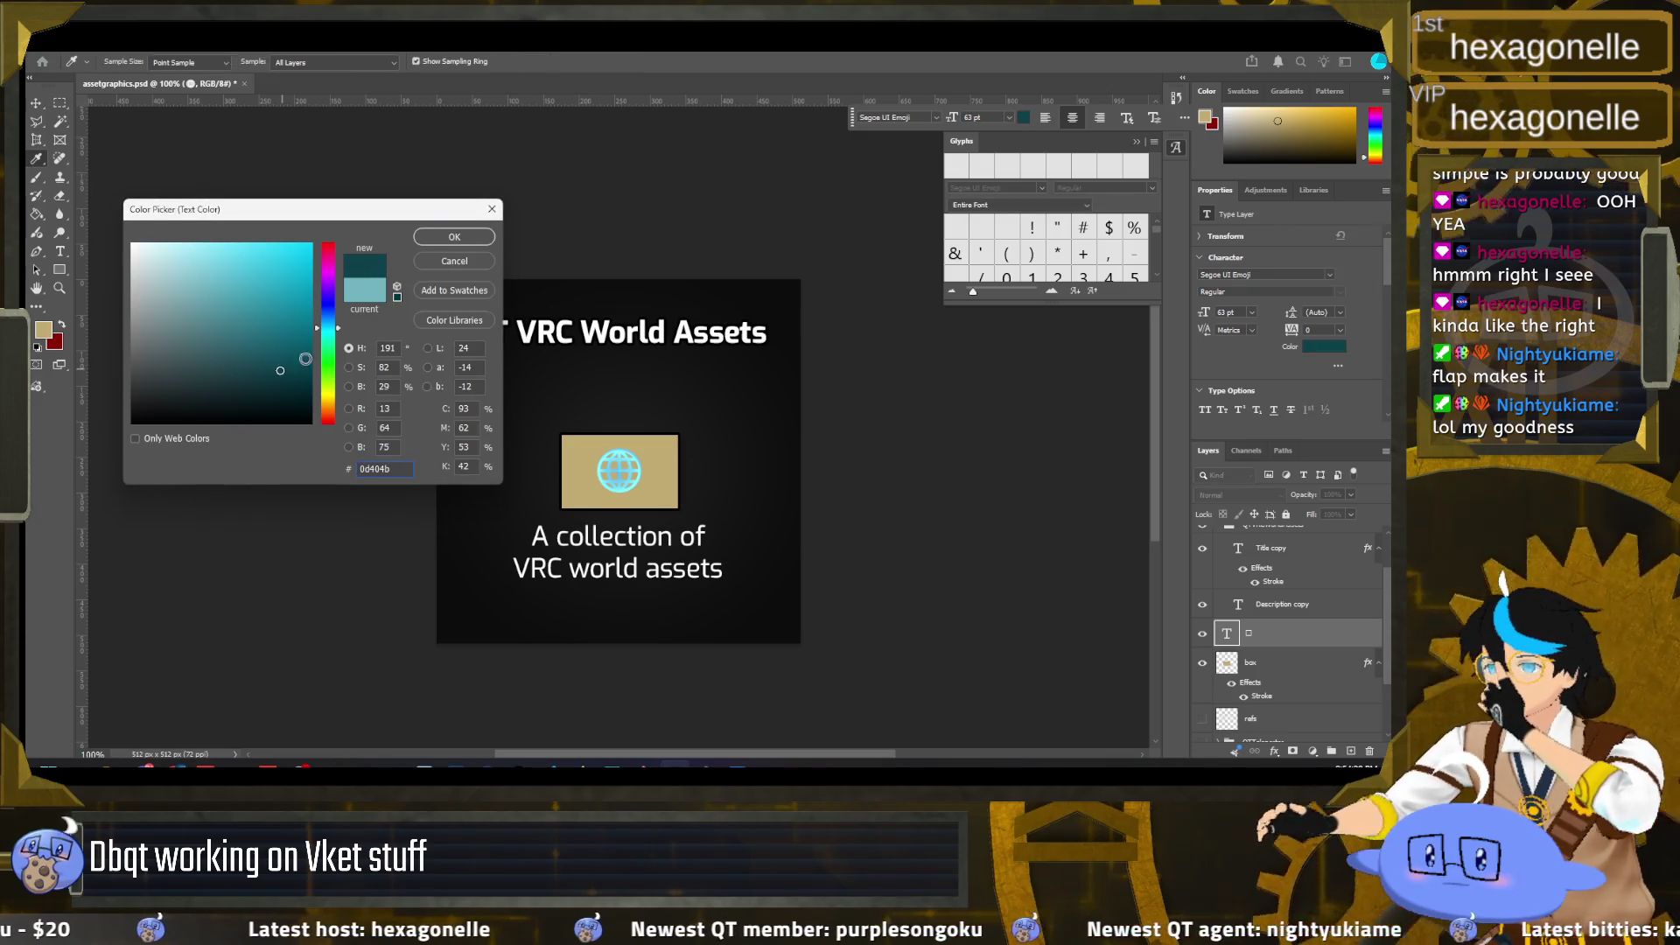
click(434, 263)
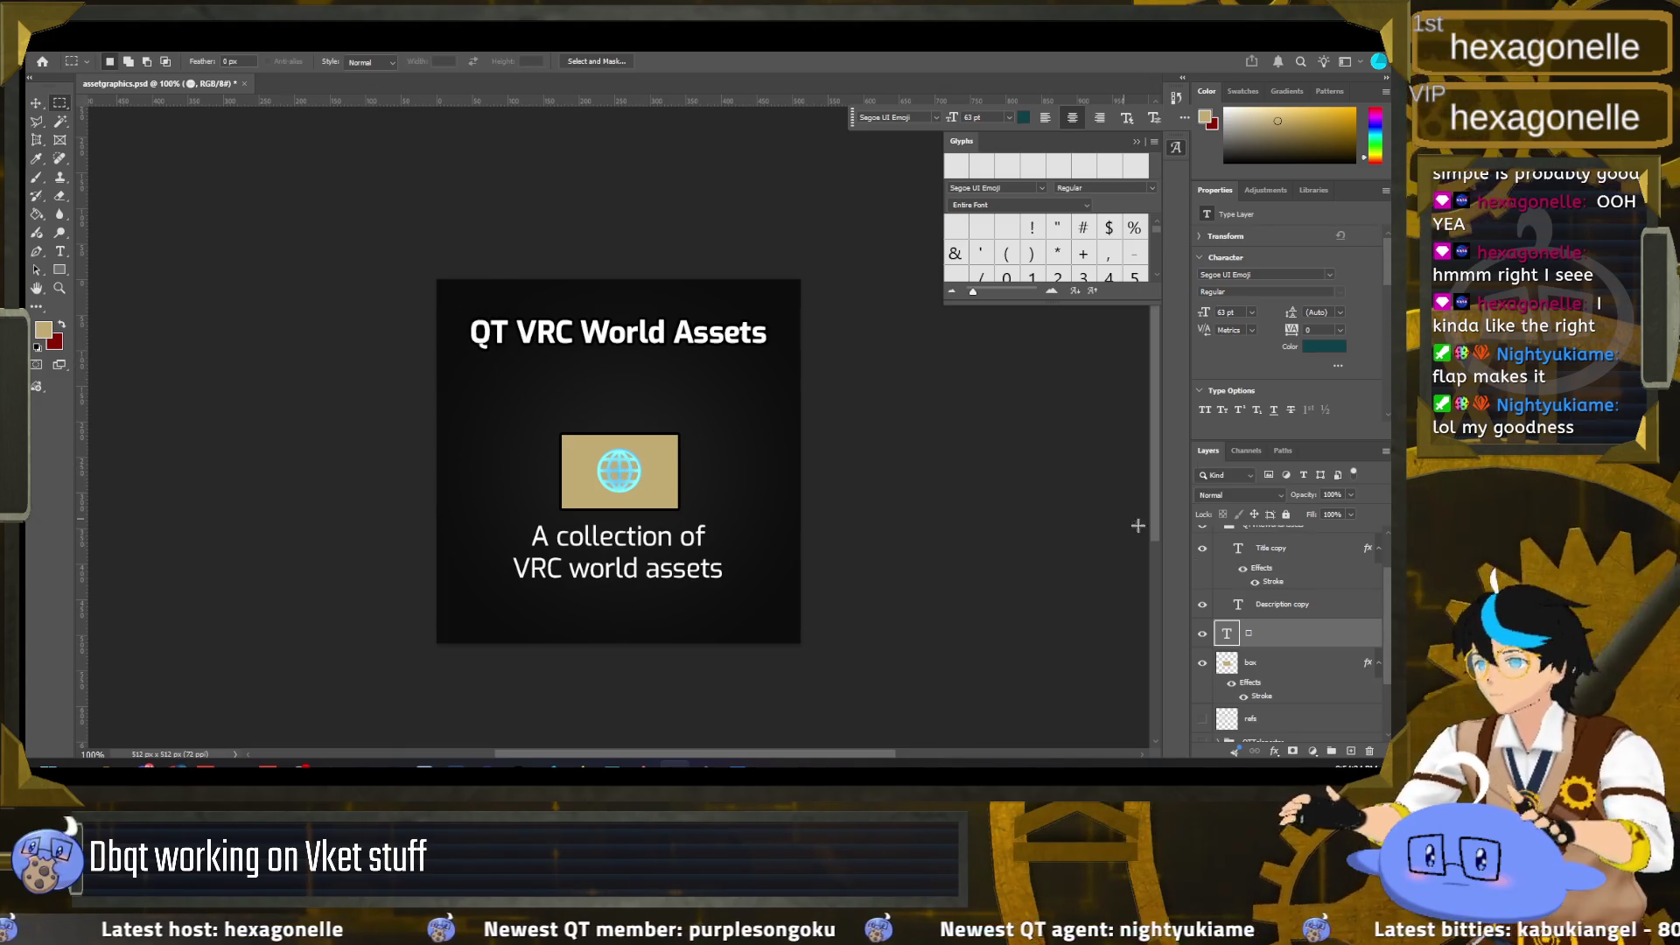
Step: Change the globe's text colour to green
double_click(1228, 633)
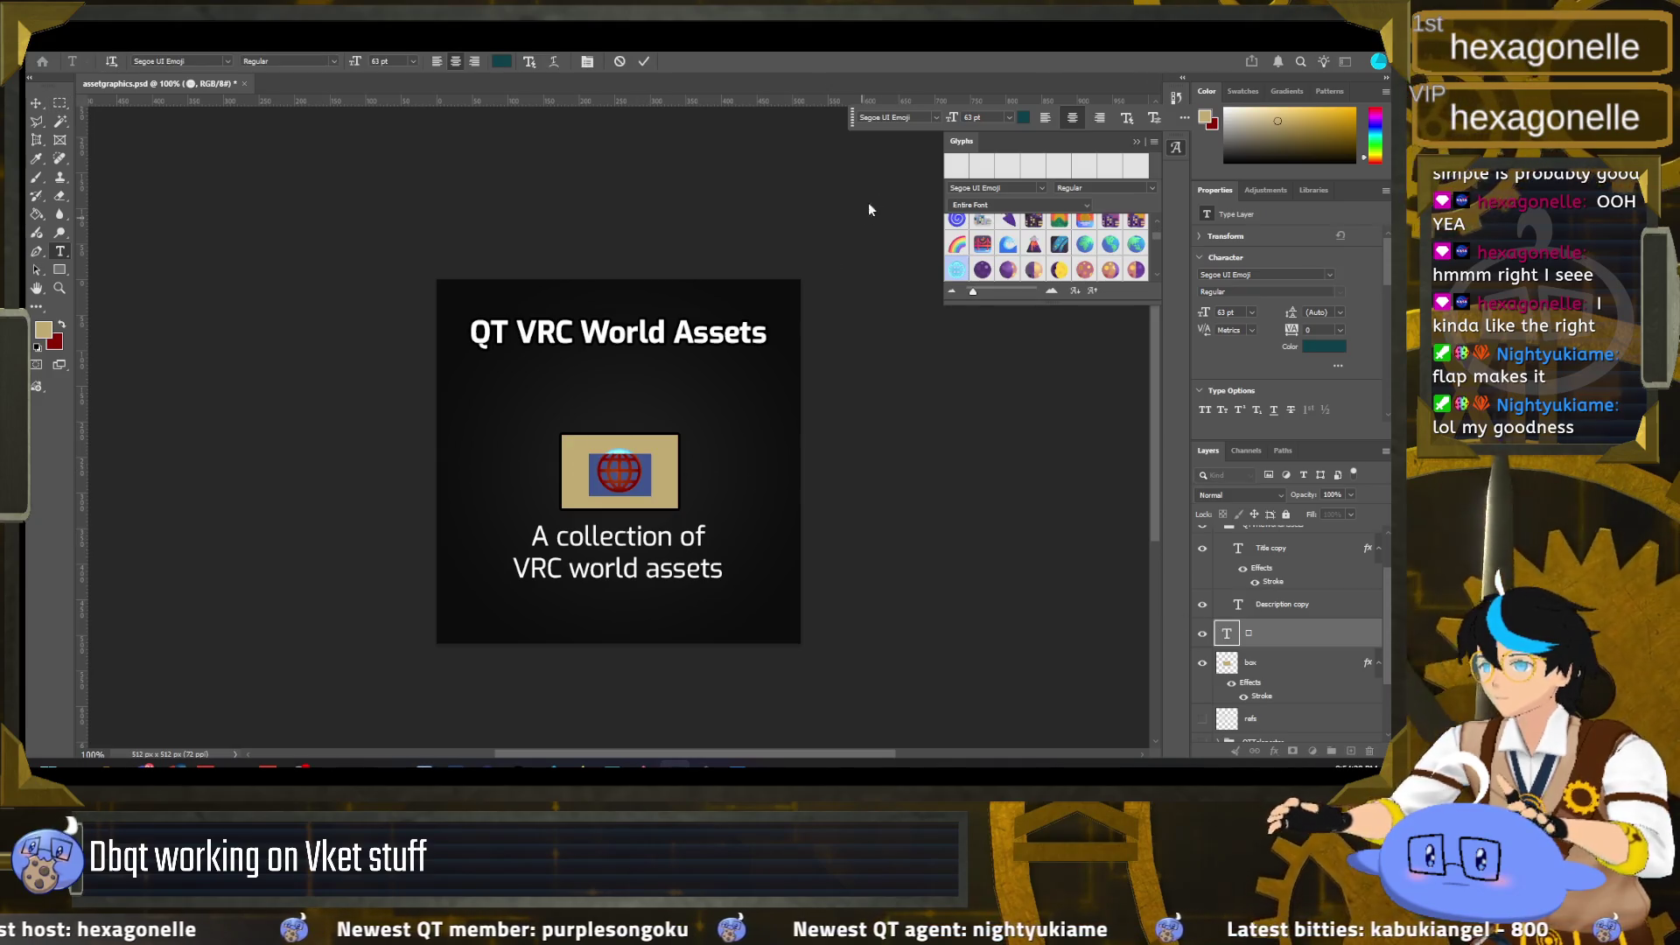
click(1022, 117)
click(259, 338)
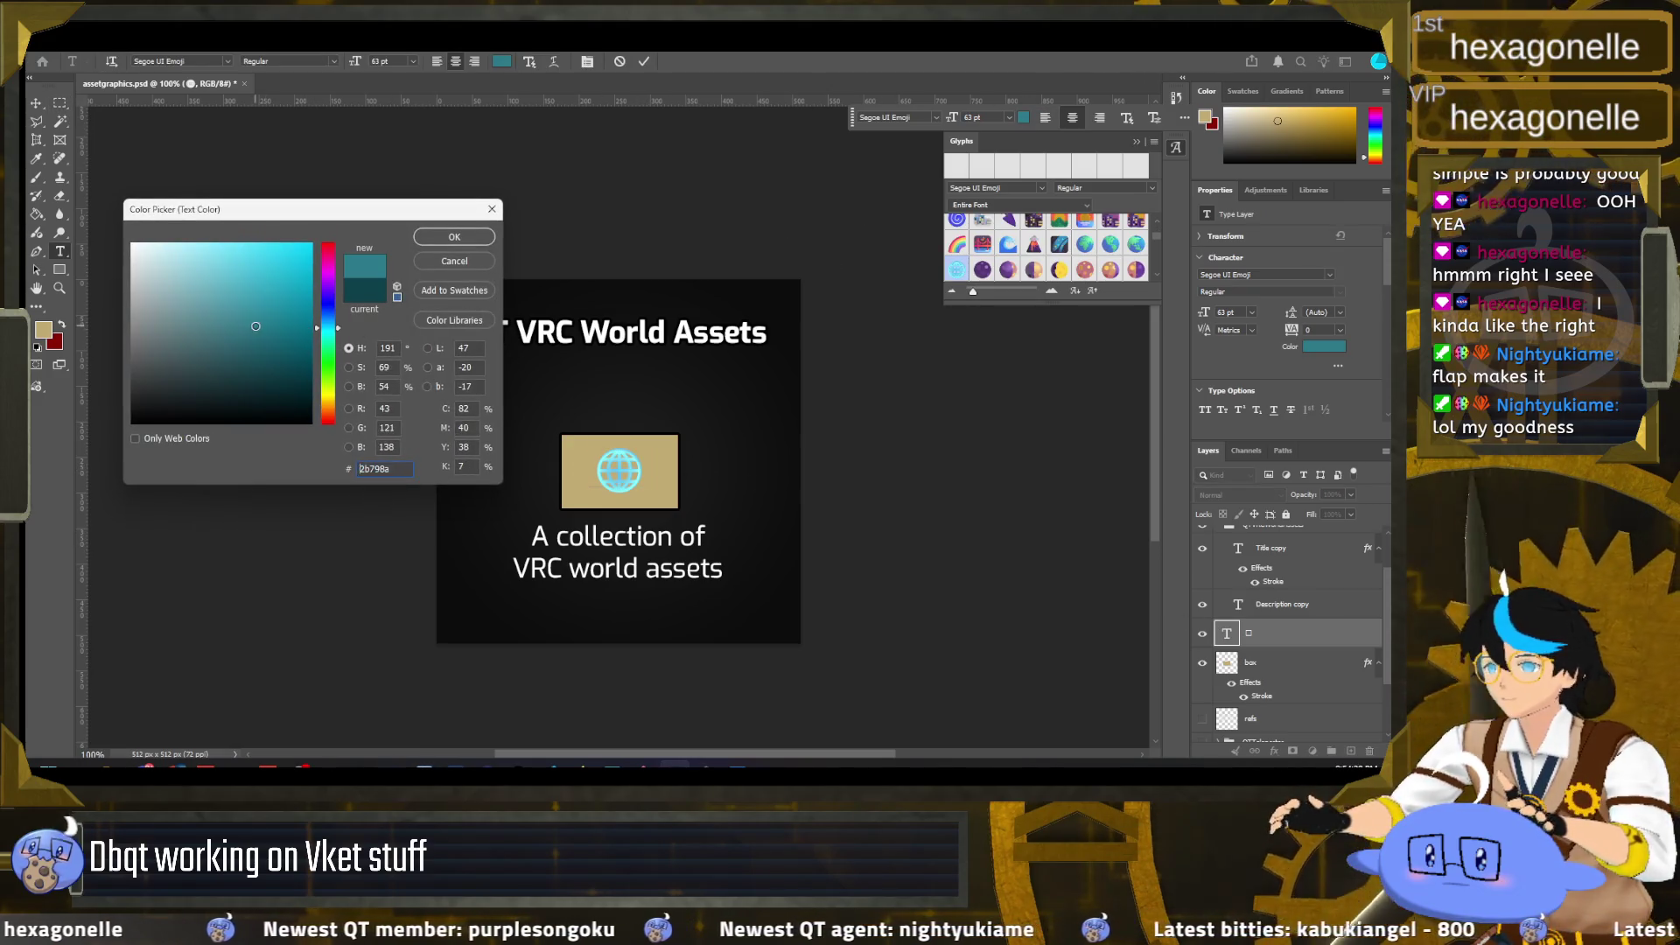
click(329, 367)
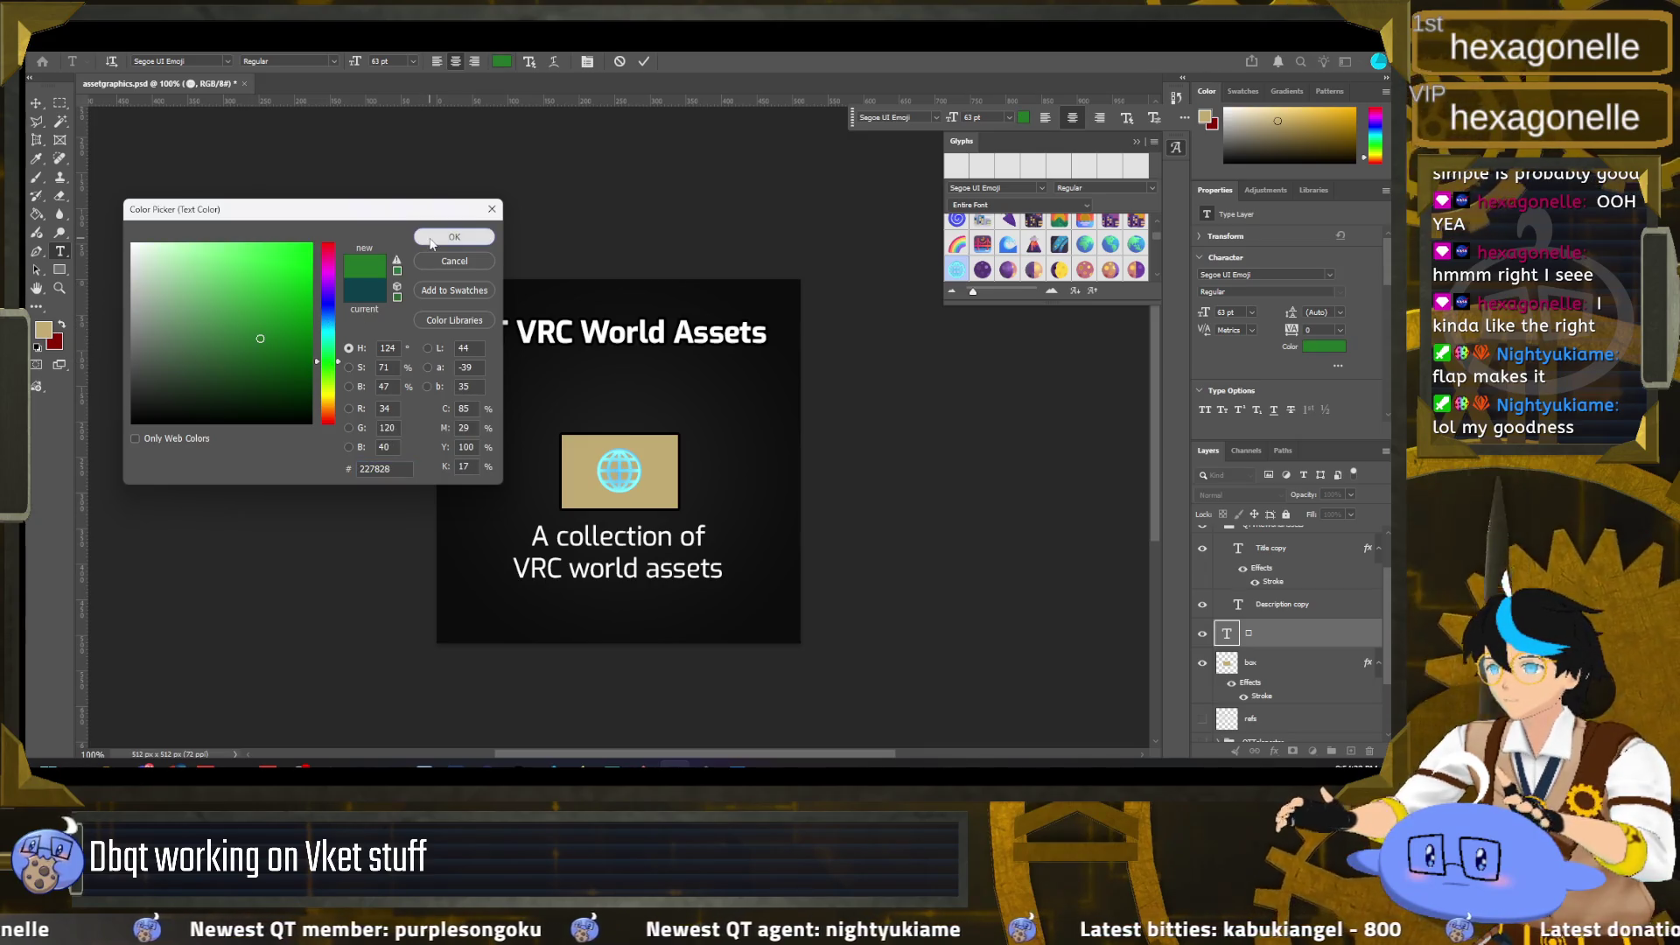
click(454, 236)
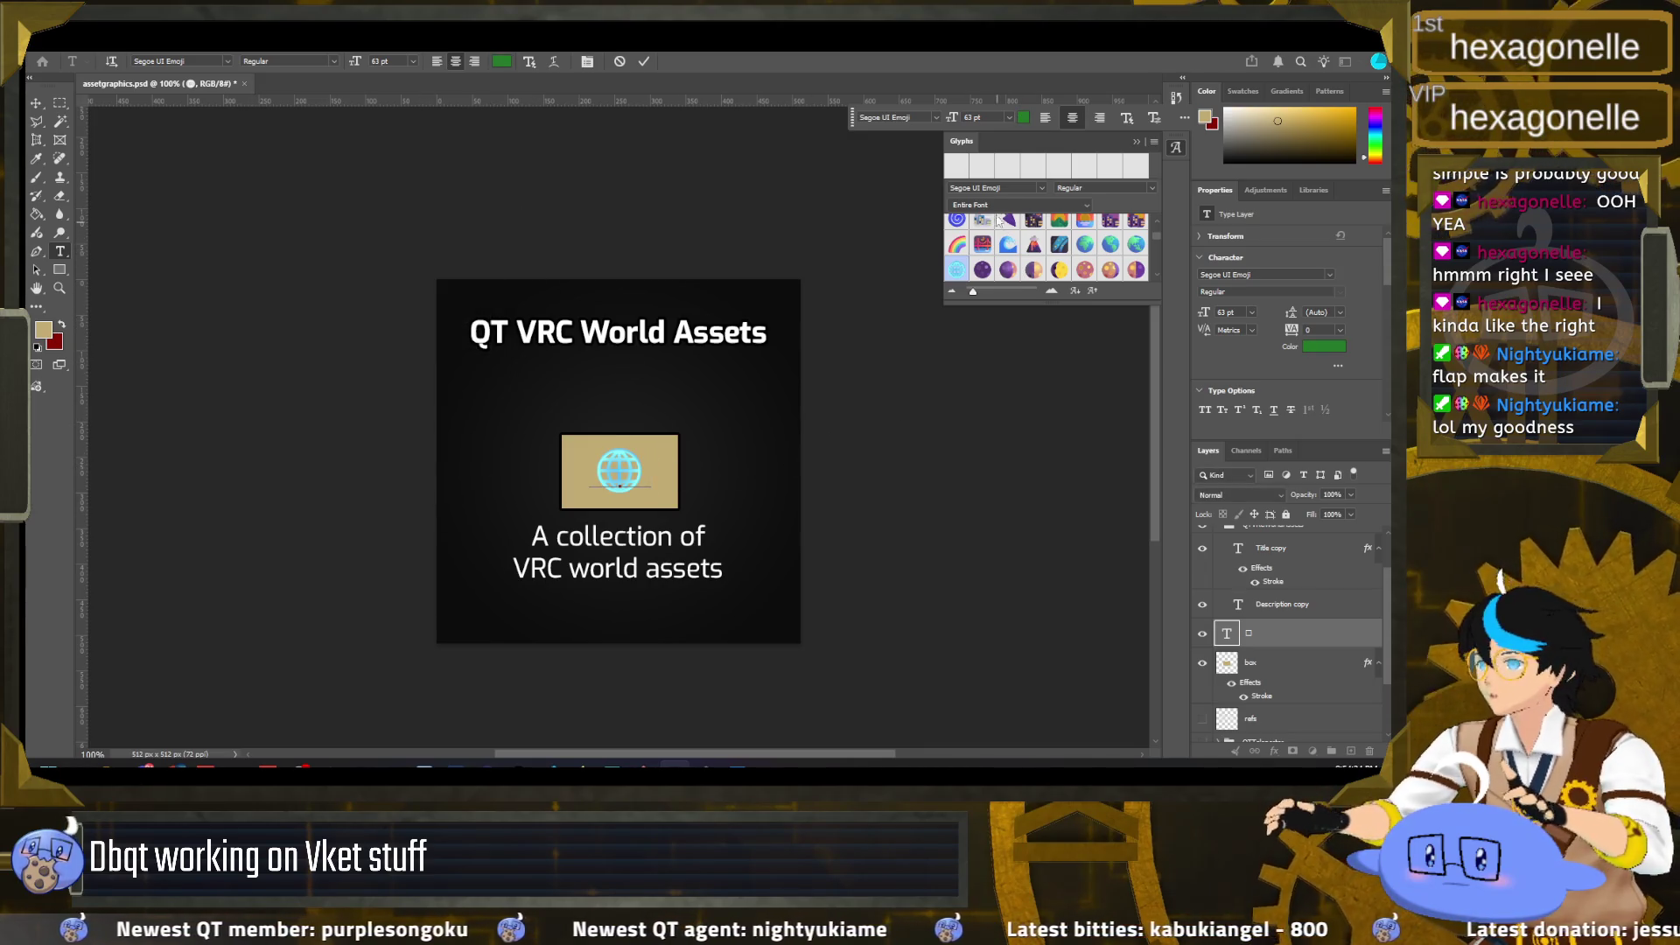
Step: Set the globe font back to Noto Color Emoji SVG and commit the text
click(933, 117)
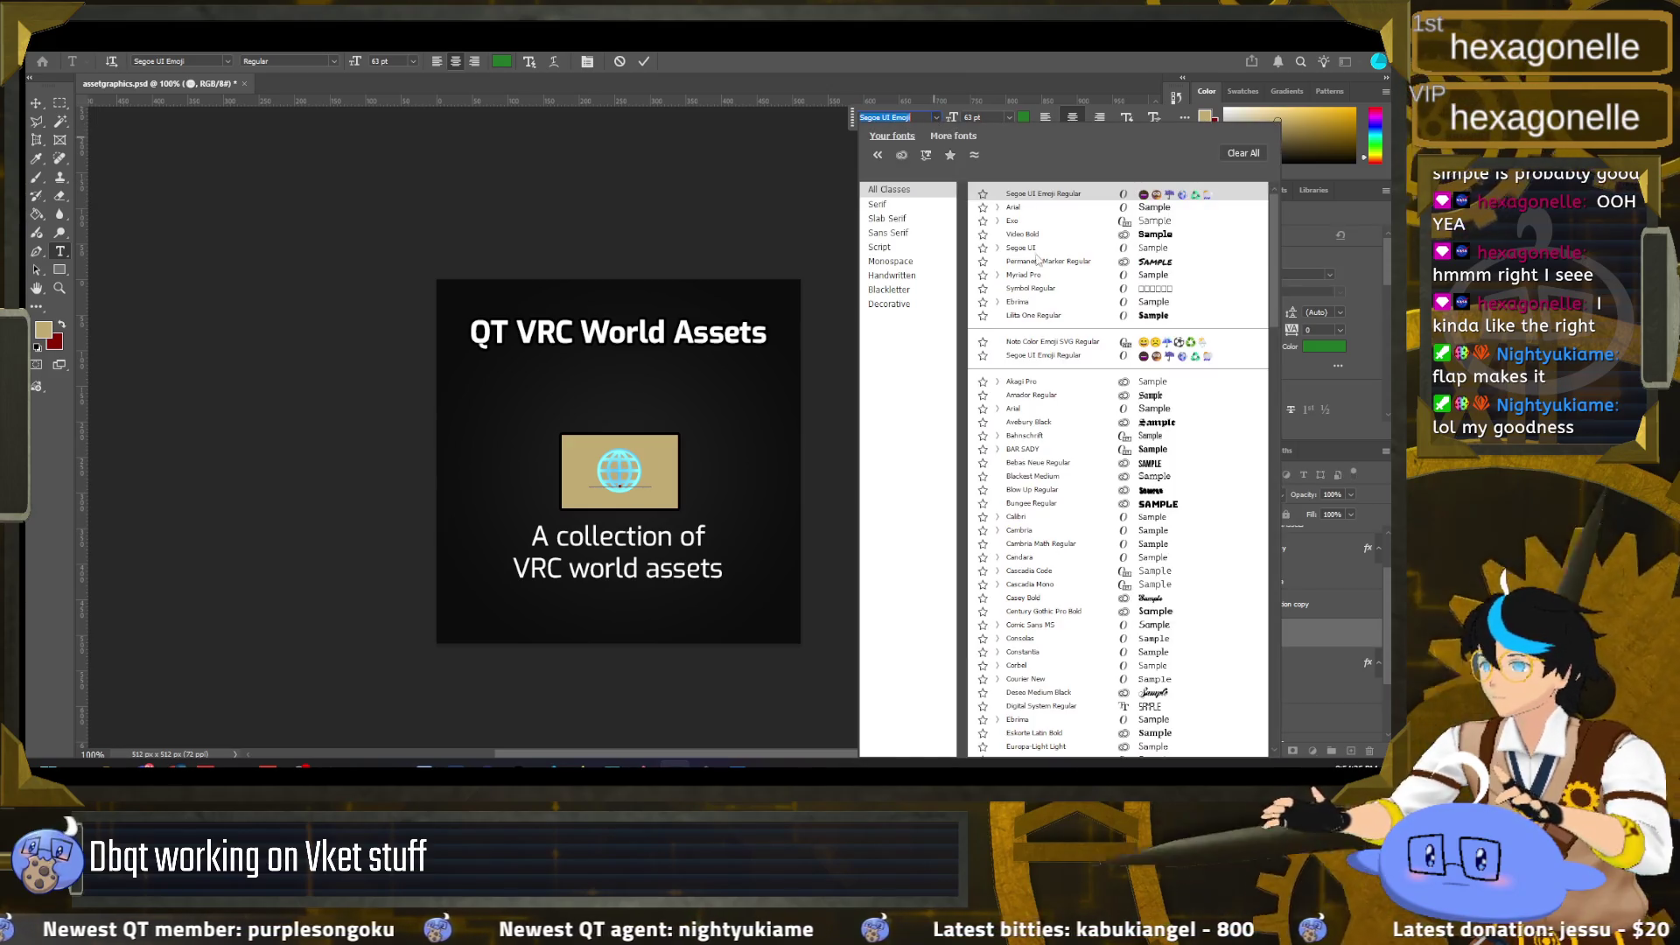
click(1057, 343)
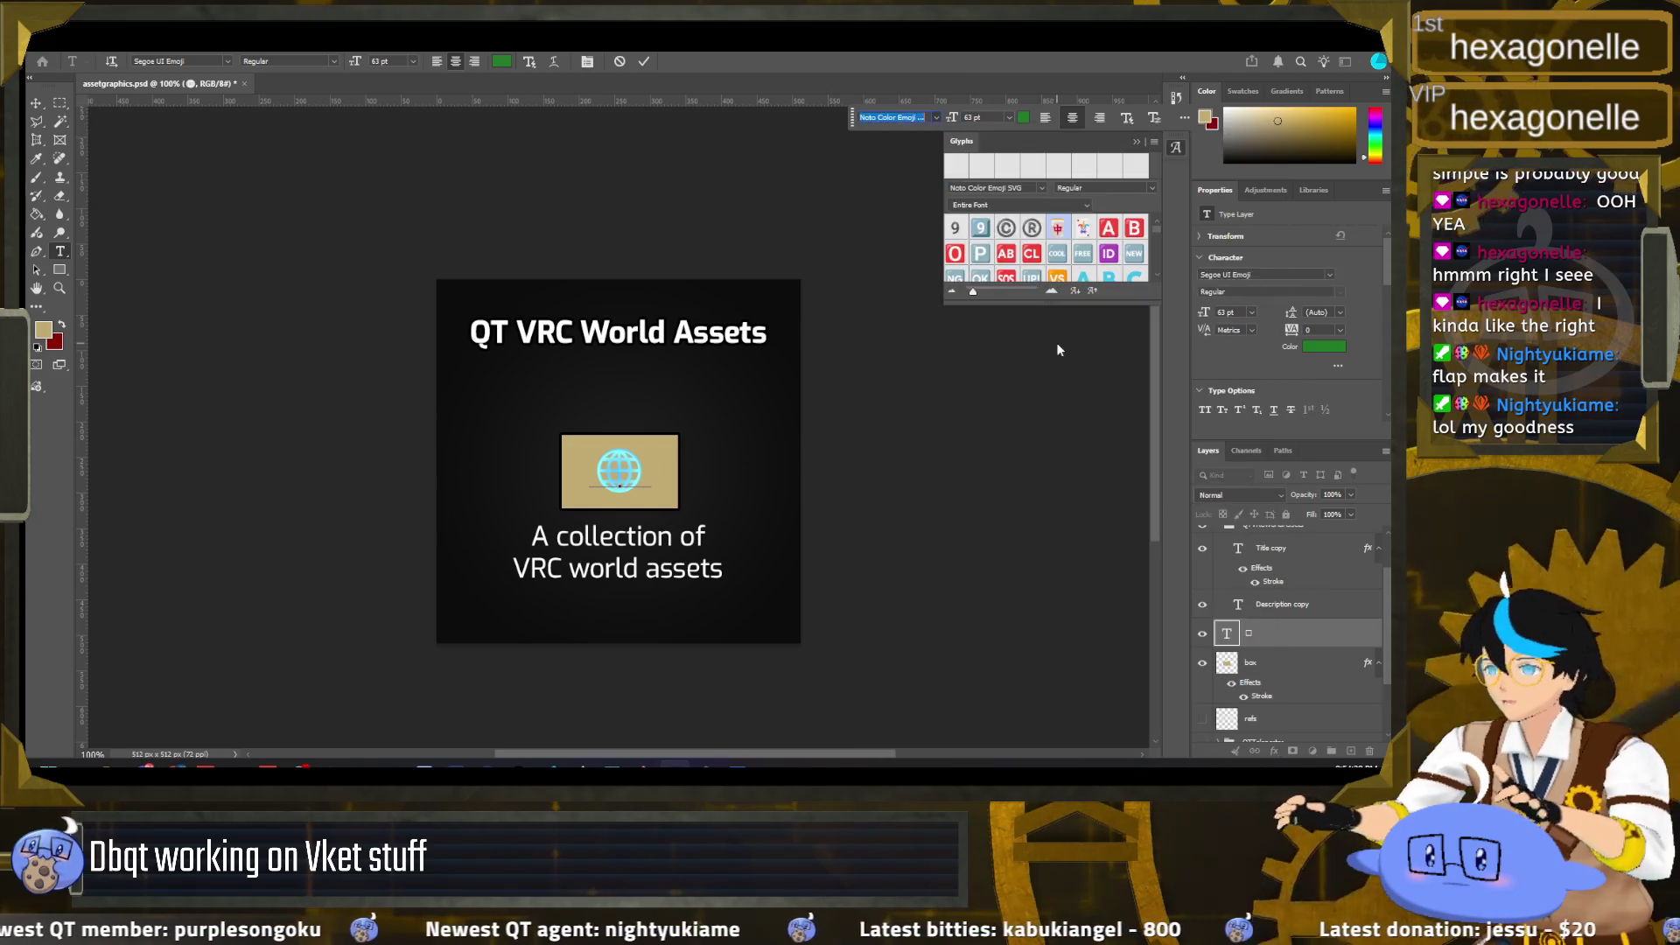
scroll(934, 117, down, 1)
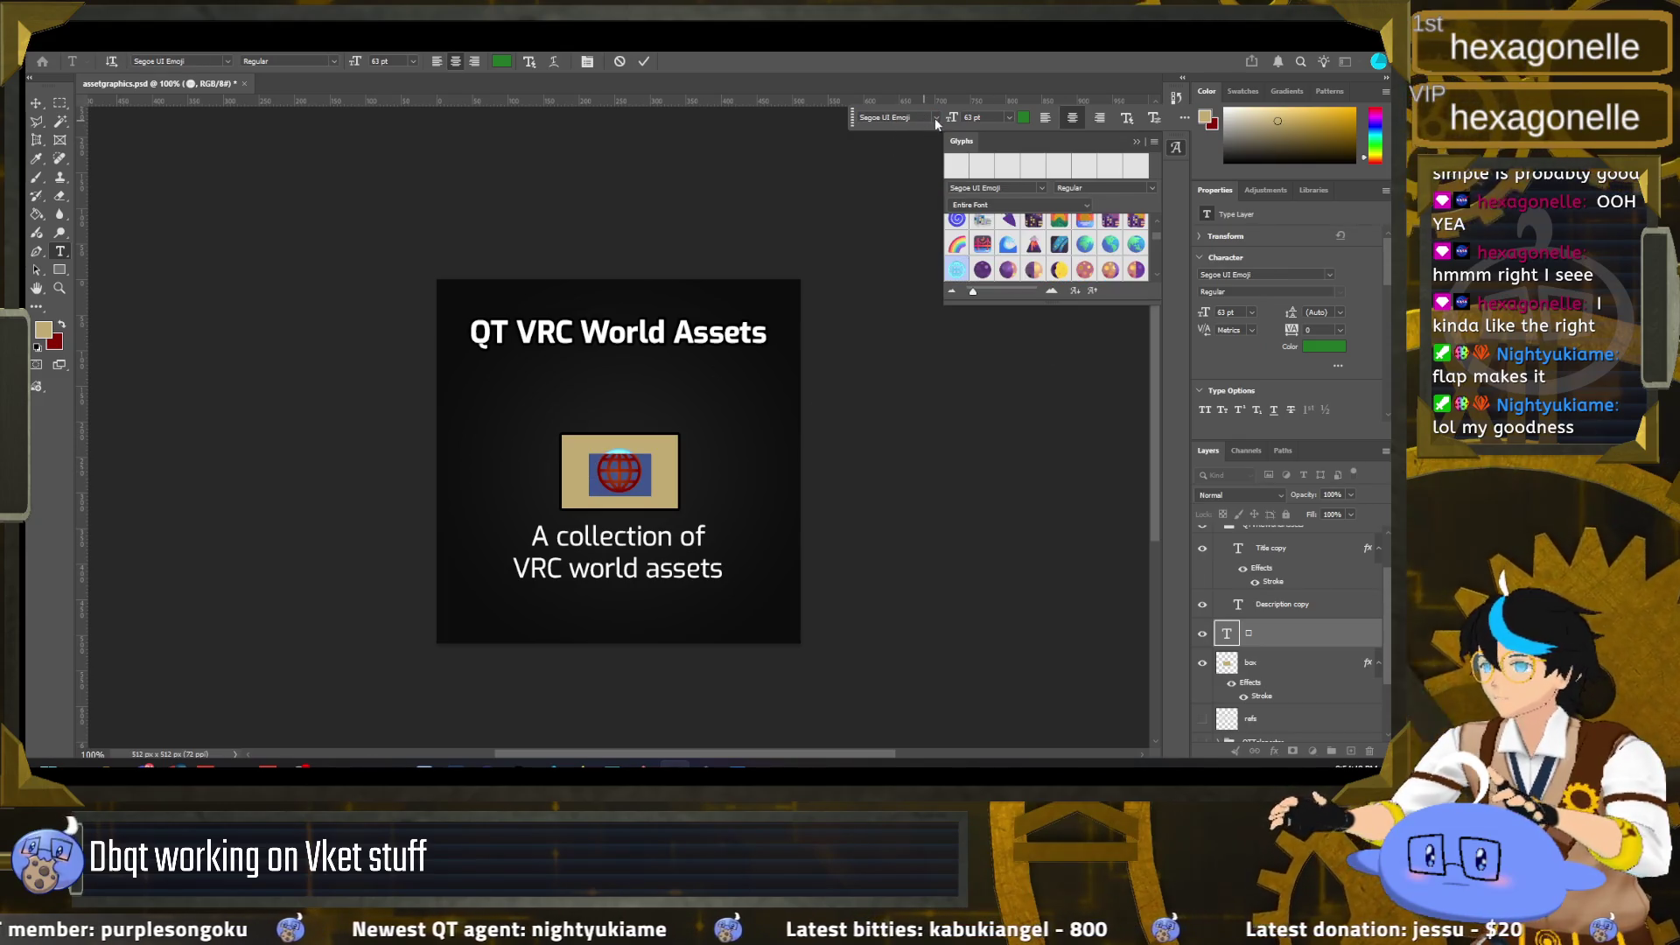
click(934, 118)
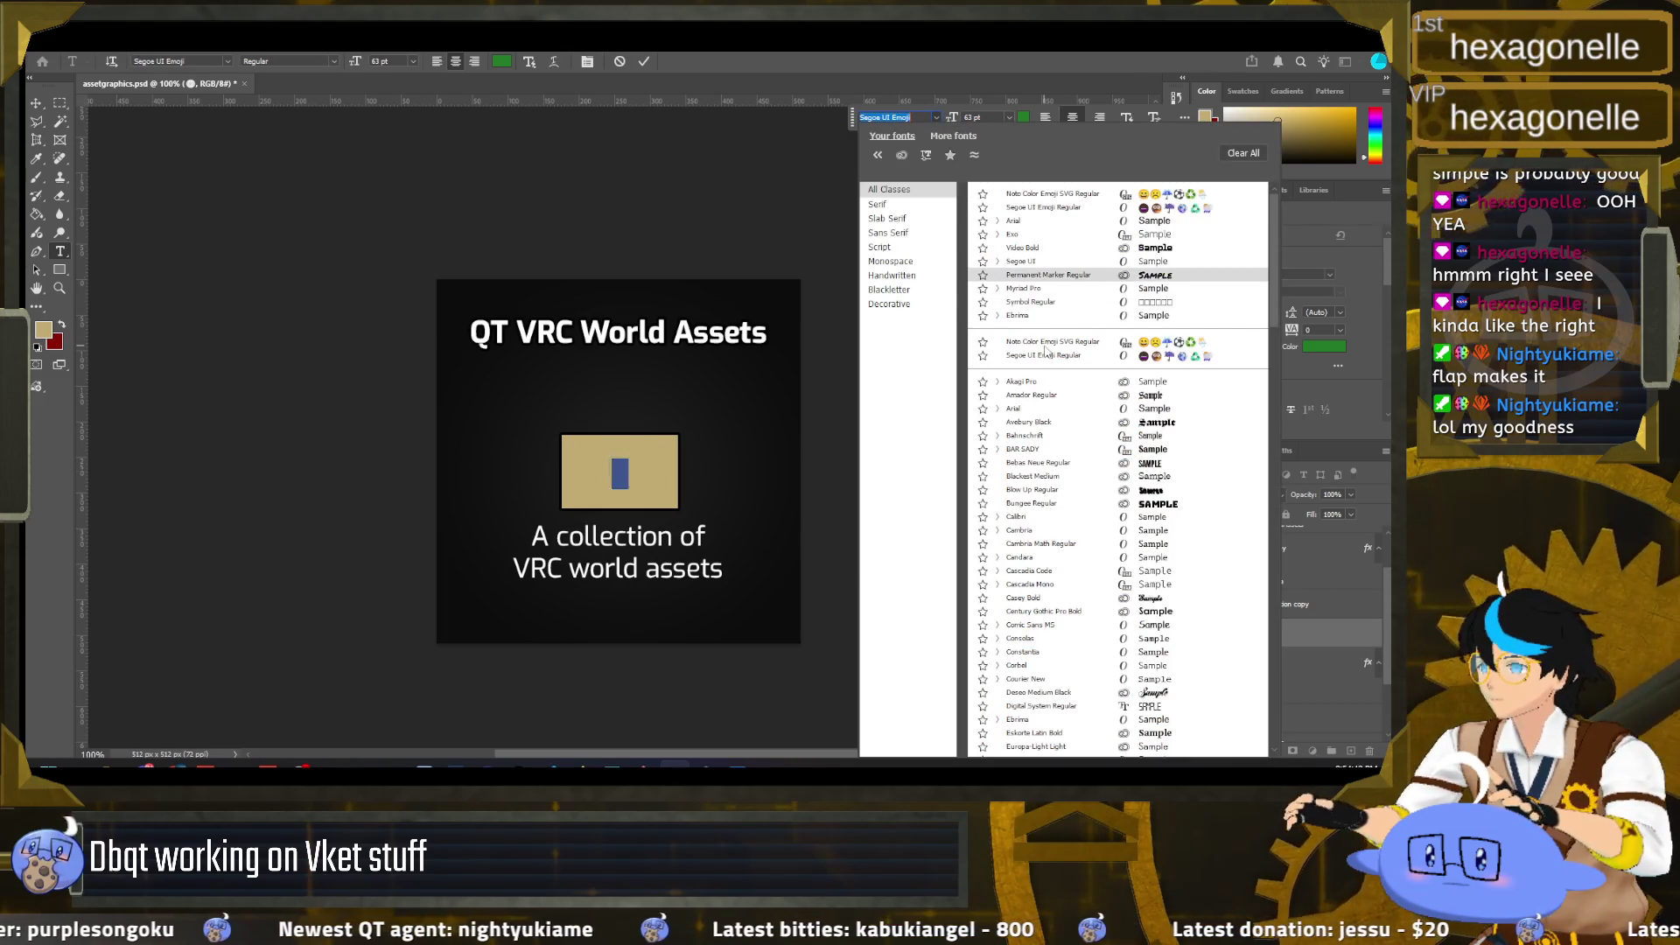
click(1049, 341)
key(ctrl+Return)
key(m)
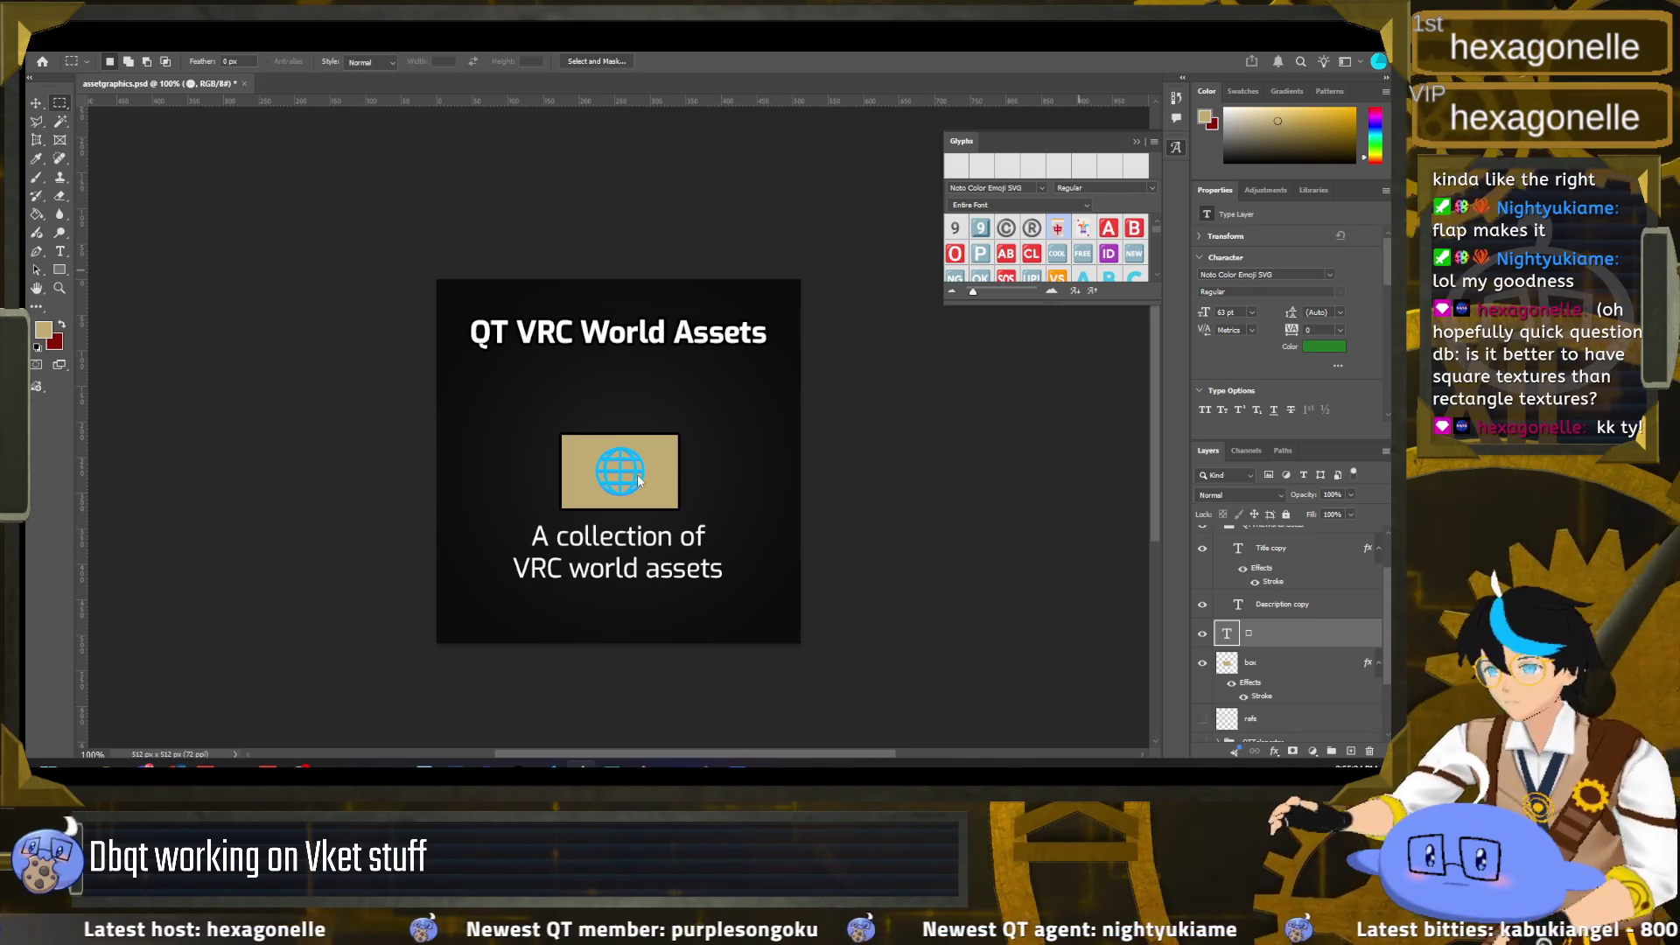
scroll(647, 475, up, 8)
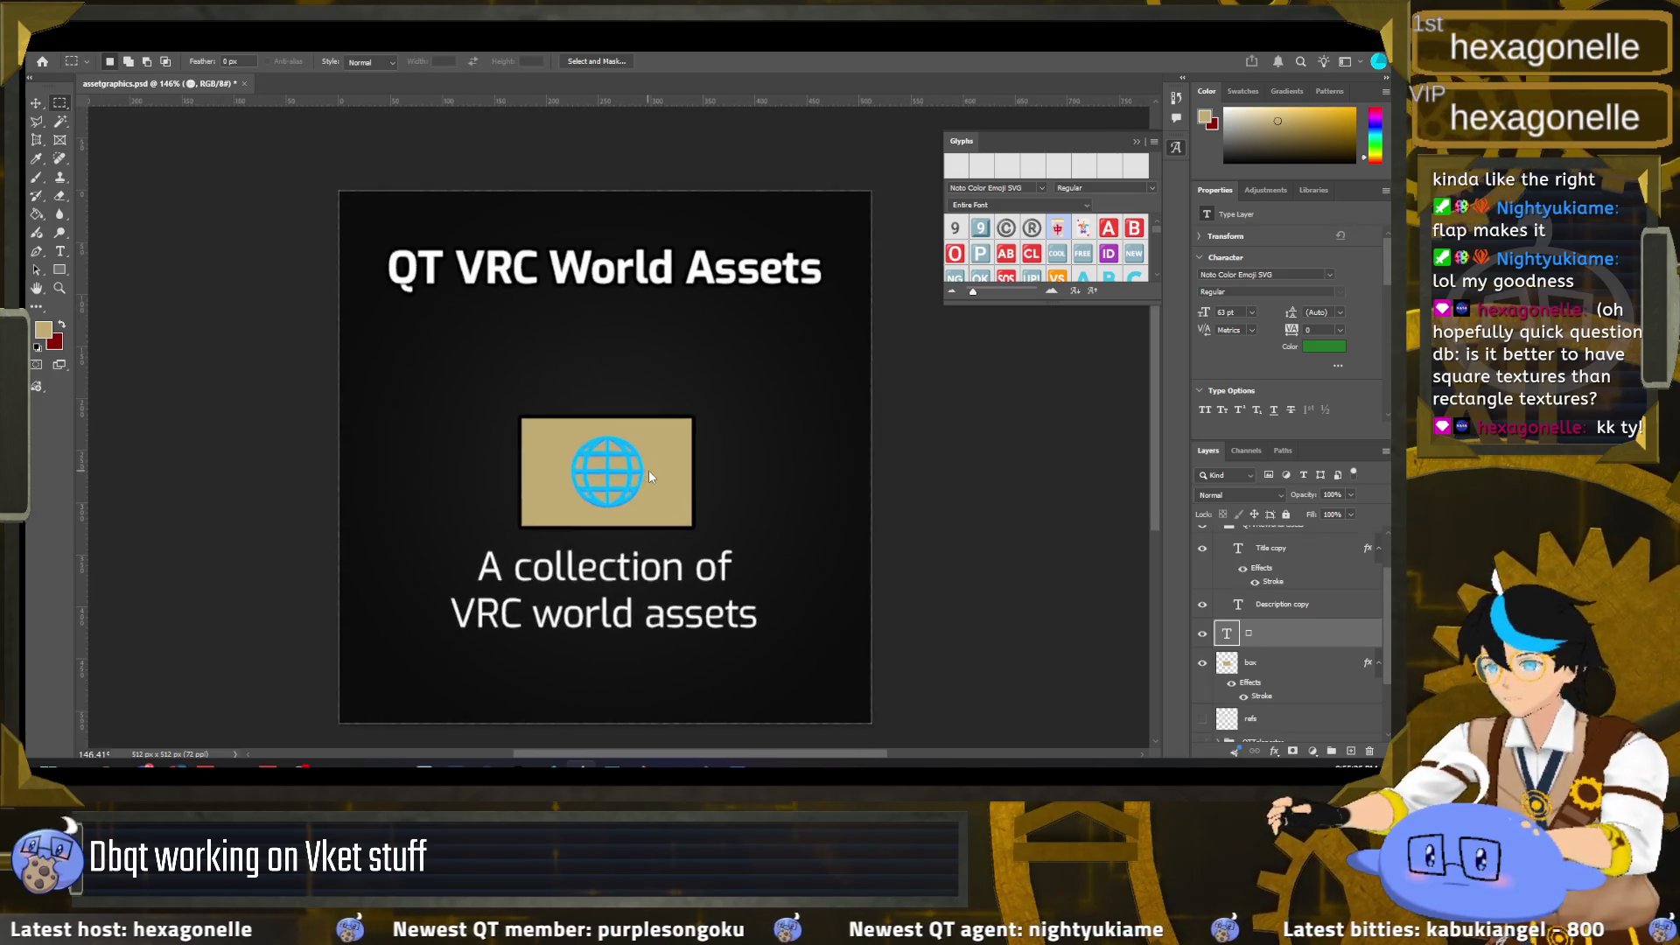
scroll(572, 502, down, 3)
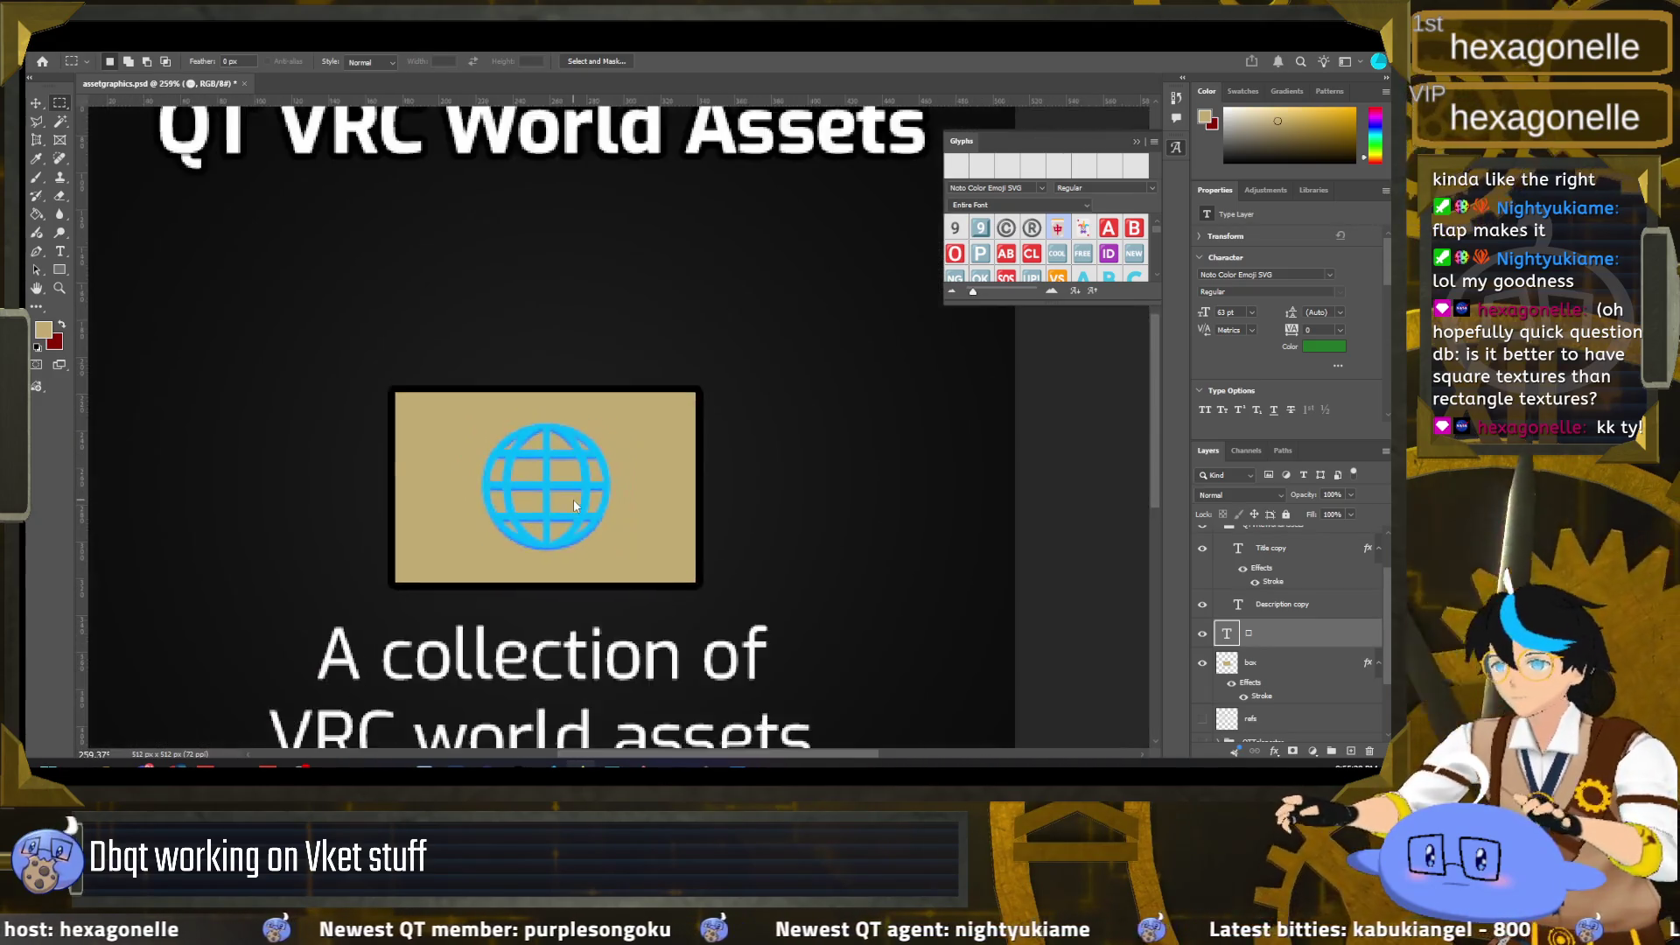
scroll(574, 498, down, 1)
scroll(572, 495, down, 1)
scroll(572, 495, down, 1)
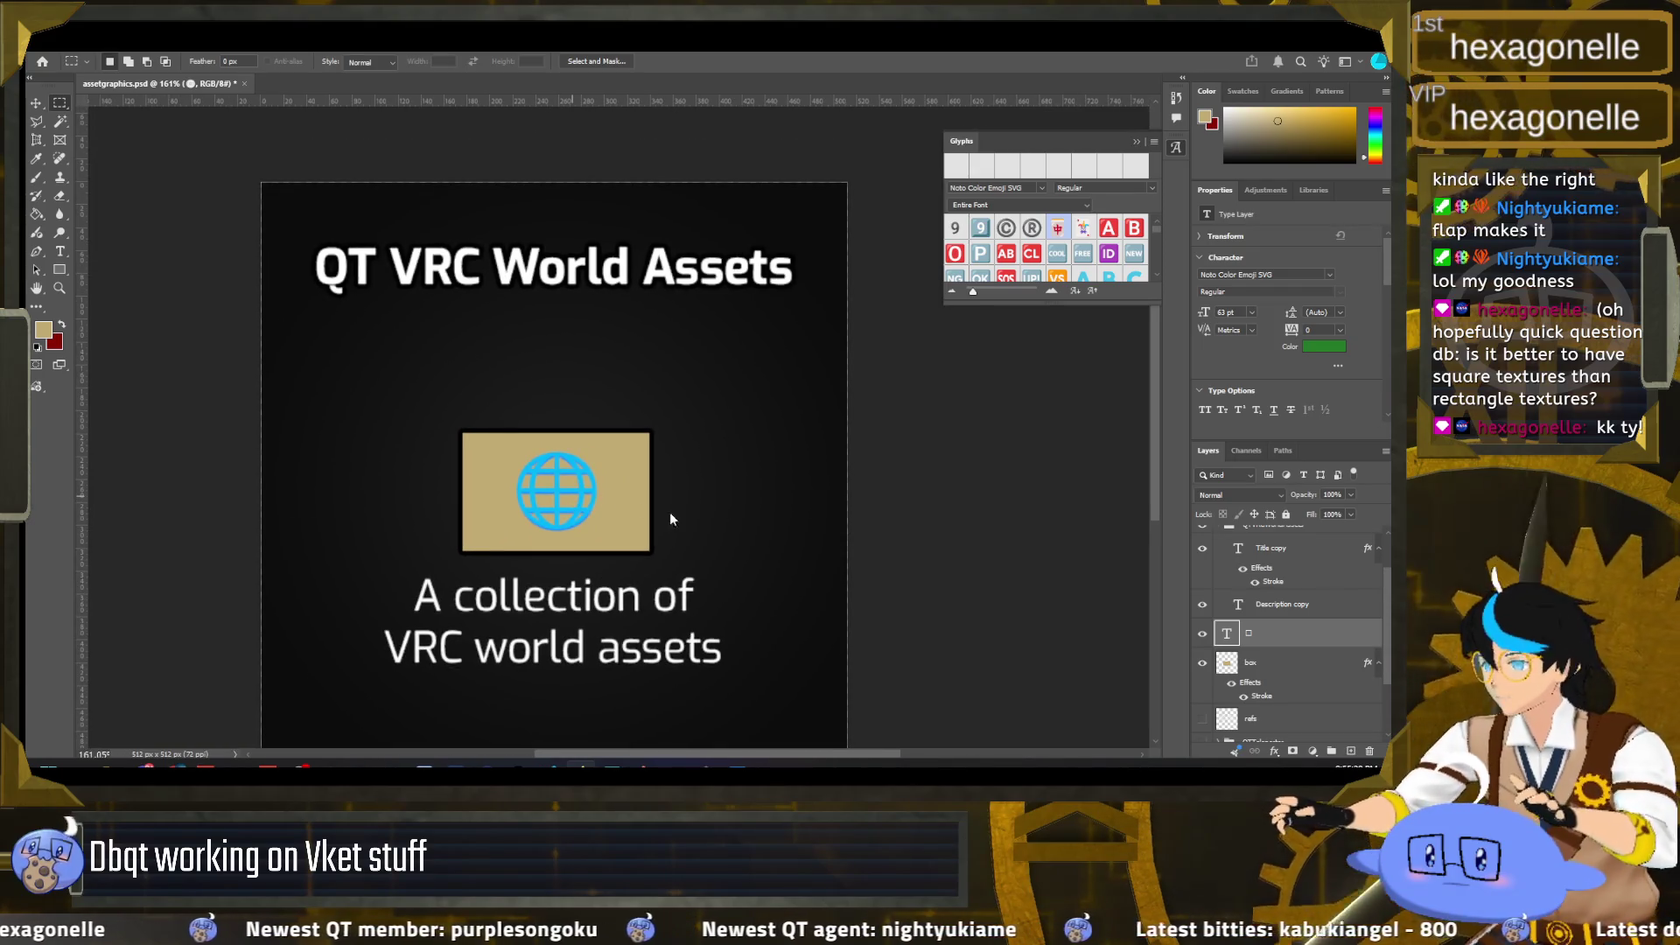
double_click(1229, 634)
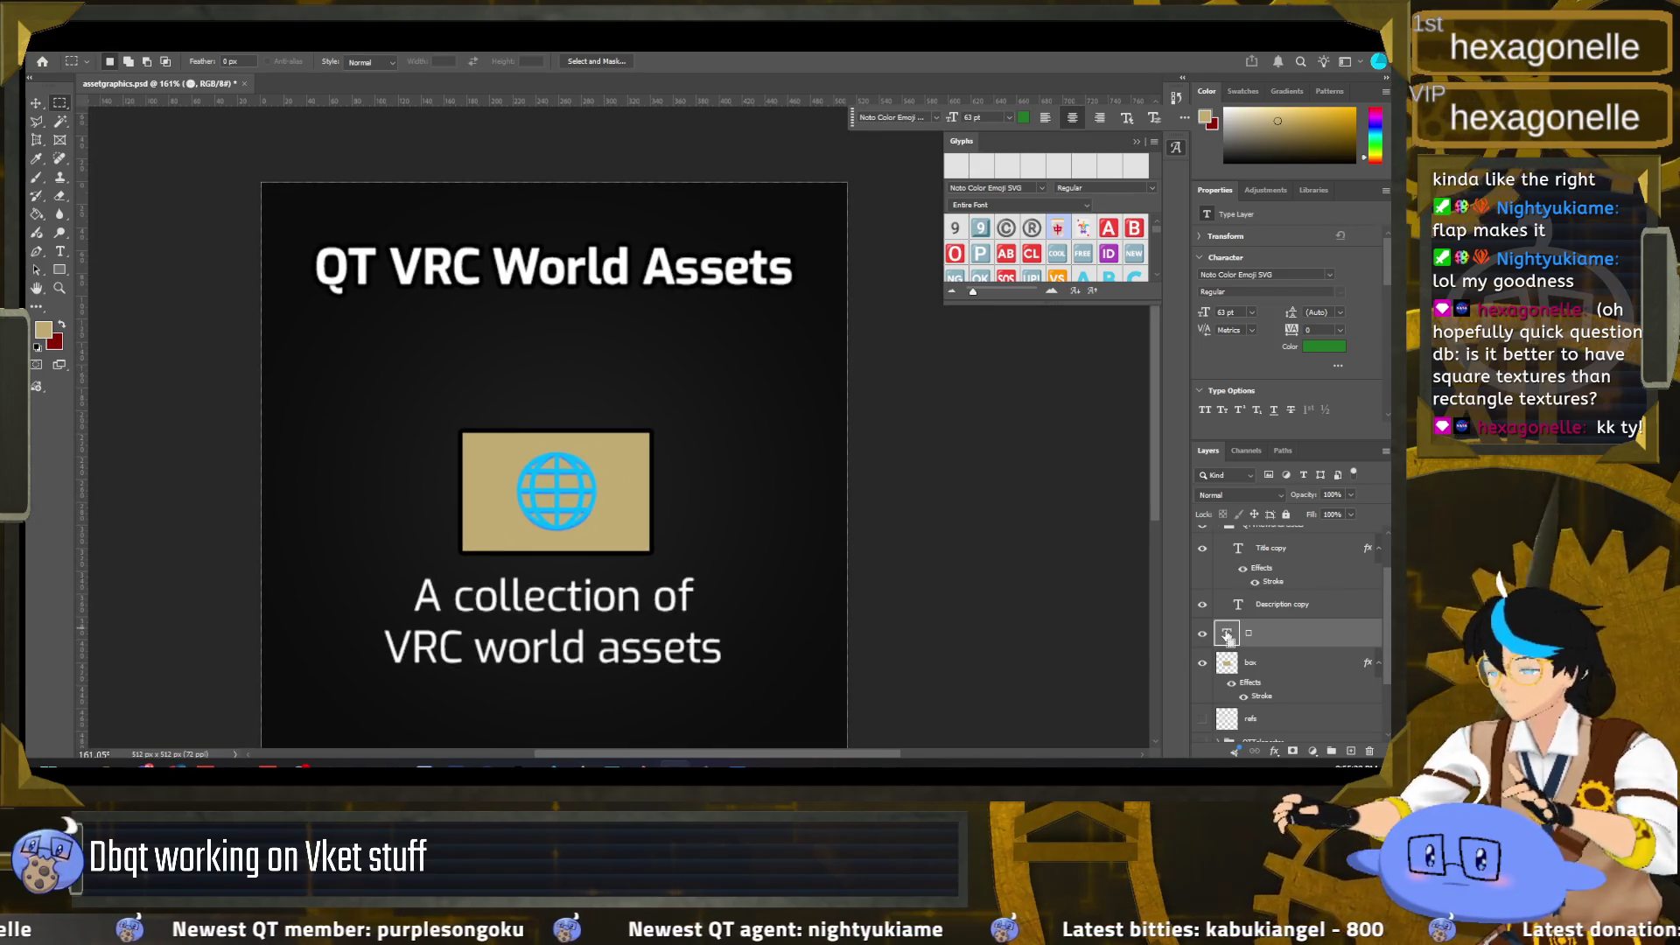
Step: Load the globe's shape as a selection, adding and deleting a spare empty layer
ctrl+click(1228, 635)
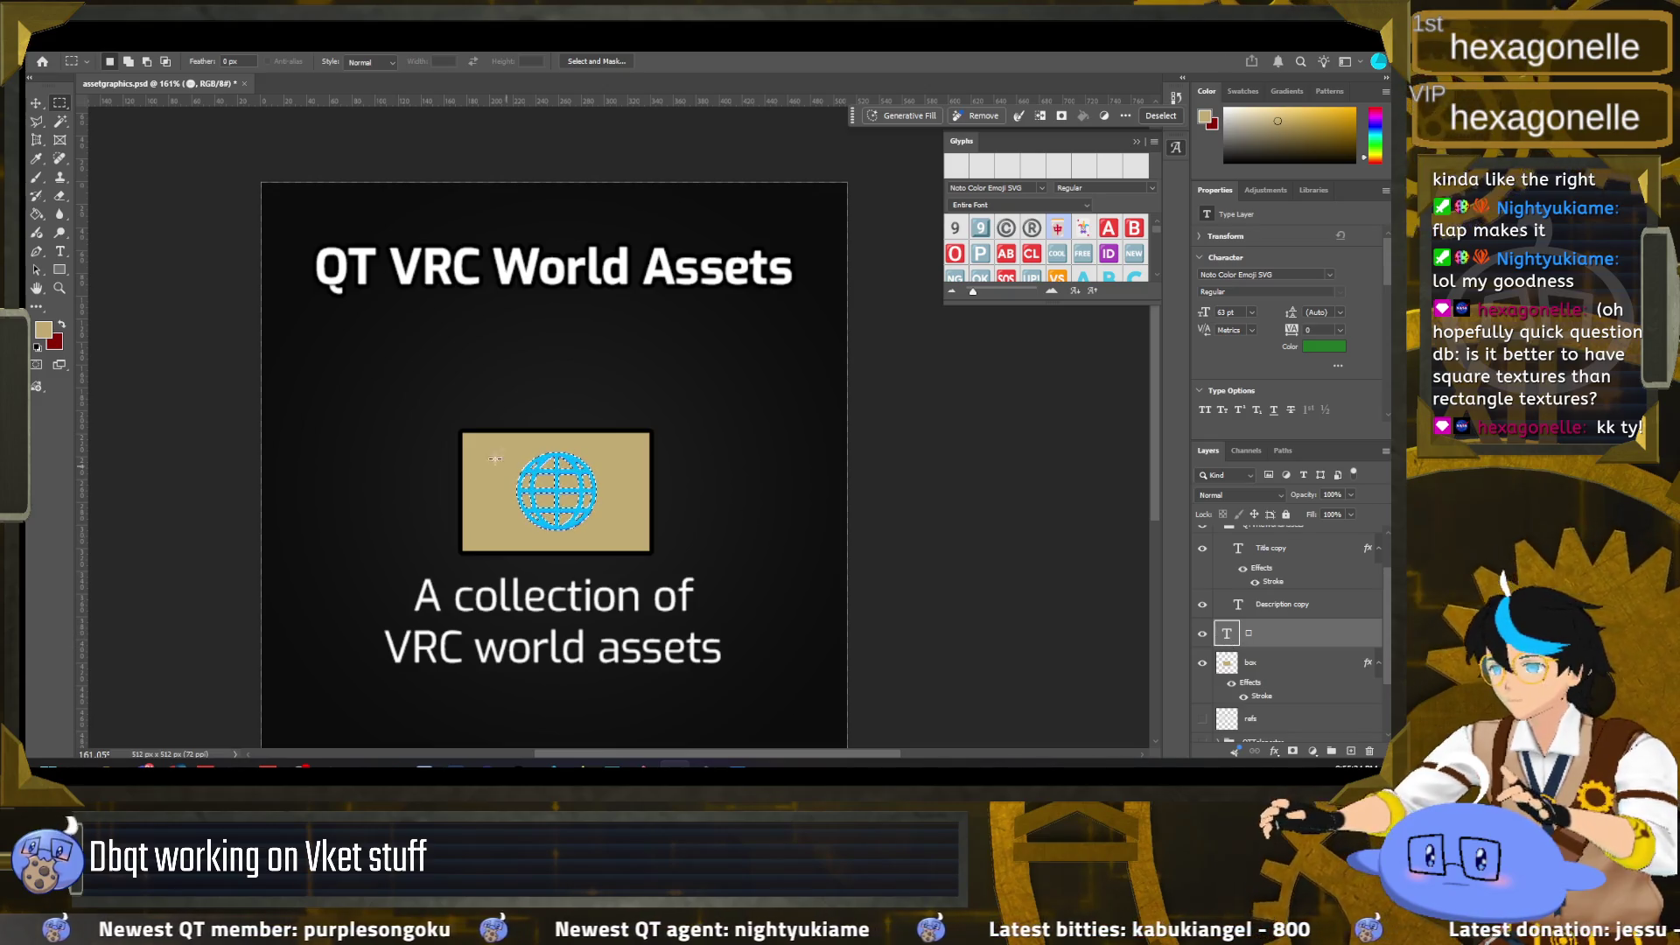
click(37, 214)
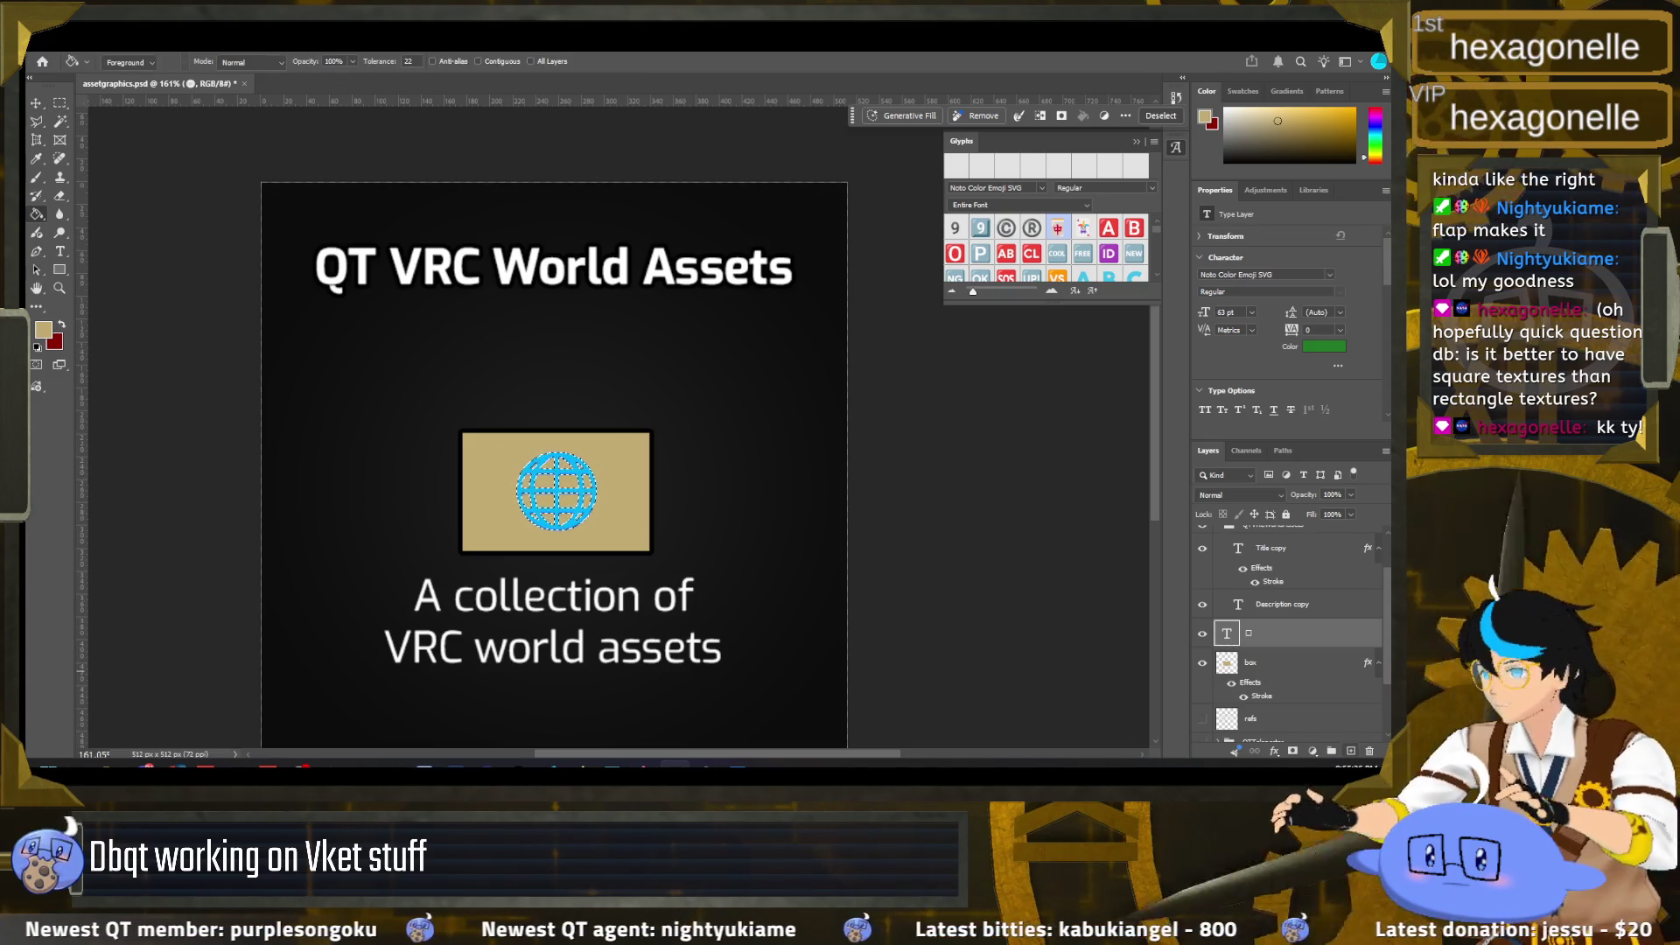
click(1351, 750)
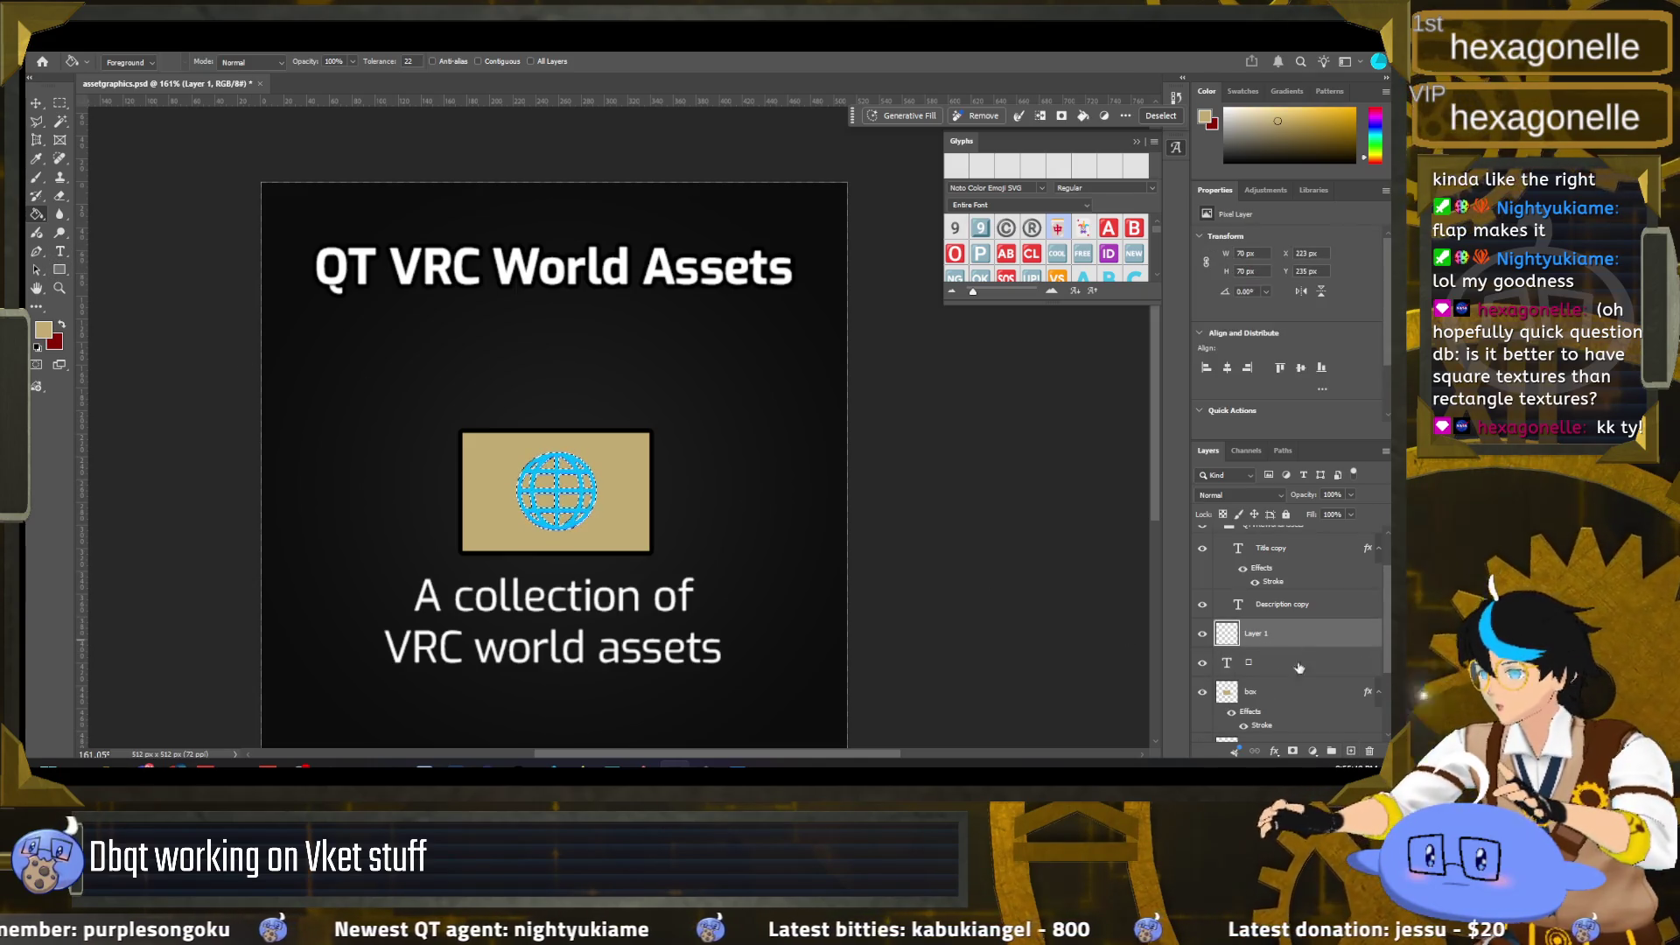
click(1370, 752)
key(Escape)
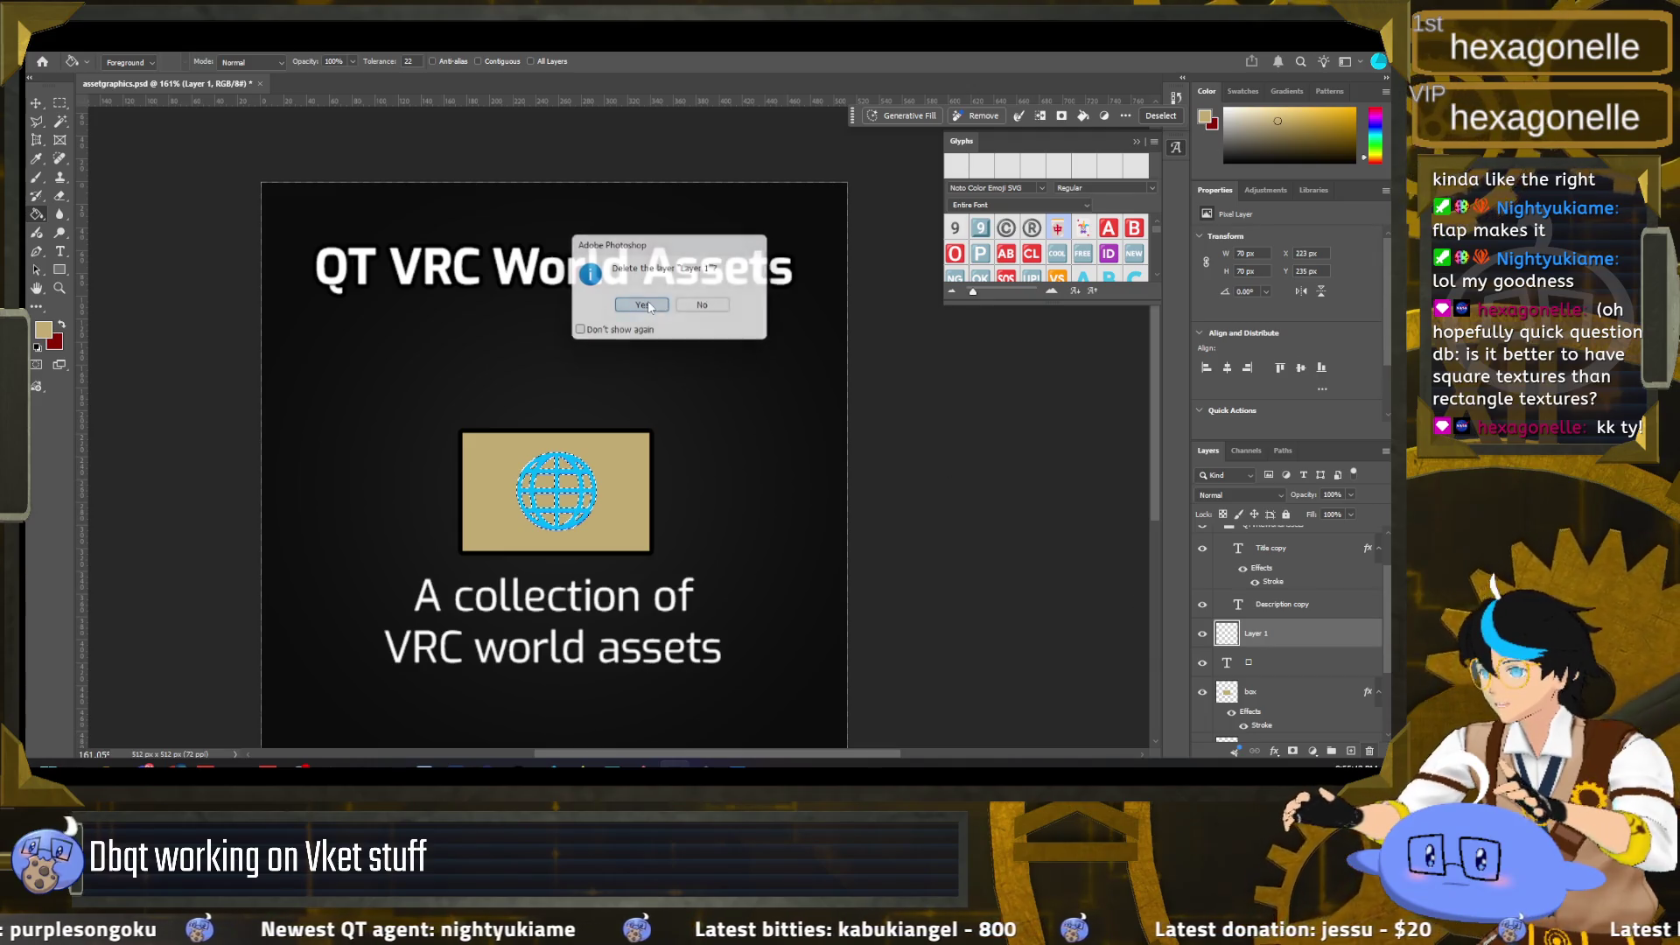
key(Delete)
Step: Add a colour overlay effect to the globe emoji layer
right_click(1226, 632)
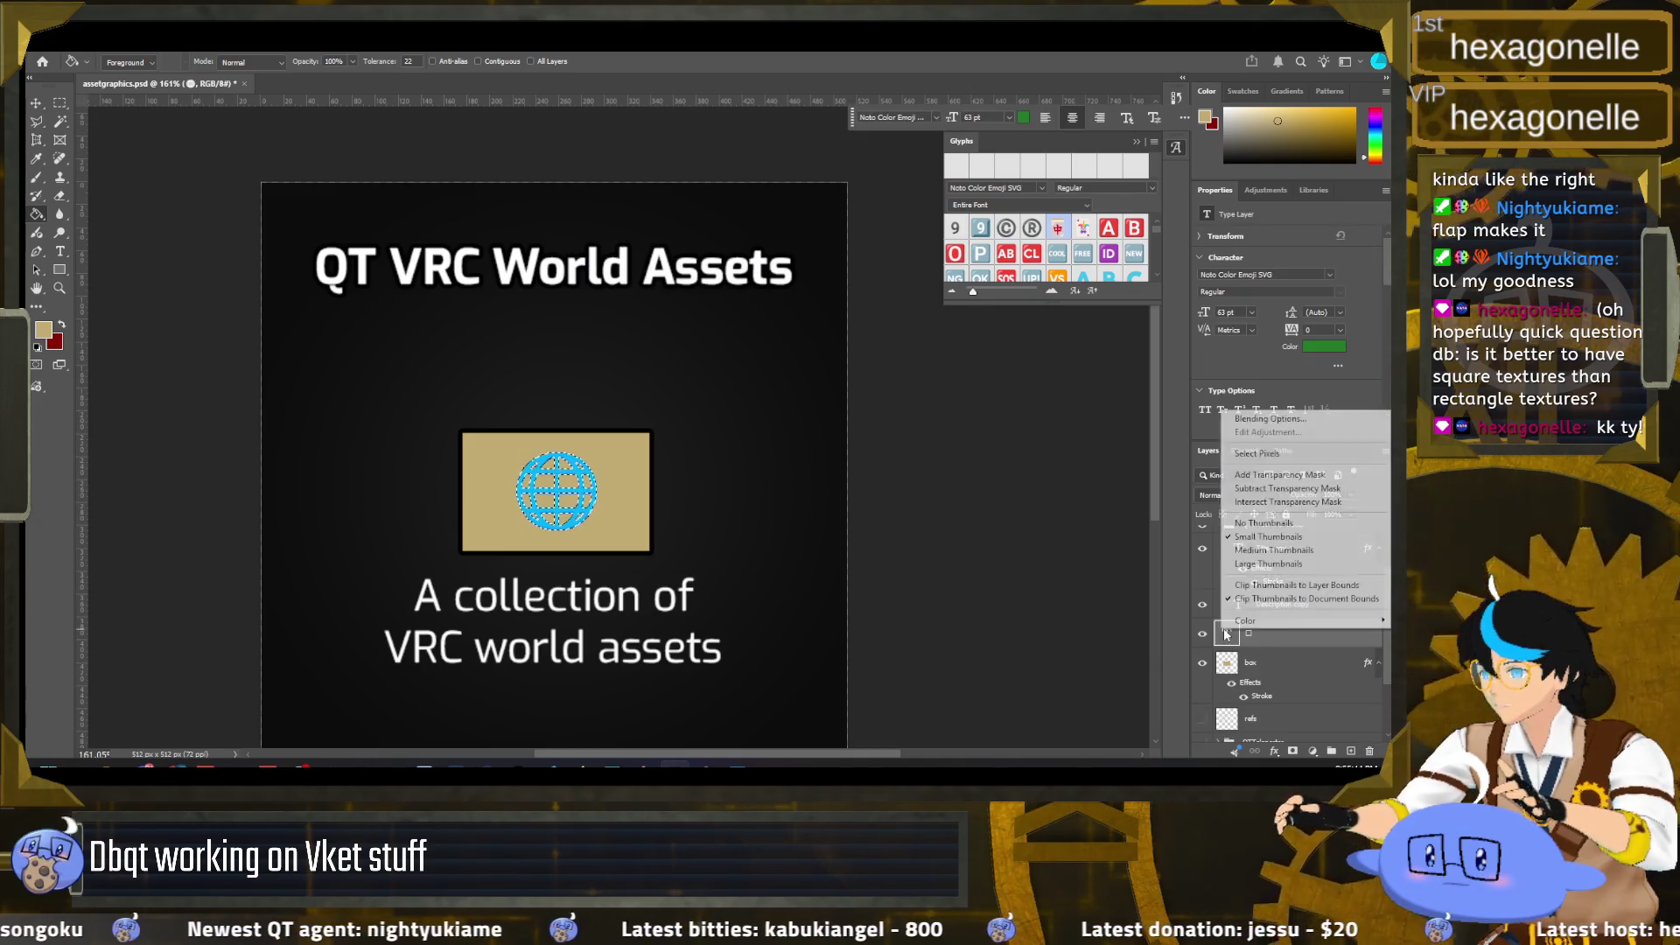
key(Escape)
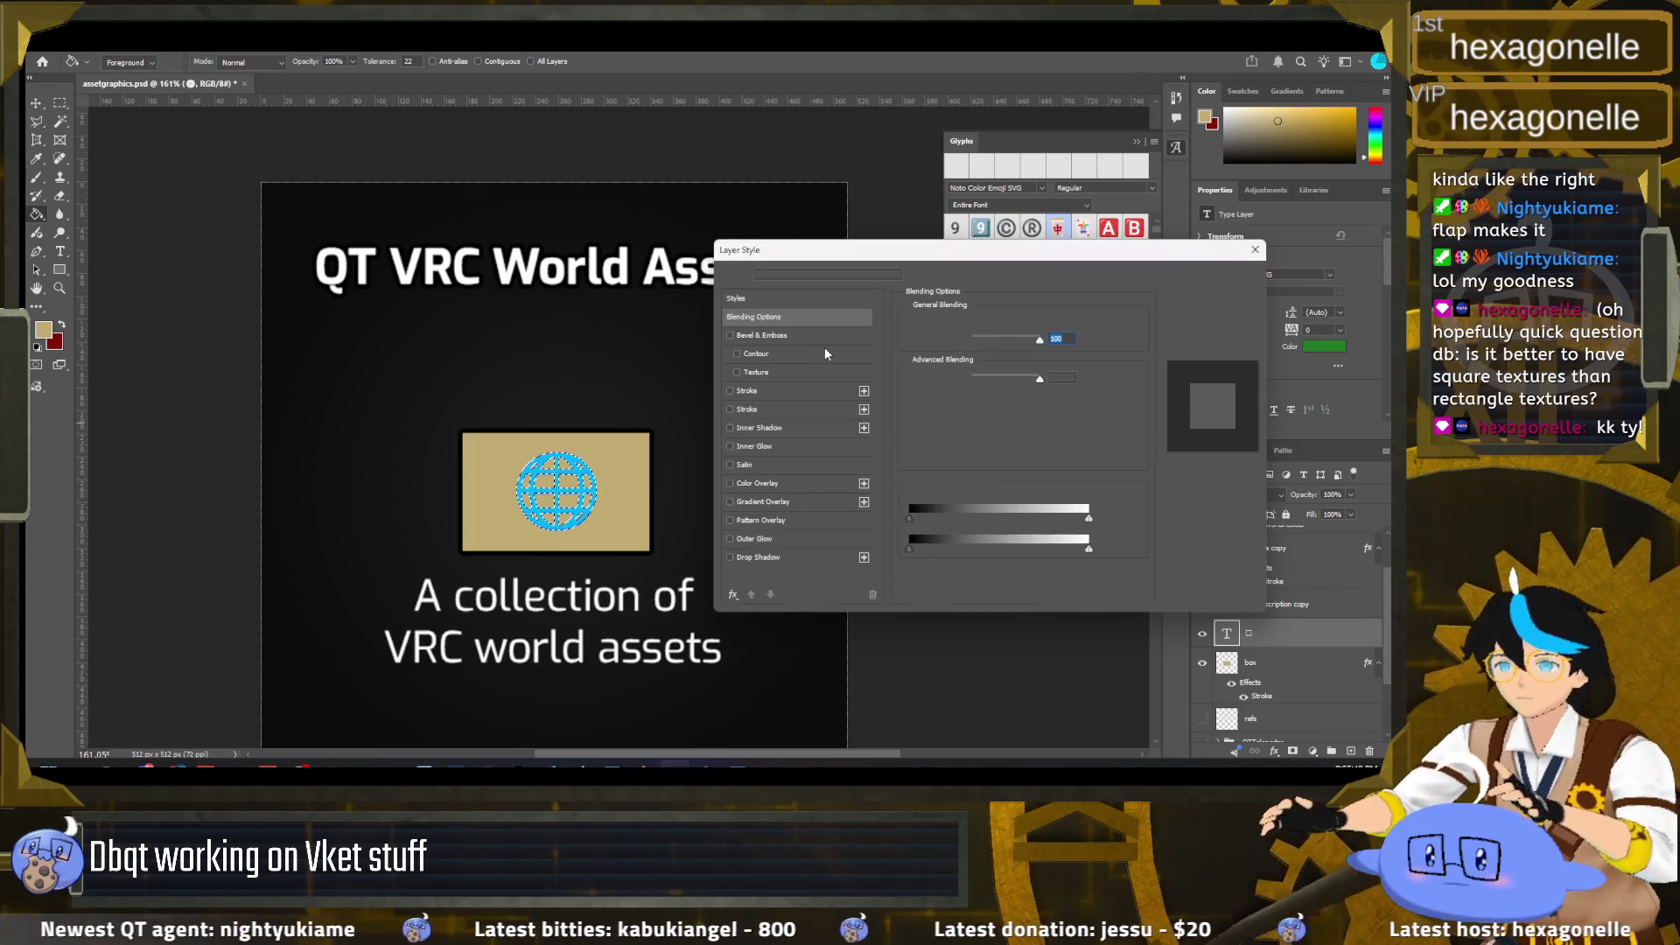
click(729, 483)
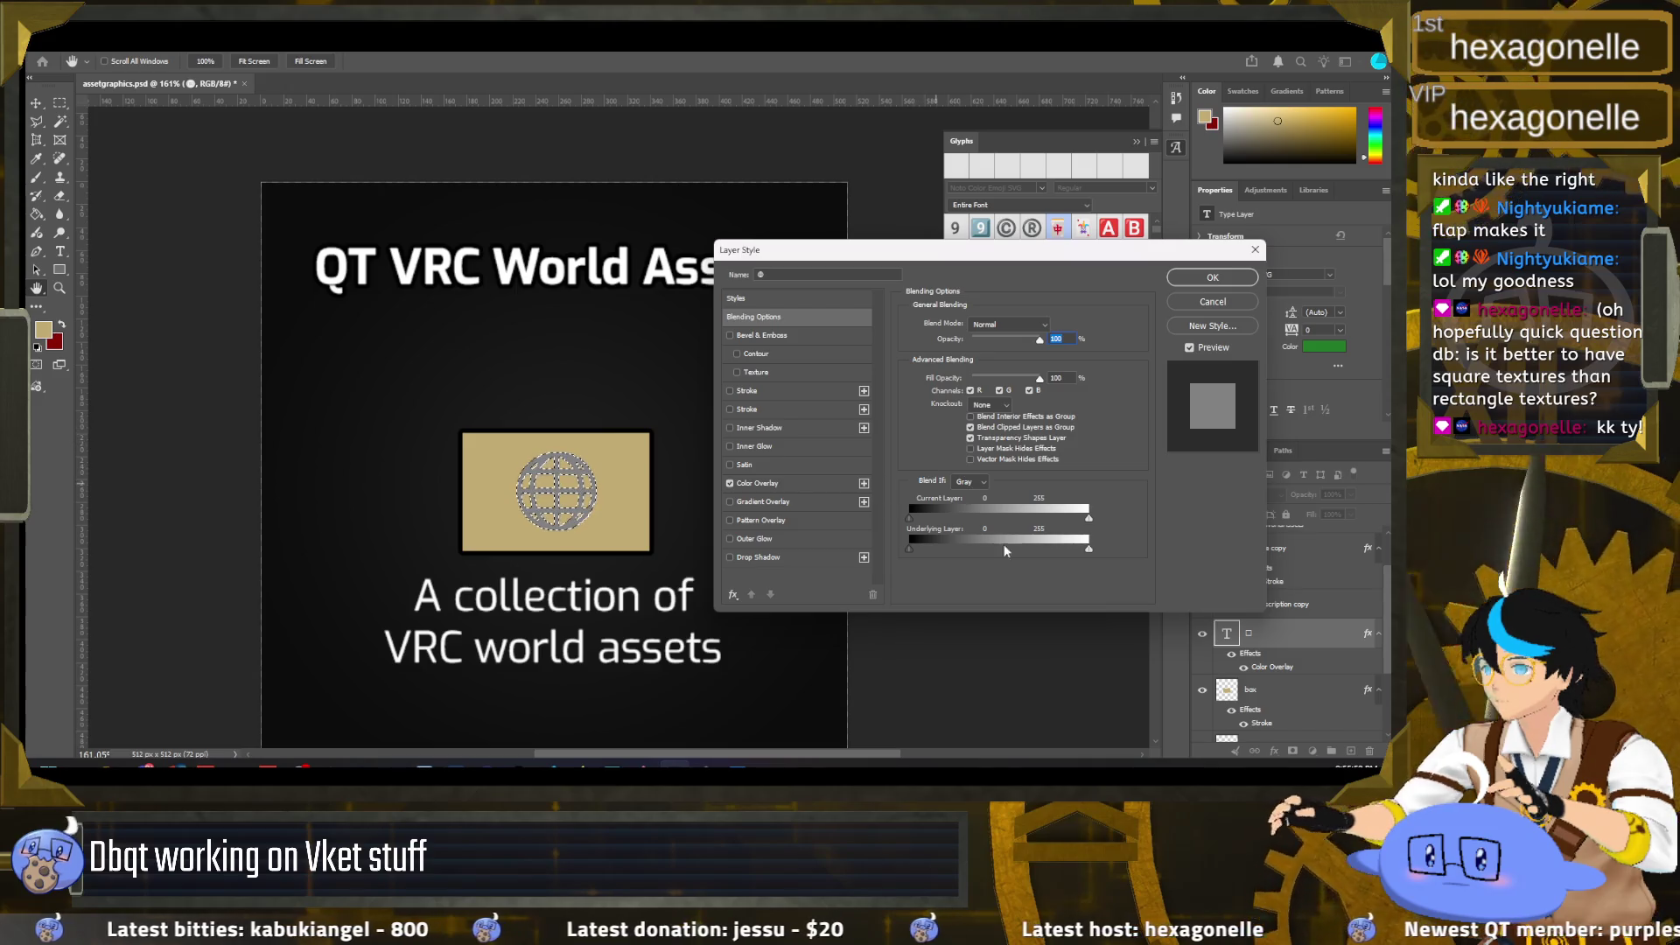
Step: Pick a medium blue (#369cd6) colour overlay for the globe glyph, then cancel the Layer Style dialog
click(836, 485)
click(1052, 325)
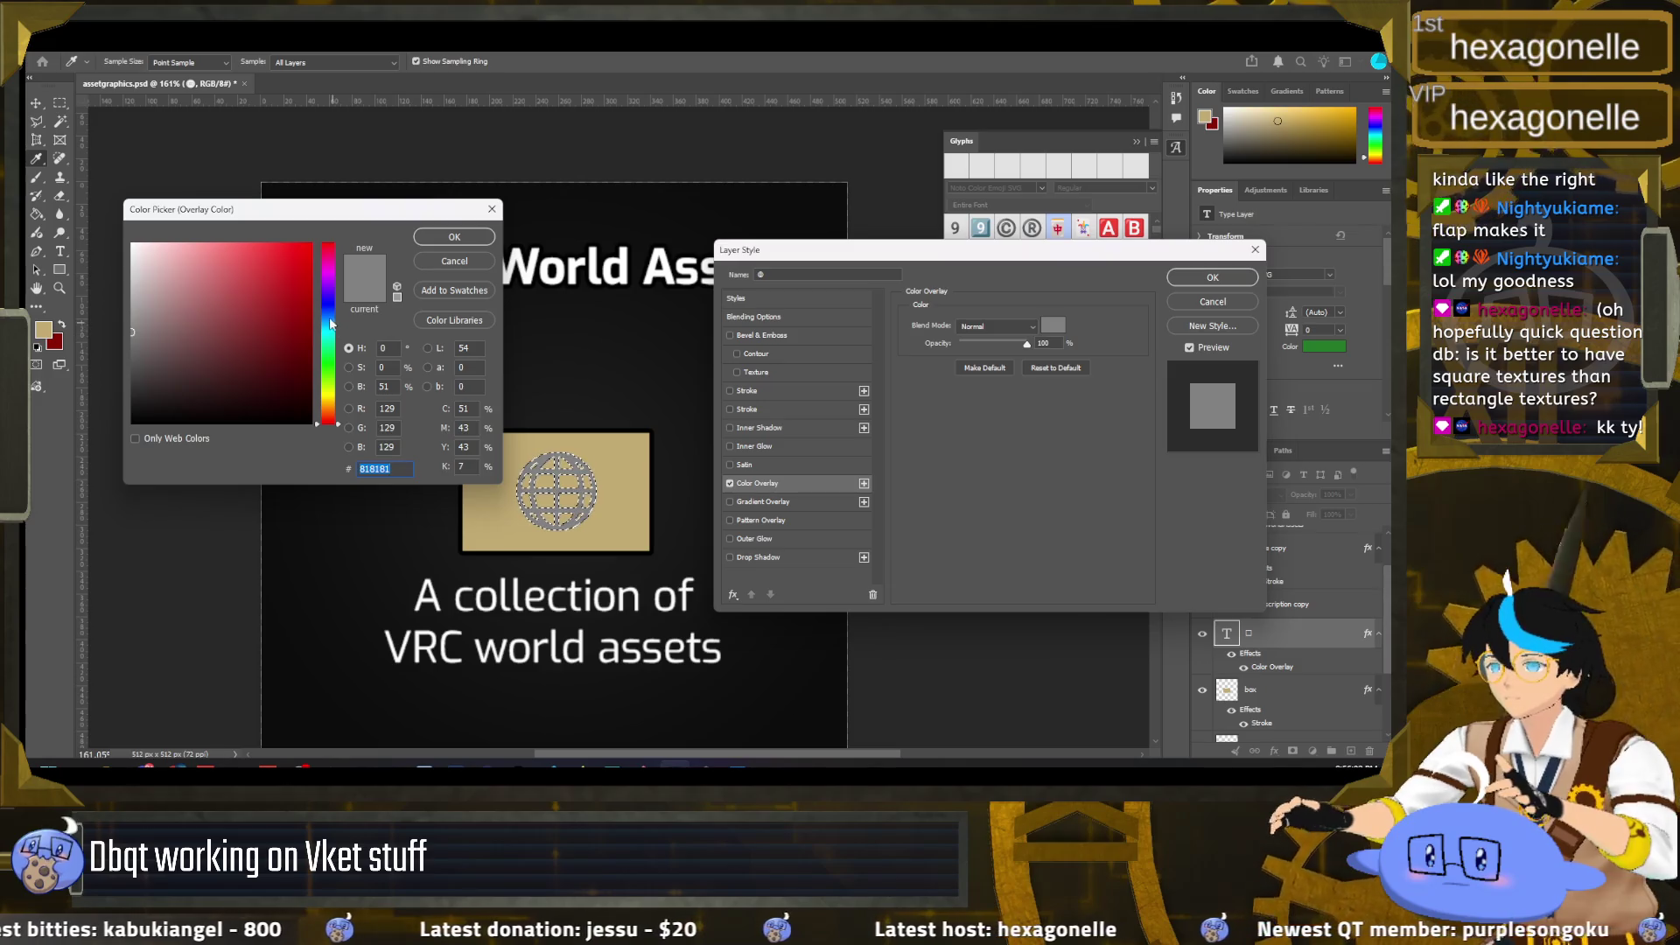
drag(330, 323, 328, 298)
click(276, 311)
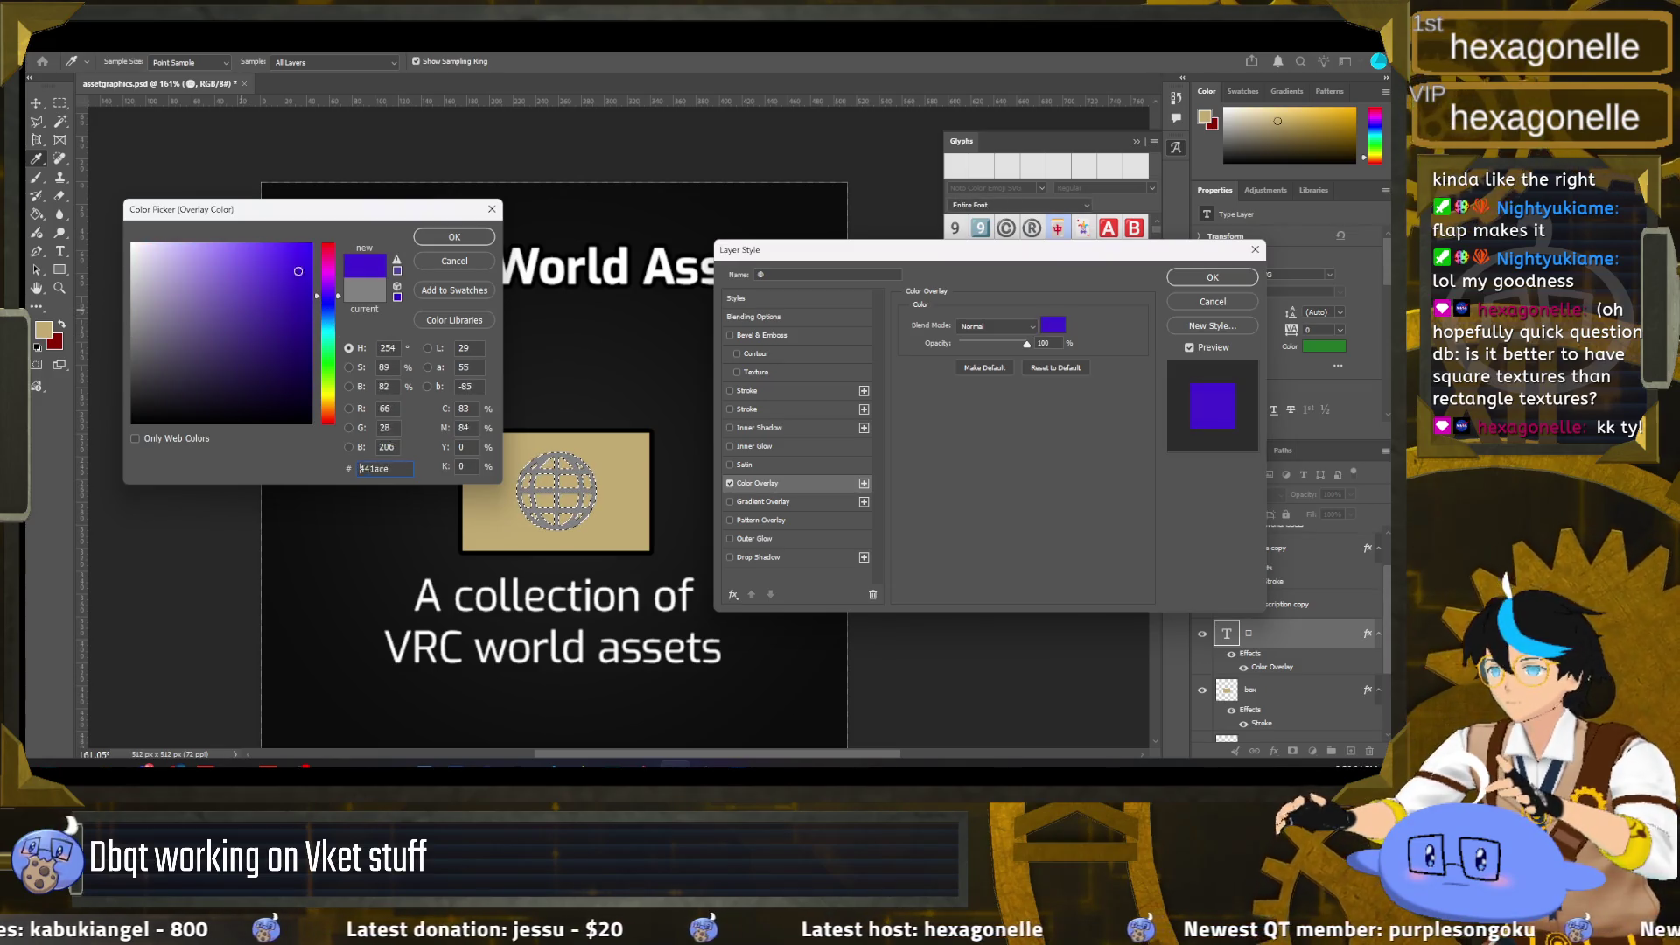
mouse_move(328, 306)
mouse_down()
mouse_move(328, 322)
mouse_move(291, 313)
mouse_move(268, 271)
mouse_up()
click(280, 268)
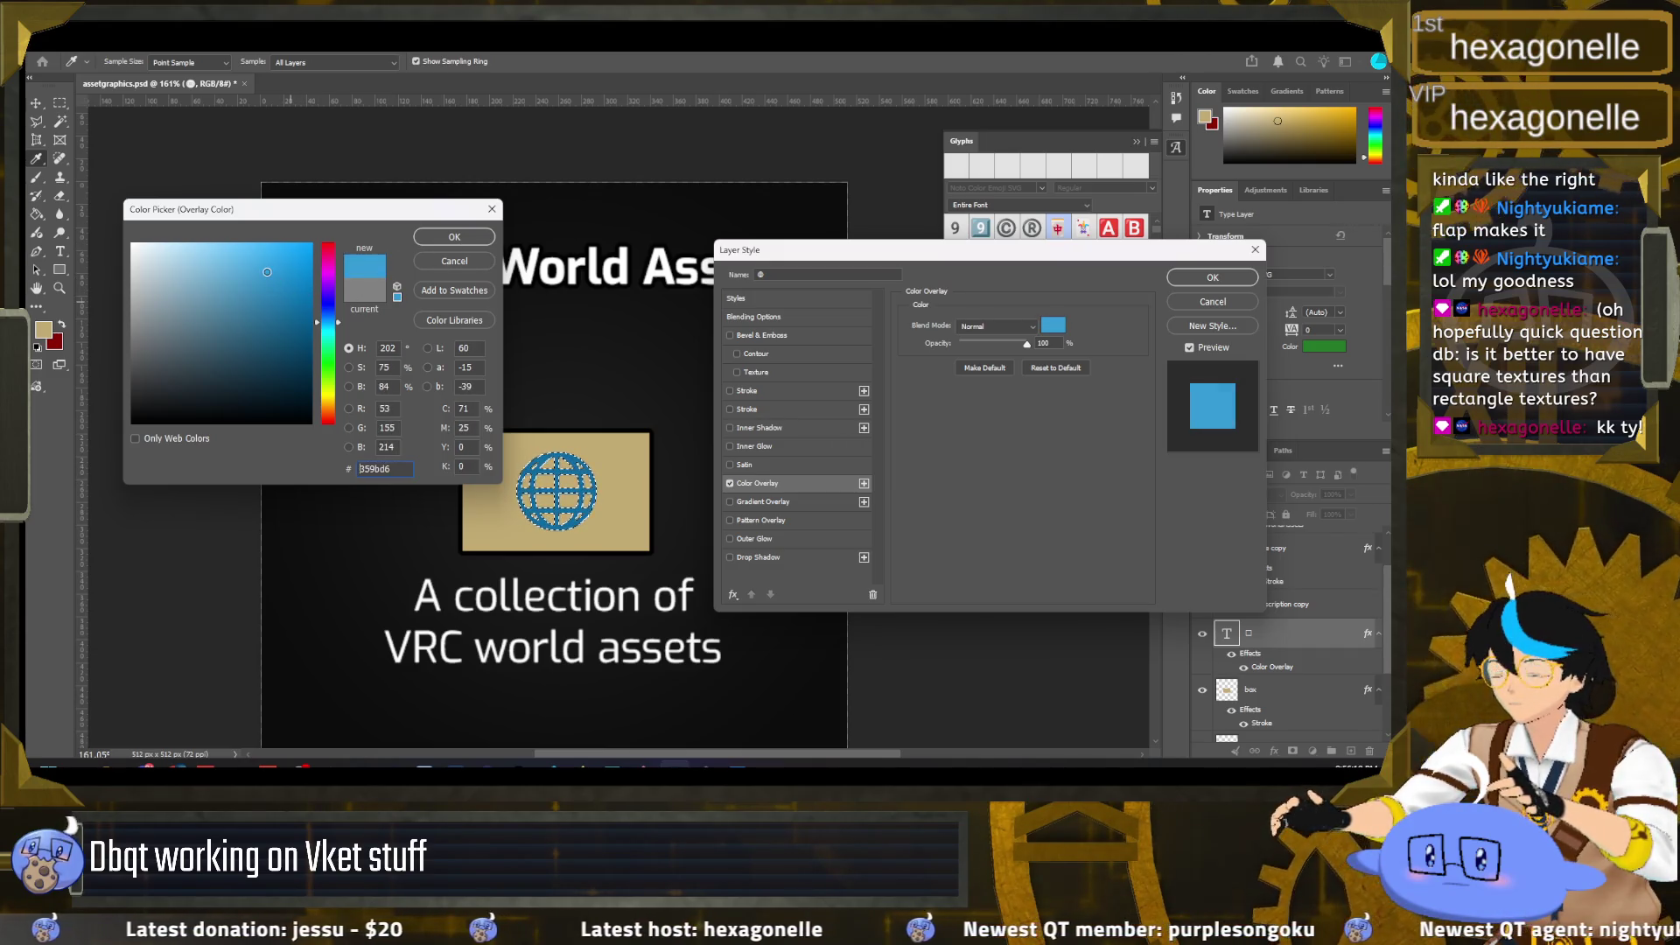
click(469, 237)
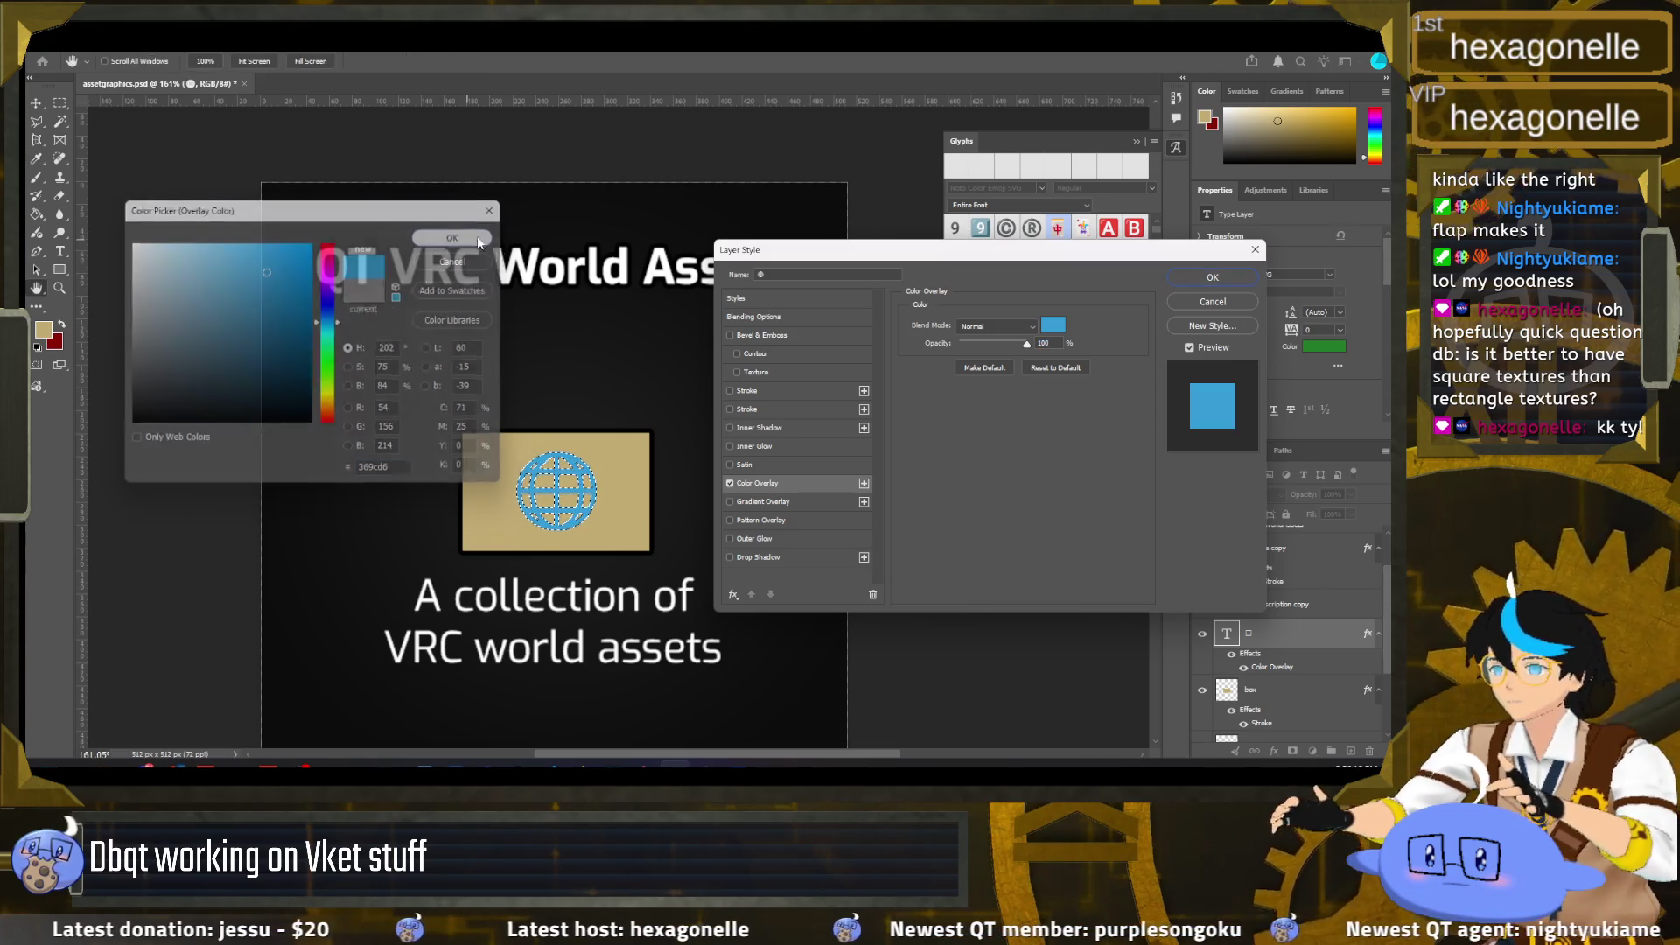
click(1214, 300)
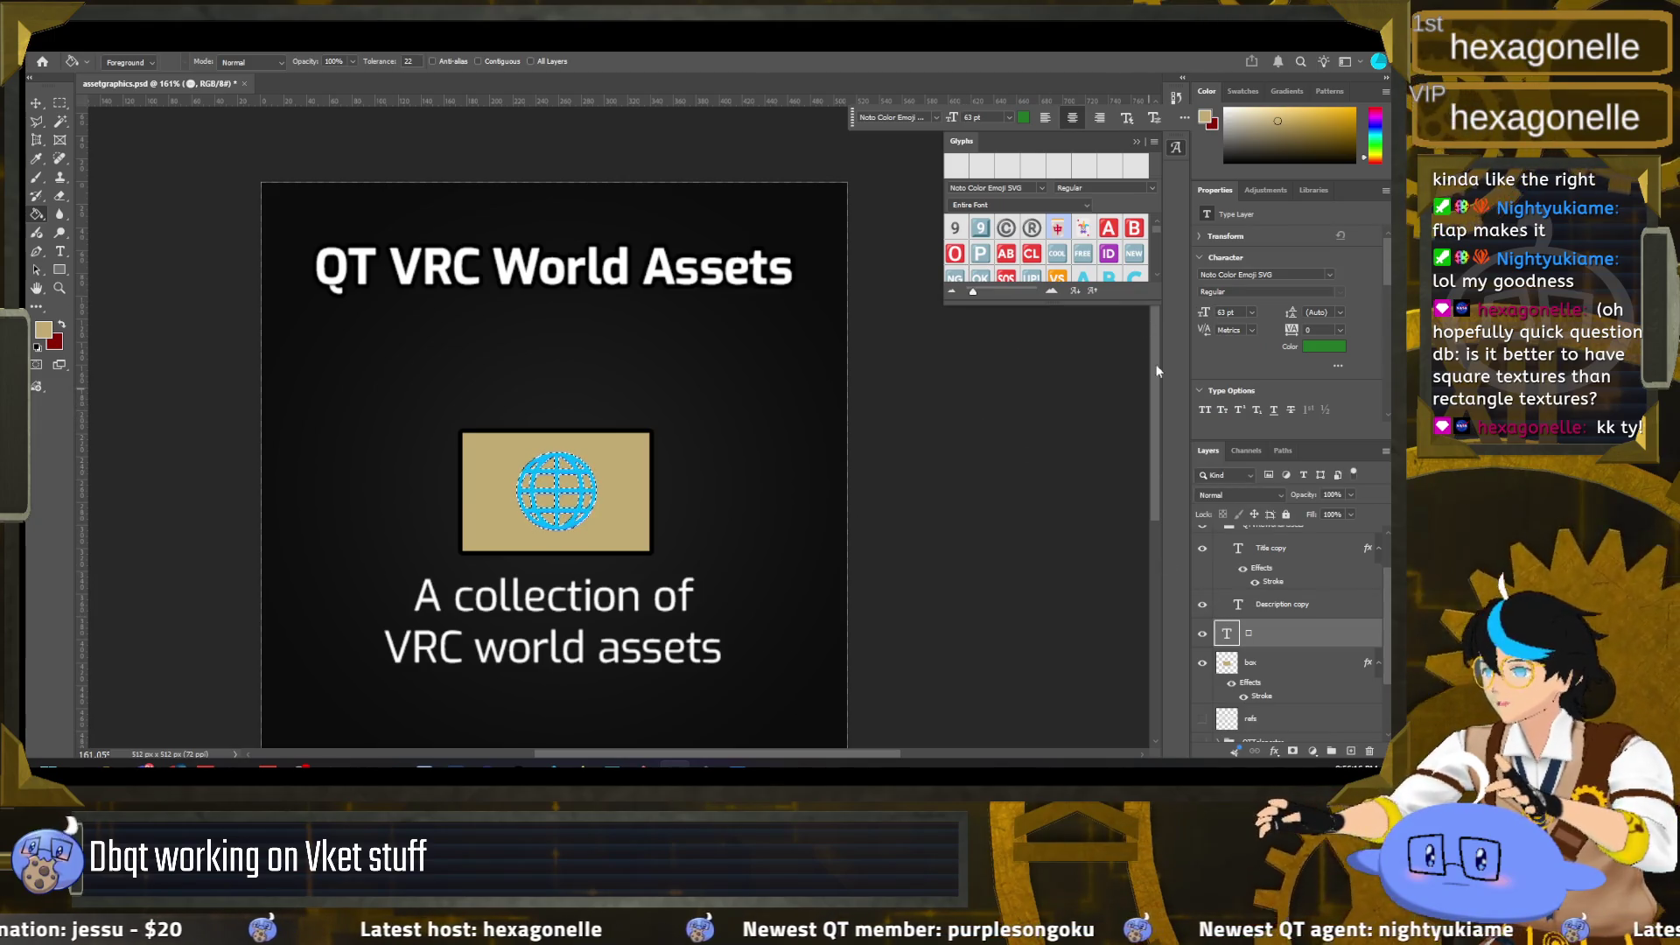
Step: Switch the globe text layer's font to Segoe UI Emoji, clearing the selection, and select that layer
click(936, 117)
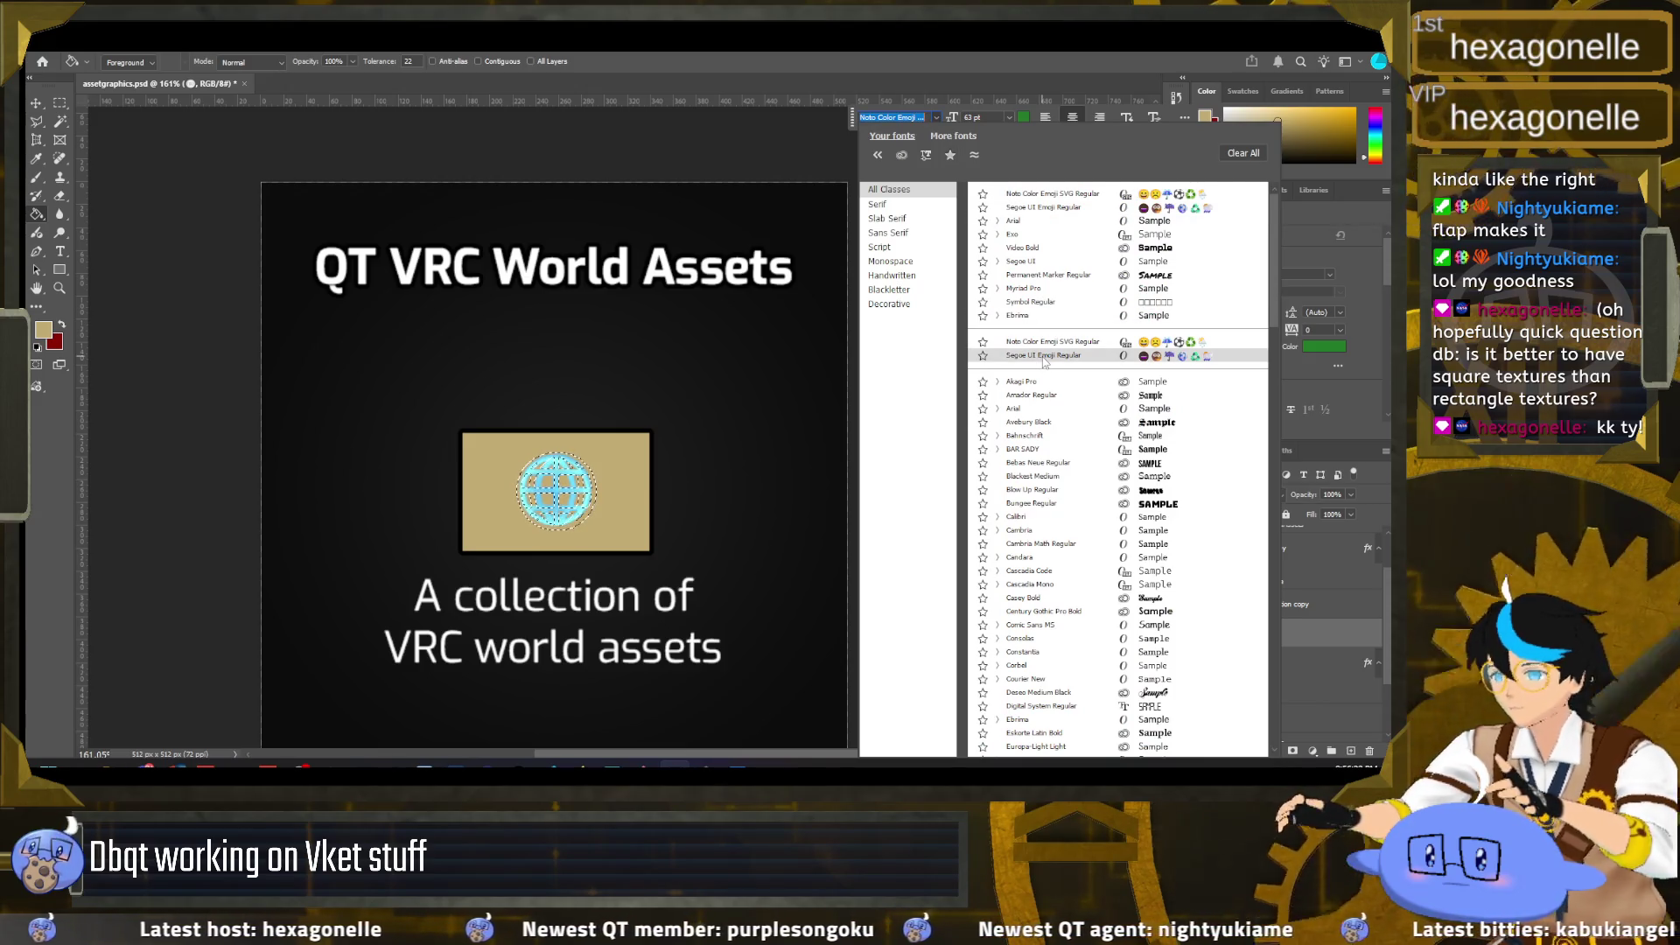
click(1043, 356)
scroll(605, 515, up, 3)
key(m)
key(ctrl+d)
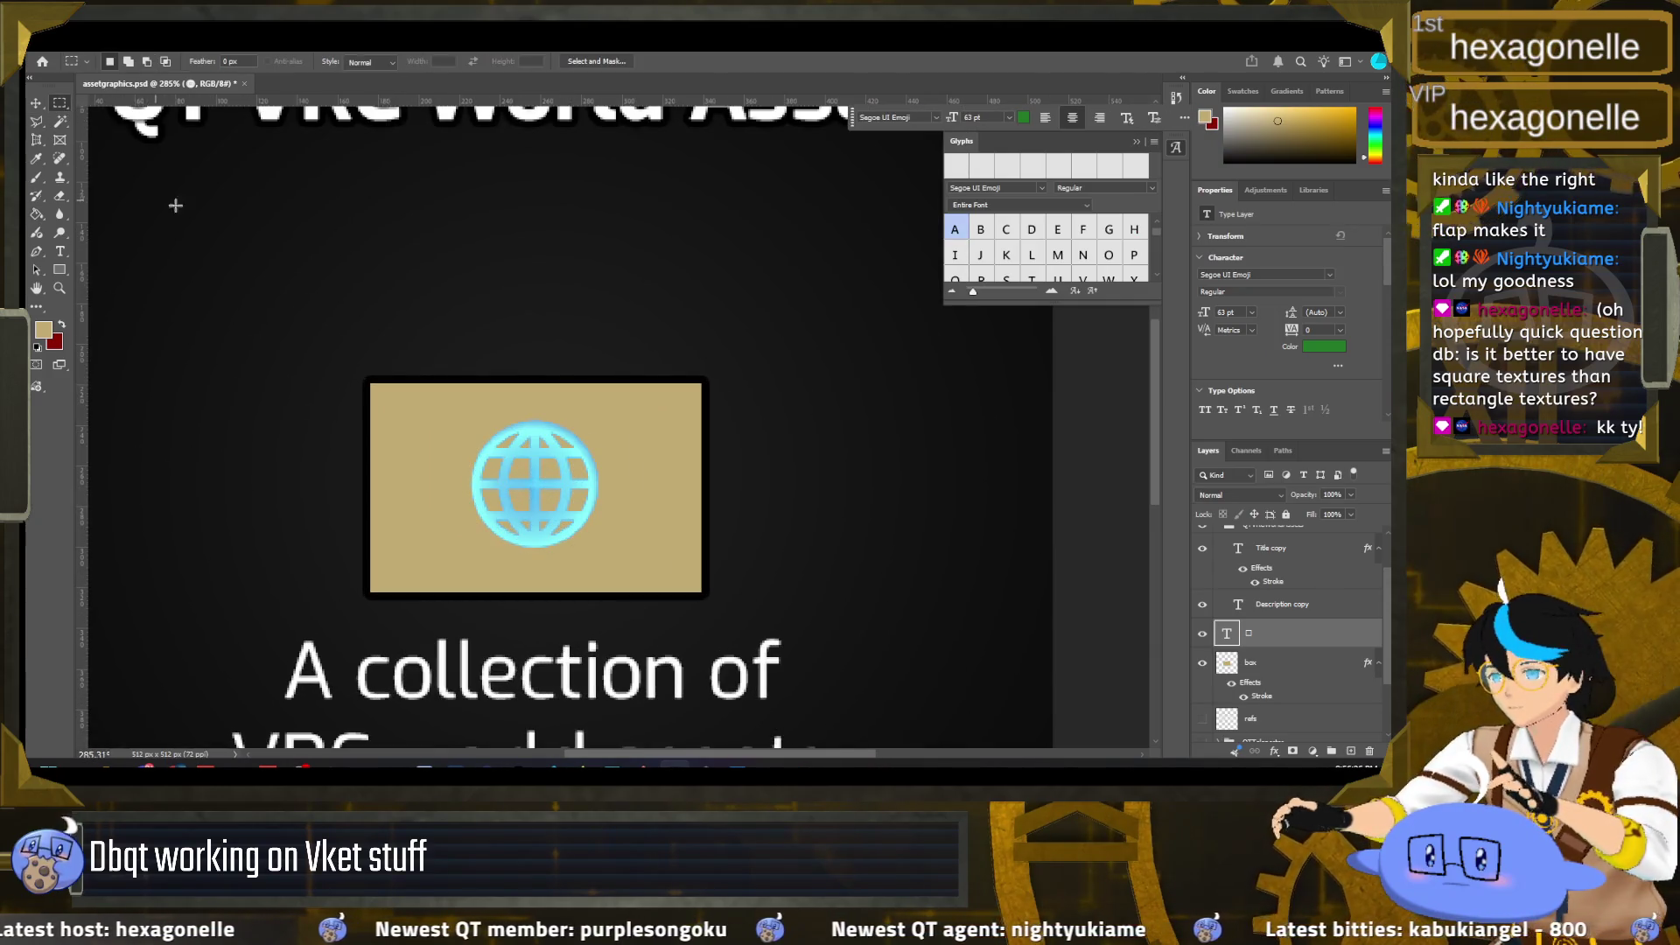
click(935, 116)
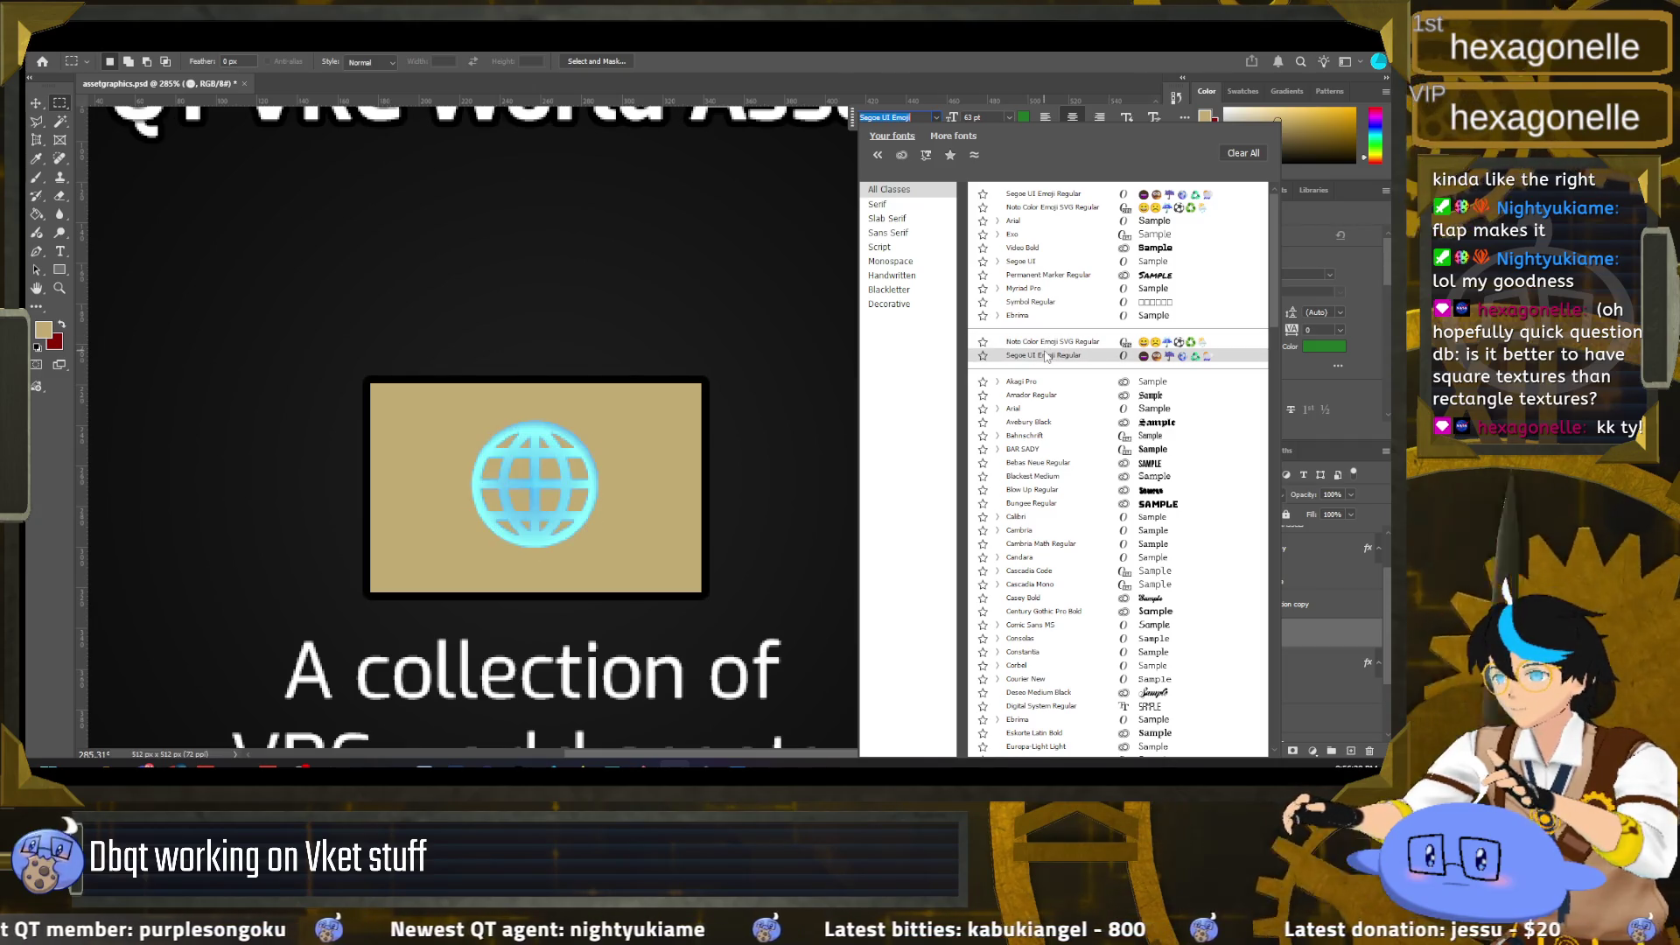
click(1046, 356)
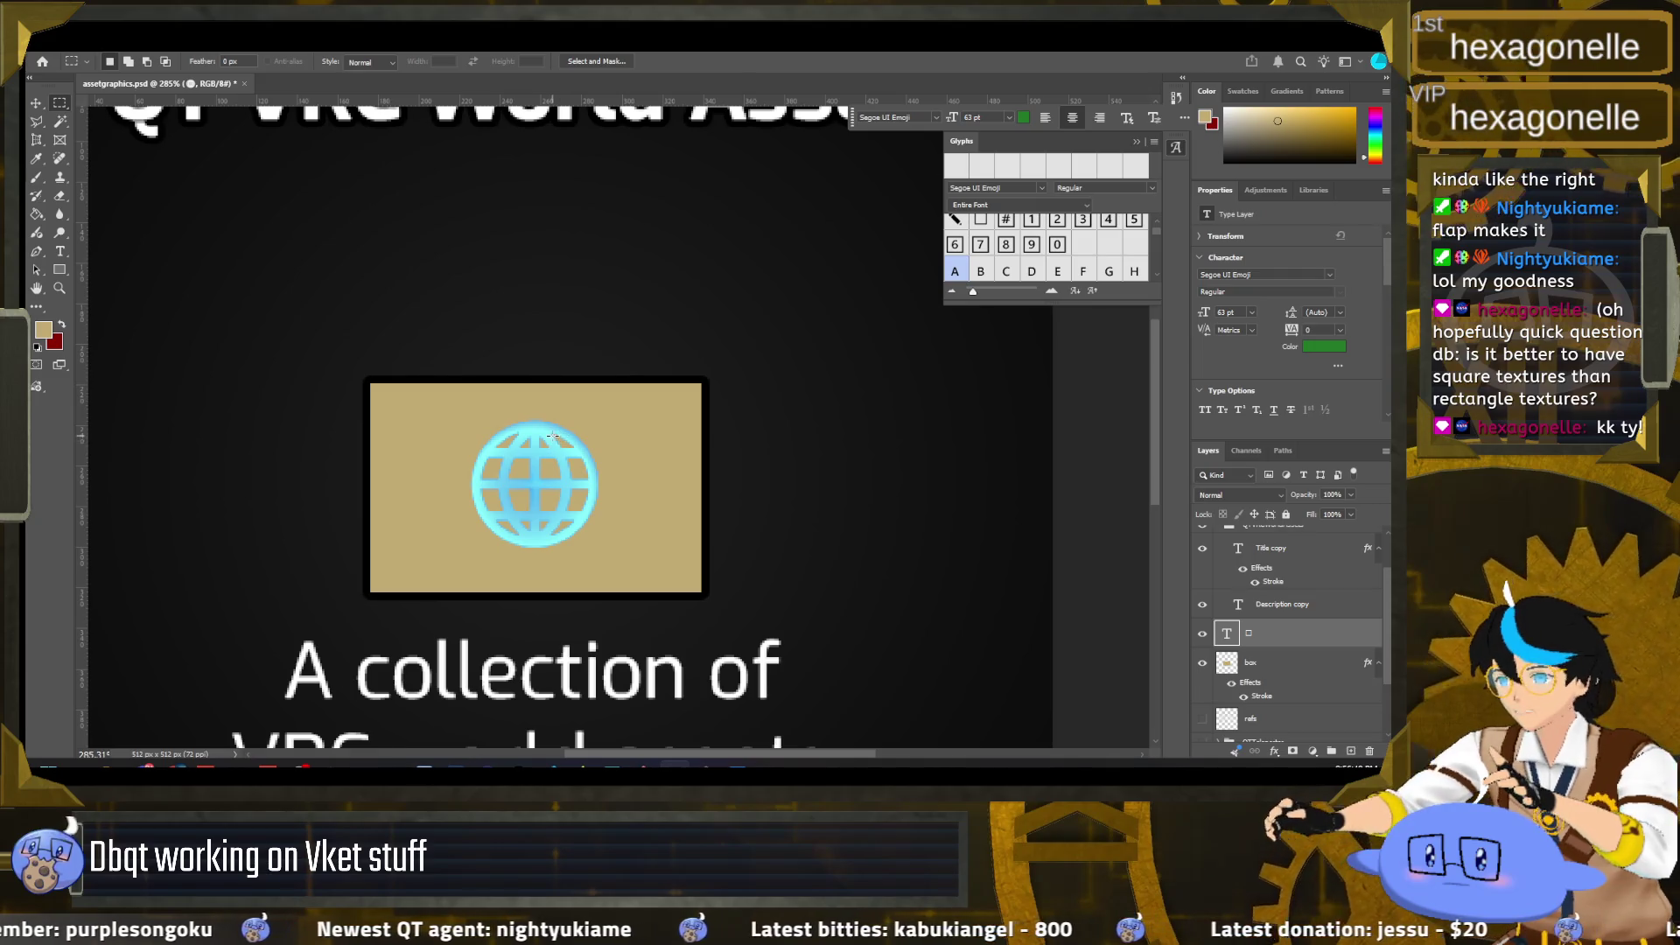
ctrl+click(1230, 636)
right_click(1230, 636)
Step: Enable a Color Overlay on the globe and set it to a bright blue, about #35a7e9
click(1272, 421)
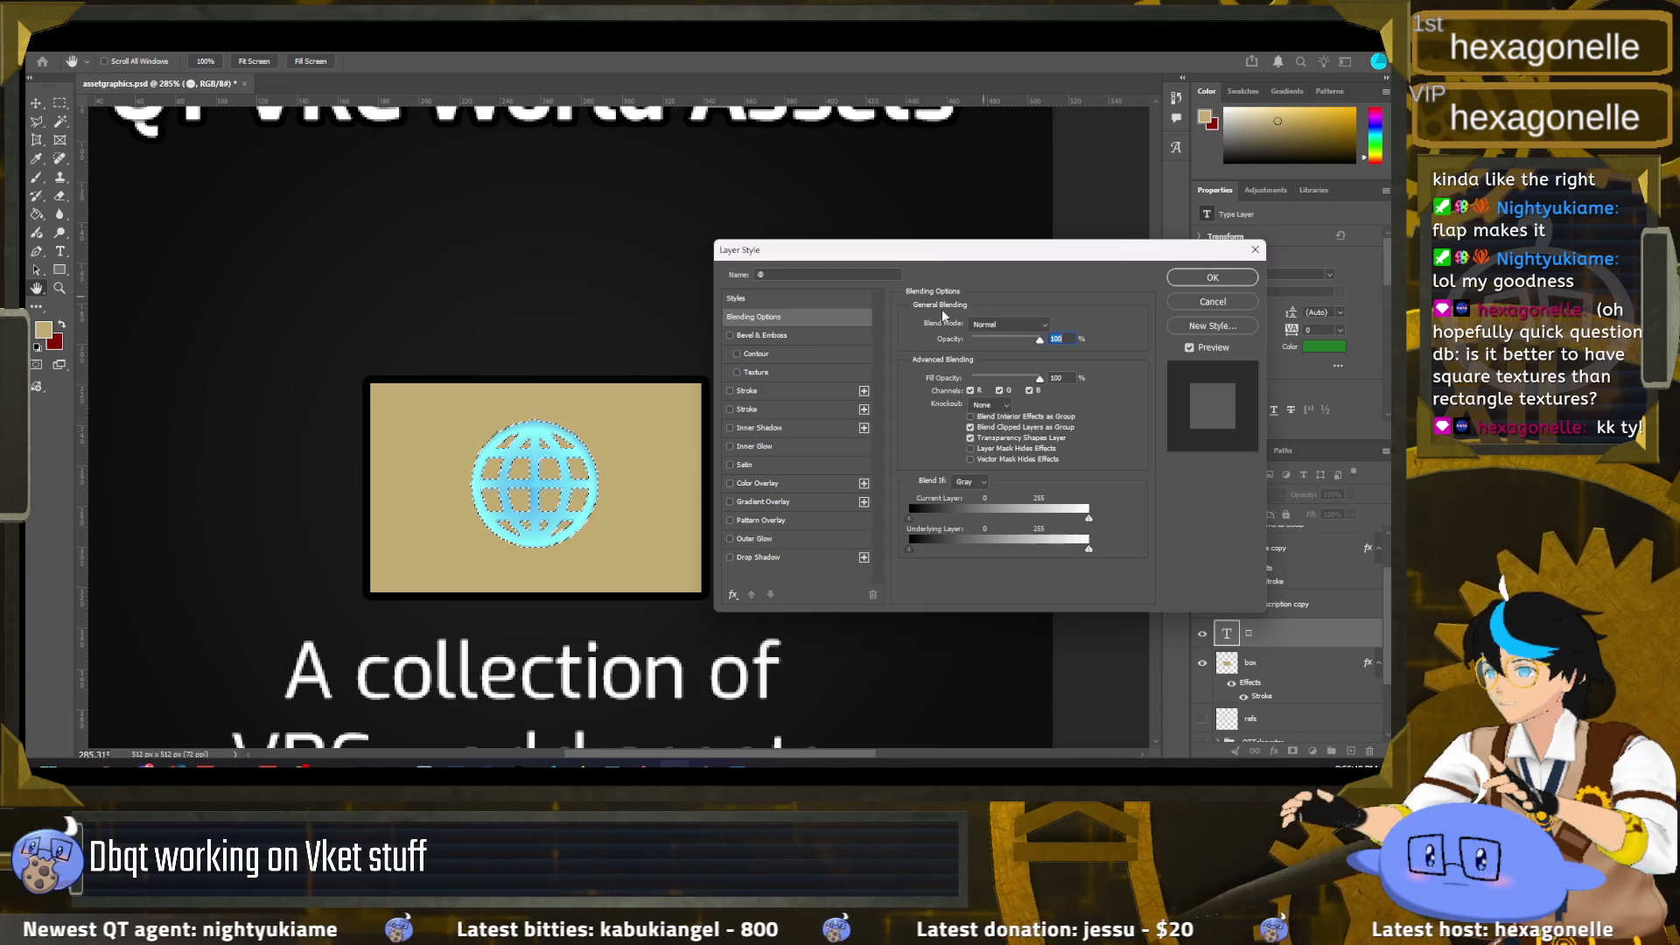
click(729, 482)
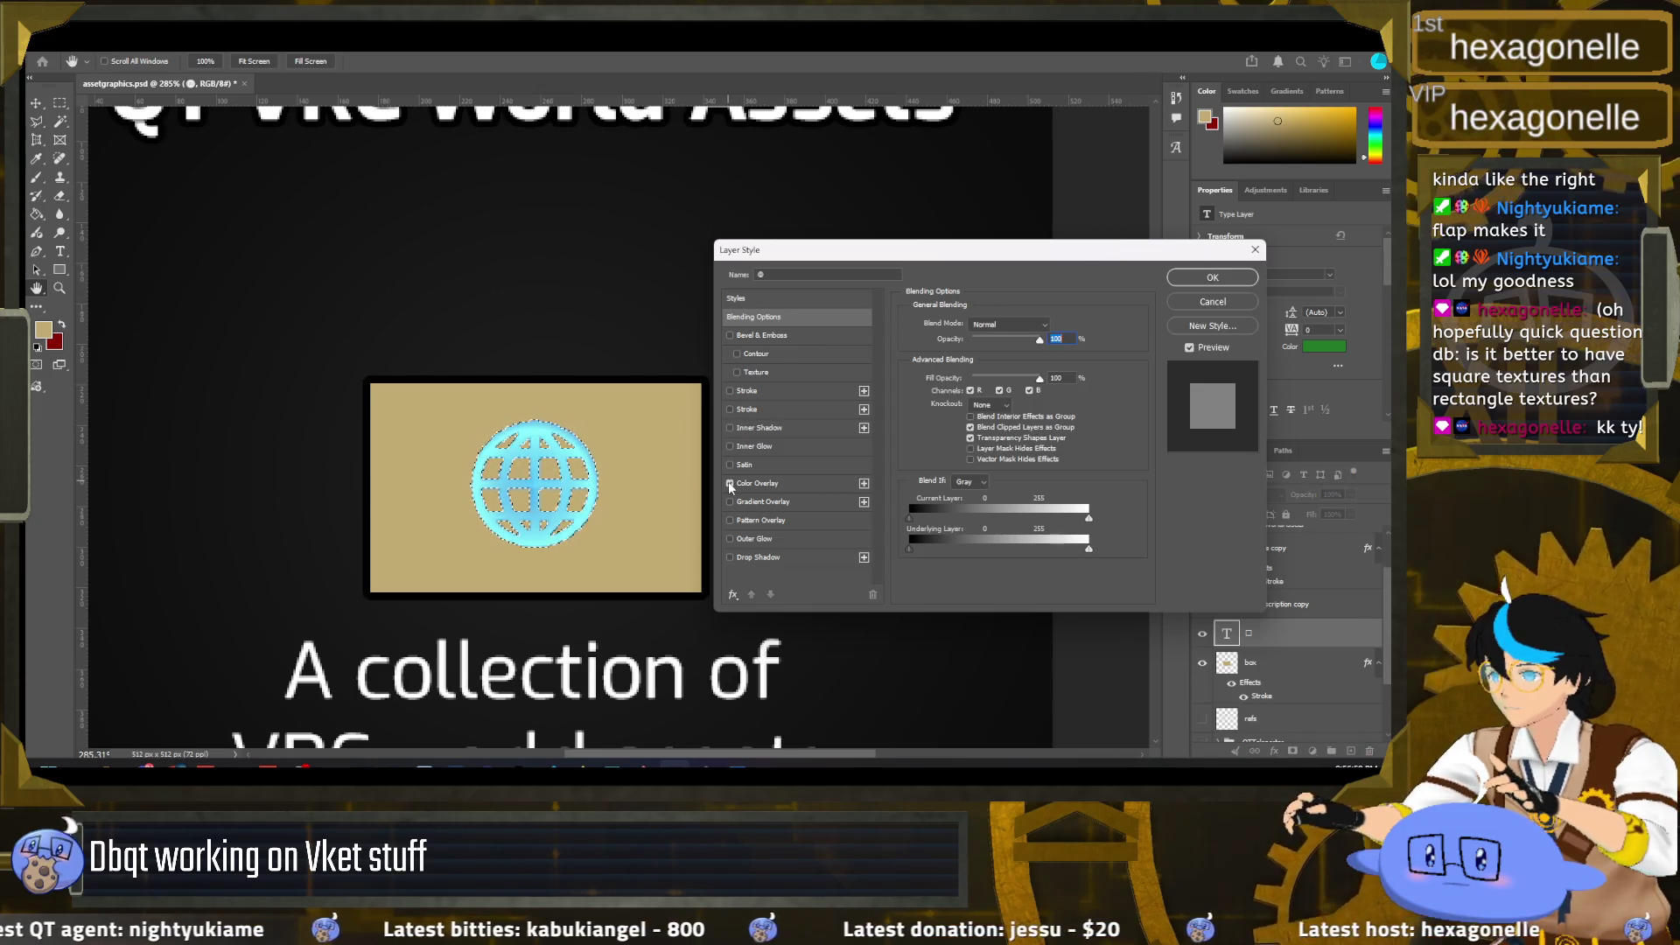
click(761, 482)
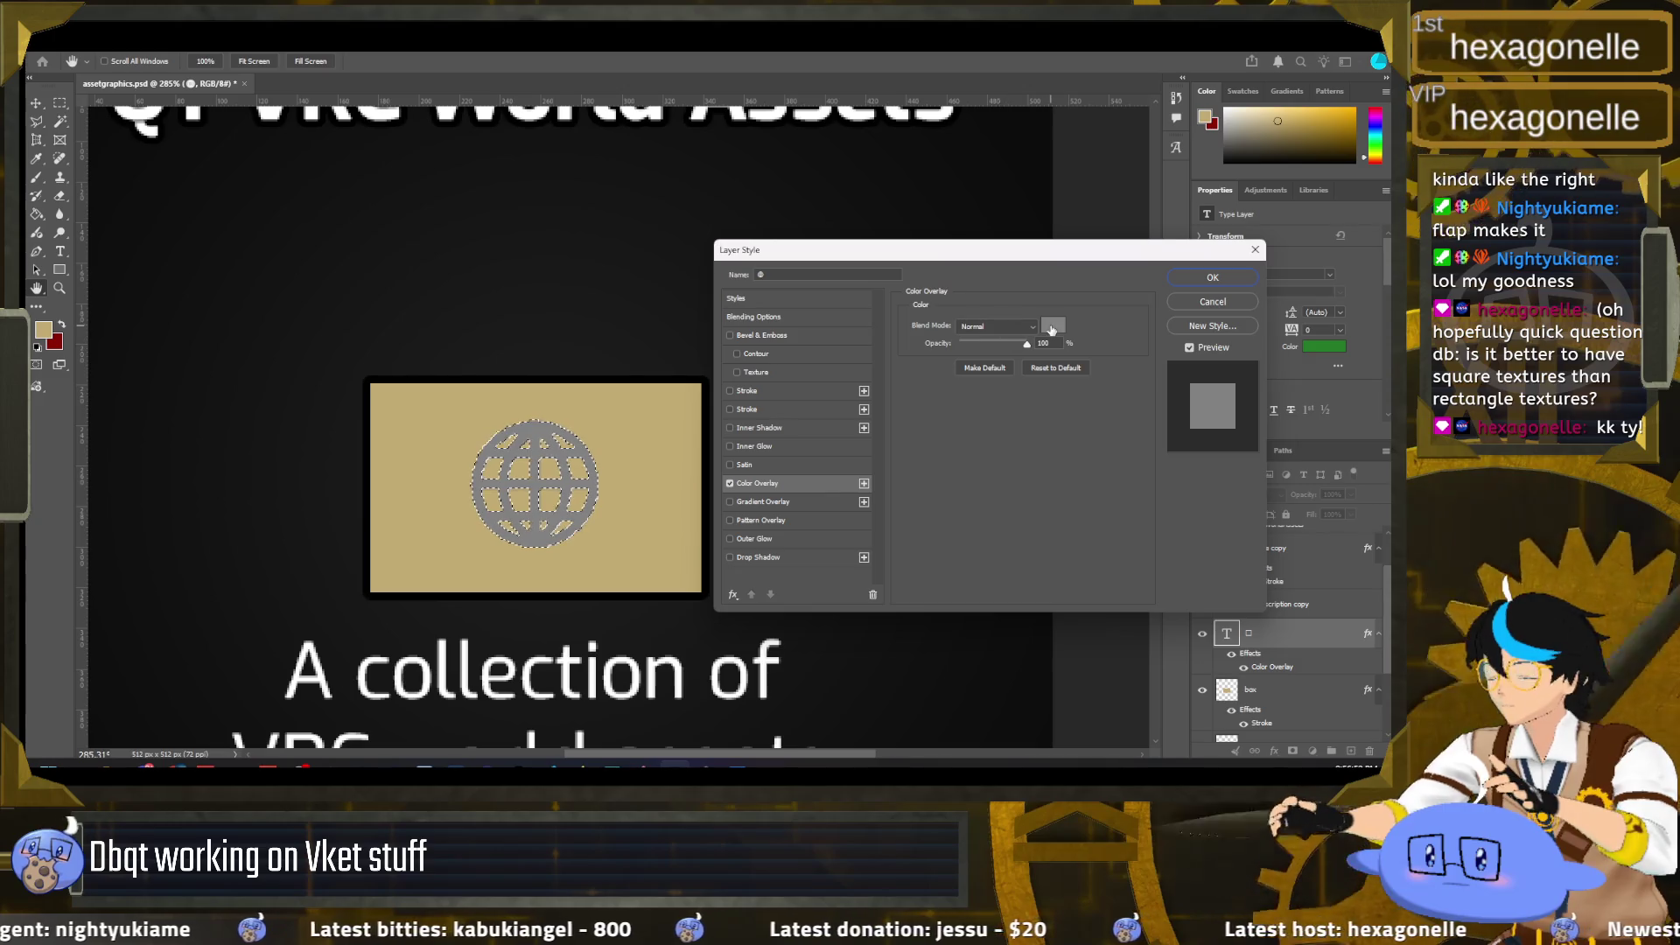
click(1052, 324)
text(5b76de)
drag(237, 266, 230, 261)
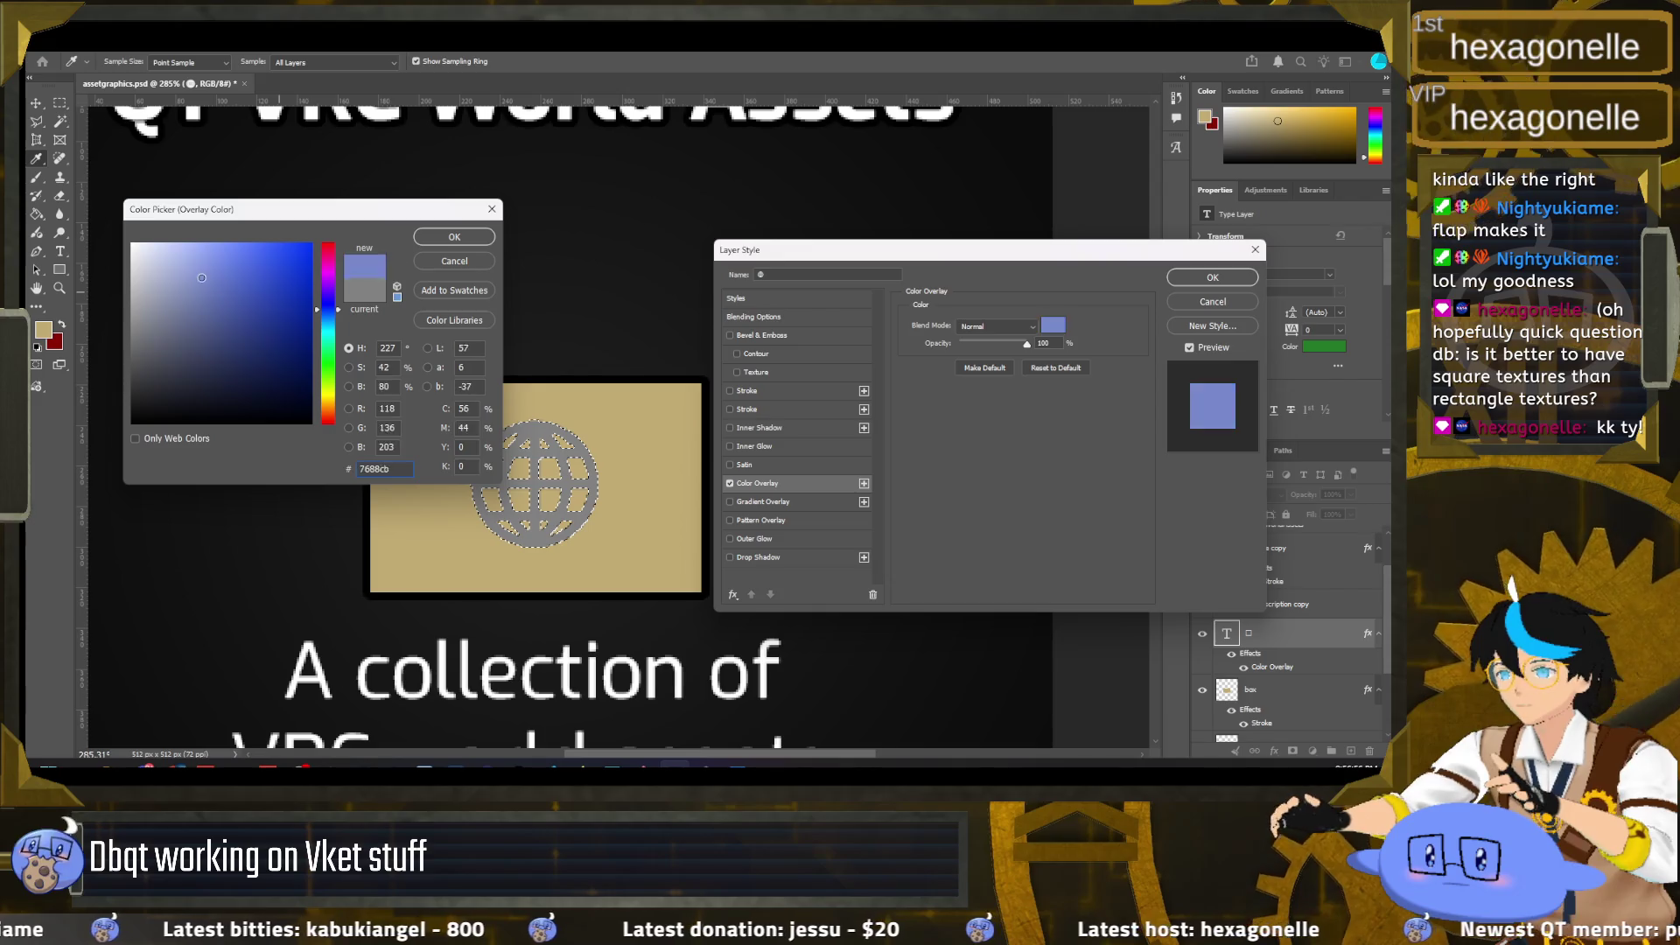
drag(329, 310, 329, 318)
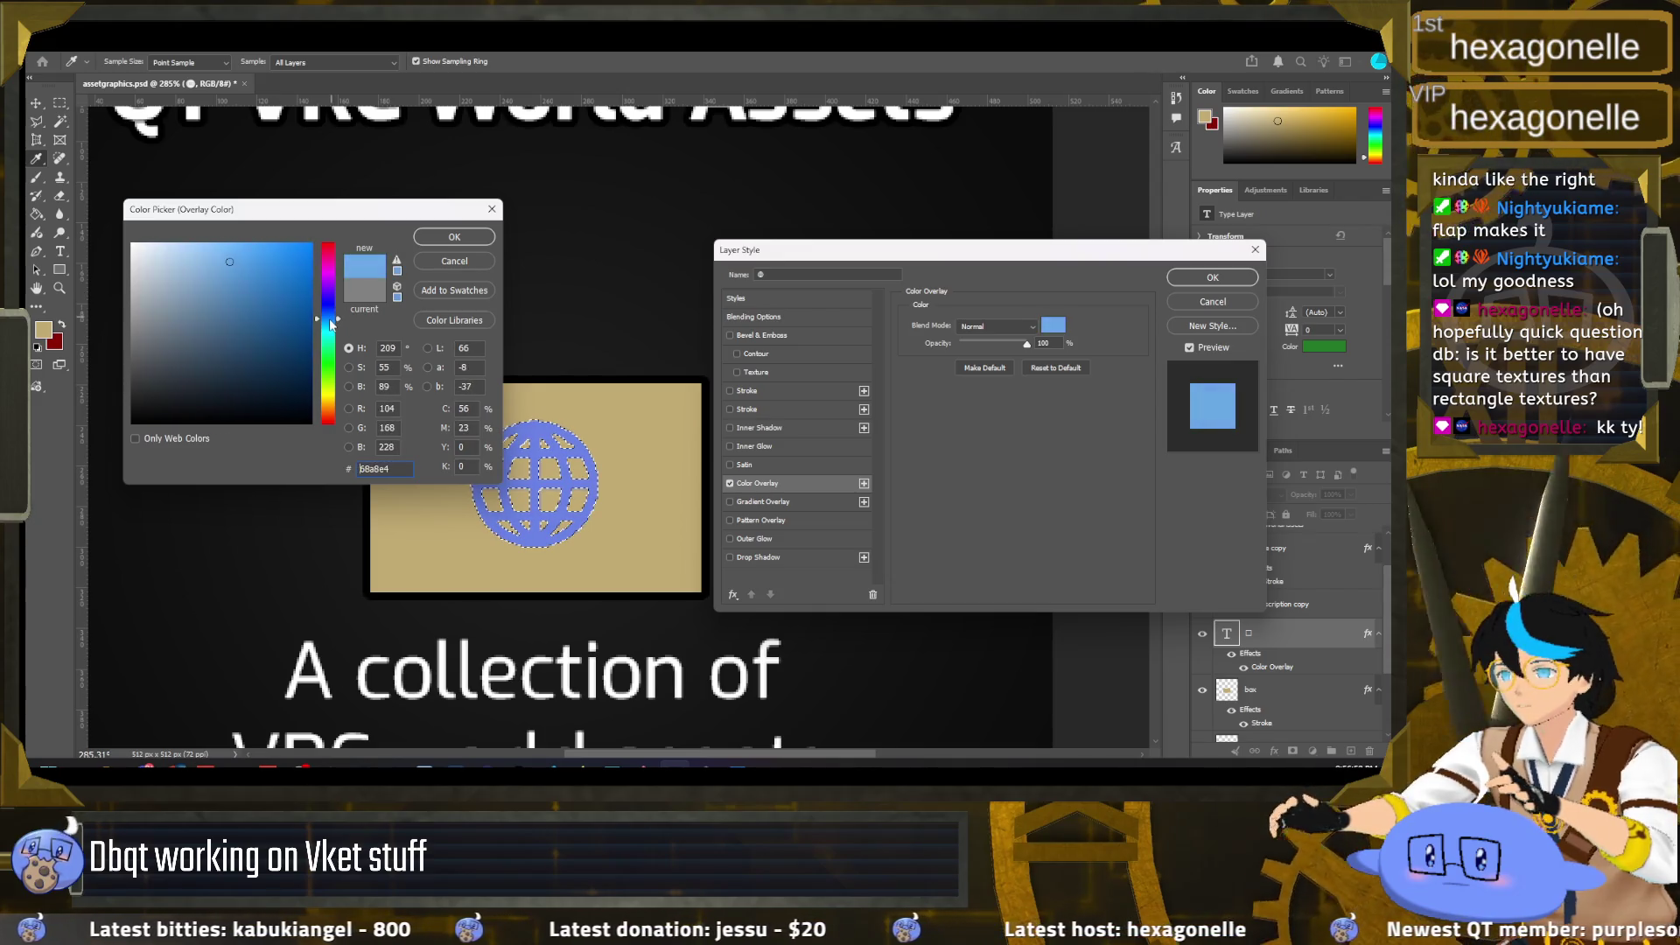
click(275, 268)
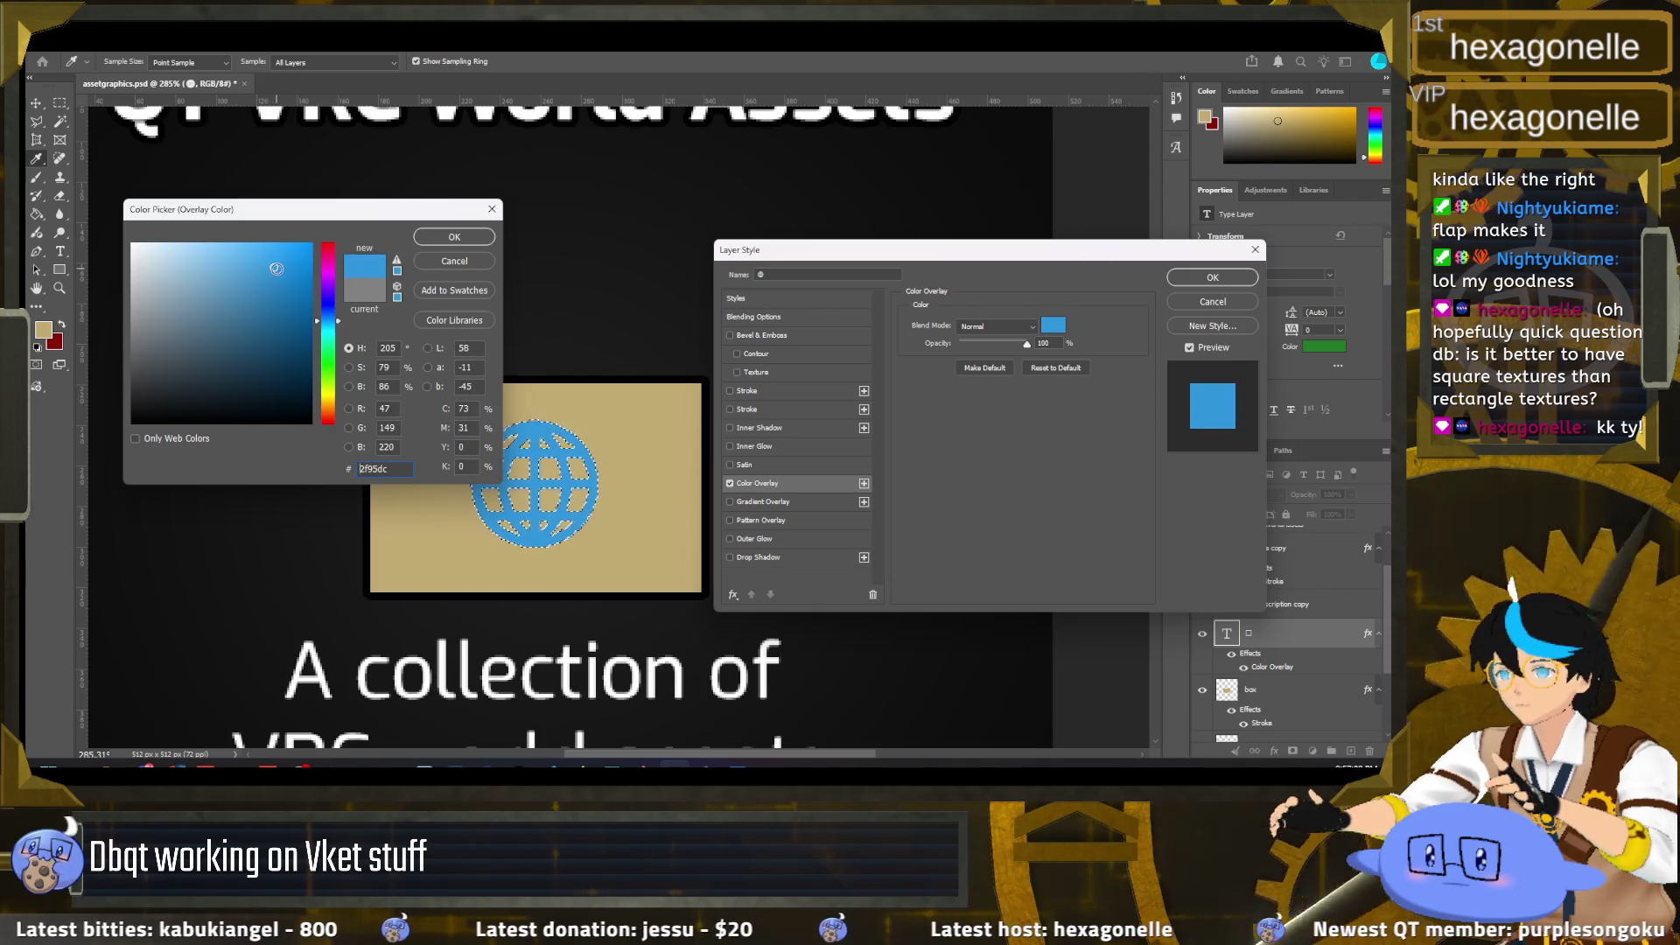
drag(333, 327, 334, 327)
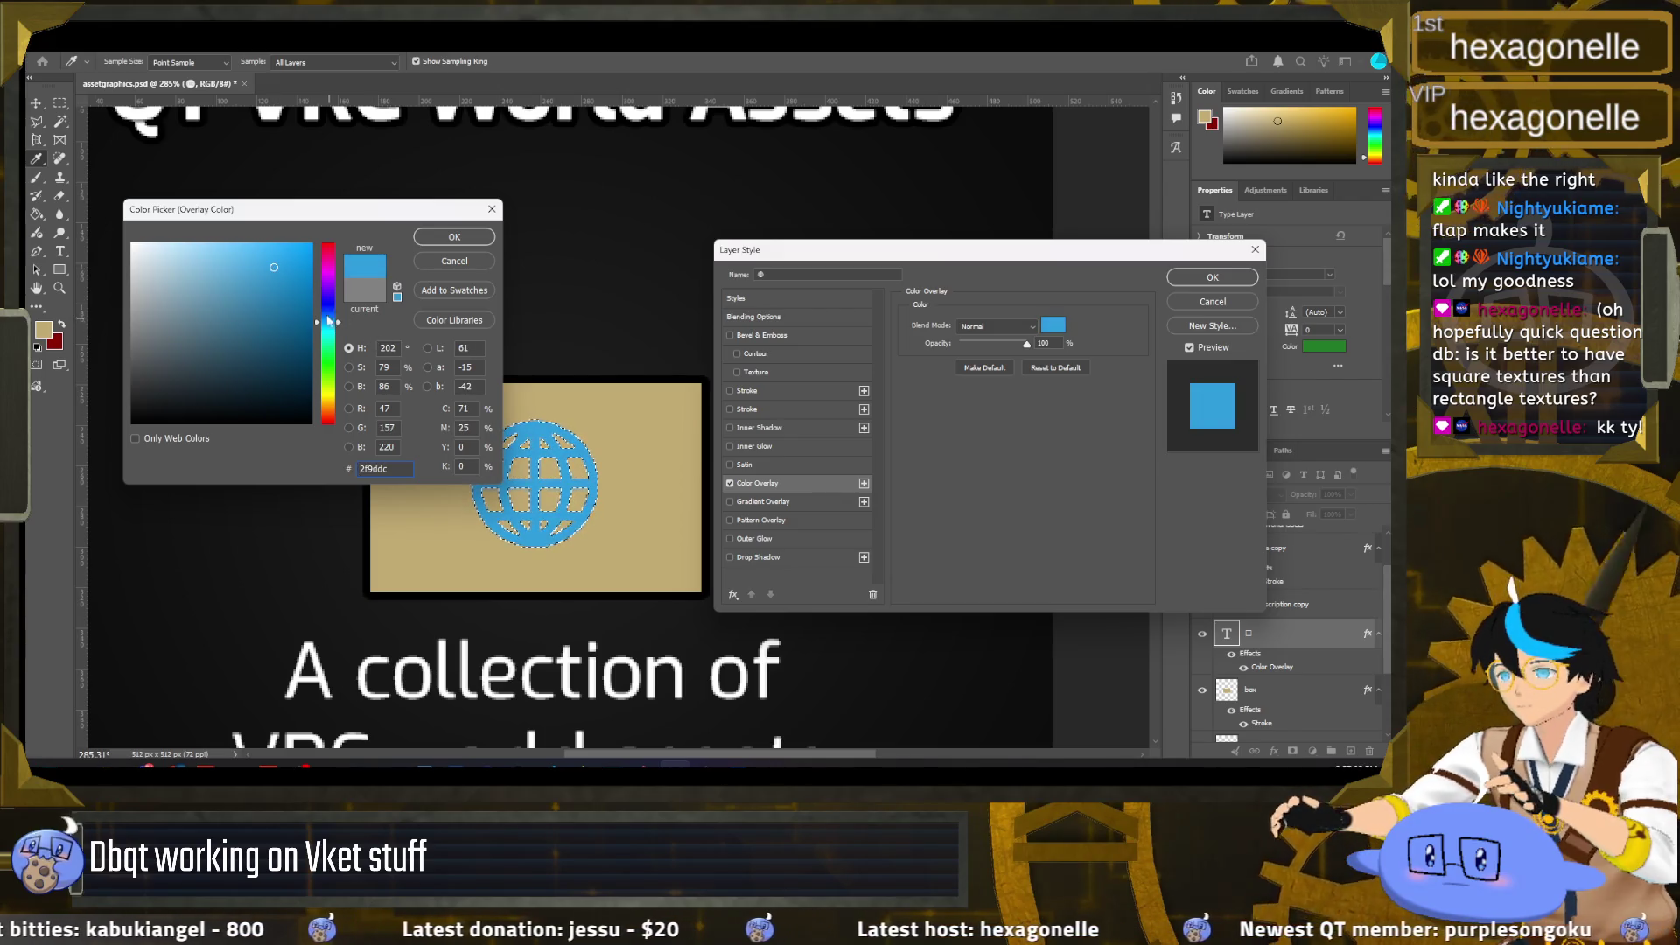
click(274, 249)
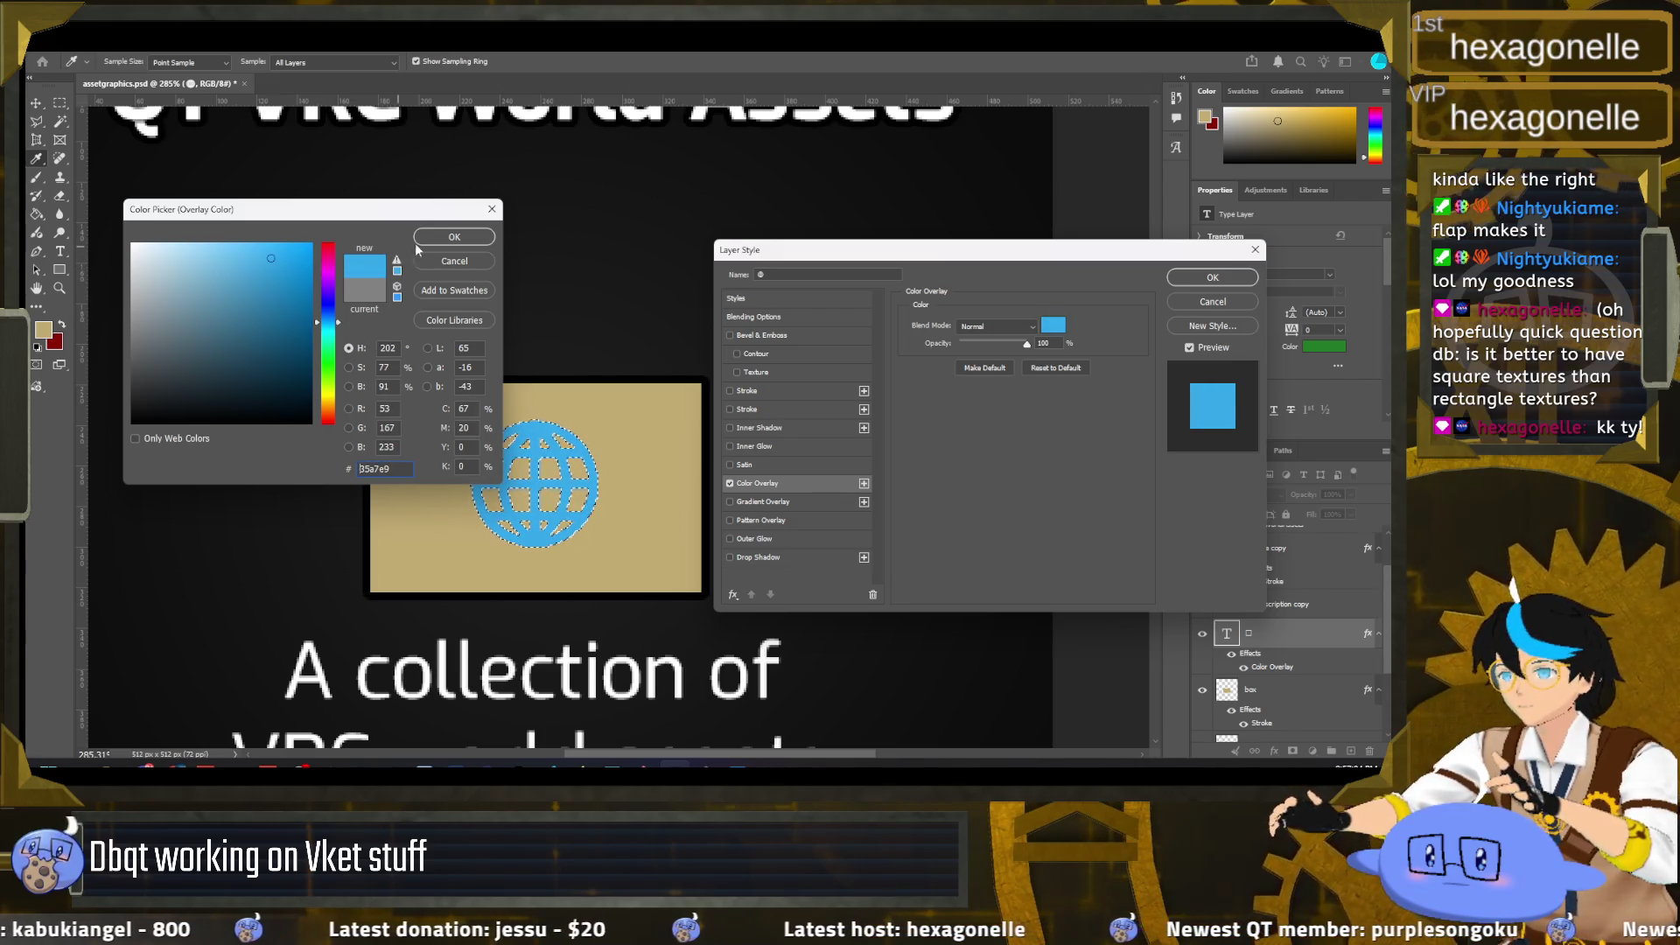
click(418, 242)
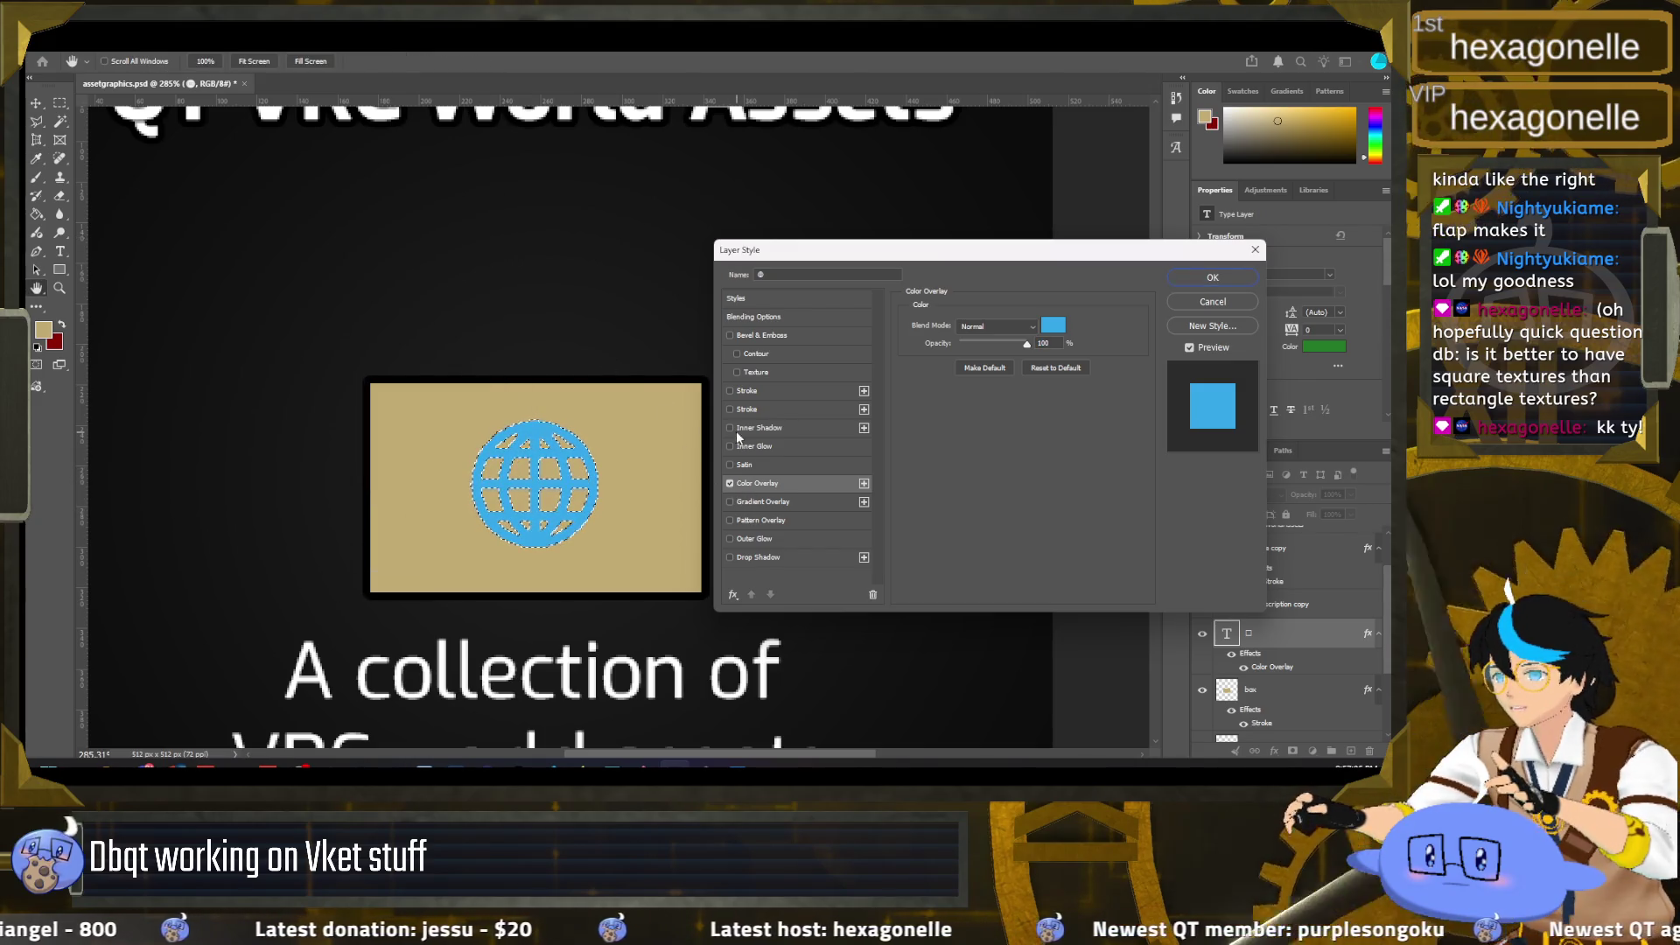
Step: Add a 1 px black Stroke around the globe and apply the layer style
click(730, 409)
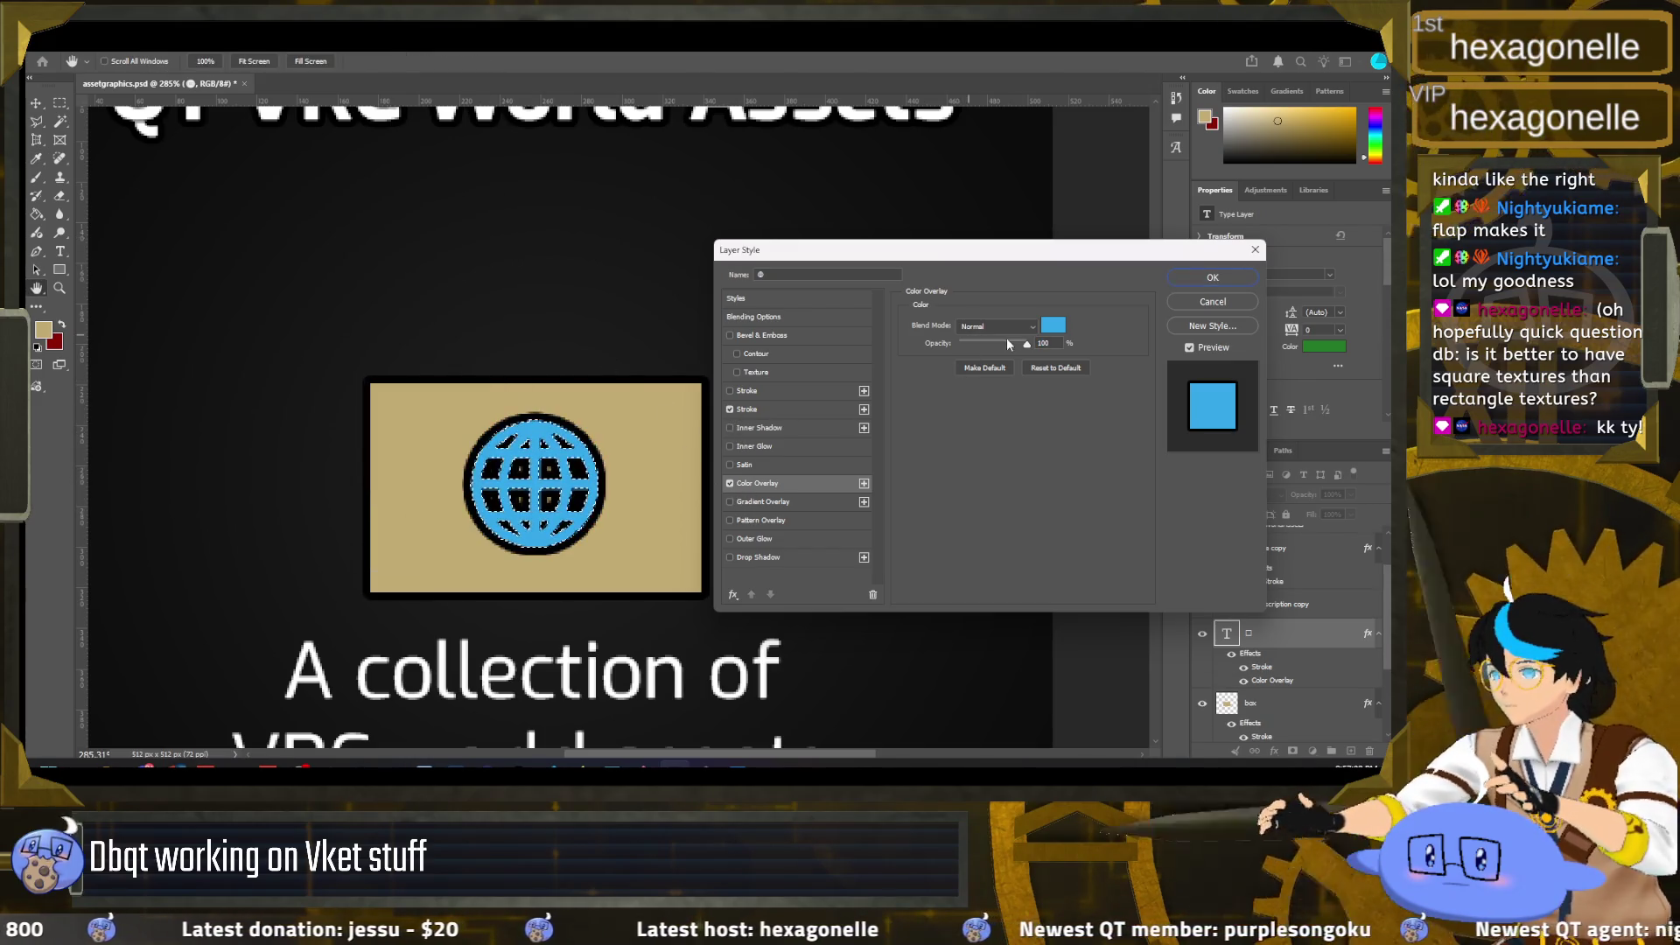
click(800, 409)
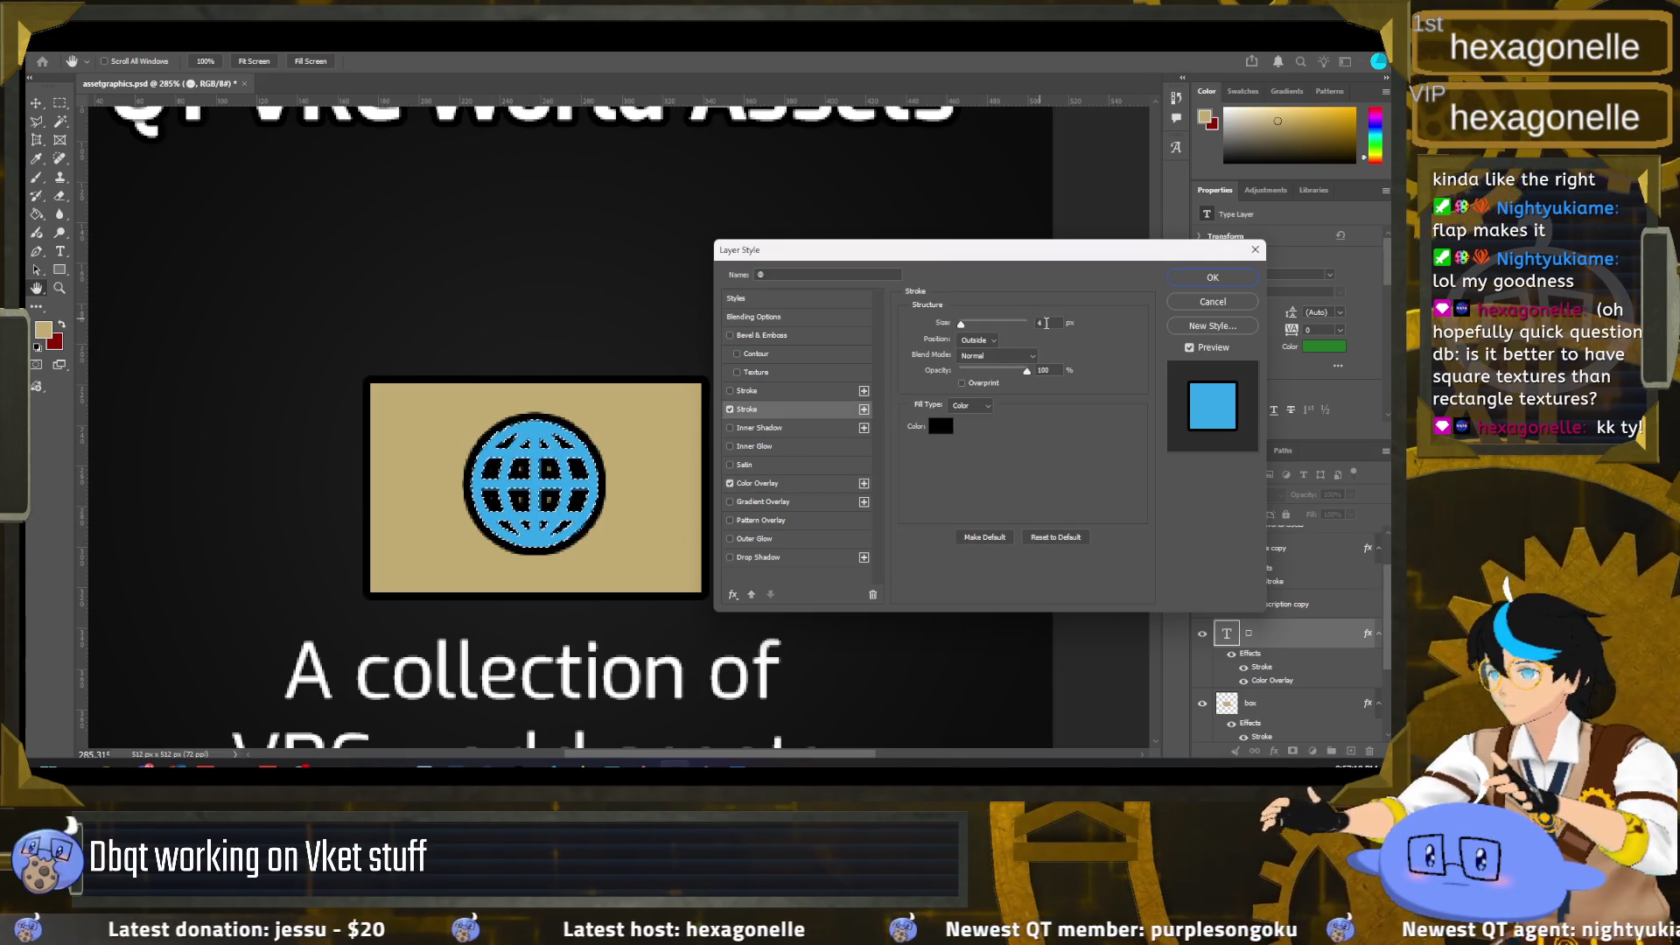
key(Down)
key(Down)
key(Down)
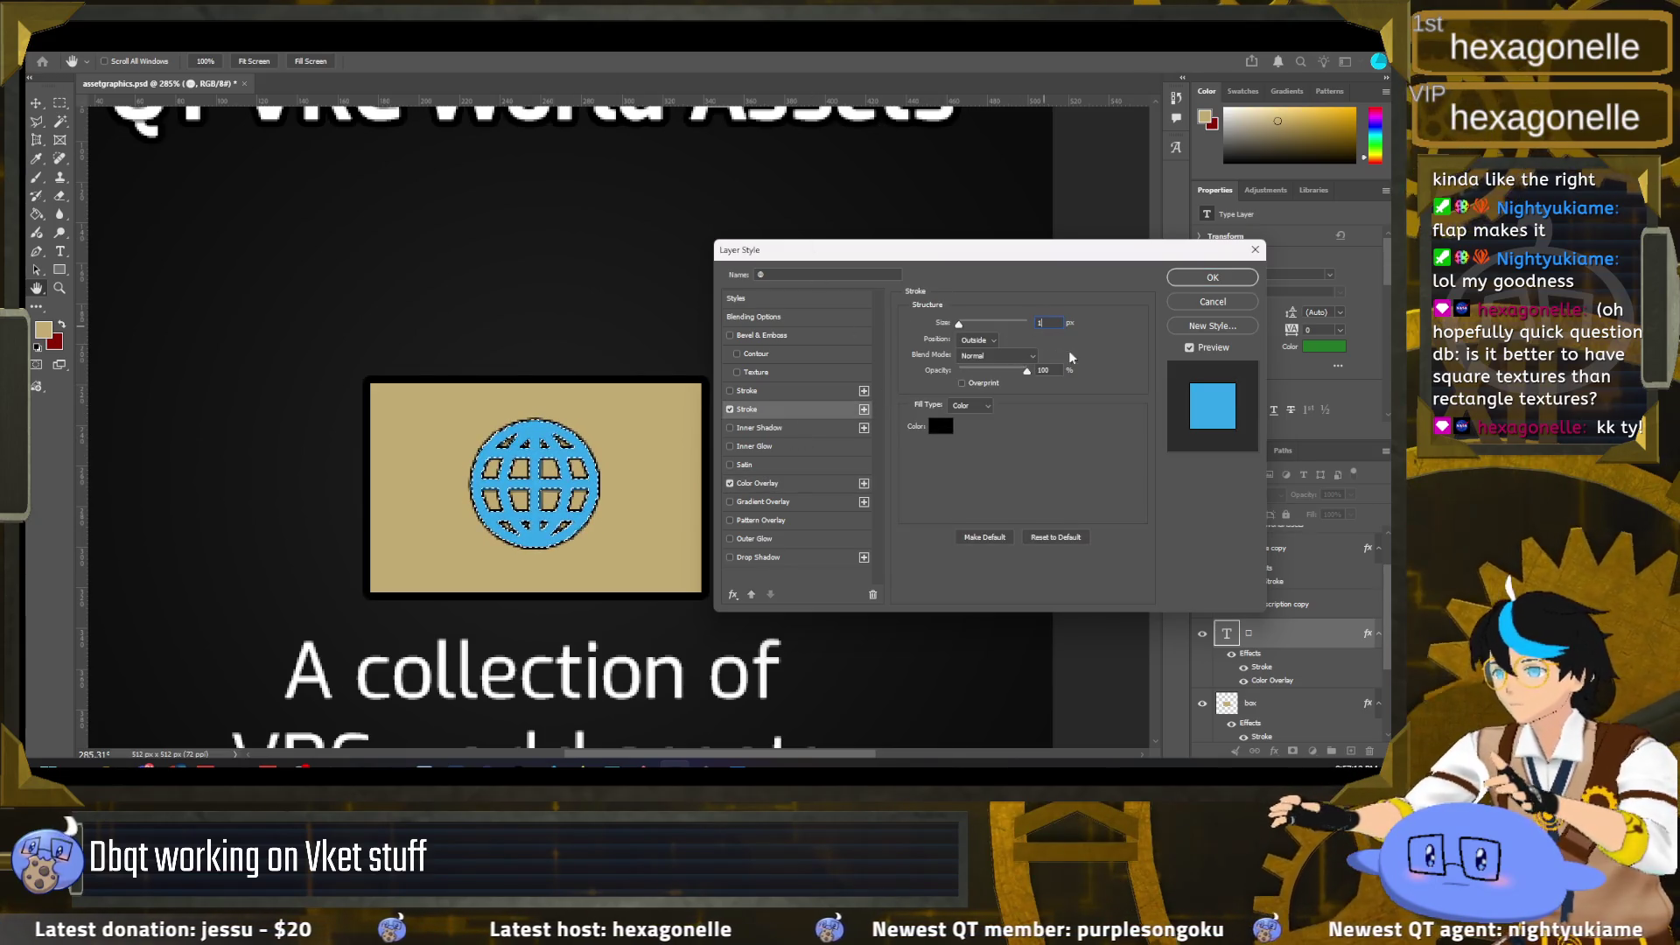
click(1213, 277)
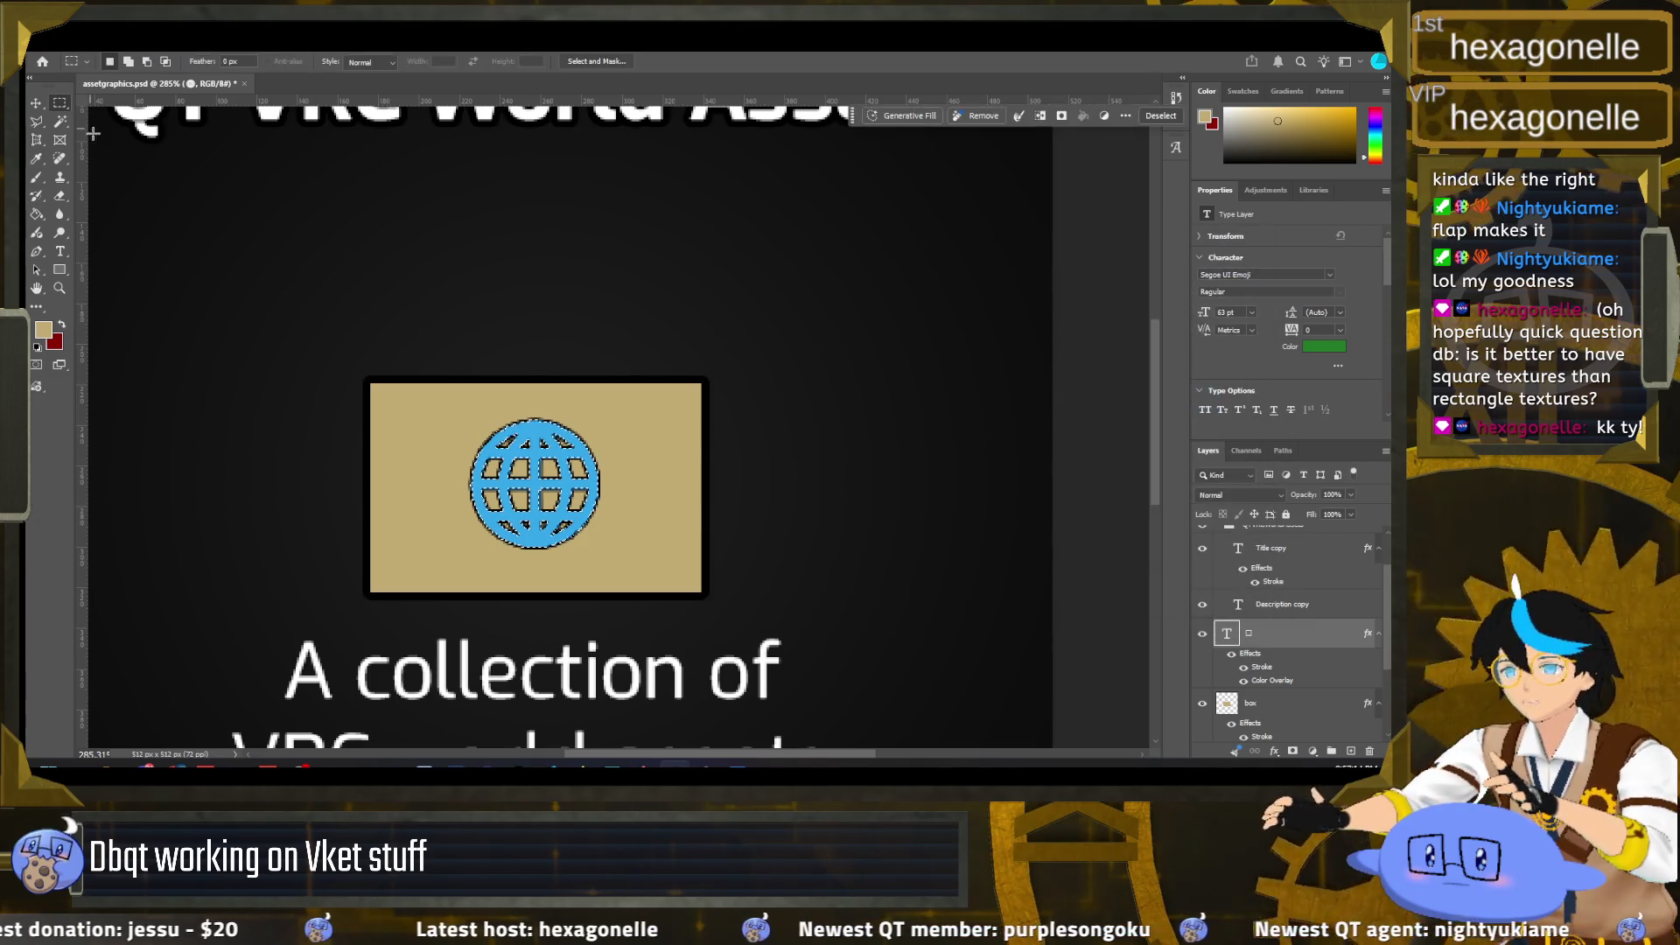
Step: Zoom in on the box and toggle the refs layer's reference art off and back on
scroll(543, 472, down, 3)
scroll(542, 473, down, 2)
scroll(542, 472, down, 1)
scroll(547, 469, up, 1)
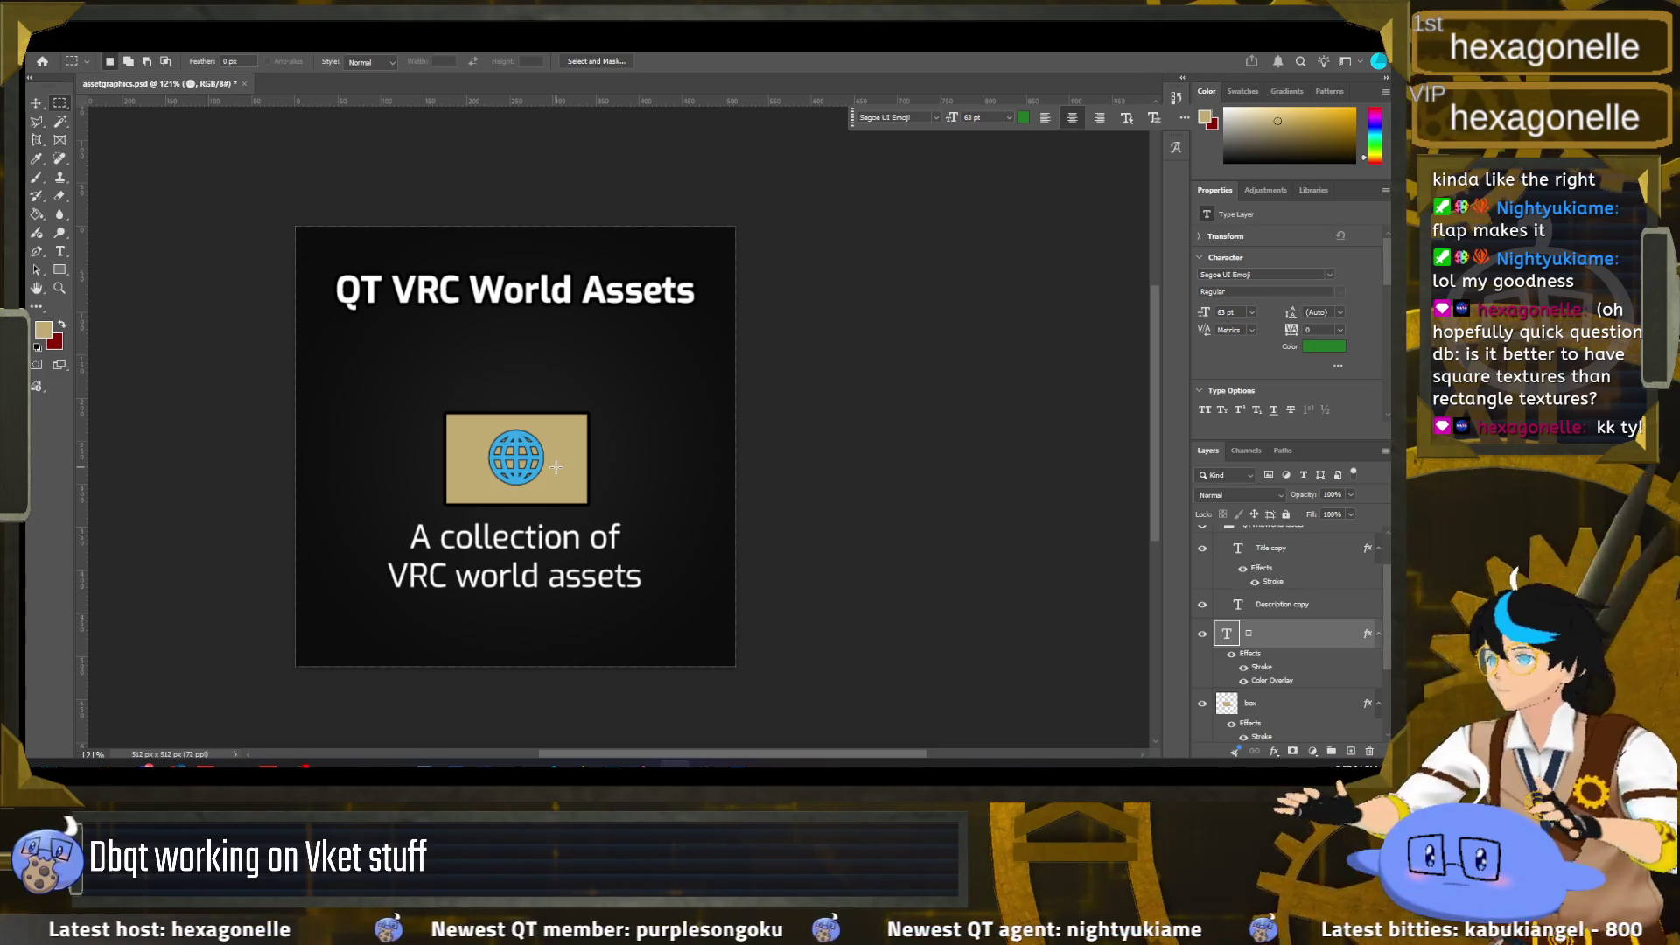
scroll(1237, 662, down, 2)
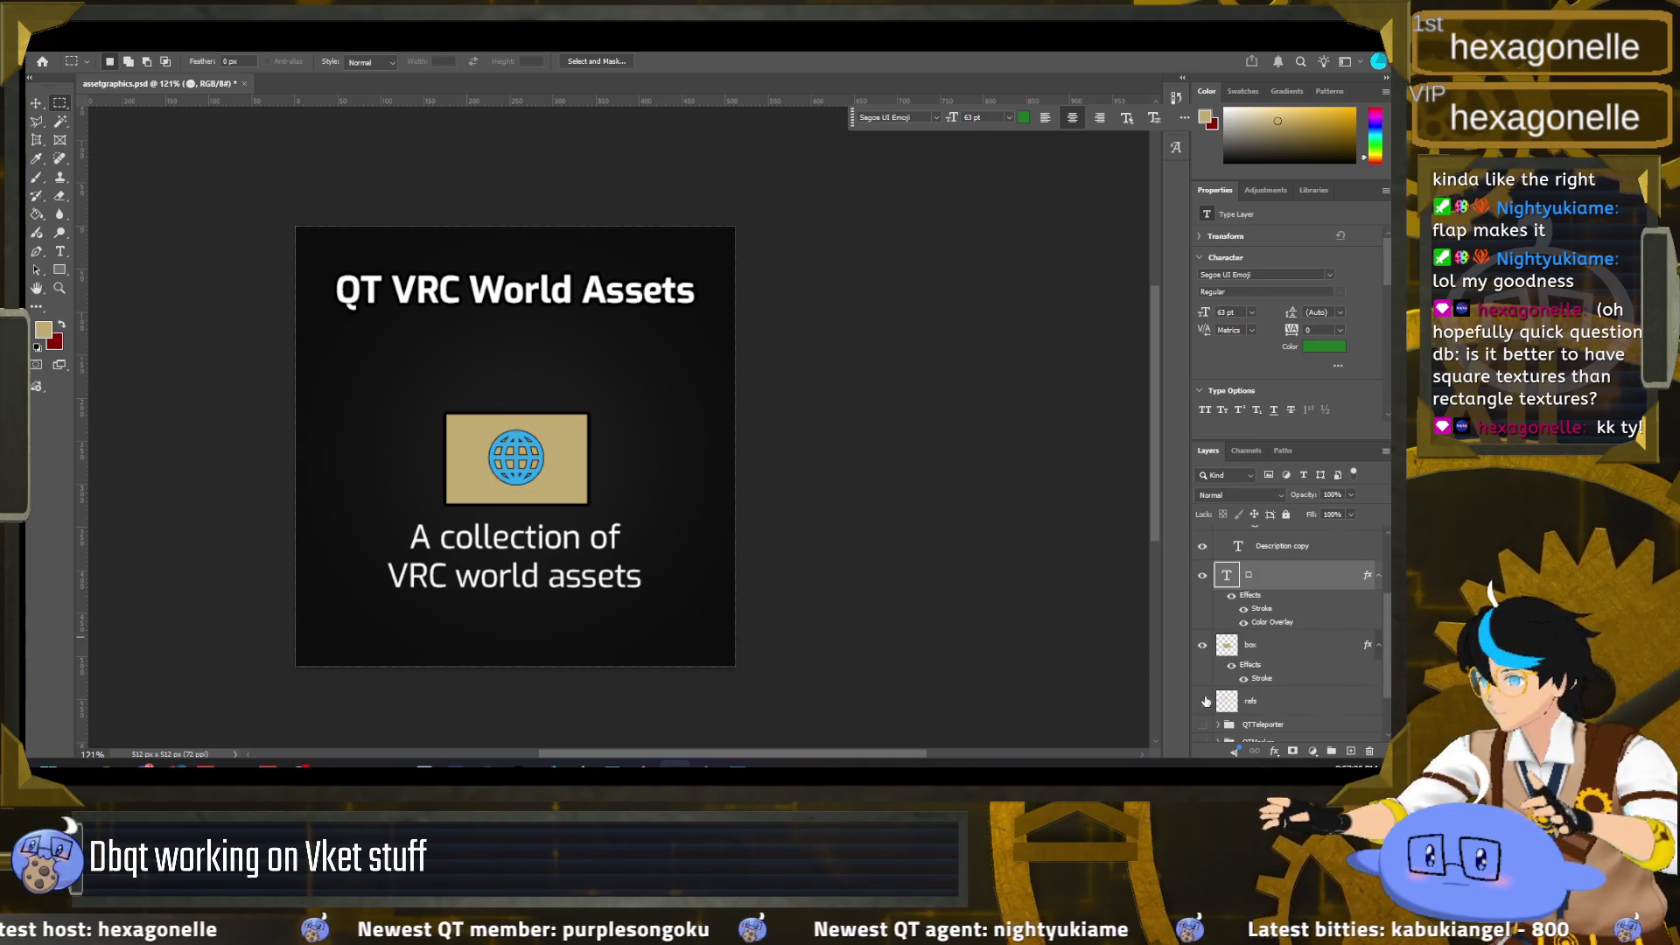
click(1203, 702)
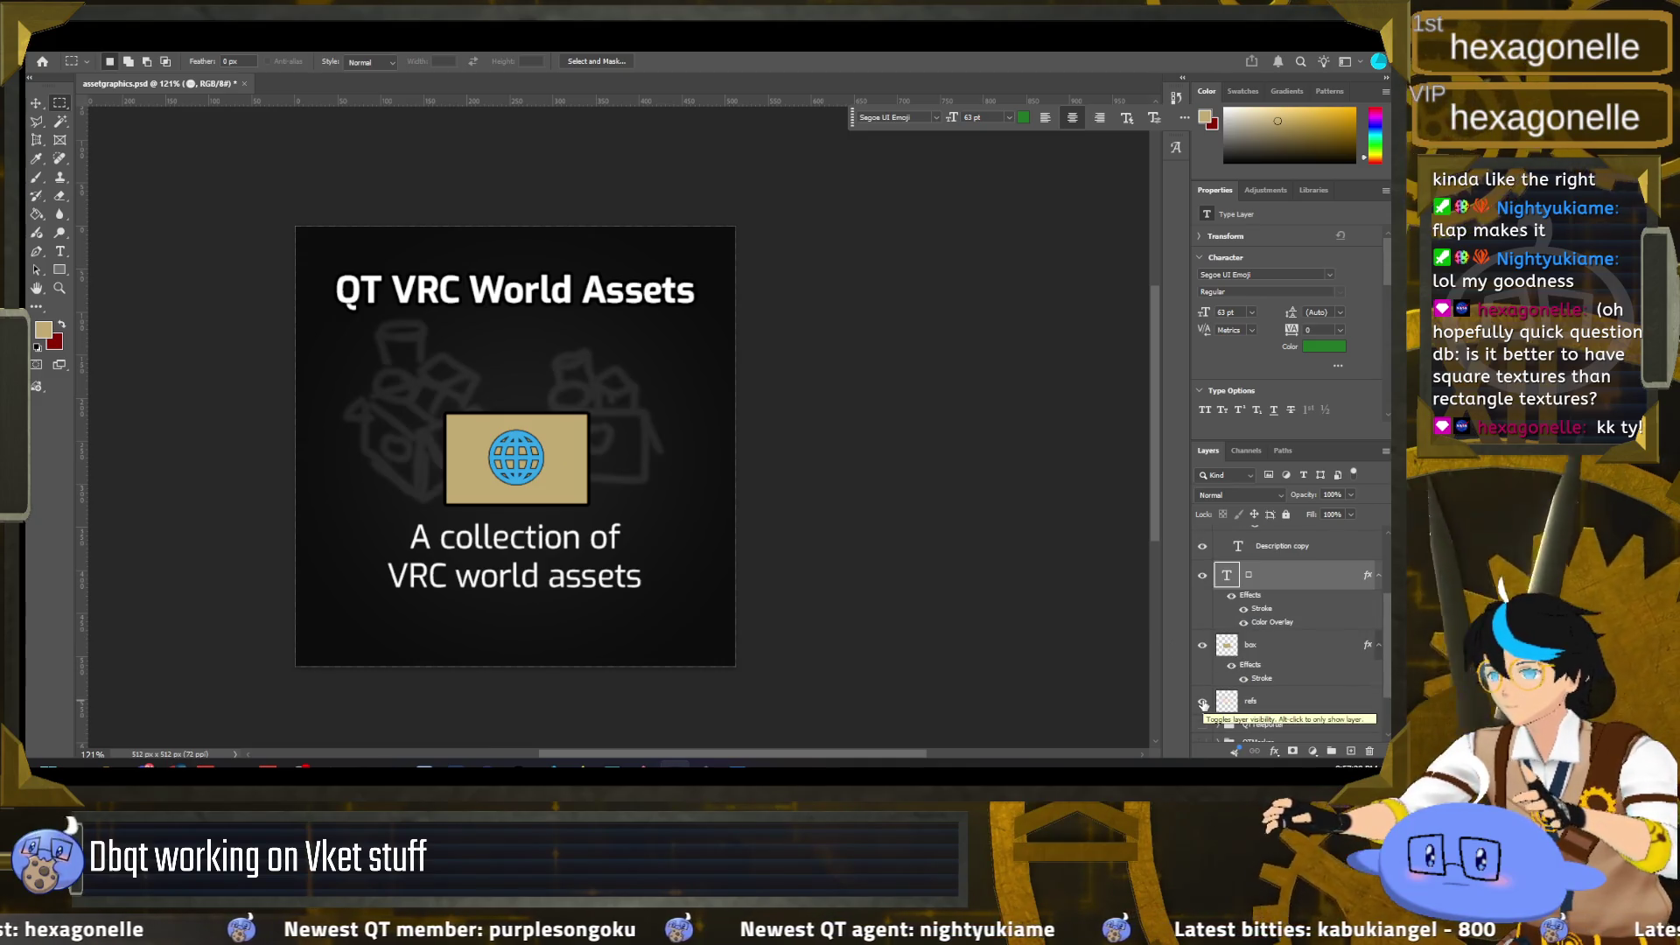
click(1204, 701)
click(1203, 701)
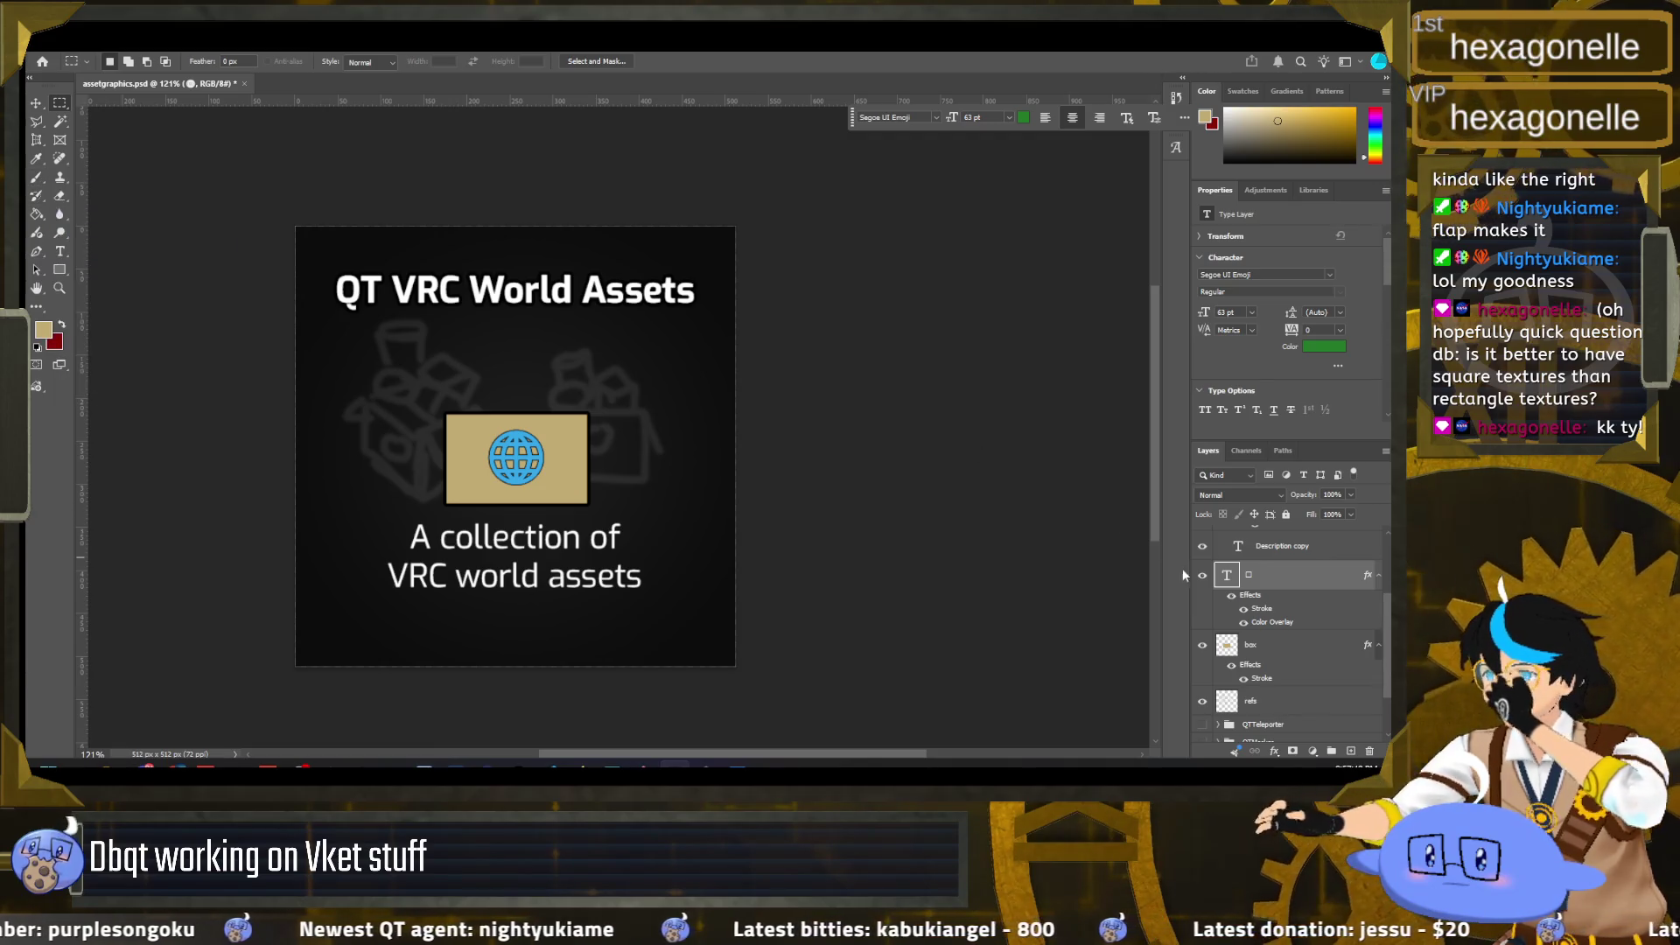
Step: Hide the globe and box to preview the QTTeleporter and QTMarker graphics, then restore the box and globe
click(1202, 576)
scroll(1205, 582, down, 2)
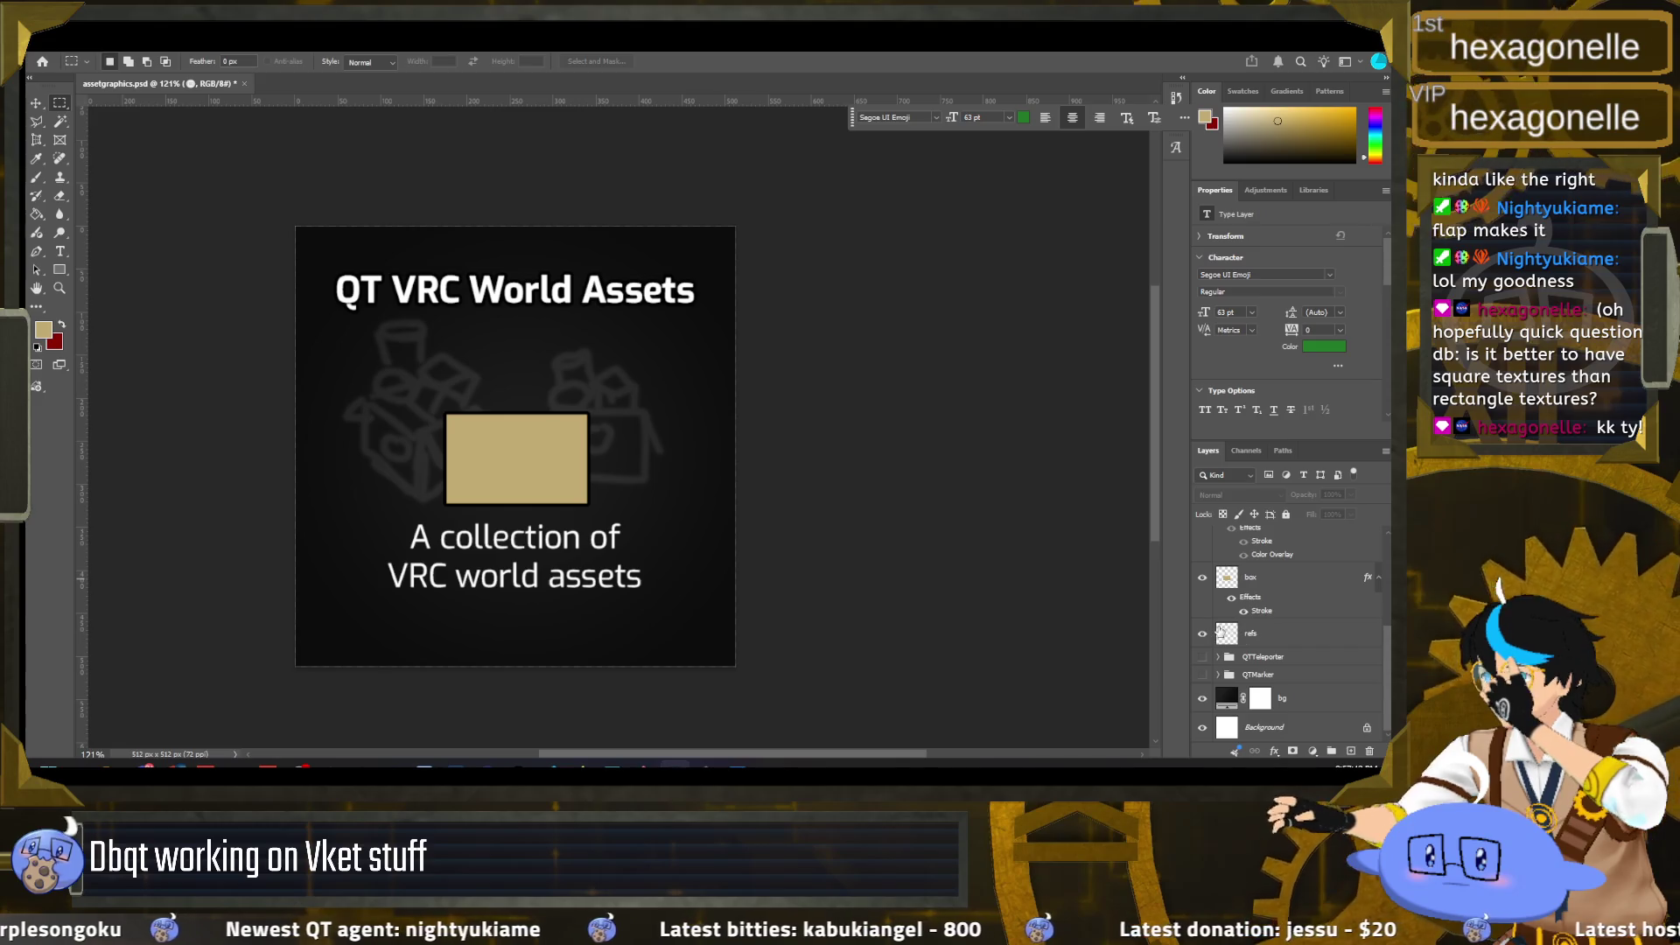
click(1202, 577)
click(1202, 633)
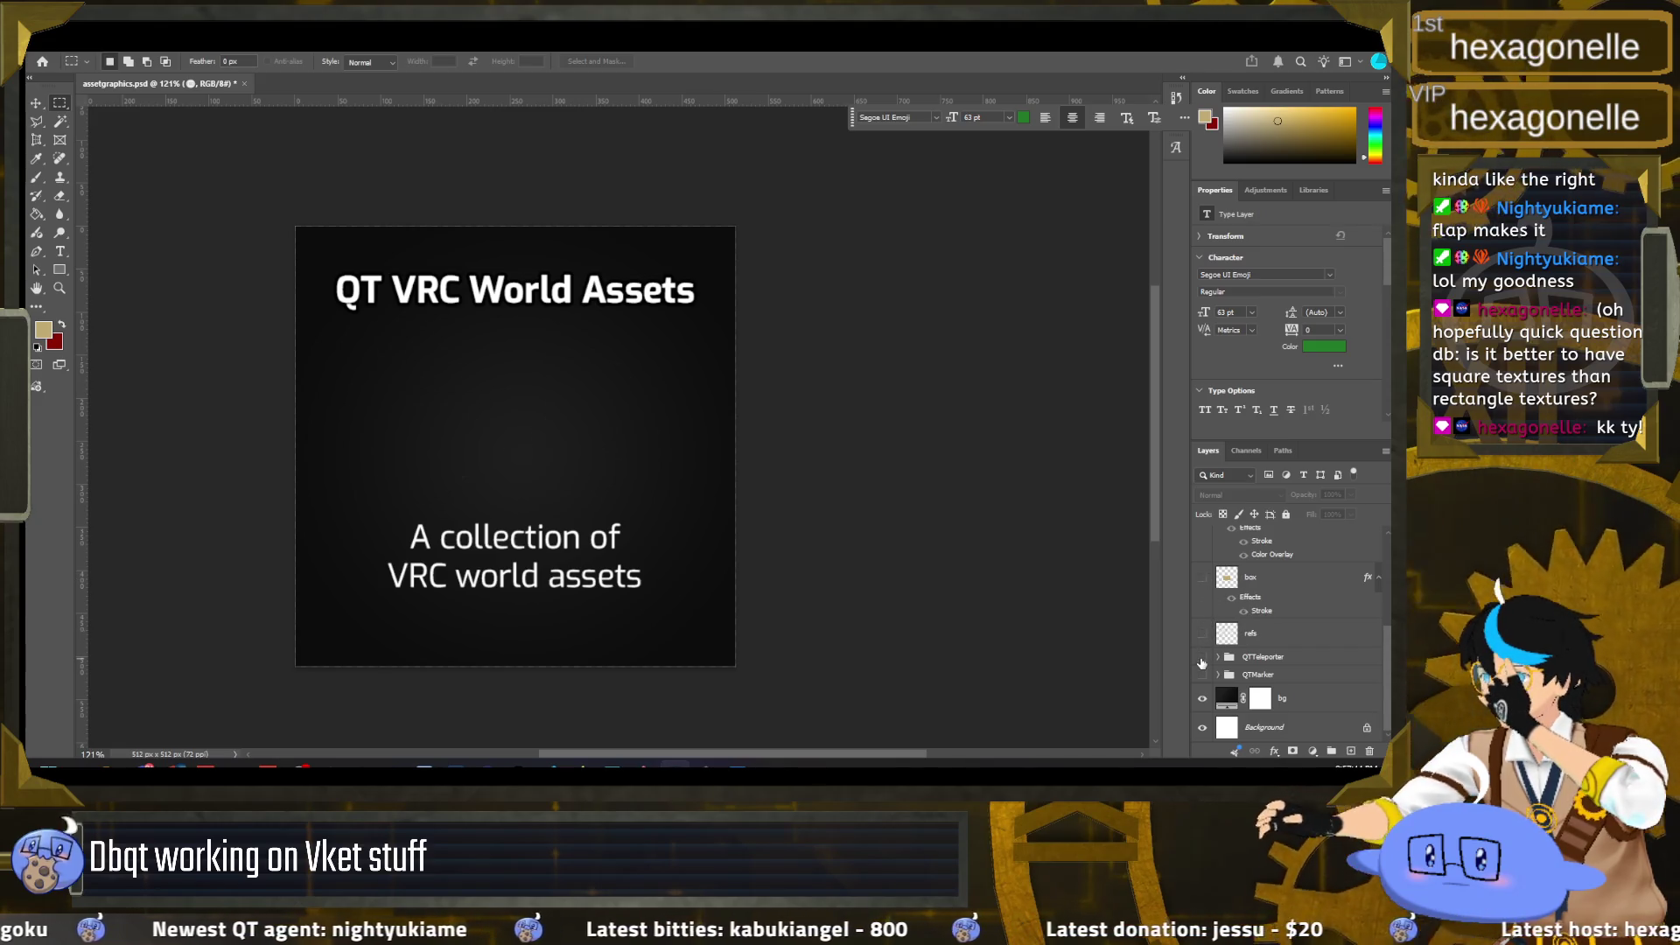
click(1202, 658)
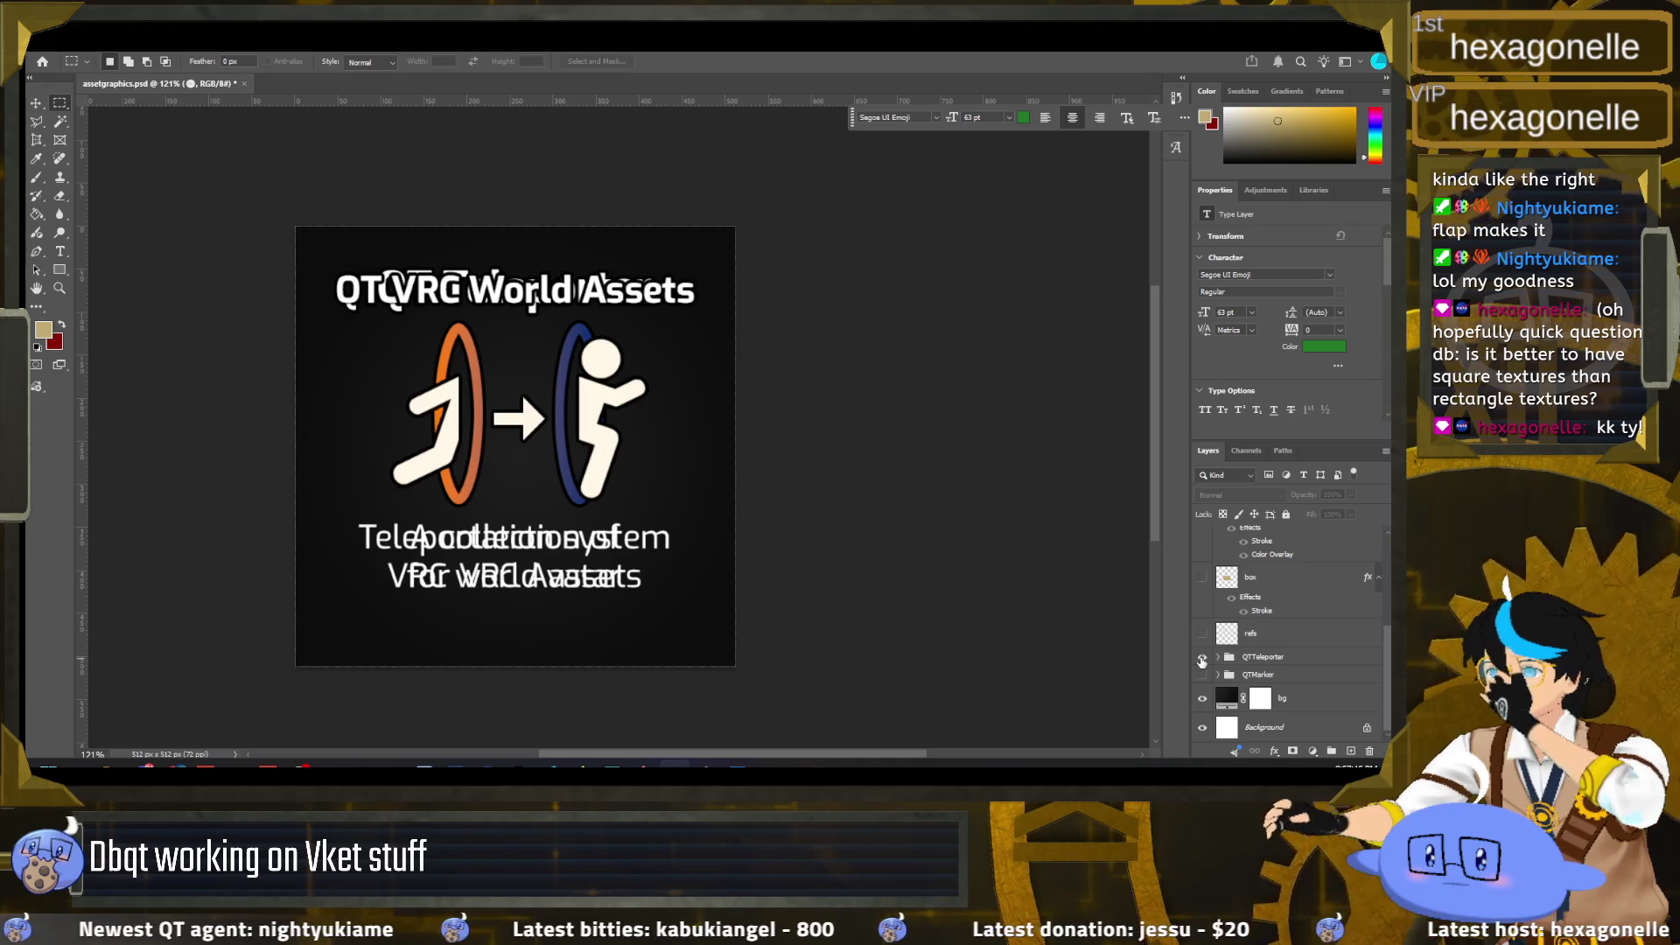
click(1203, 658)
click(1202, 674)
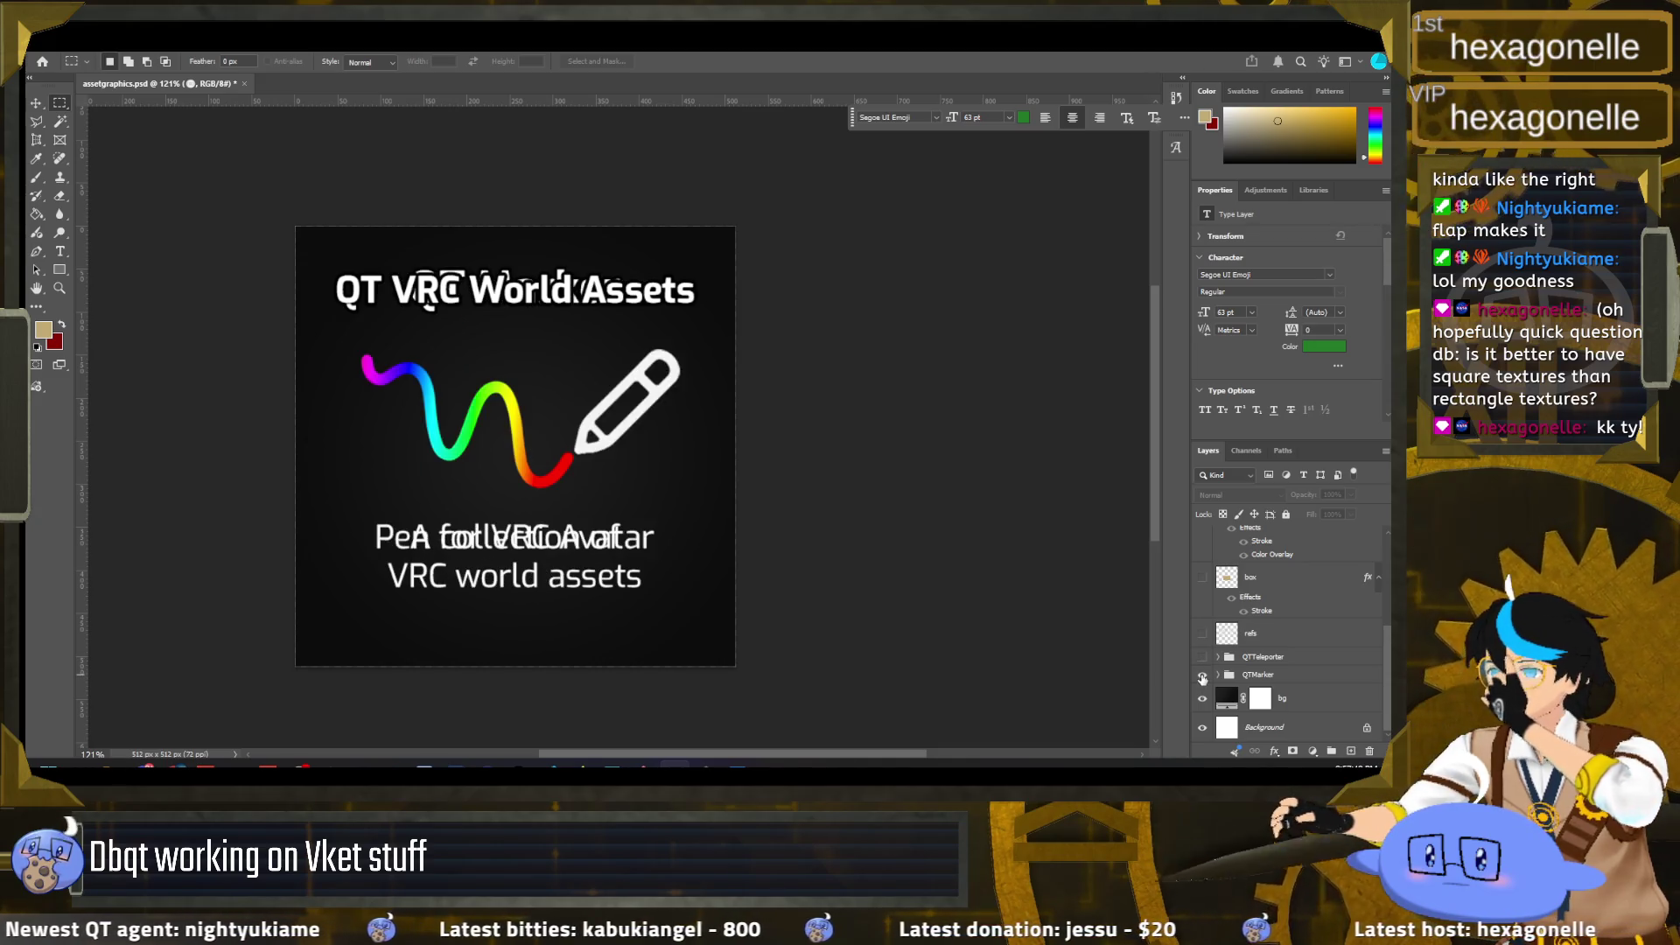
click(1202, 676)
scroll(1213, 612, up, 1)
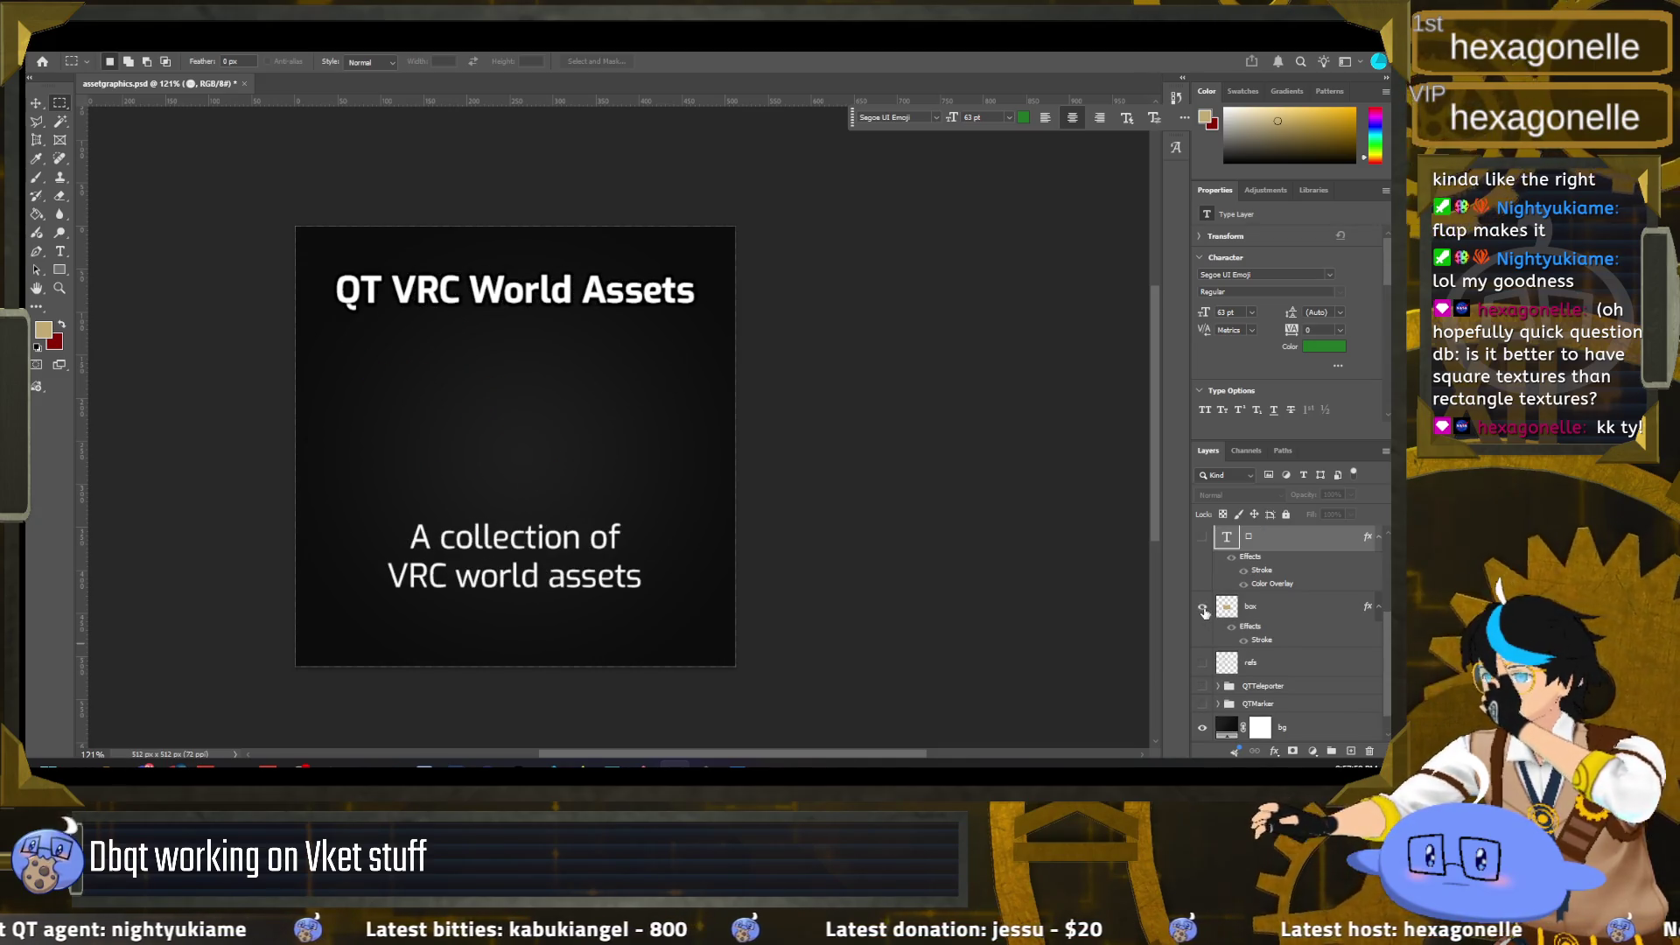
click(1202, 606)
click(1202, 537)
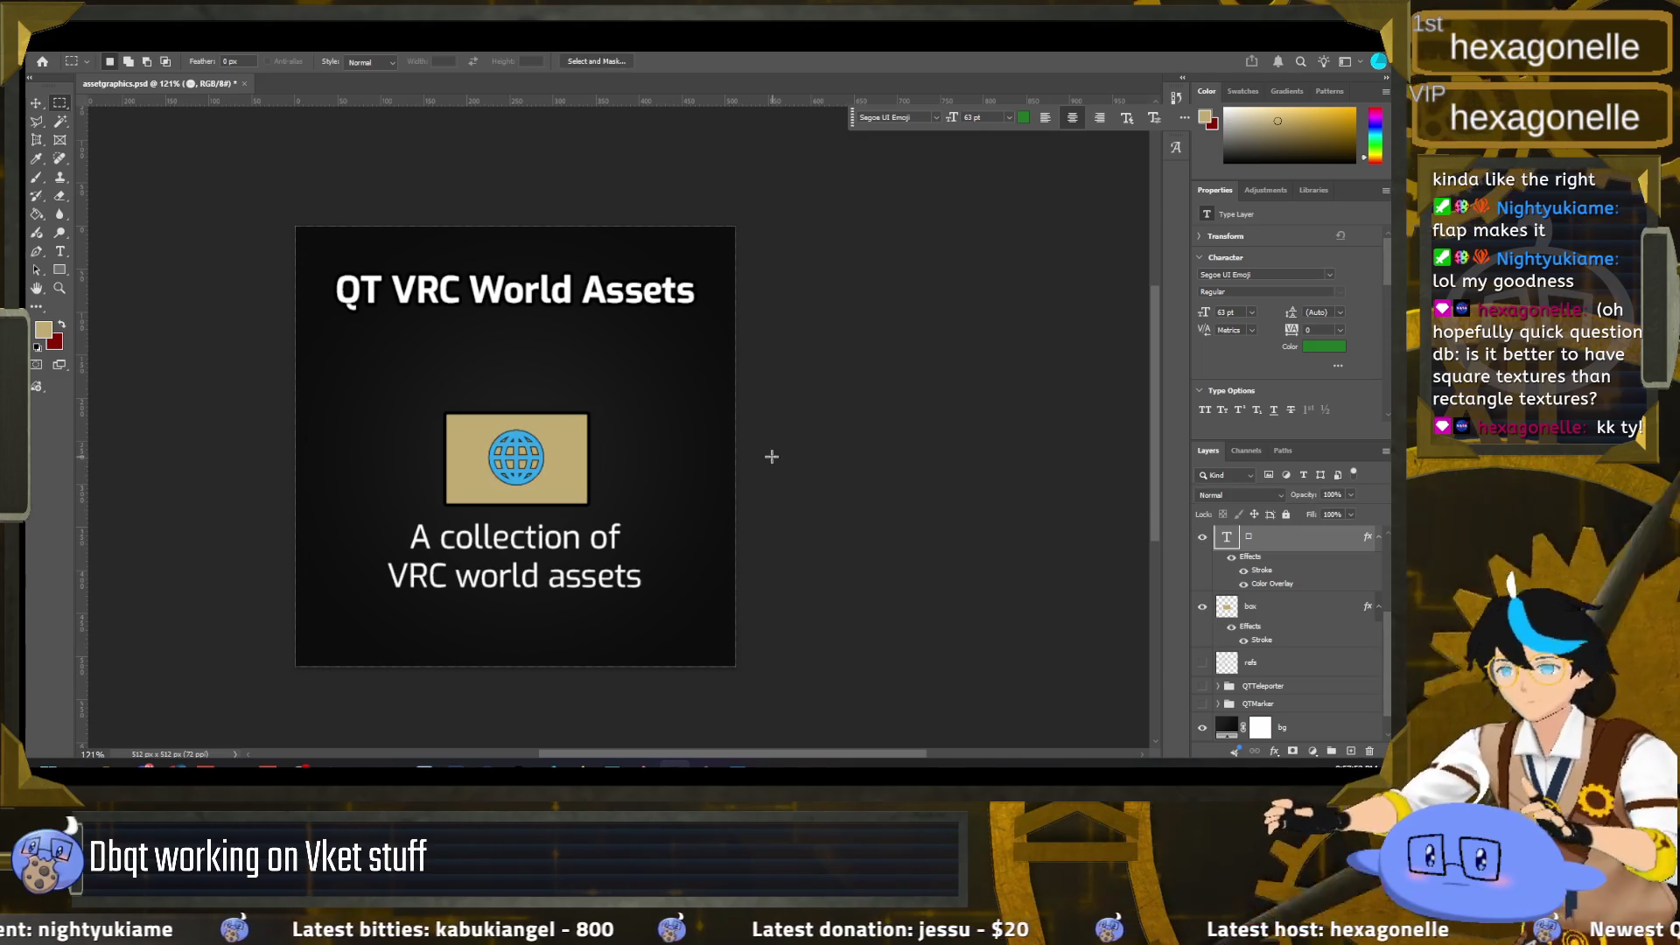
Step: Select the box layer and zoom the canvas to about 214% on the box graphic
scroll(603, 455, up, 2)
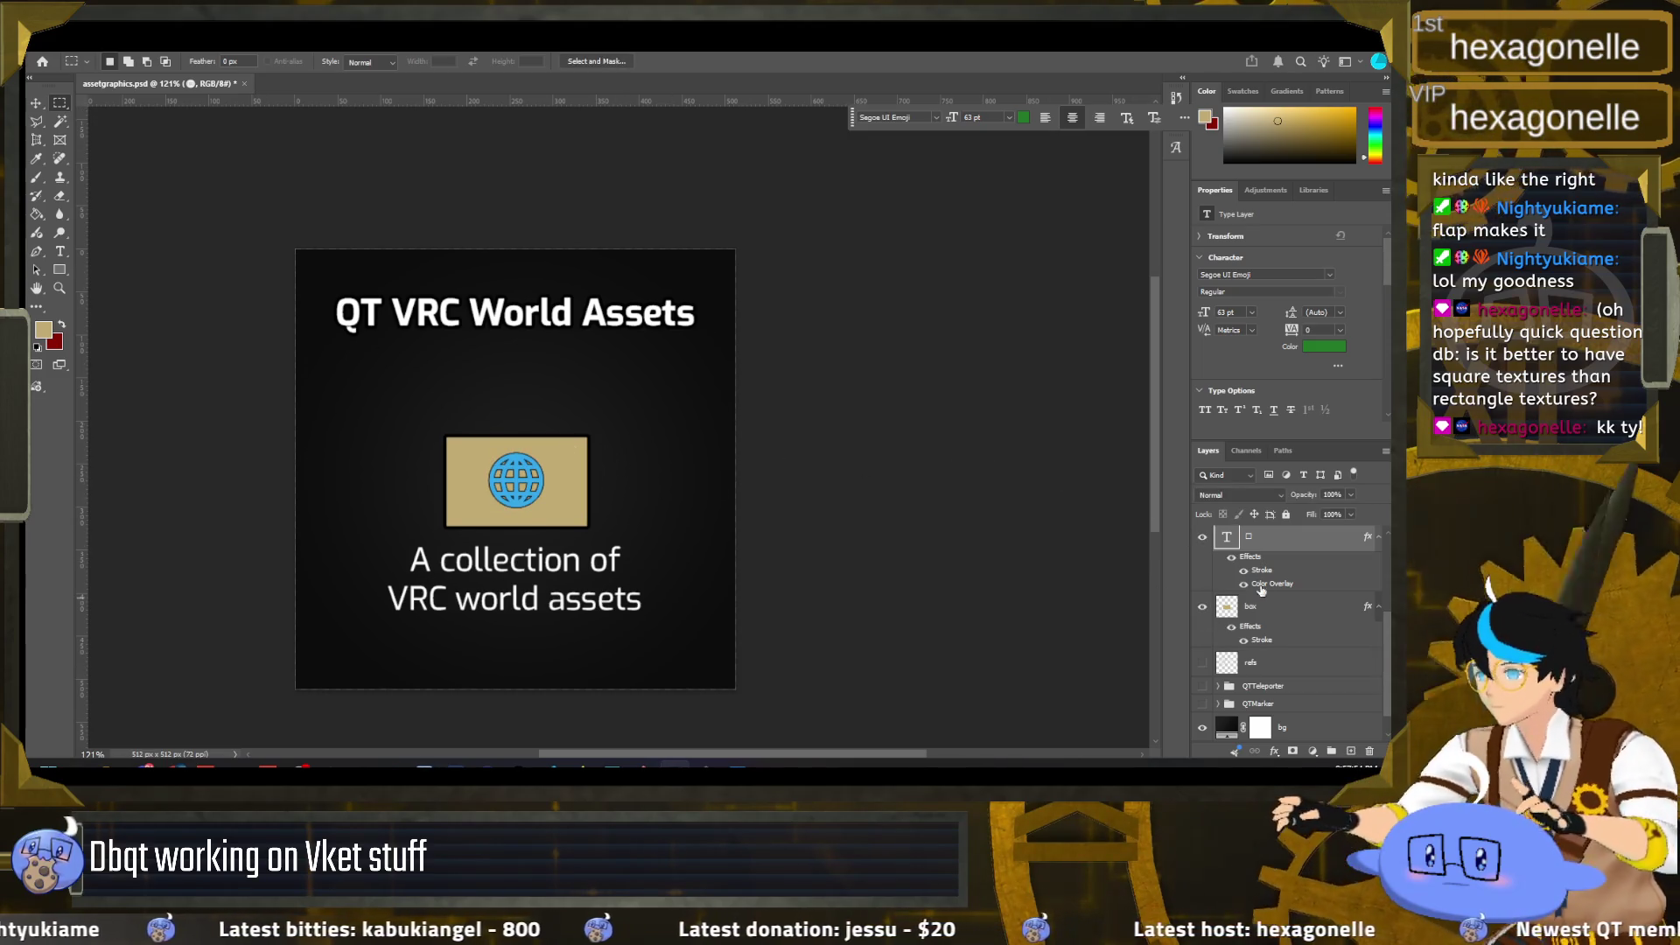
scroll(1257, 581, up, 2)
click(1260, 665)
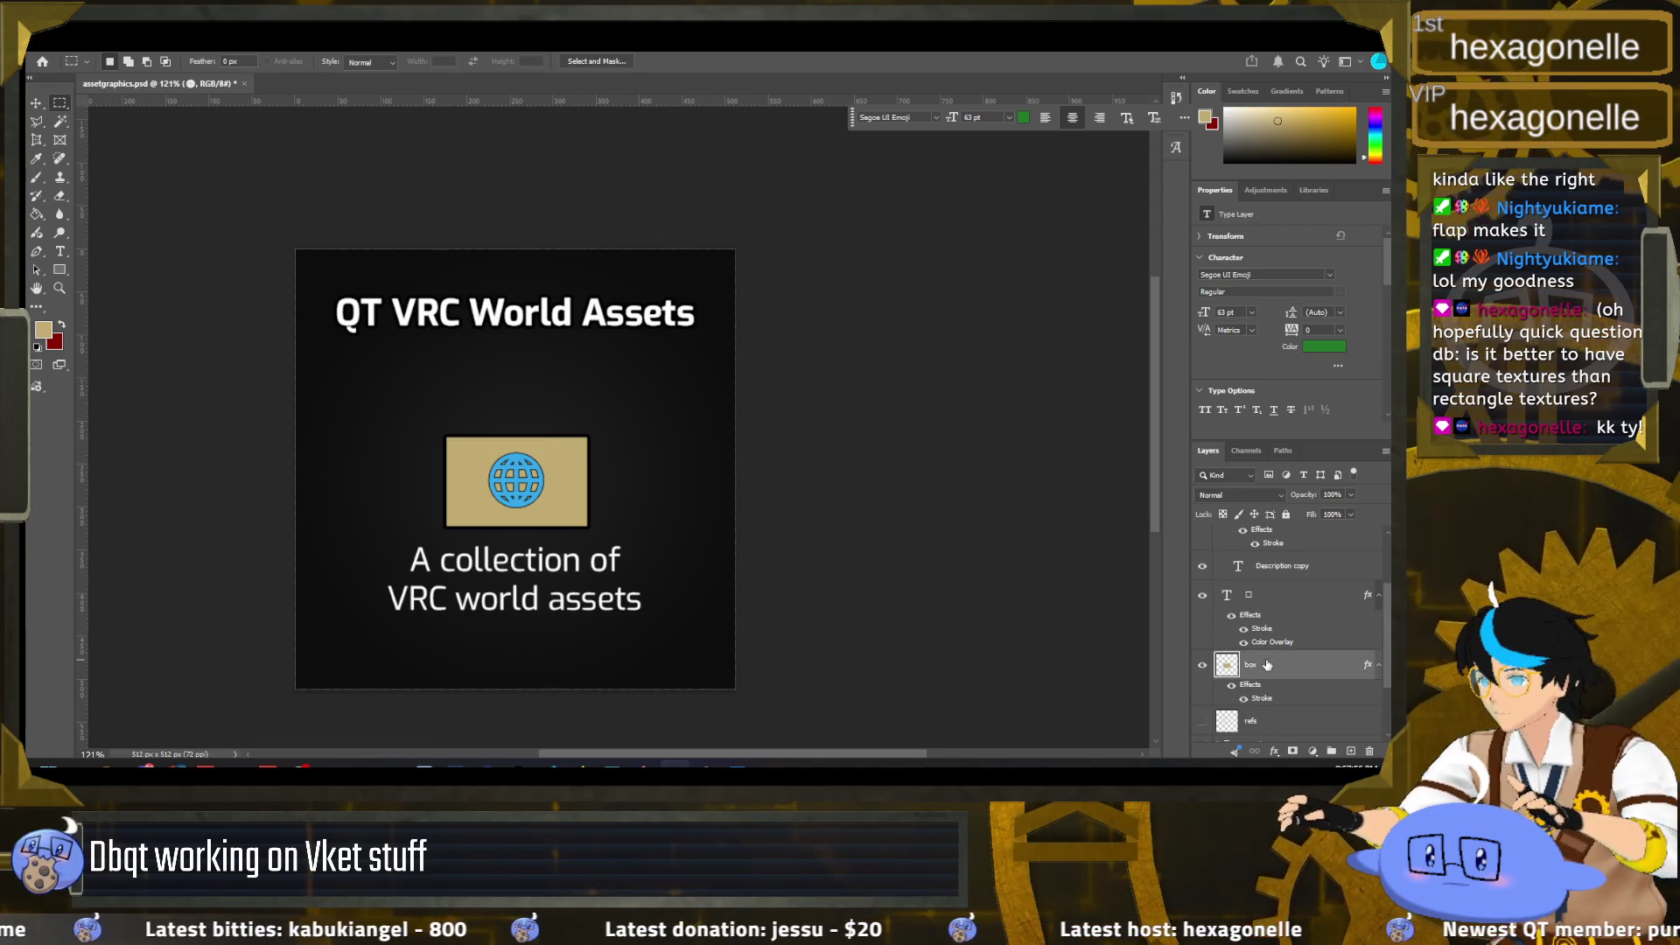
scroll(466, 427, up, 1)
scroll(466, 427, up, 2)
scroll(466, 427, down, 2)
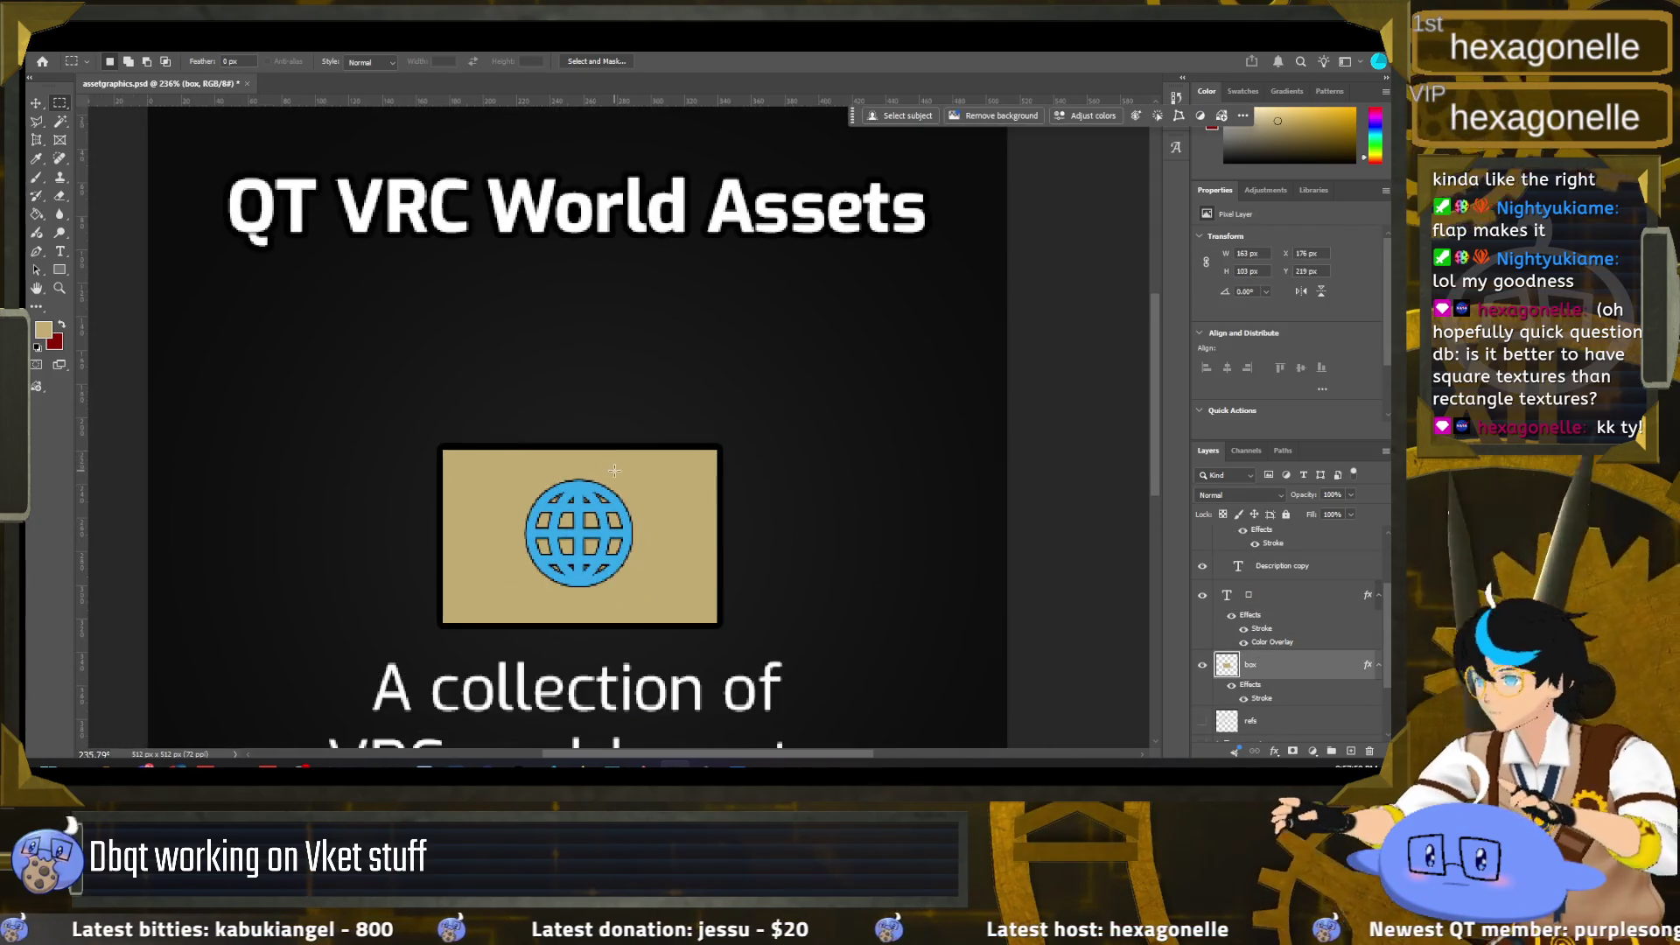
scroll(466, 427, up, 1)
Step: Create a new empty layer above the box and test a brushed flap line, undoing it
click(1352, 751)
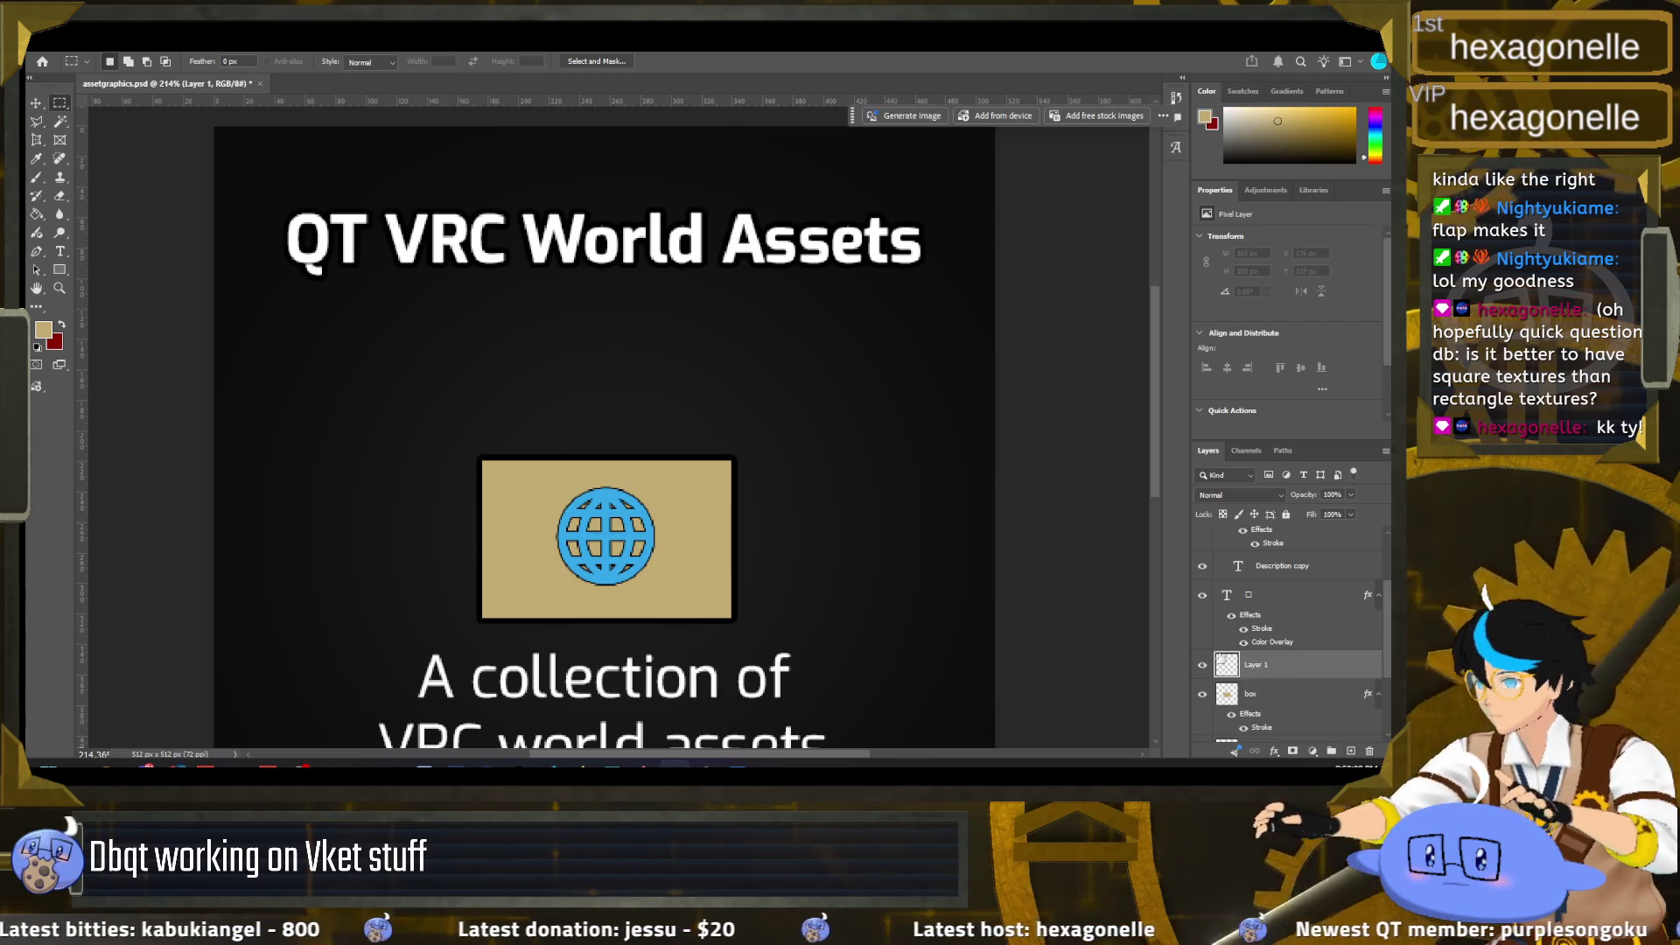
click(40, 185)
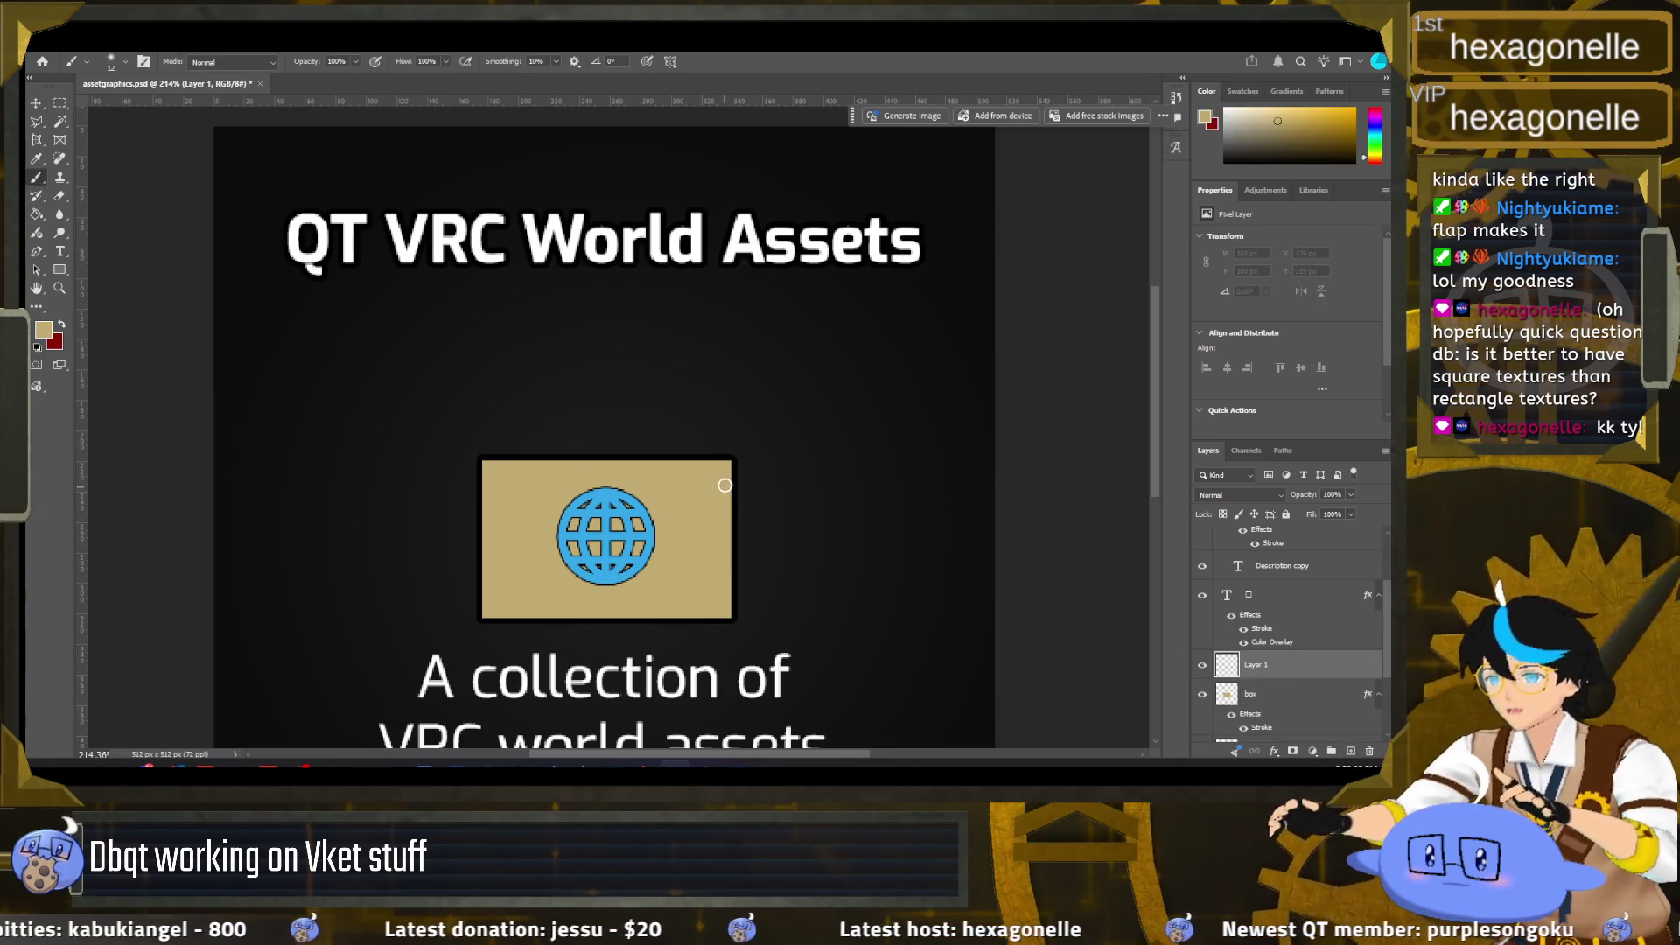
click(735, 457)
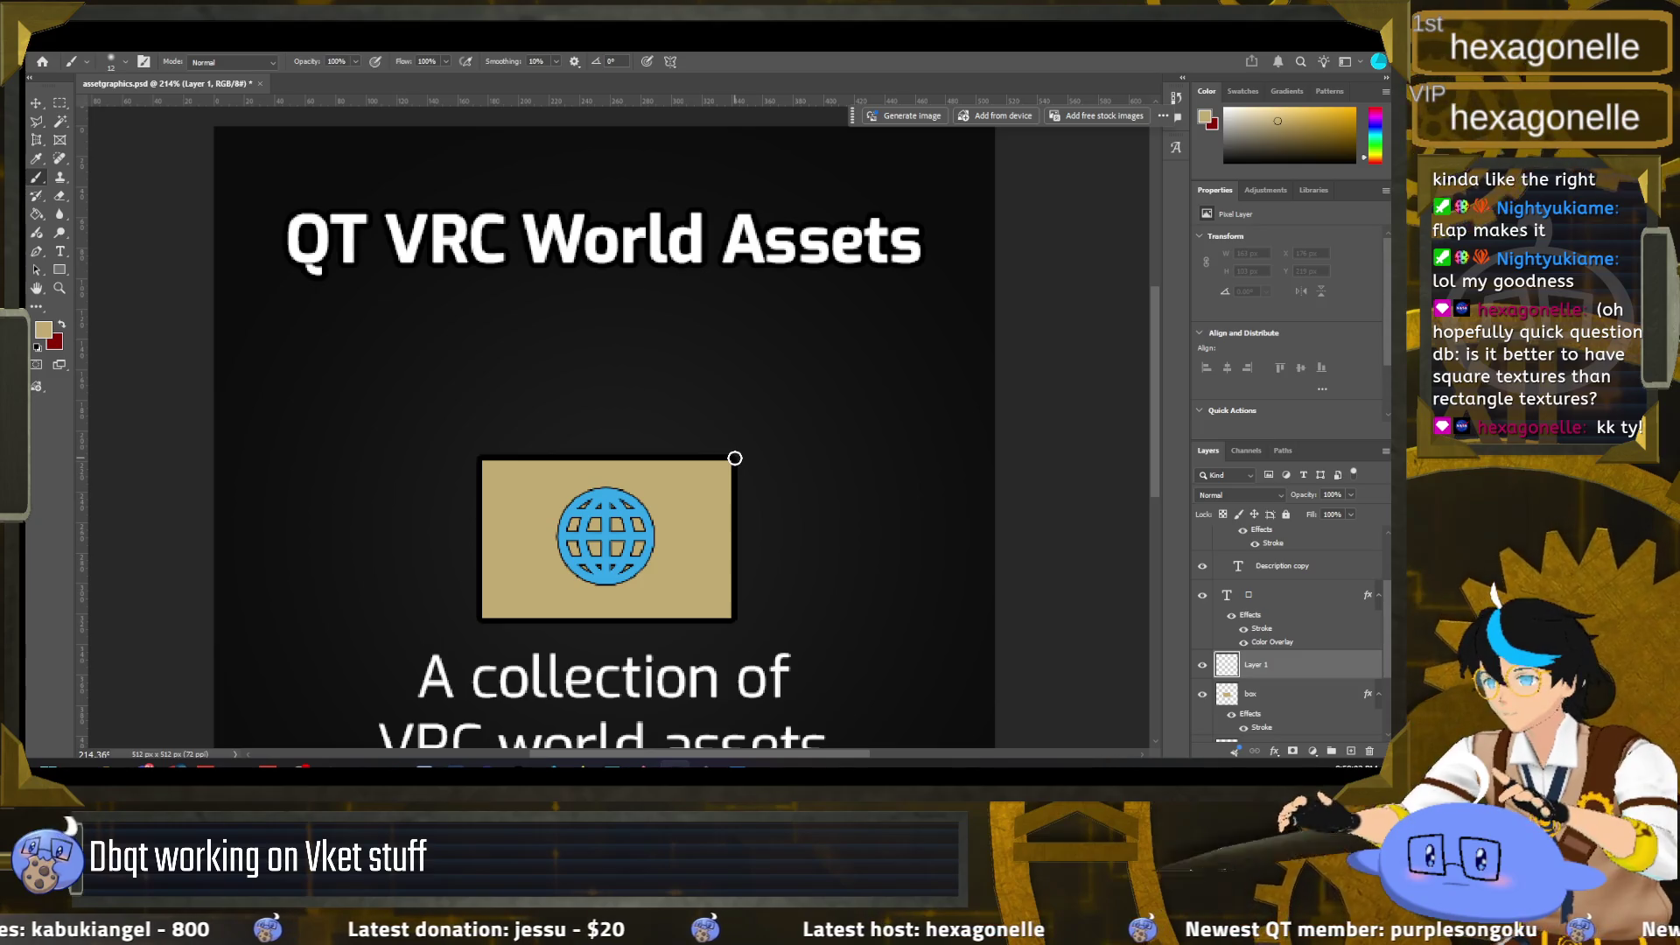
shift+click(796, 533)
key(ctrl+z)
key(ctrl+z)
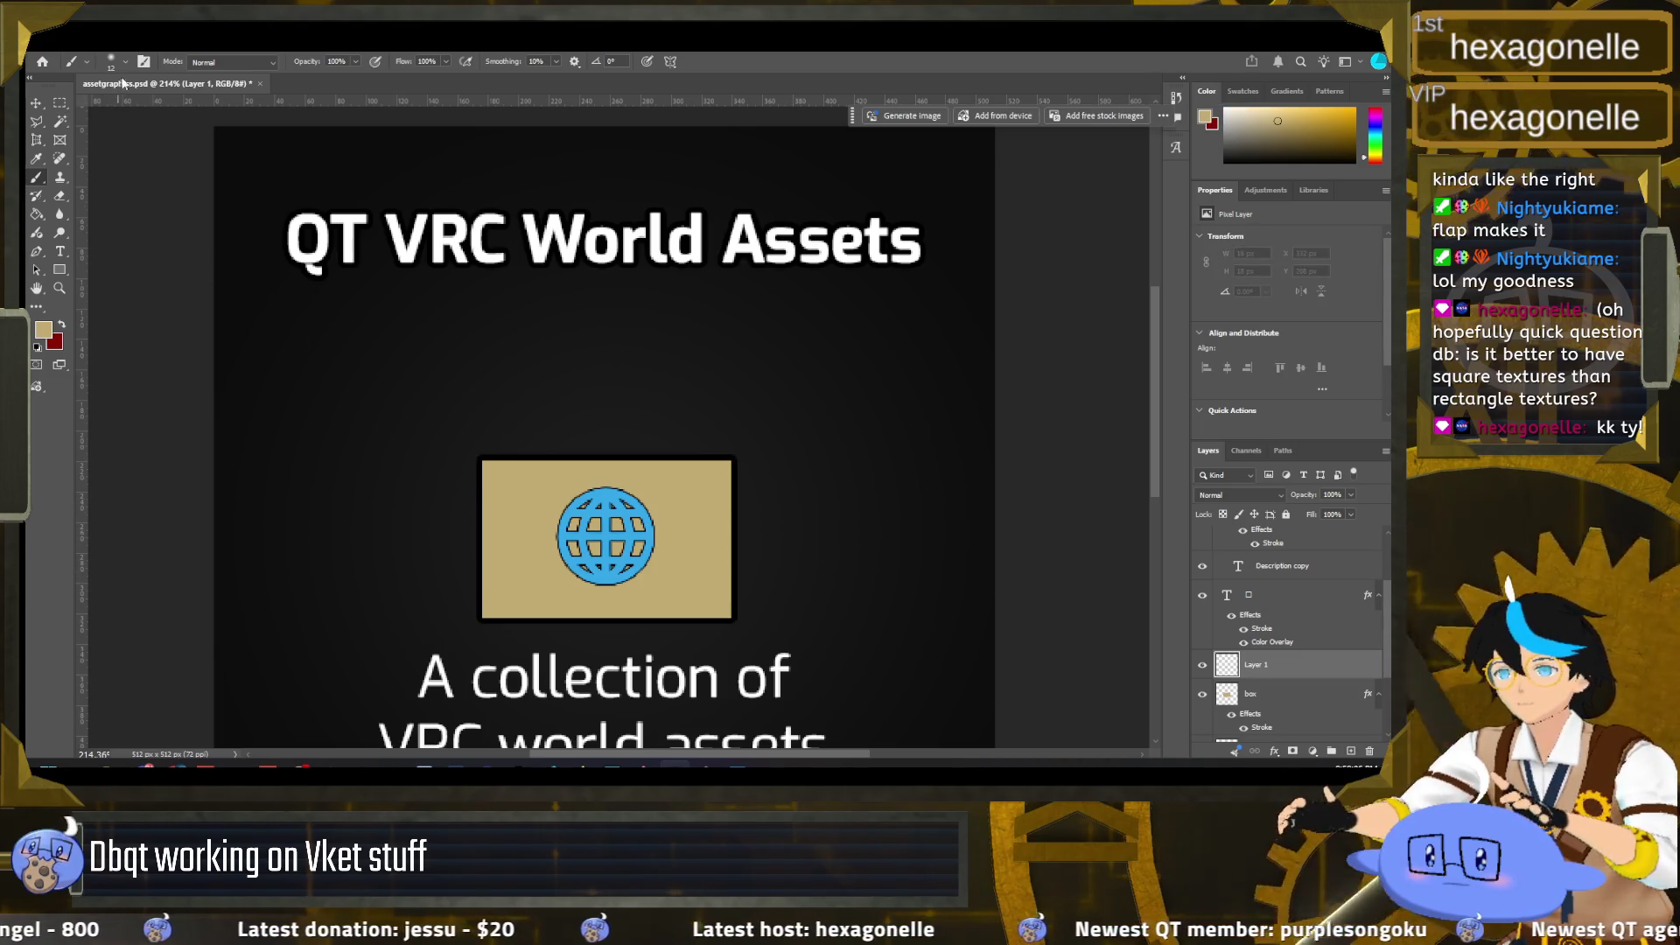
click(114, 62)
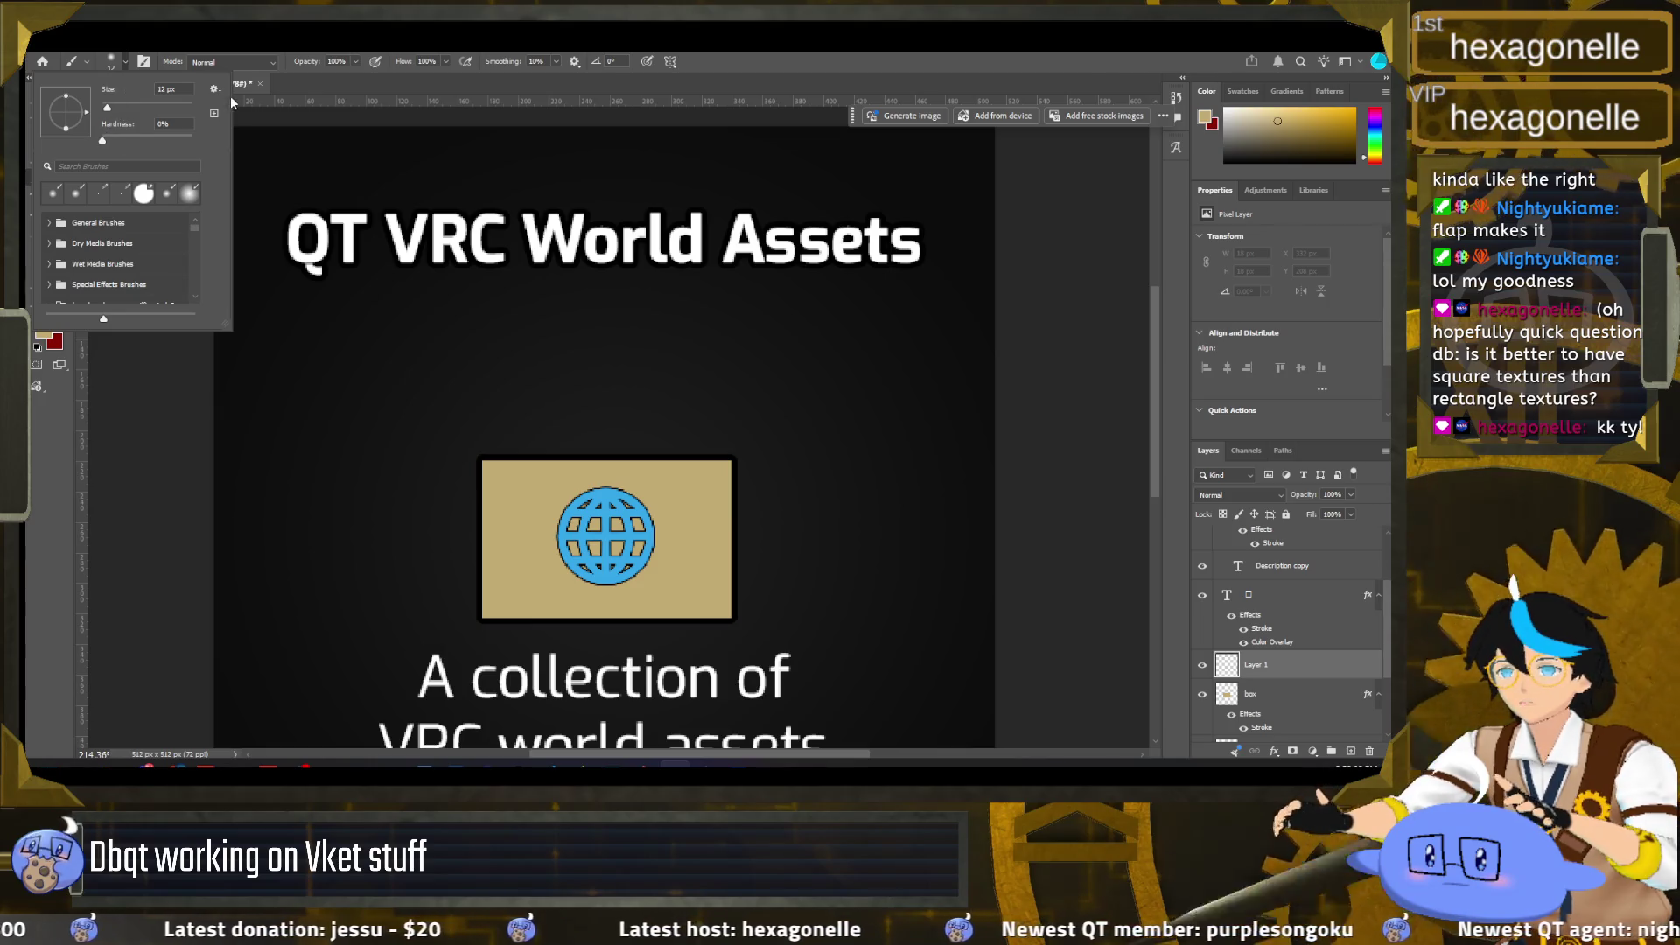
key(Escape)
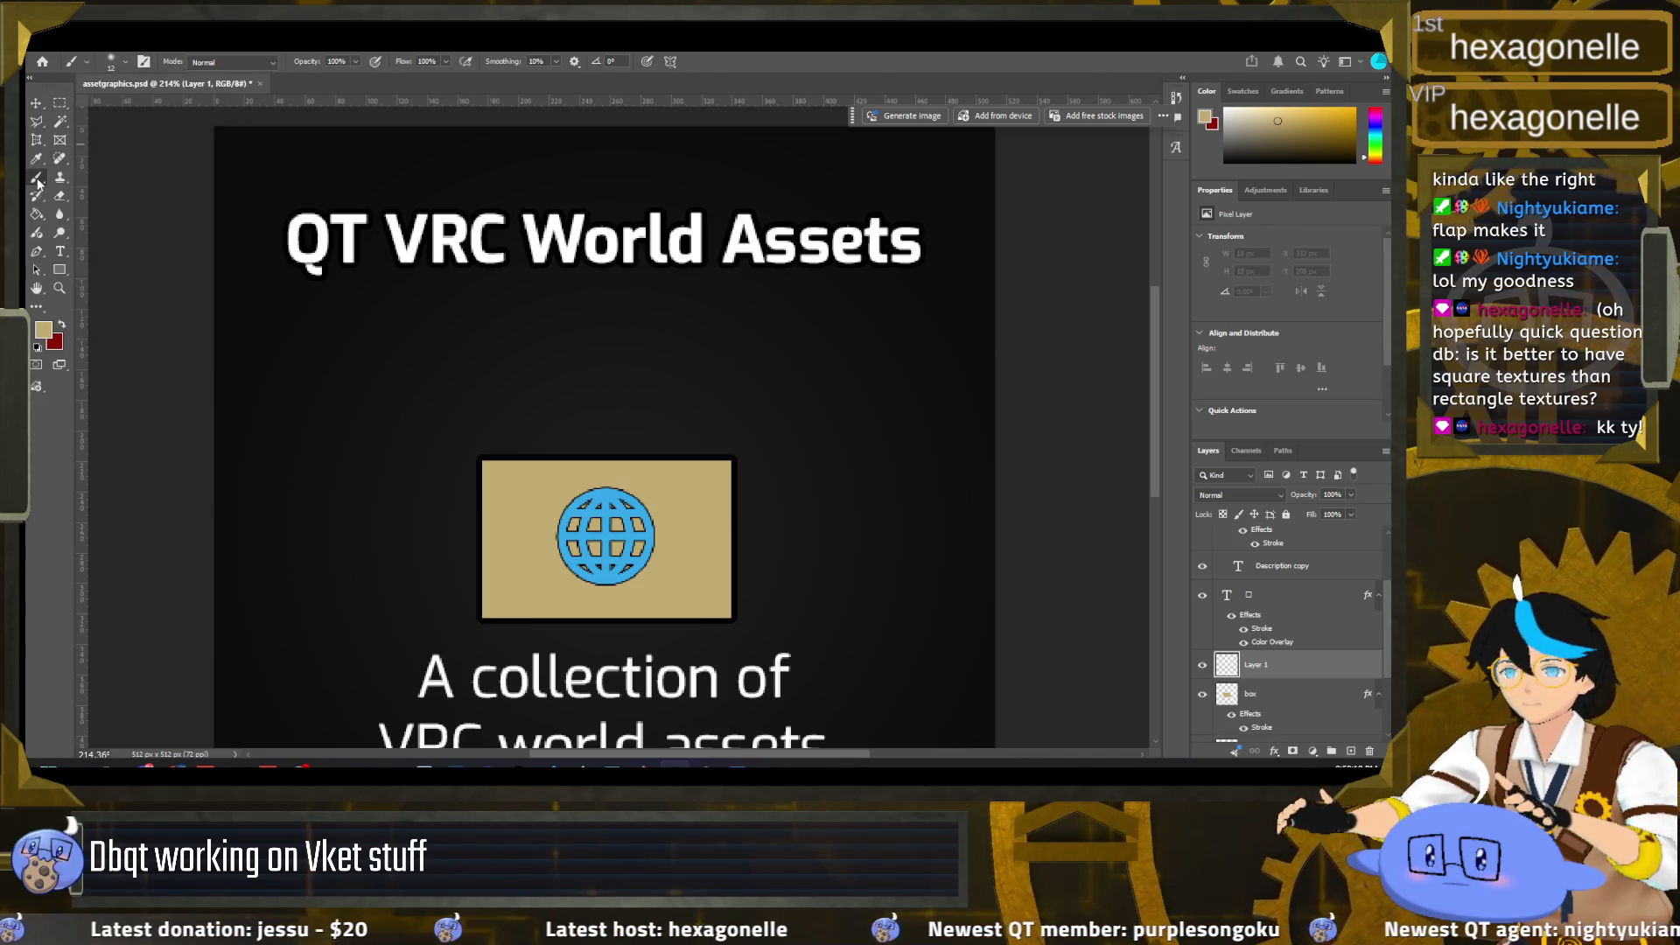
Step: Switch to the Pencil tool at 8 px and try a flap line, undoing it as too thick
right_click(39, 182)
click(96, 191)
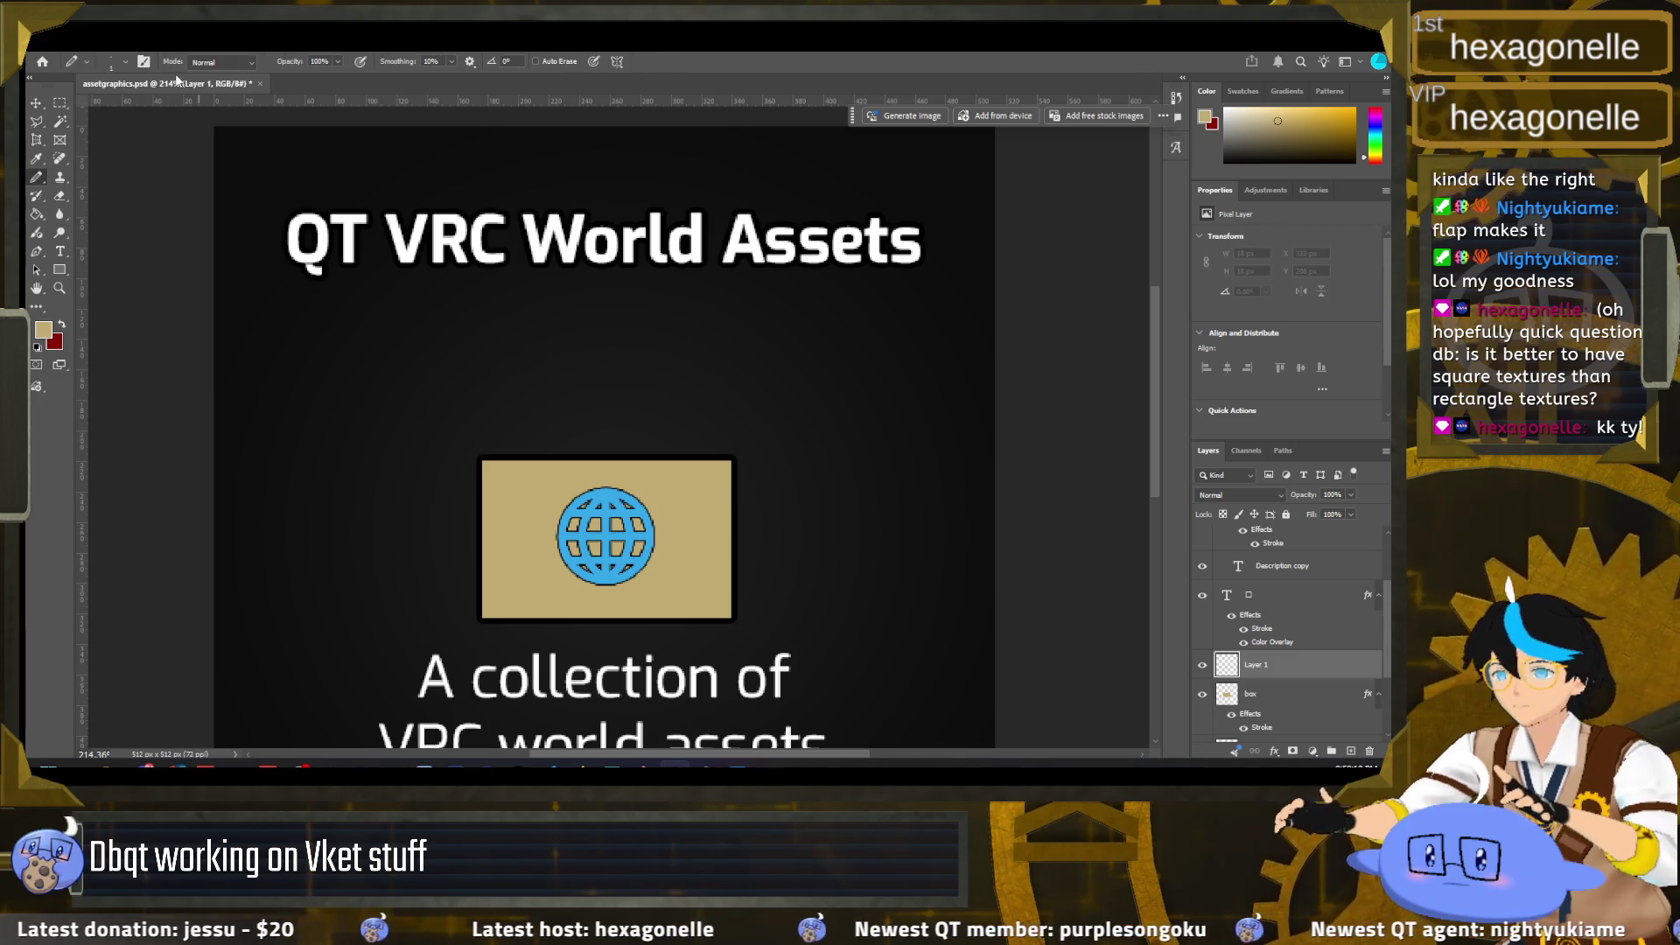
click(114, 62)
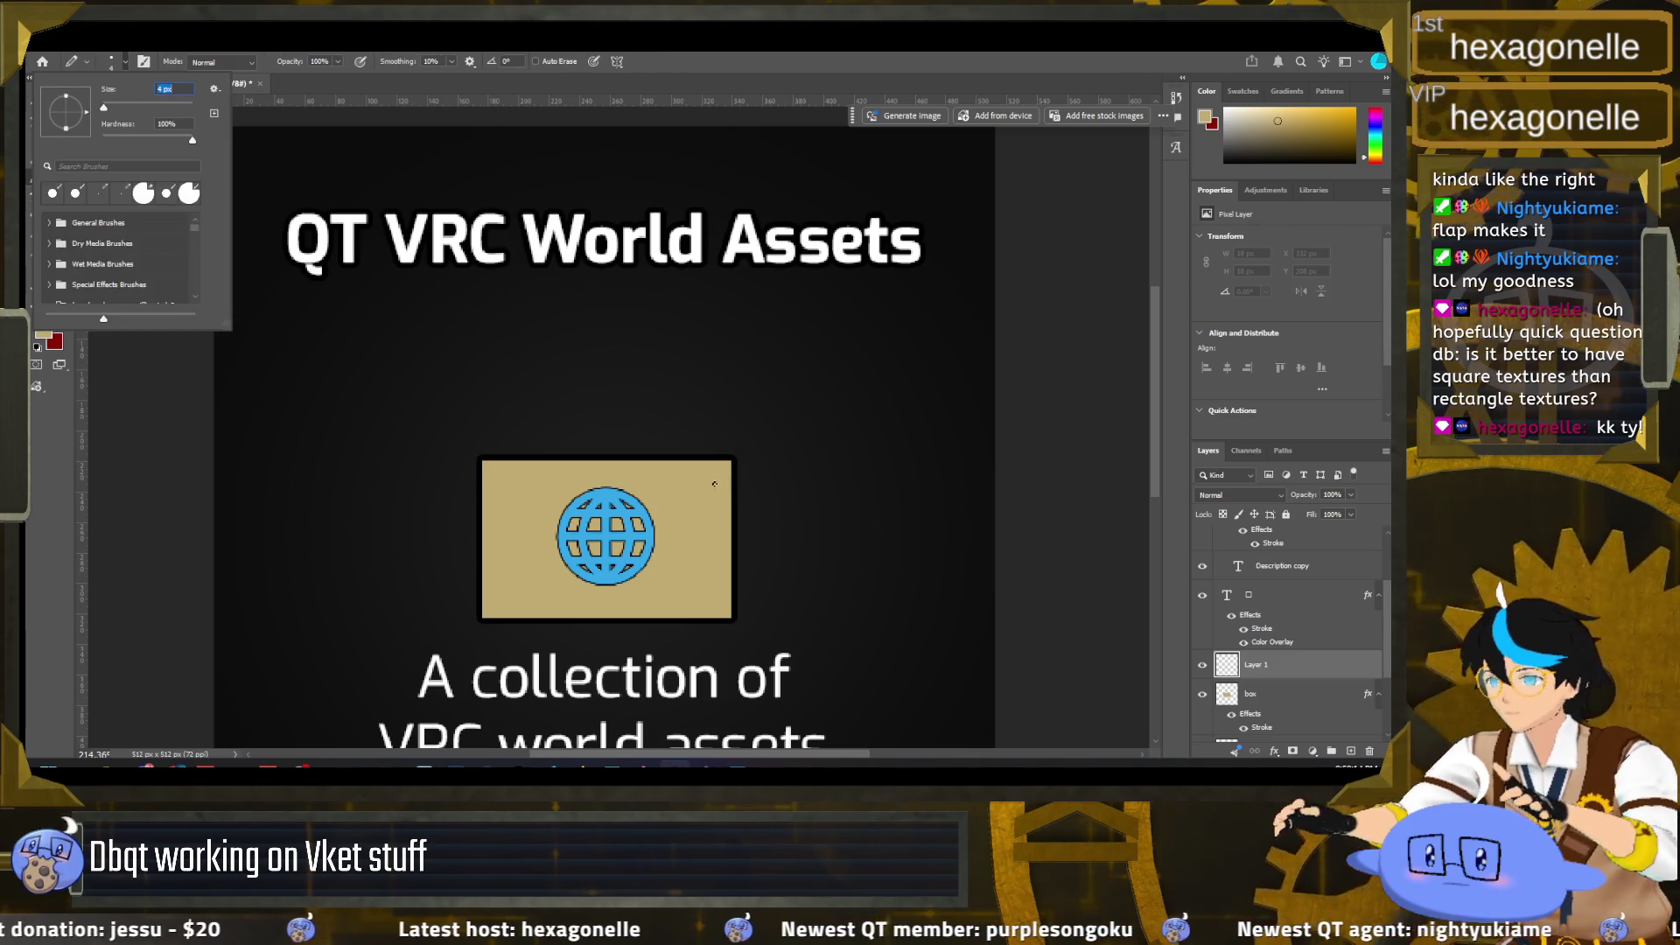
drag(103, 106, 105, 108)
click(162, 91)
text(8)
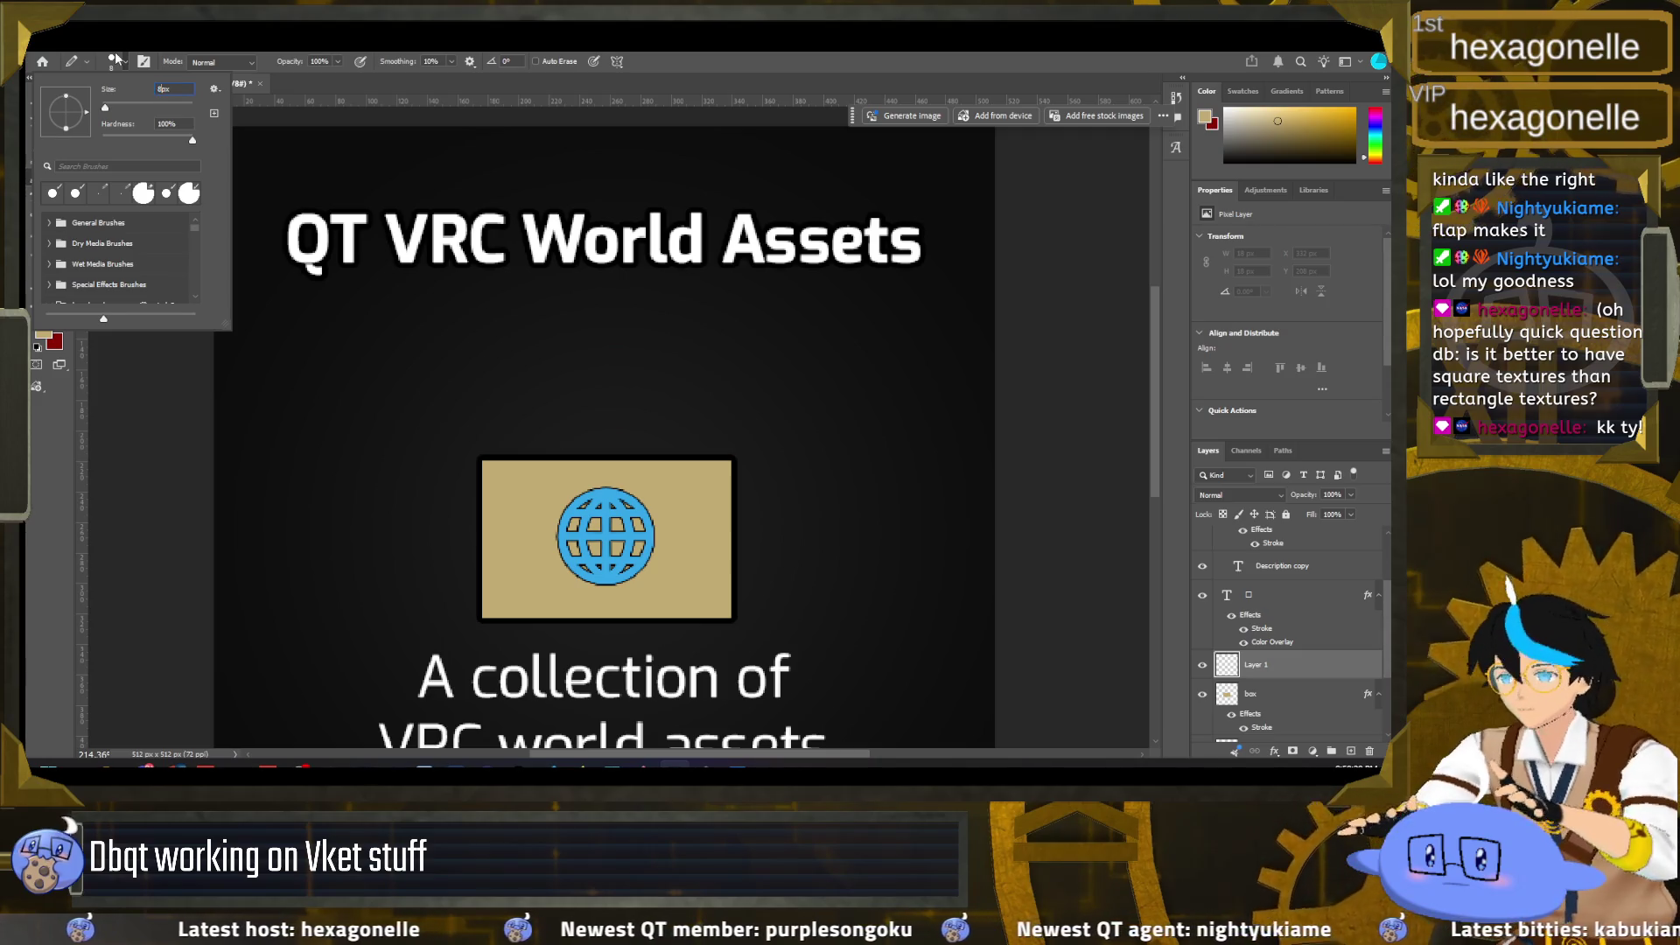
click(115, 61)
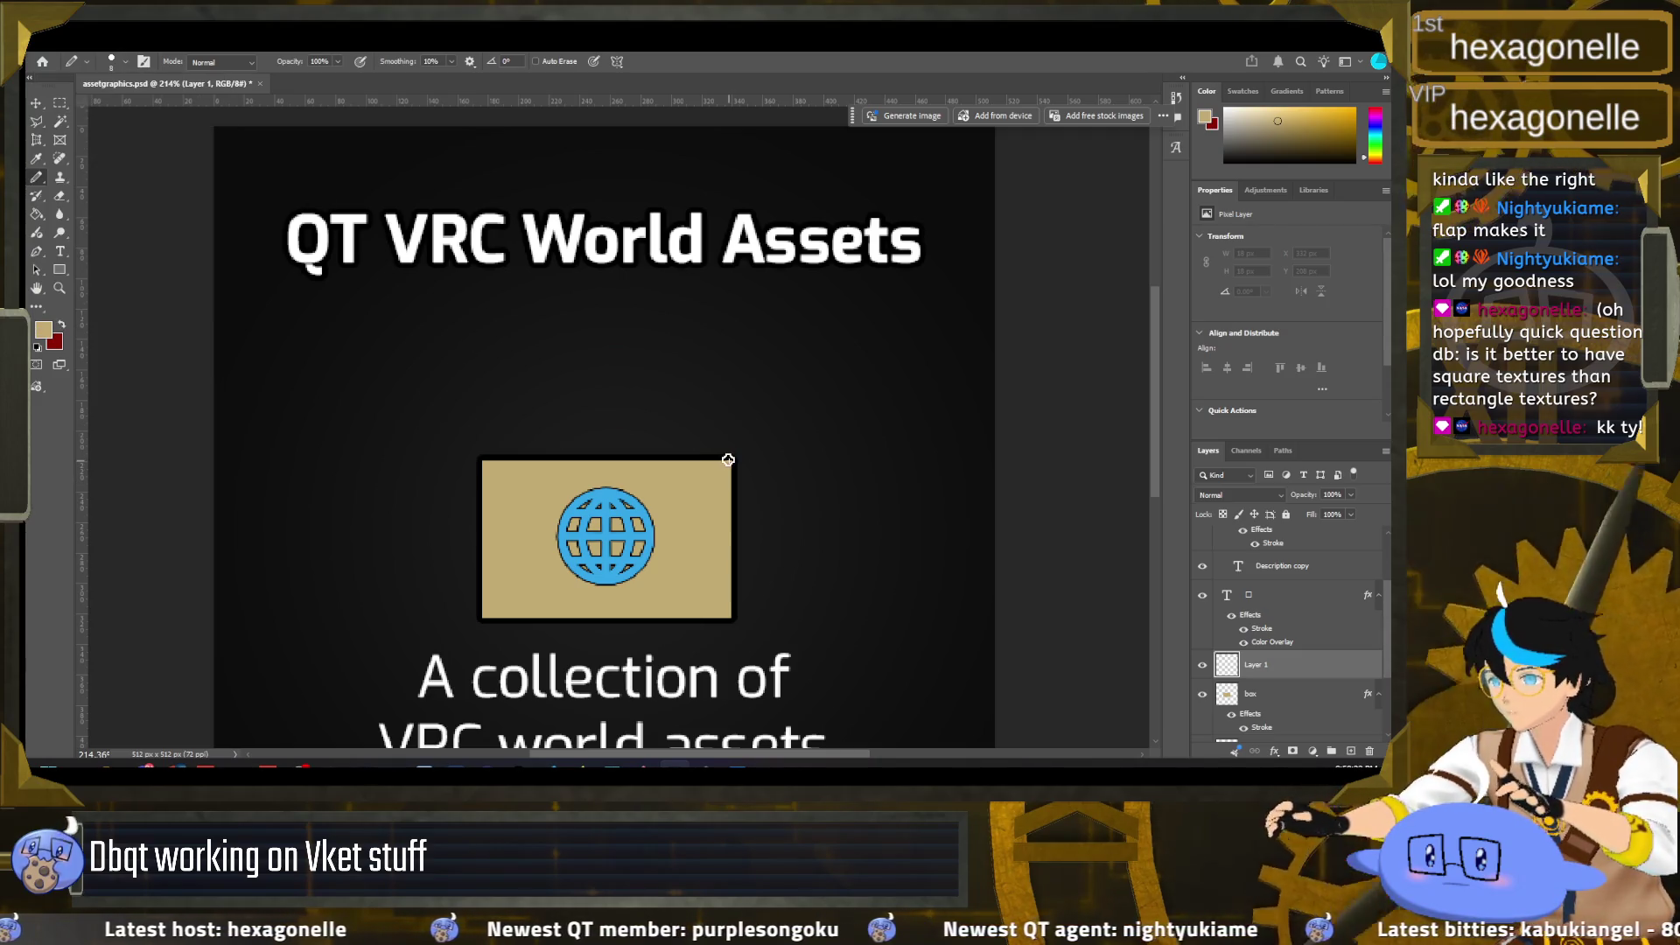
drag(733, 459, 785, 534)
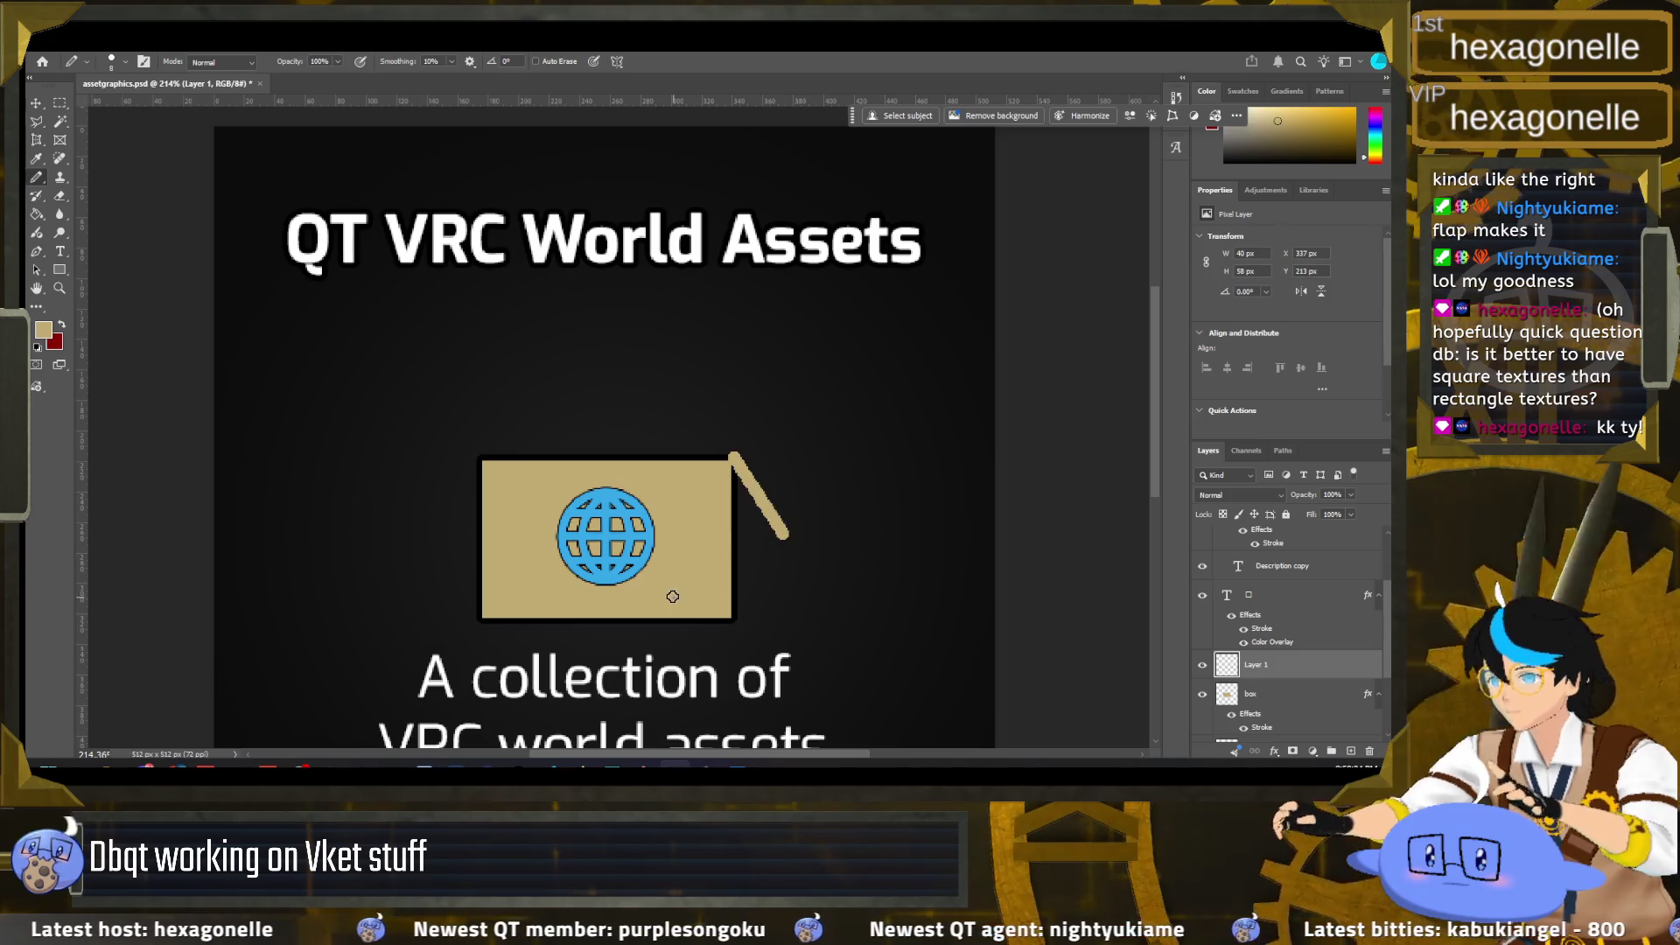
key(ctrl+z)
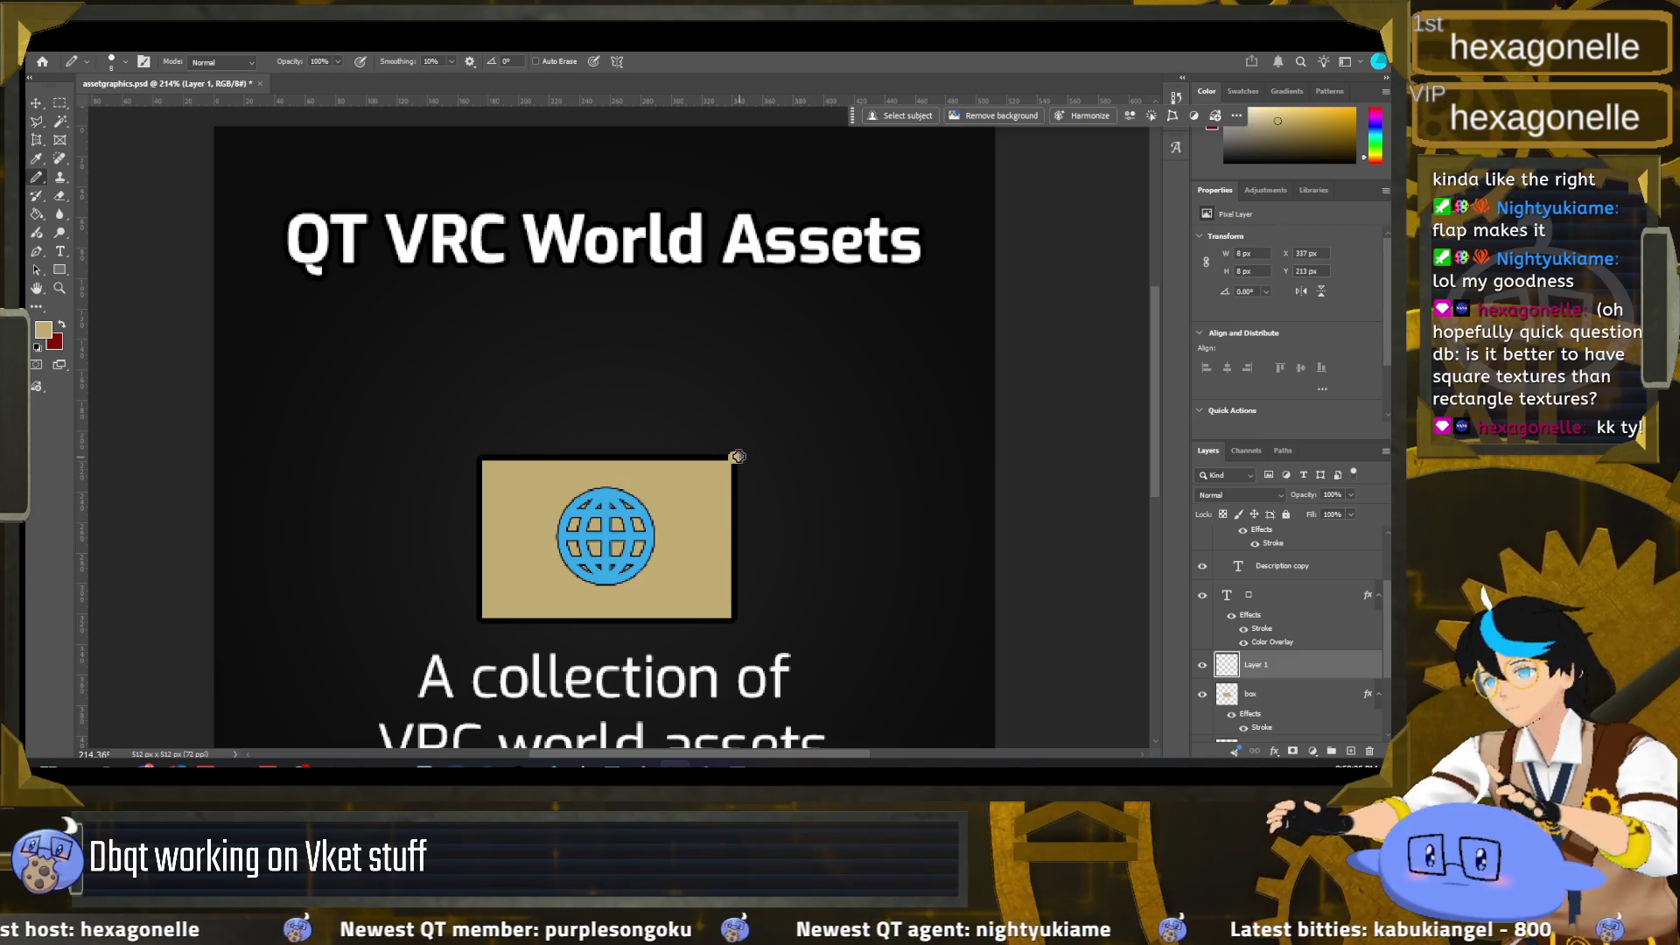
Step: Set the pencil to 4 px and draw straight flap lines from the box's top-right and top-left corners
click(125, 61)
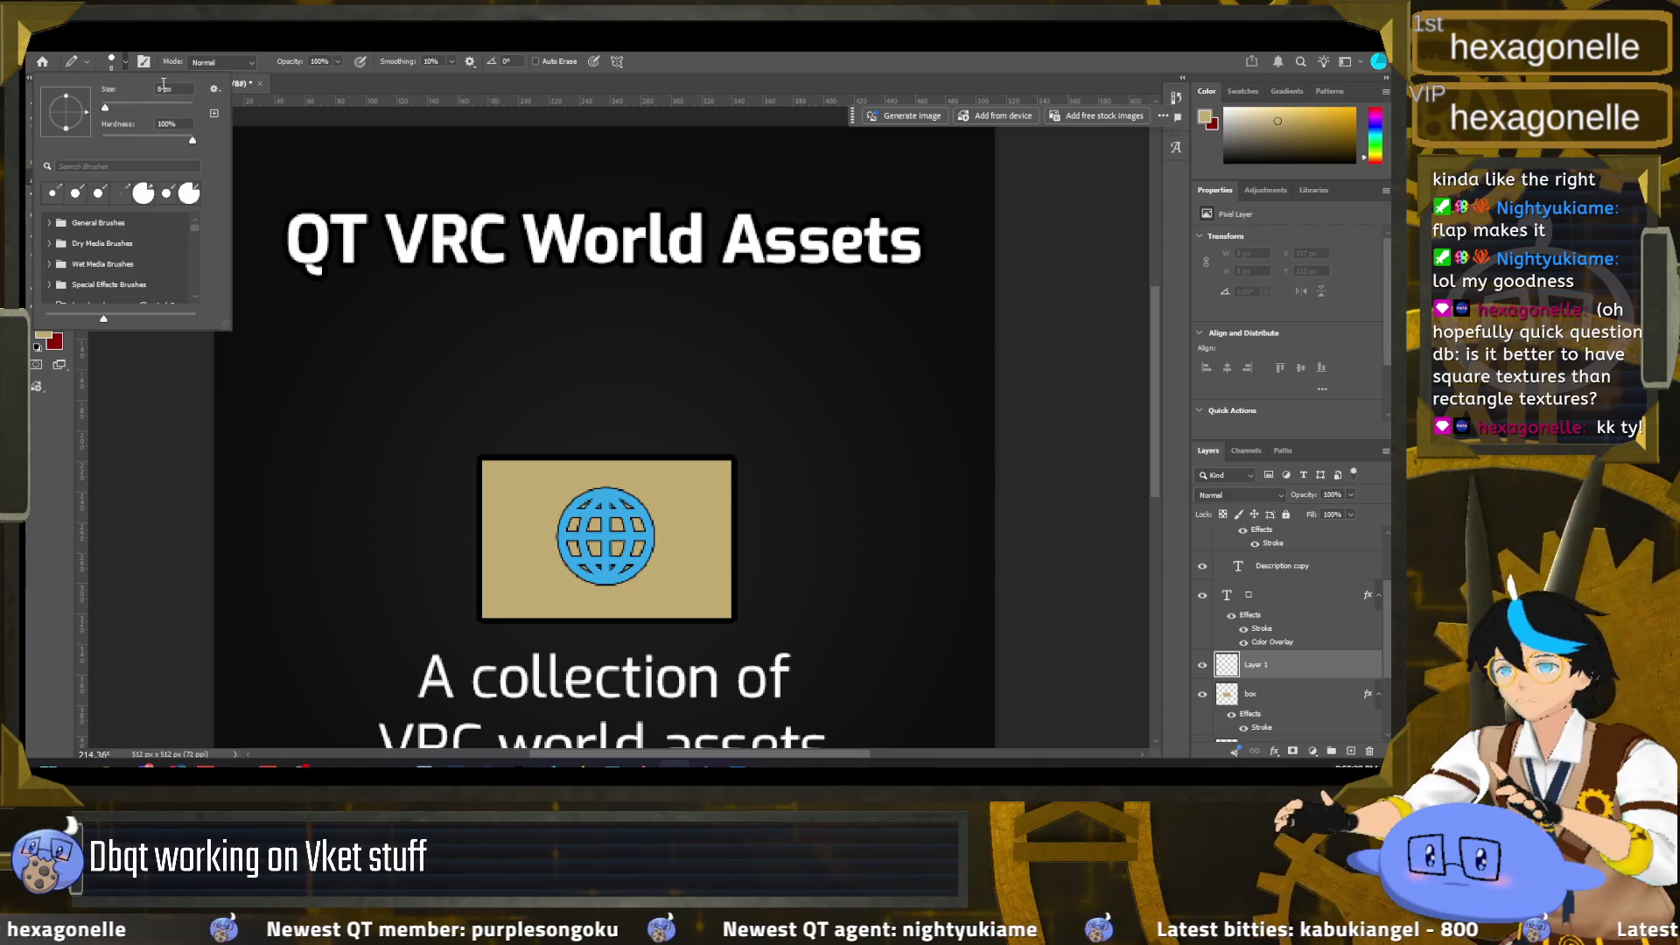
text(4)
key(Return)
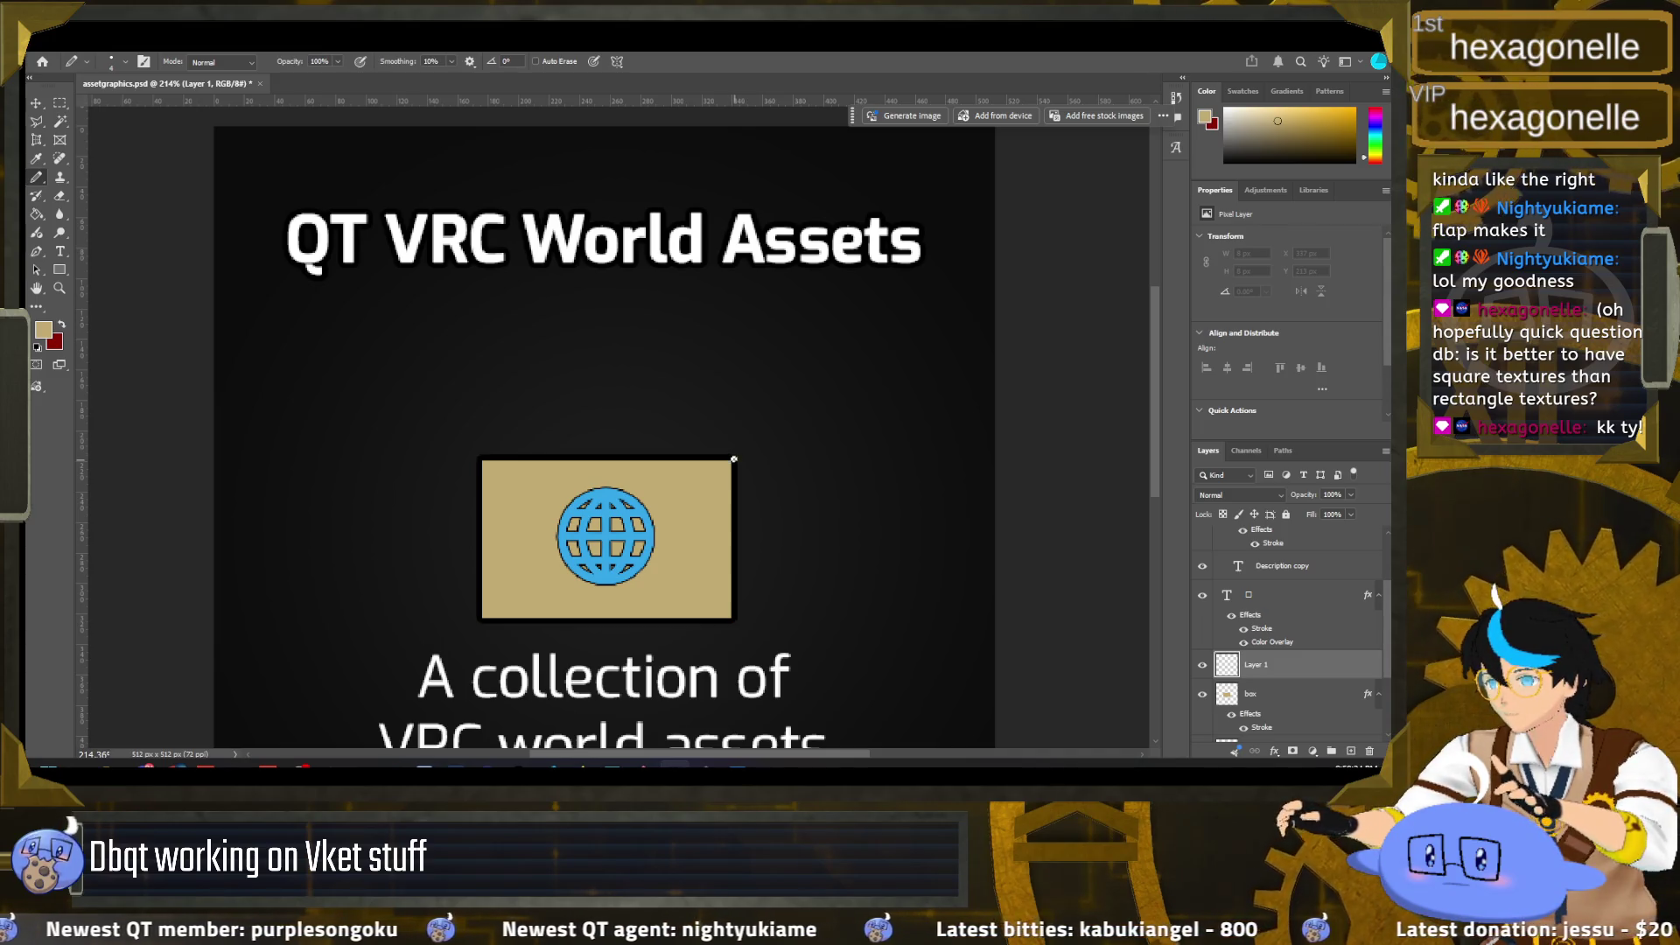
click(734, 458)
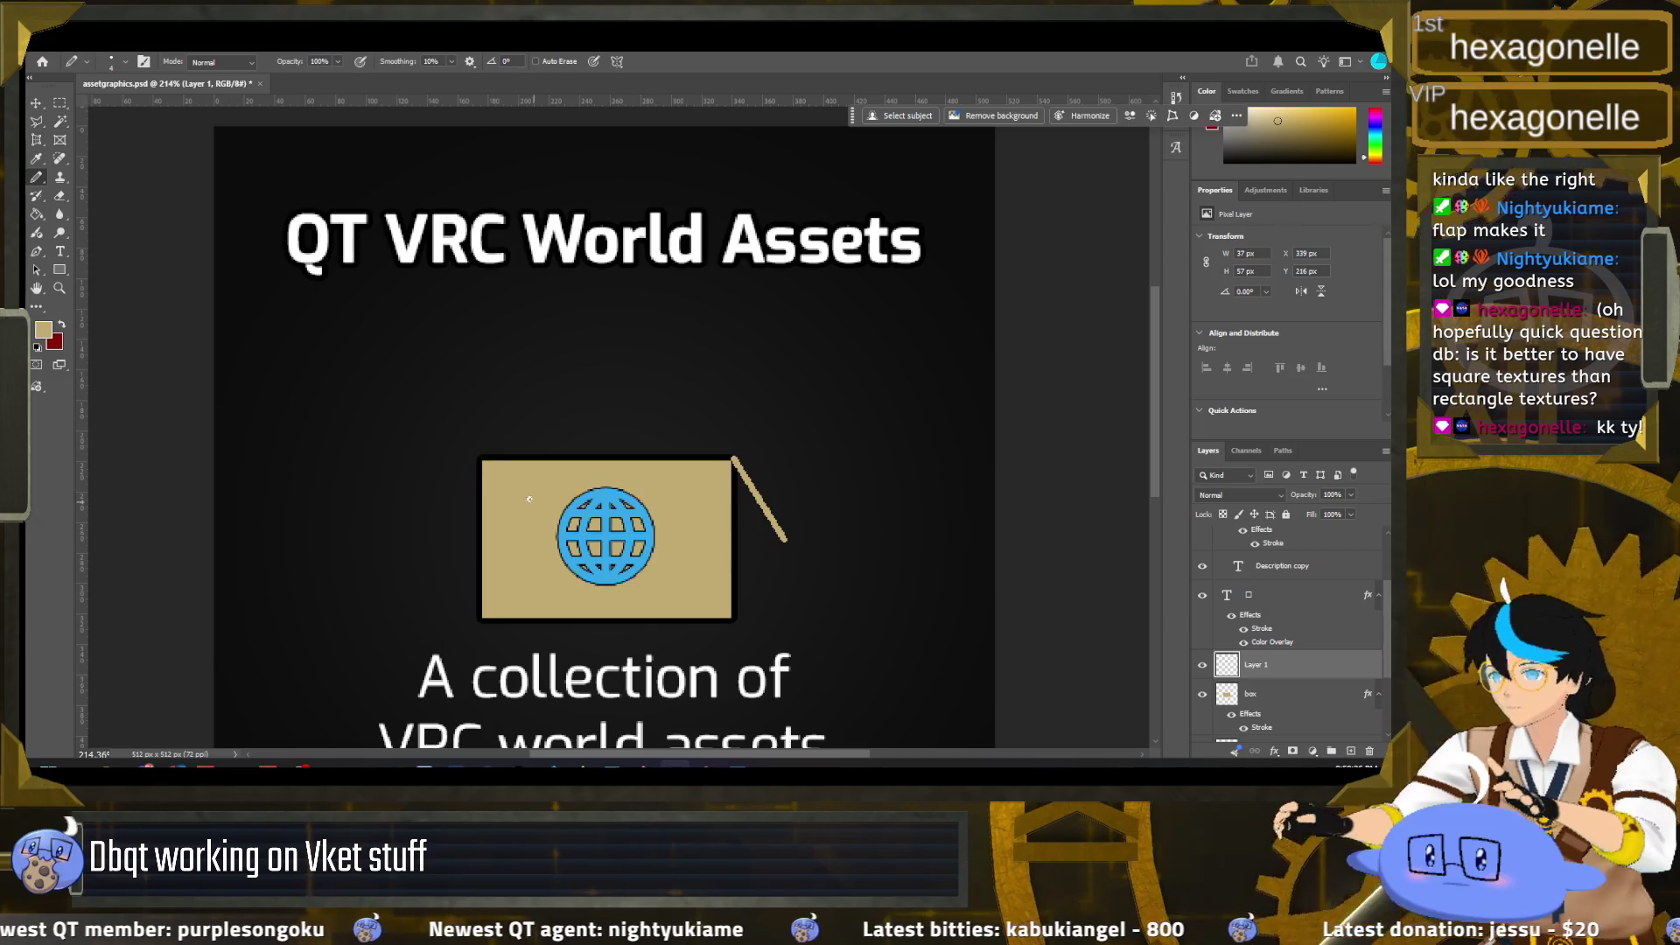
shift+click(480, 458)
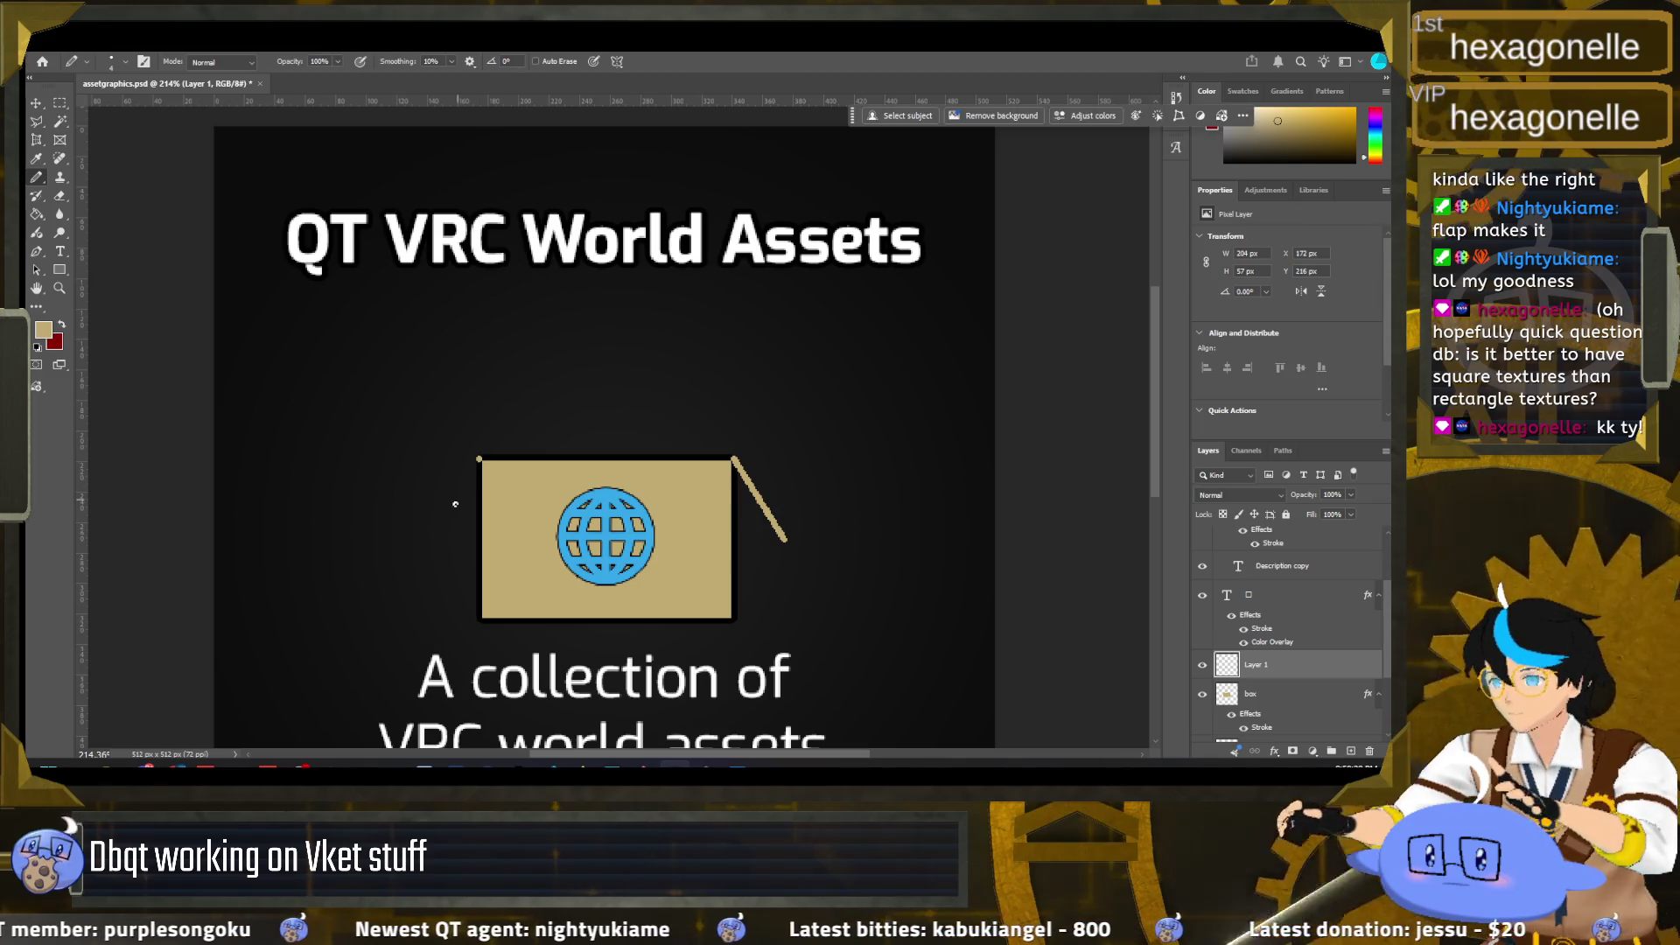
shift+click(435, 537)
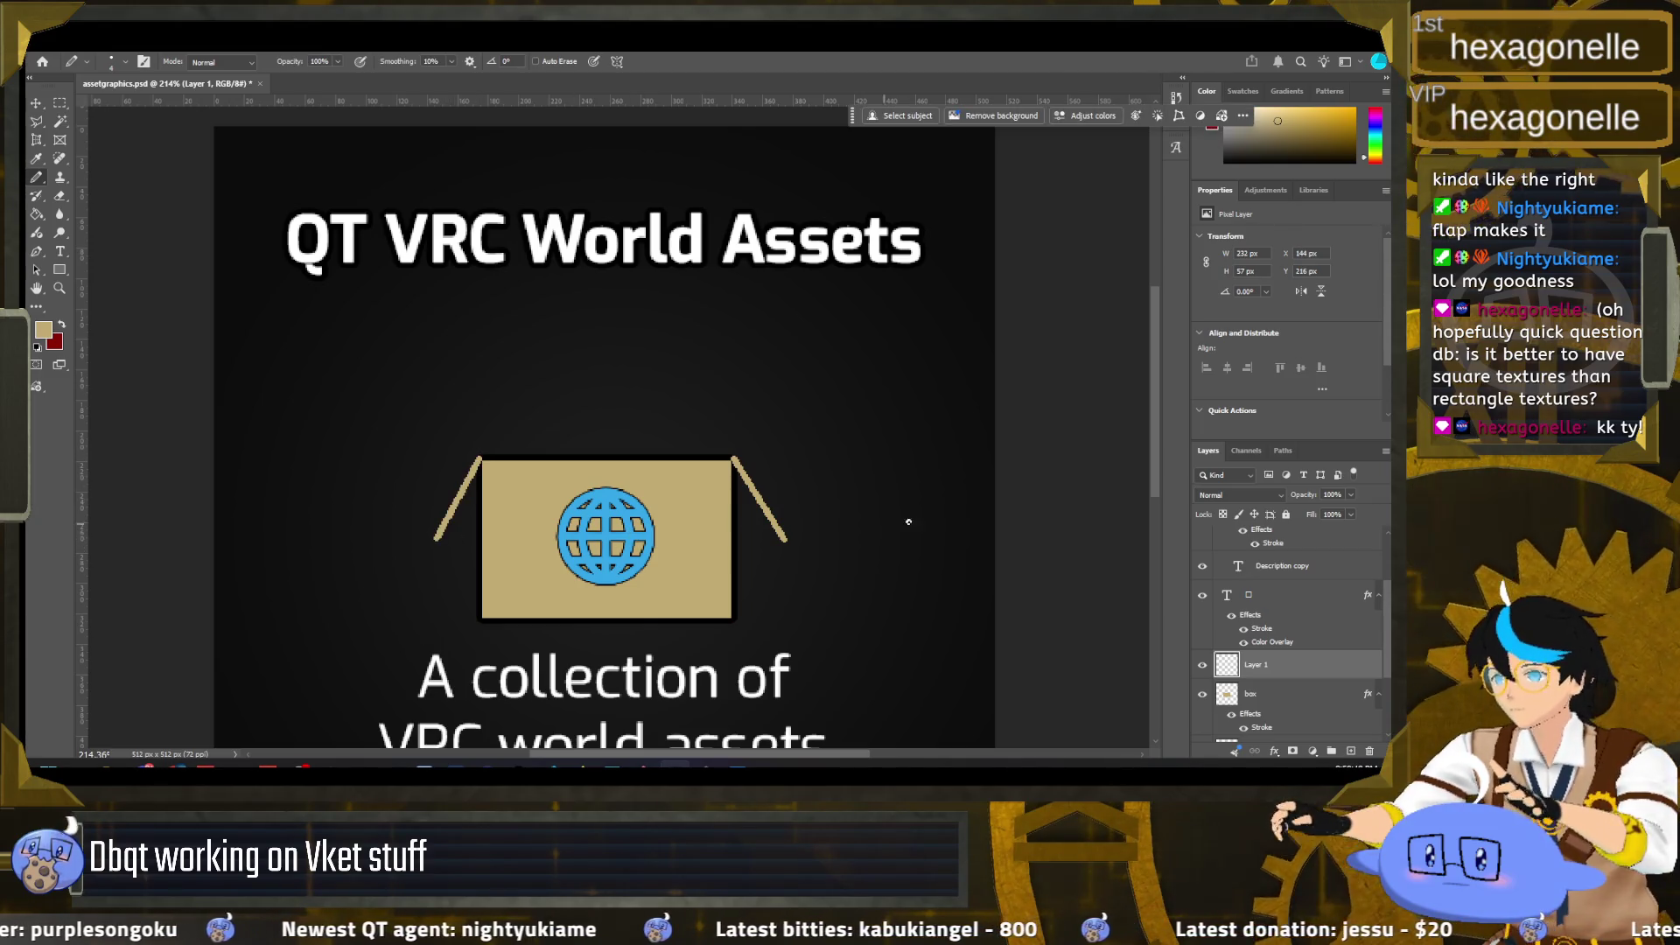
Step: Give Layer 1's flap lines a 4 px black Stroke through Layer Style (Ctrl+Alt+B)
scroll(977, 535, down, 3)
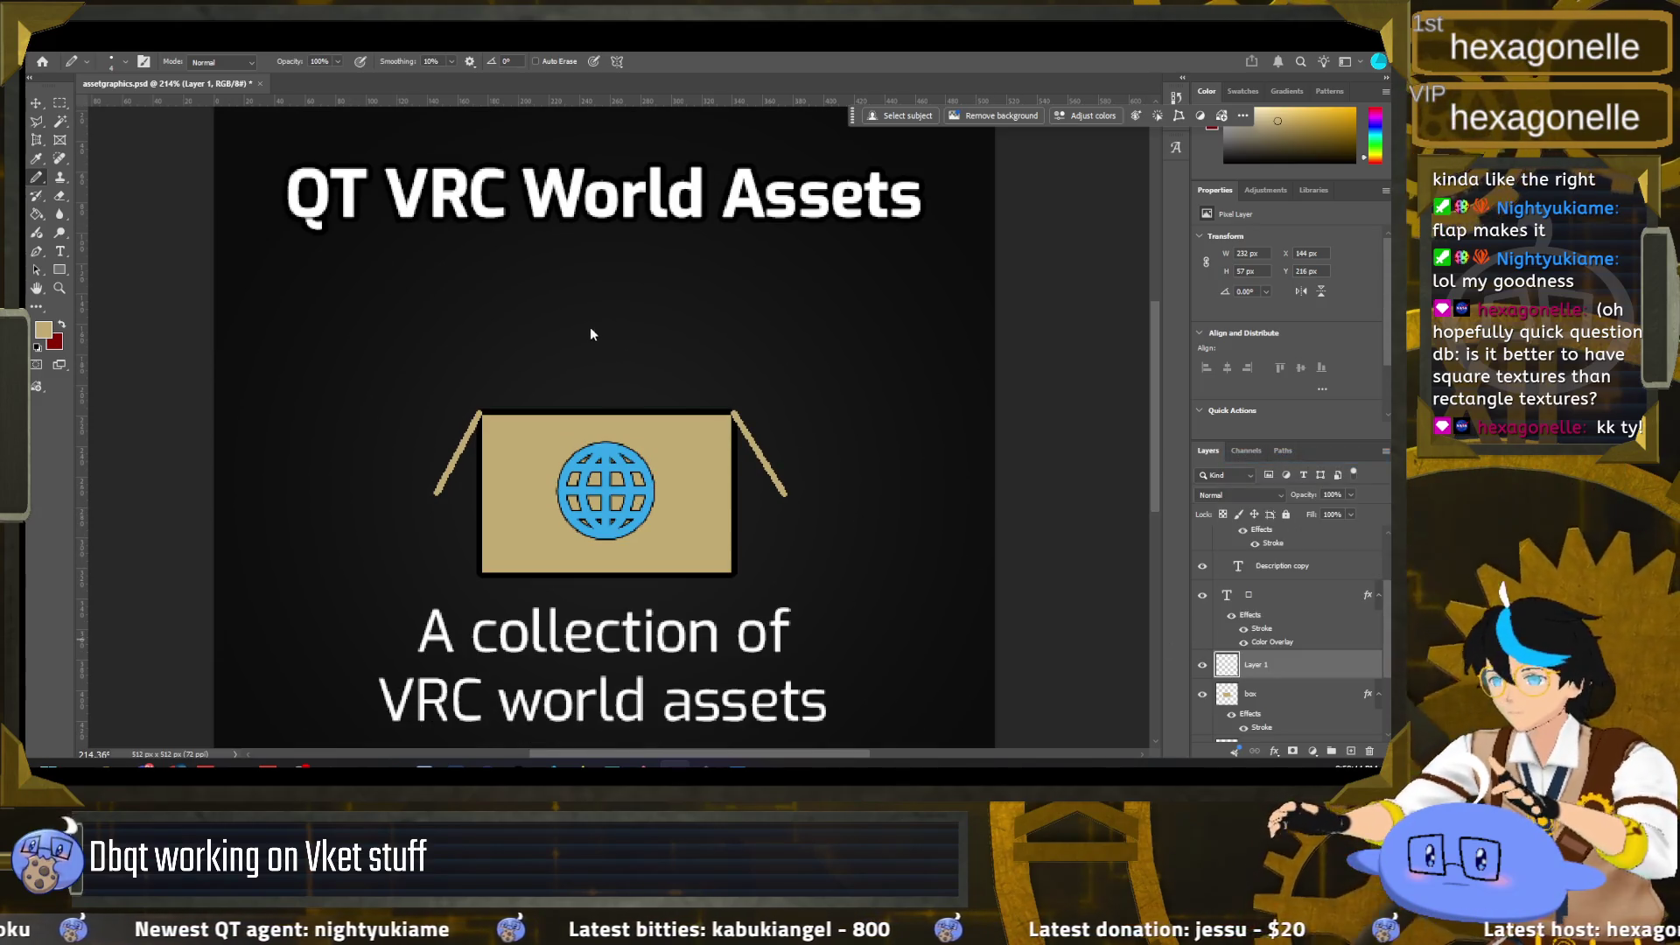
key(ctrl+alt+b)
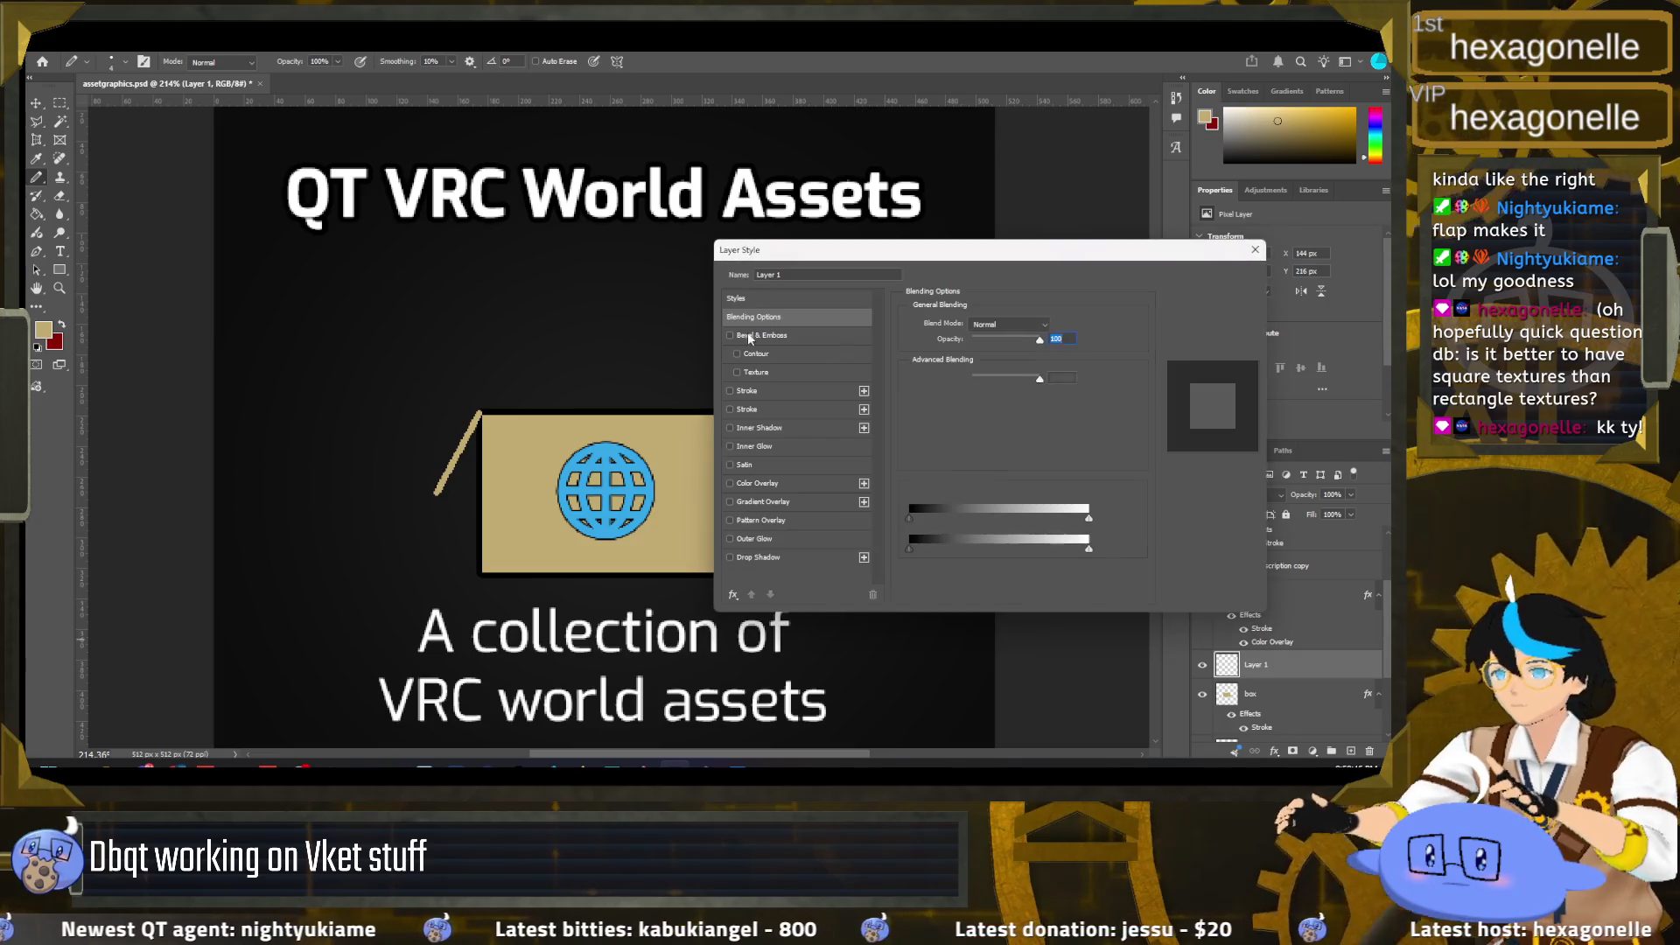
click(730, 391)
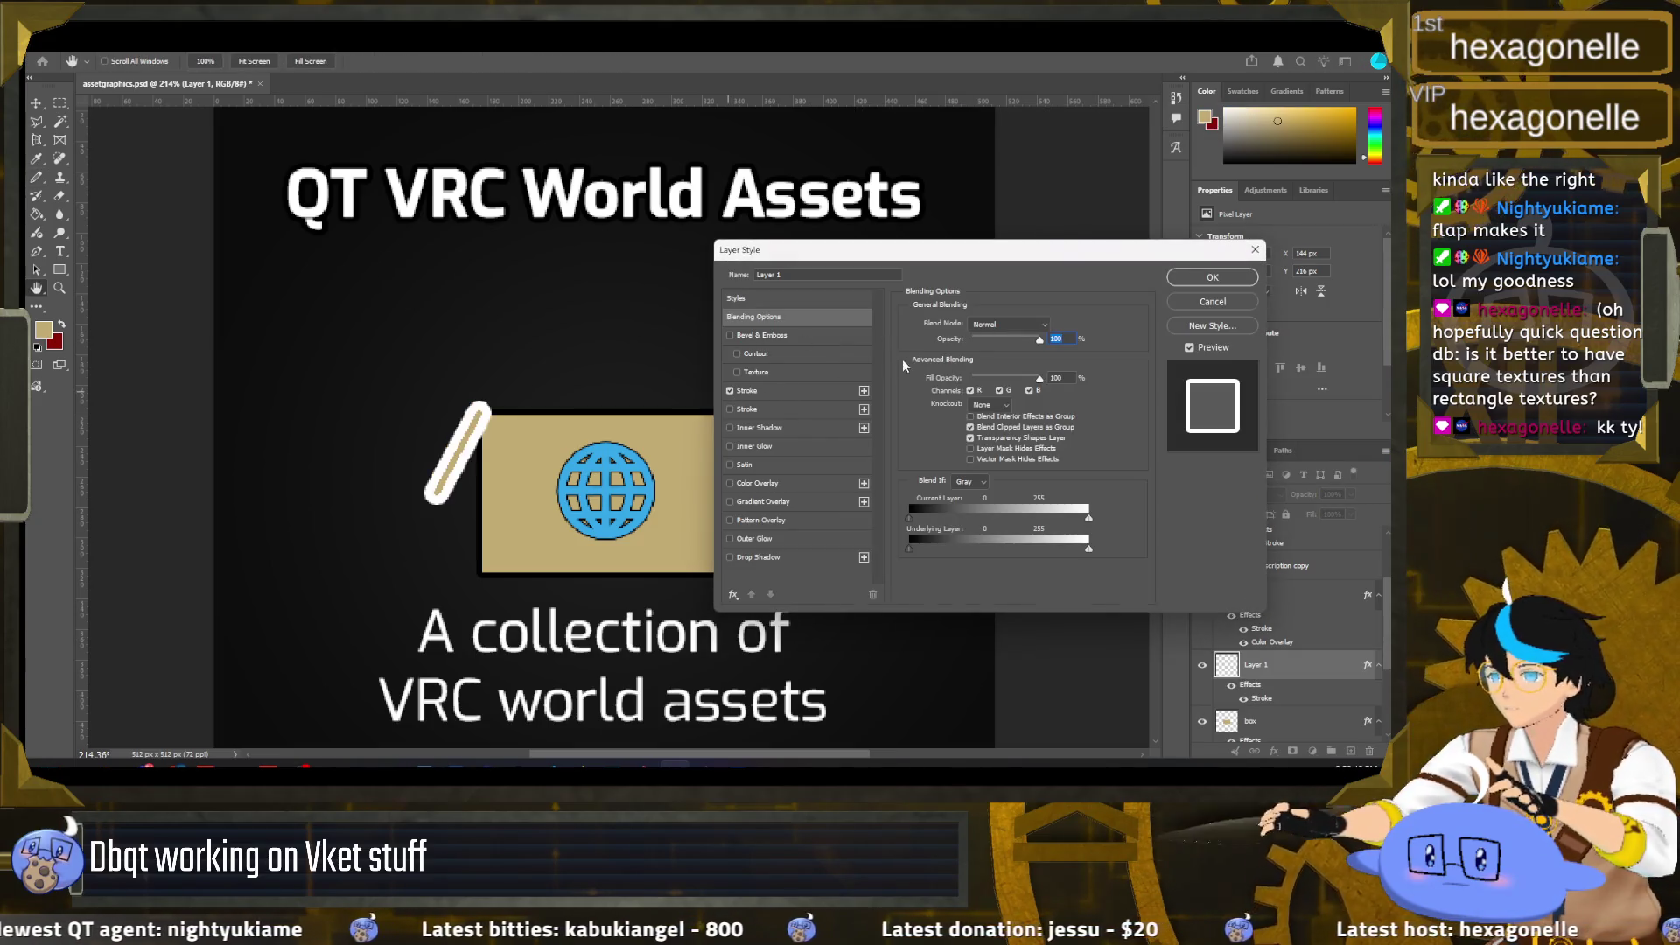
click(730, 391)
click(728, 409)
click(773, 410)
double_click(1041, 323)
text(4)
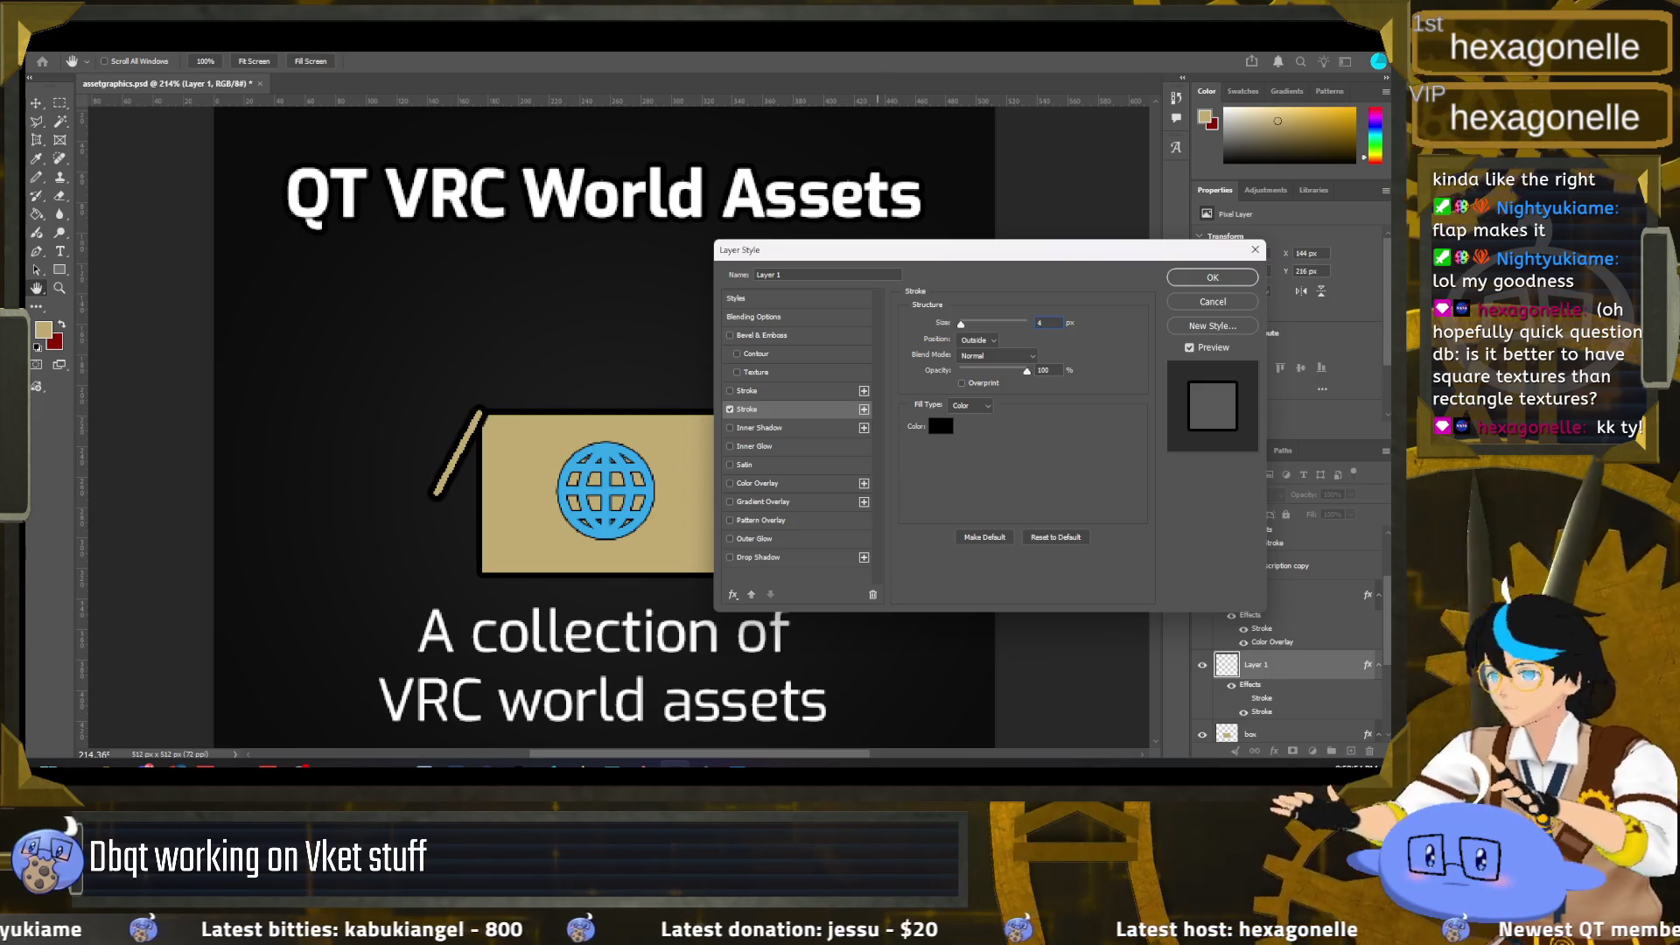
click(1210, 282)
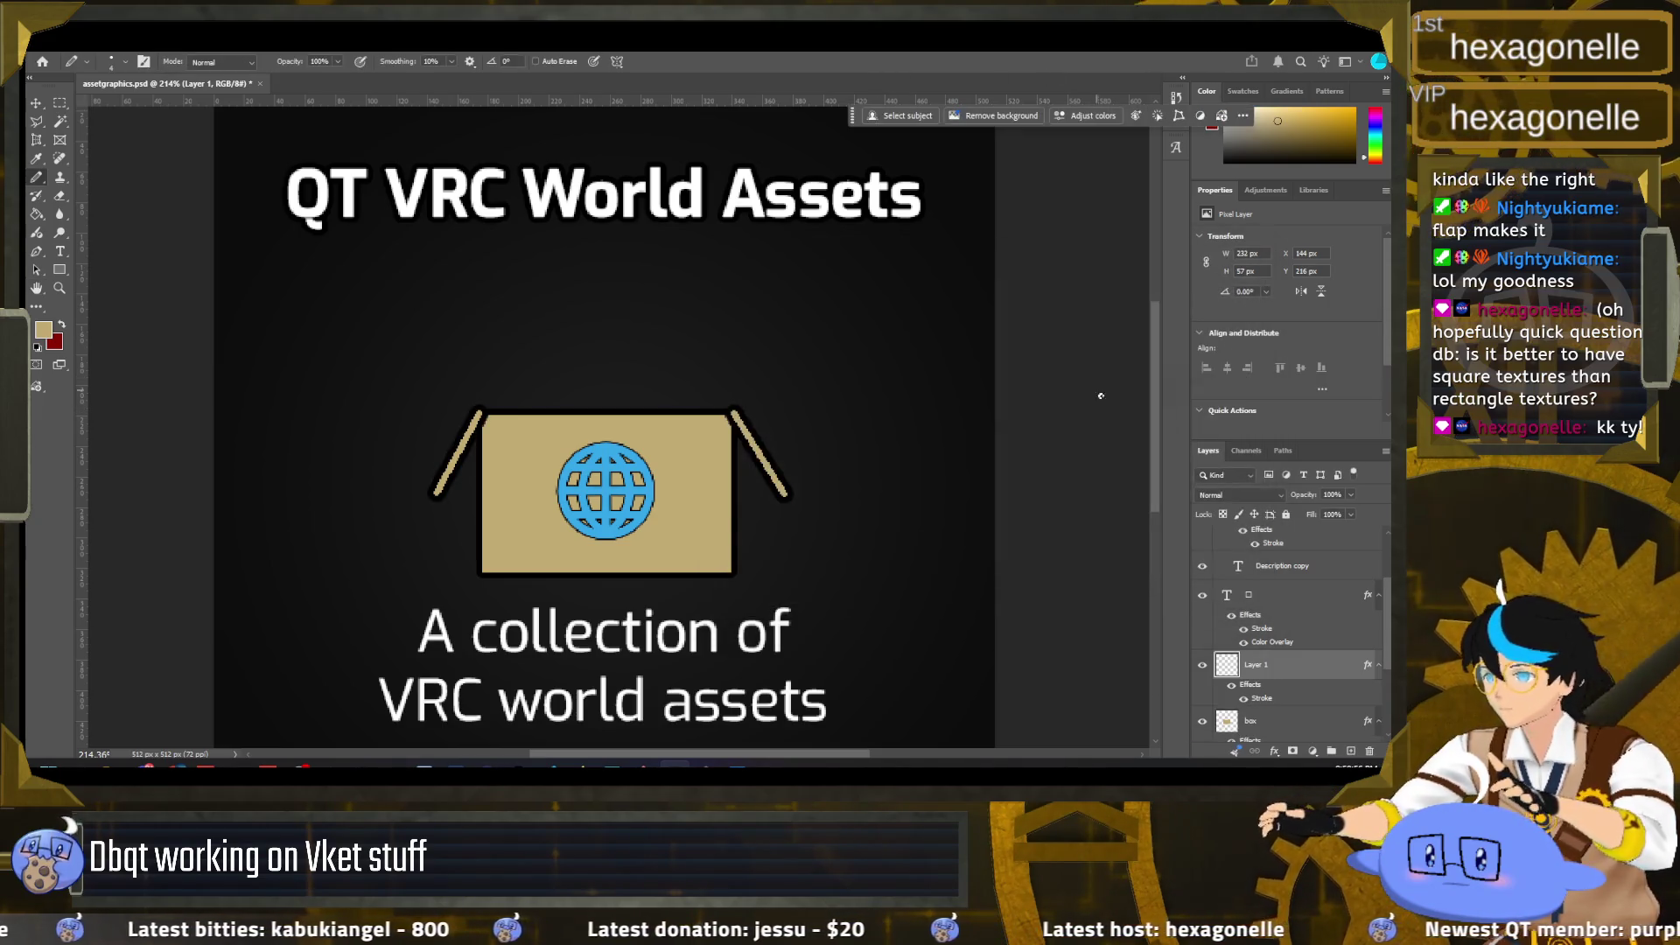
scroll(1276, 682, down, 1)
Step: Move Layer 1 beneath the box layer and nudge the flaps slightly into place
drag(1265, 661, 1259, 719)
key(v)
drag(516, 452, 518, 456)
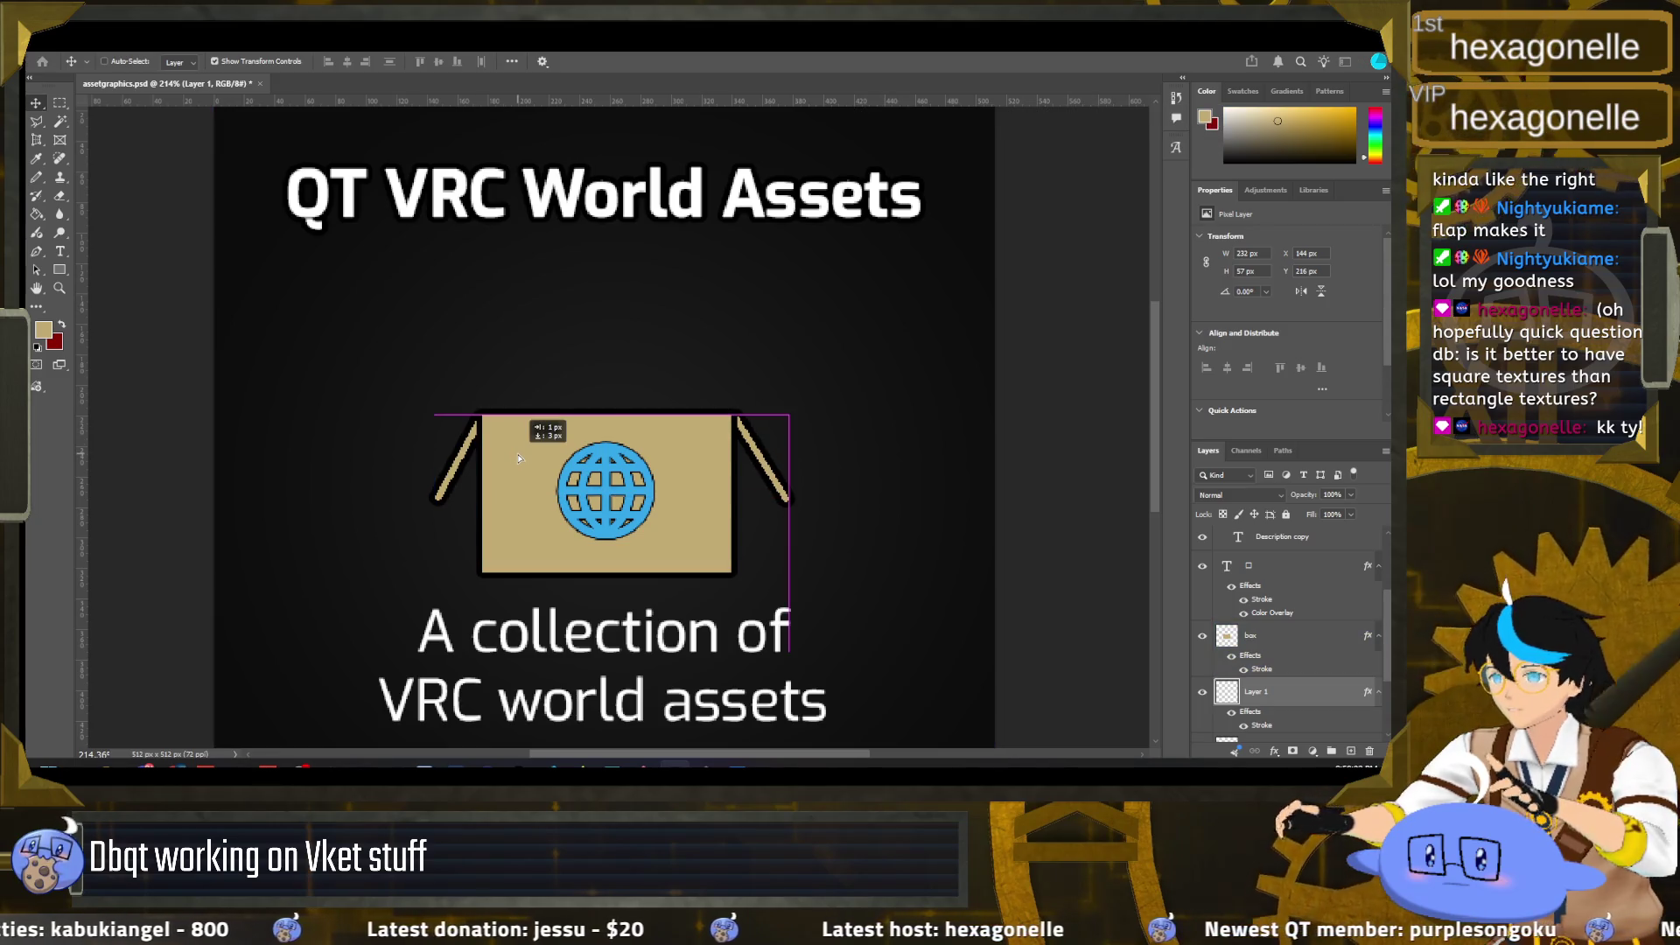
key(m)
Step: Select the box layer with the Pencil tool and check the foreground tan, #c1ab72
scroll(321, 368, down, 2)
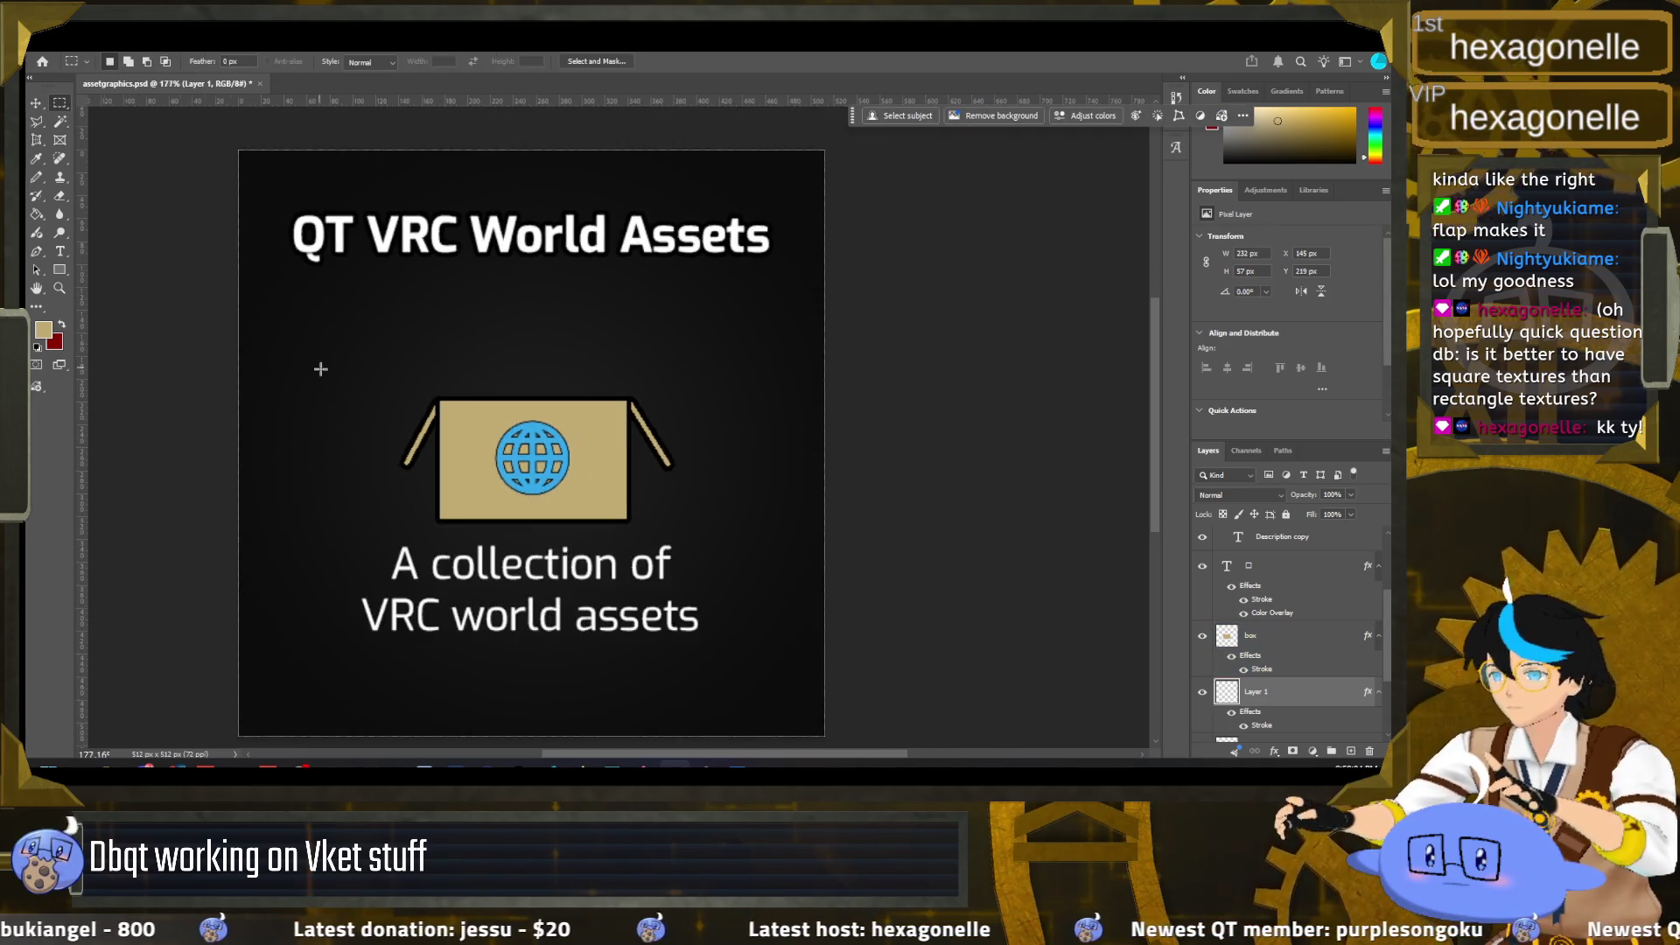
scroll(324, 385, down, 2)
scroll(329, 403, down, 1)
scroll(333, 420, up, 2)
scroll(343, 462, up, 1)
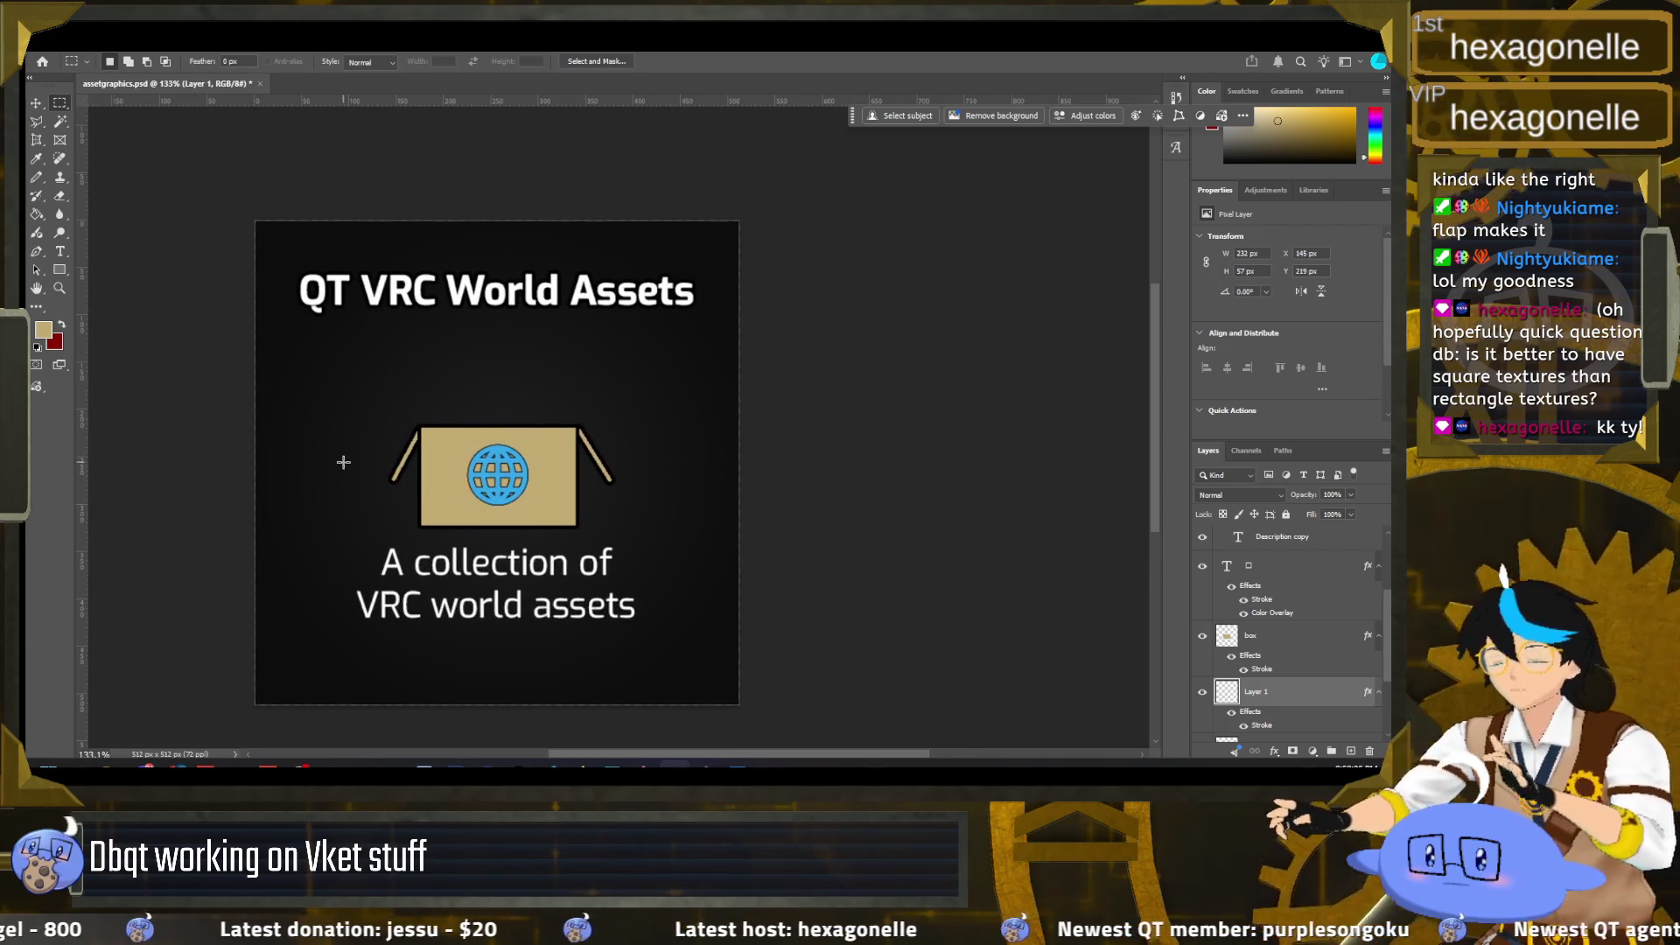
scroll(350, 472, up, 1)
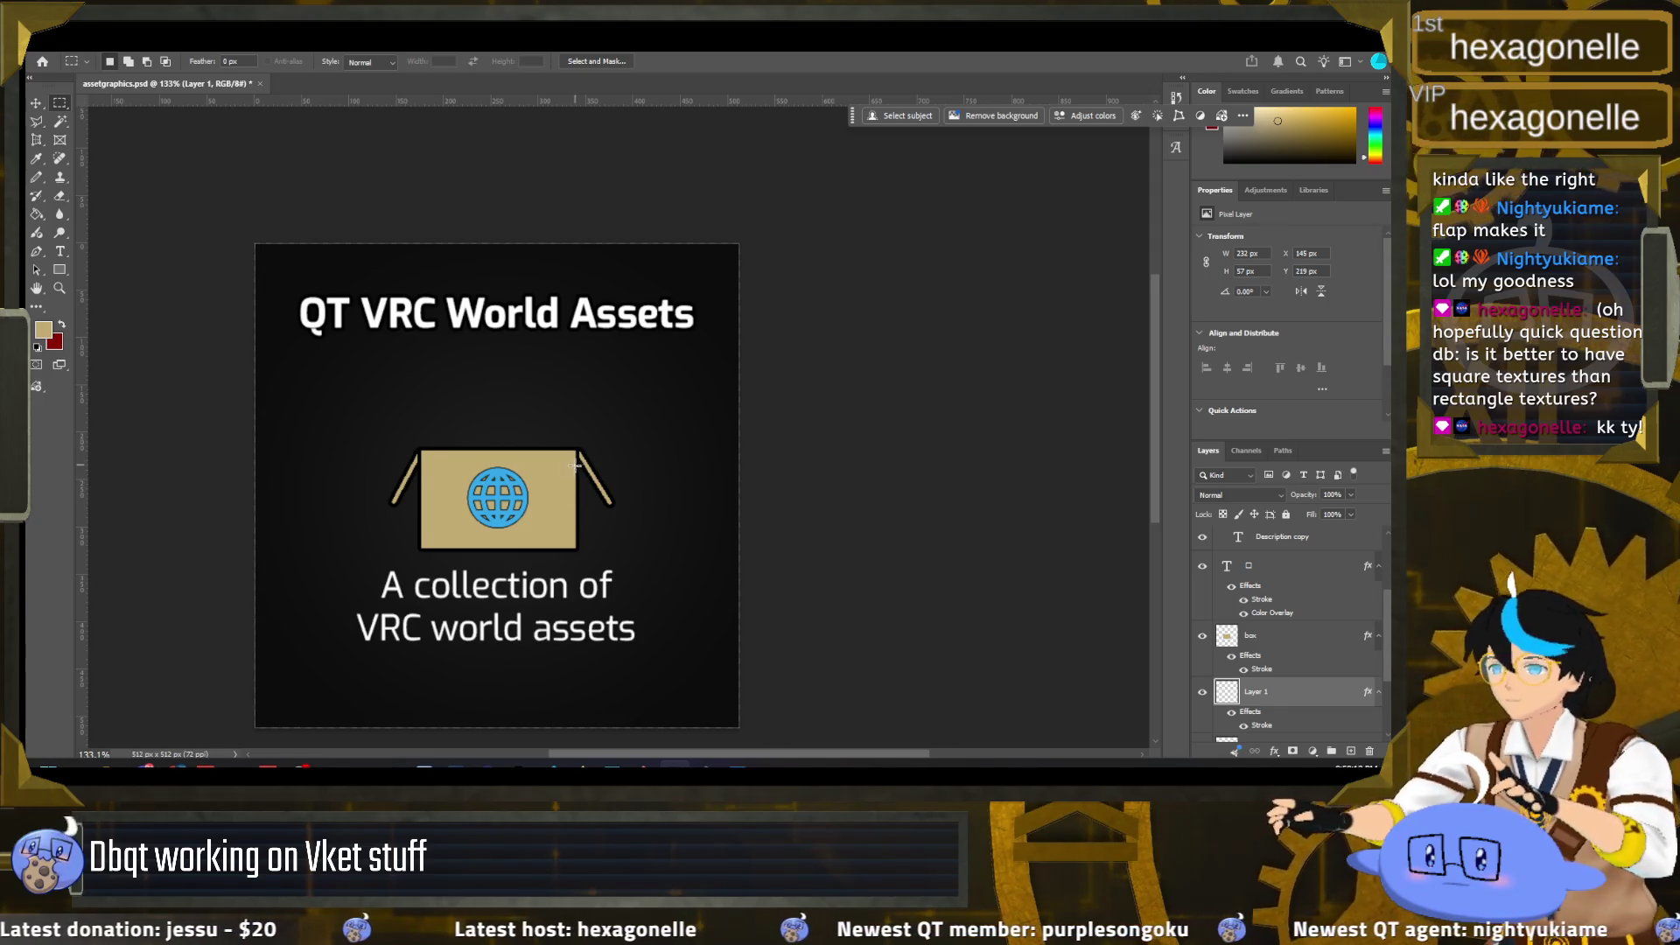
scroll(574, 464, up, 1)
scroll(574, 465, up, 3)
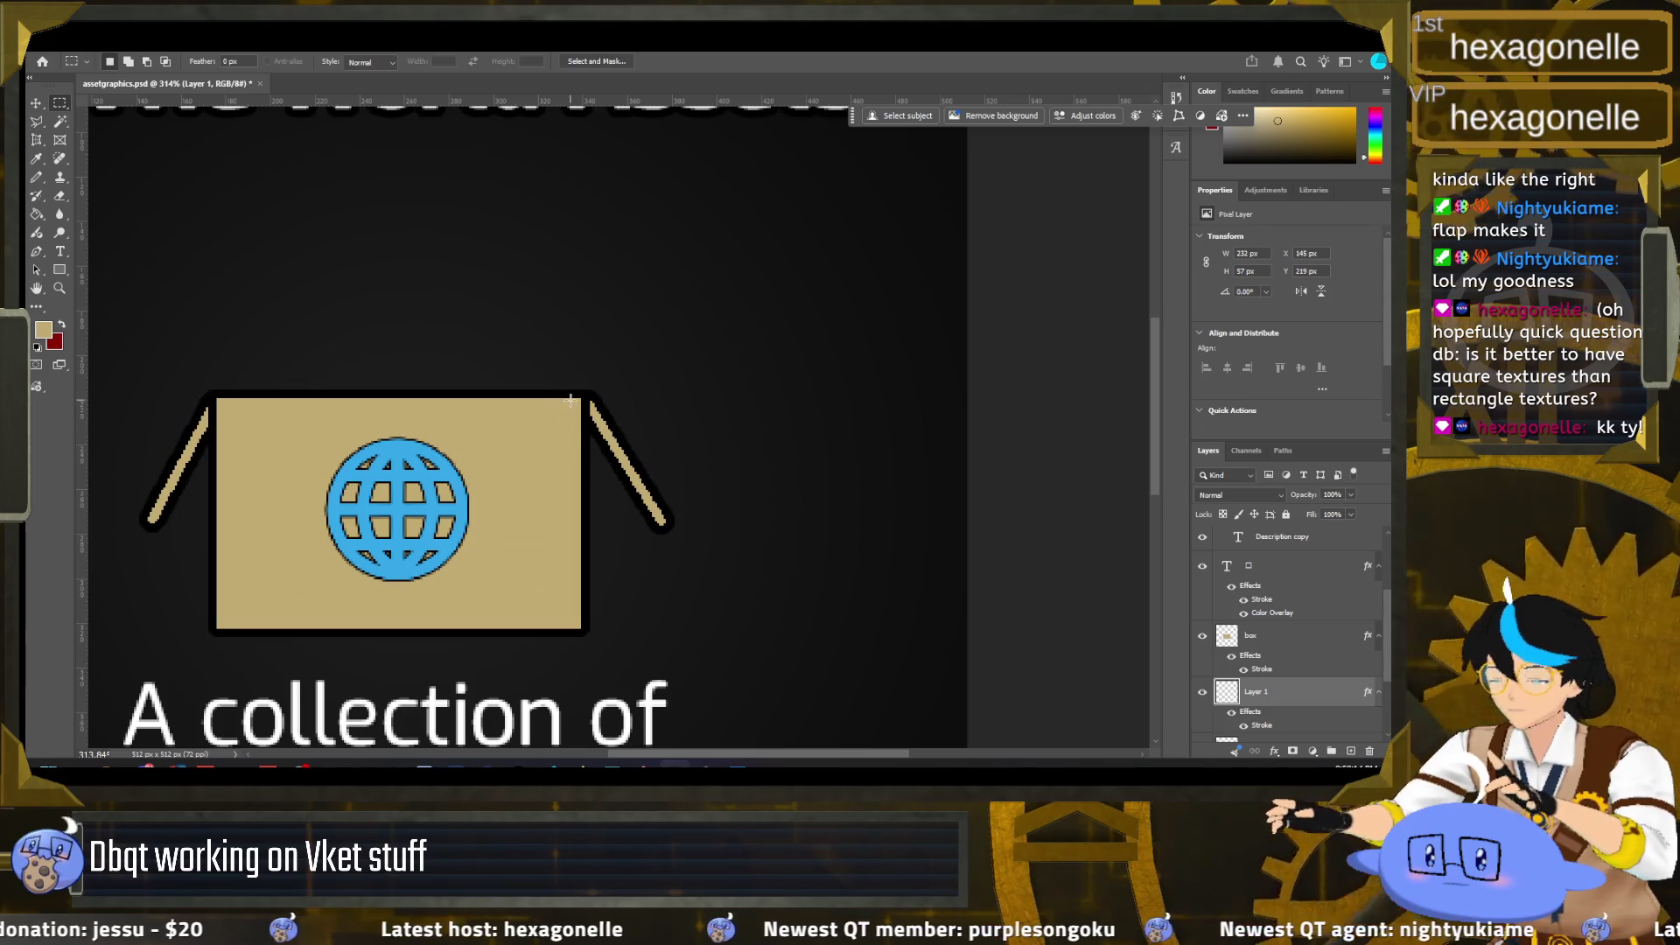
scroll(1301, 640, down, 2)
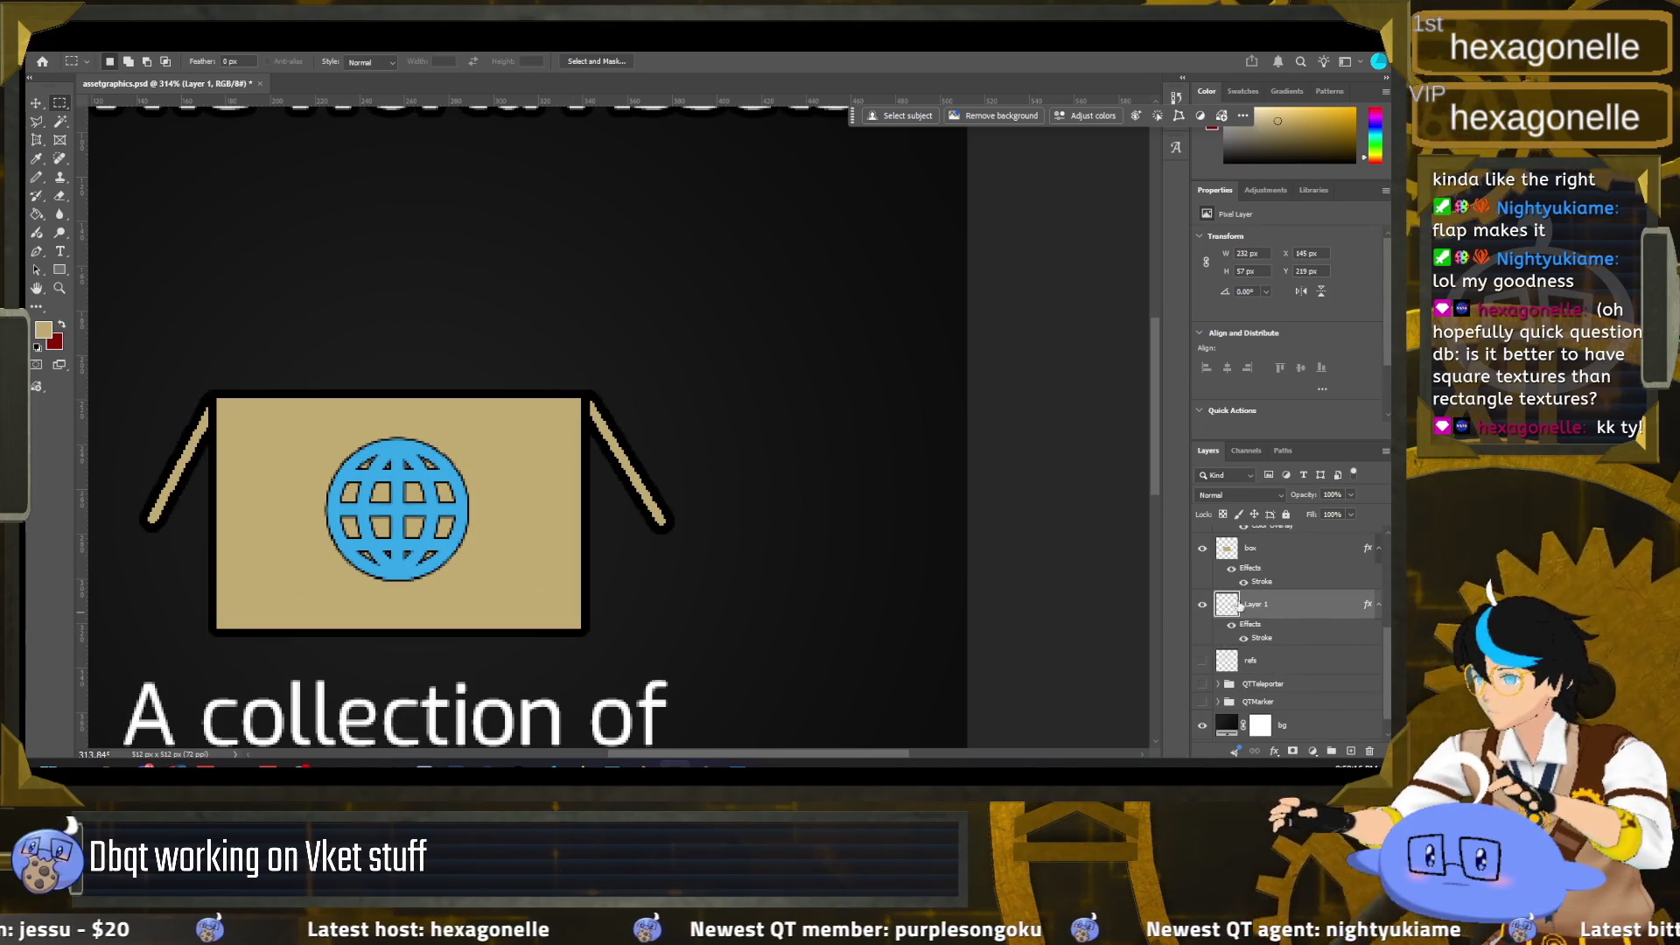
click(1228, 550)
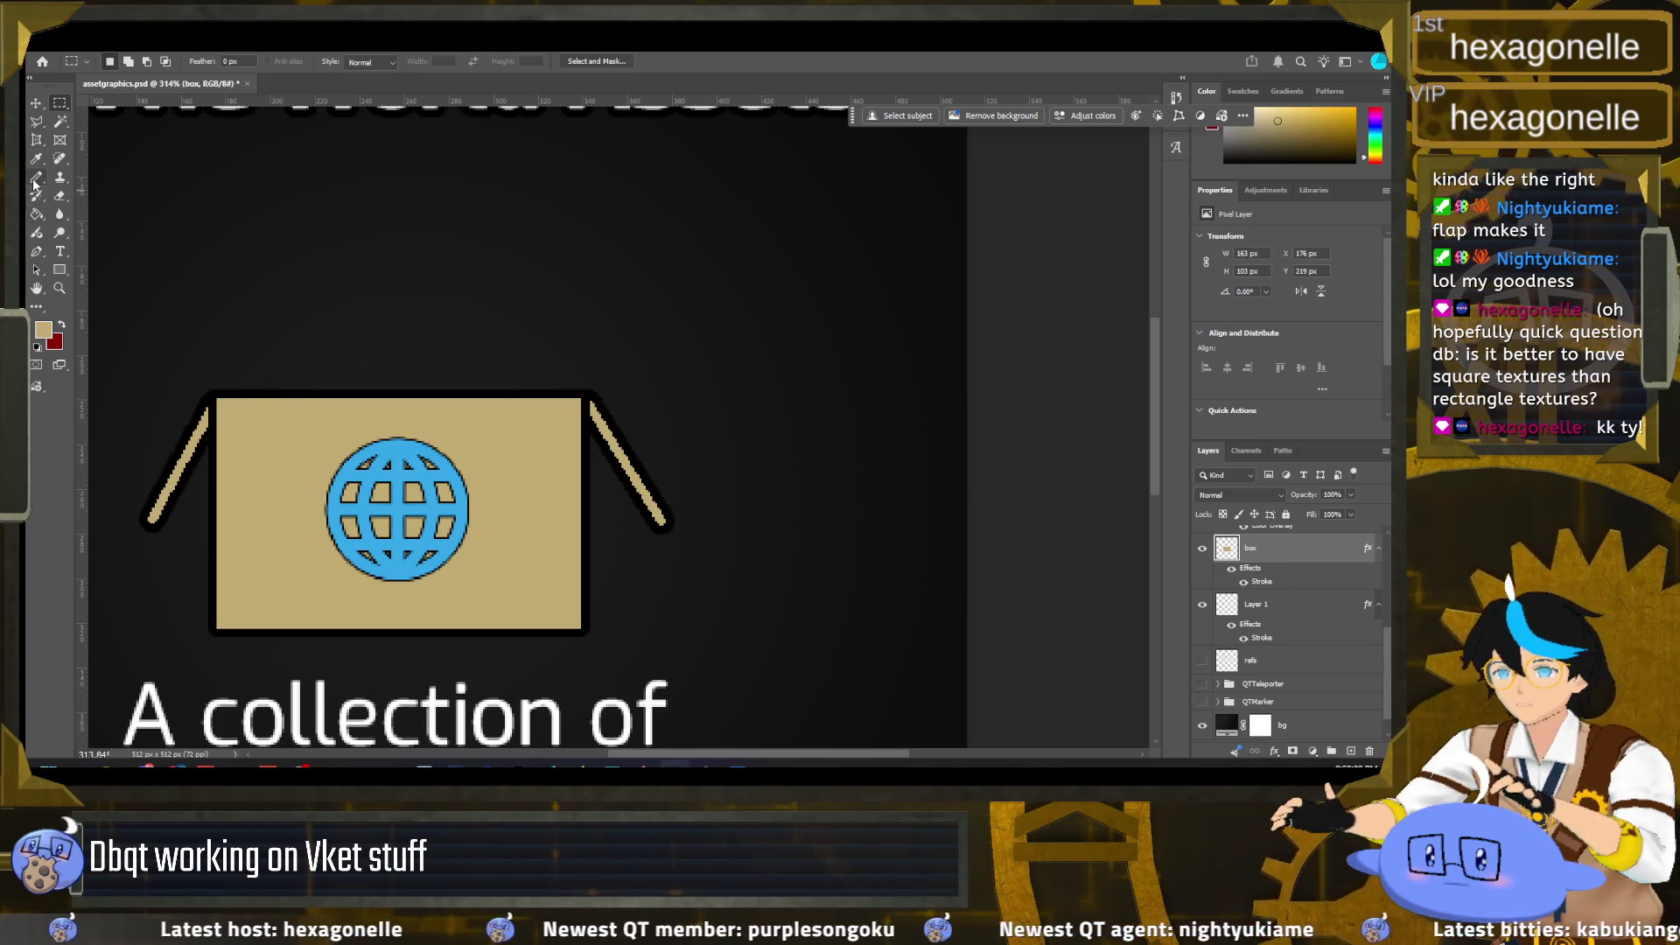
click(36, 180)
click(42, 329)
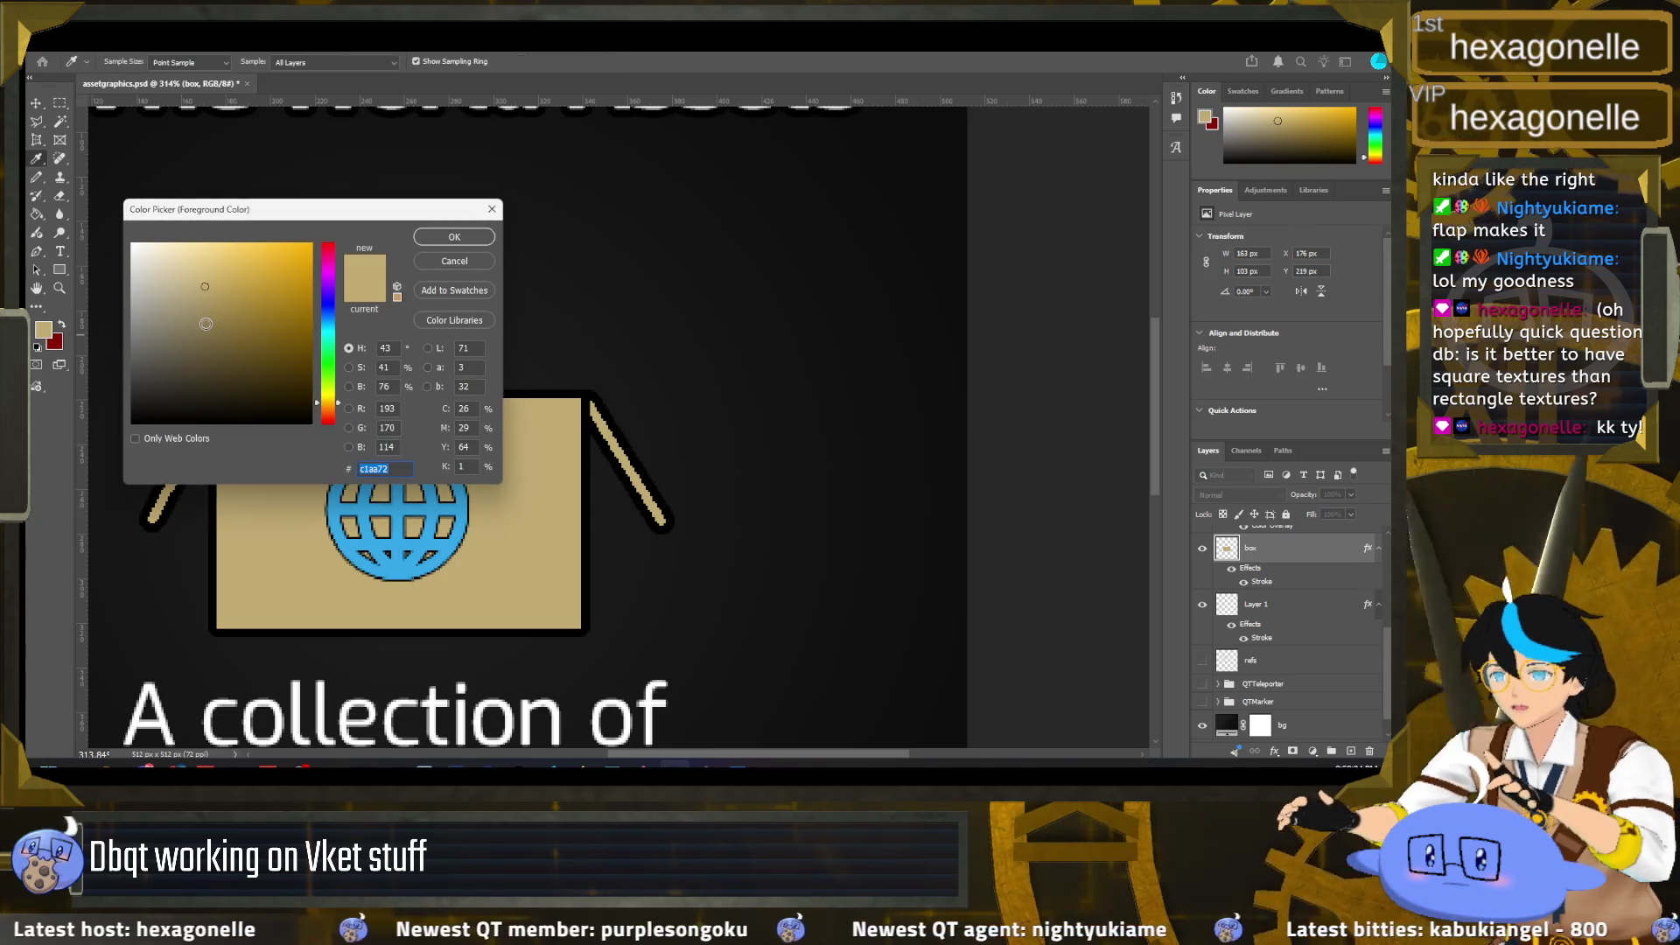
Step: Pencil darker tan shading lines along the box's right and bottom edges
click(454, 237)
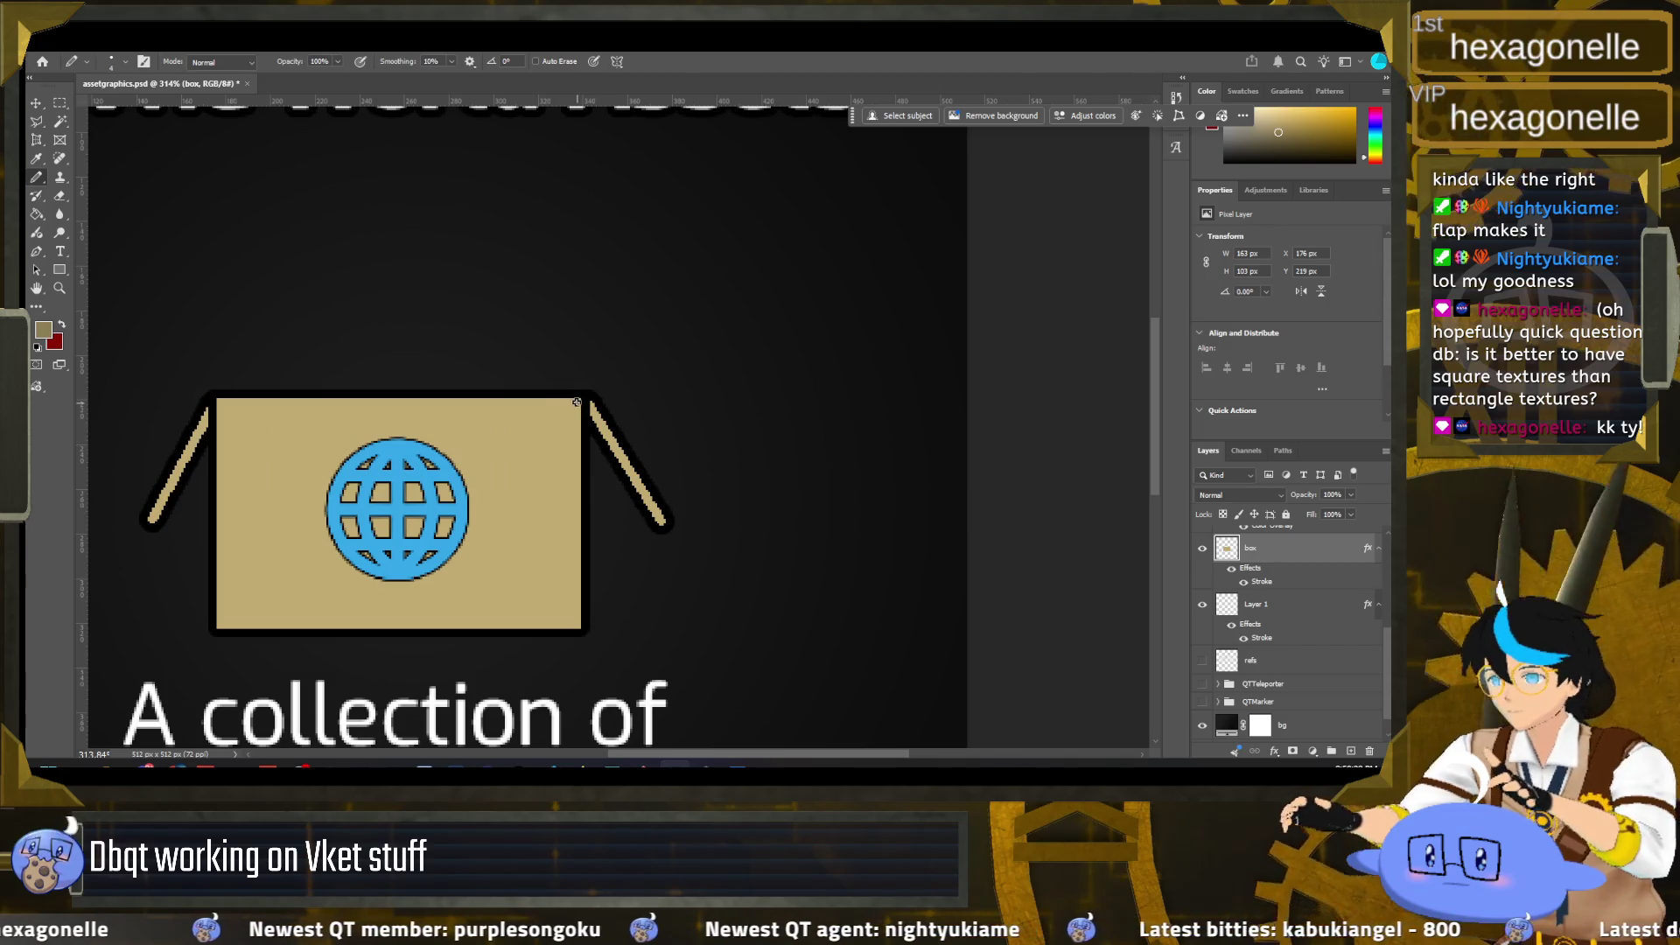
shift+click(577, 625)
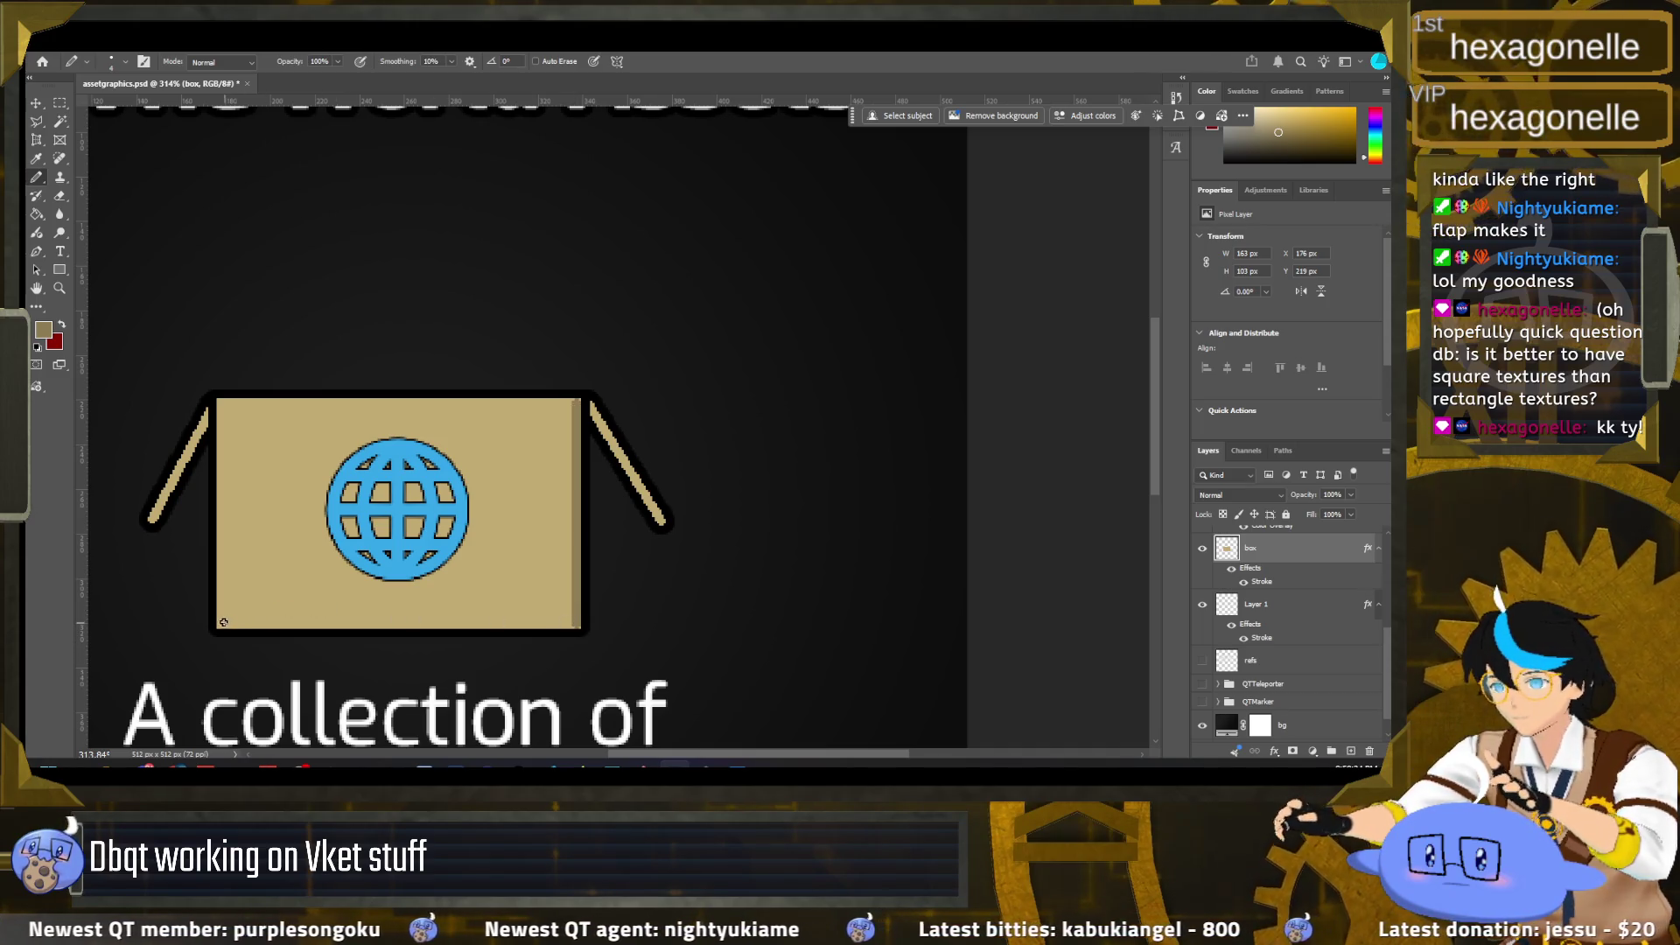
shift+click(222, 624)
click(582, 626)
key(ctrl+z)
Step: Zoom in to inspect the edge shading and select the flap layer, Layer 1
scroll(569, 613, up, 4)
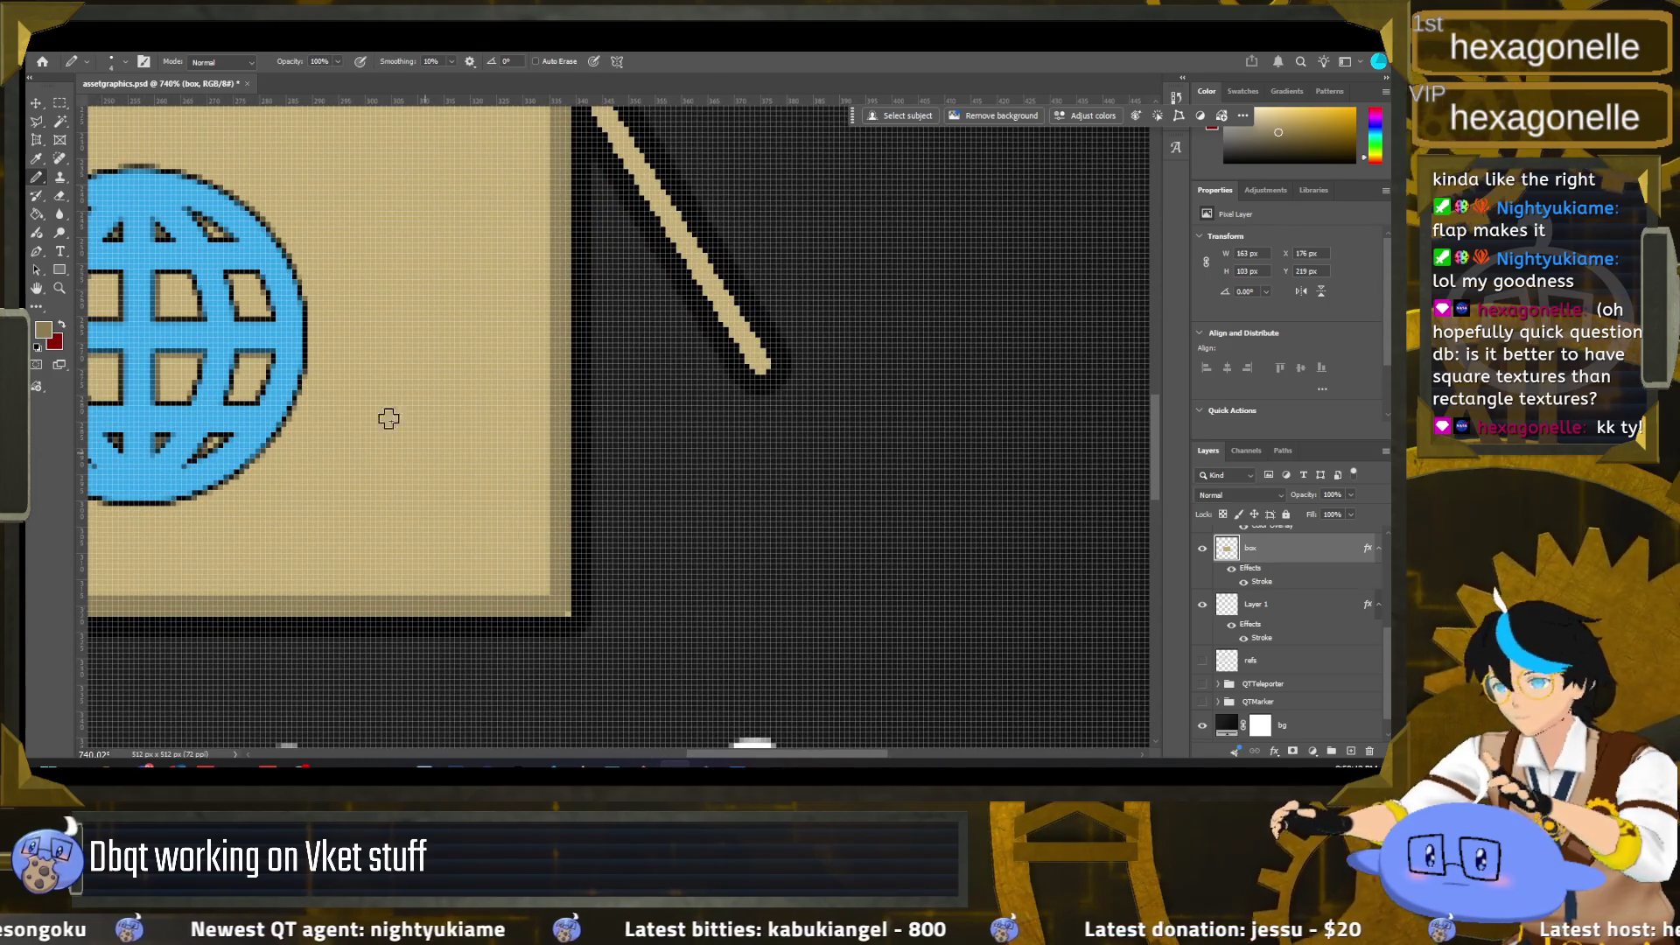
click(125, 62)
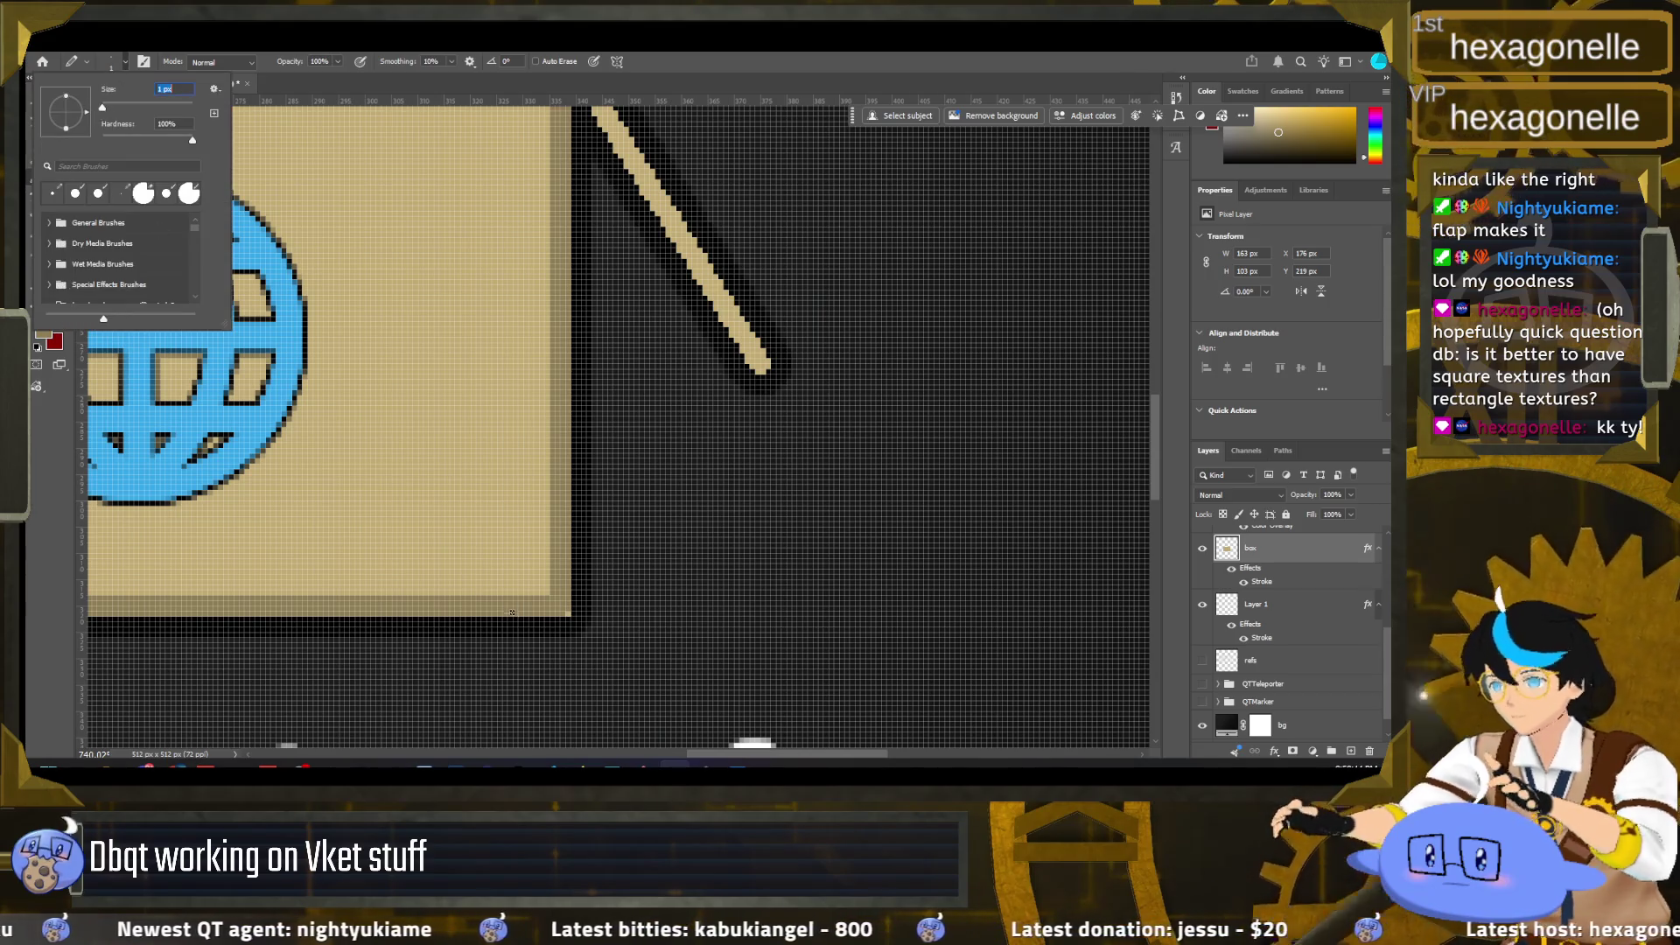
key(Return)
scroll(560, 368, up, 5)
scroll(564, 299, up, 2)
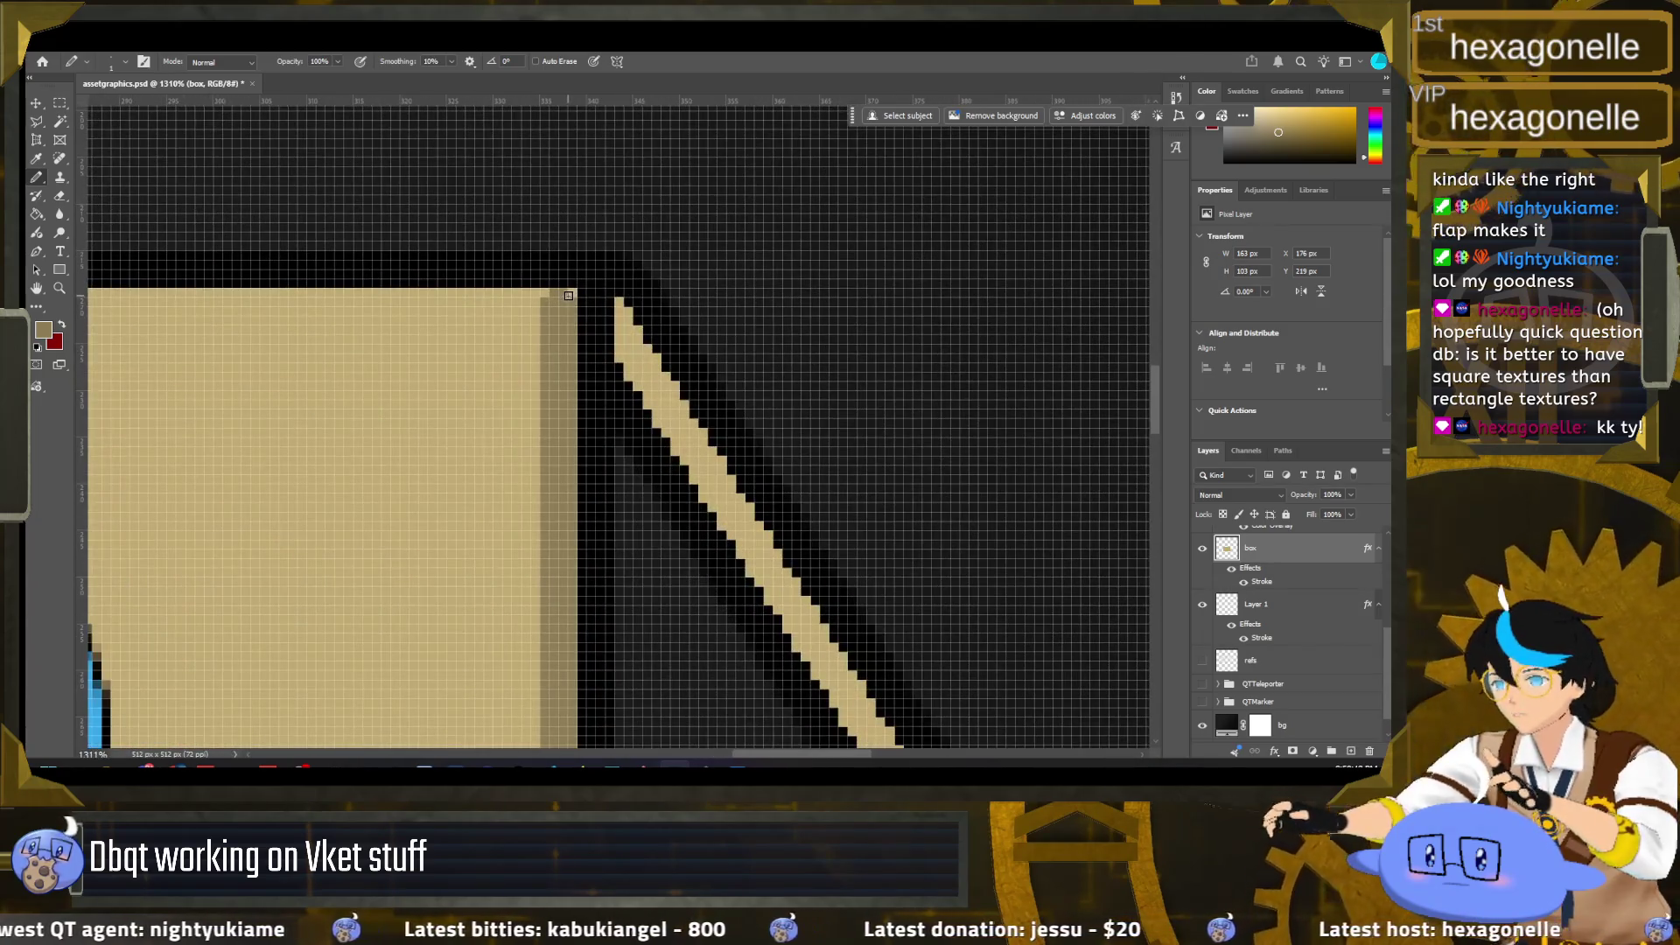
scroll(546, 303, down, 5)
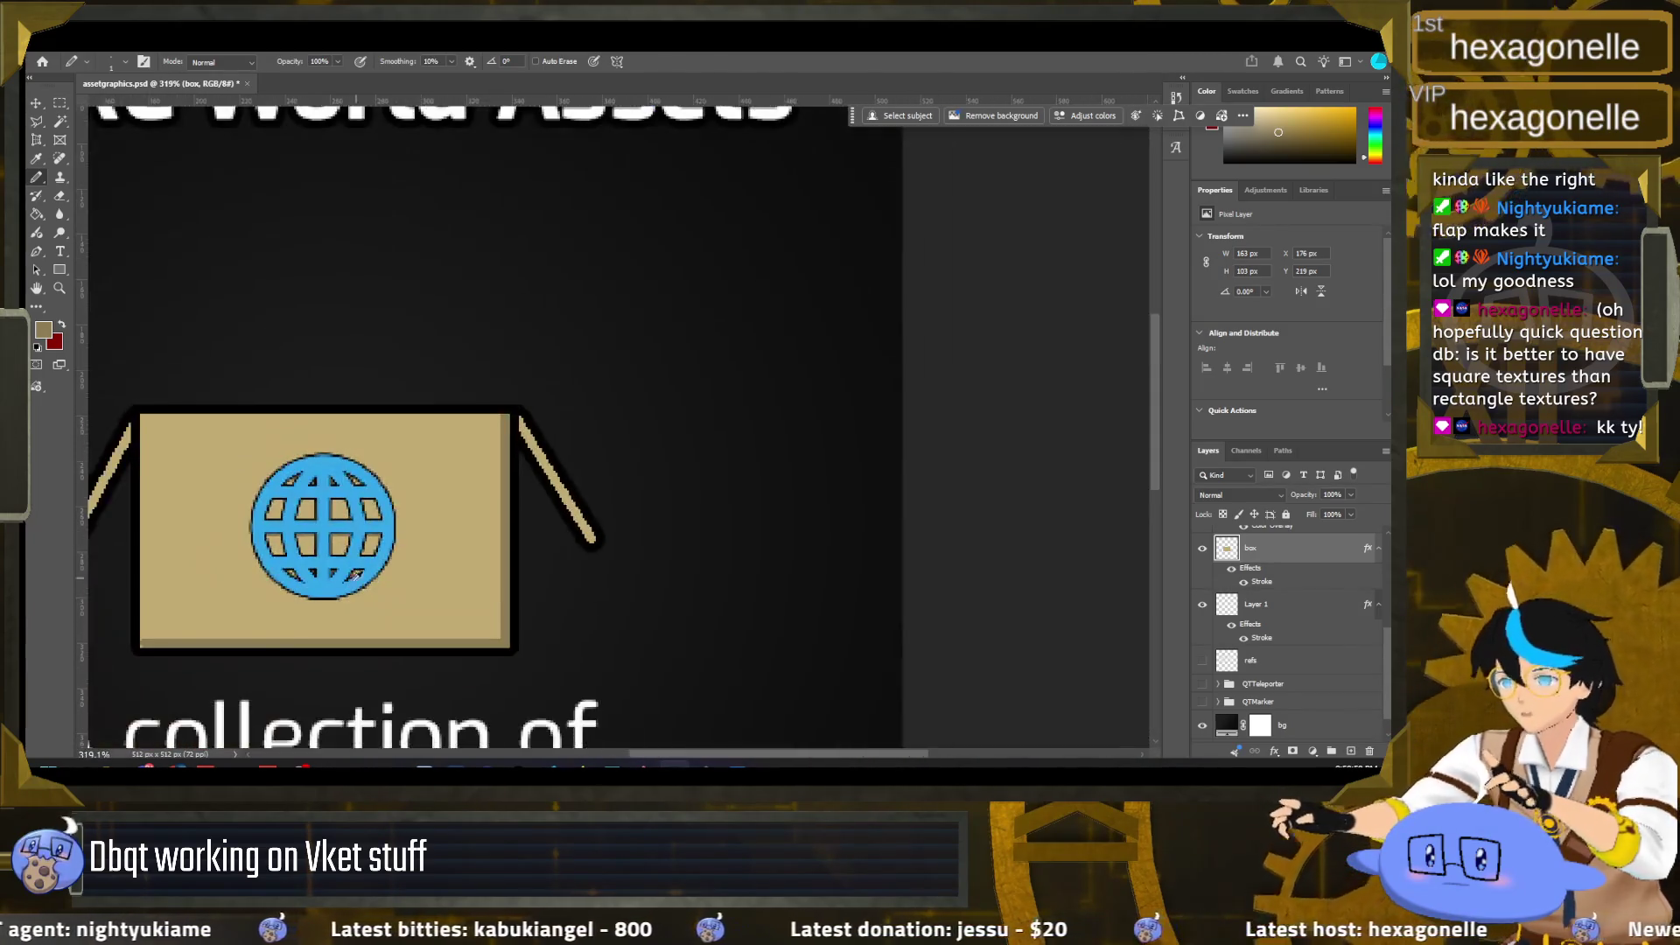
scroll(236, 662, left, 3)
scroll(236, 662, down, 1)
scroll(236, 617, up, 4)
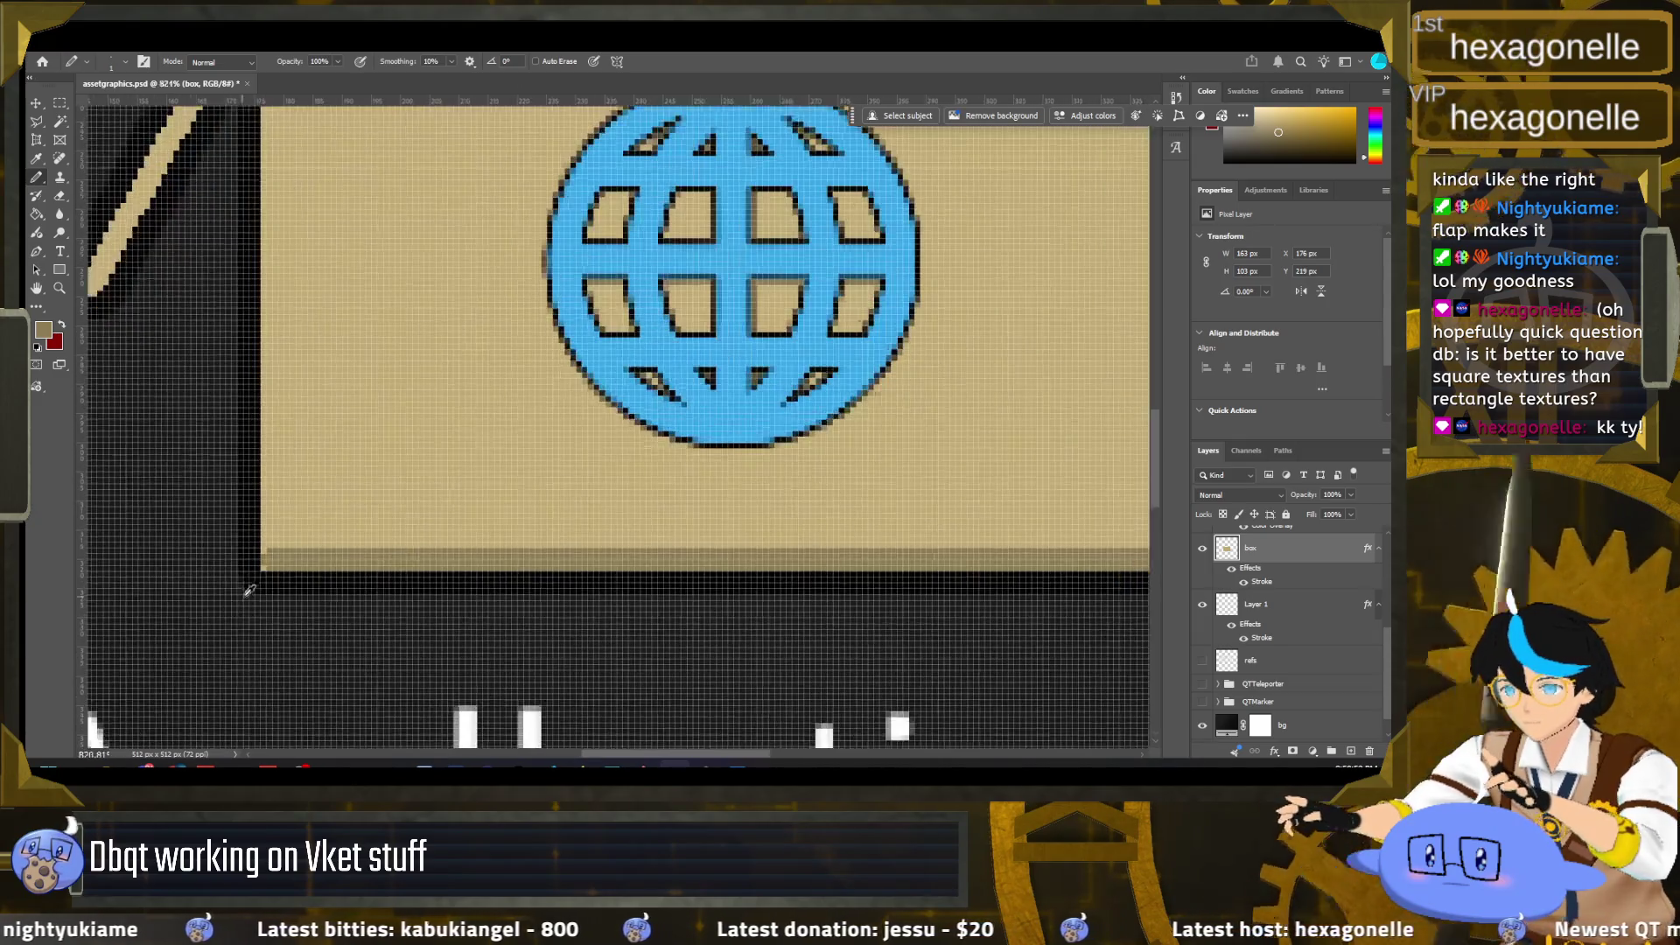
scroll(263, 551, down, 3)
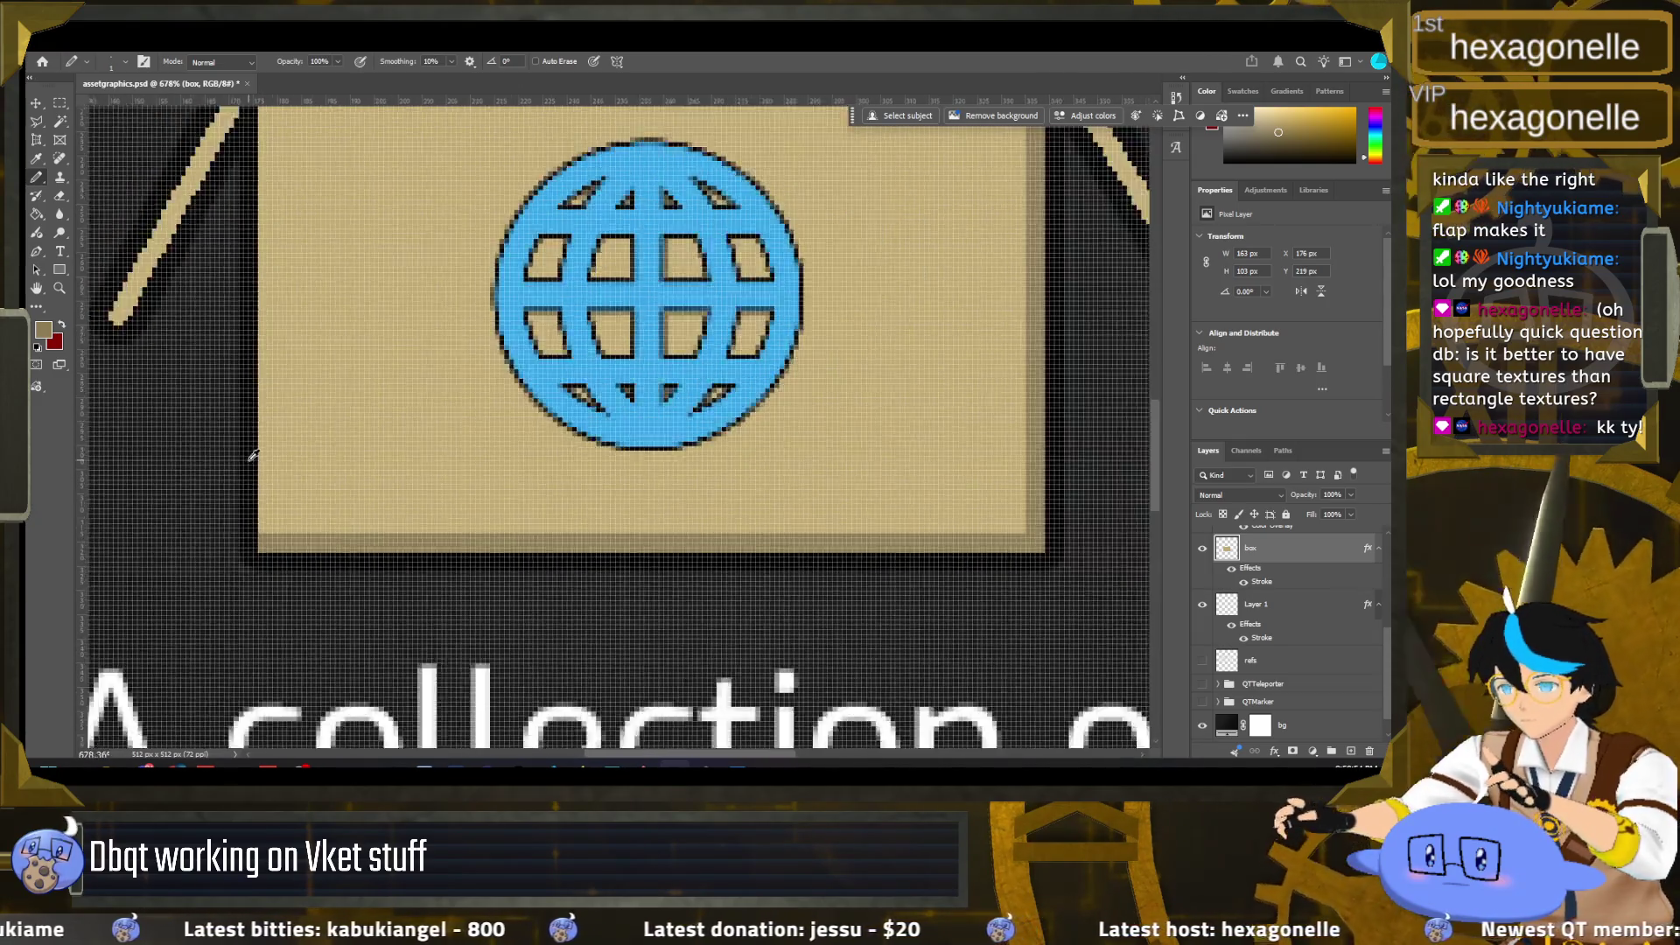
scroll(226, 399, up, 3)
scroll(226, 399, up, 3)
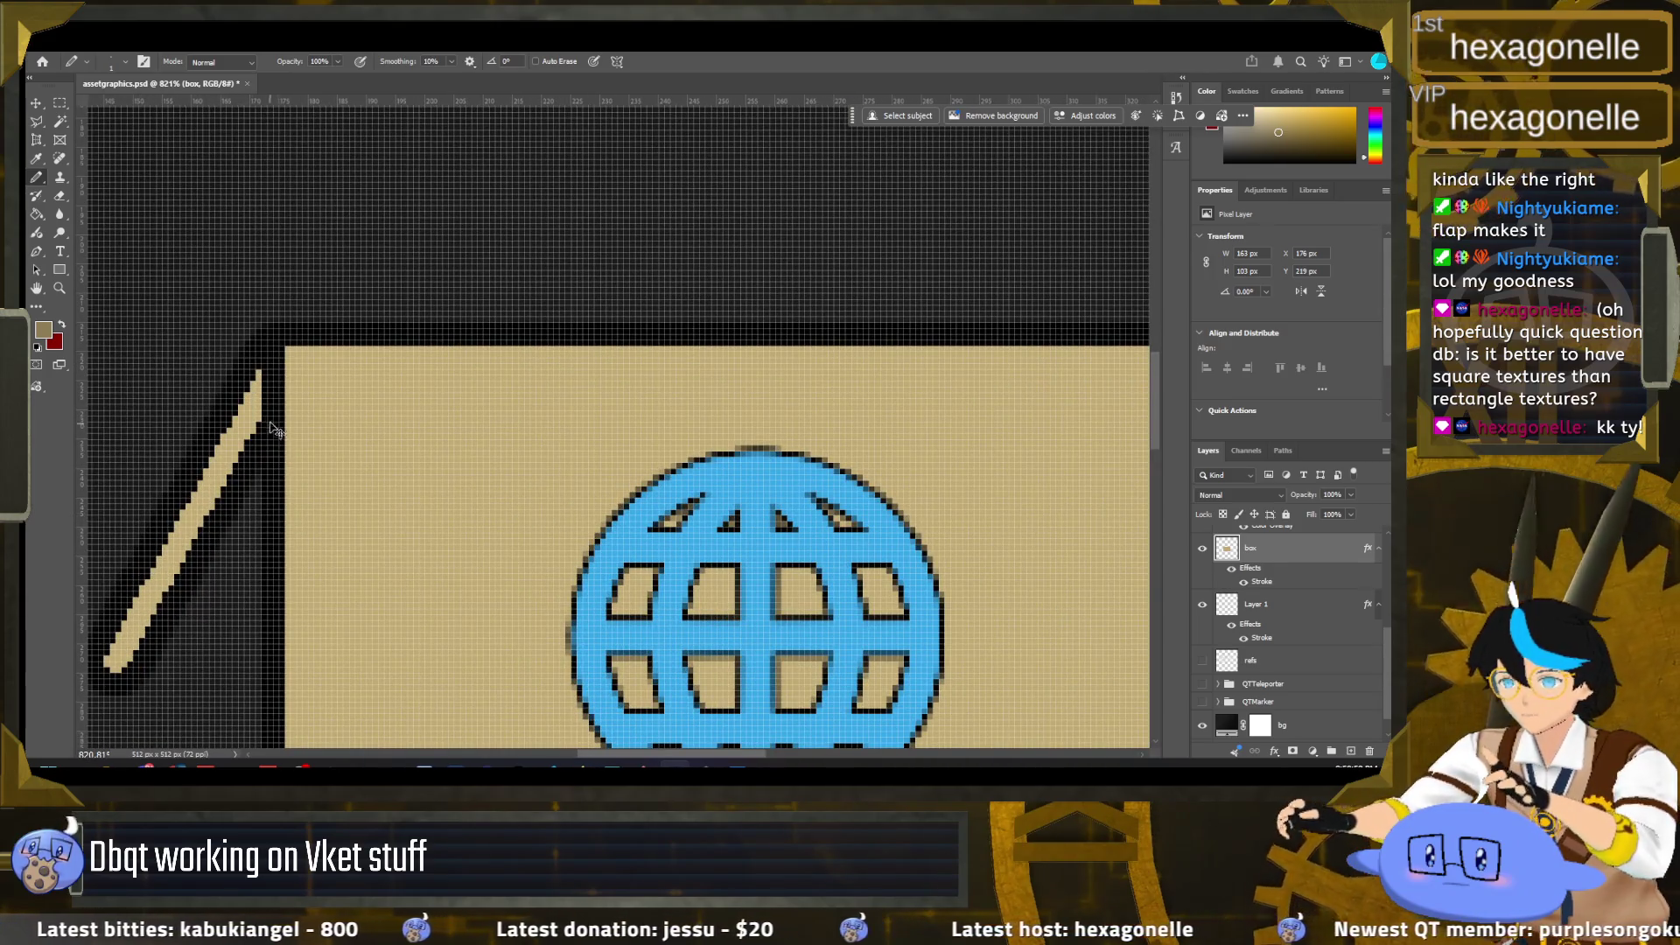
click(1279, 606)
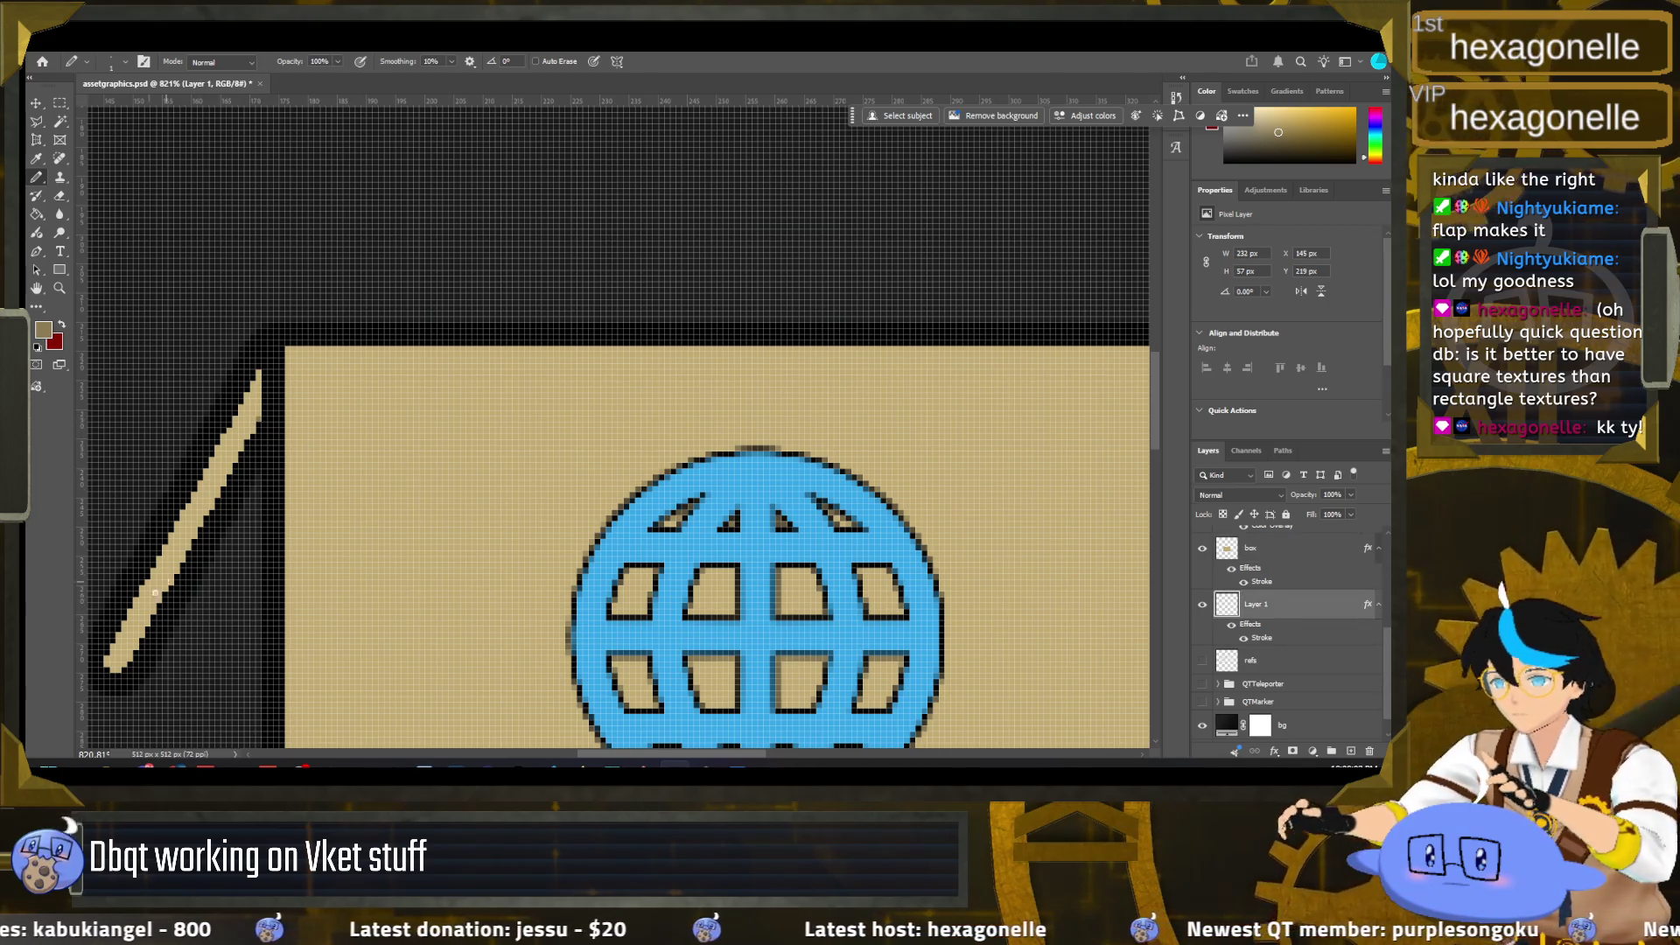
Step: Sample the box's darker tan shading colour and zoom to the right flap
alt+click(119, 671)
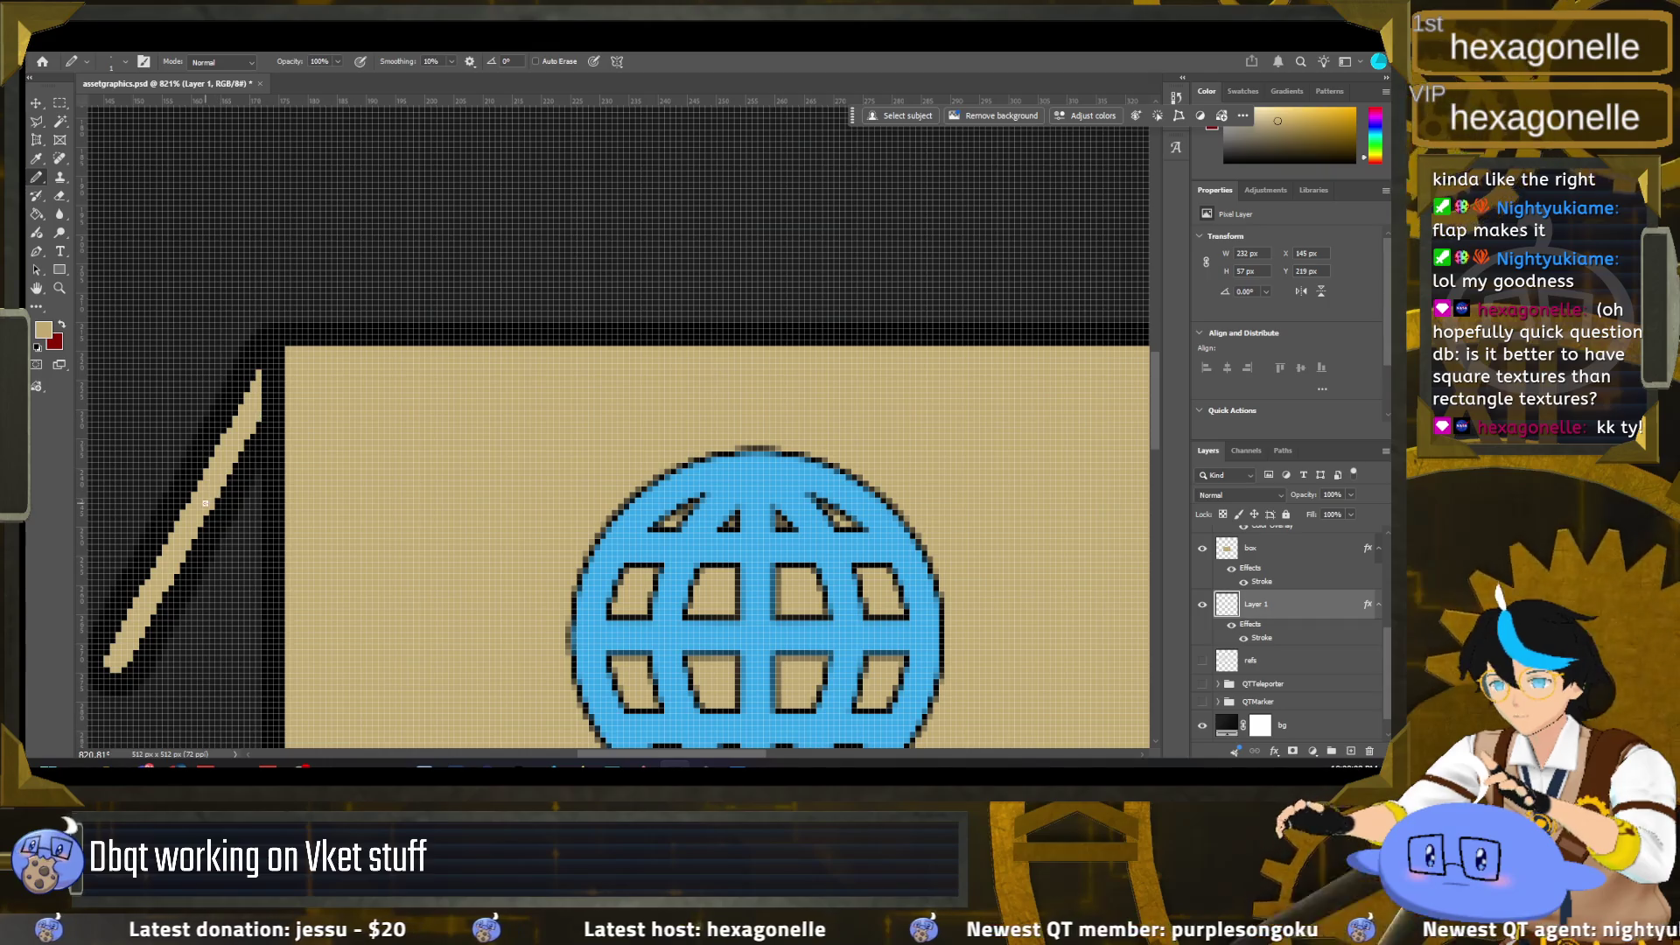
scroll(294, 435, down, 2)
scroll(373, 621, down, 3)
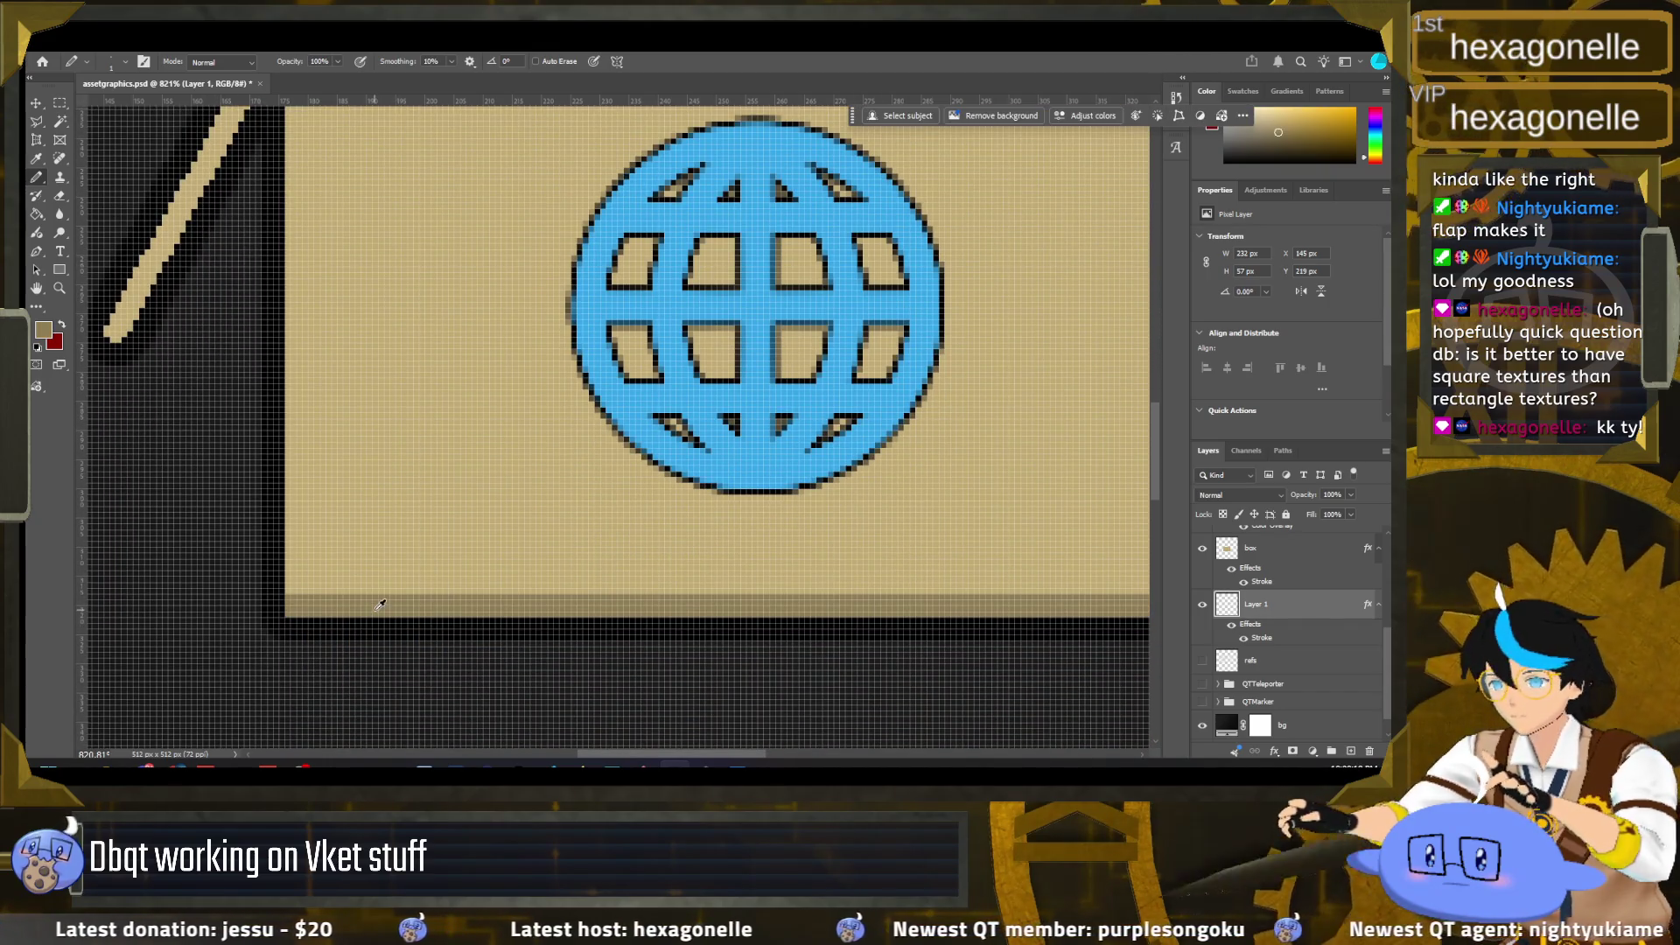
scroll(306, 464, up, 4)
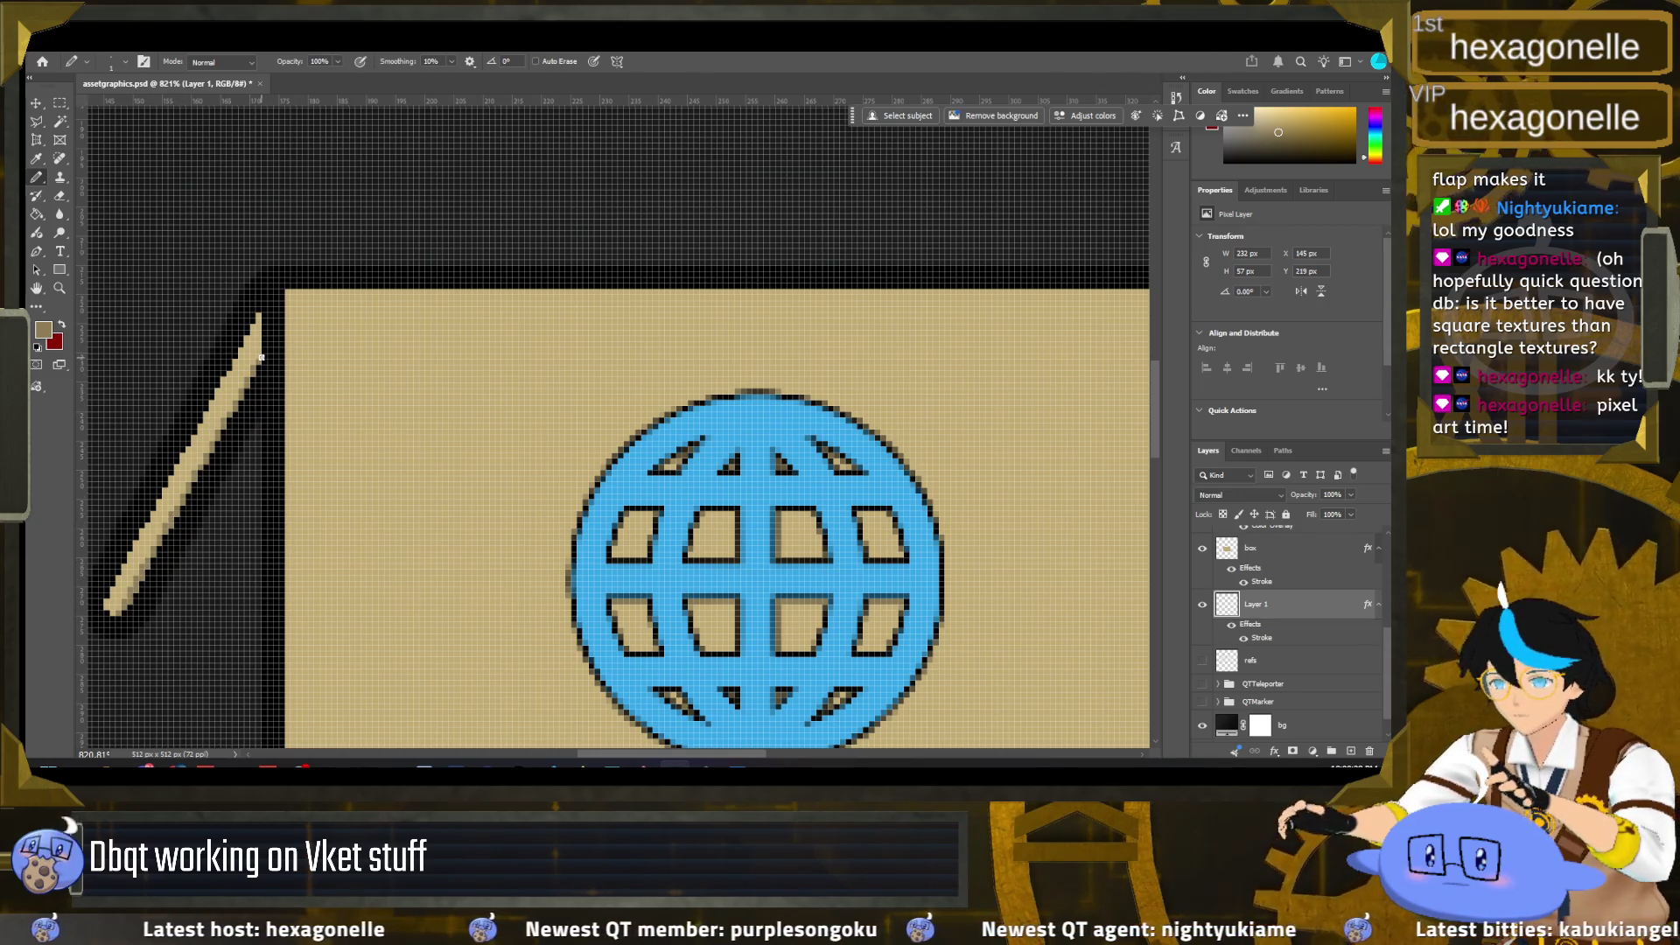
scroll(276, 393, down, 5)
scroll(289, 398, down, 2)
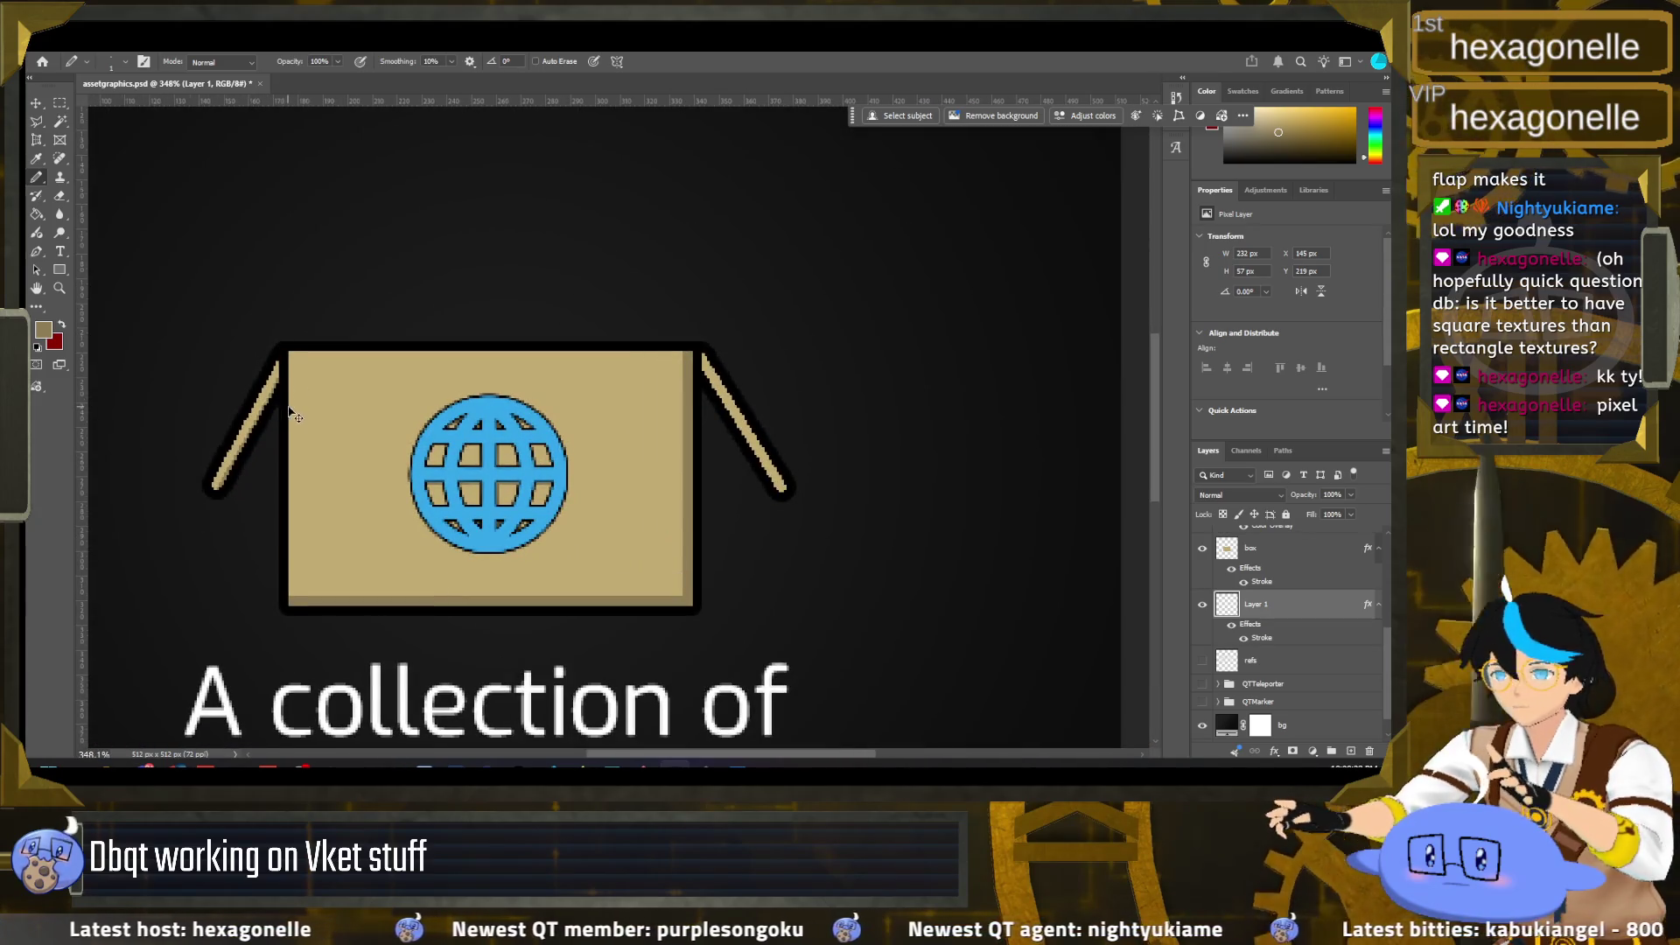
scroll(350, 417, down, 1)
scroll(350, 418, right, 3)
scroll(385, 438, up, 1)
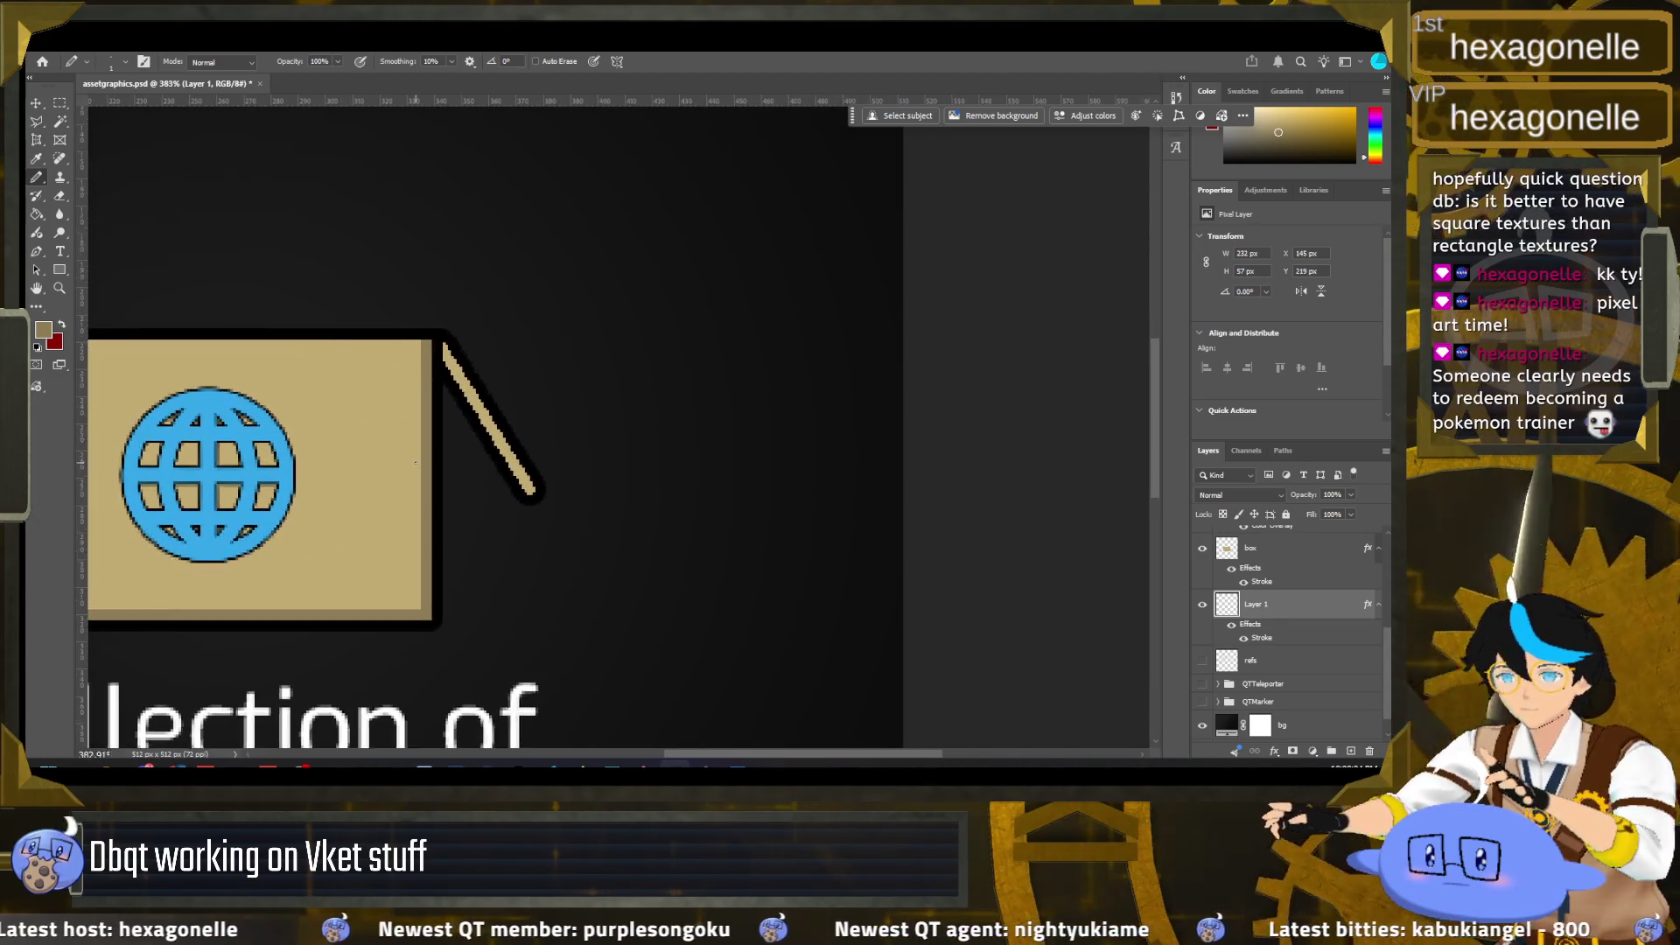
scroll(424, 454, up, 3)
scroll(424, 453, up, 3)
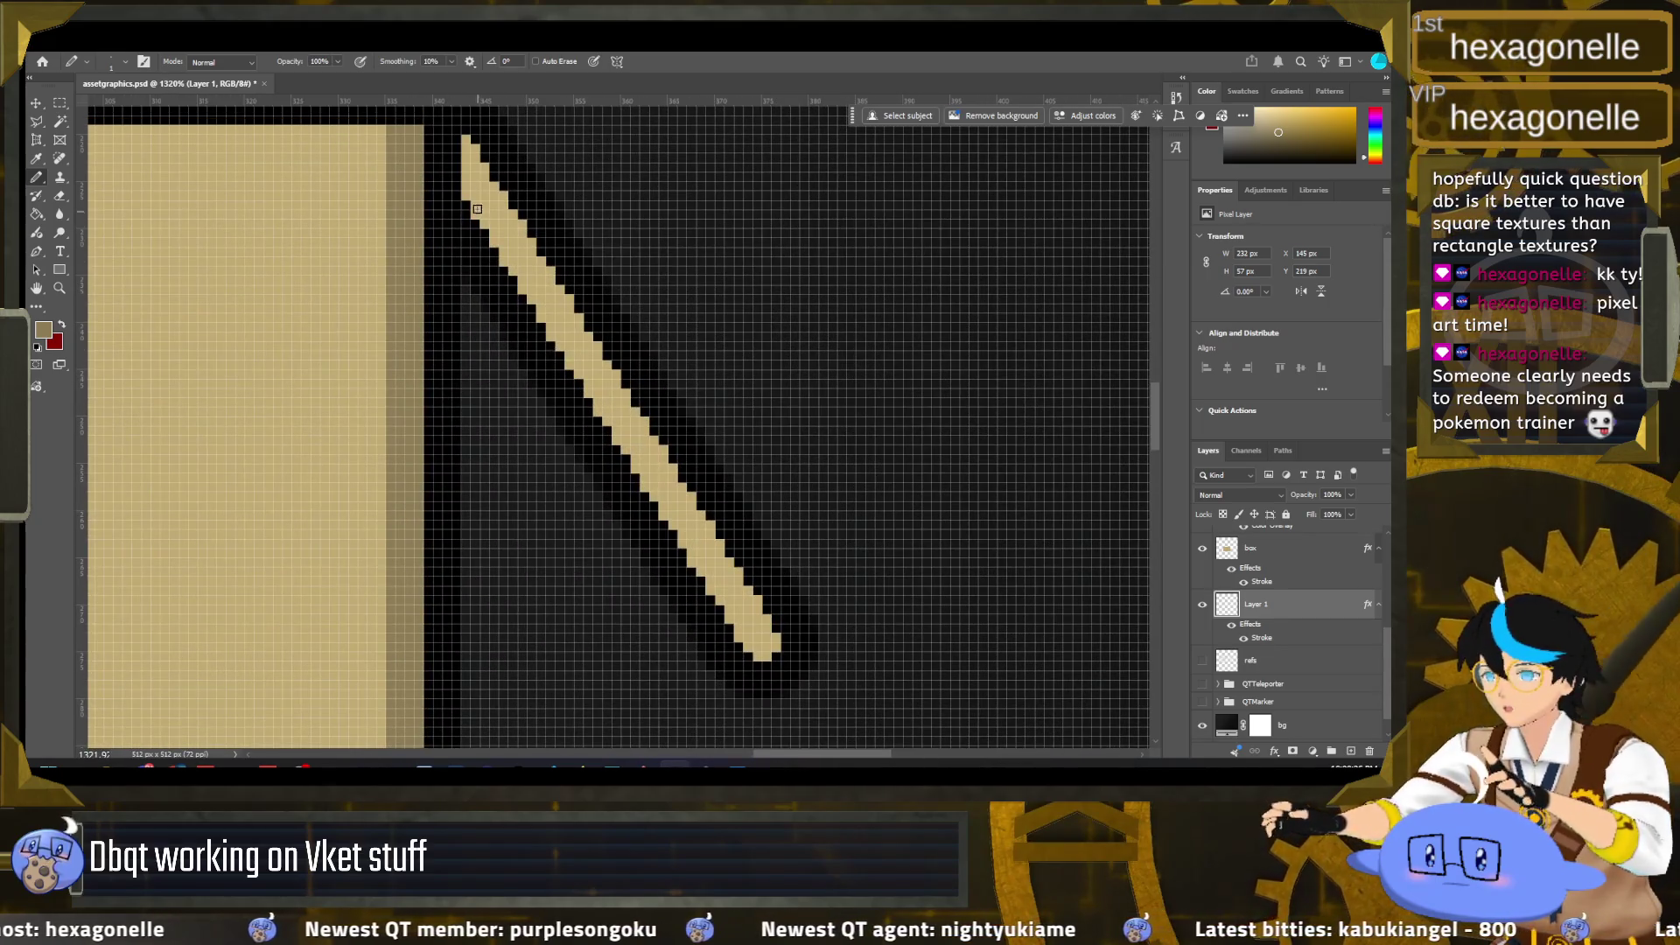
Step: Draw a darker tan shading line along the right flap's edge and inspect it
shift+click(757, 657)
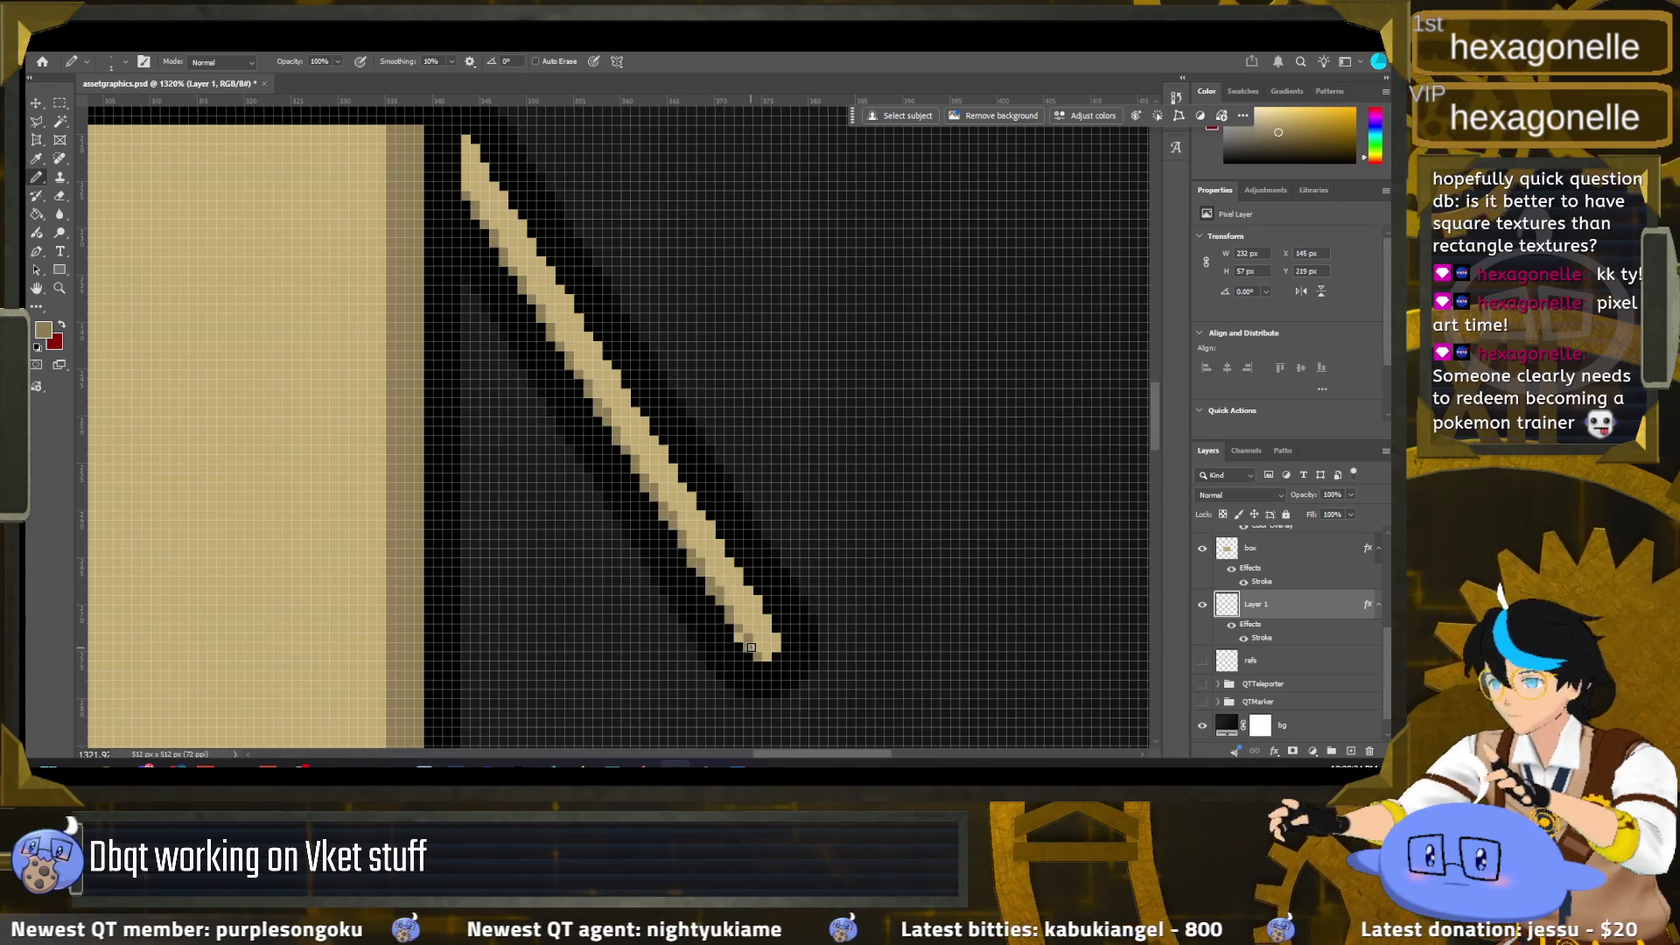
scroll(739, 638, down, 10)
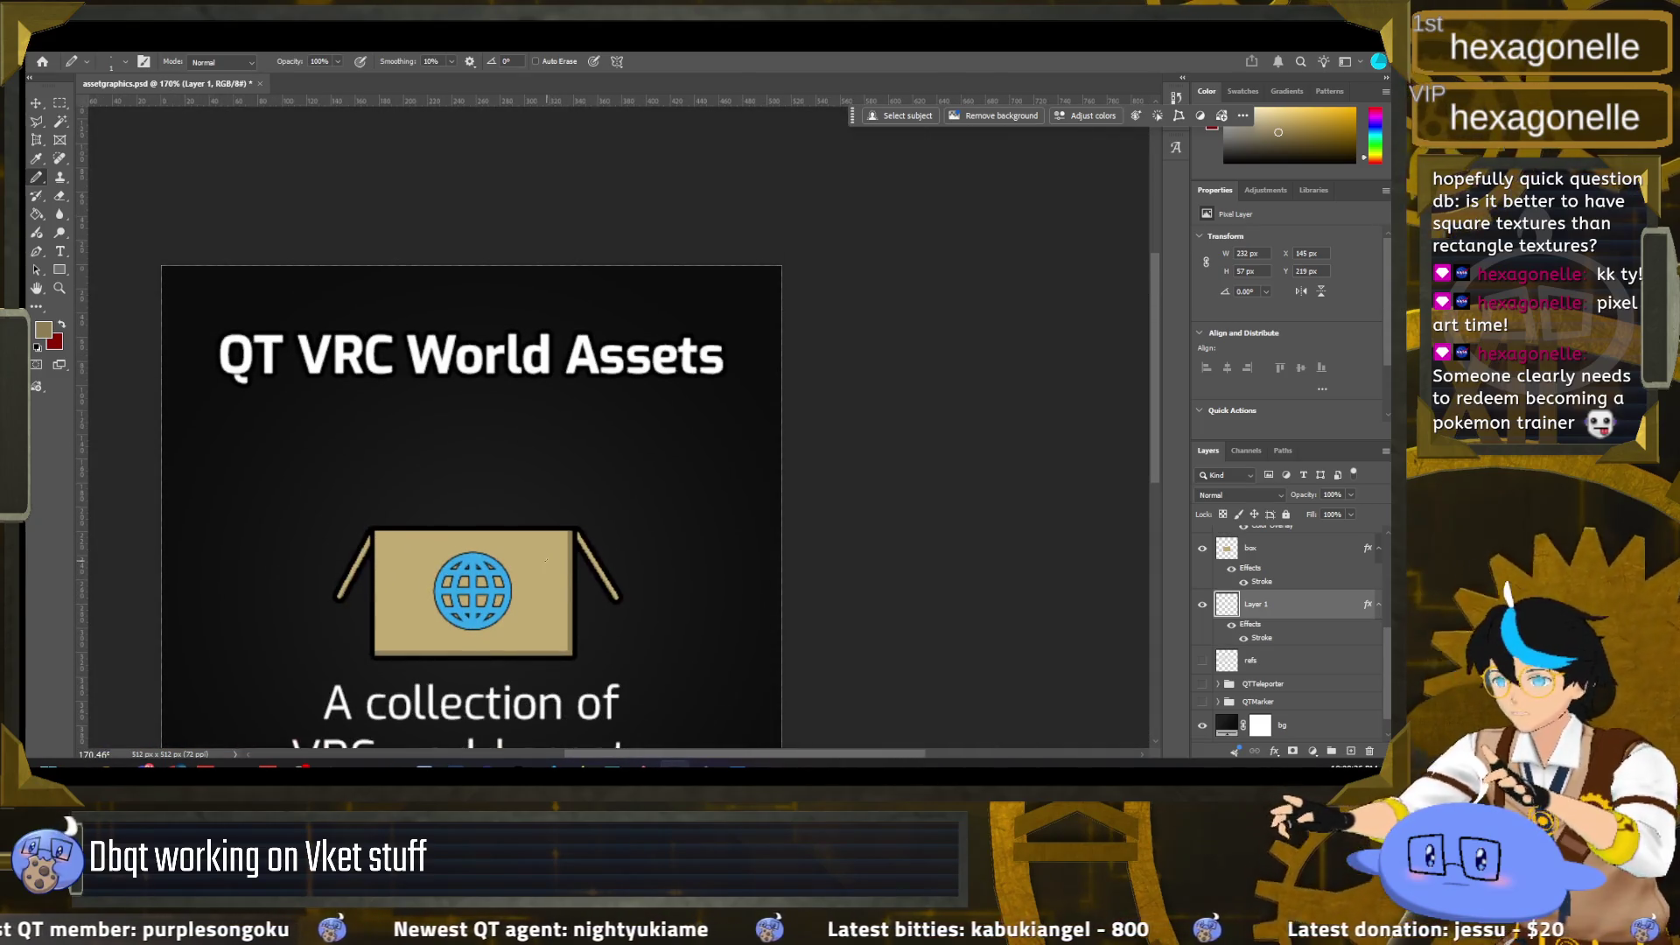
scroll(516, 531, up, 5)
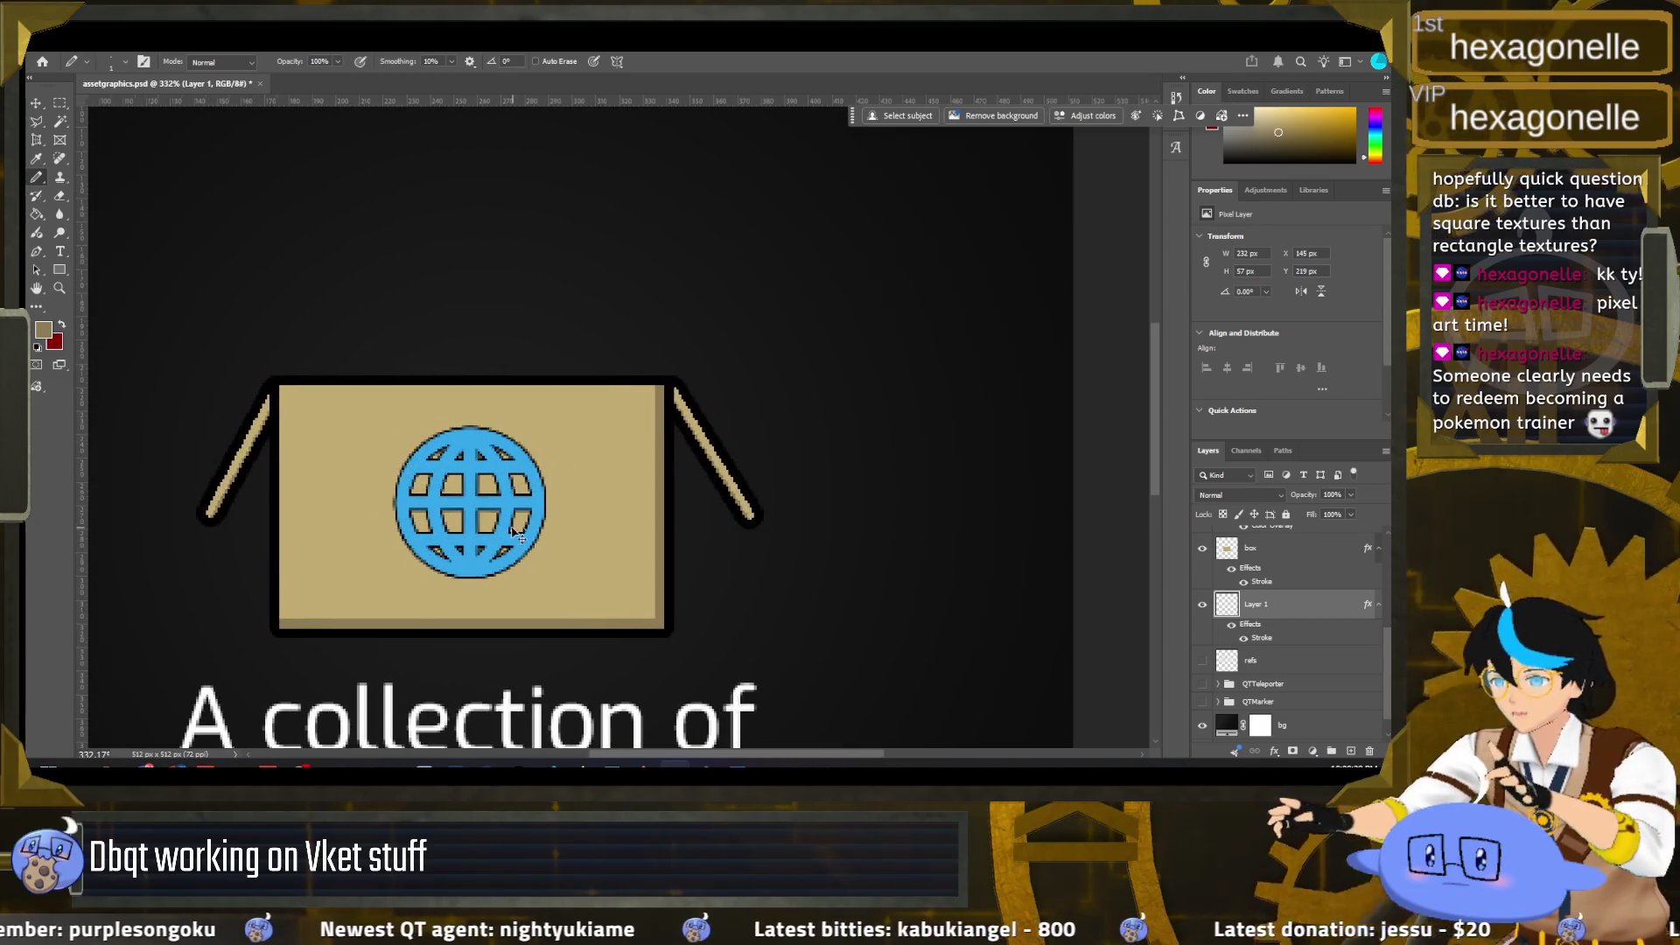
scroll(516, 531, down, 3)
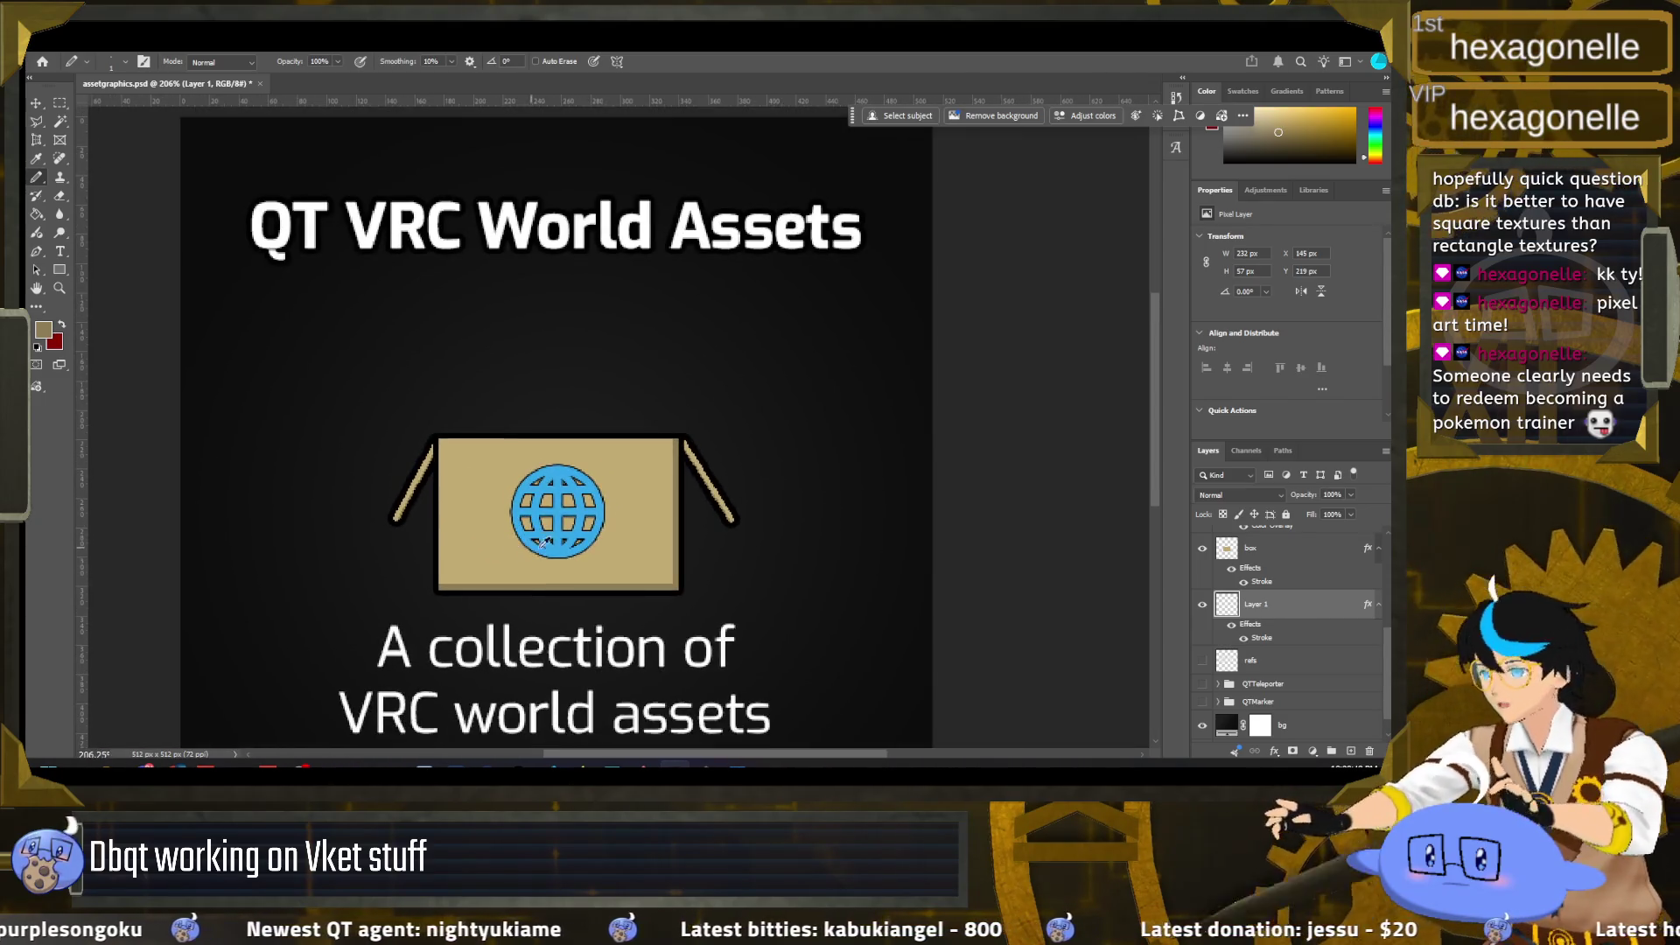
scroll(1265, 562, up, 3)
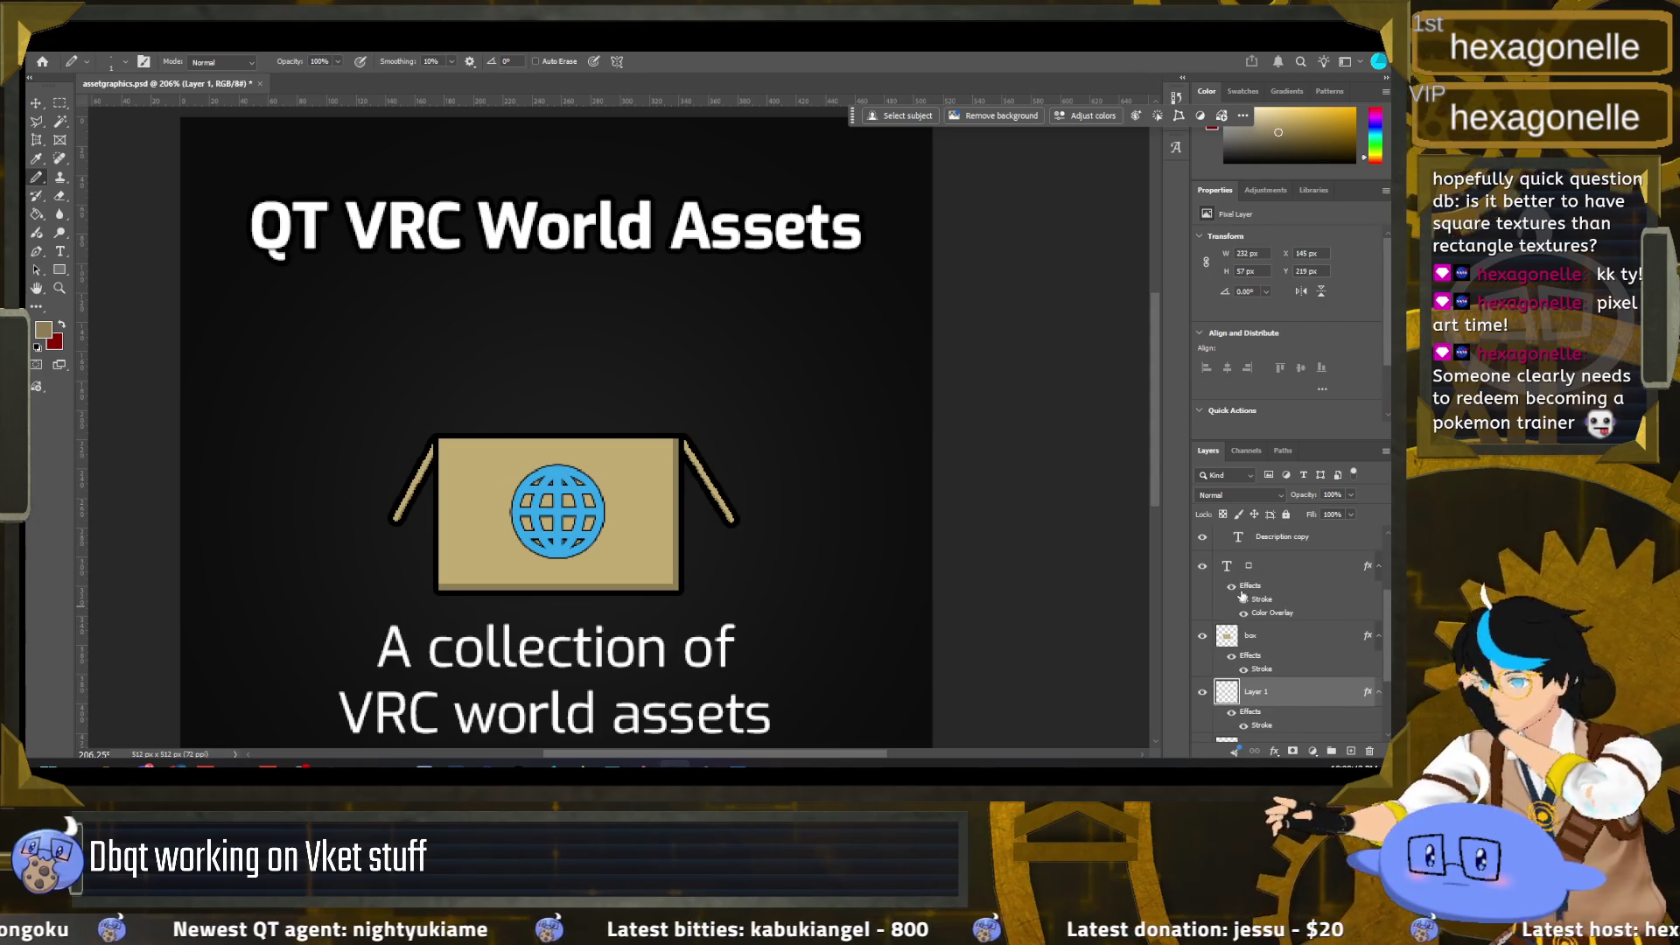
click(1227, 568)
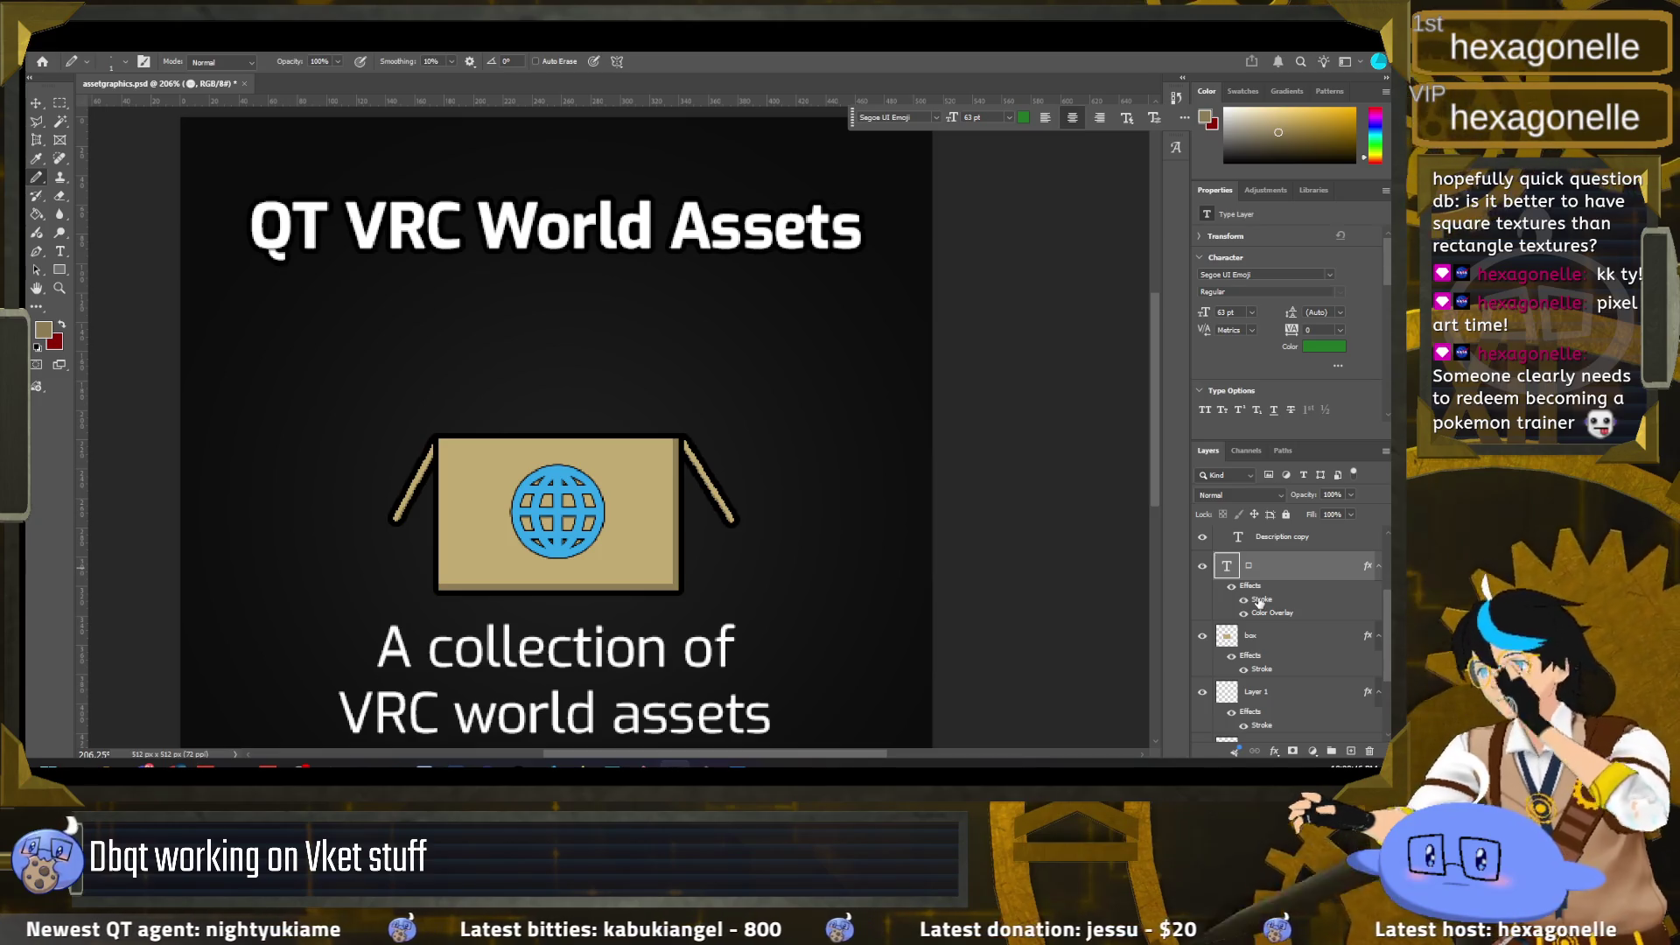
double_click(1261, 602)
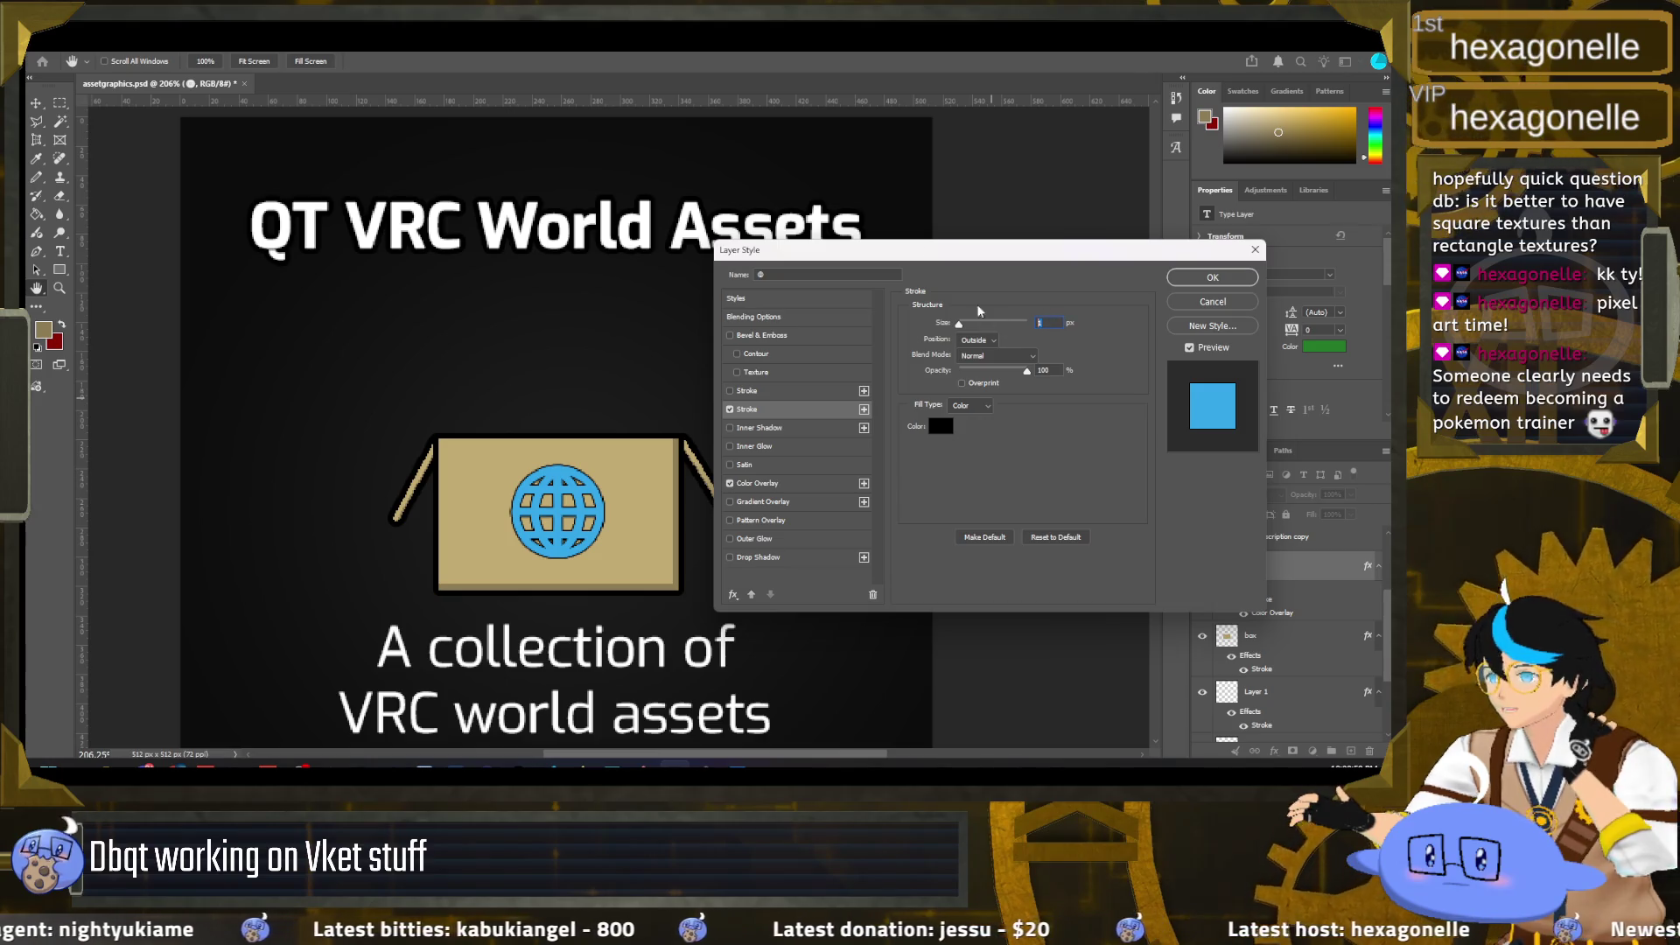
text(2)
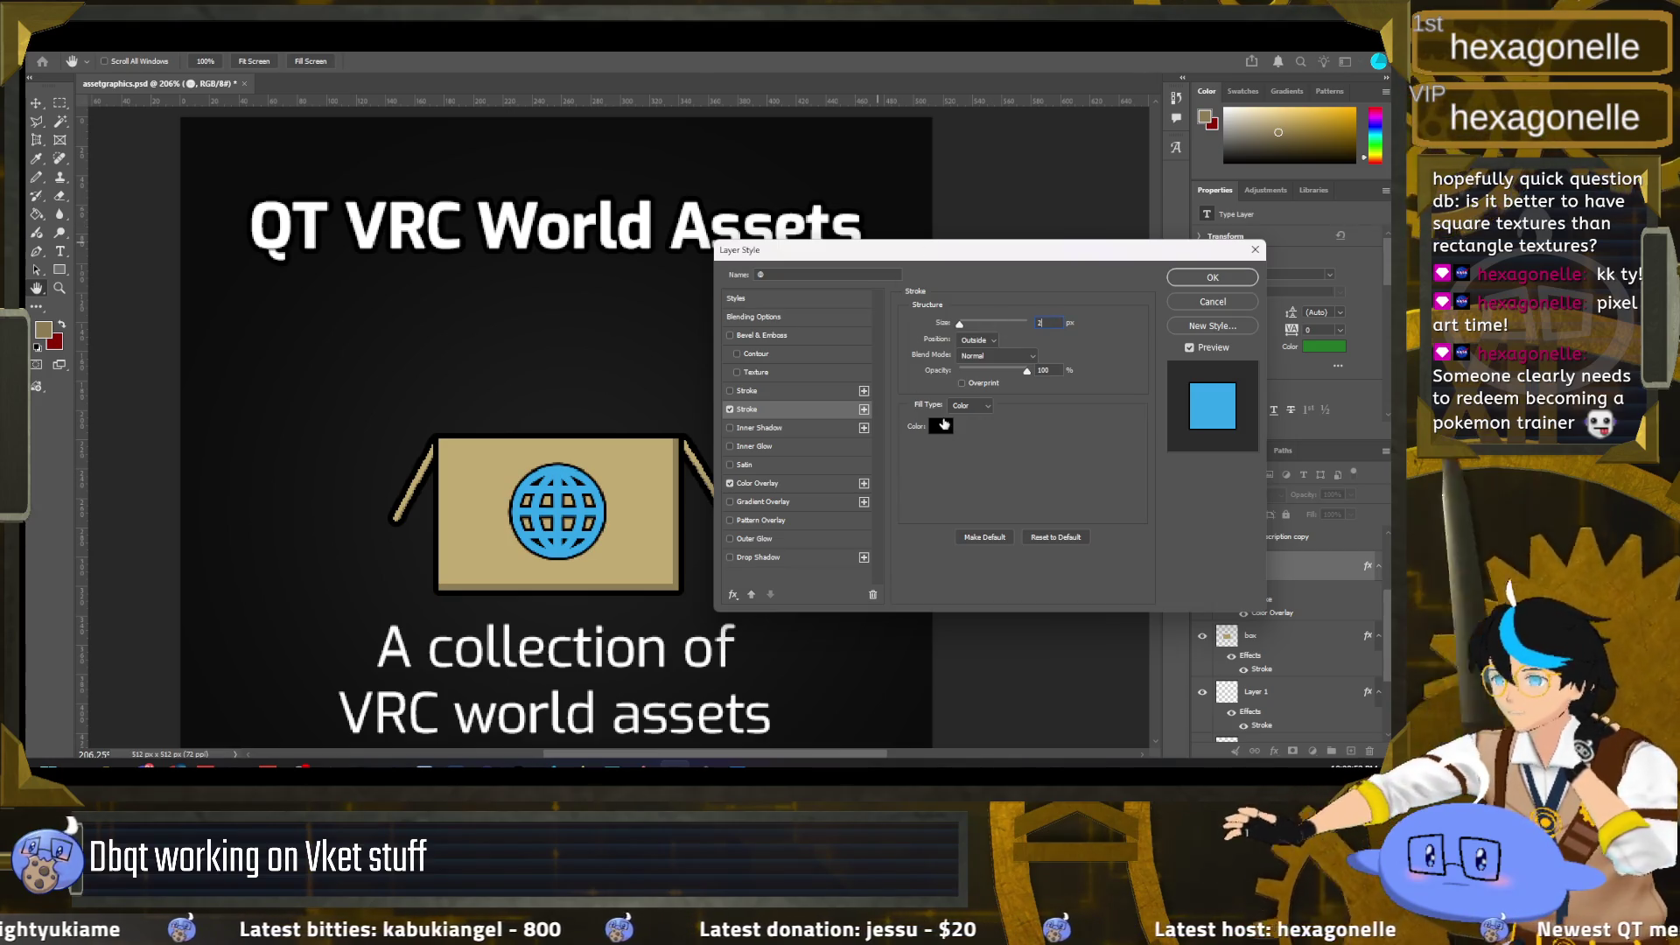
click(941, 427)
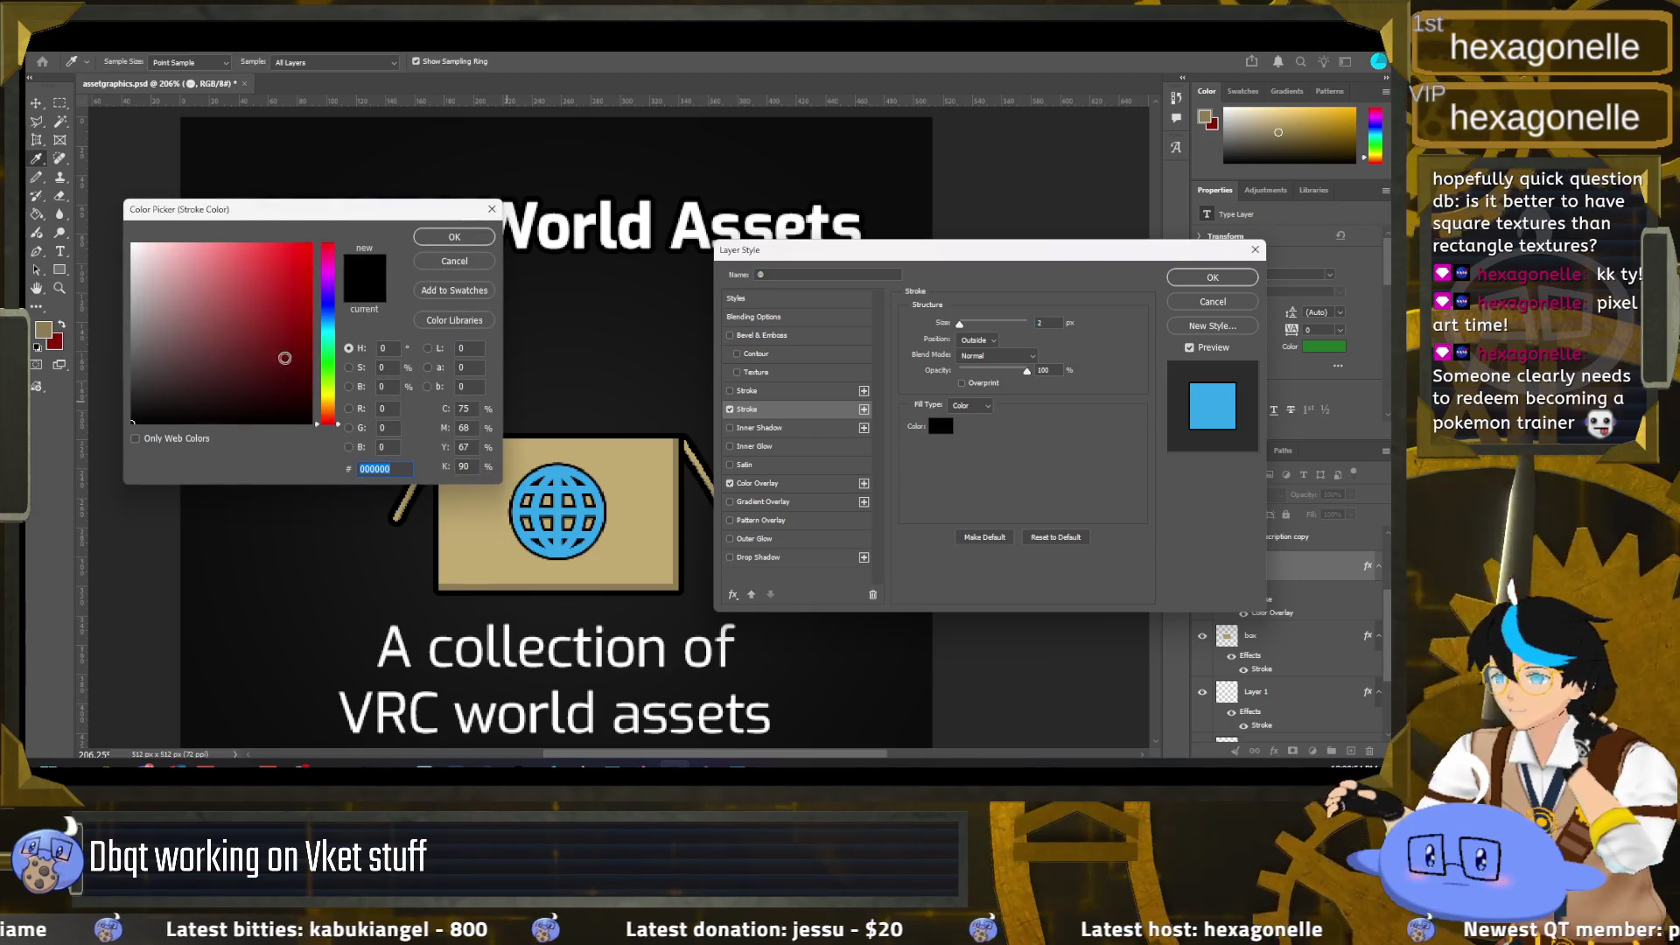
drag(329, 314, 329, 306)
click(282, 341)
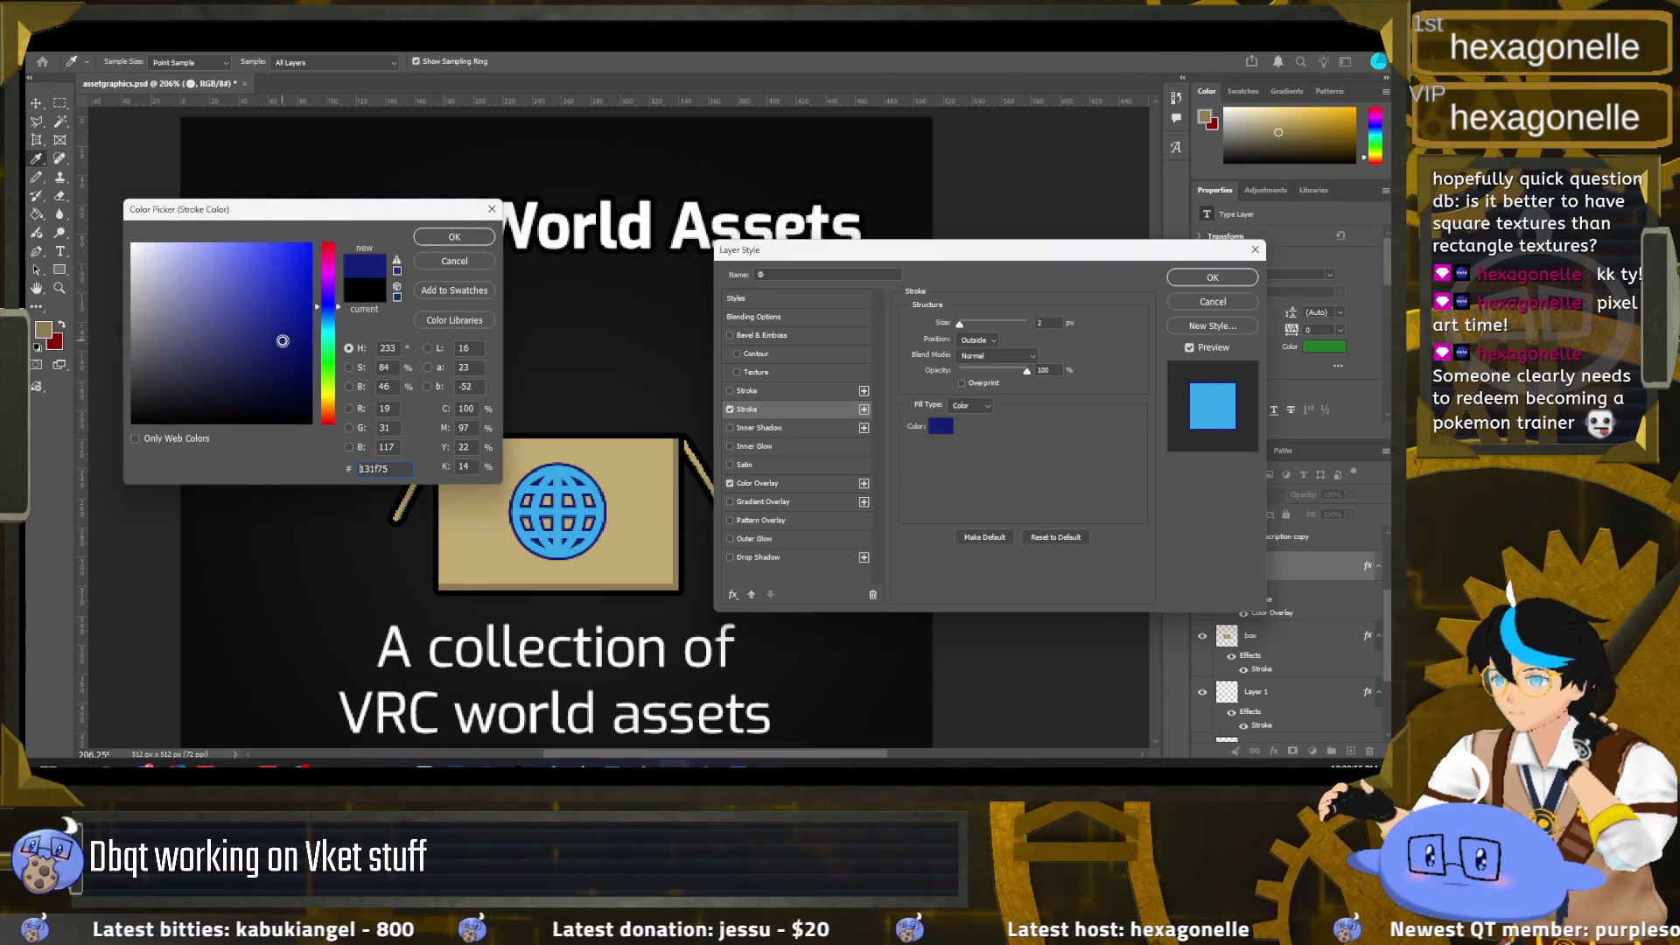
click(282, 380)
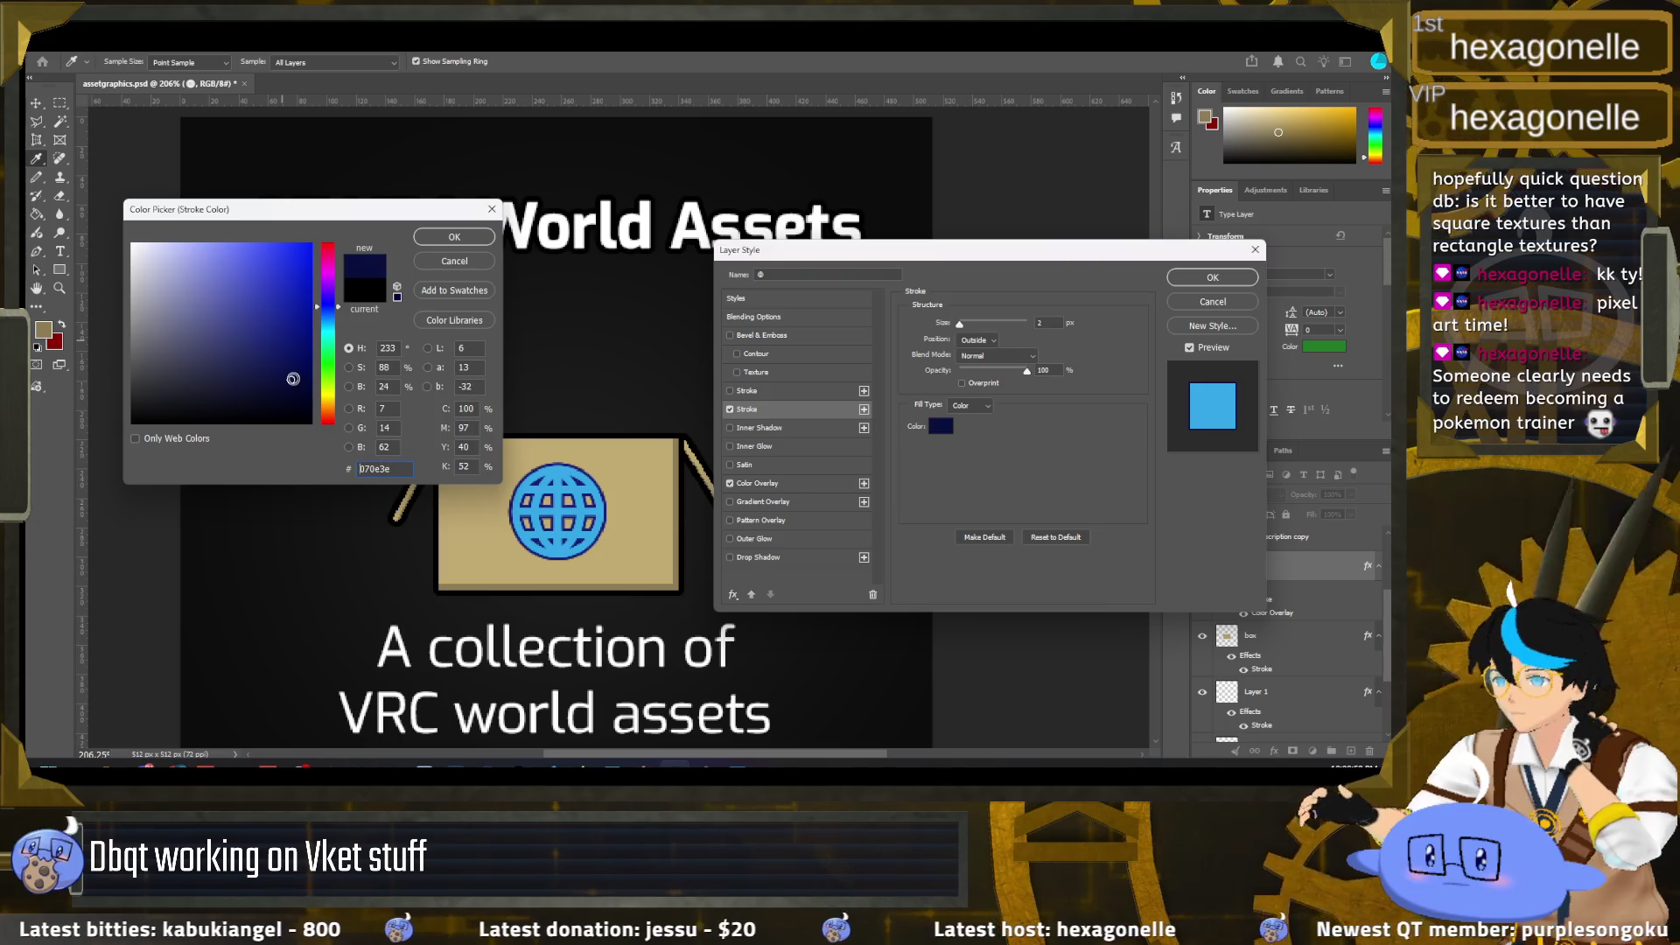
click(250, 359)
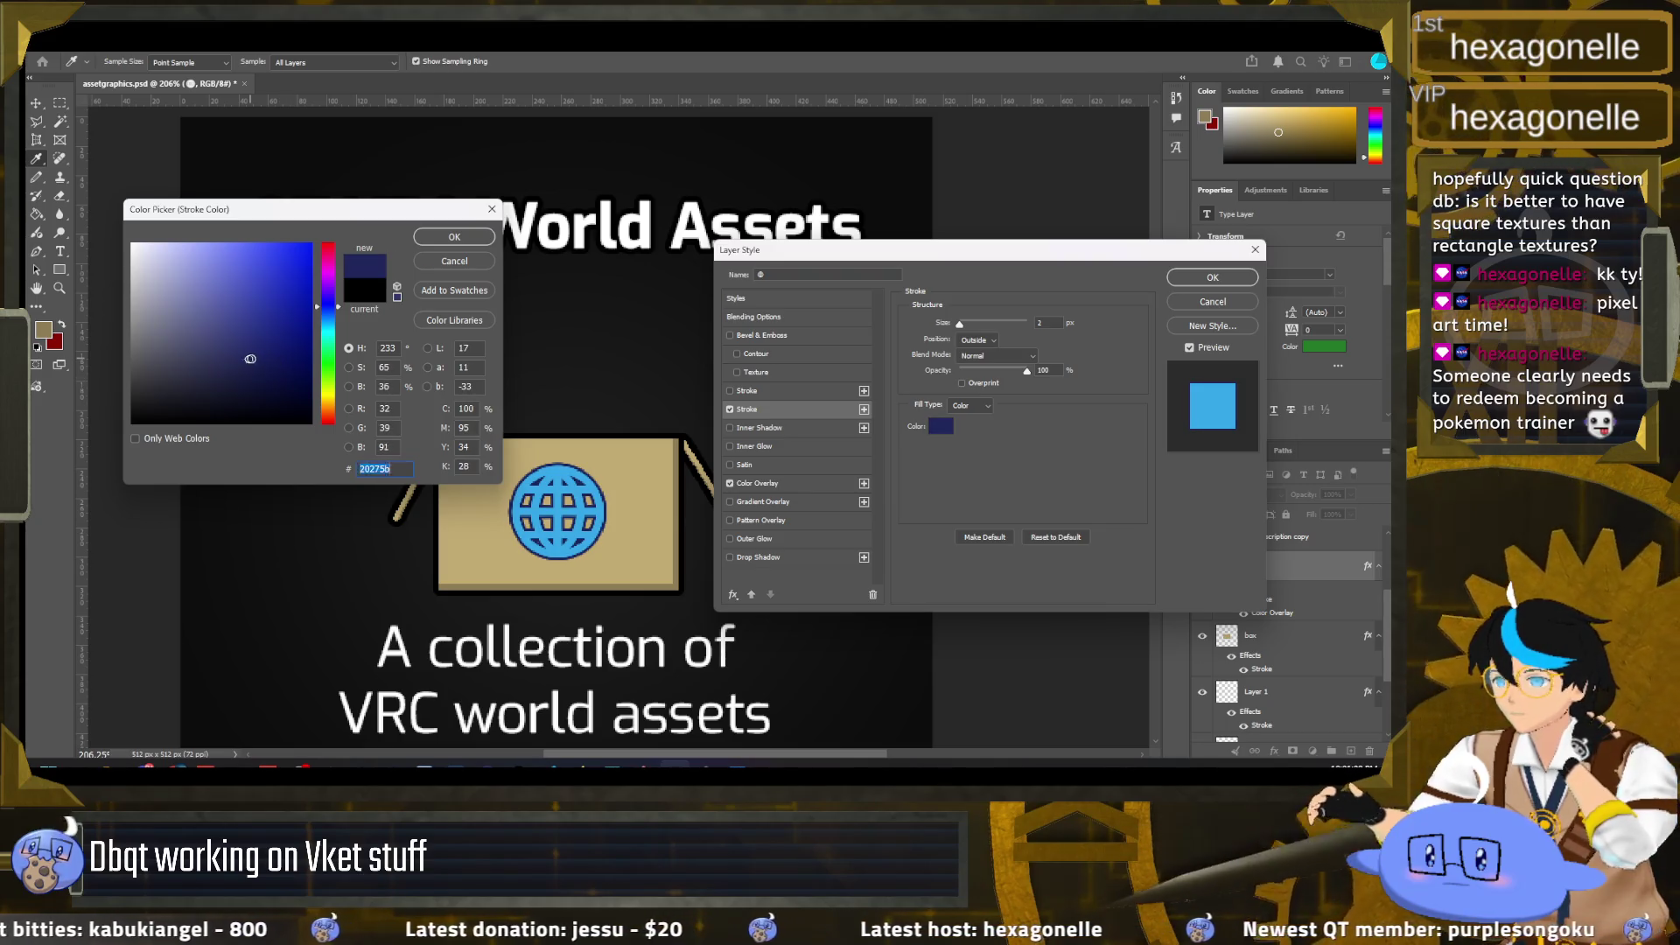
click(173, 275)
mouse_move(173, 276)
mouse_down()
mouse_move(136, 251)
mouse_move(149, 263)
mouse_up()
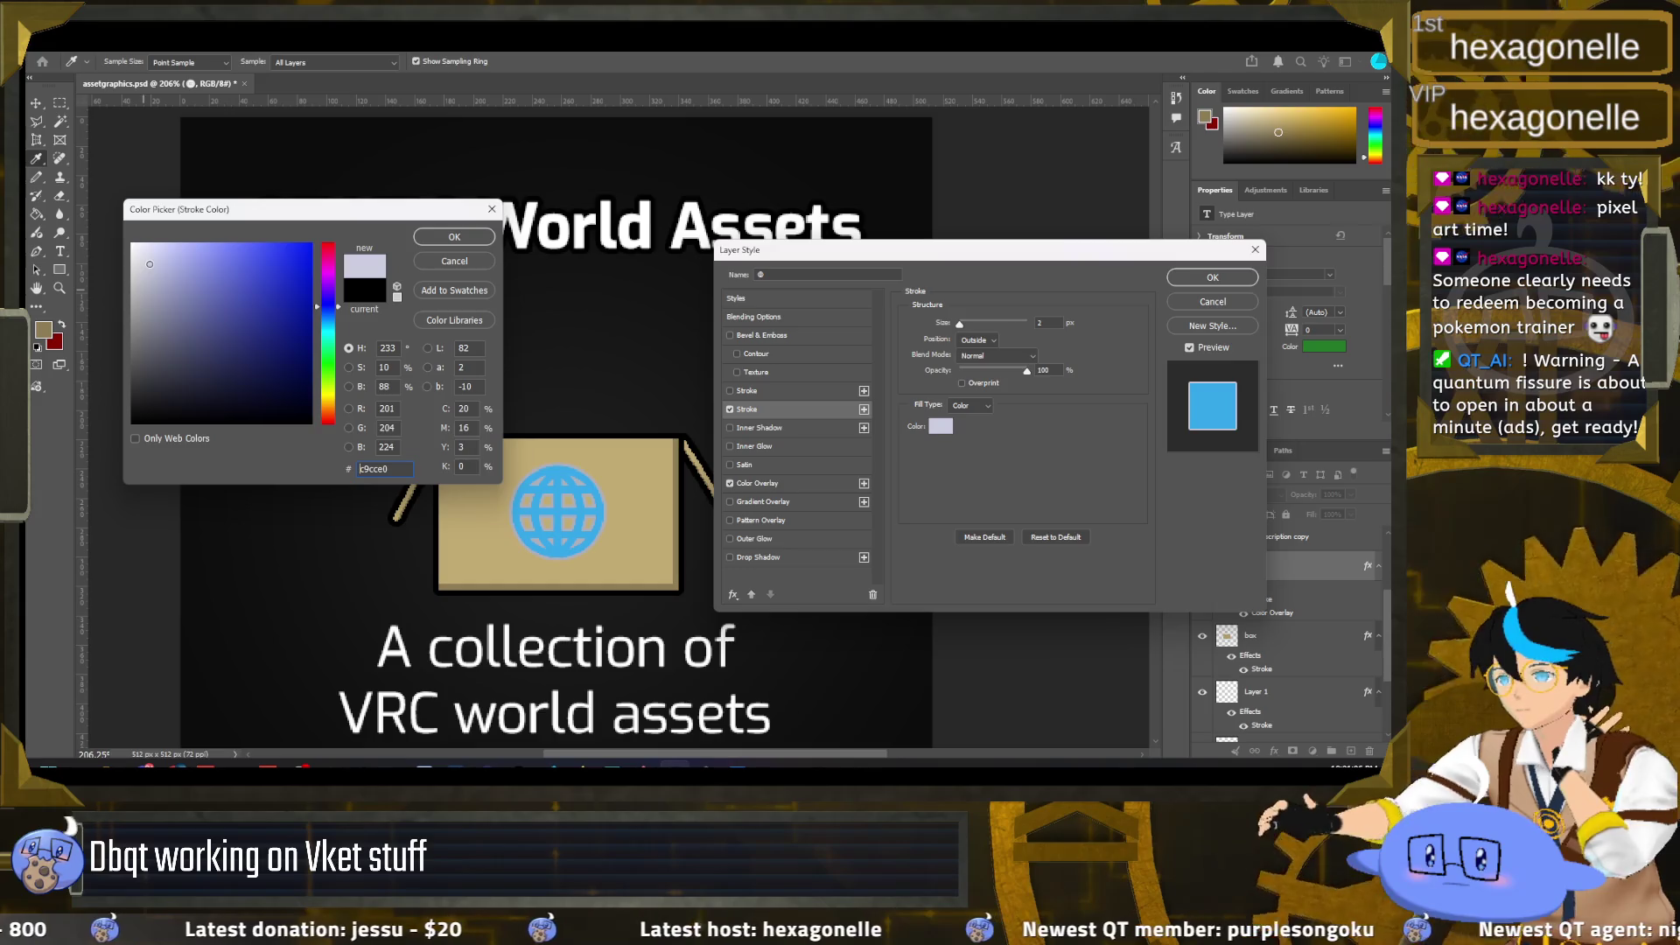
drag(149, 263, 162, 264)
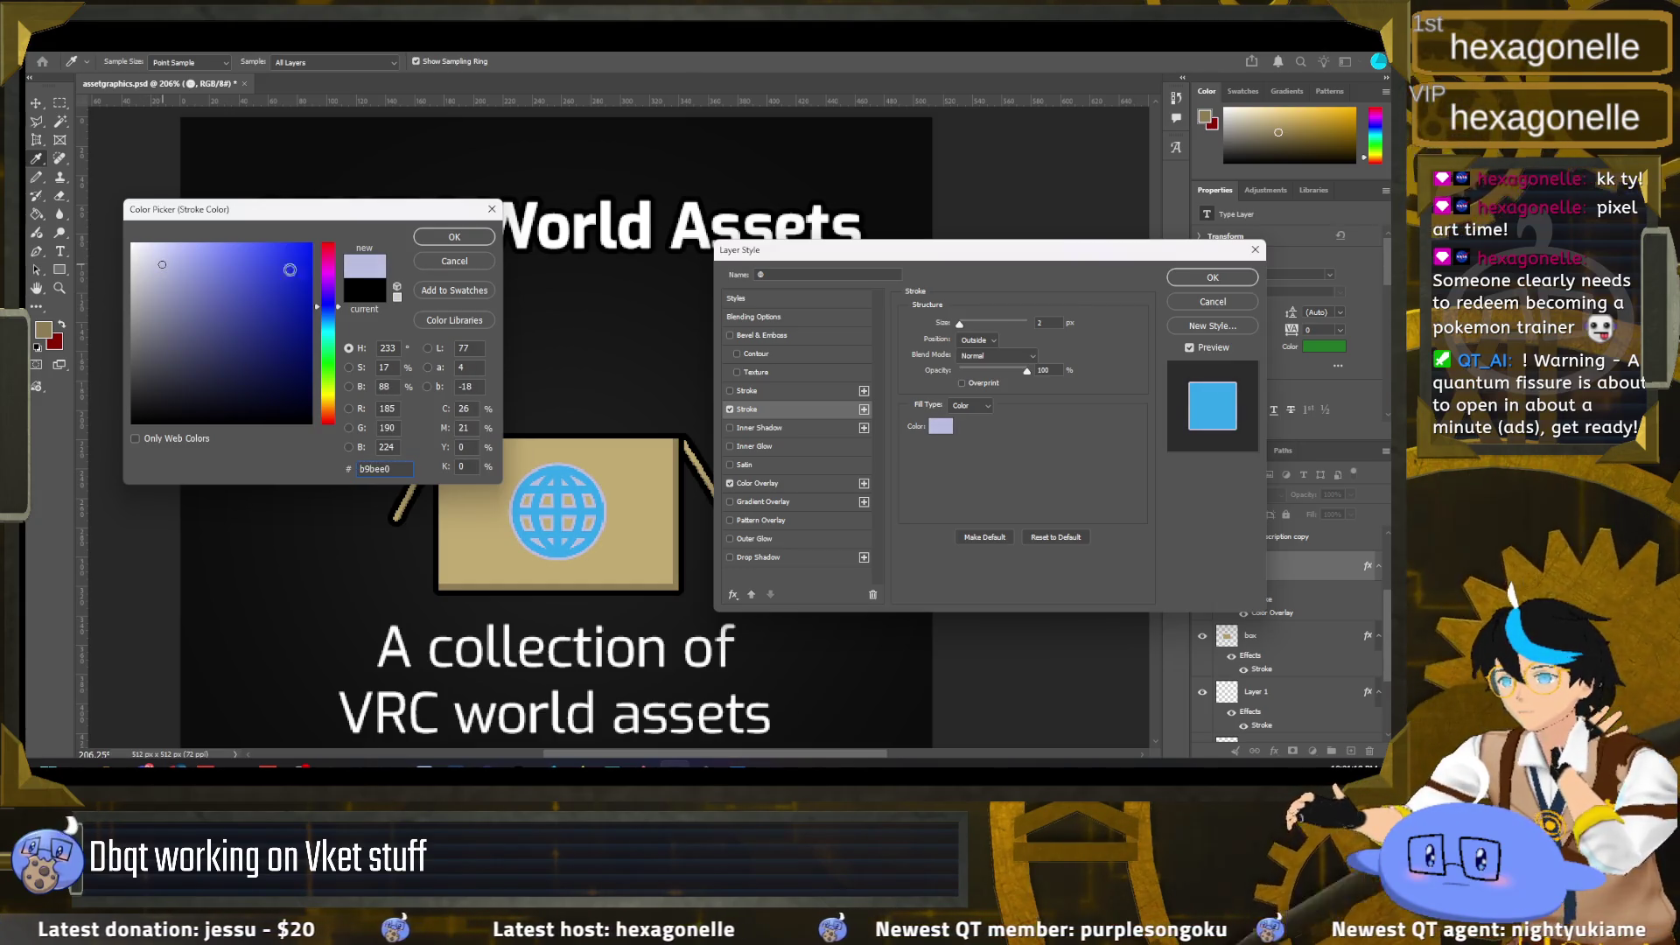
click(429, 242)
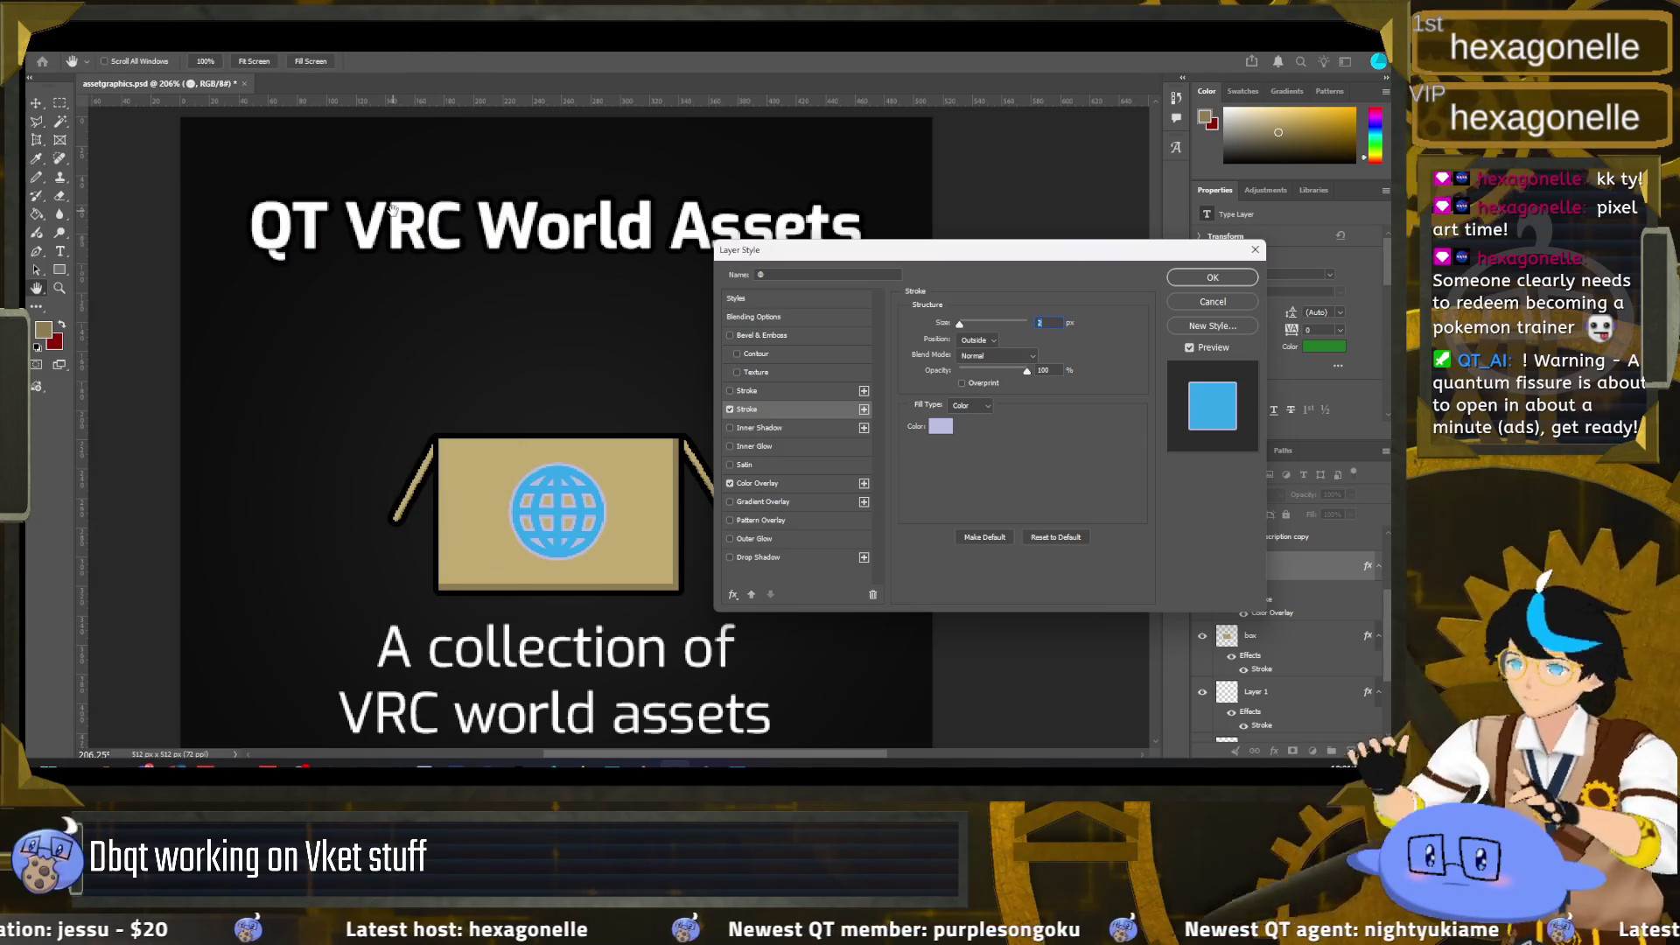
click(1213, 278)
scroll(485, 446, down, 1)
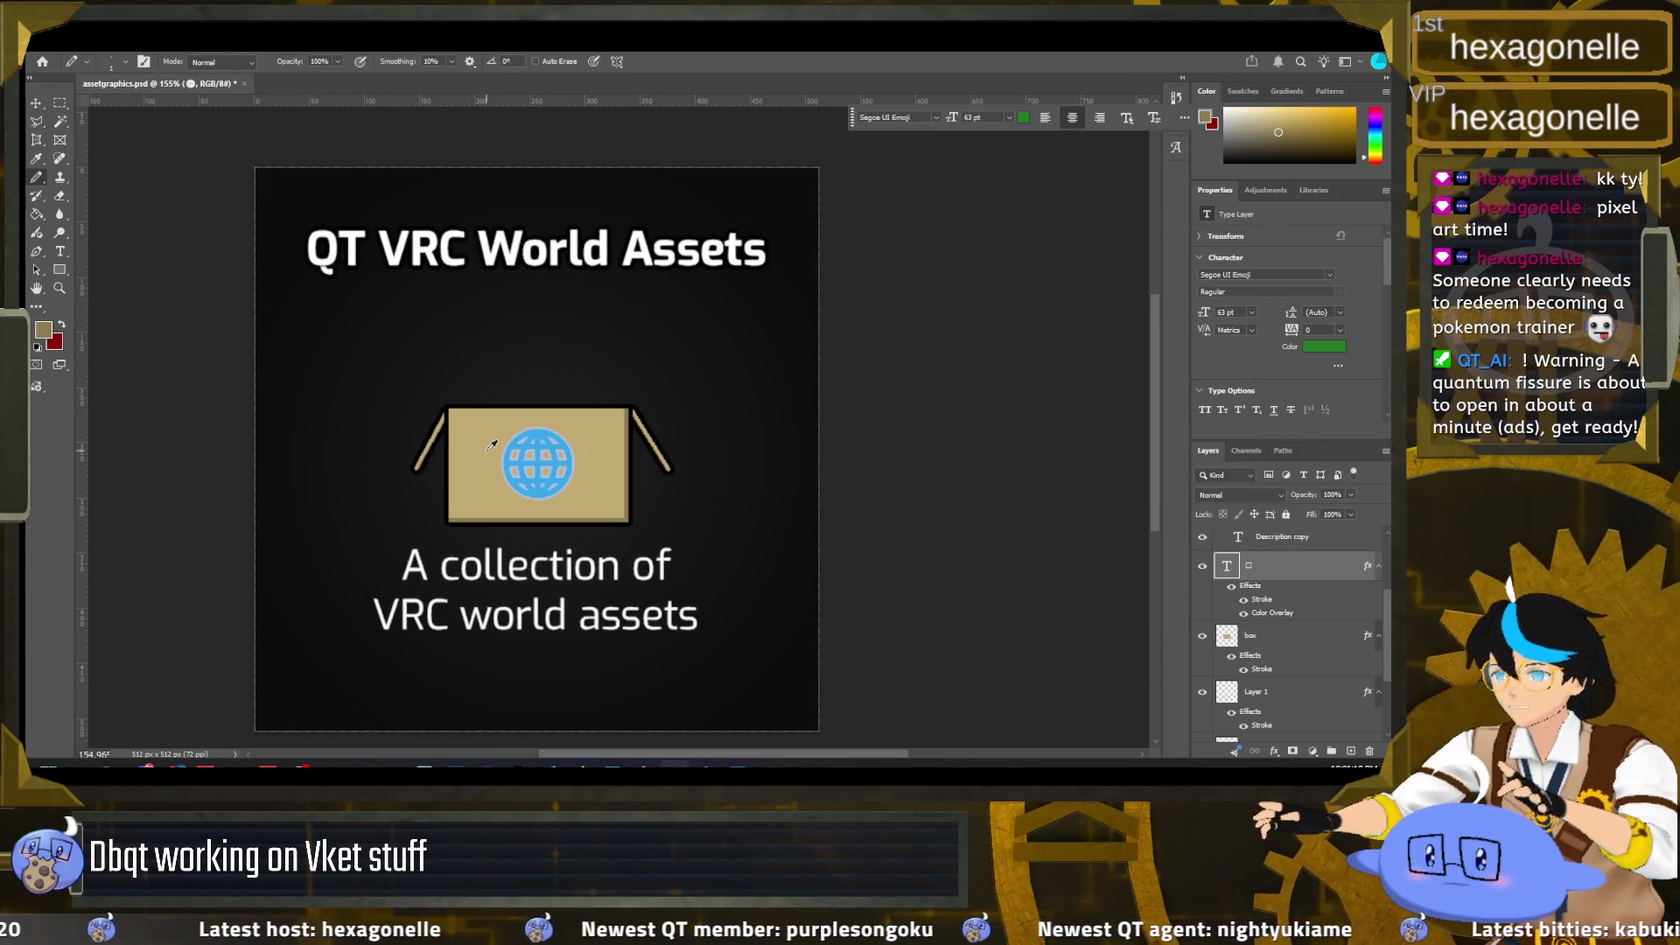
scroll(488, 452, down, 1)
scroll(491, 458, down, 1)
scroll(491, 459, up, 1)
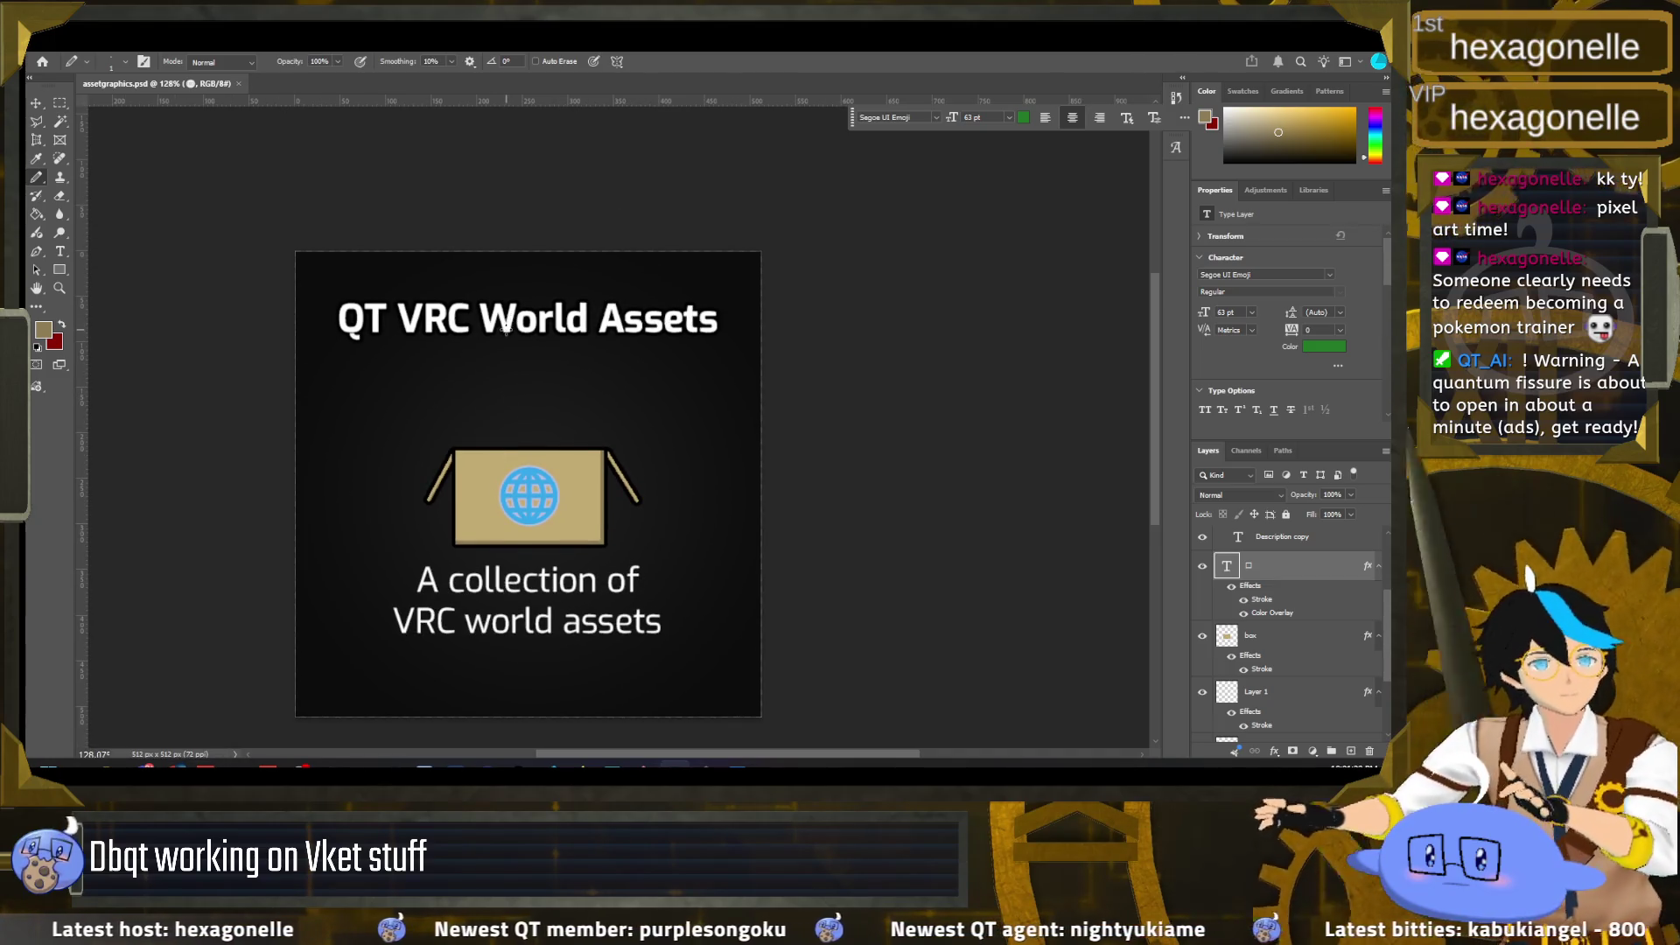
scroll(524, 385, up, 1)
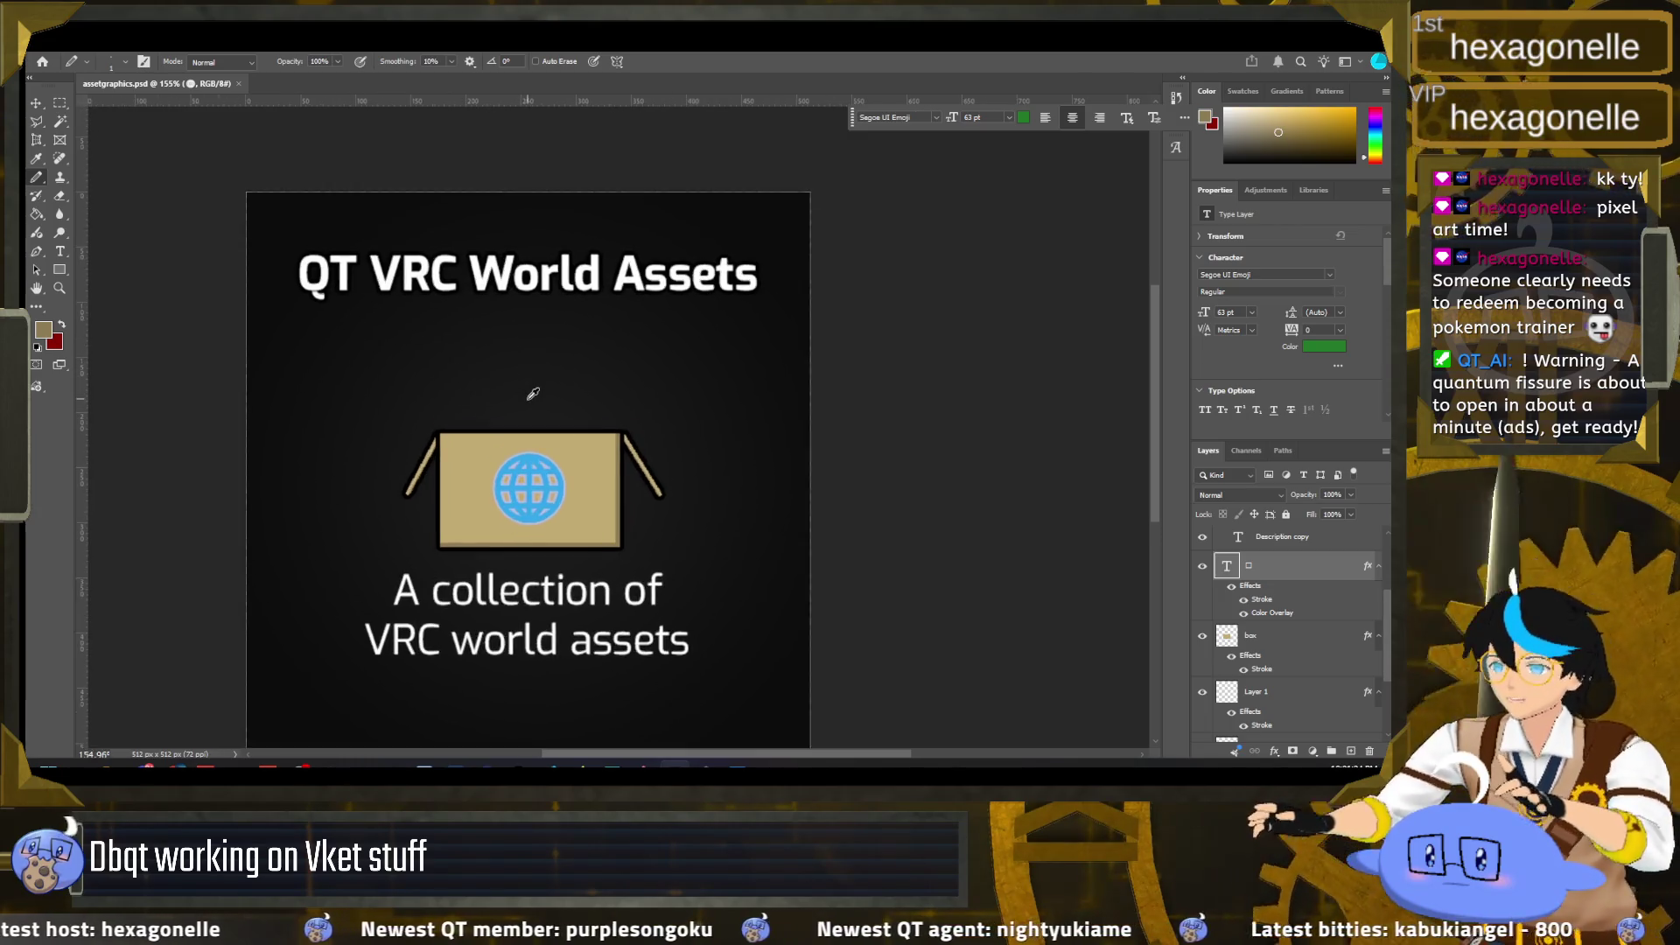
Step: Add a new empty layer above the rafs layer
scroll(529, 391, up, 1)
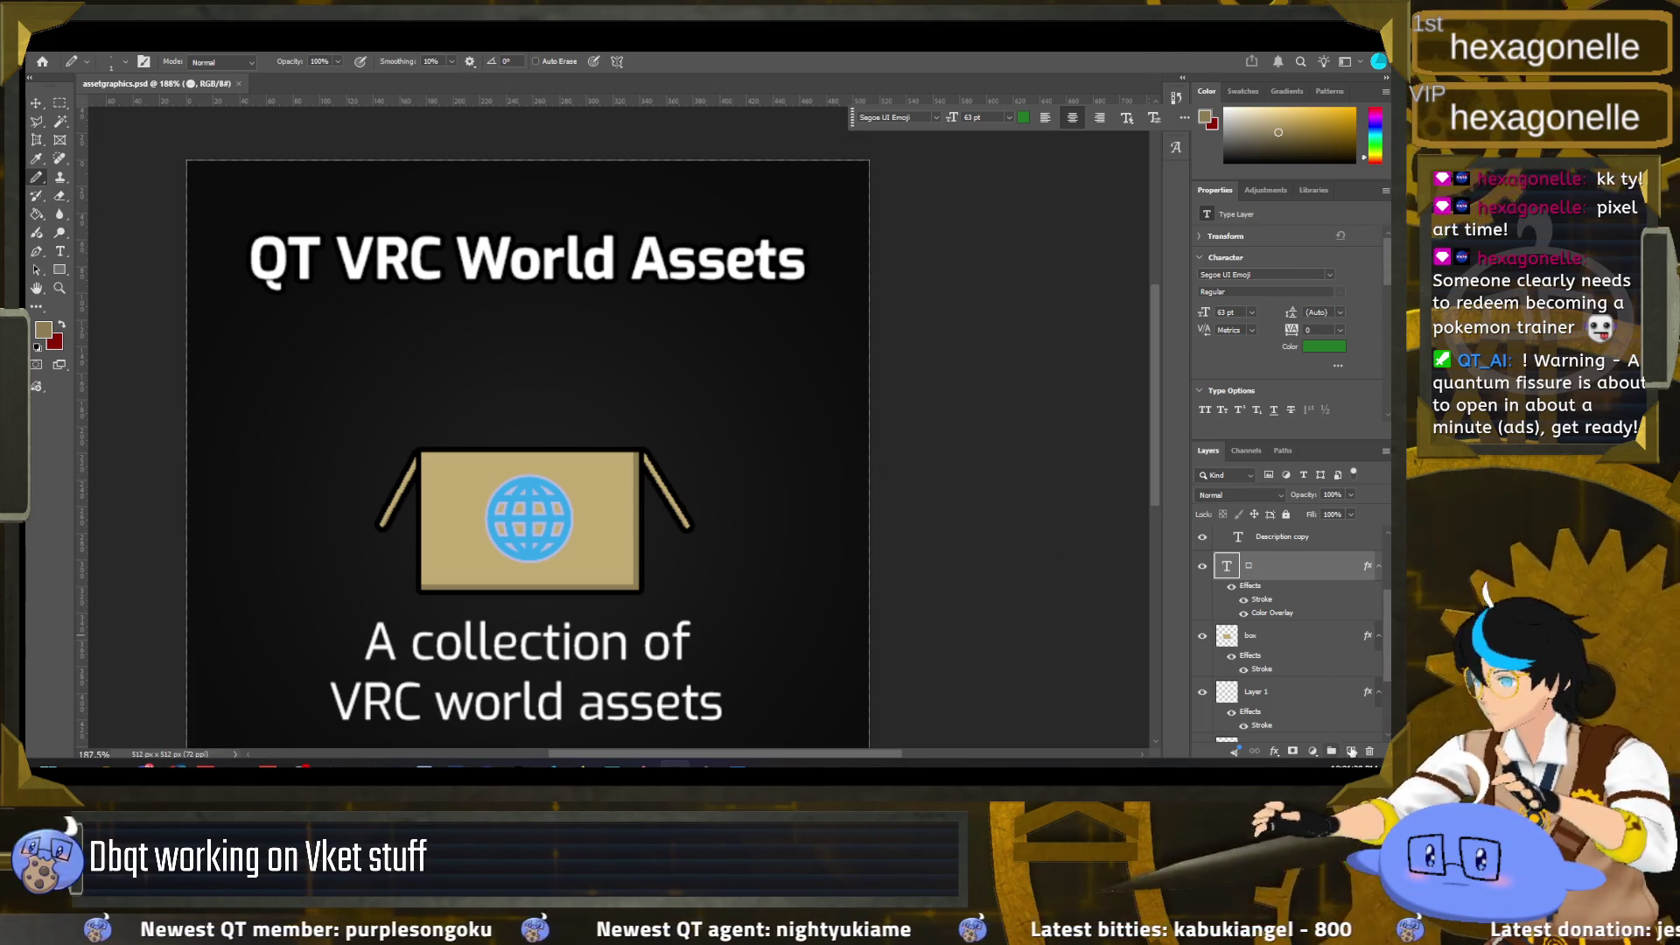
scroll(1275, 615, down, 1)
scroll(1277, 676, down, 1)
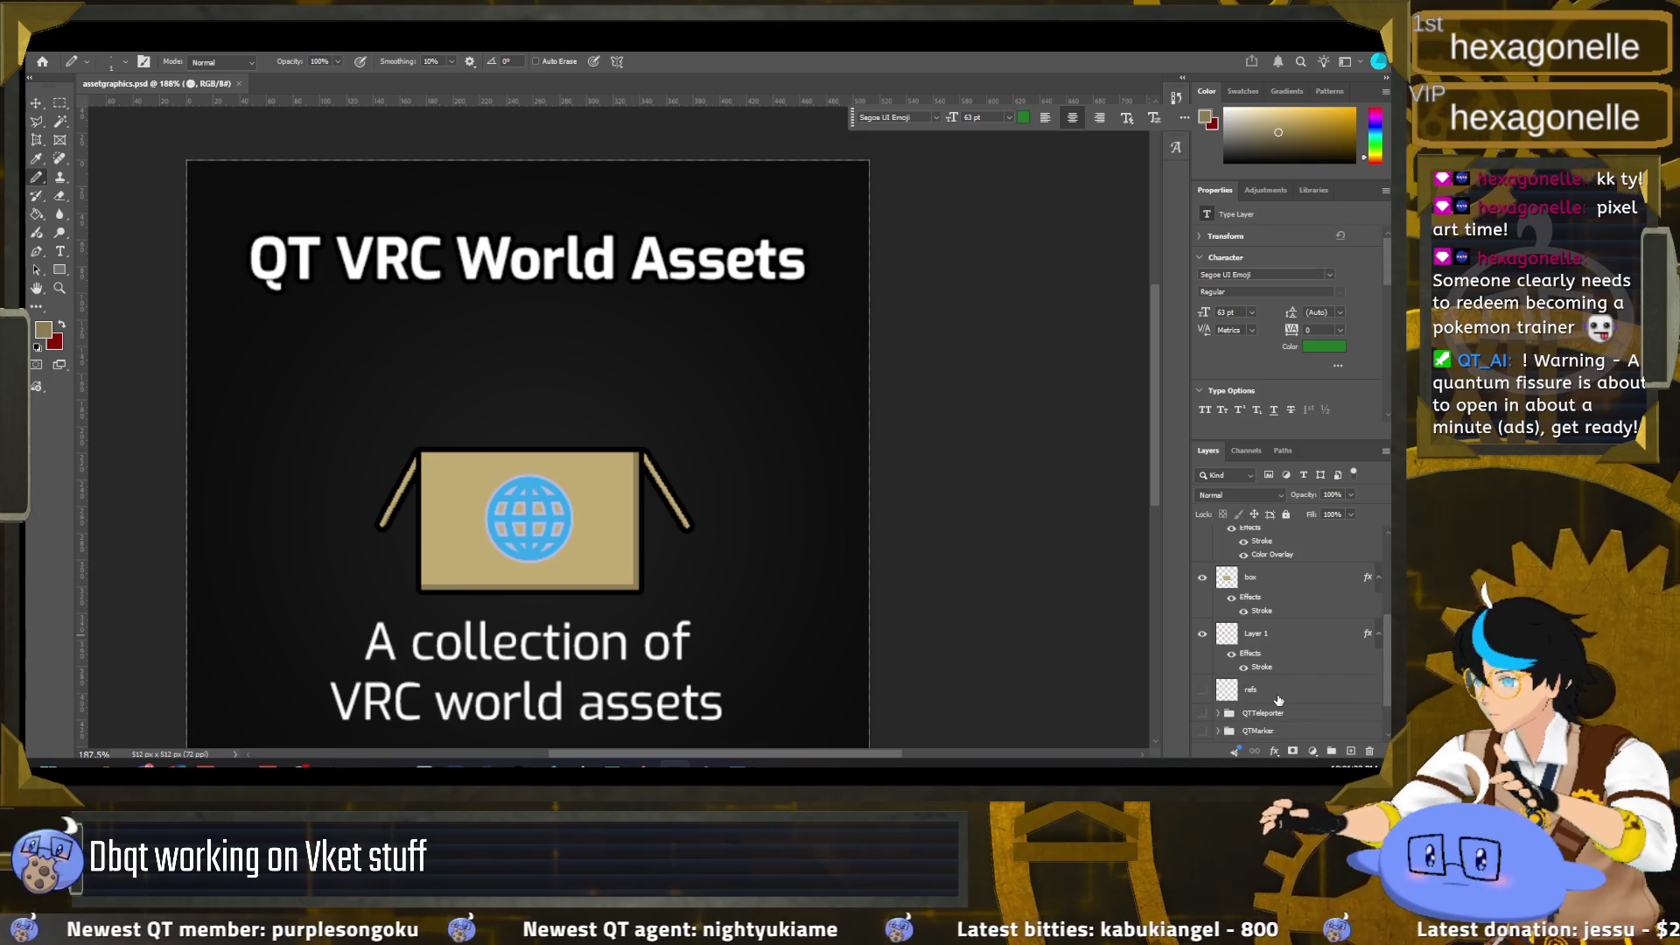
click(1278, 690)
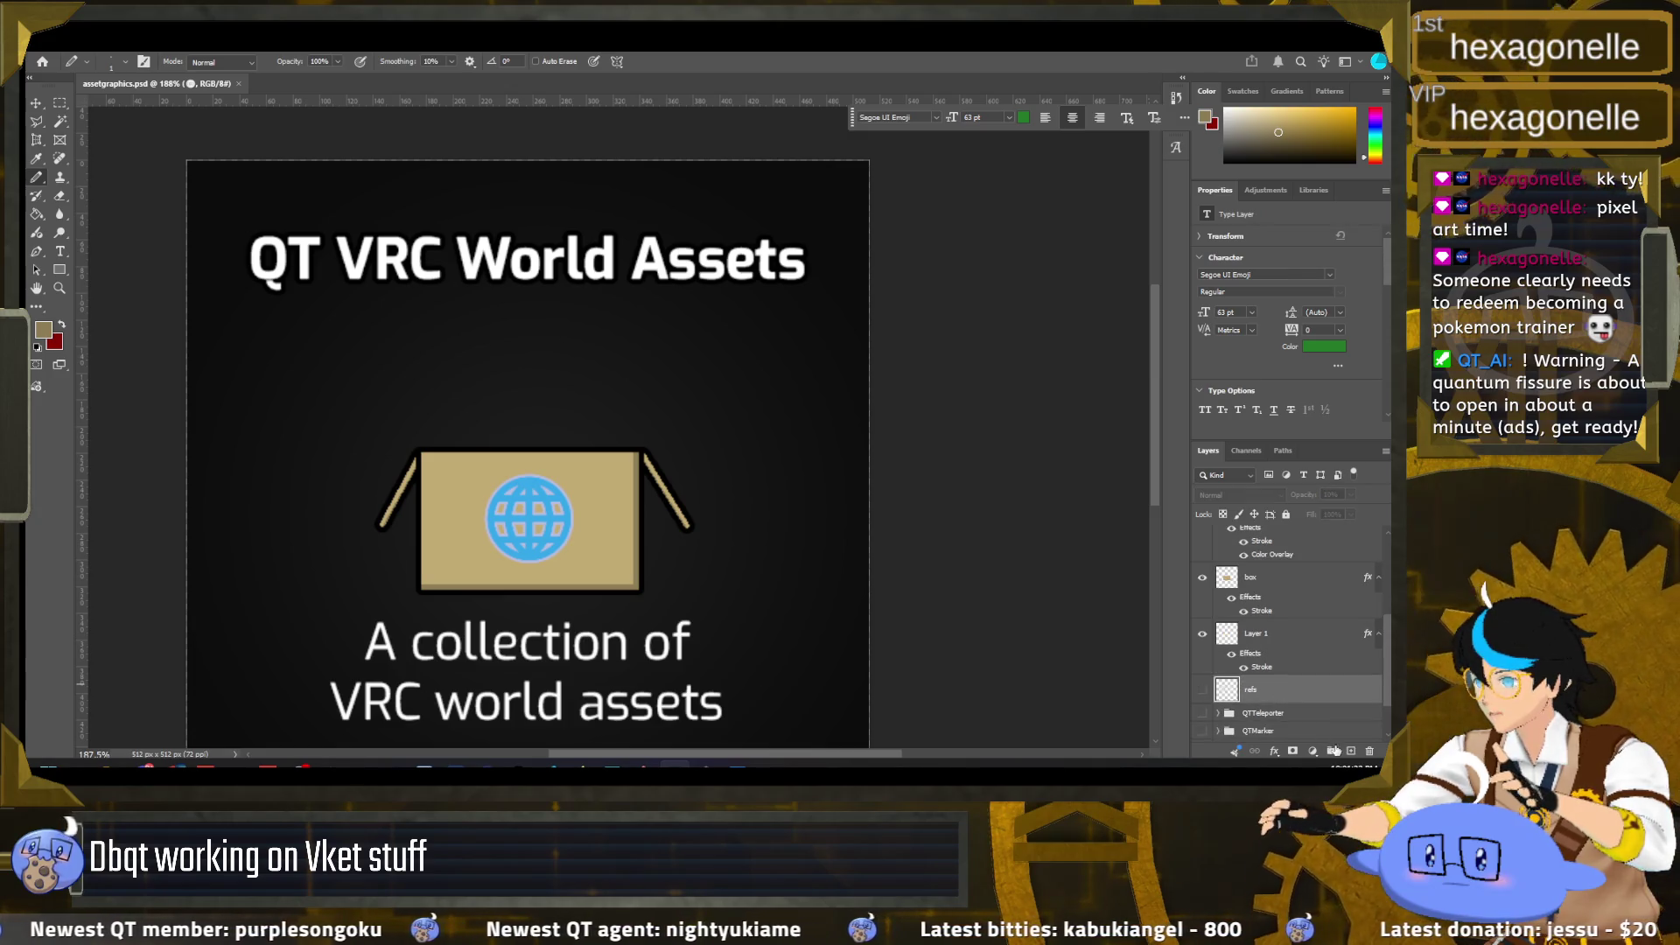
click(1352, 751)
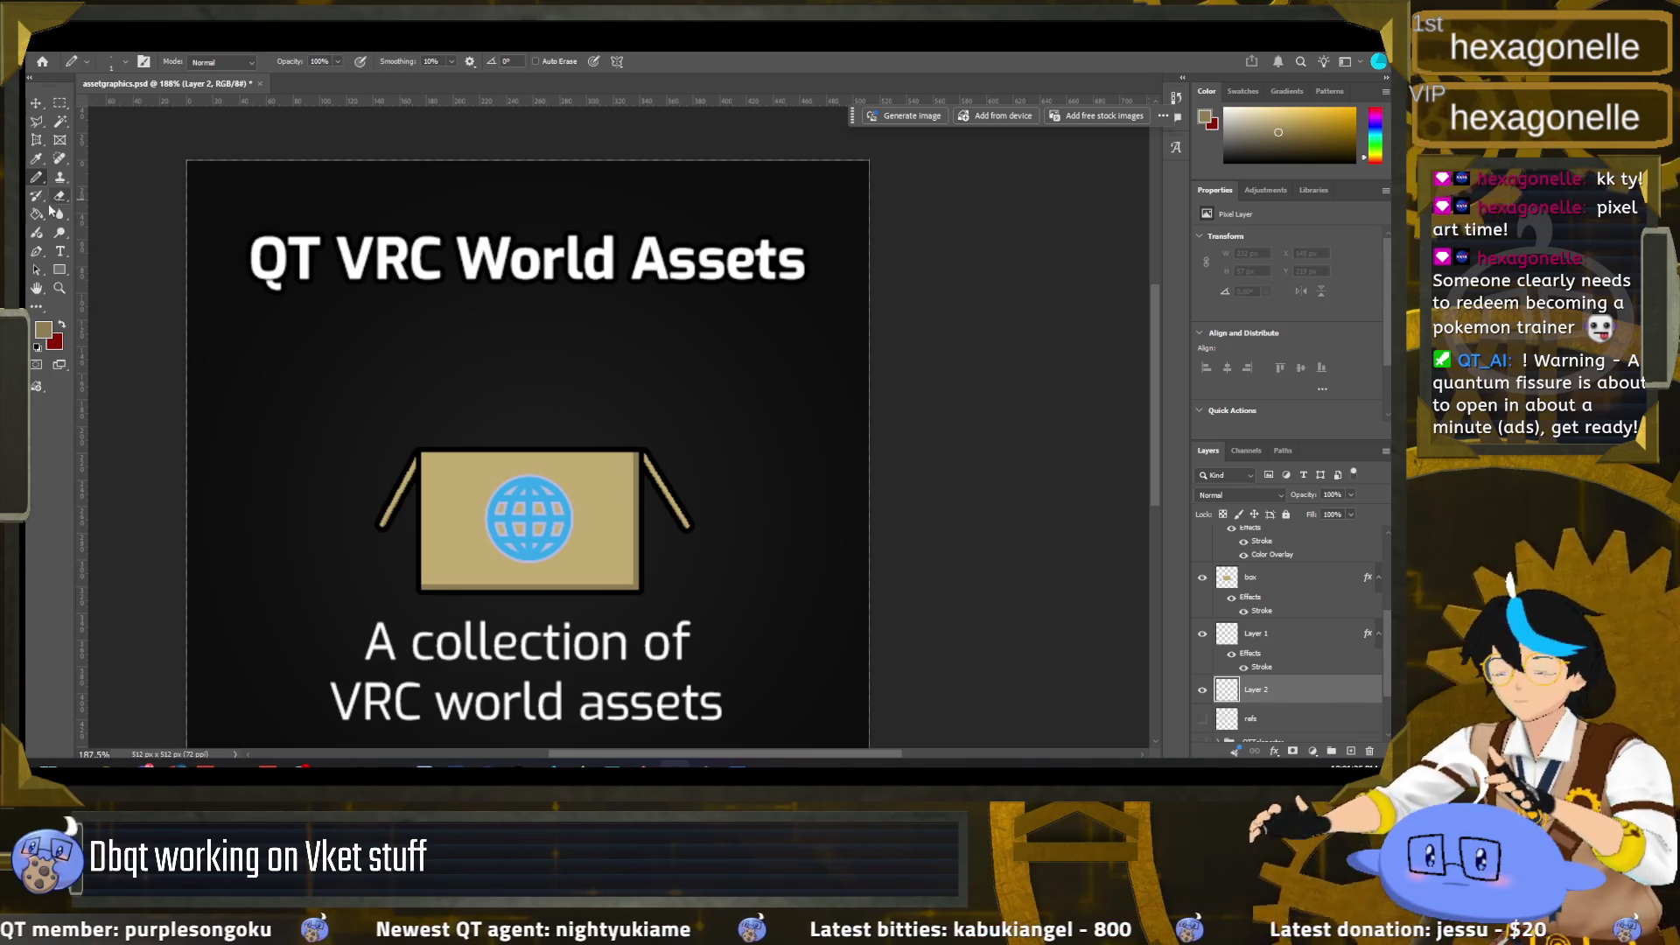
Step: Draw a circular selection of about 60 px sitting just above the box
click(63, 104)
click(37, 122)
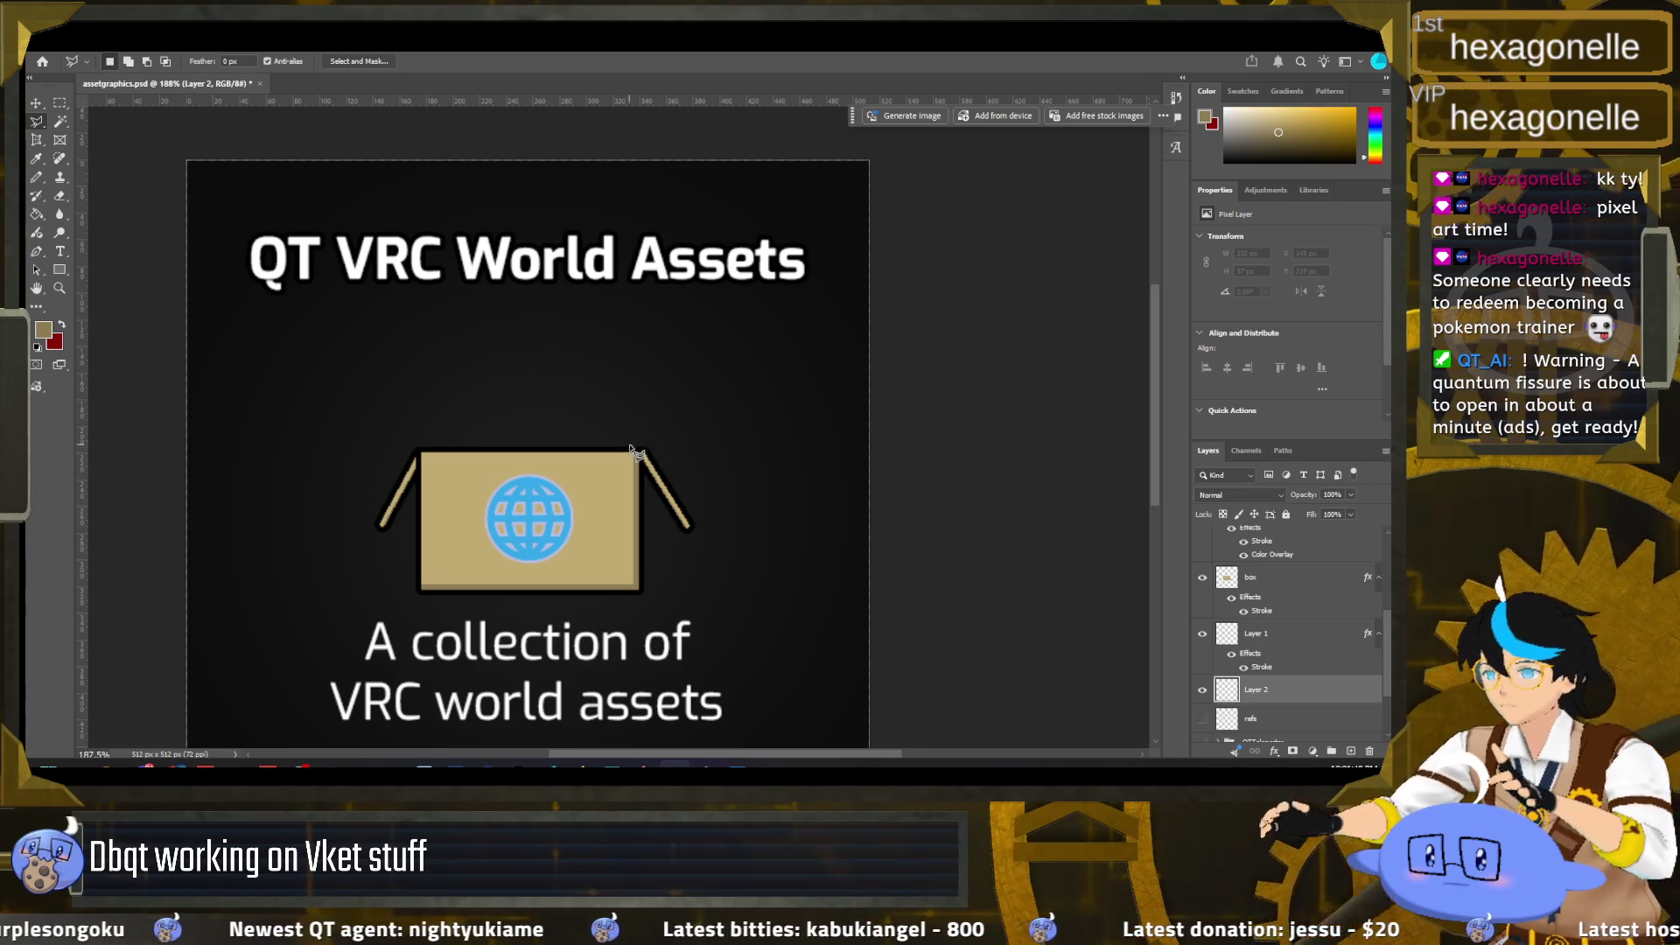
drag(59, 104, 122, 125)
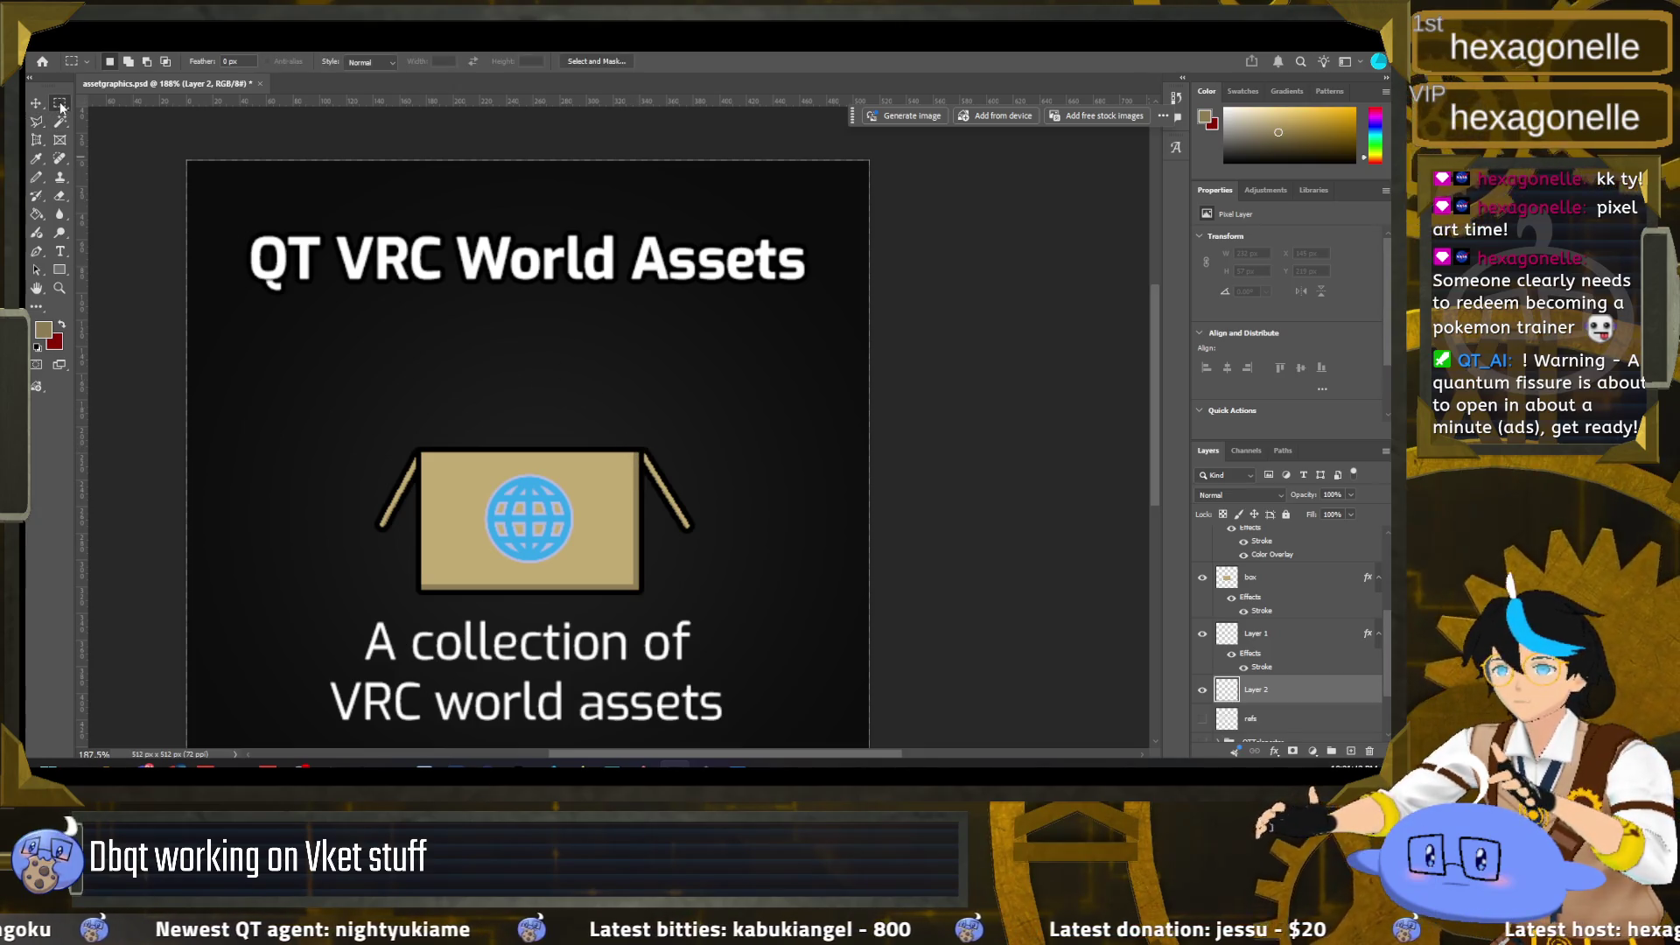
mouse_move(527, 421)
mouse_down()
mouse_move(576, 467)
mouse_move(560, 454)
mouse_up()
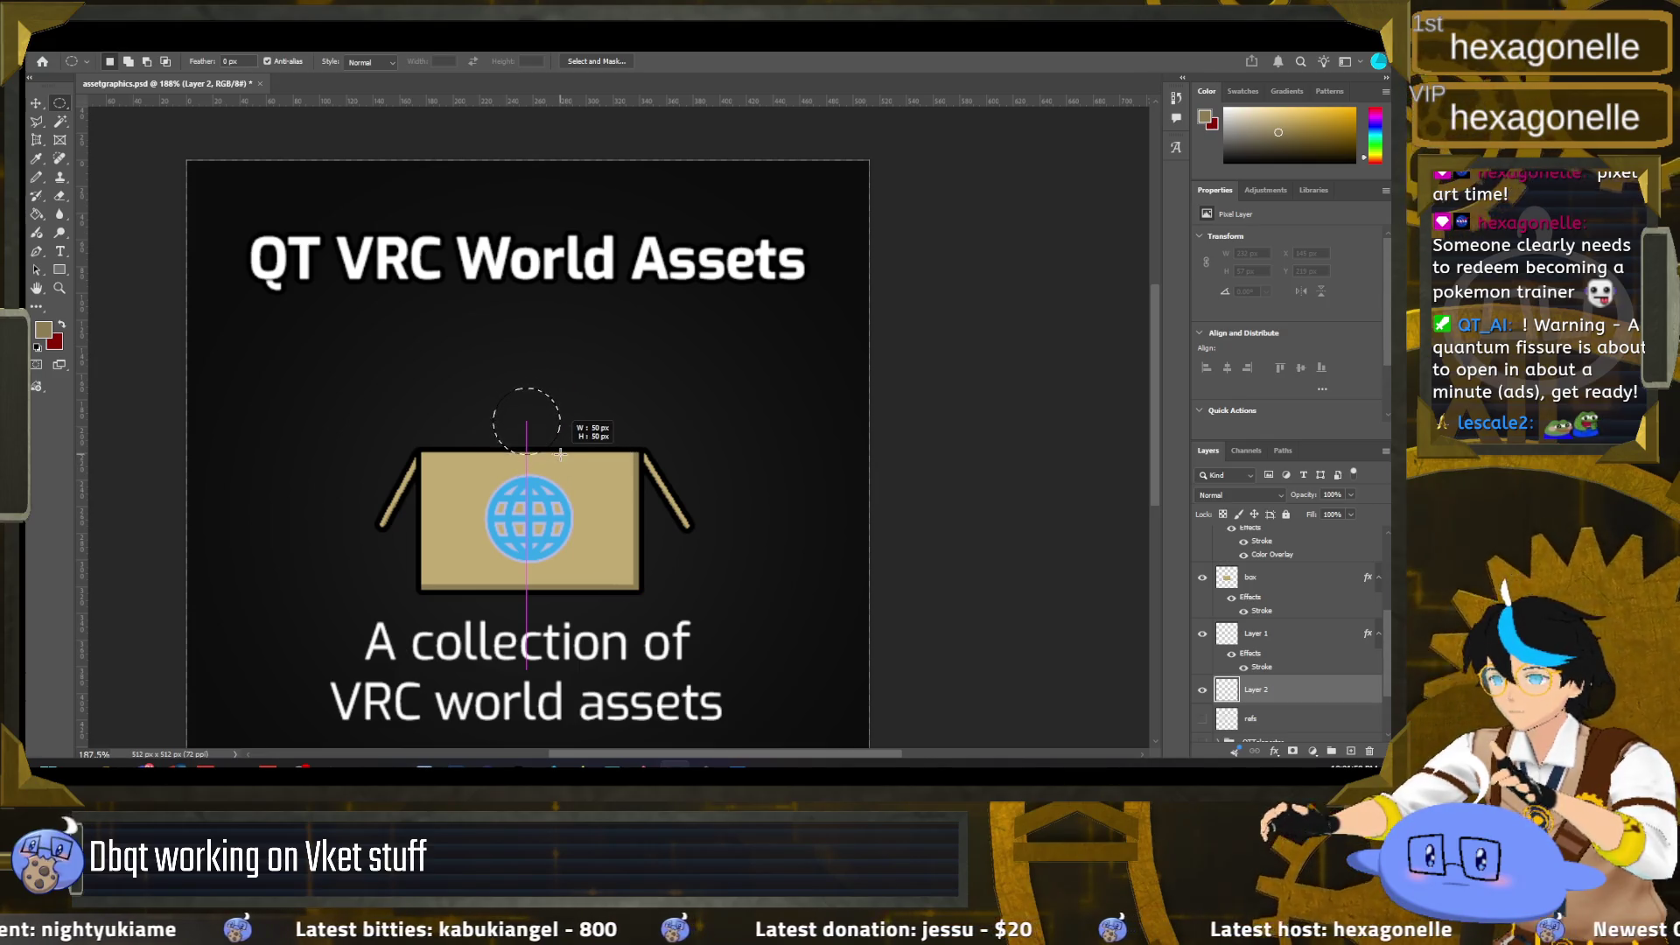
drag(538, 427, 489, 436)
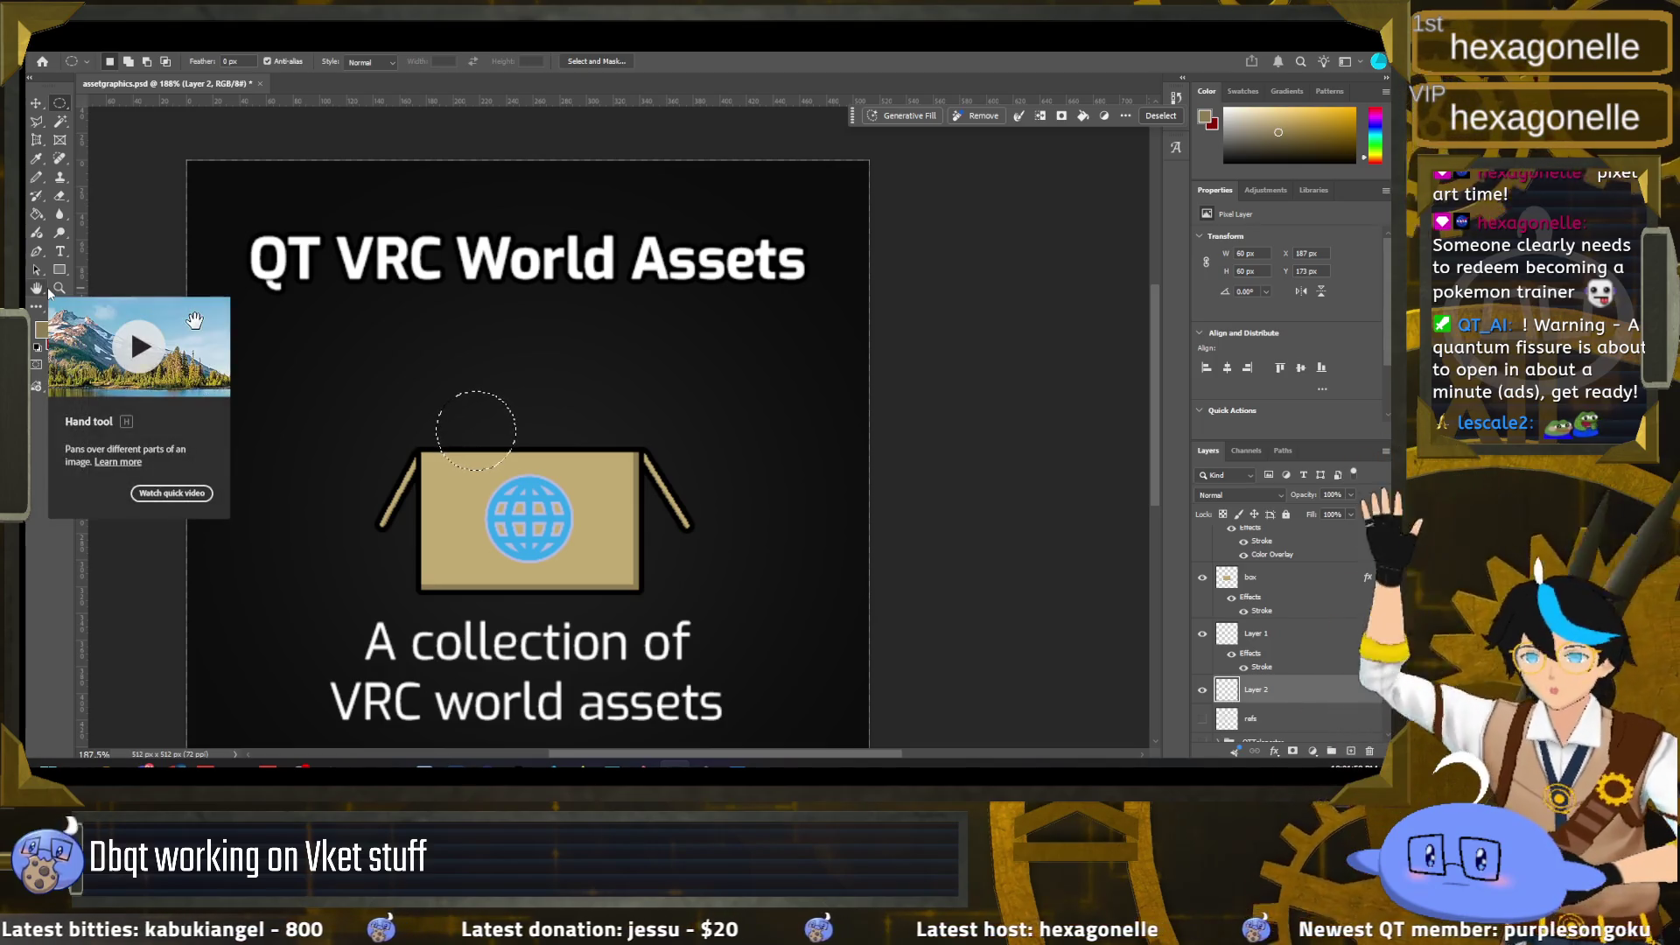
Step: Fill the circle with light grey #d7d6d2 using the Paint Bucket, then deselect
key(i)
click(43, 330)
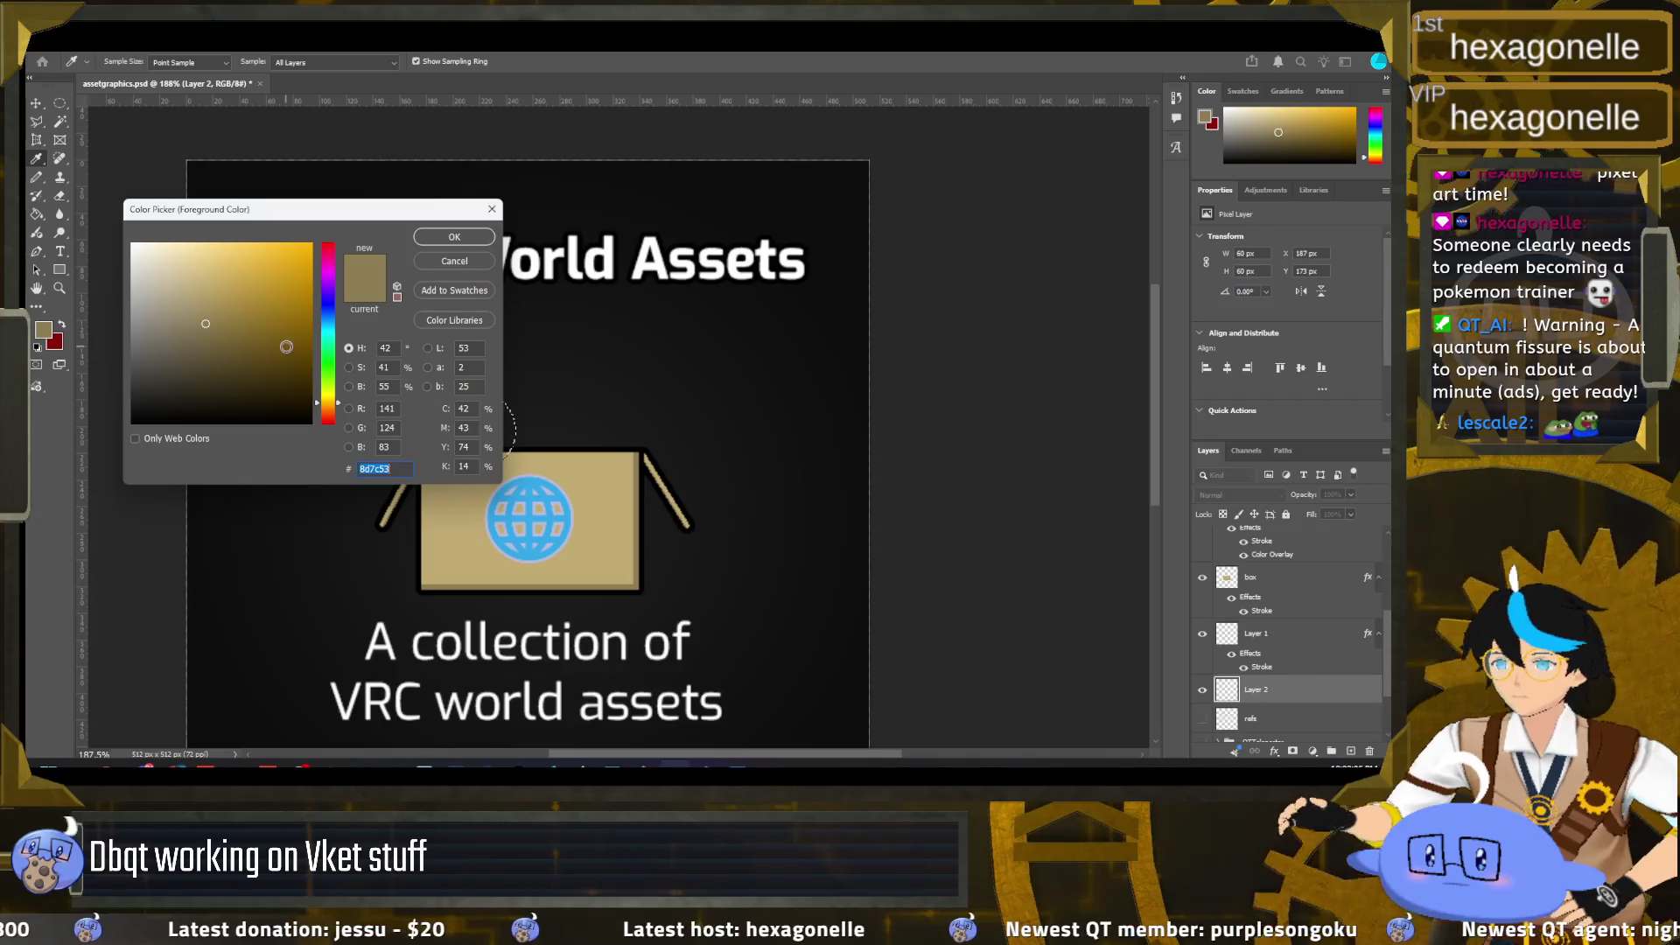
drag(249, 285, 135, 272)
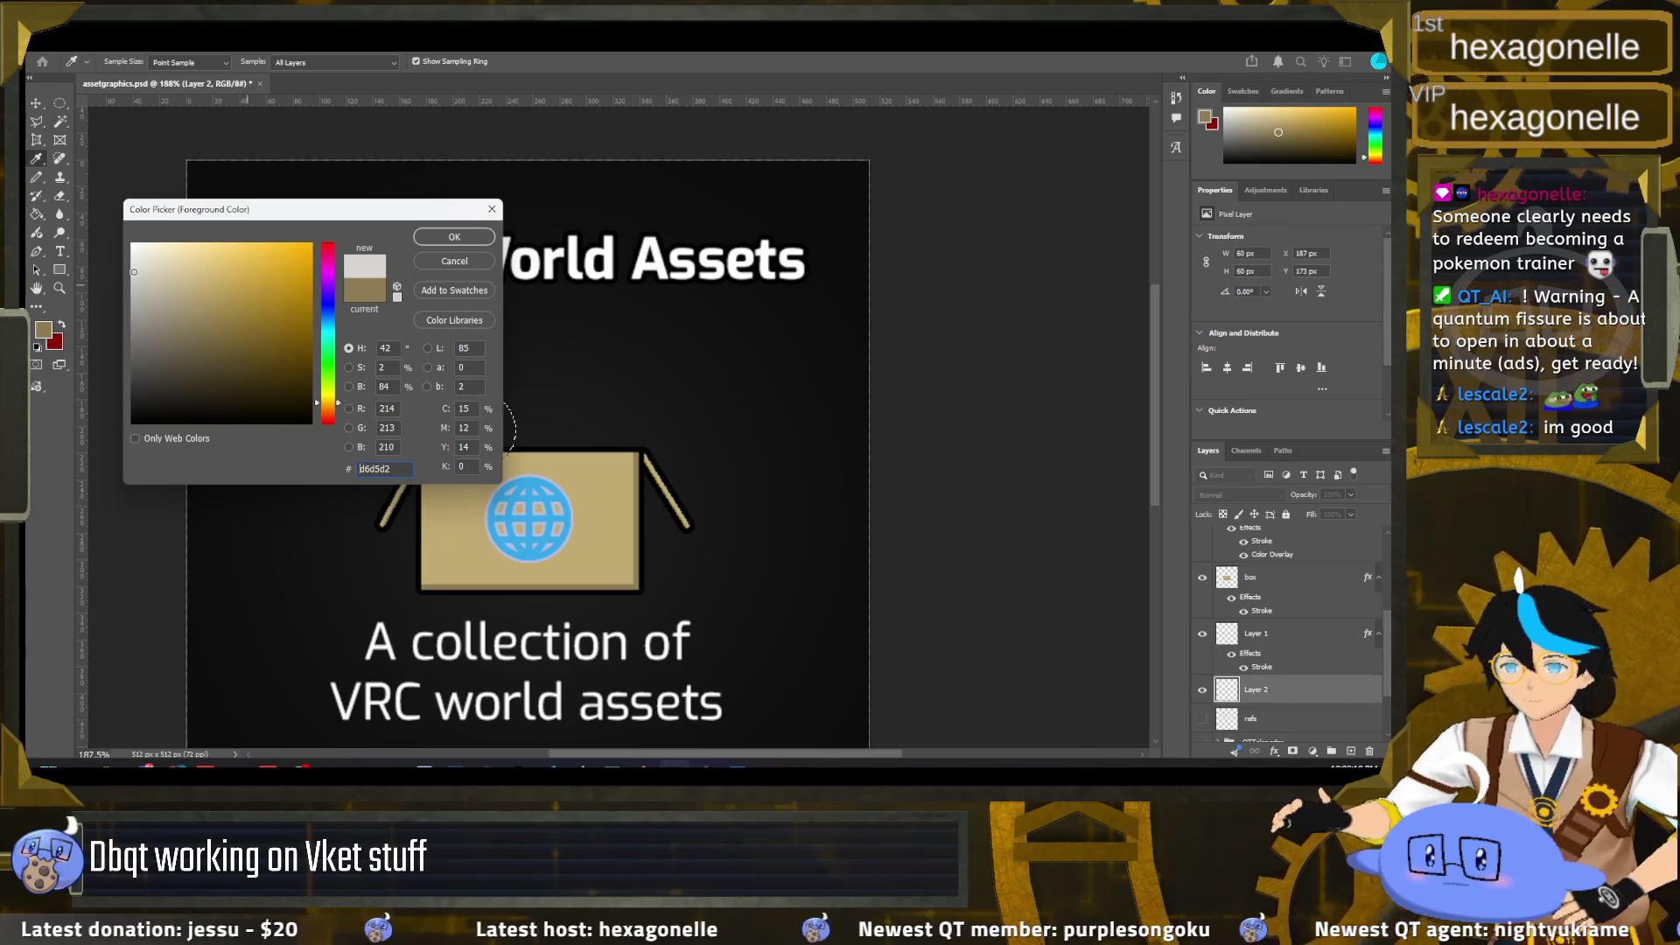
click(471, 242)
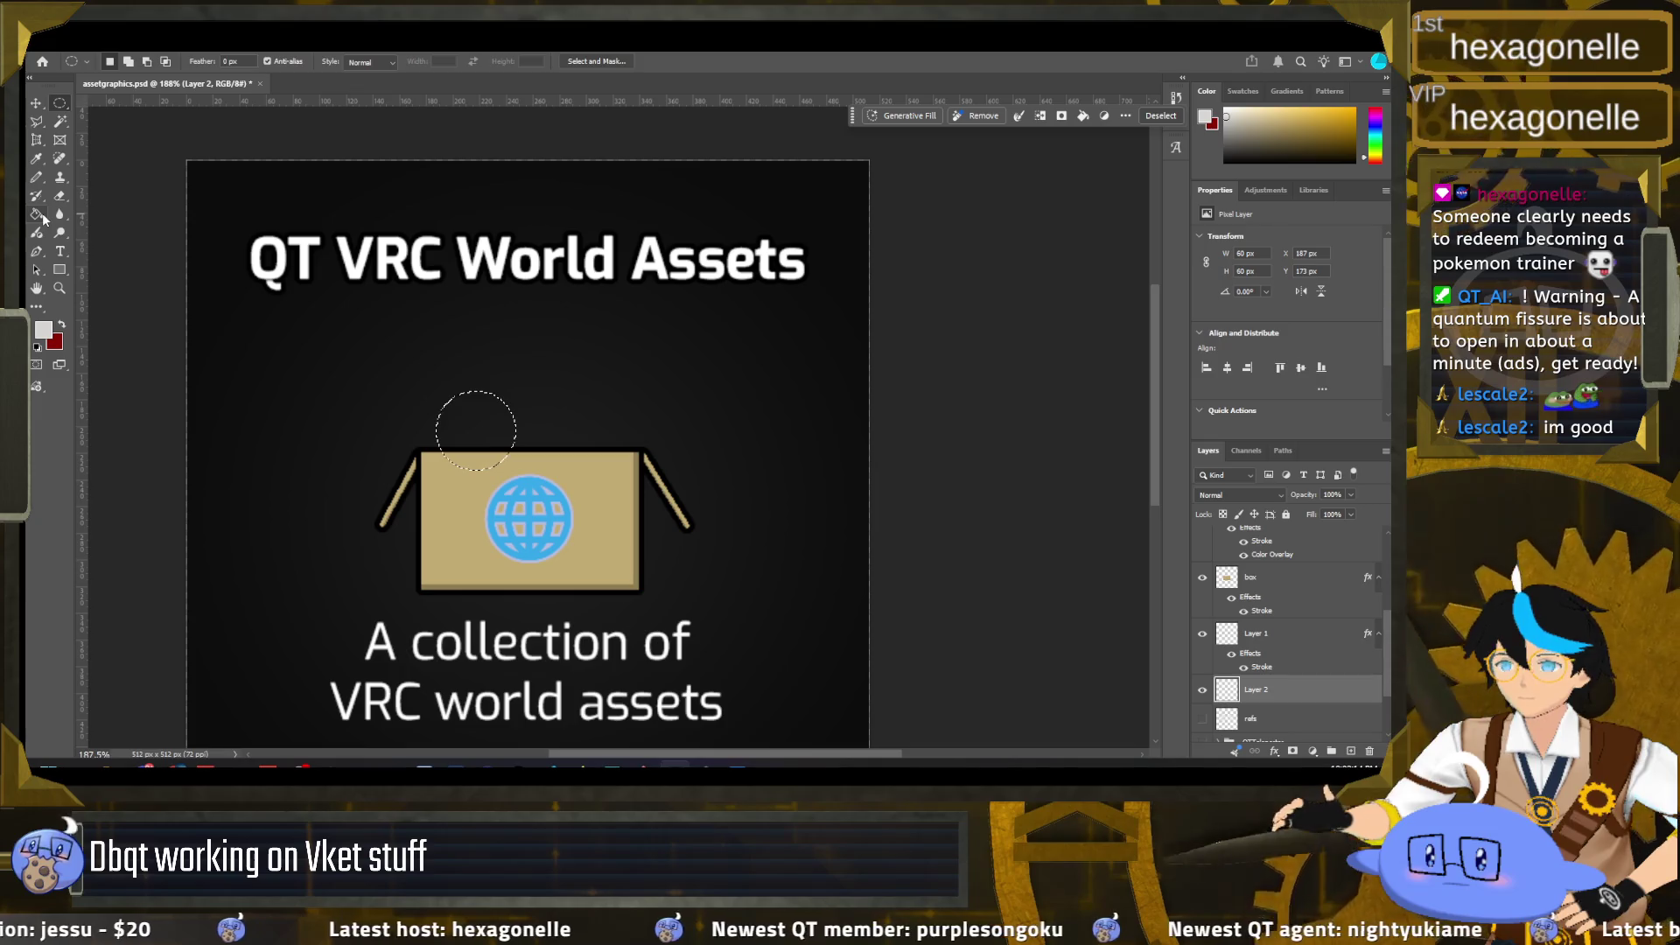
key(g)
click(466, 430)
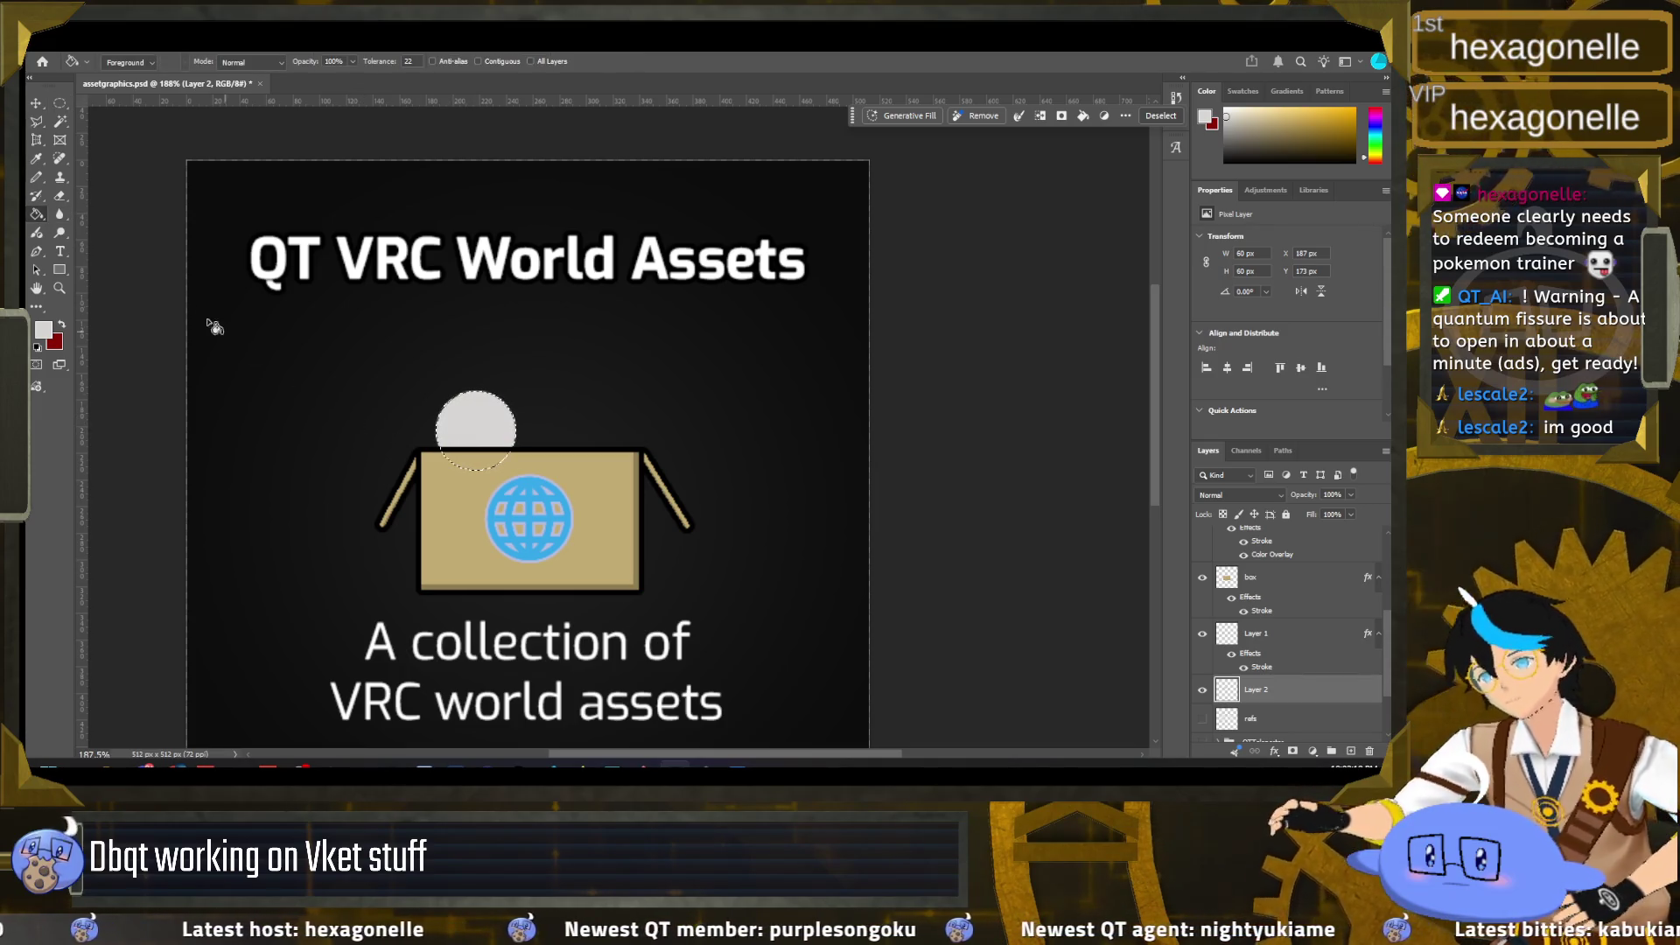
click(57, 104)
key(ctrl+d)
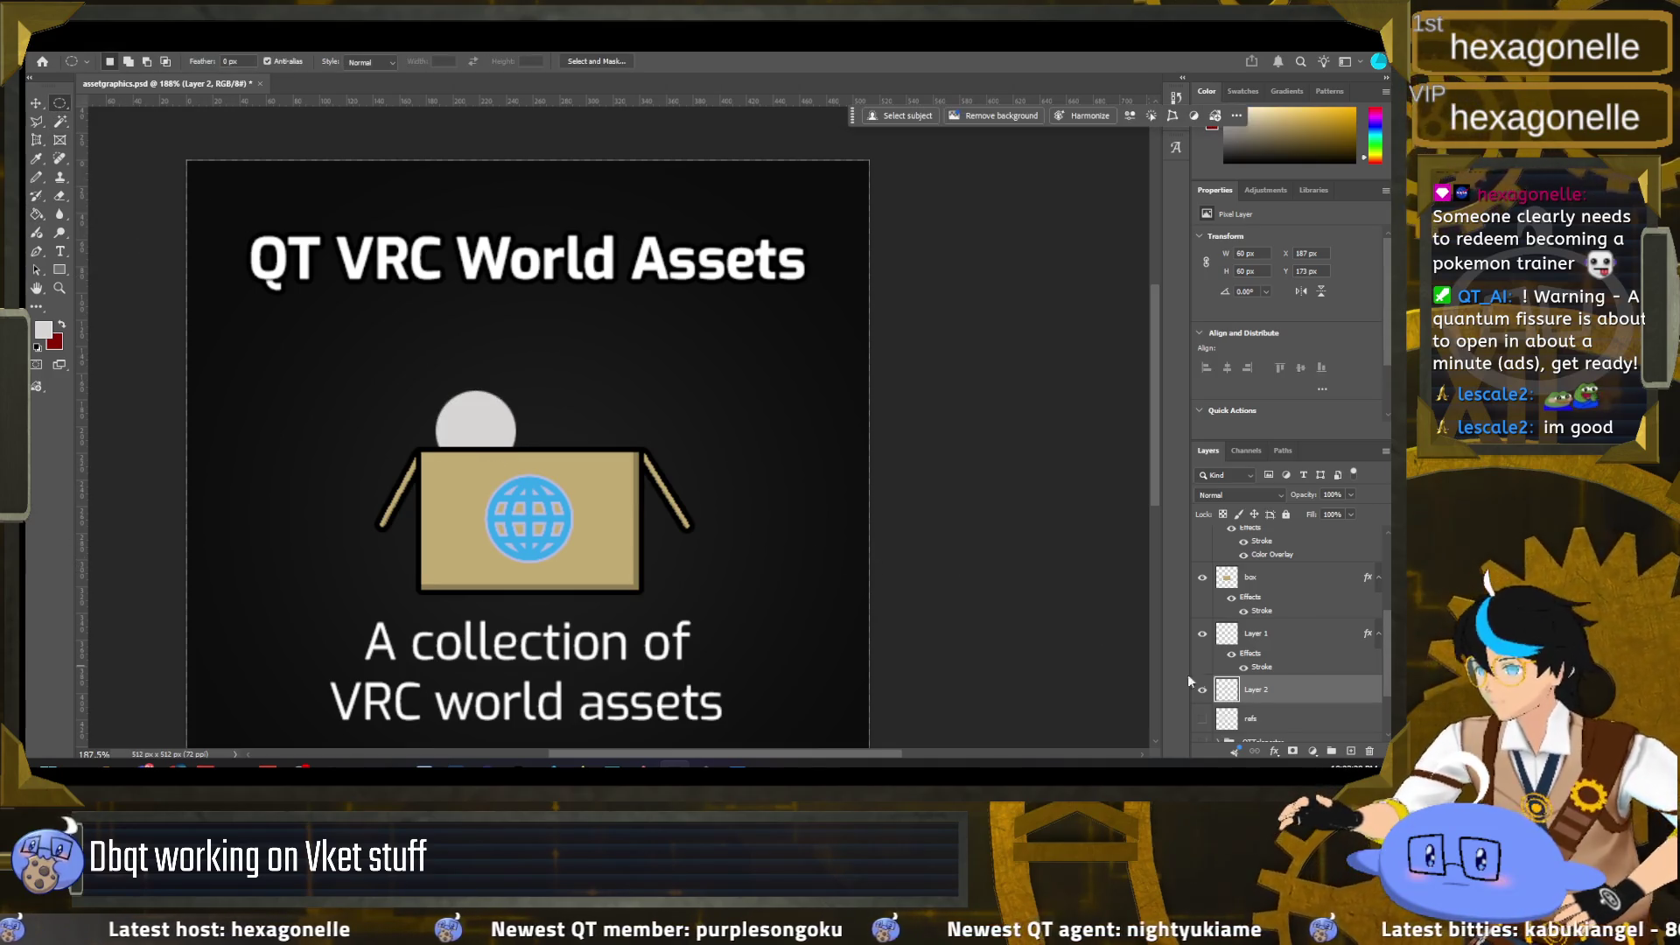
right_click(1232, 691)
Step: Add a 4 px black Stroke layer style to the grey circle on Layer 2
click(1053, 414)
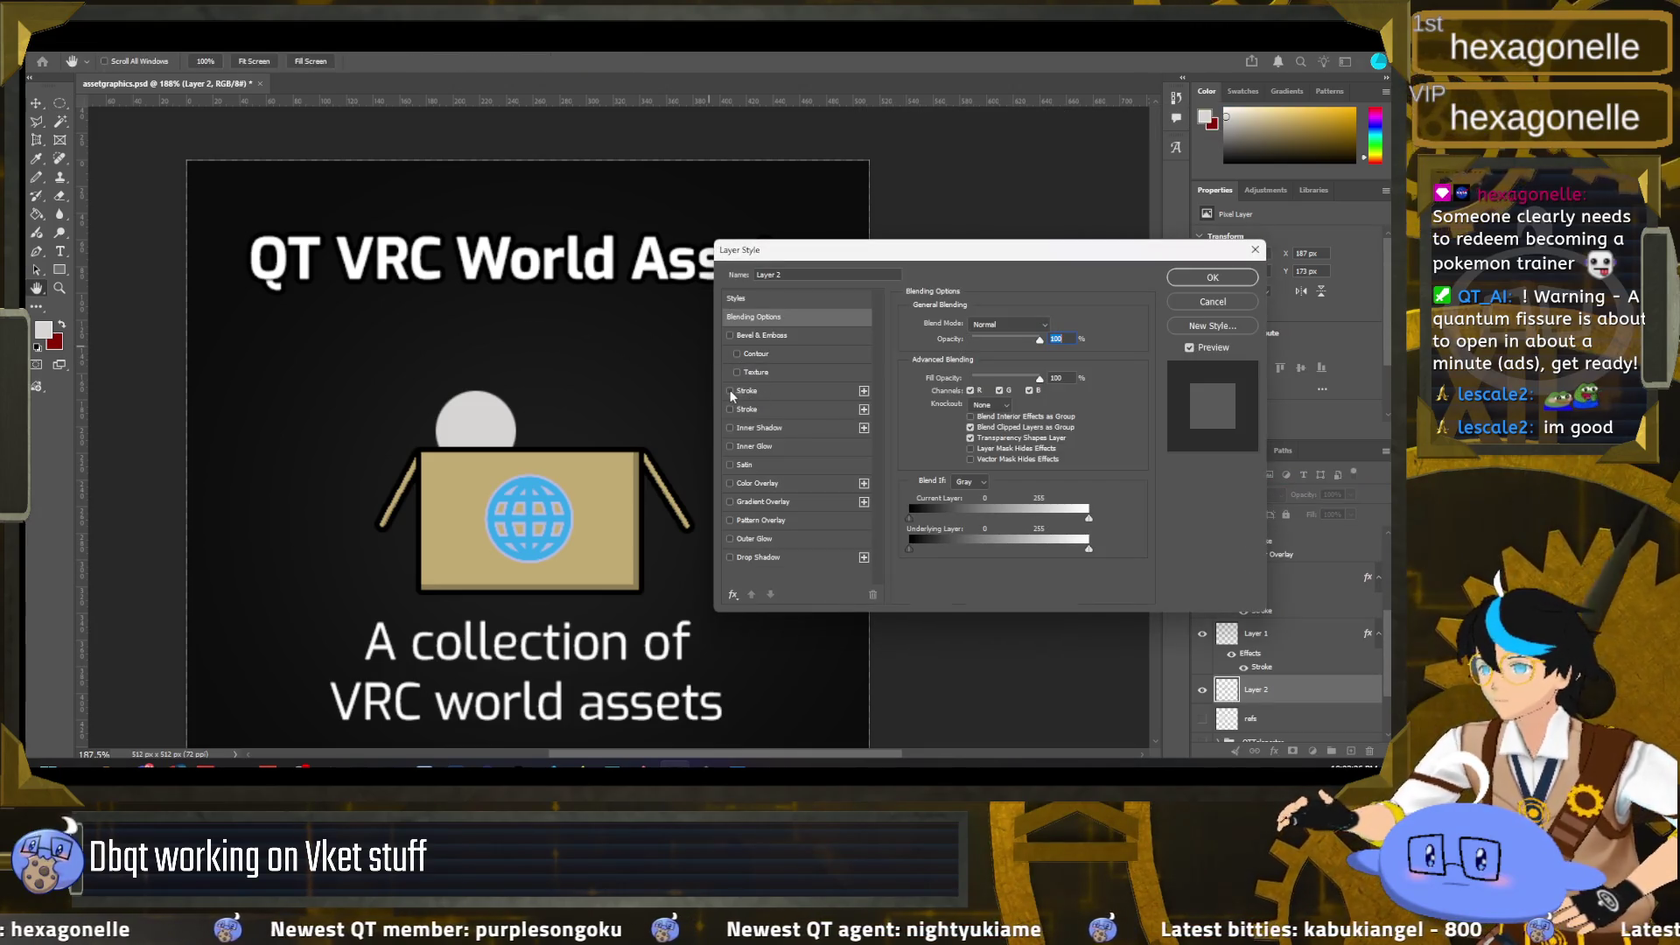
click(730, 409)
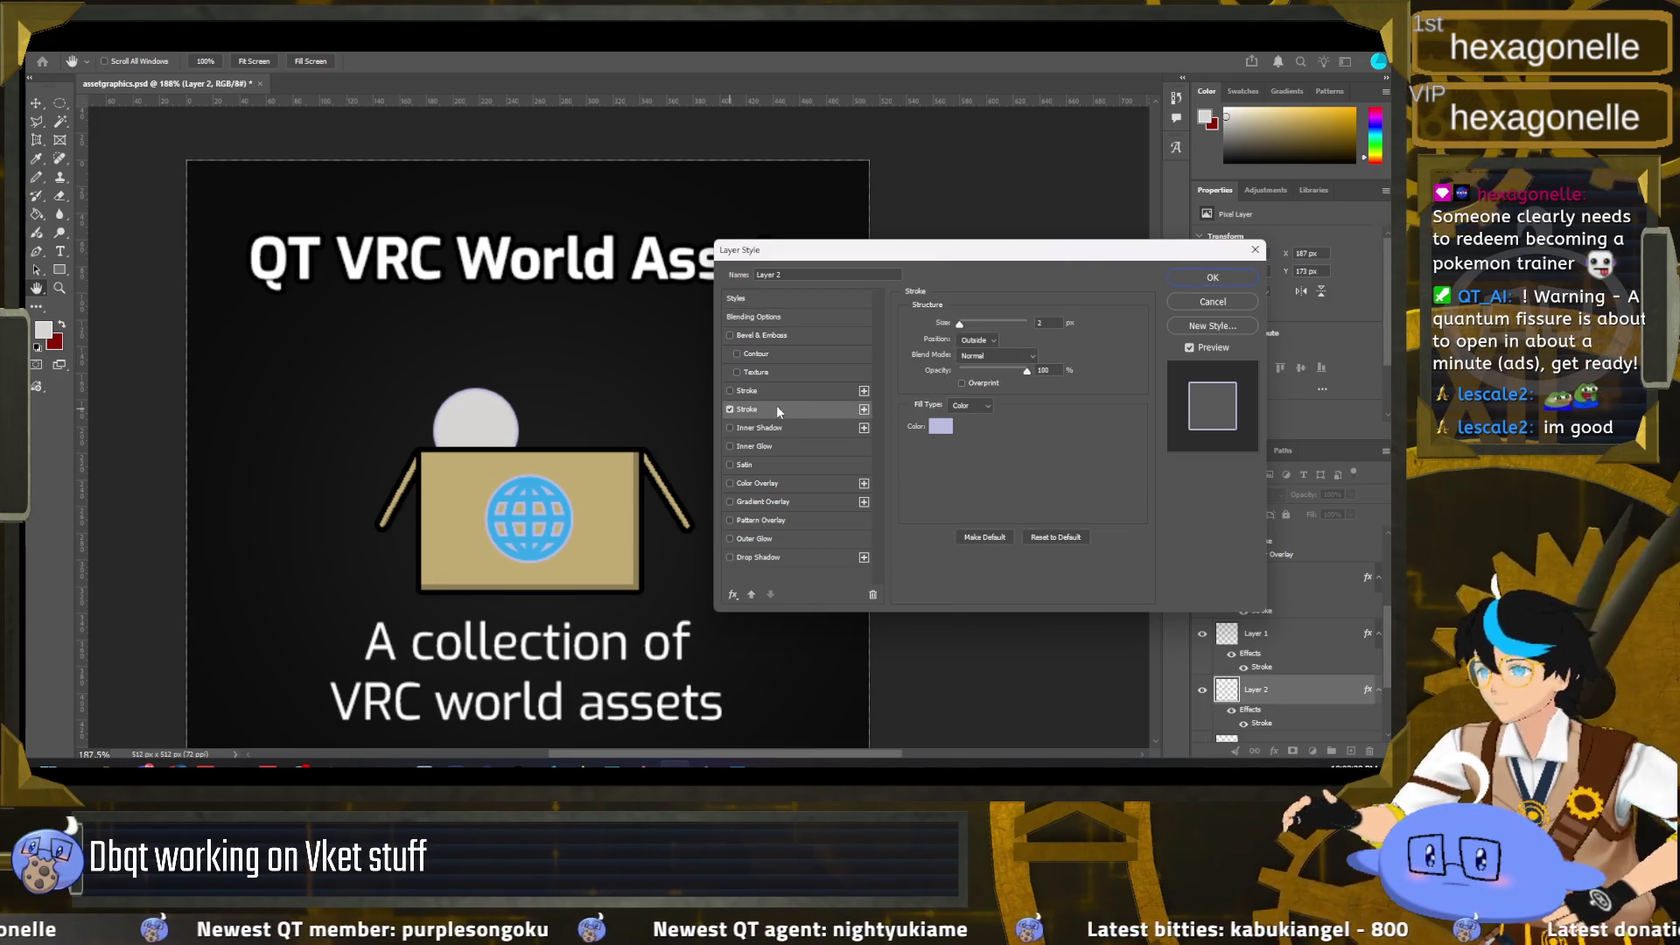
click(939, 426)
drag(297, 309, 341, 436)
click(455, 238)
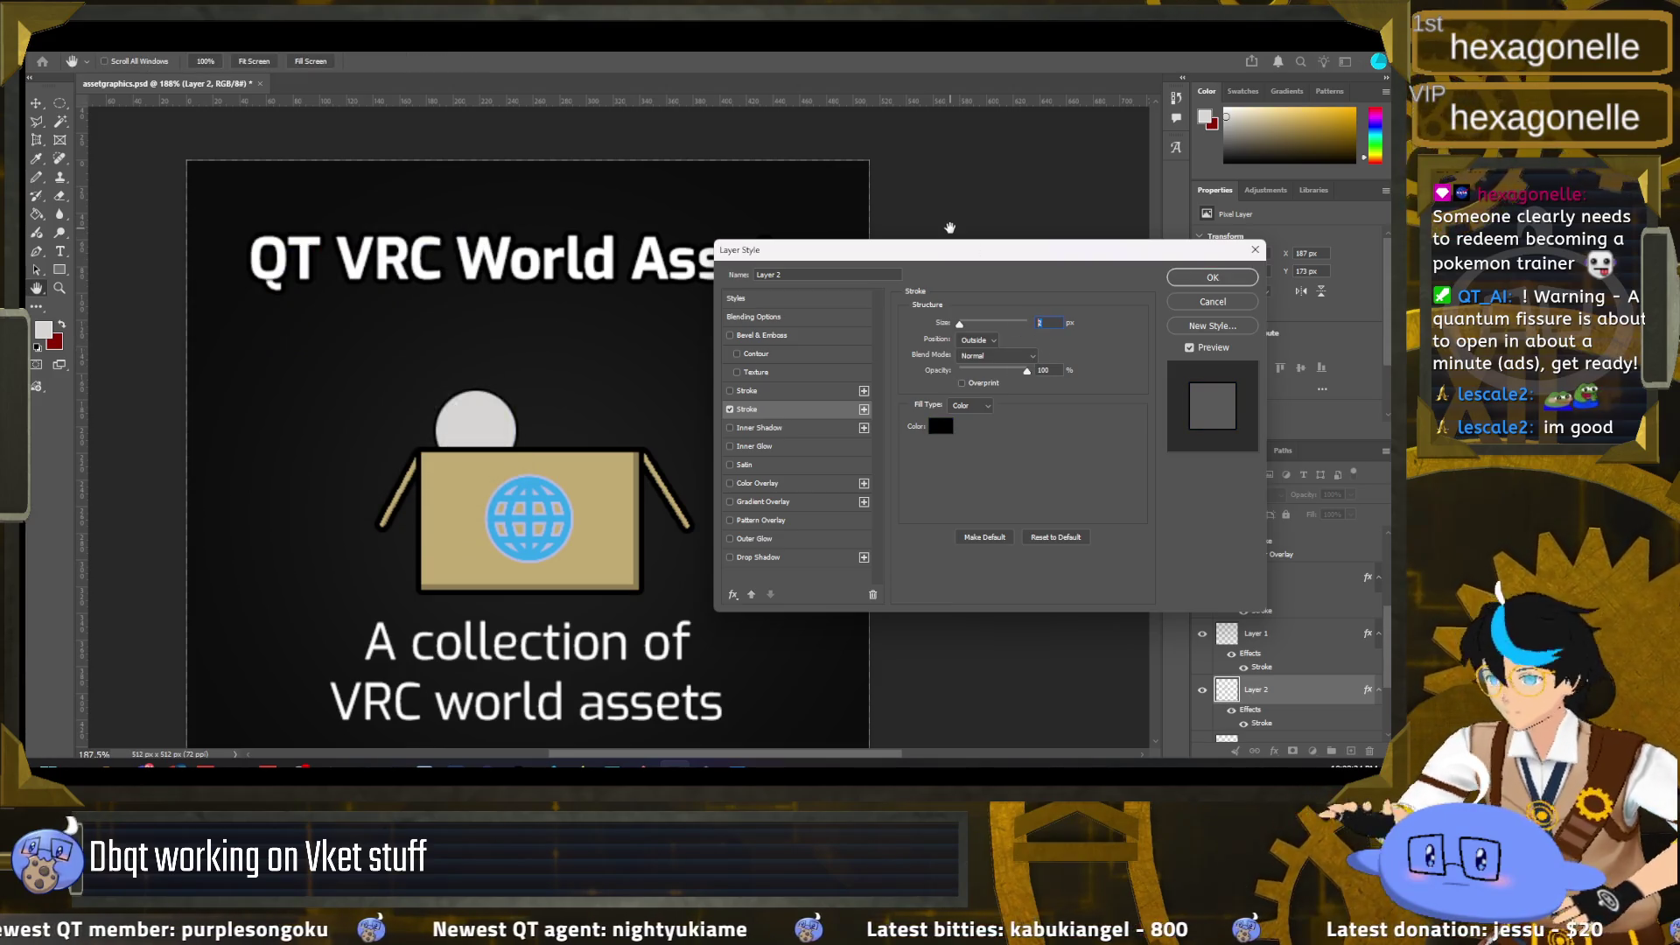
text(4)
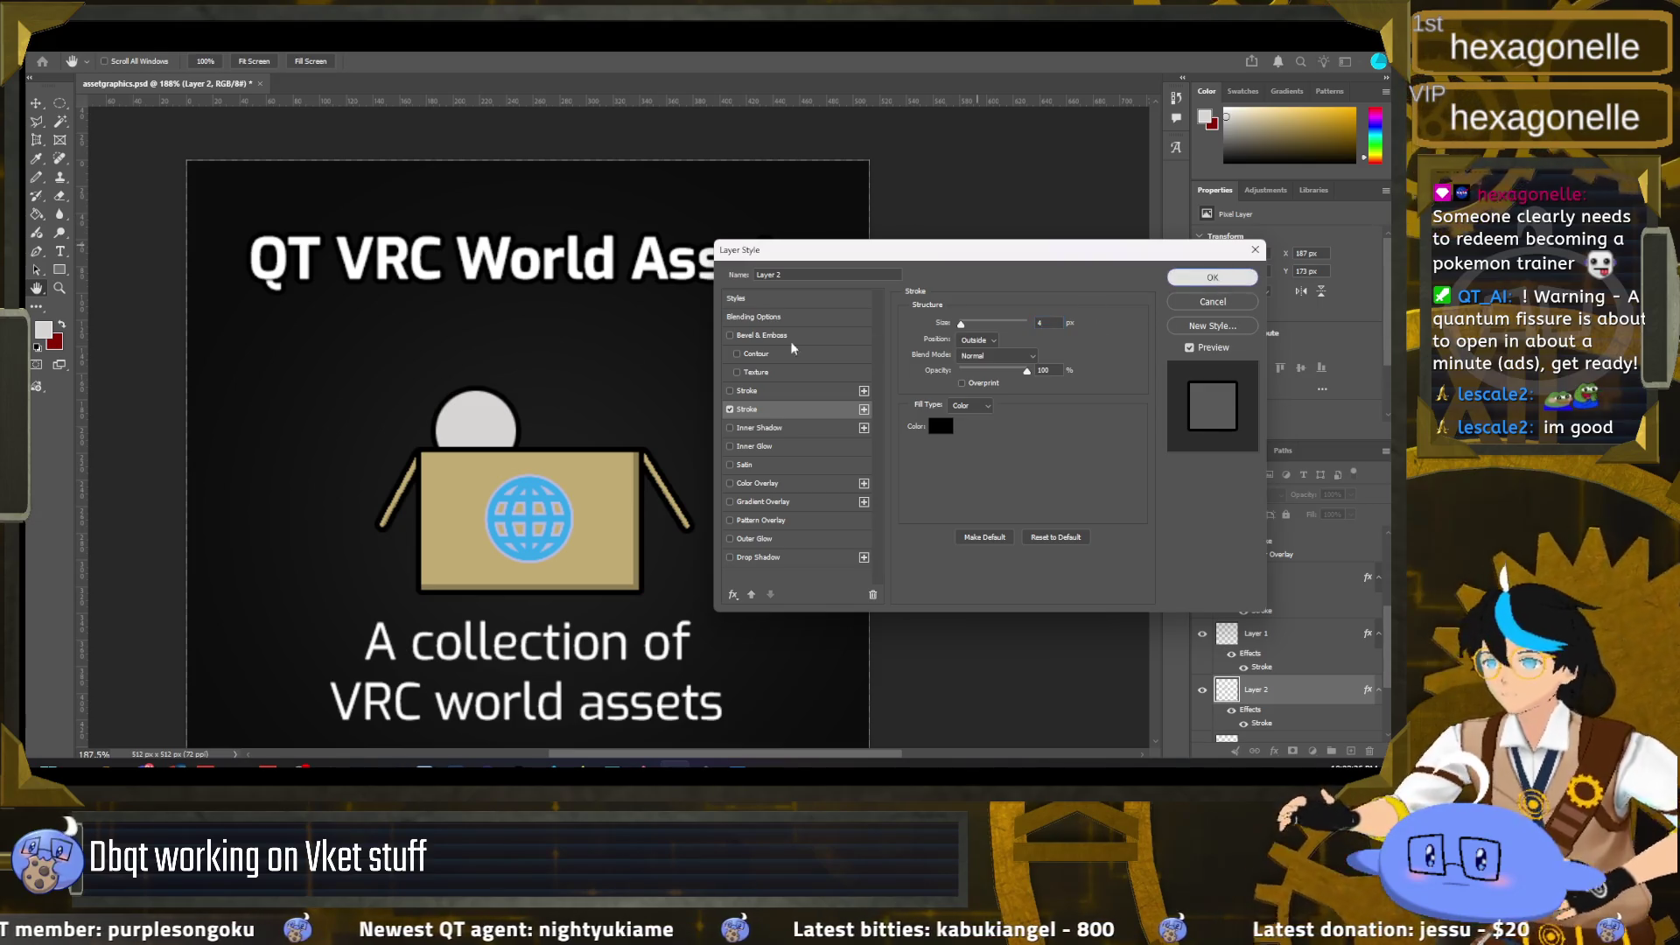
click(1224, 281)
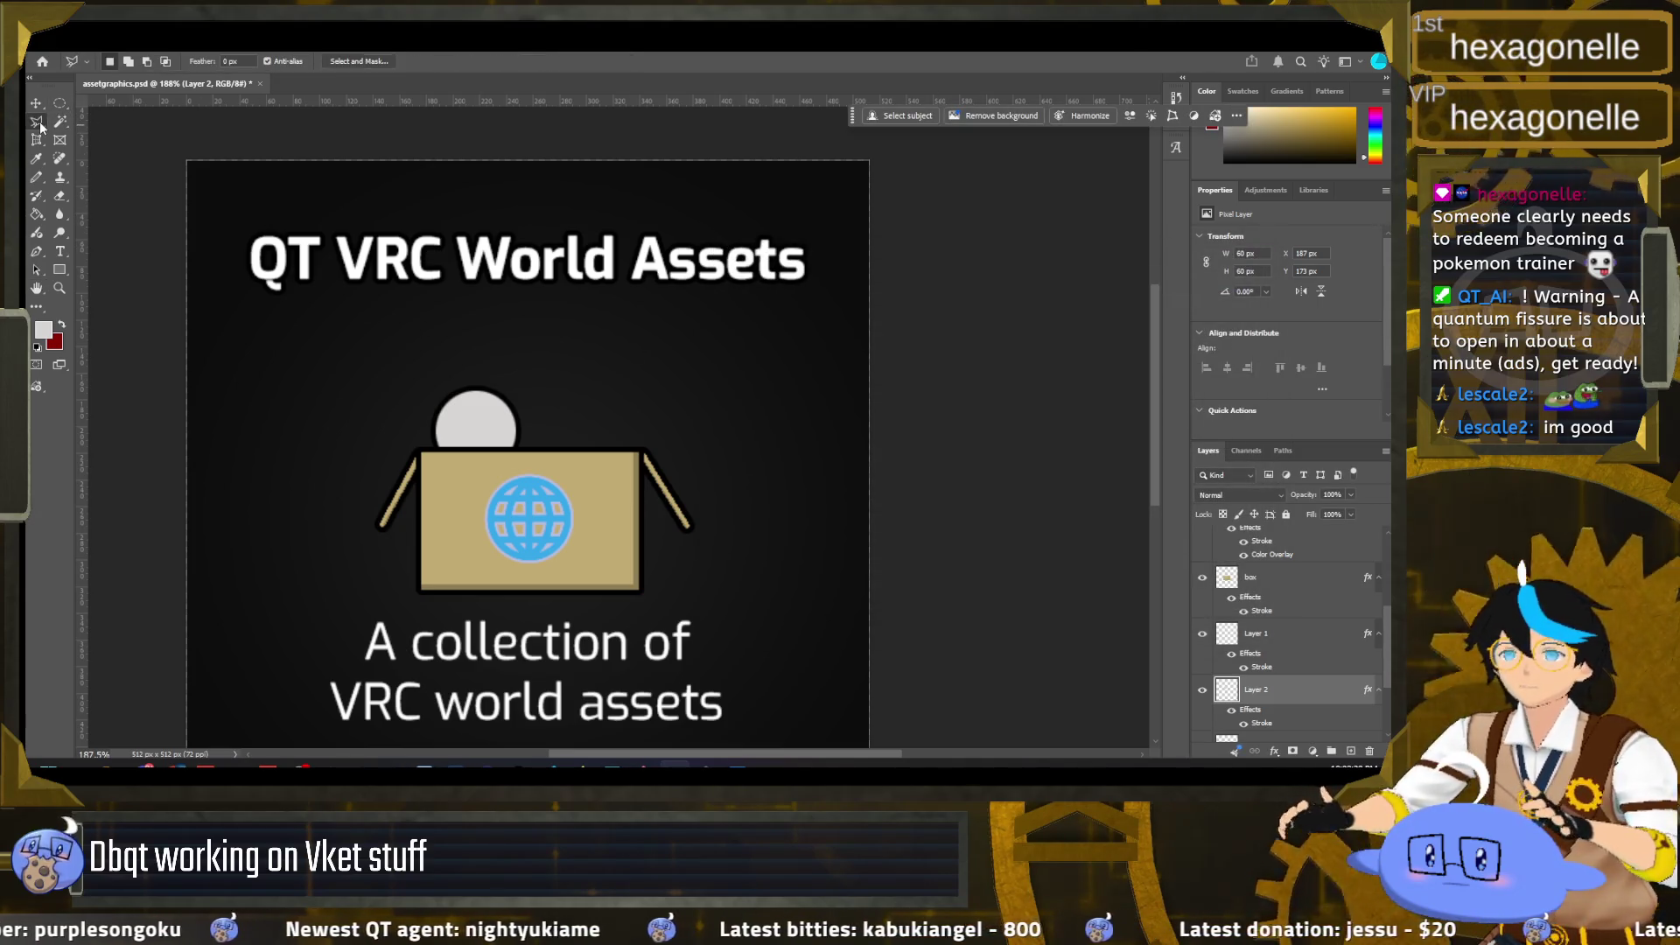
Step: Try a 74 px square selection right of the circle, dismissing the empty-area error
right_click(57, 107)
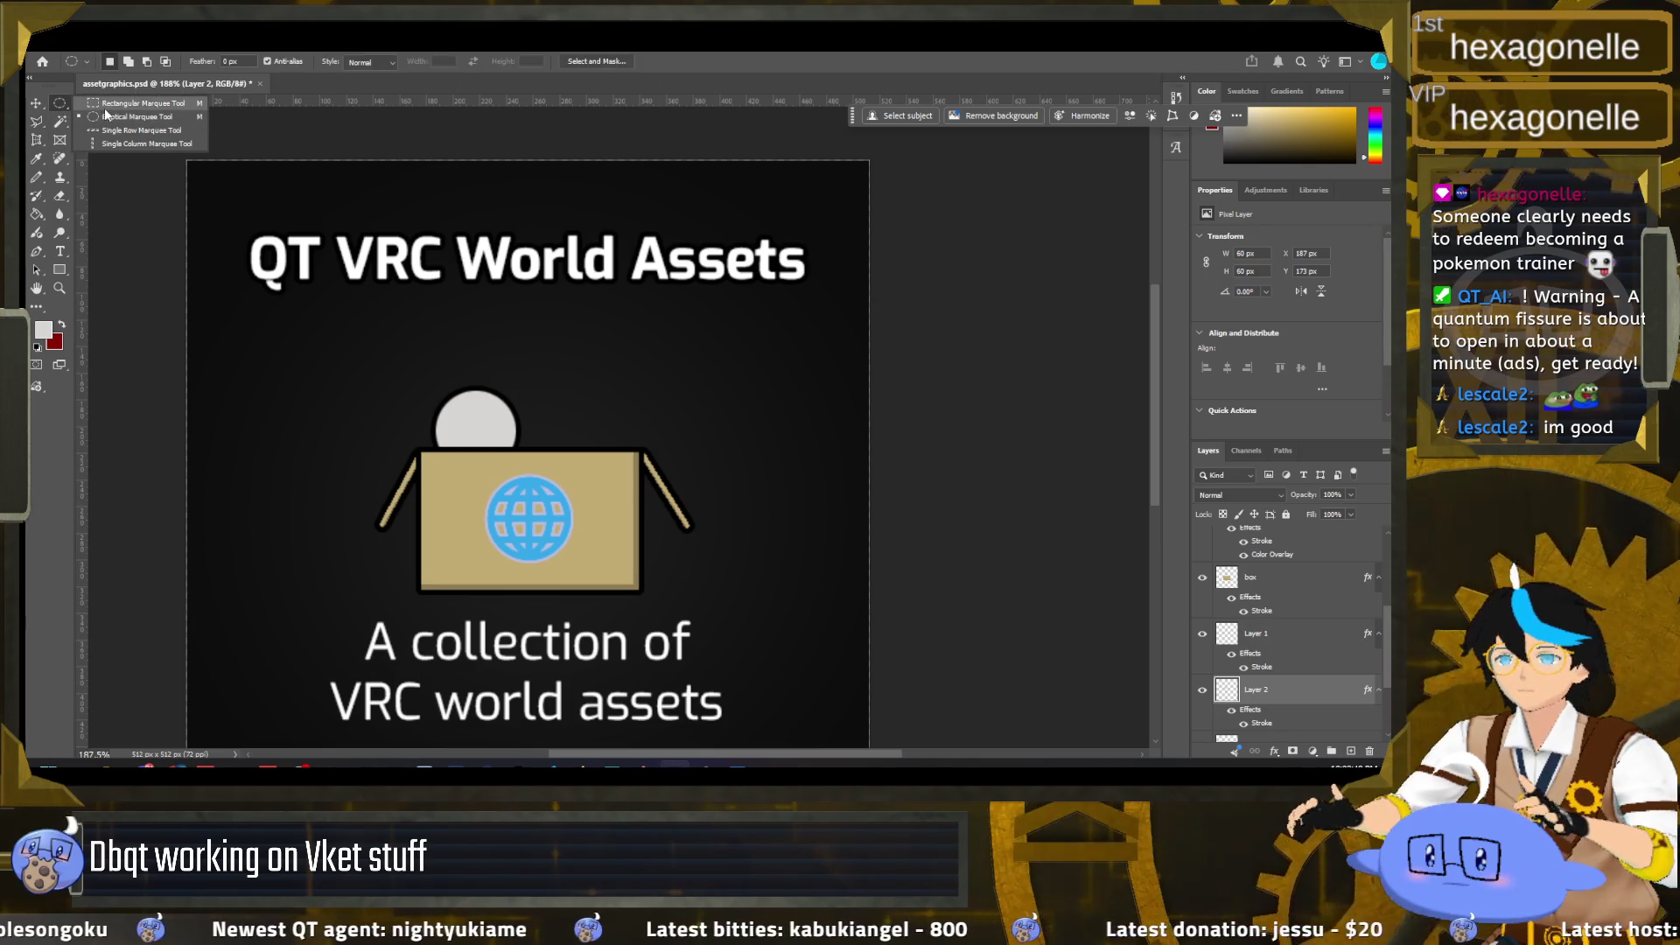
click(132, 104)
drag(584, 397, 663, 490)
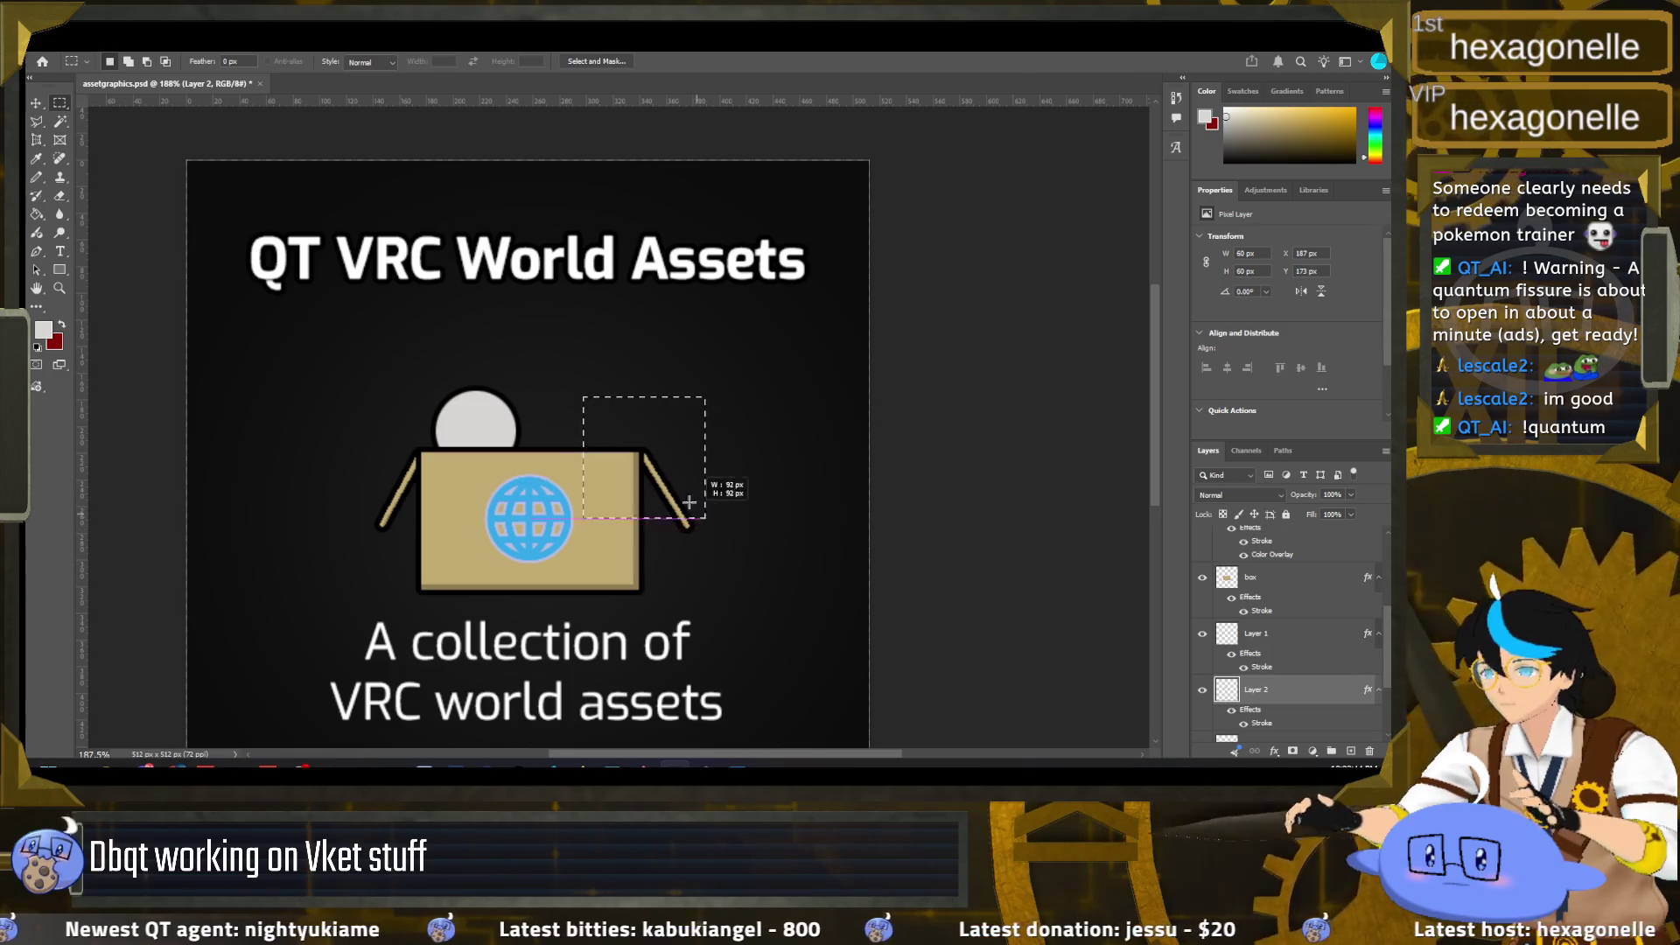
drag(663, 490, 682, 495)
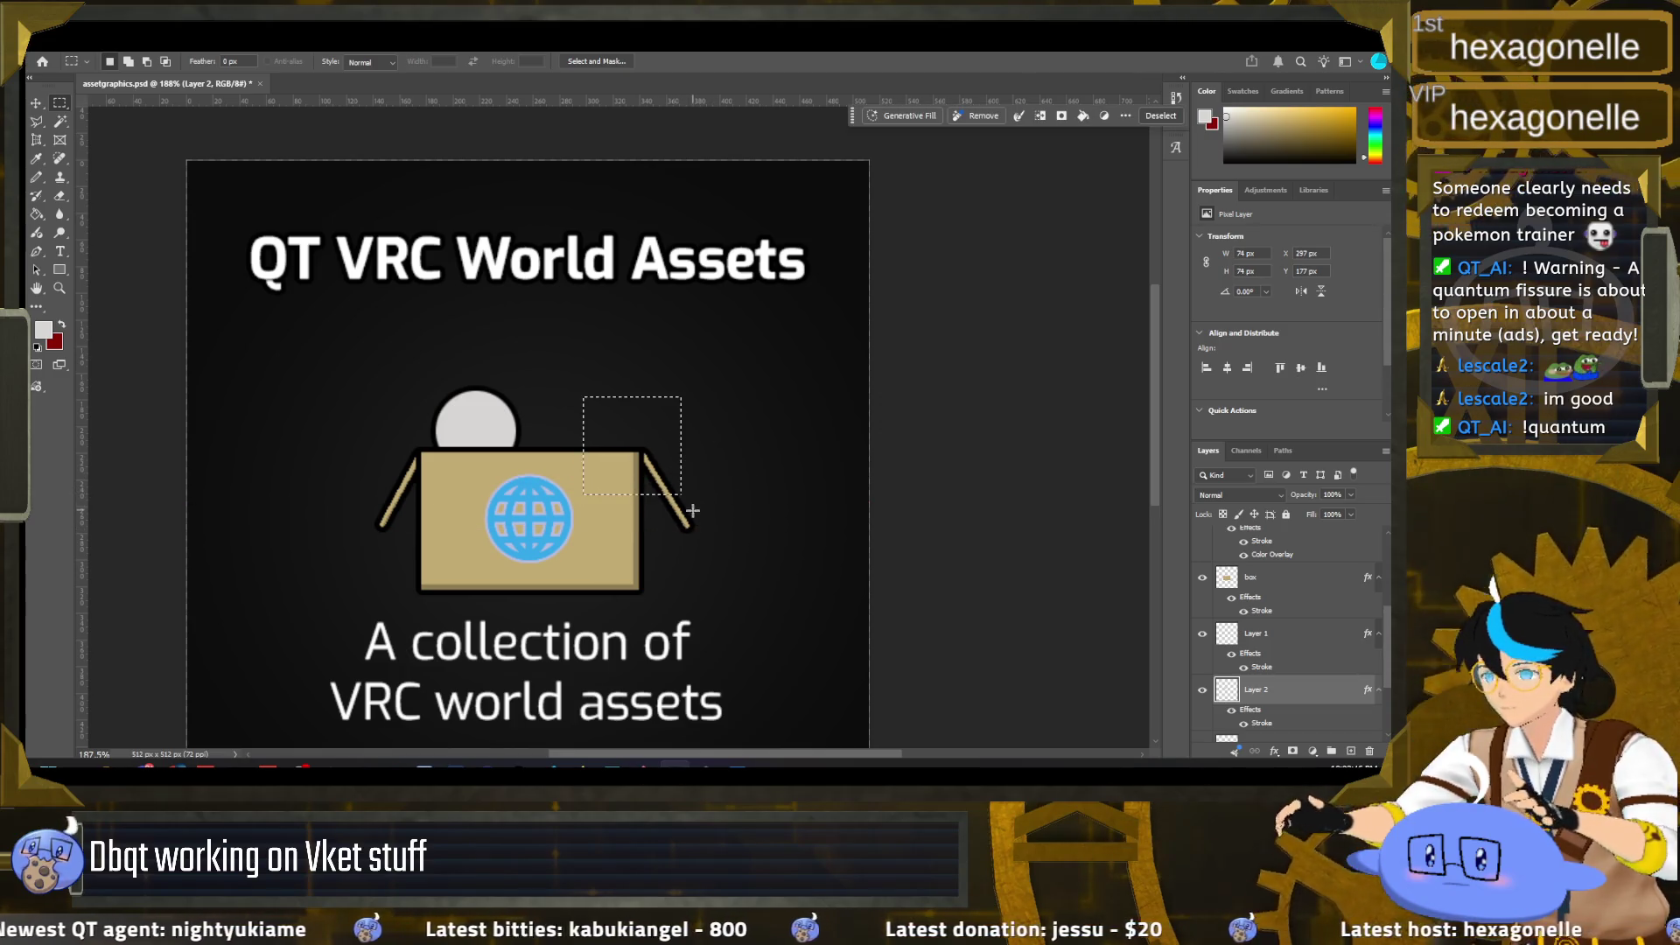
click(36, 104)
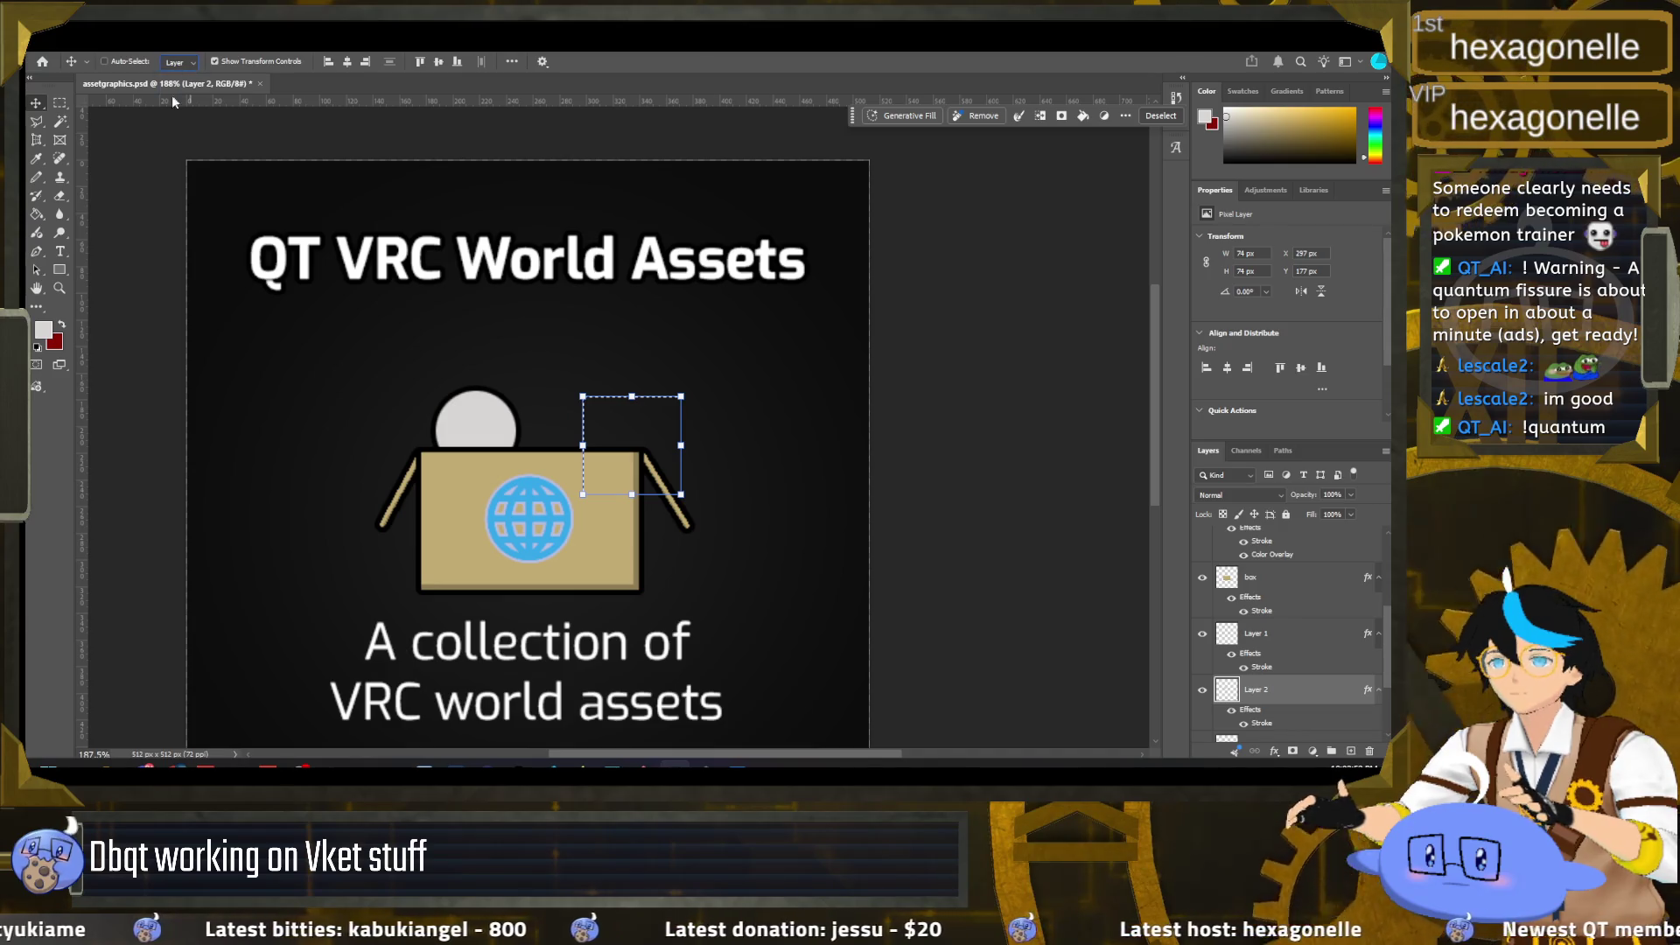
click(690, 499)
click(696, 307)
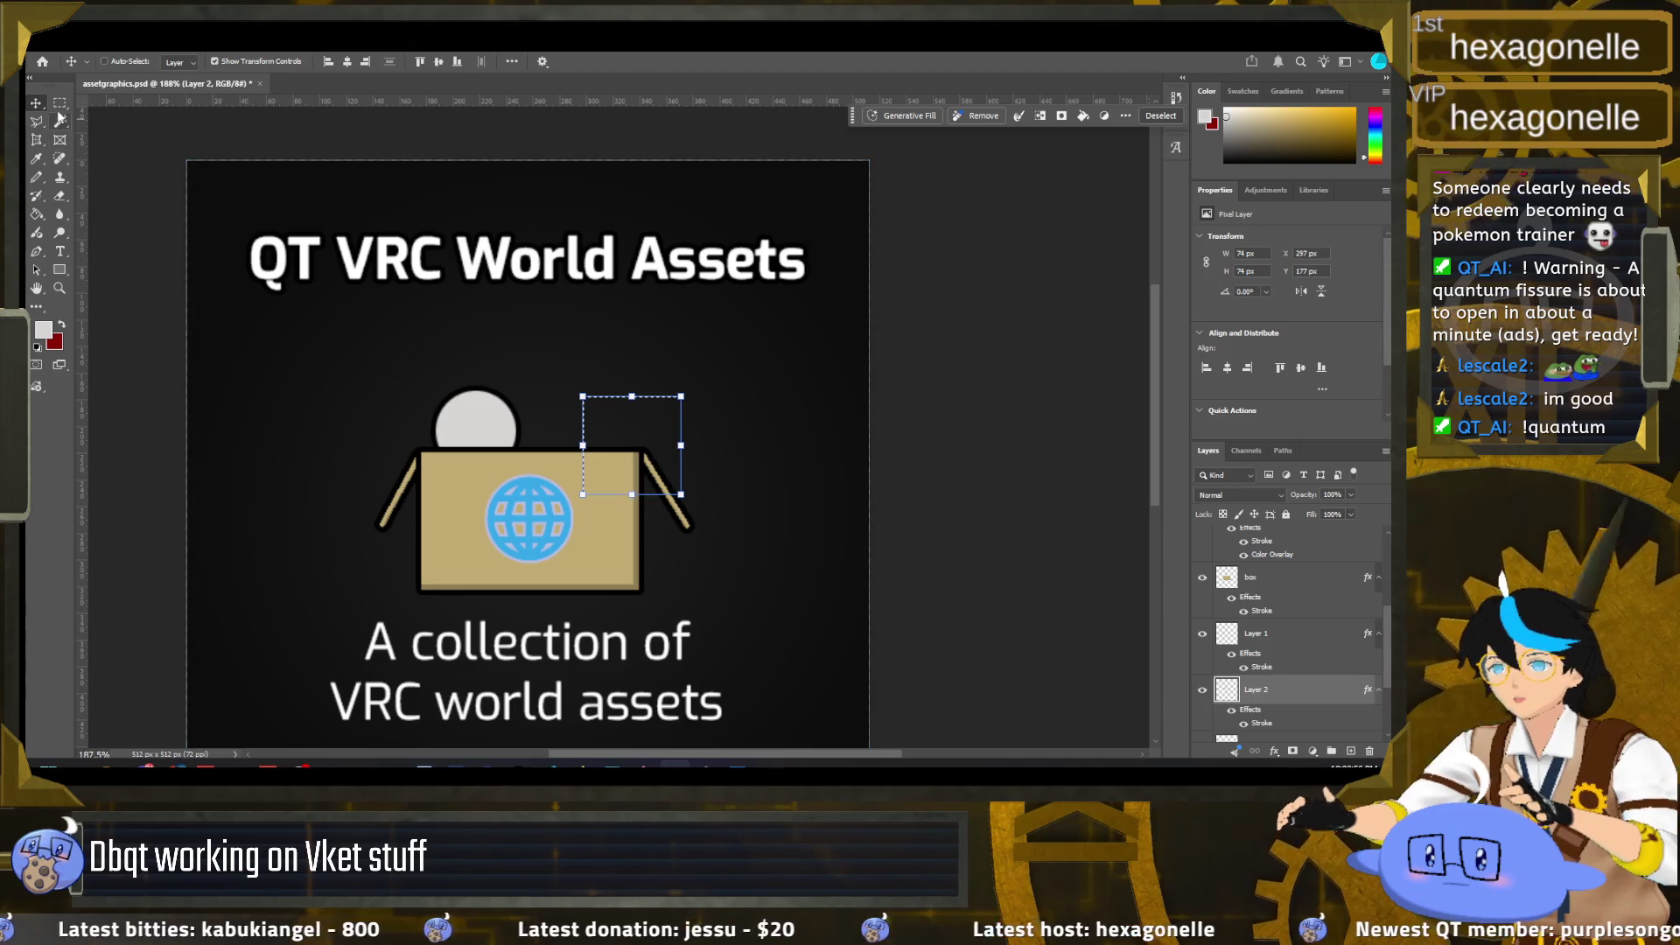
click(61, 106)
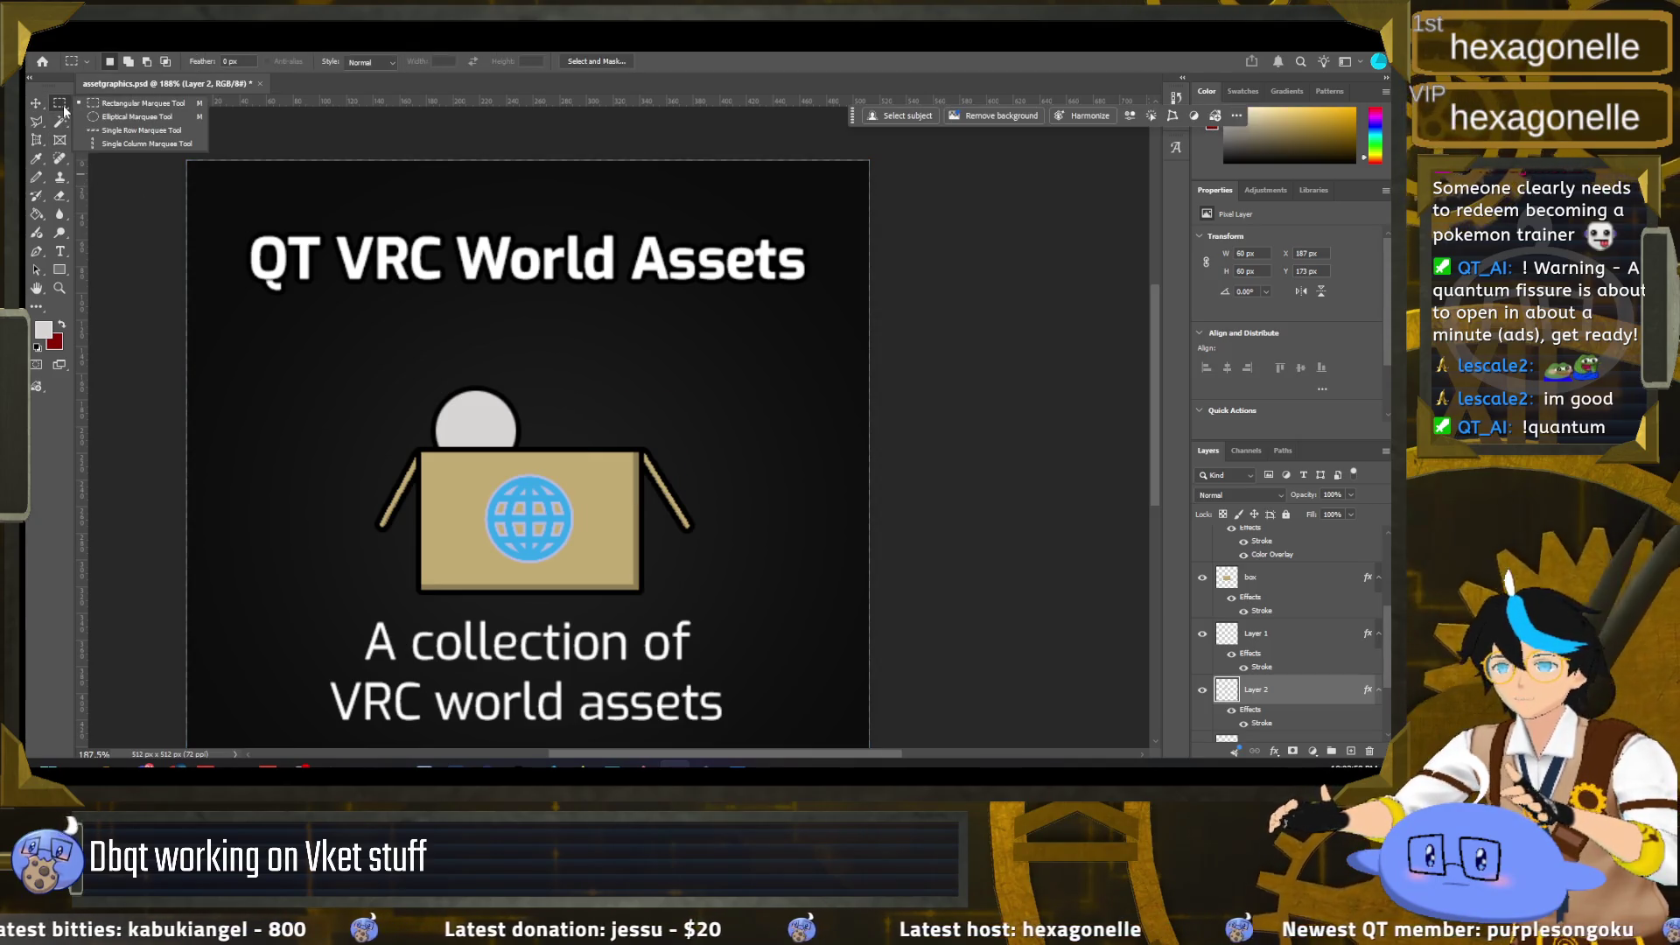
Step: Outline a triangular selection with the Polygonal Lasso beside the circle
click(37, 124)
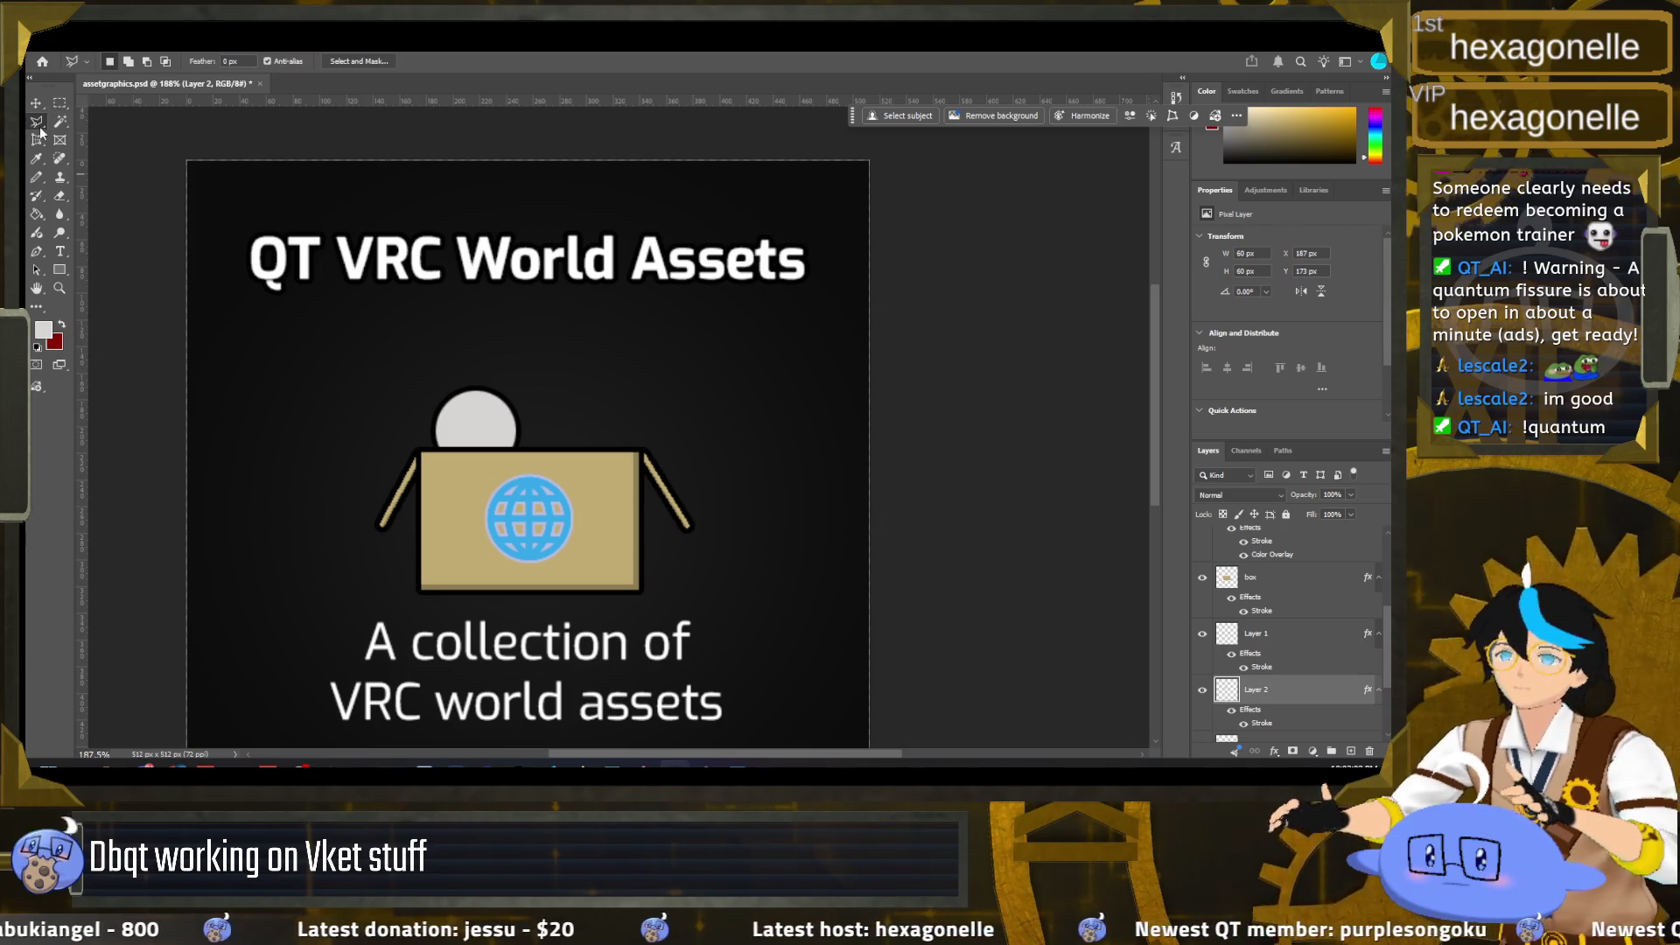
right_click(37, 122)
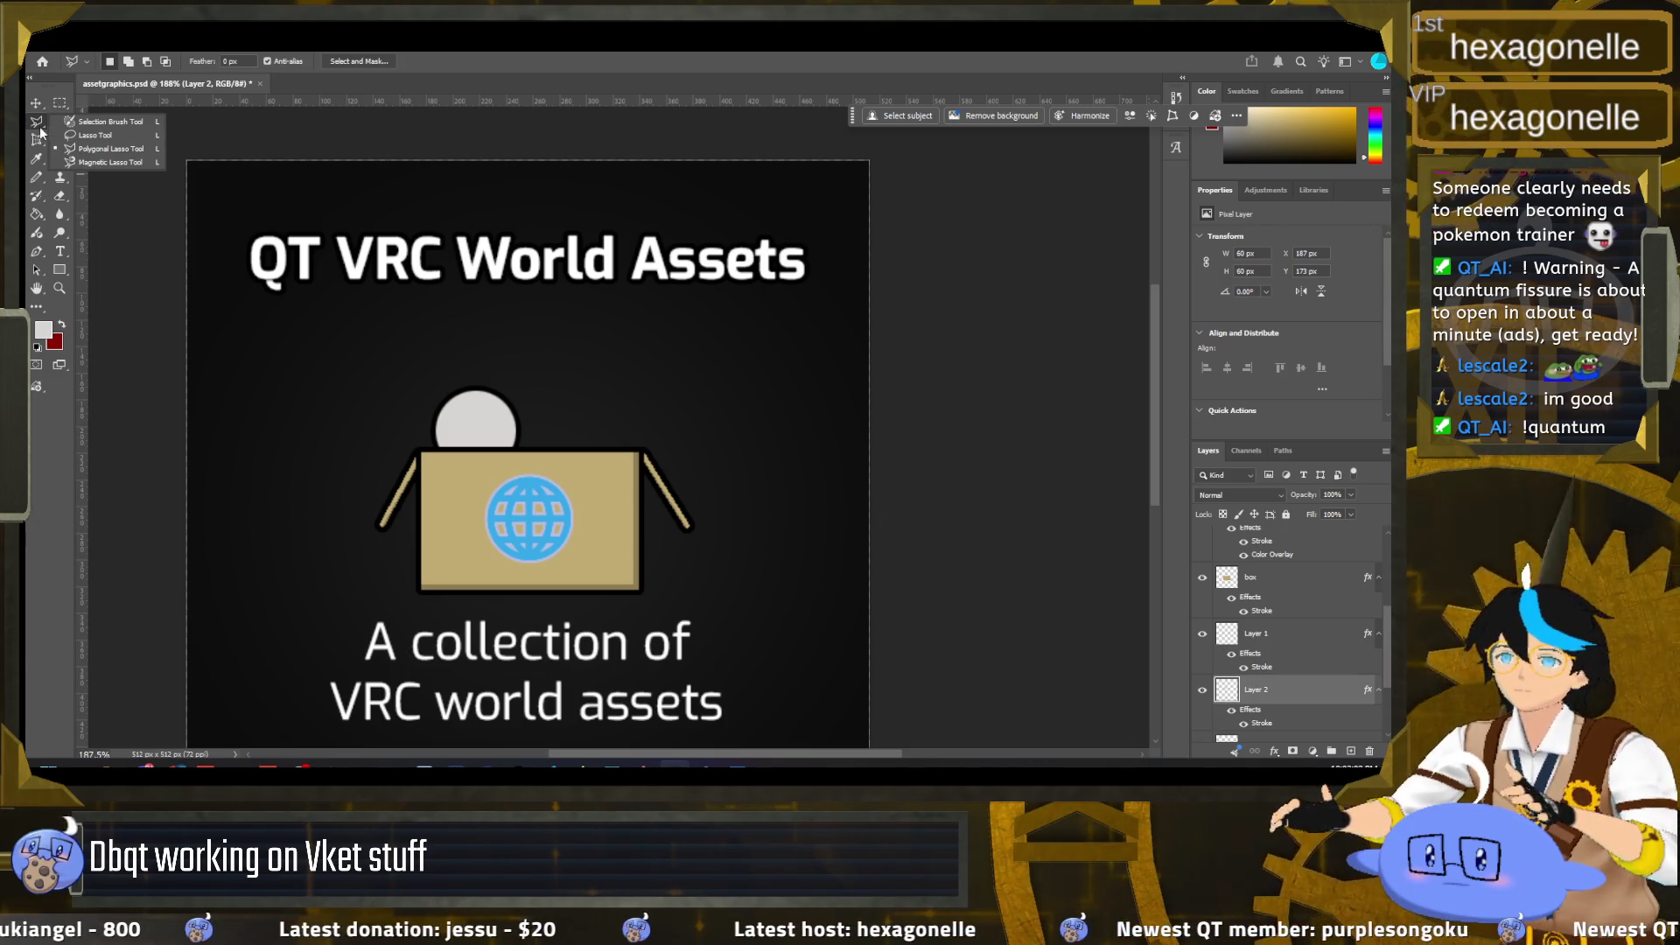
click(88, 135)
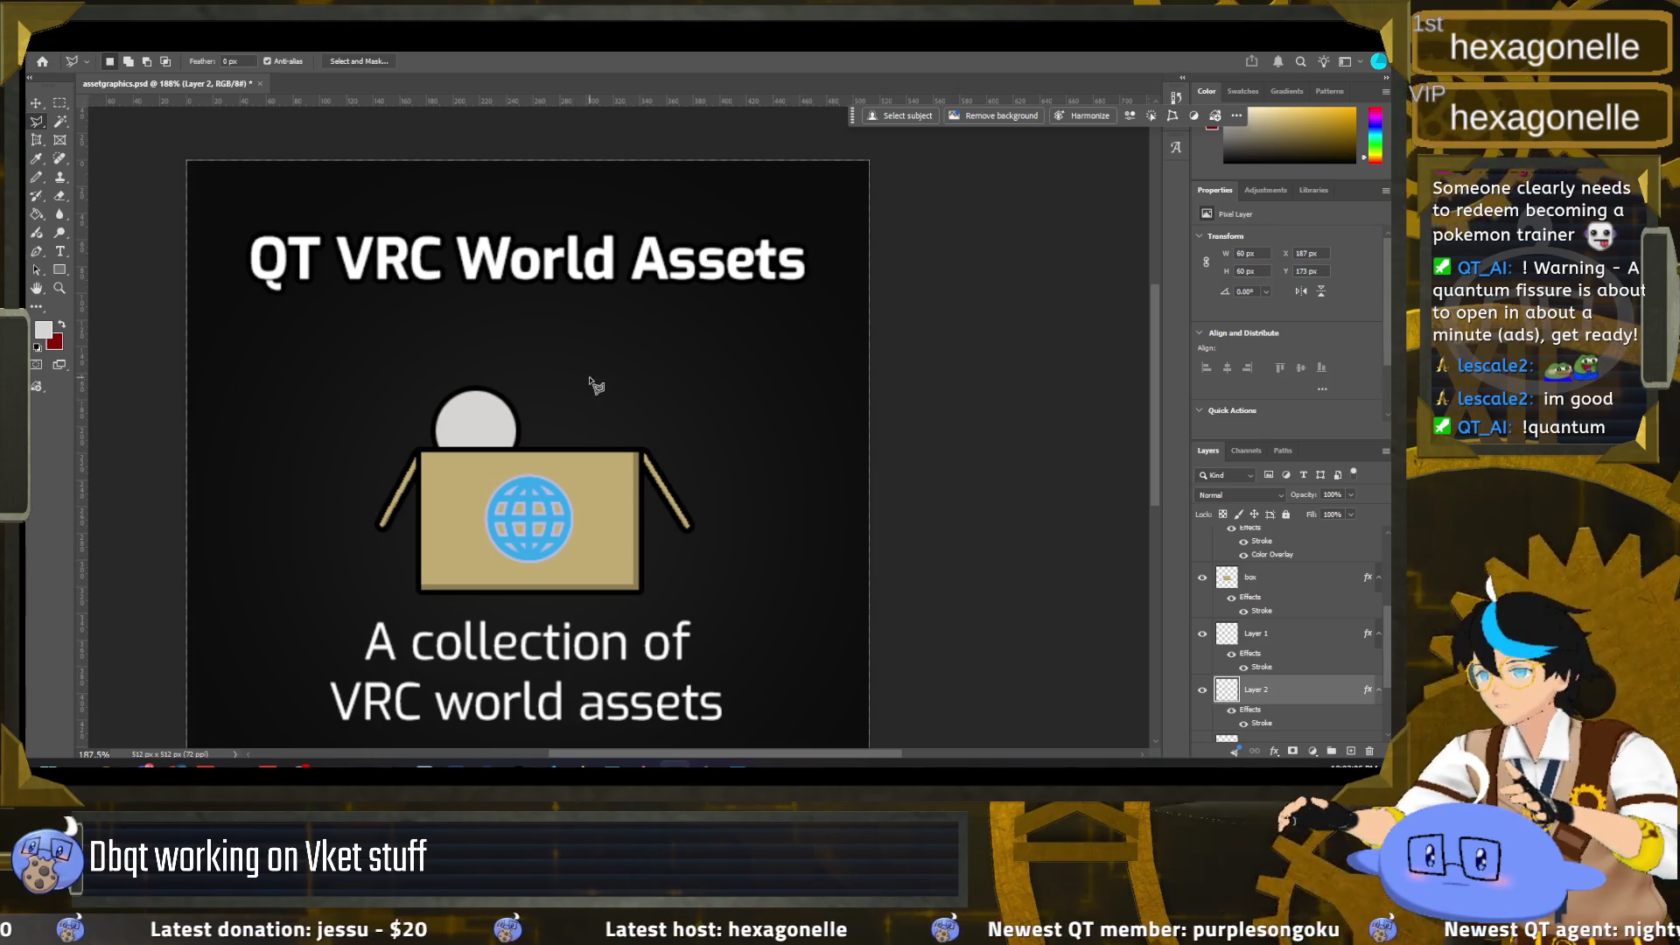
click(553, 385)
click(507, 456)
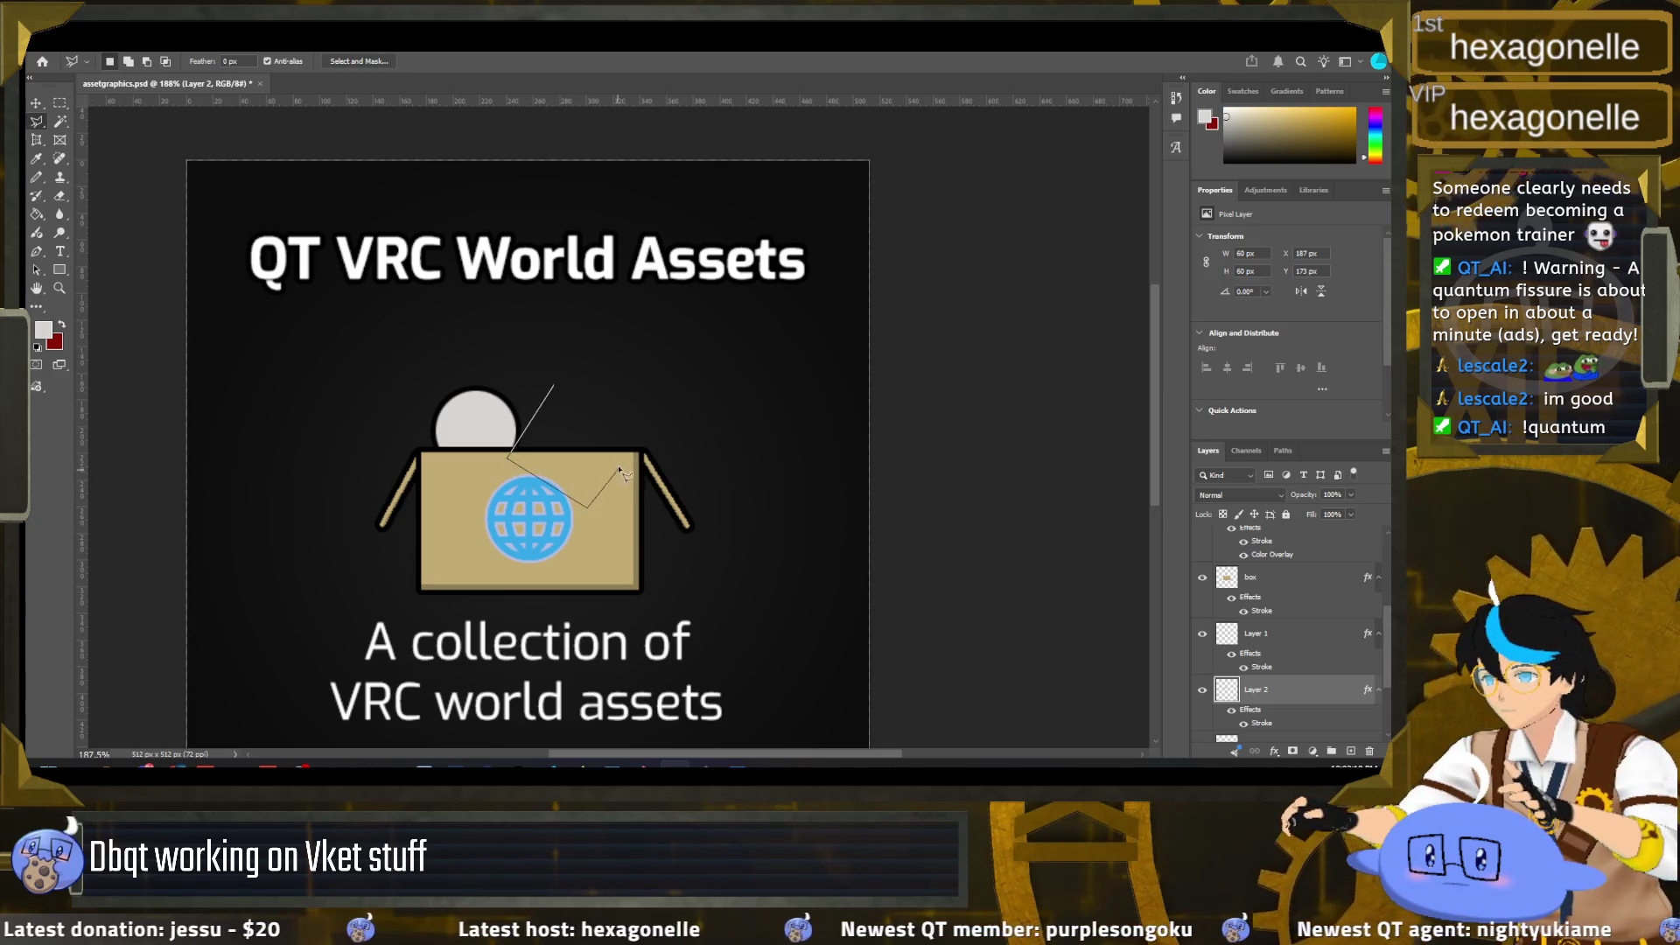
click(555, 388)
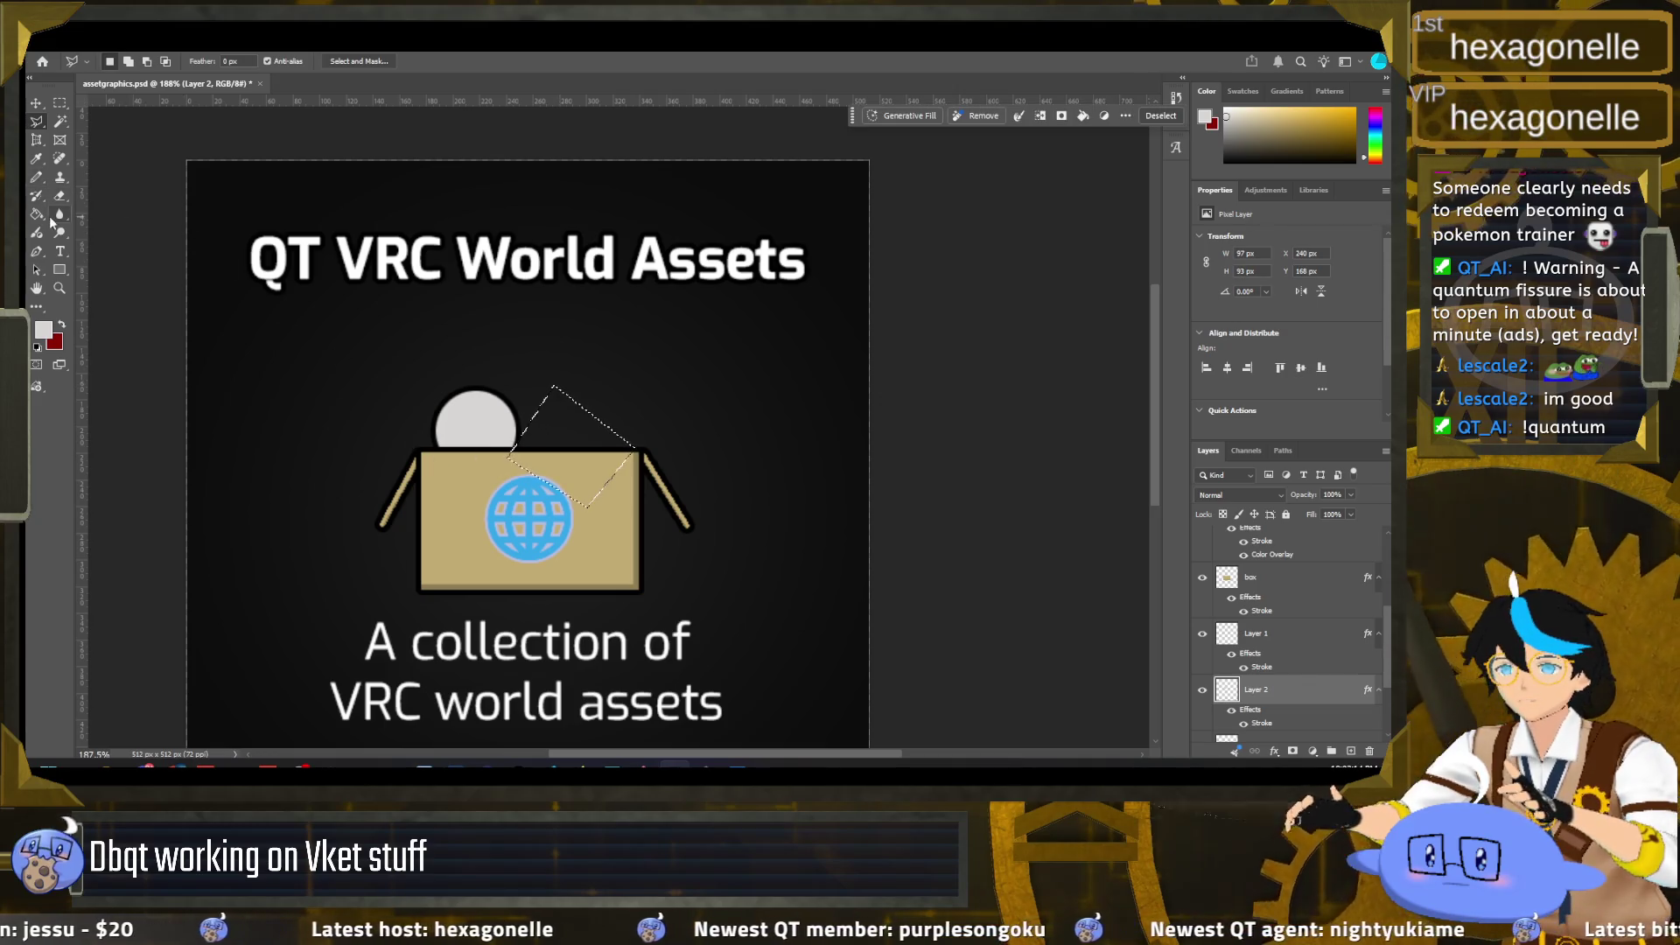
Step: Fill the triangle with light grey on new Layer 3, then deselect
key(g)
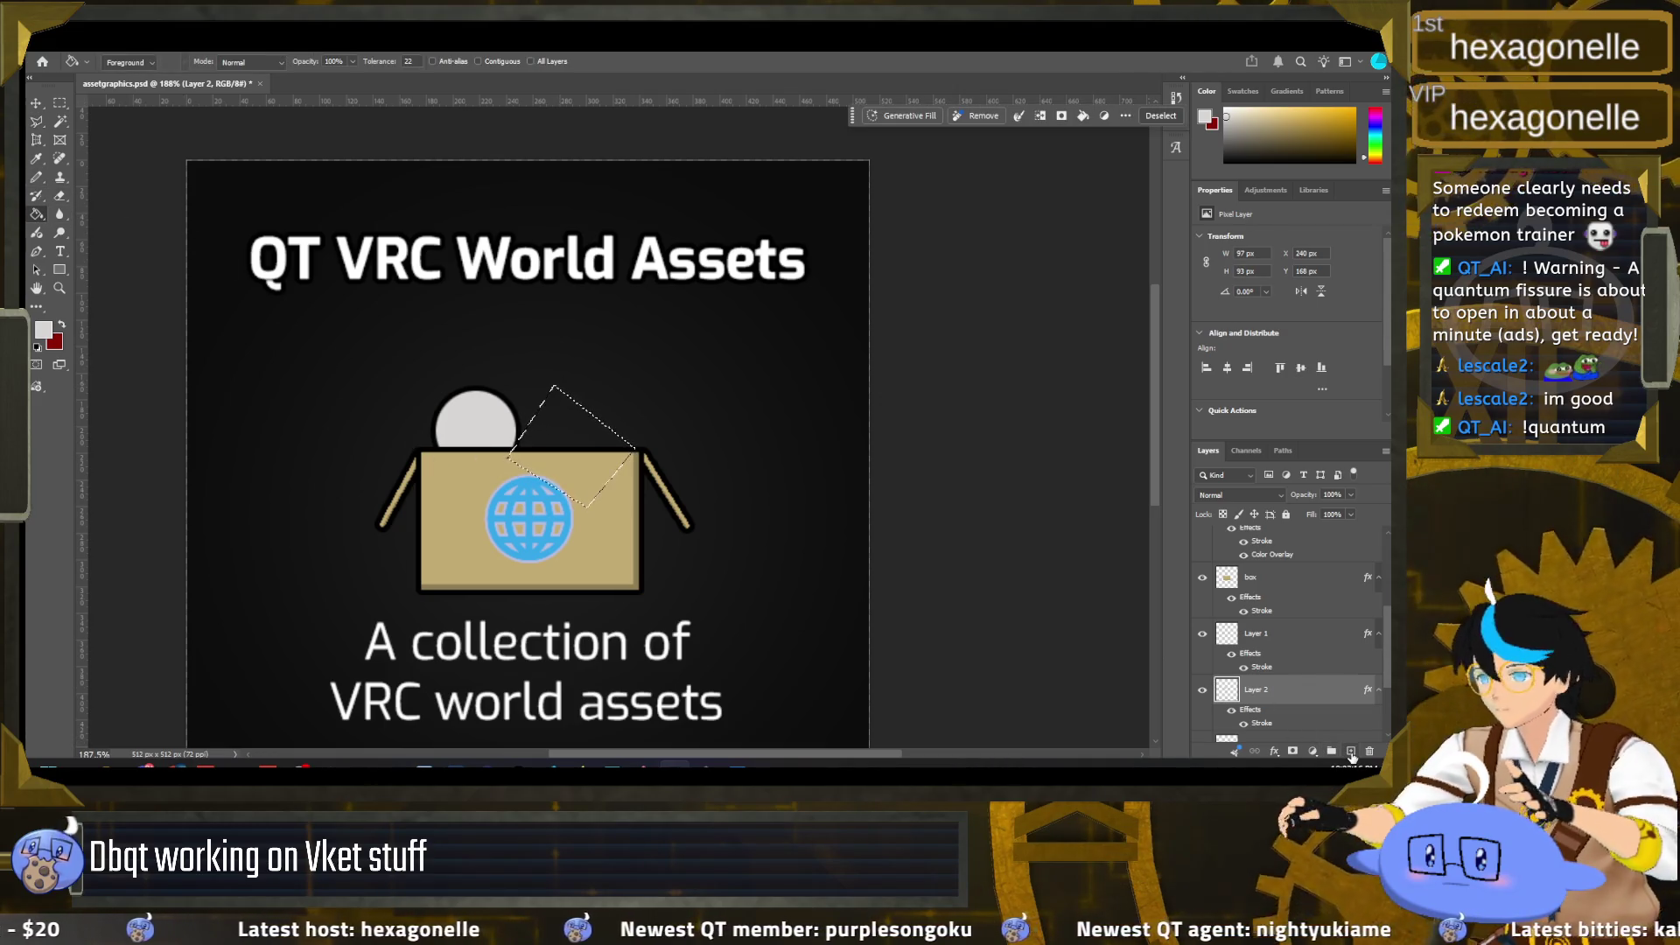
click(1351, 751)
click(575, 444)
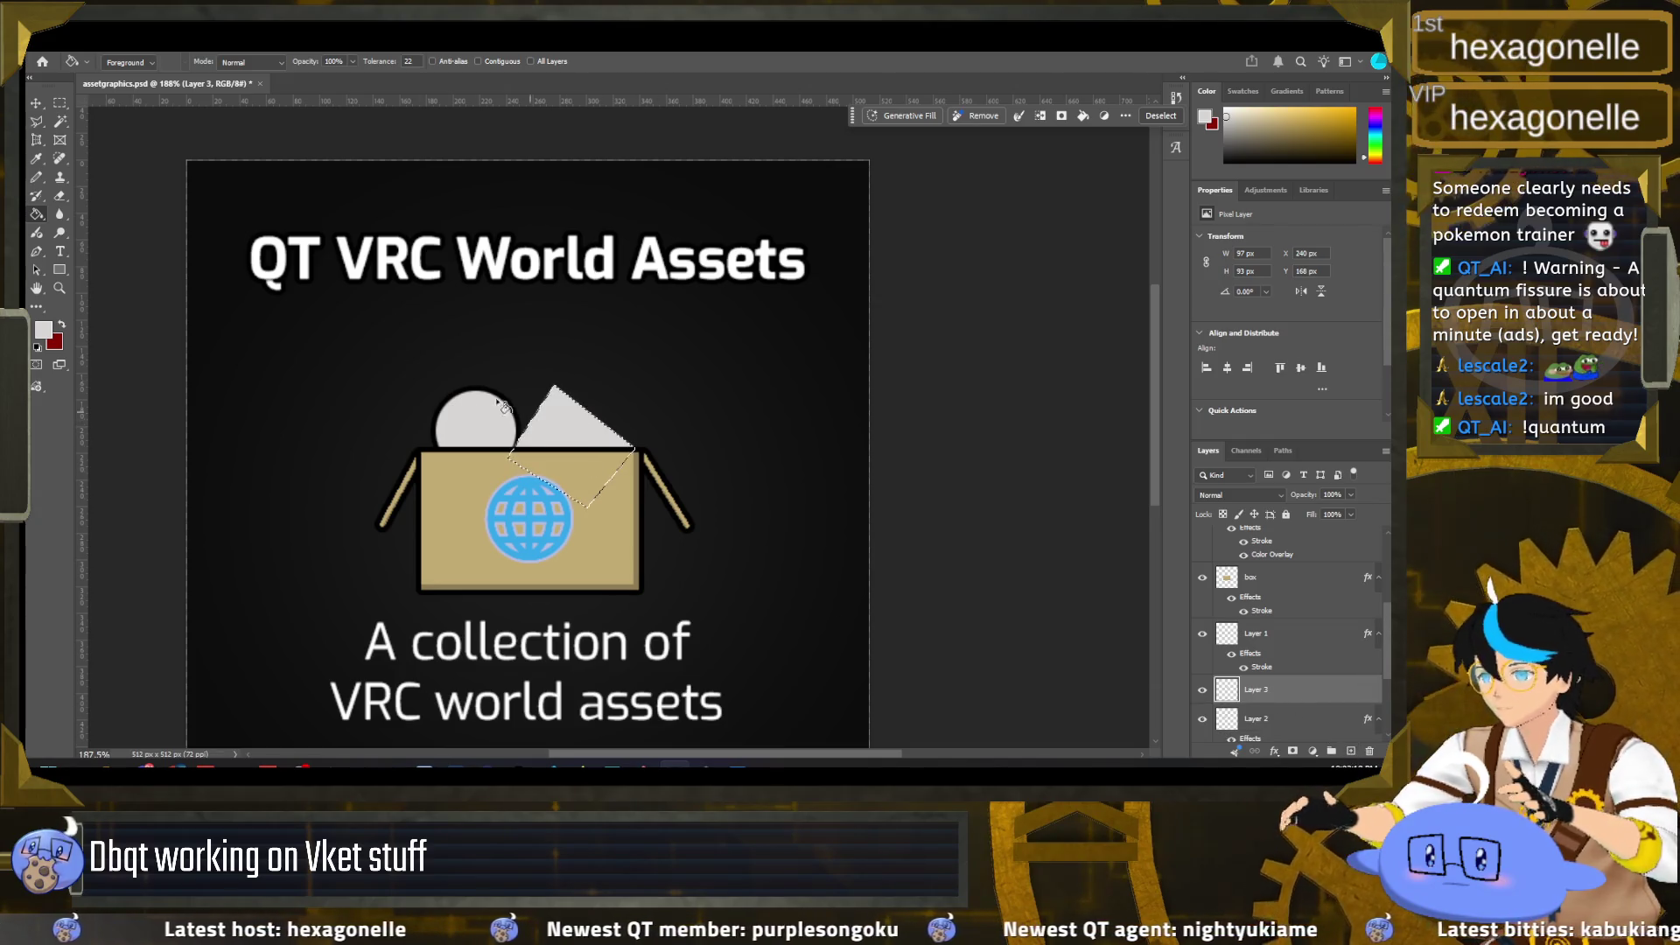
click(60, 106)
click(697, 584)
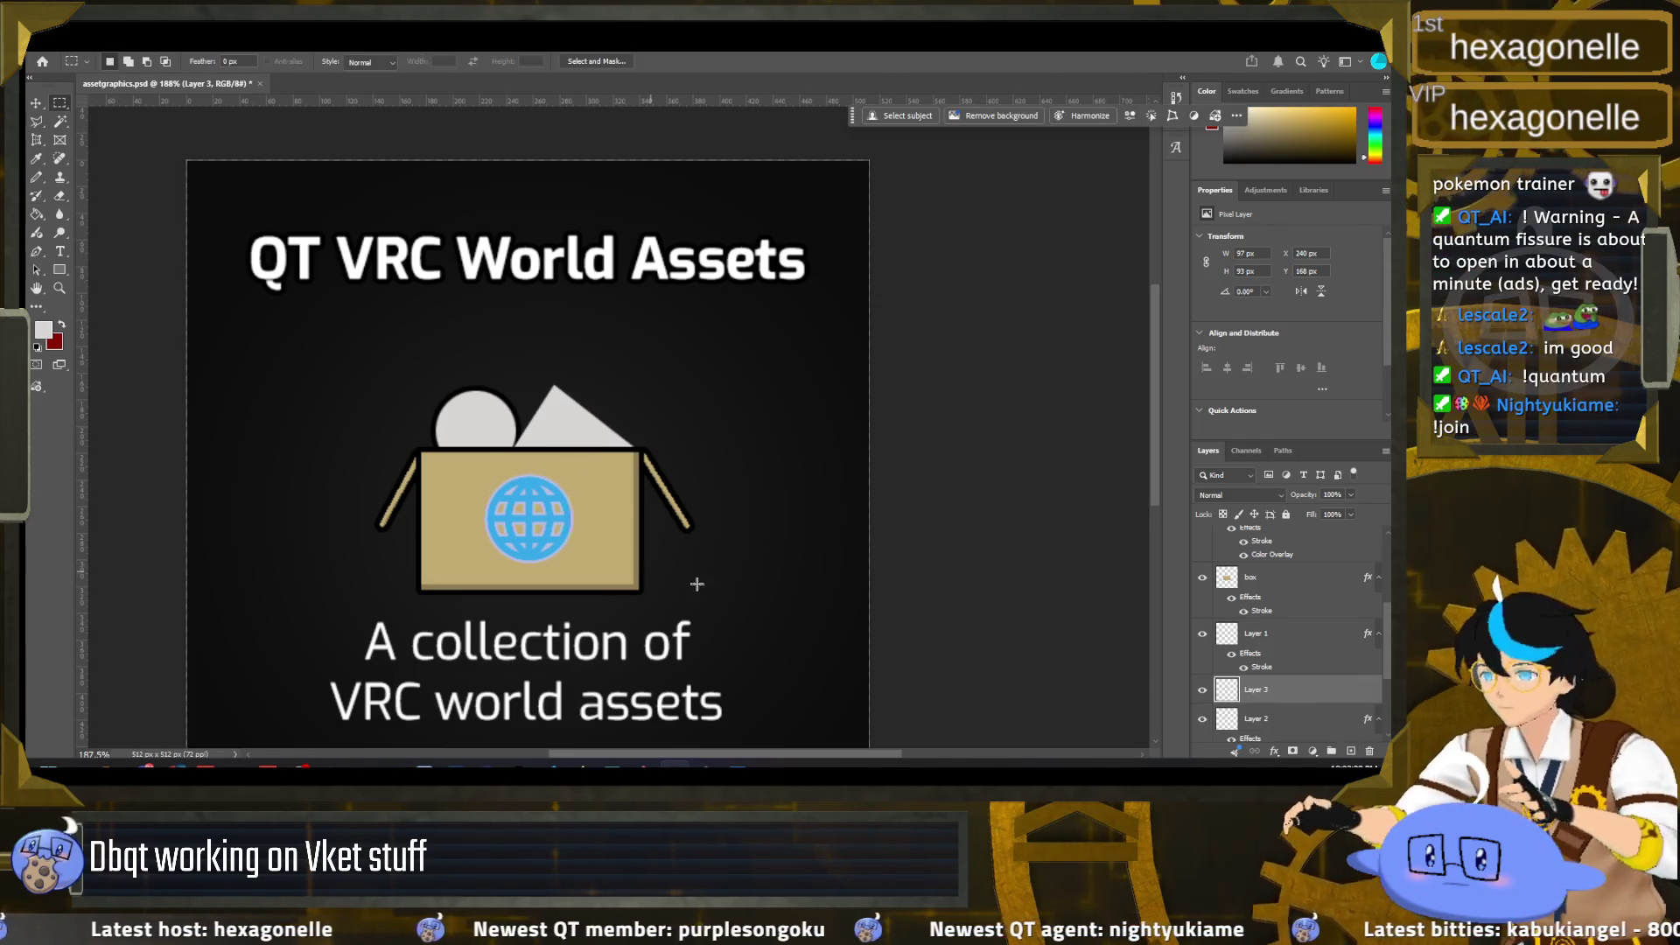
Step: Give the triangle on Layer 3 a black Stroke outline and add empty Layer 4
right_click(1271, 686)
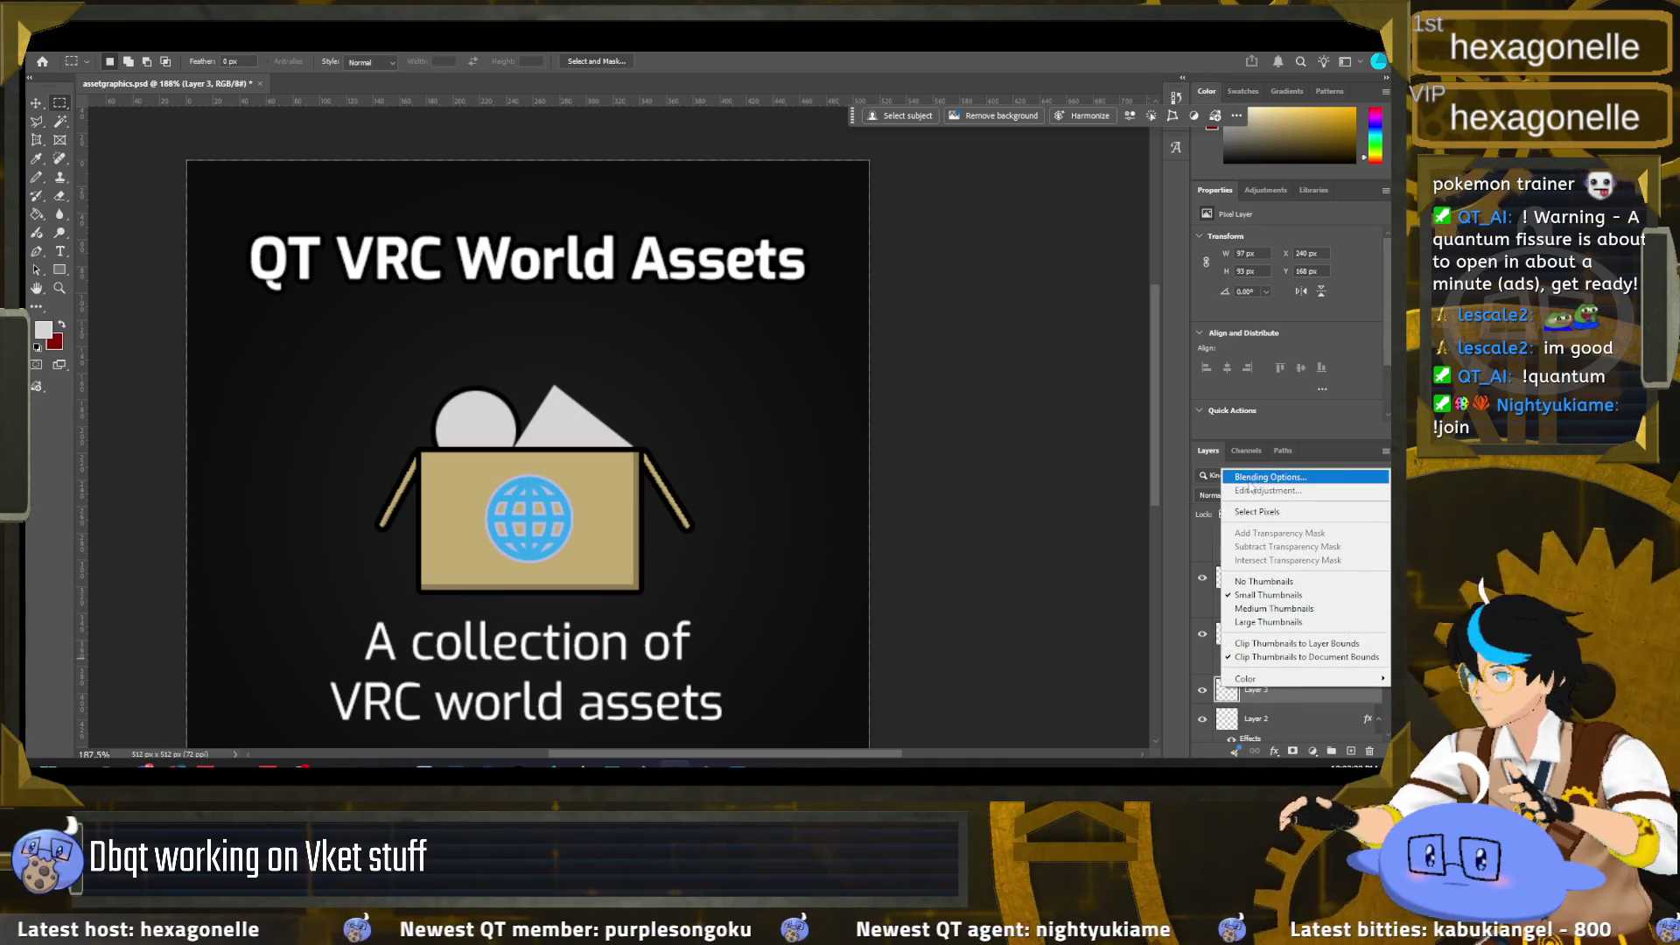
click(1091, 445)
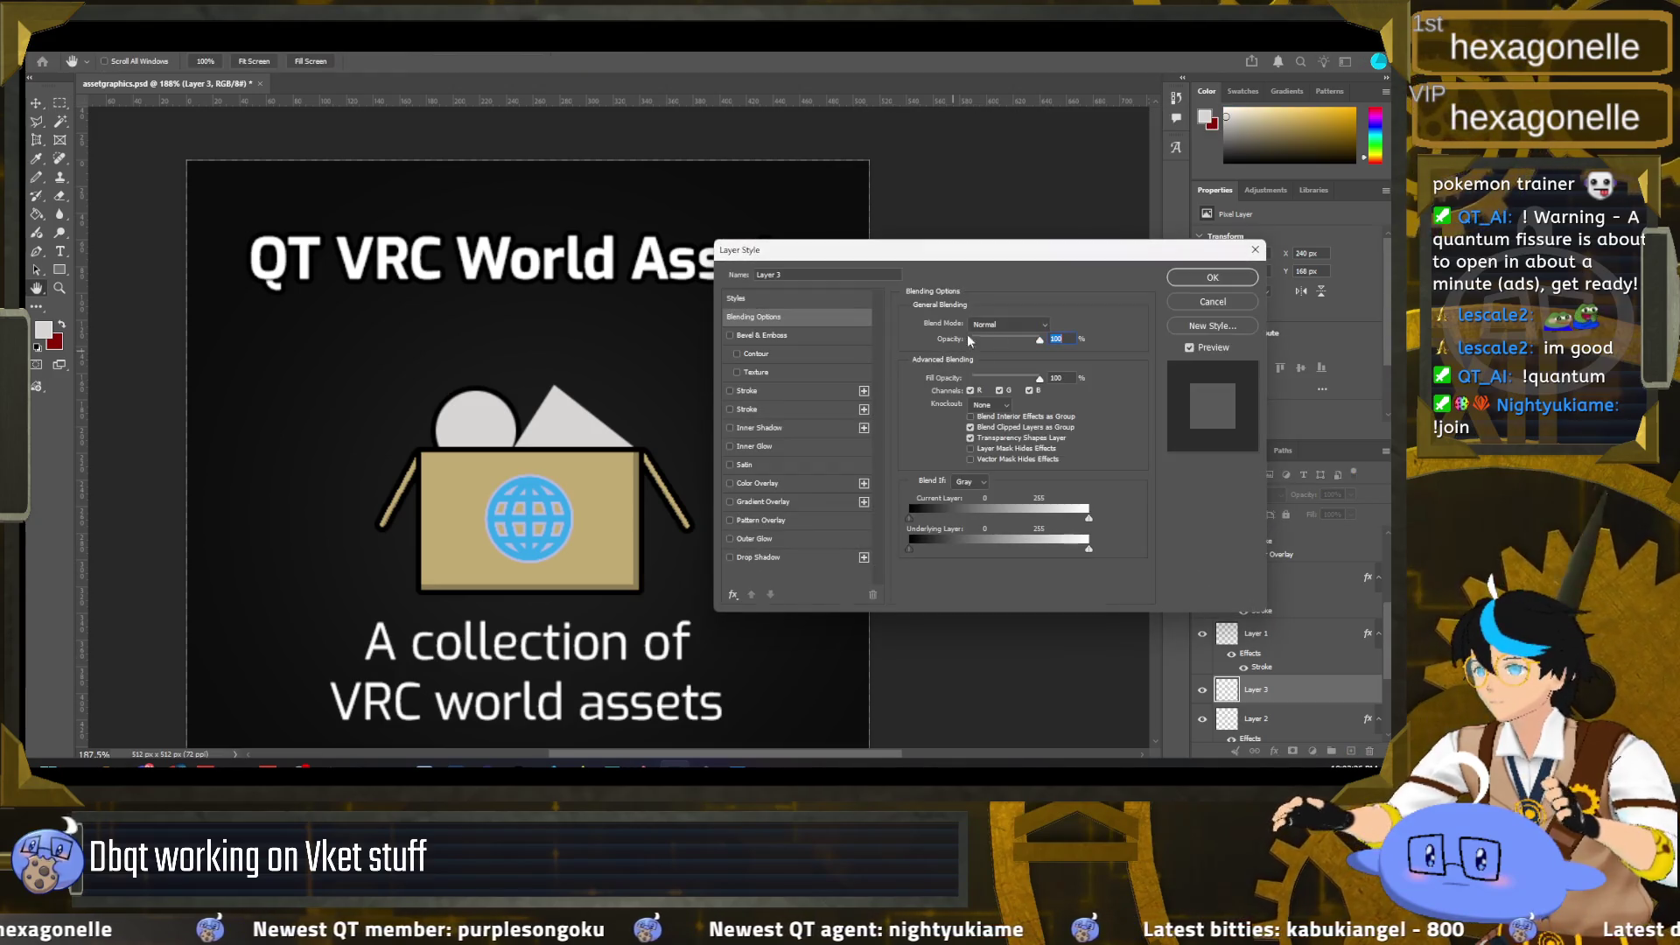
click(732, 408)
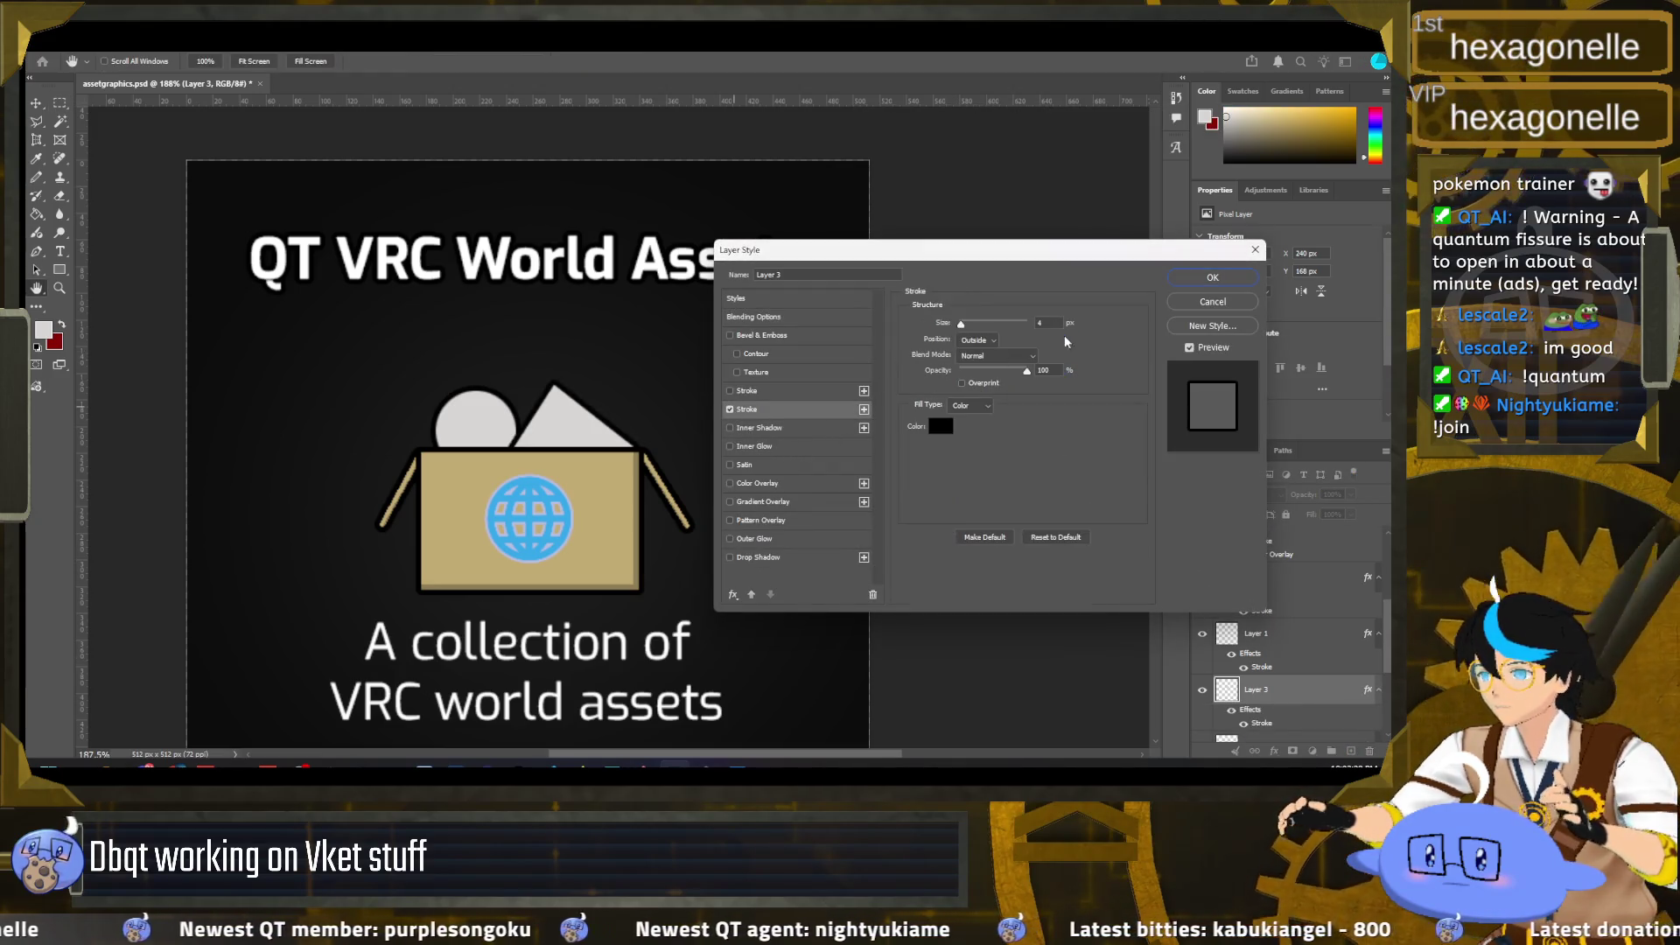
click(1226, 278)
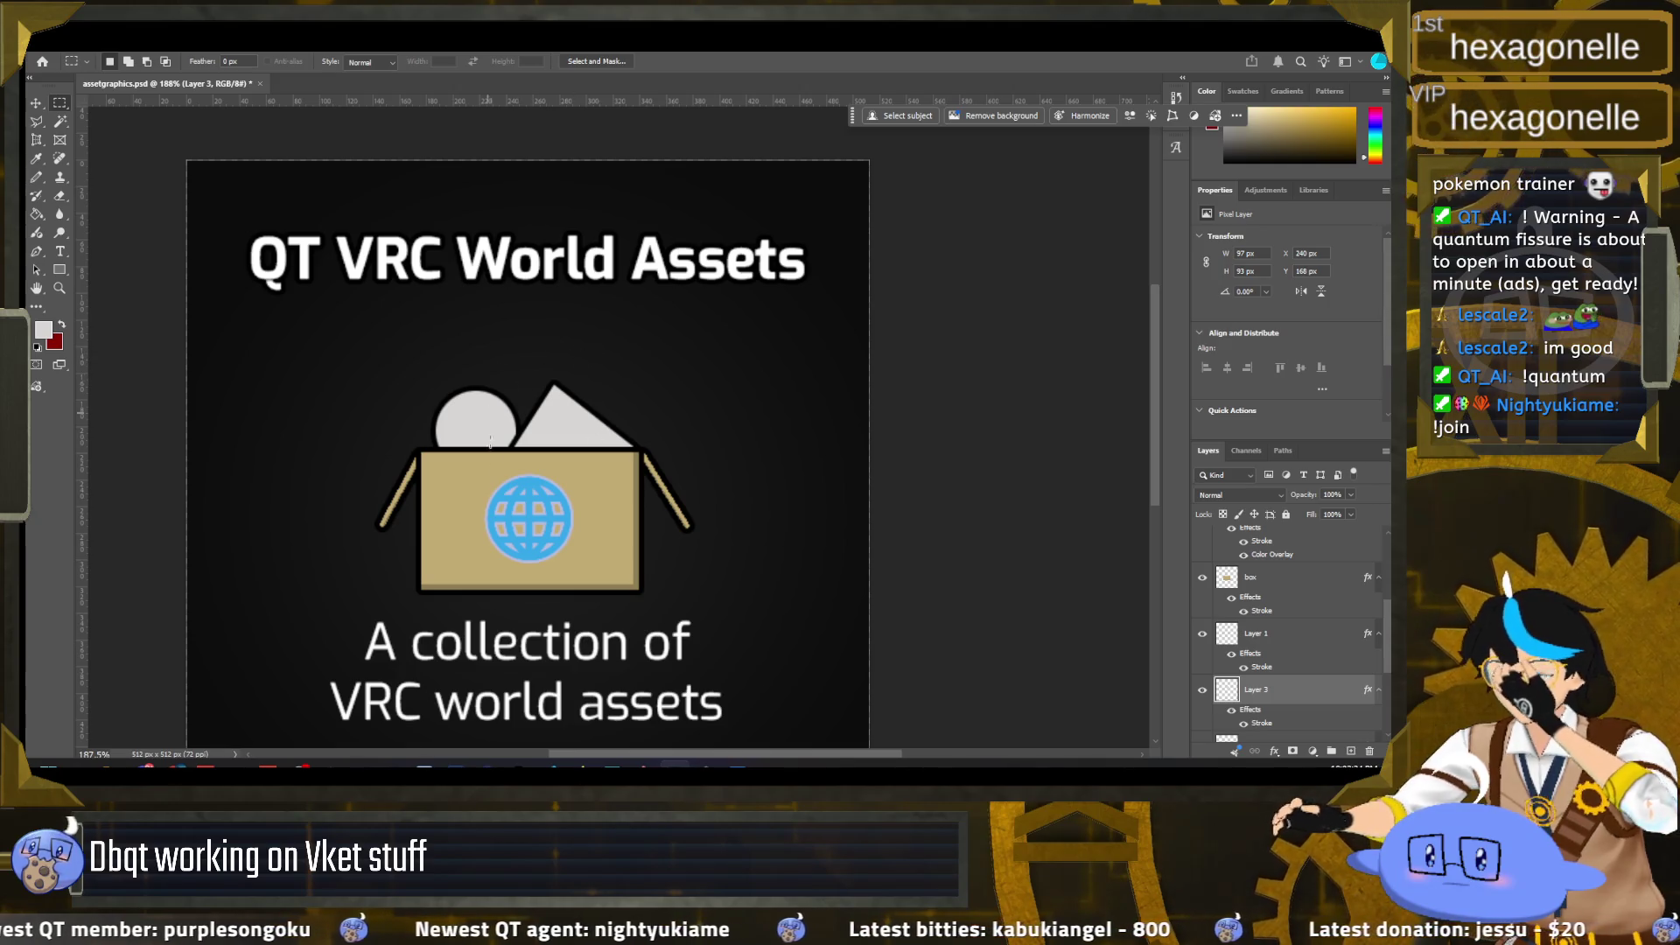
click(1350, 752)
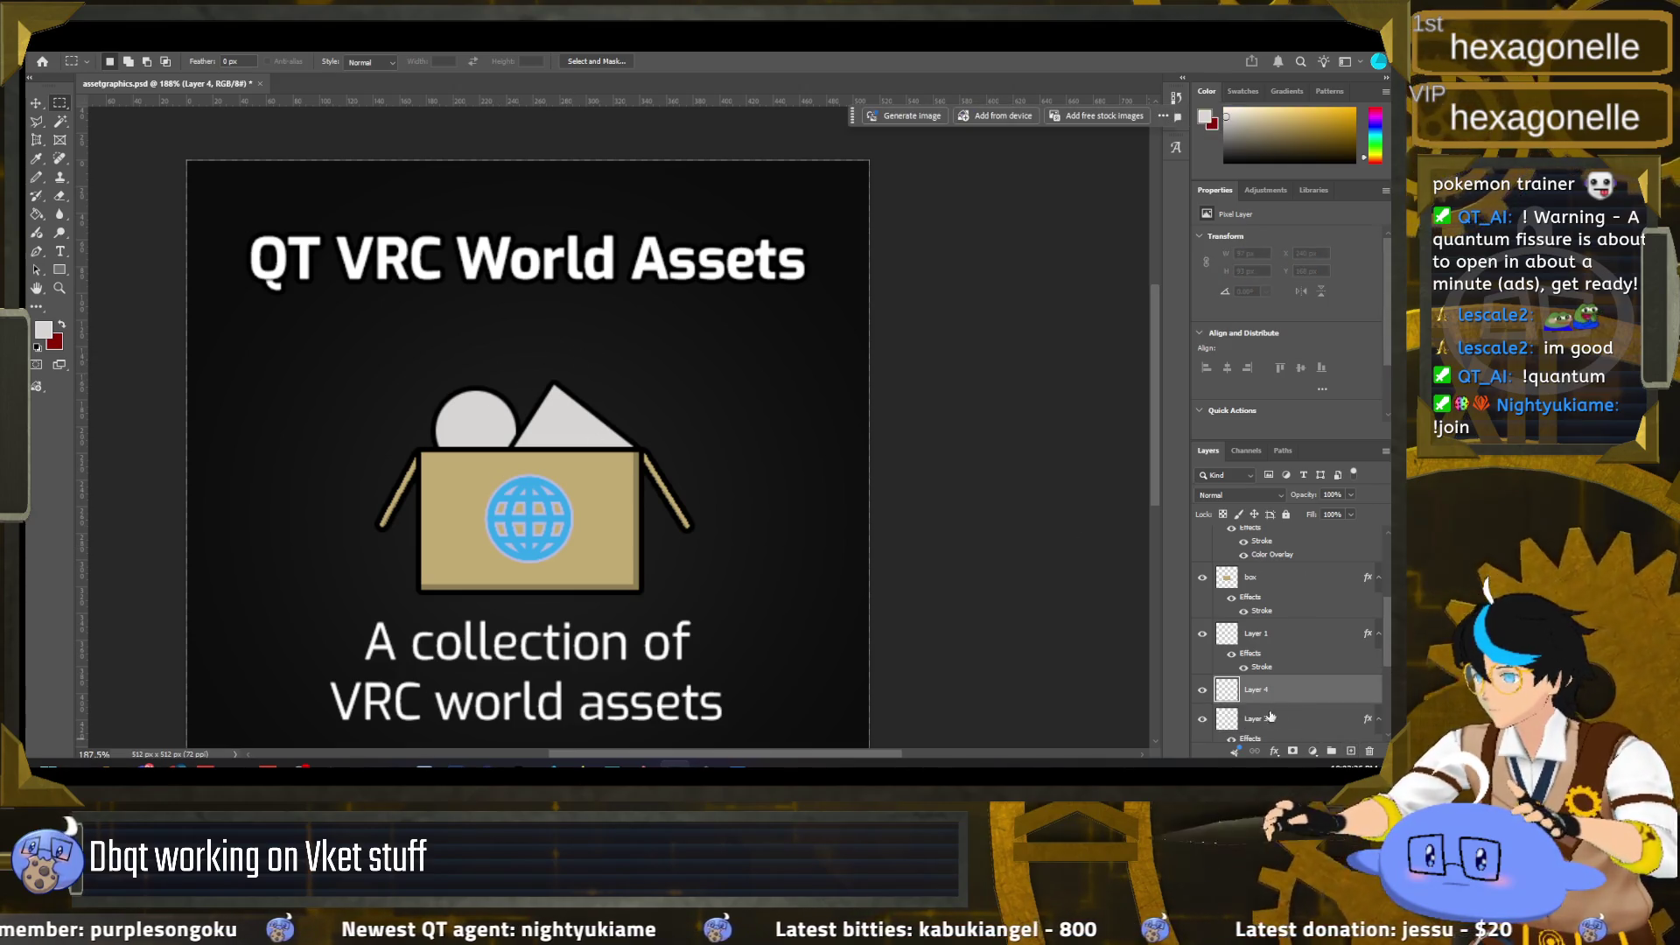
Step: Draw a flat elliptical selection above the box and fill it light grey
scroll(1256, 713, down, 1)
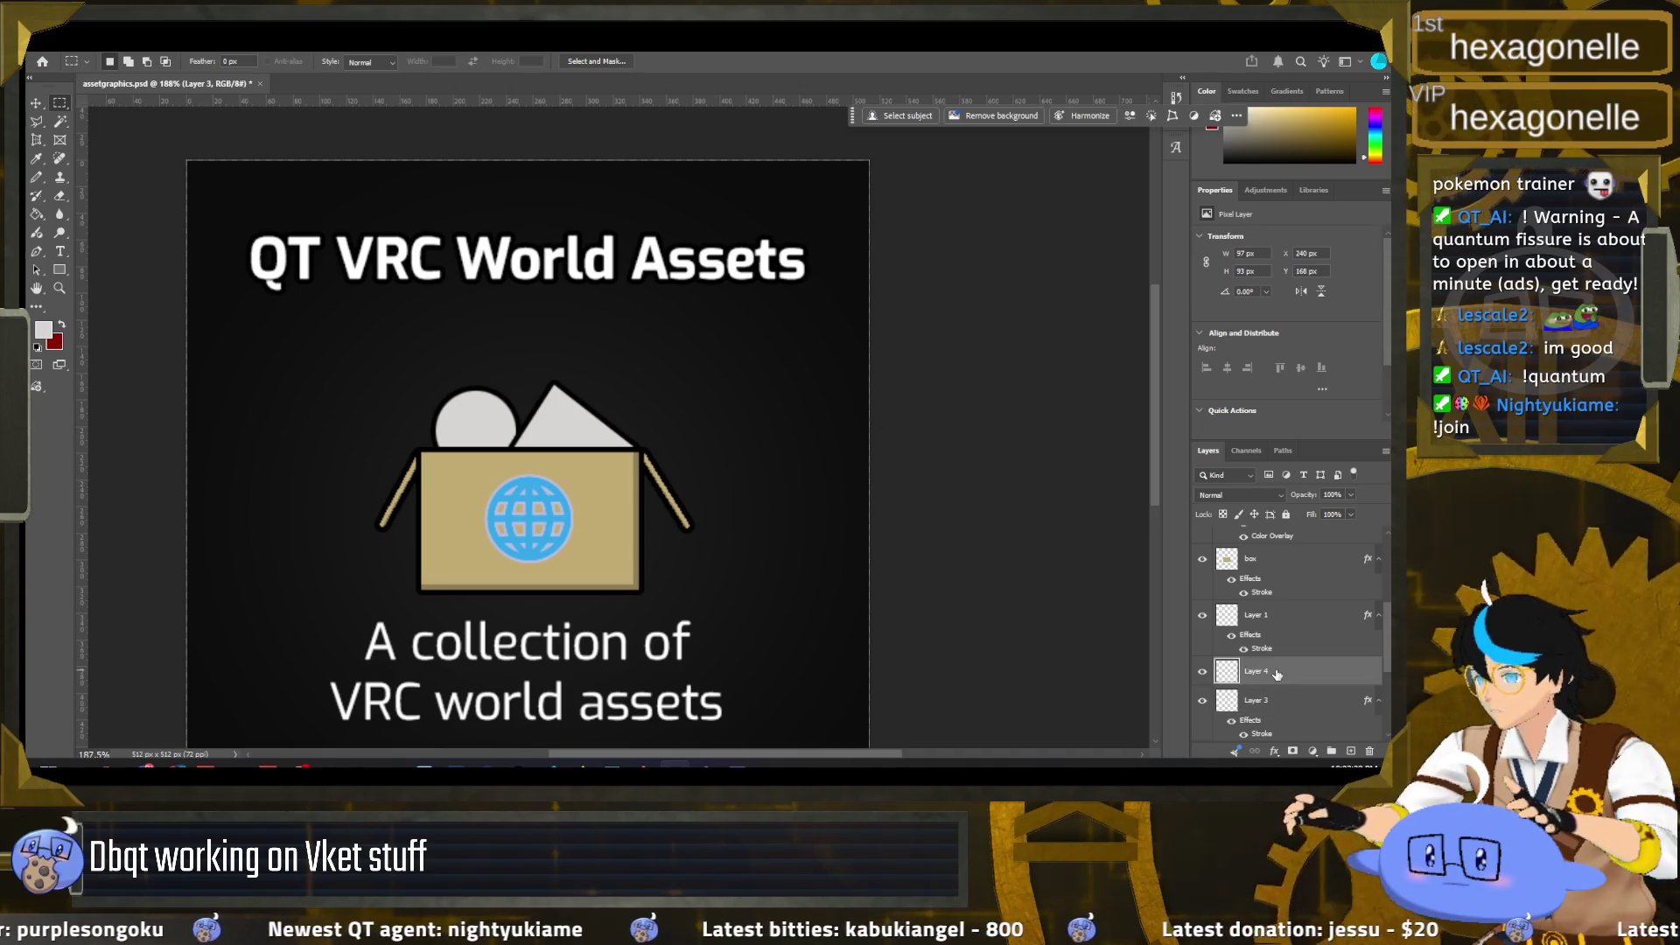
right_click(59, 102)
click(113, 123)
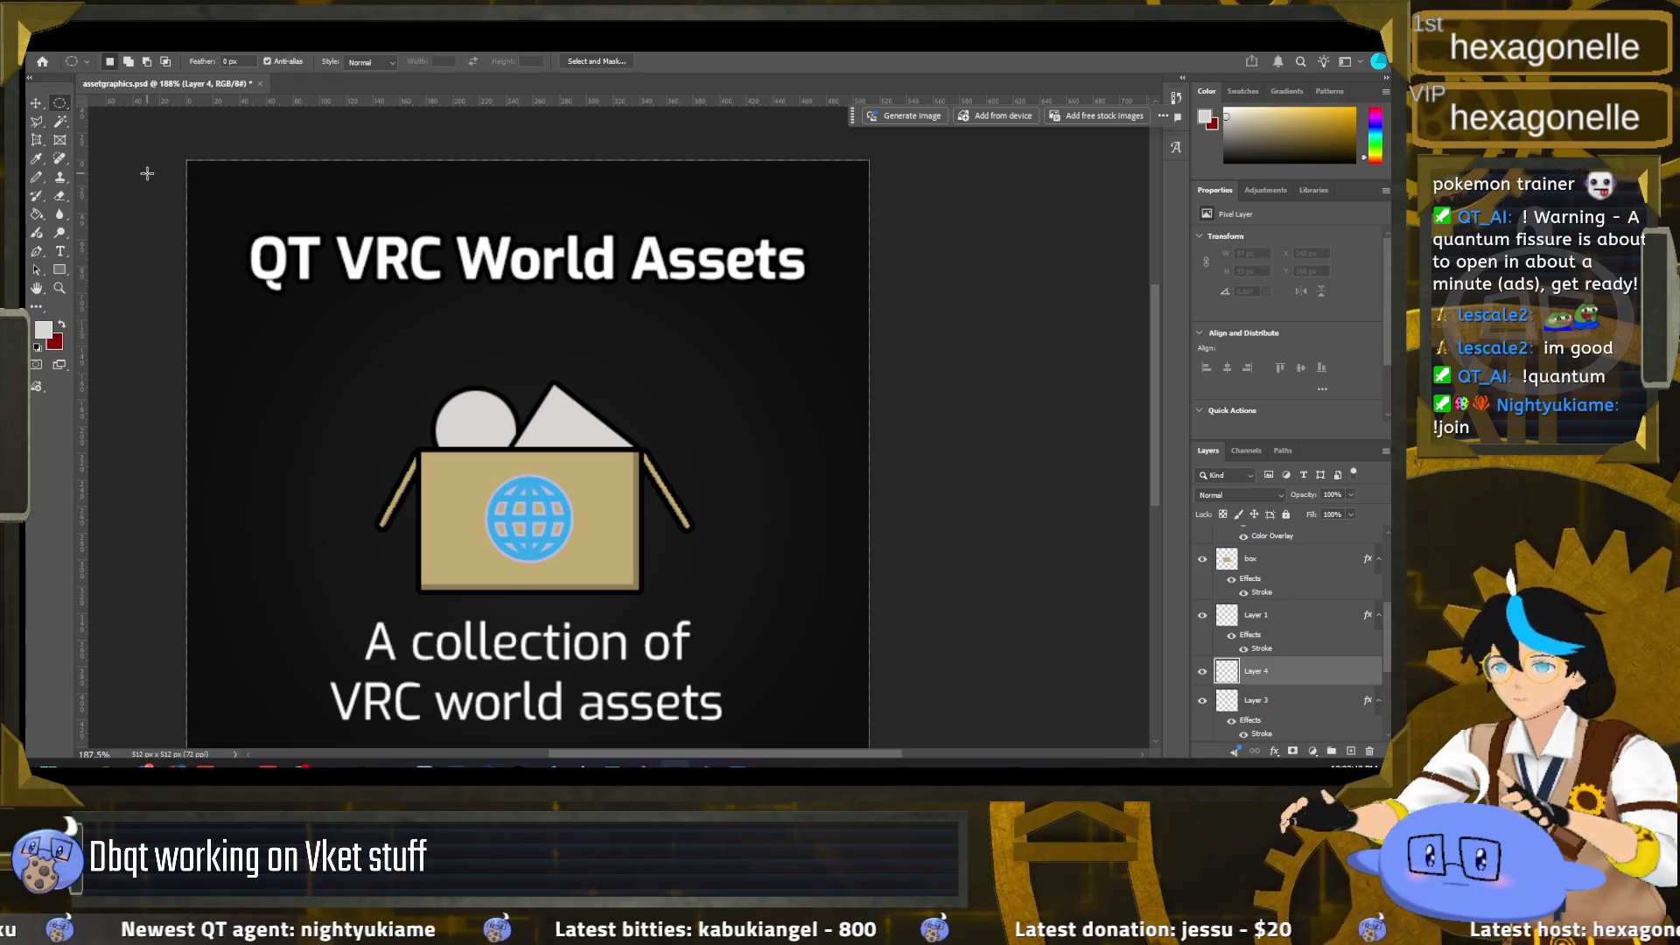
drag(431, 341, 512, 368)
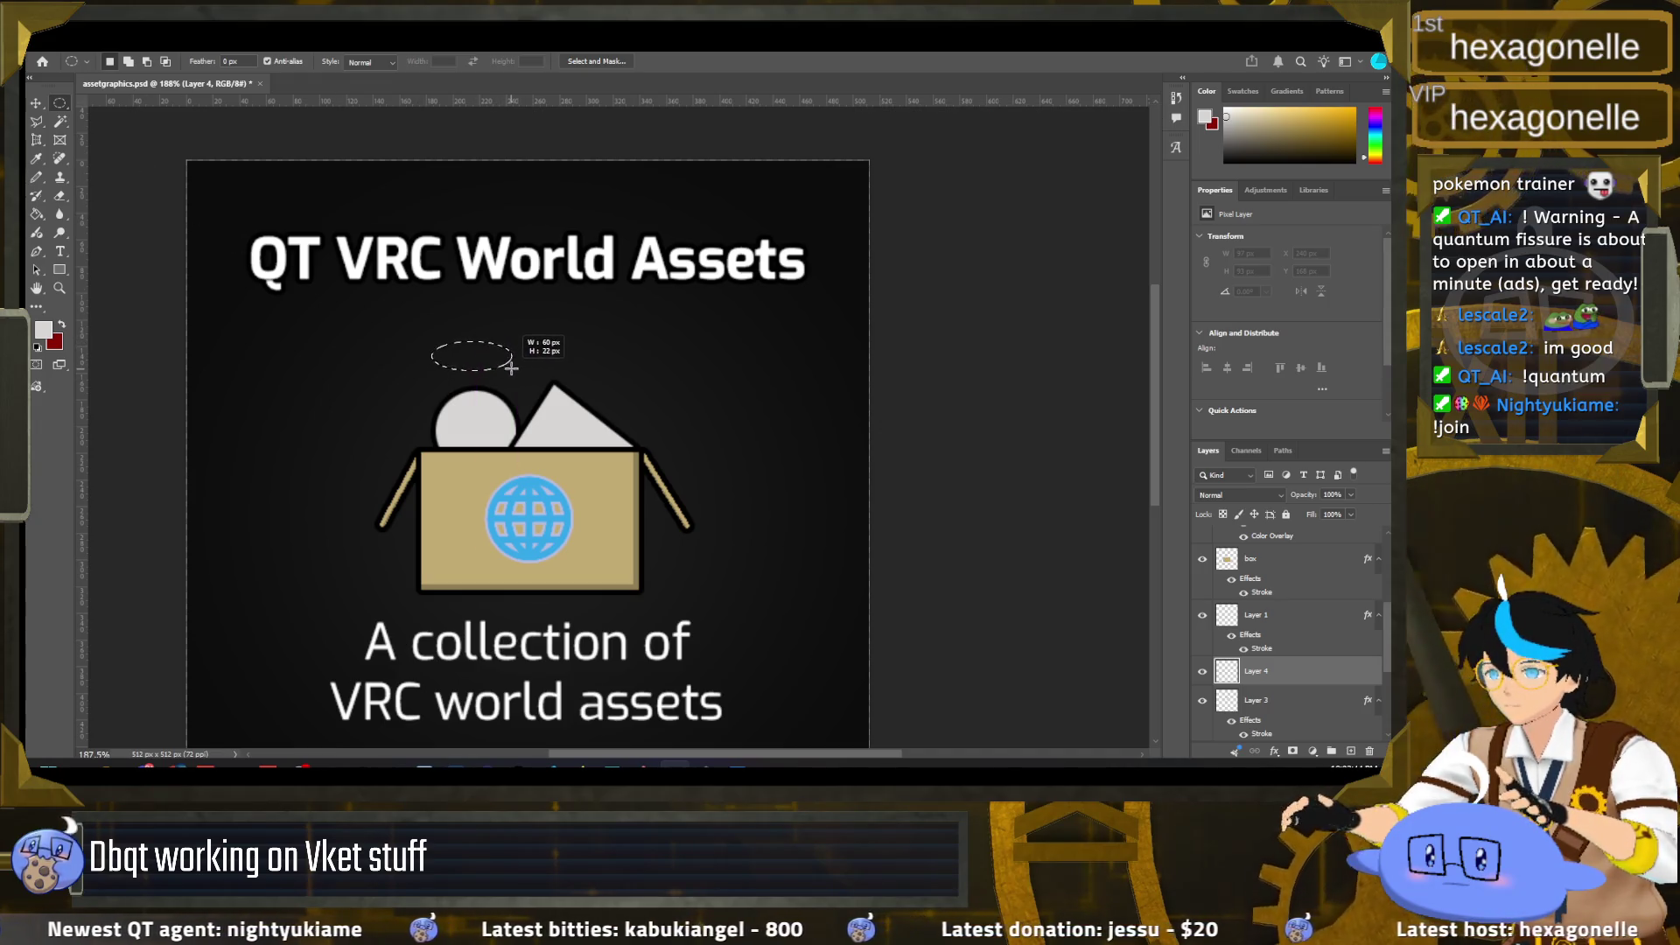
drag(512, 368, 521, 363)
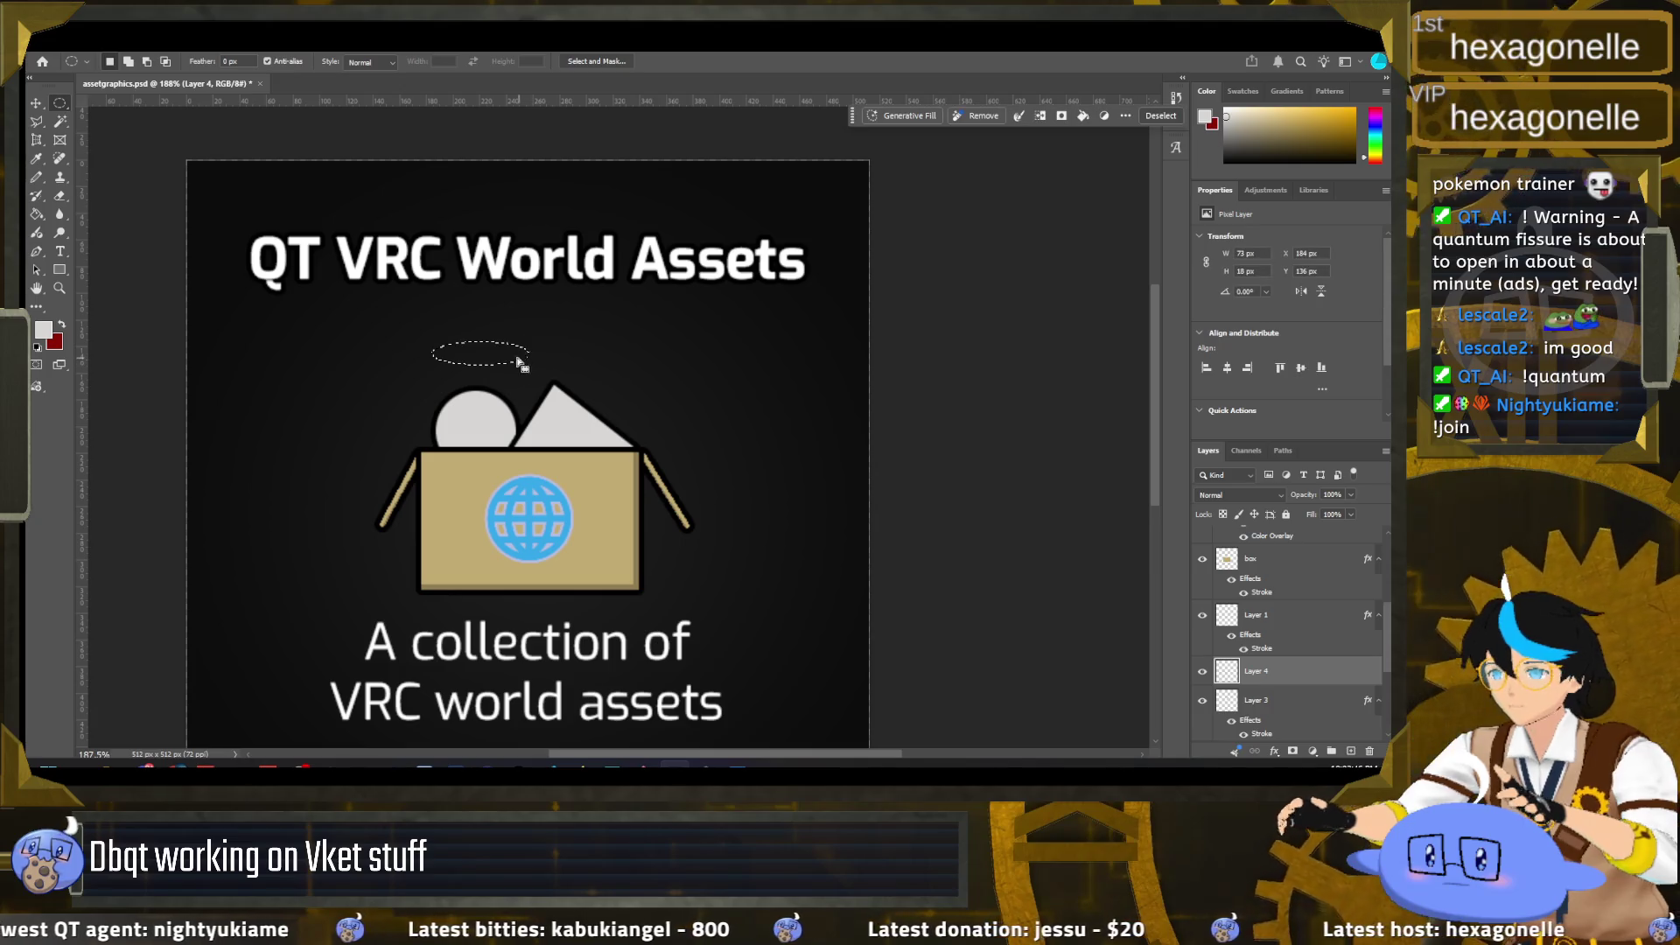
click(37, 213)
click(460, 353)
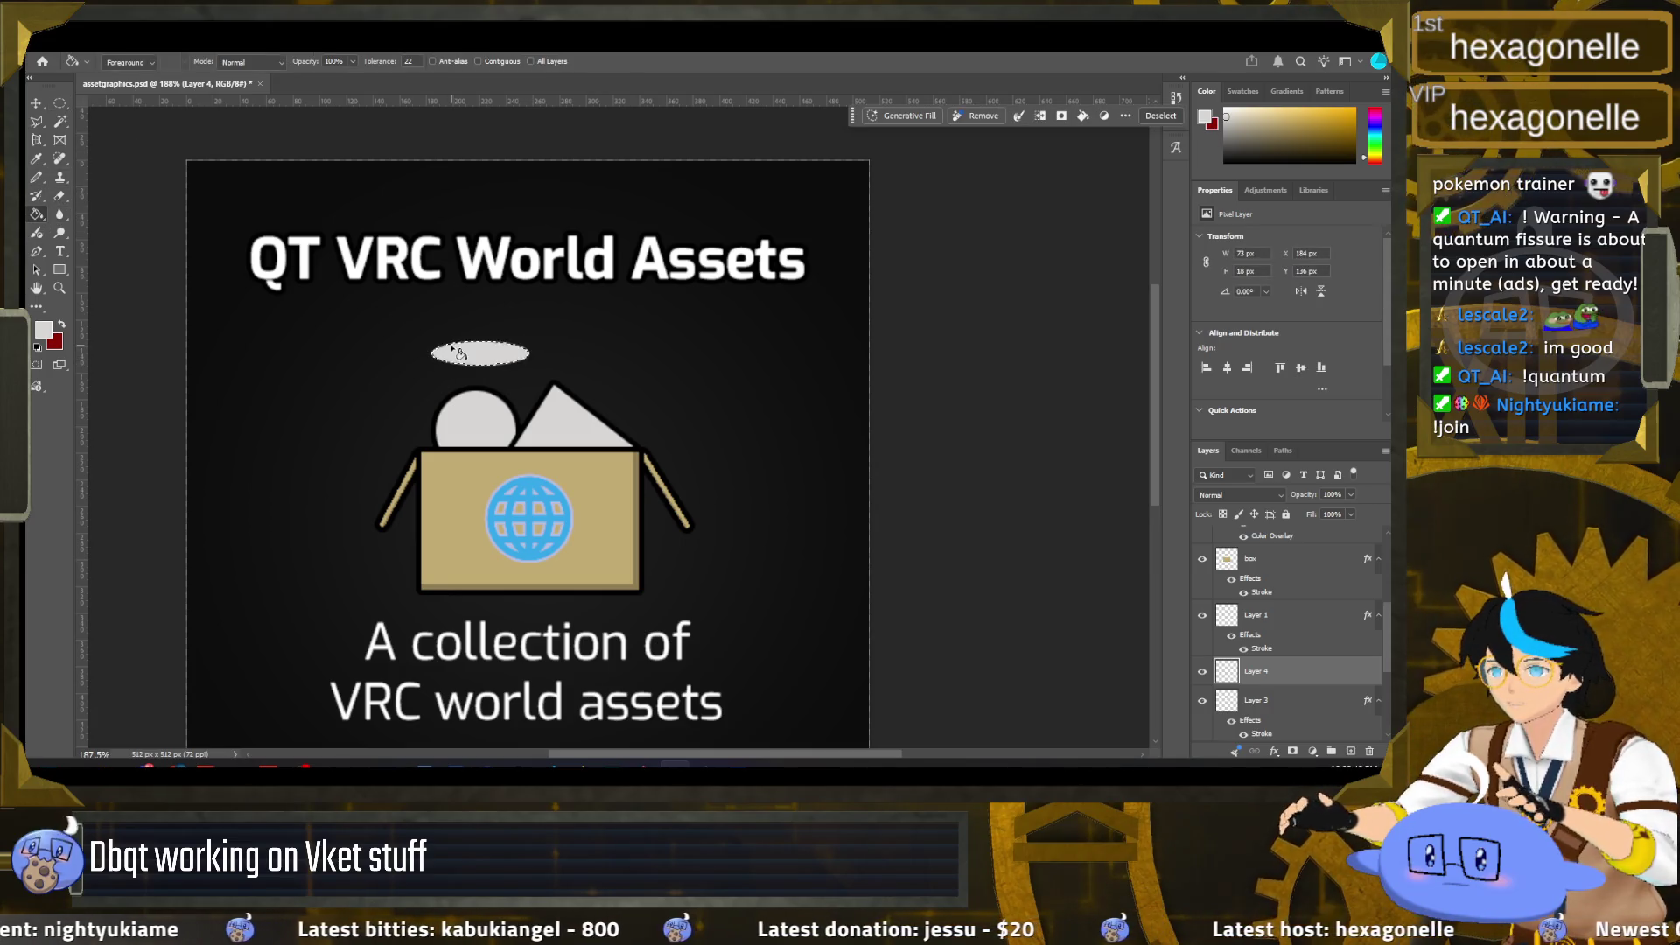
Step: Move the grey ellipse down toward the box and tilt it with Free Transform
click(36, 104)
mouse_move(483, 354)
mouse_down()
mouse_move(502, 371)
mouse_move(566, 364)
mouse_move(510, 366)
mouse_up()
click(564, 384)
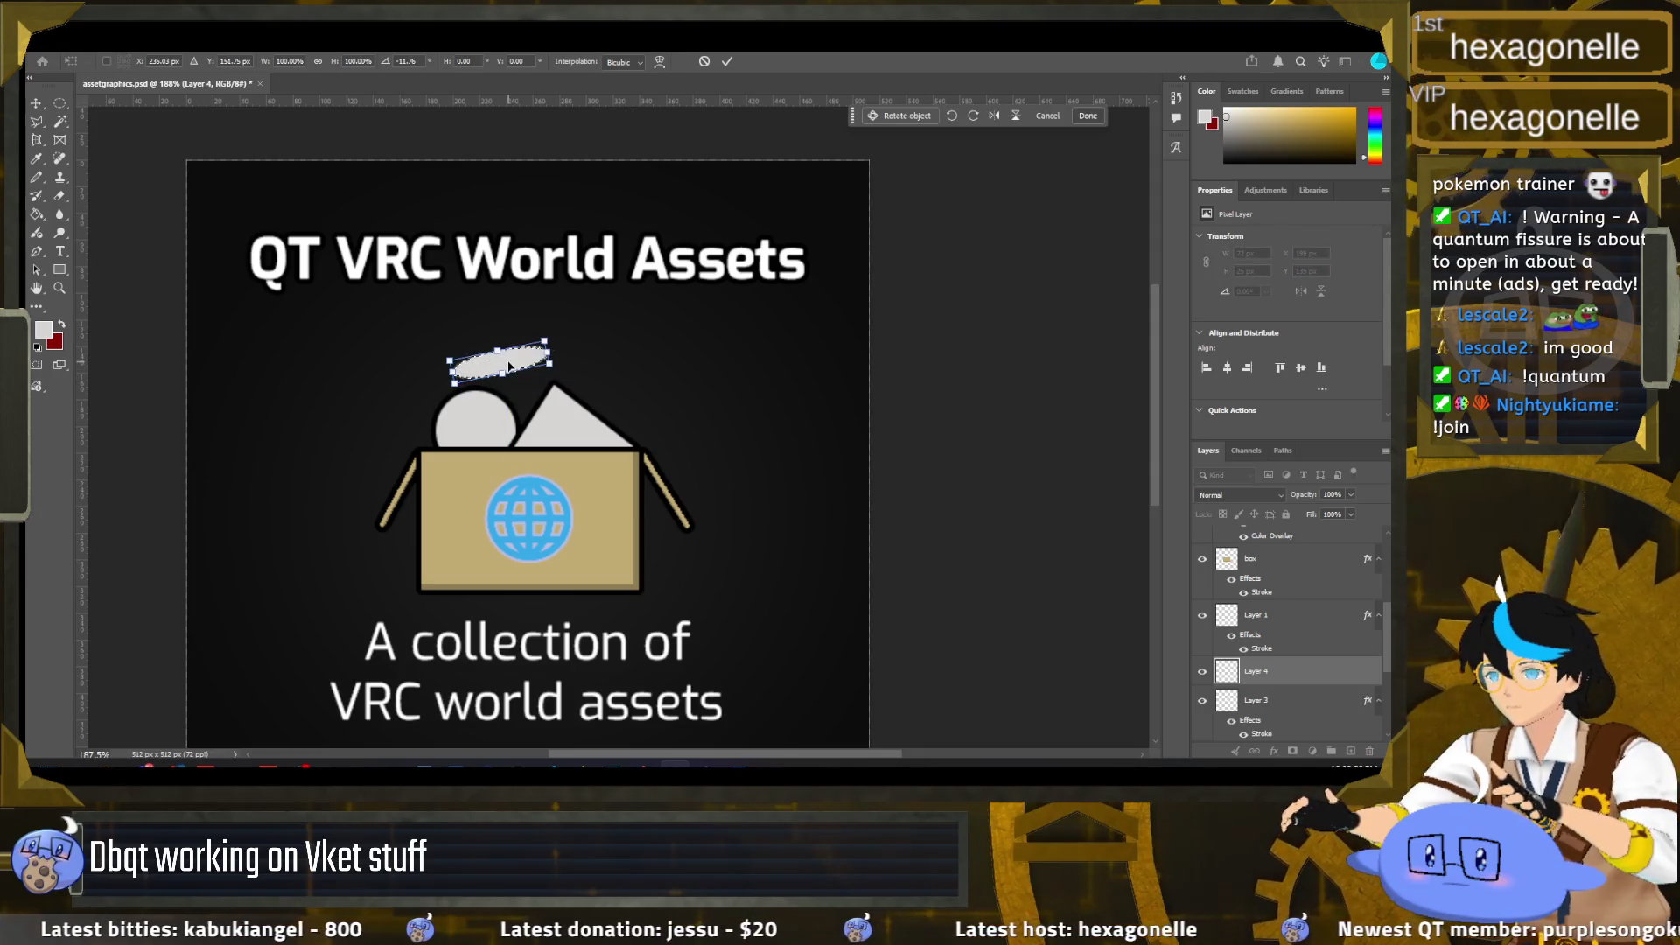
click(724, 66)
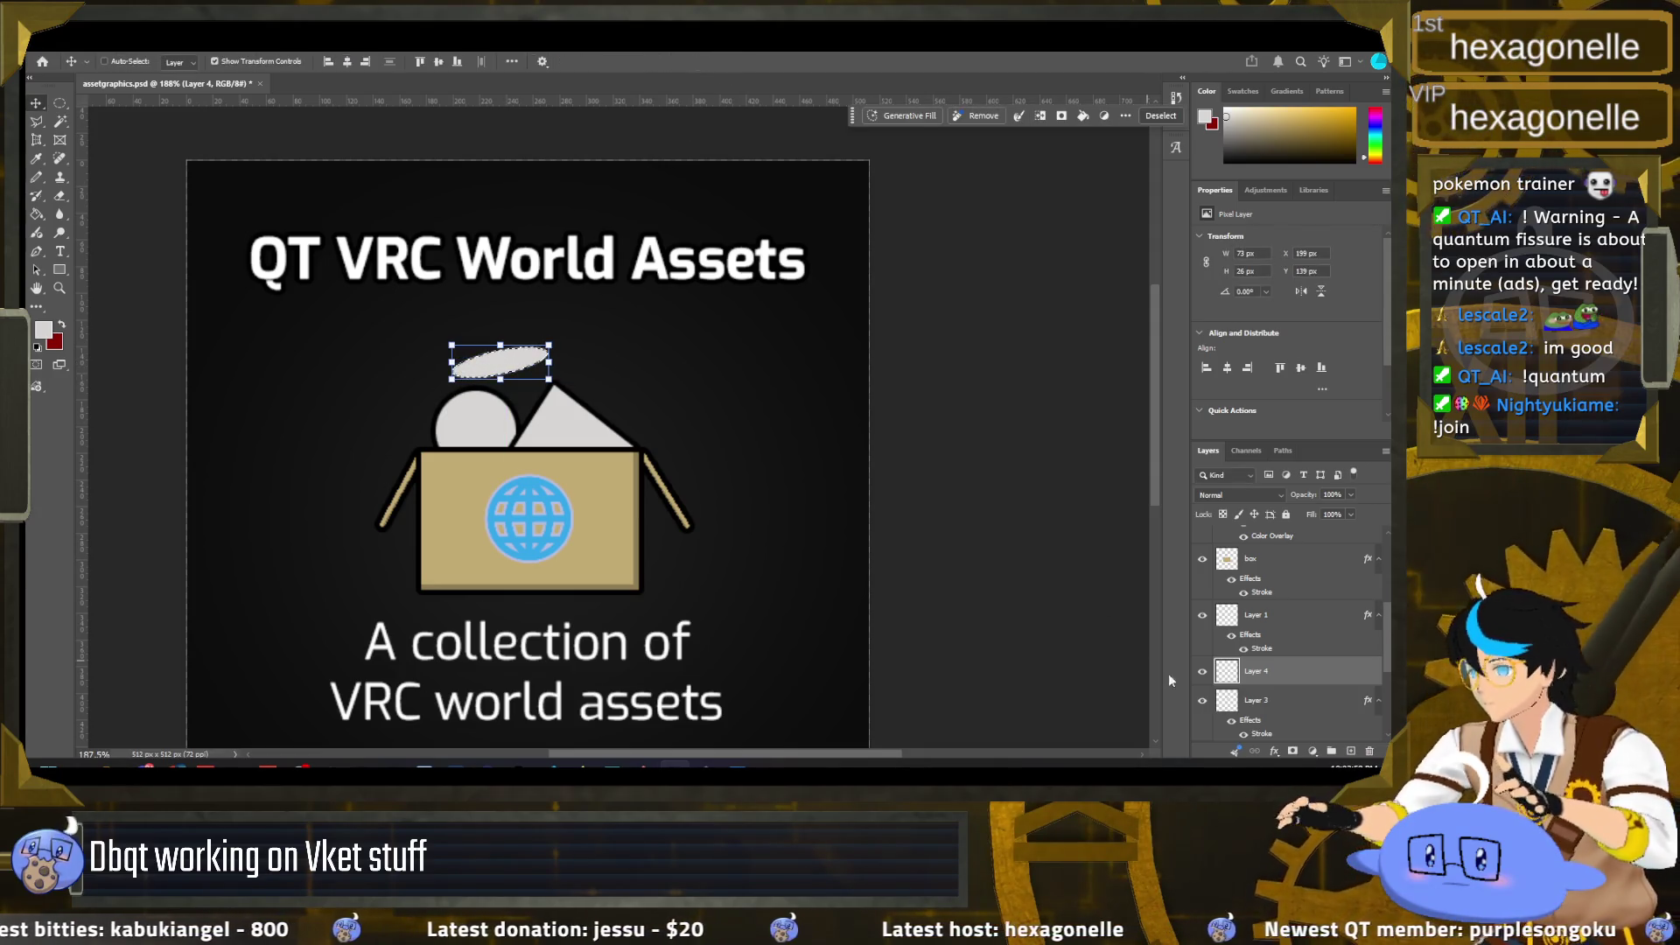
Step: Add a black Stroke to the ellipse and place new Layer 5 beneath it
right_click(1226, 671)
key(Escape)
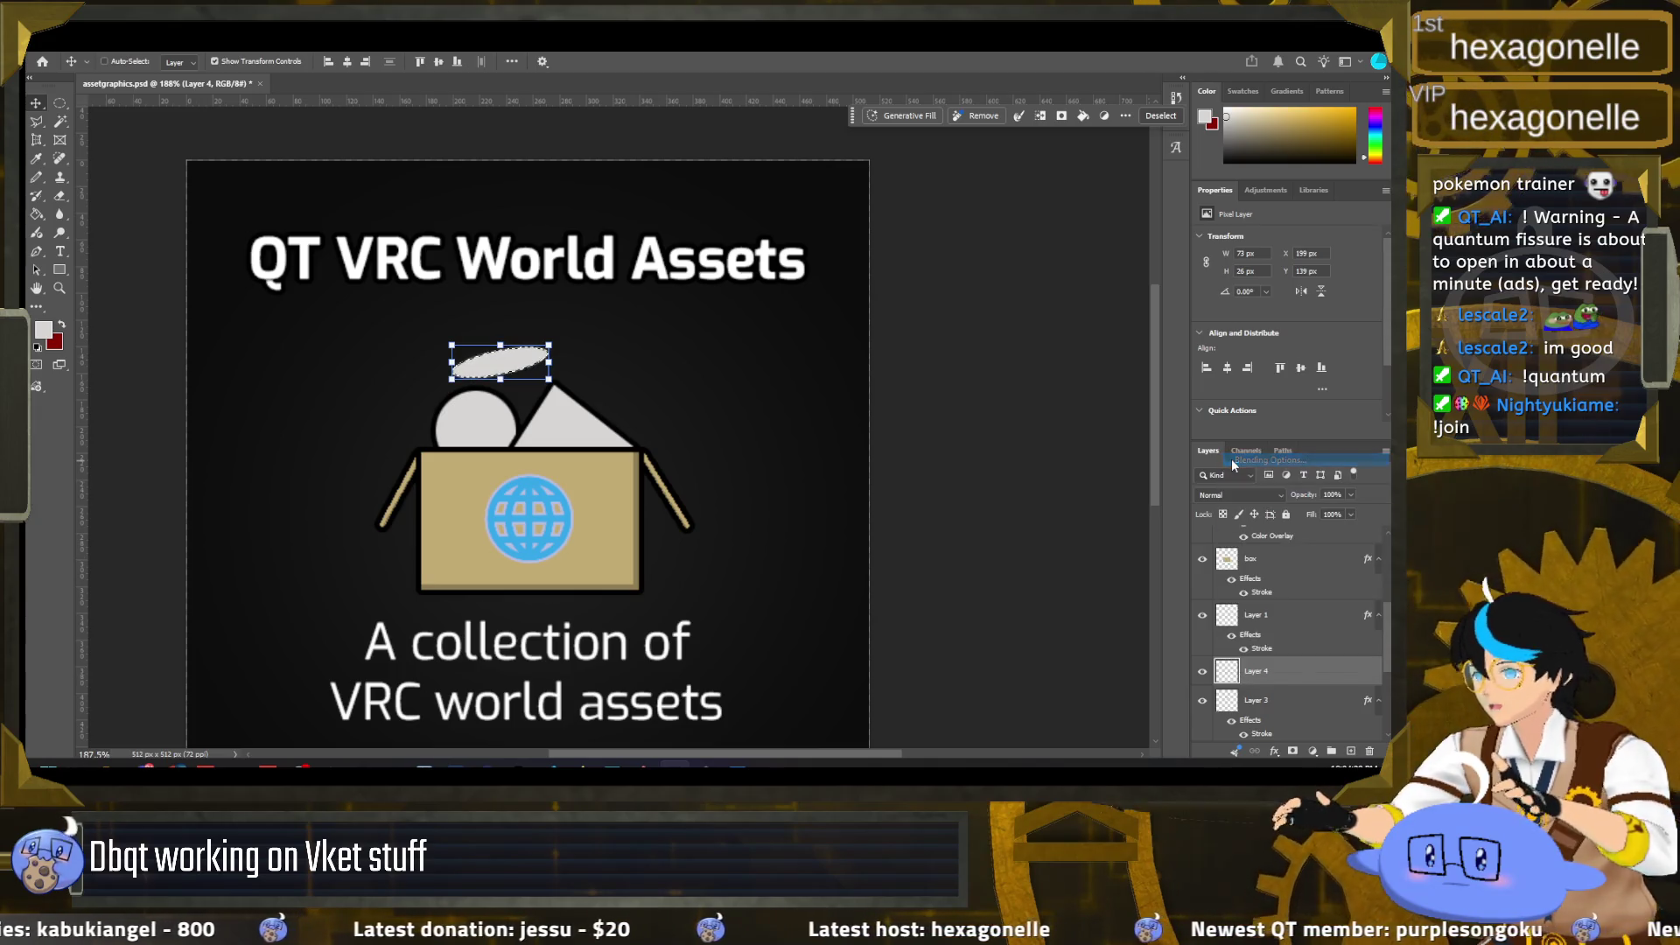
double_click(543, 324)
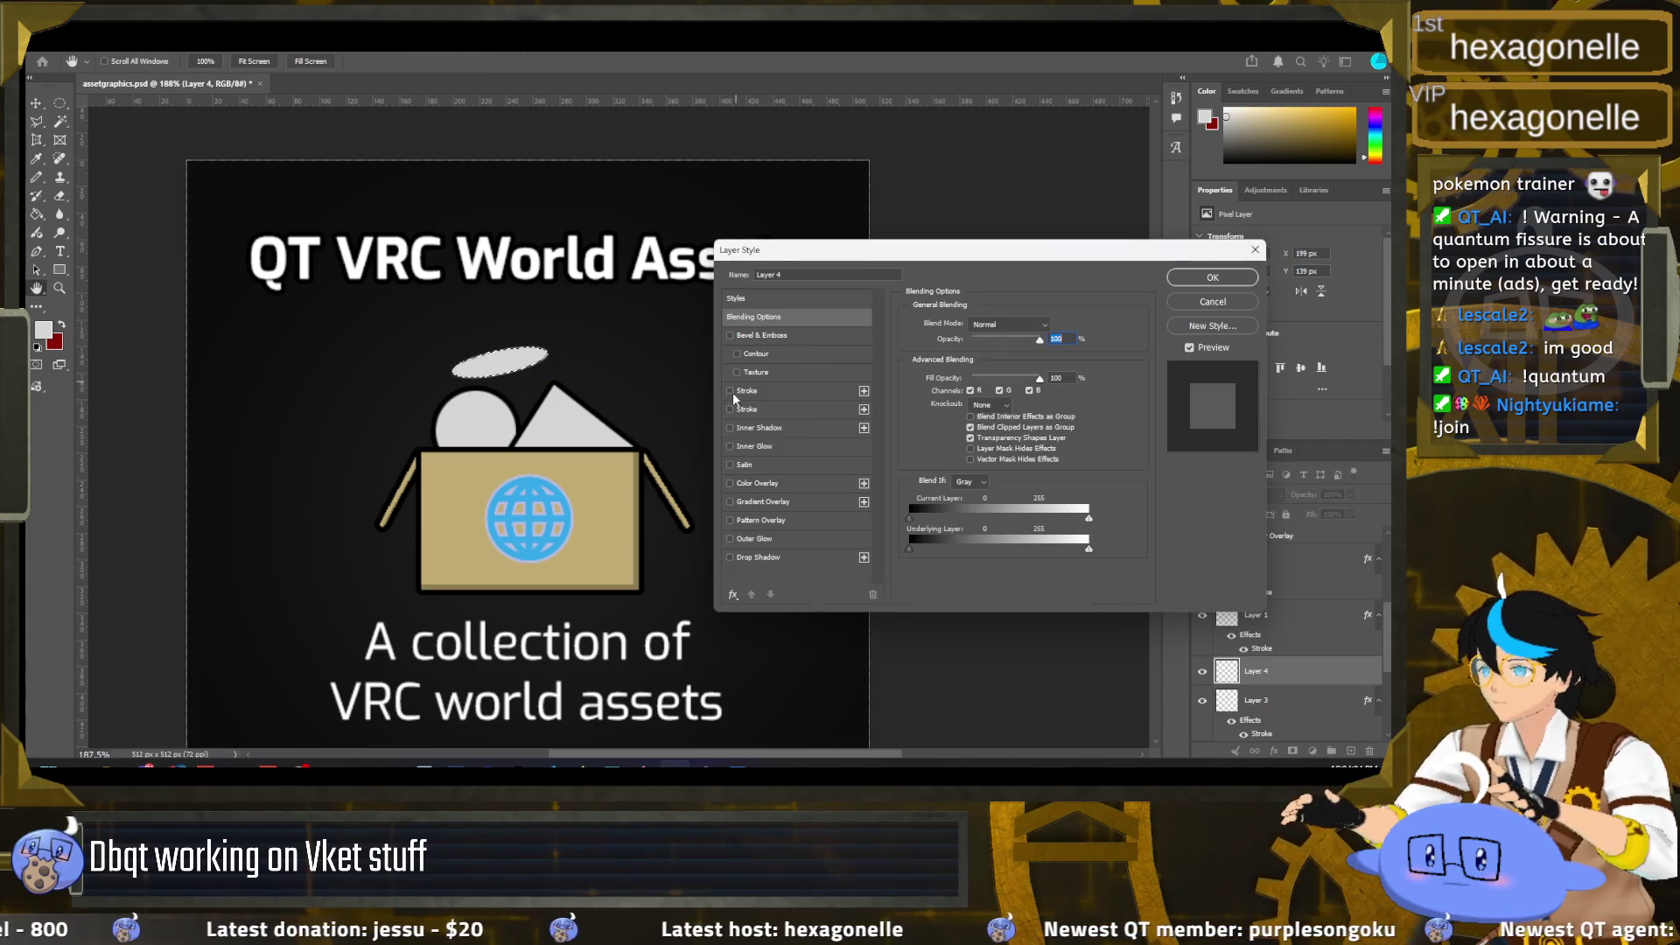
click(730, 409)
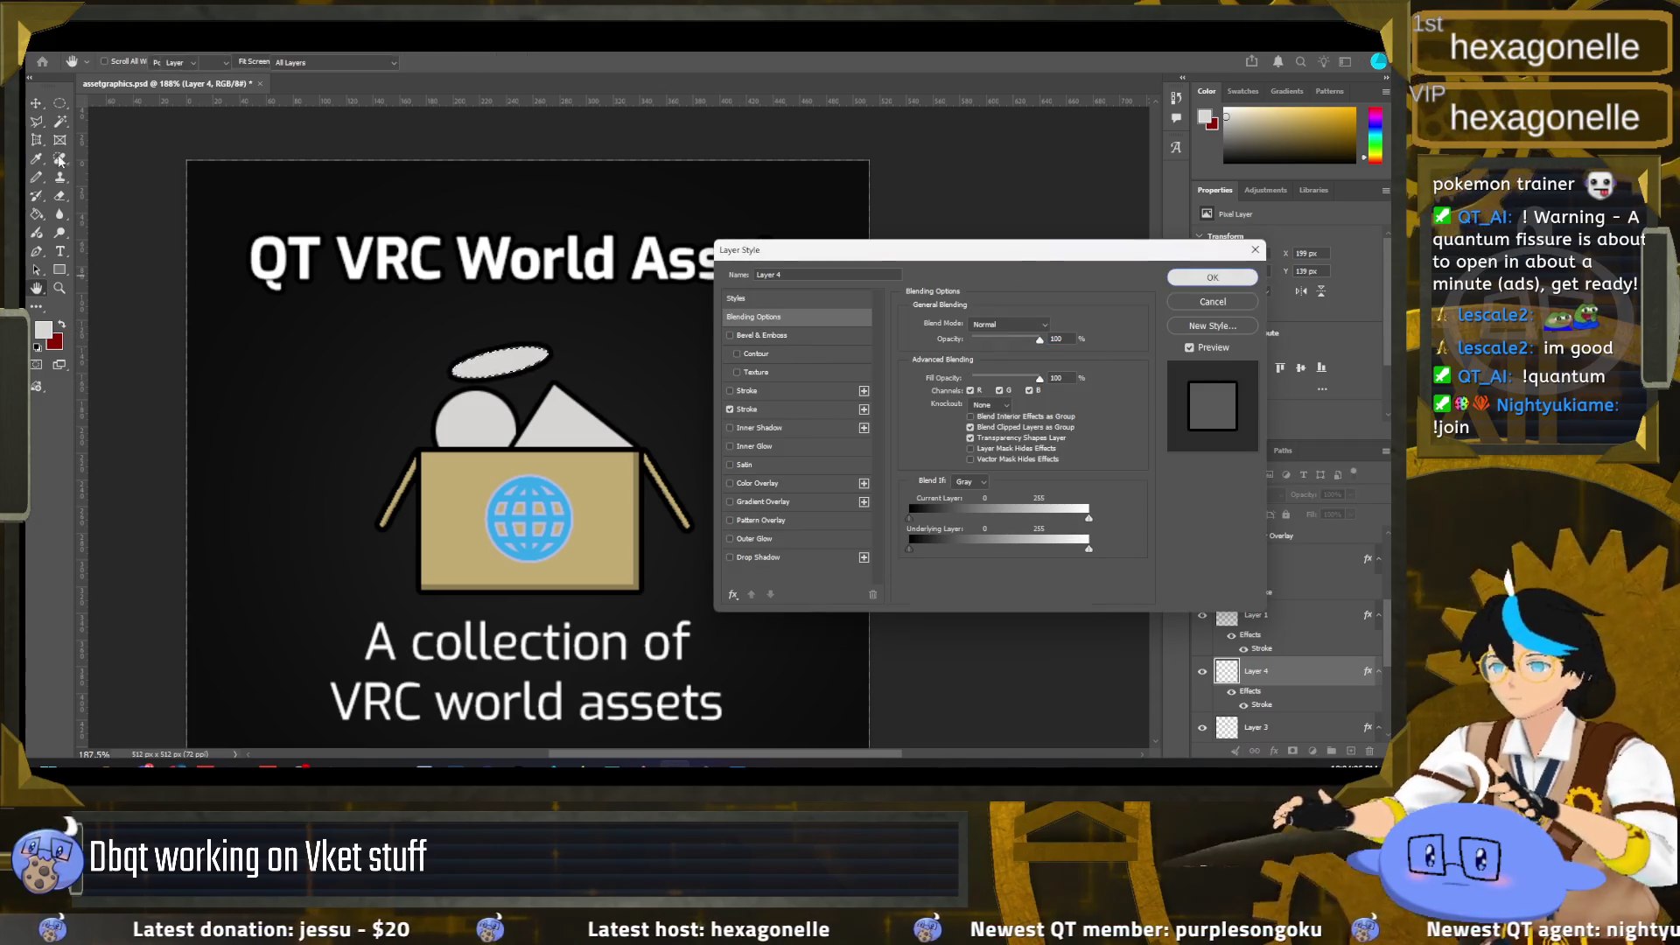
click(1213, 277)
click(1350, 750)
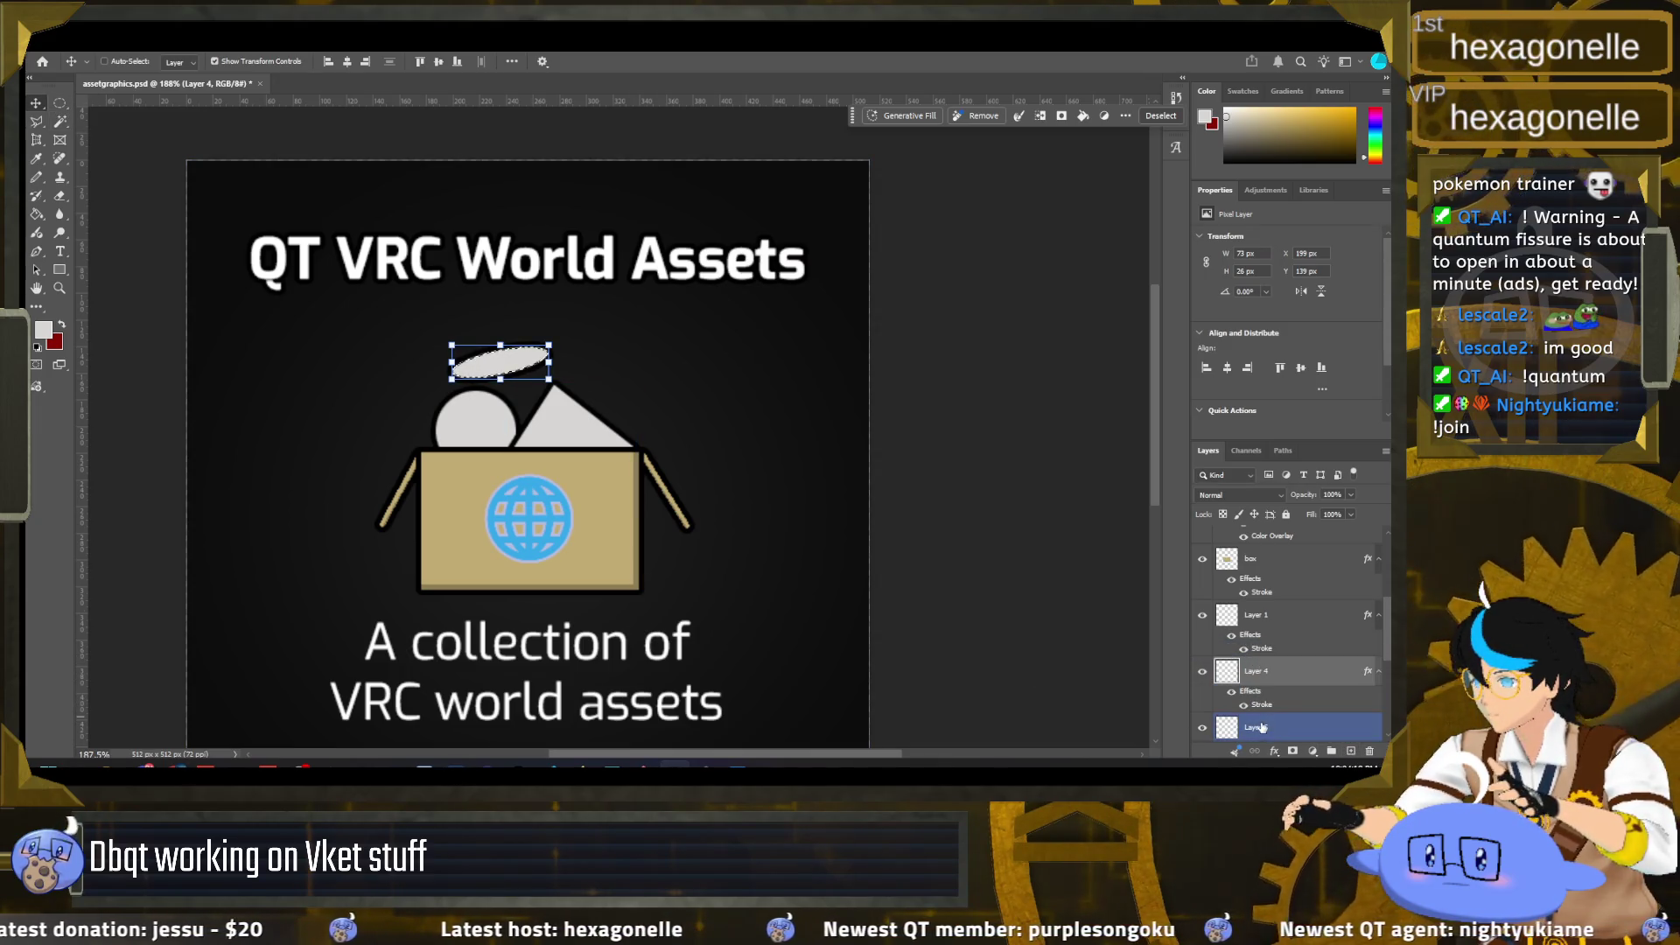
drag(1288, 679, 1287, 731)
click(37, 121)
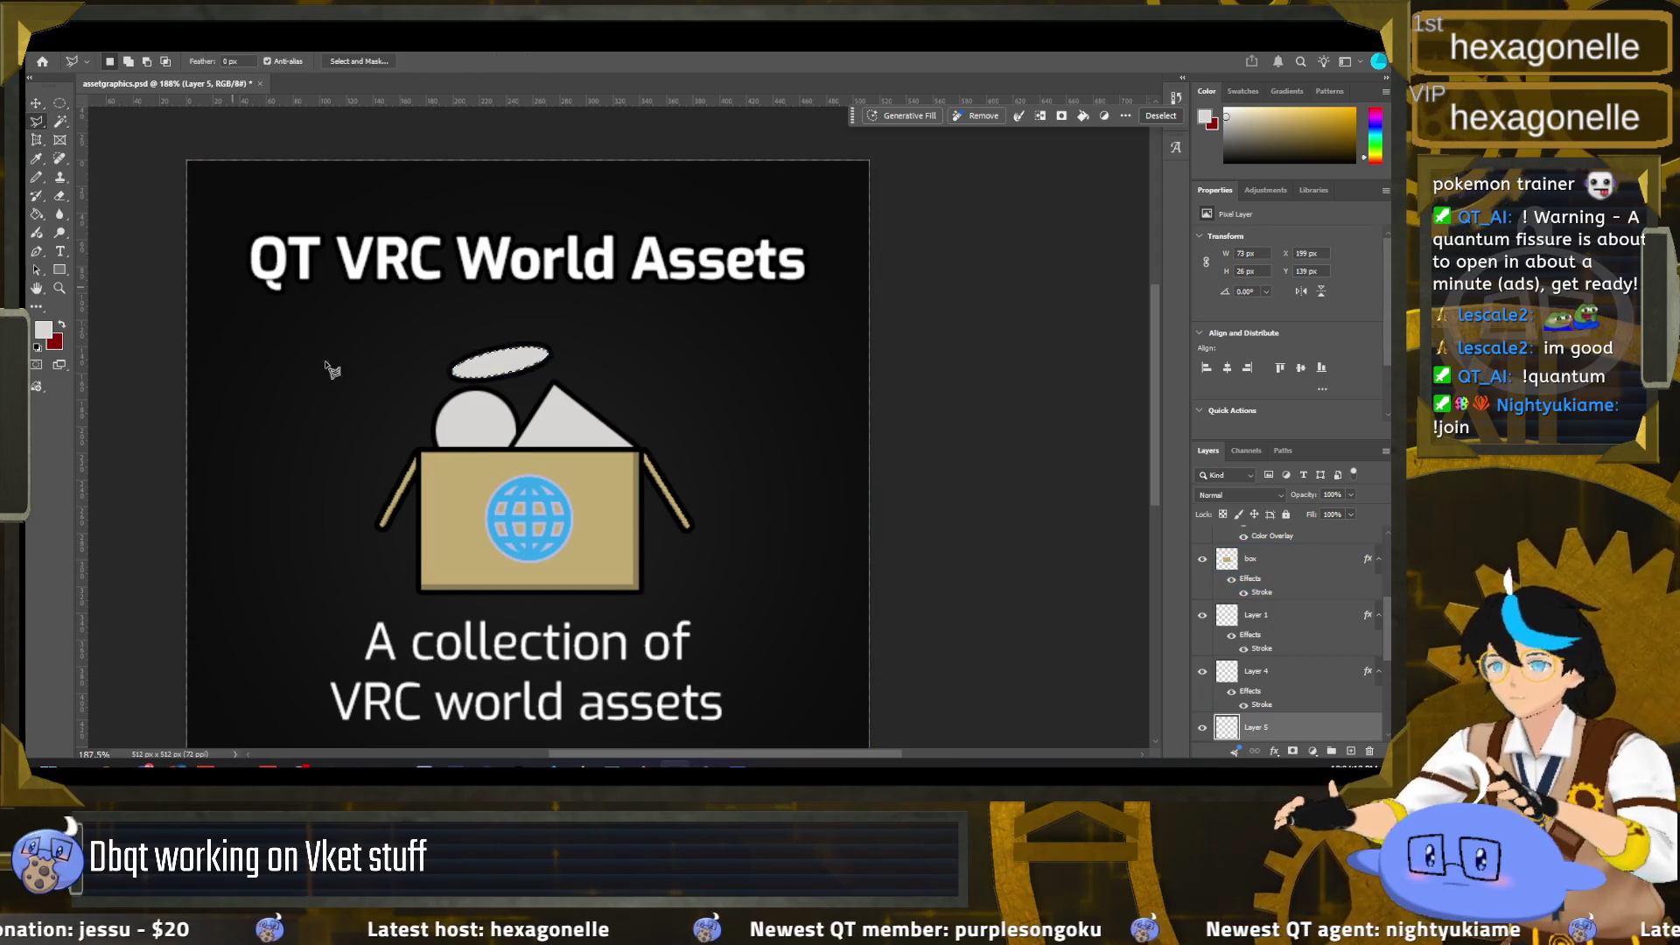
Step: Outline the cylinder body with the Polygonal Lasso, fill it light grey, and deselect
click(59, 102)
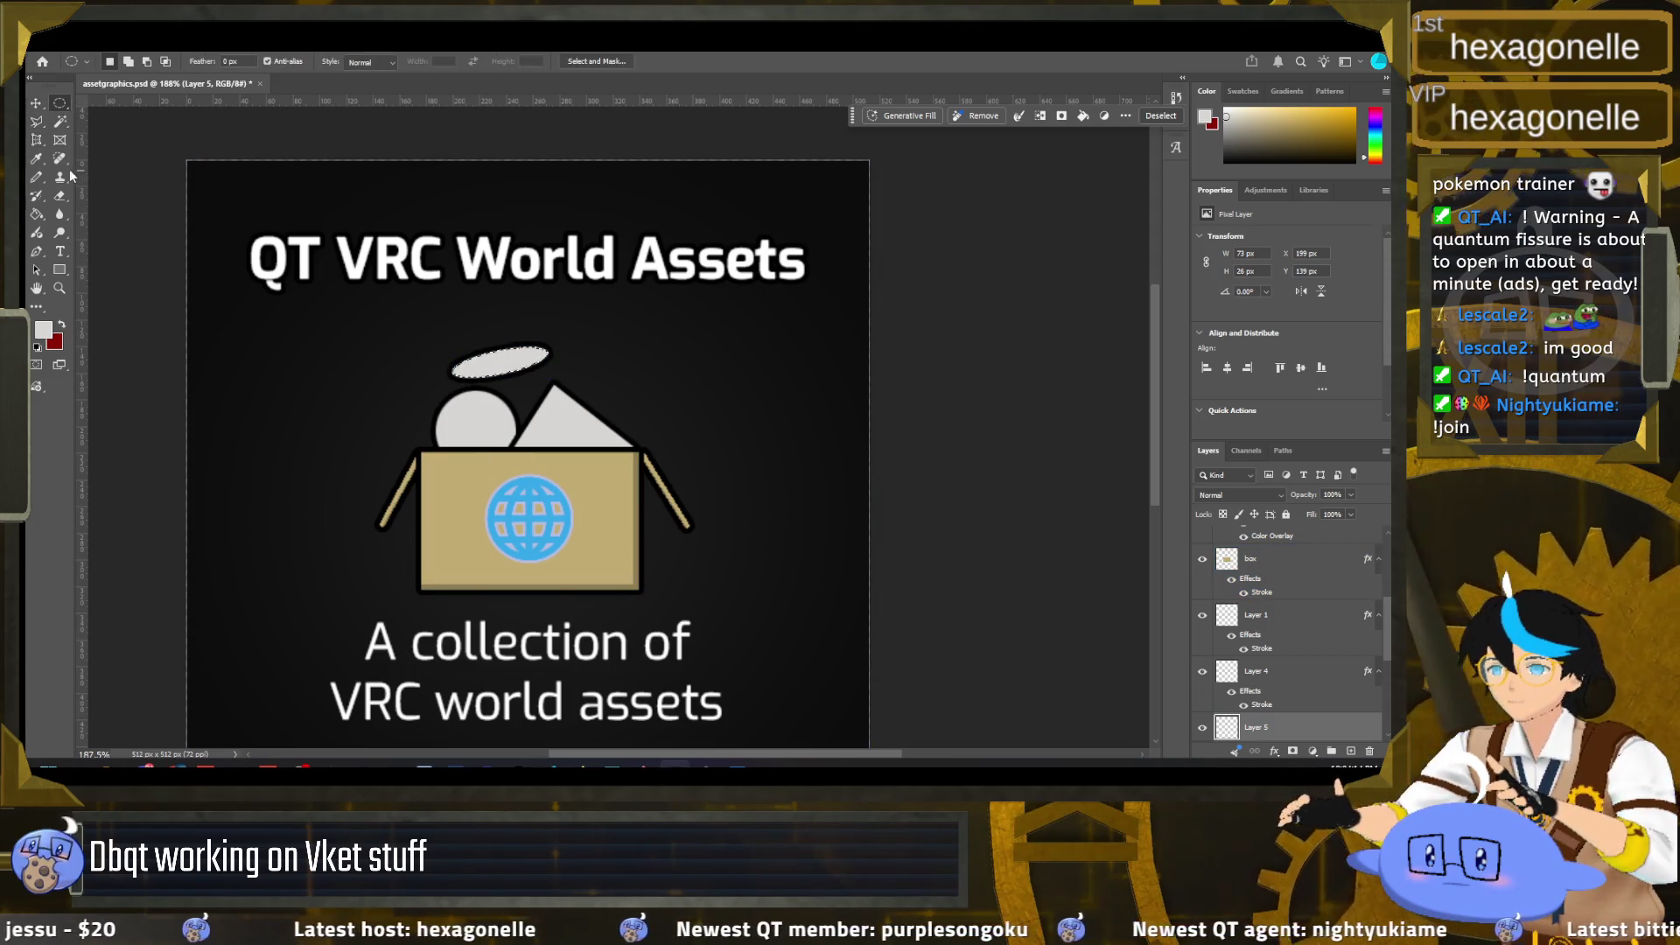
click(254, 187)
click(37, 122)
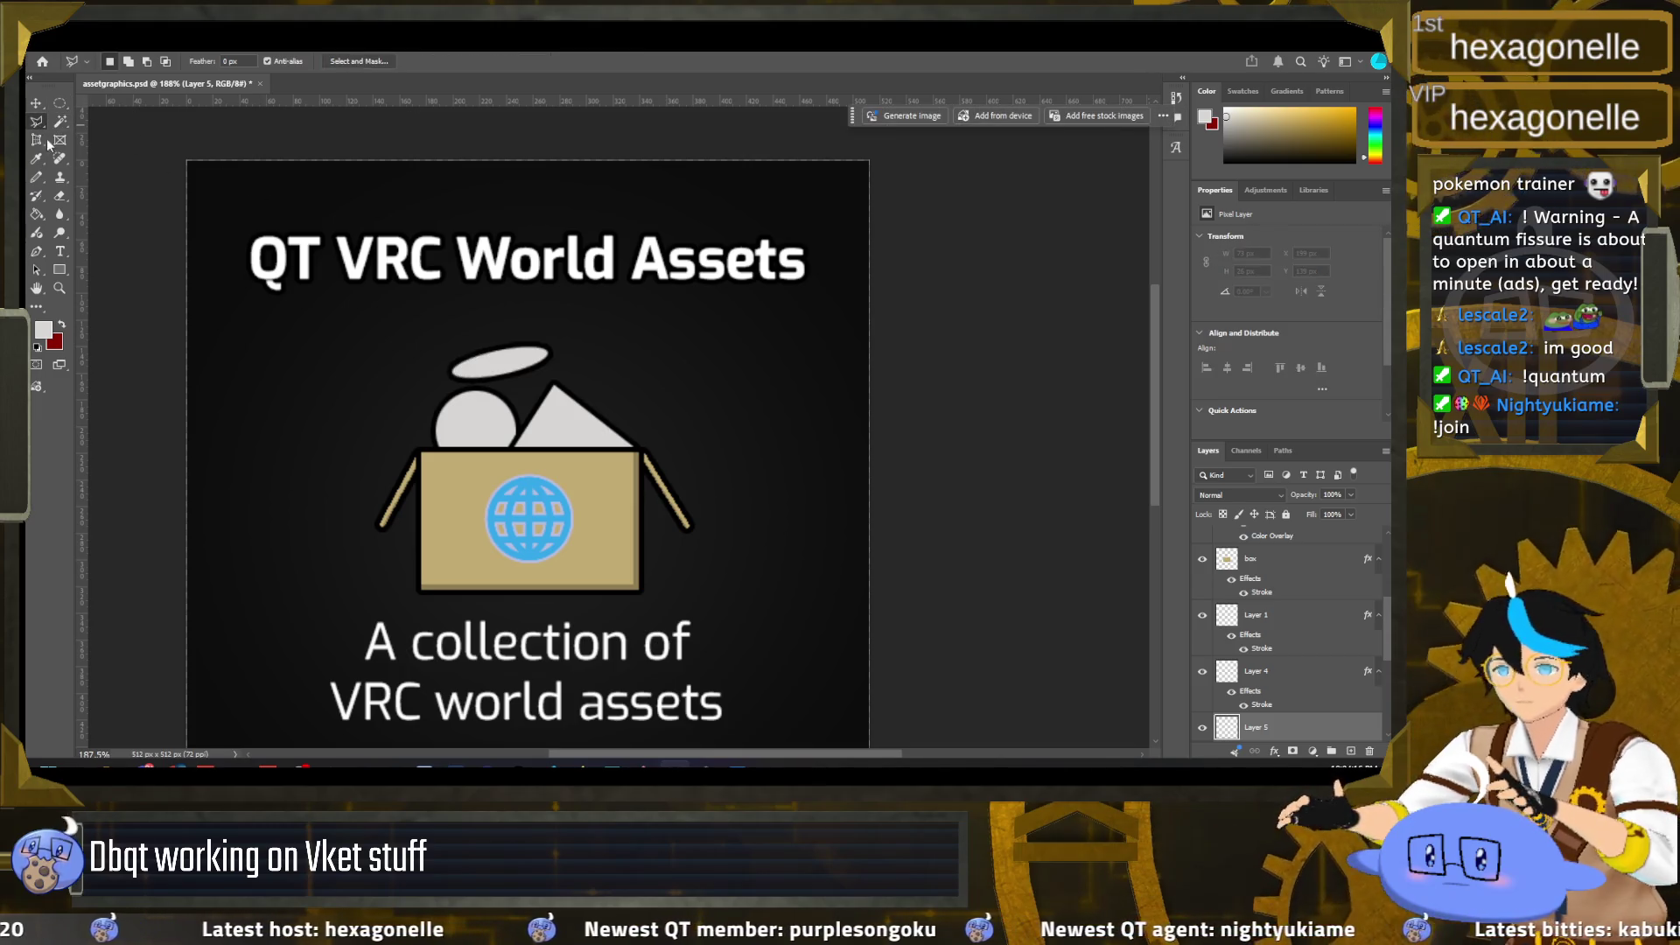
click(452, 375)
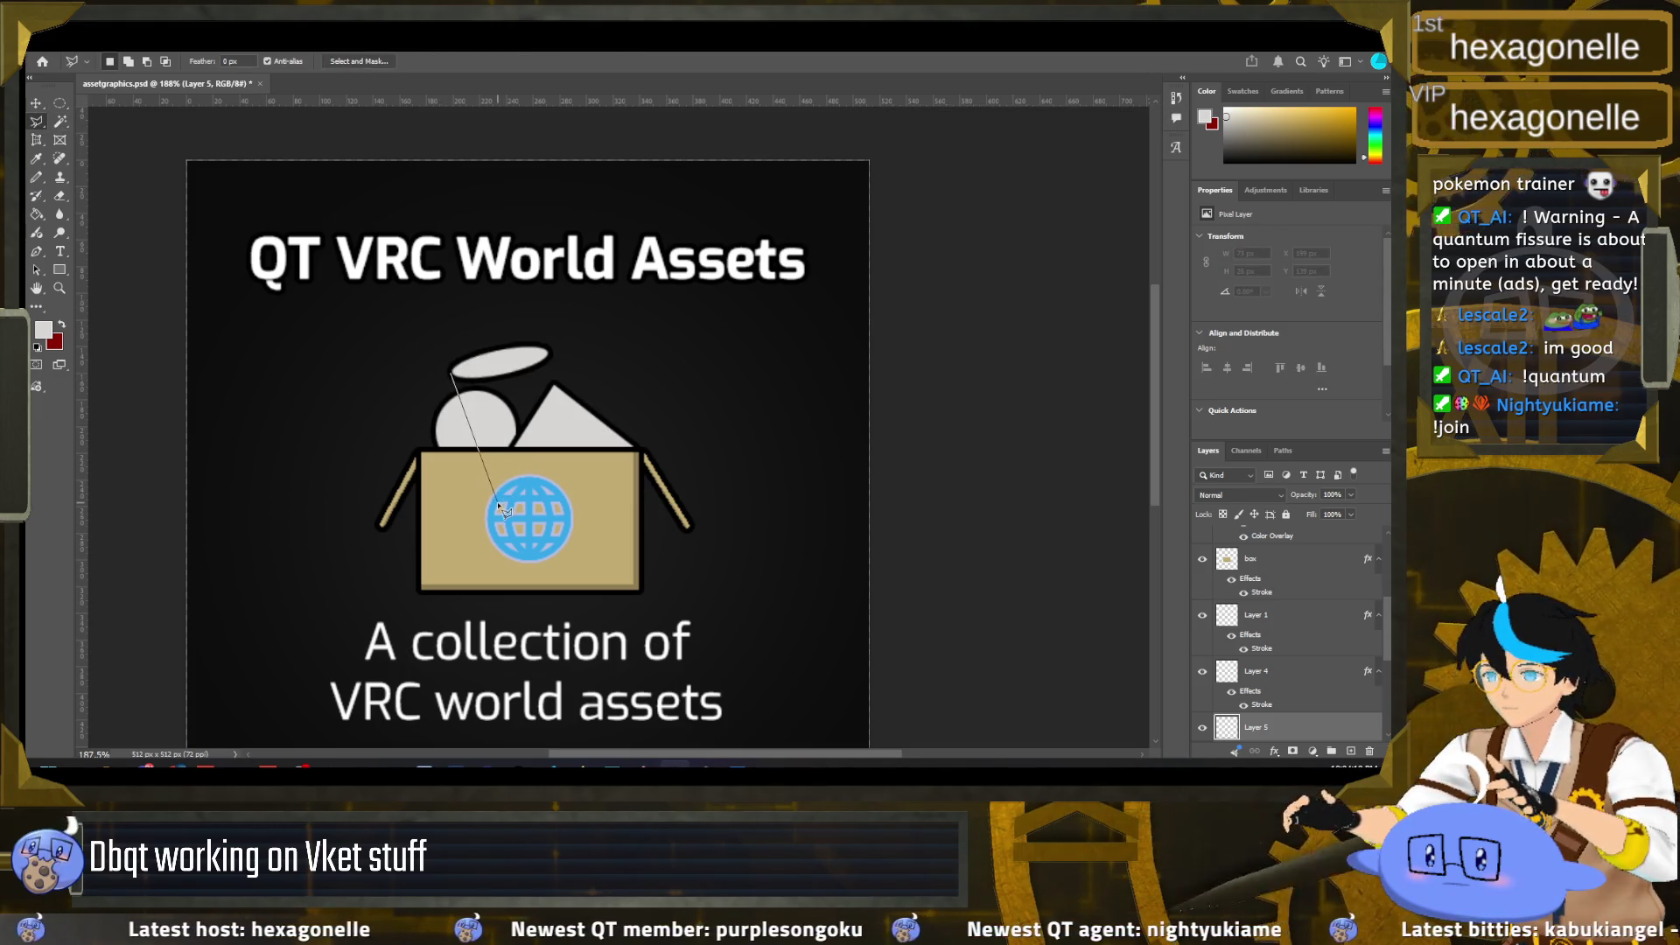
click(591, 482)
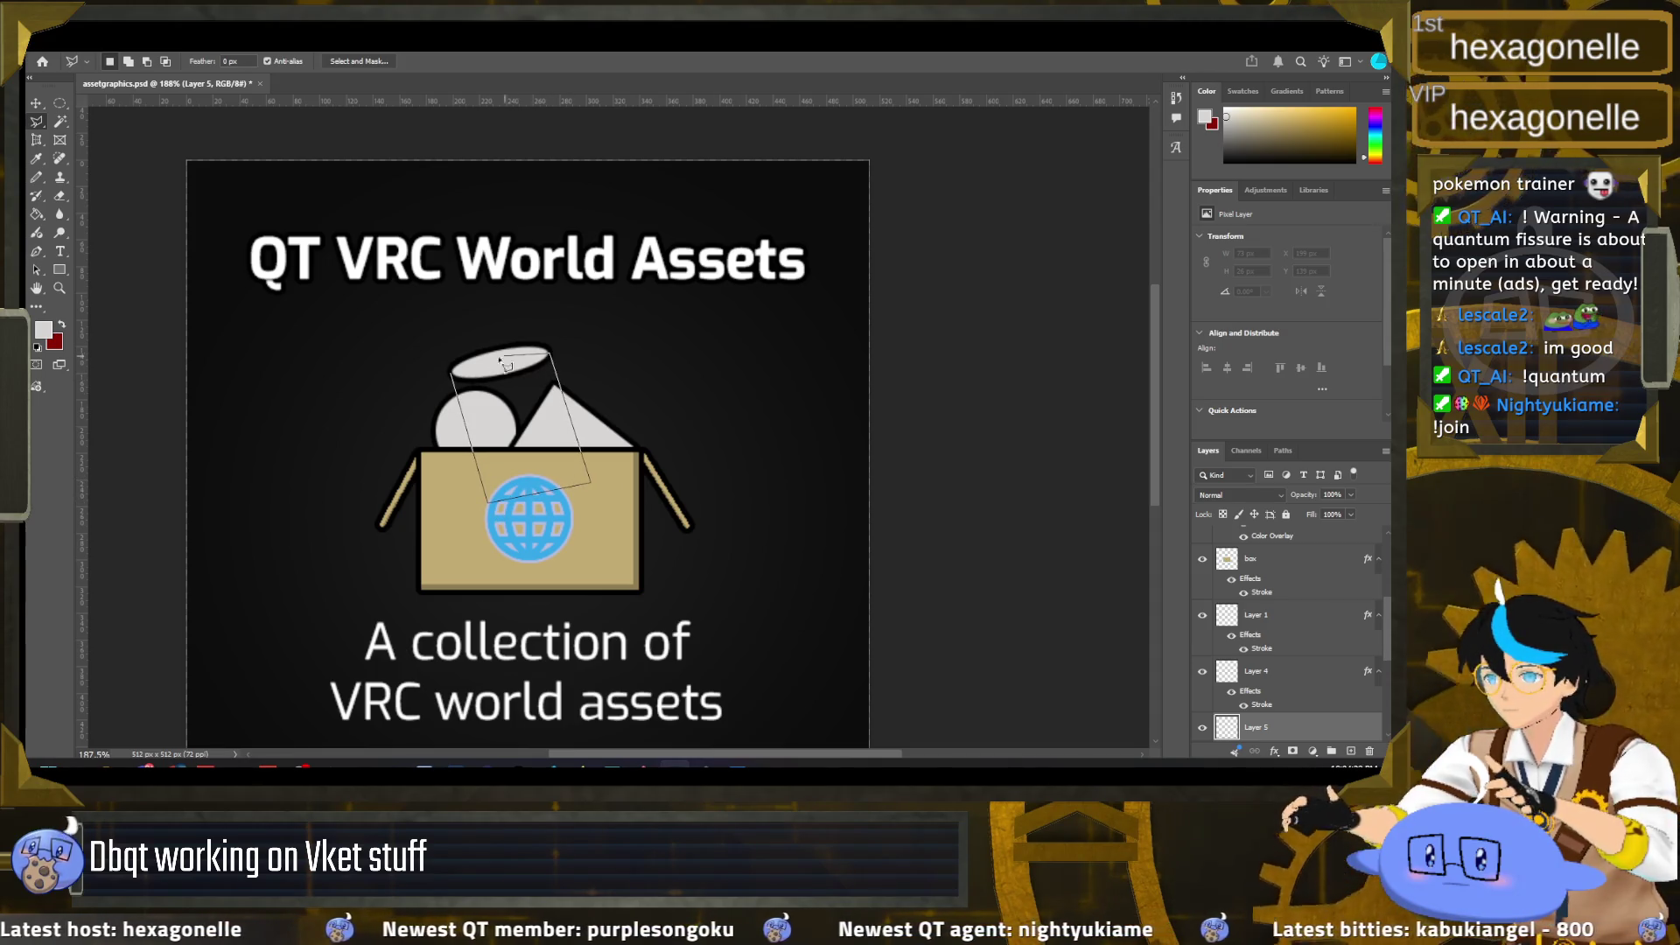
click(452, 376)
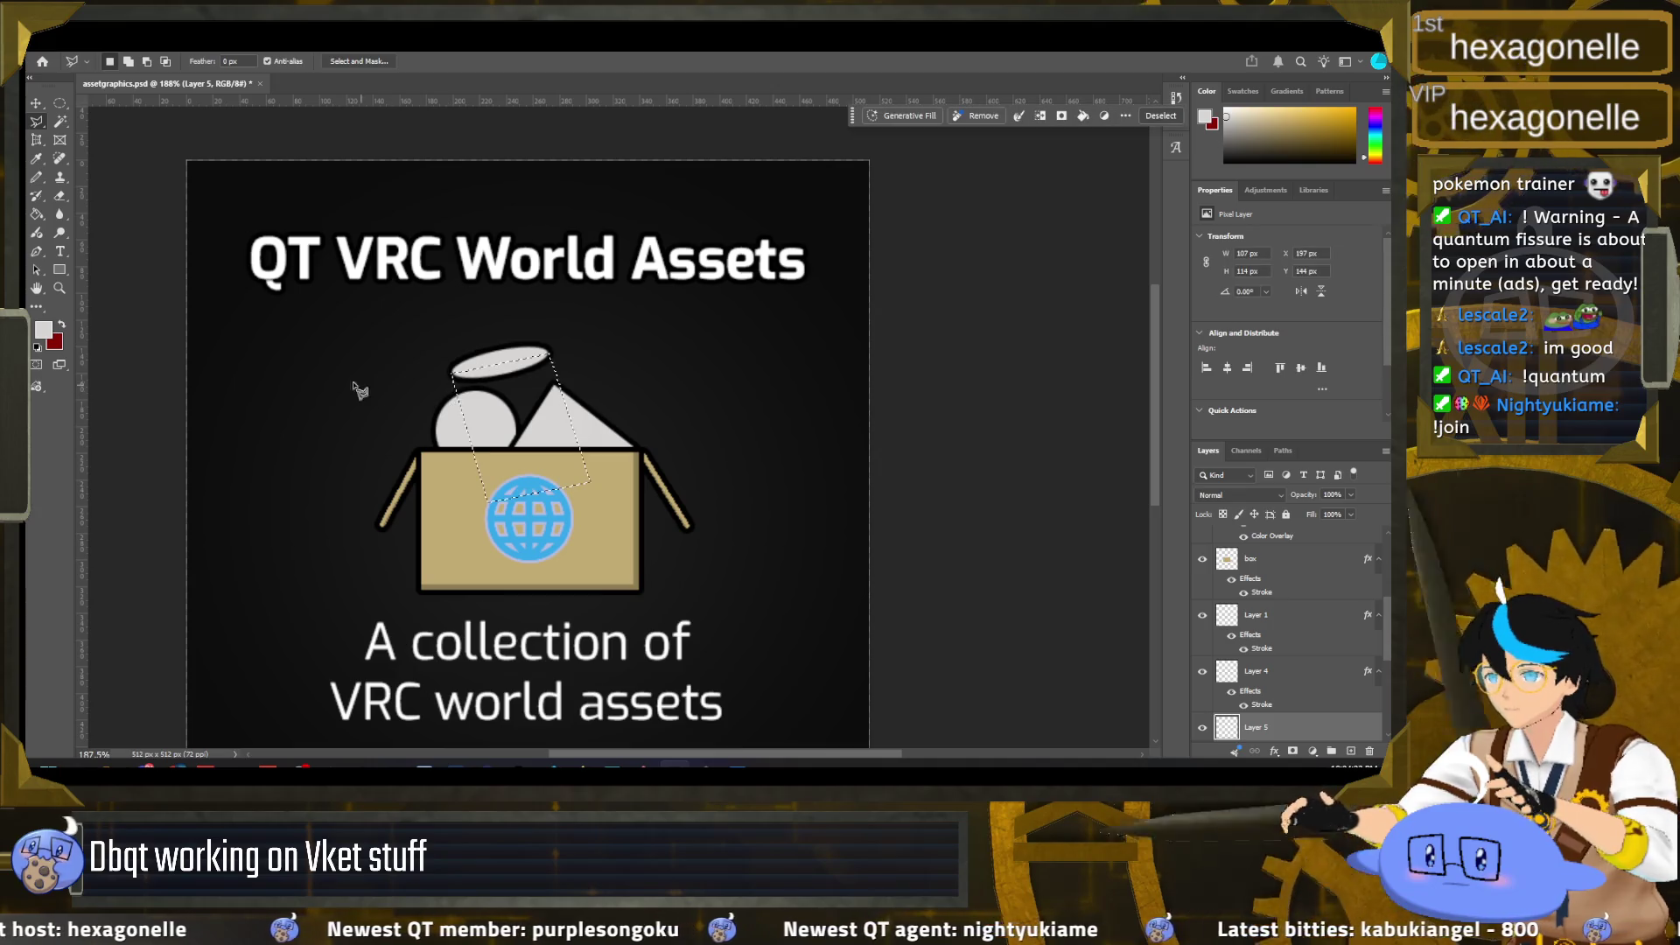
click(41, 222)
click(513, 405)
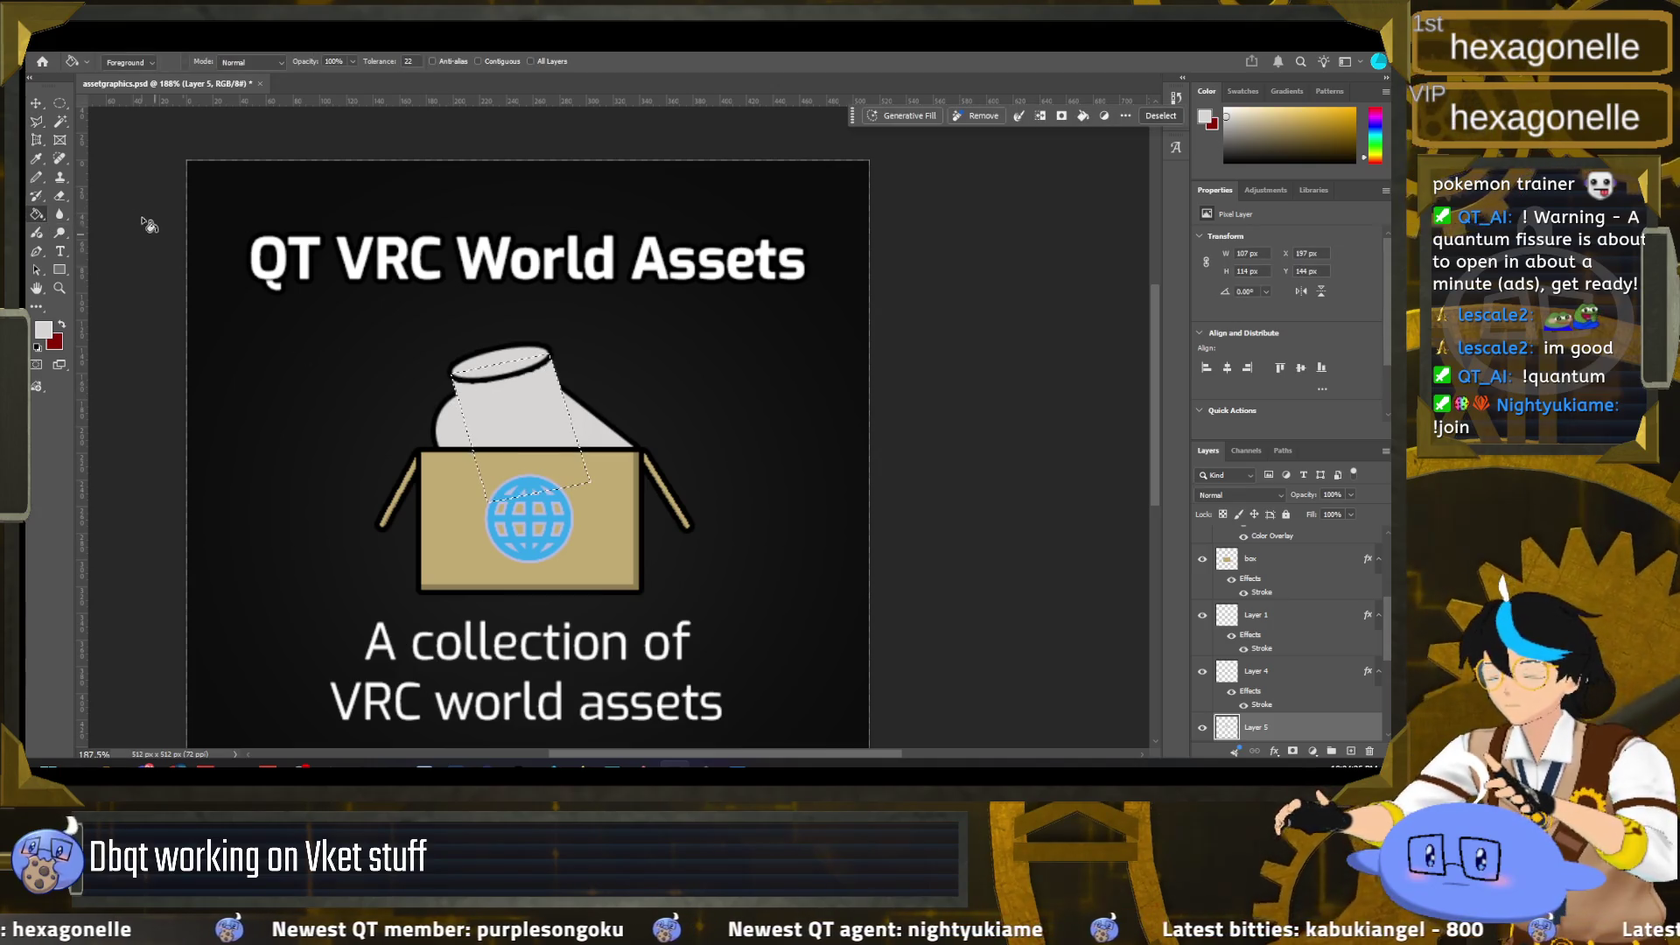
click(61, 103)
click(386, 323)
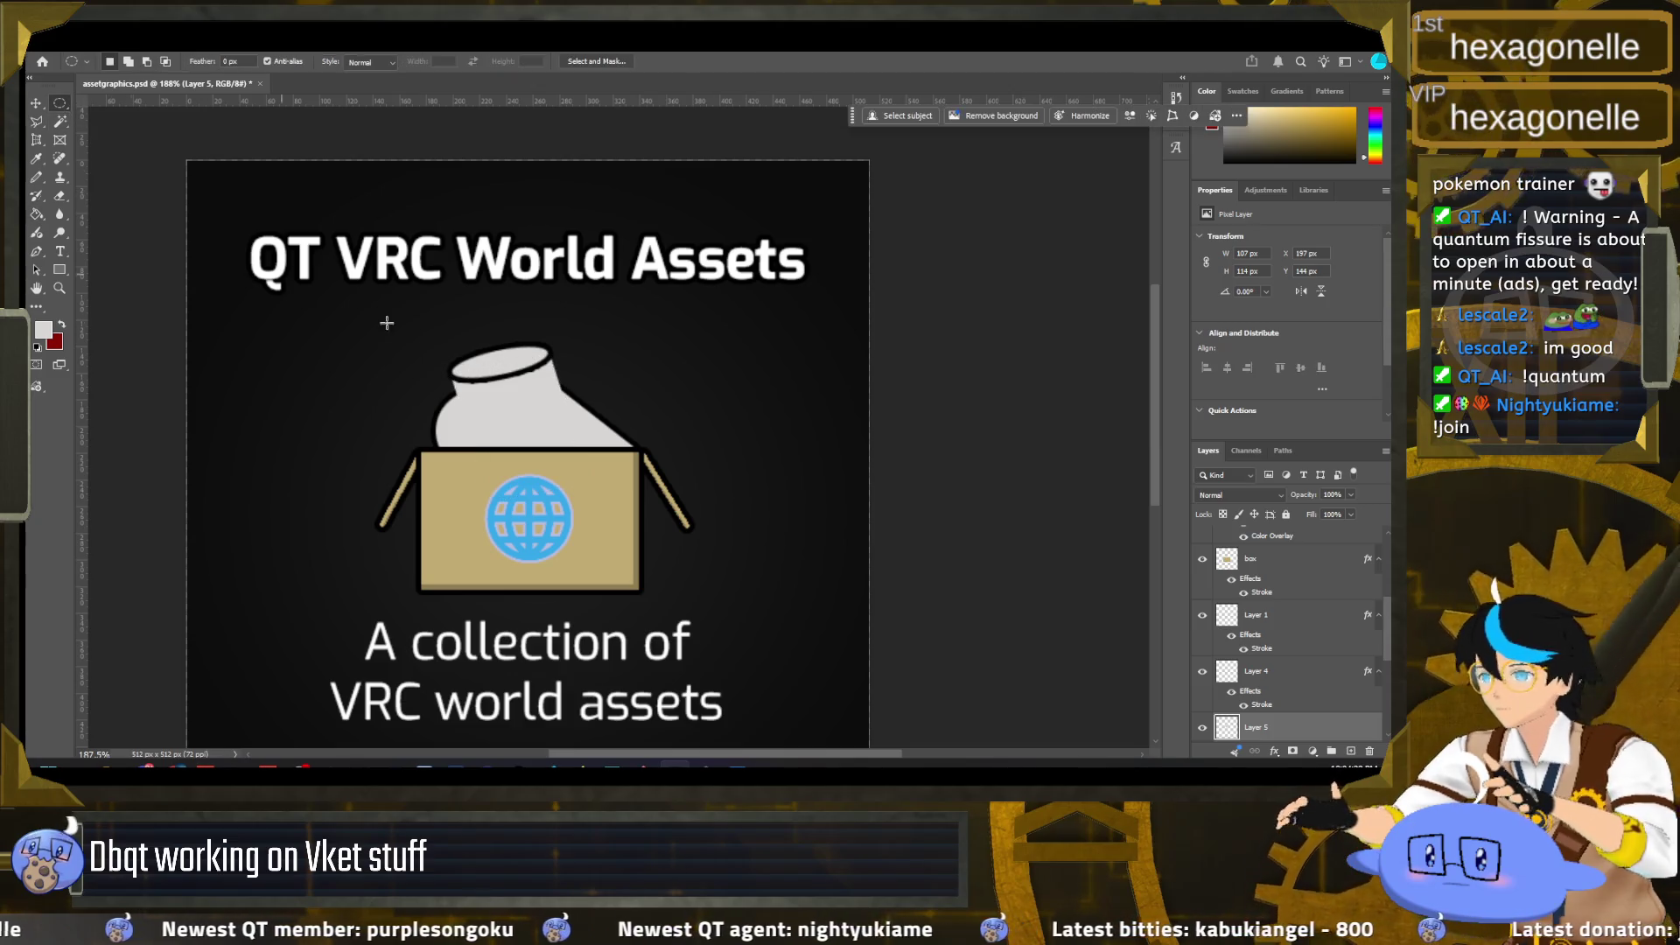
Step: Add a black Stroke layer style to the cylinder body on Layer 5
right_click(1226, 727)
click(1111, 493)
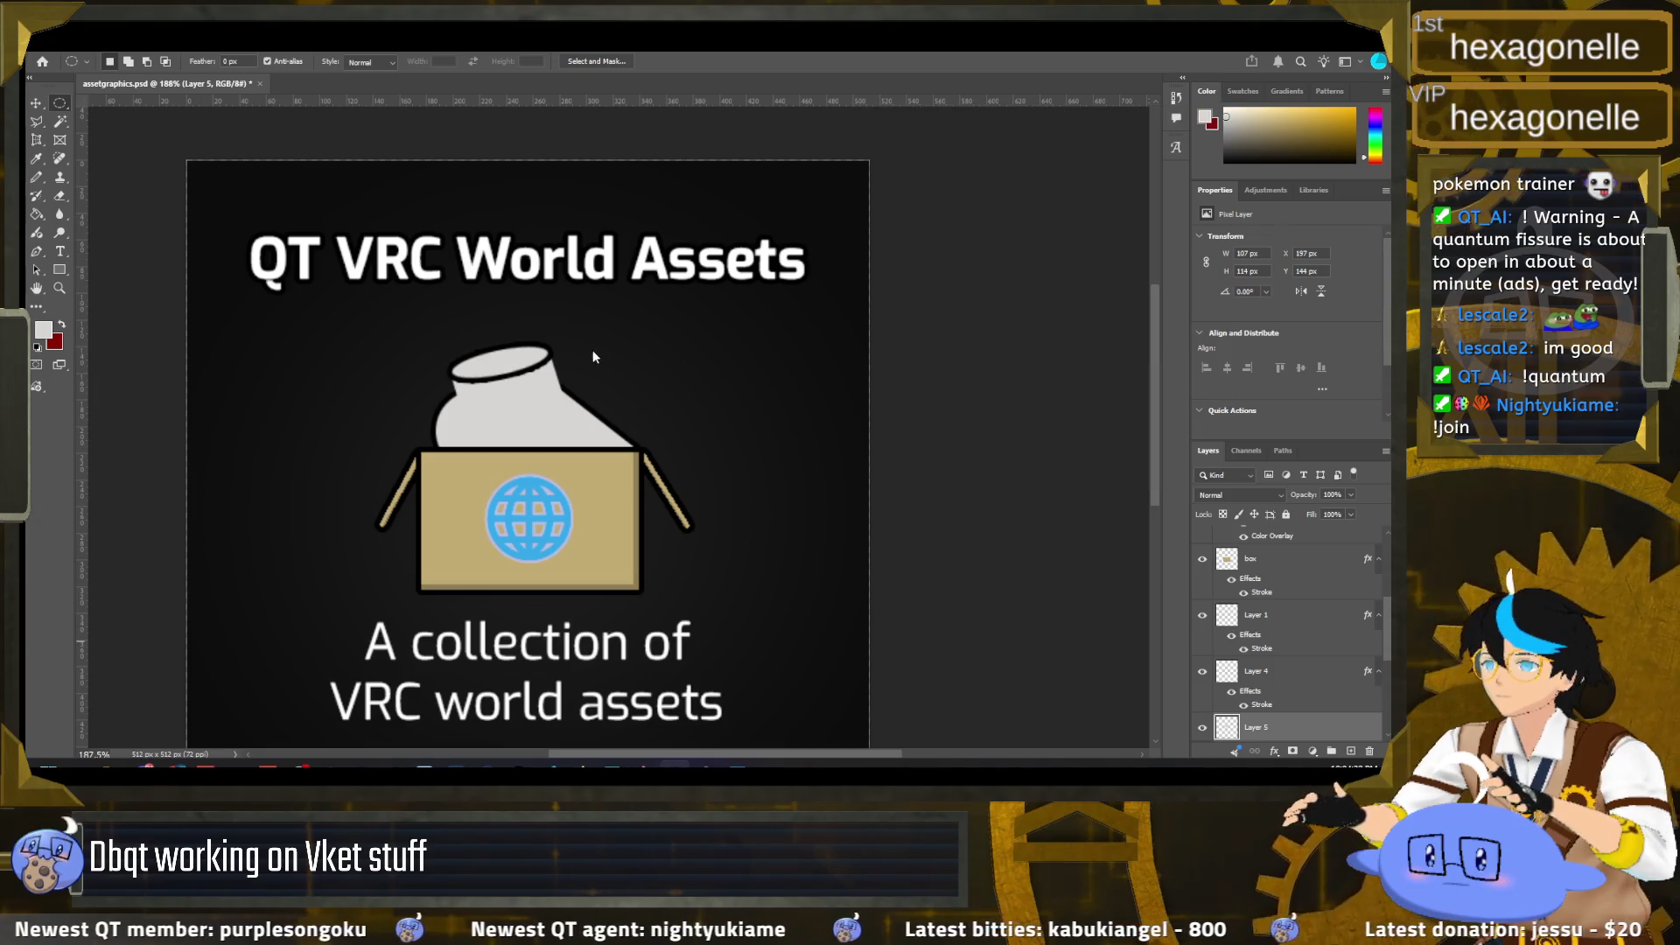
click(730, 409)
click(1213, 277)
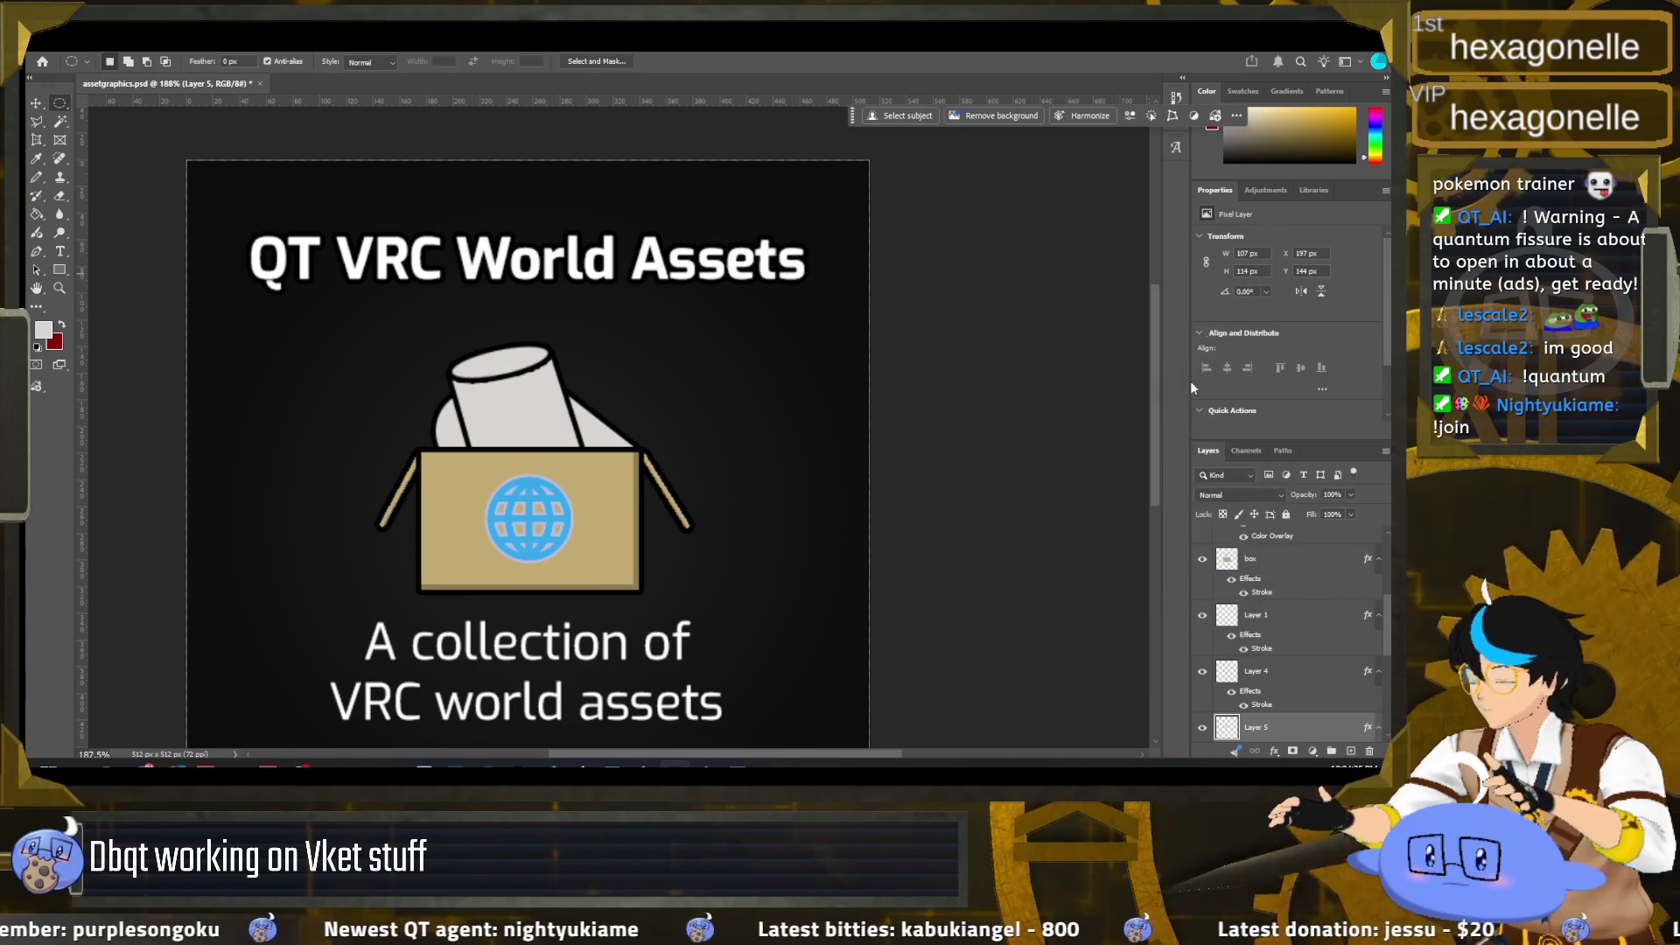
scroll(1256, 674, down, 2)
scroll(1256, 674, down, 2)
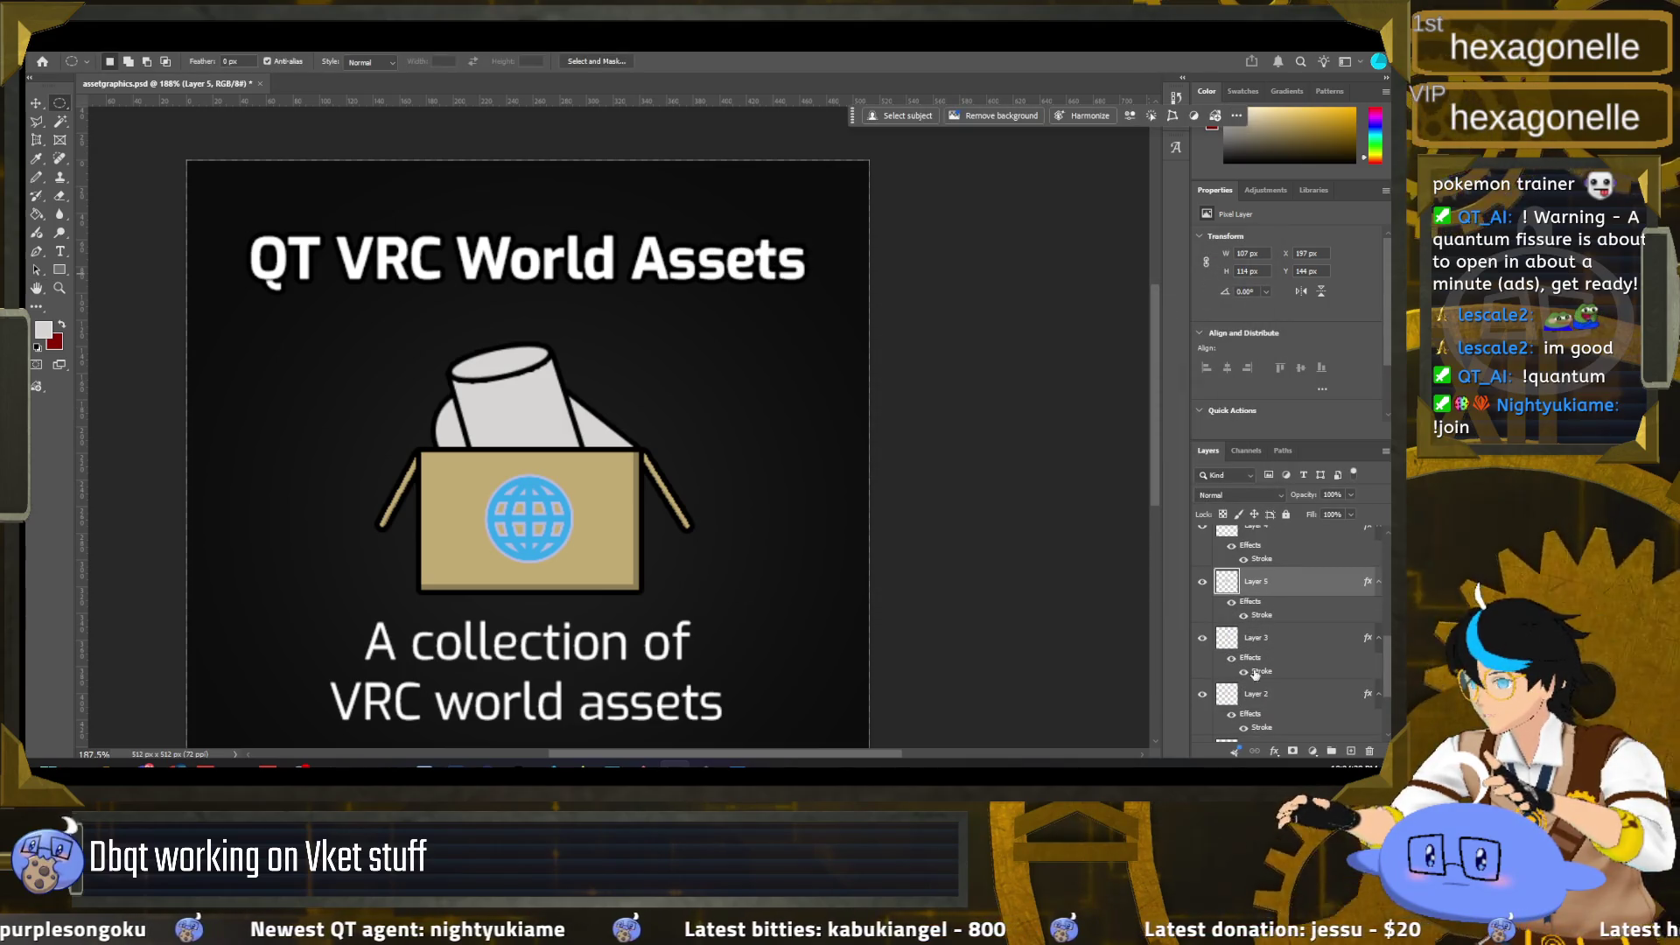
scroll(1255, 673, up, 1)
drag(1264, 612, 1285, 560)
scroll(1278, 595, down, 2)
click(1271, 620)
drag(1271, 619, 1269, 540)
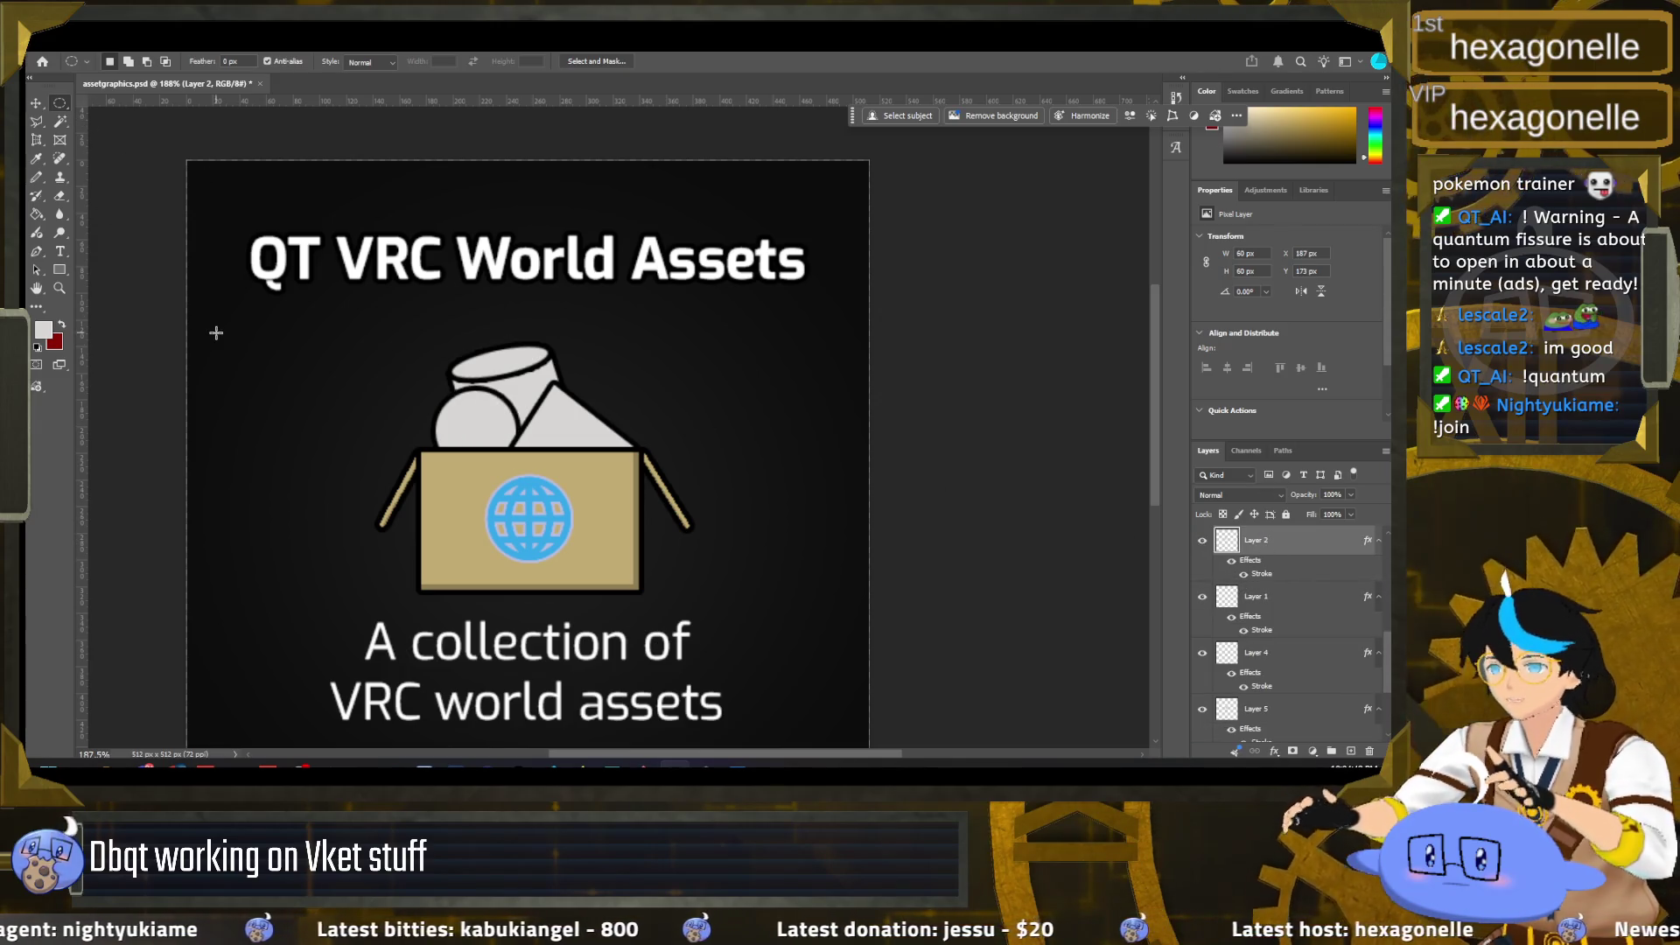
scroll(316, 488, down, 3)
scroll(316, 488, up, 2)
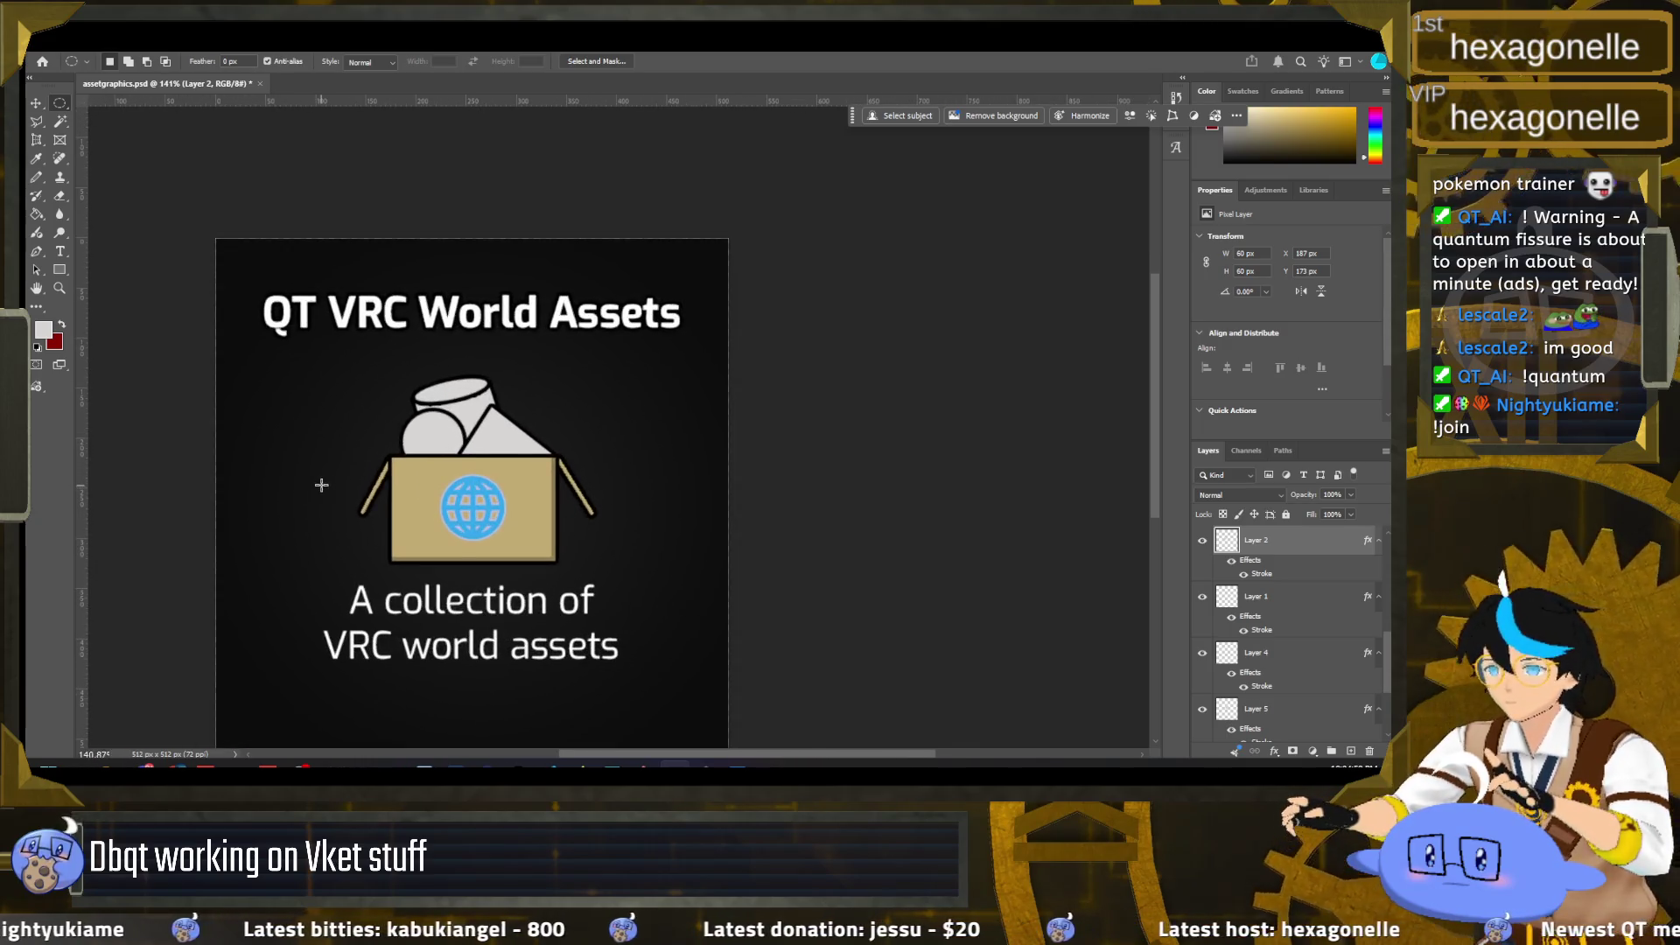
scroll(321, 486, up, 2)
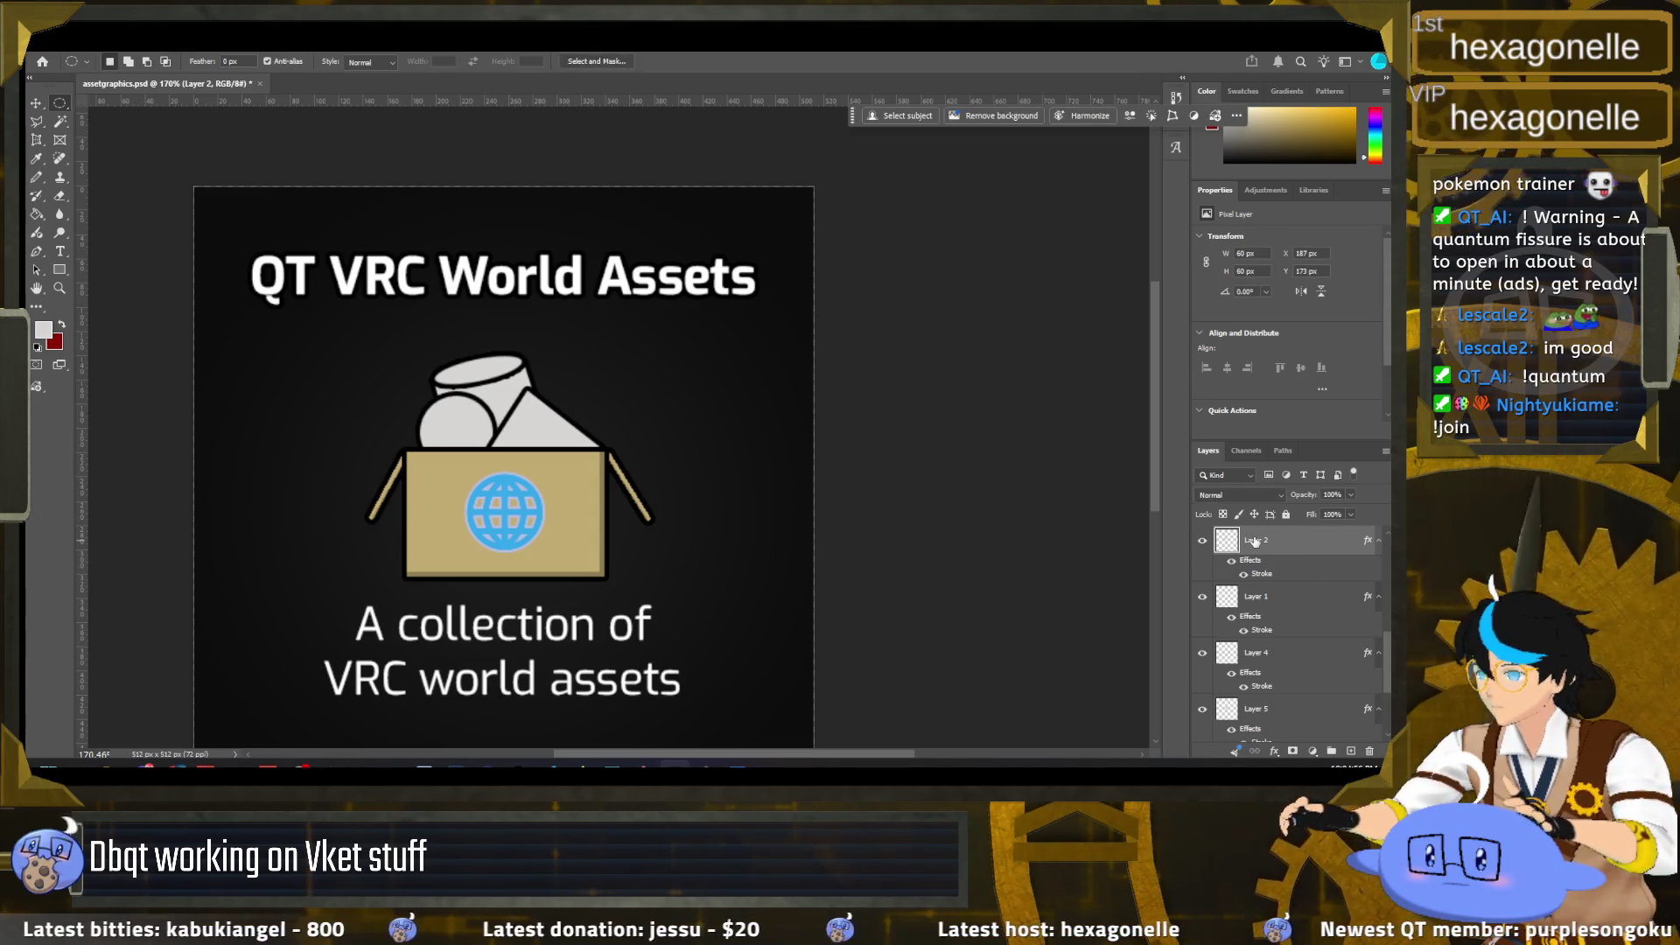
Step: Rename Layer 2 to 'sphere' and Layer 1 to 'flap'
double_click(1250, 580)
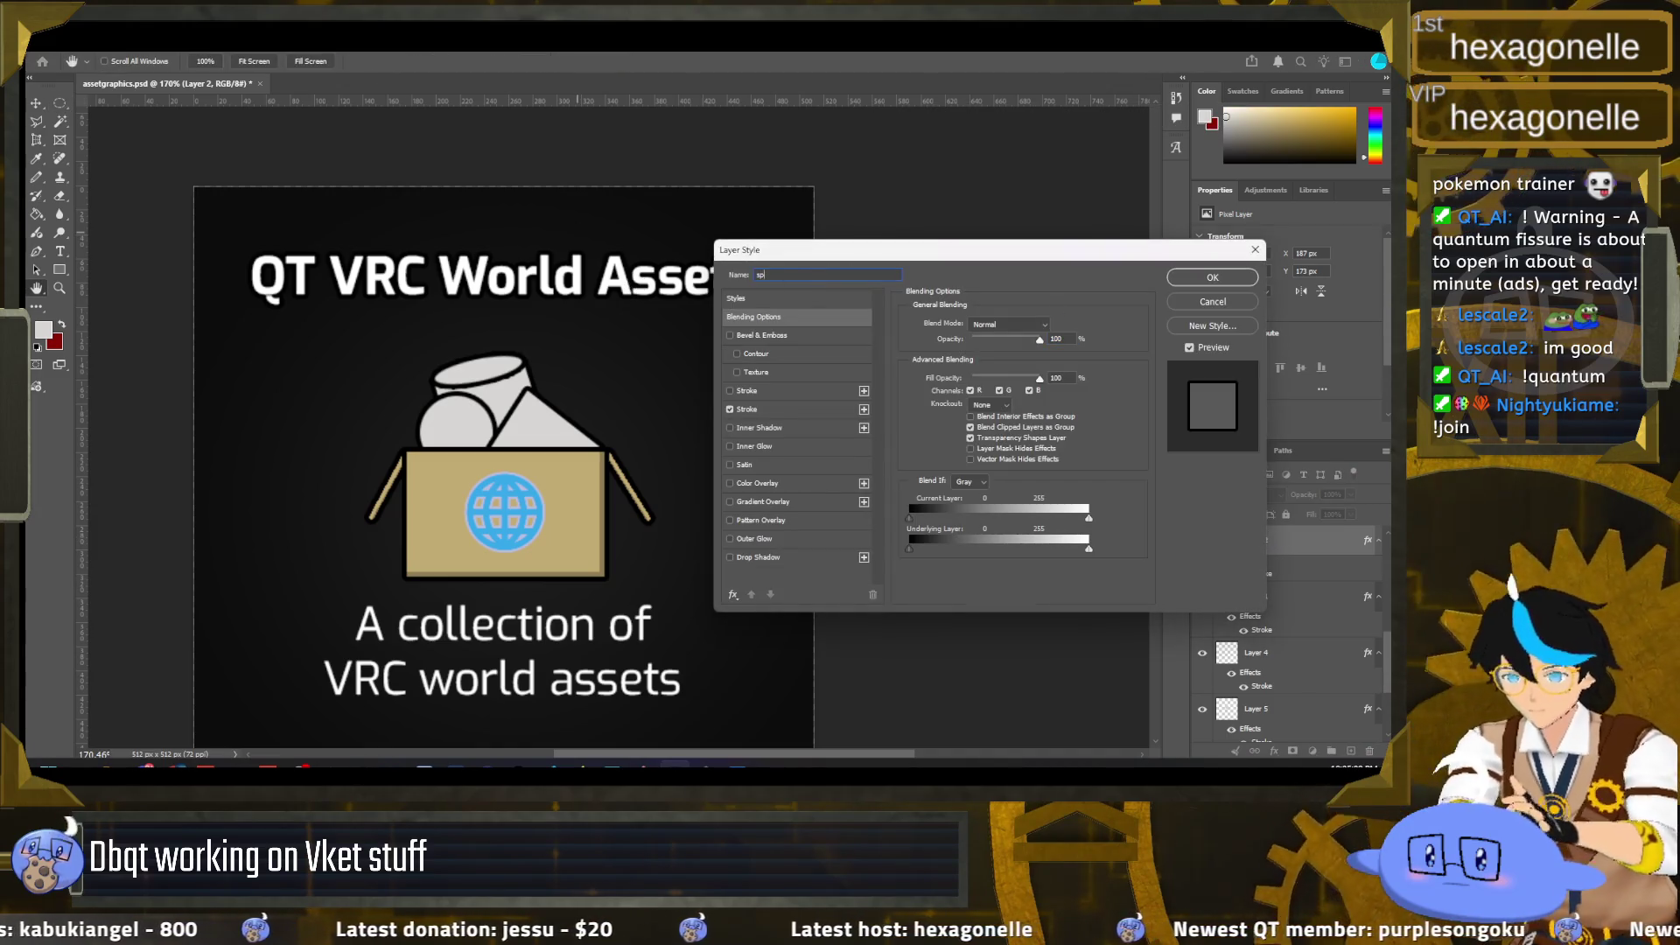
text(here)
key(Return)
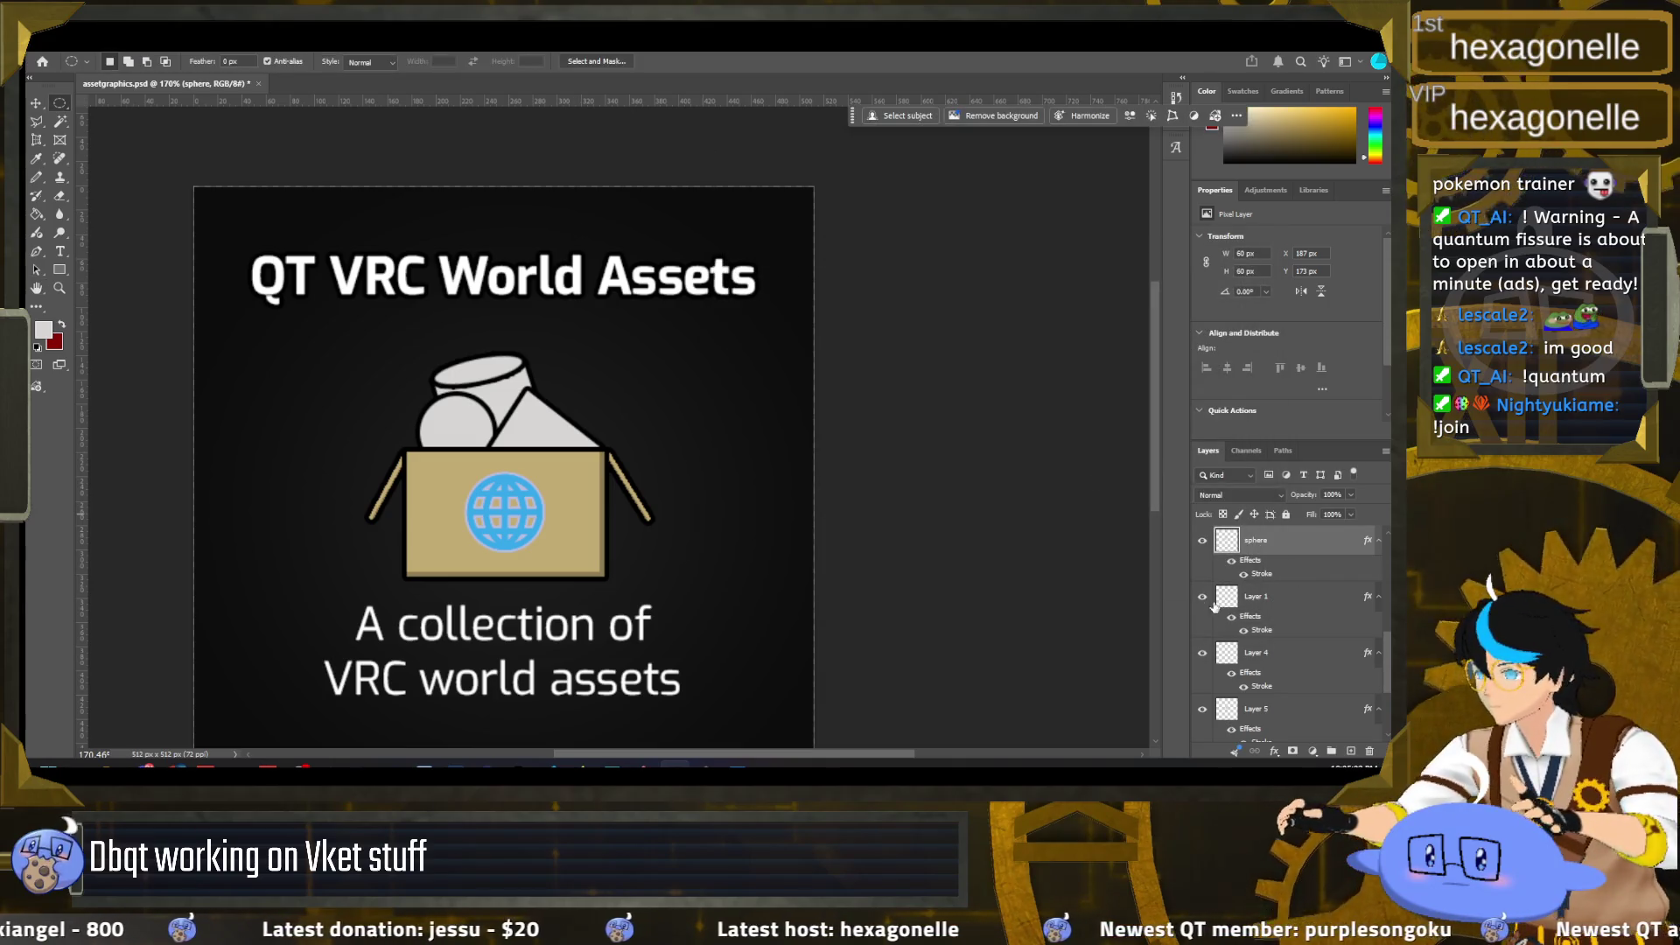
click(1267, 597)
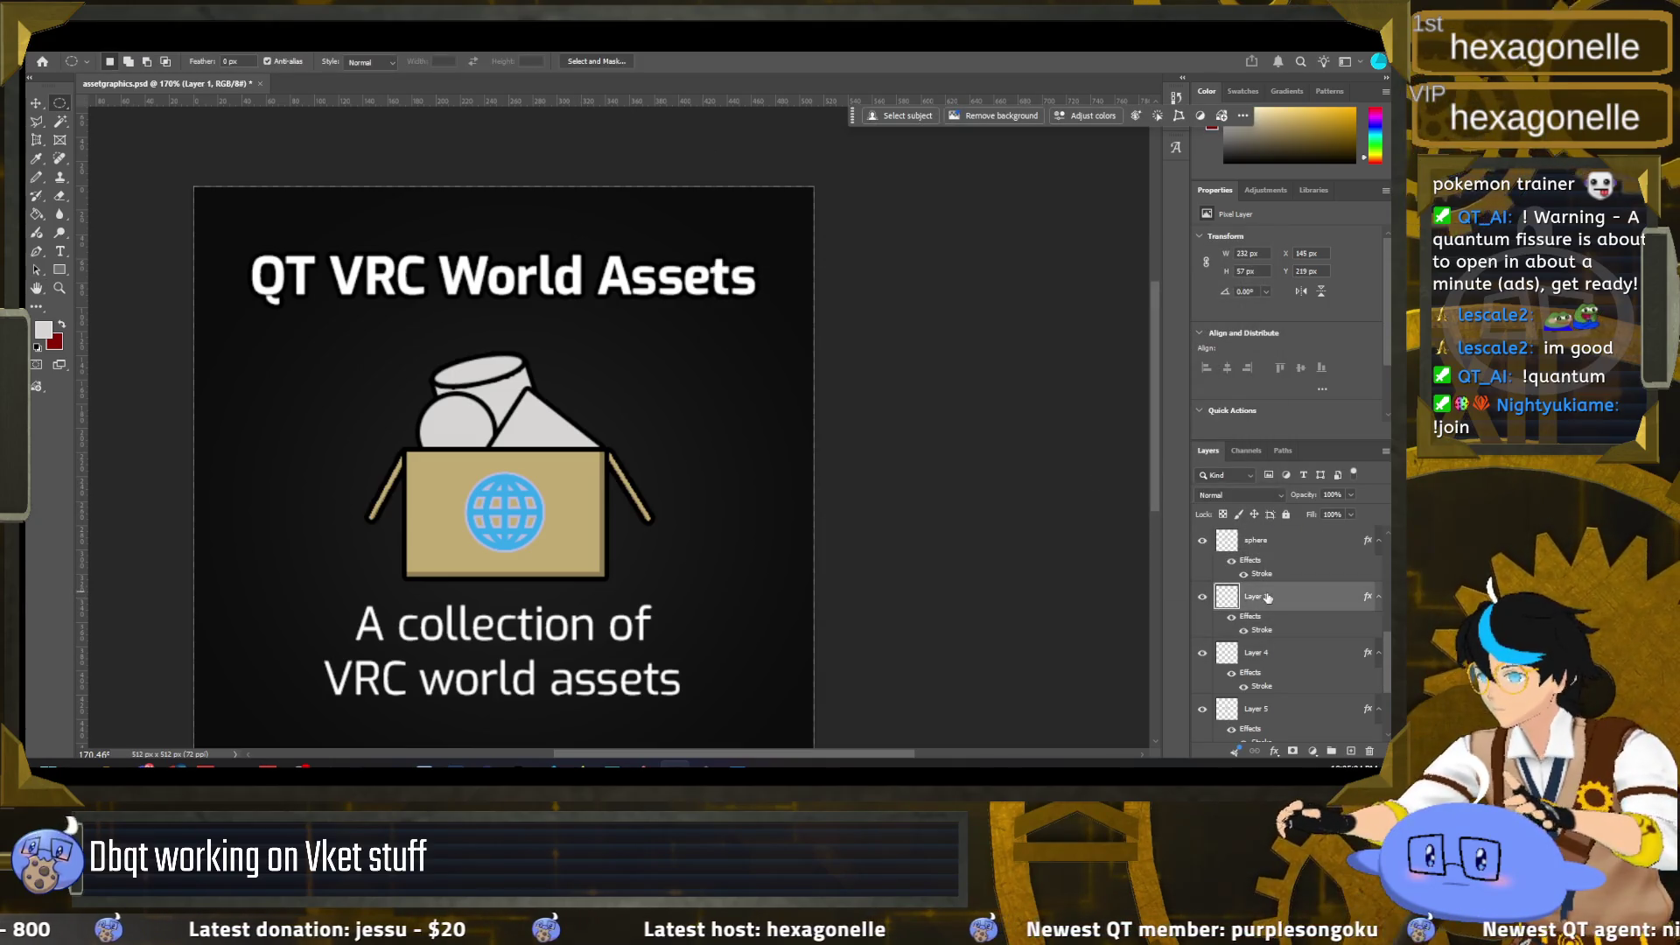
text(flap)
key(Return)
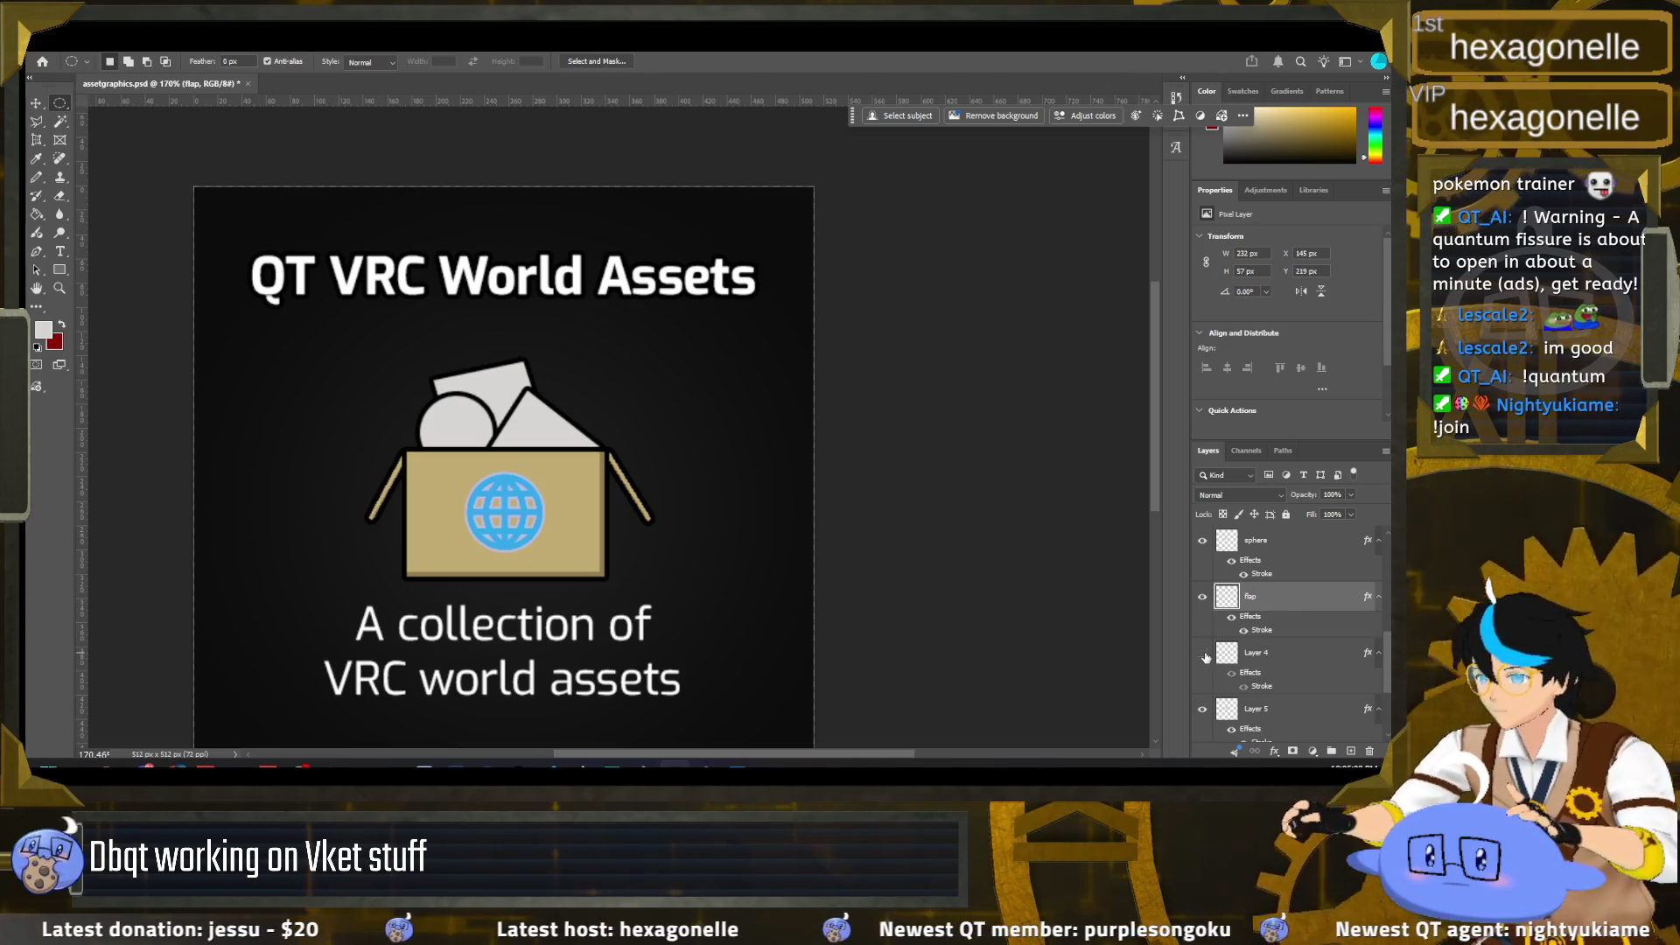
Step: Rename Layers 4, 5 and 3 to 'cylindertop', 'cylinder side' and 'square'
click(1203, 712)
click(1203, 712)
double_click(1265, 653)
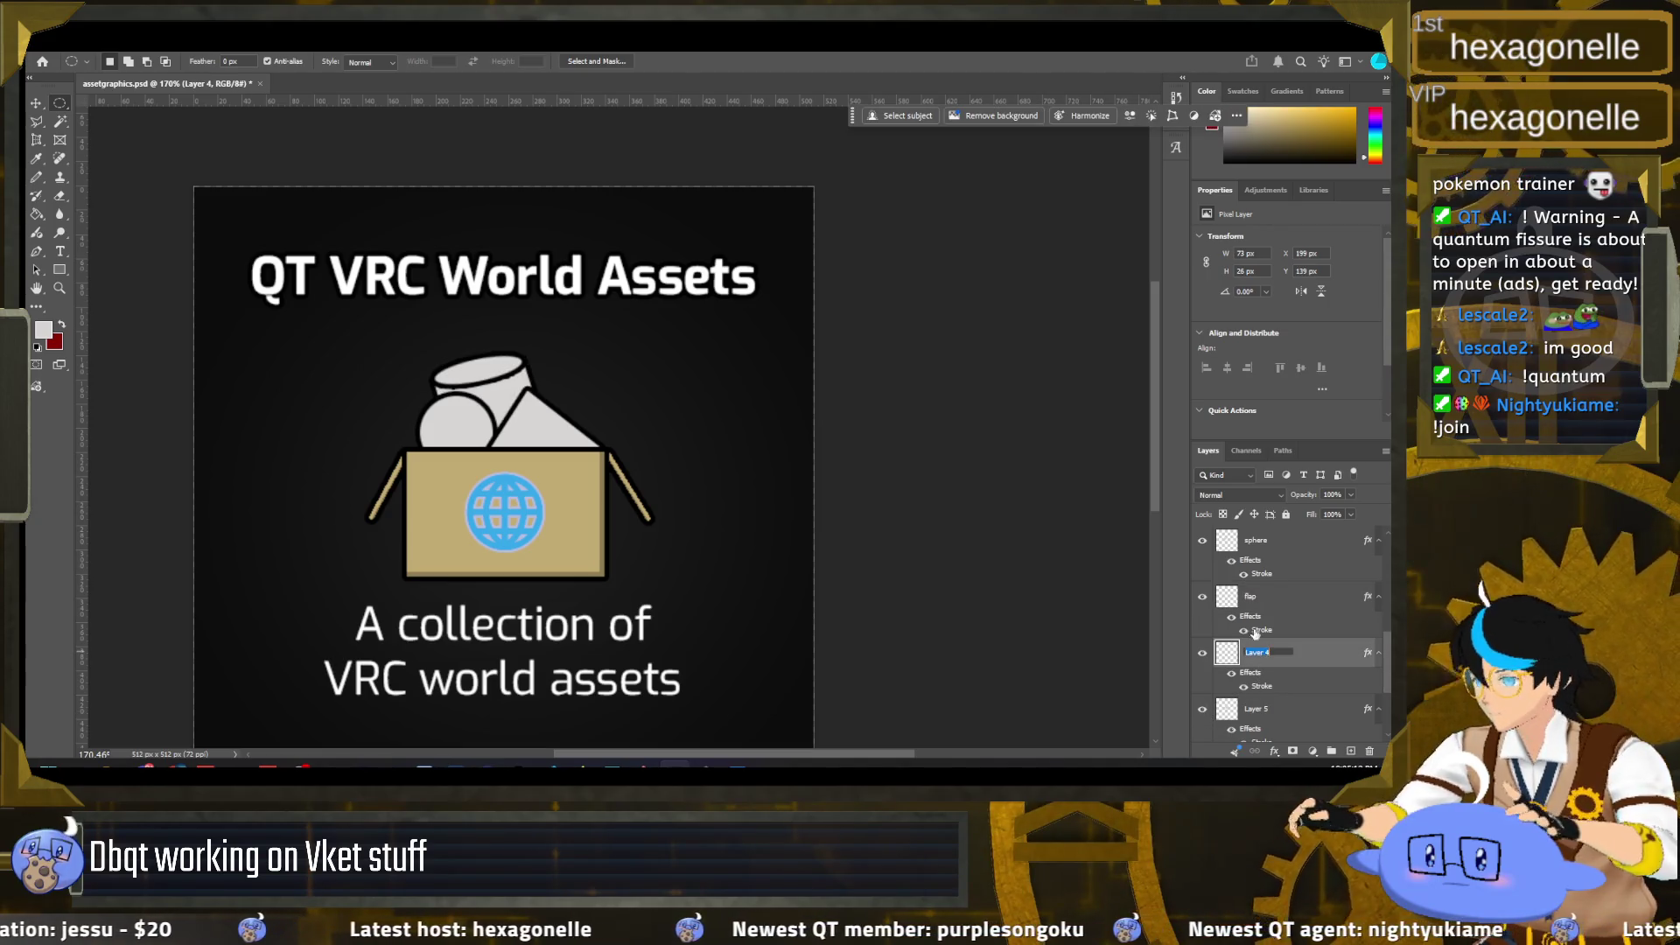
text(cylindertop)
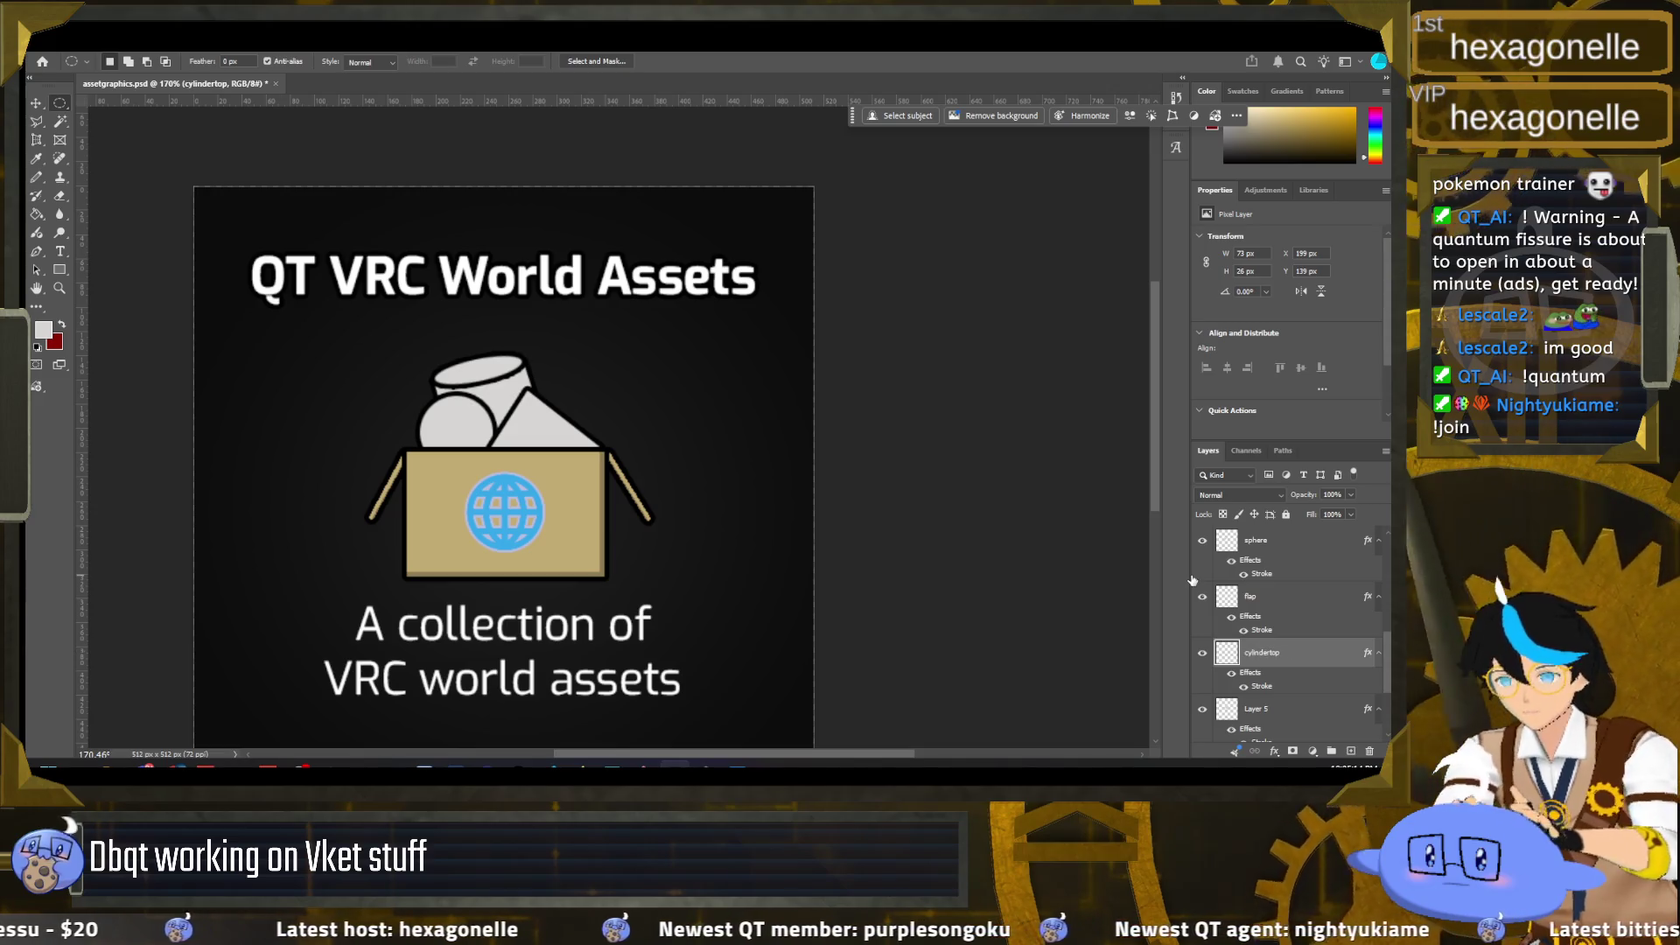
key(Return)
click(1273, 713)
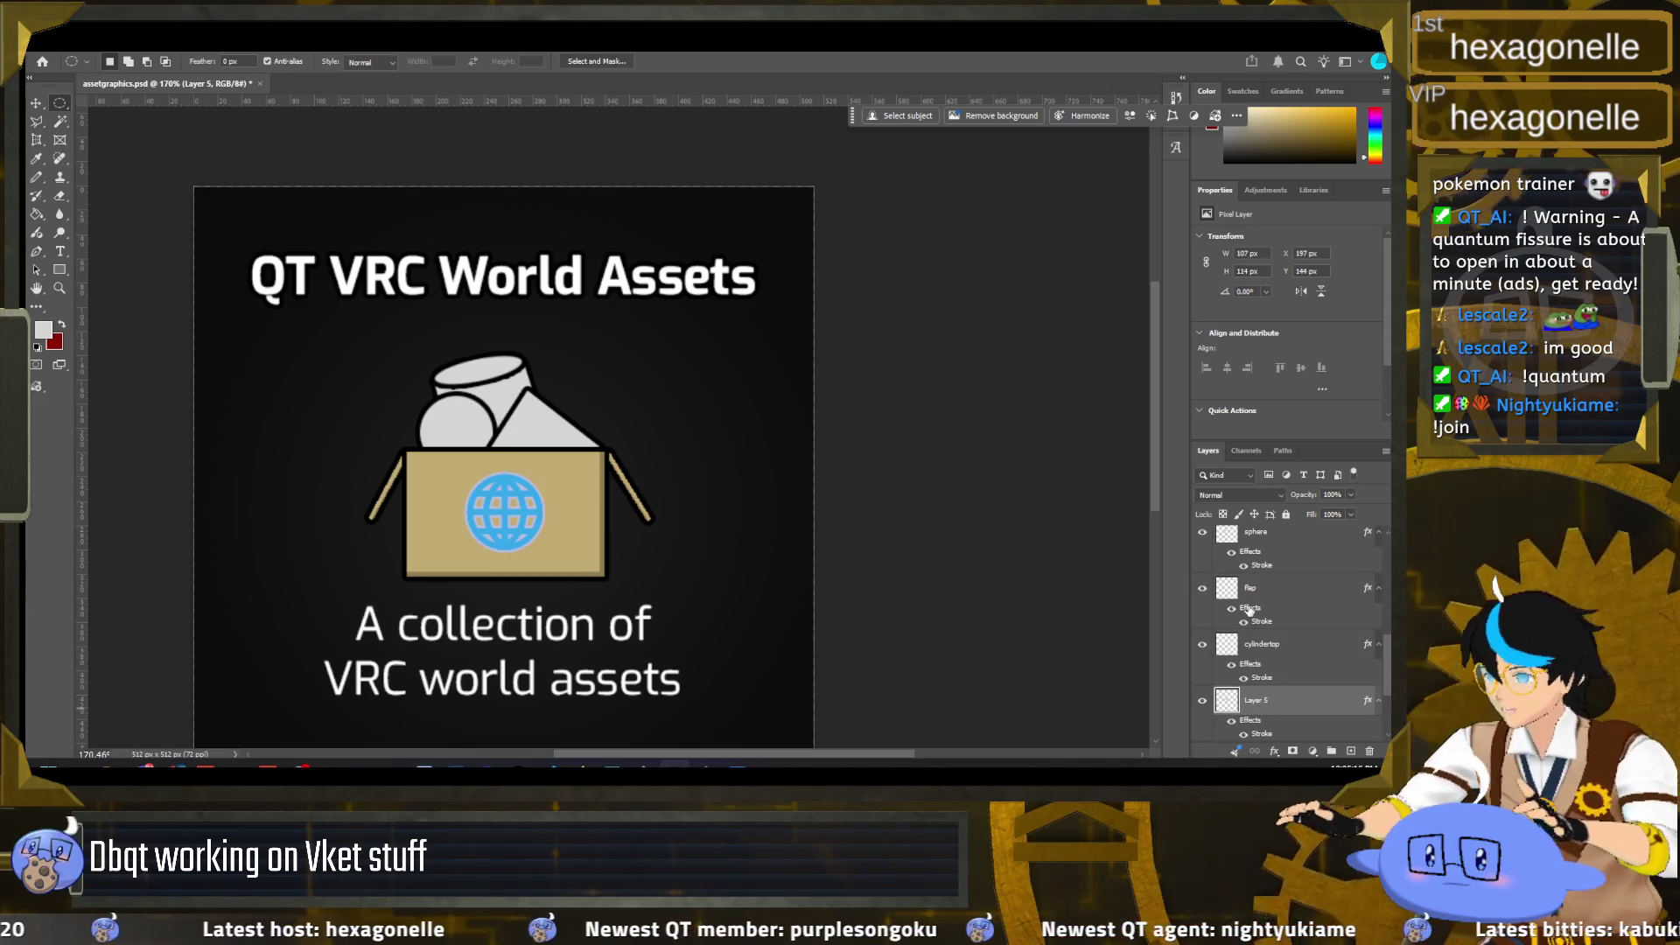
double_click(1264, 693)
text(cylinder side)
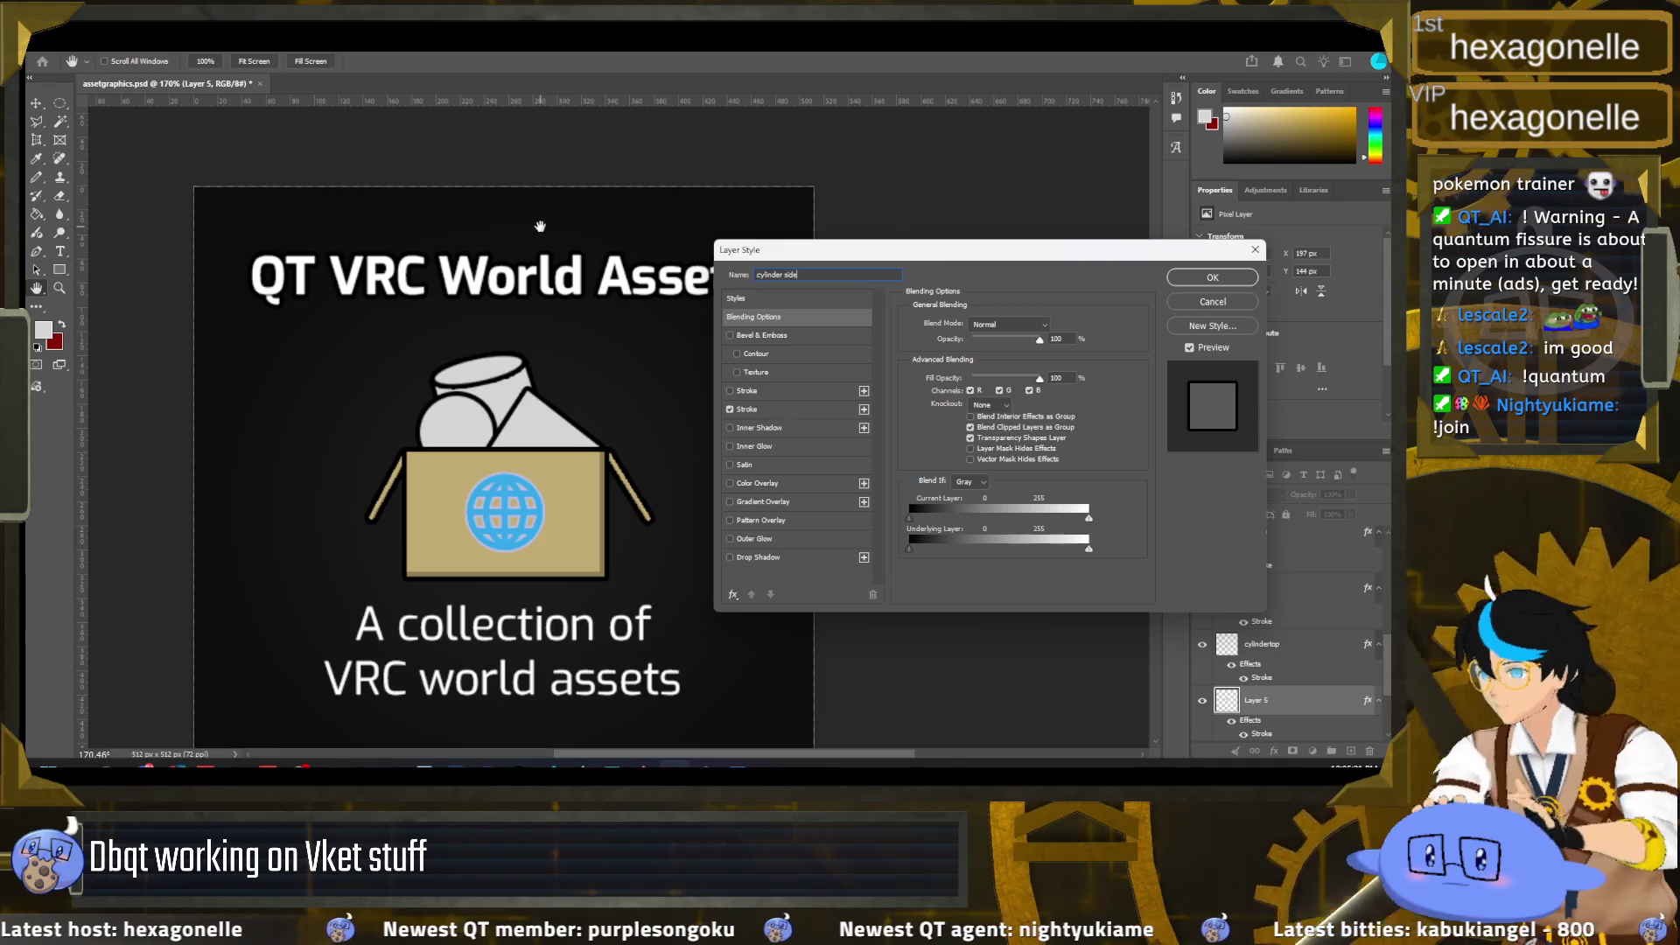
key(Return)
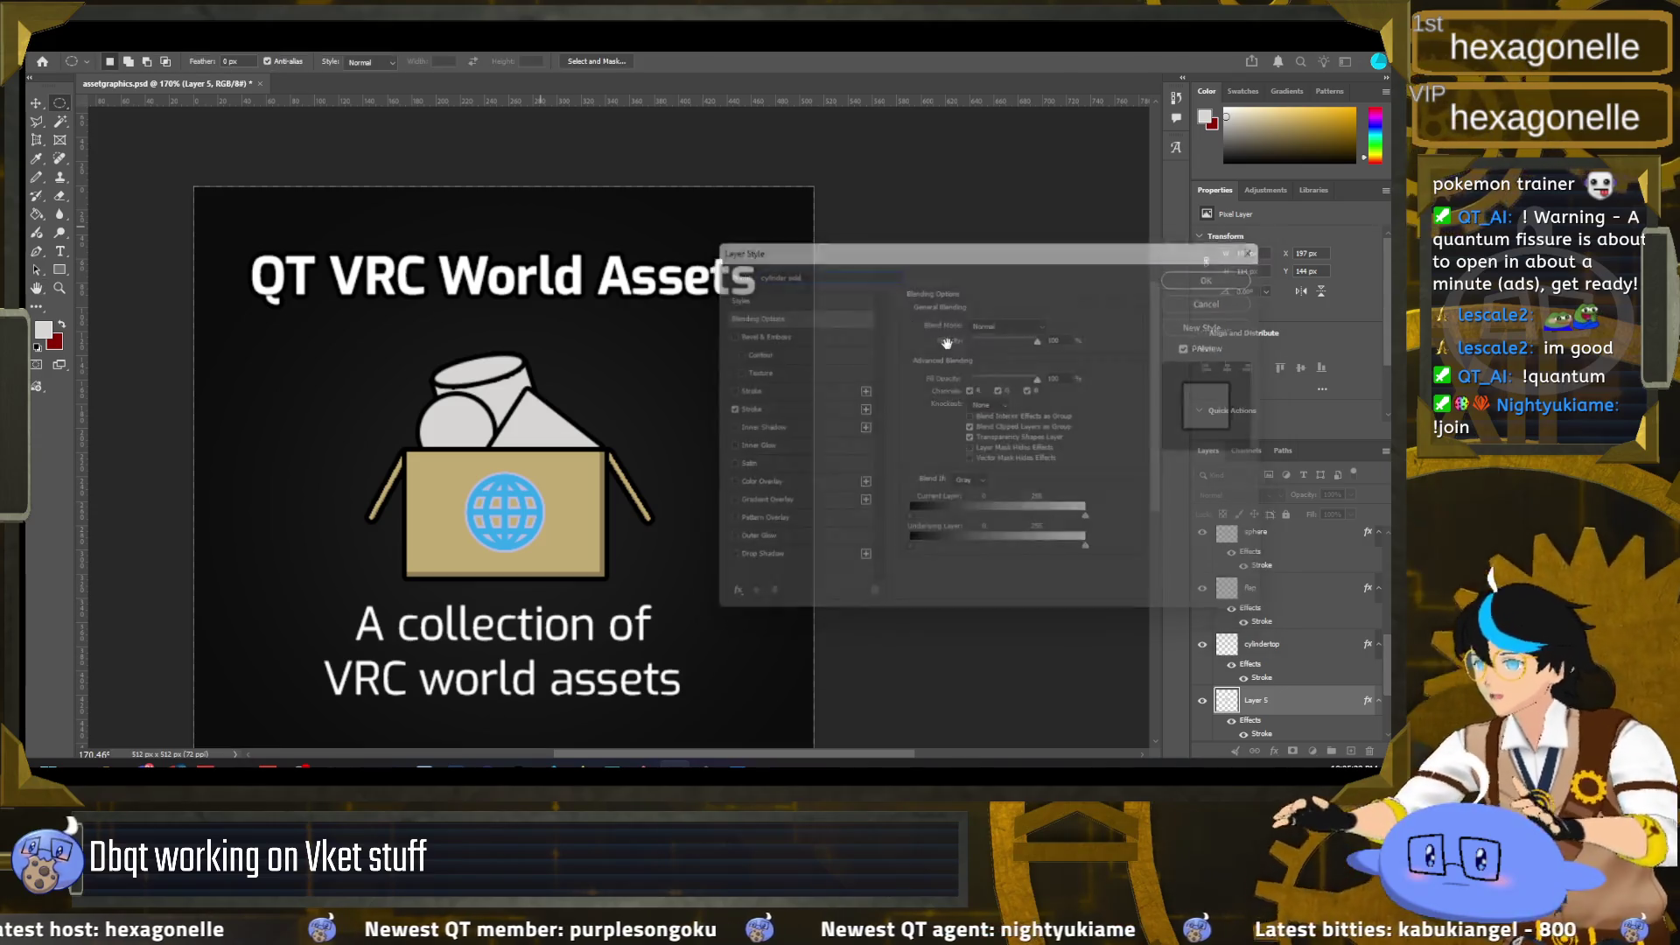
scroll(1273, 671, up, 1)
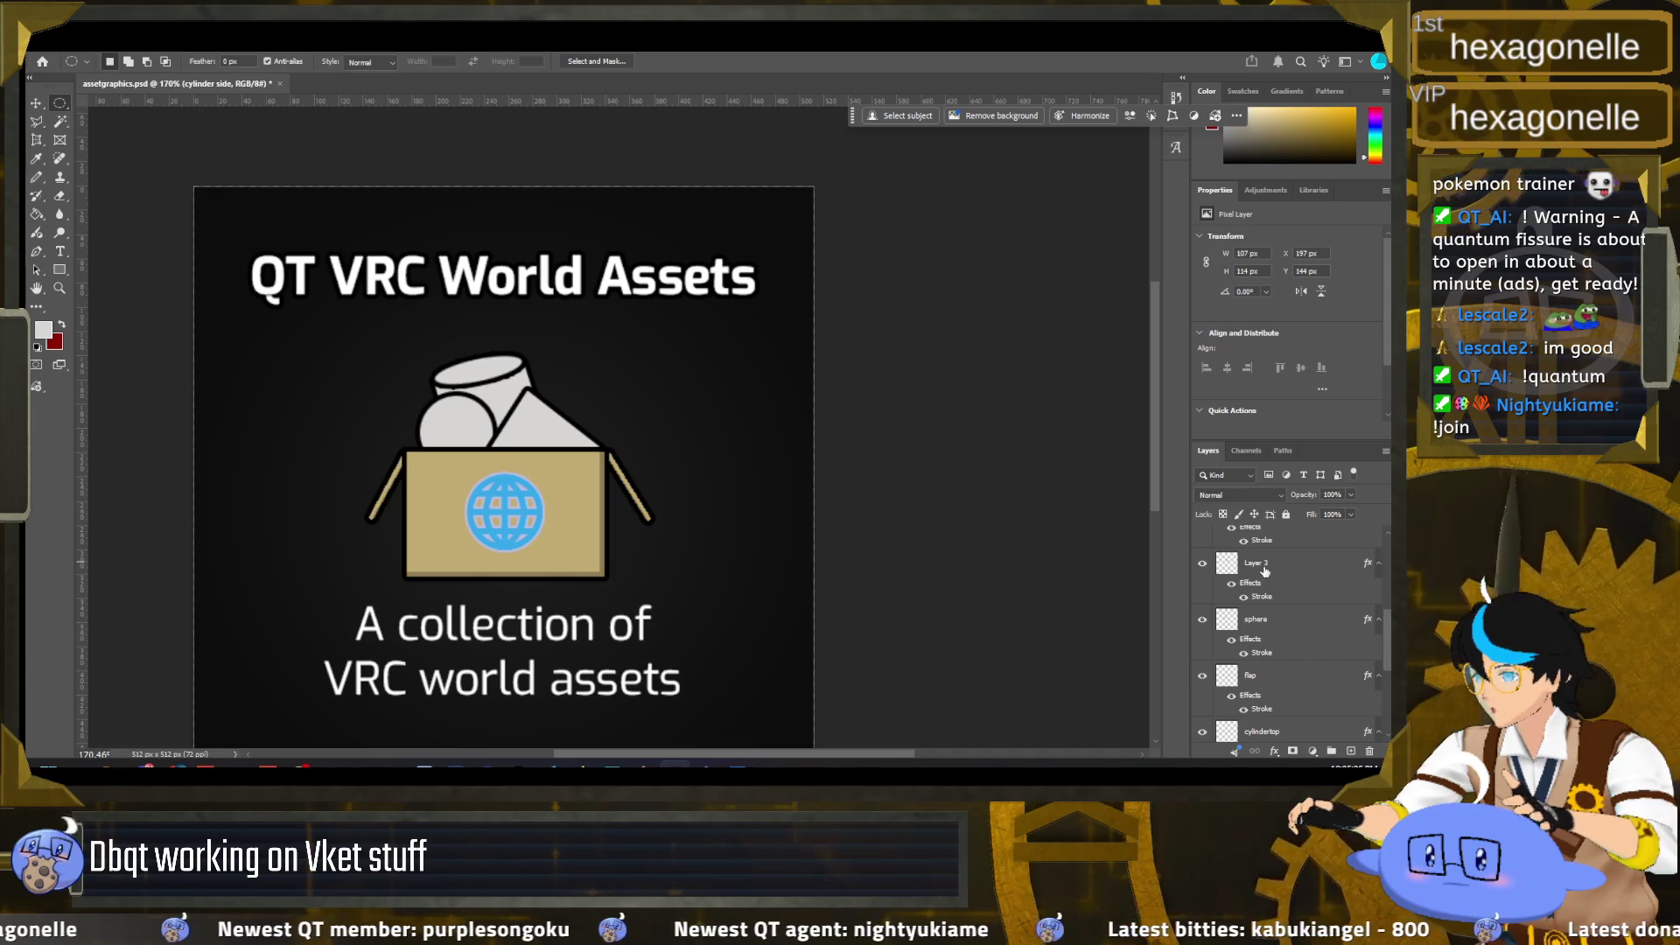
double_click(1262, 565)
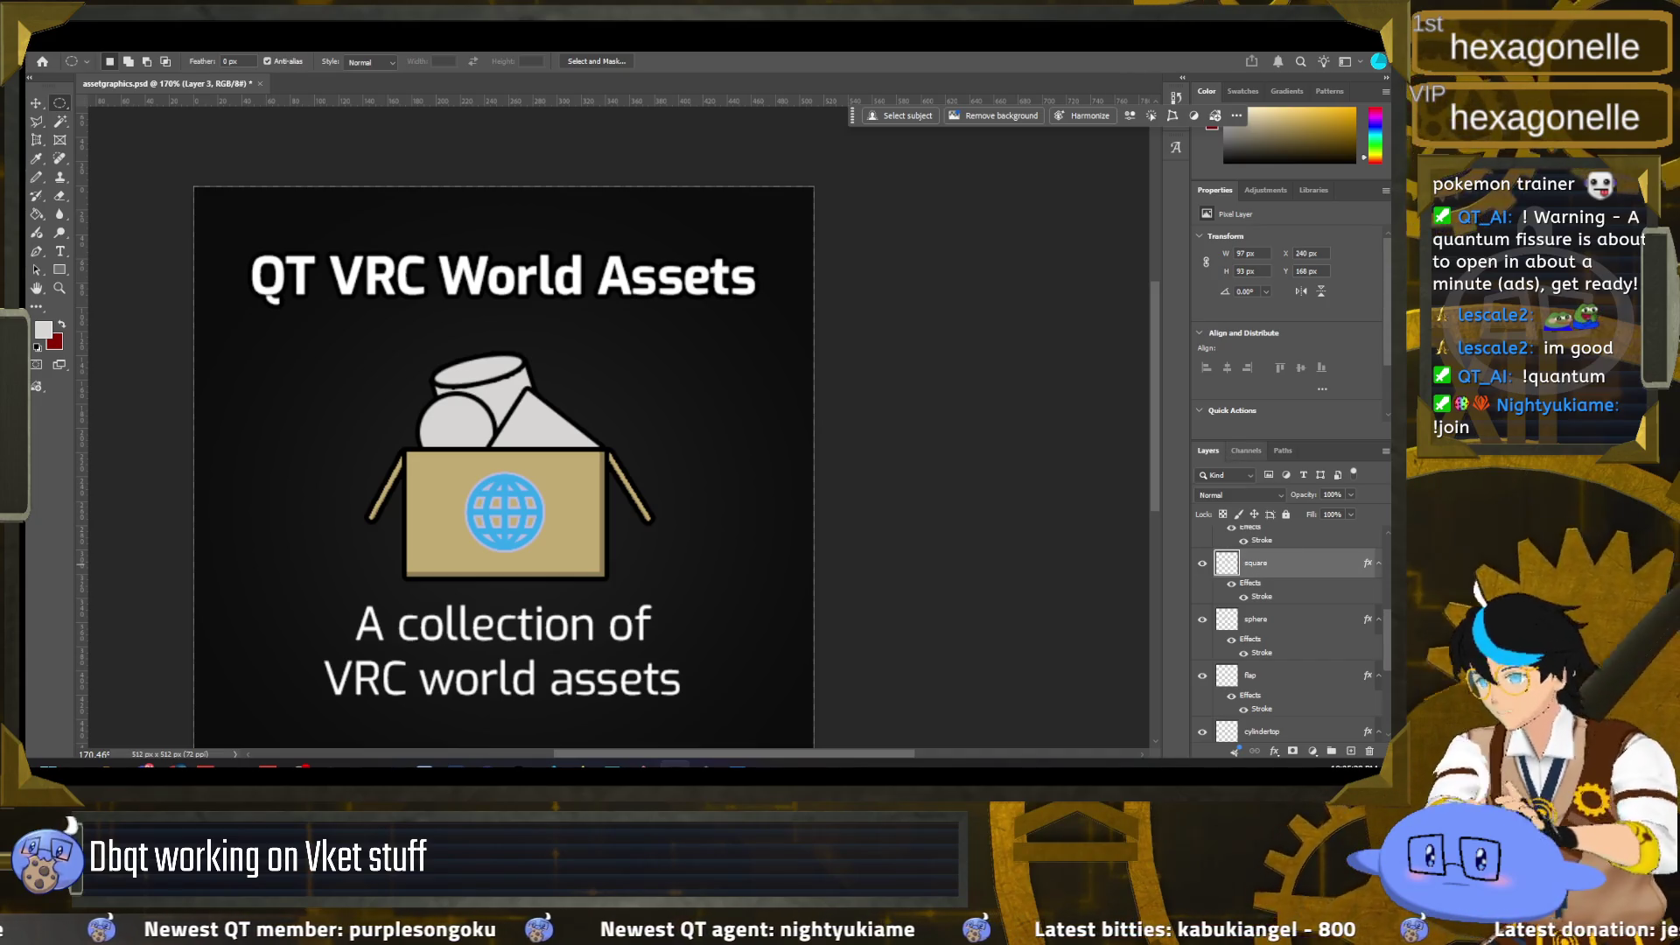
key(Return)
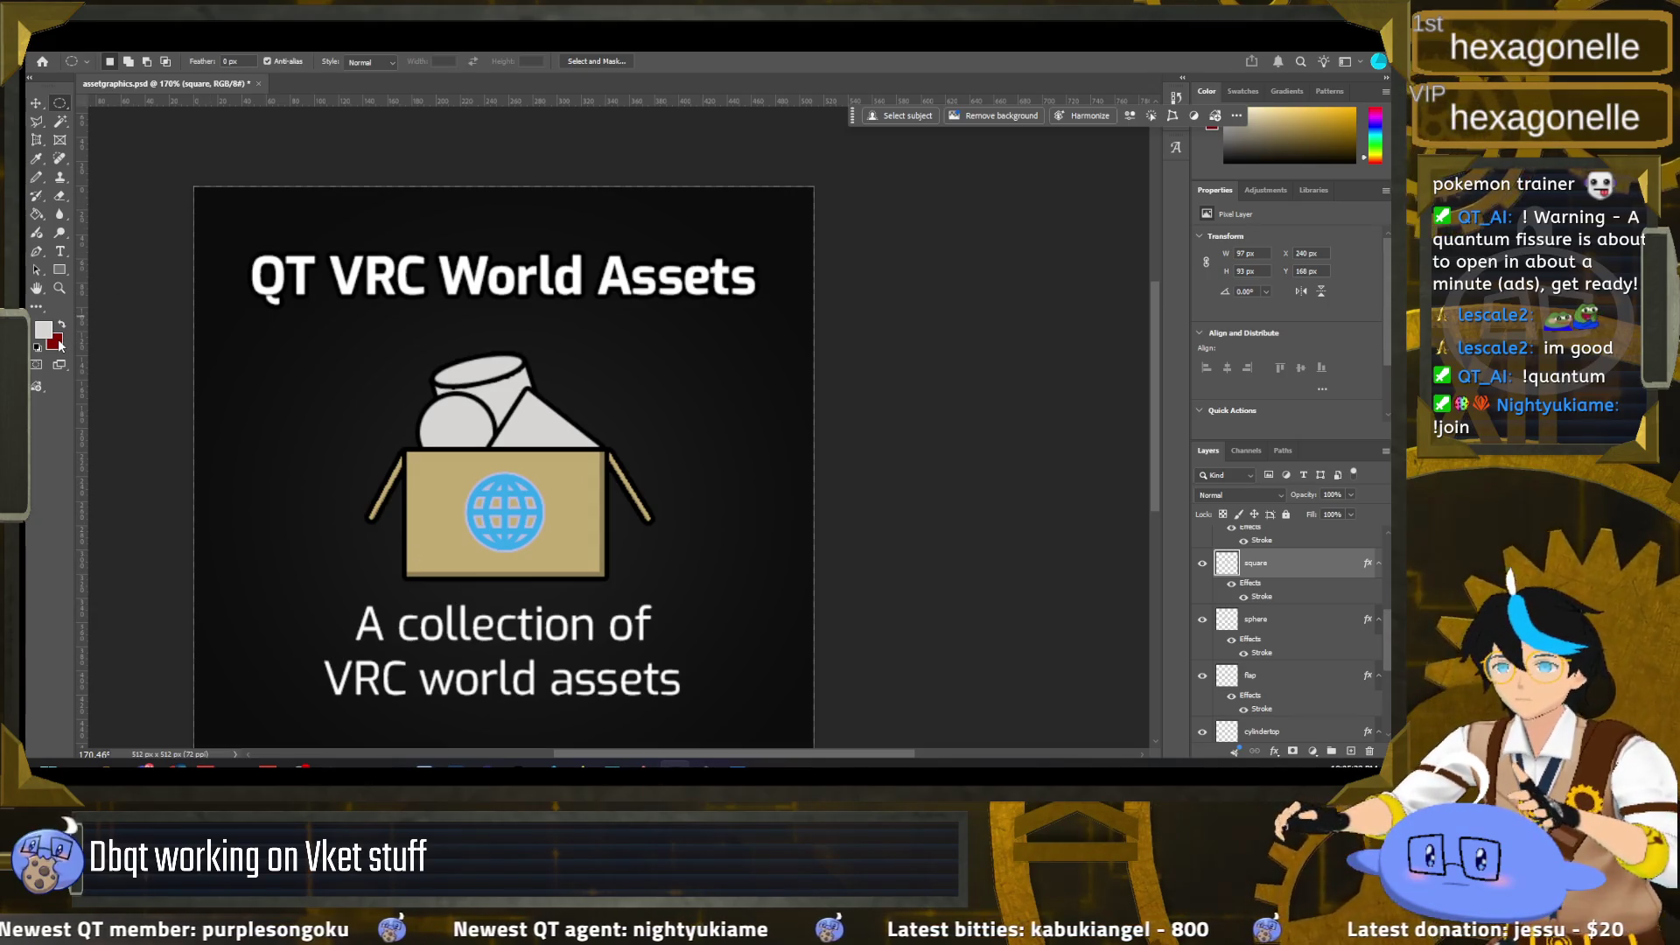
Step: Fill the triangle with pure red #ff0000, then select the sphere layer
click(58, 343)
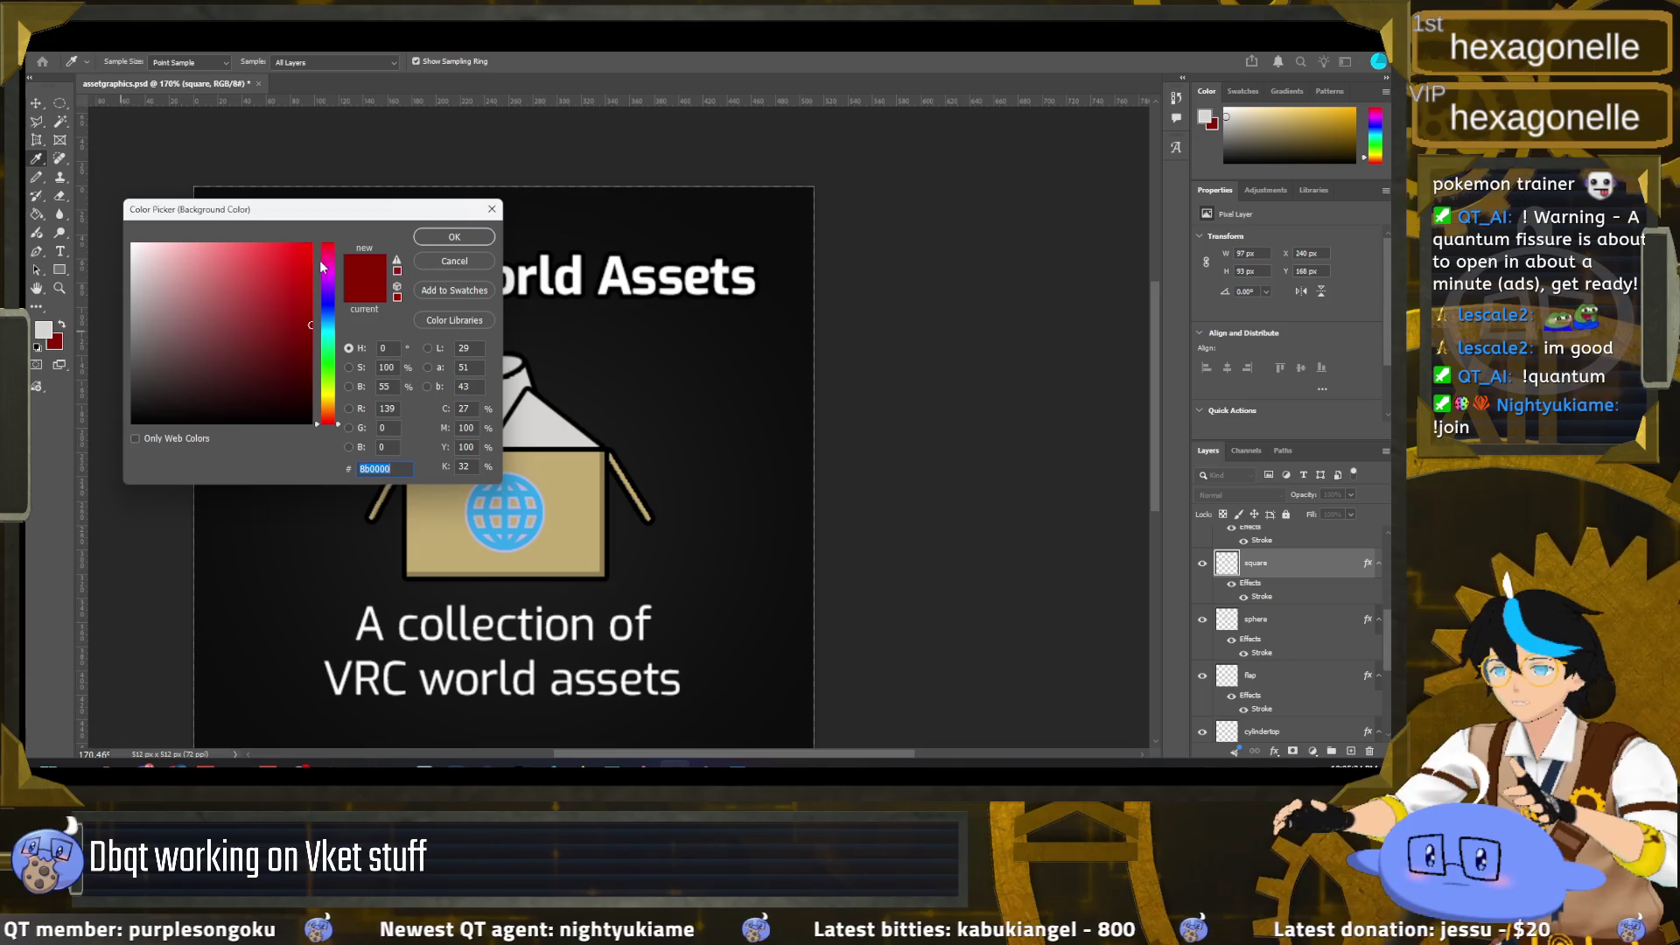
drag(272, 258, 336, 229)
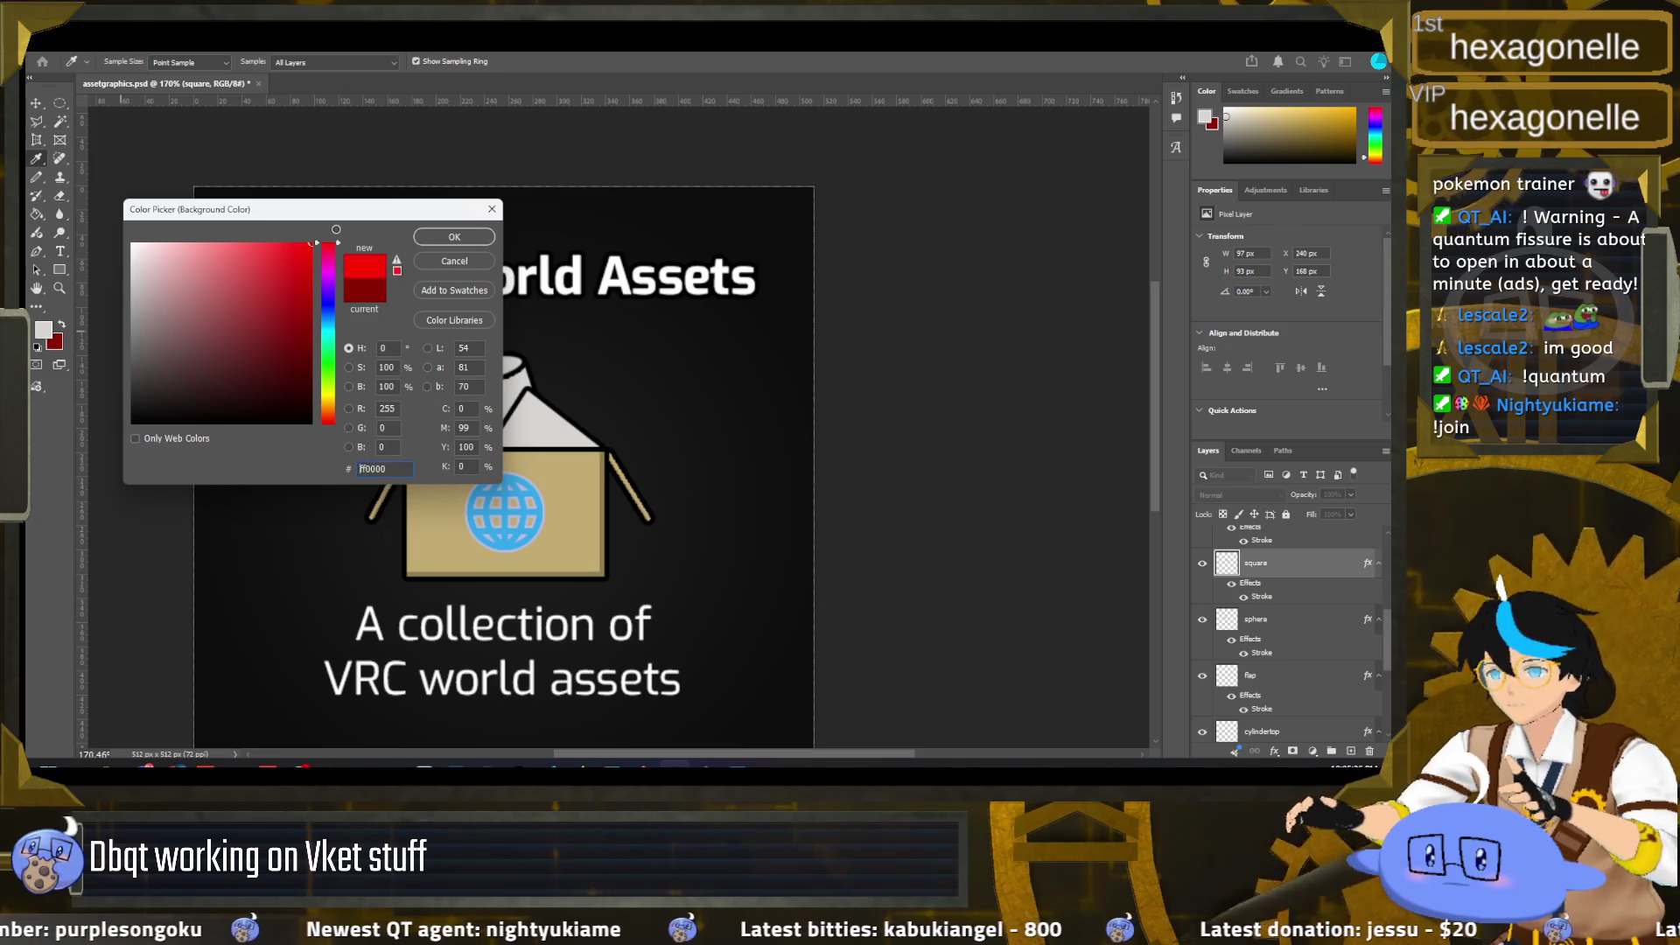
click(454, 236)
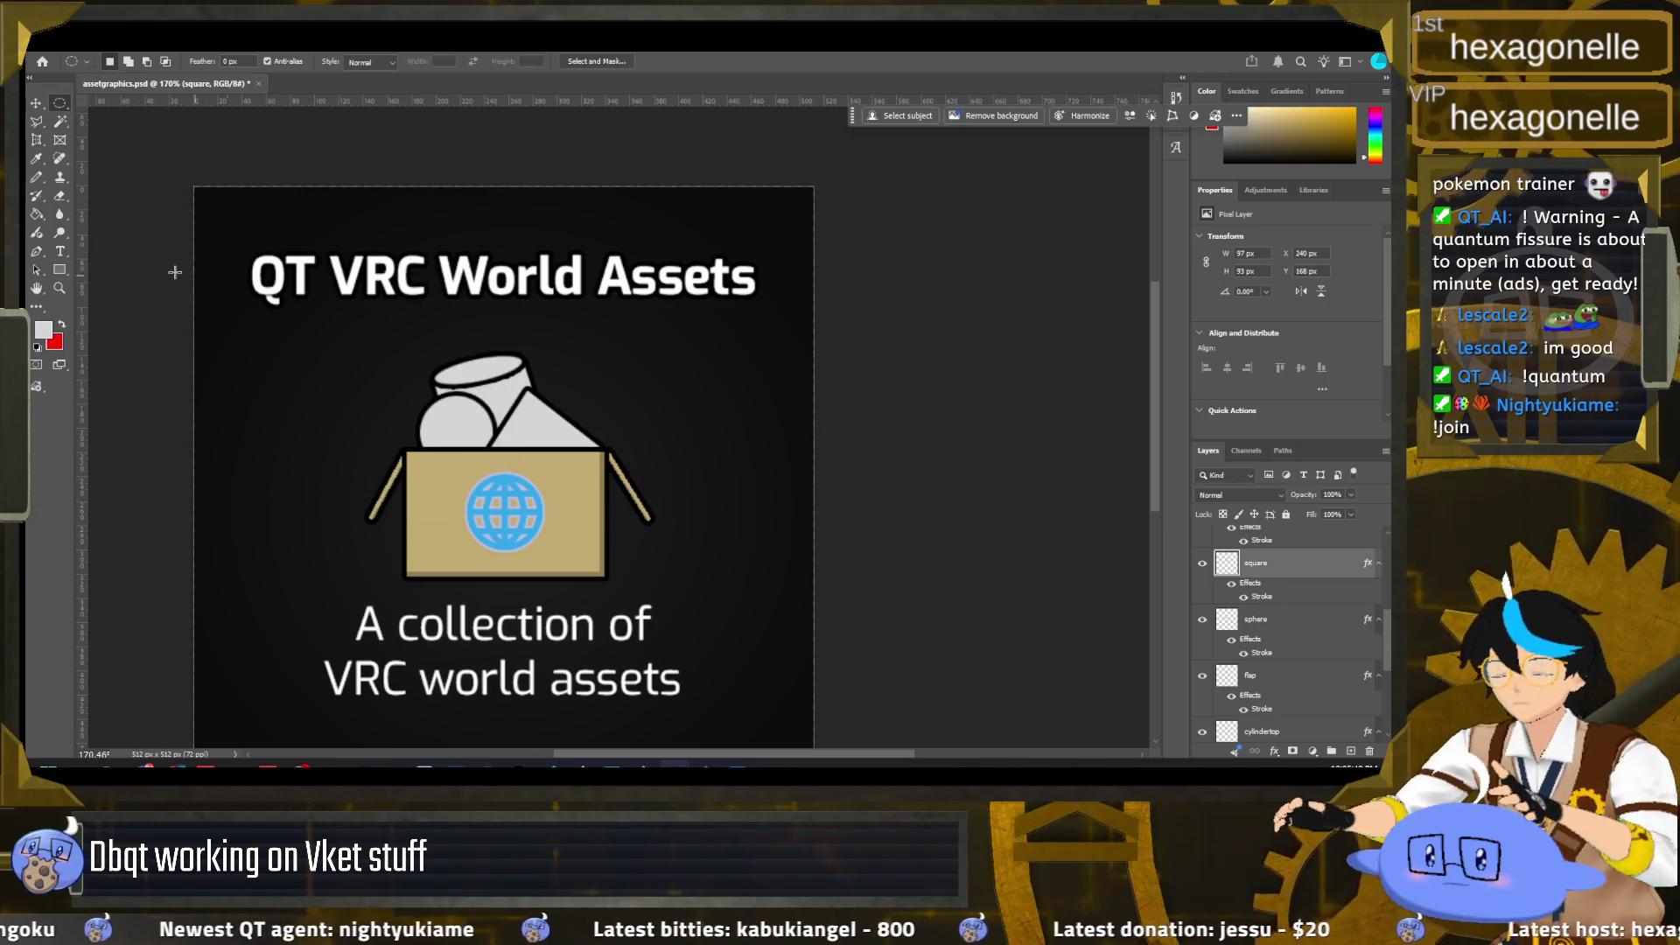
click(36, 217)
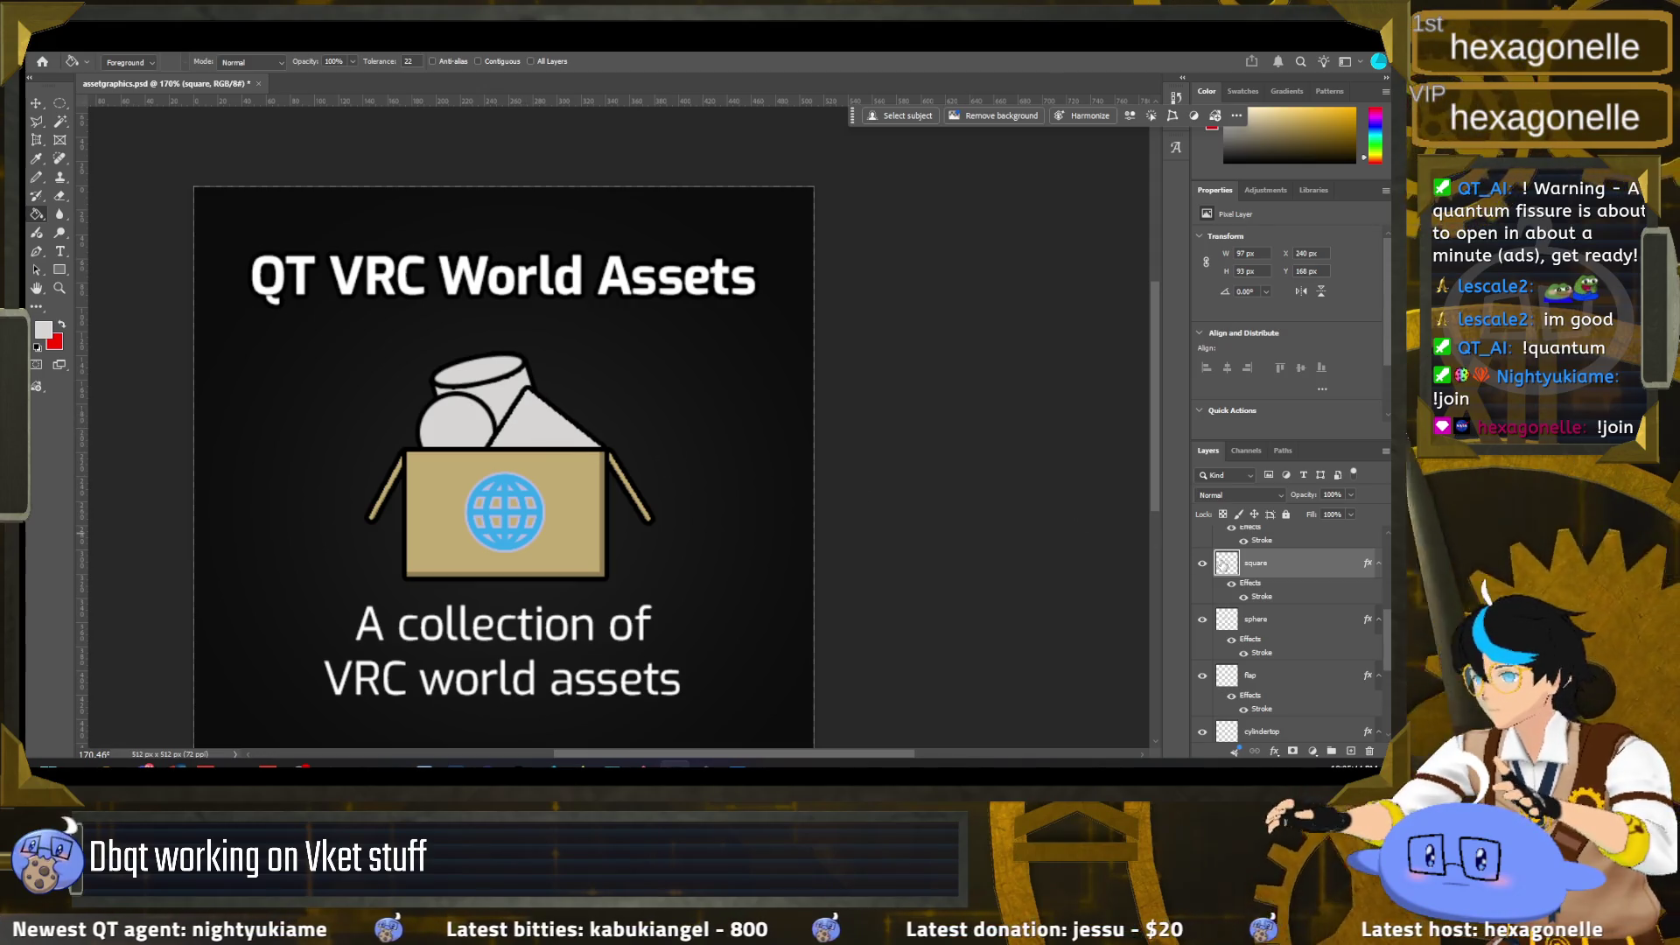
click(61, 325)
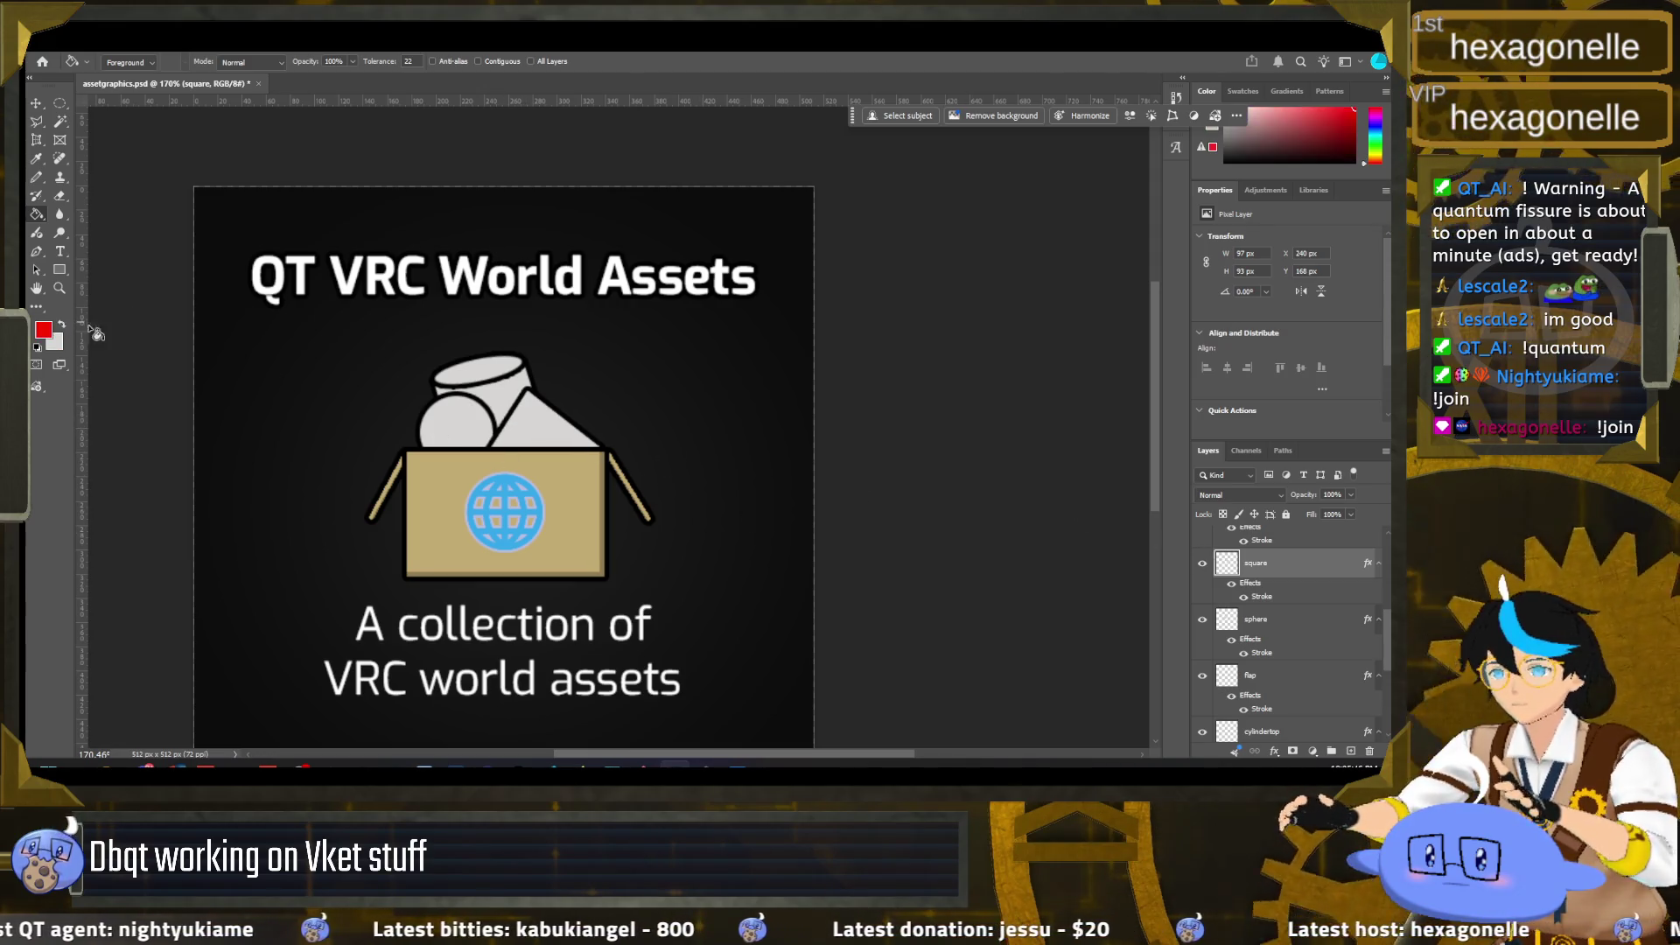
click(555, 444)
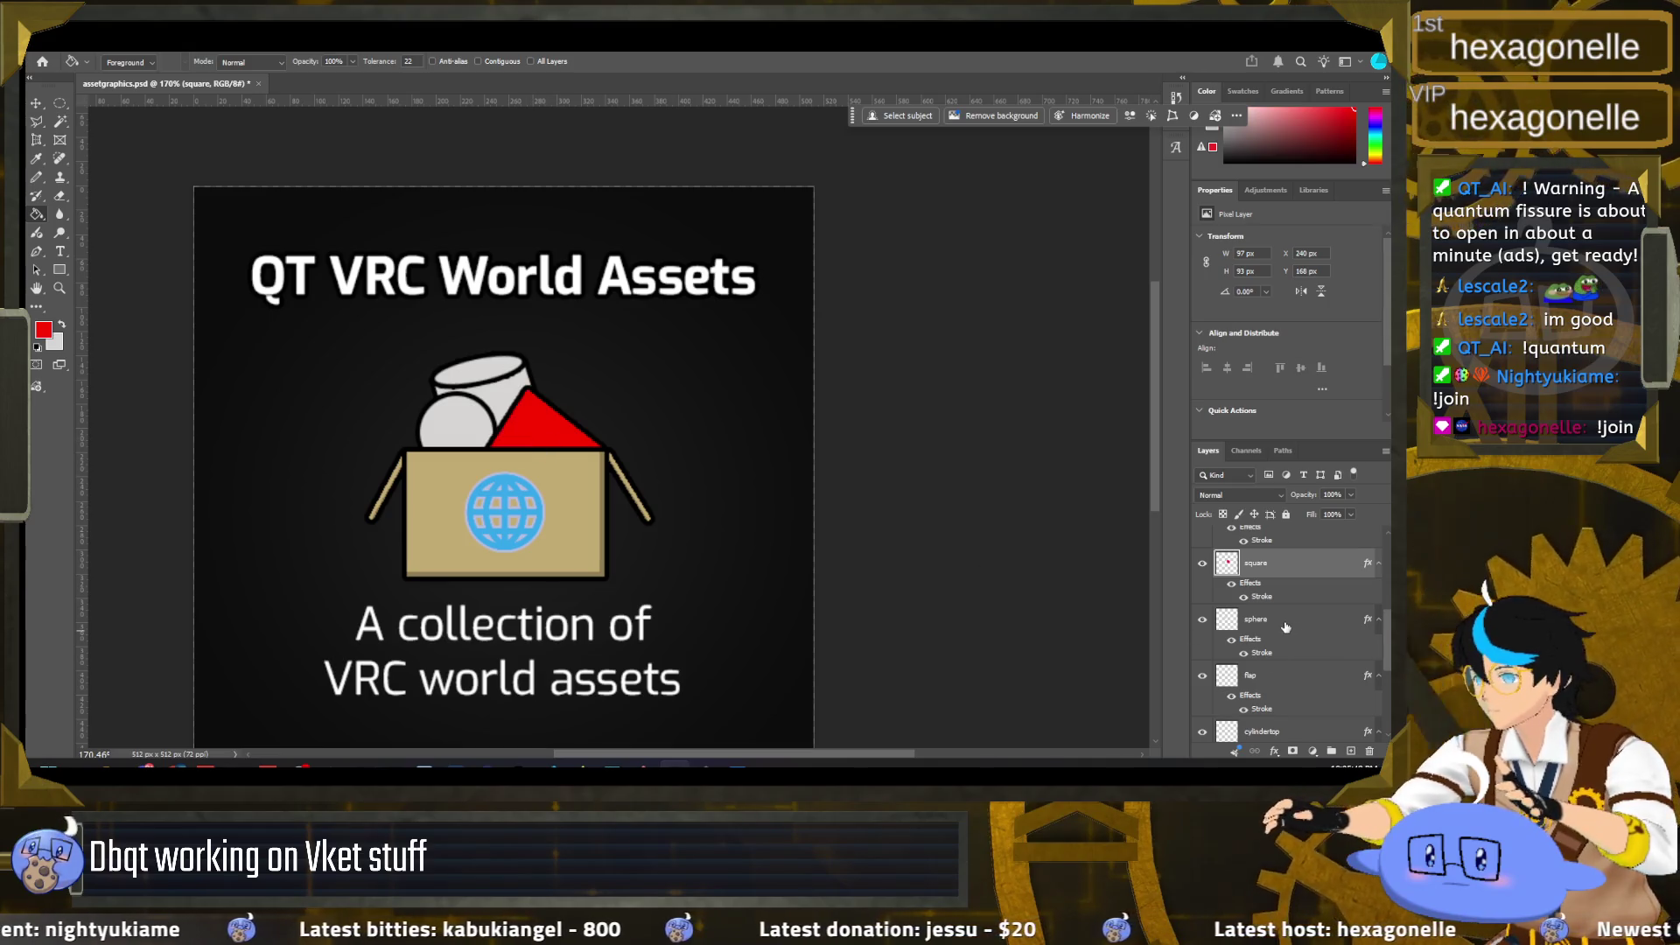
click(1315, 634)
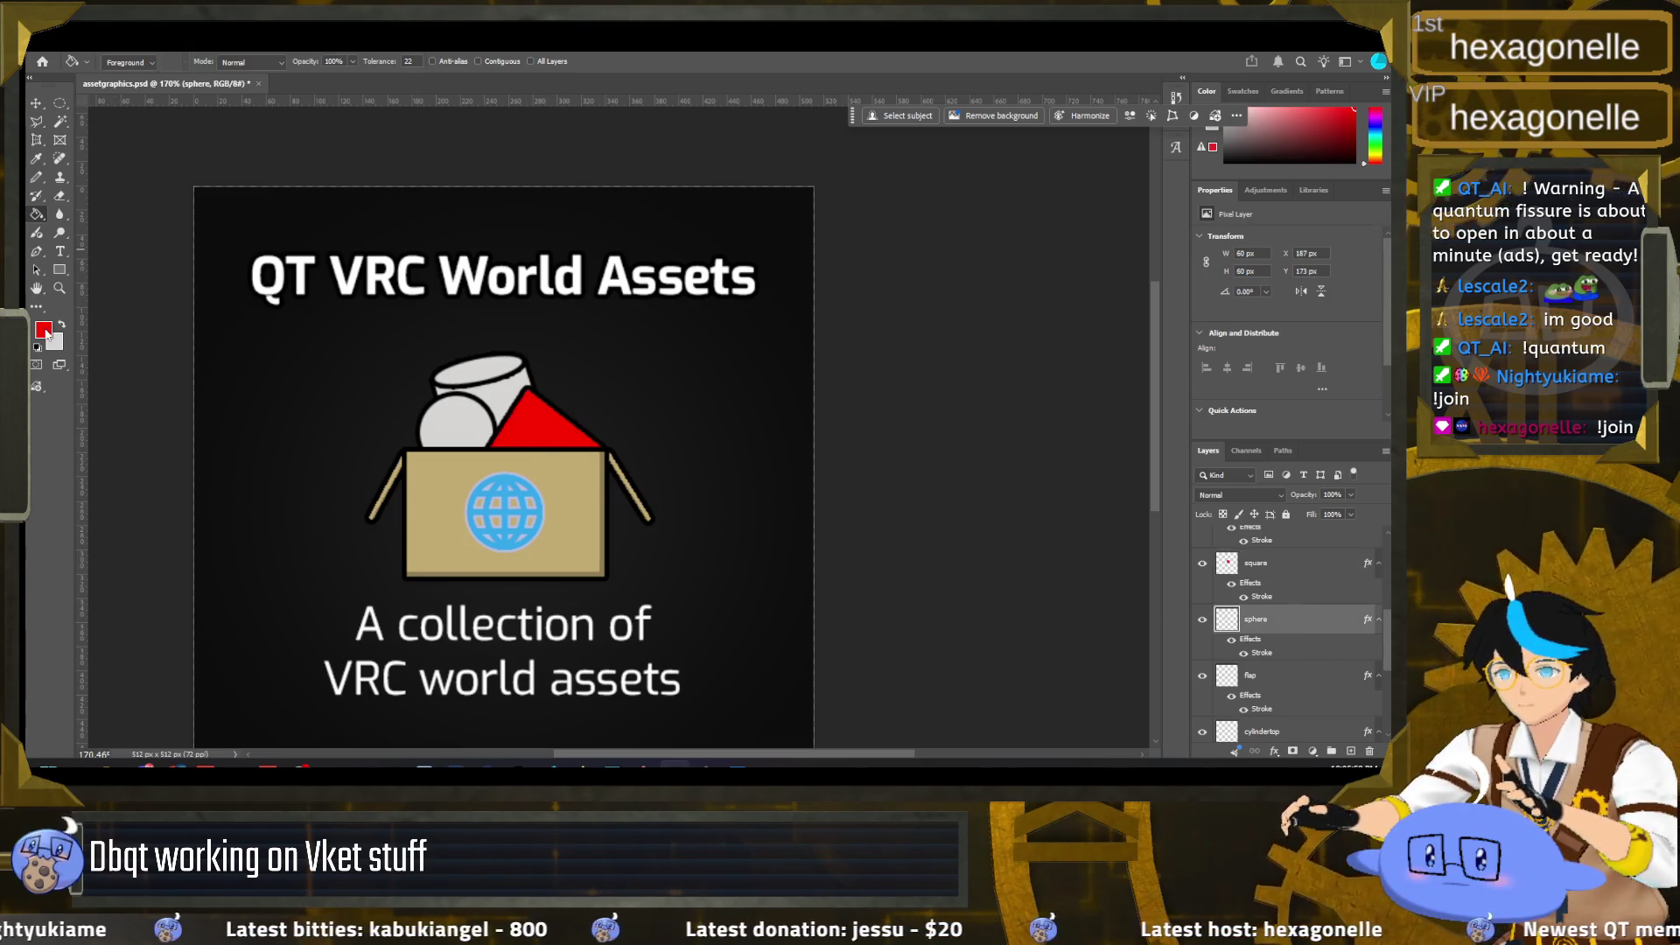
click(44, 330)
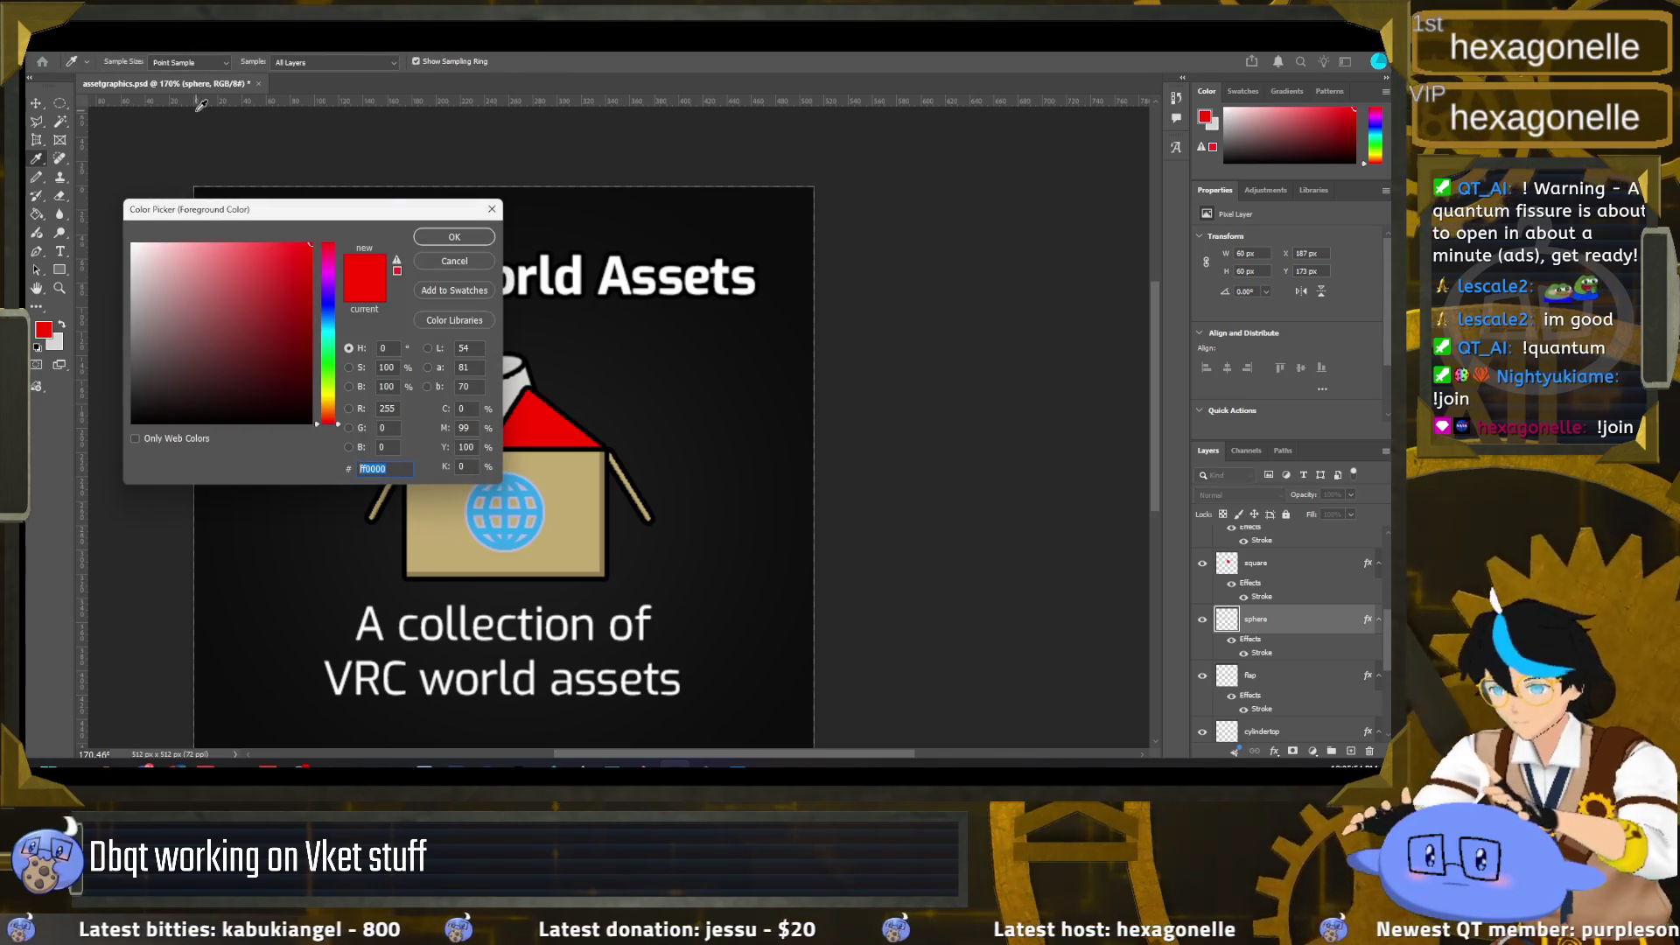
Step: Fill the sphere with bright green #00ff00 and select the cylindertop layer
text(00ff00)
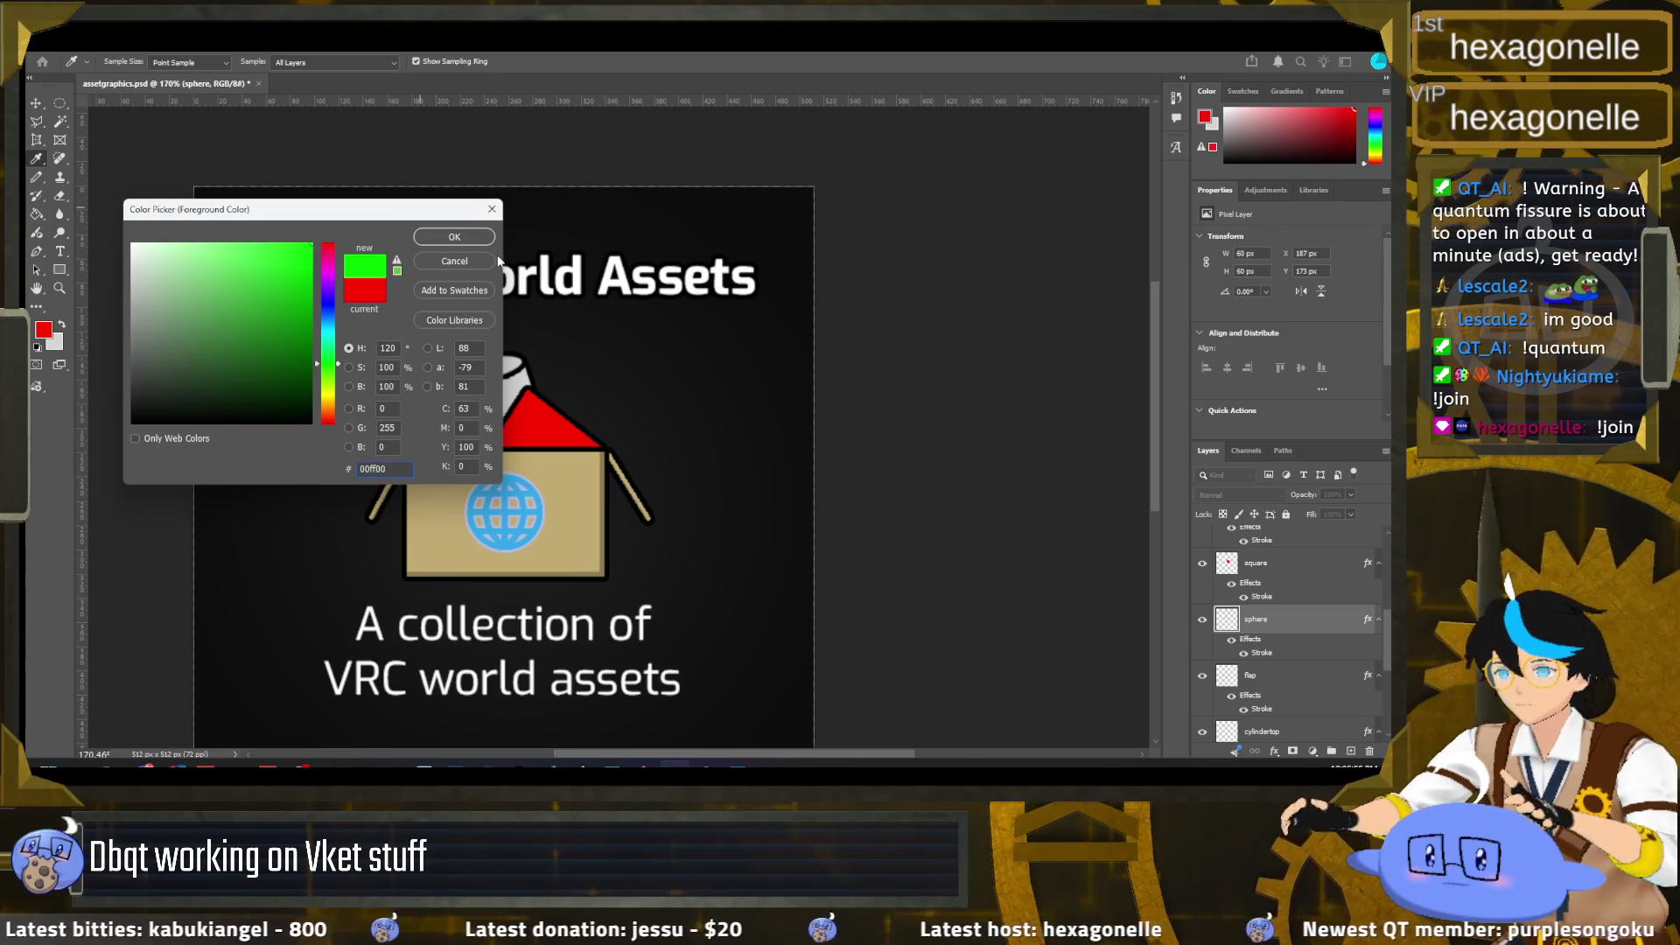
click(485, 242)
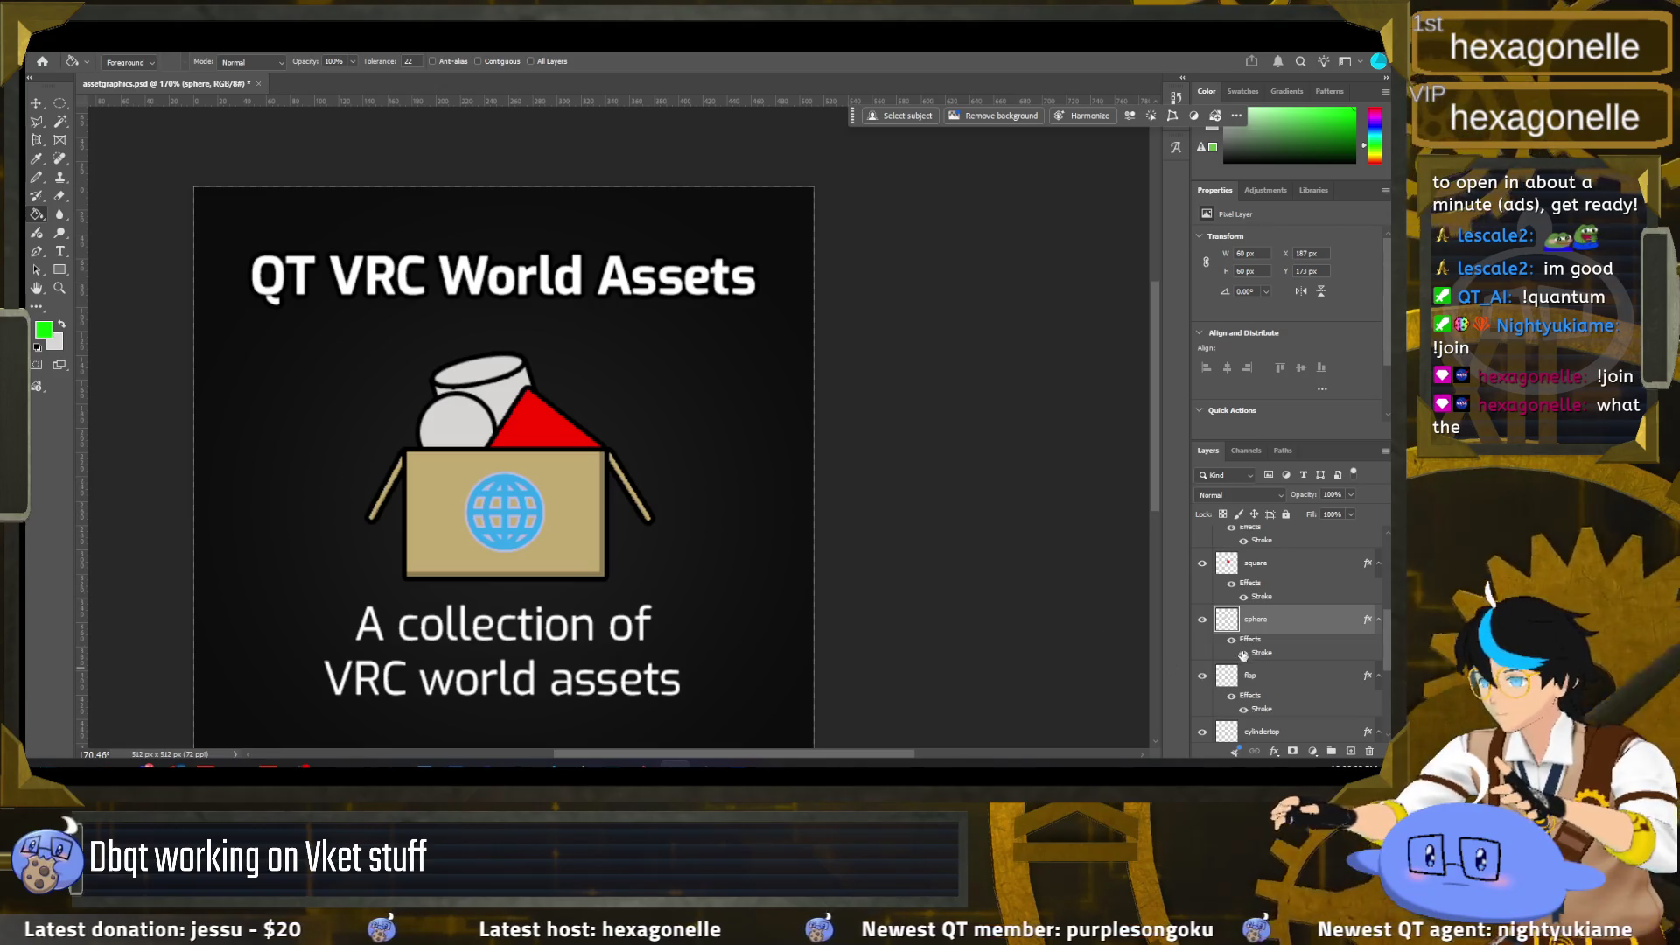
click(479, 430)
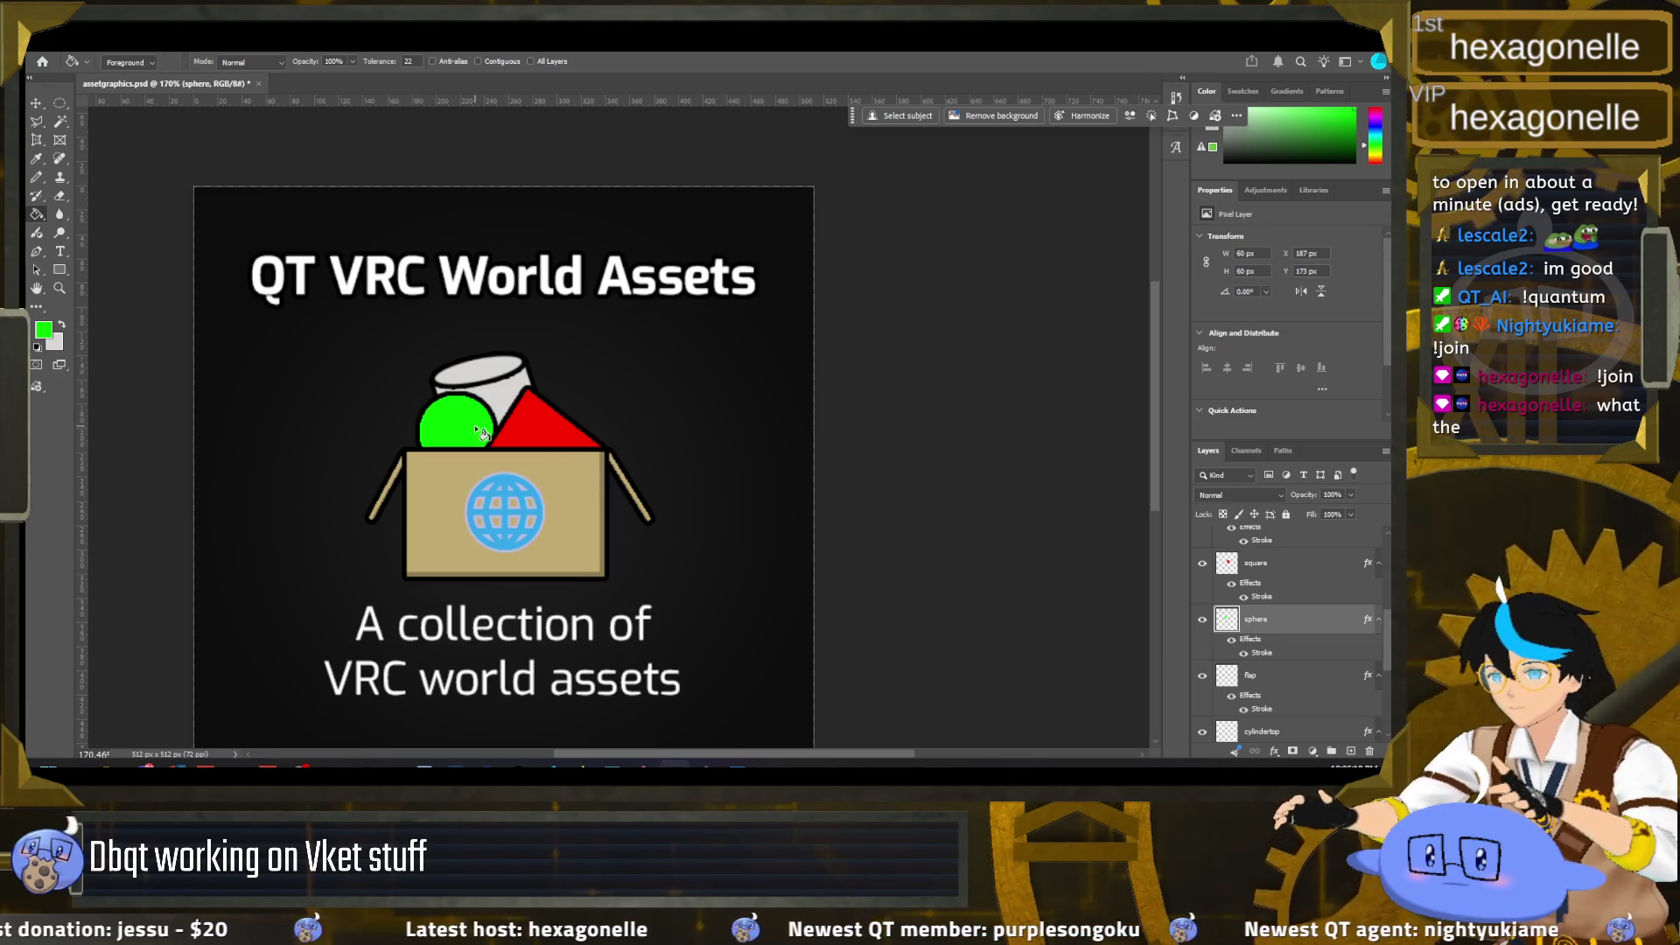
scroll(1262, 675, down, 1)
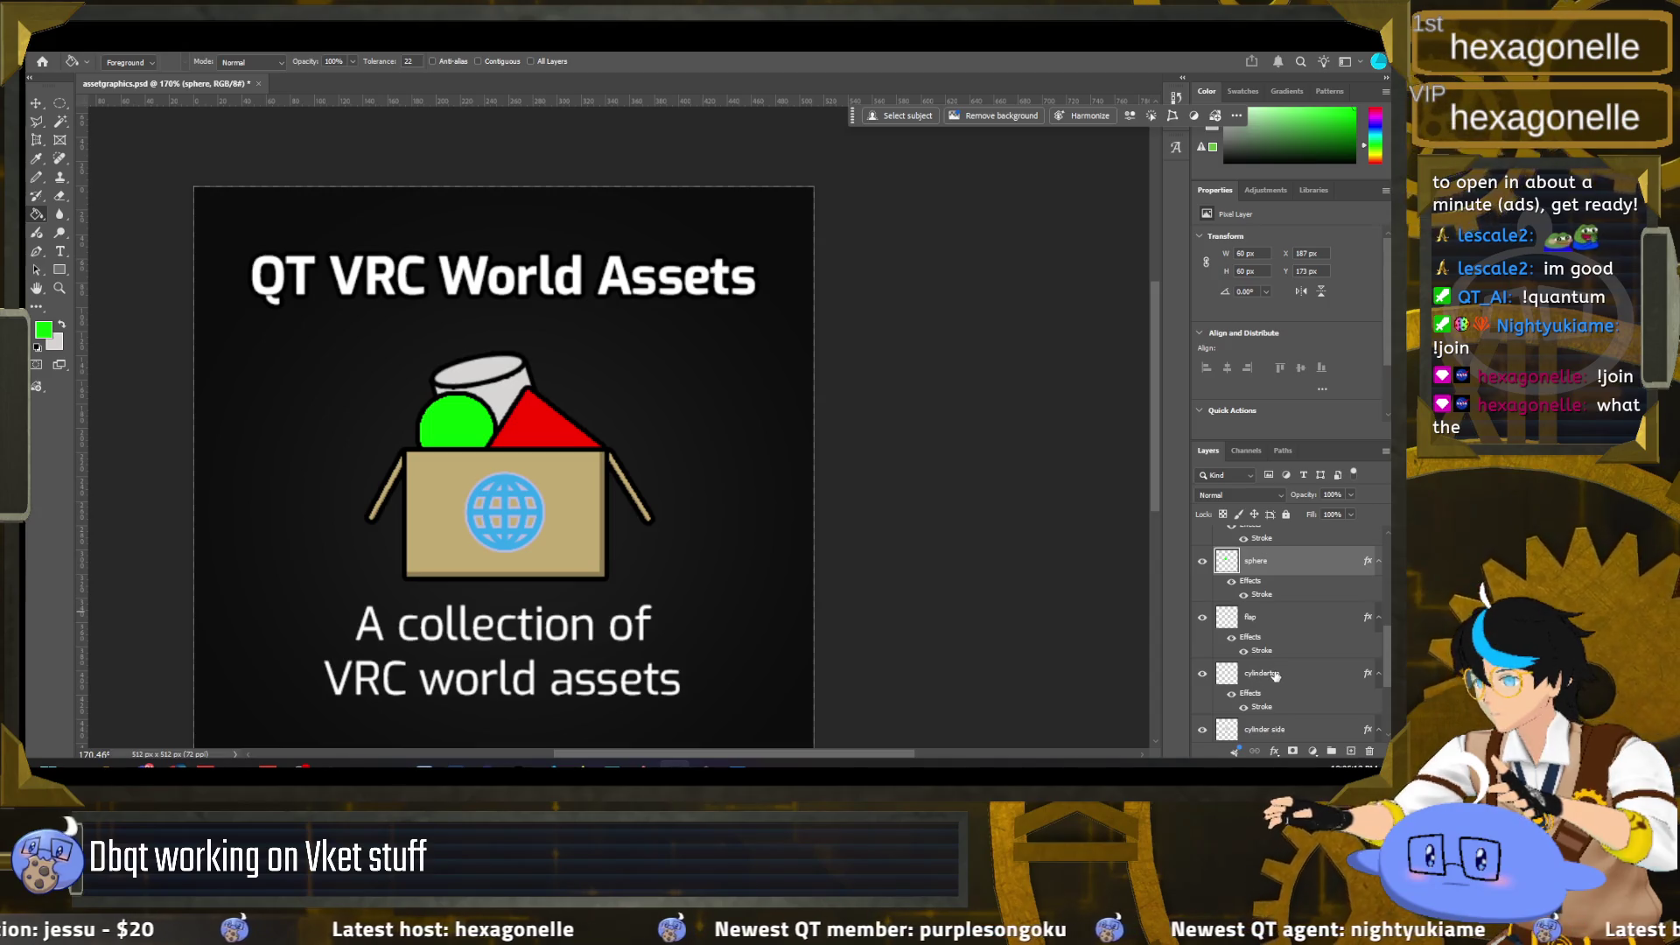
scroll(1275, 676, down, 1)
click(1266, 648)
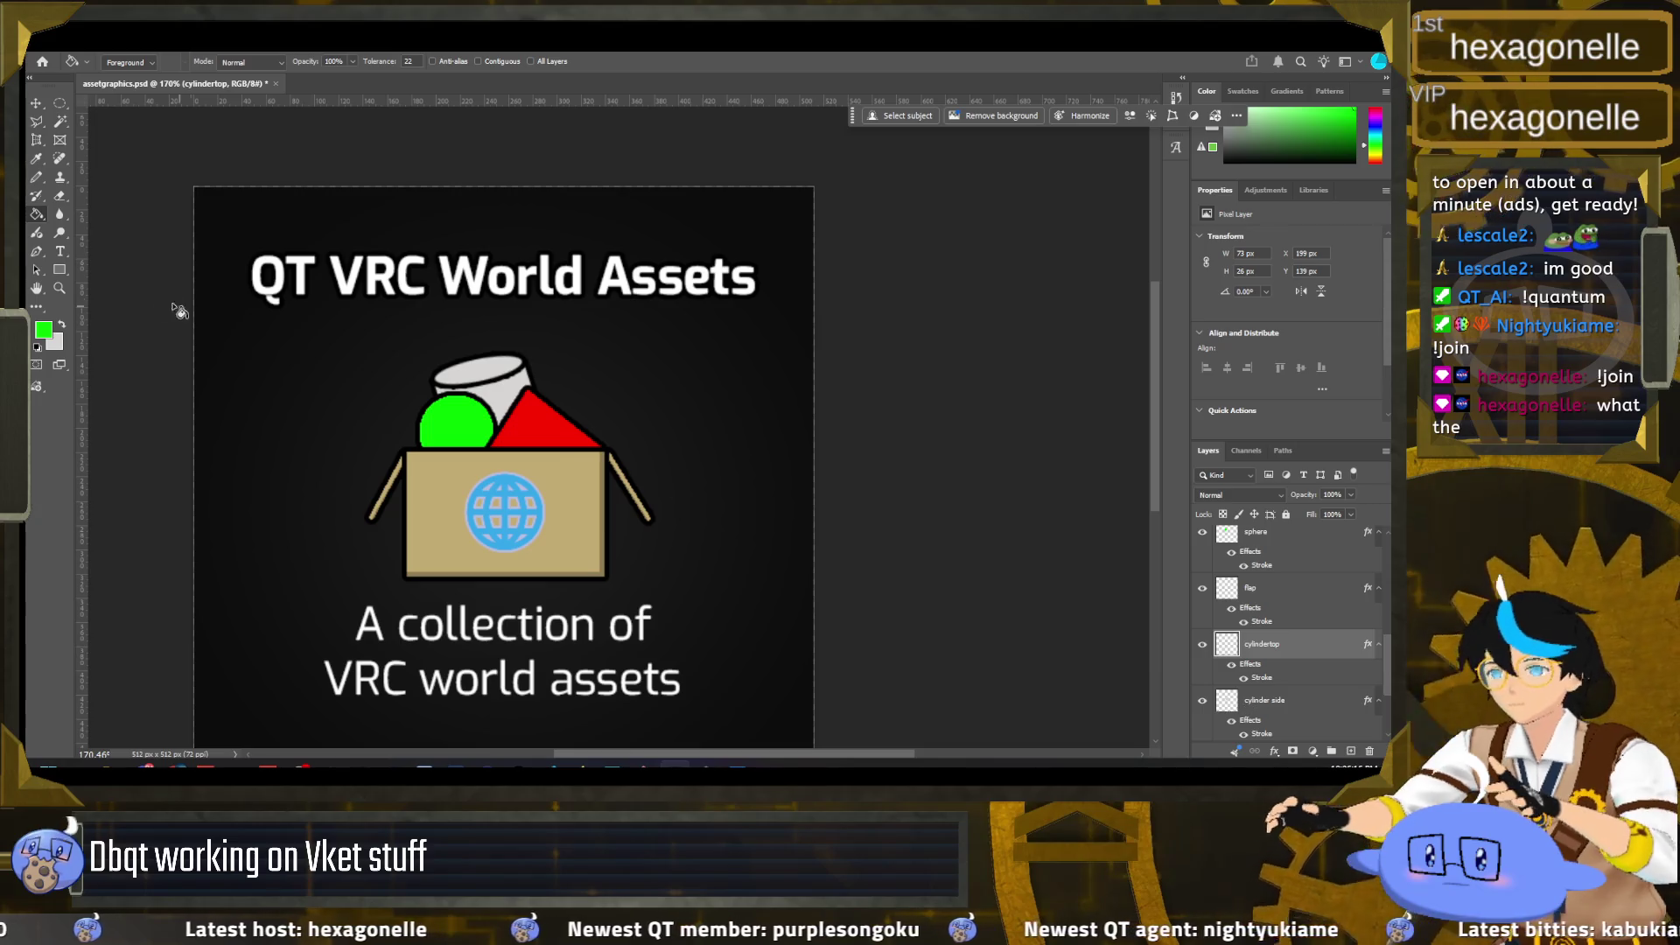
click(45, 330)
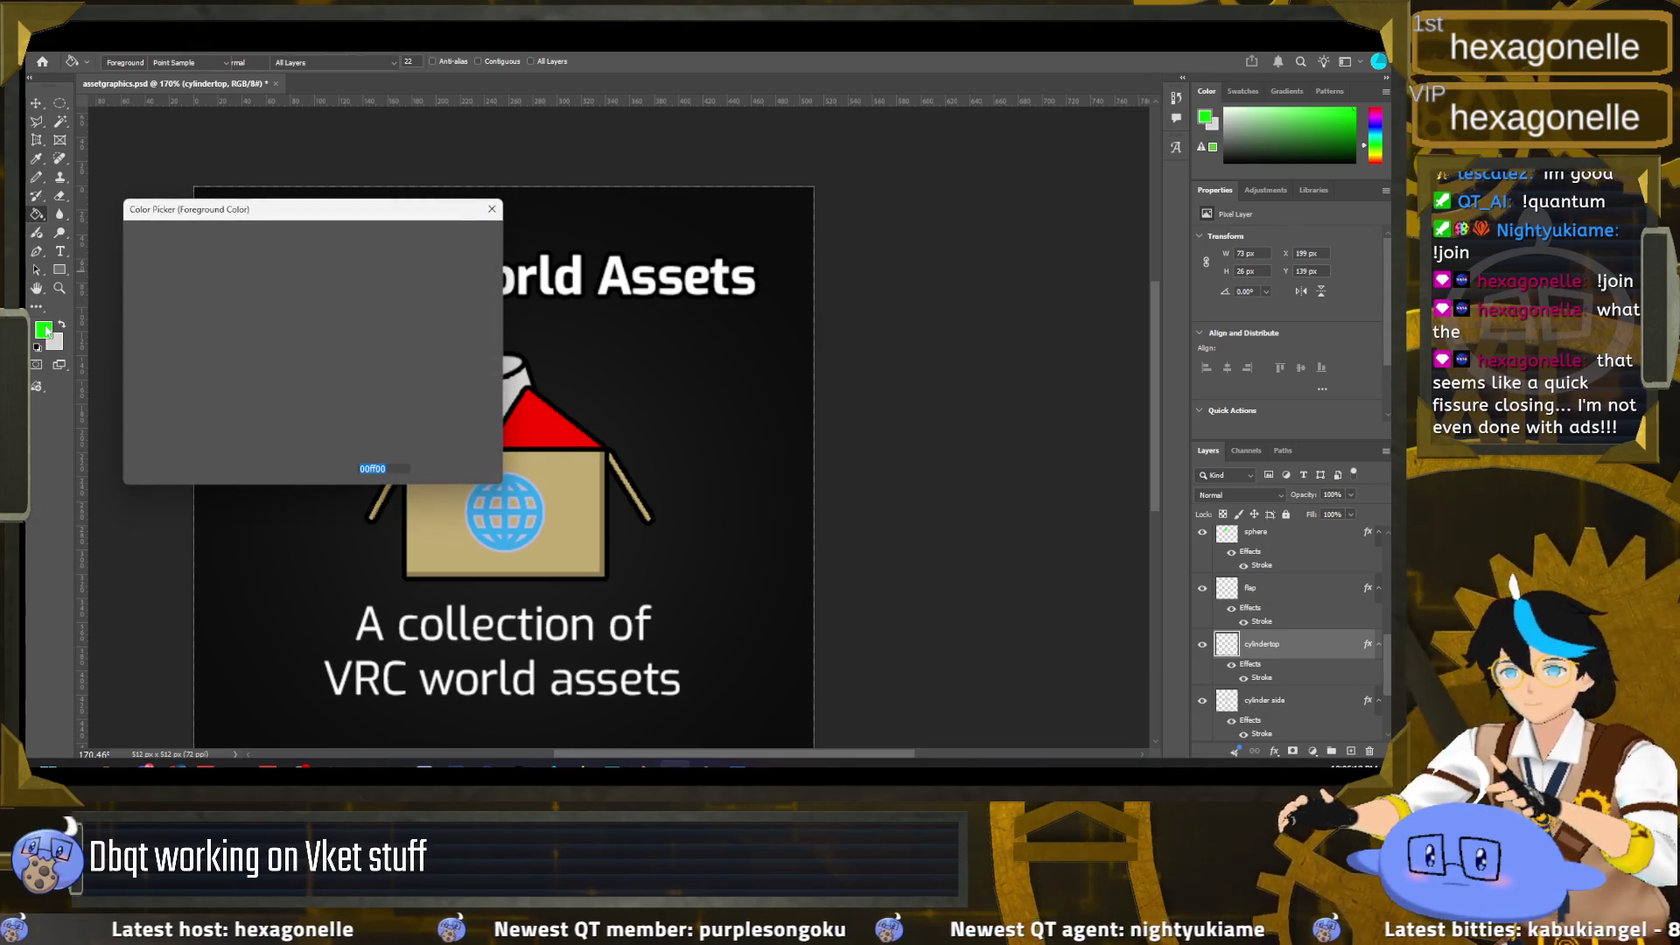
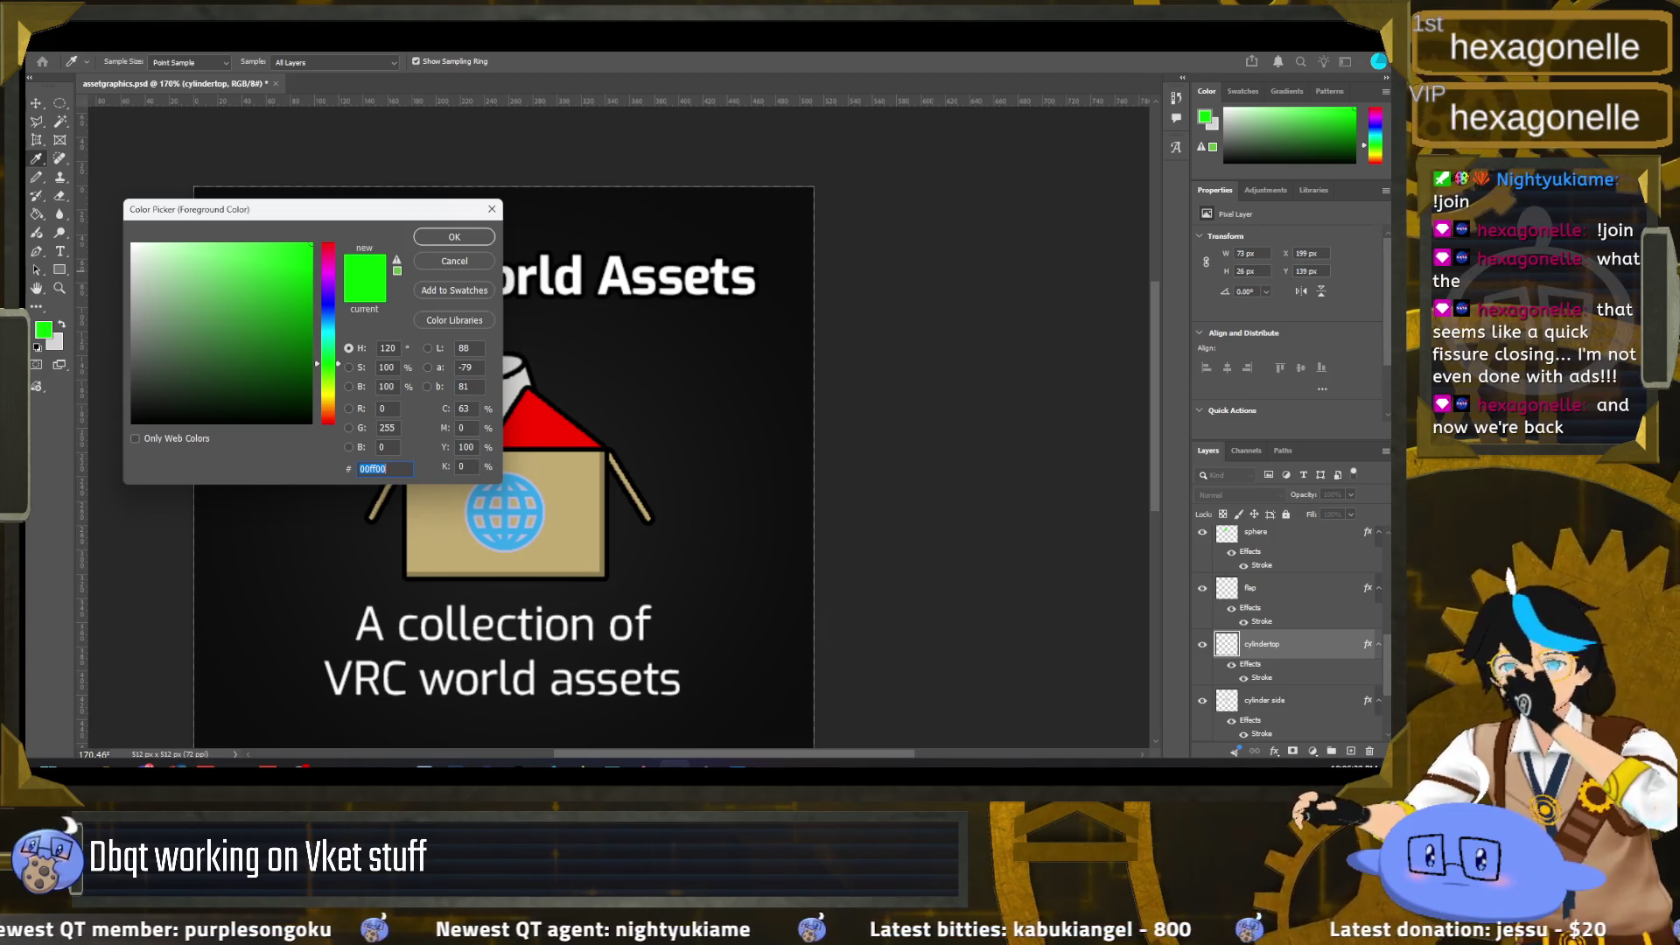
Step: Replace the foreground colour hex 00ff00 with pure blue 0000ff
key(alt+Tab)
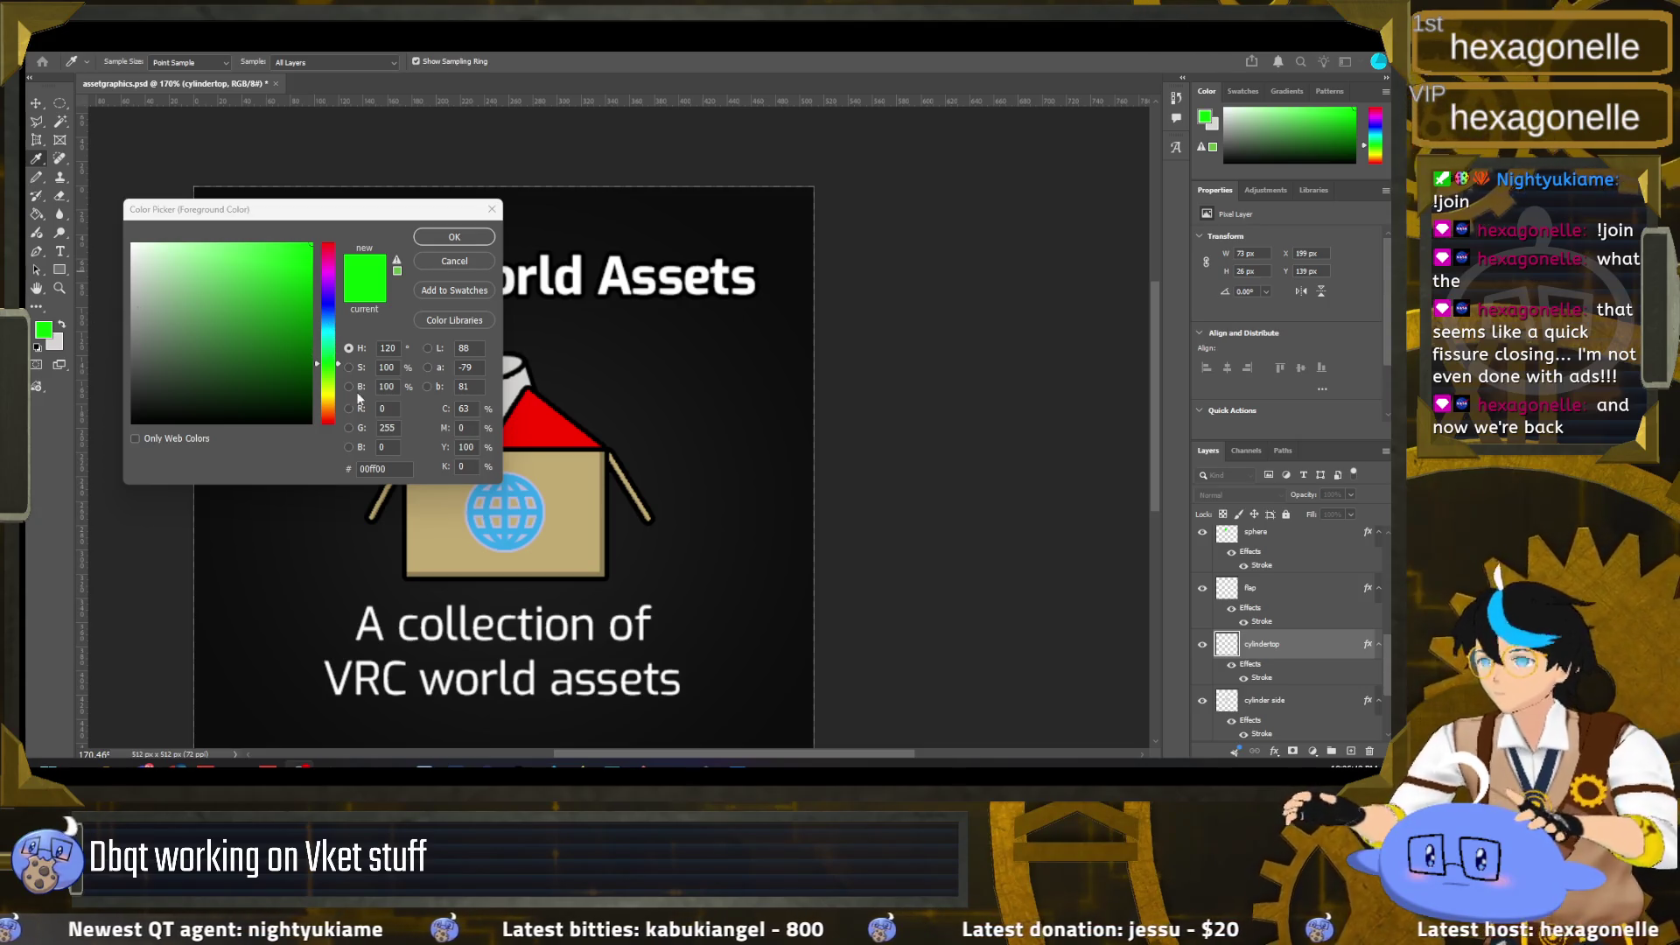
double_click(387, 467)
text(0000)
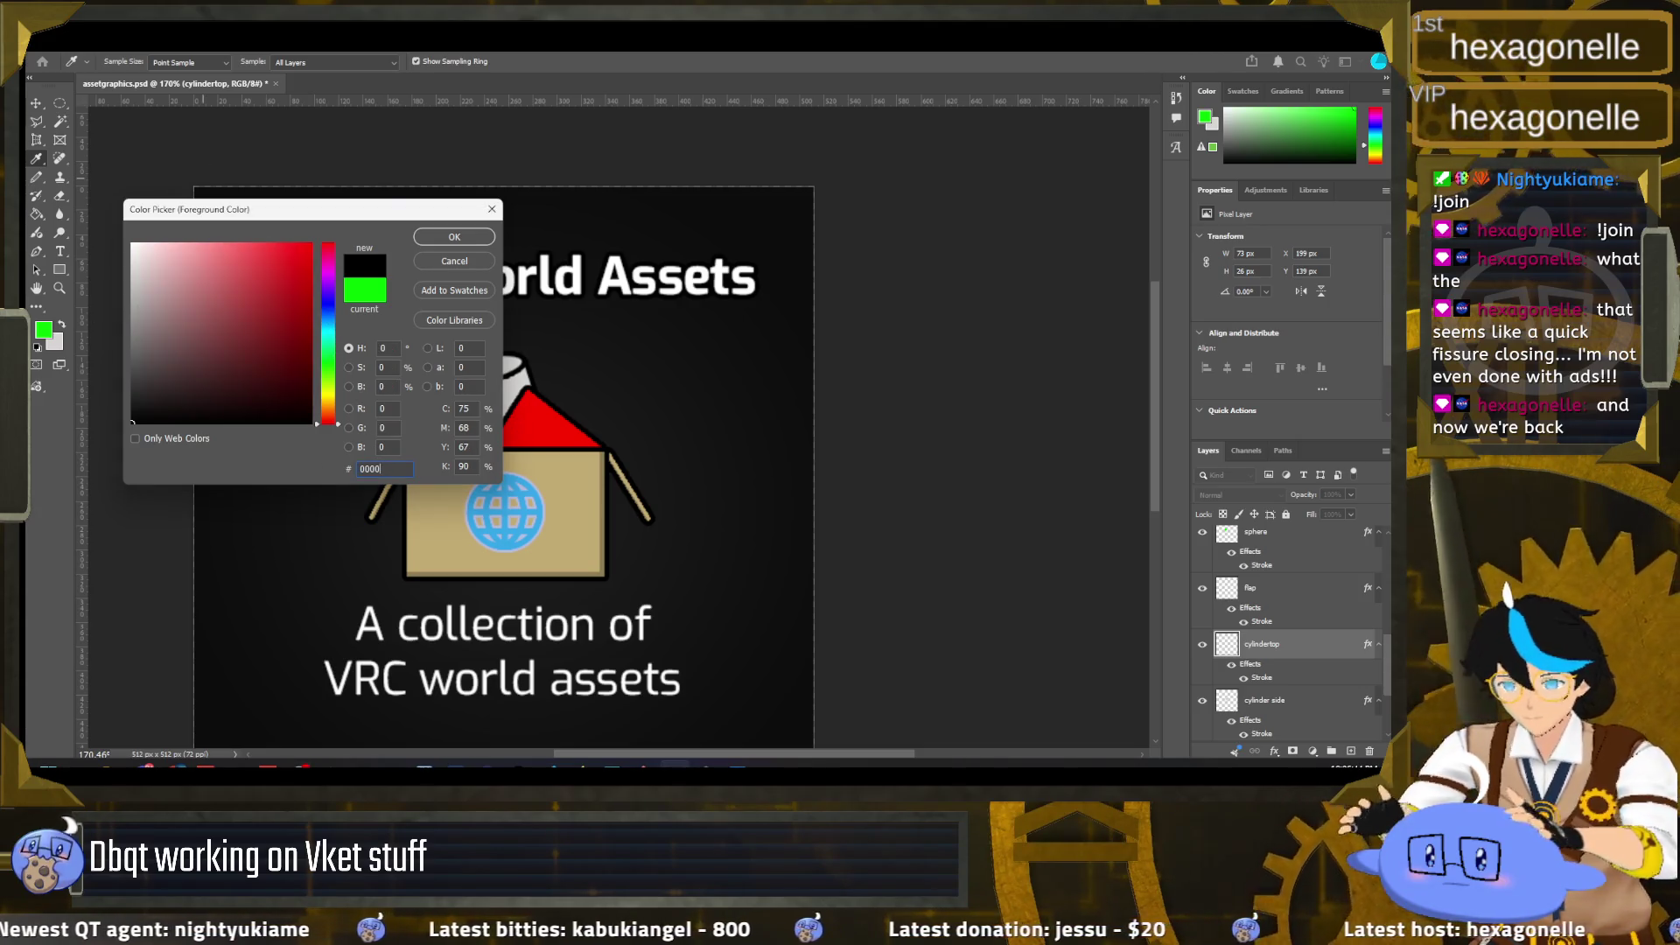
text(ff)
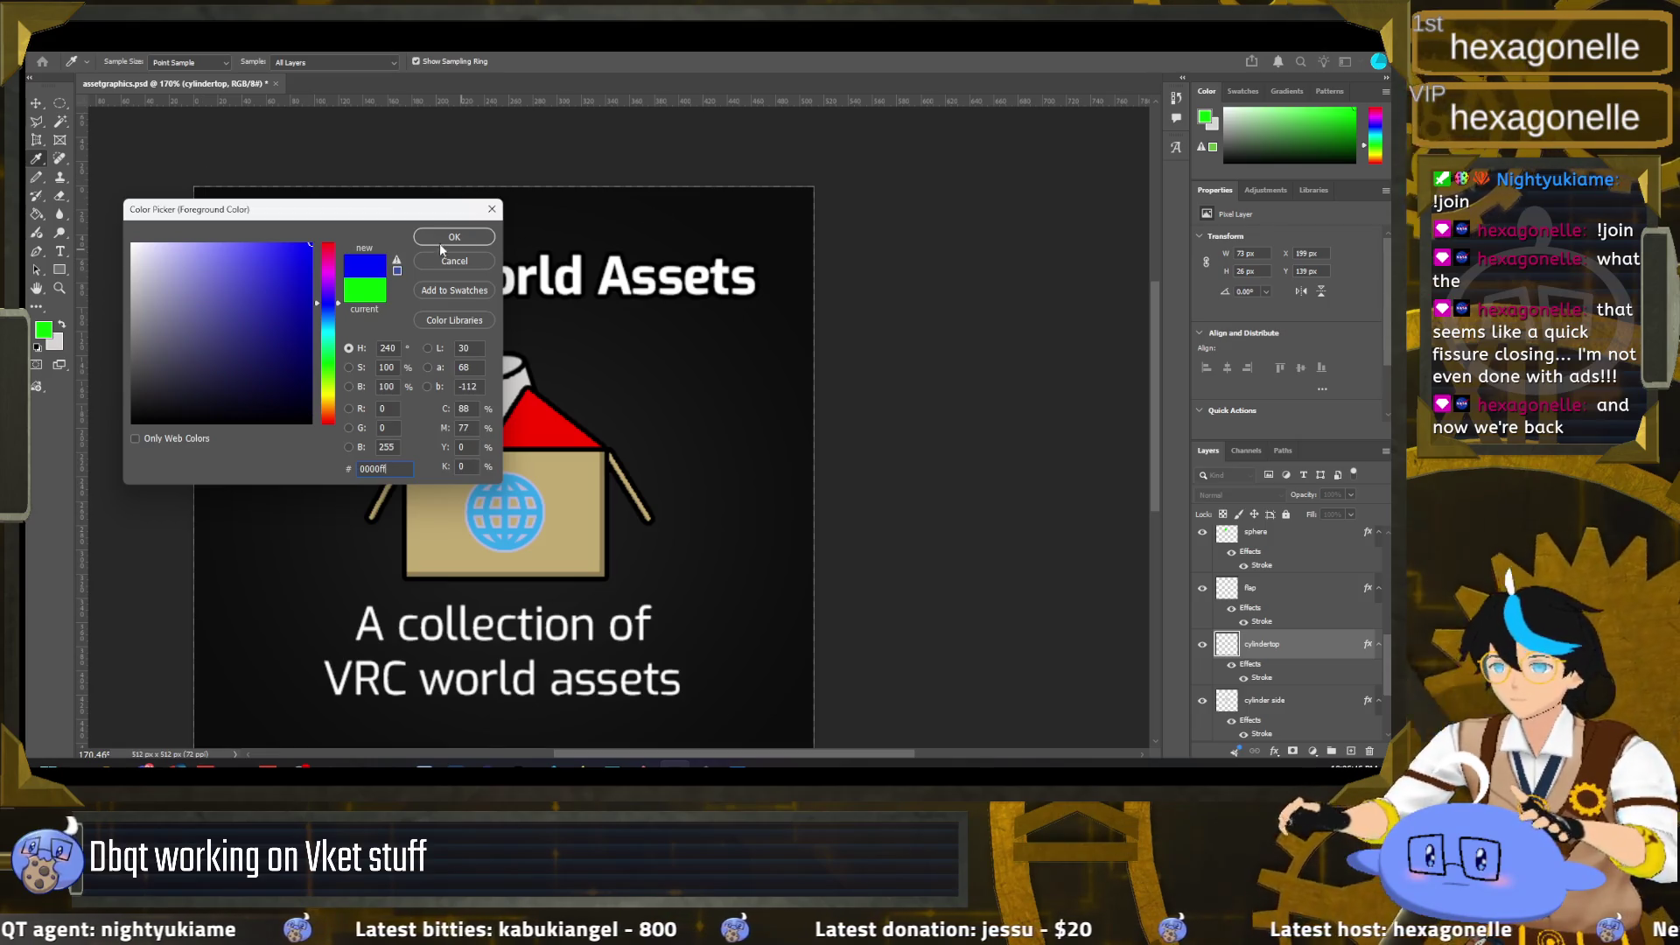
click(464, 238)
key(g)
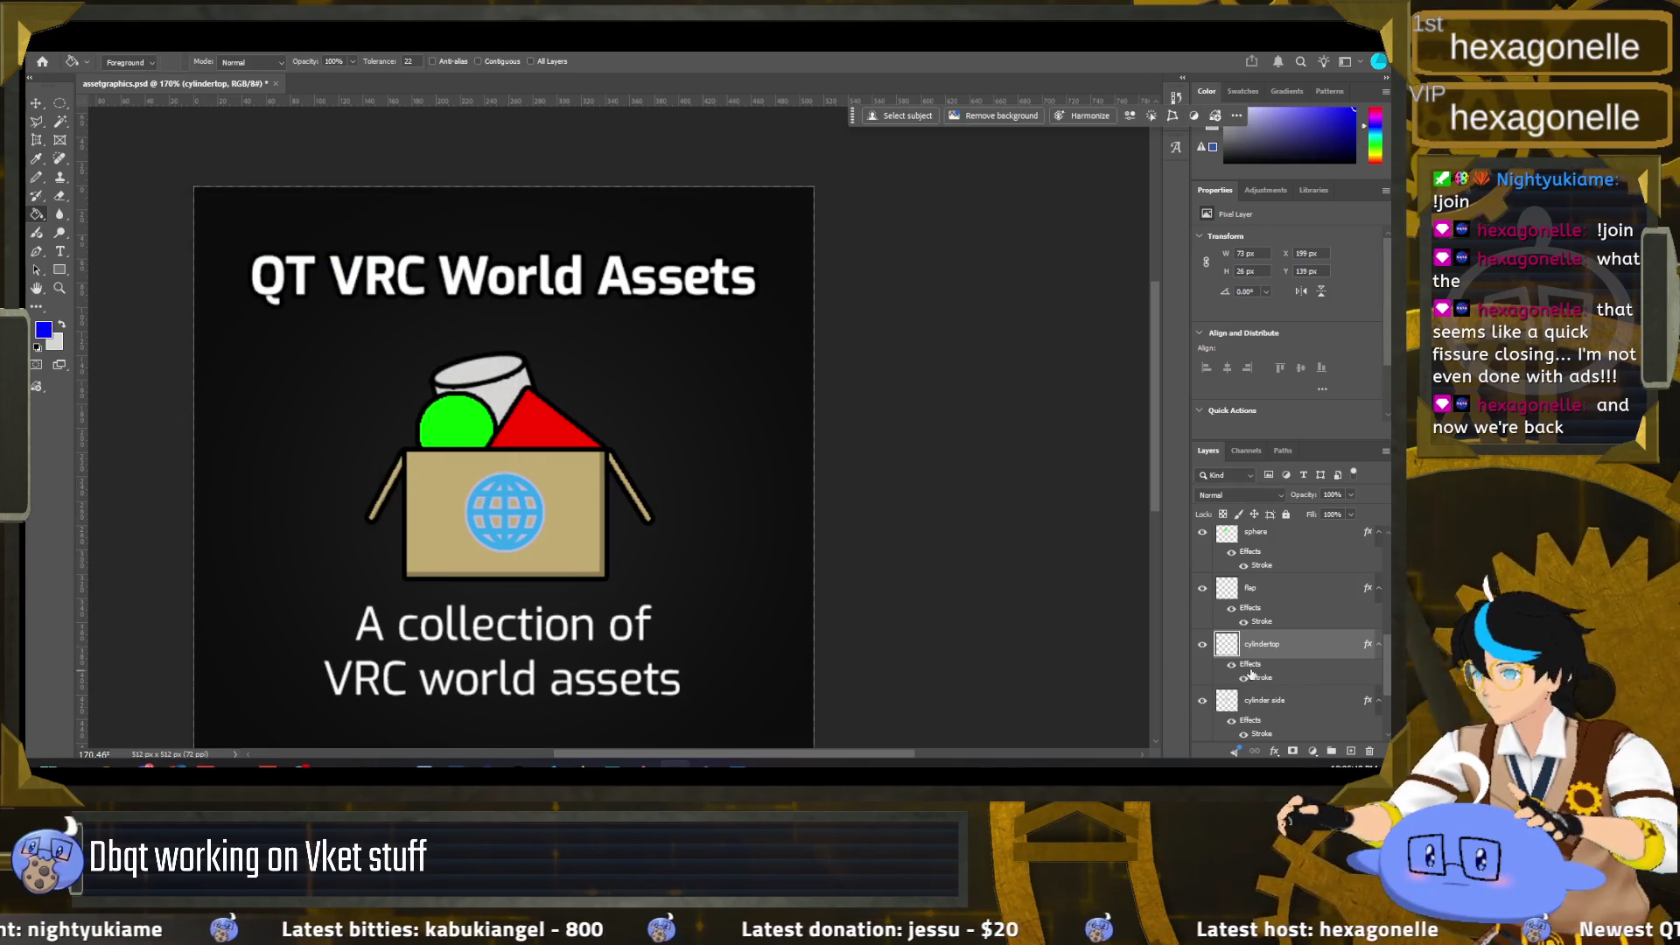
Step: Fill the cylinder top and cylinder side shapes with solid blue
click(487, 376)
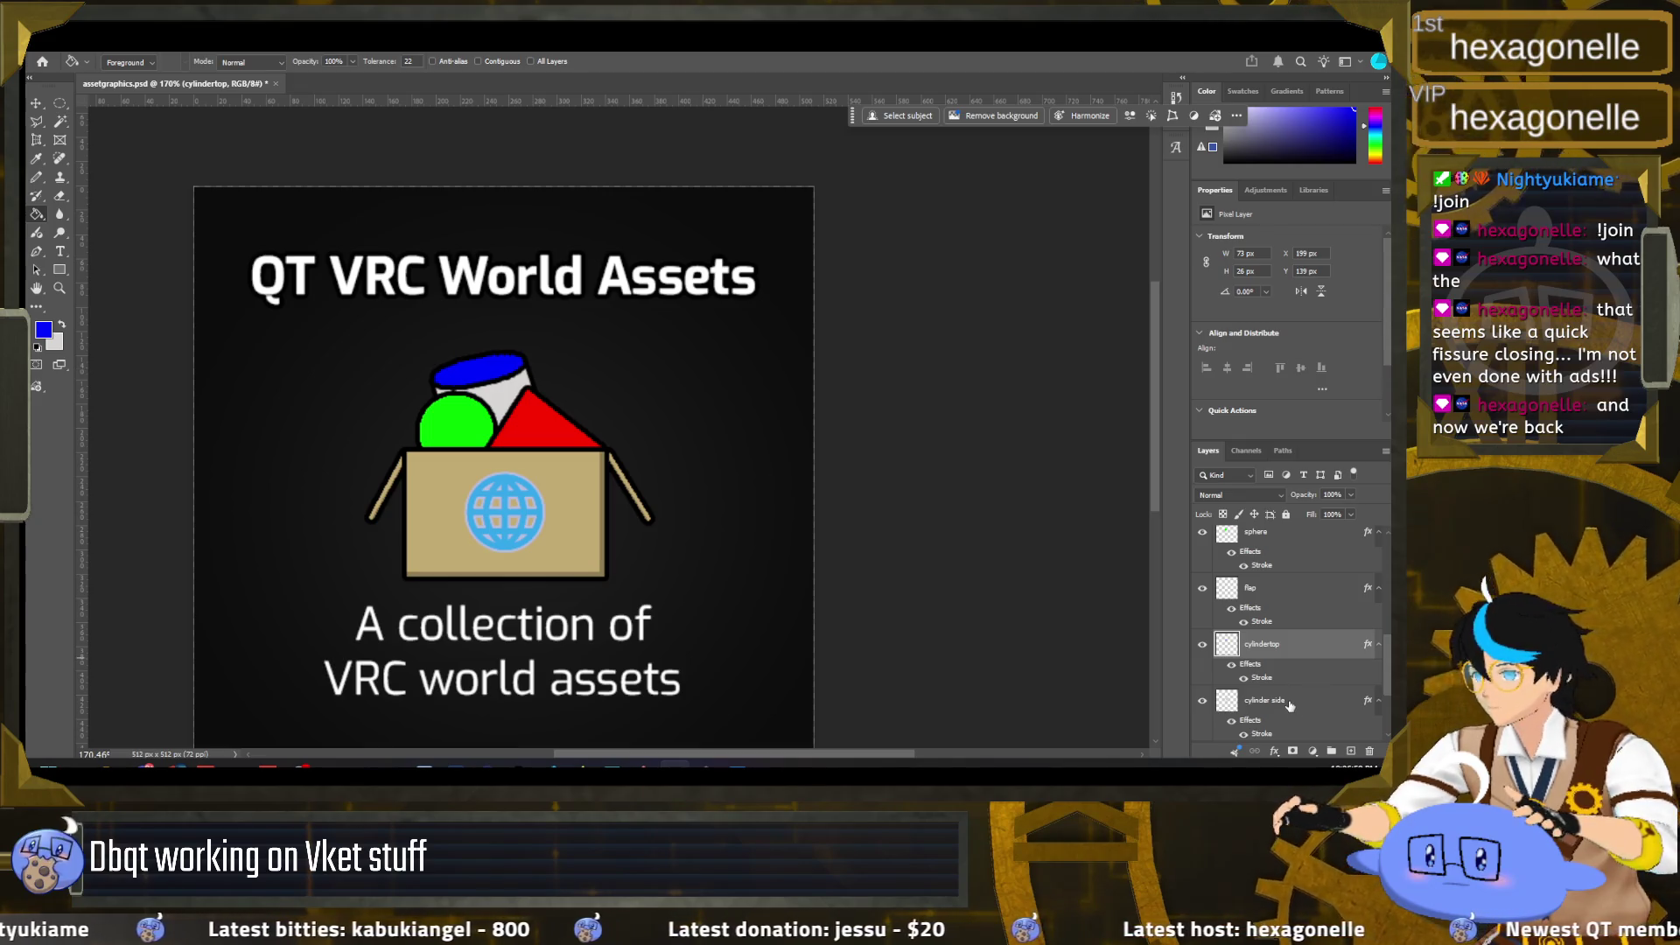
click(1289, 704)
click(518, 409)
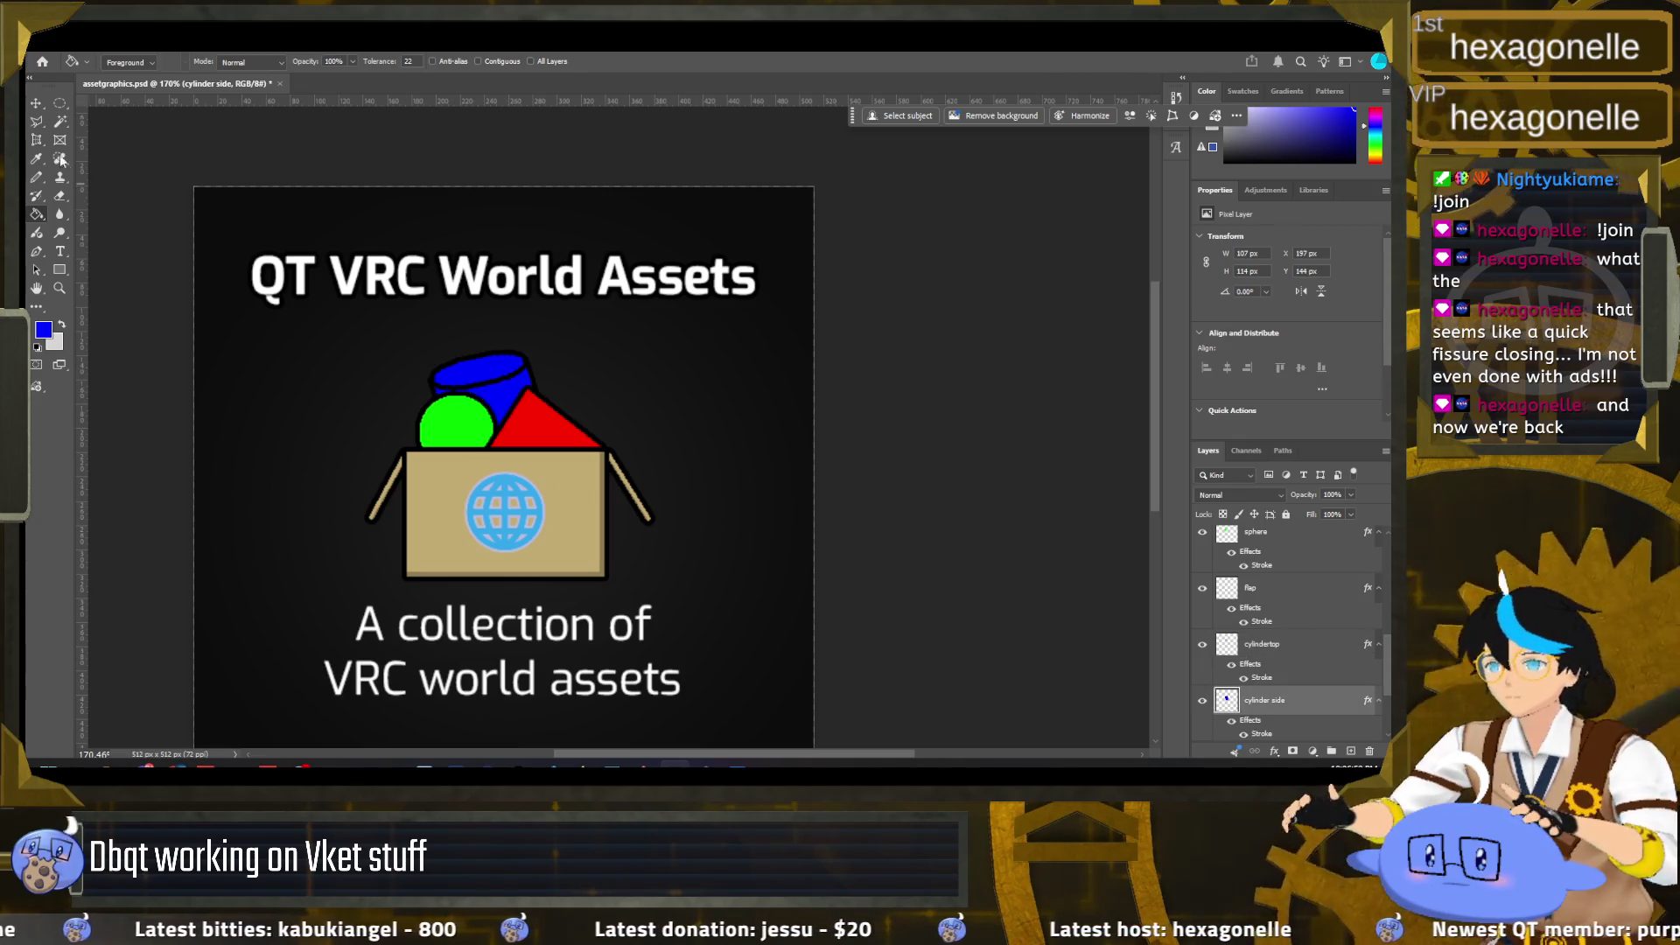
Step: Switch to the Gradient tool and load the cylinder side's shape as a selection
key(m)
scroll(324, 411, down, 3)
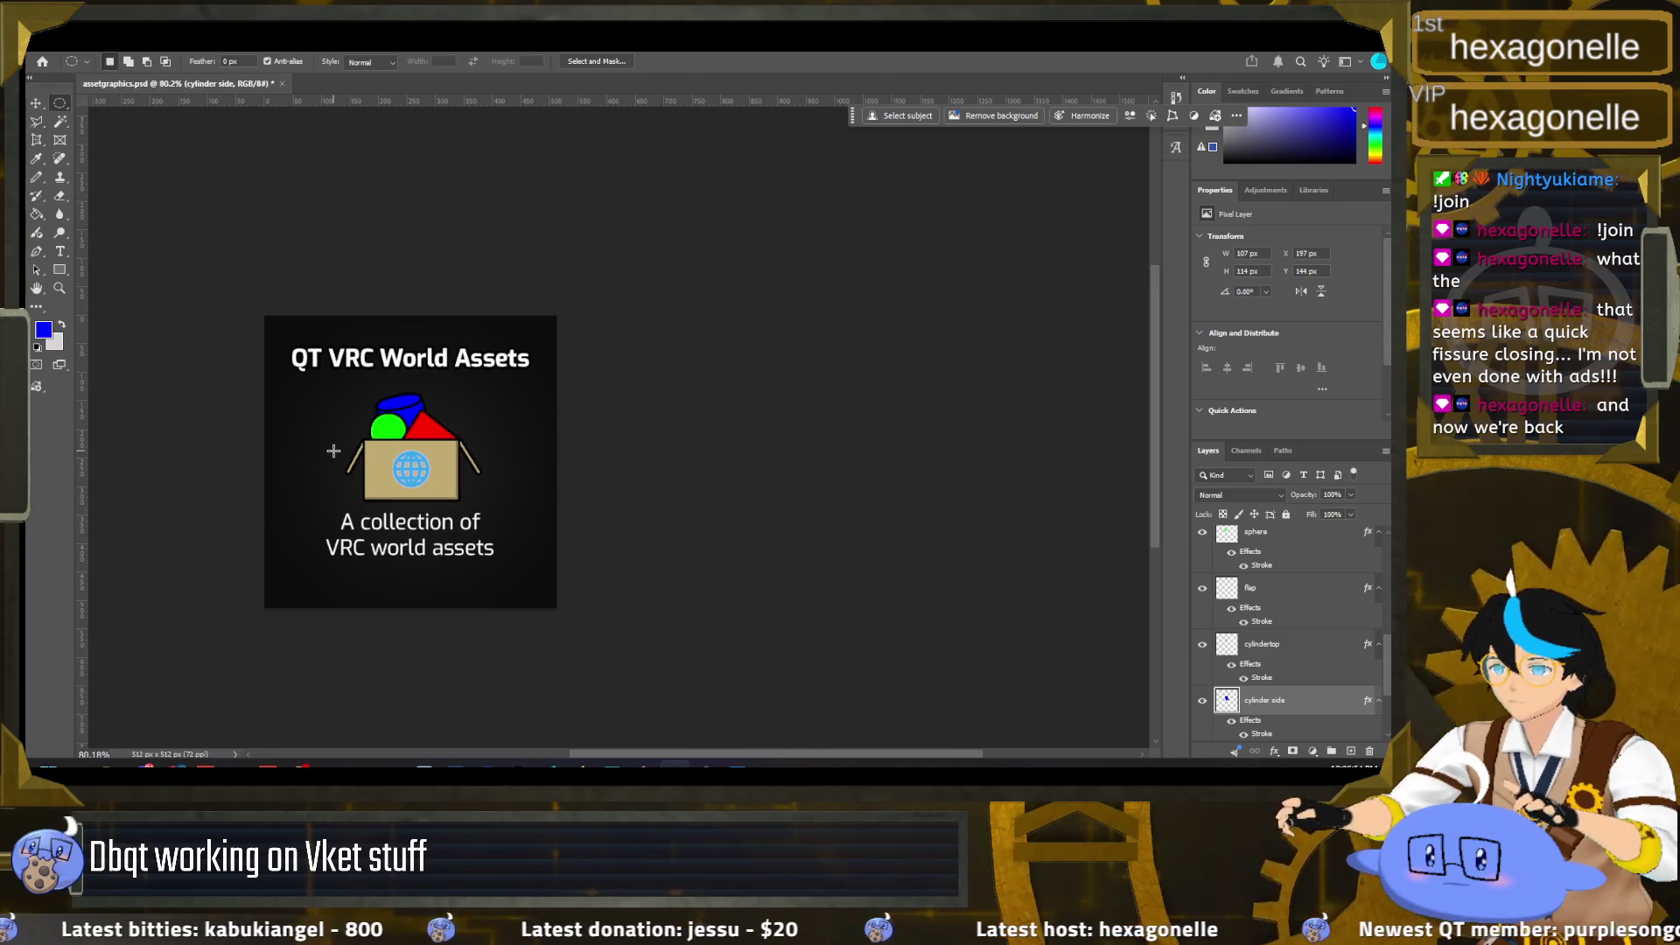
scroll(350, 437, up, 4)
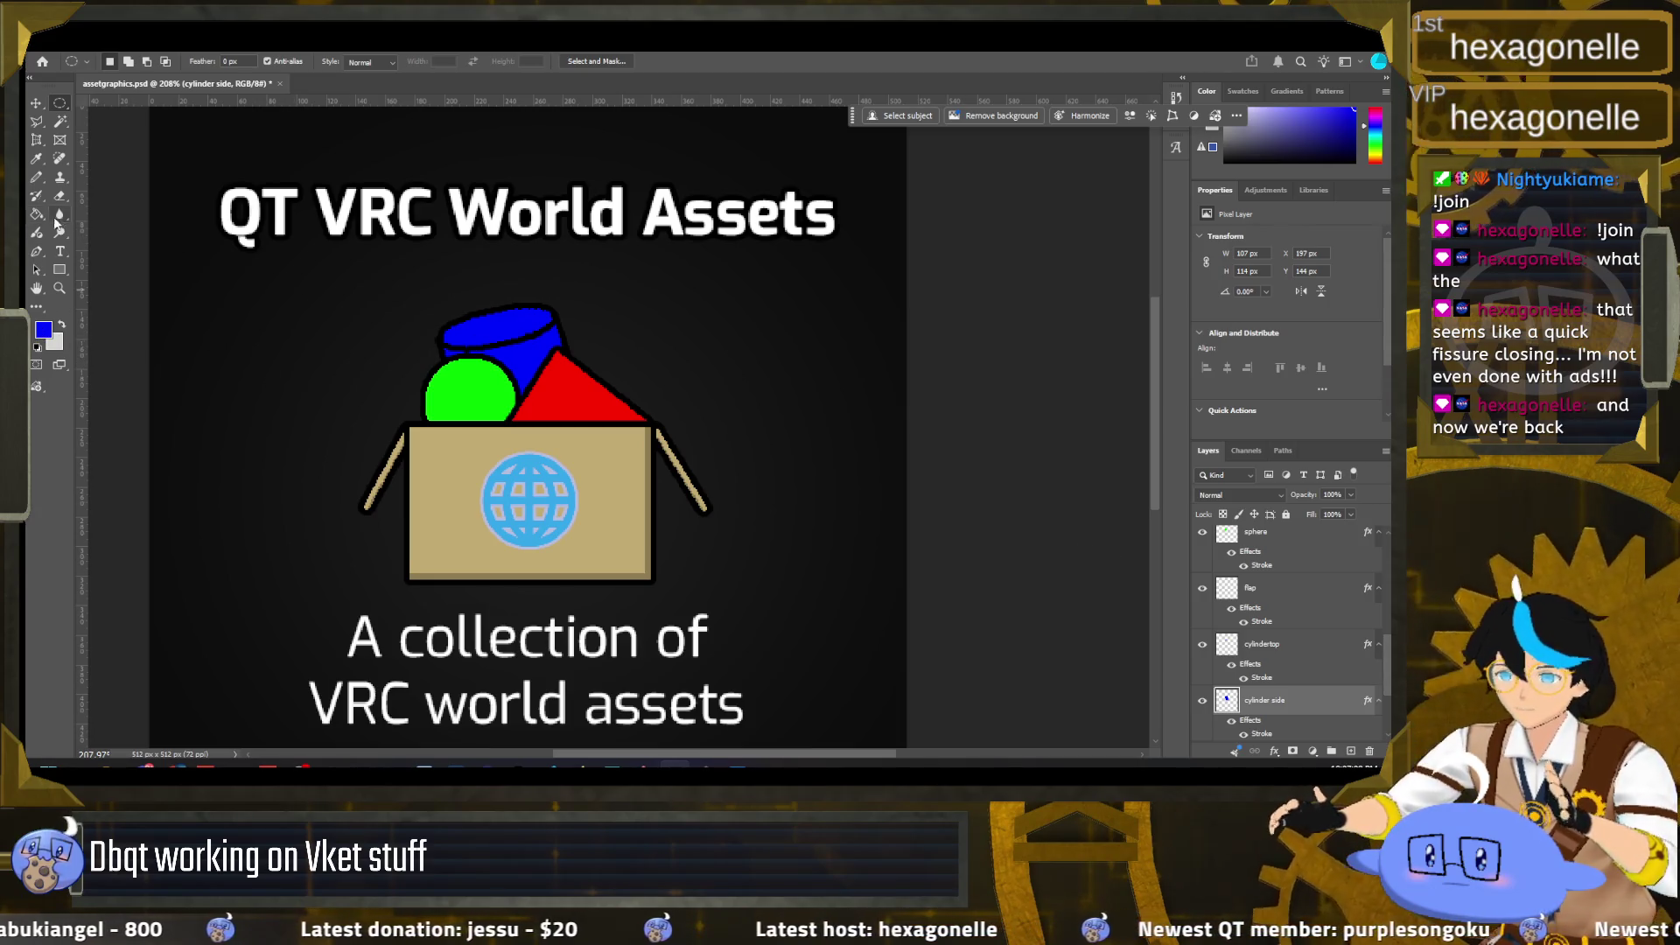
right_click(37, 215)
click(88, 219)
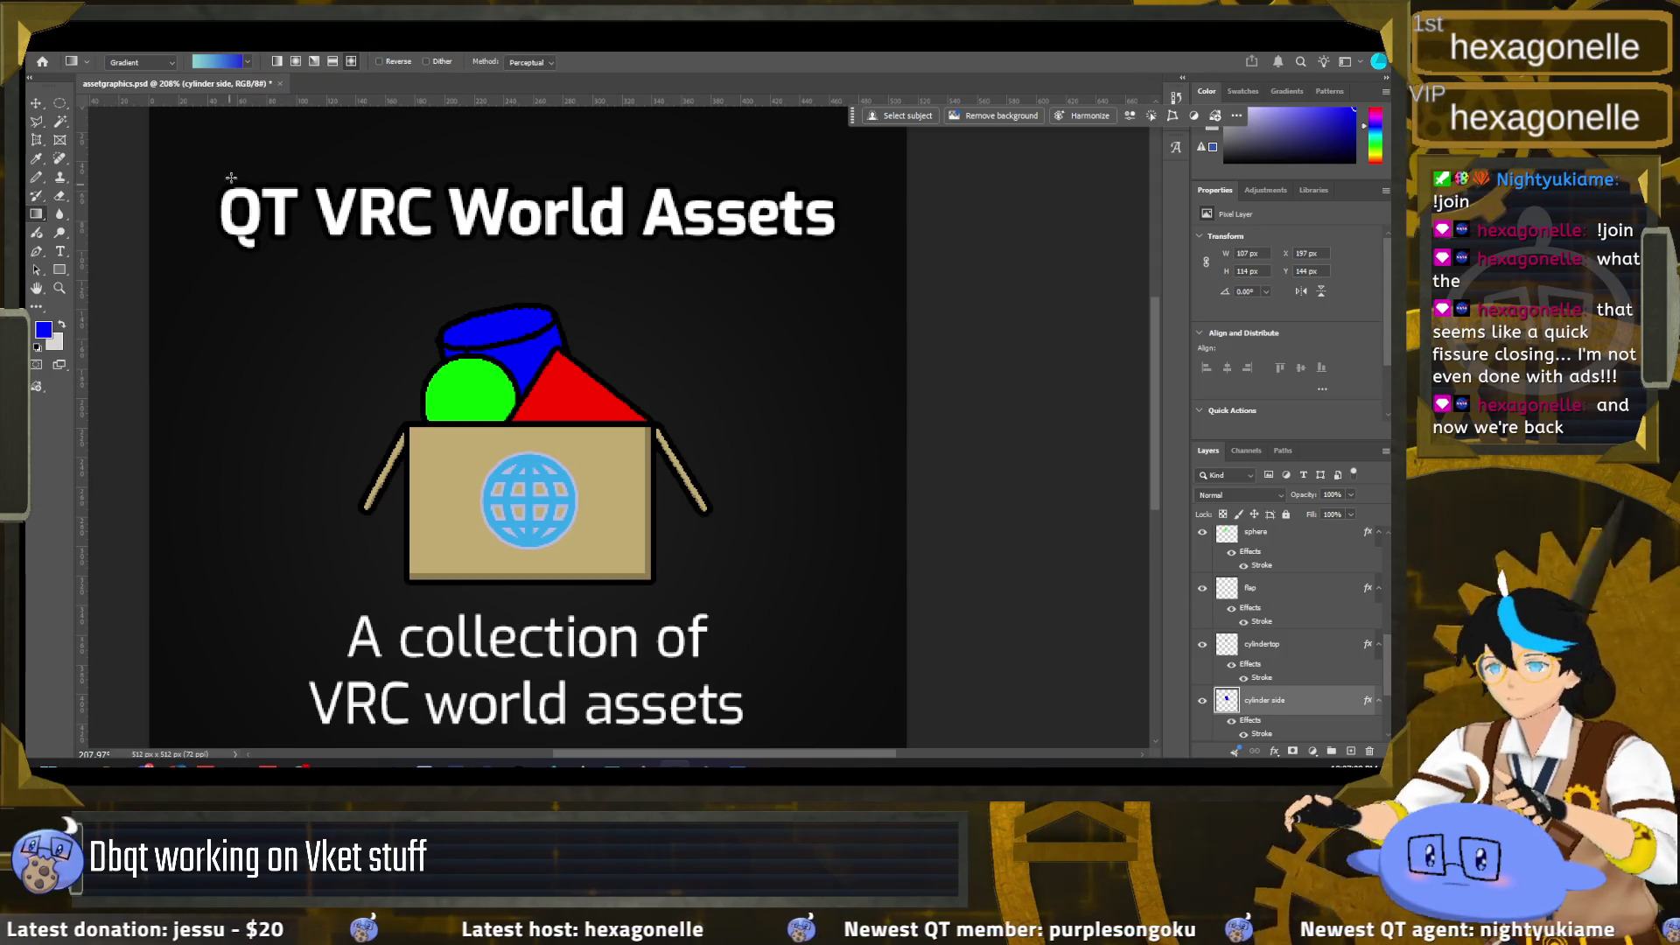
ctrl+click(1225, 700)
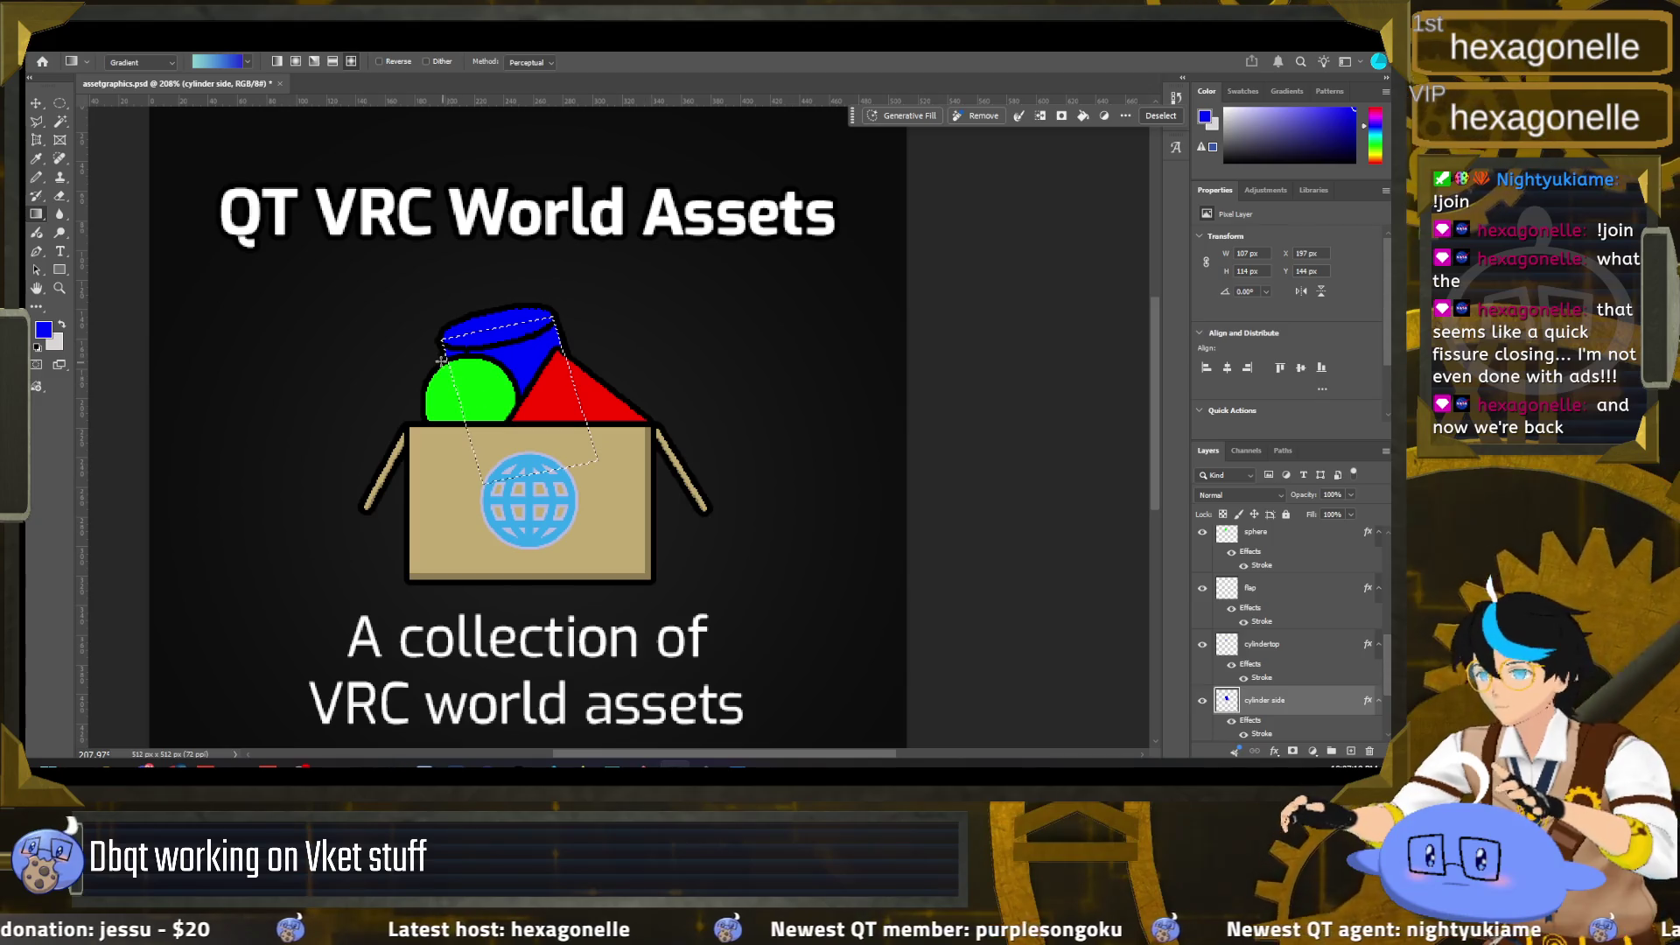
Step: Draw a linear light-cyan-to-blue gradient across the cylinder side selection
drag(471, 391, 562, 358)
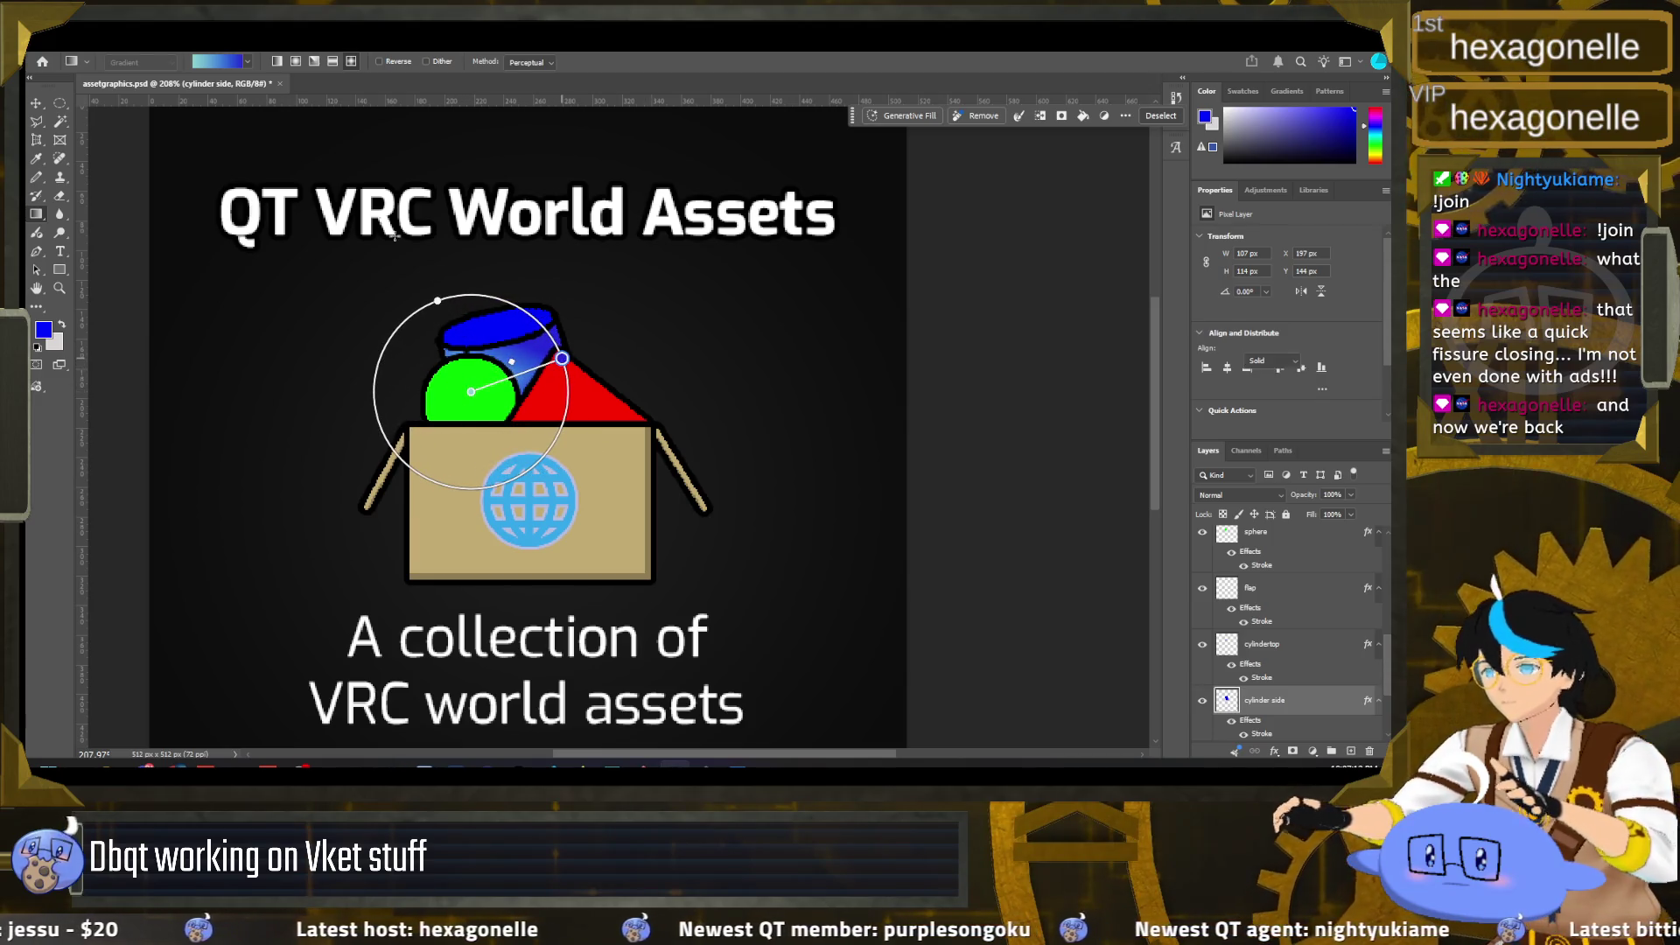
click(276, 61)
drag(561, 359, 525, 361)
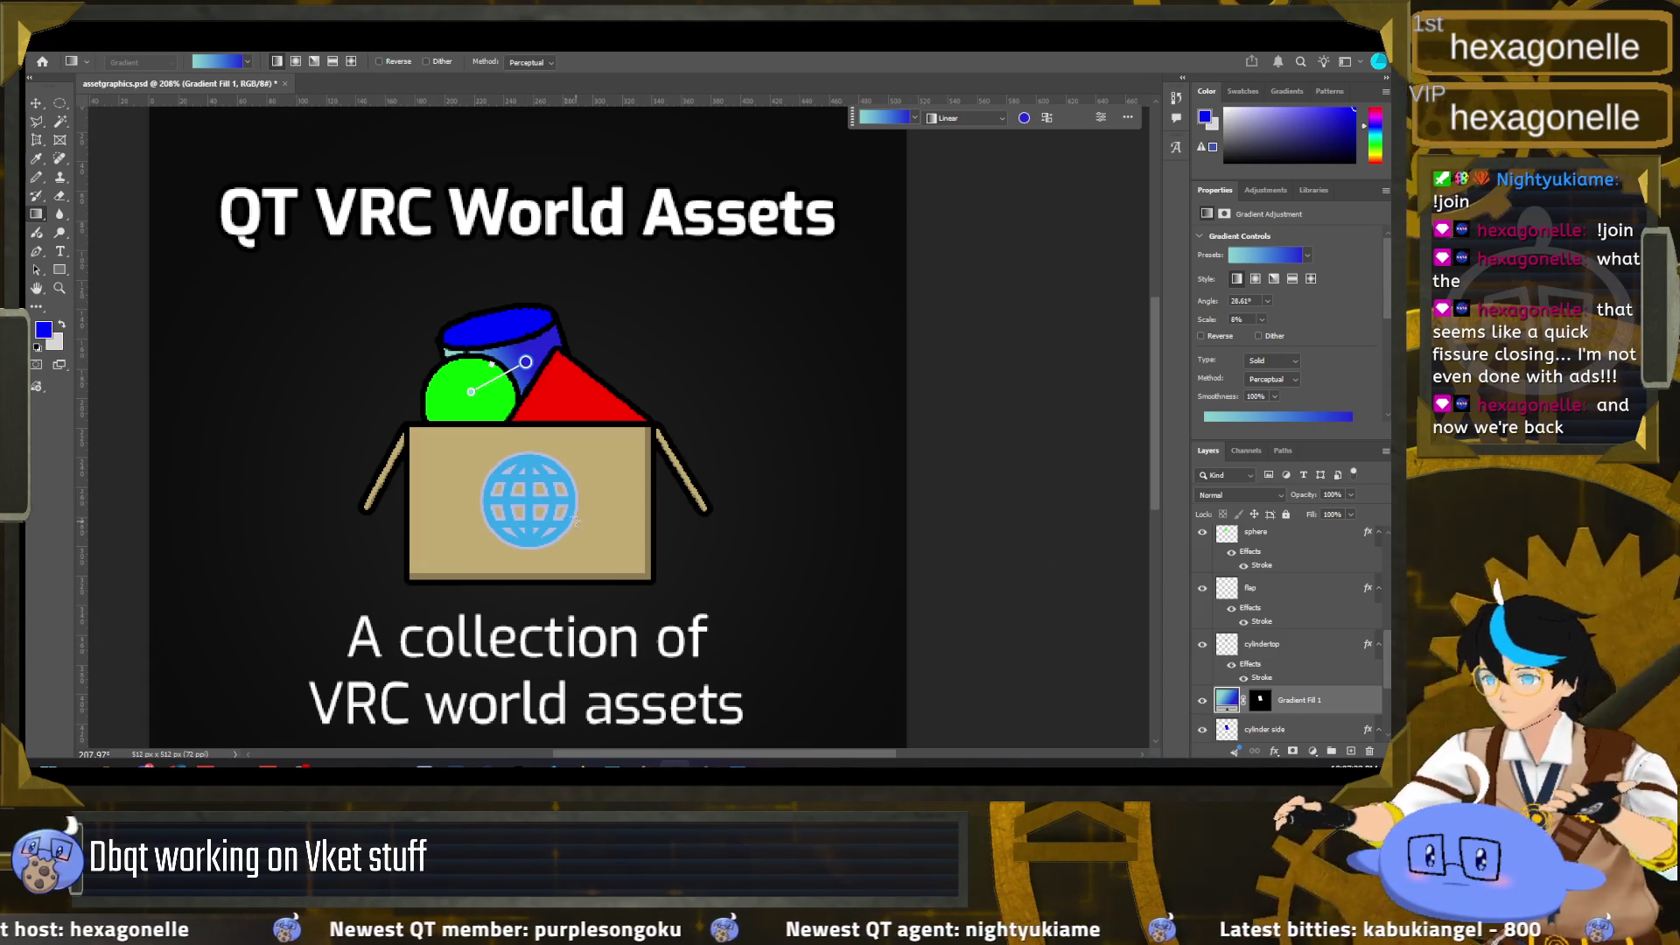
Step: Redraw the cylinder top's gradient inside its selection after undoing the full-canvas fill
ctrl+click(542, 323)
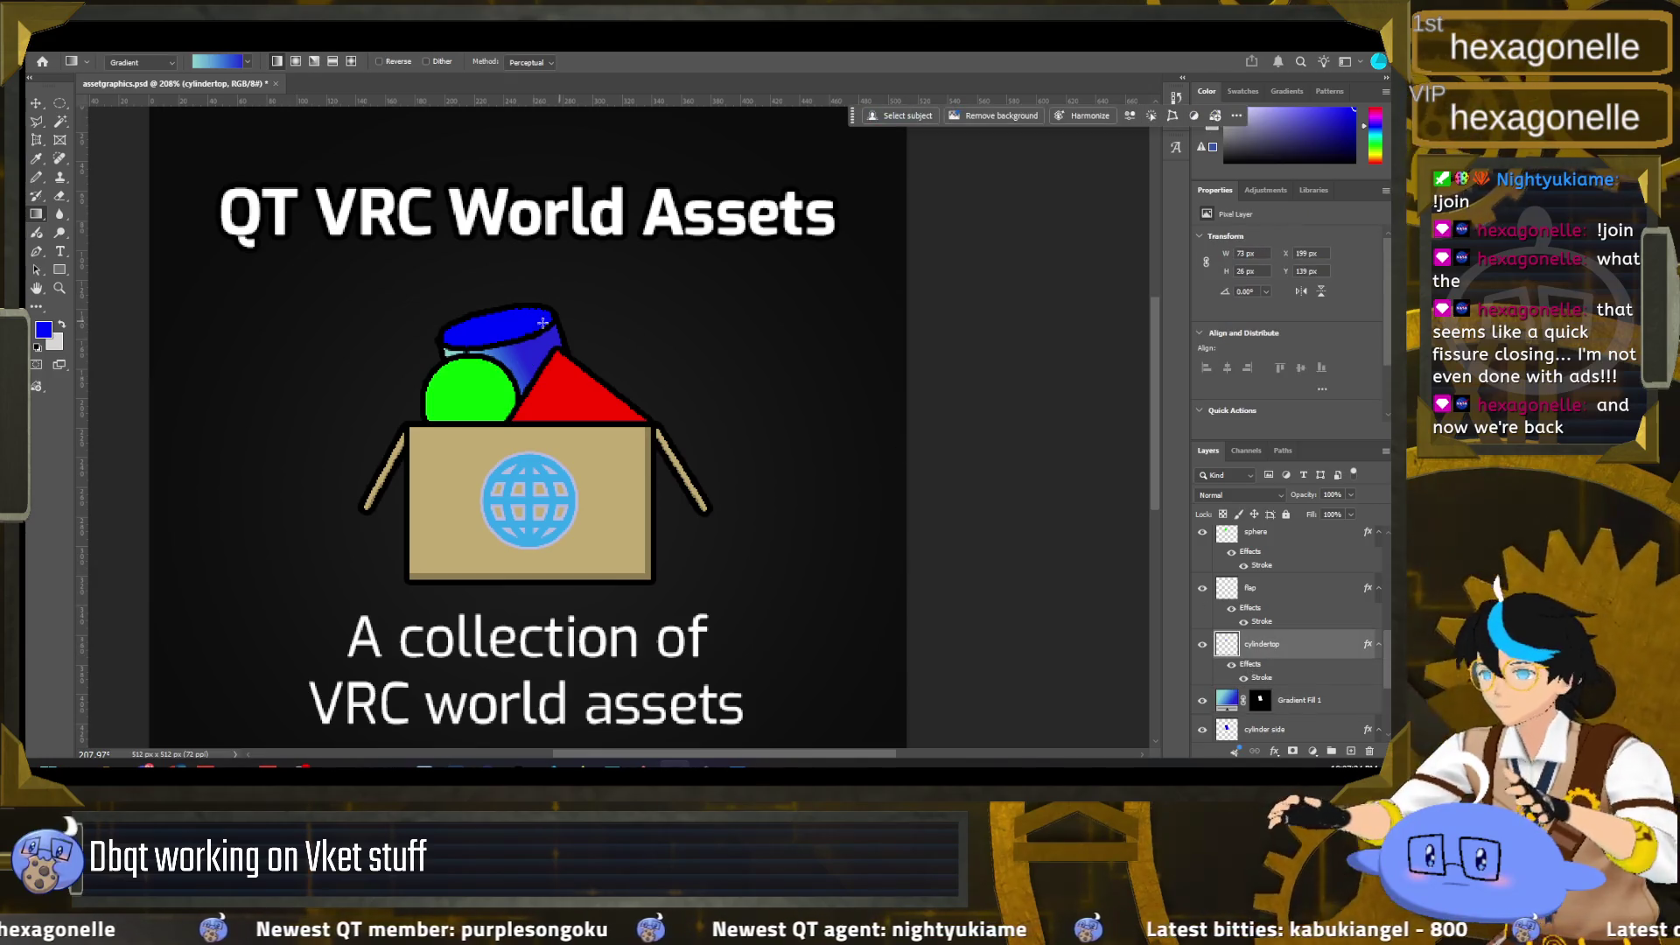
drag(477, 325, 536, 319)
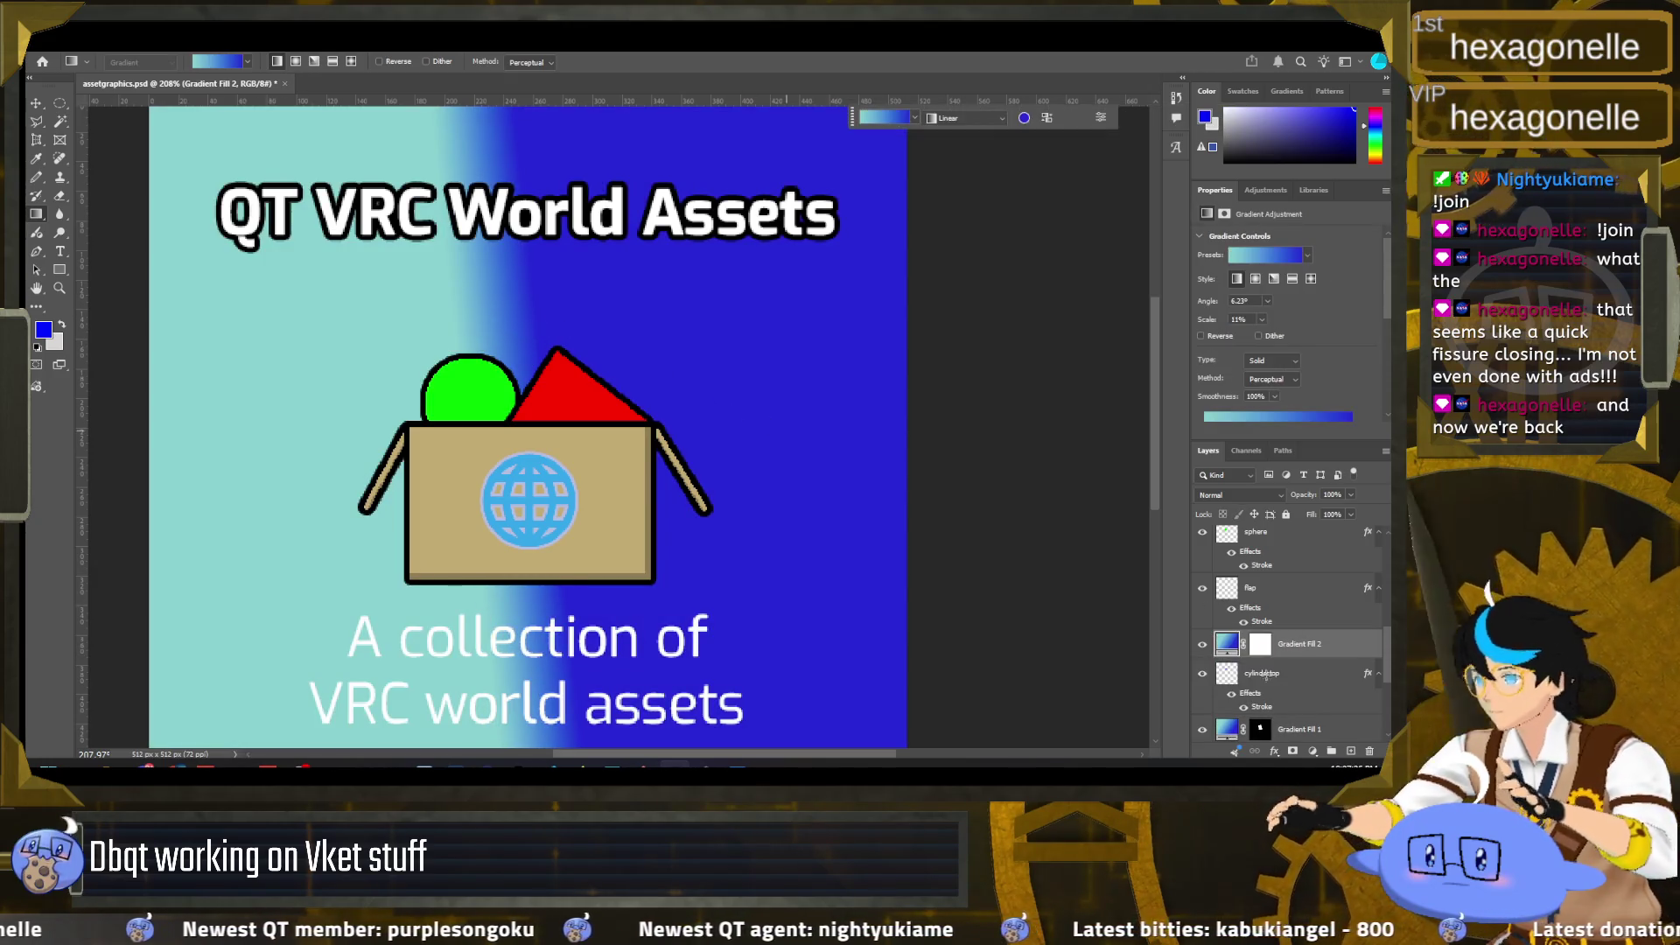
key(ctrl+z)
drag(451, 337, 509, 321)
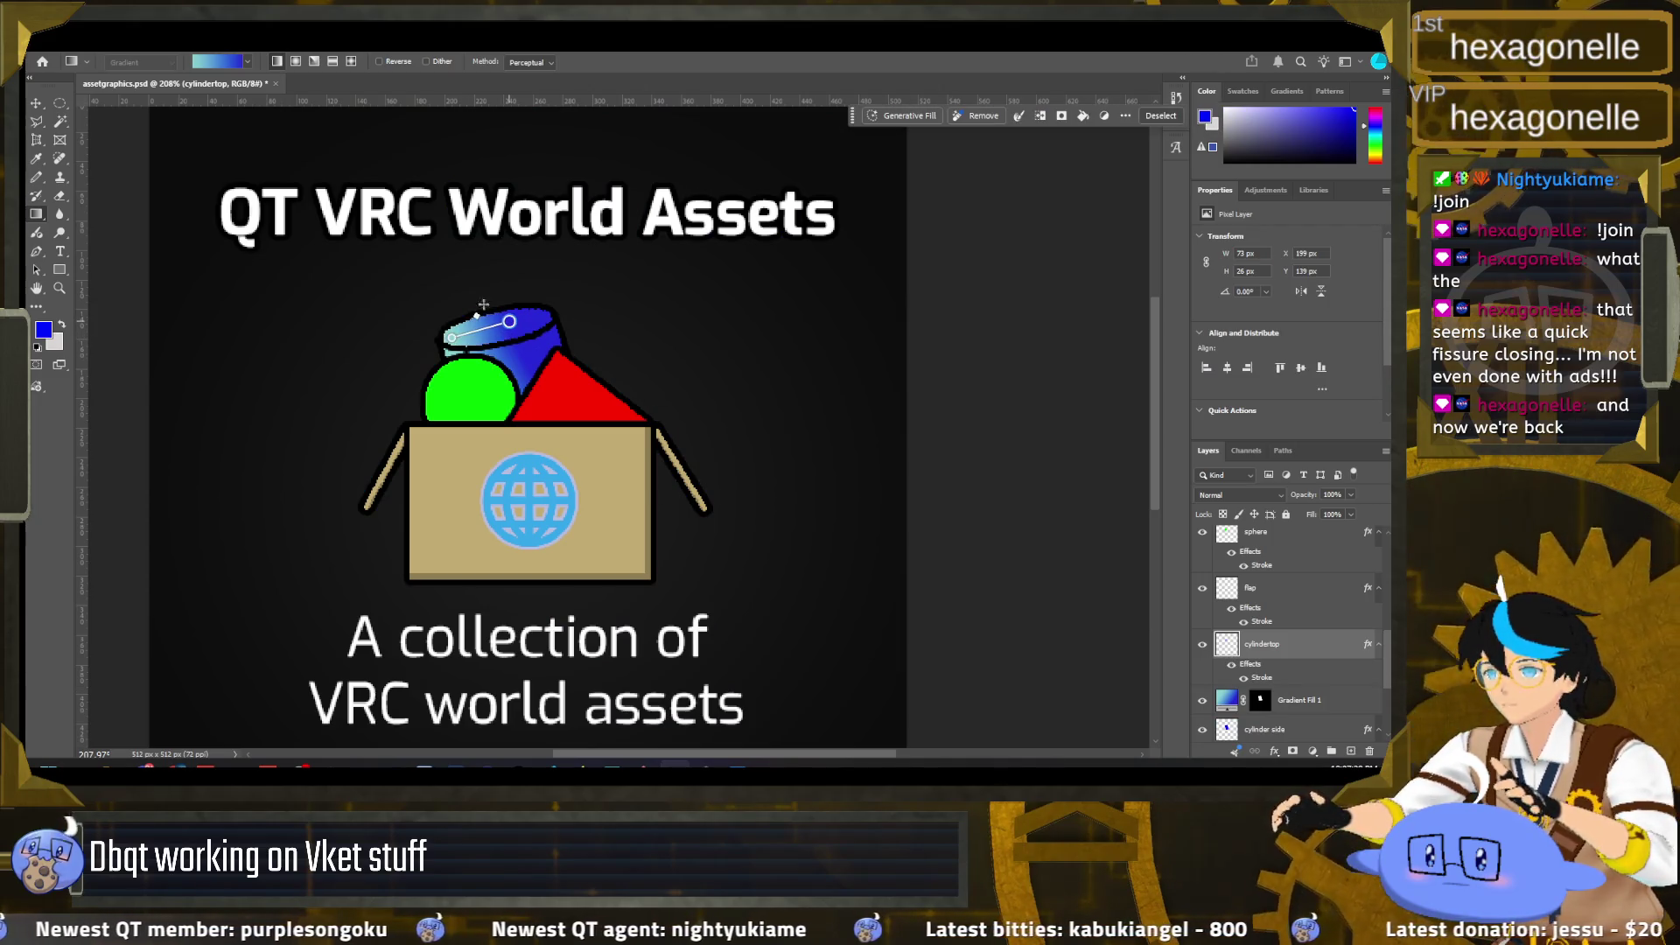
click(60, 104)
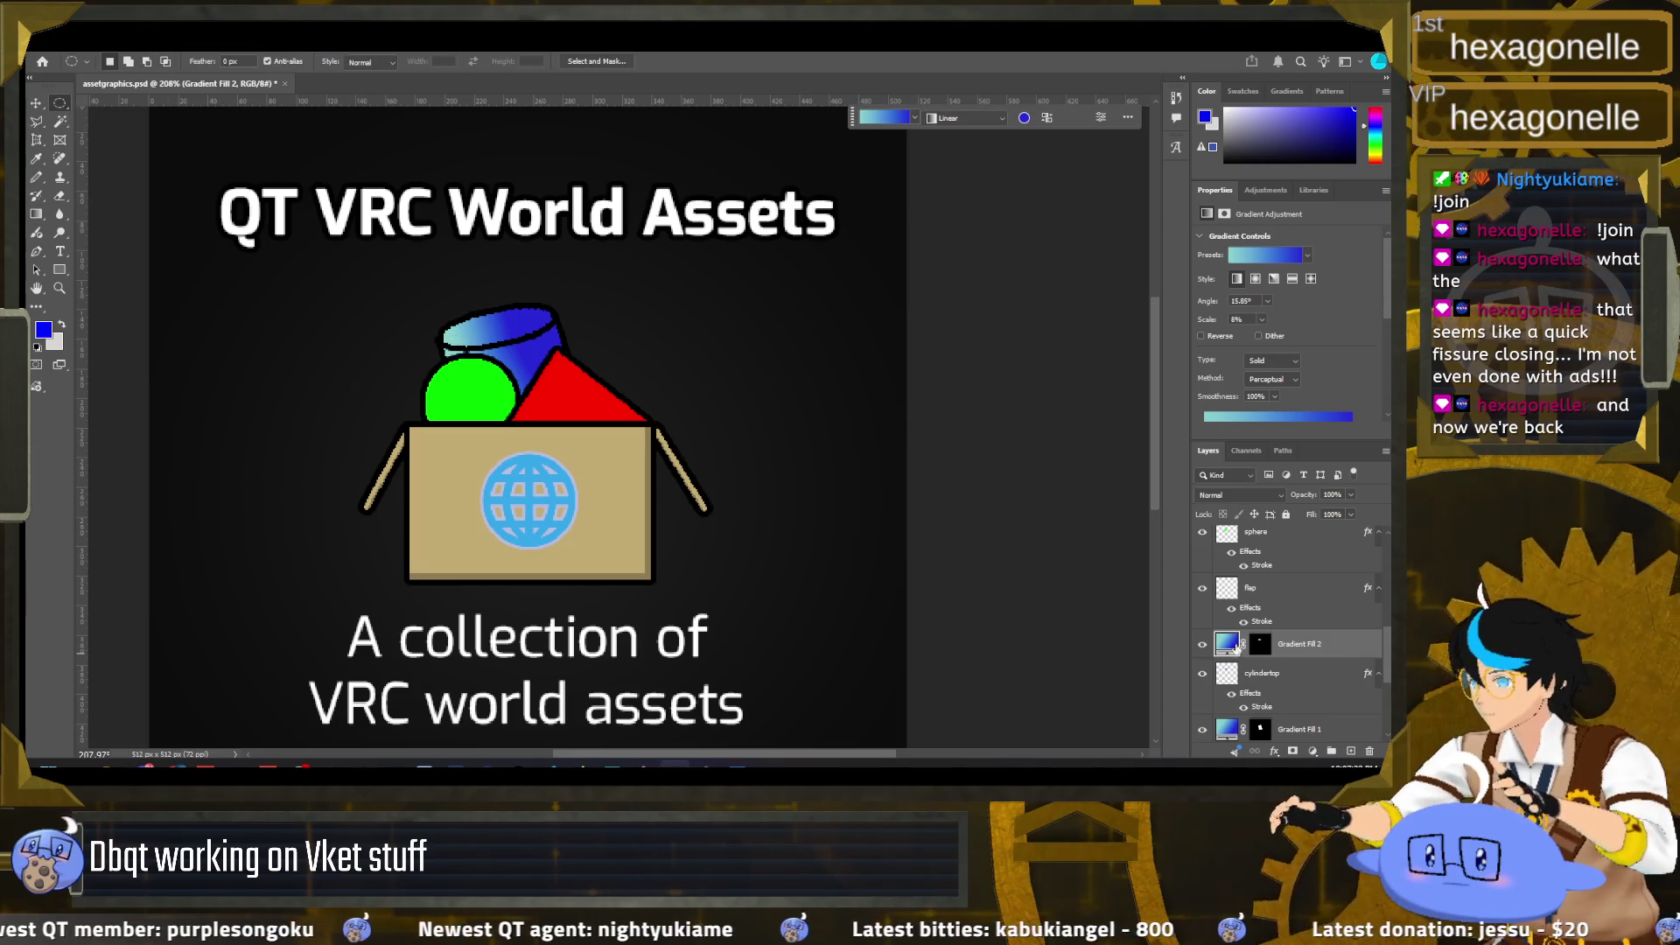
Step: Select the sphere's round area and set the foreground colour to a mid green
ctrl+click(1226, 533)
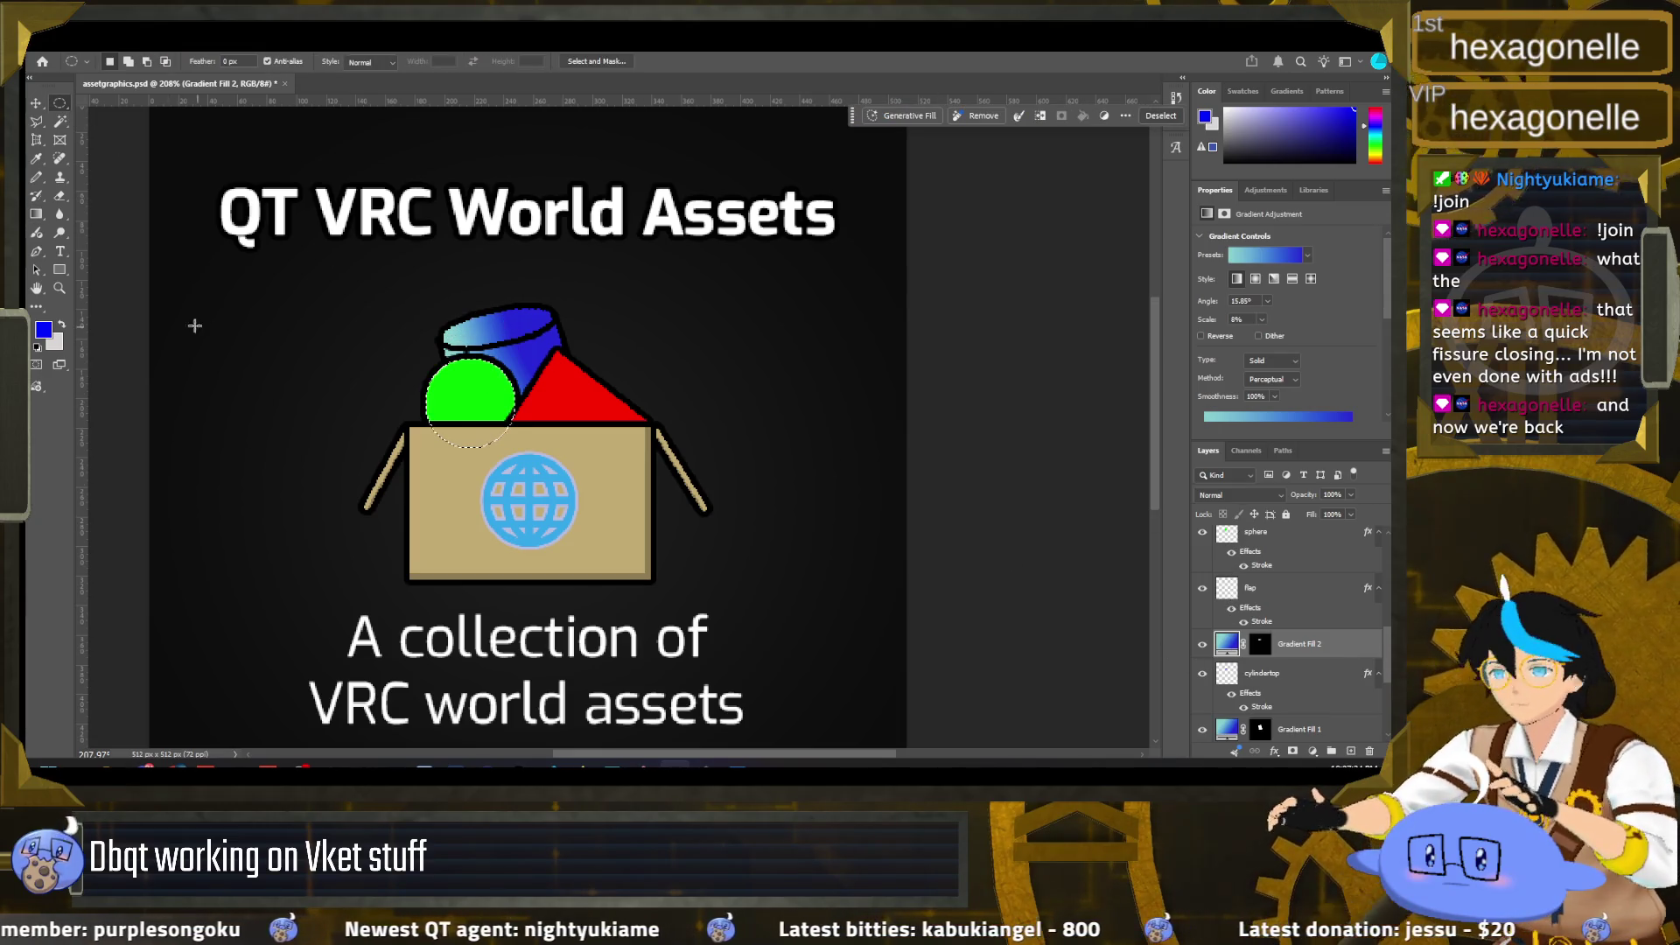
click(43, 330)
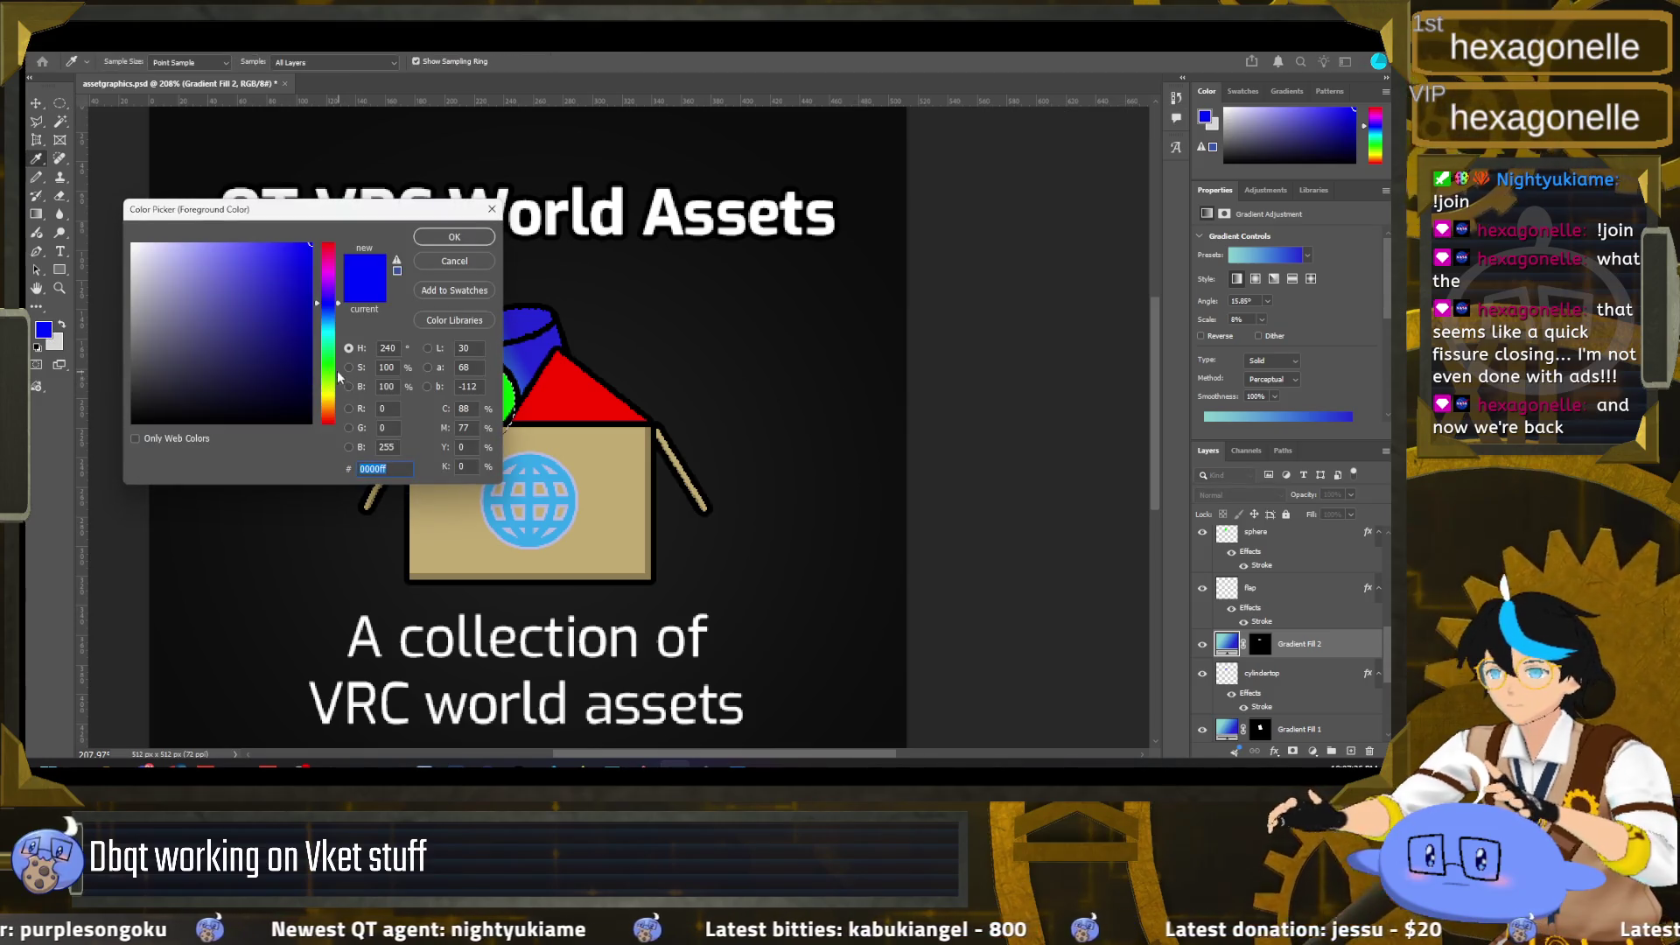
click(333, 365)
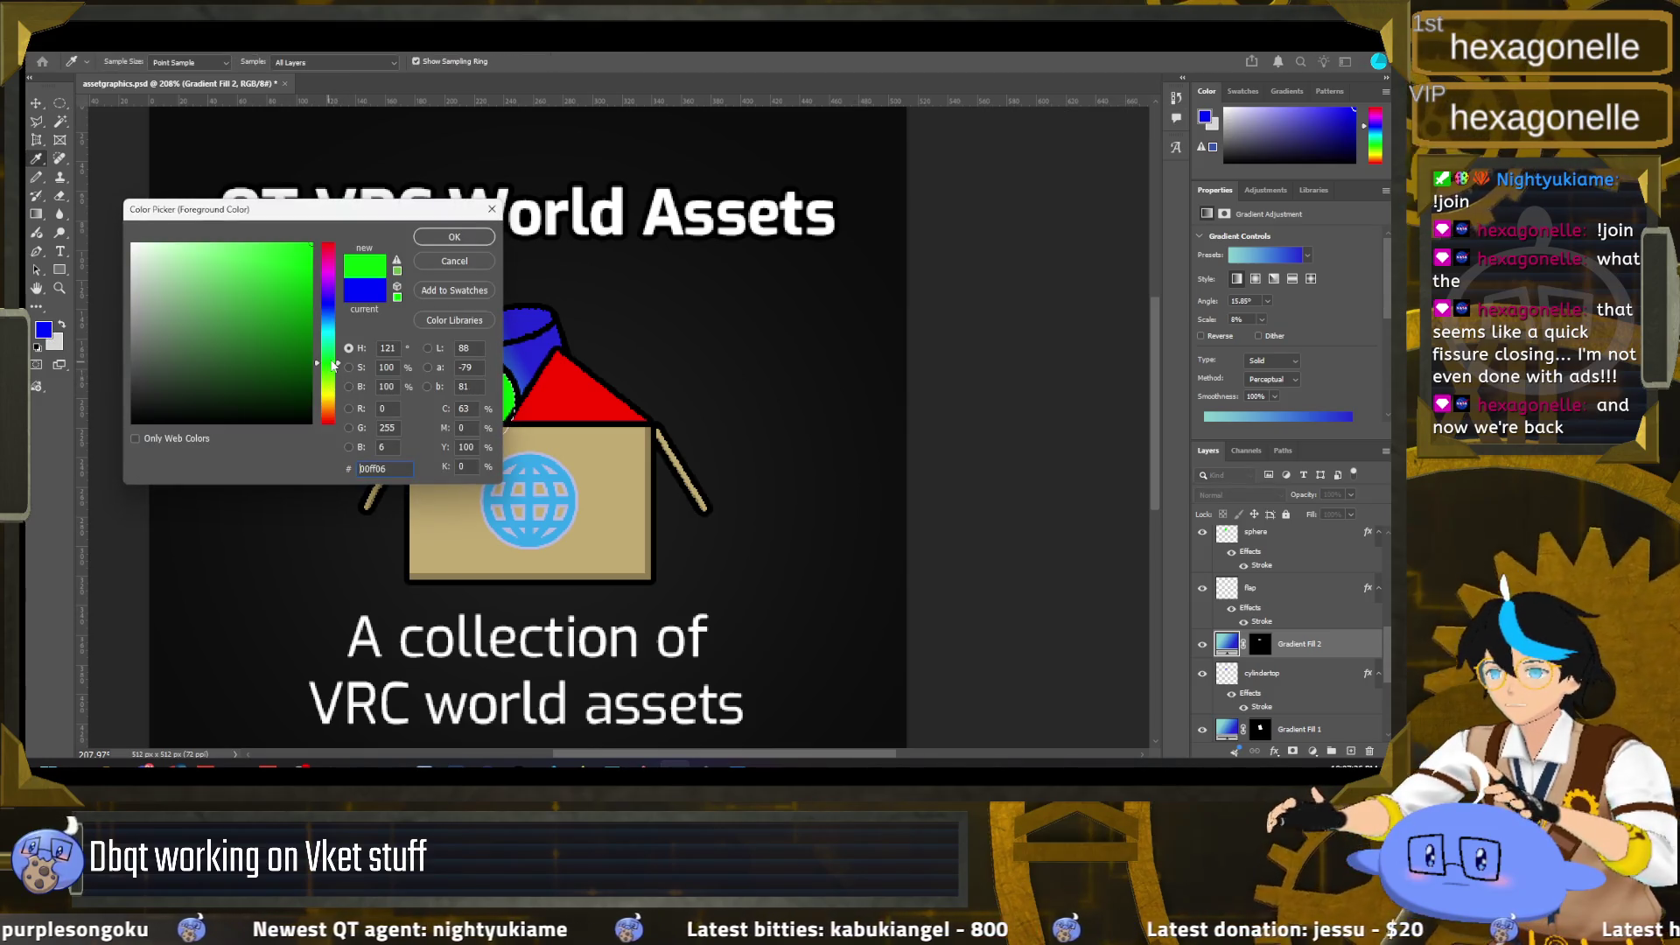
click(454, 237)
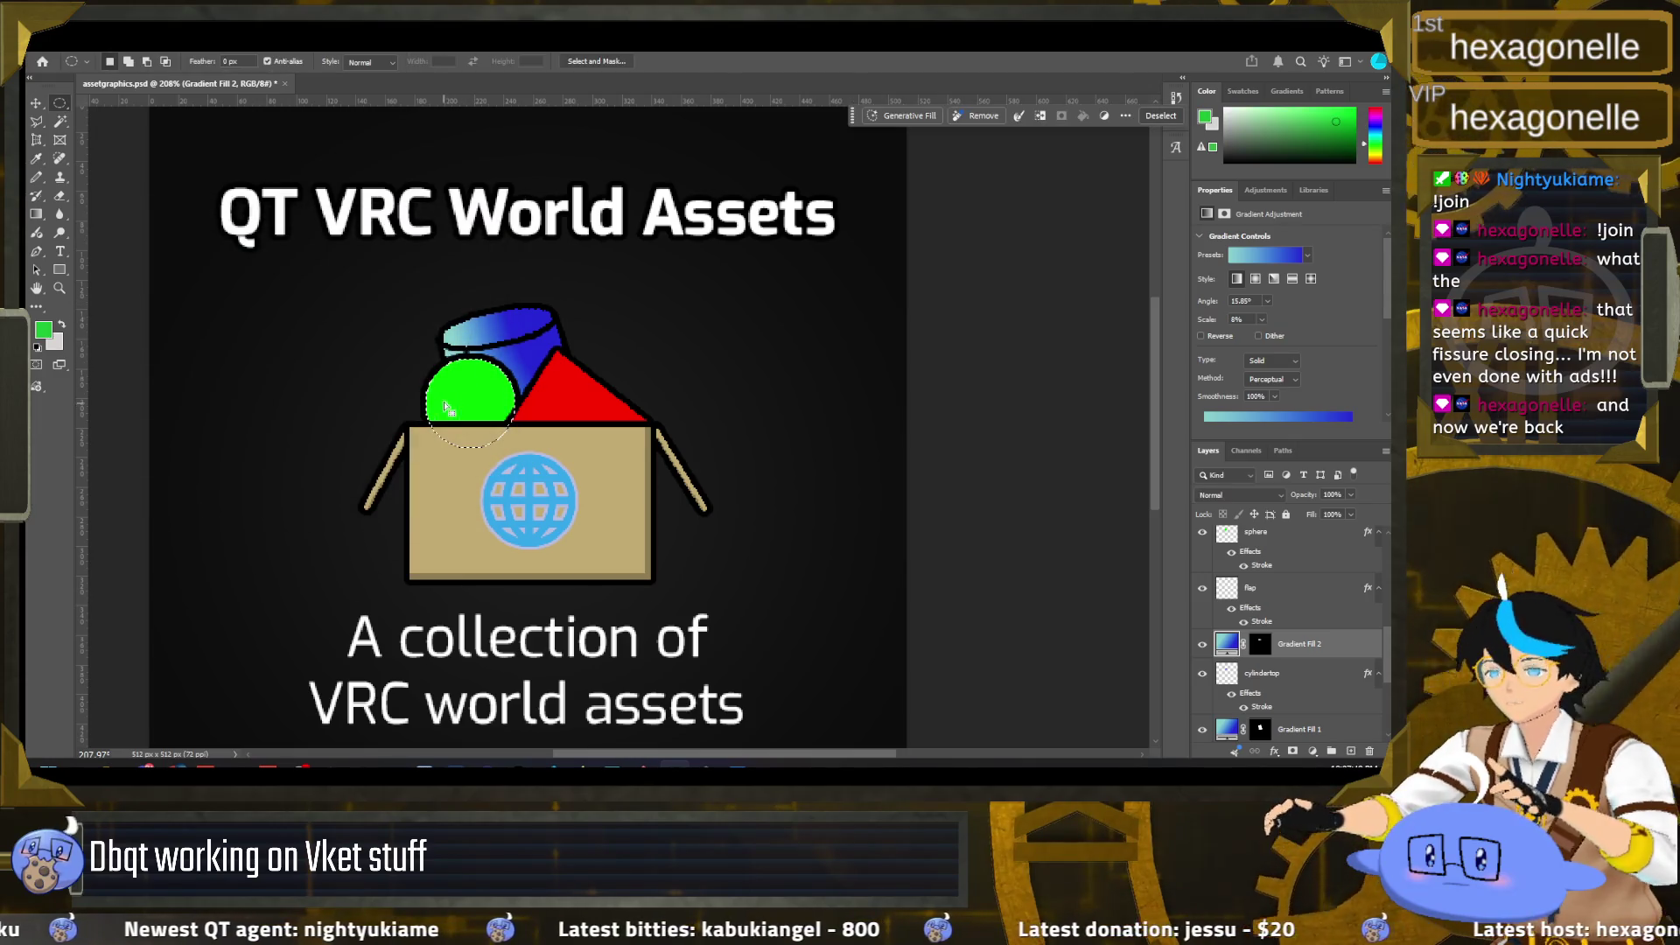
Step: Try a radial gradient on the sphere, then undo it
key(g)
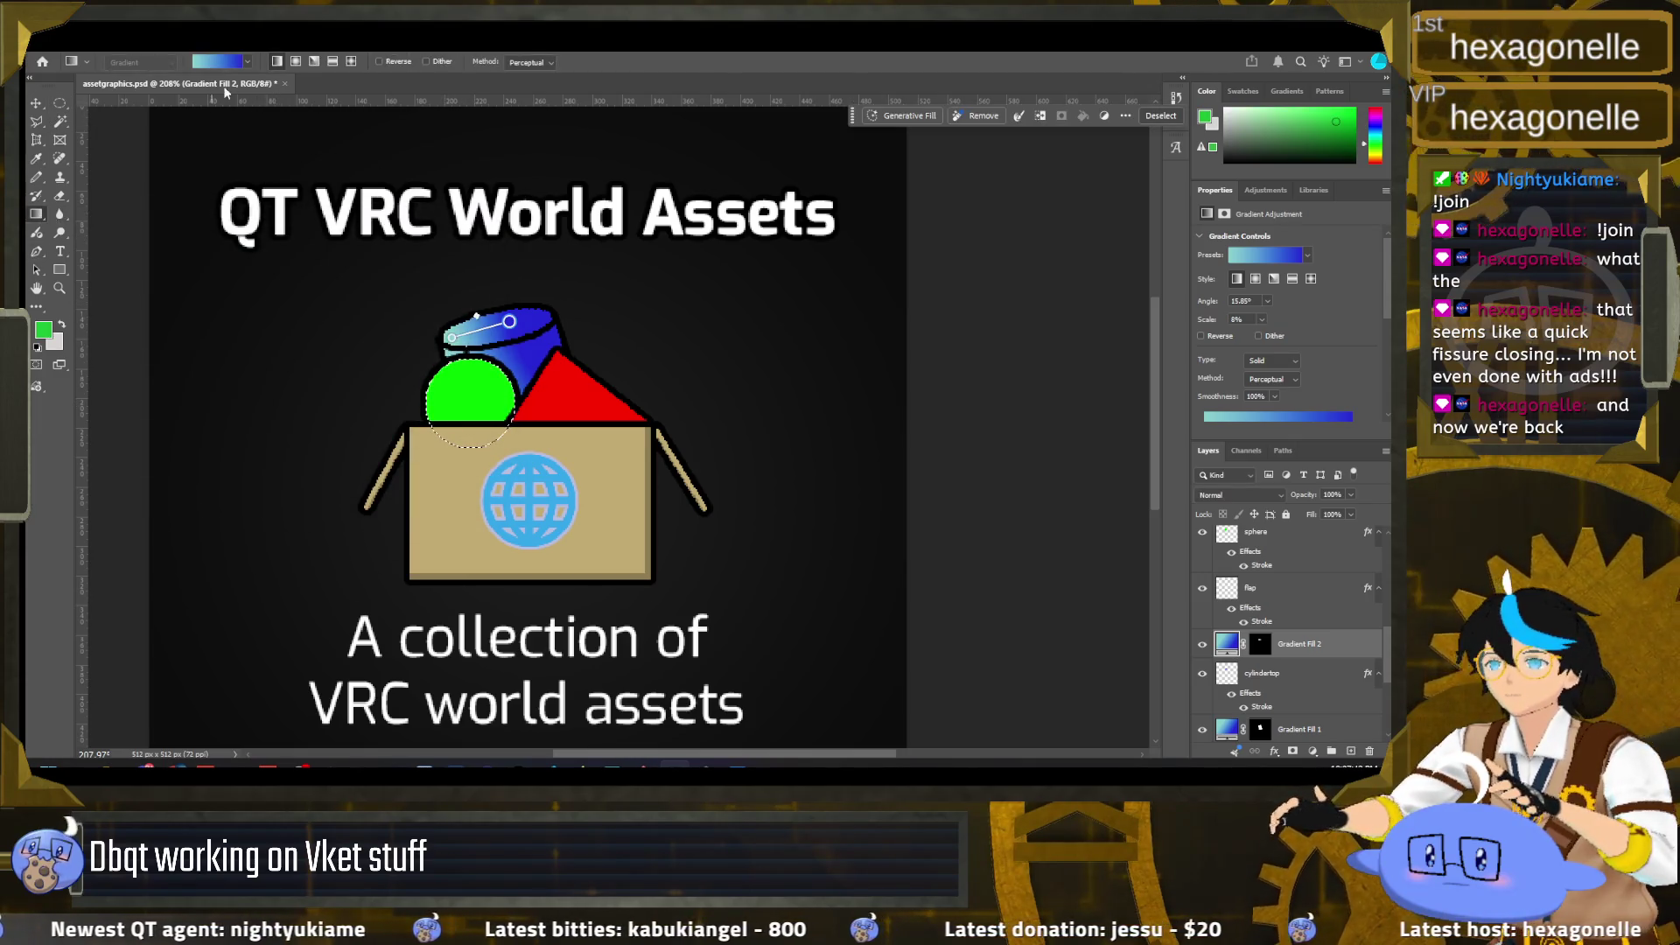
click(295, 62)
drag(469, 405, 523, 409)
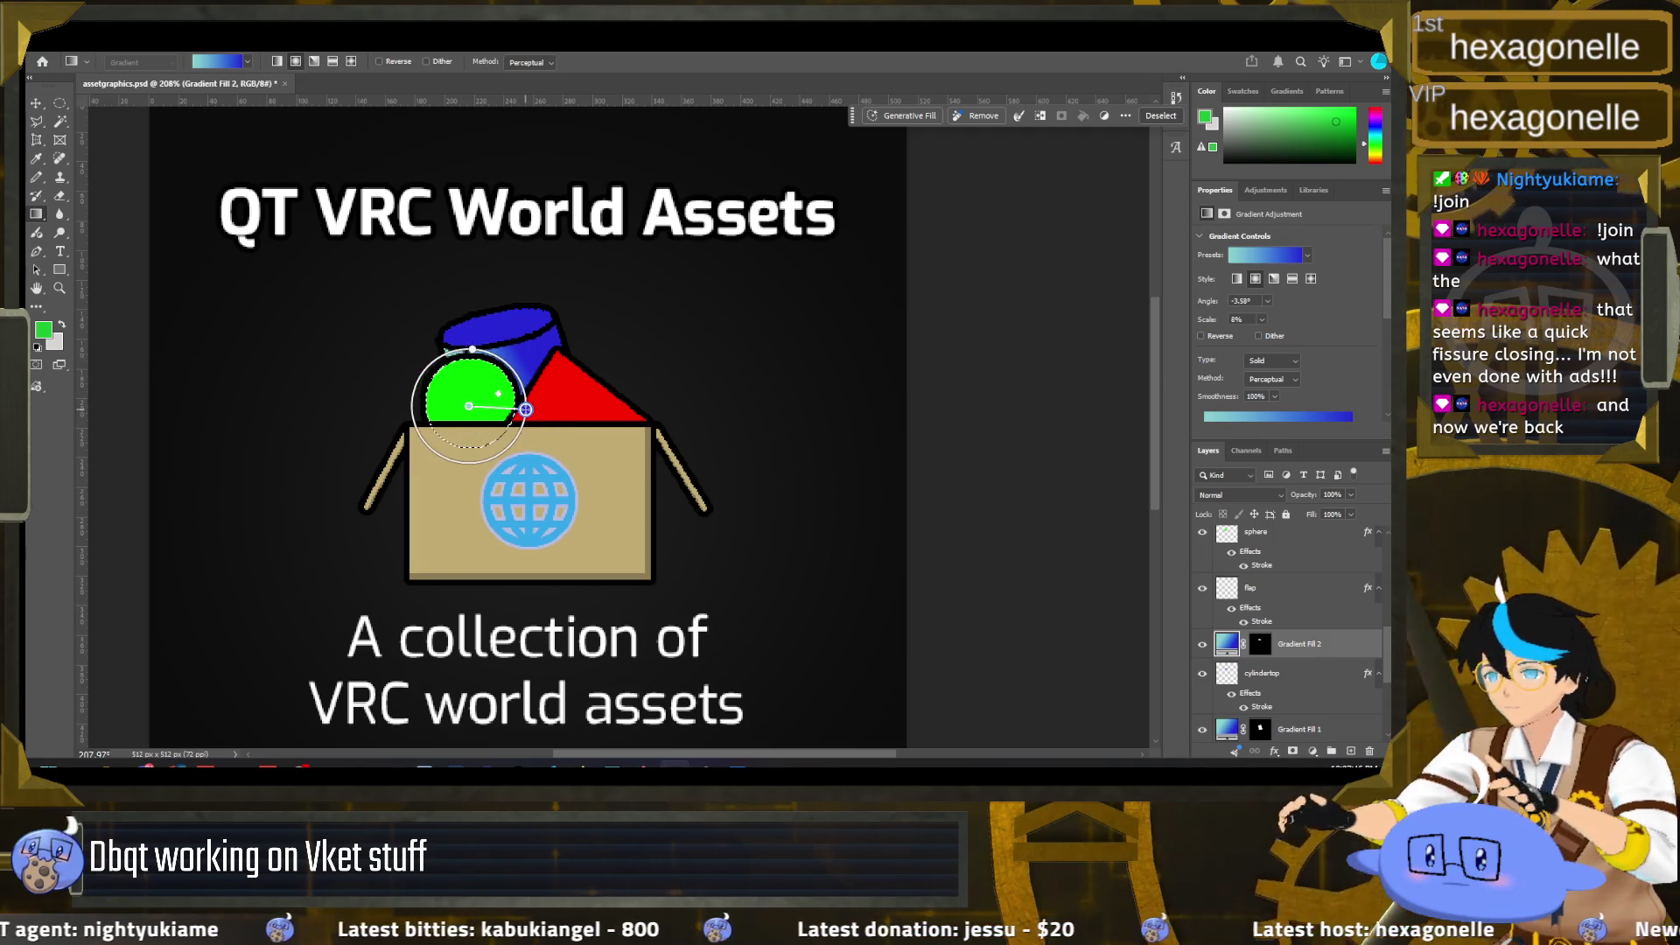
key(ctrl+z)
key(ctrl+z)
Step: Preview a green-yellow gradient preset, revert to blue-cyan, and select the sphere layer
click(249, 62)
click(249, 62)
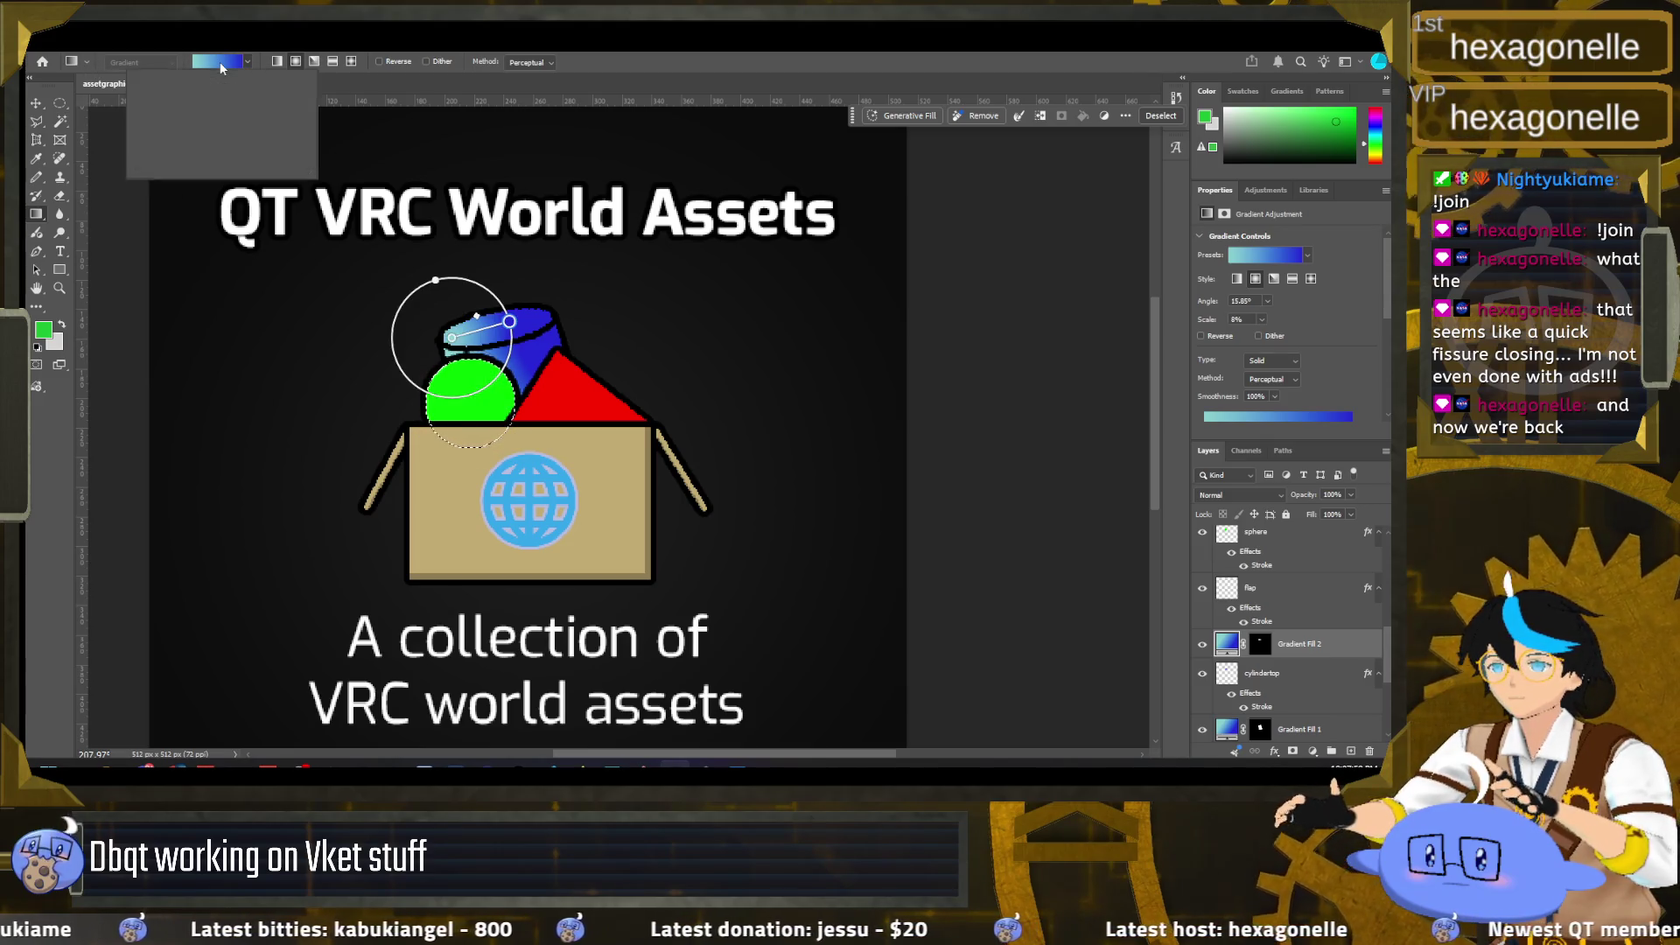
click(249, 62)
click(149, 109)
scroll(205, 131, down, 2)
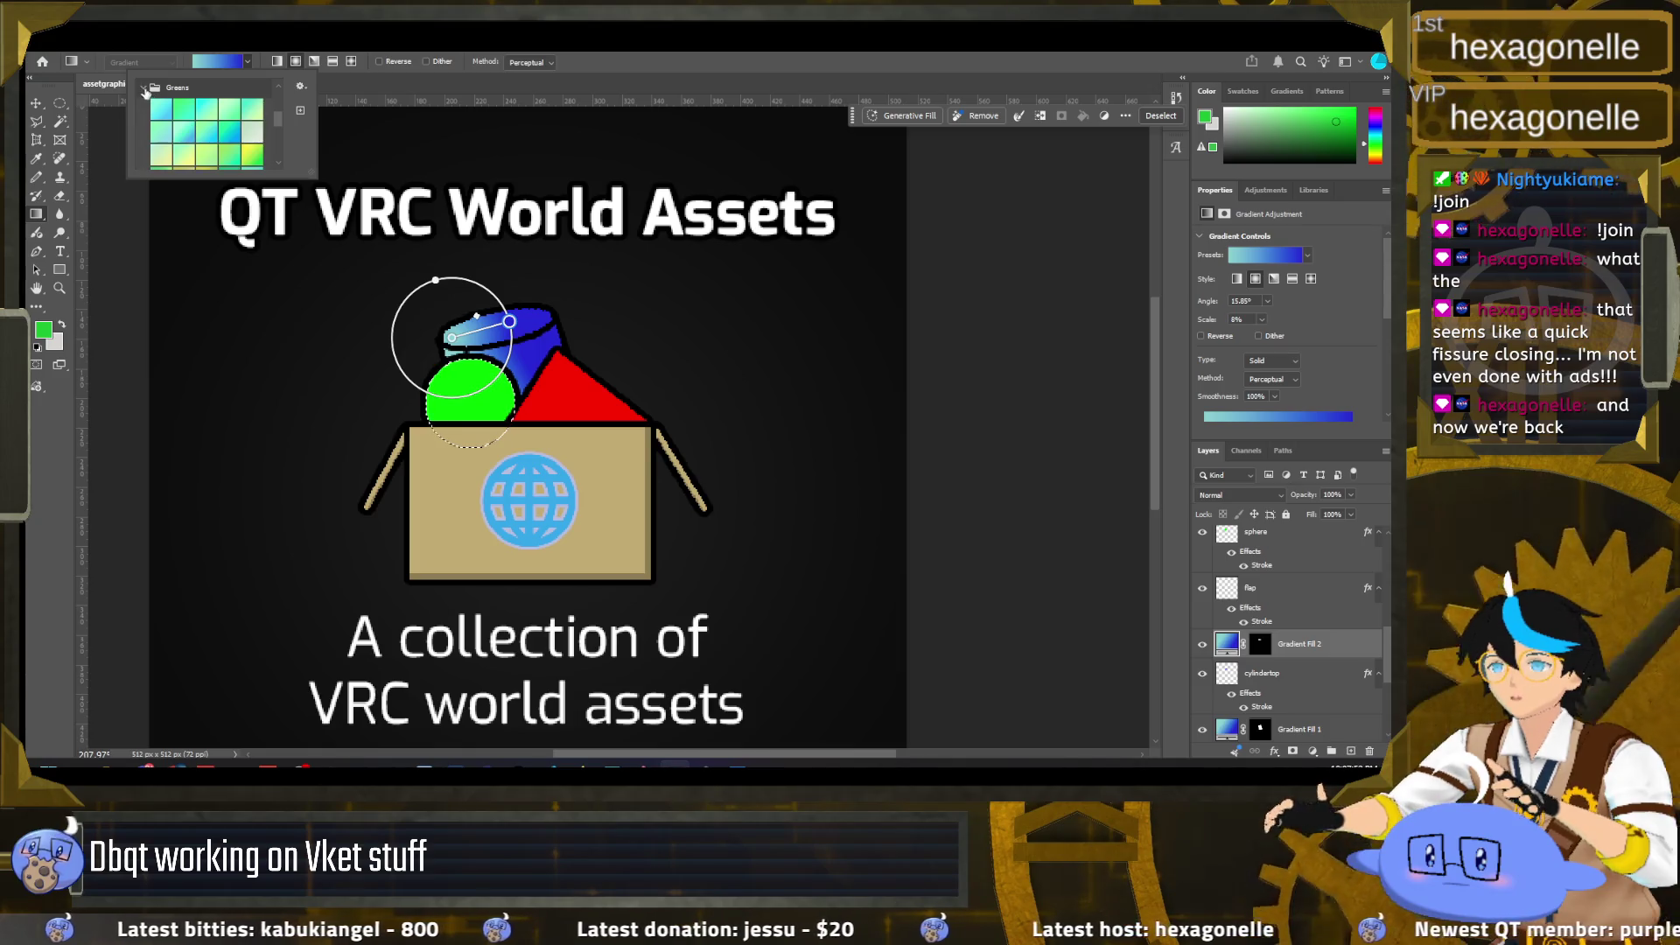
scroll(256, 141, down, 2)
scroll(255, 142, down, 2)
scroll(255, 142, down, 2)
scroll(256, 142, down, 1)
click(252, 88)
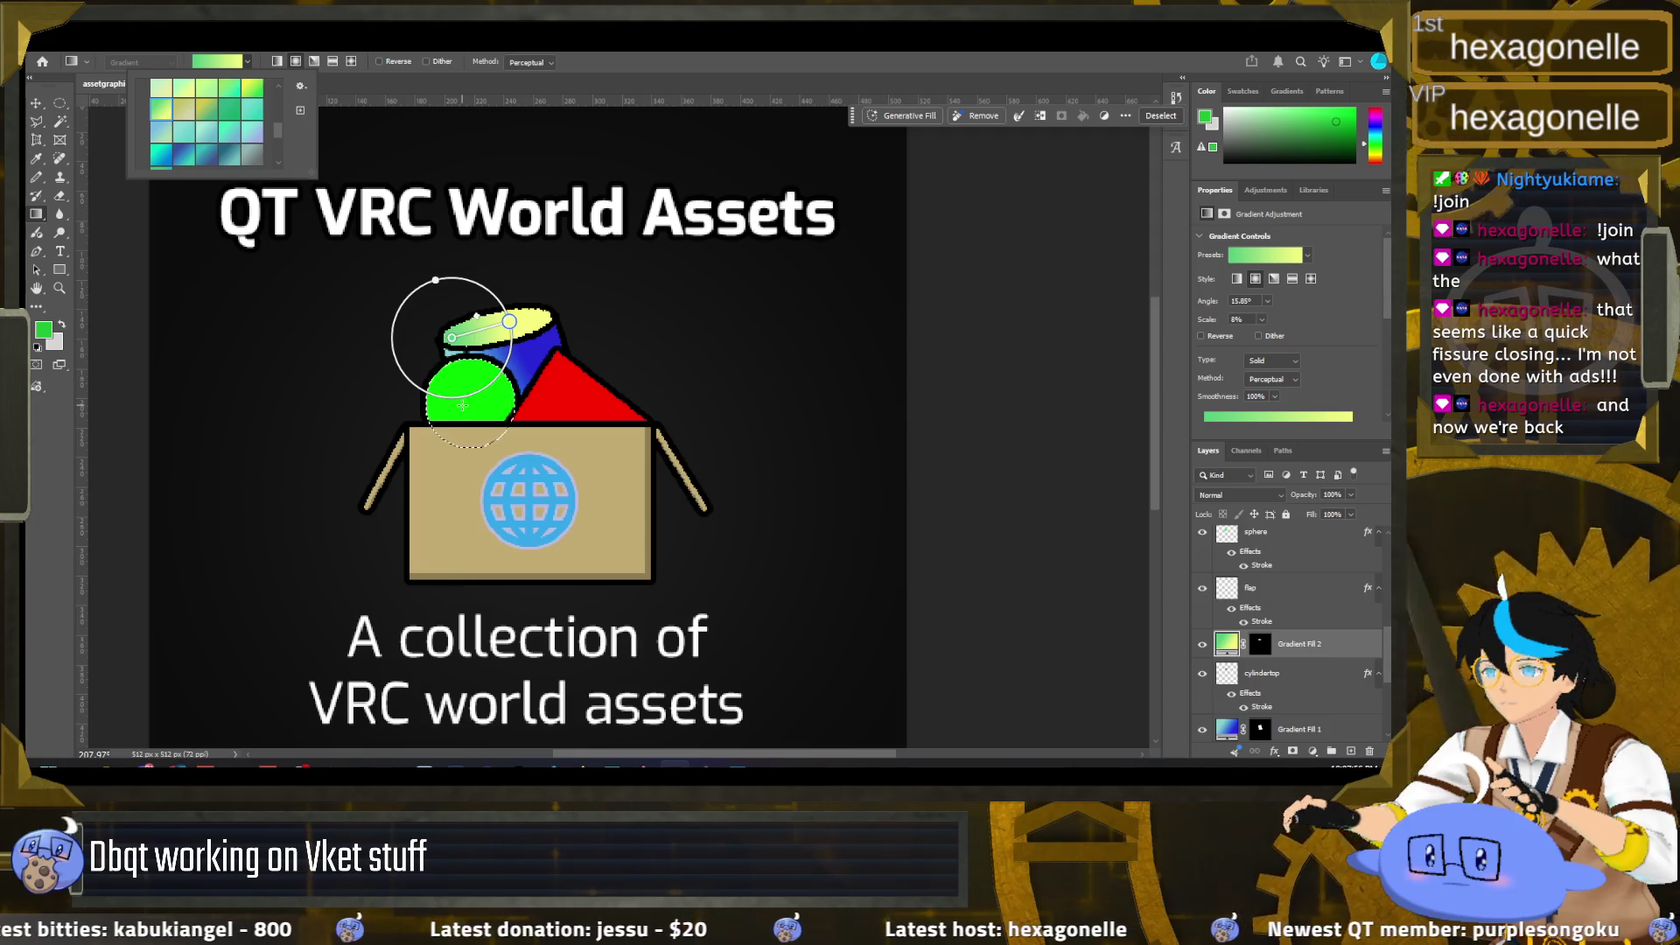
key(Escape)
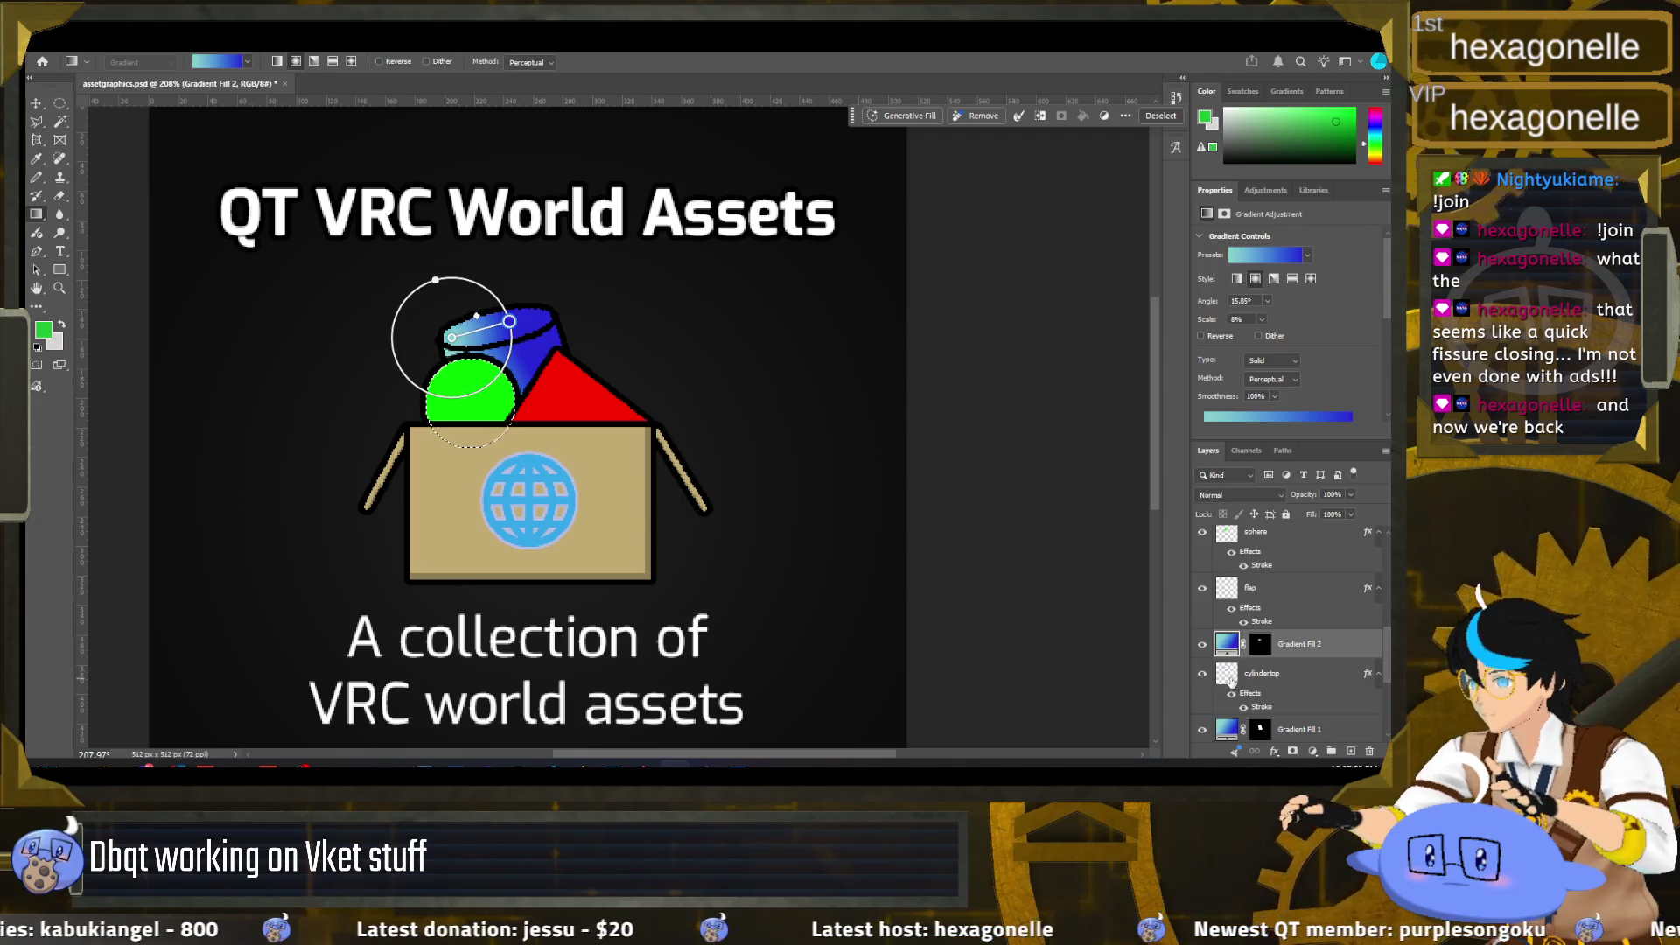
click(1251, 532)
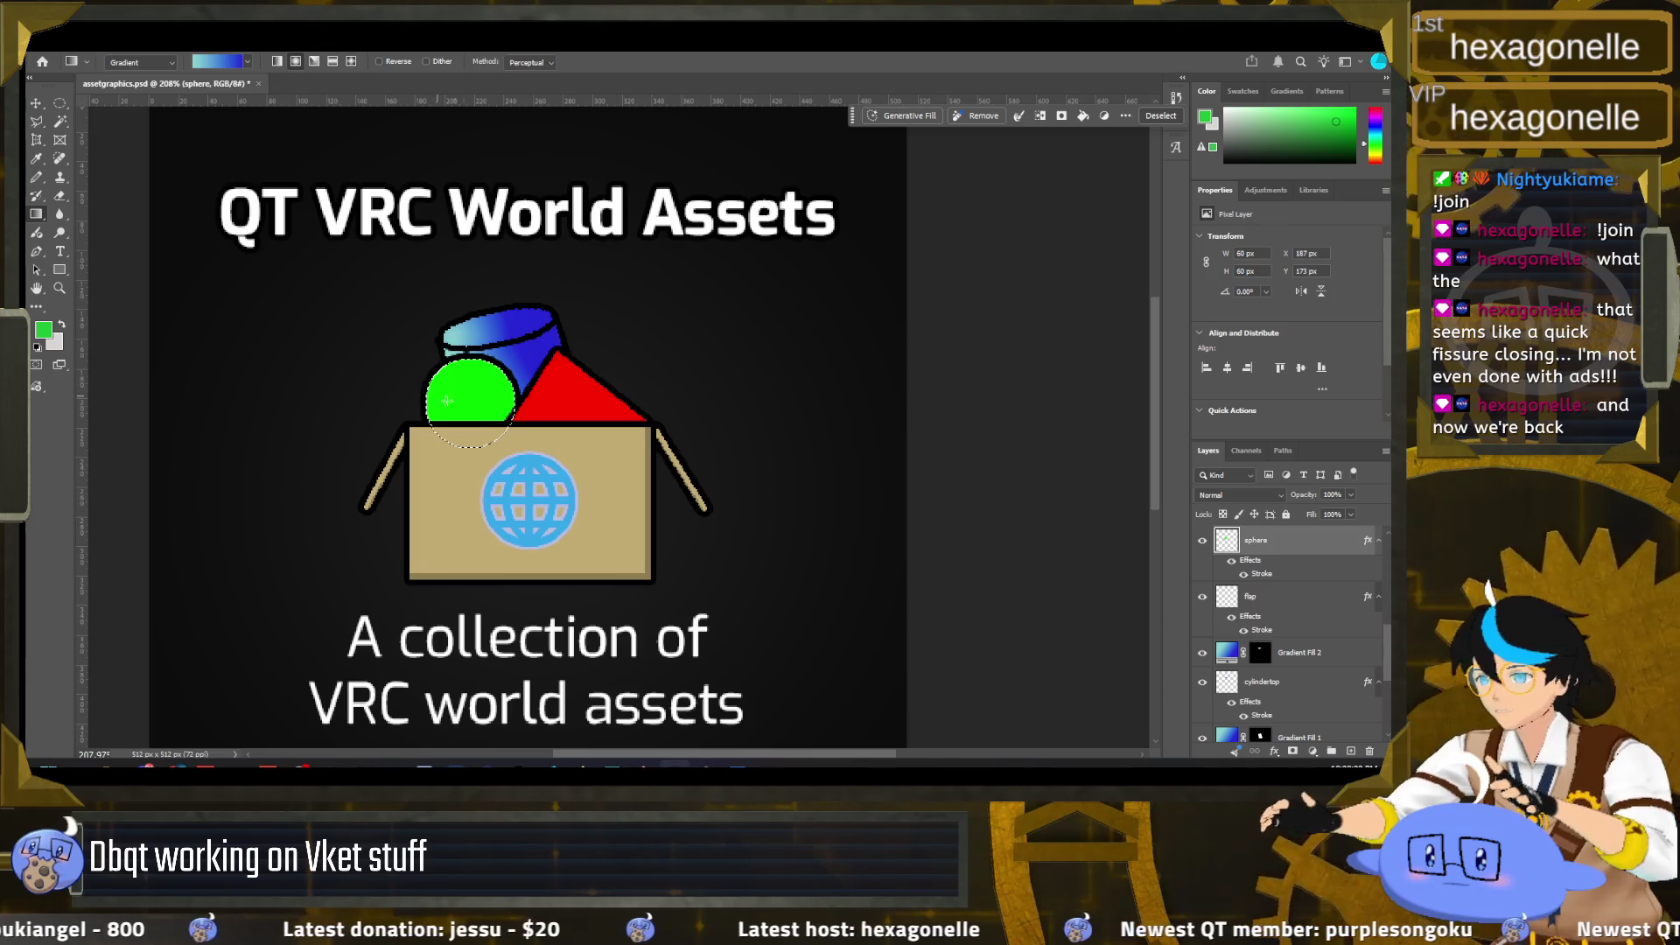
Step: Try yellow-green and green-cyan radial gradient presets on the sphere, cancelling them
drag(470, 399, 525, 402)
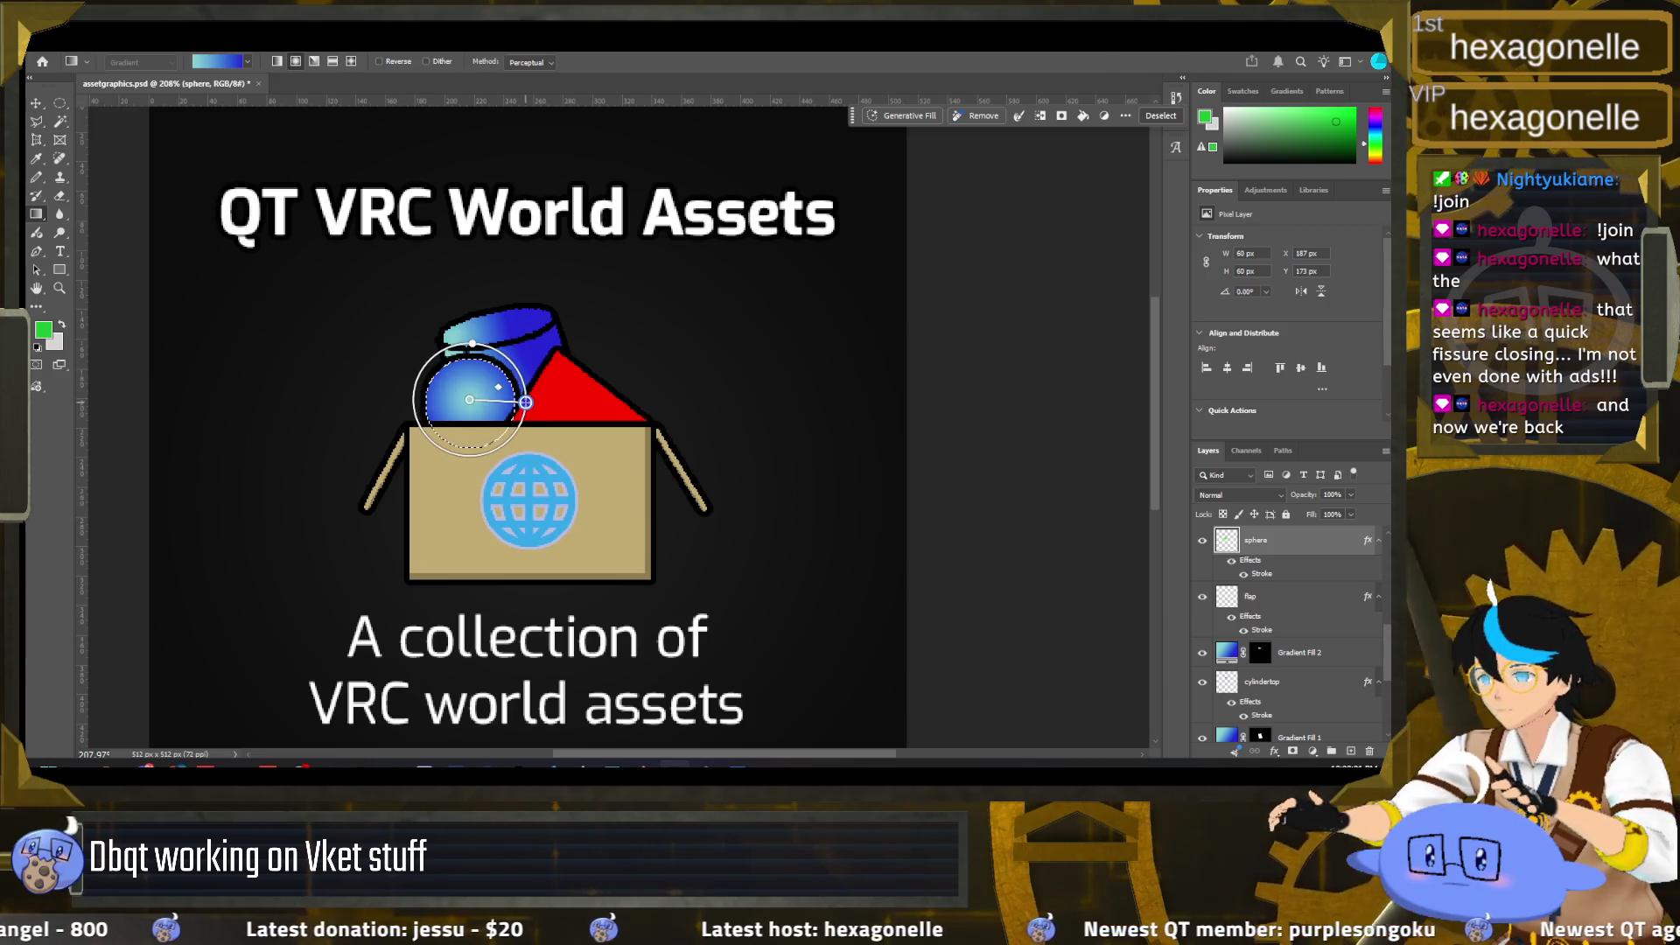
click(248, 62)
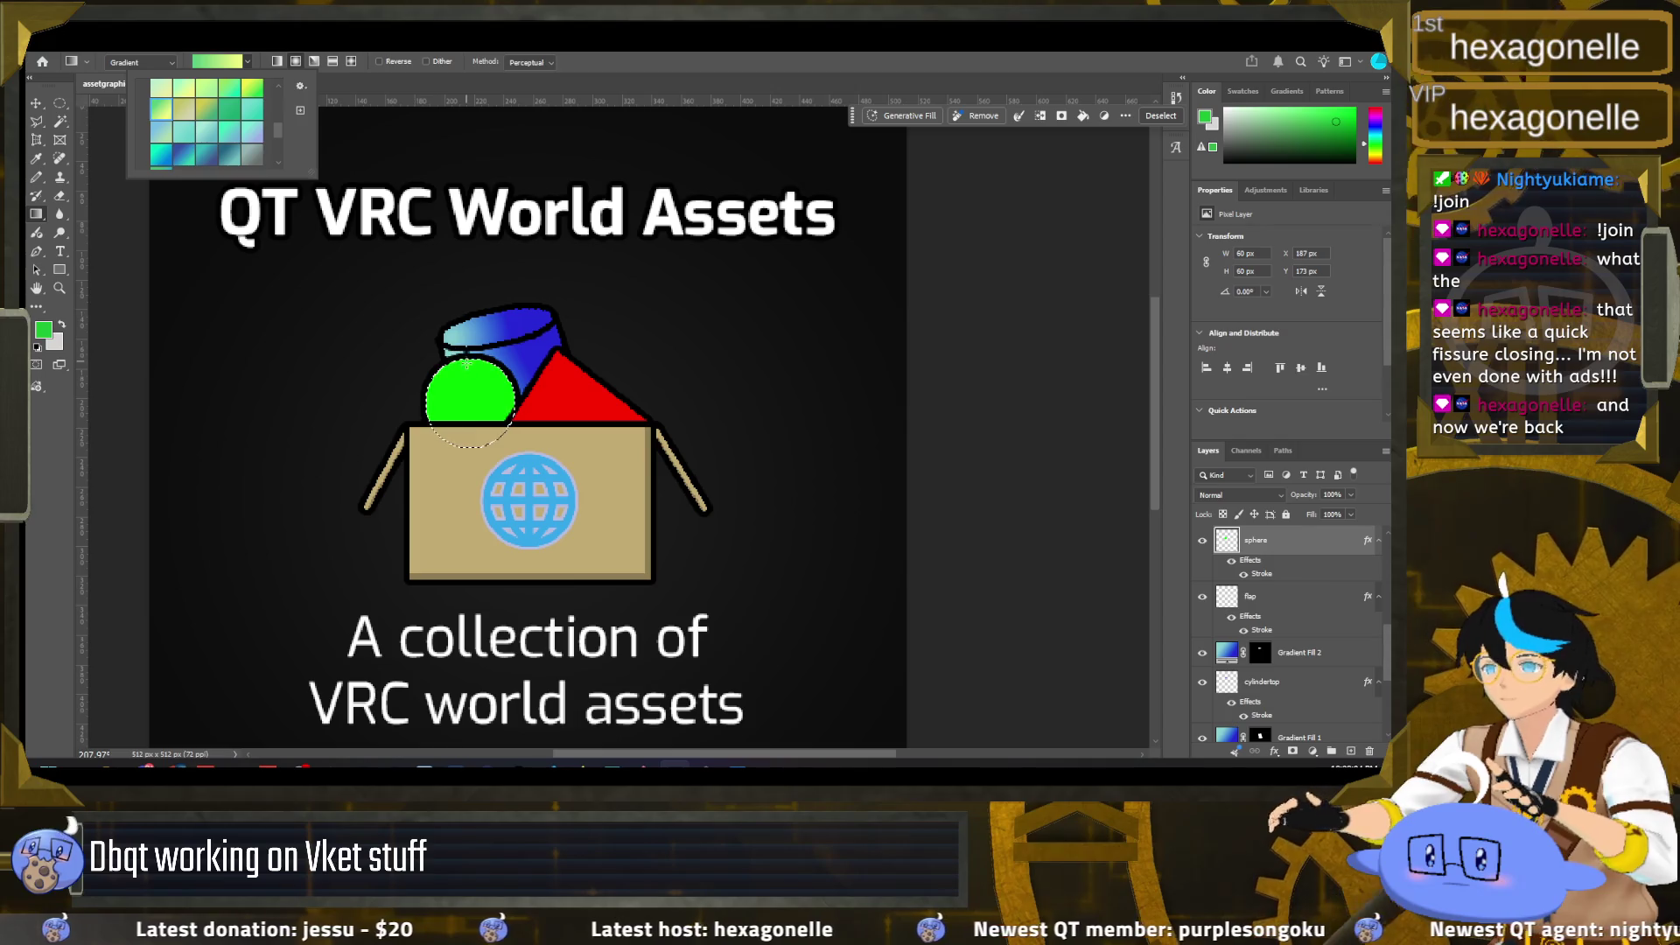
drag(470, 400, 519, 410)
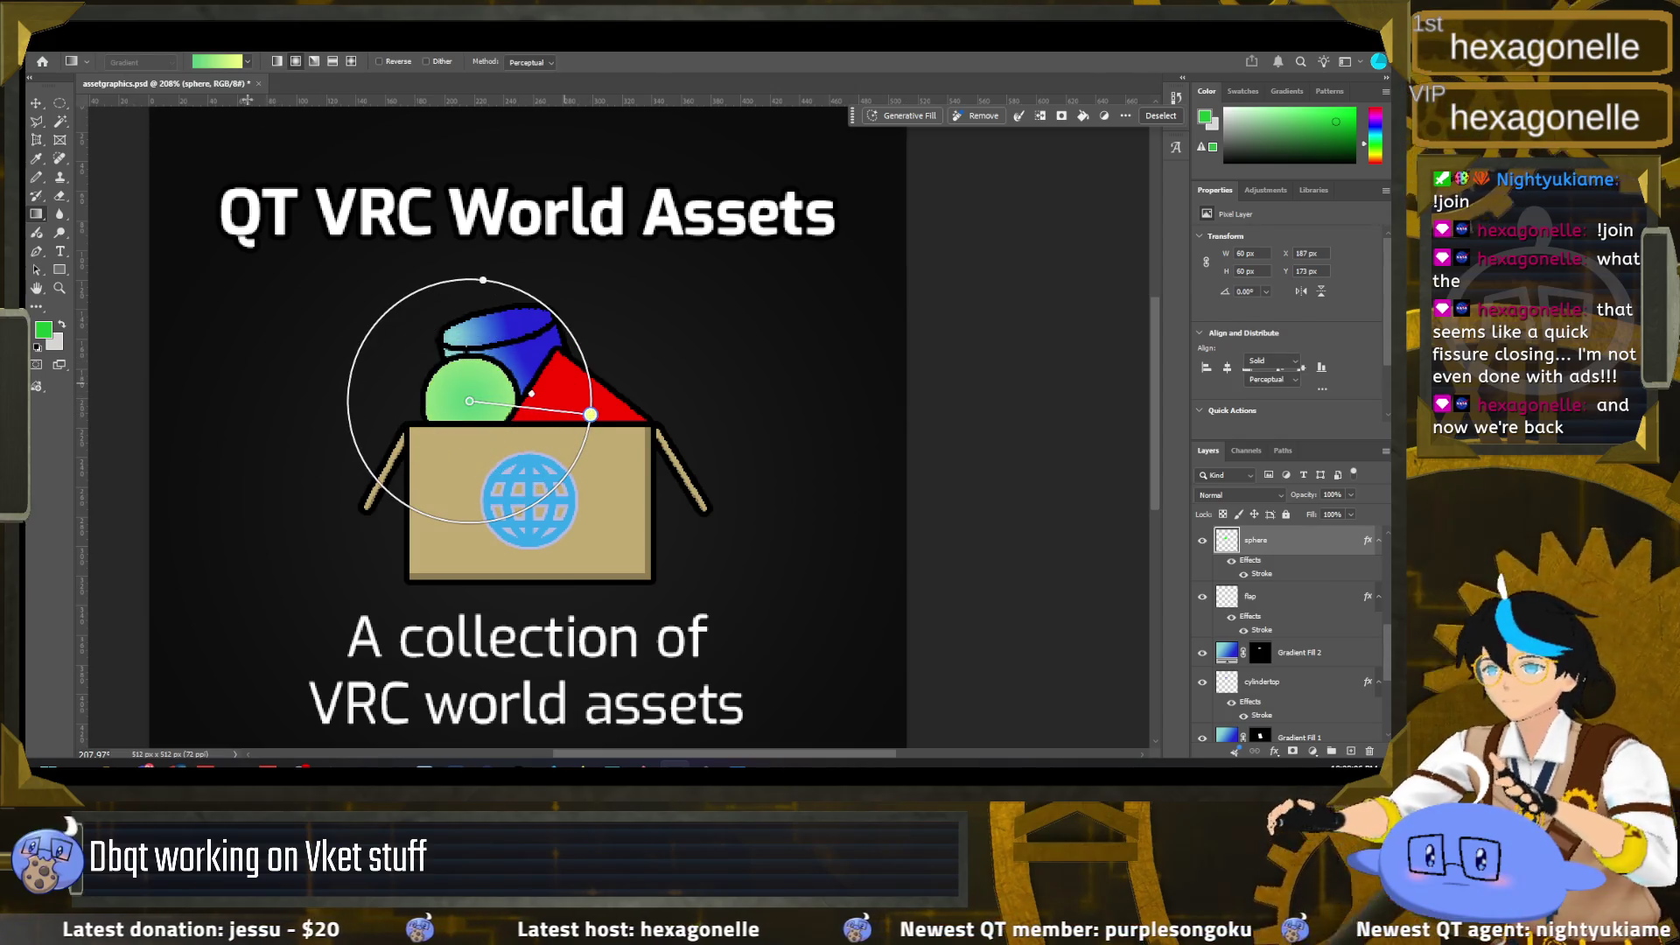
click(248, 61)
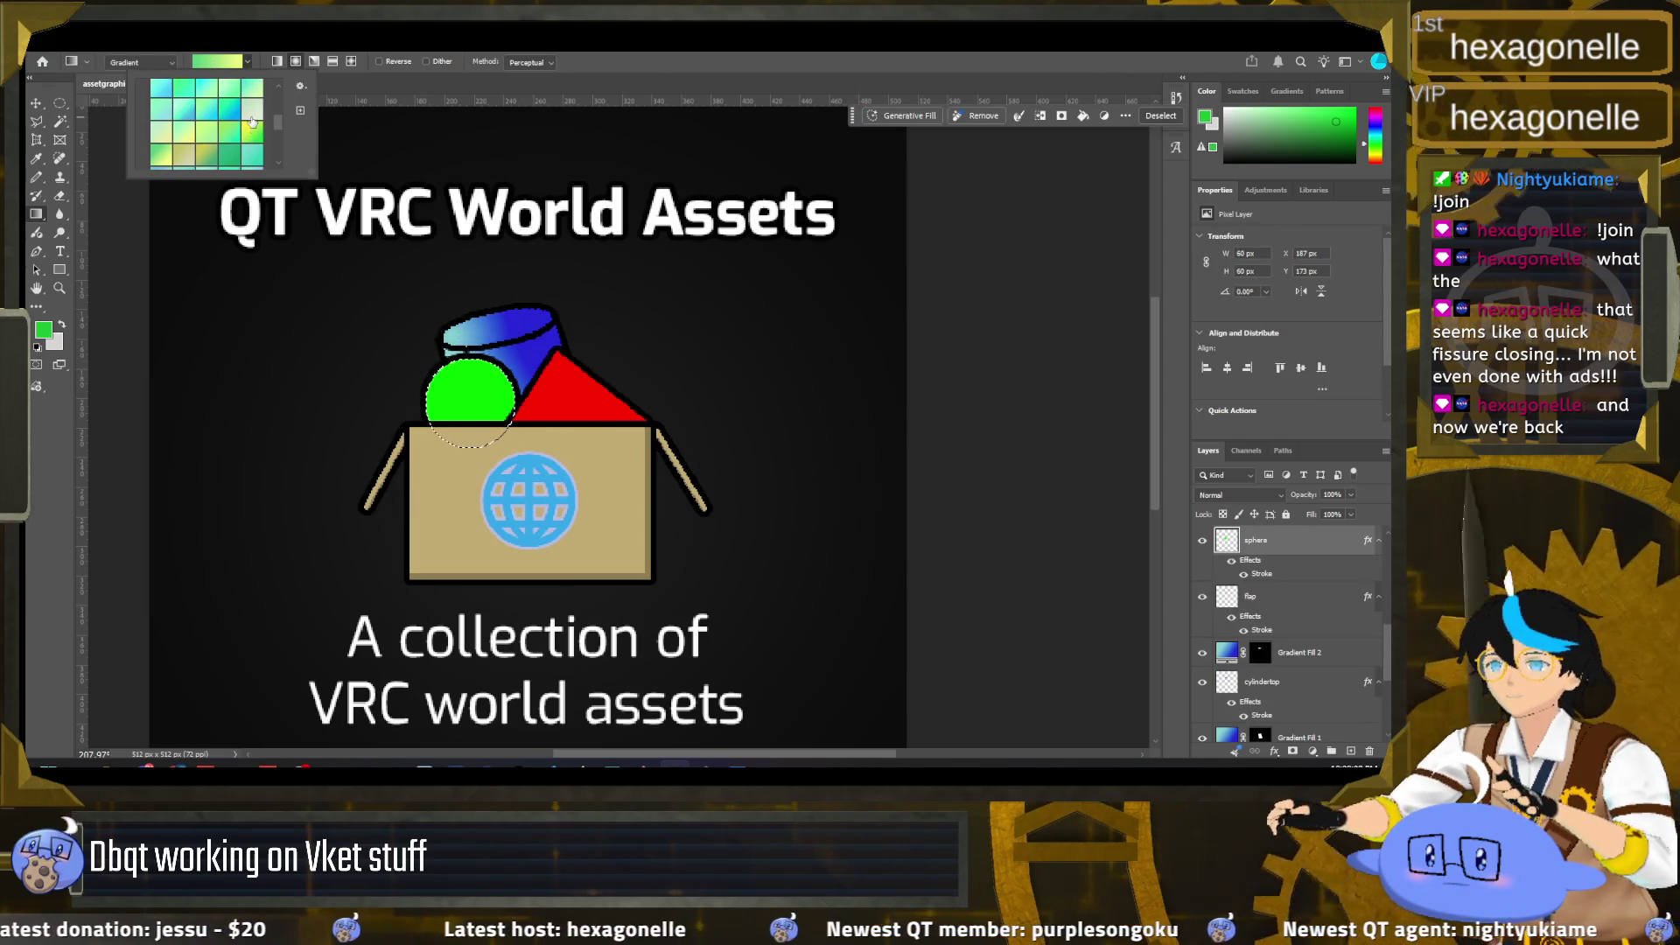
scroll(198, 137, up, 2)
click(197, 137)
mouse_move(481, 411)
mouse_down()
mouse_move(566, 444)
mouse_move(713, 442)
mouse_up()
key(Escape)
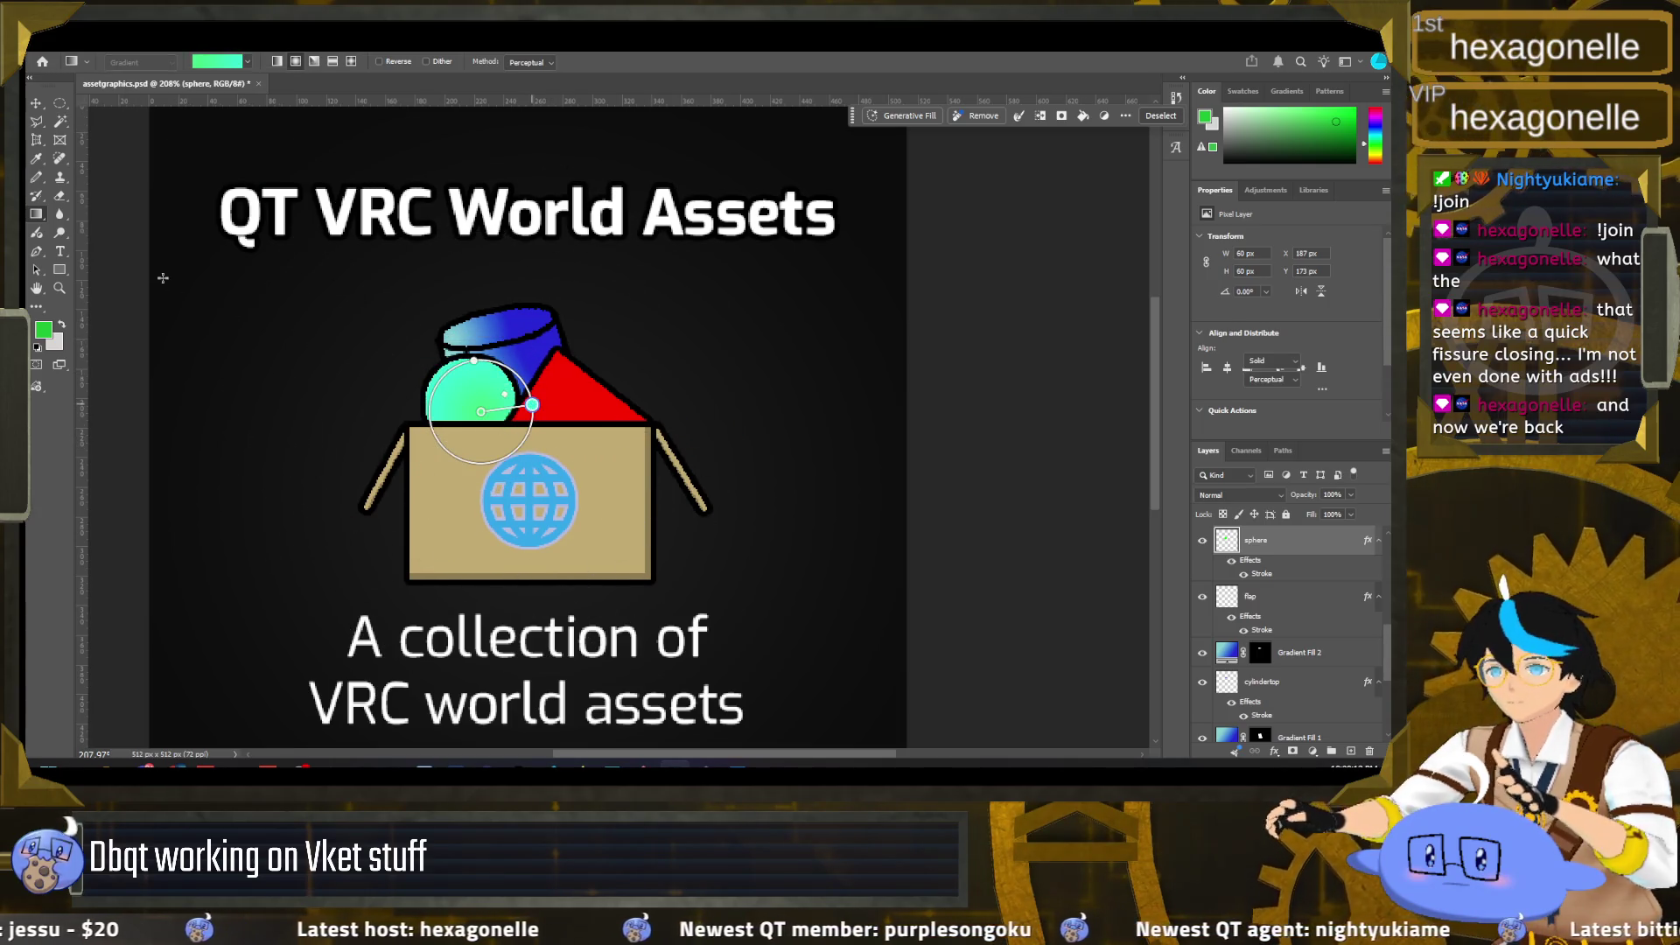
Step: Draw a reversed white-to-green radial highlight with a near-white background colour
click(249, 63)
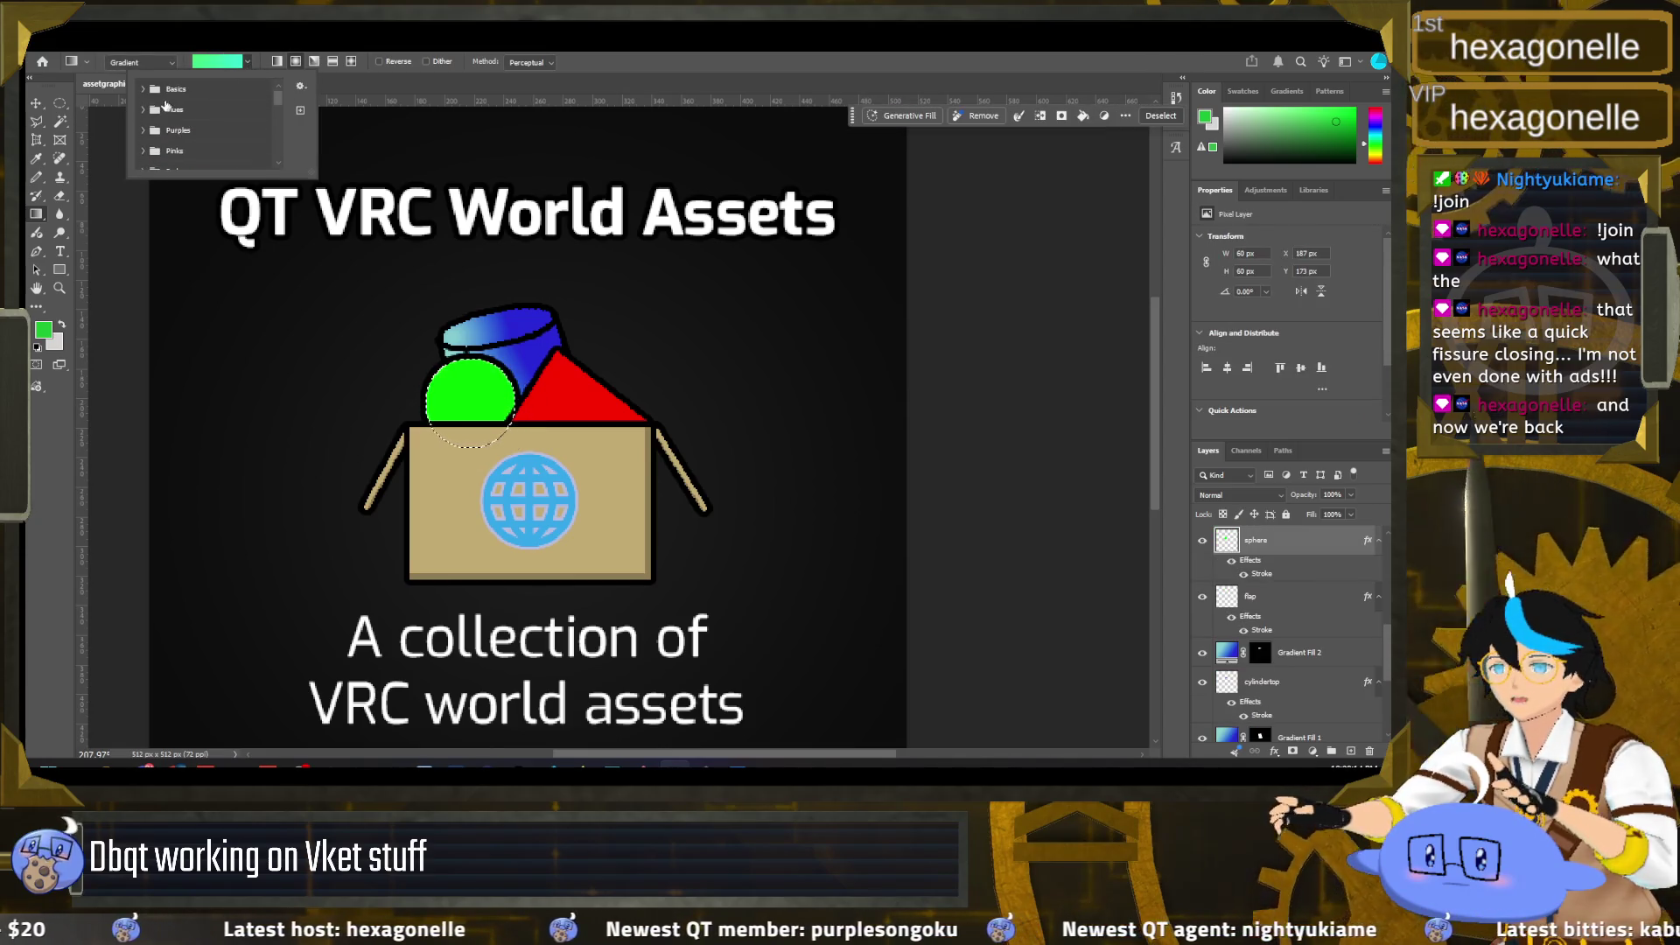
click(165, 113)
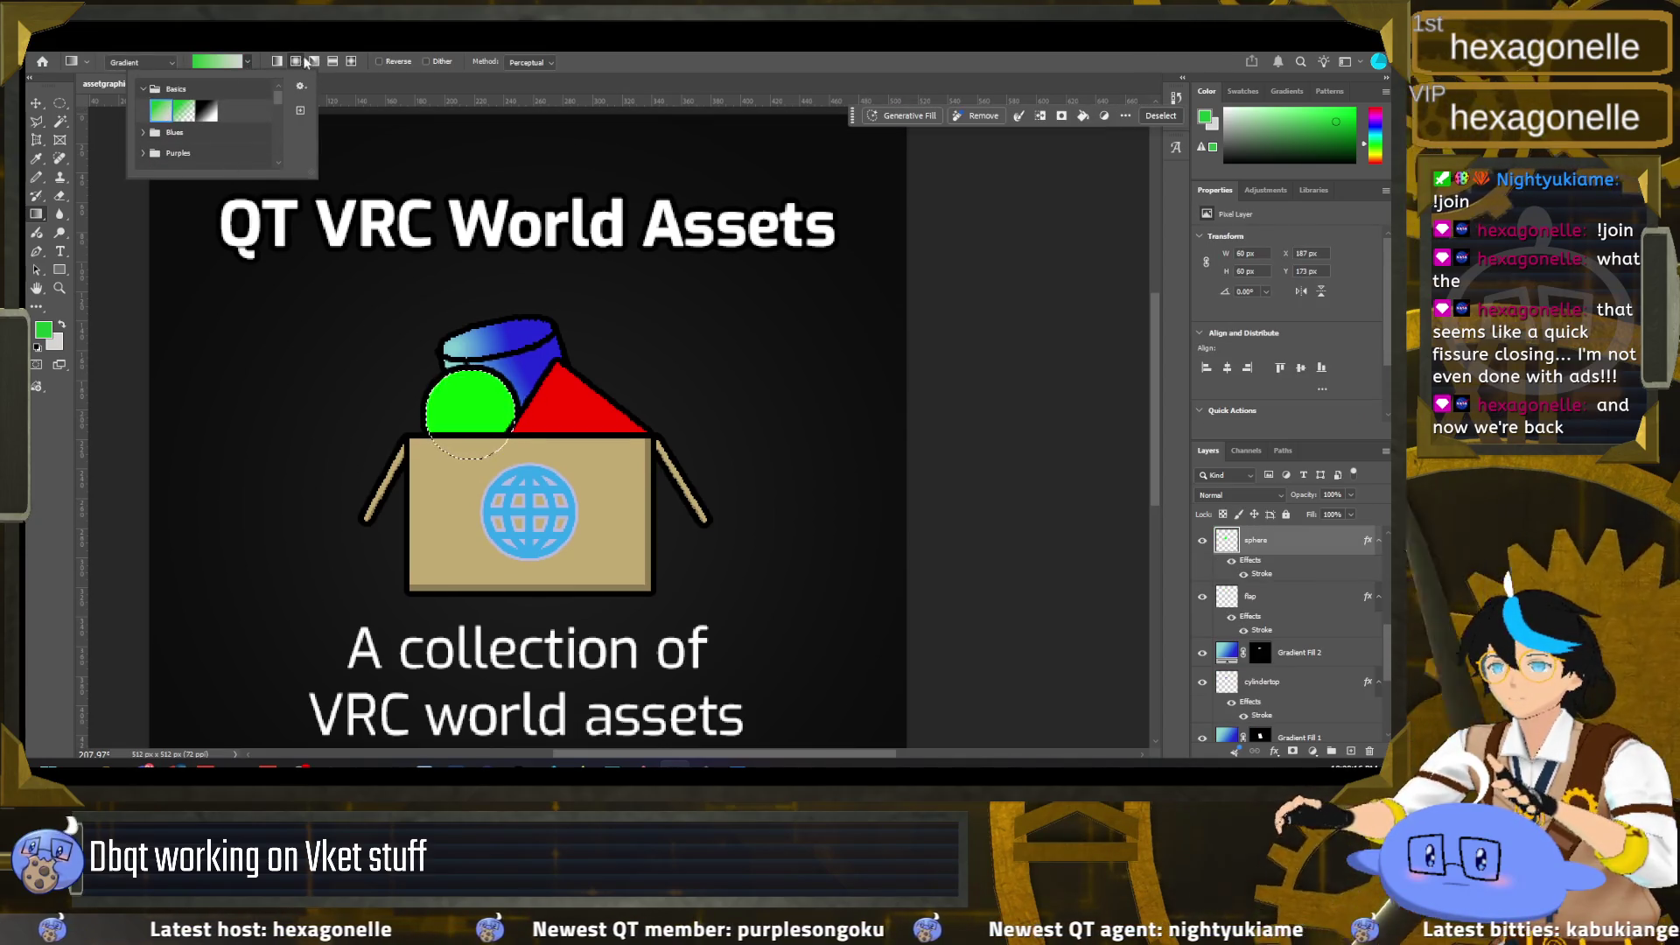
key(Return)
click(57, 342)
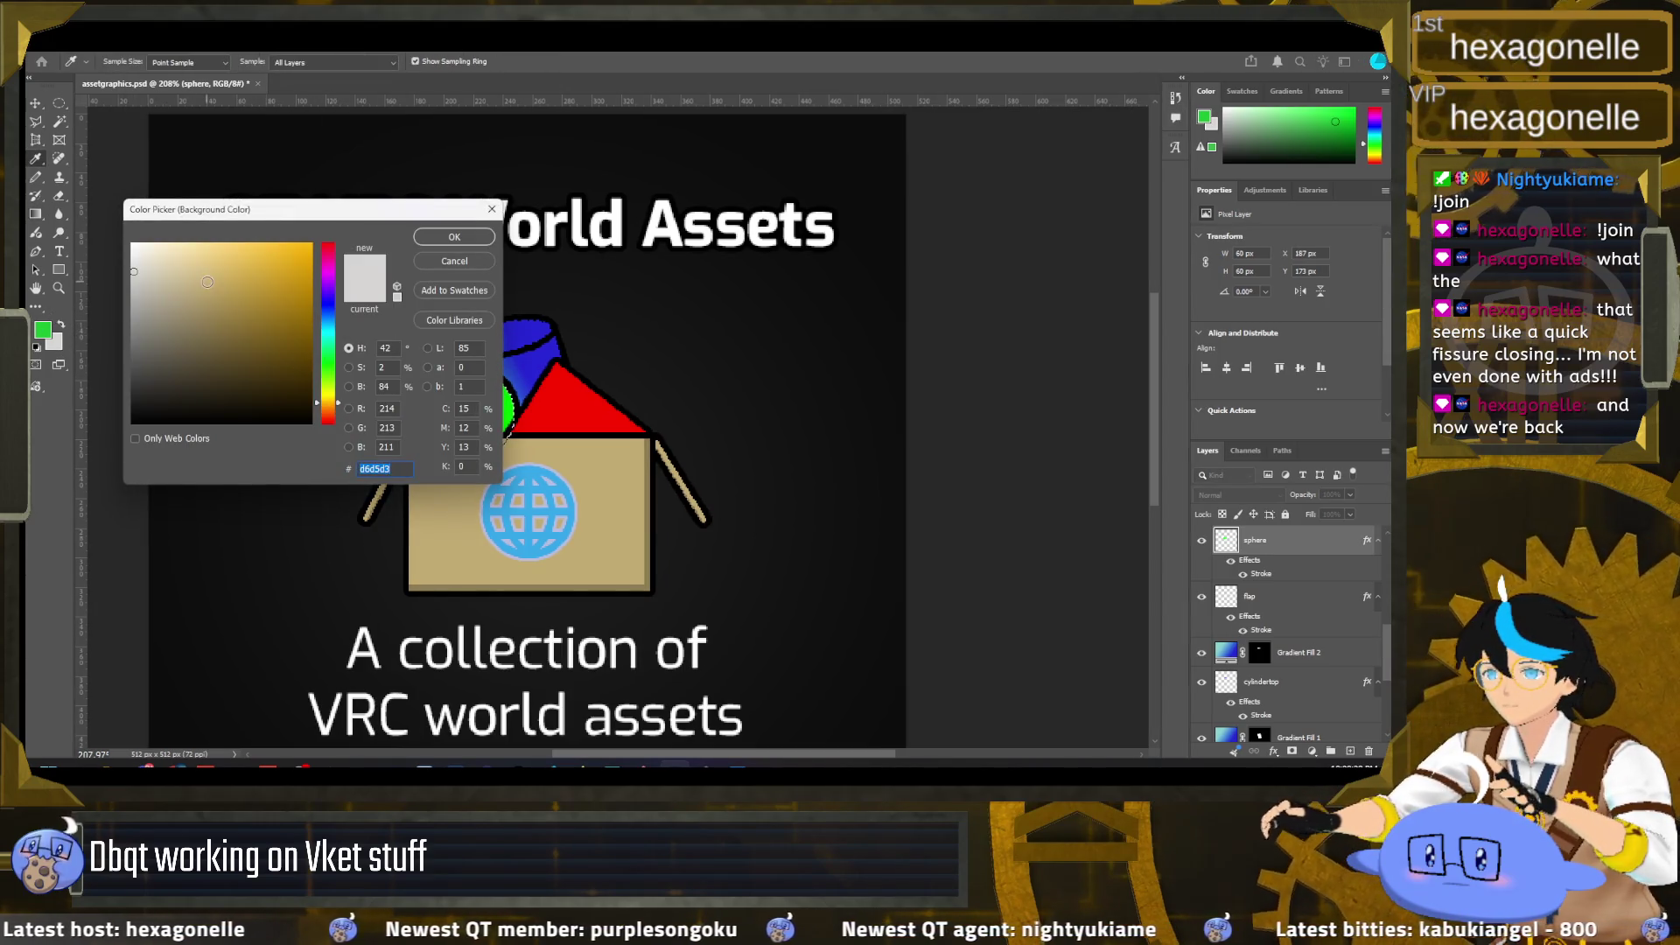
click(454, 236)
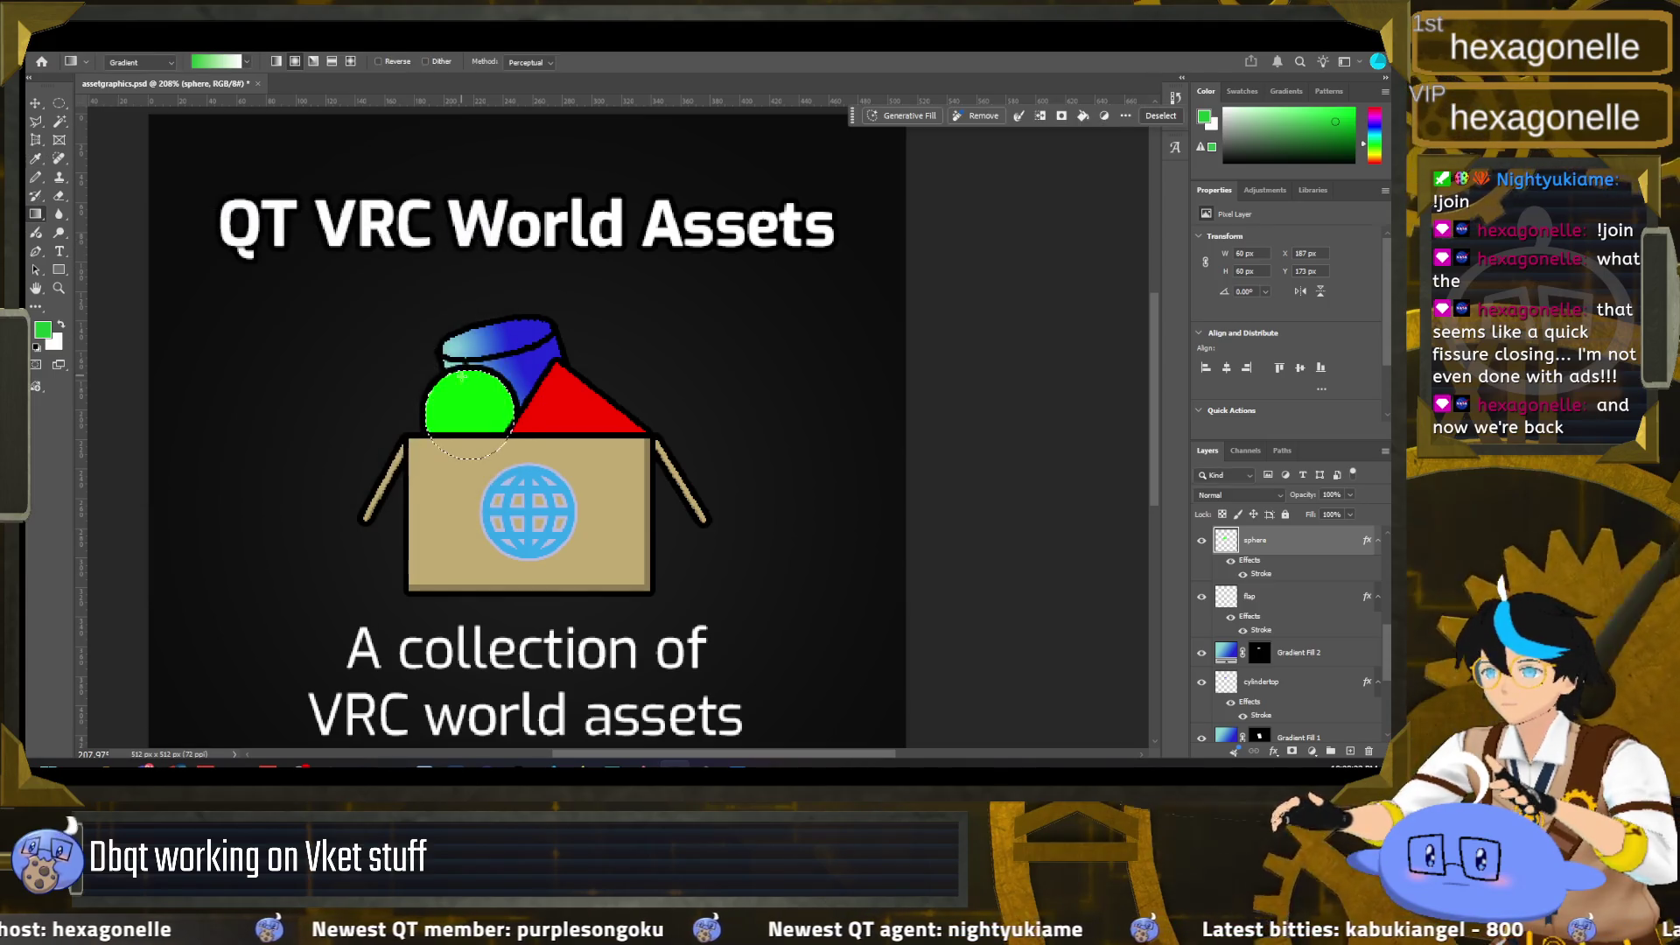
click(391, 63)
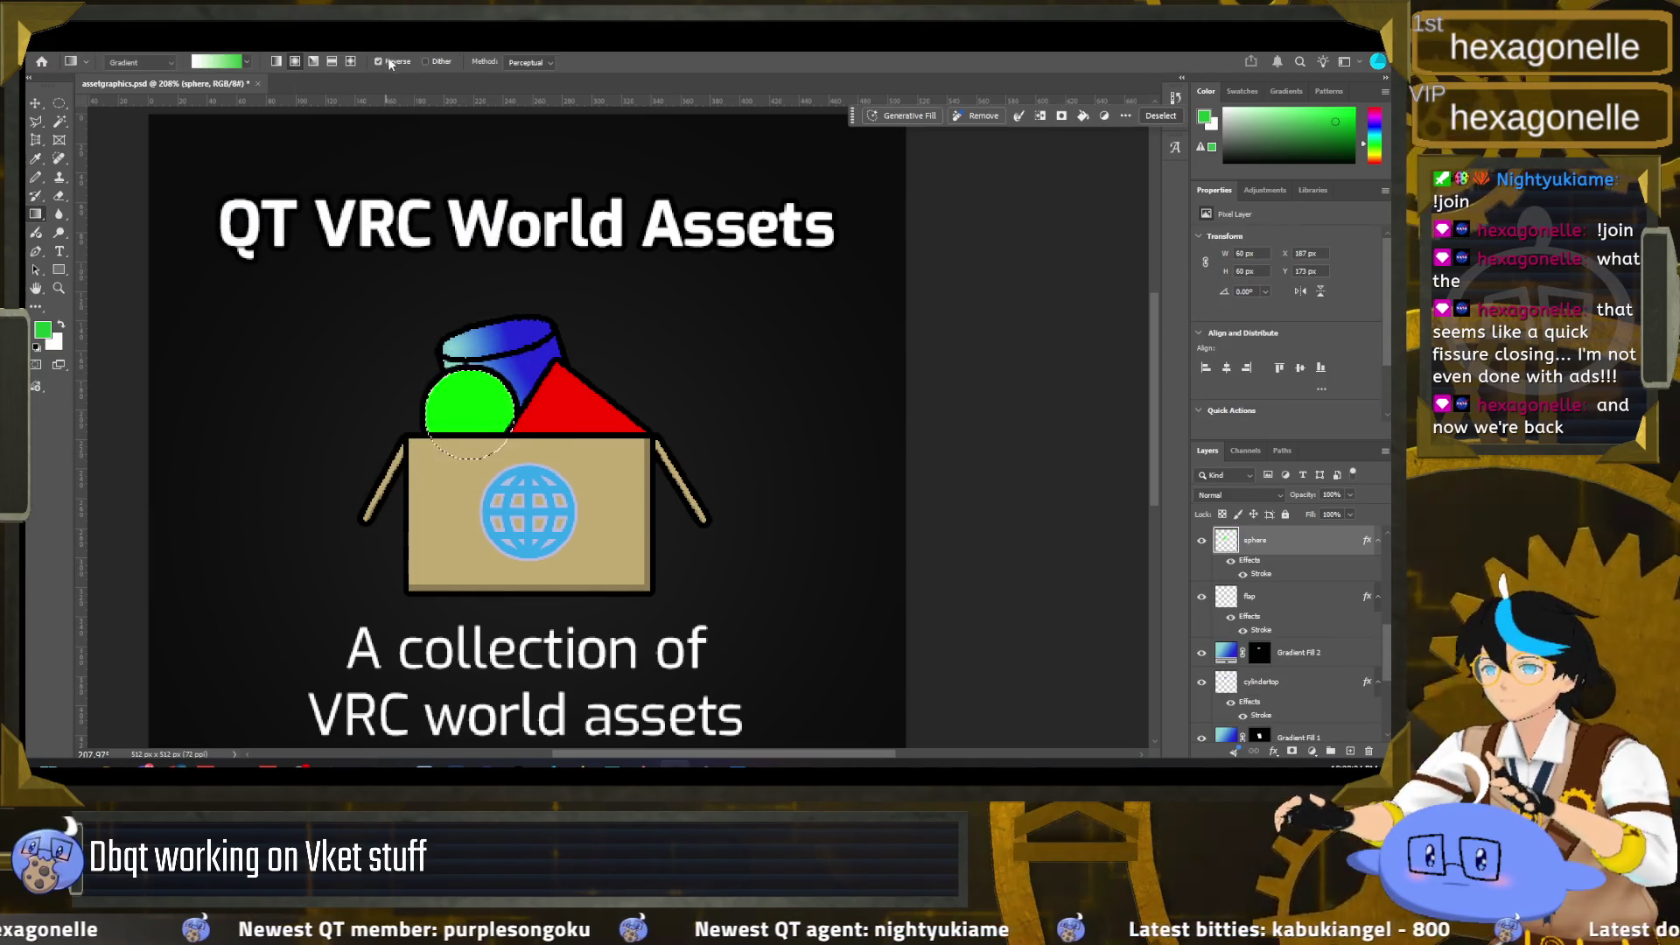
mouse_move(469, 408)
mouse_down()
mouse_move(491, 430)
mouse_move(488, 390)
mouse_move(469, 404)
mouse_up()
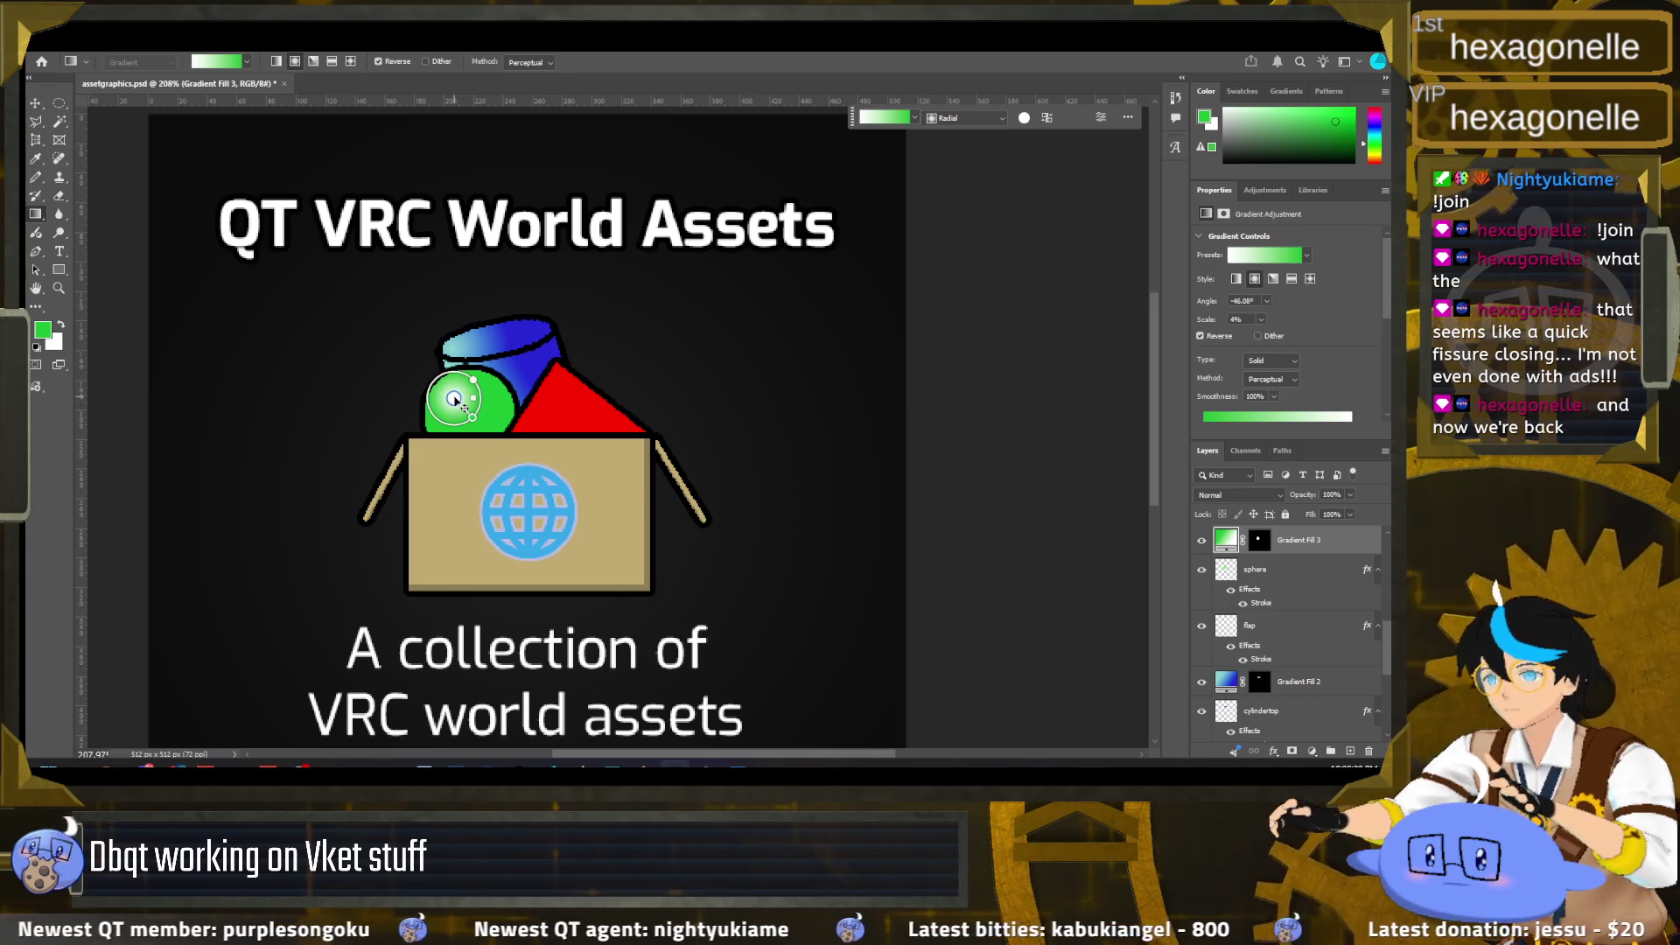
click(471, 403)
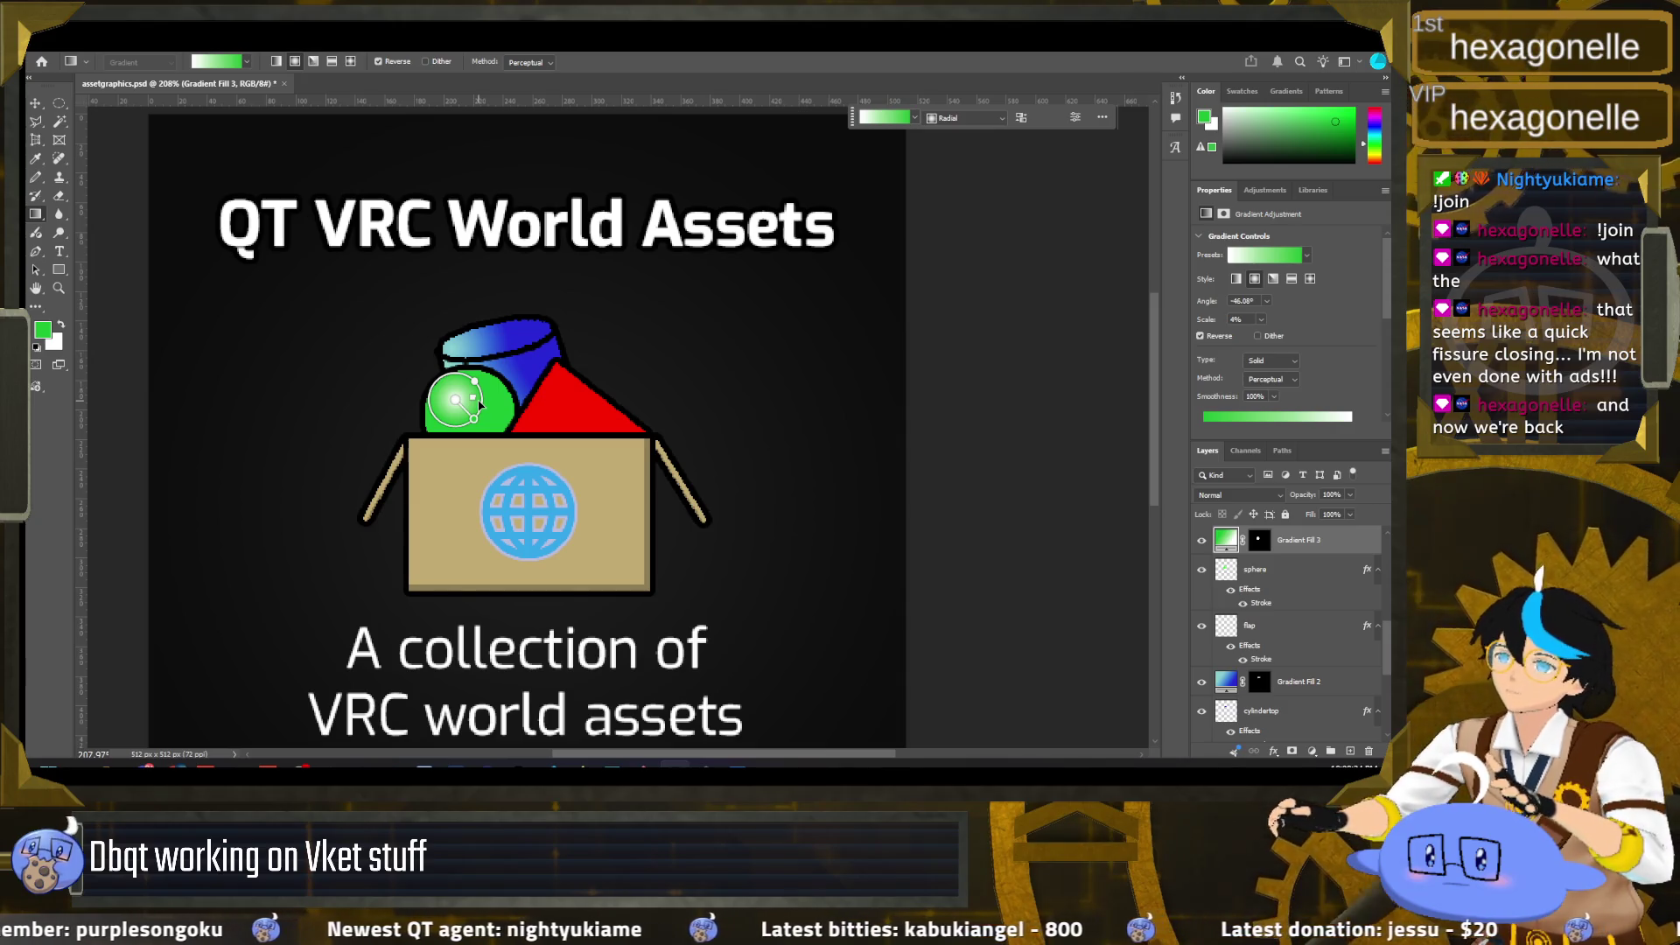
Step: Undo the white-to-green gradient, returning to the plain green sphere
click(248, 64)
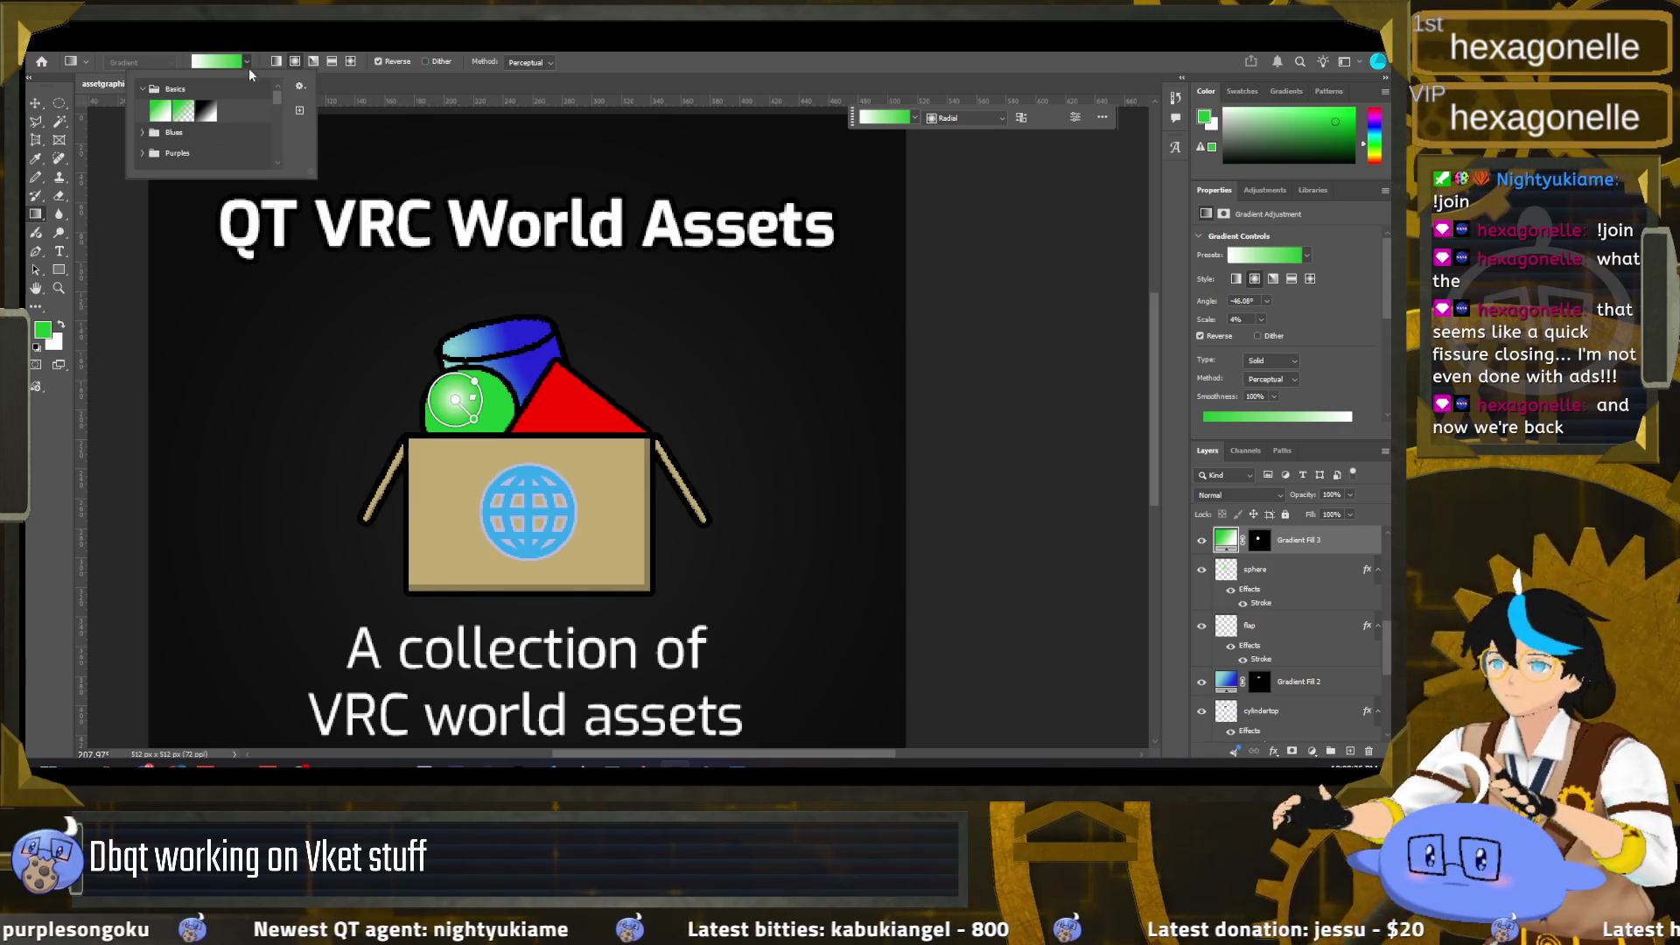
click(248, 62)
click(248, 62)
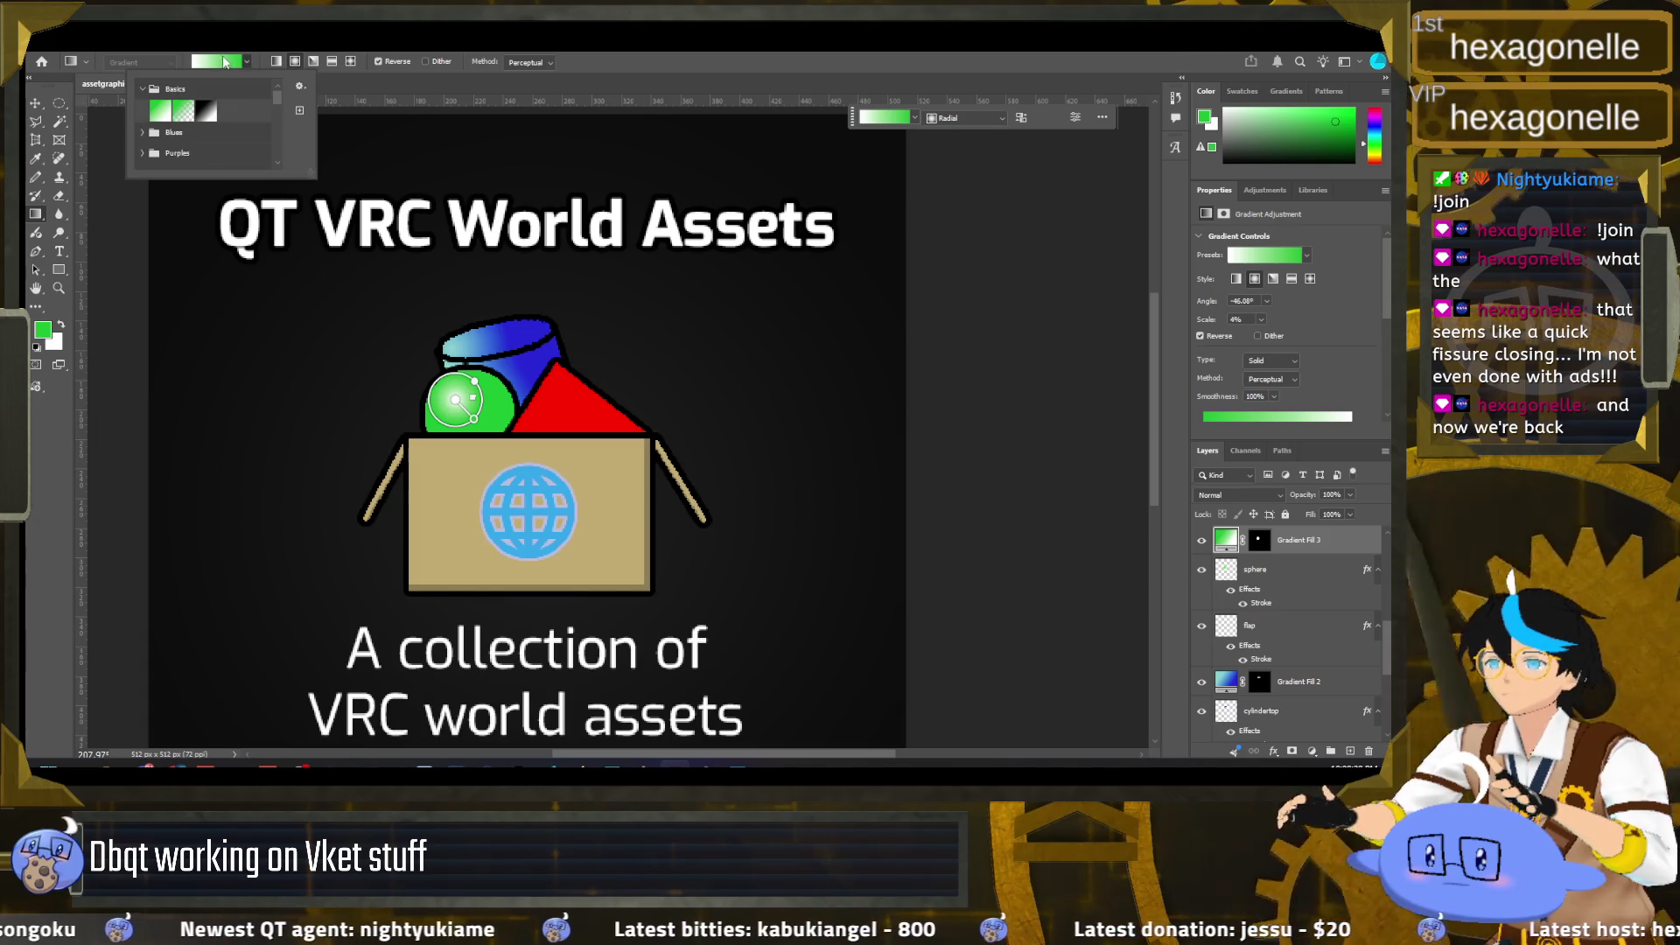
key(Escape)
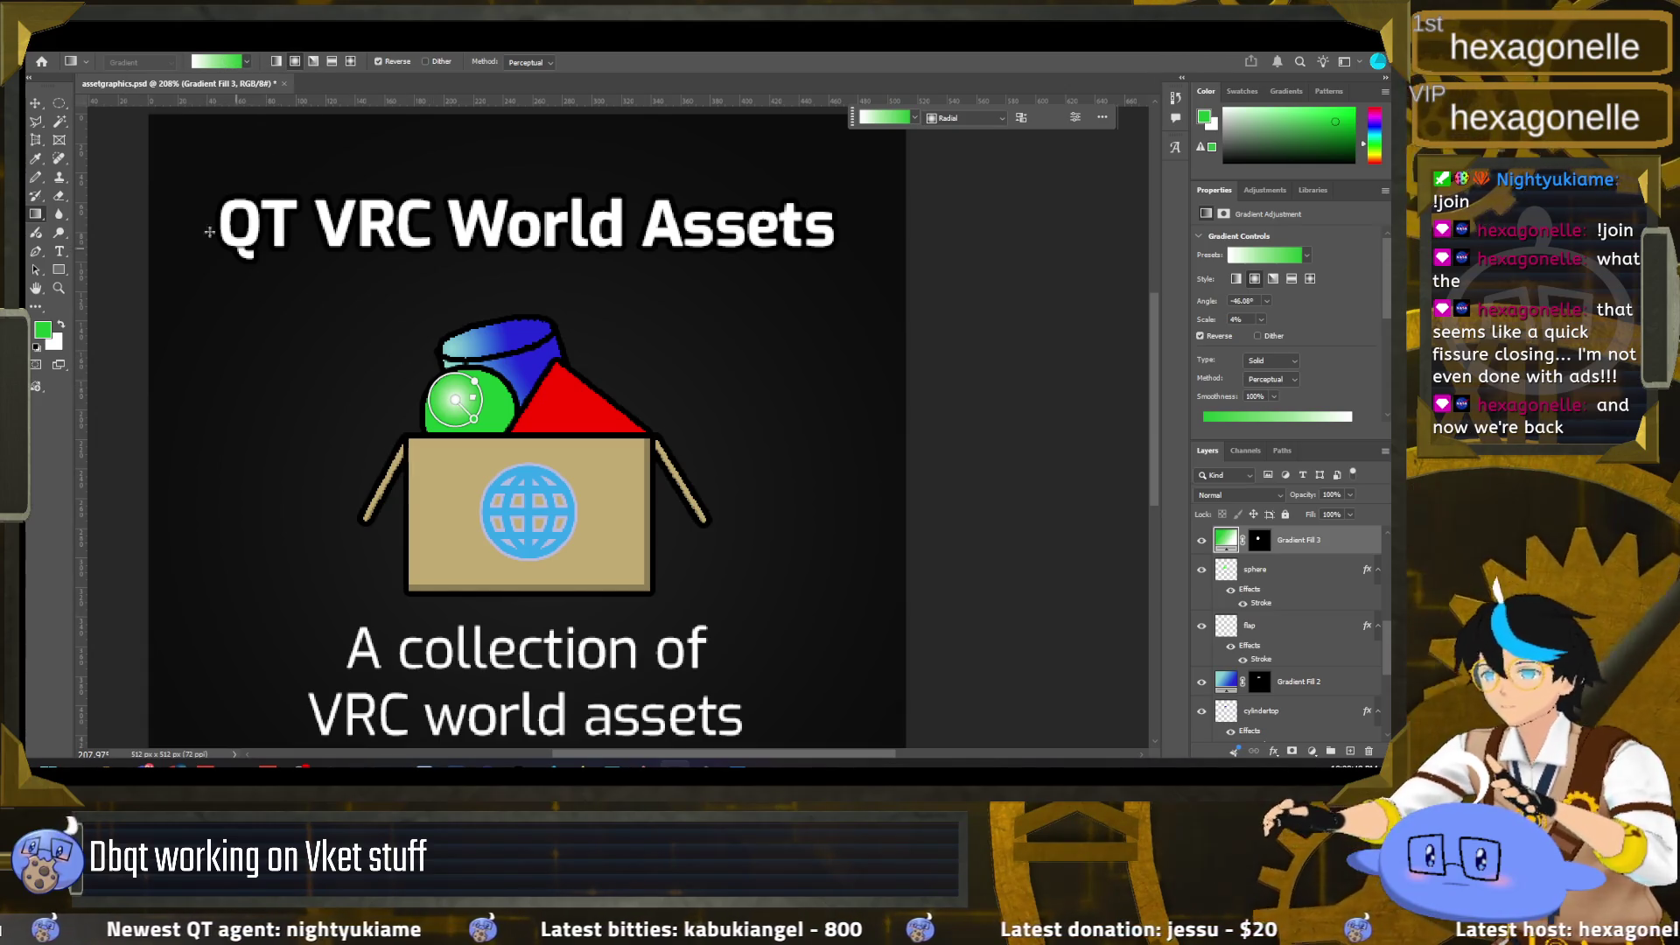
click(60, 104)
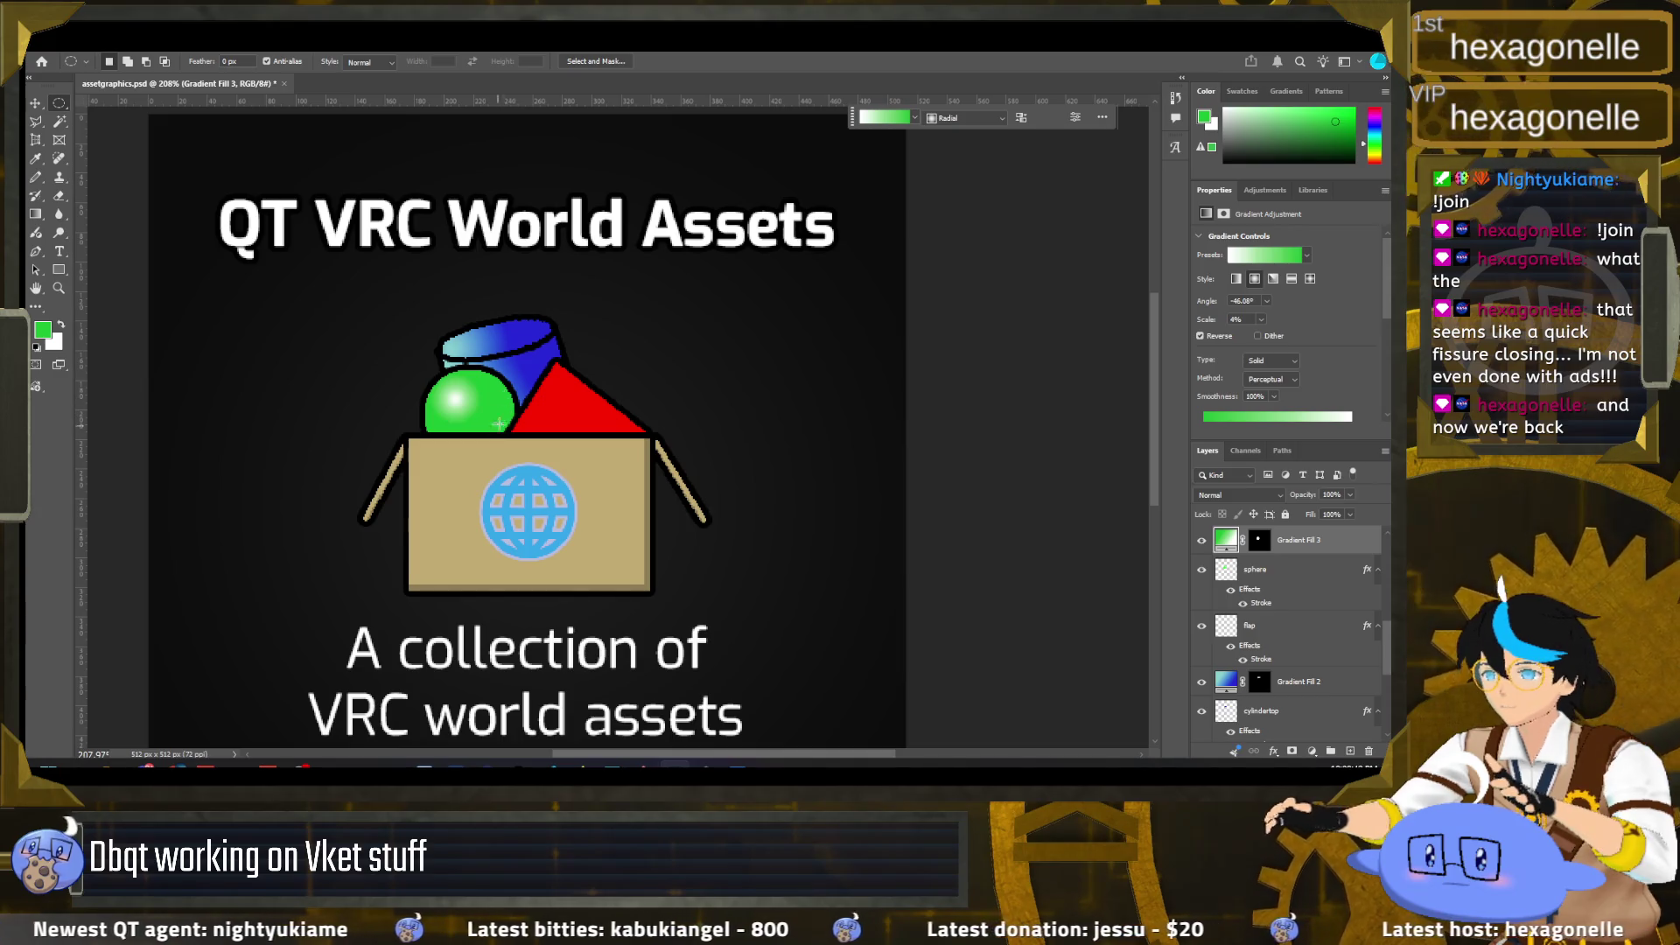
key(ctrl+z)
key(ctrl+z)
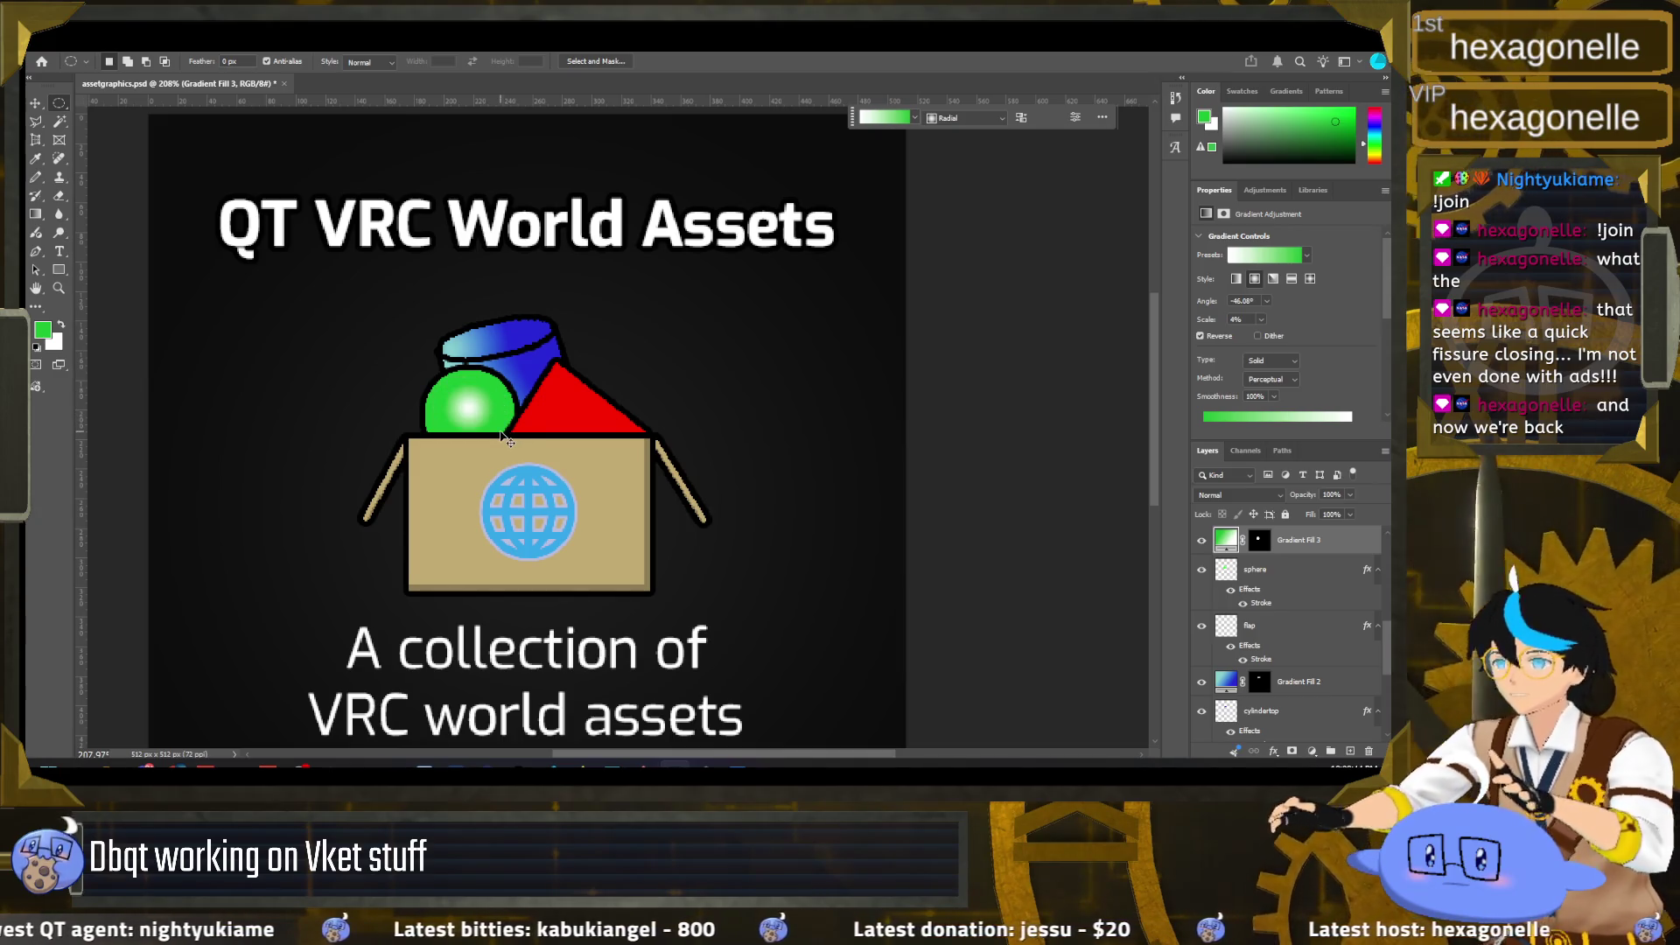
key(ctrl+z)
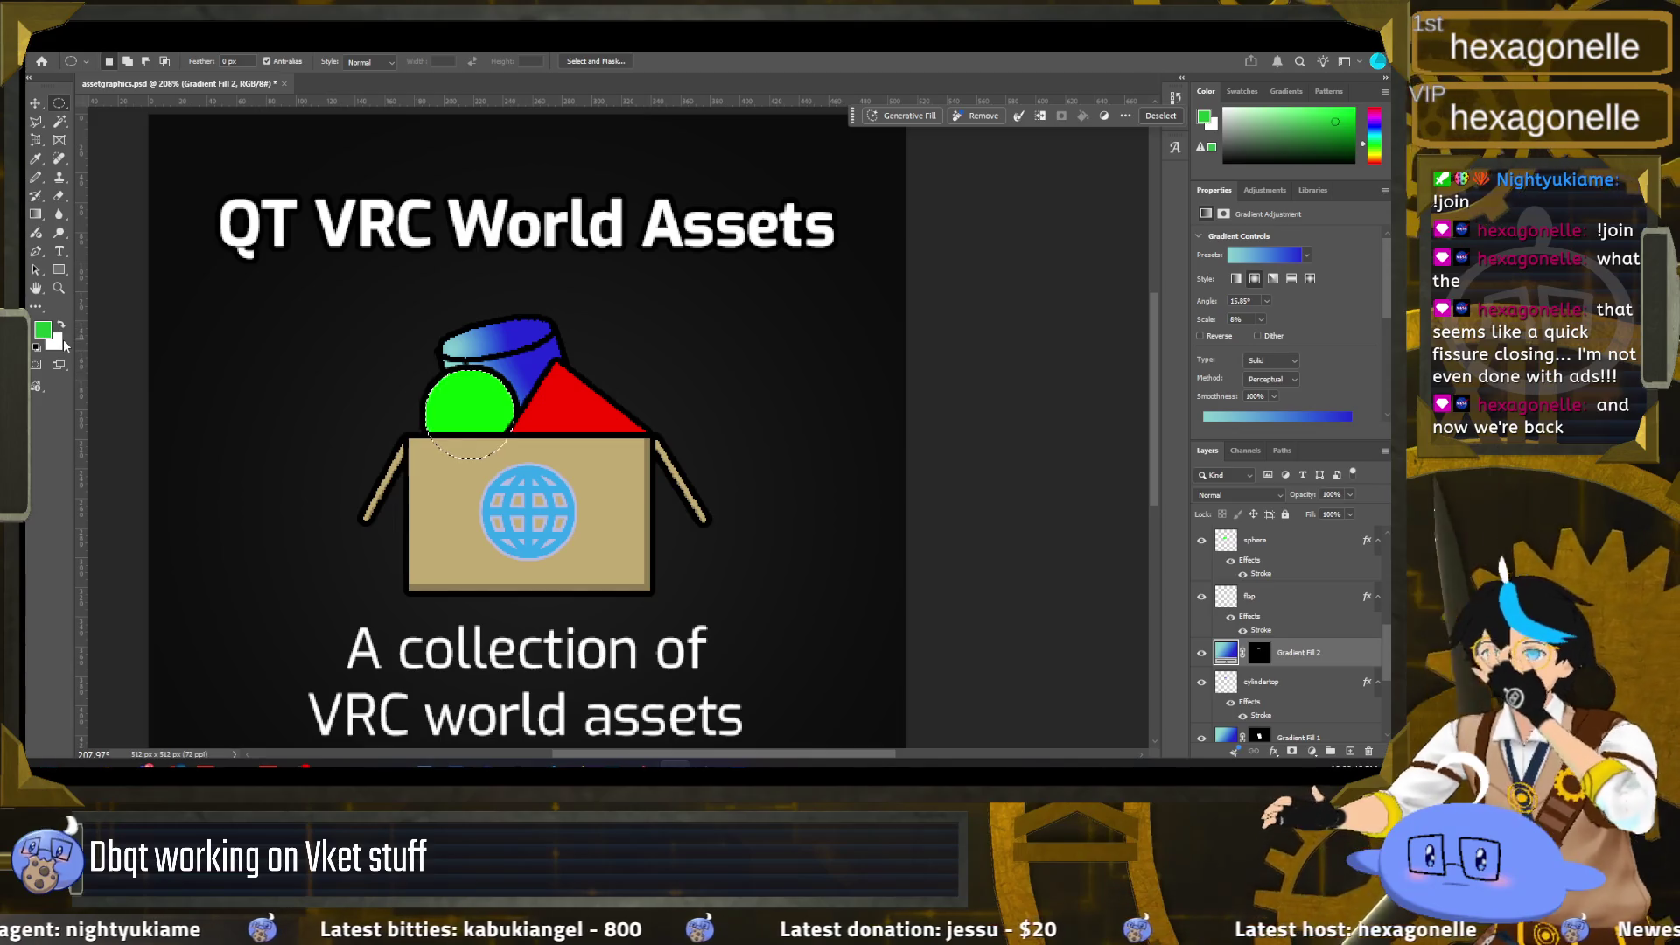
Step: Set the background colour to the sphere's green and reposition the selection over the sphere
click(54, 342)
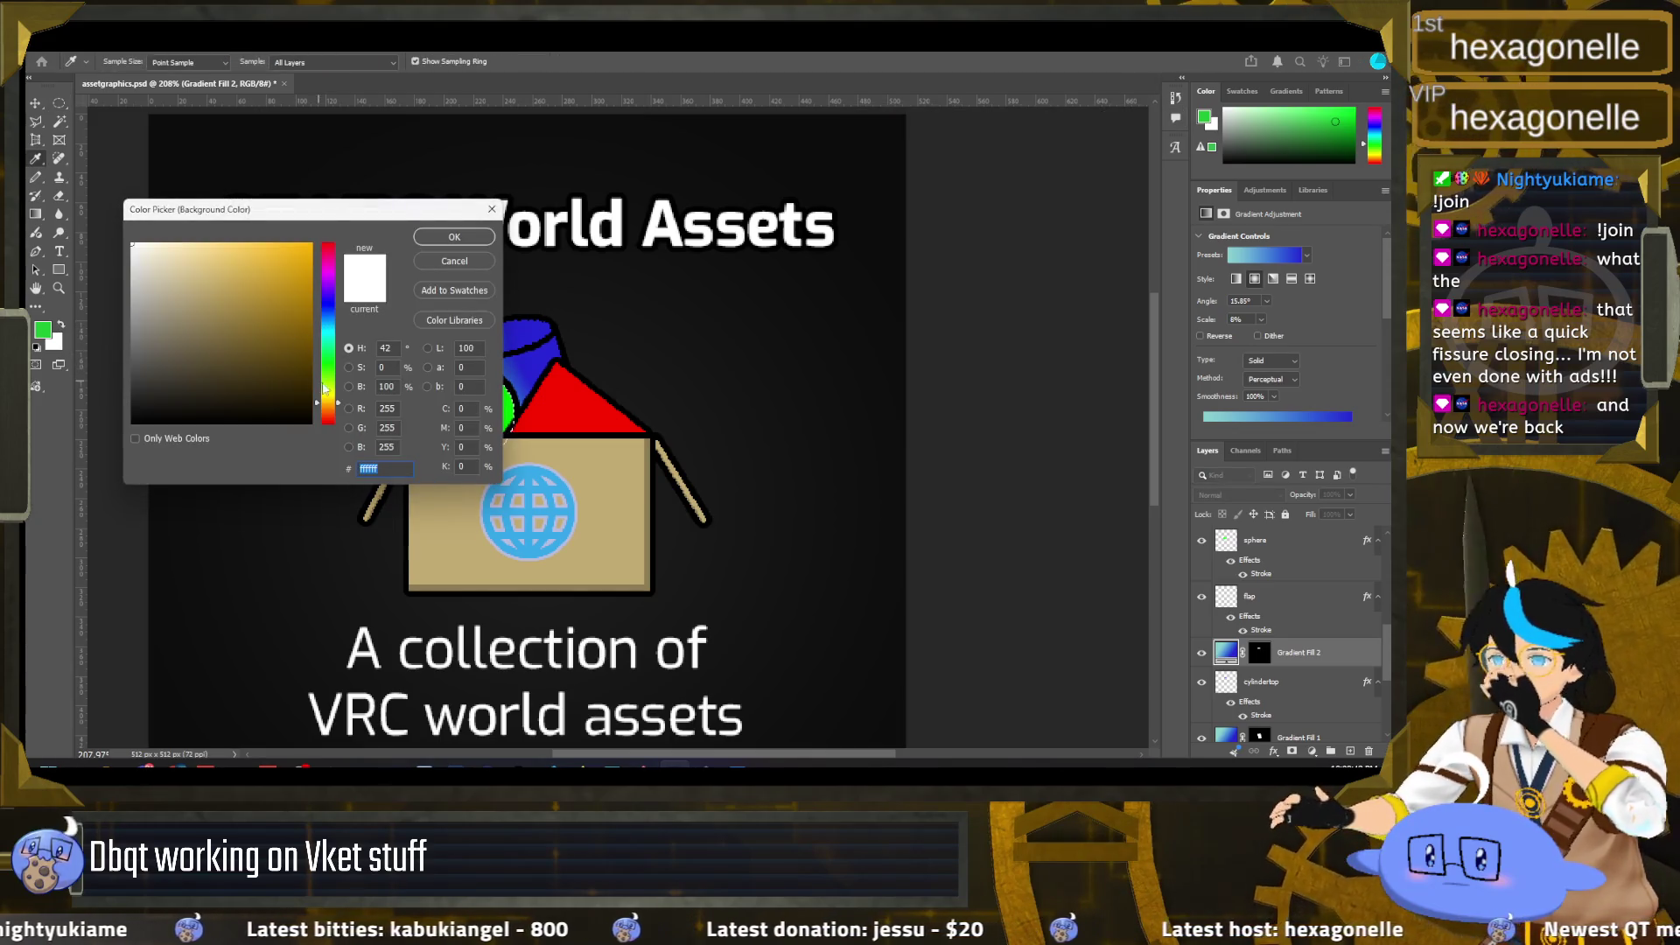
click(507, 435)
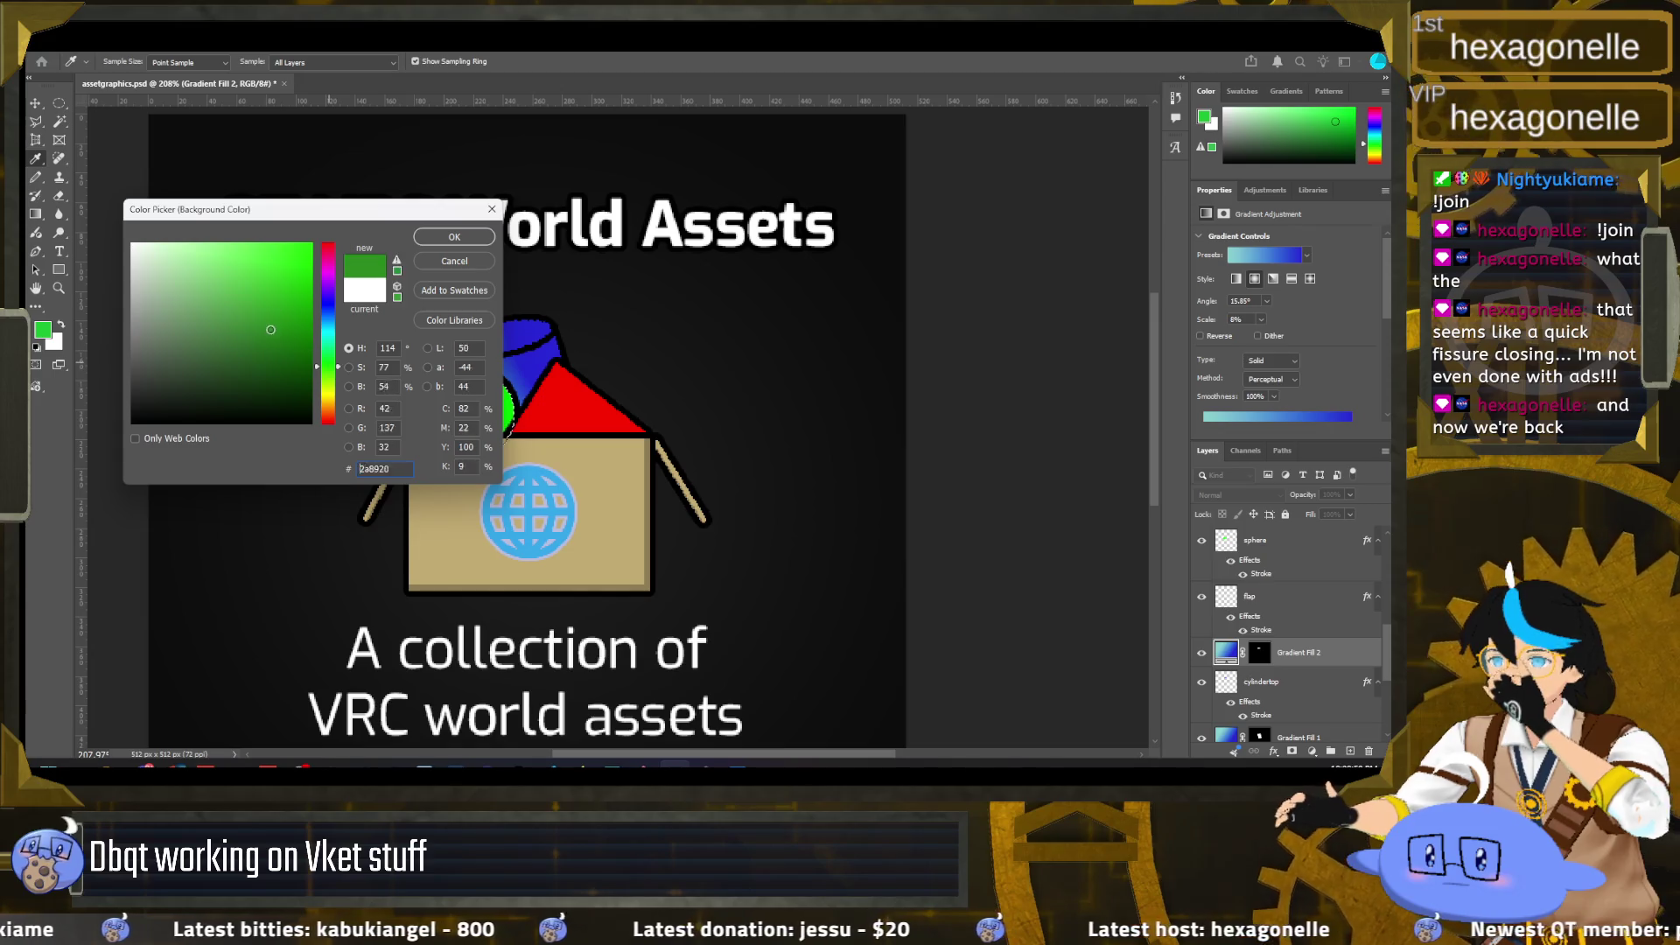
click(454, 237)
mouse_move(445, 392)
mouse_down()
mouse_move(485, 425)
mouse_move(479, 411)
mouse_up()
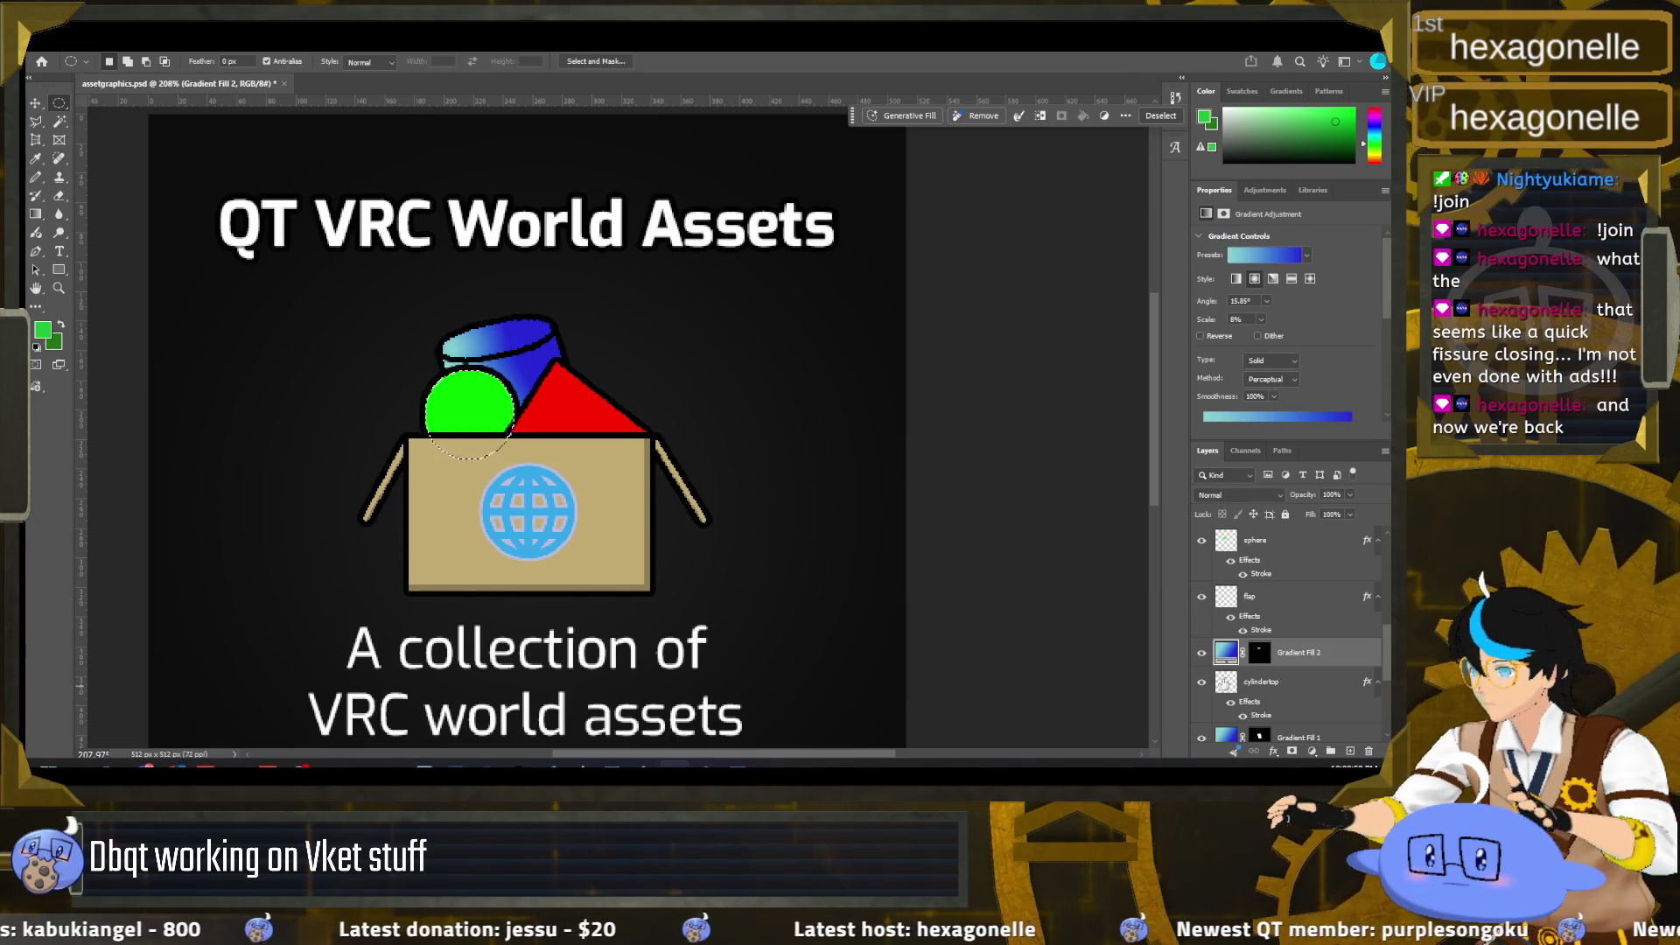
Step: Apply a green radial gradient preset across the sphere, commit it, and deselect
click(1251, 539)
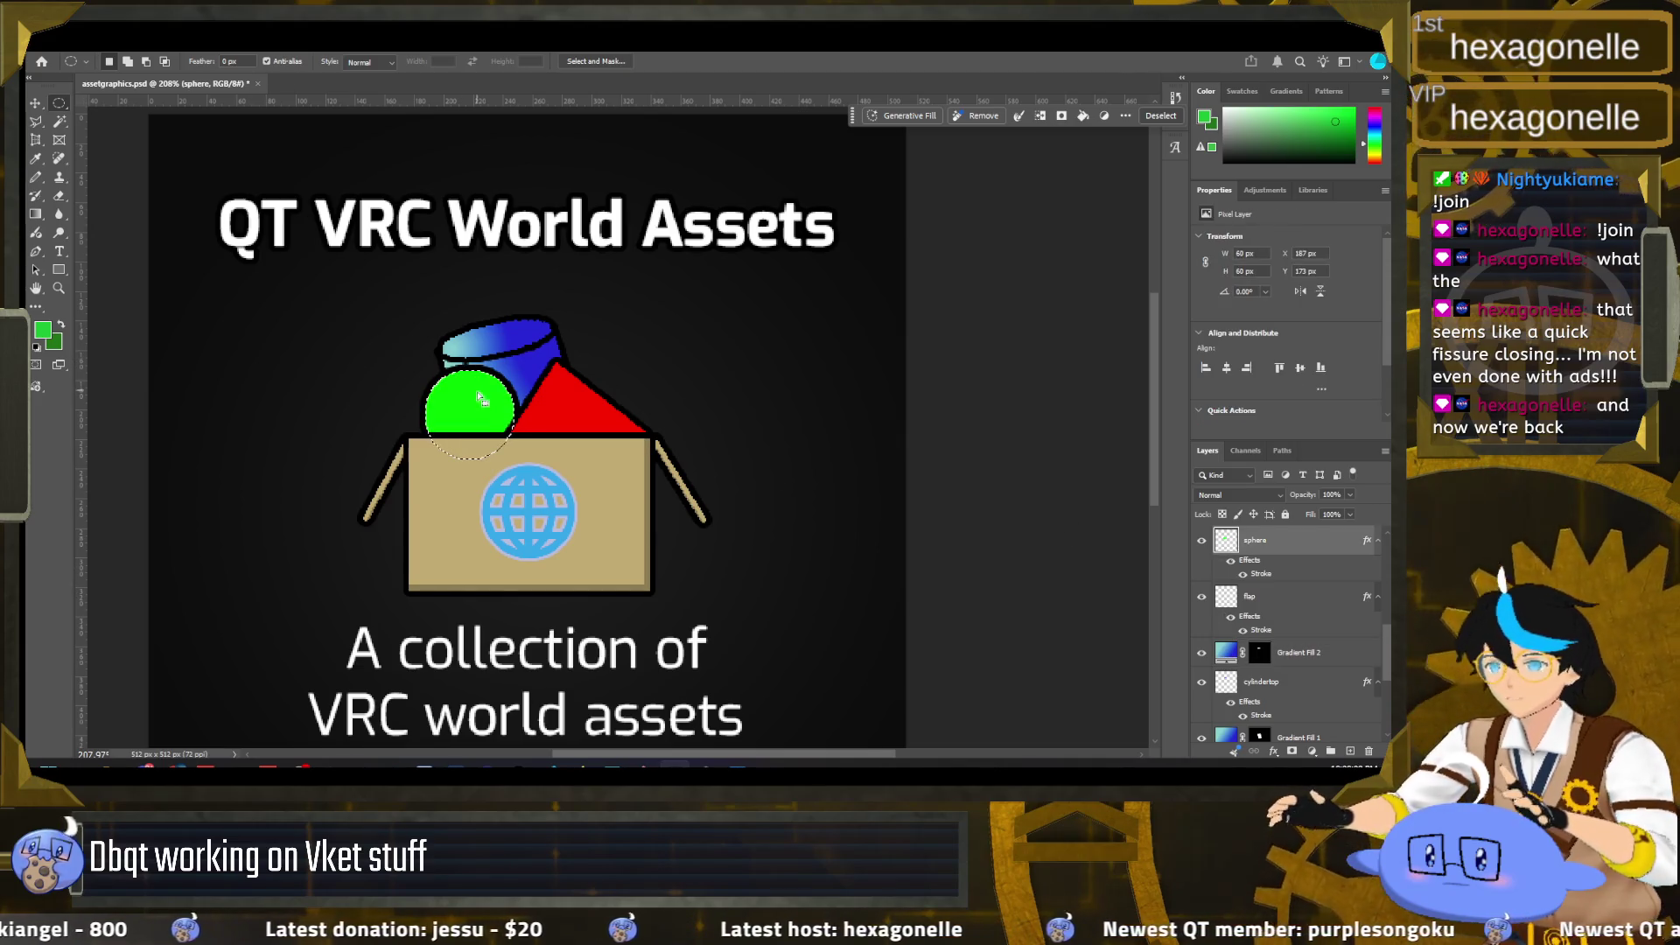
key(g)
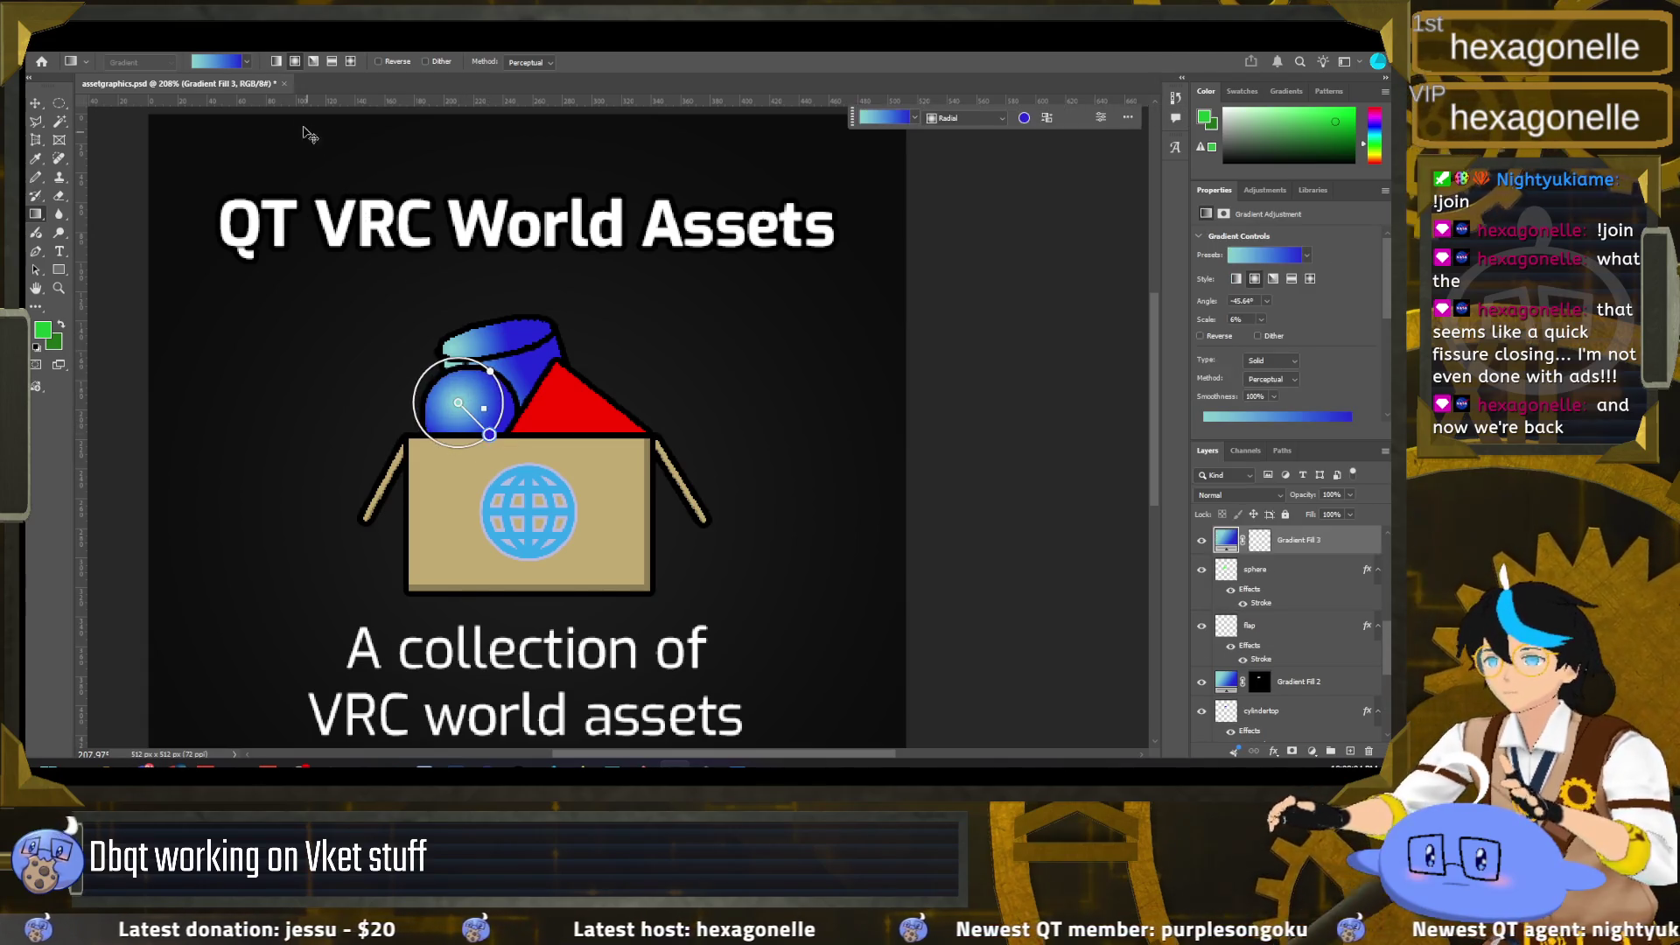
click(247, 62)
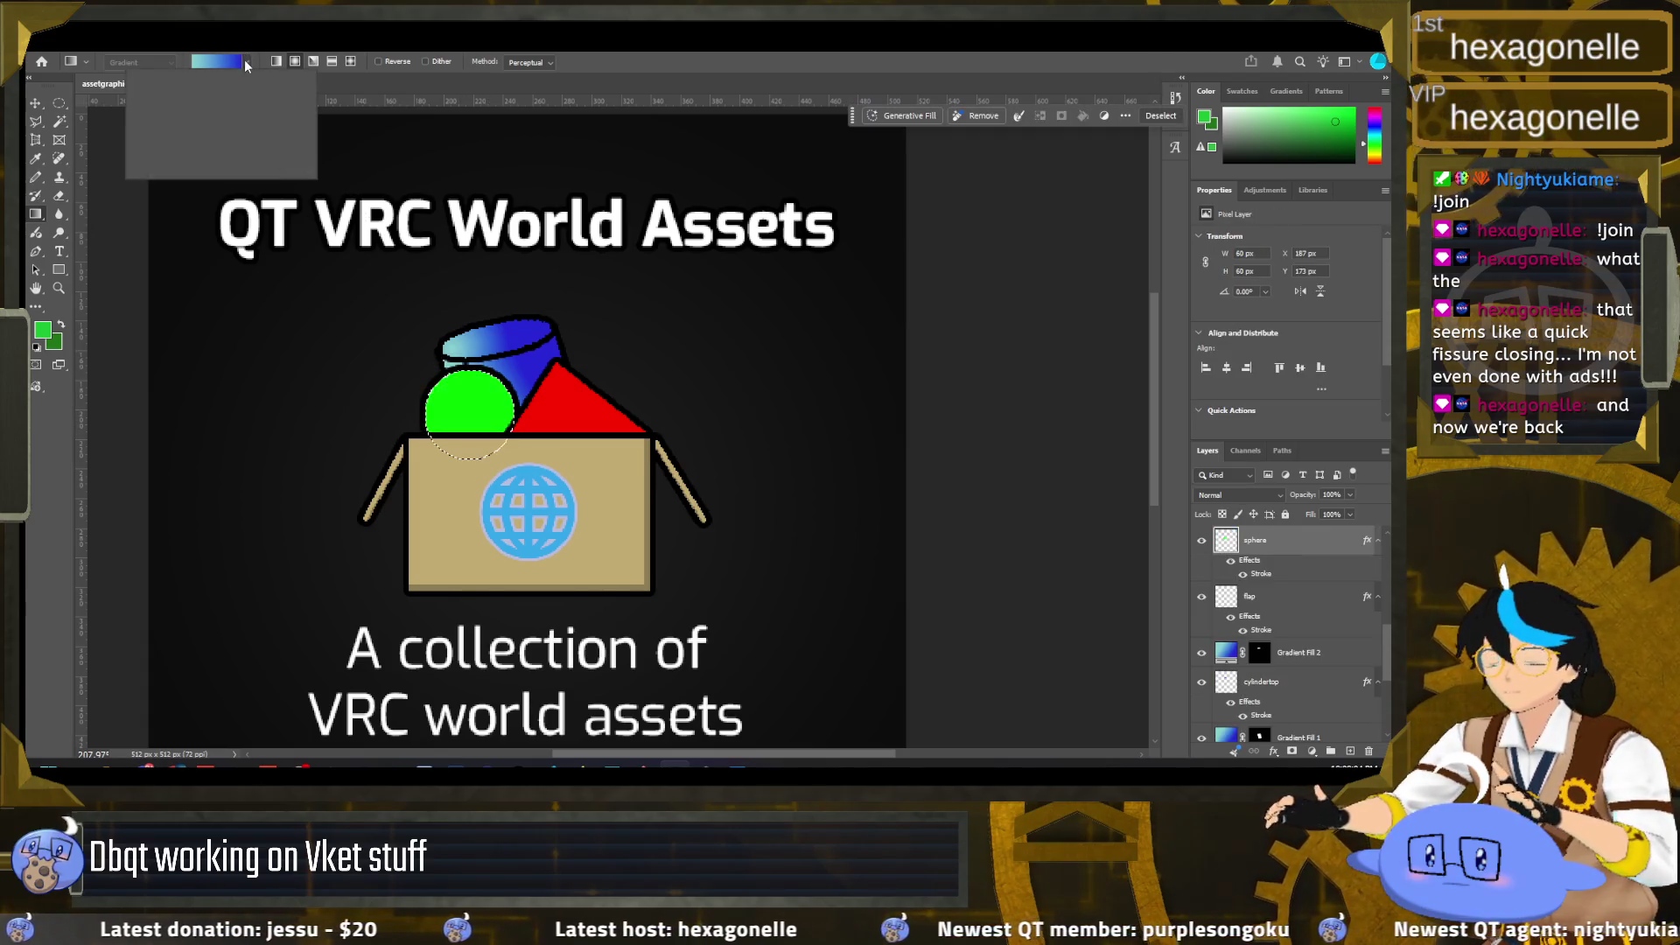
click(472, 413)
drag(463, 403, 504, 440)
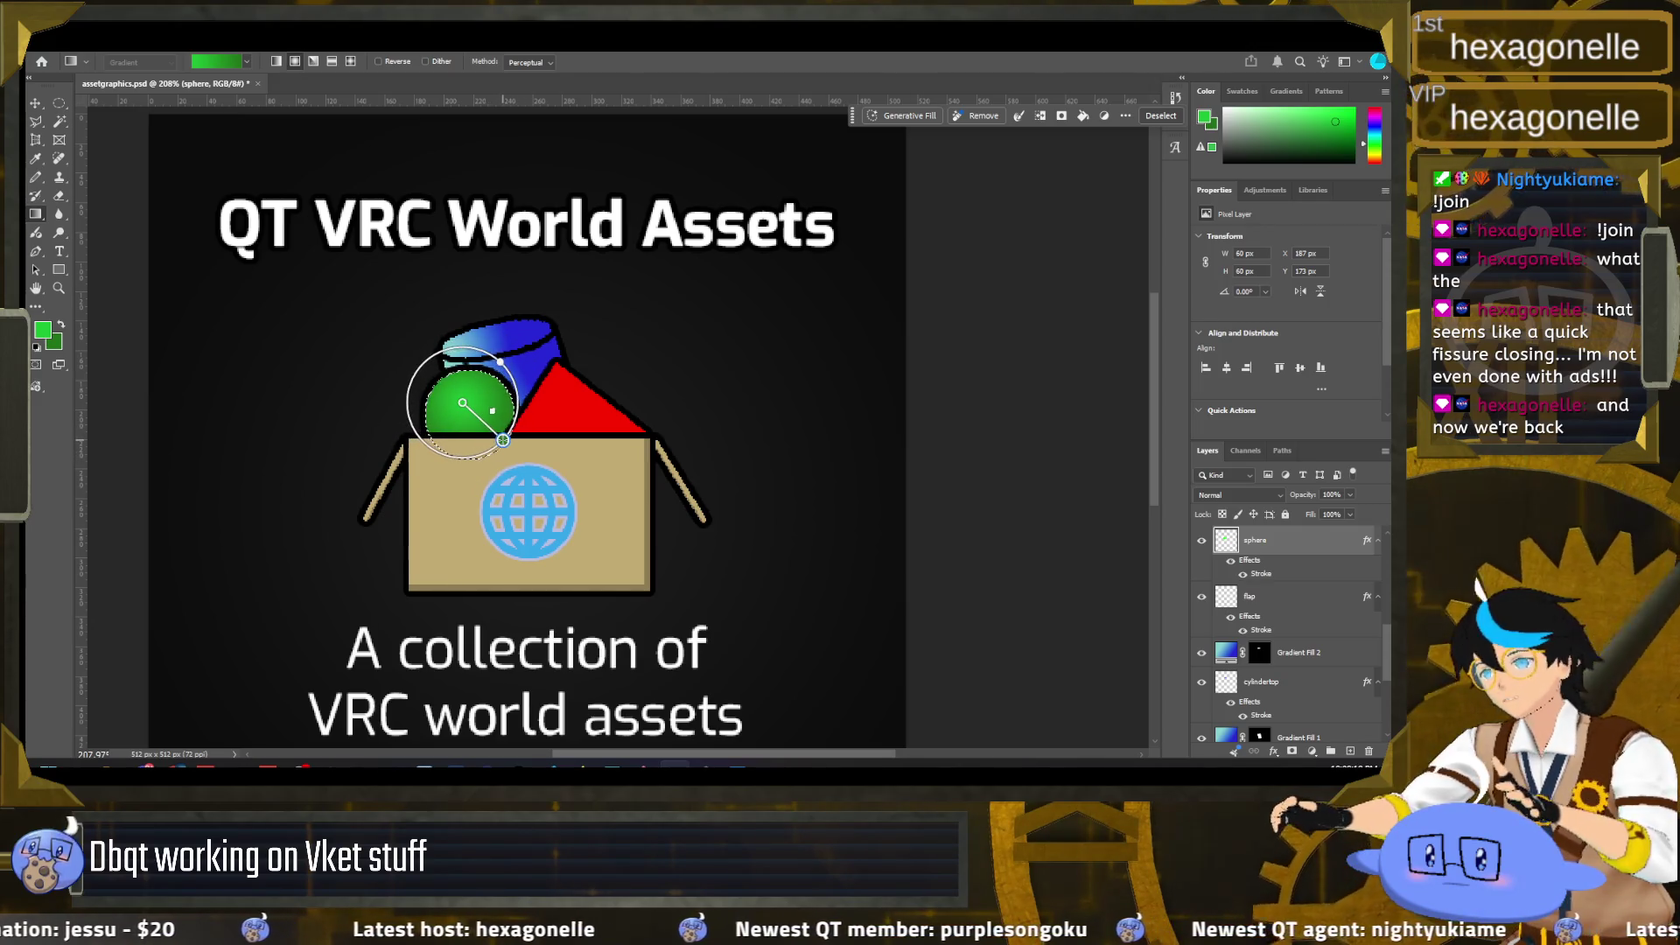
key(Return)
key(m)
key(ctrl+d)
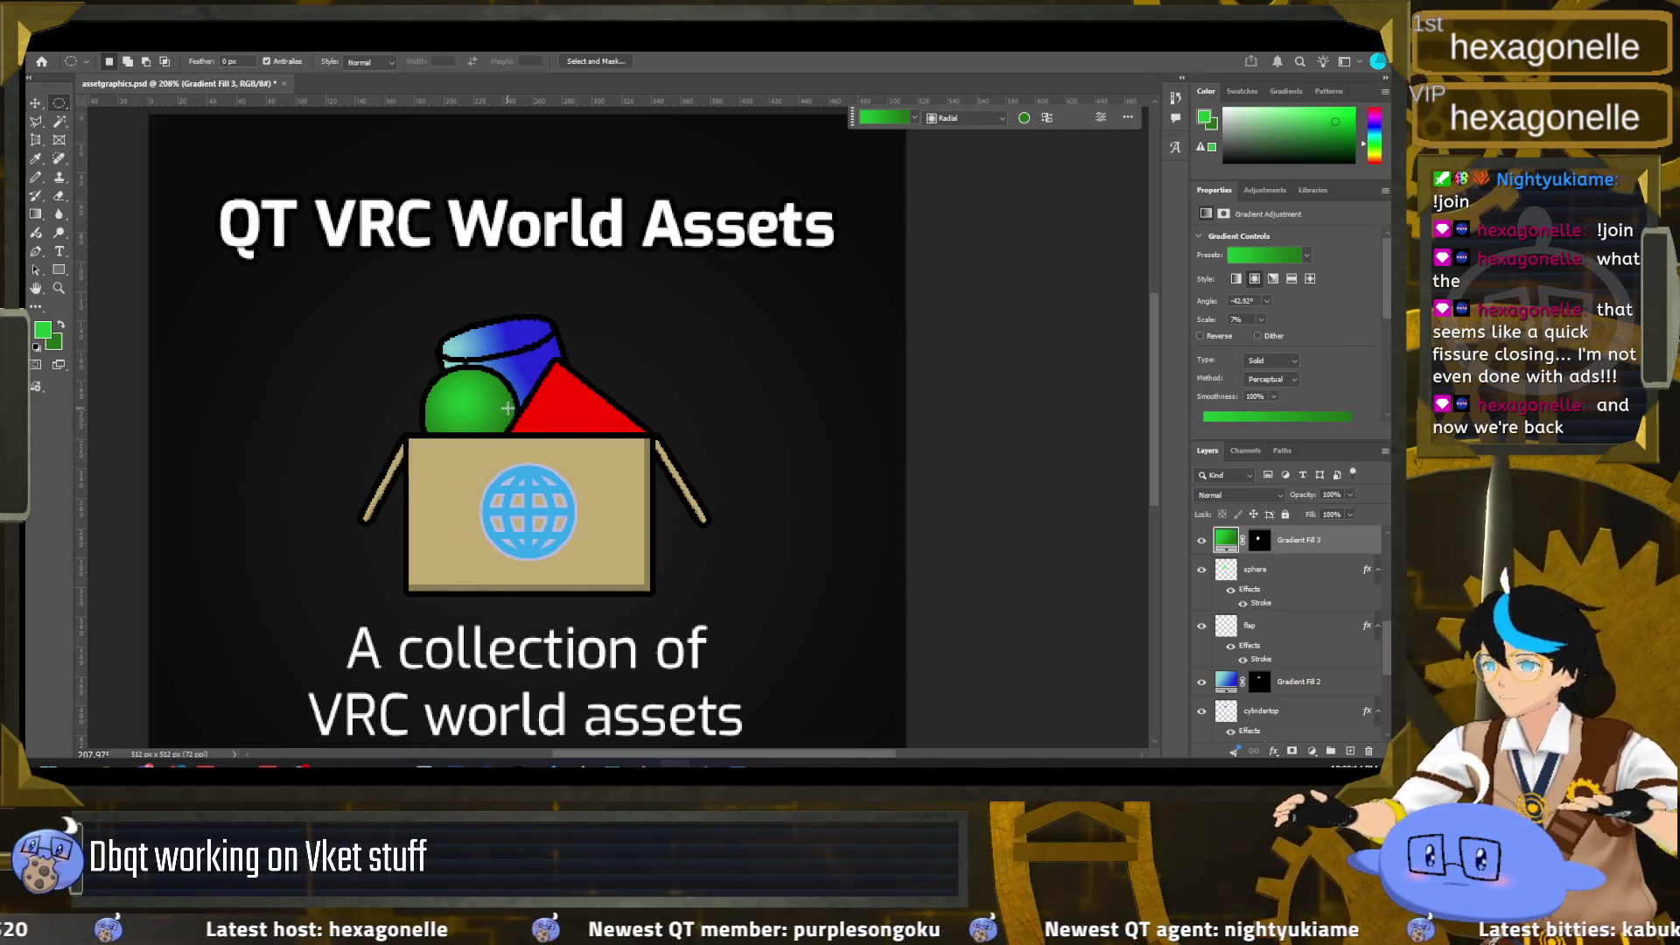
scroll(1243, 631, down, 1)
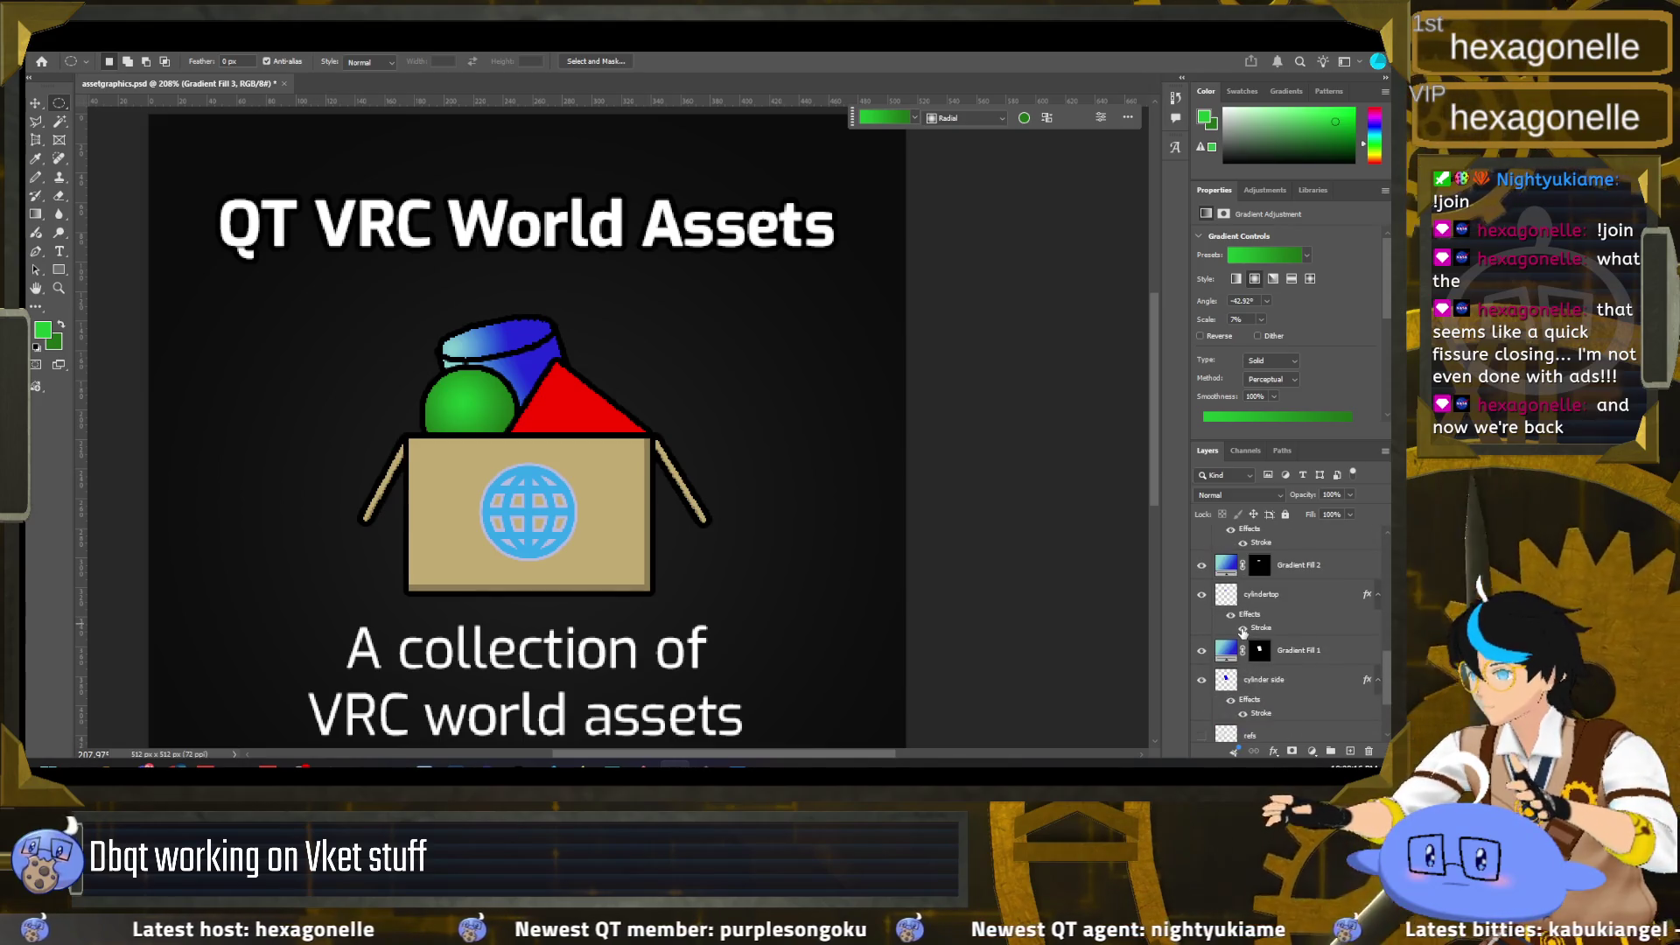
scroll(1243, 632, up, 1)
scroll(1245, 627, up, 1)
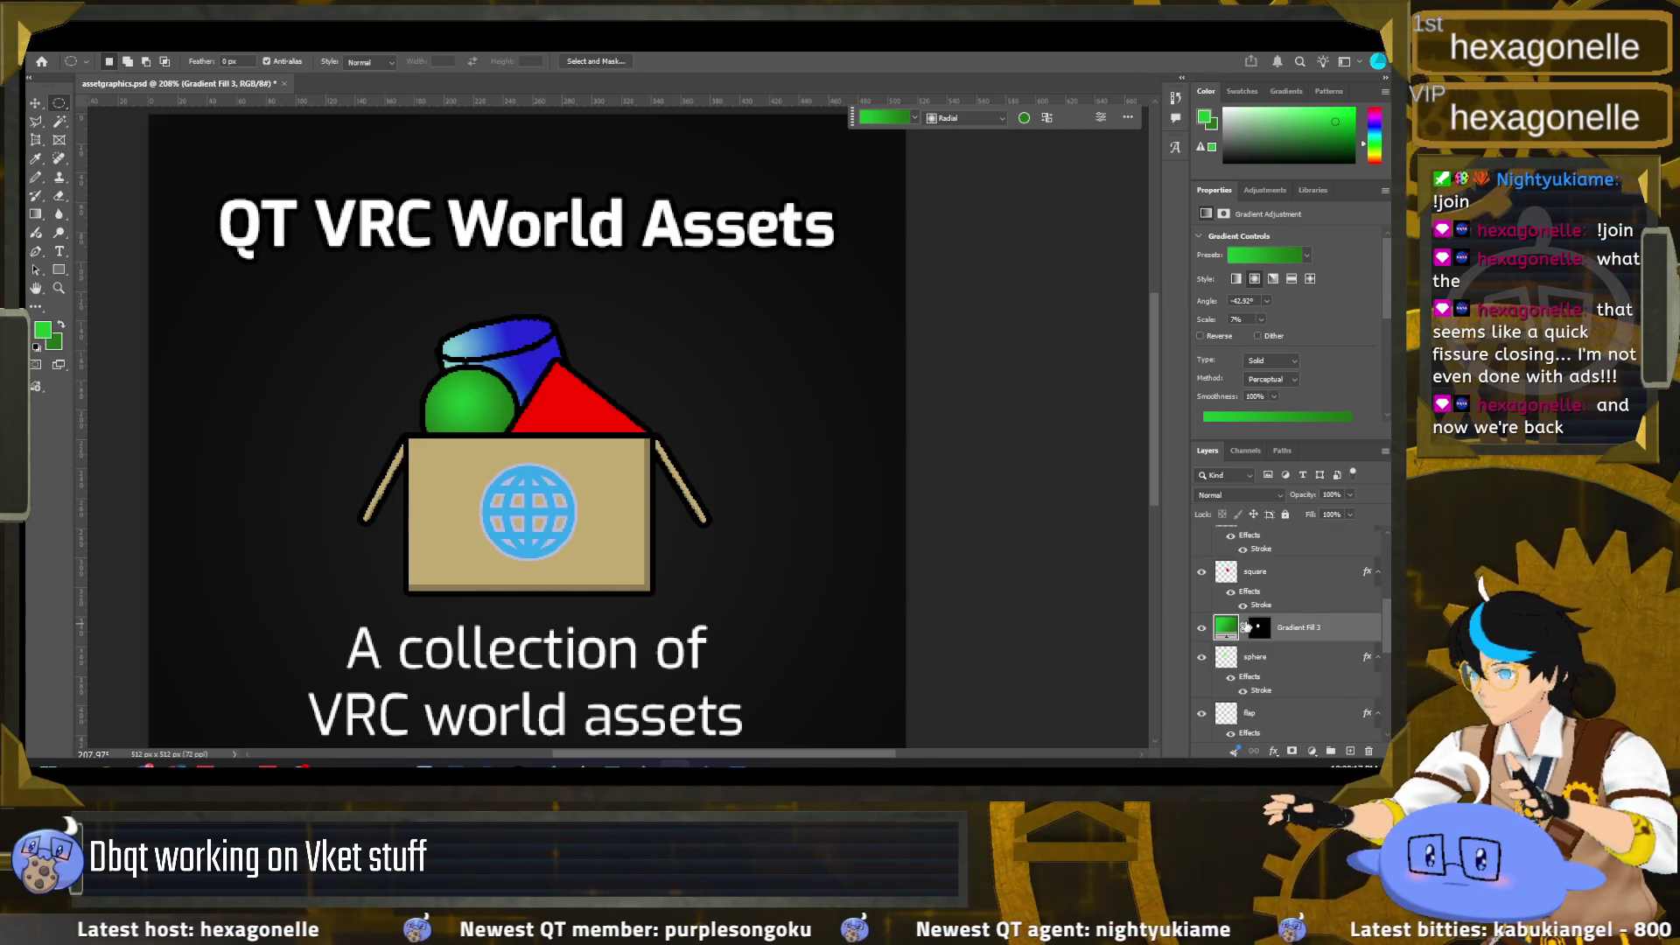
Step: Load the triangle's selection; set foreground red c12121 and background dark red
click(1255, 571)
ctrl+click(1225, 572)
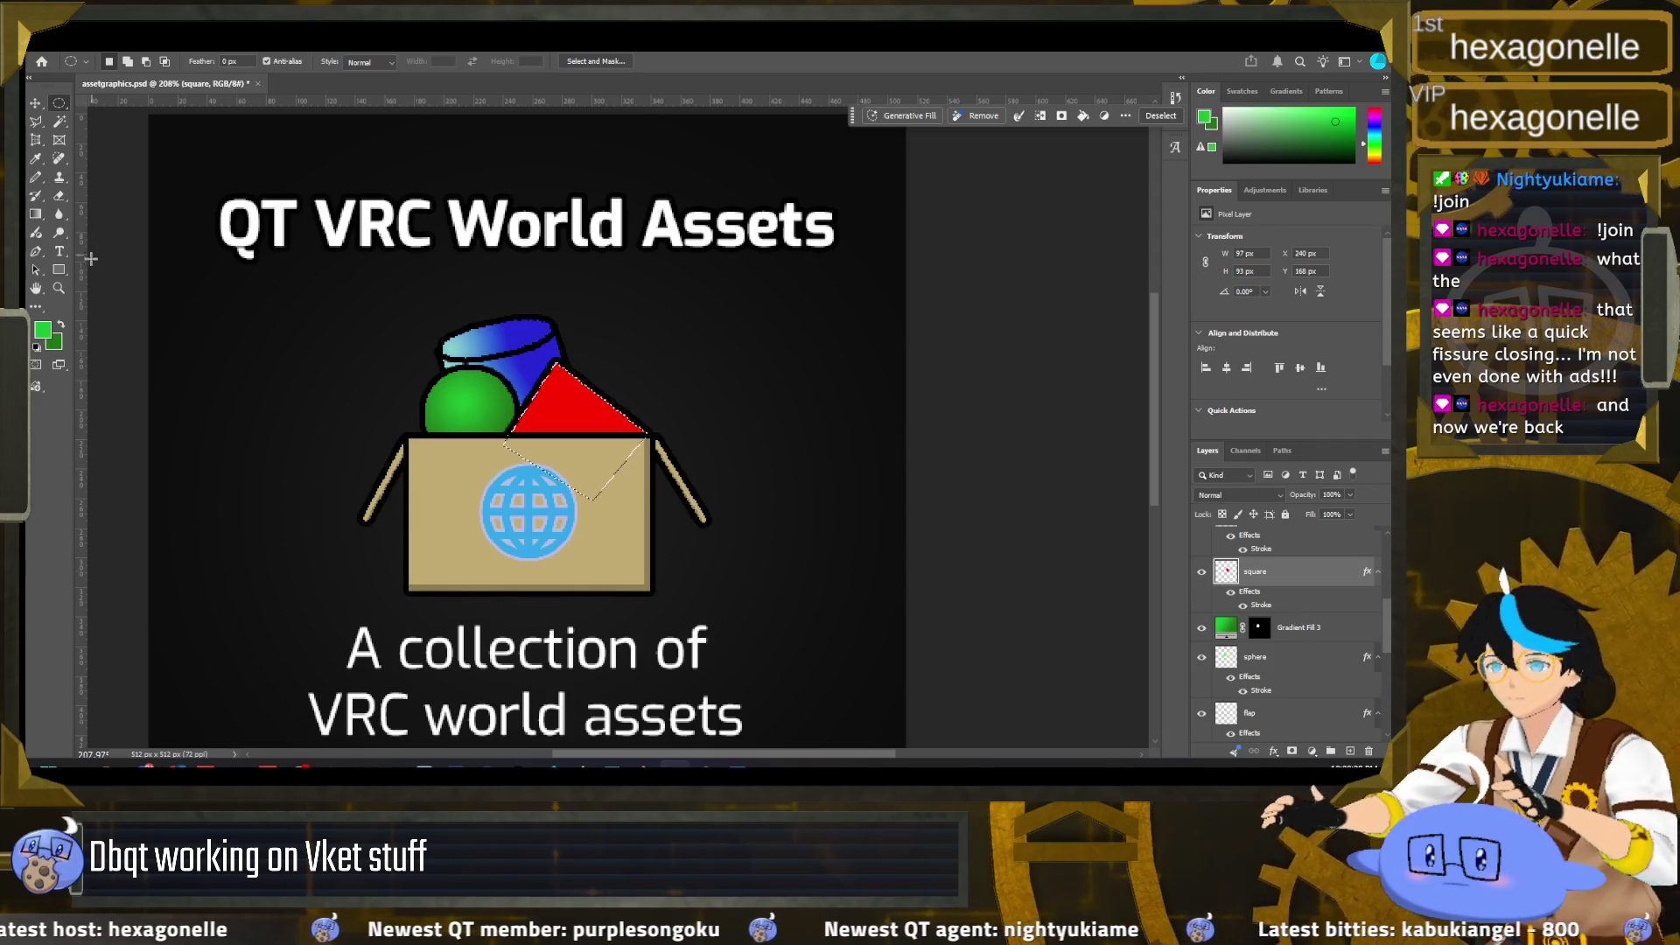
click(43, 331)
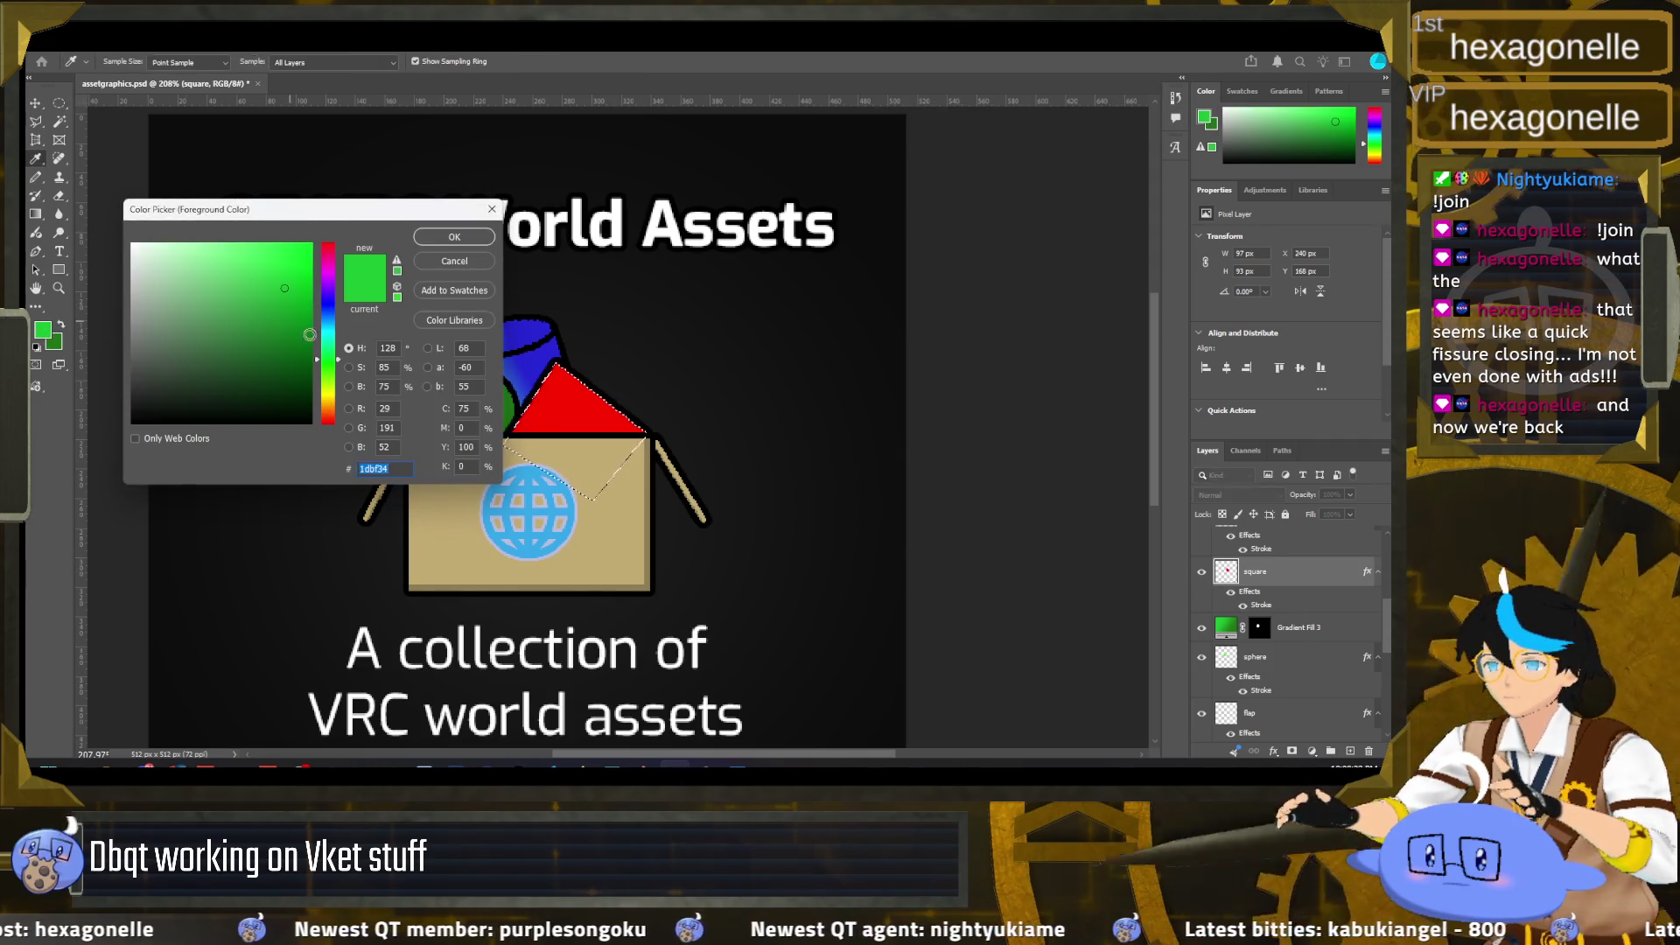
click(573, 407)
text(c12121)
key(Return)
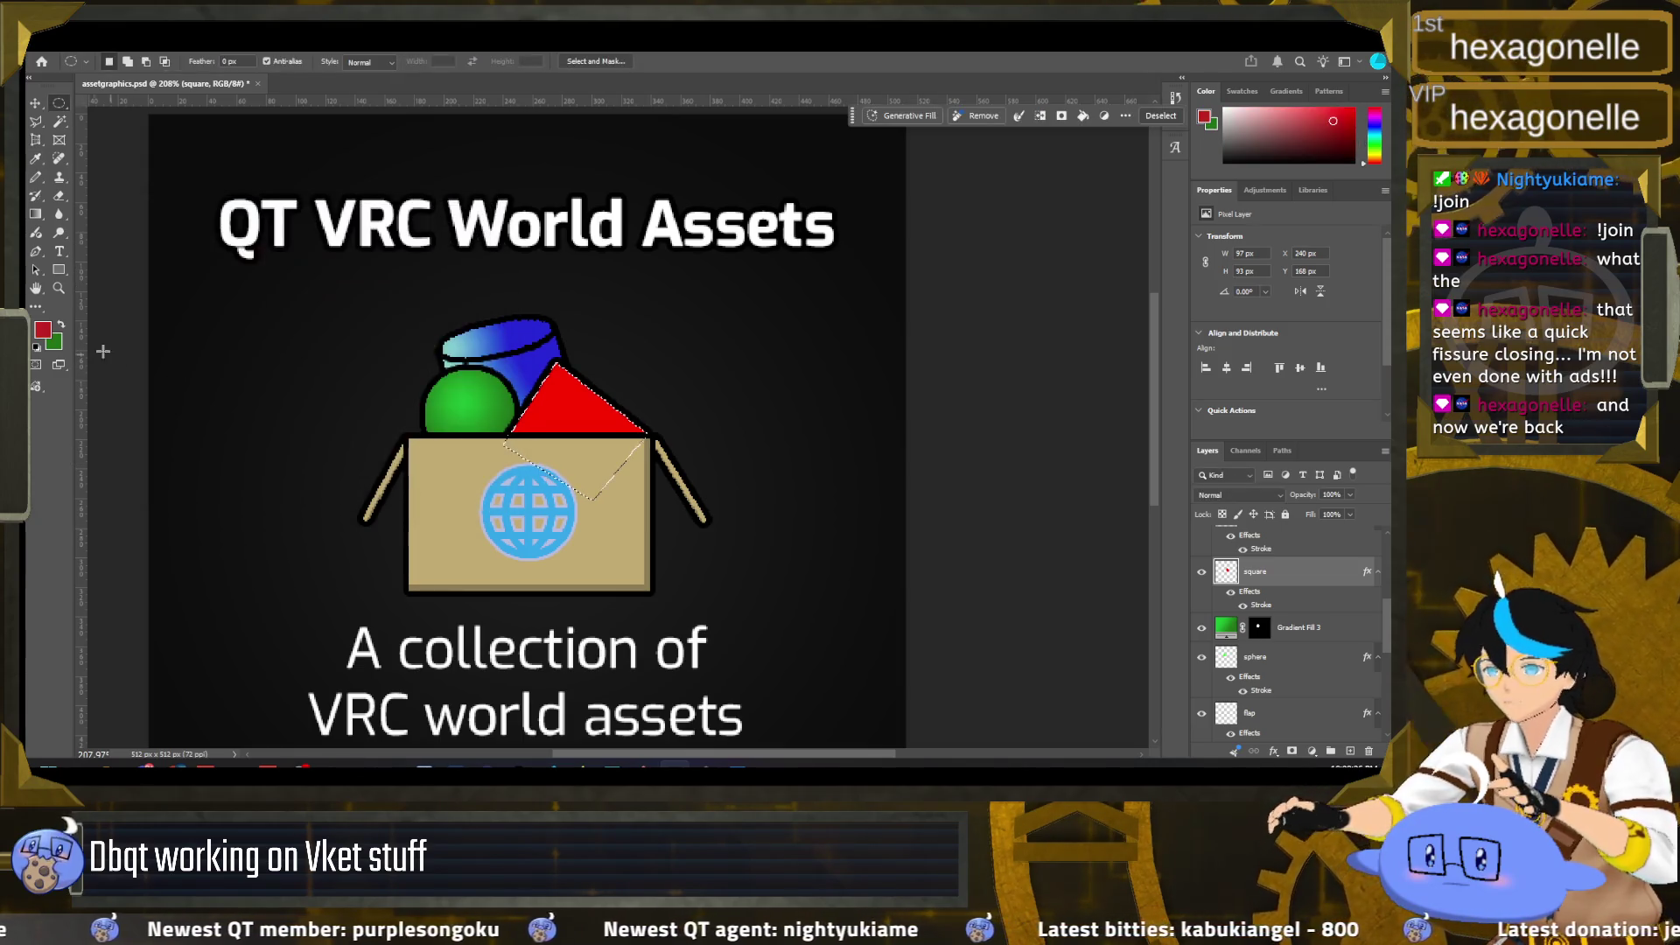
click(55, 340)
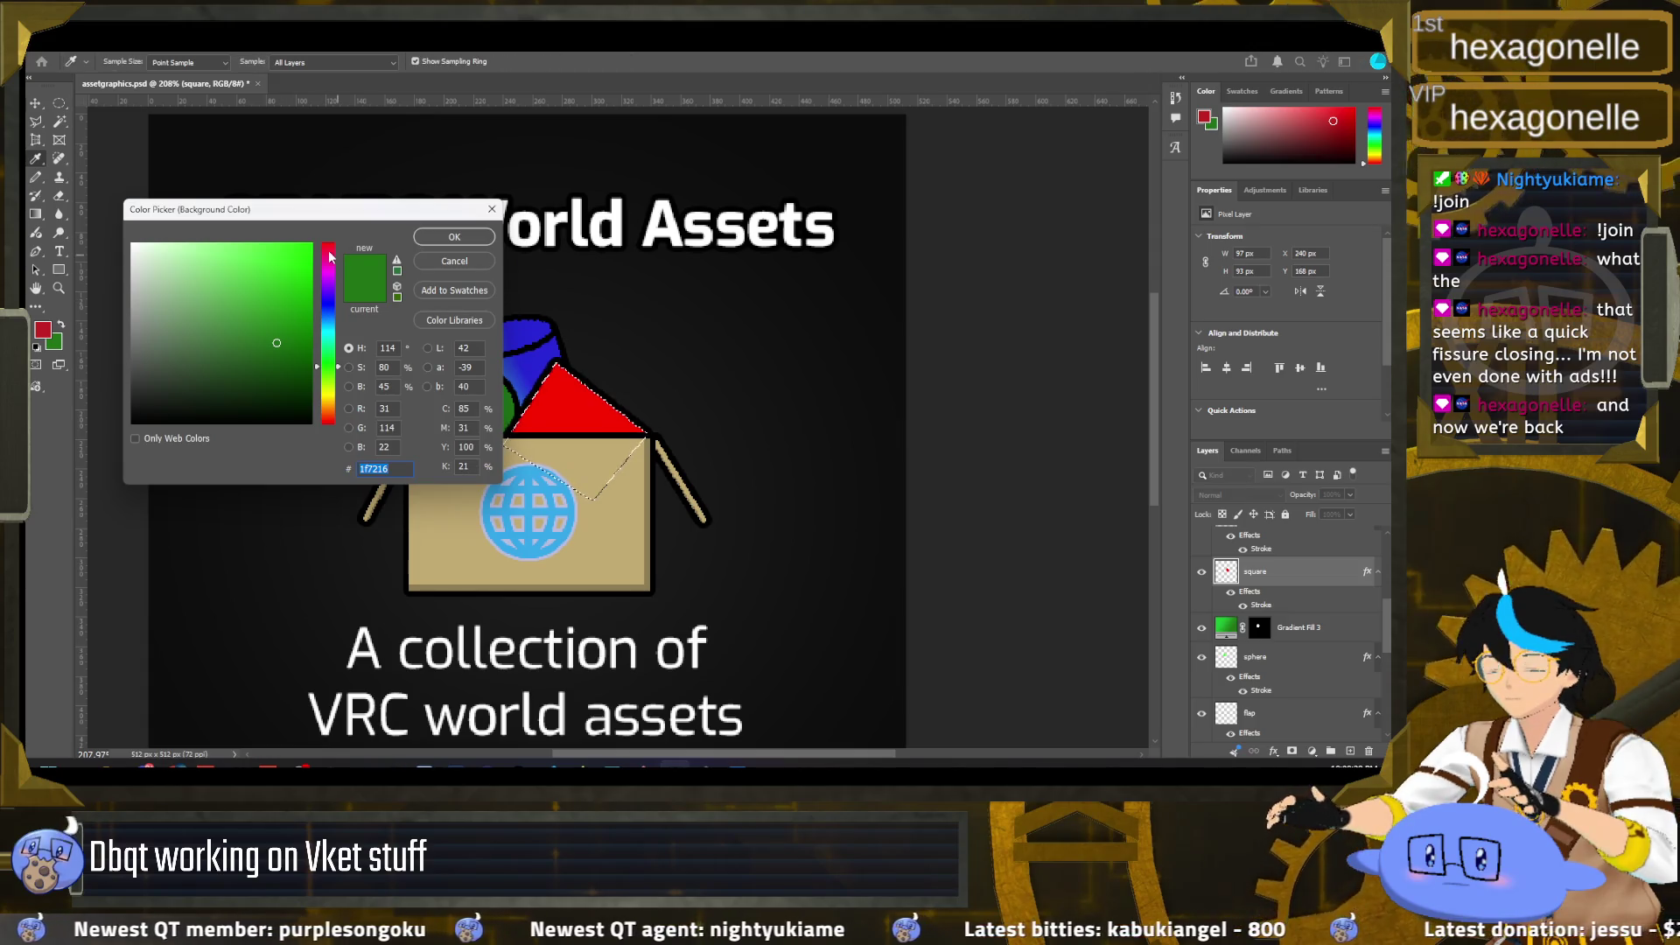
drag(330, 256, 330, 244)
click(452, 243)
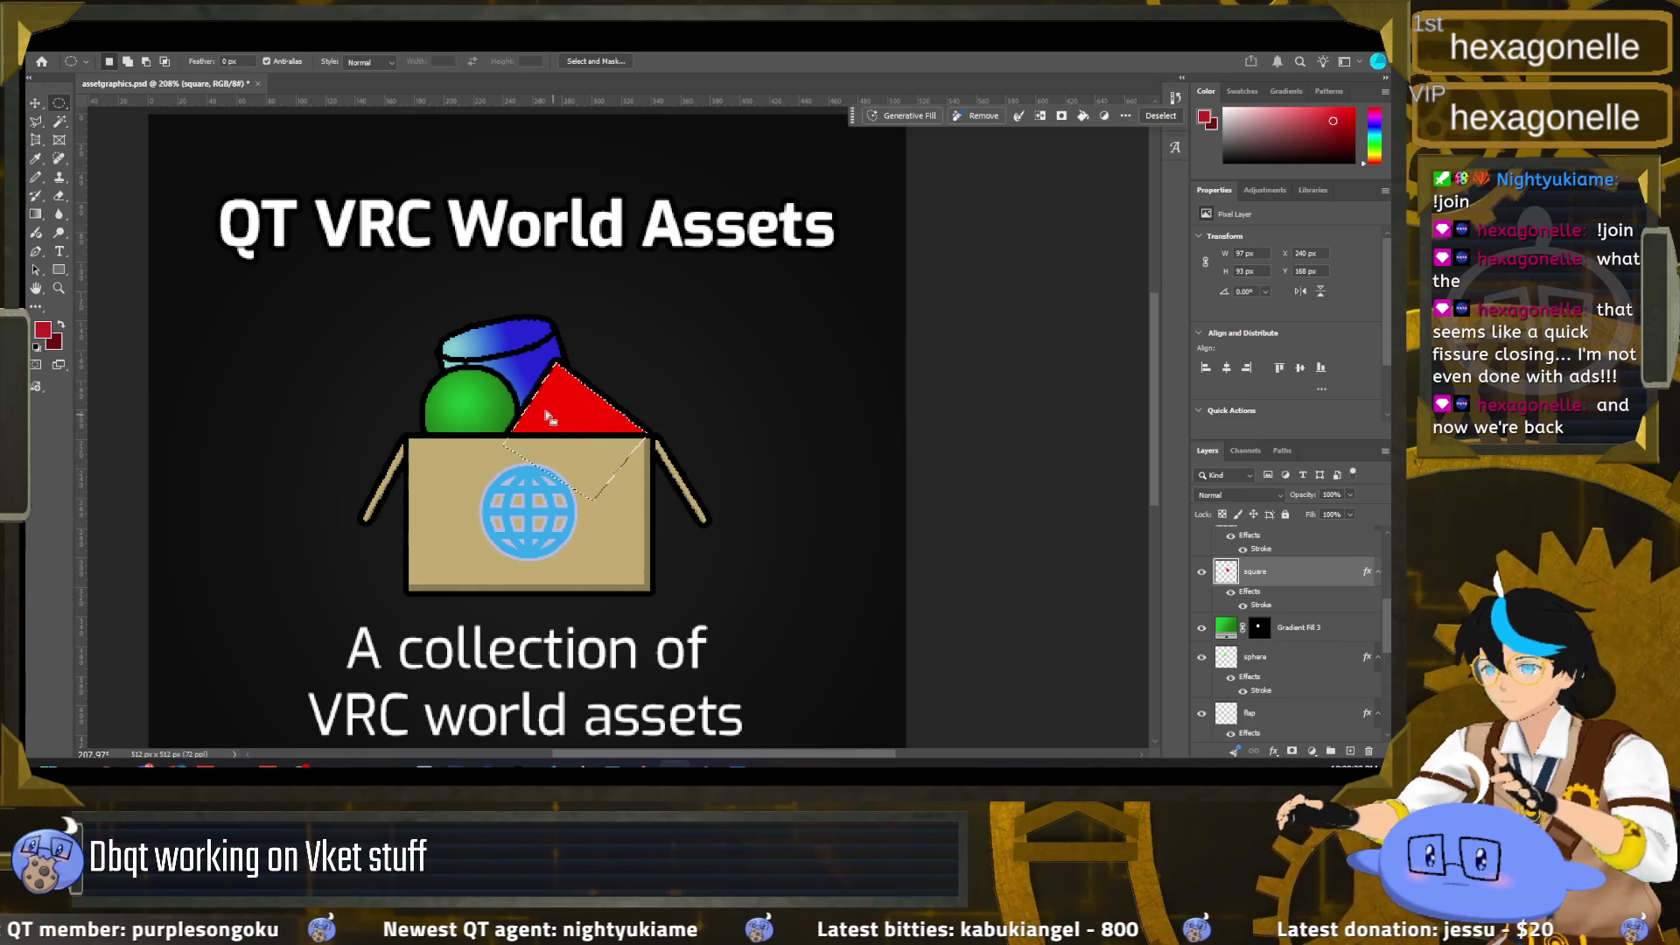
Step: Draw a radial gradient on the triangle using the red foreground-to-background Basics preset
click(45, 215)
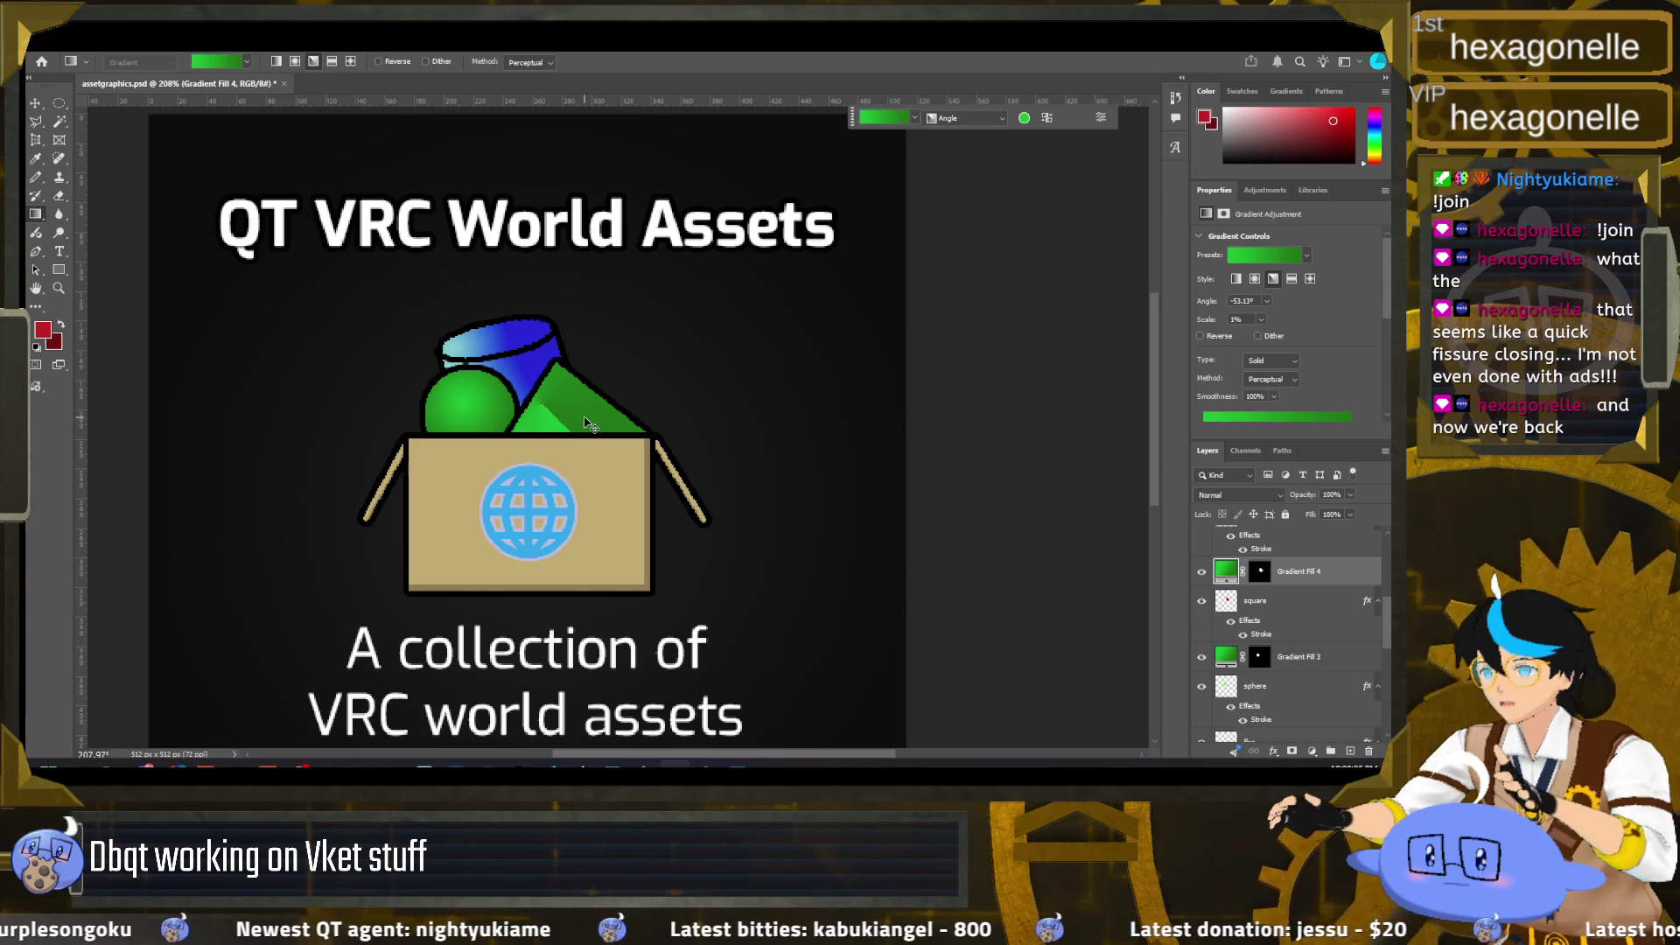
drag(570, 404, 583, 473)
key(Escape)
click(247, 62)
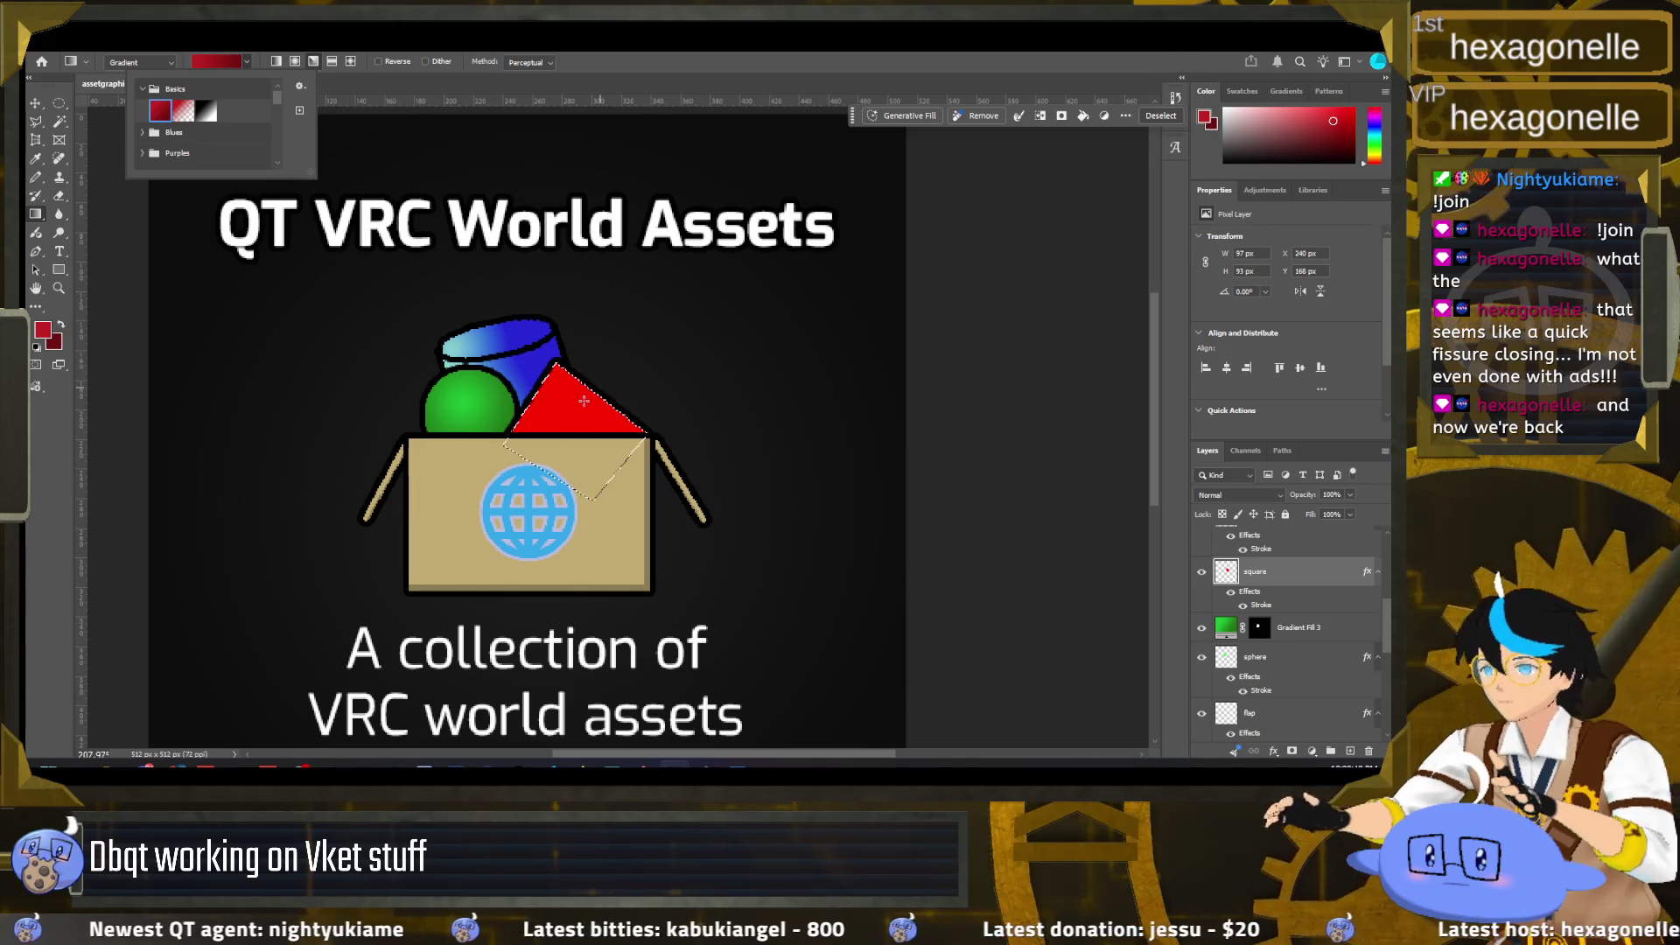
double_click(160, 110)
drag(568, 419, 603, 322)
mouse_move(520, 276)
mouse_down()
mouse_move(539, 278)
mouse_move(549, 601)
mouse_up()
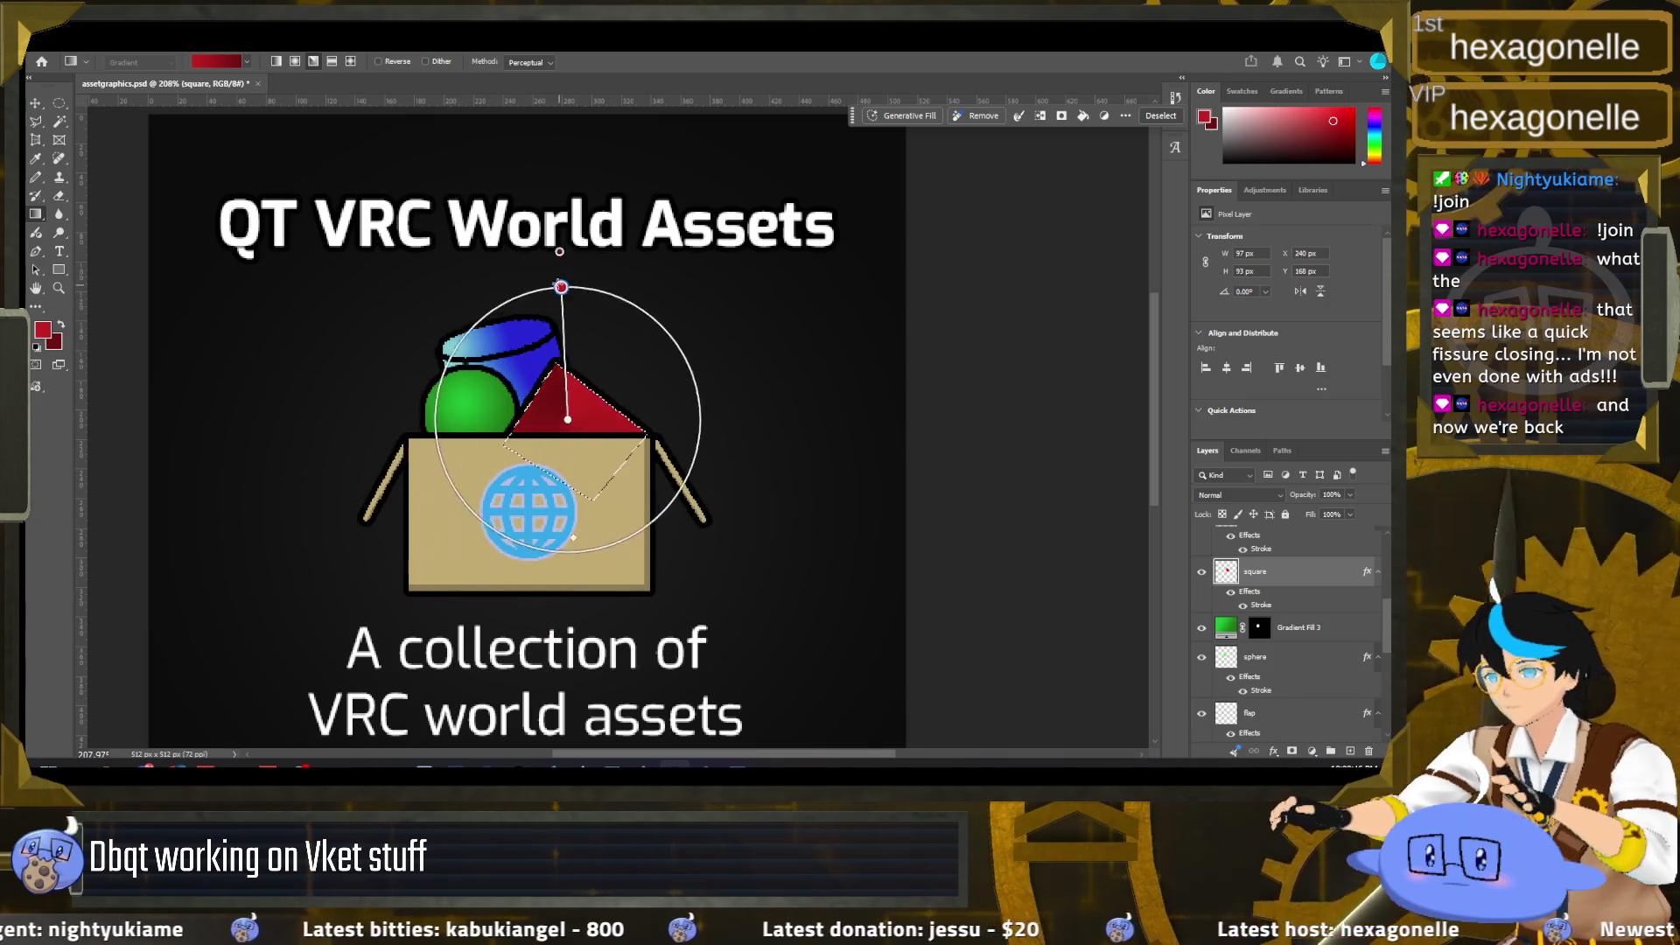
drag(549, 601, 516, 236)
Step: Reverse the red gradient and shift its centre down and right on the triangle
click(393, 63)
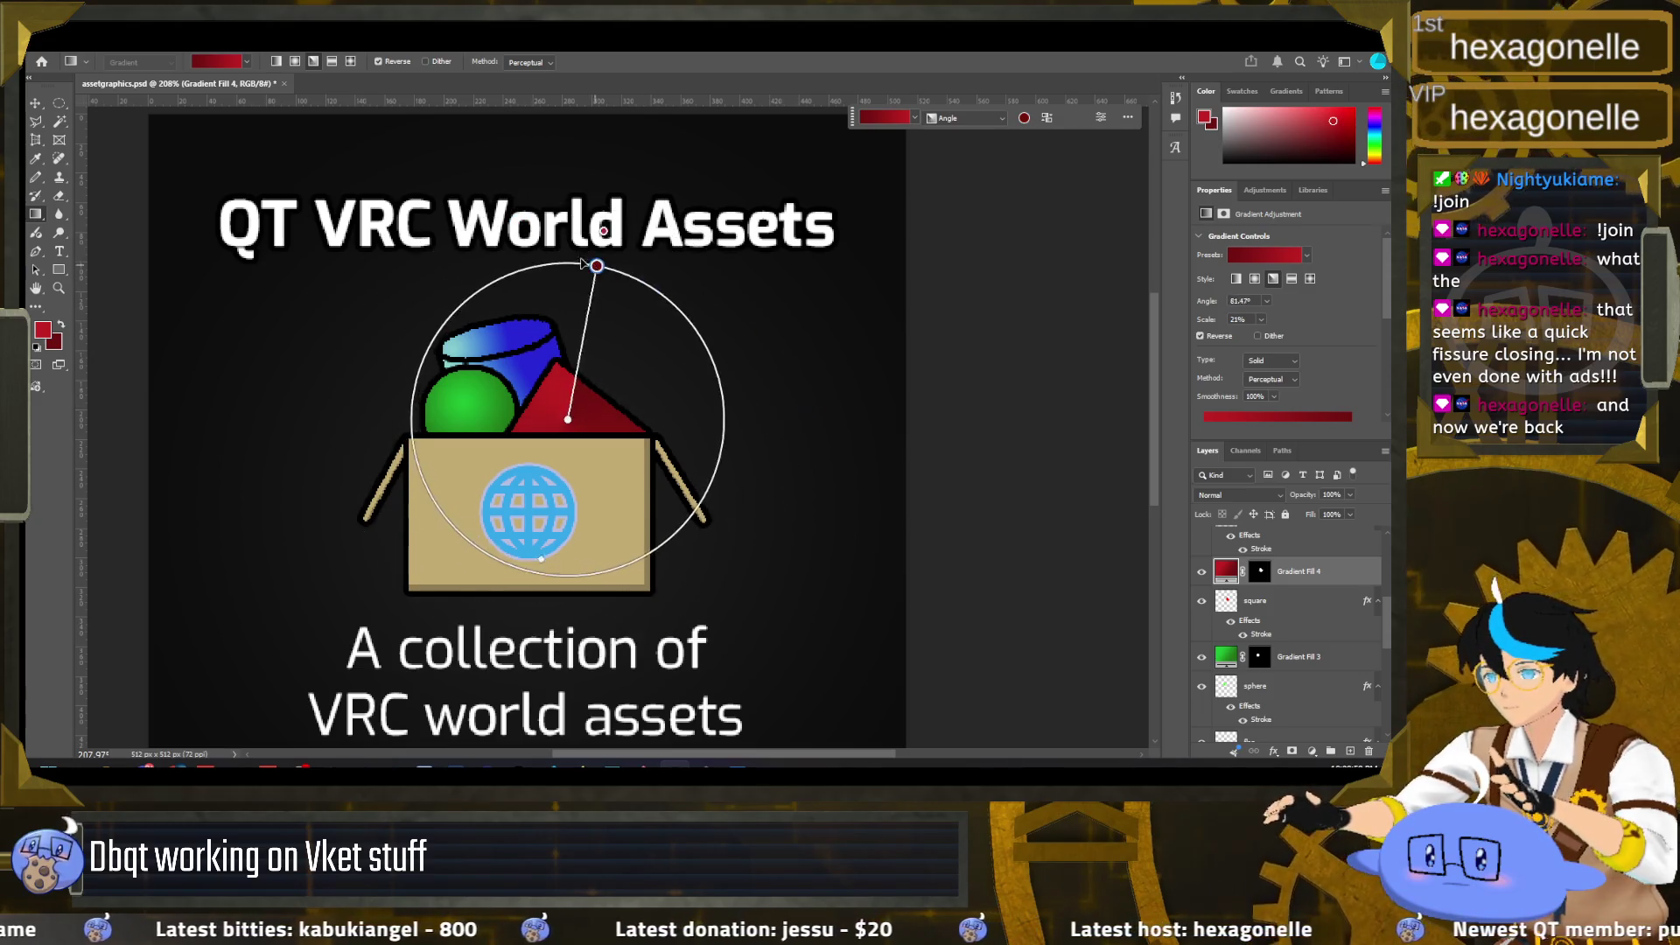
key(ctrl+z)
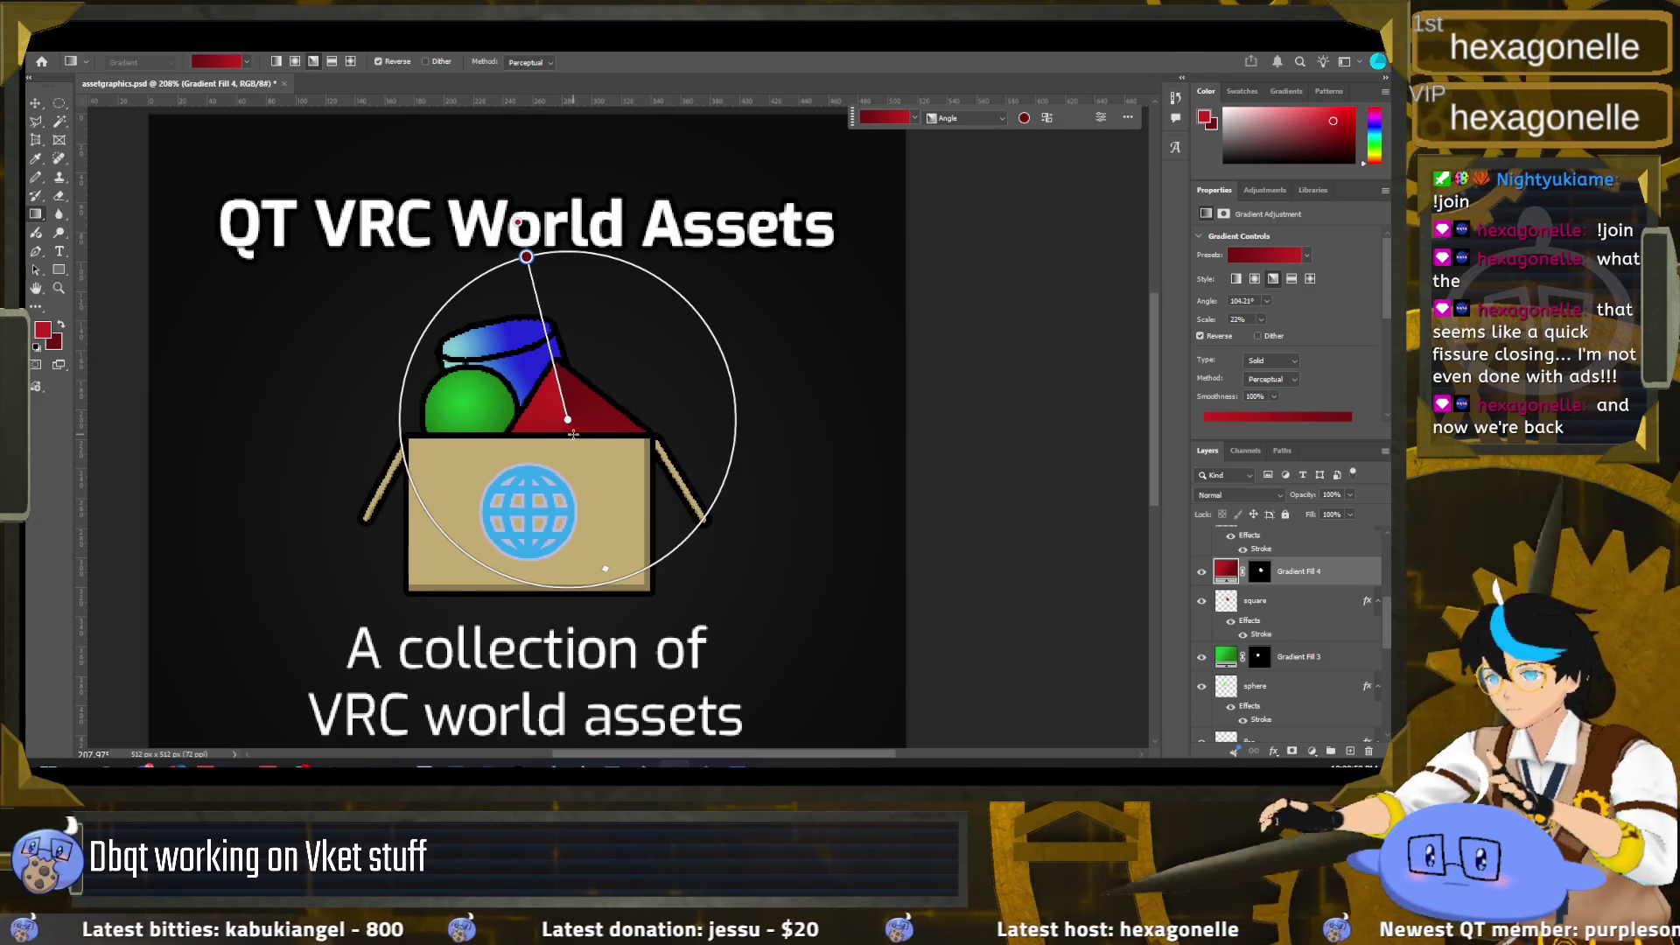
drag(572, 426, 577, 442)
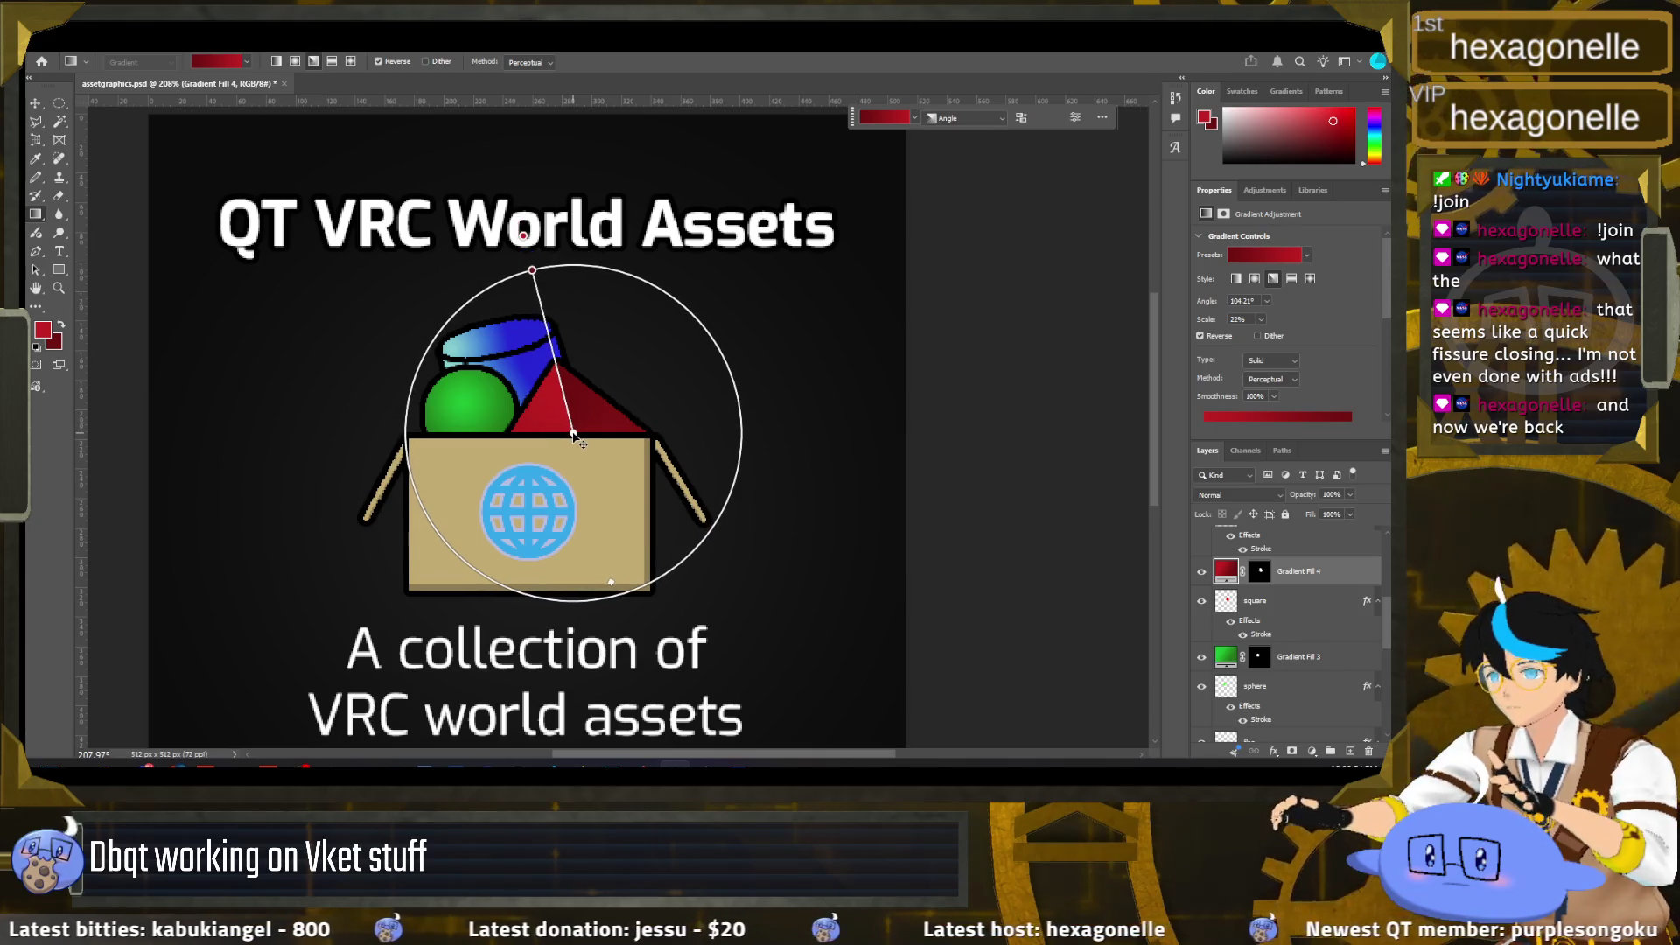
click(57, 106)
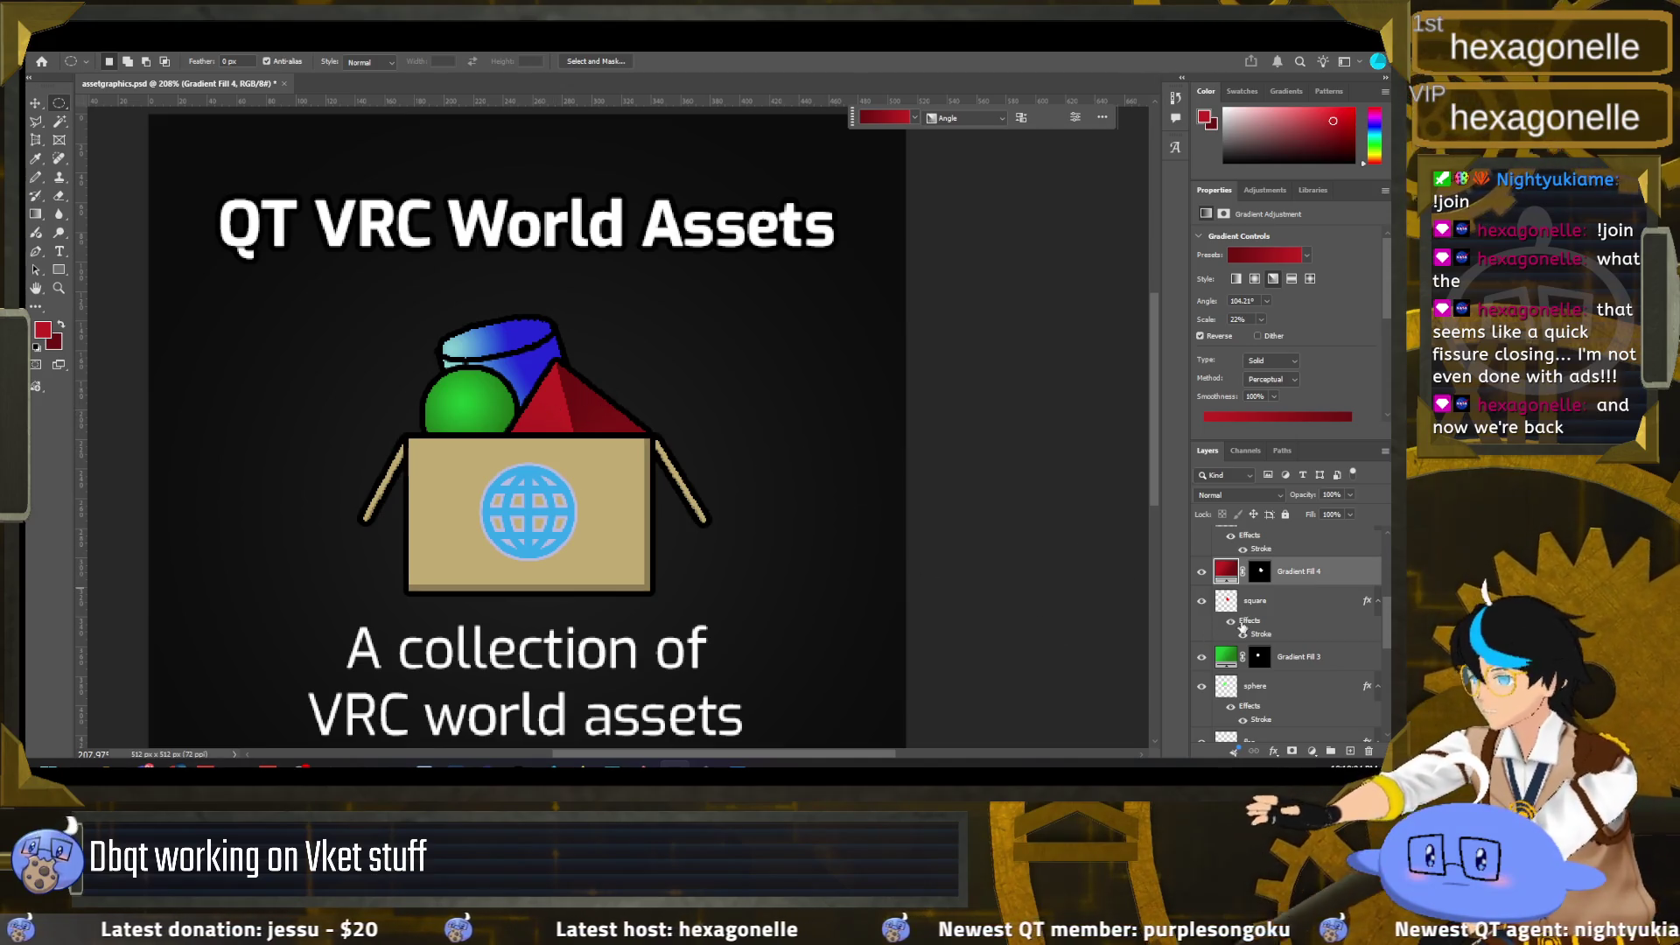
scroll(1242, 625, down, 2)
scroll(1238, 628, down, 1)
scroll(1232, 630, down, 1)
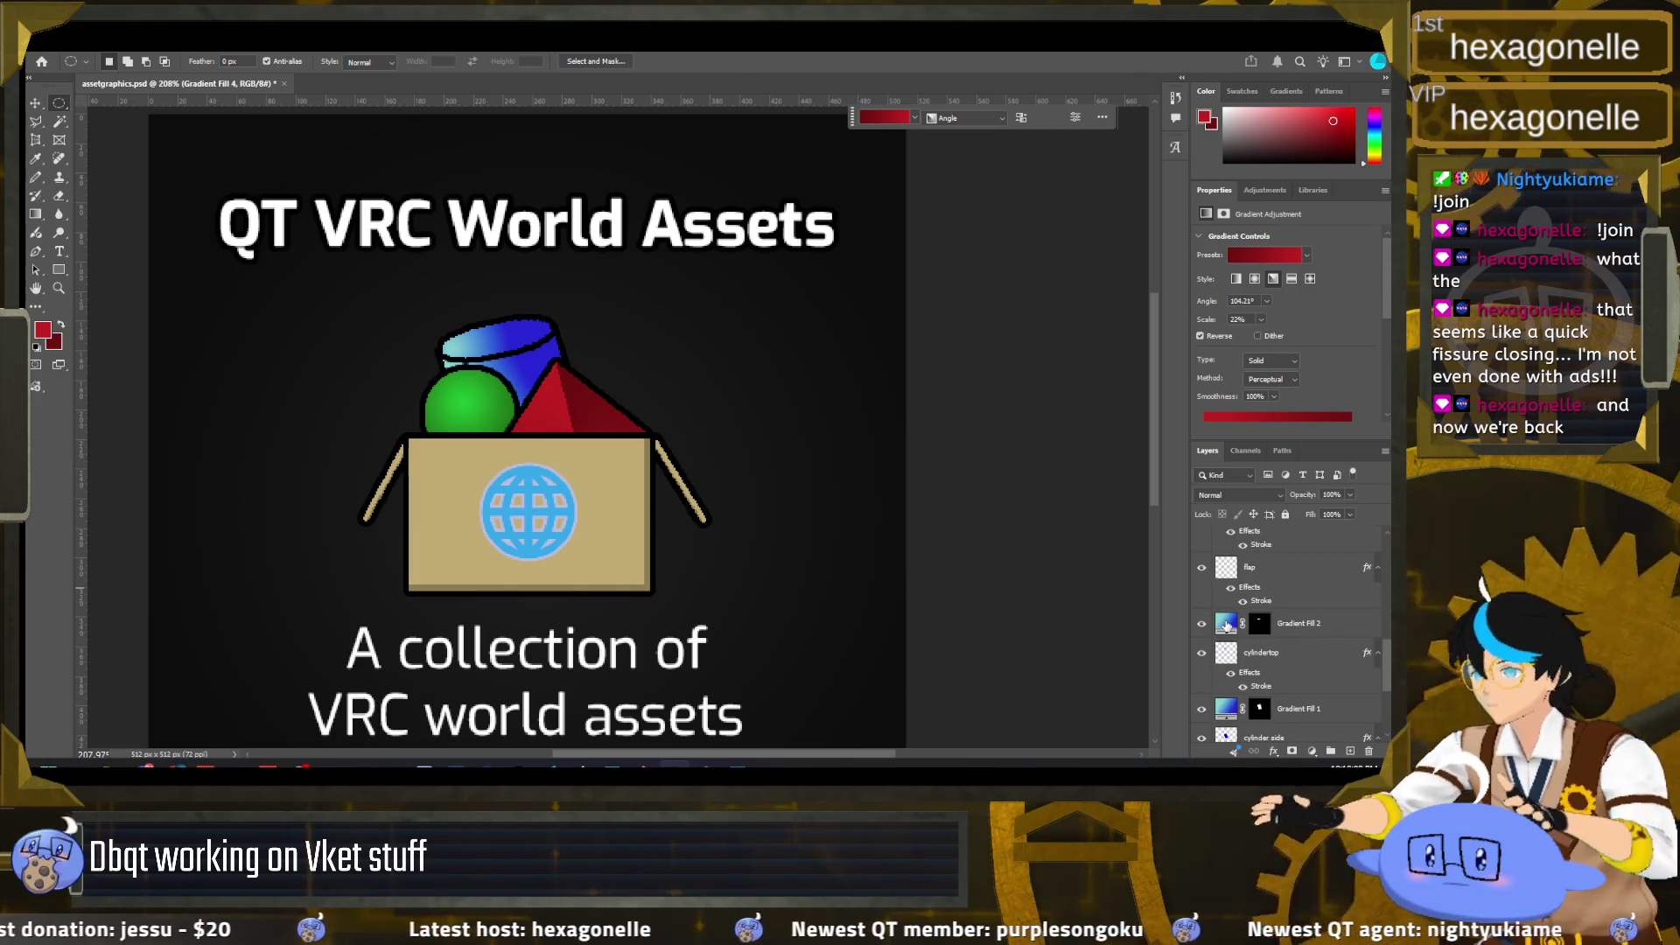
Step: Set the foreground colour to blue and the background colour to navy
click(1227, 626)
click(42, 330)
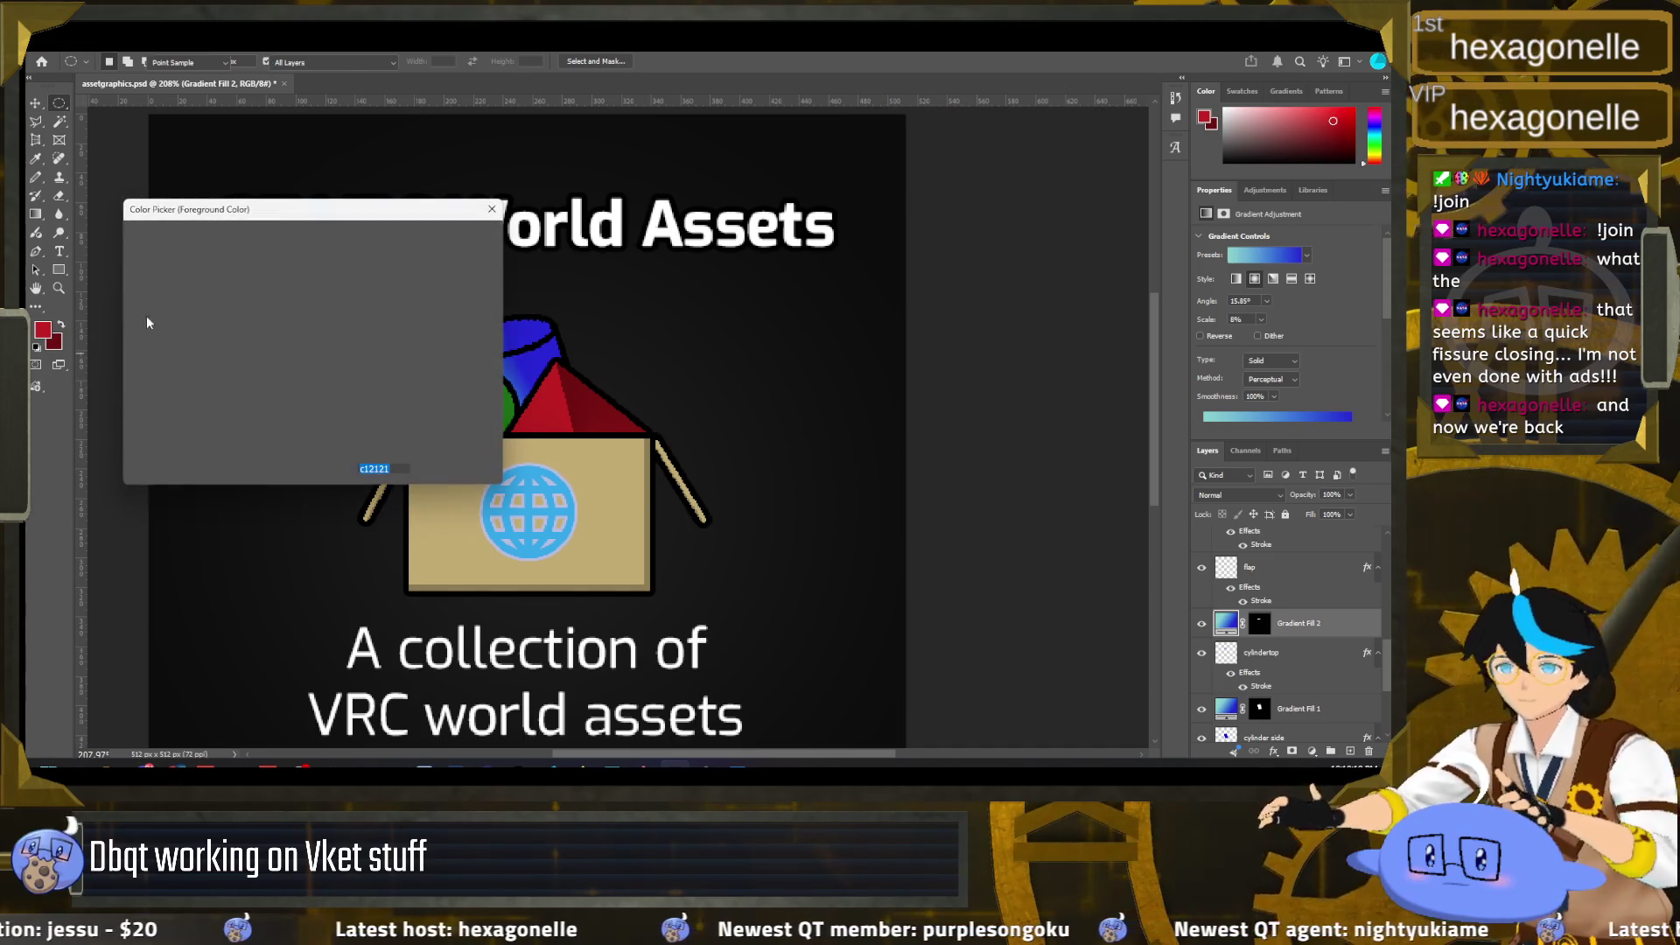
click(329, 315)
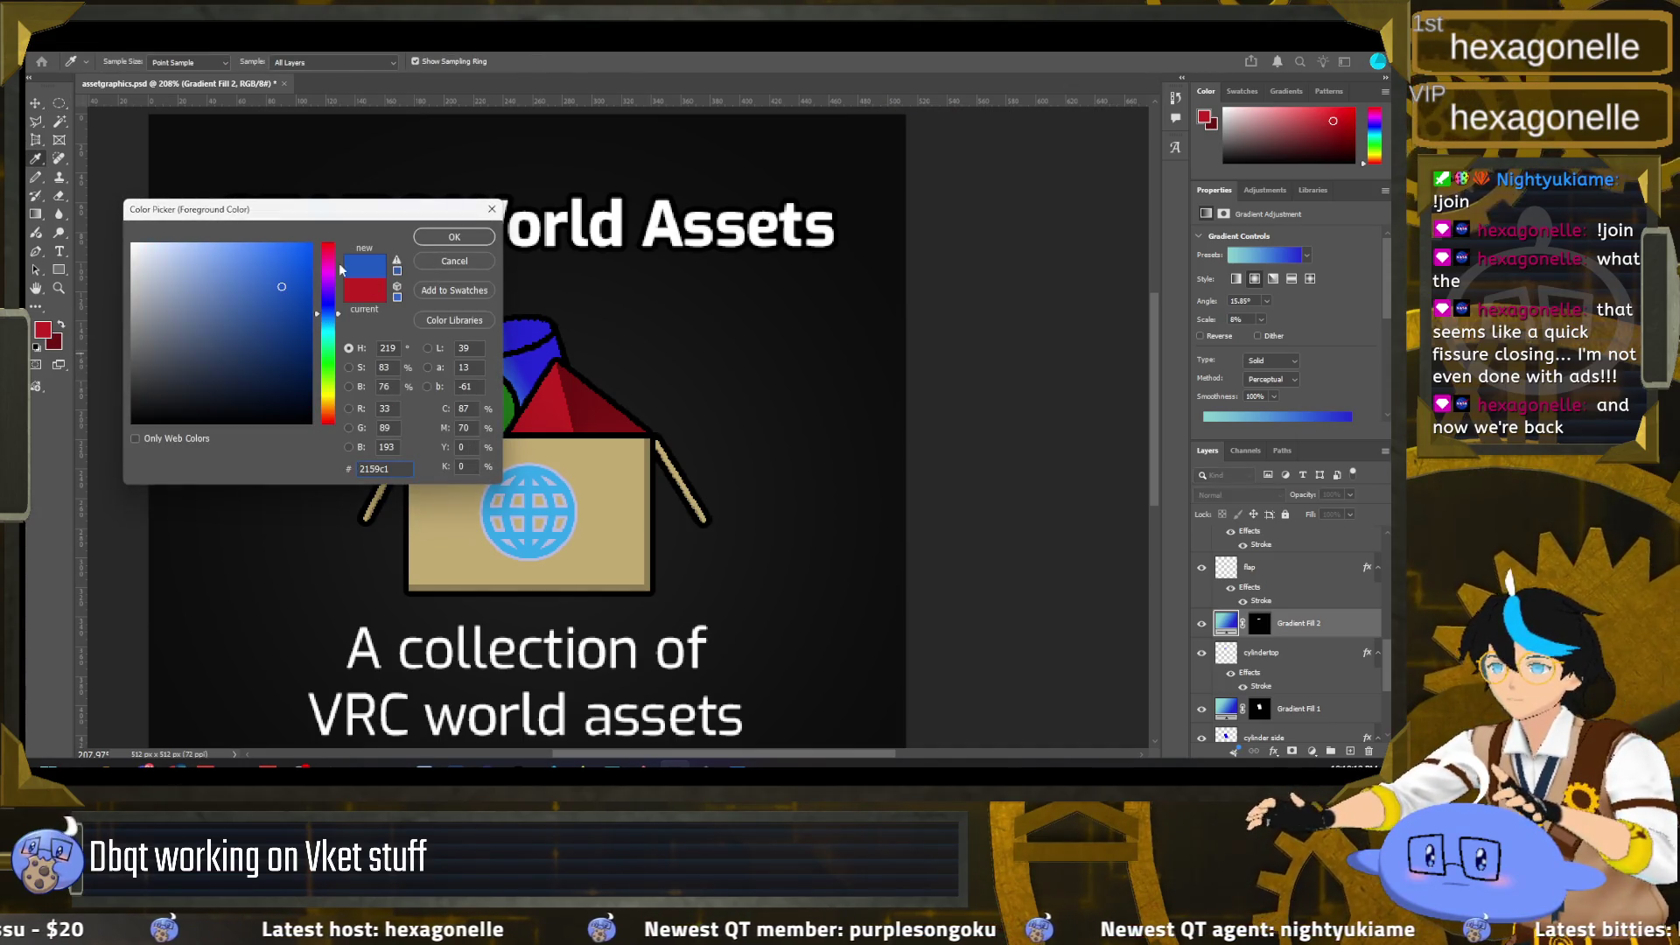
click(454, 237)
click(55, 340)
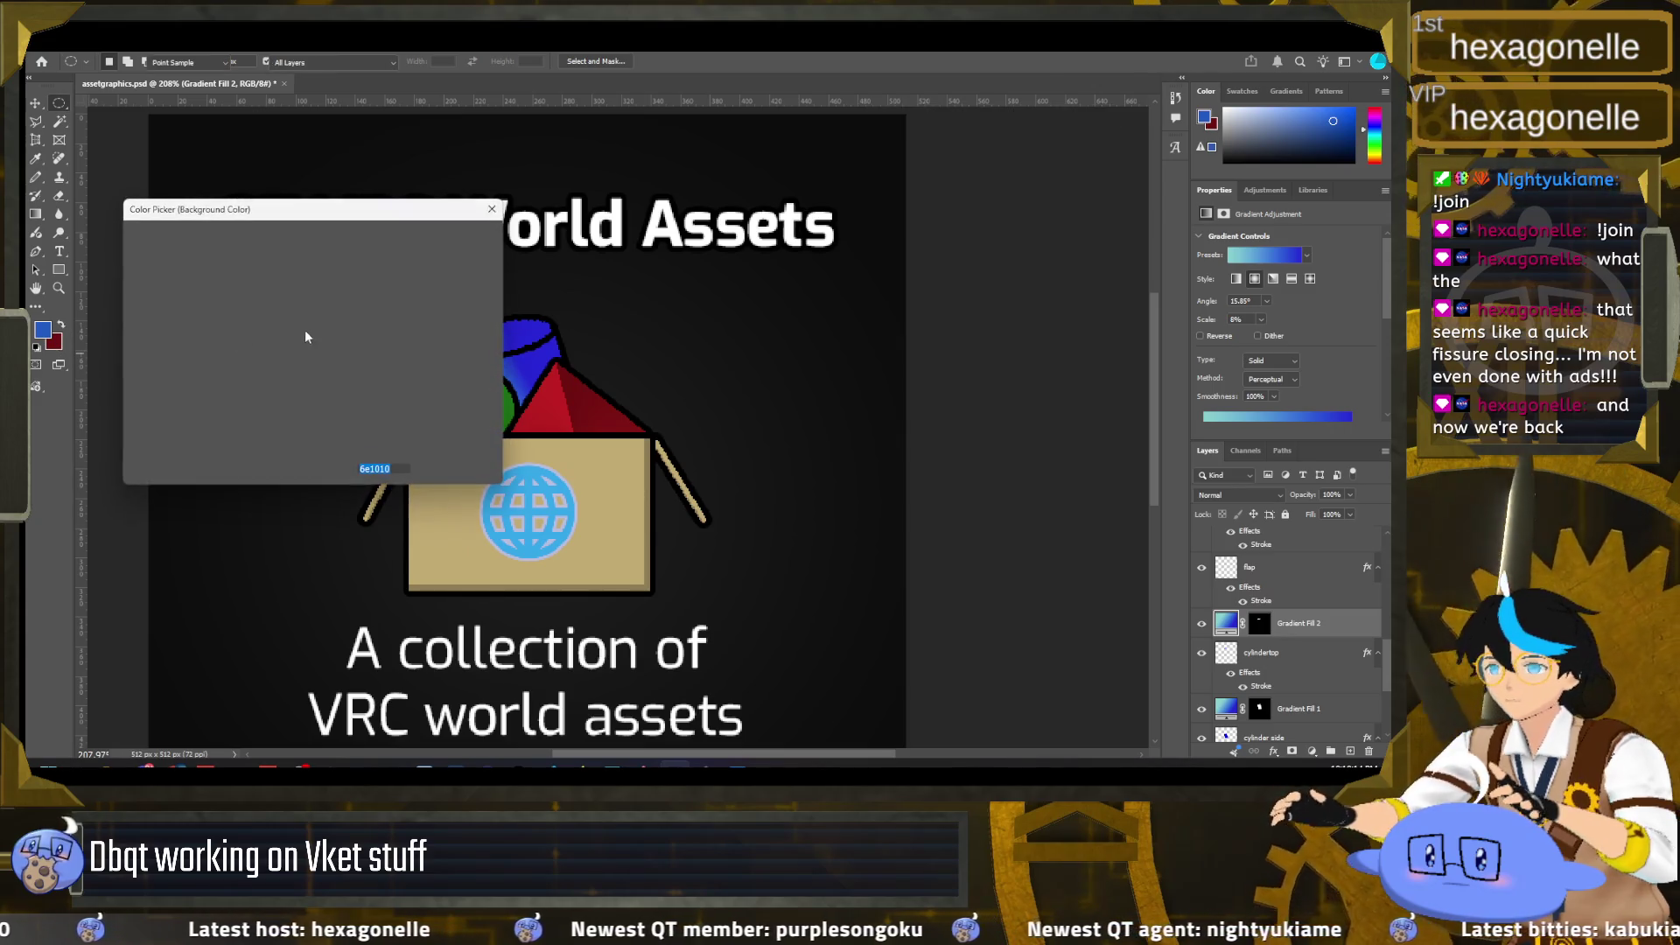
click(328, 326)
click(263, 347)
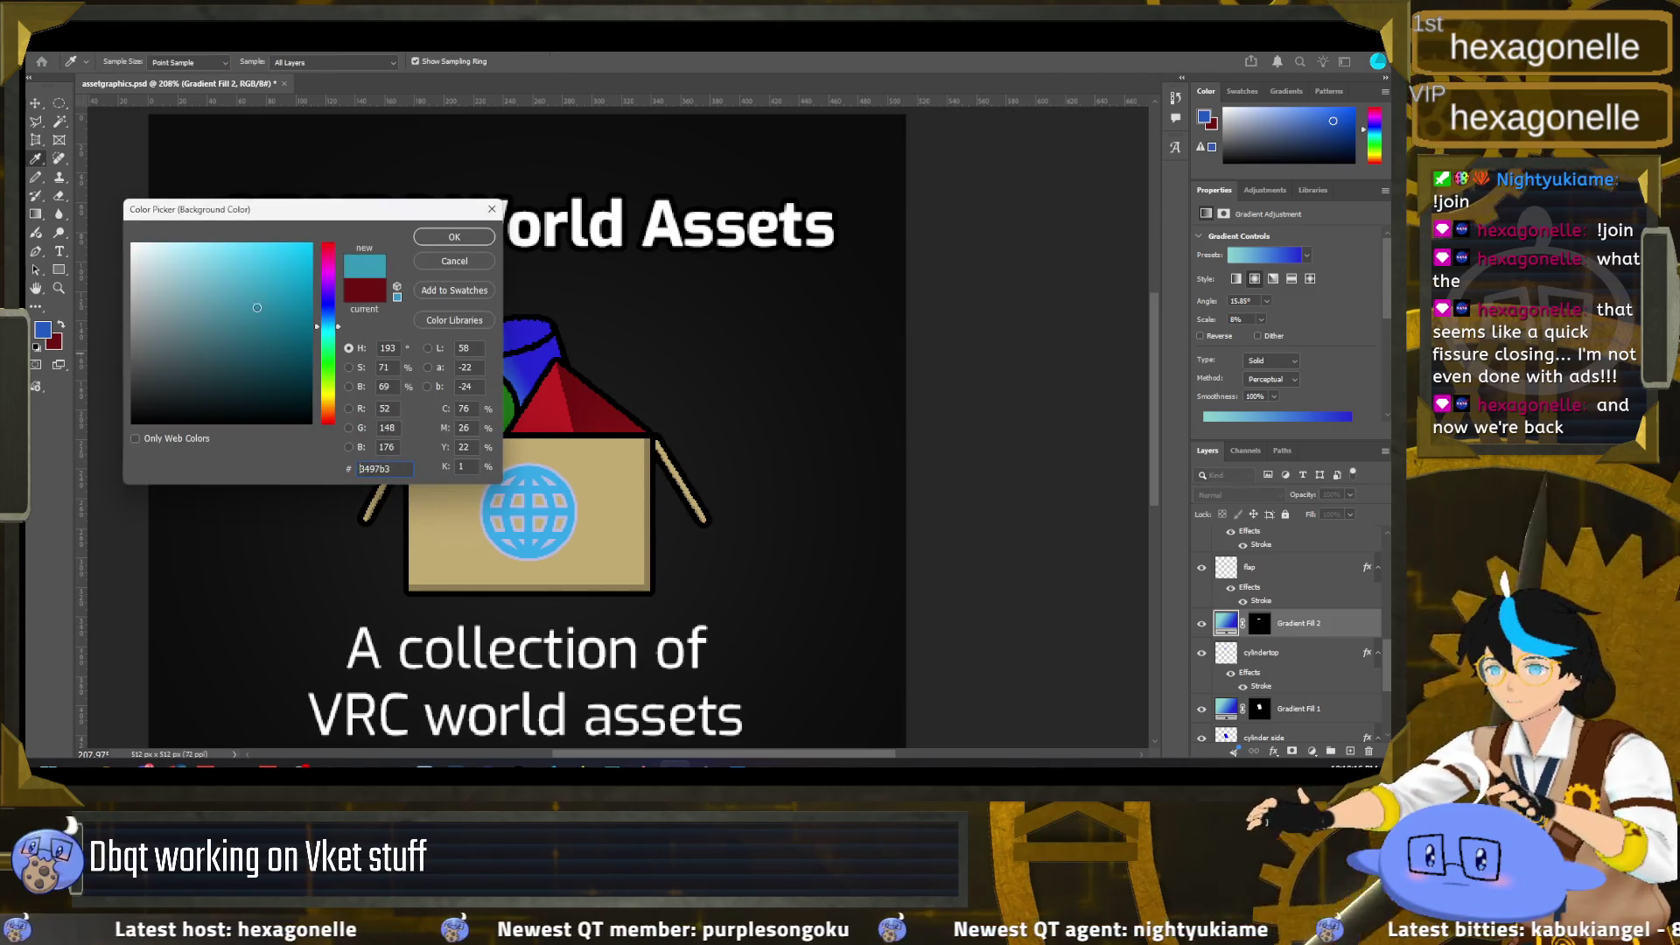
click(325, 313)
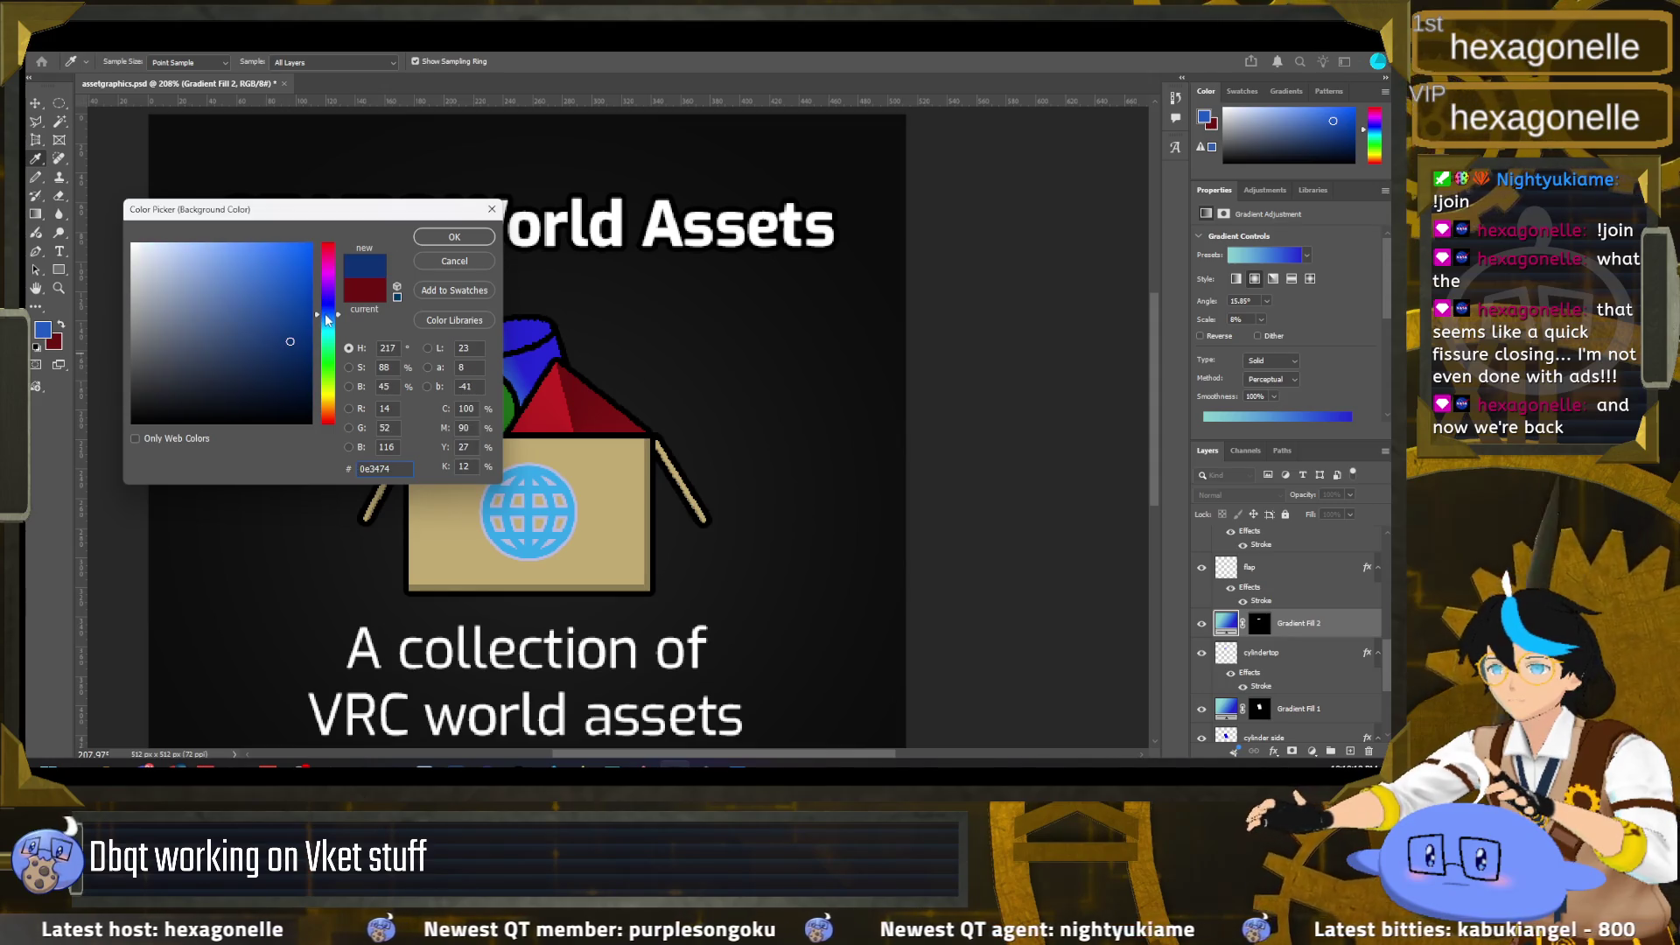
key(Return)
key(m)
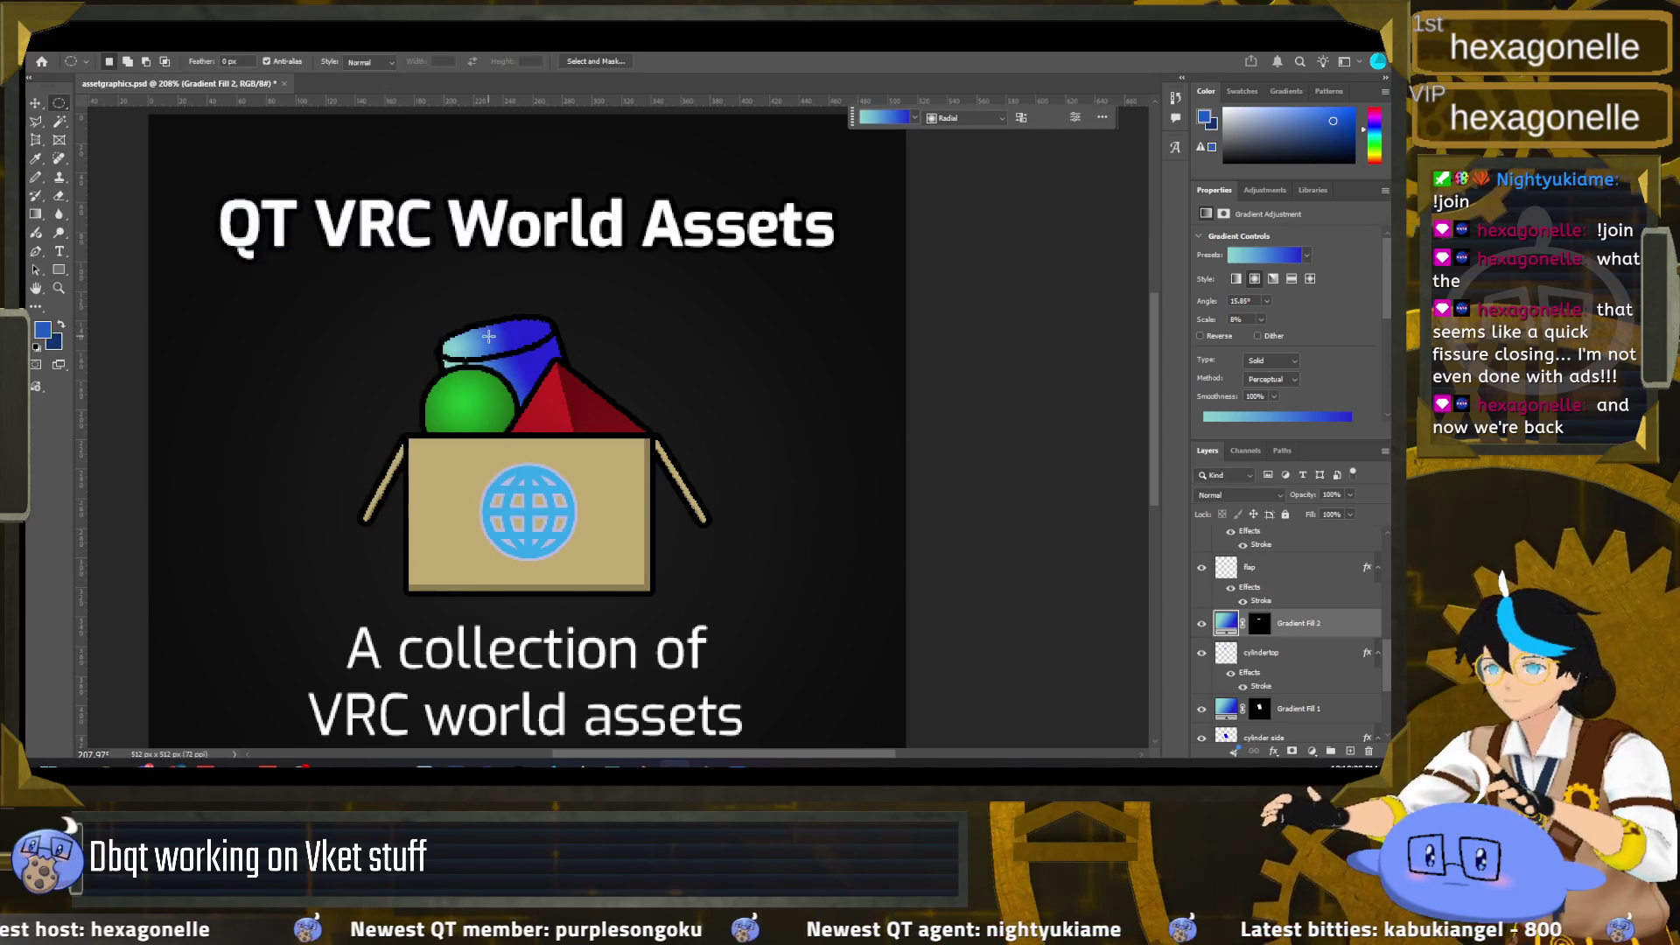
Step: Apply the blue-to-navy preset to the cylinder top's gradient and widen it
click(44, 216)
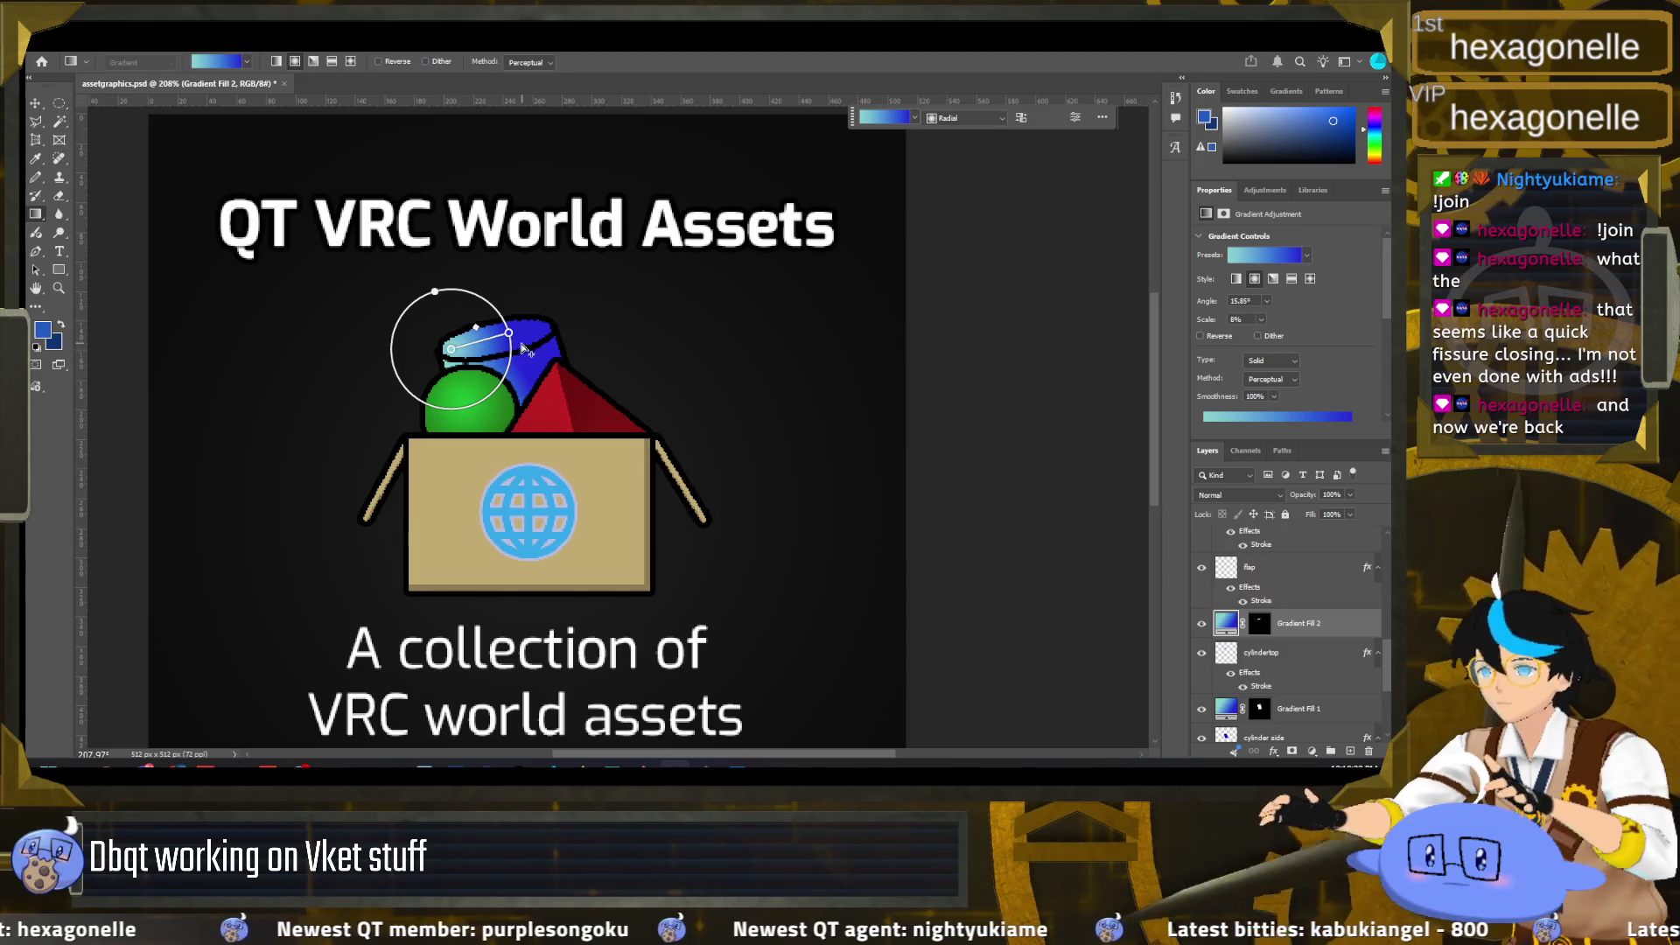
click(248, 62)
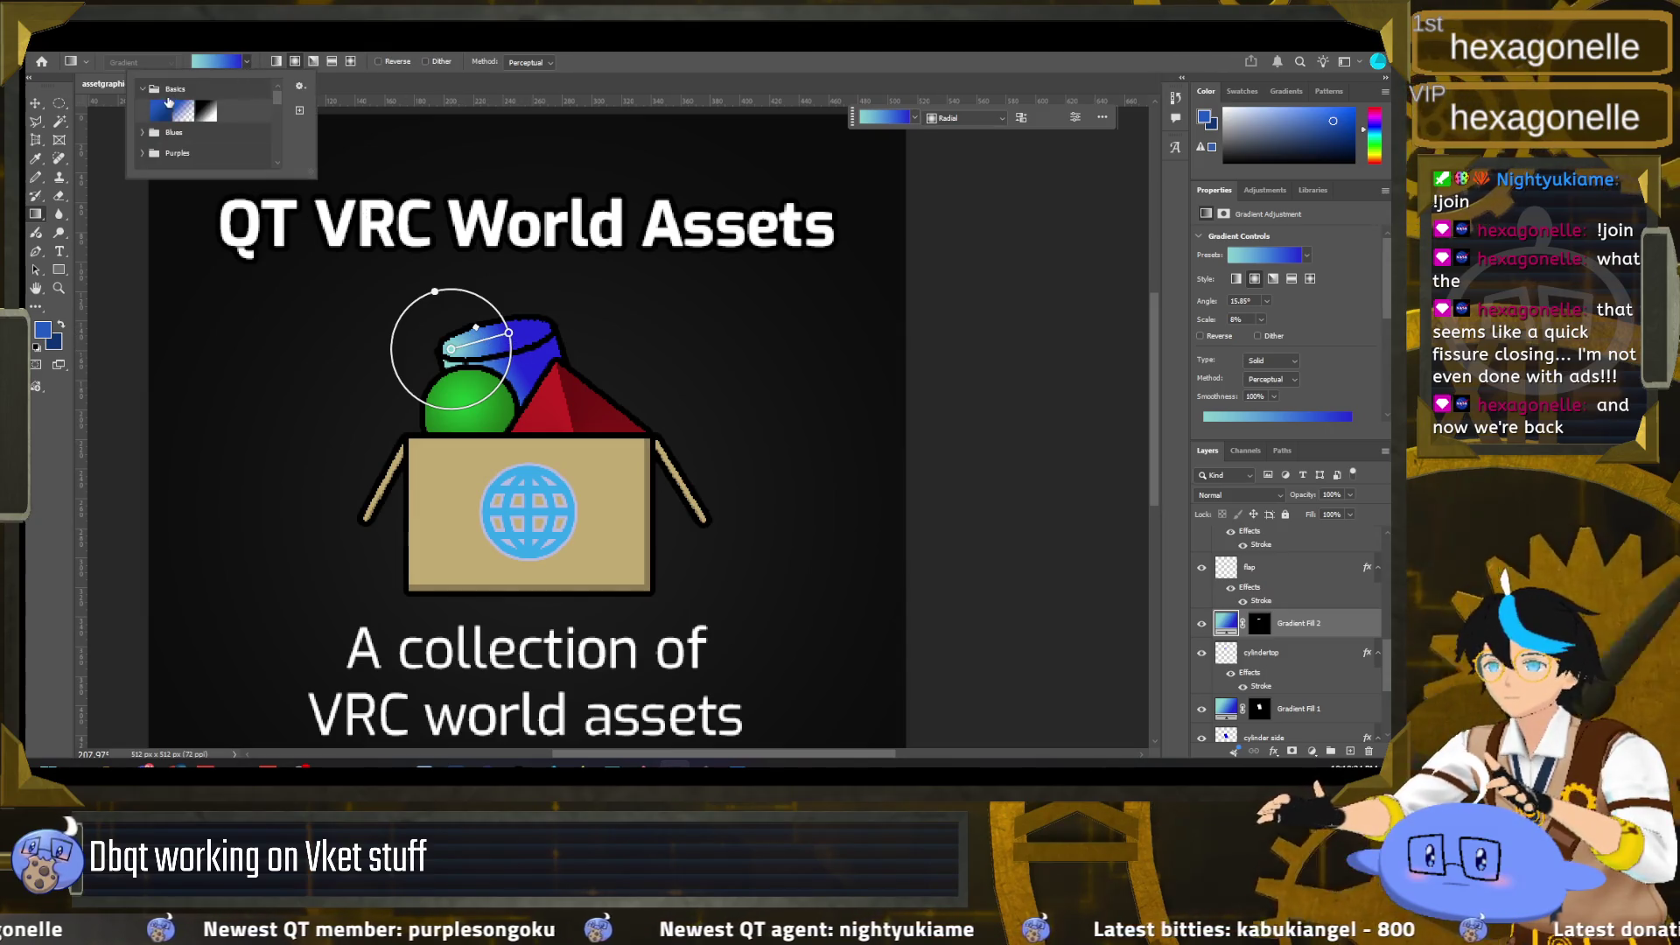
click(168, 105)
drag(514, 335, 533, 337)
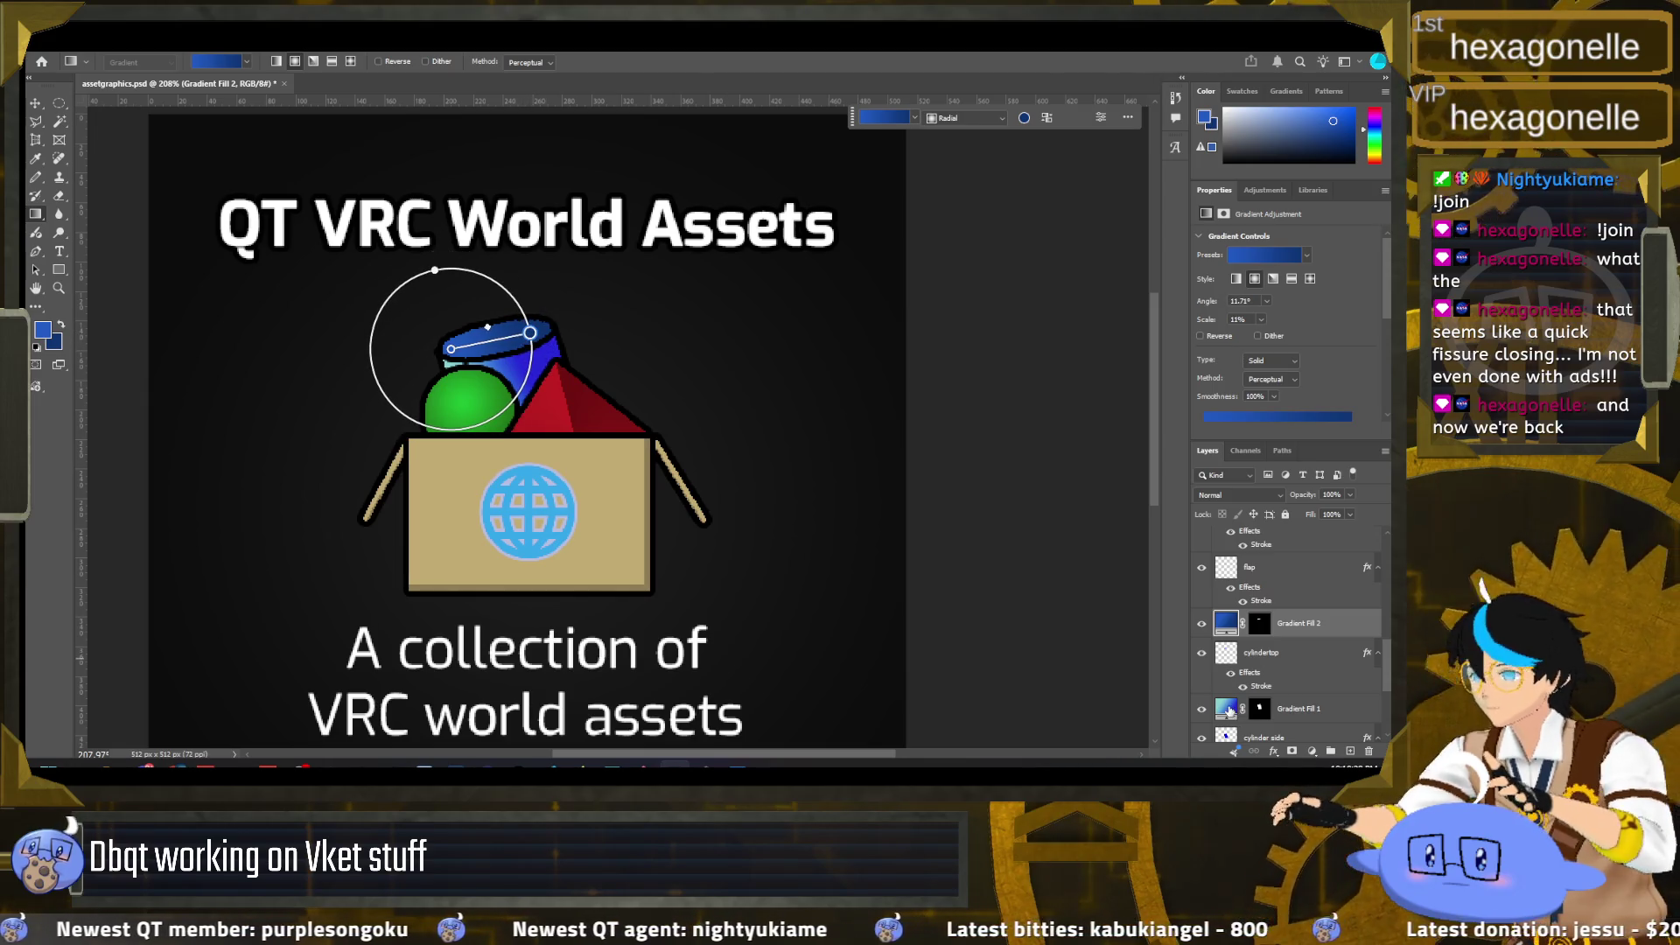
Step: Apply the blue-to-navy preset to the cylinder side's gradient and adjust its angle
click(1227, 709)
click(248, 62)
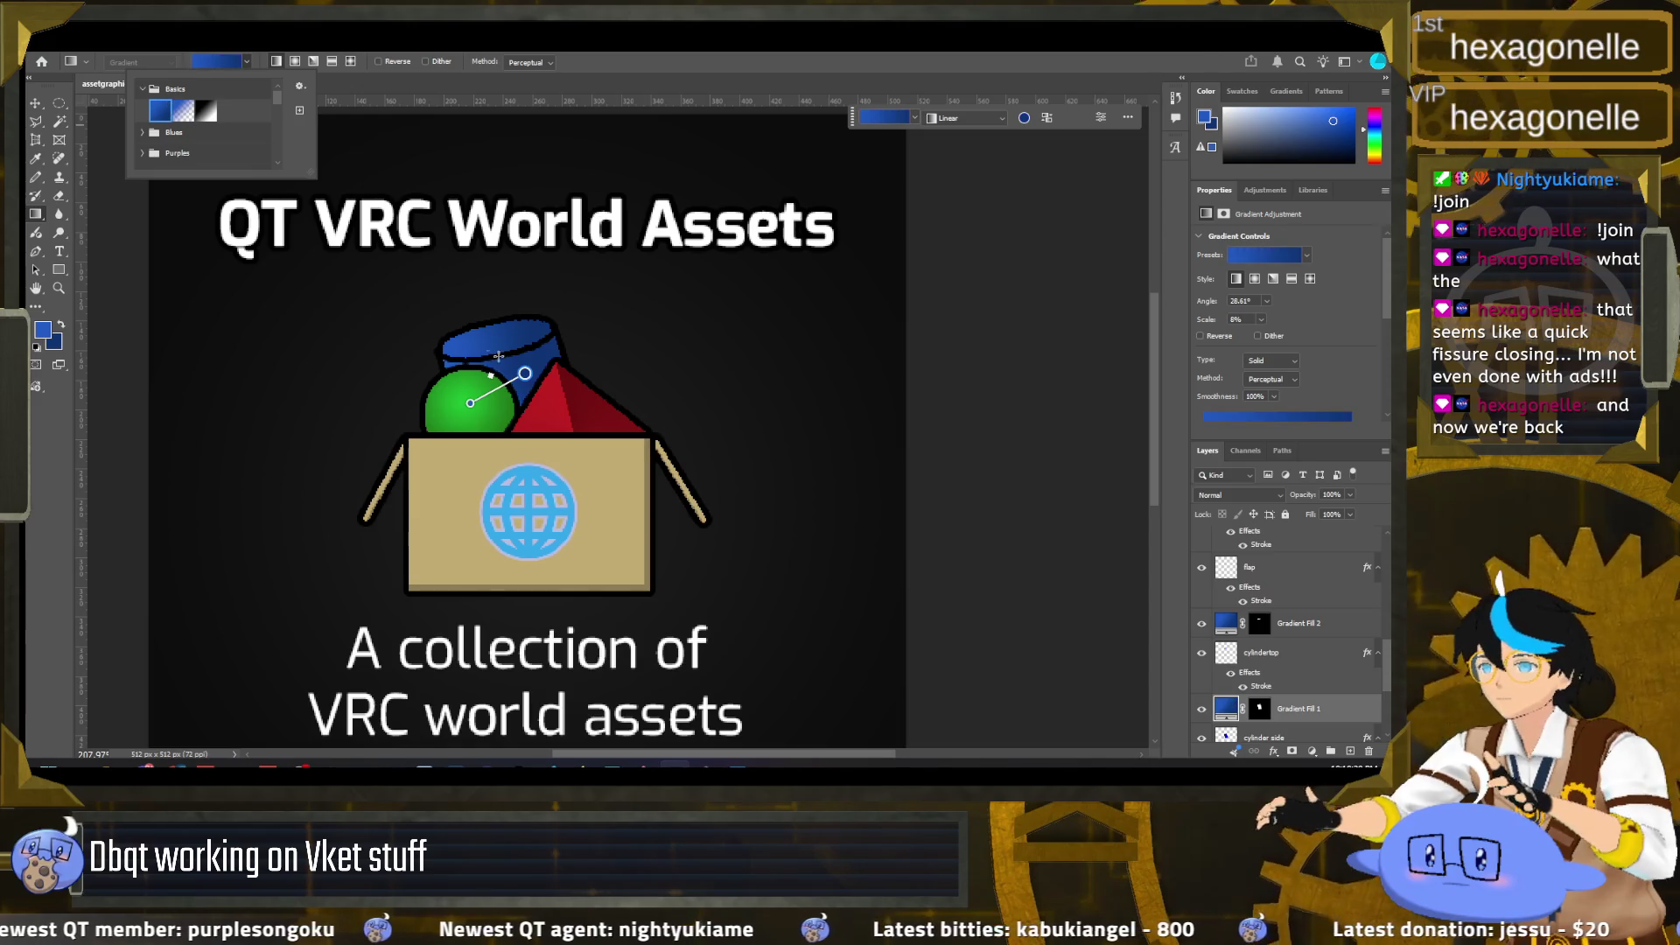
click(498, 355)
drag(524, 374, 540, 385)
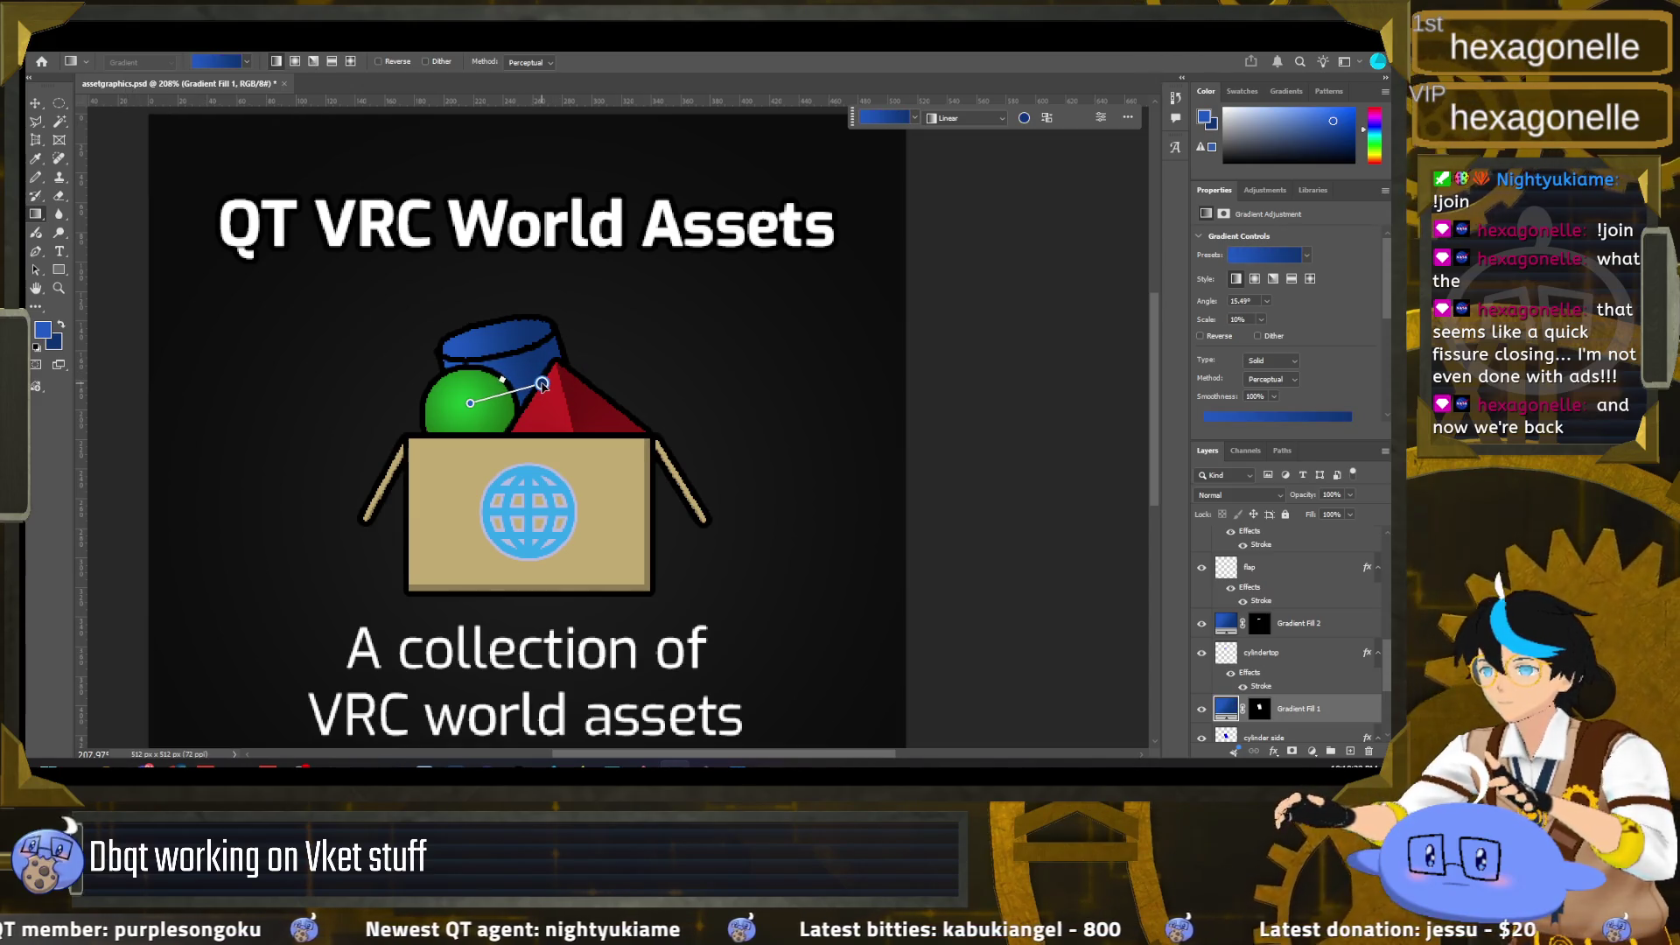
click(61, 104)
scroll(552, 422, down, 3)
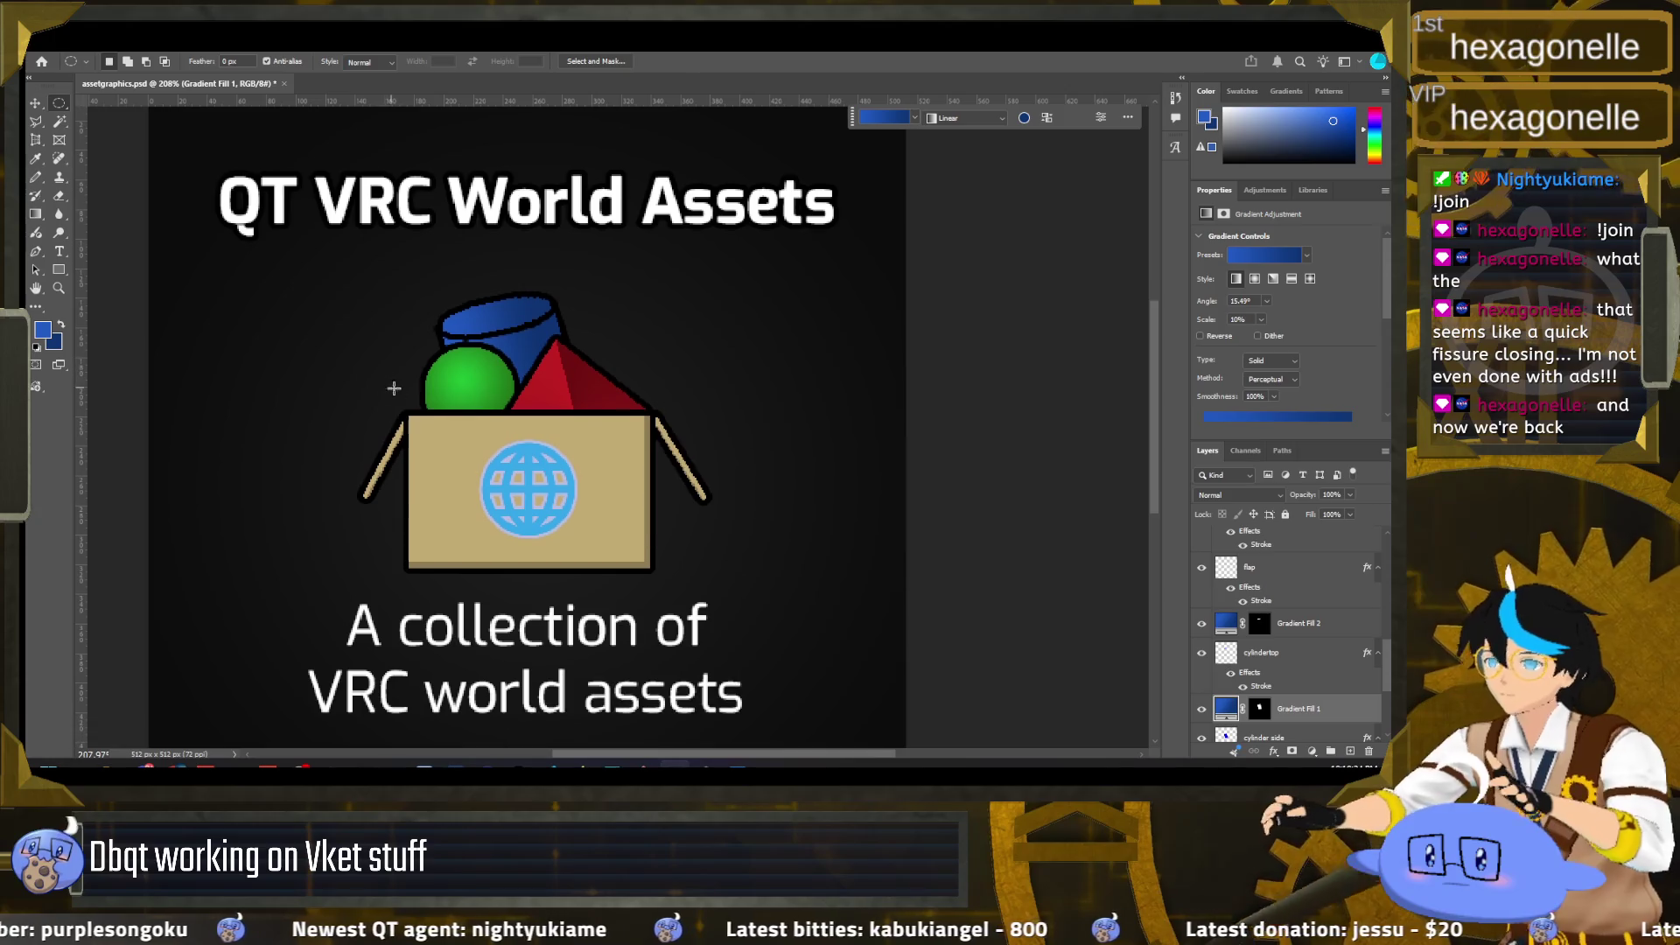
Step: Pick up the box's tan as the foreground colour and select the box shape
scroll(552, 423, down, 2)
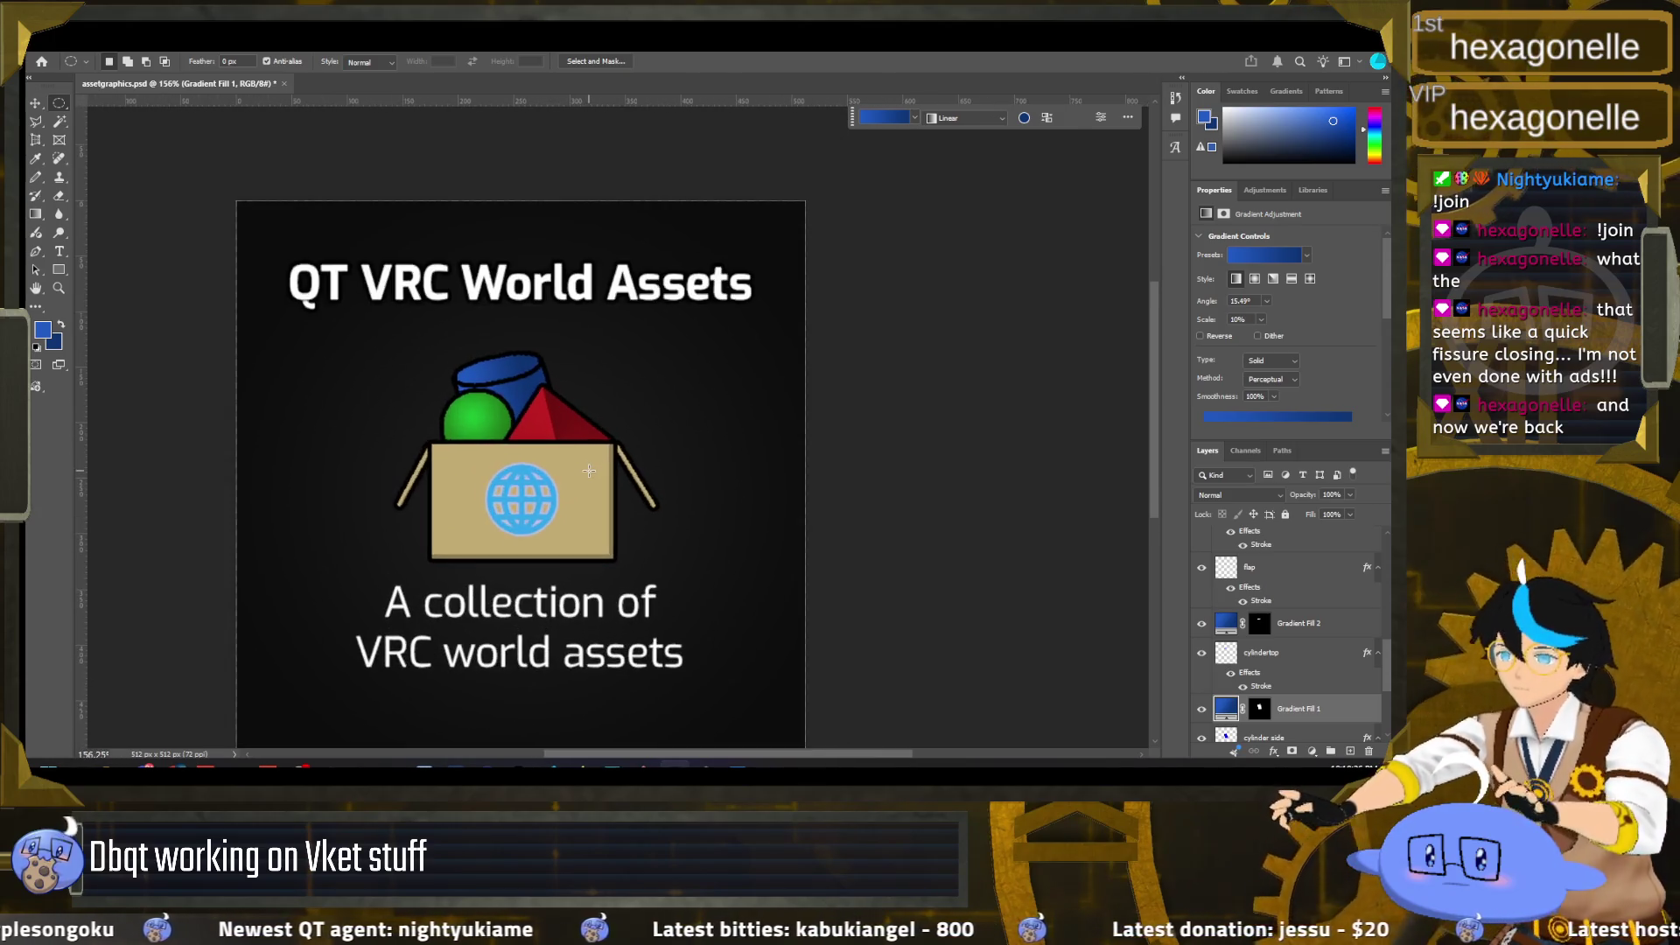
scroll(610, 493, up, 2)
scroll(610, 492, up, 2)
scroll(1268, 655, down, 3)
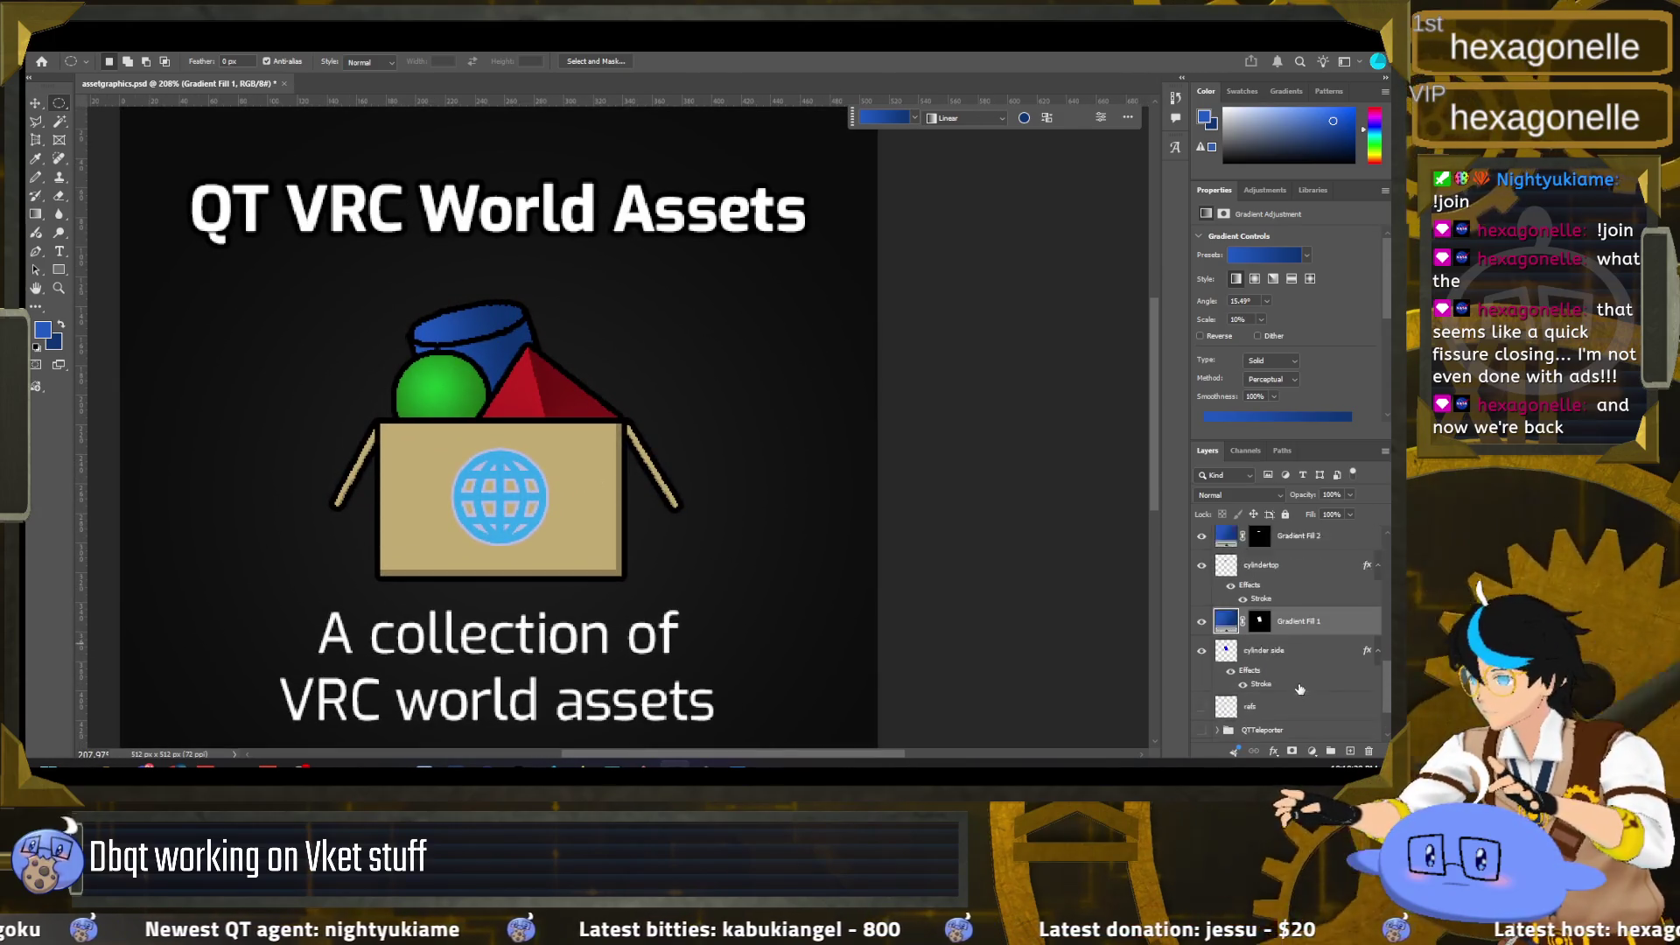
scroll(1268, 654, up, 2)
scroll(1270, 626, up, 3)
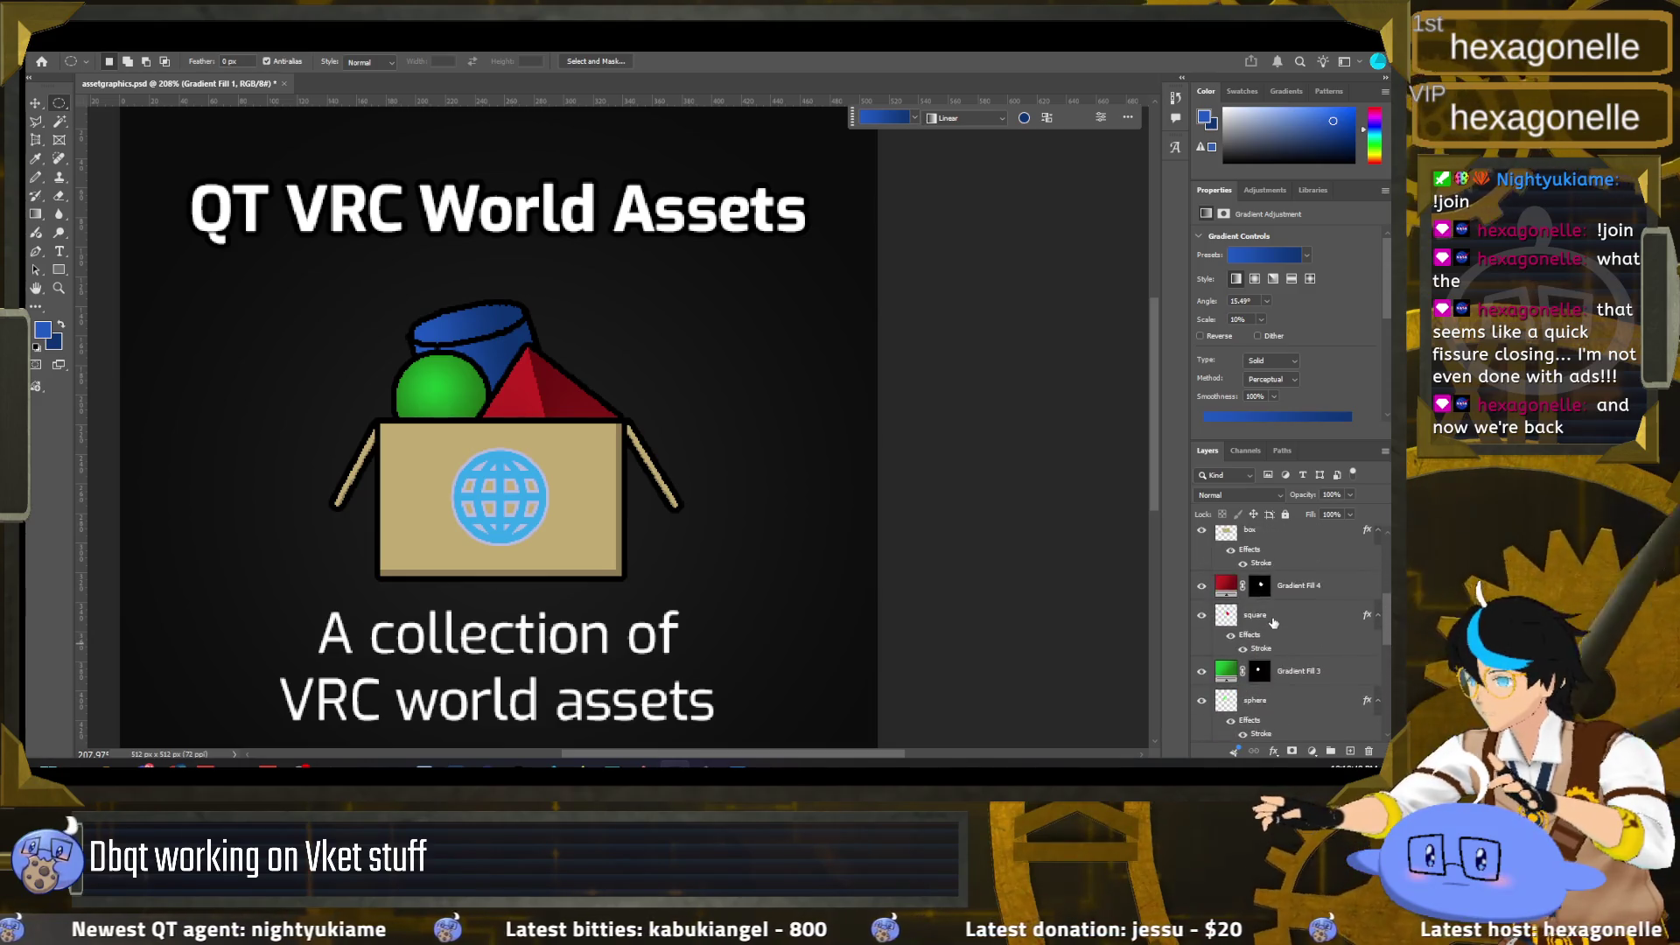
click(1227, 678)
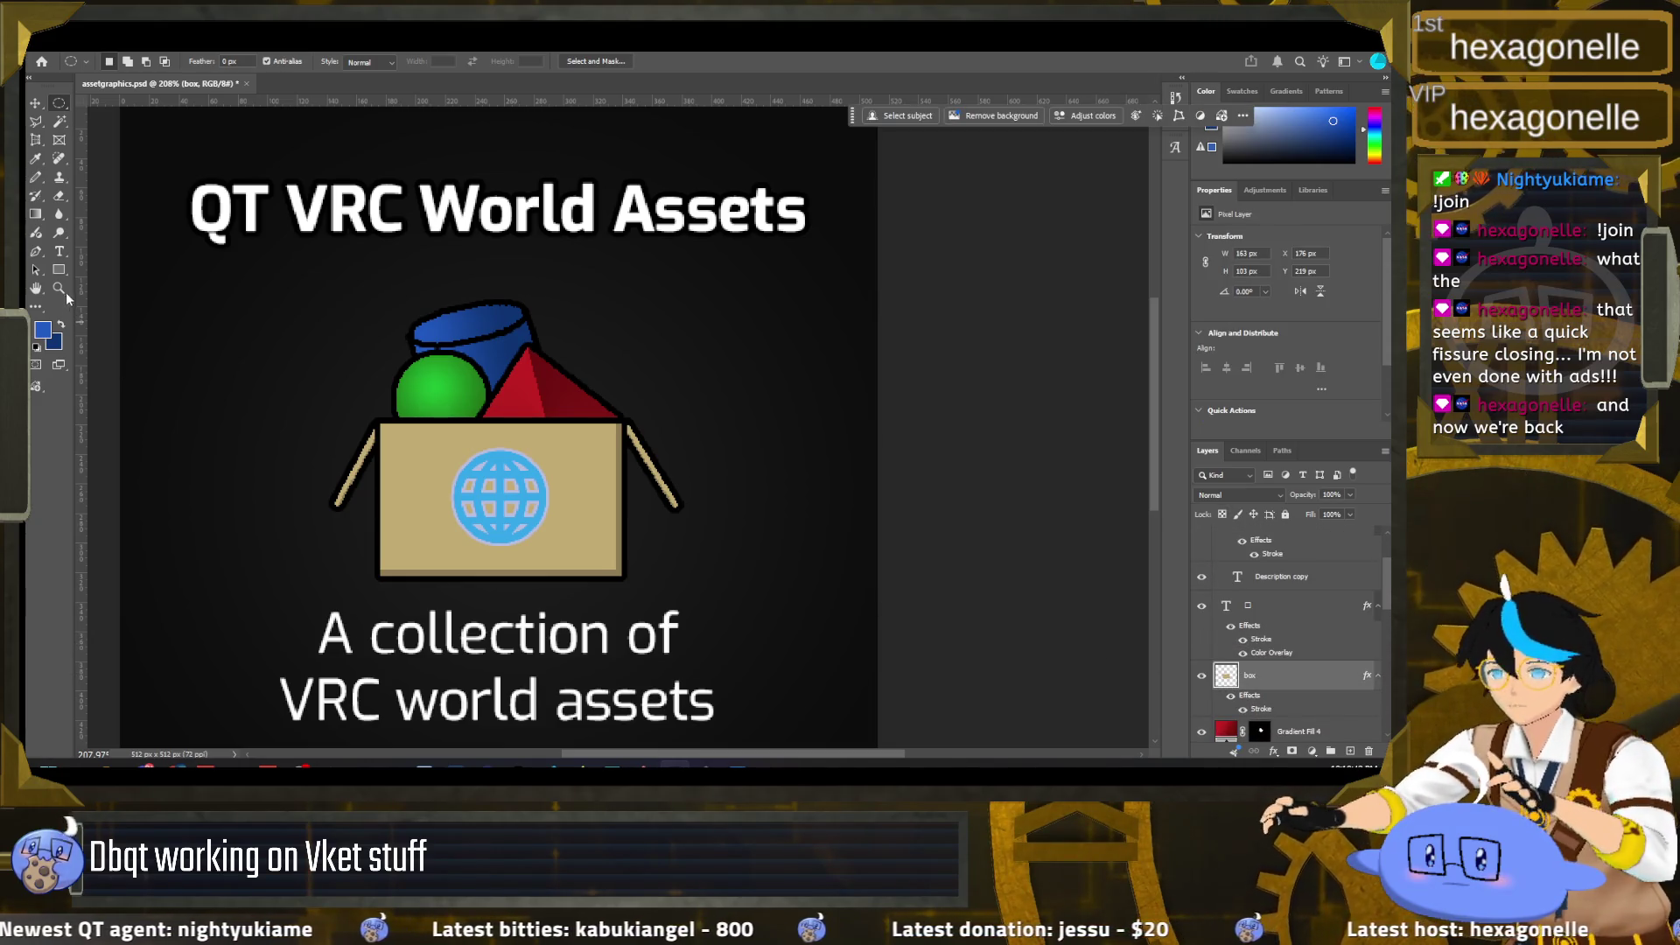
click(38, 214)
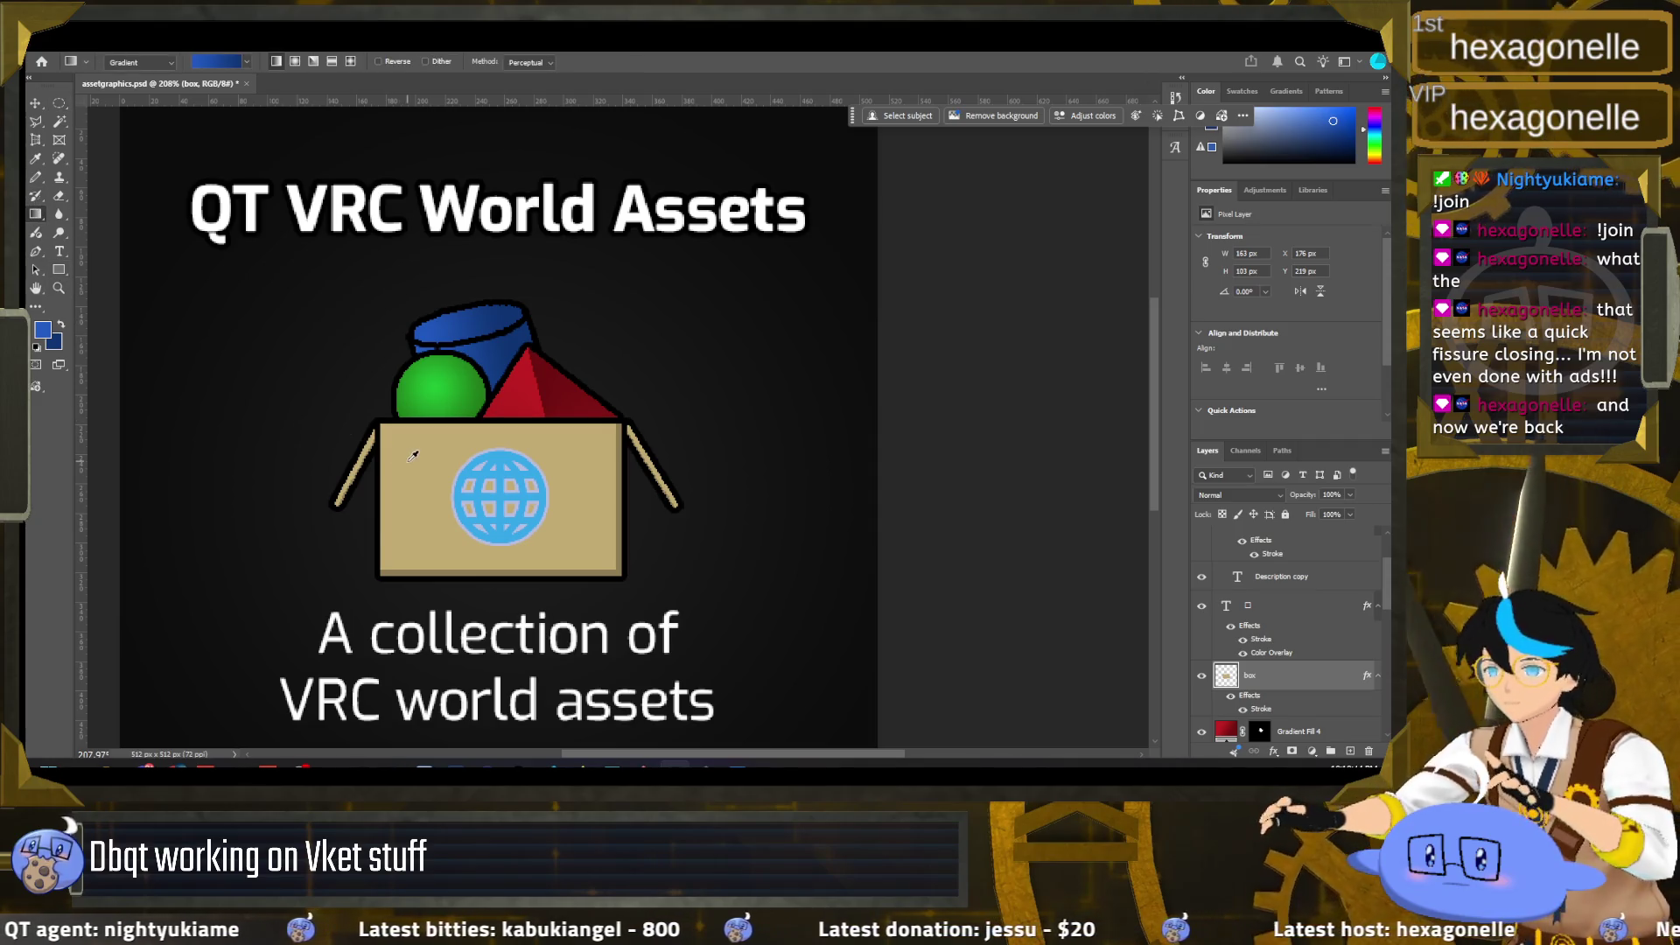
click(61, 327)
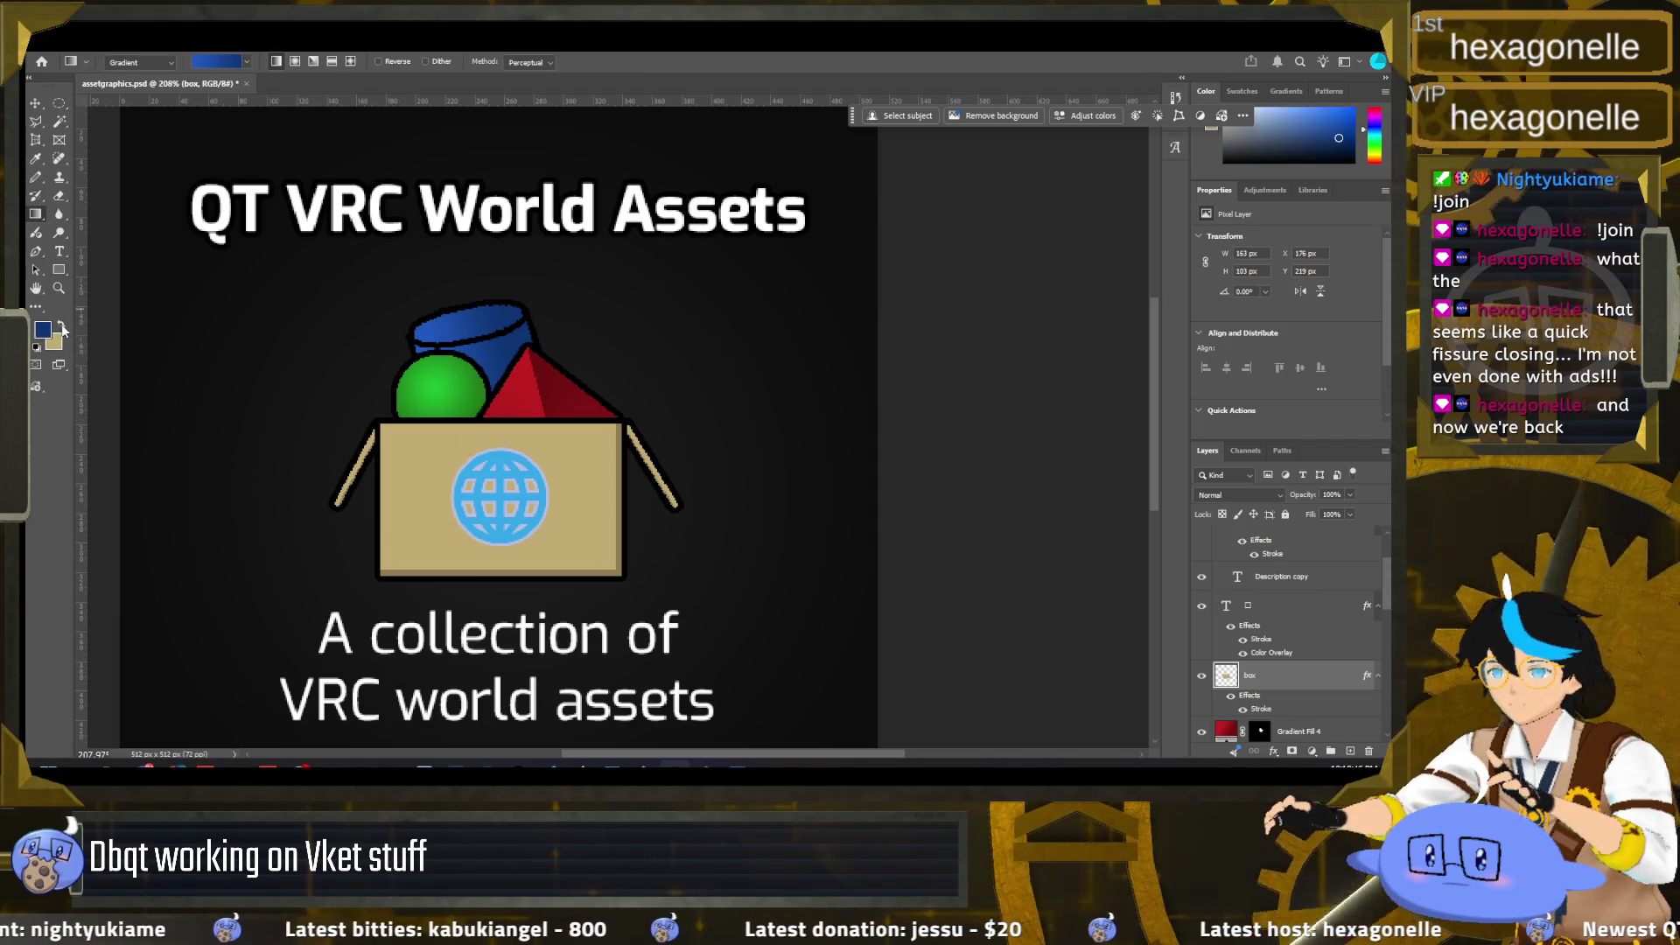
alt+click(623, 460)
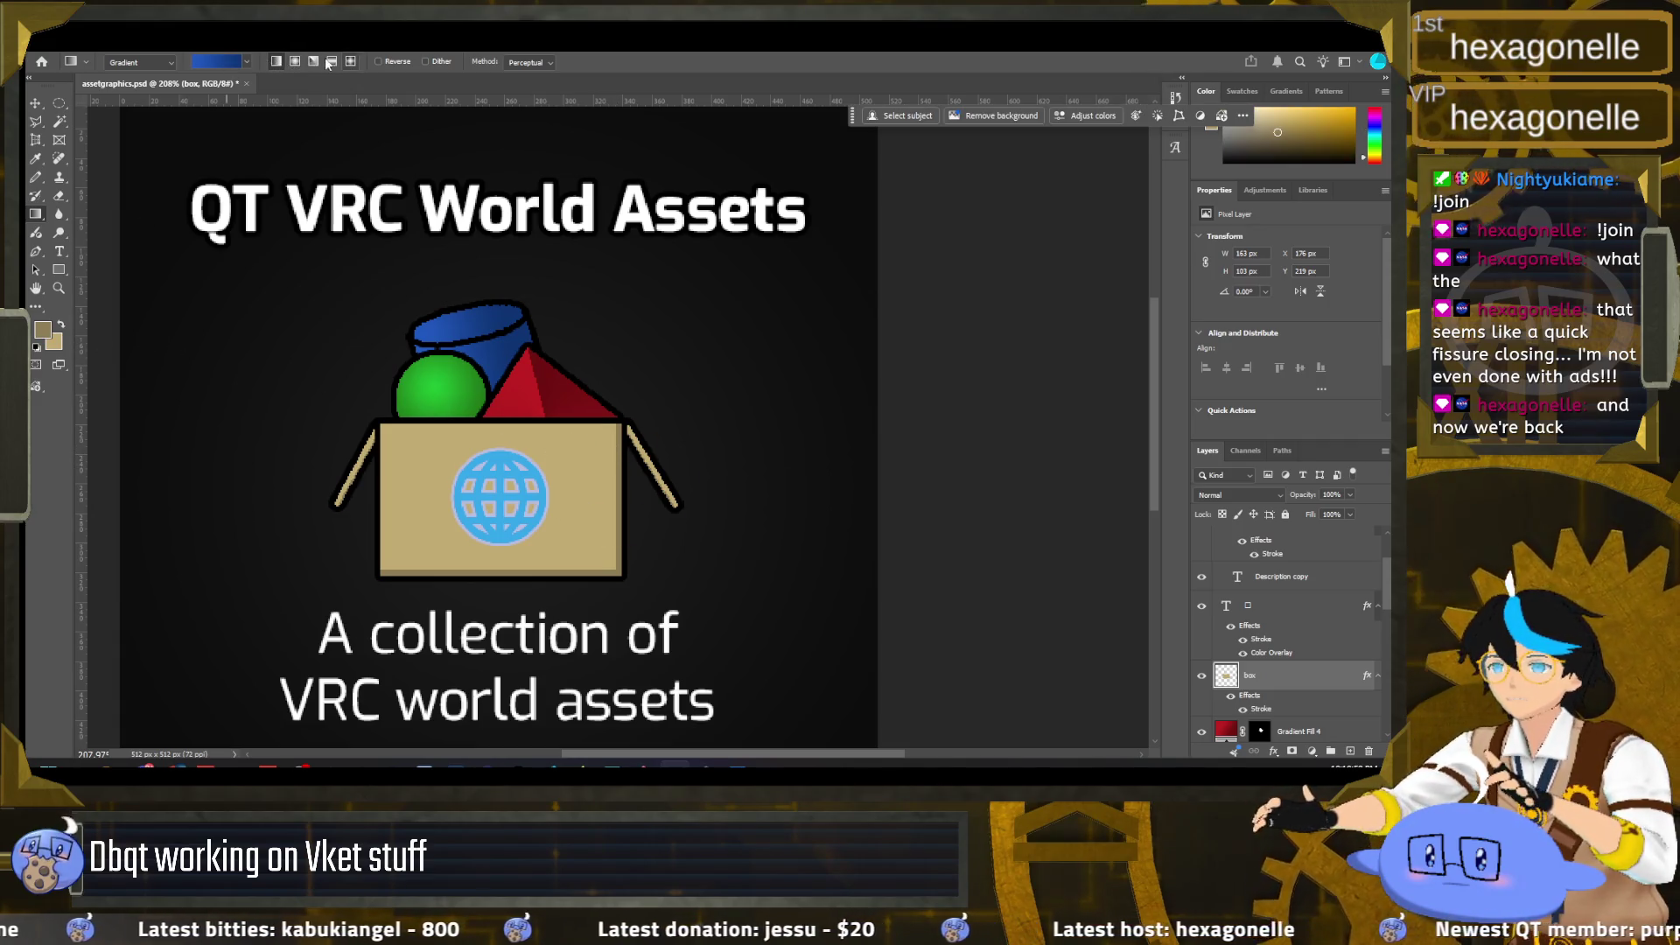
ctrl+click(1226, 674)
Step: Draw a tan preset gradient darkening the box's right side, committed as a Gradient Fill layer
drag(548, 512, 617, 543)
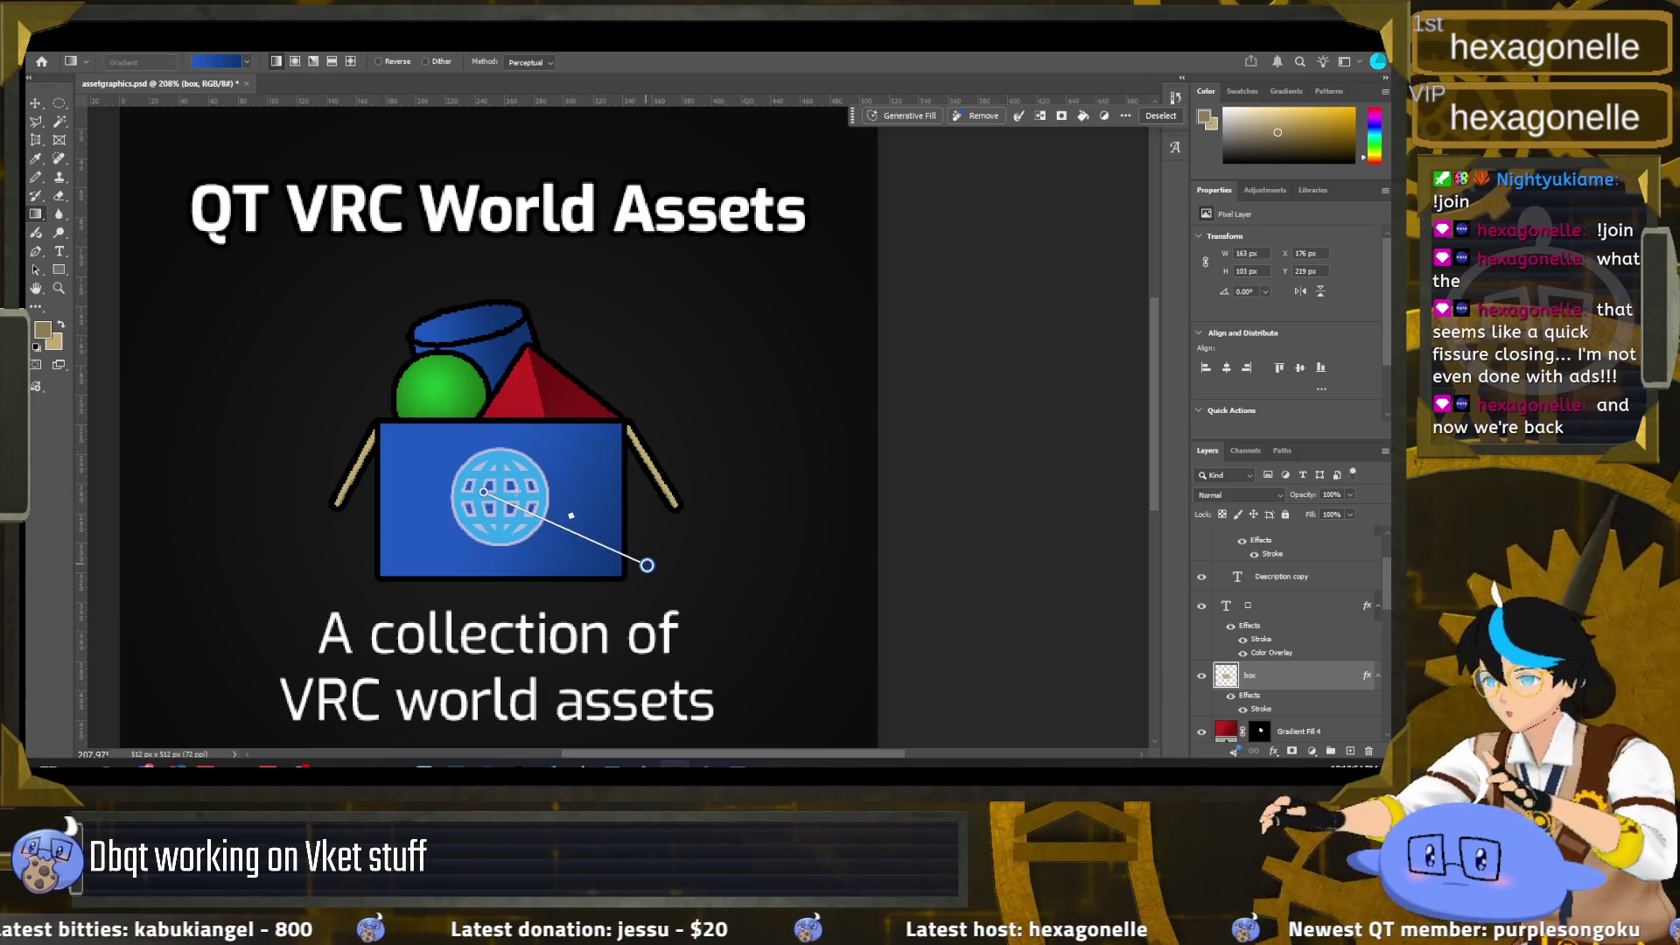
key(ctrl+d)
click(248, 65)
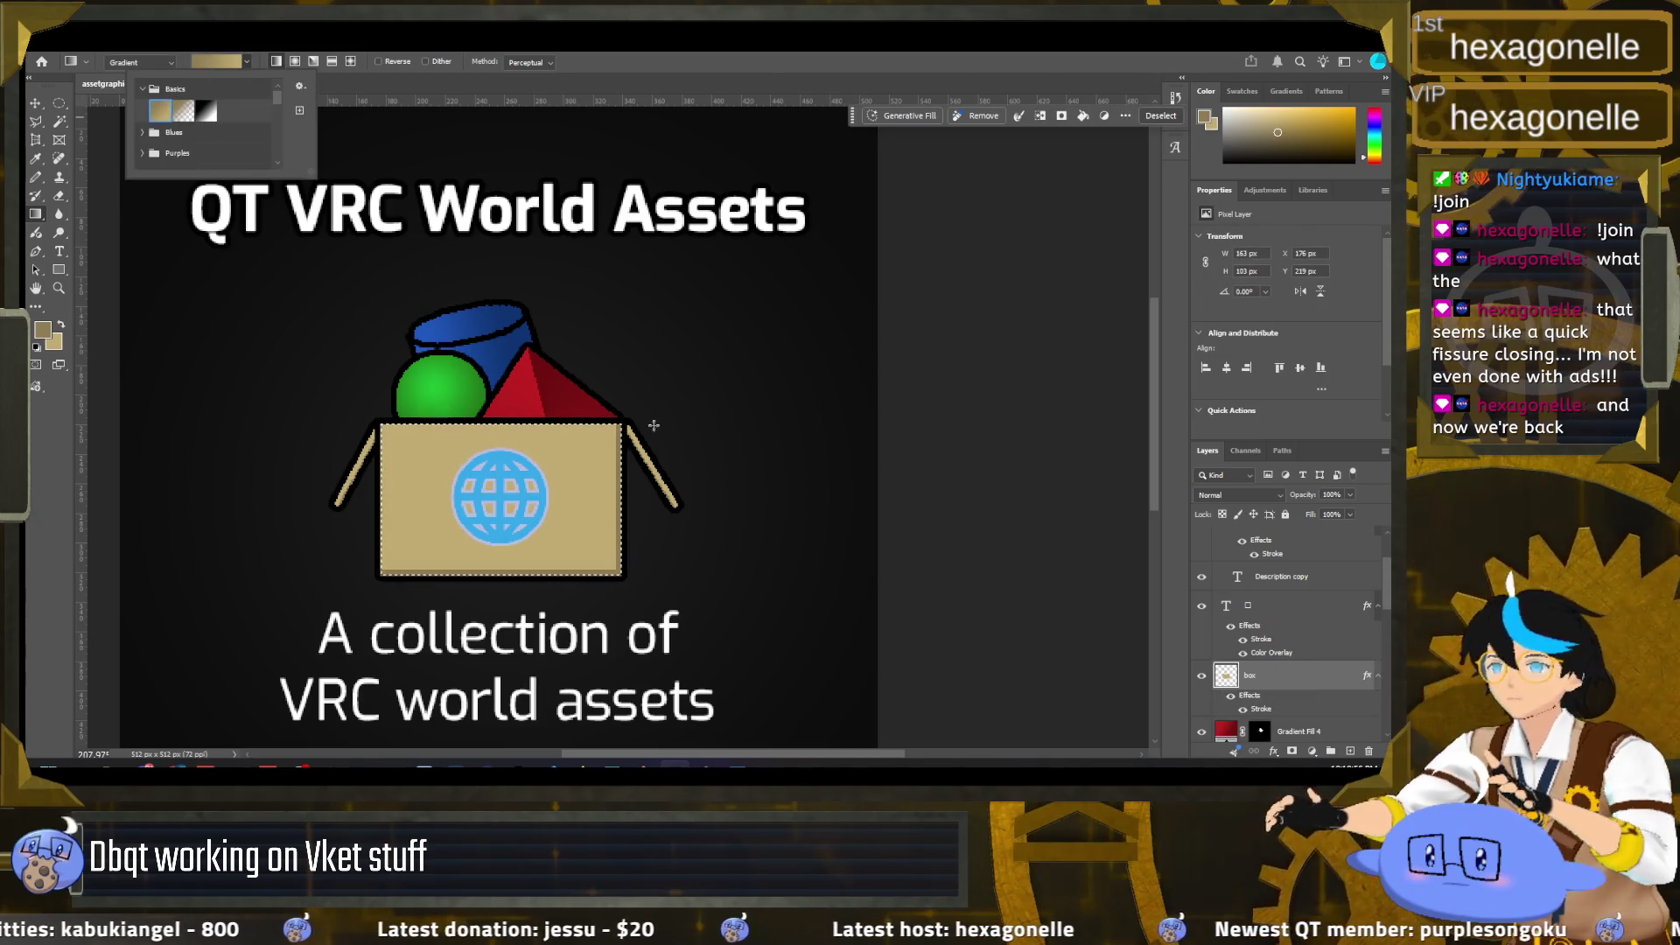
mouse_move(526, 505)
mouse_down()
mouse_move(726, 593)
mouse_move(525, 497)
mouse_up()
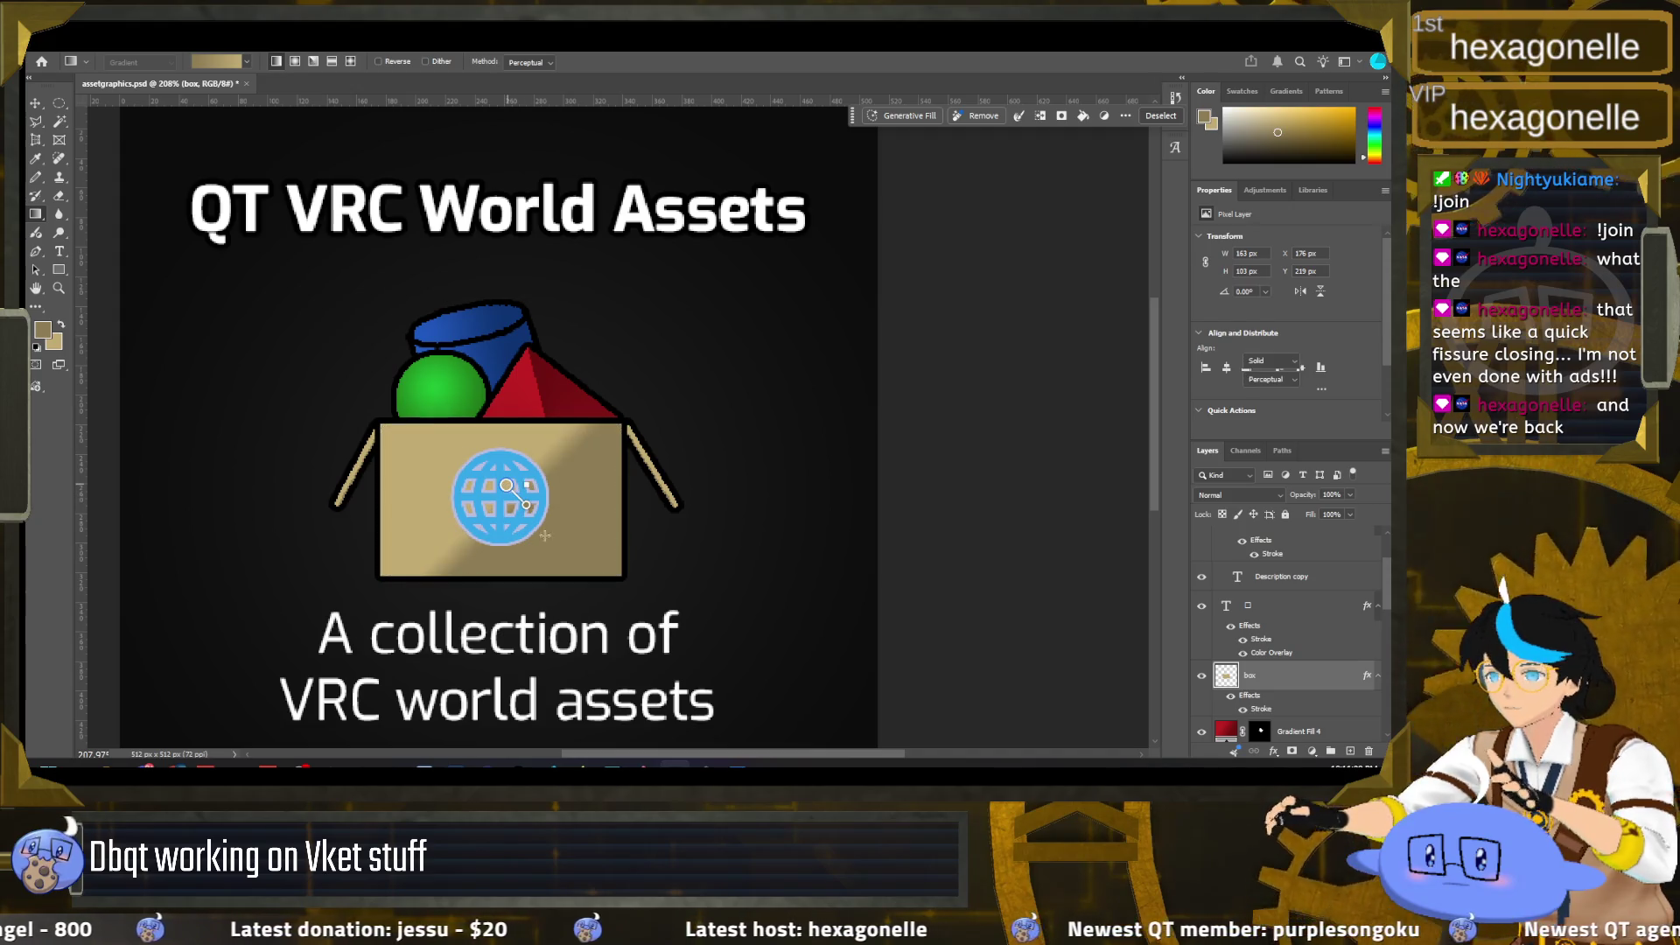
drag(524, 497, 689, 572)
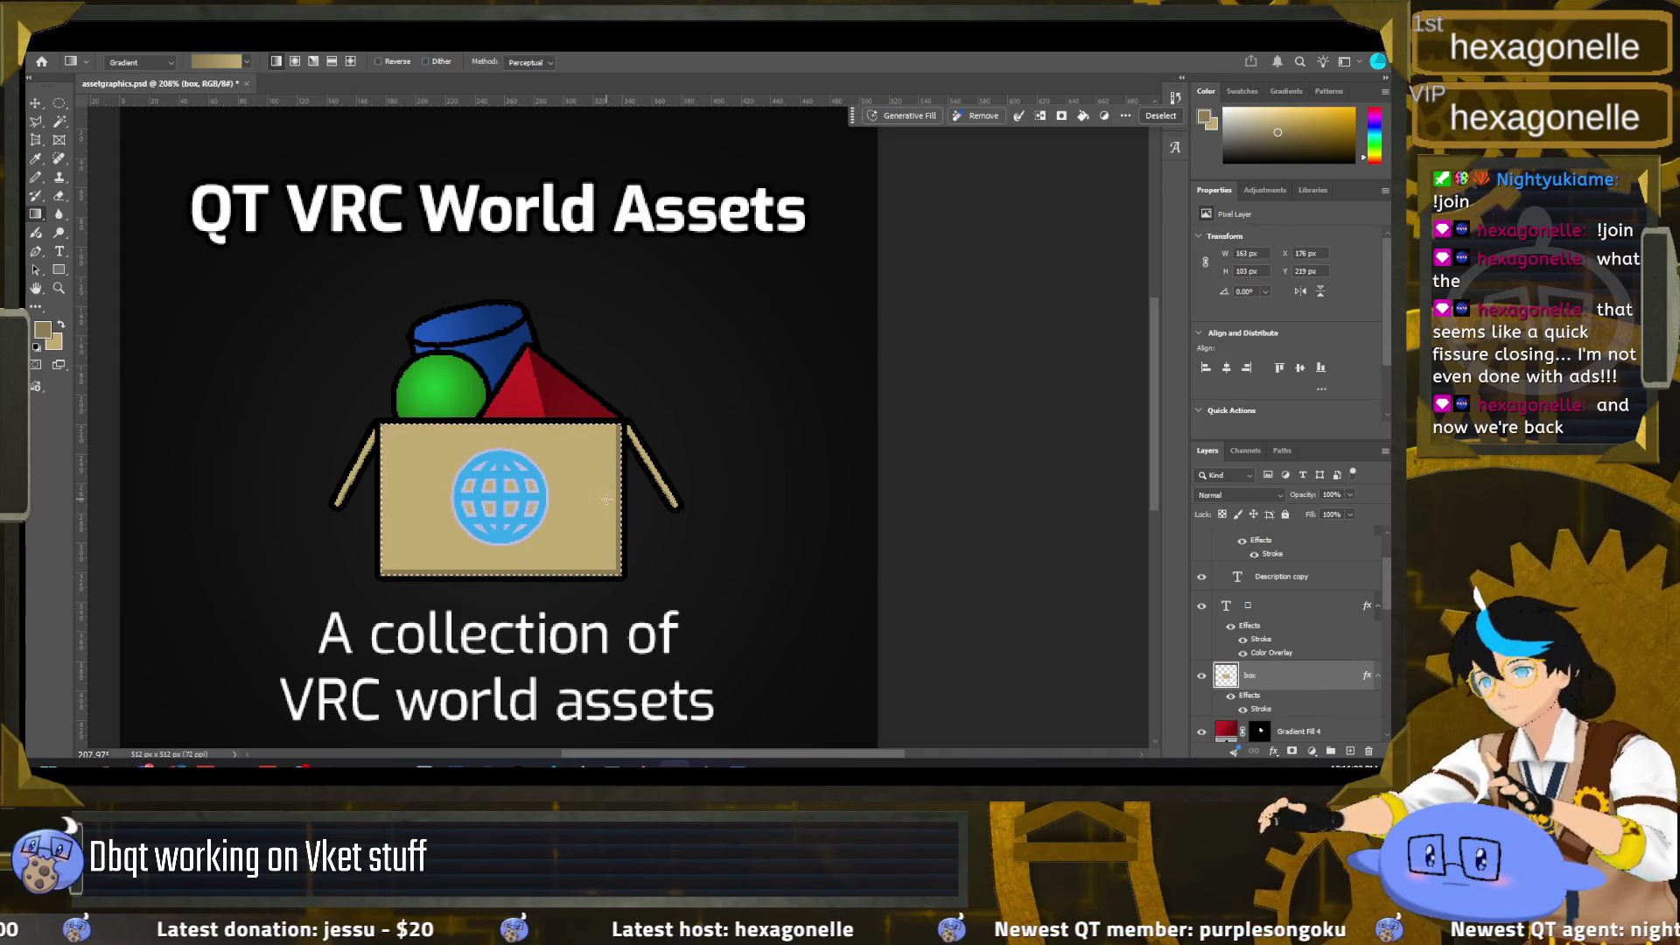
drag(607, 499, 594, 496)
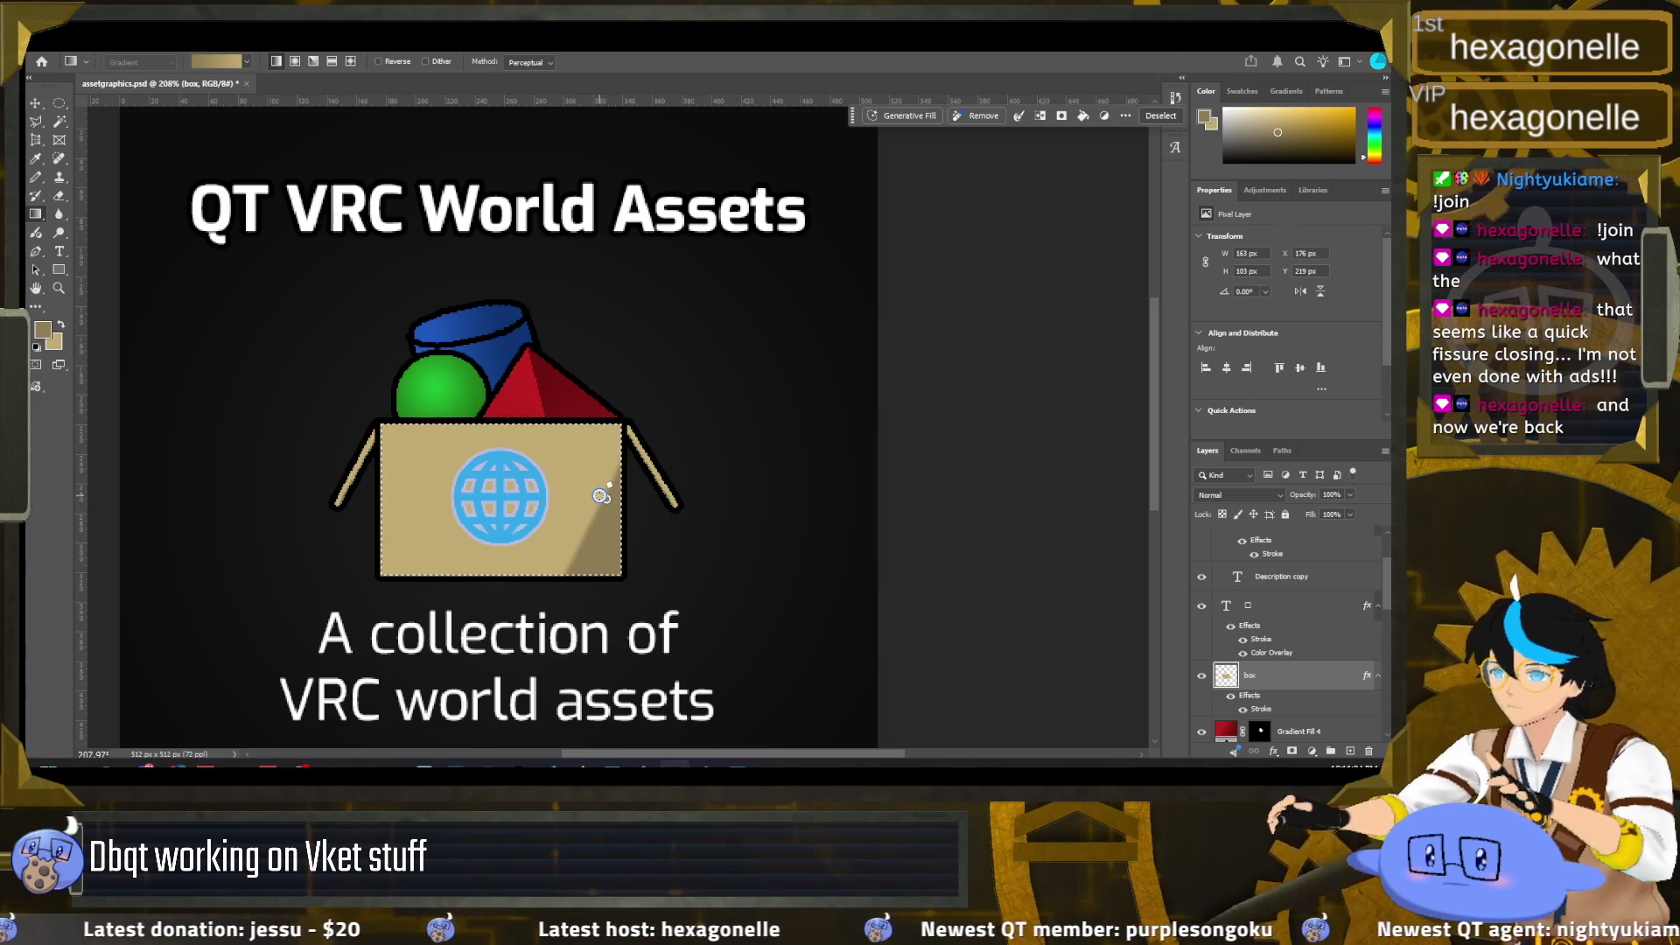
mouse_move(593, 493)
mouse_down()
mouse_move(678, 506)
mouse_move(545, 493)
mouse_up()
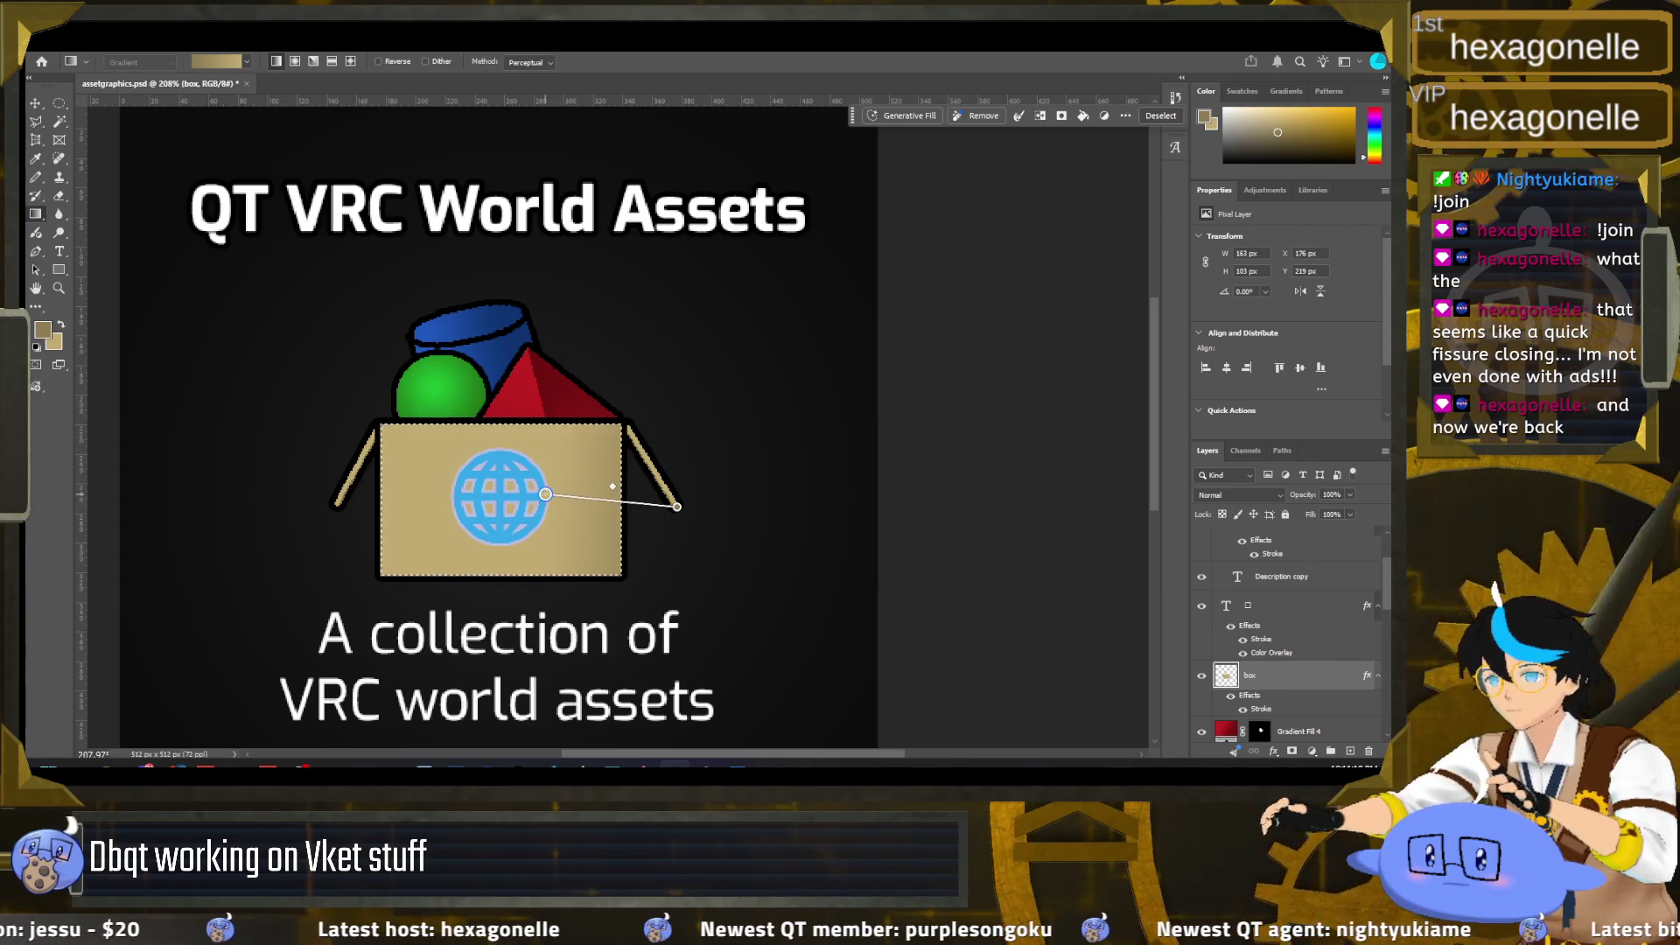
key(Return)
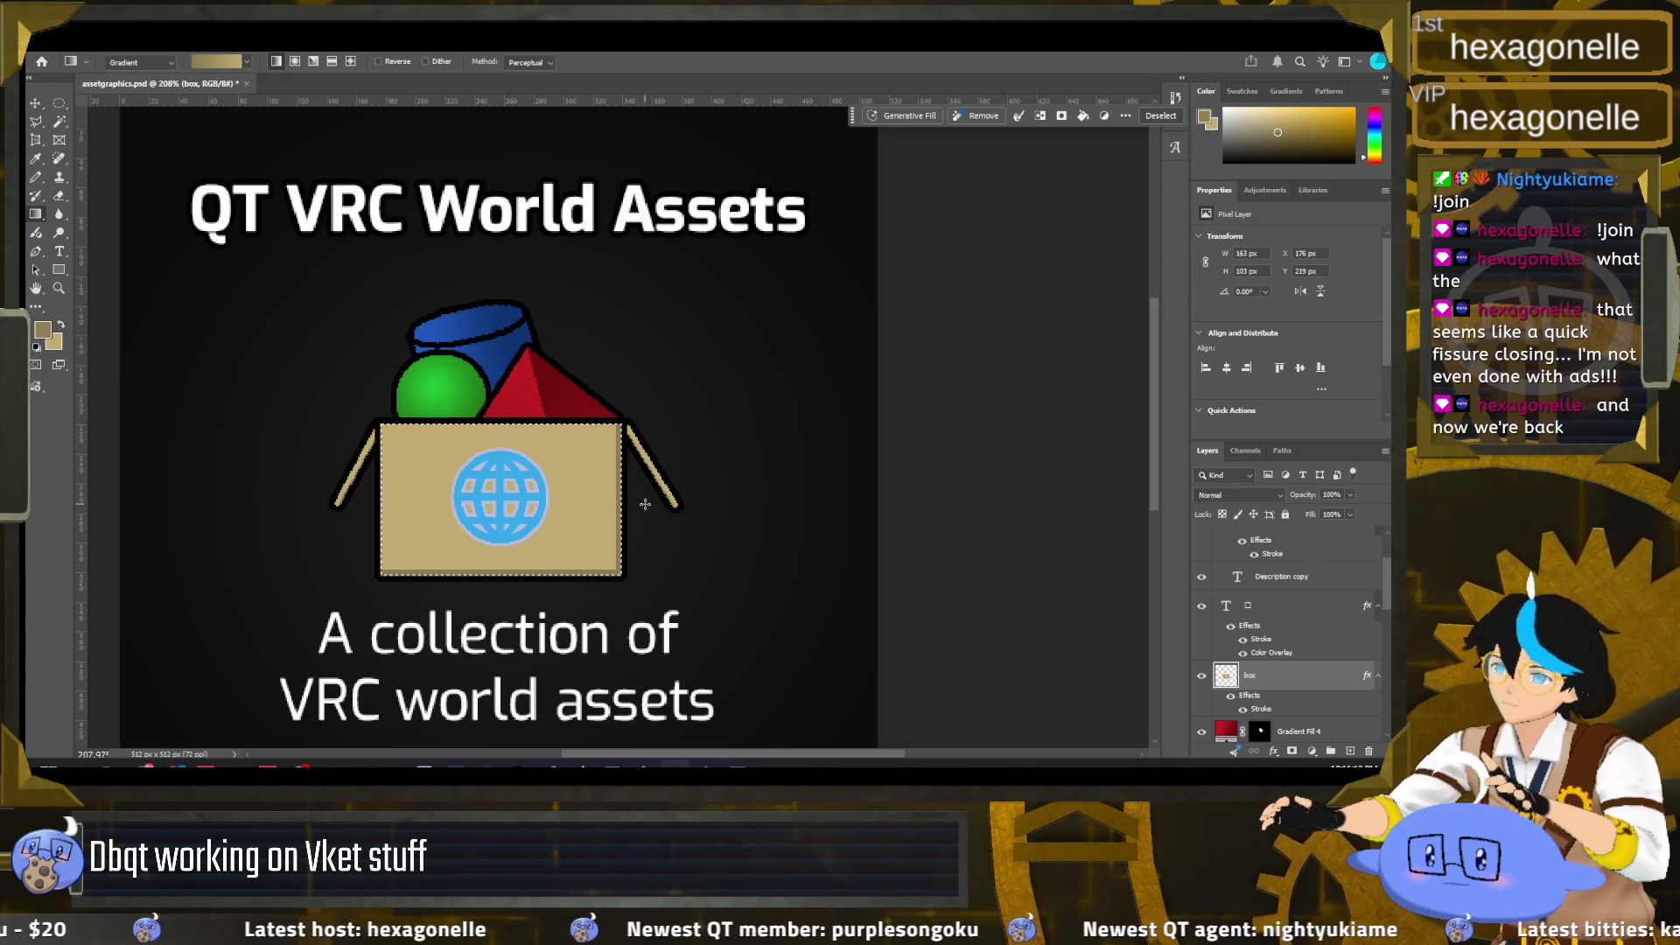
mouse_move(649, 504)
mouse_down()
mouse_move(541, 504)
mouse_move(506, 485)
mouse_up()
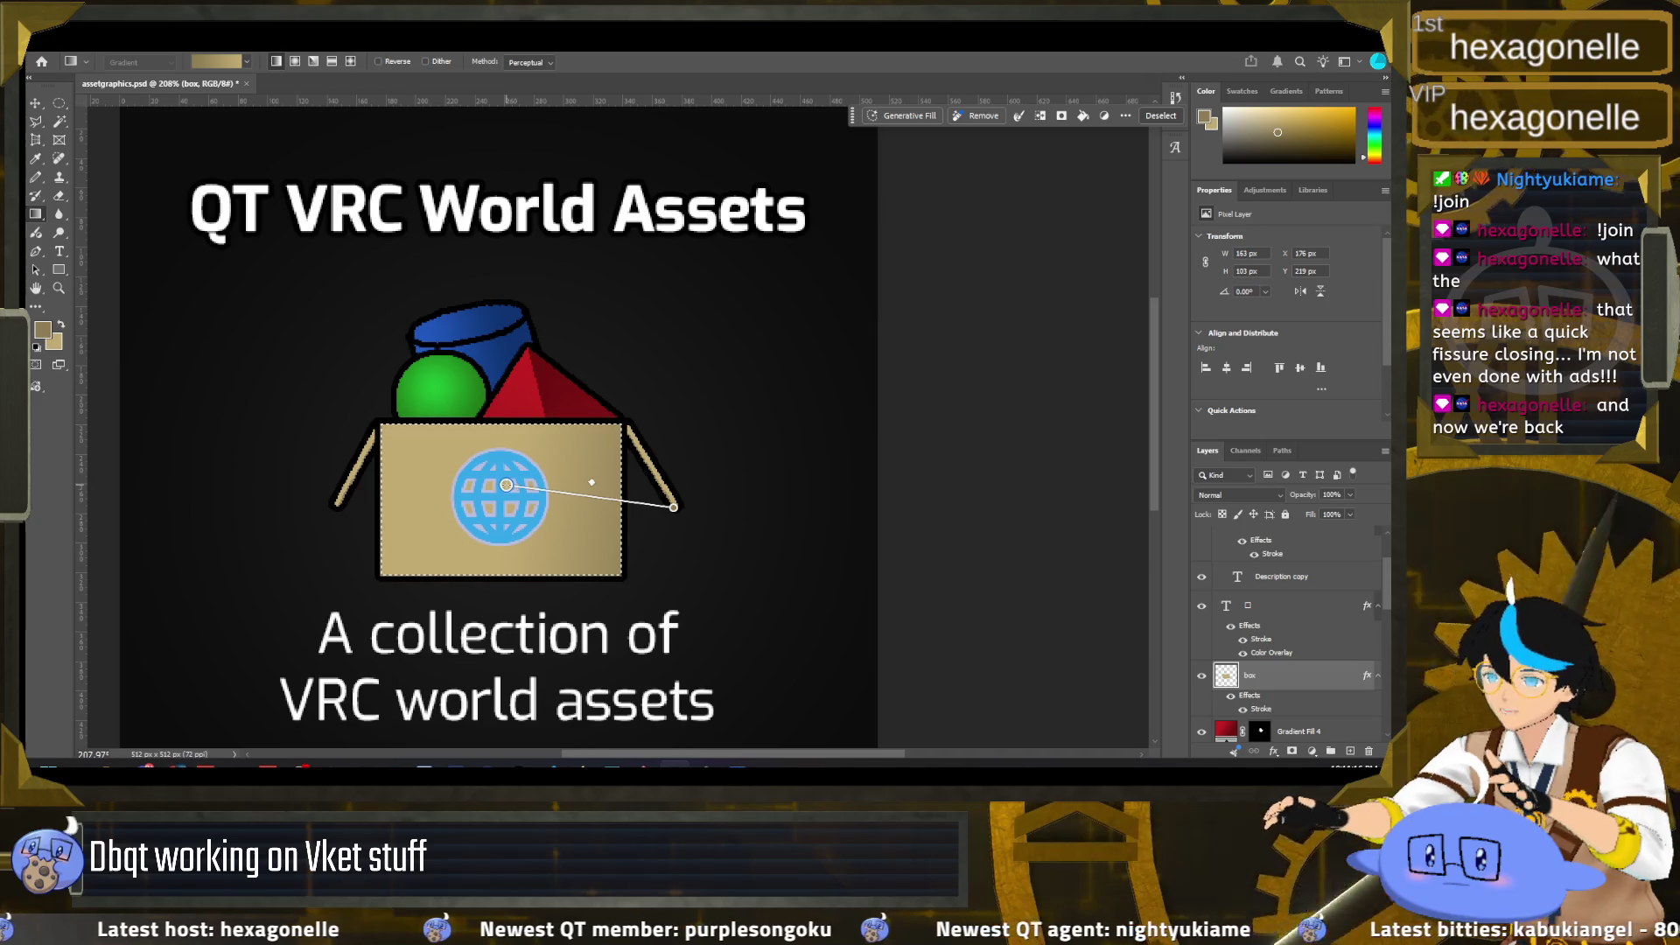
key(Return)
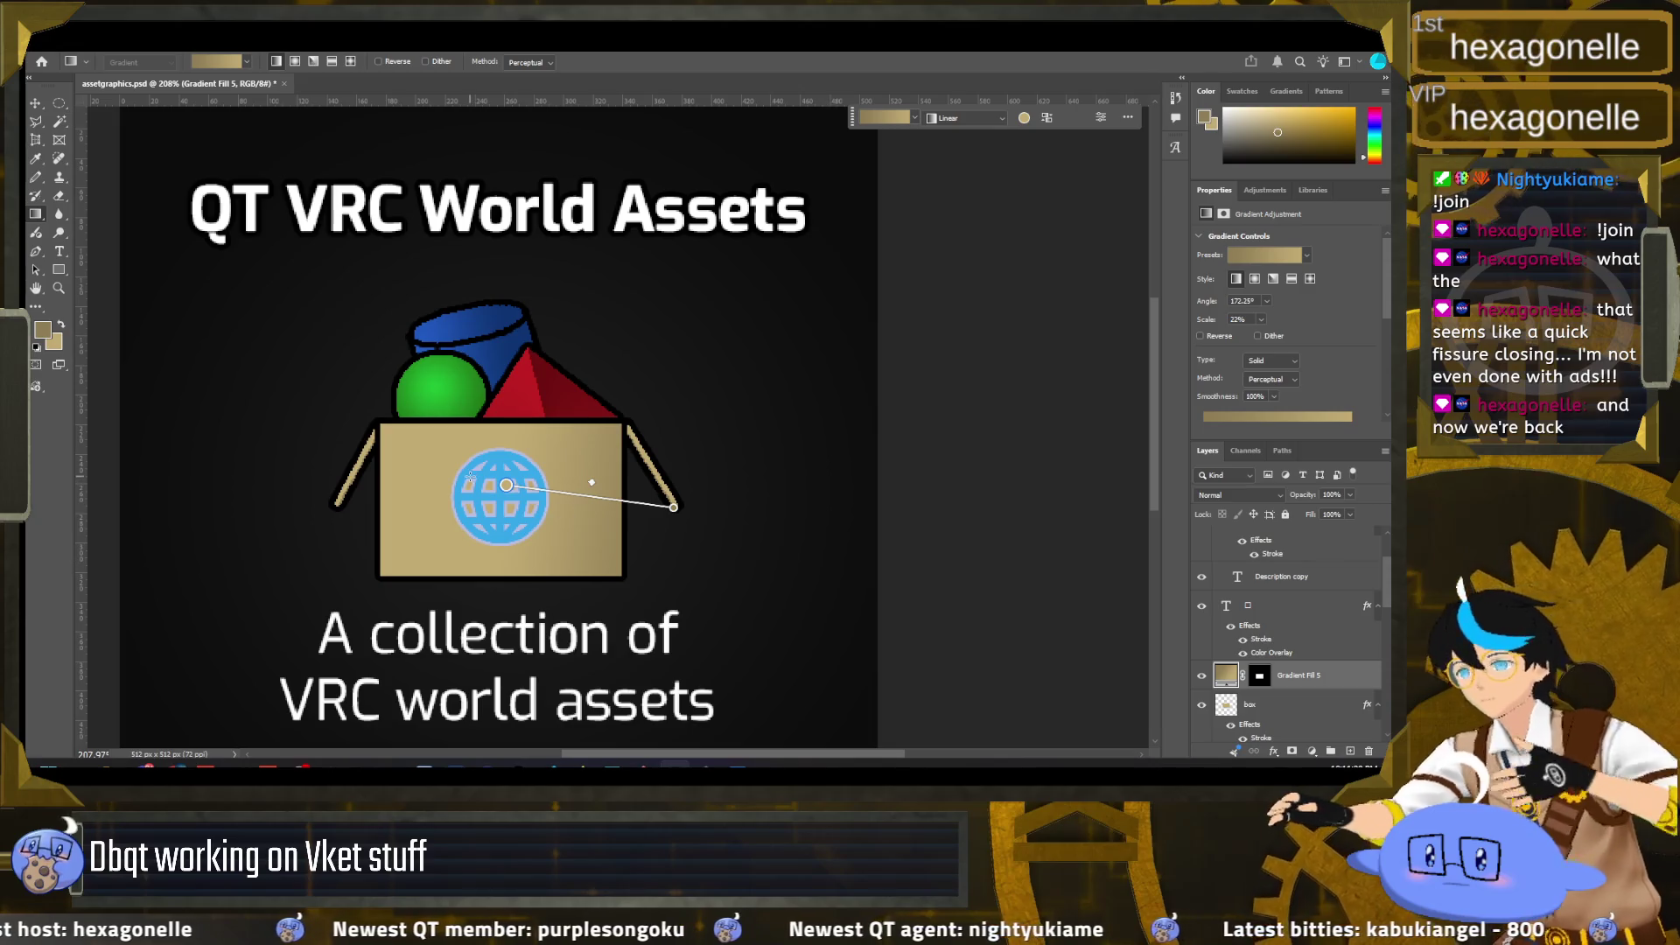
Step: Angle the gradient fill about 153° toward the lower right and add an empty Layer 1
drag(506, 484, 479, 487)
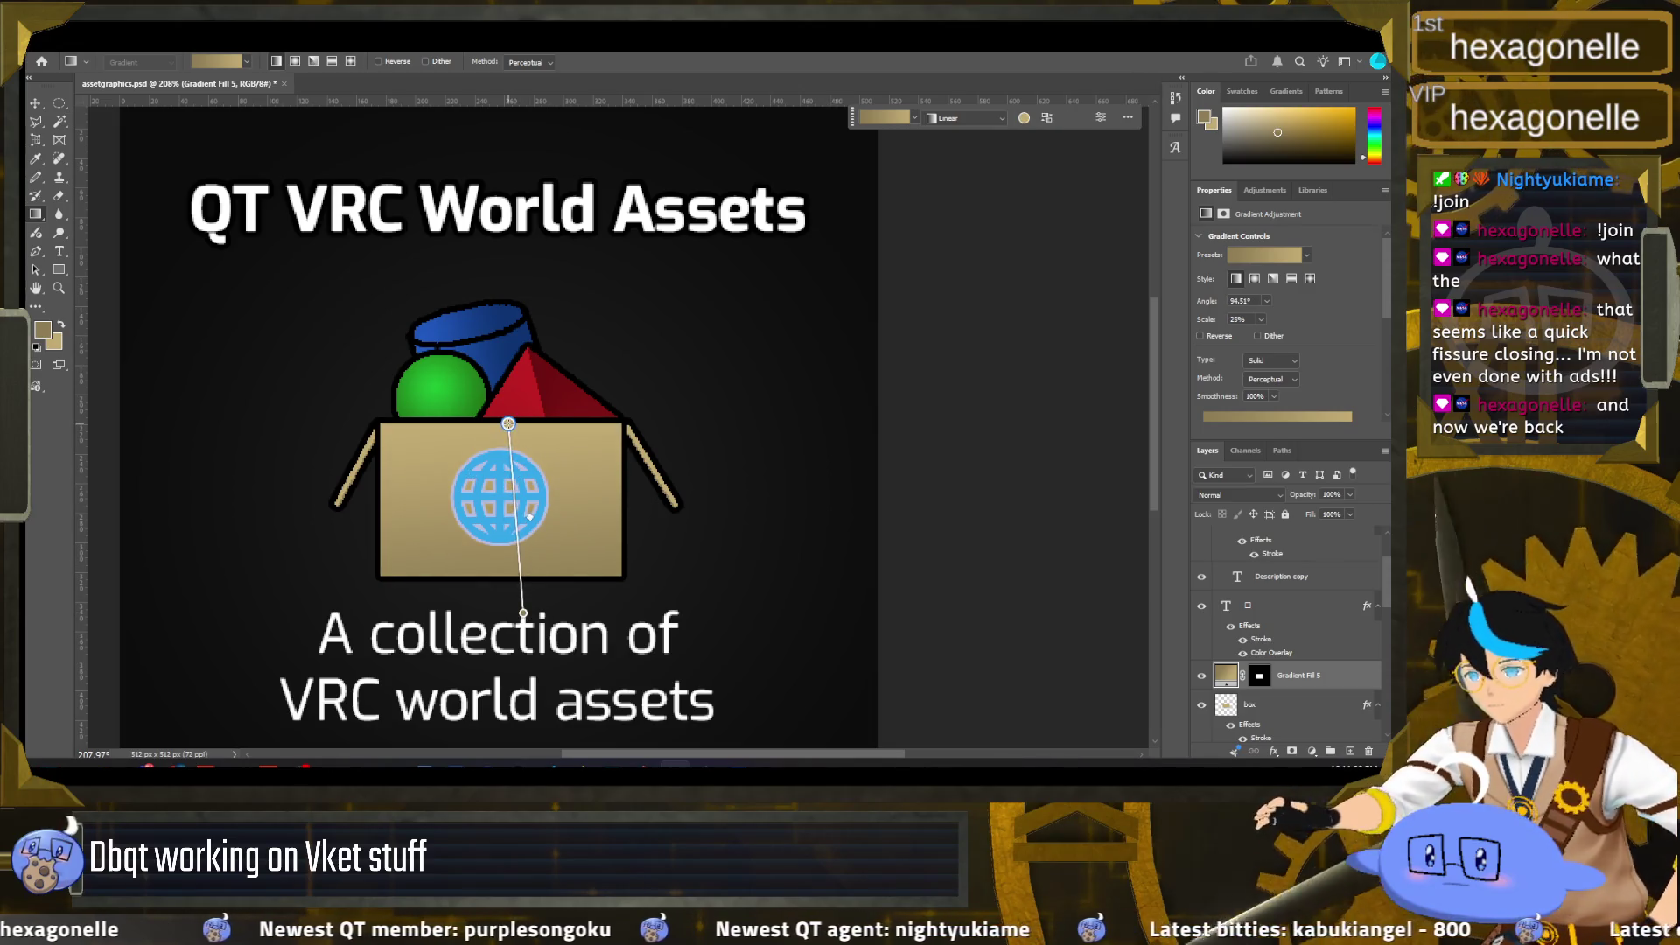
drag(673, 507, 675, 600)
mouse_move(479, 488)
mouse_down()
mouse_move(579, 543)
mouse_move(442, 472)
mouse_up()
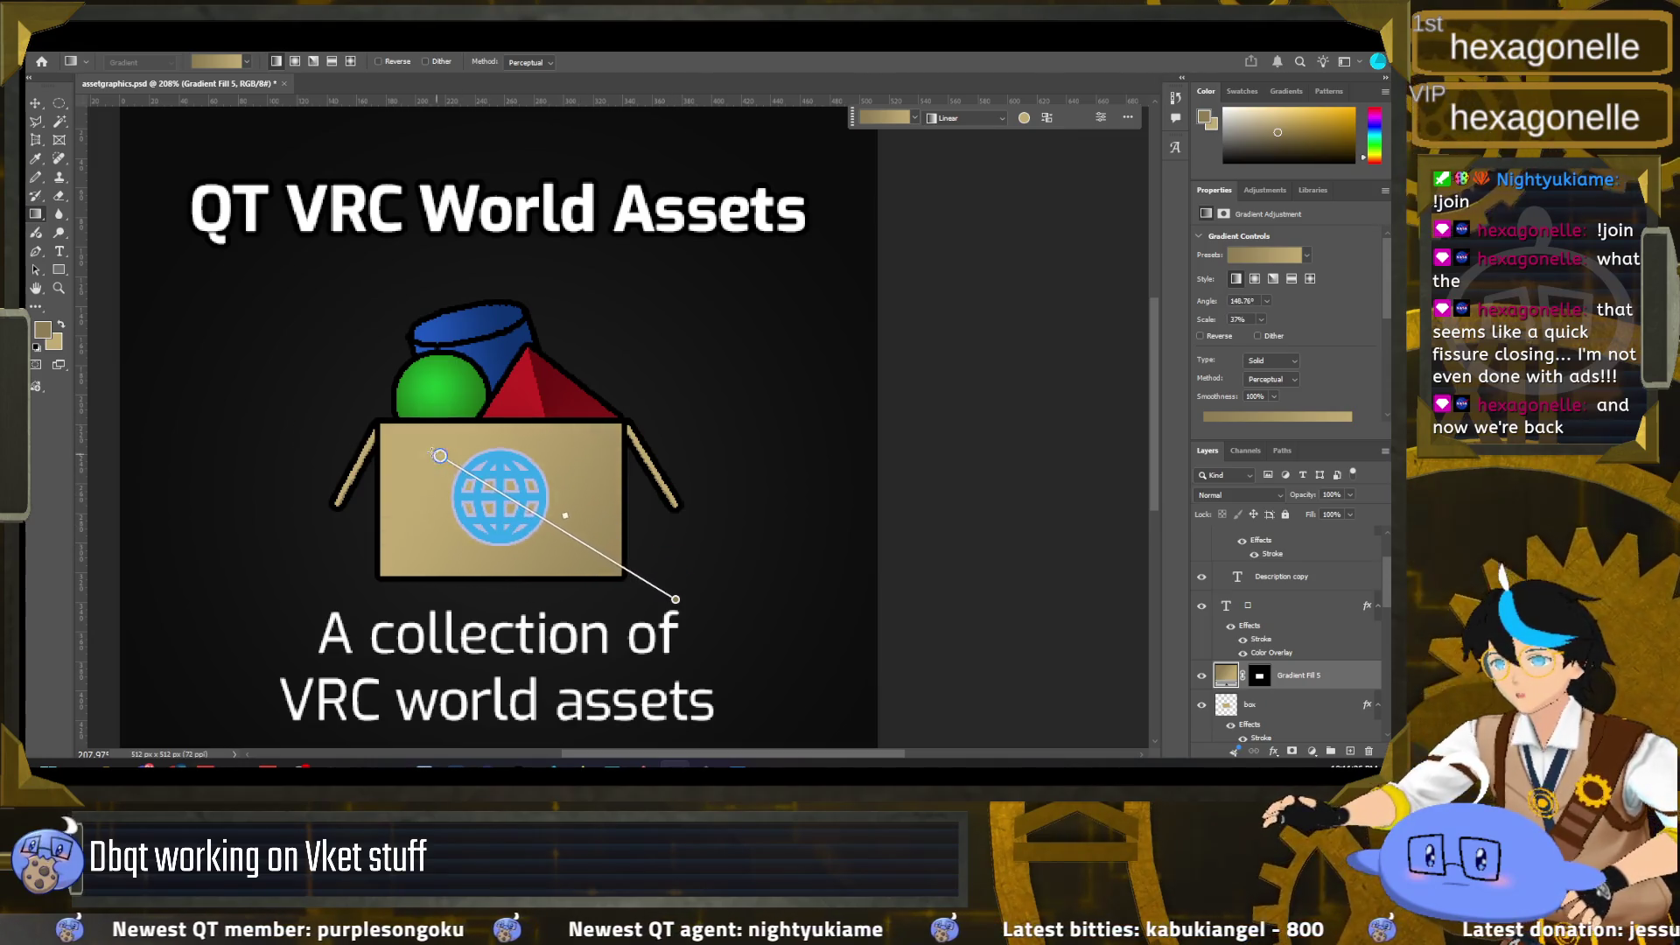
drag(490, 502, 463, 491)
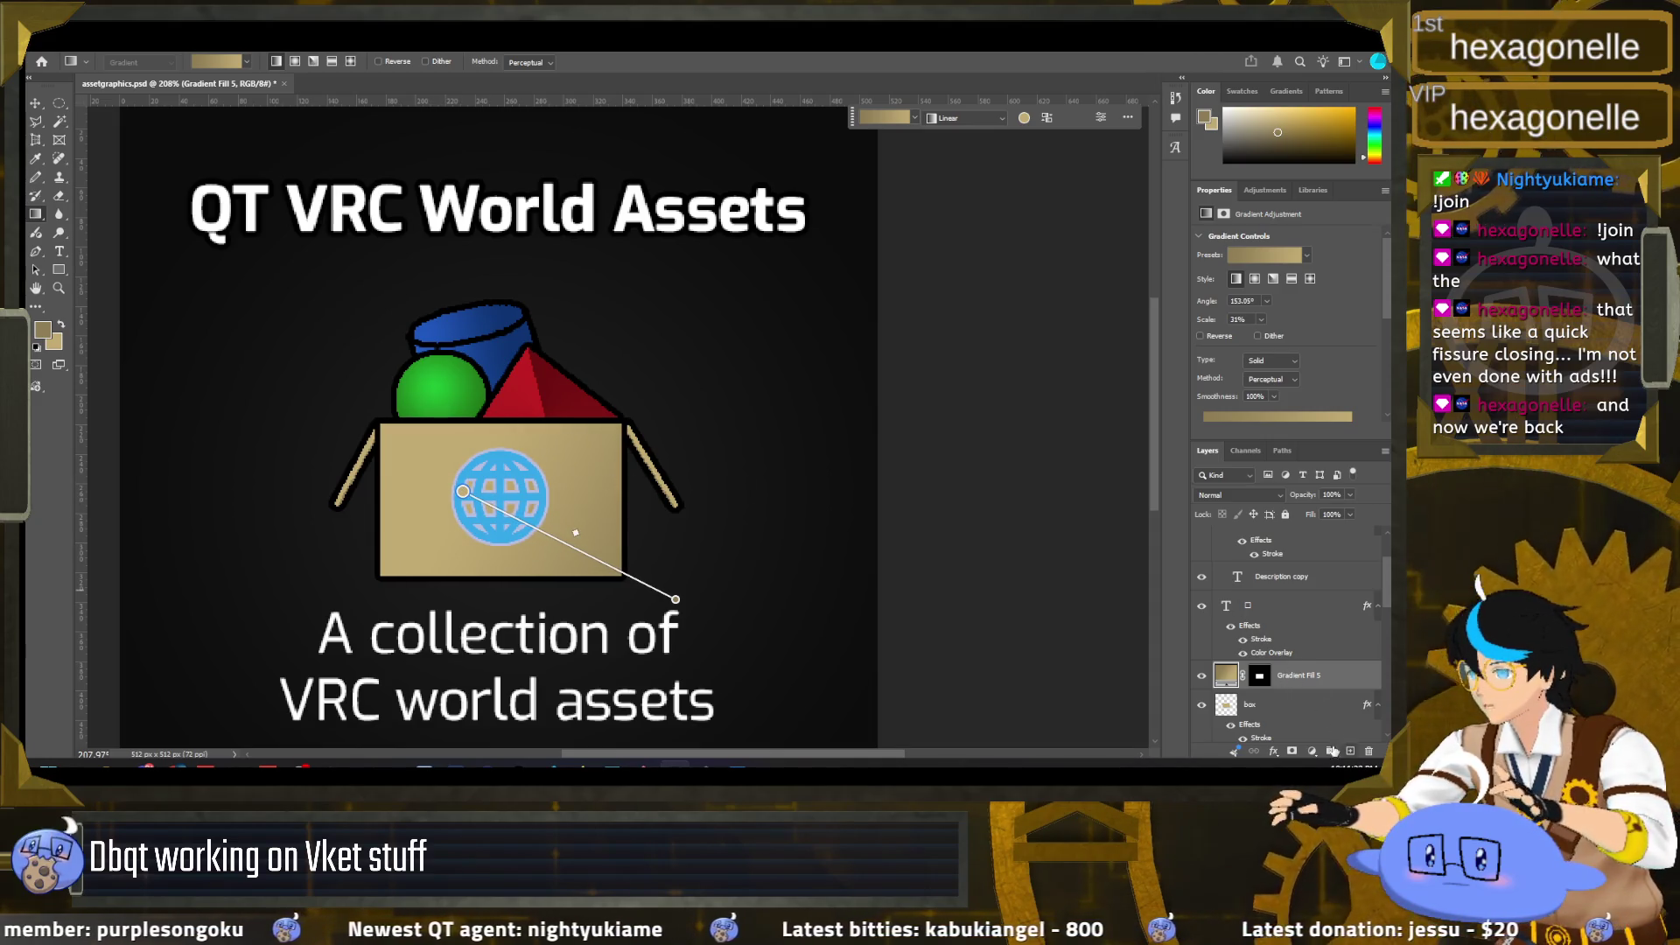
click(1317, 710)
key(ctrl+shift+alt+n)
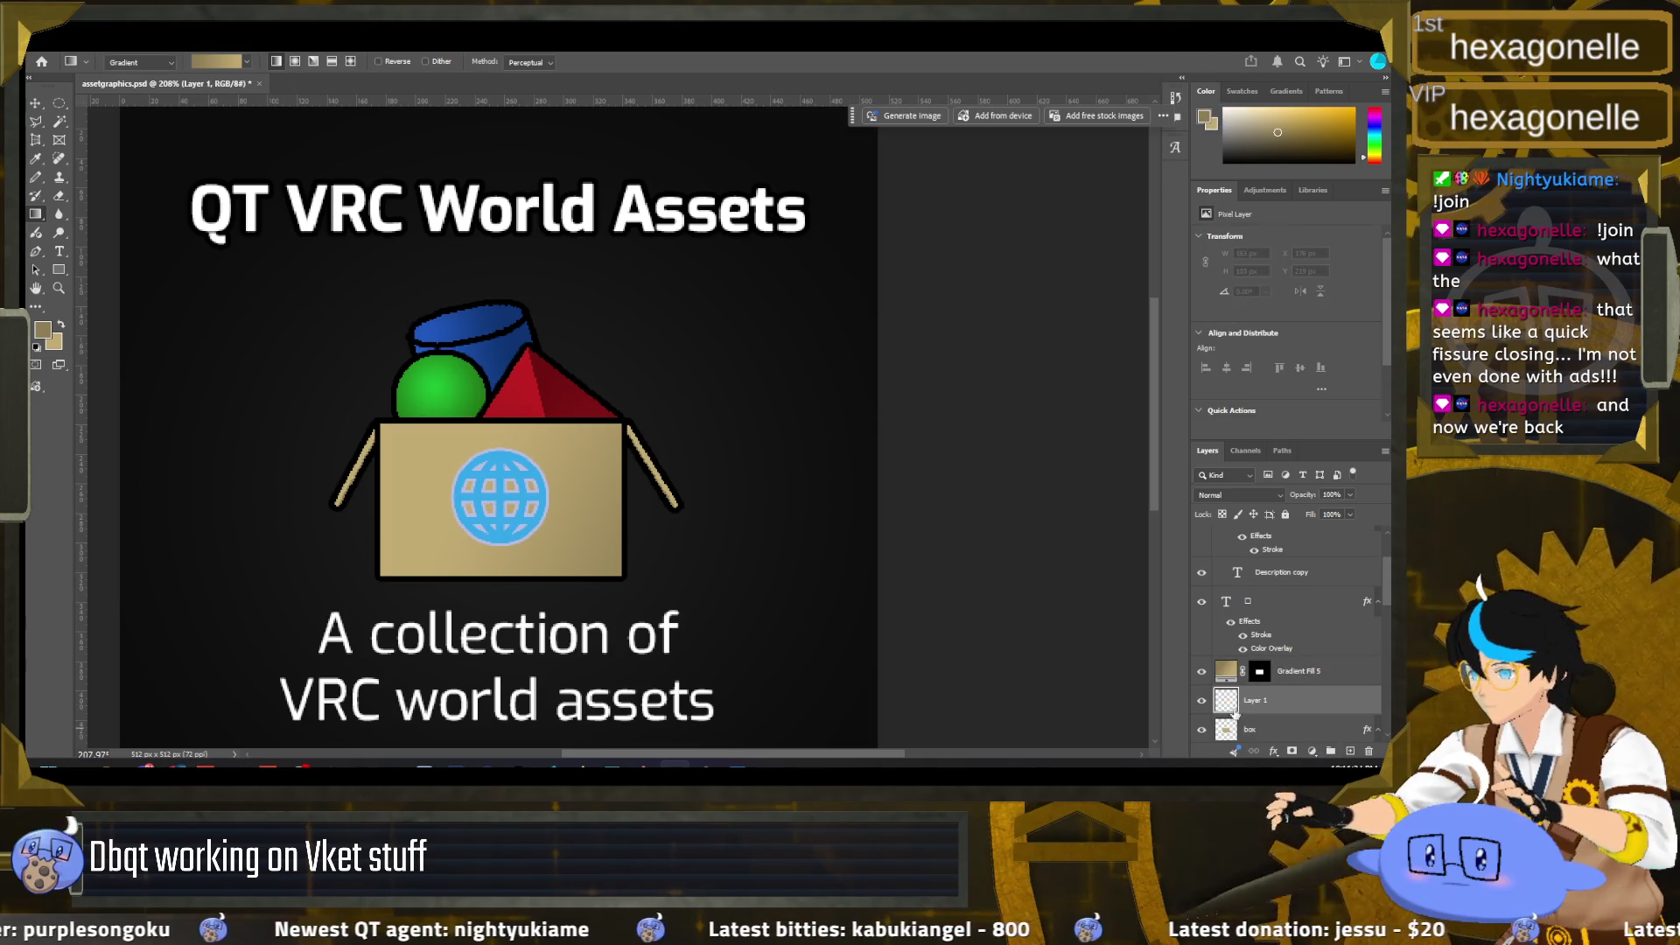
Step: Move the new layer above the gradient fill and choose a darker brown foreground colour
ctrl+click(1226, 728)
drag(1242, 705, 1242, 665)
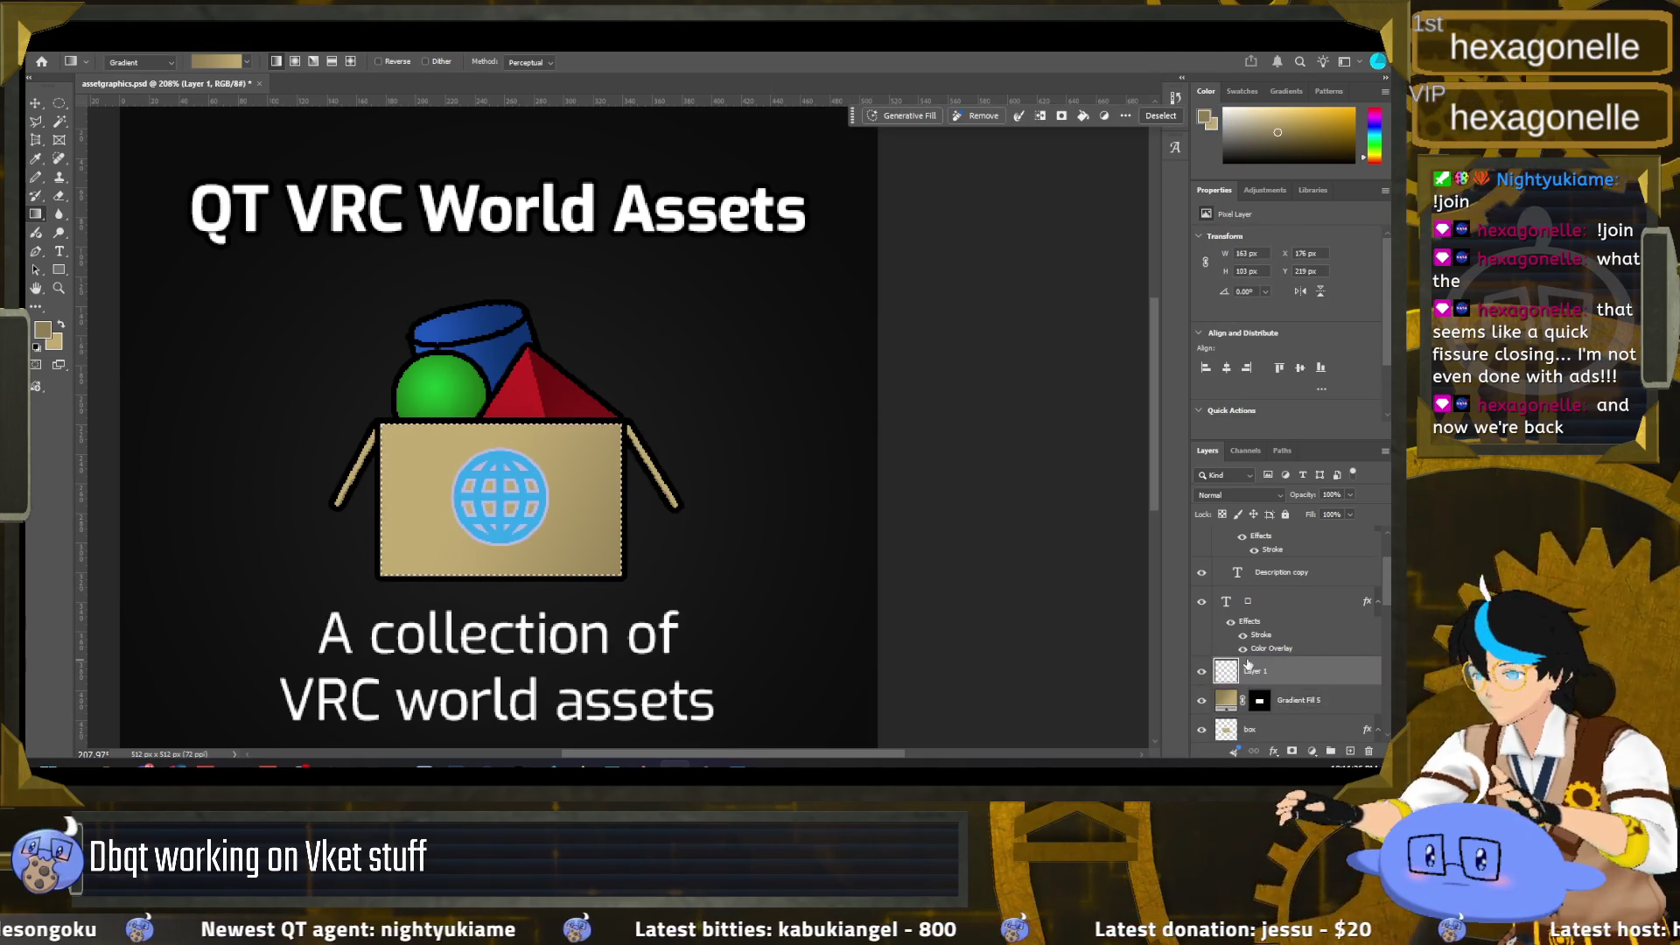
click(42, 330)
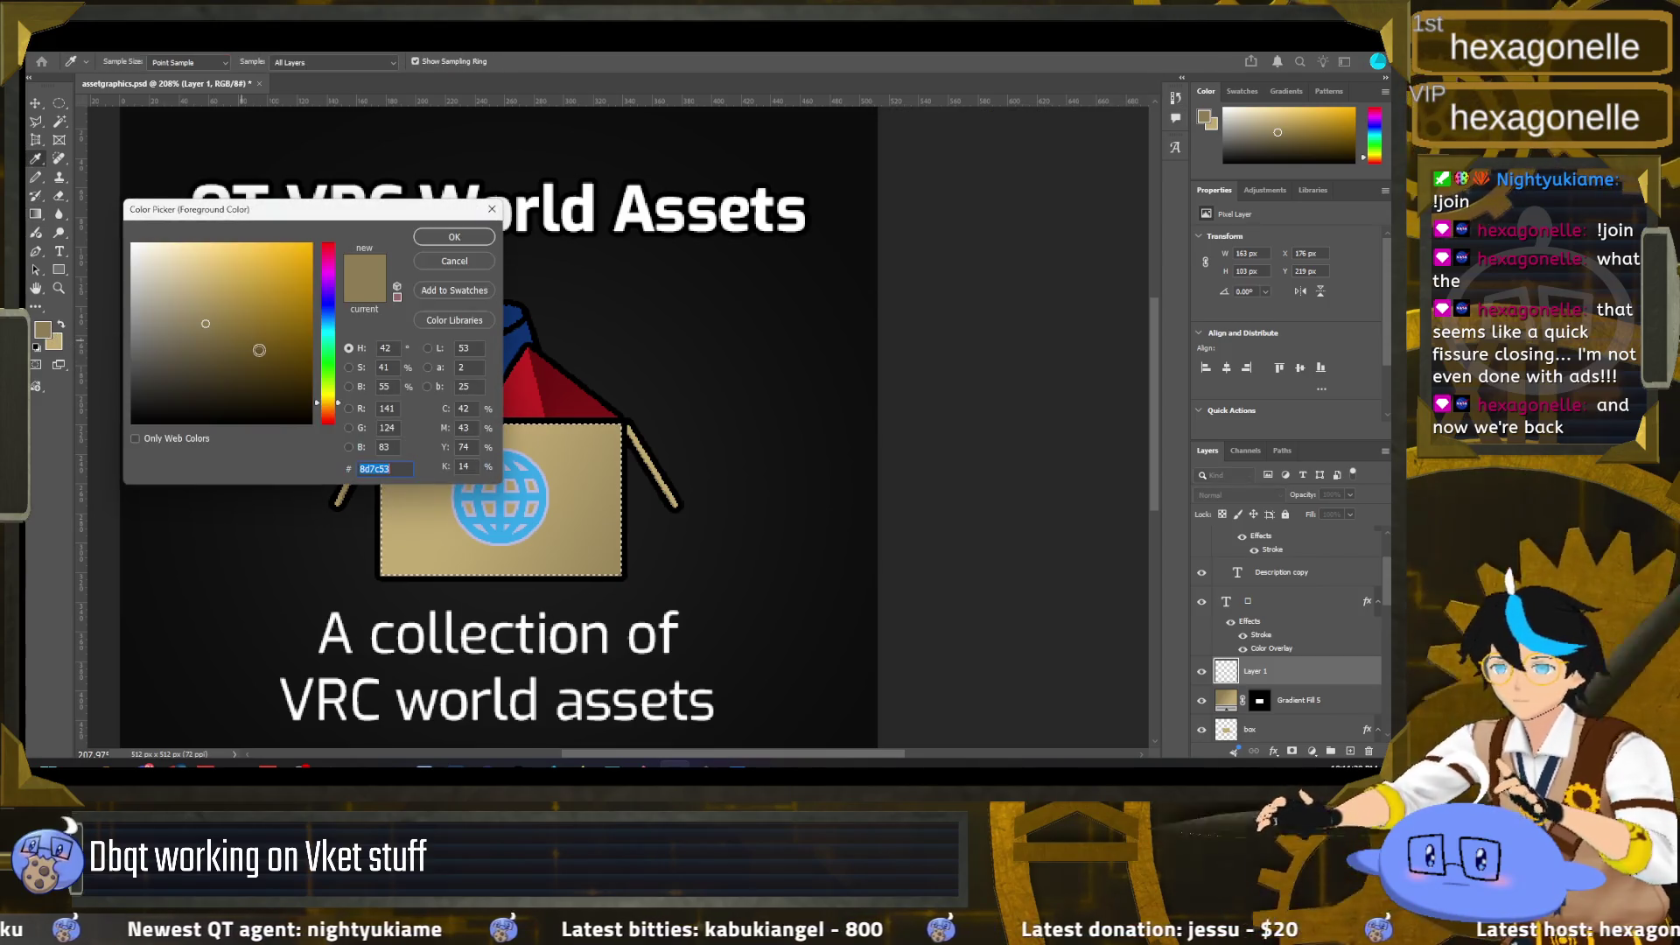
click(215, 352)
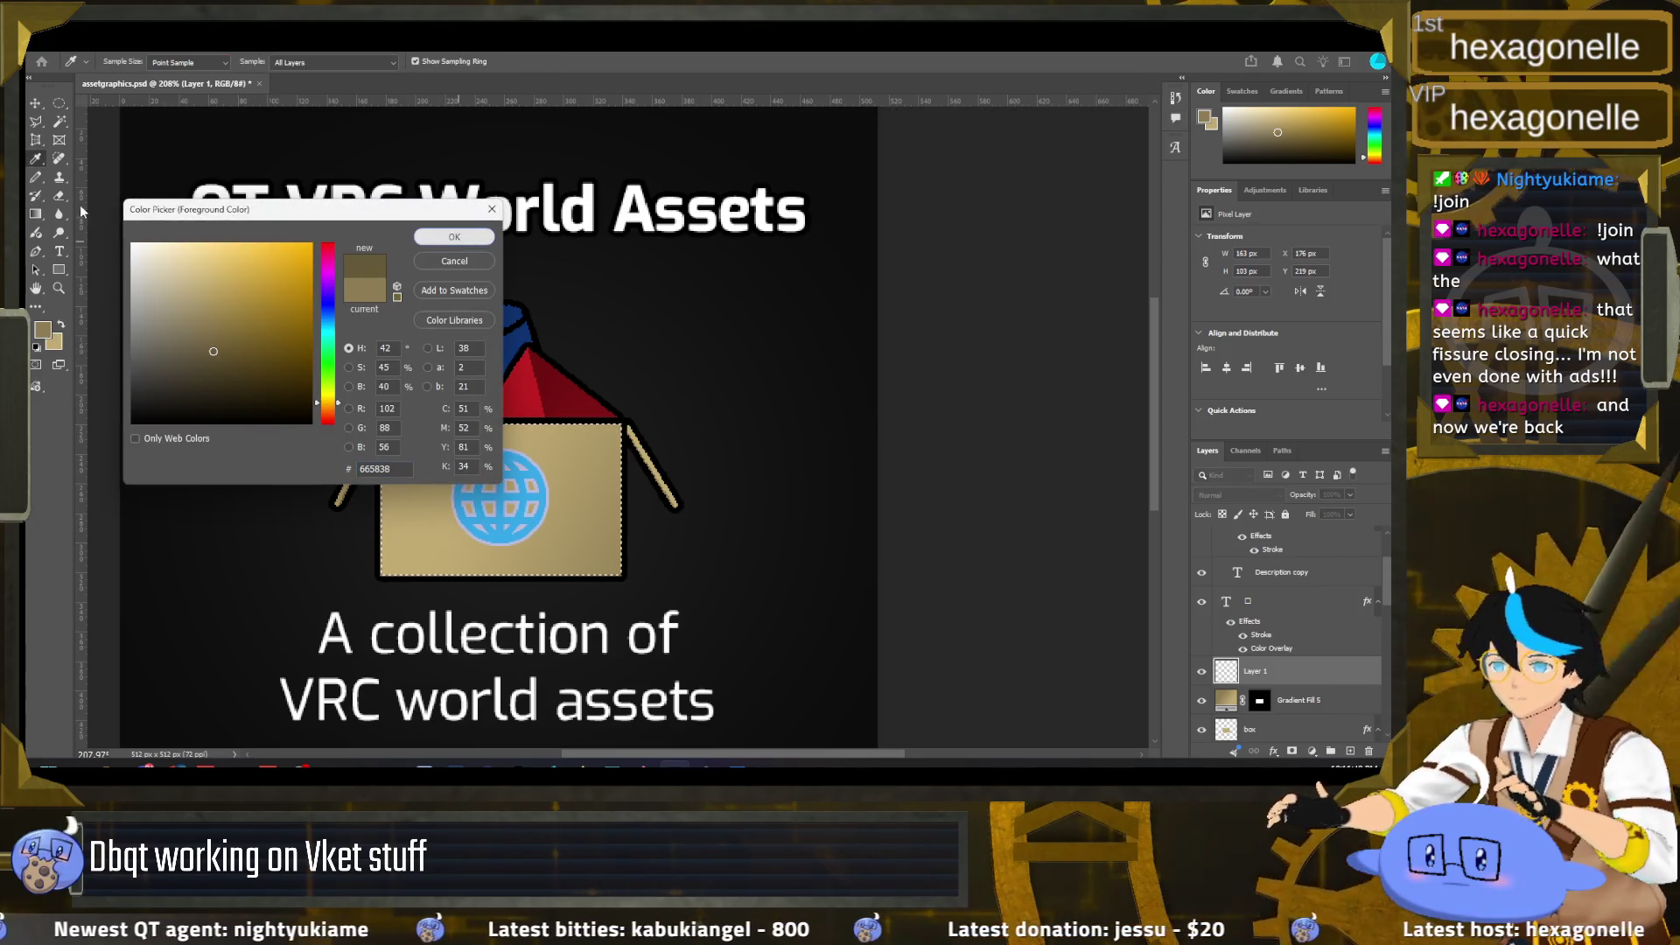
click(455, 237)
Step: Switch to the Brush tool and enlarge it to 10 px
key(b)
scroll(620, 429, up, 5)
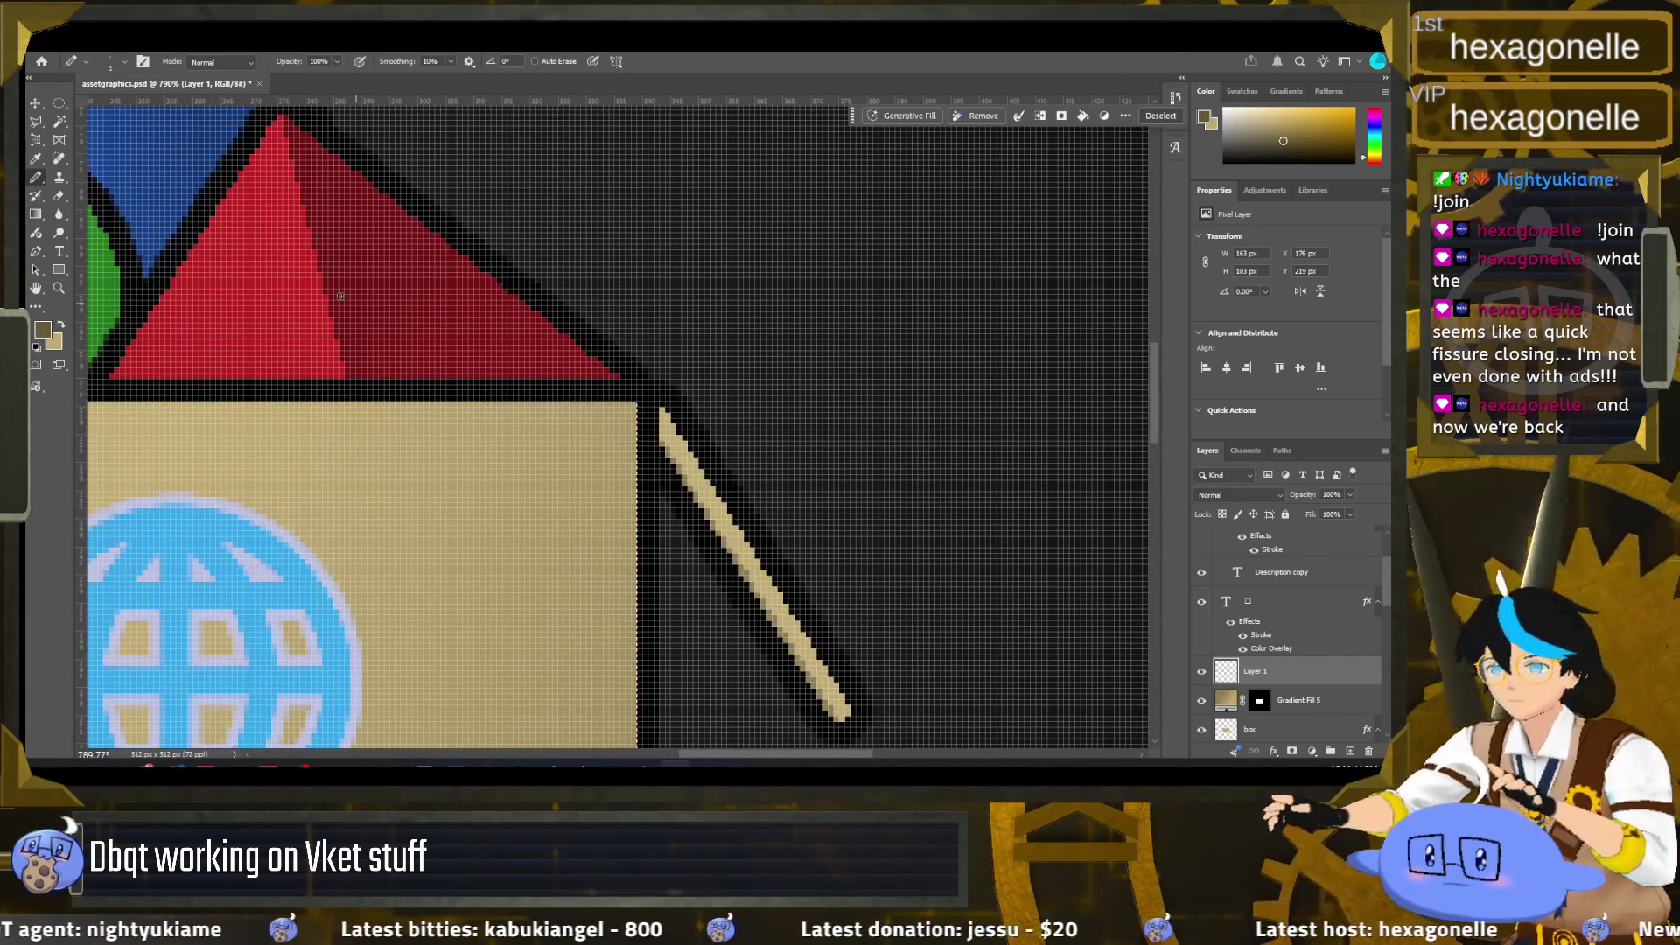
click(126, 63)
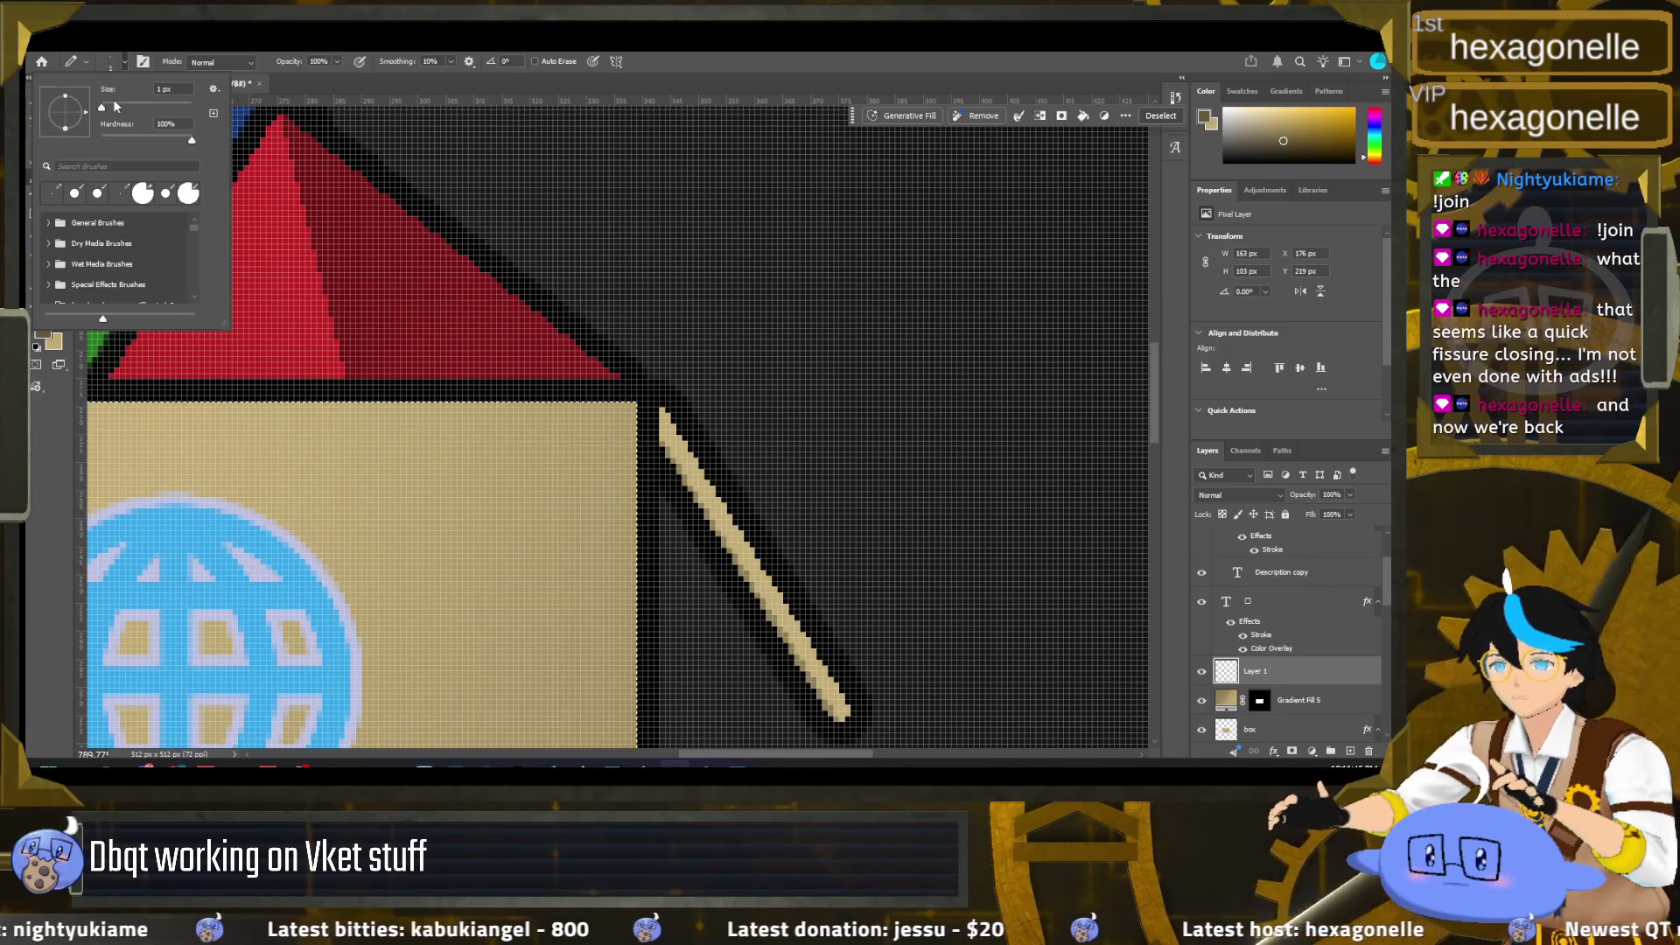
drag(102, 107, 104, 107)
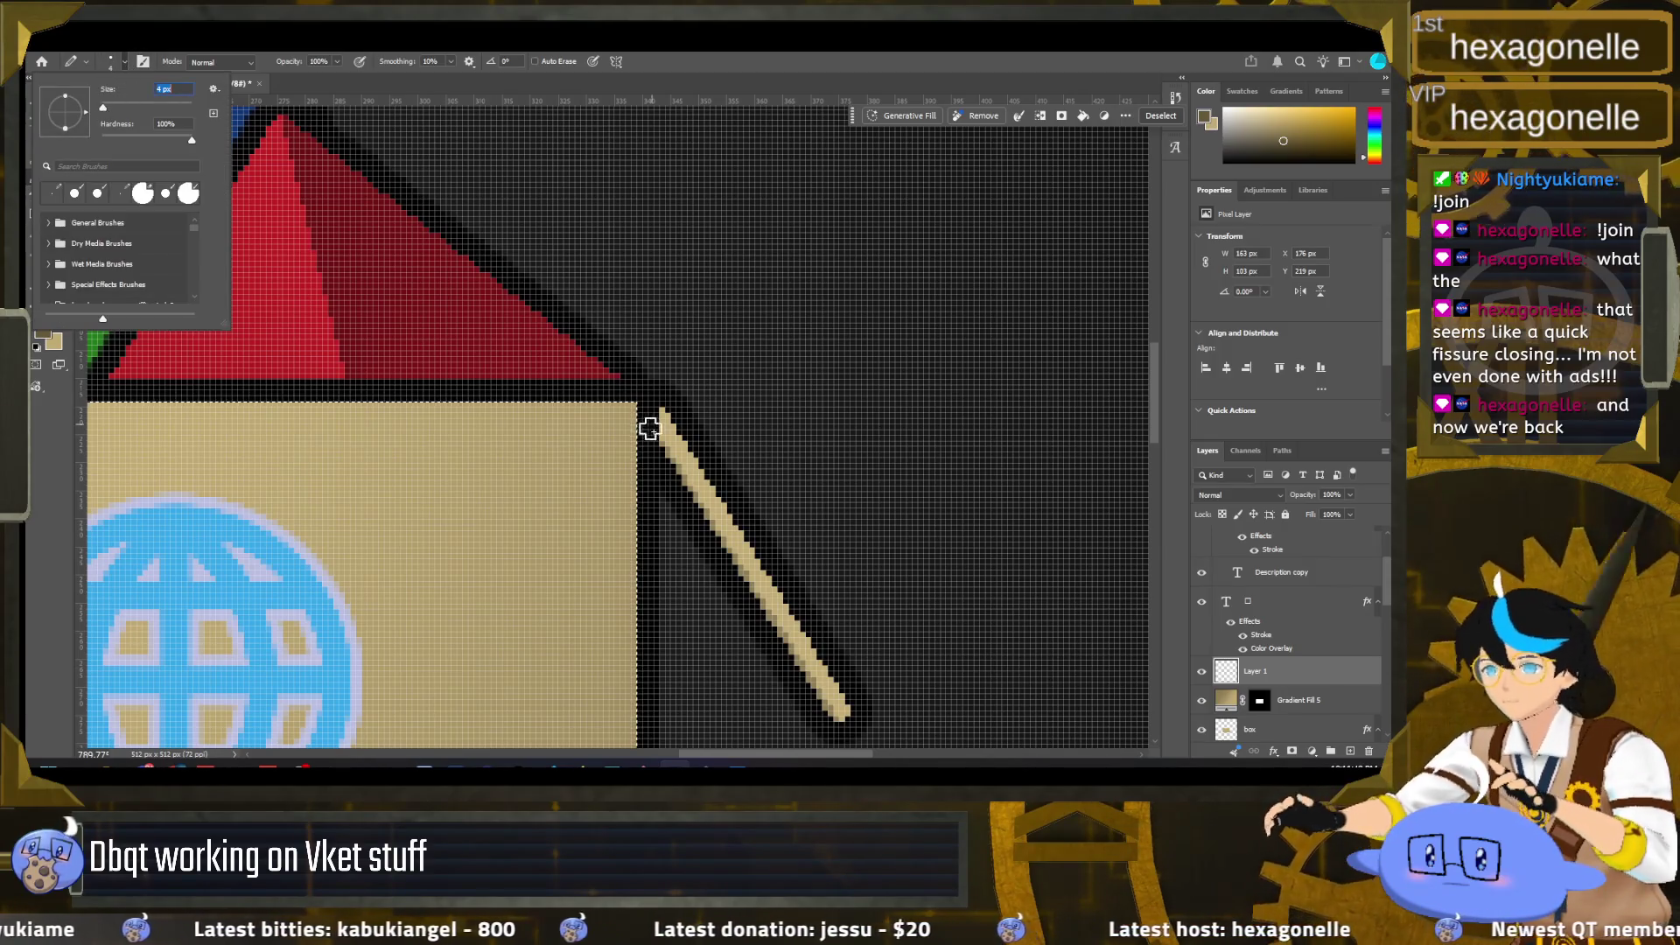
drag(105, 112, 107, 112)
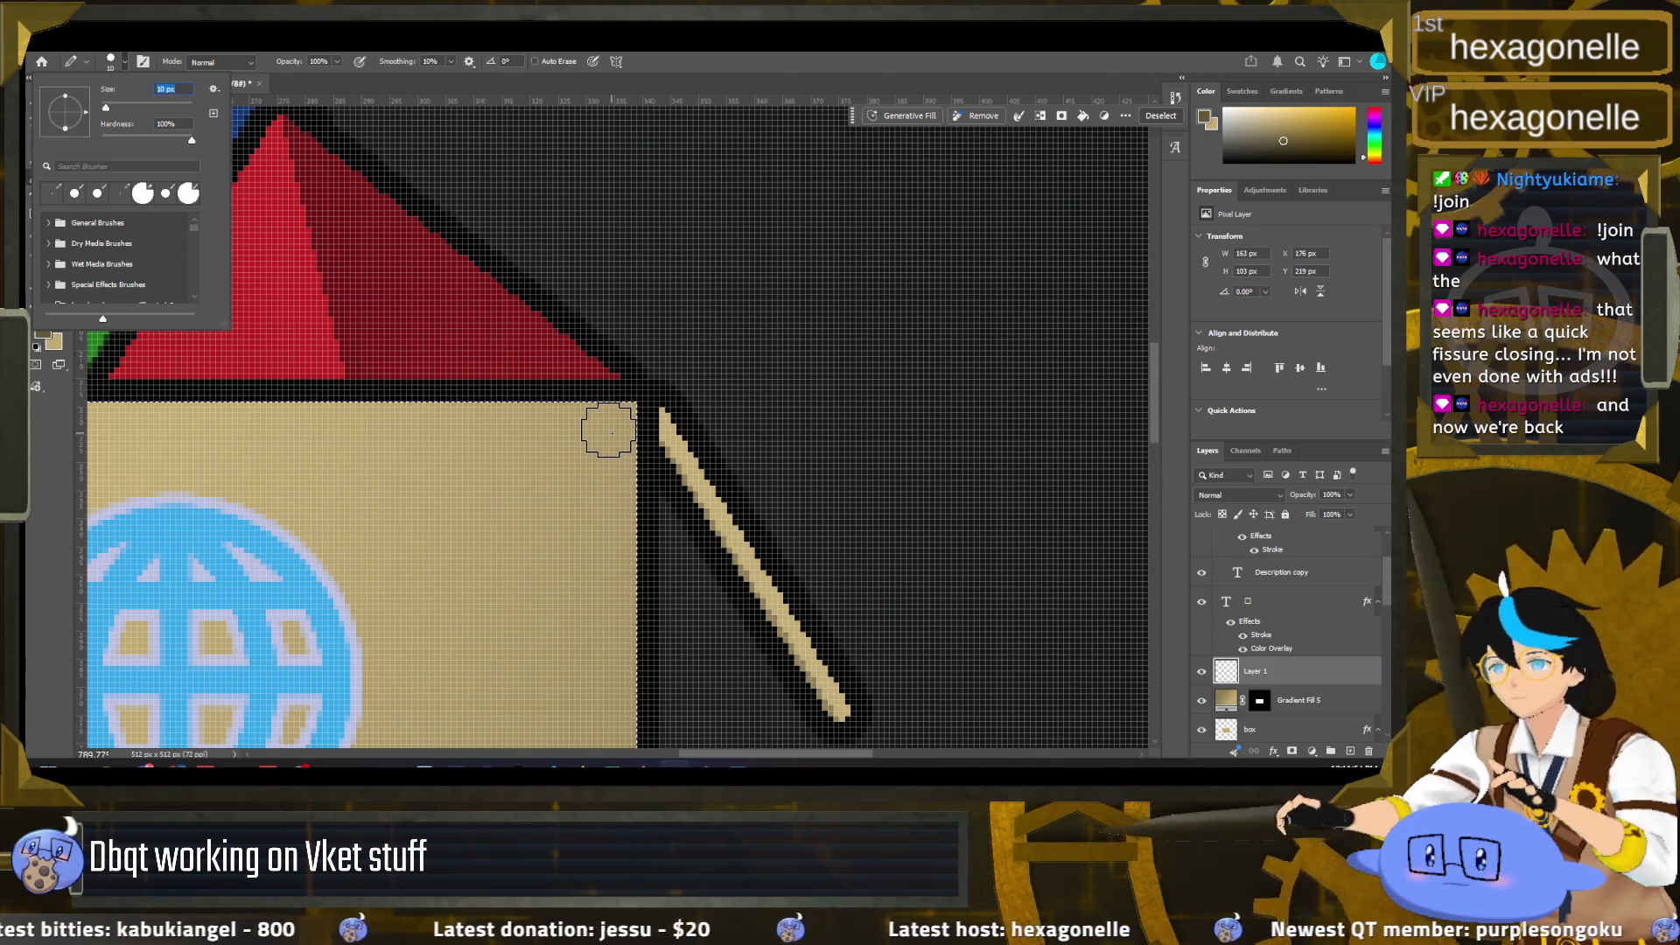
key(Return)
Step: Undo a trial strip on the box's right edge and set the brush size to 6 px
scroll(609, 525, down, 5)
scroll(609, 530, down, 2)
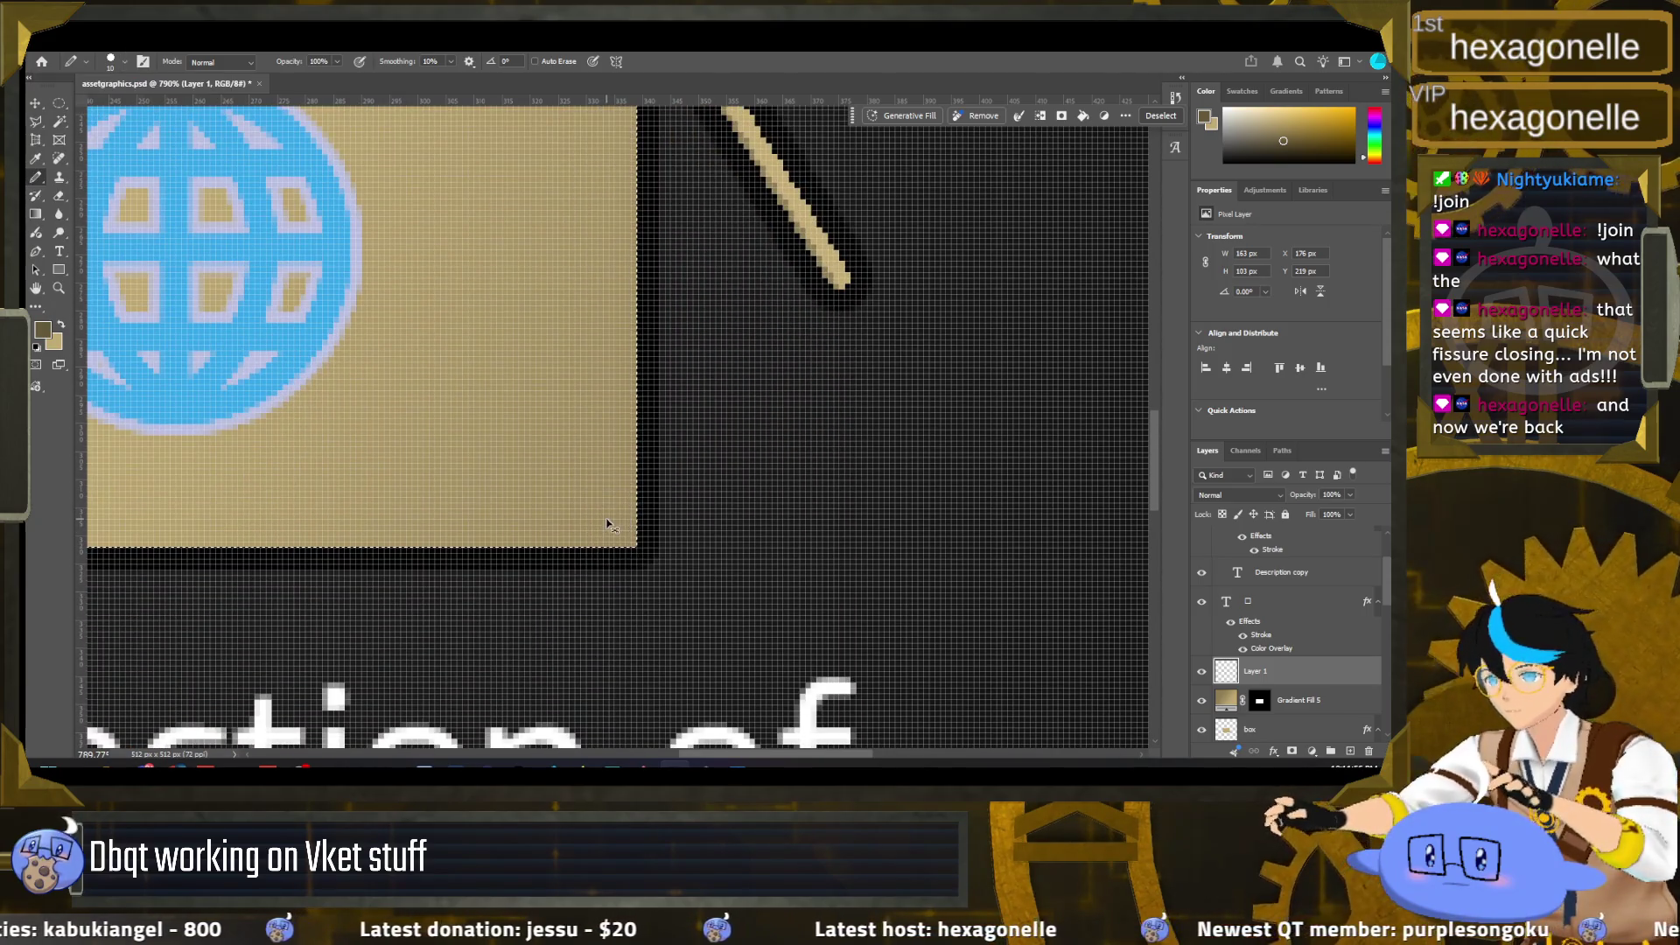
shift+click(608, 517)
scroll(621, 488, down, 3)
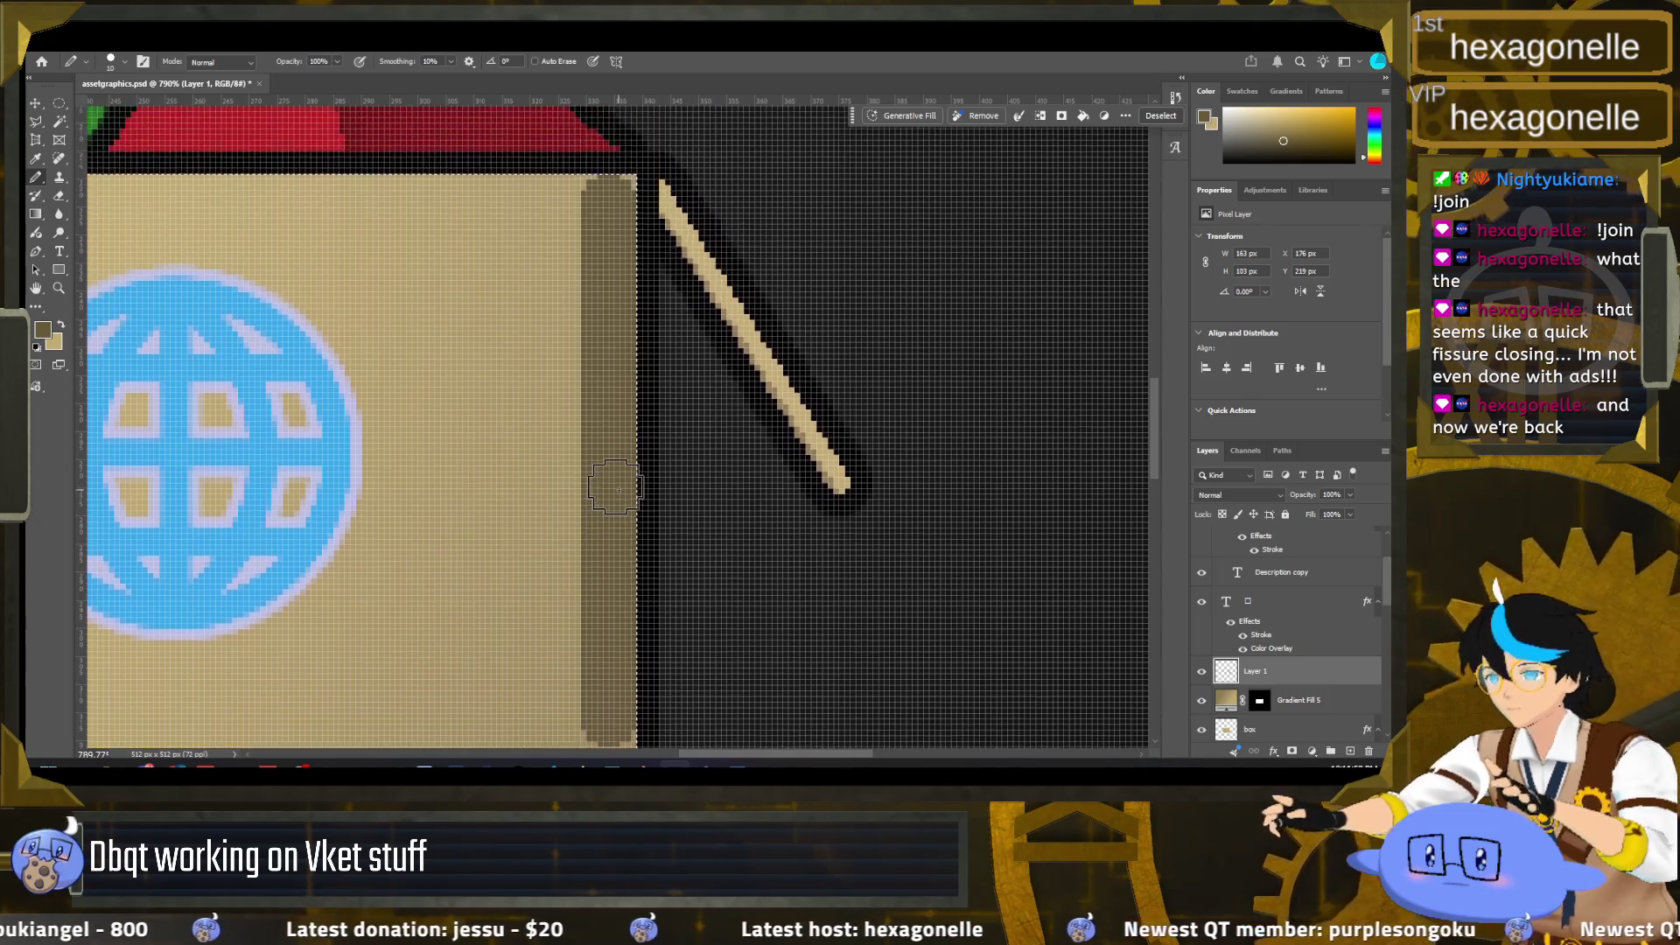
scroll(623, 498, down, 3)
scroll(626, 516, down, 3)
scroll(631, 537, up, 2)
scroll(632, 536, up, 3)
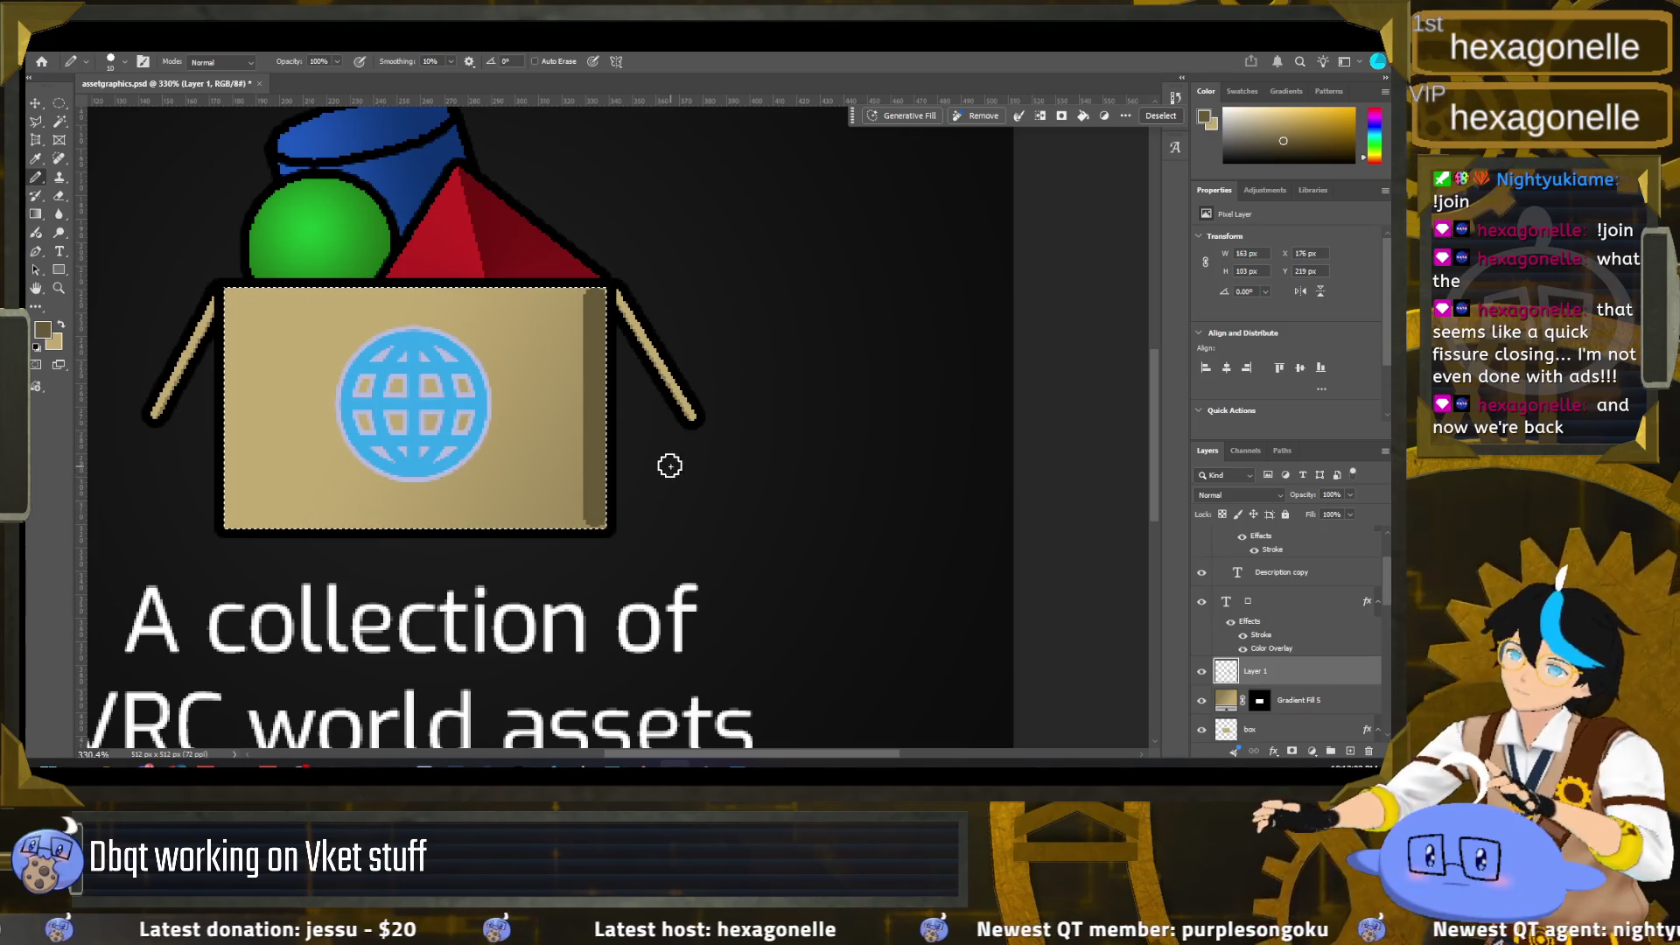
key(ctrl+z)
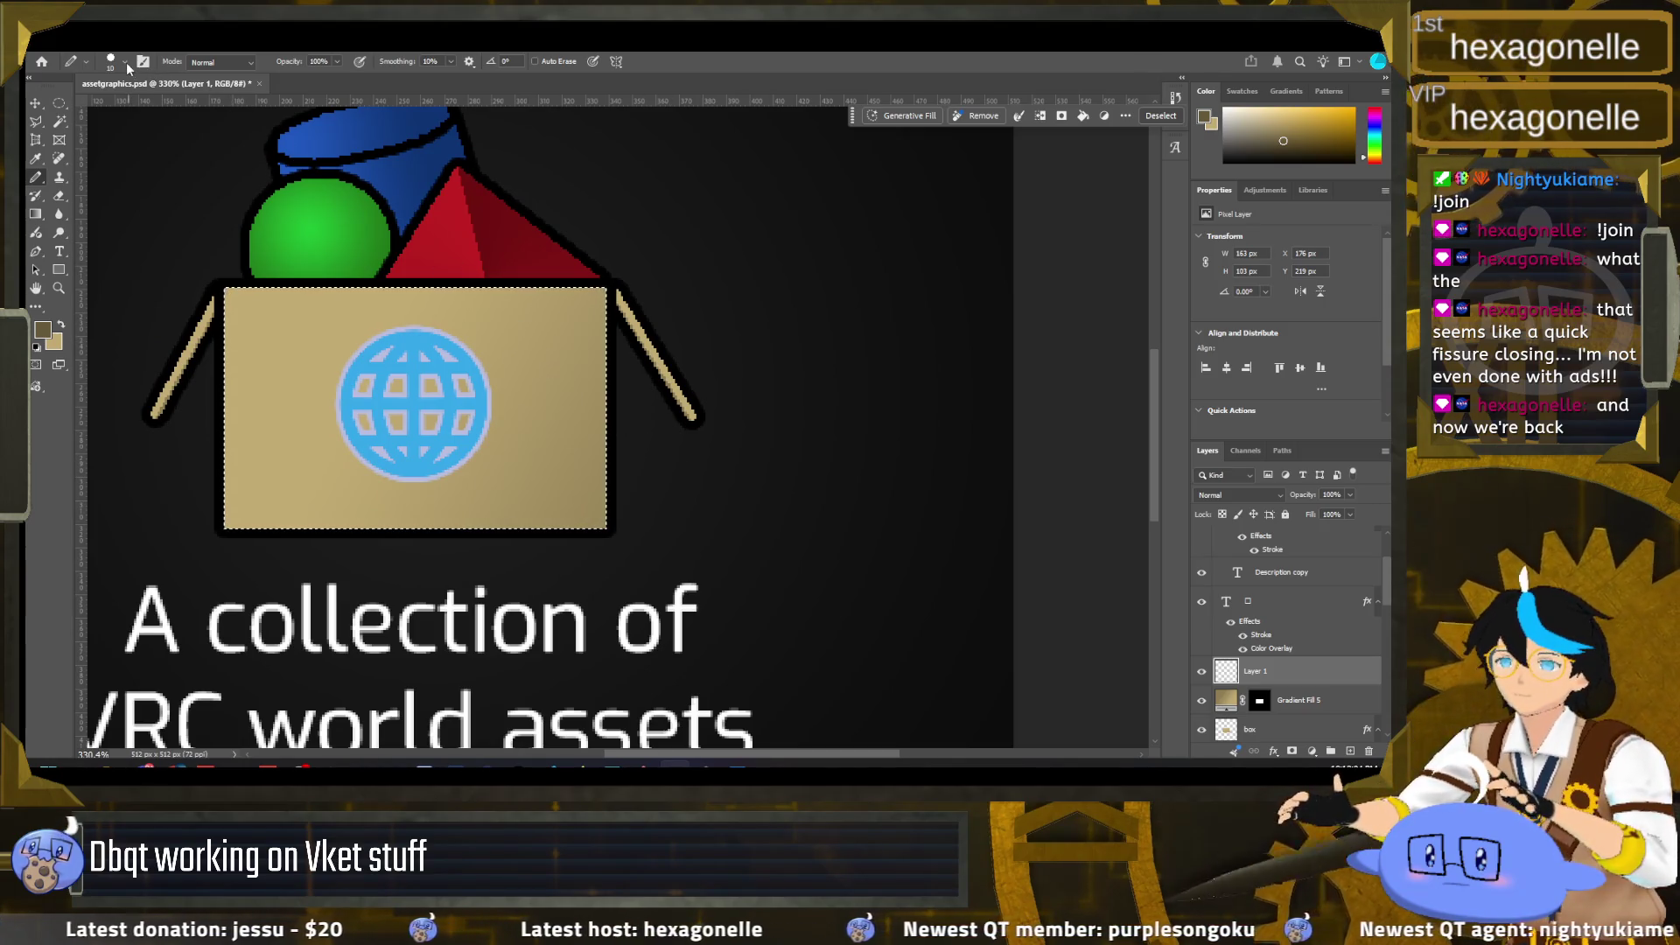
click(126, 61)
double_click(166, 89)
text(6)
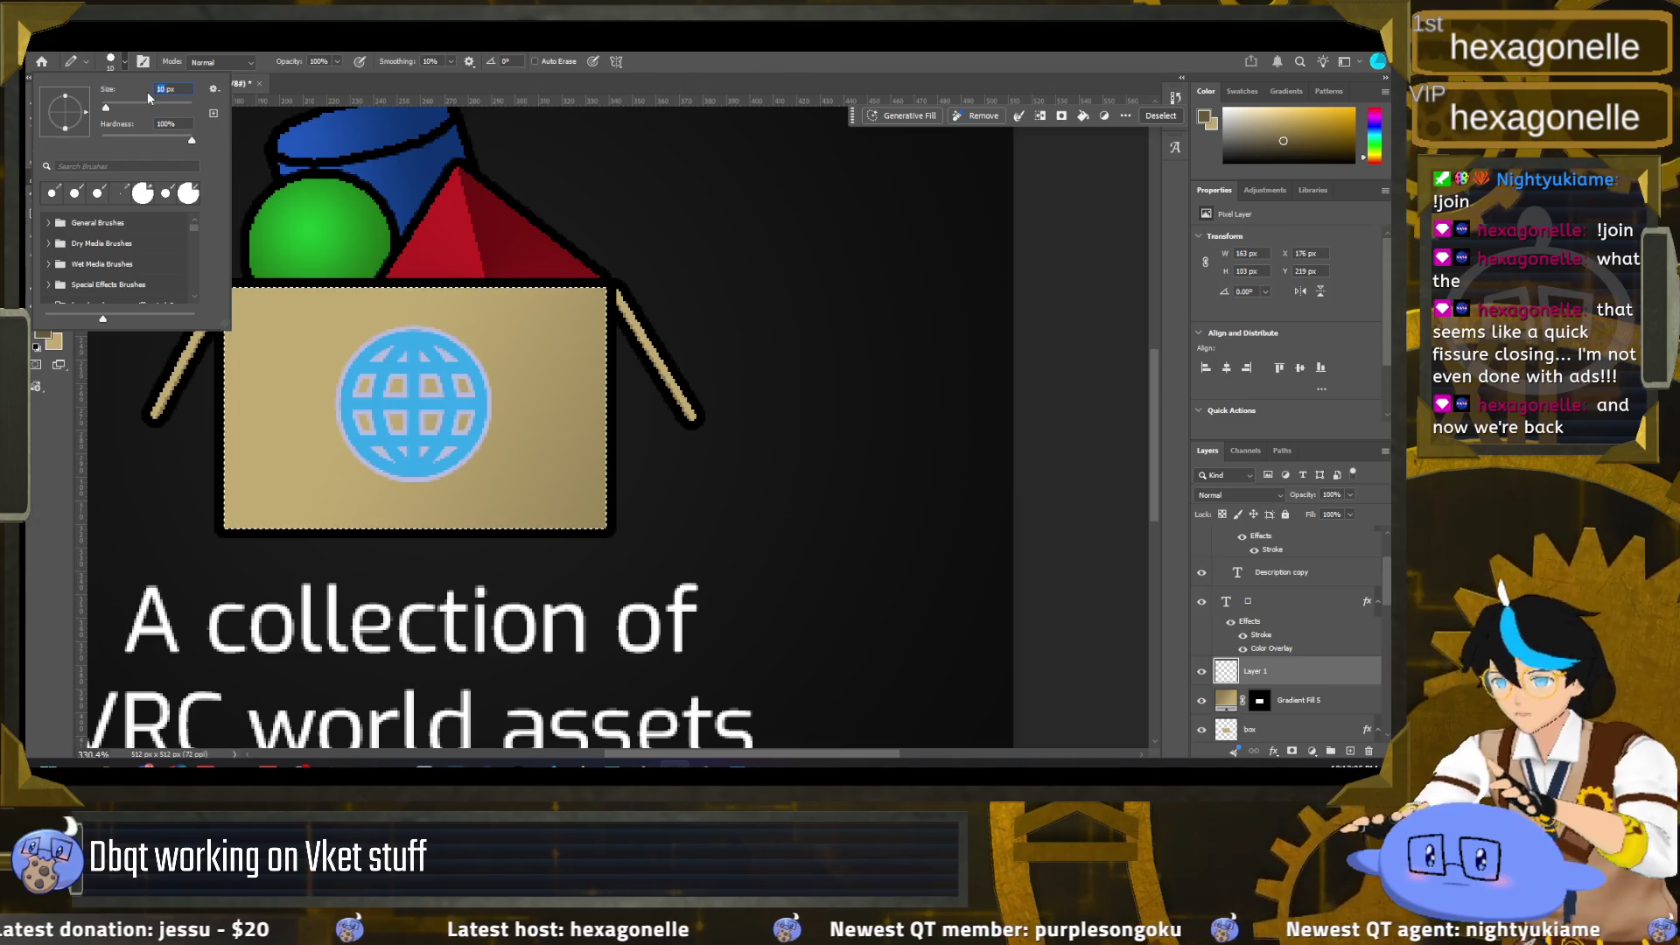
key(Return)
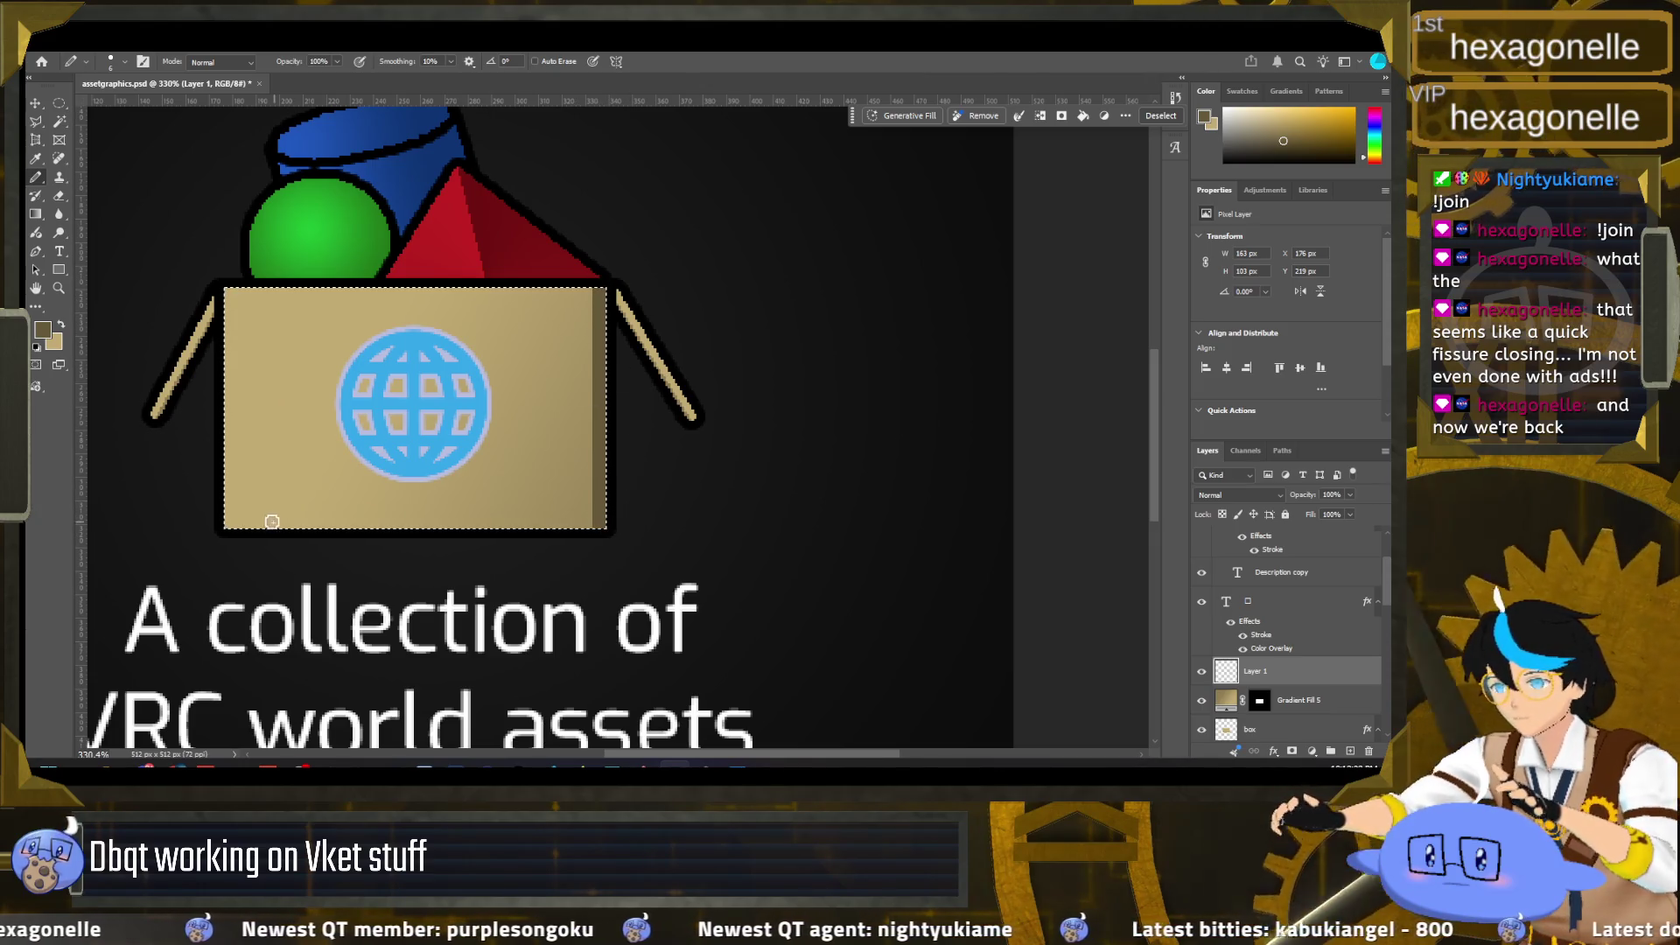
Step: Paint a straight dark line along the box's bottom edge and fit the poster in the window
drag(223, 521, 407, 525)
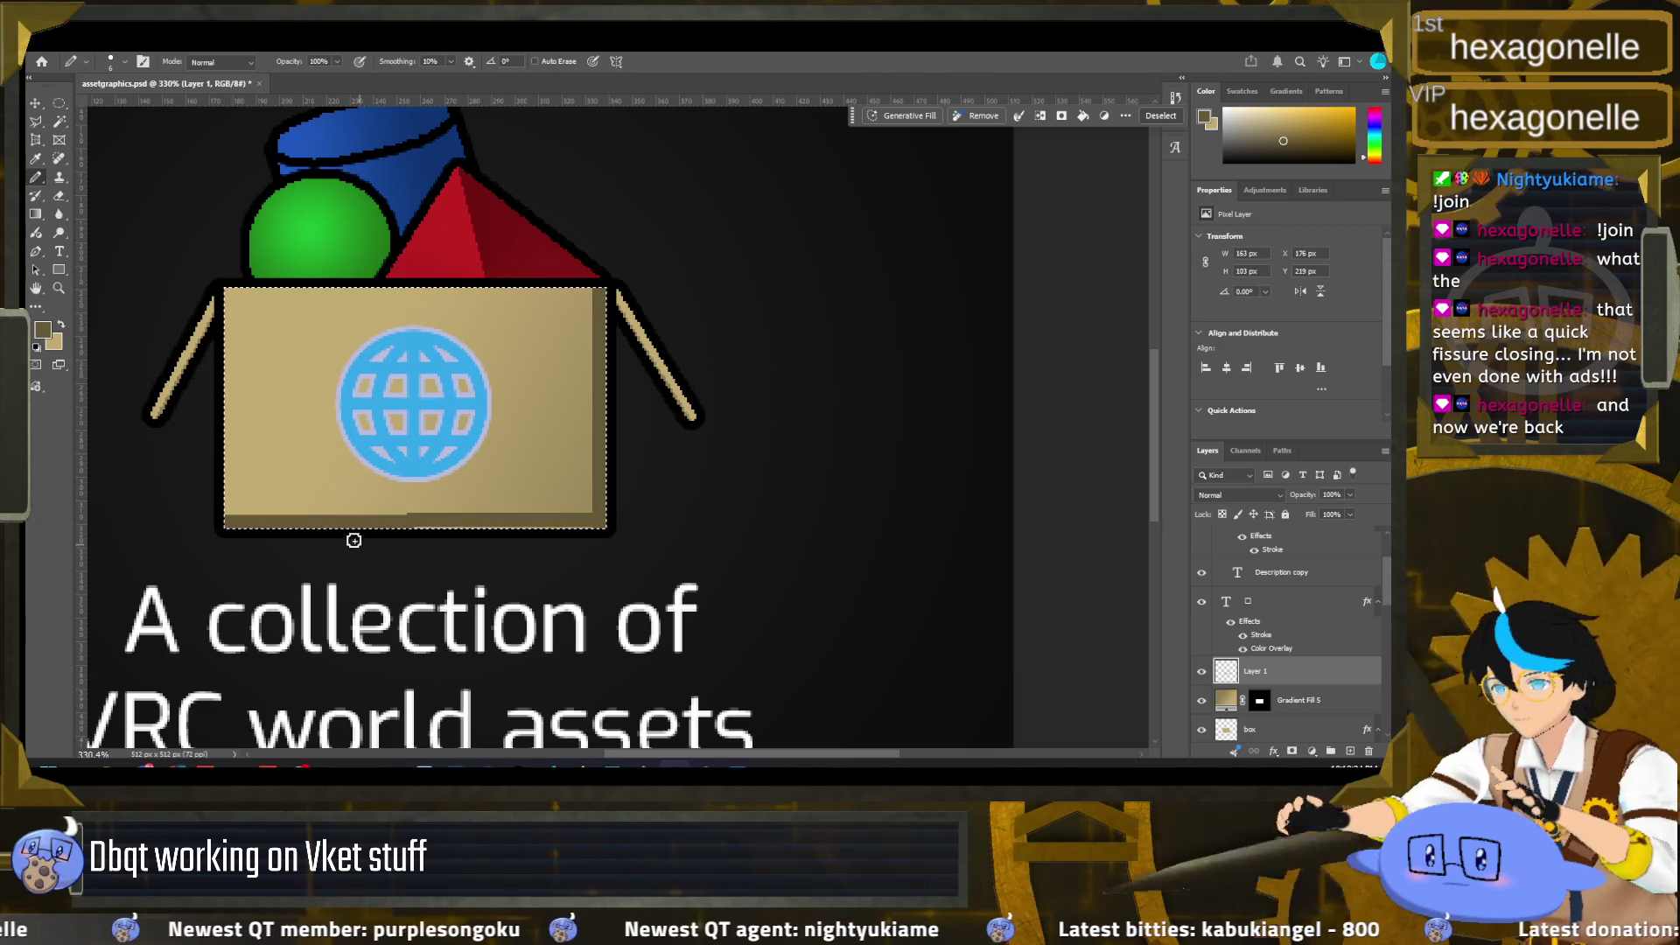
key(ctrl+z)
click(231, 521)
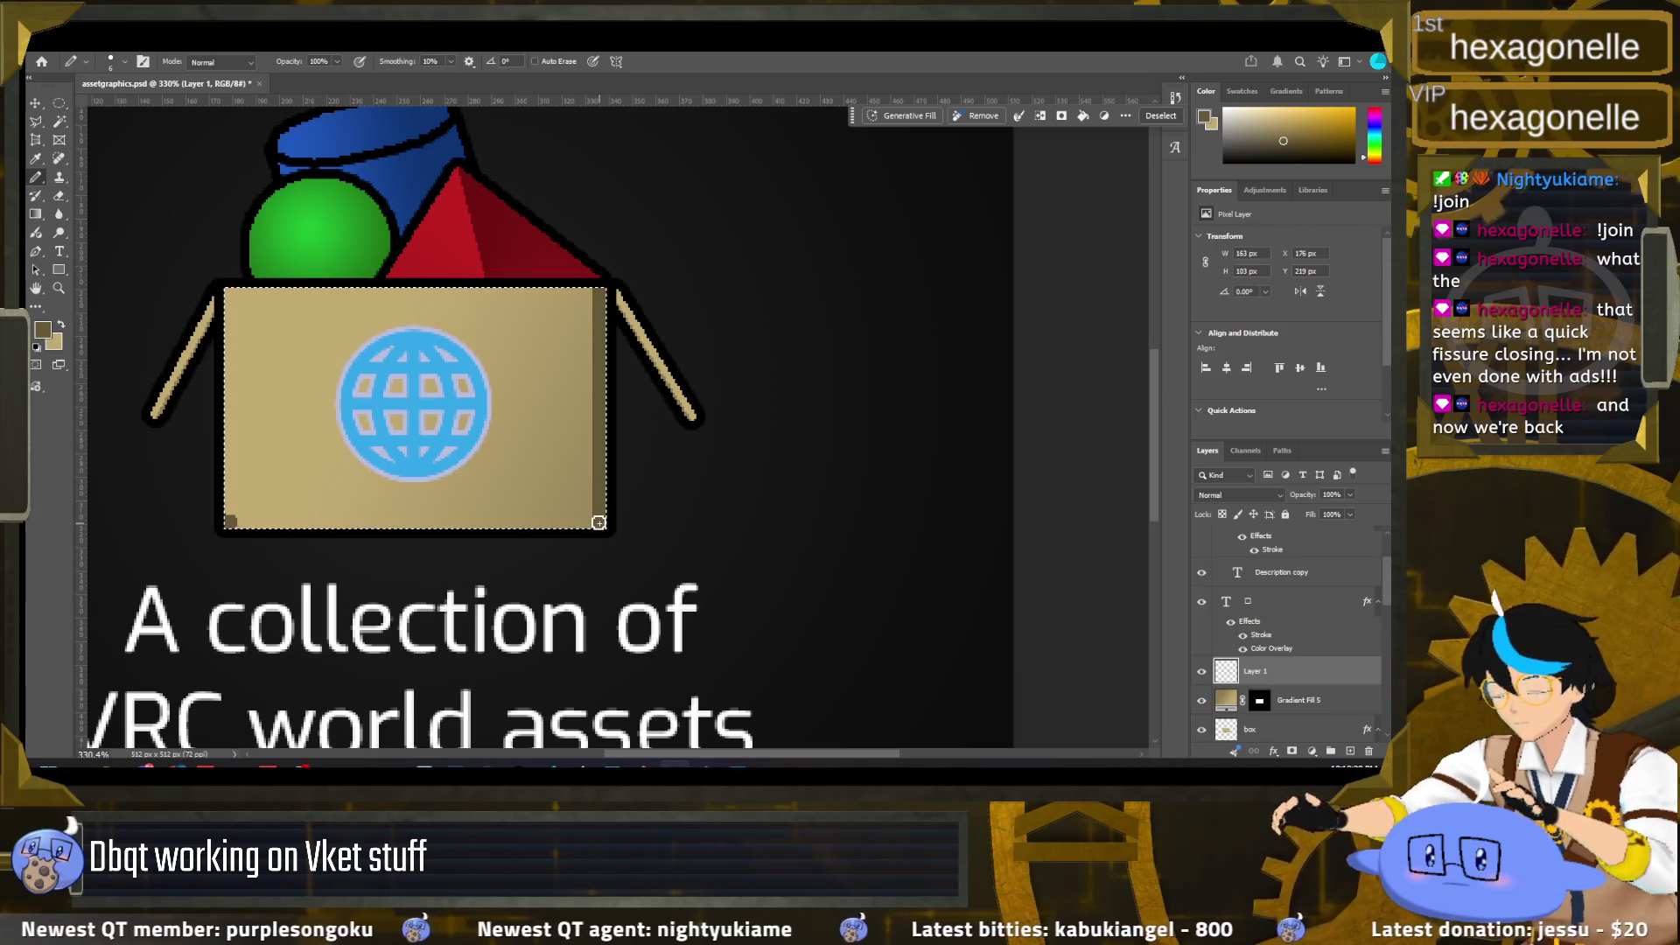
shift+click(230, 523)
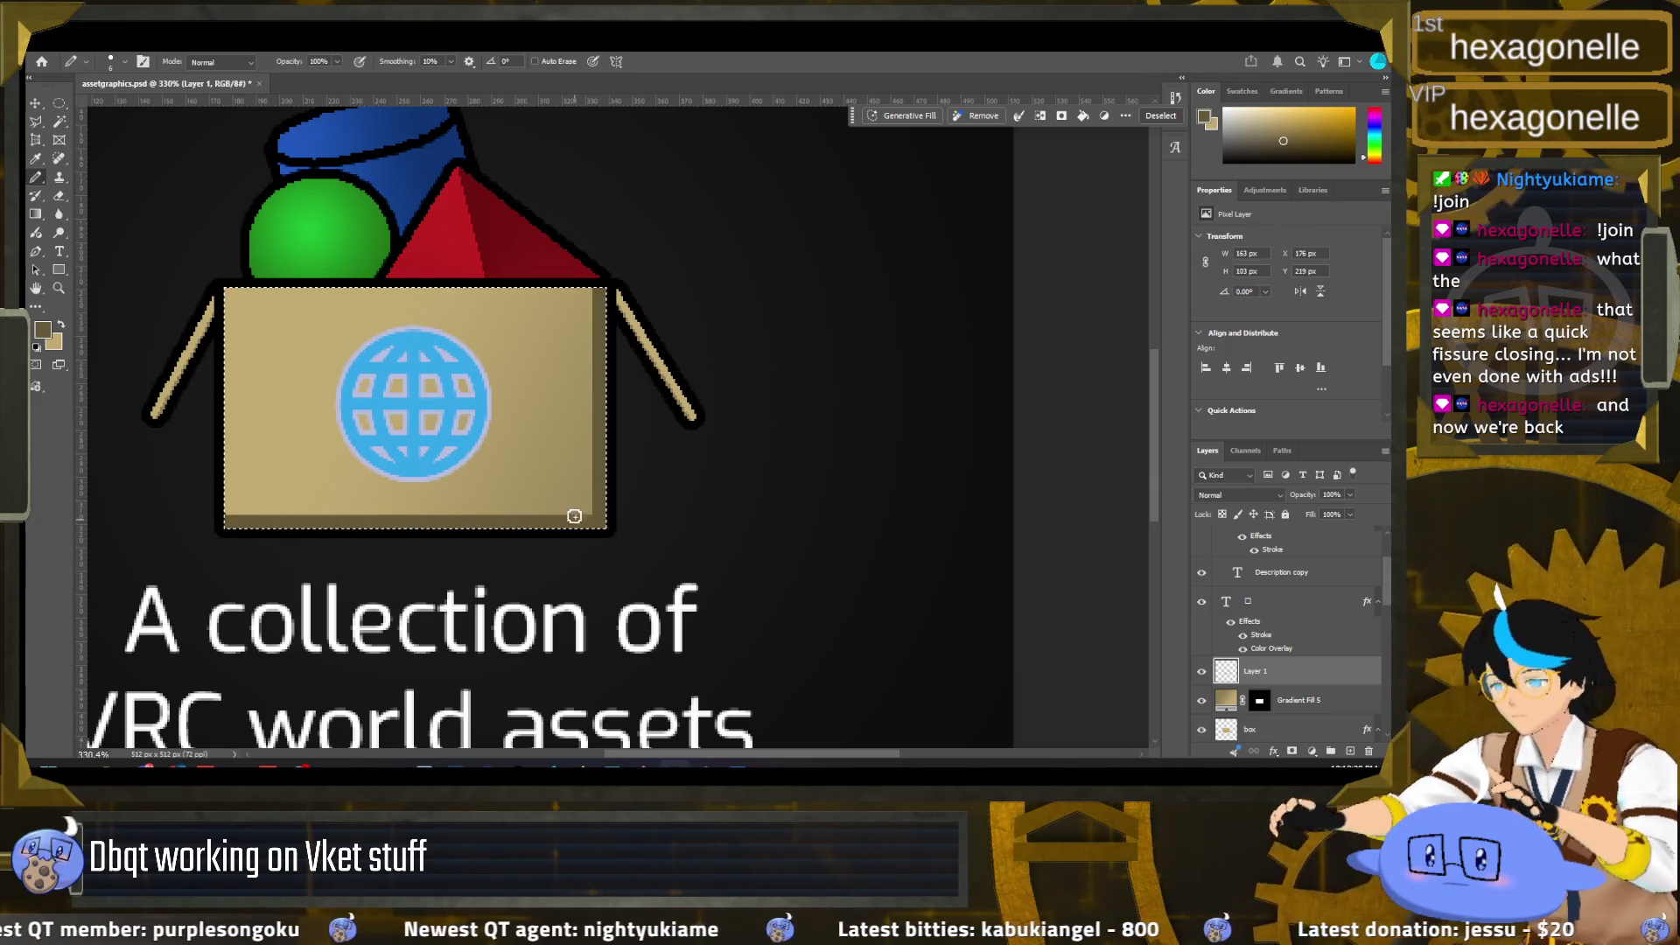
key(ctrl+0)
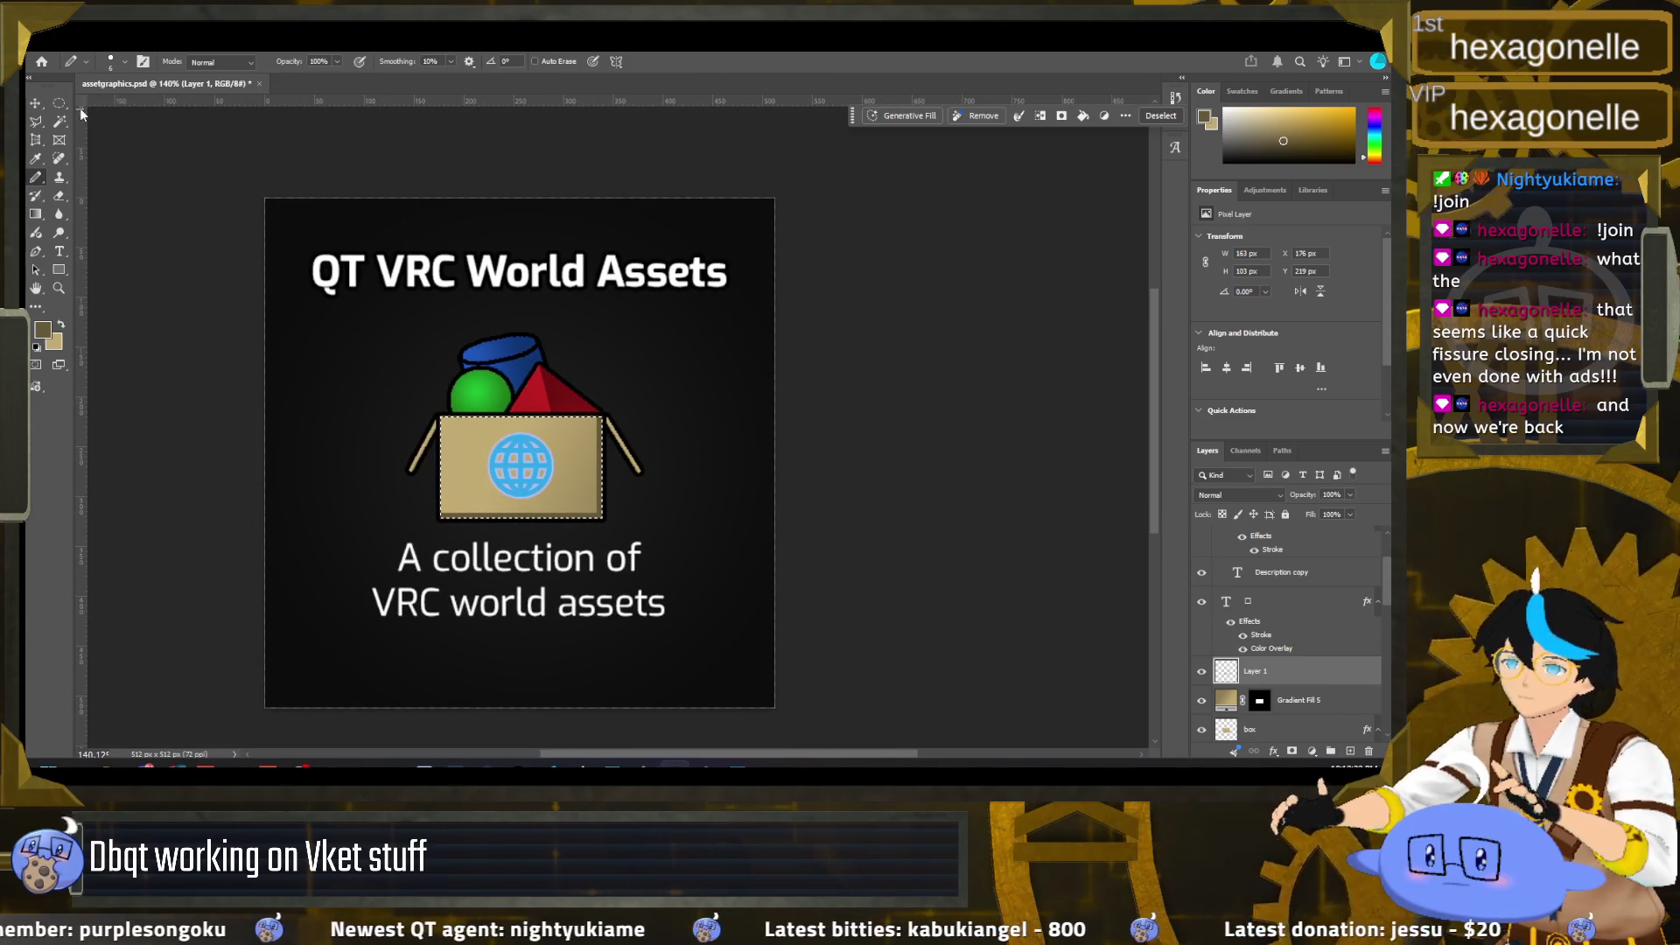
Step: Deselect the box and switch to the Marquee tool
key(m)
key(ctrl+d)
scroll(280, 413, up, 1)
scroll(328, 459, down, 2)
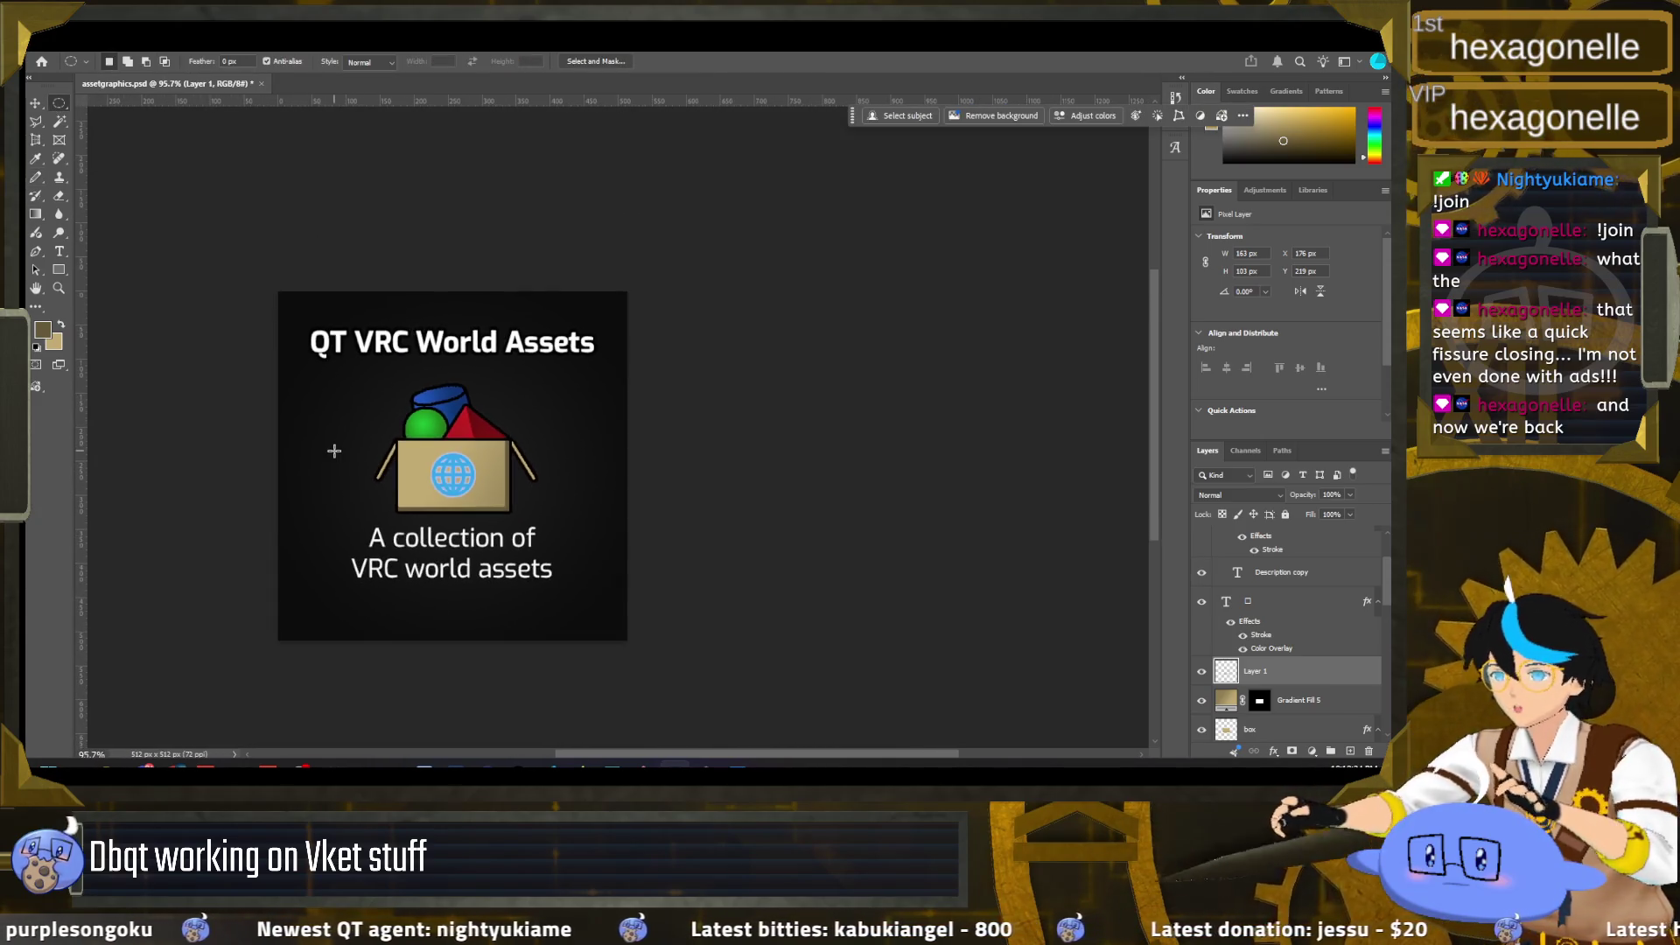
scroll(326, 461, down, 1)
scroll(322, 465, up, 3)
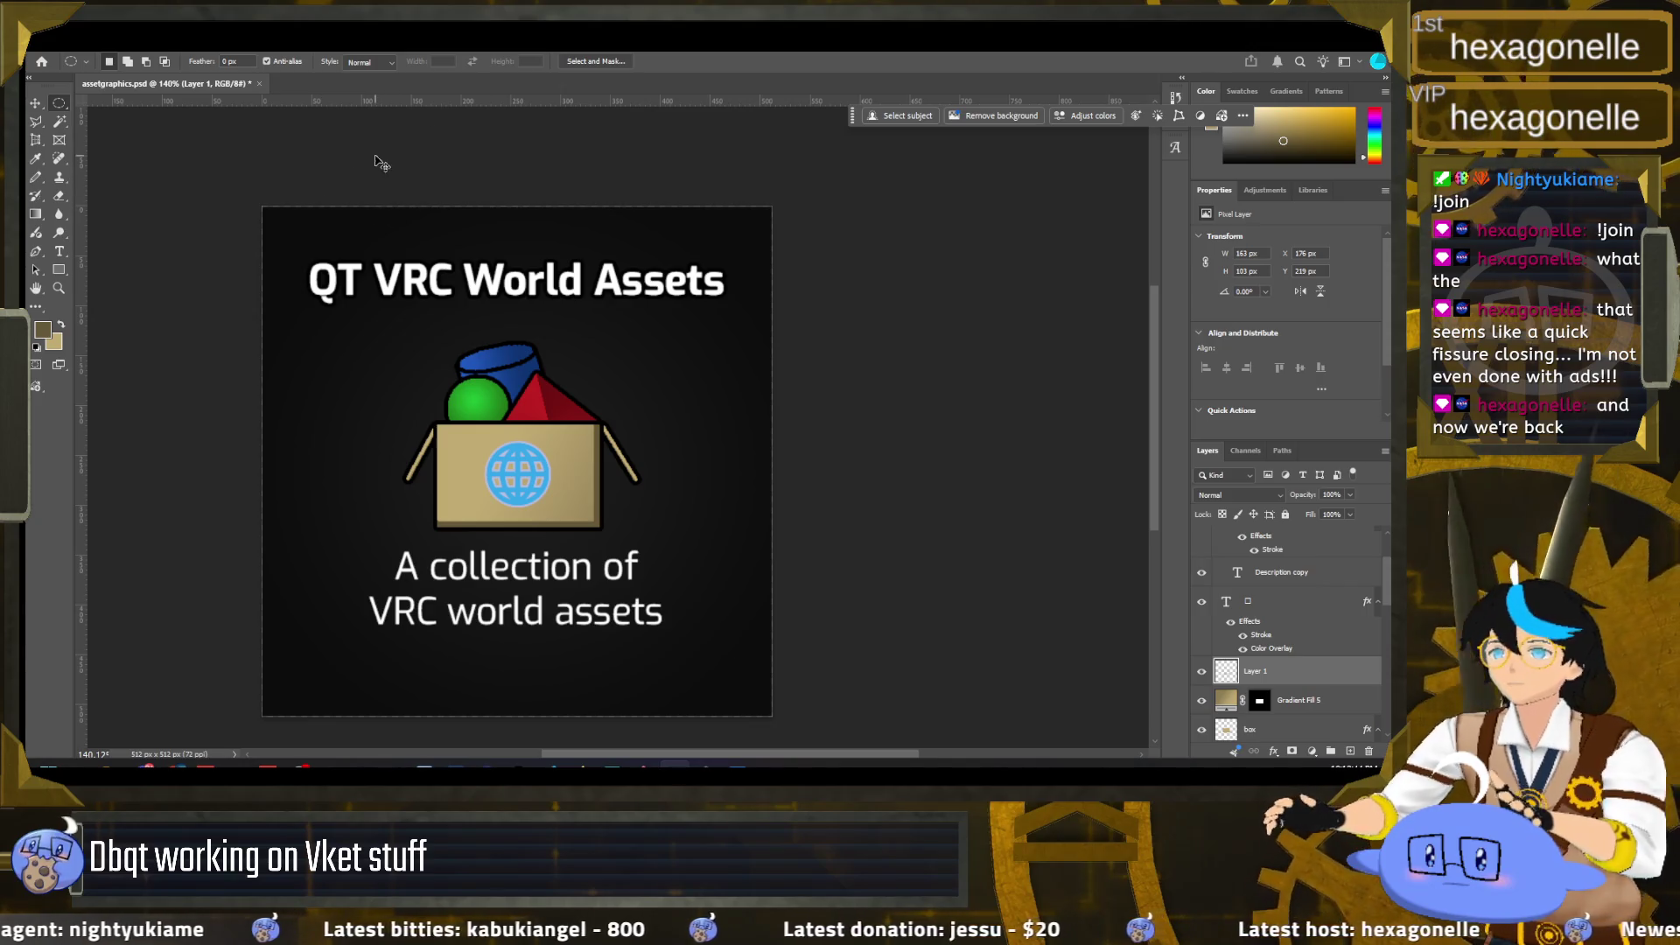
Step: Save assetgraphics.psd with the shaded box changes
key(ctrl+s)
scroll(195, 252, down, 2)
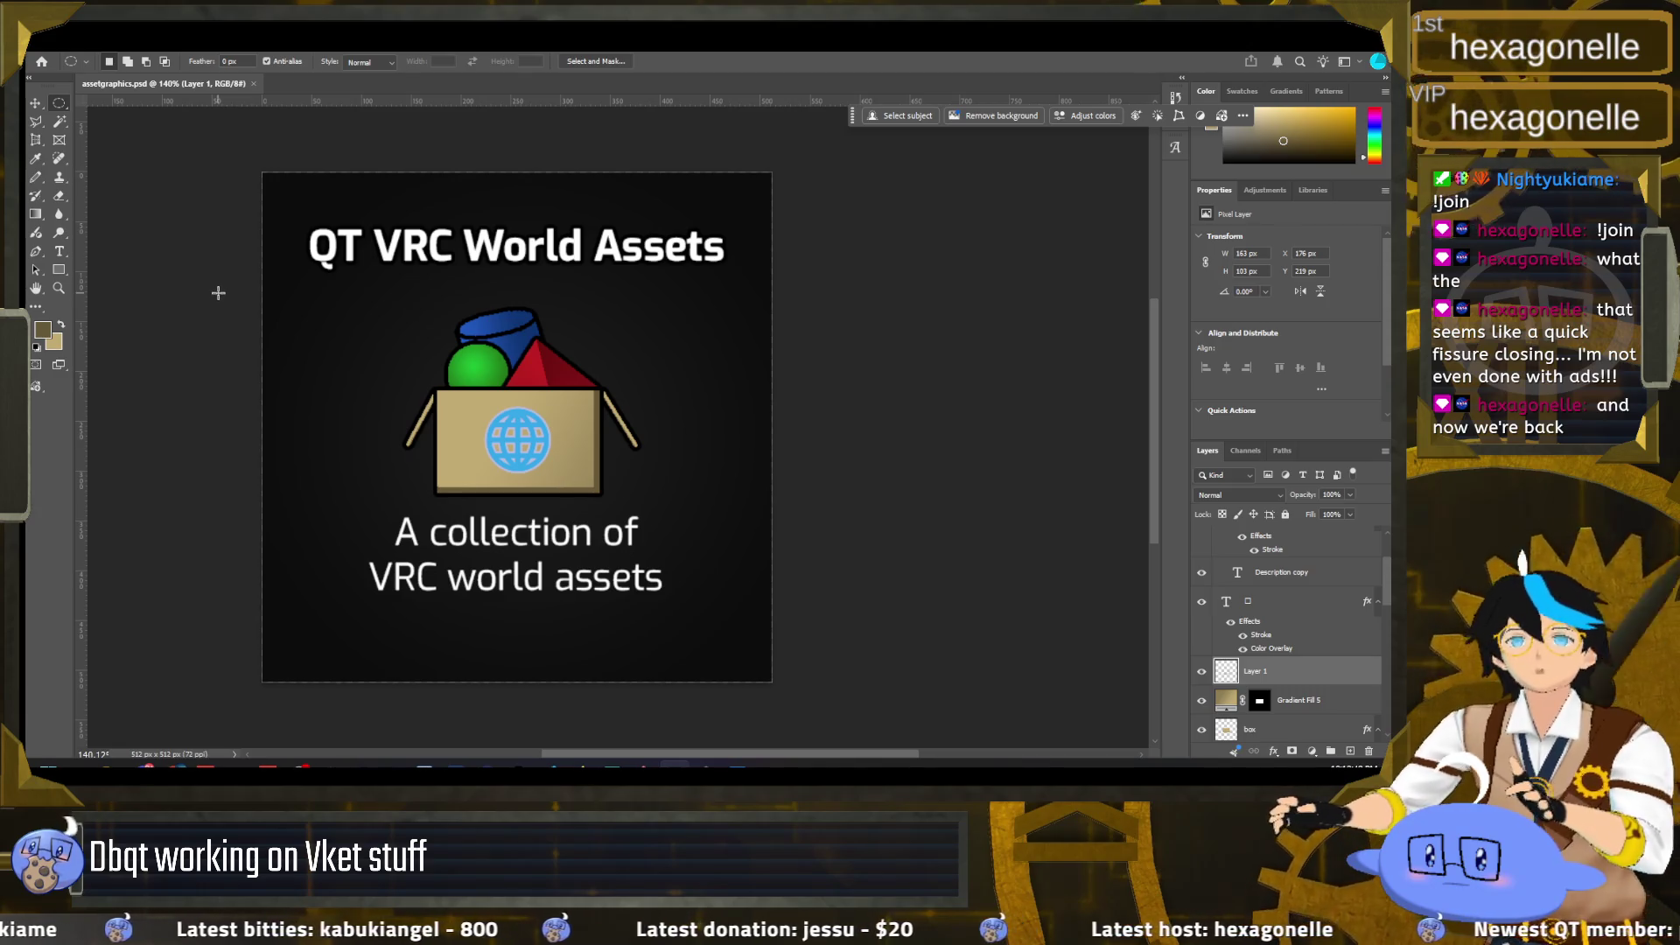
scroll(223, 258, up, 1)
scroll(223, 239, up, 1)
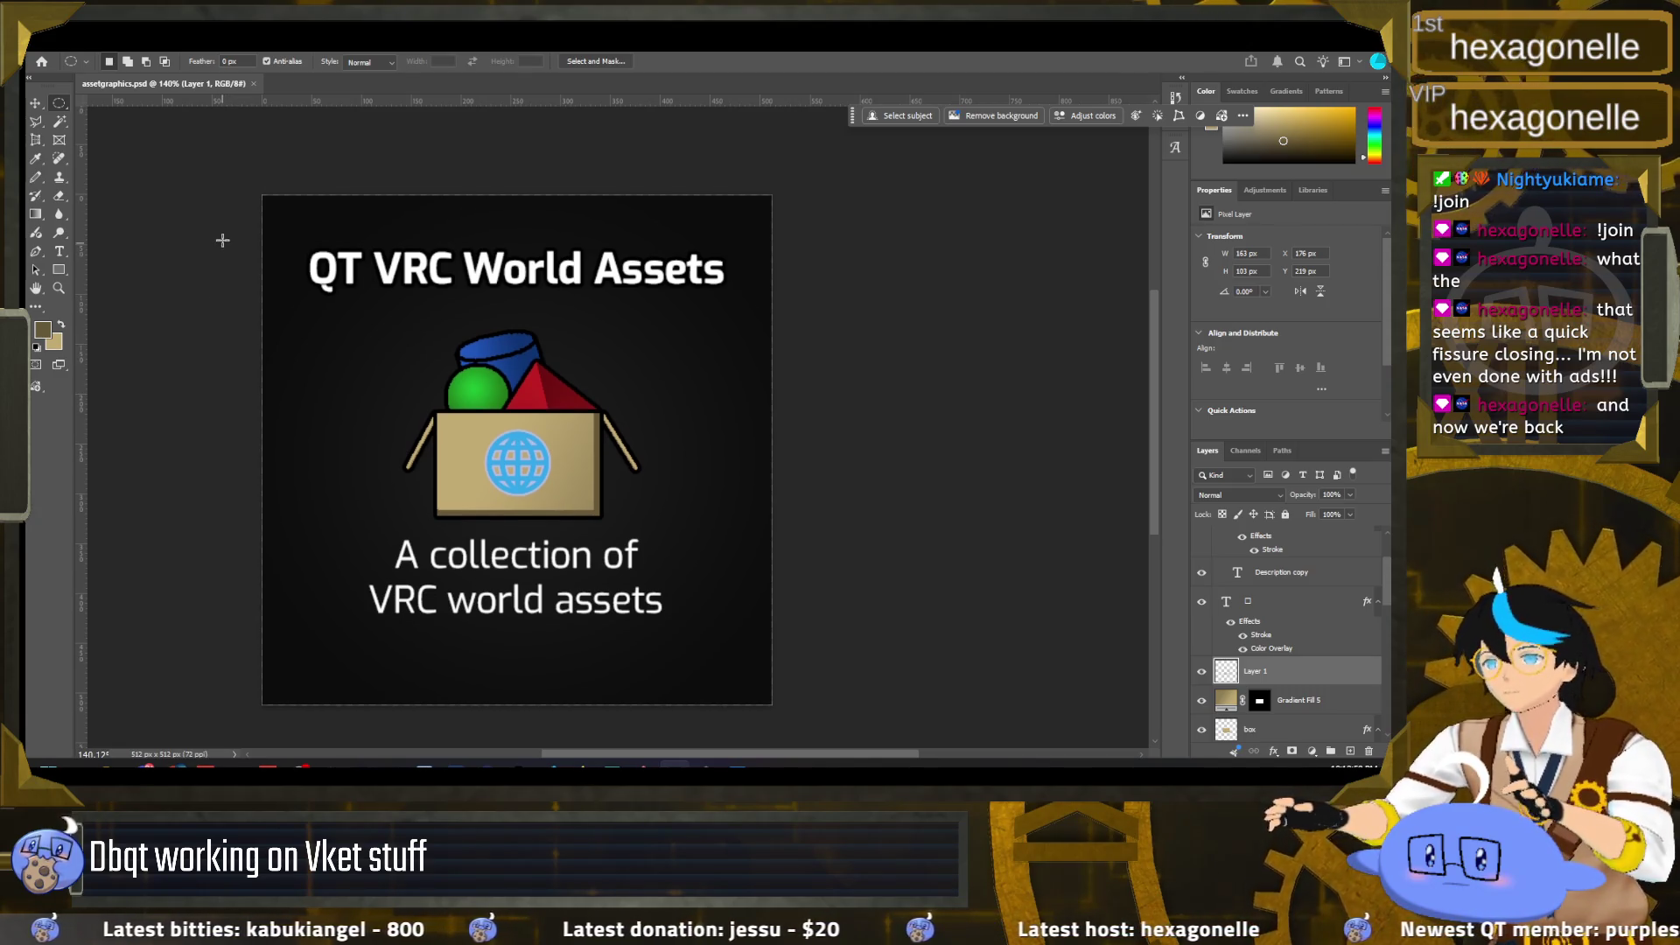
scroll(400, 427, up, 2)
scroll(455, 423, up, 1)
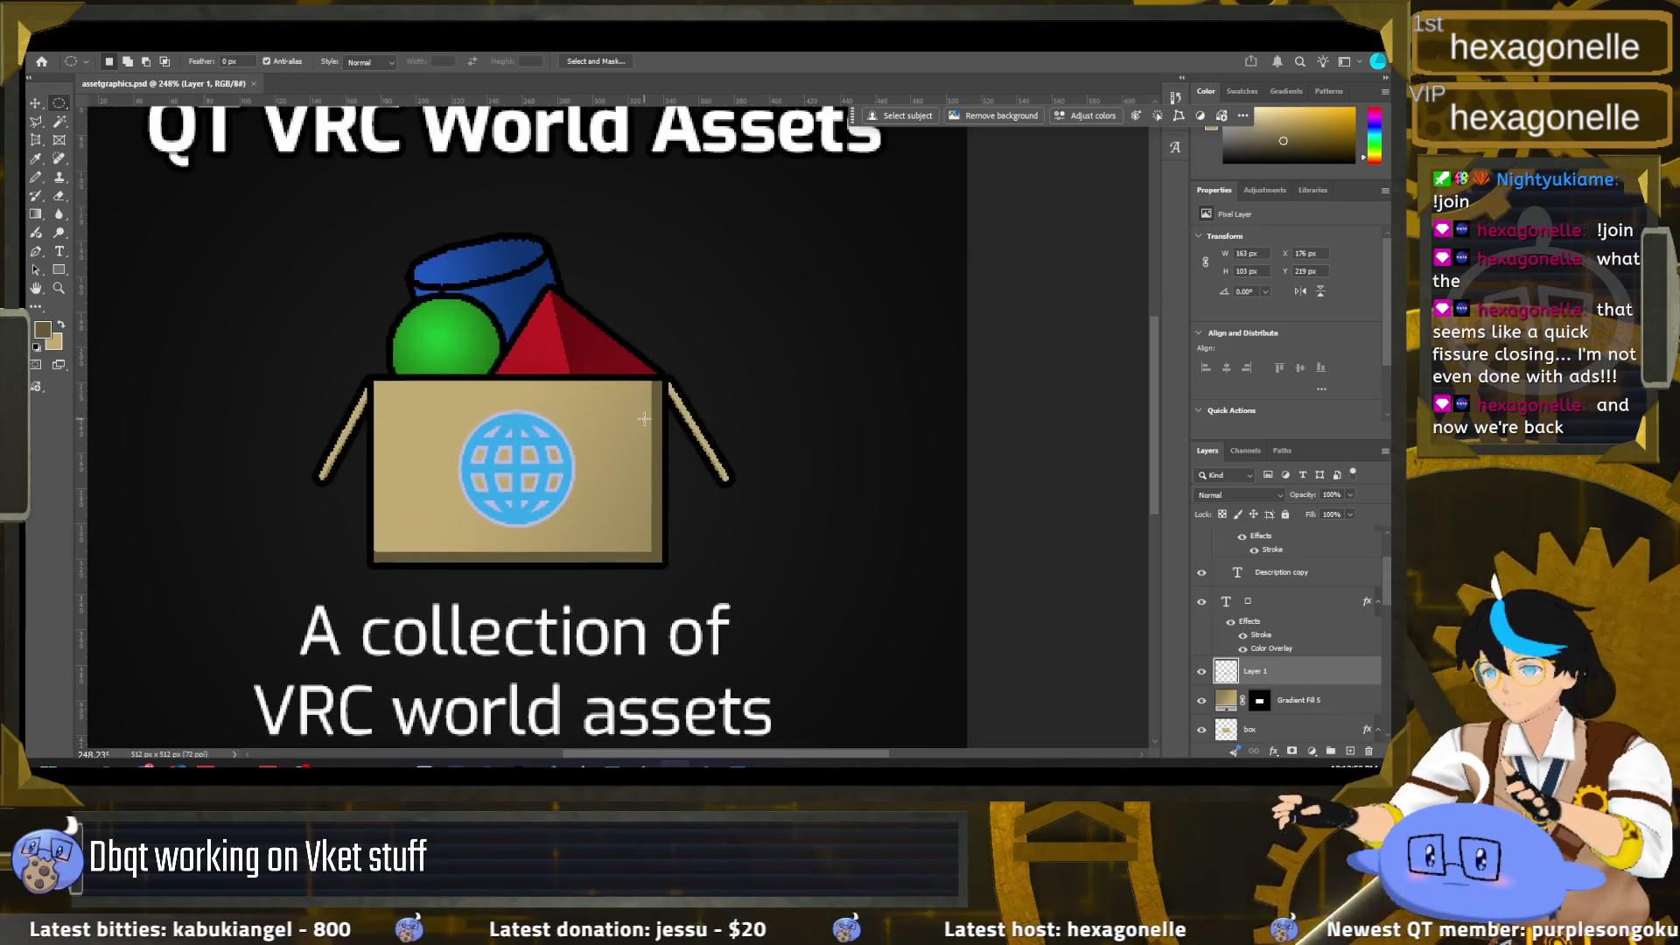
scroll(525, 418, up, 1)
scroll(598, 412, up, 1)
scroll(598, 412, up, 1)
scroll(560, 424, up, 1)
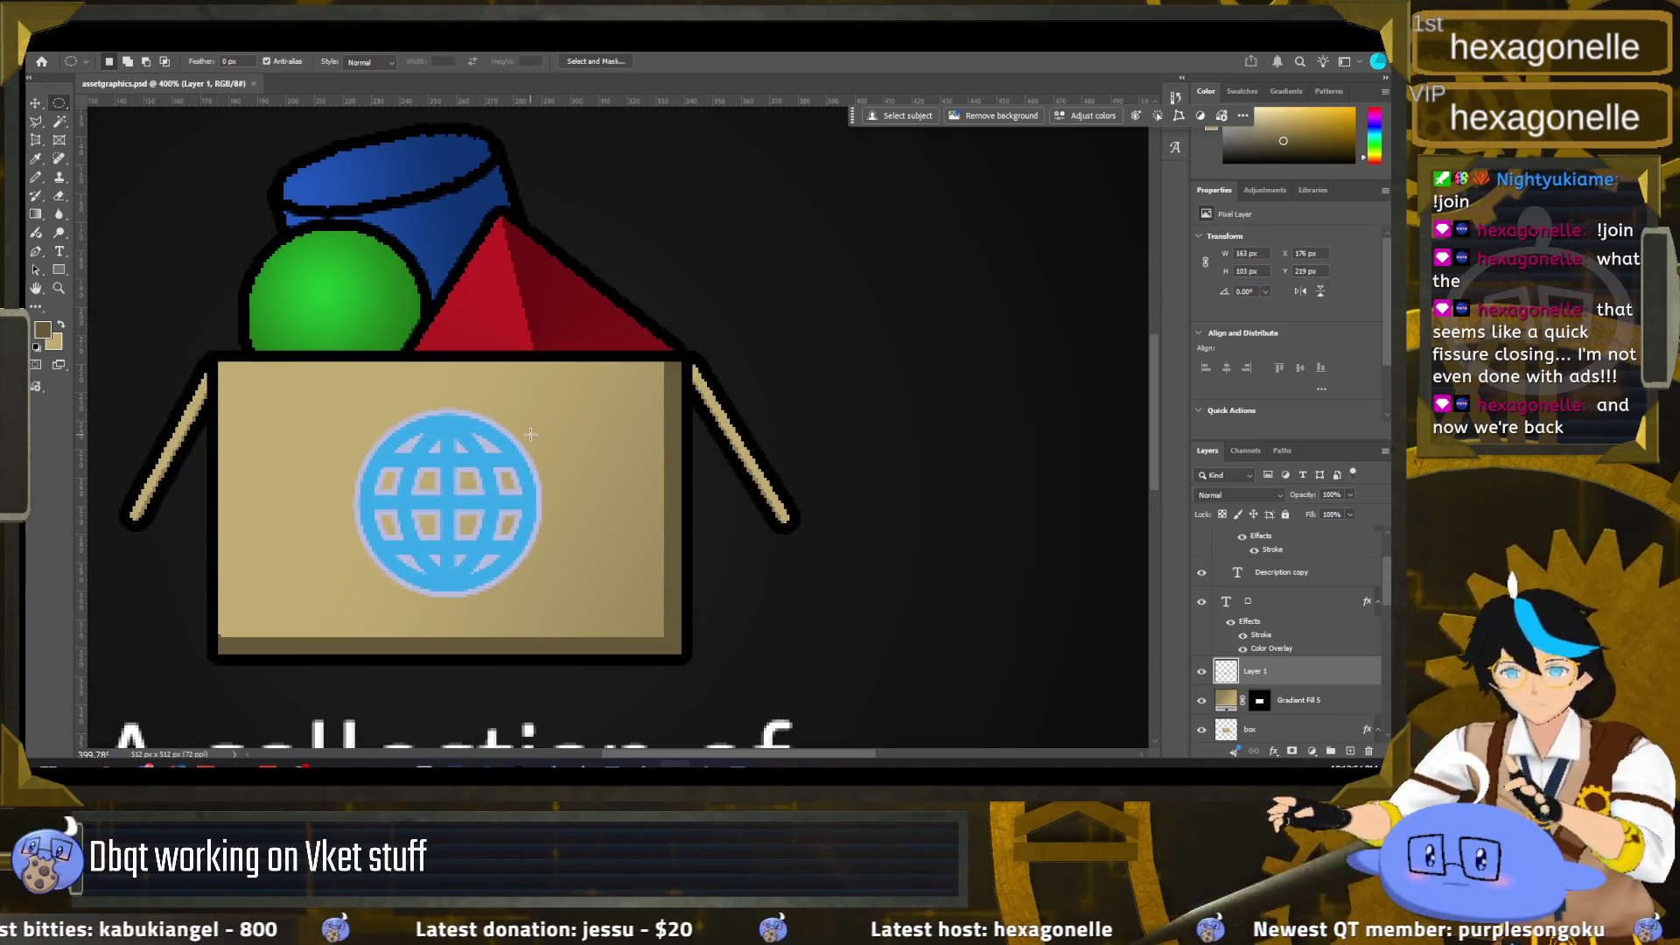
scroll(531, 433, down, 2)
scroll(531, 434, down, 1)
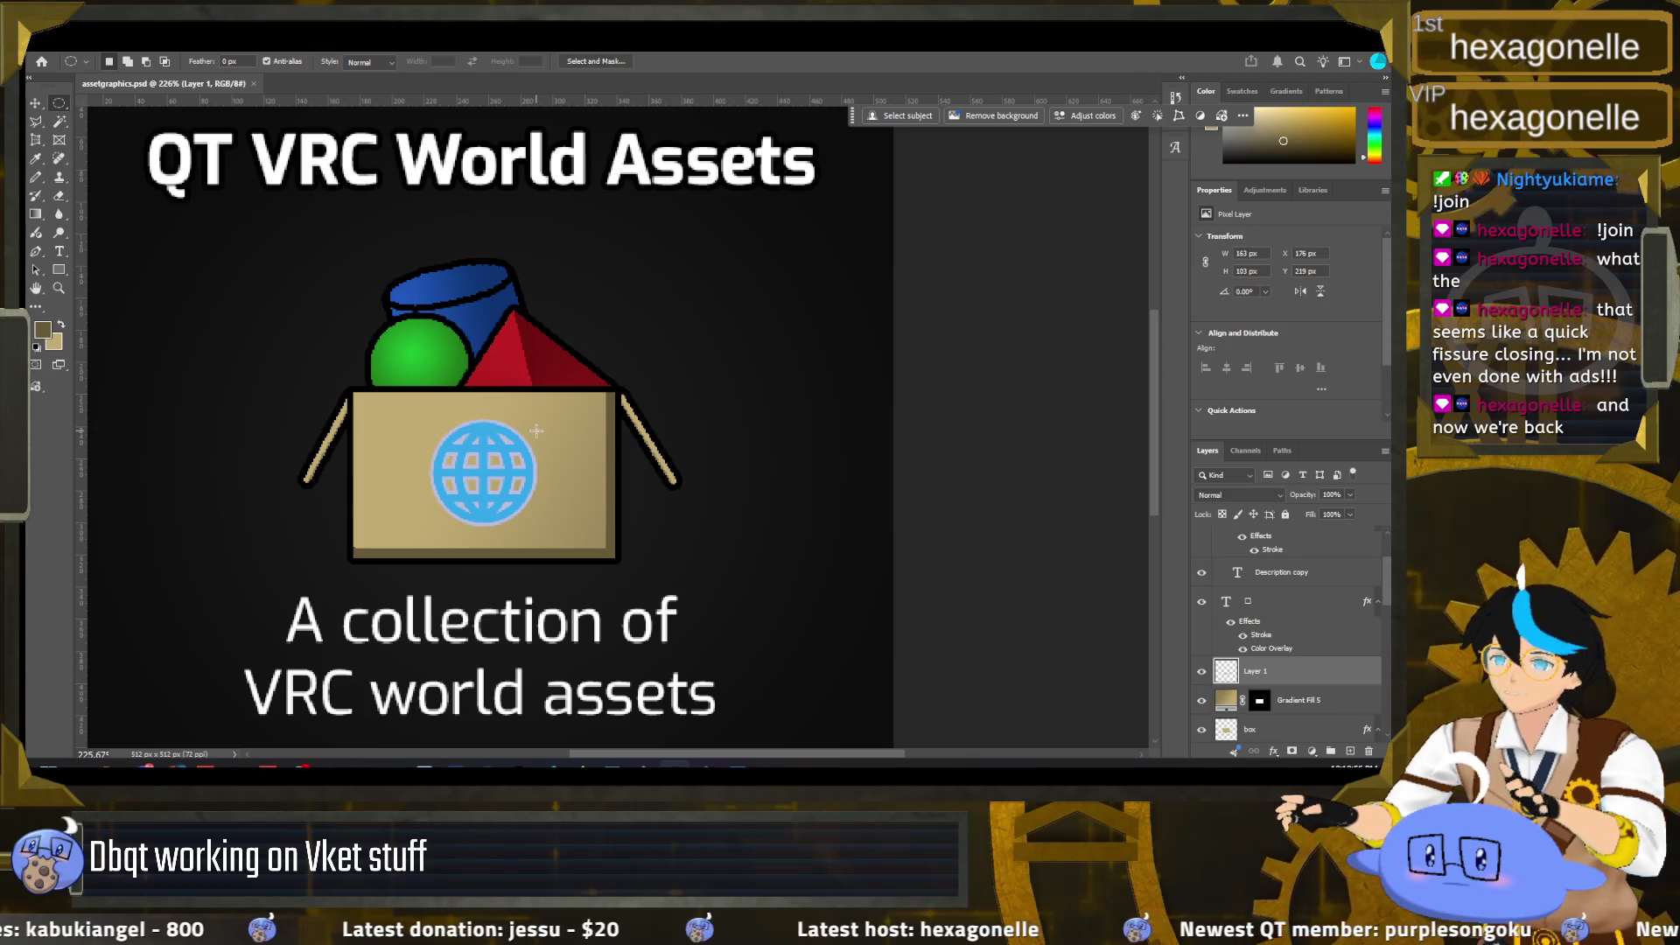
scroll(536, 431, up, 1)
scroll(538, 437, down, 2)
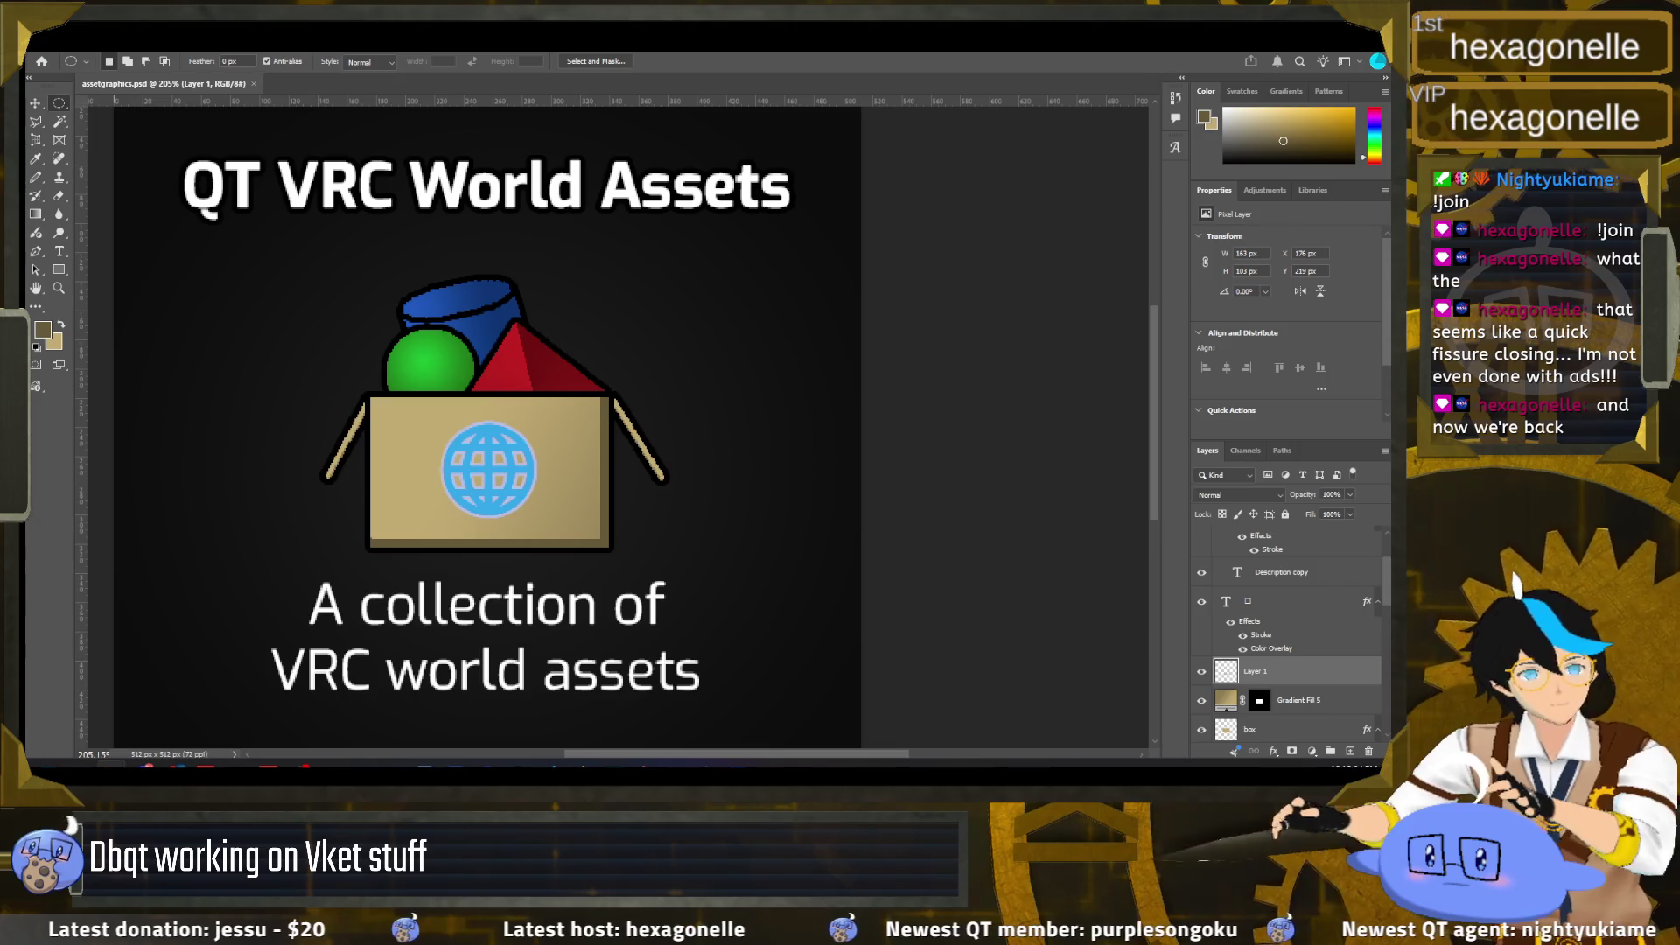
Step: Place the dbqtlogotransparentflat image as a small badge on the box's upper-right corner
drag(53, 418, 546, 475)
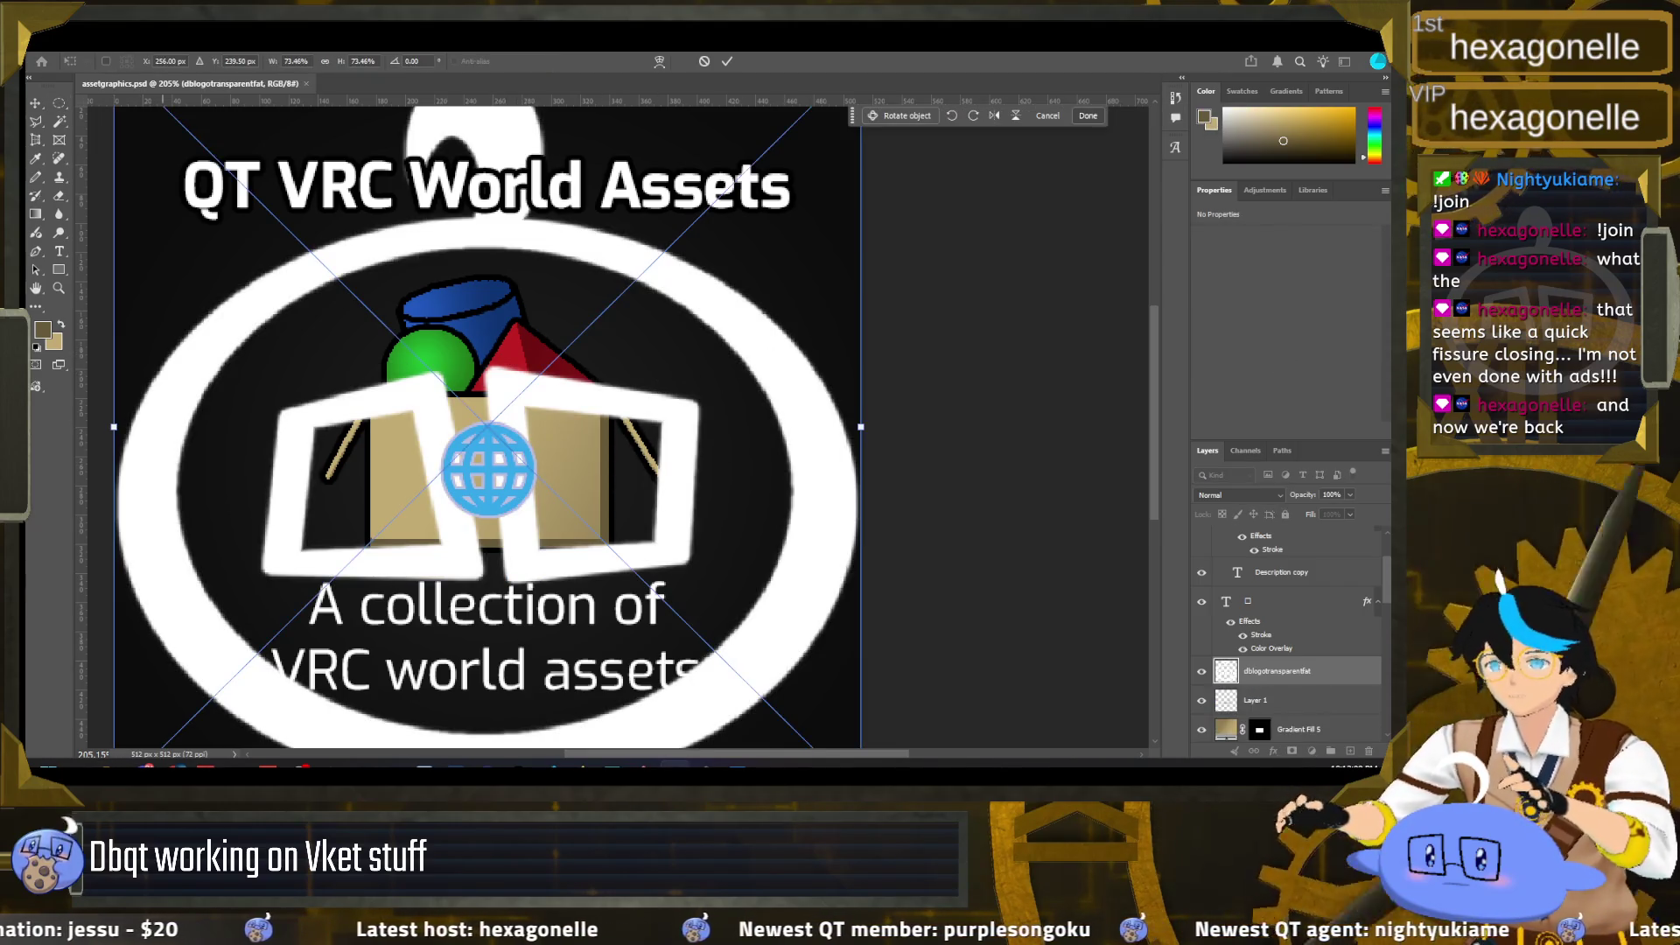
scroll(712, 407, down, 1)
scroll(718, 398, down, 1)
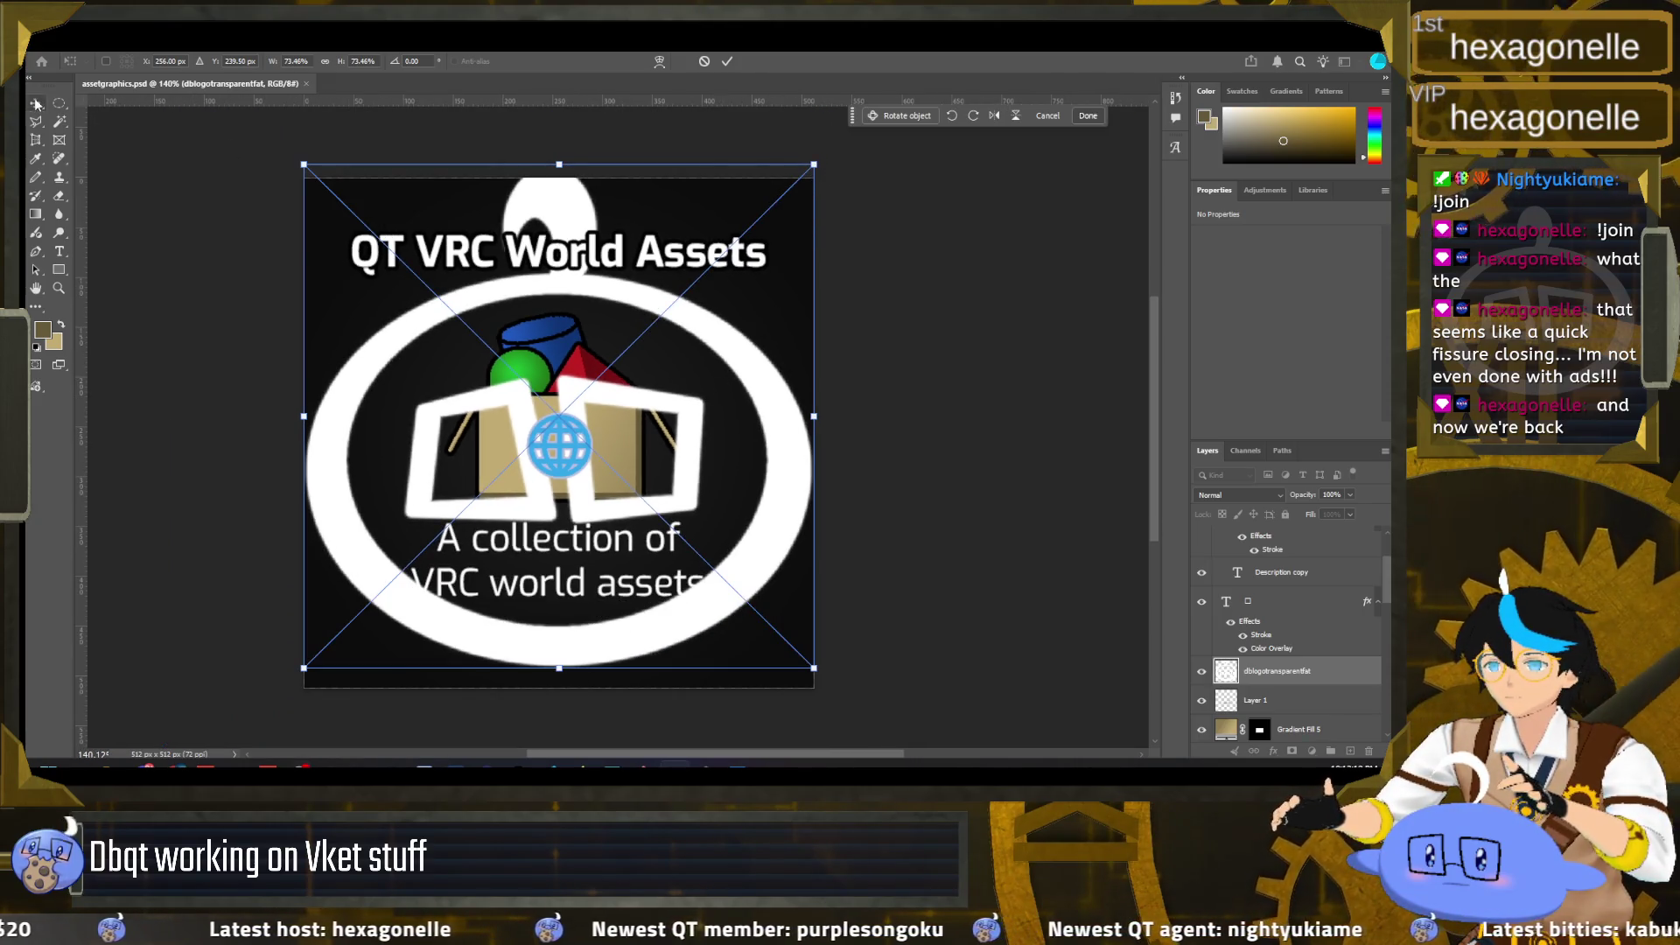
mouse_move(814, 166)
mouse_down()
mouse_move(354, 620)
mouse_move(631, 420)
mouse_up()
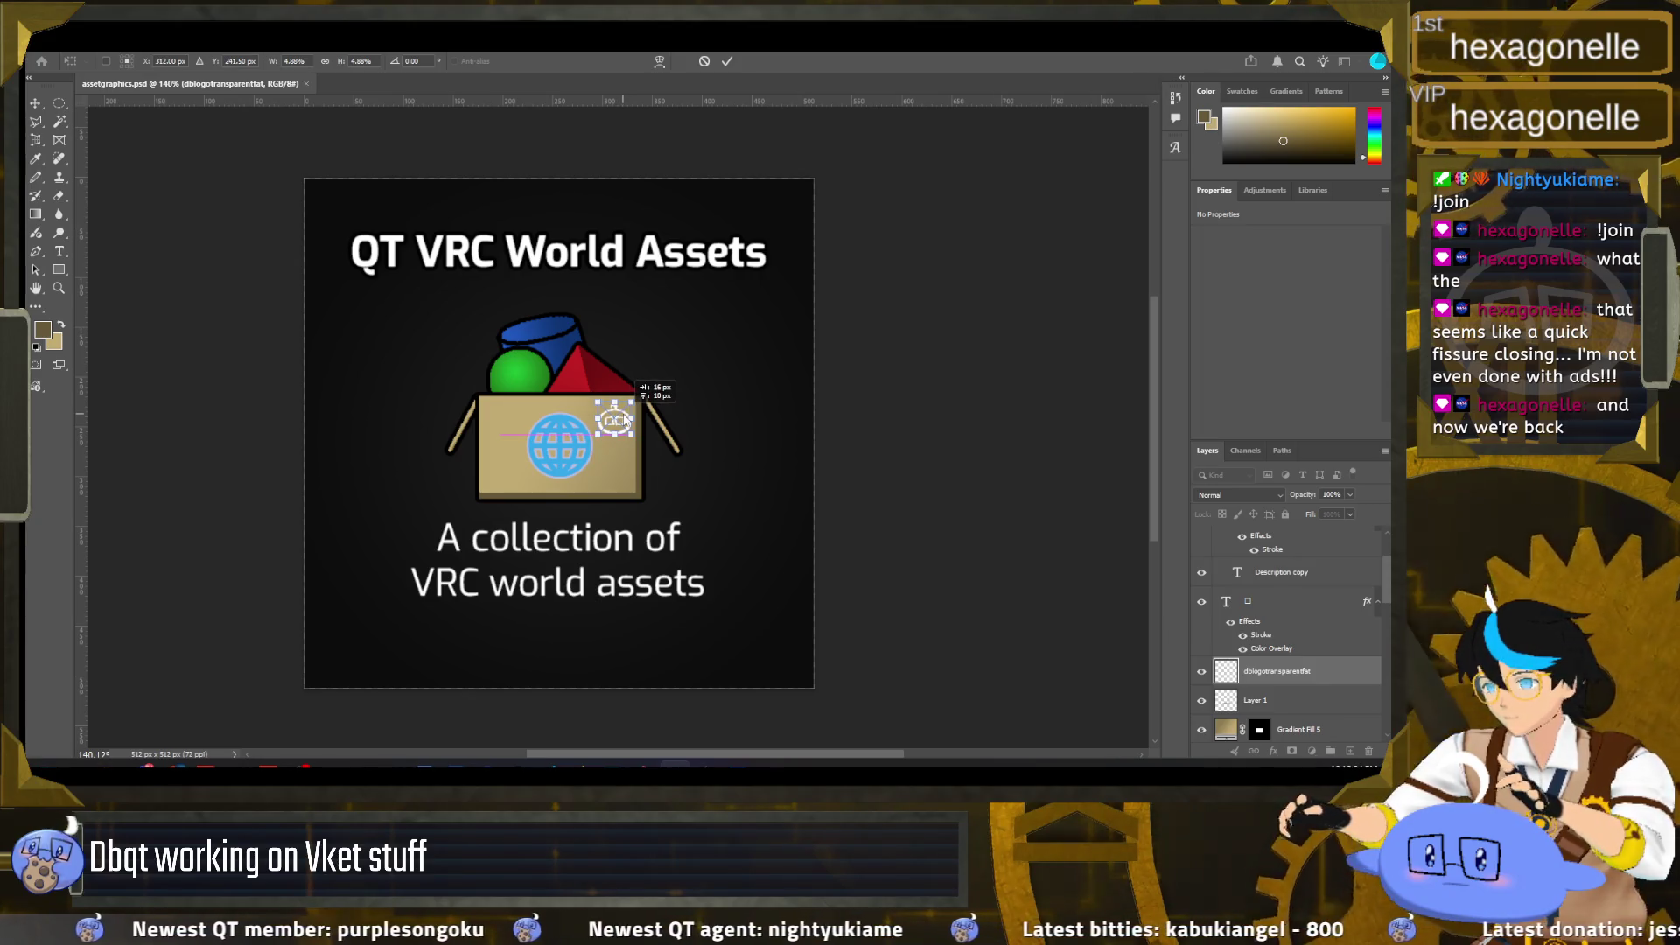
click(725, 67)
Step: Save the poster with the new Dbqt logo
scroll(351, 396, down, 2)
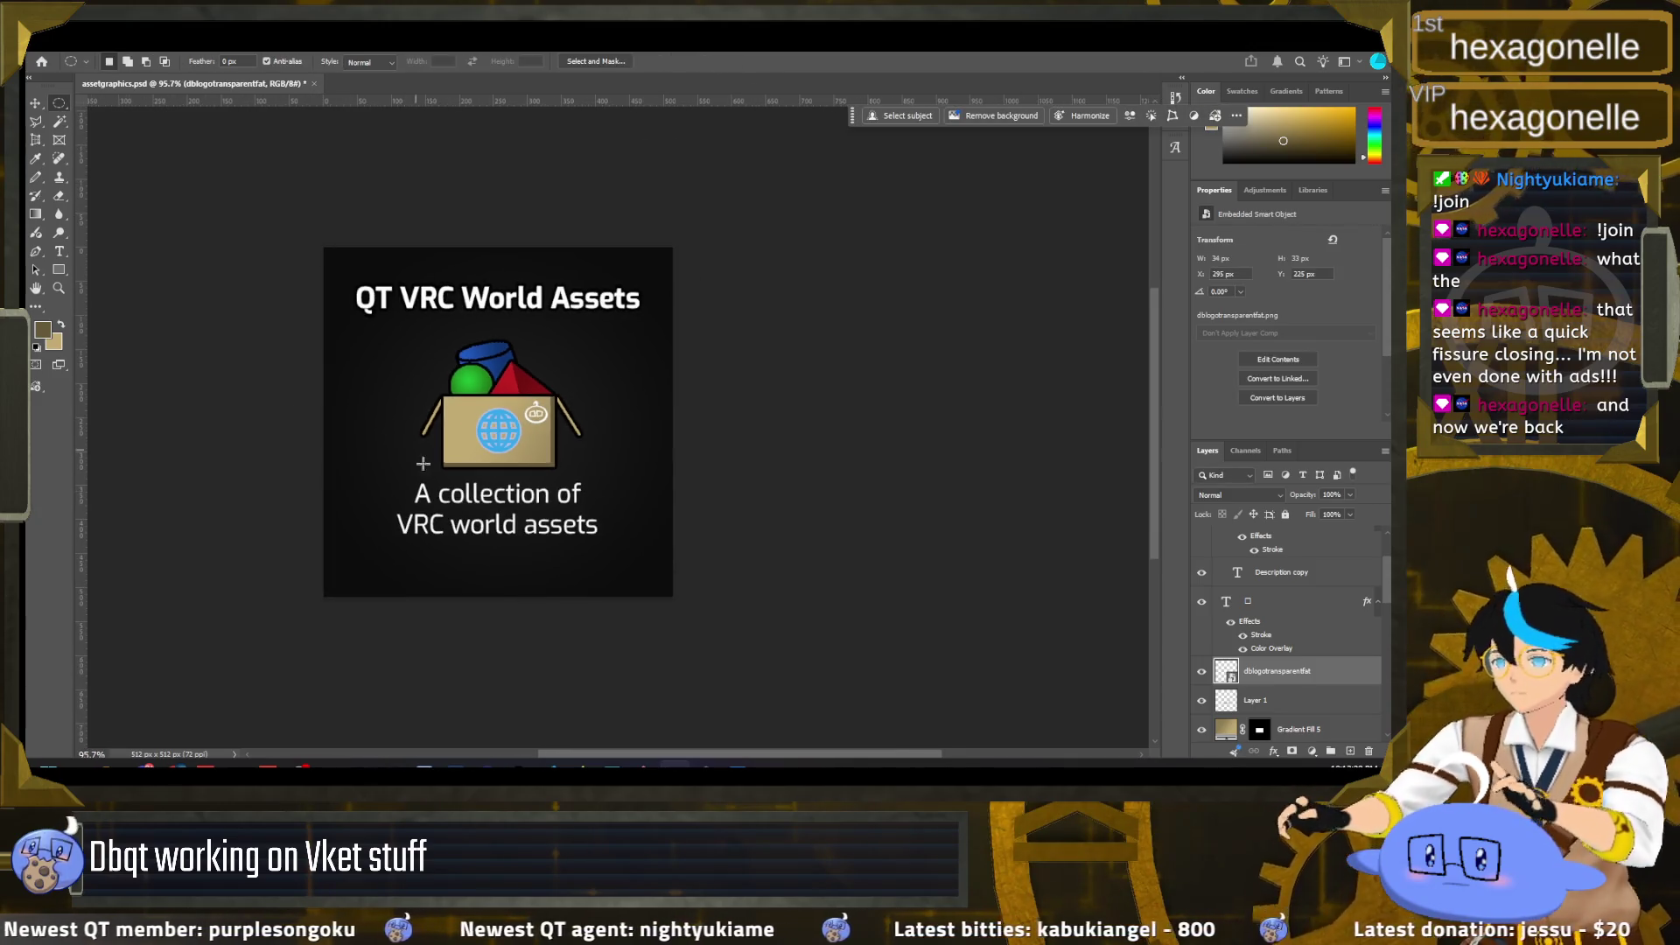
scroll(628, 471, down, 1)
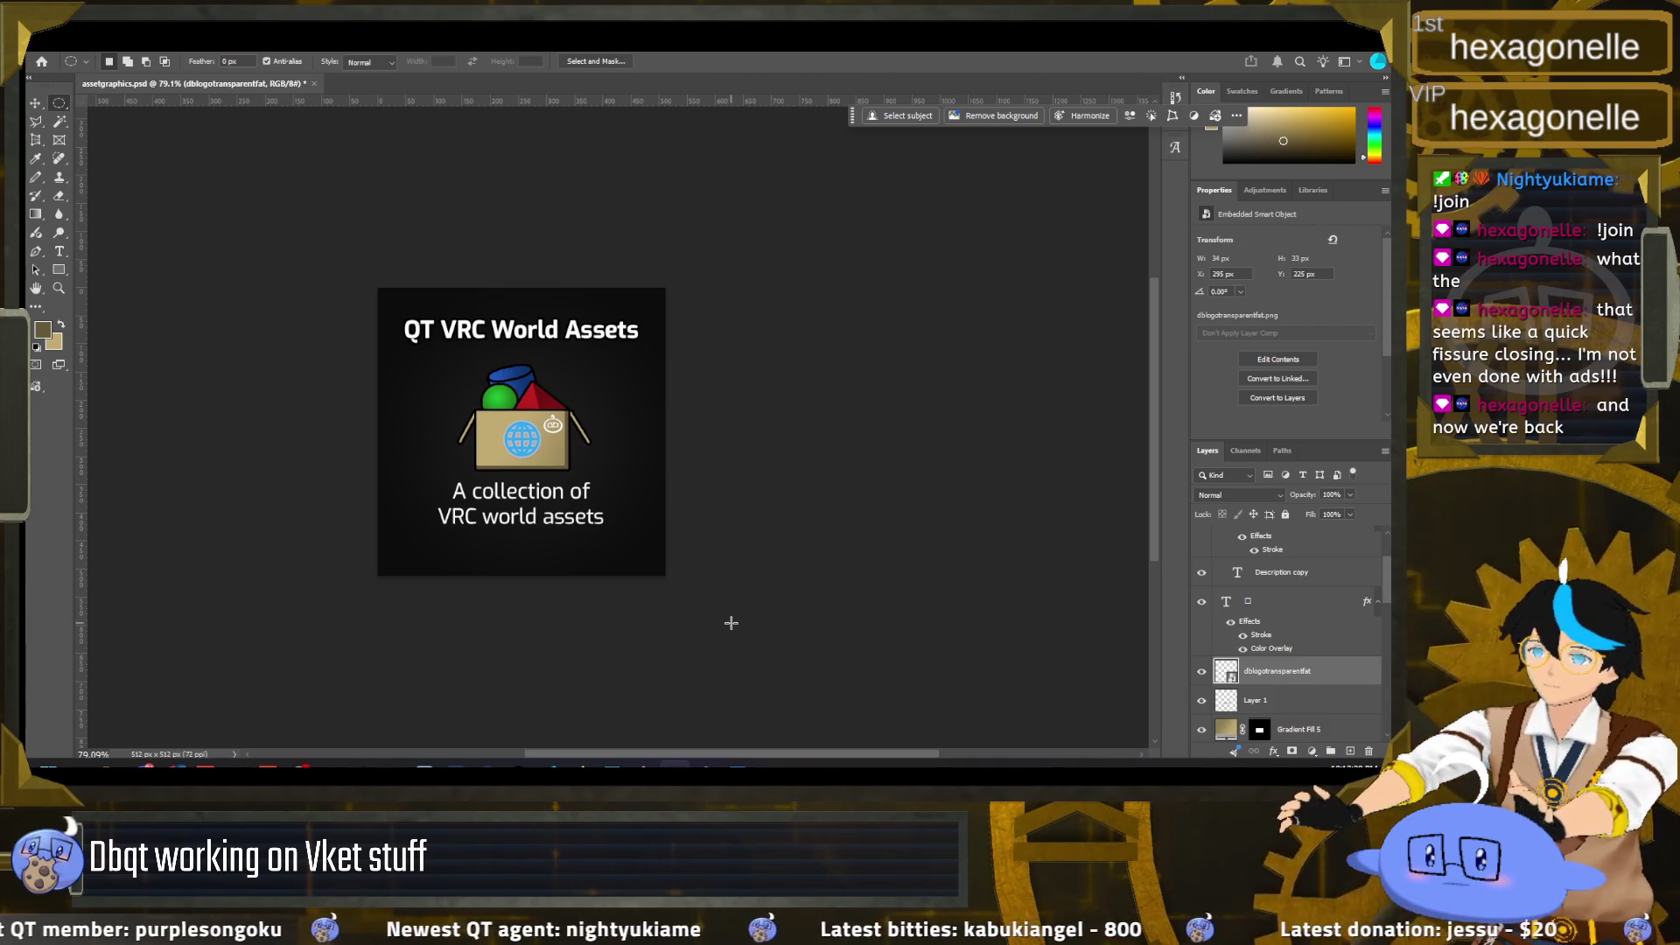
scroll(735, 603, up, 1)
scroll(738, 437, up, 3)
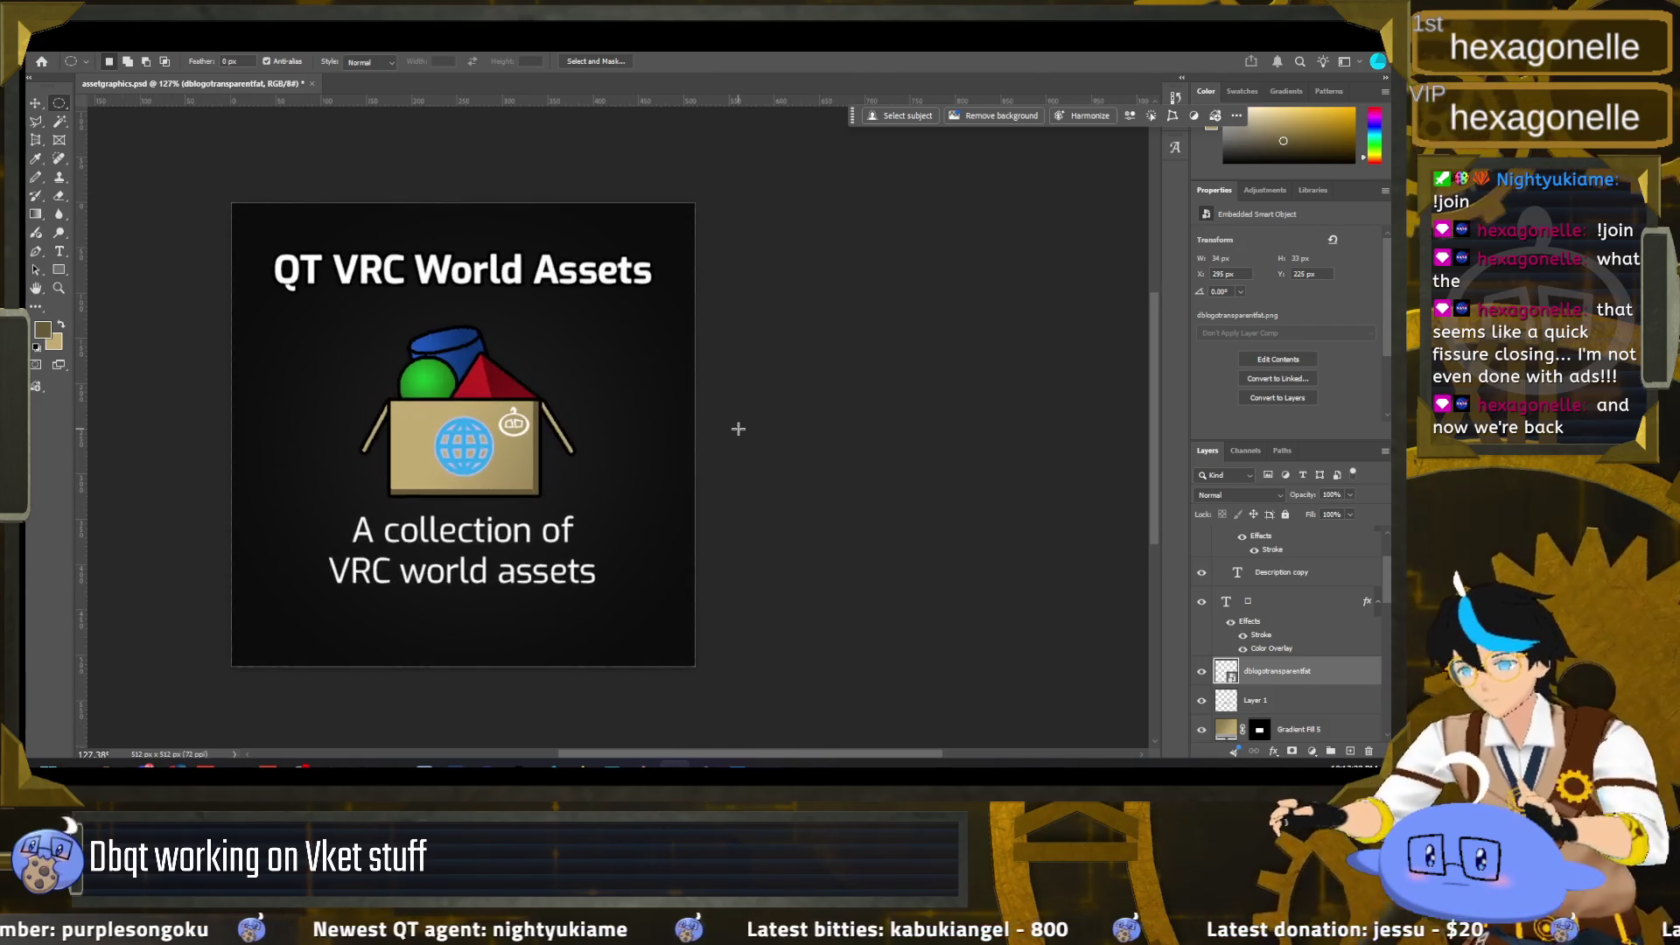
scroll(733, 443, down, 2)
scroll(726, 440, down, 1)
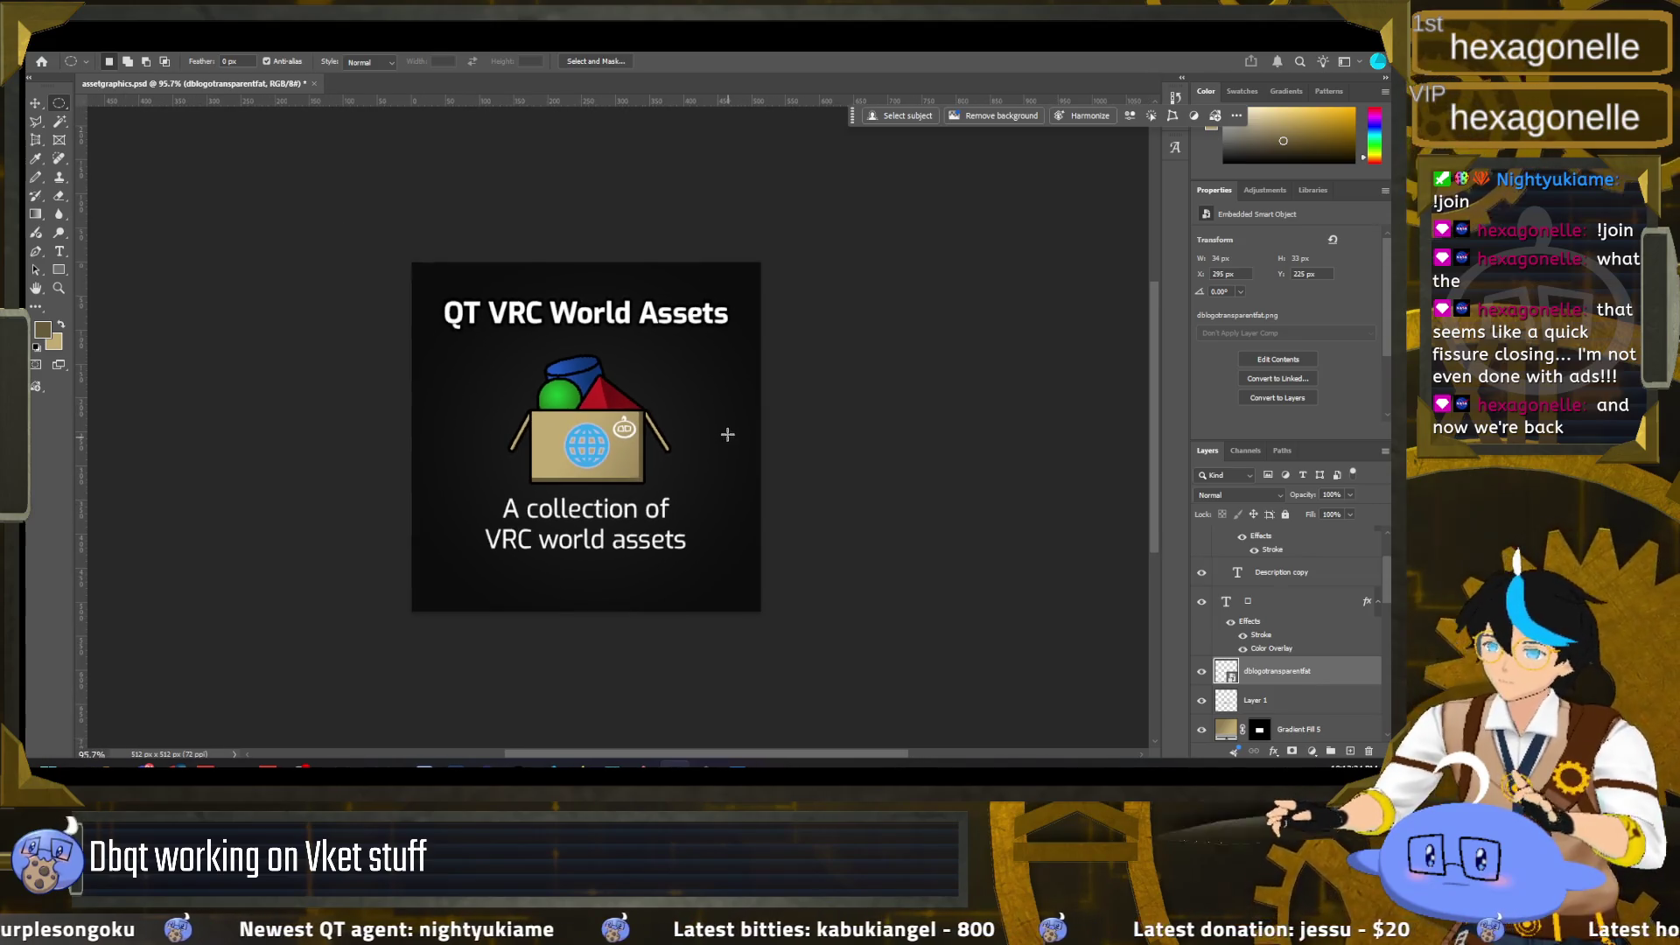
key(ctrl+s)
Step: Quick-export the poster as qtvrcworldassetsposter.png into the Dbqt/Materials folder
click(68, 54)
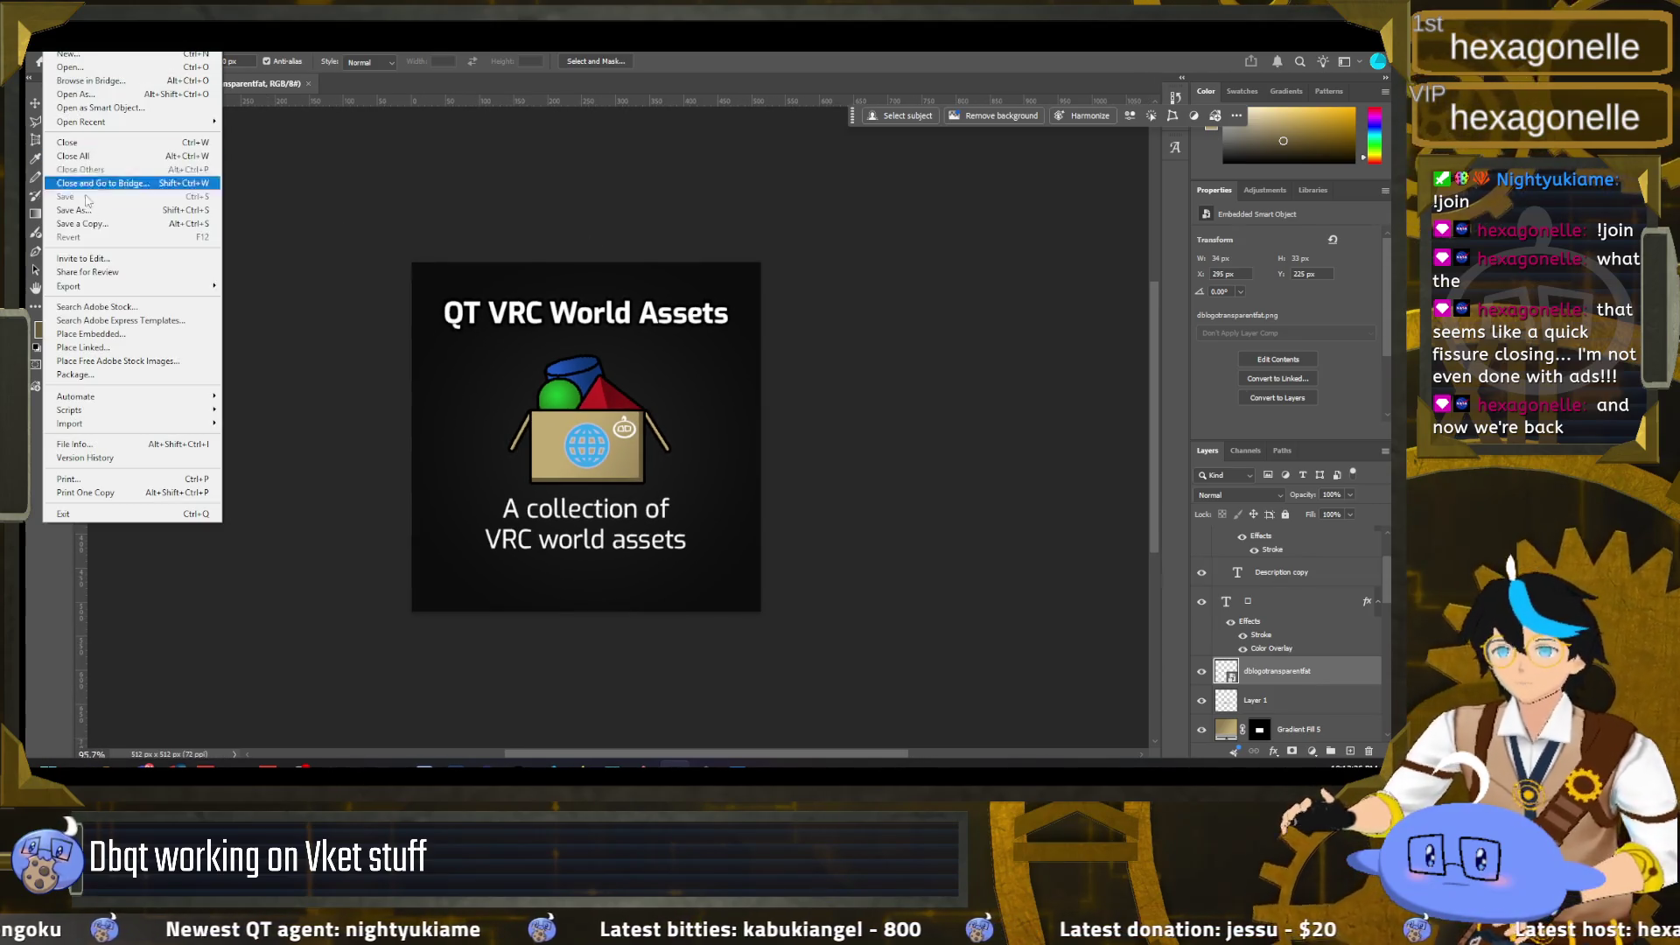
mouse_move(175, 286)
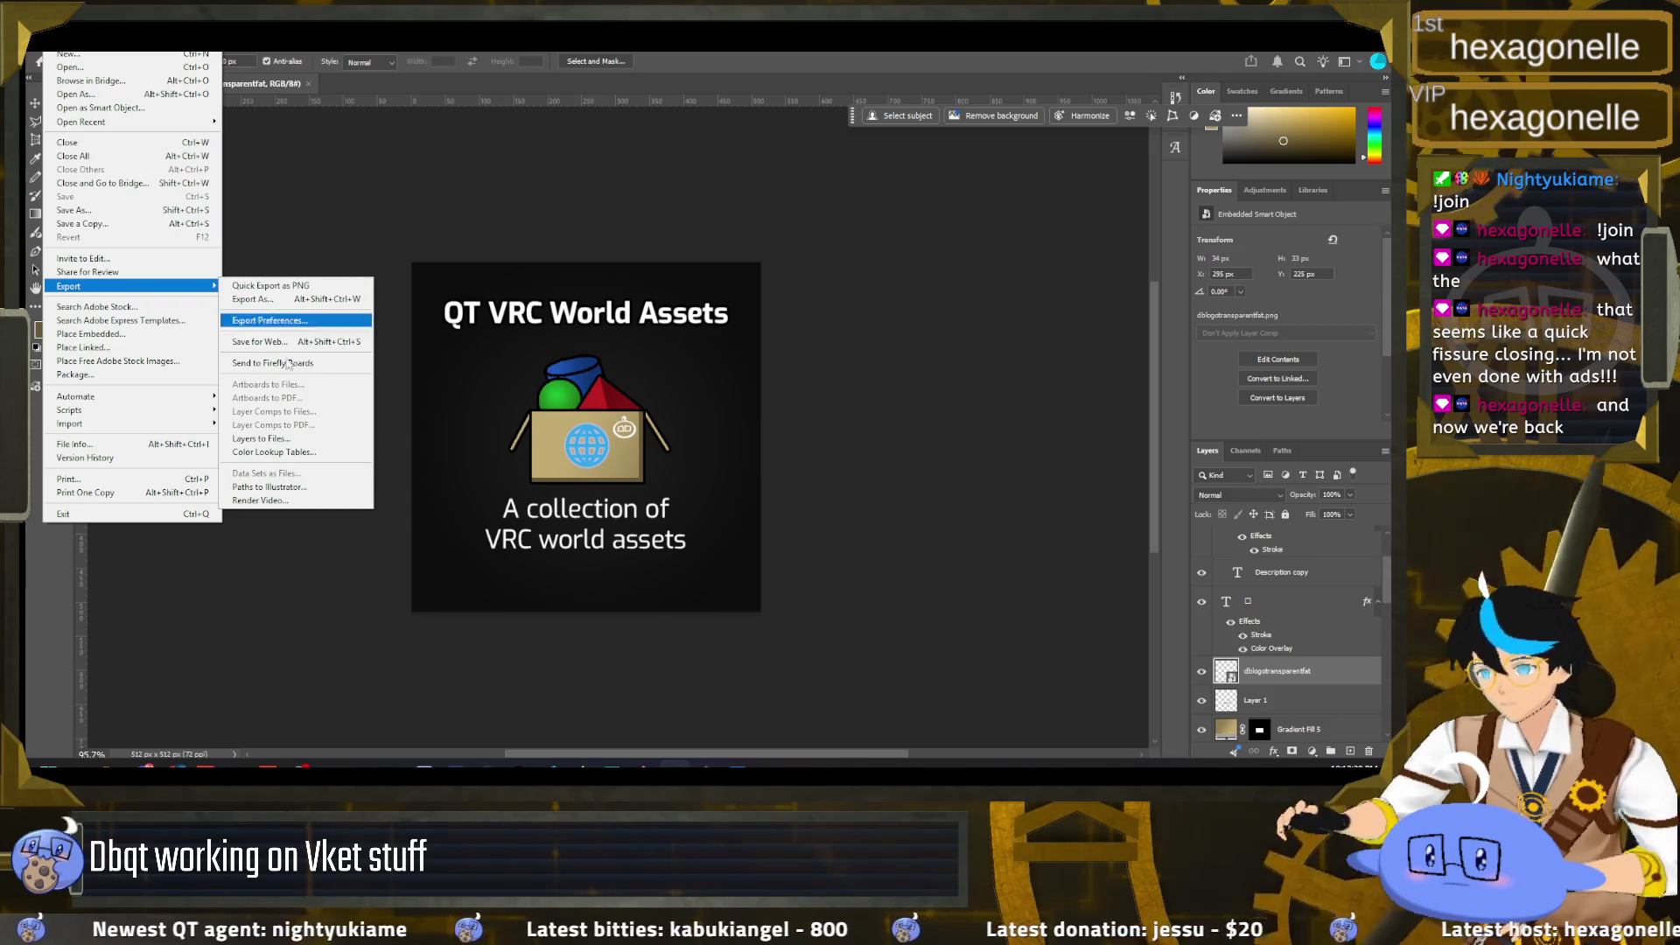
click(105, 766)
click(153, 719)
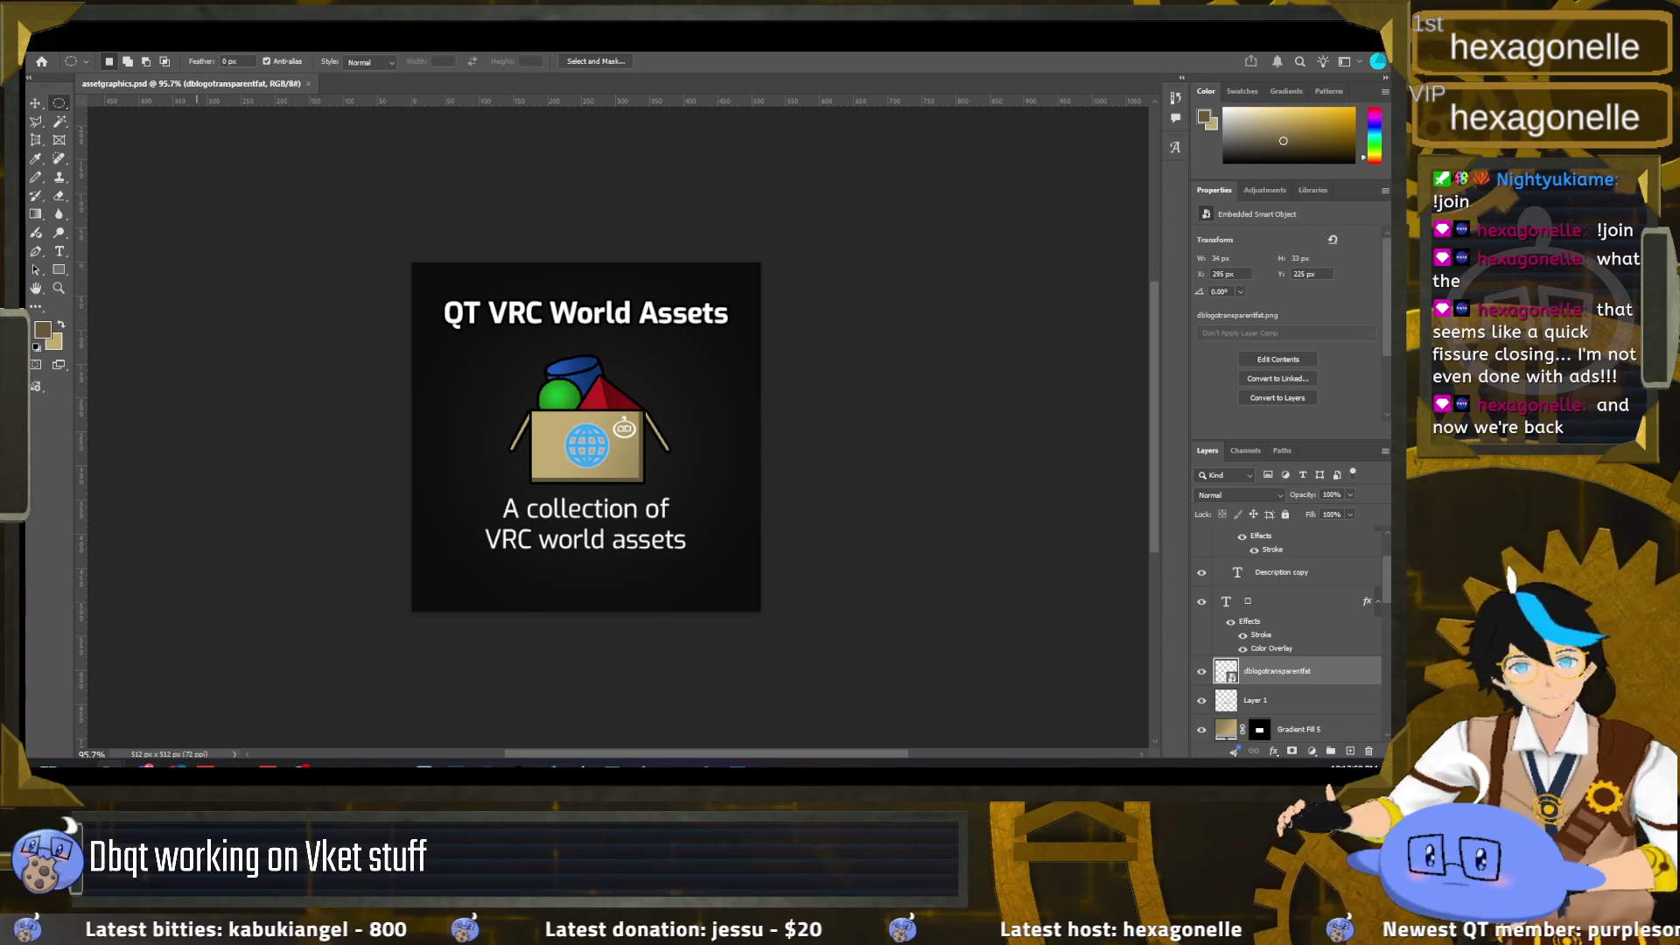
click(52, 44)
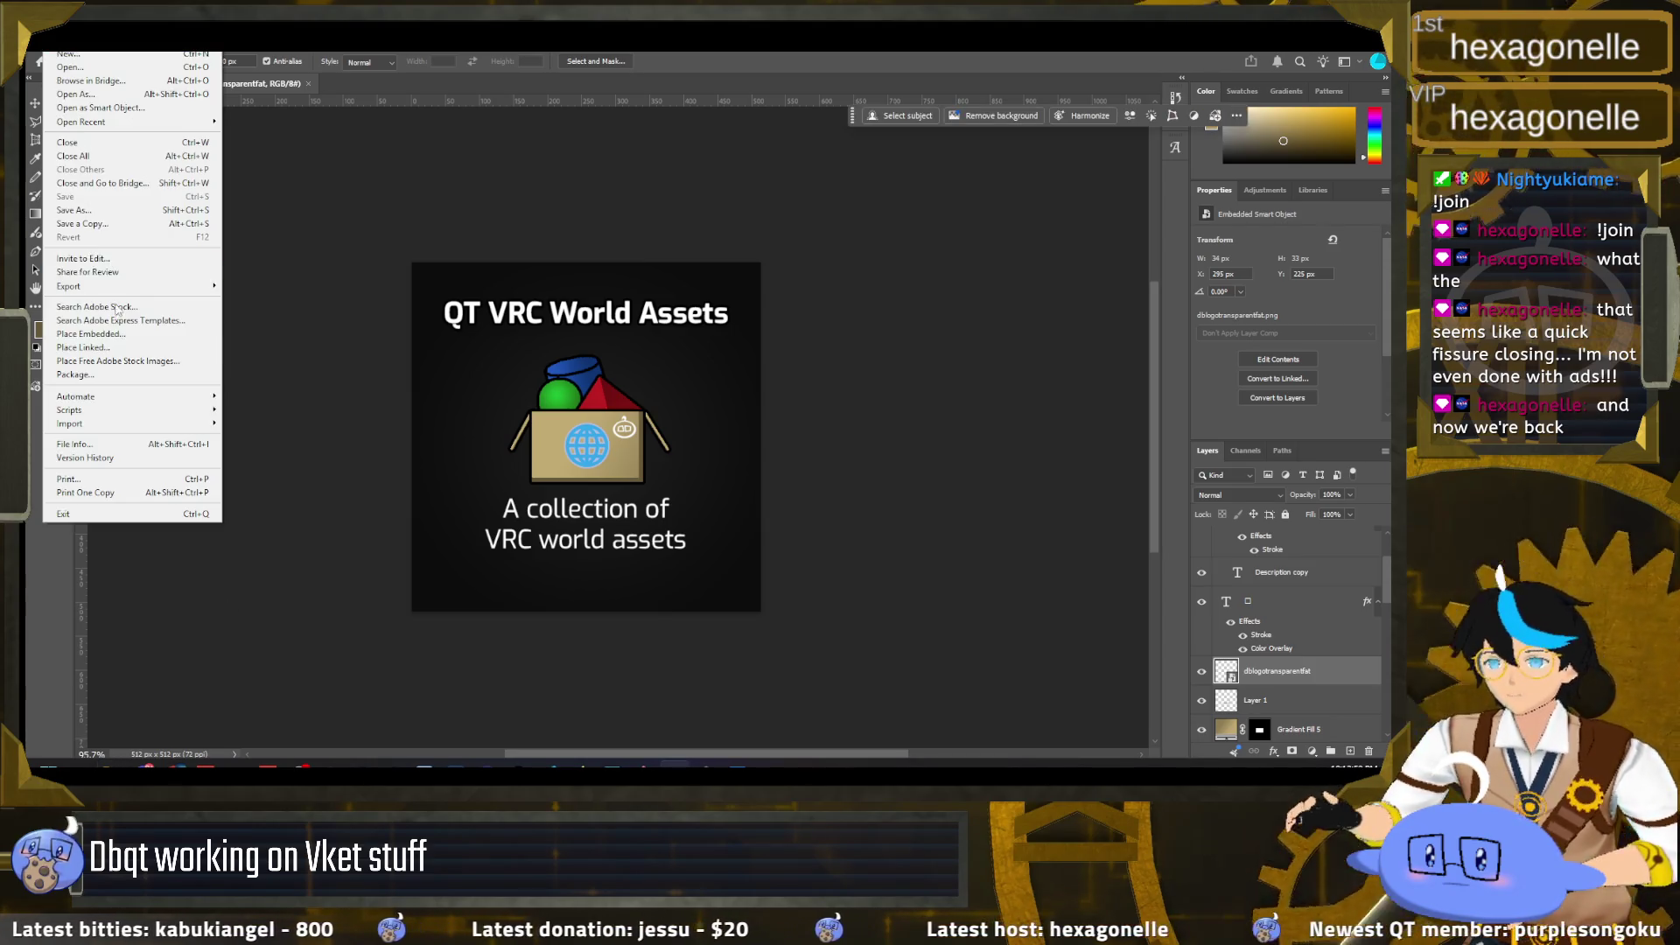
mouse_move(97, 278)
click(260, 285)
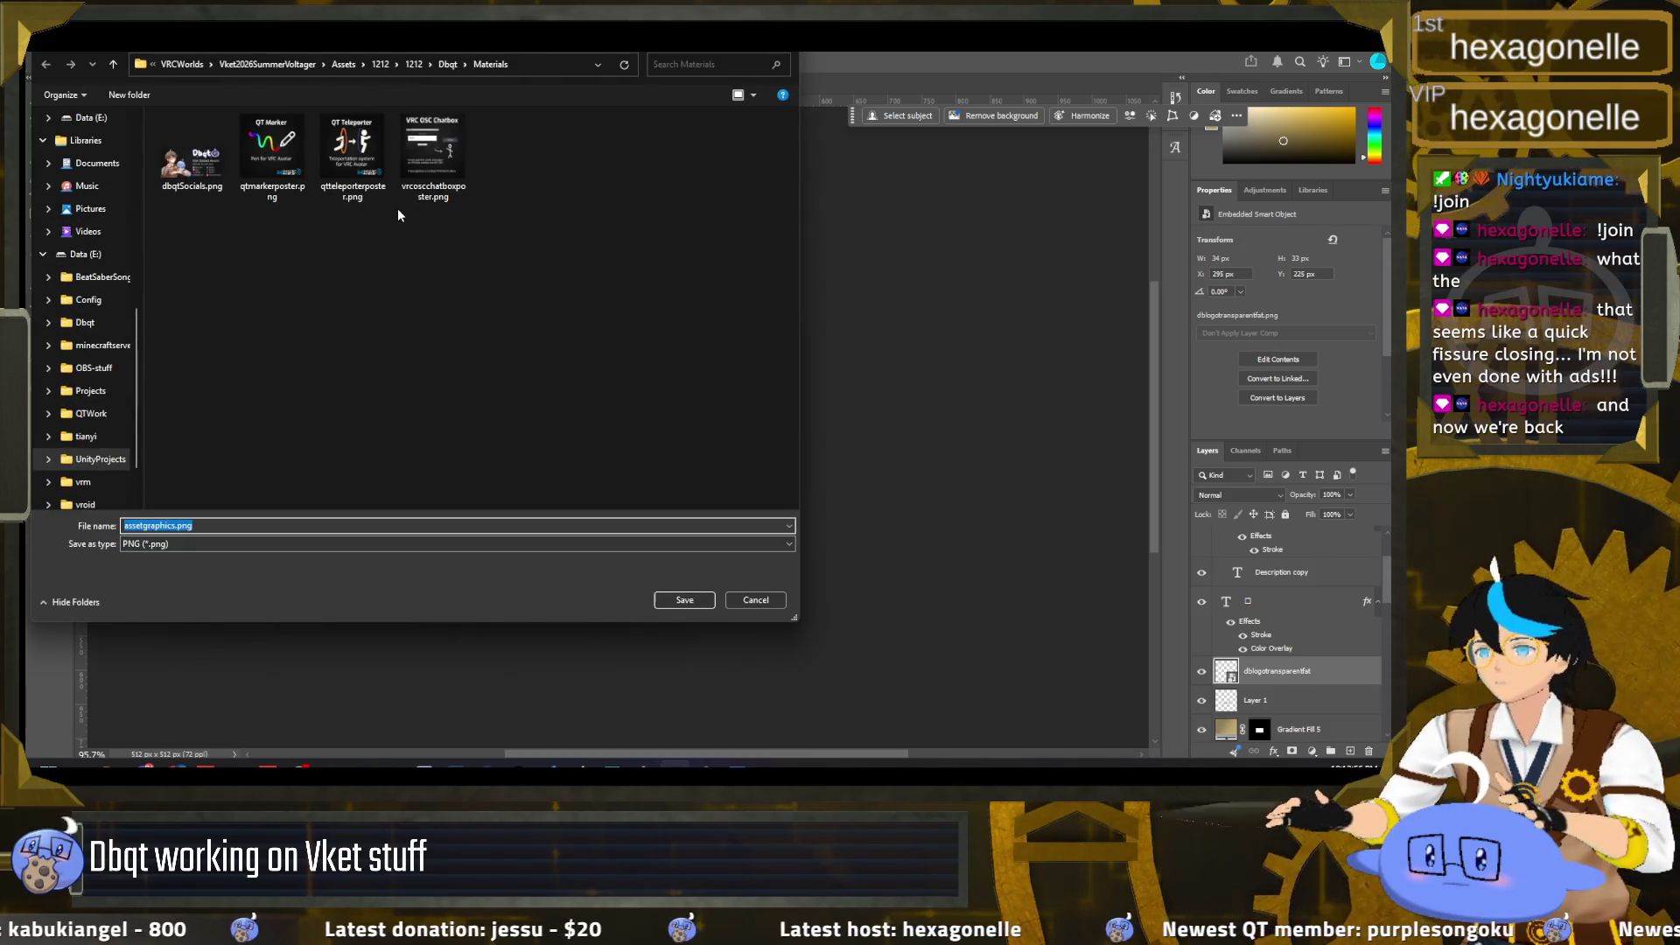
click(272, 162)
click(172, 525)
click(181, 526)
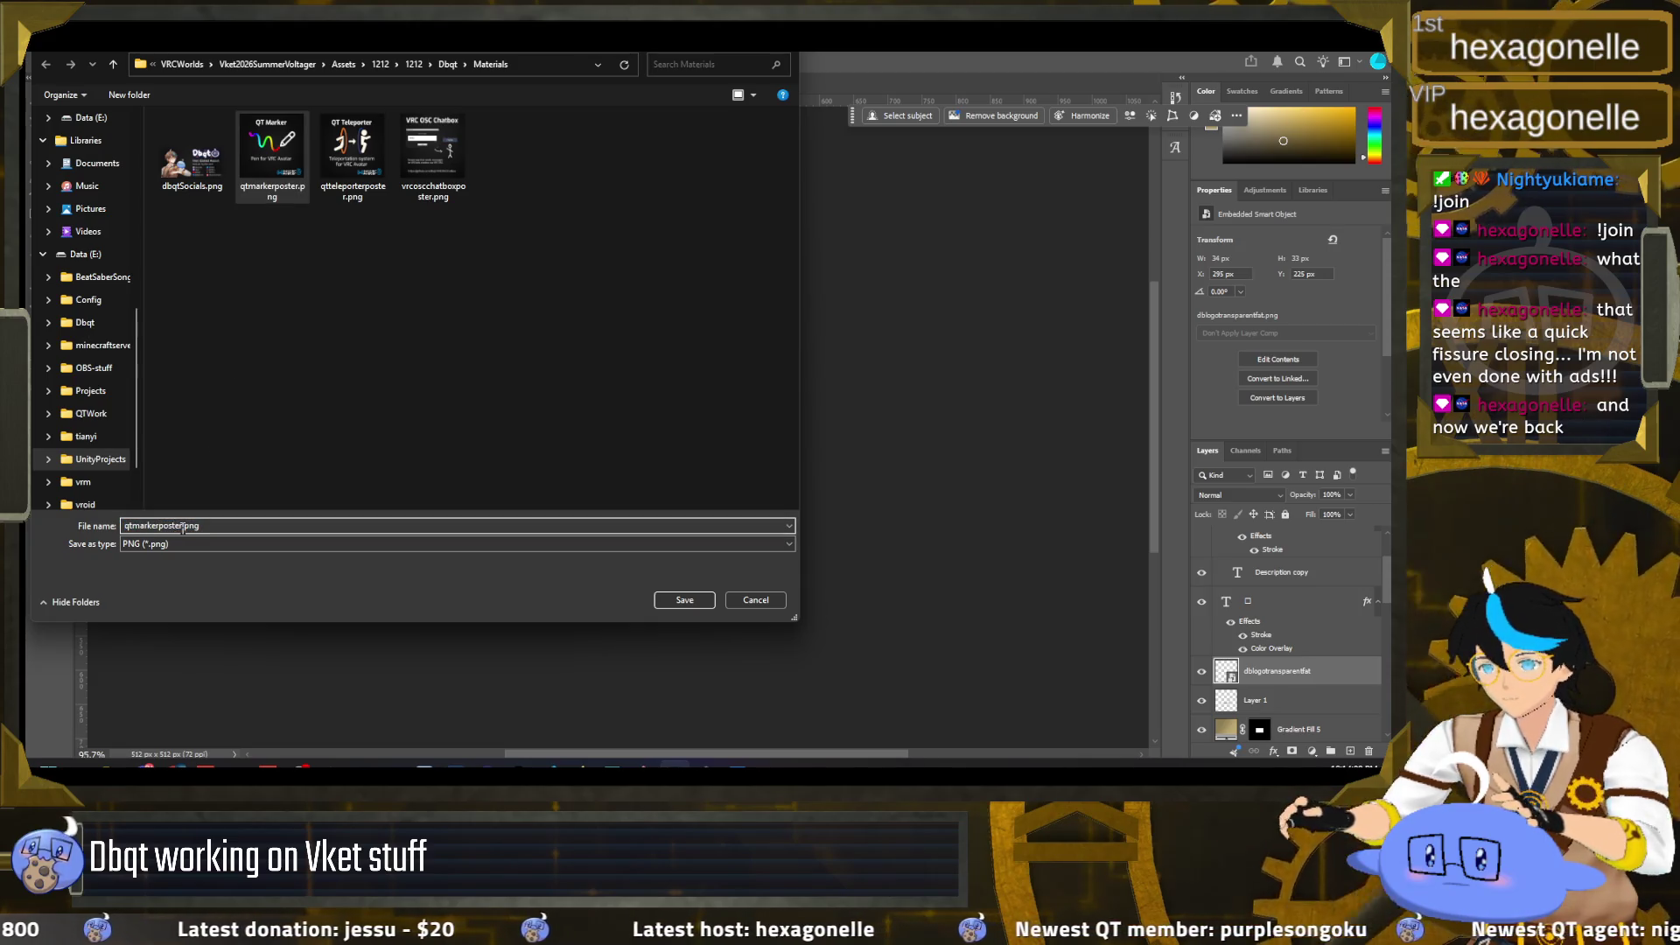
text(vrcworldassets)
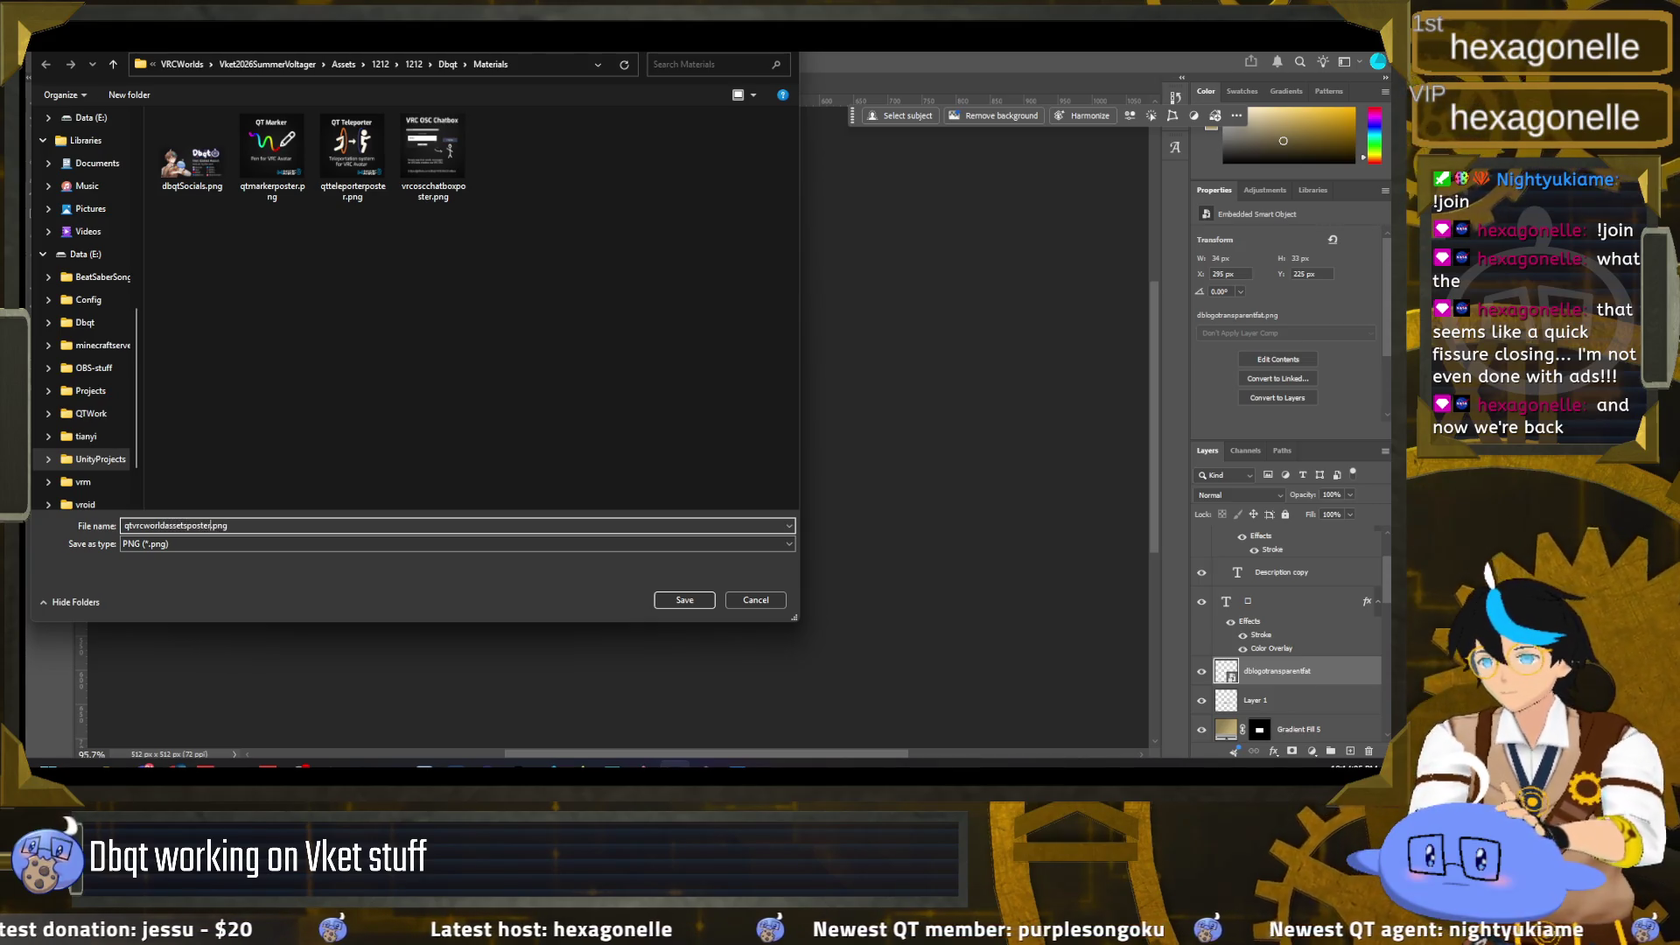
key(Return)
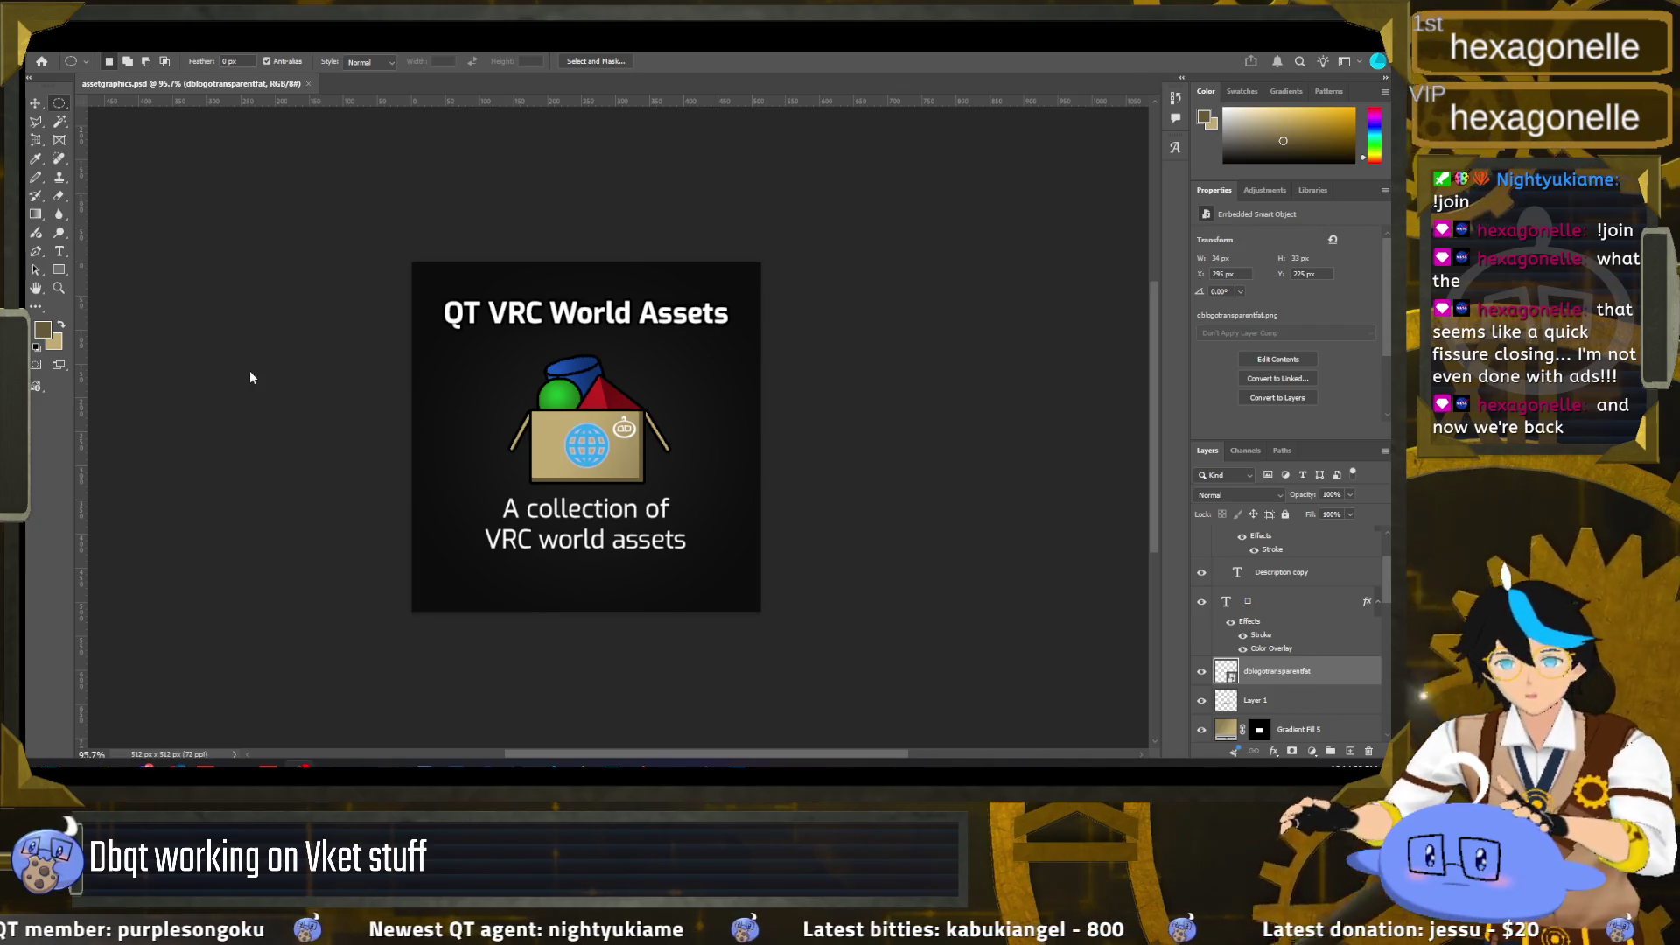
Step: Switch to Unity Editor and orbit the scene toward the booths
click(294, 296)
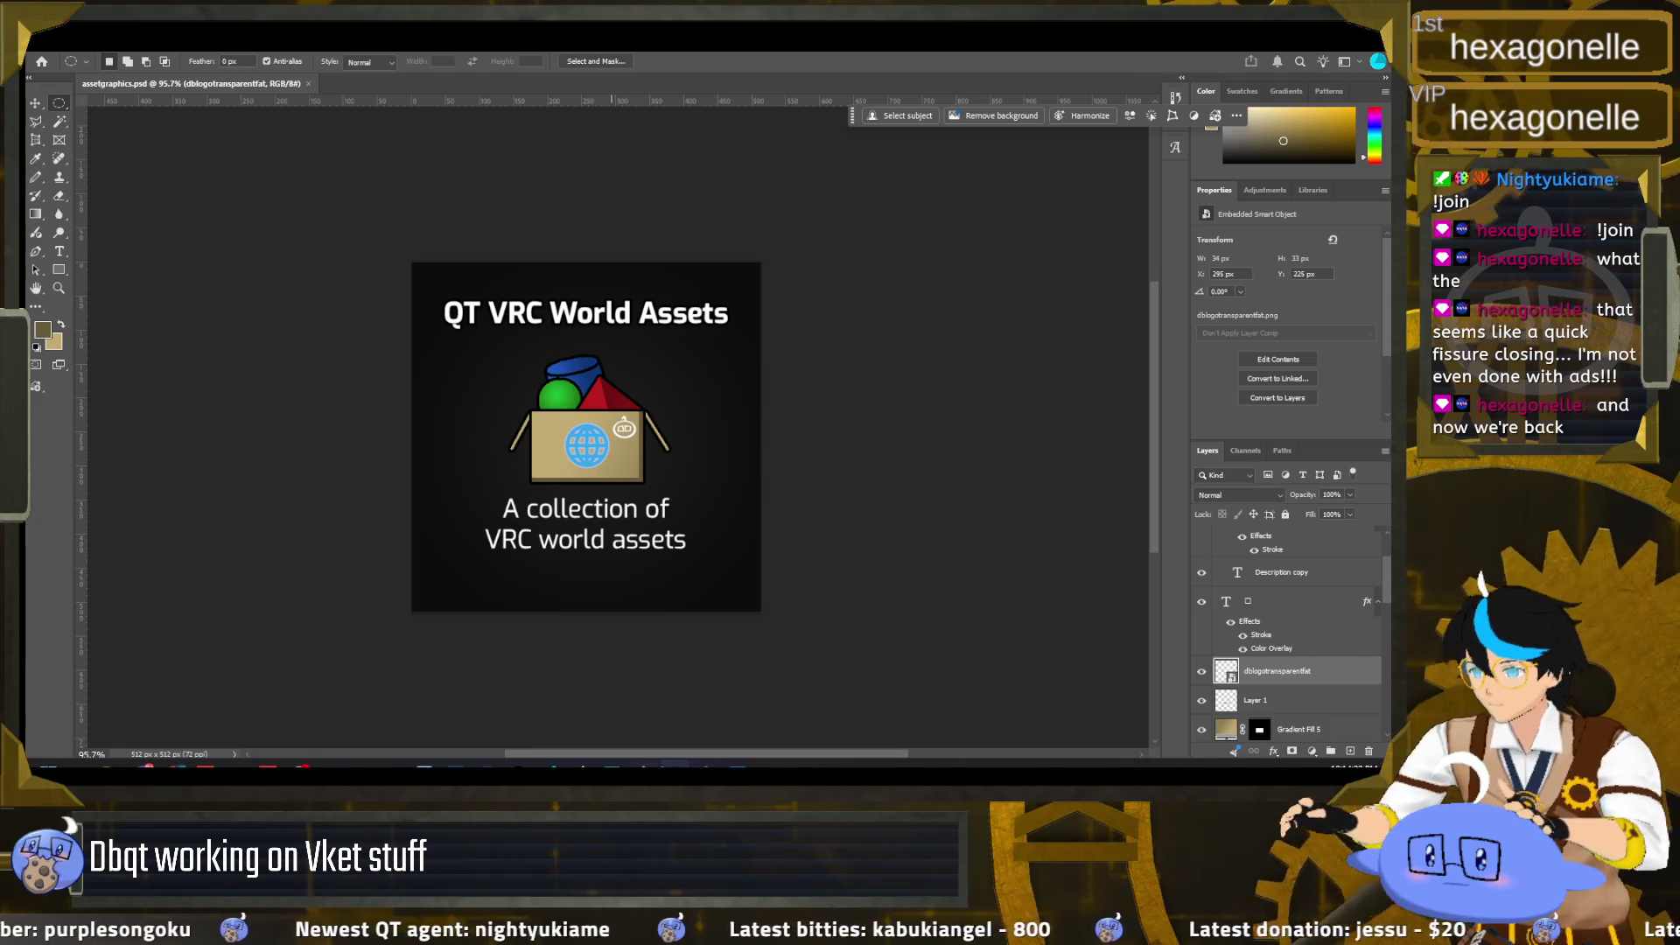
key(alt+Tab)
mouse_move(412, 420)
mouse_down()
mouse_move(440, 426)
mouse_move(404, 373)
mouse_up()
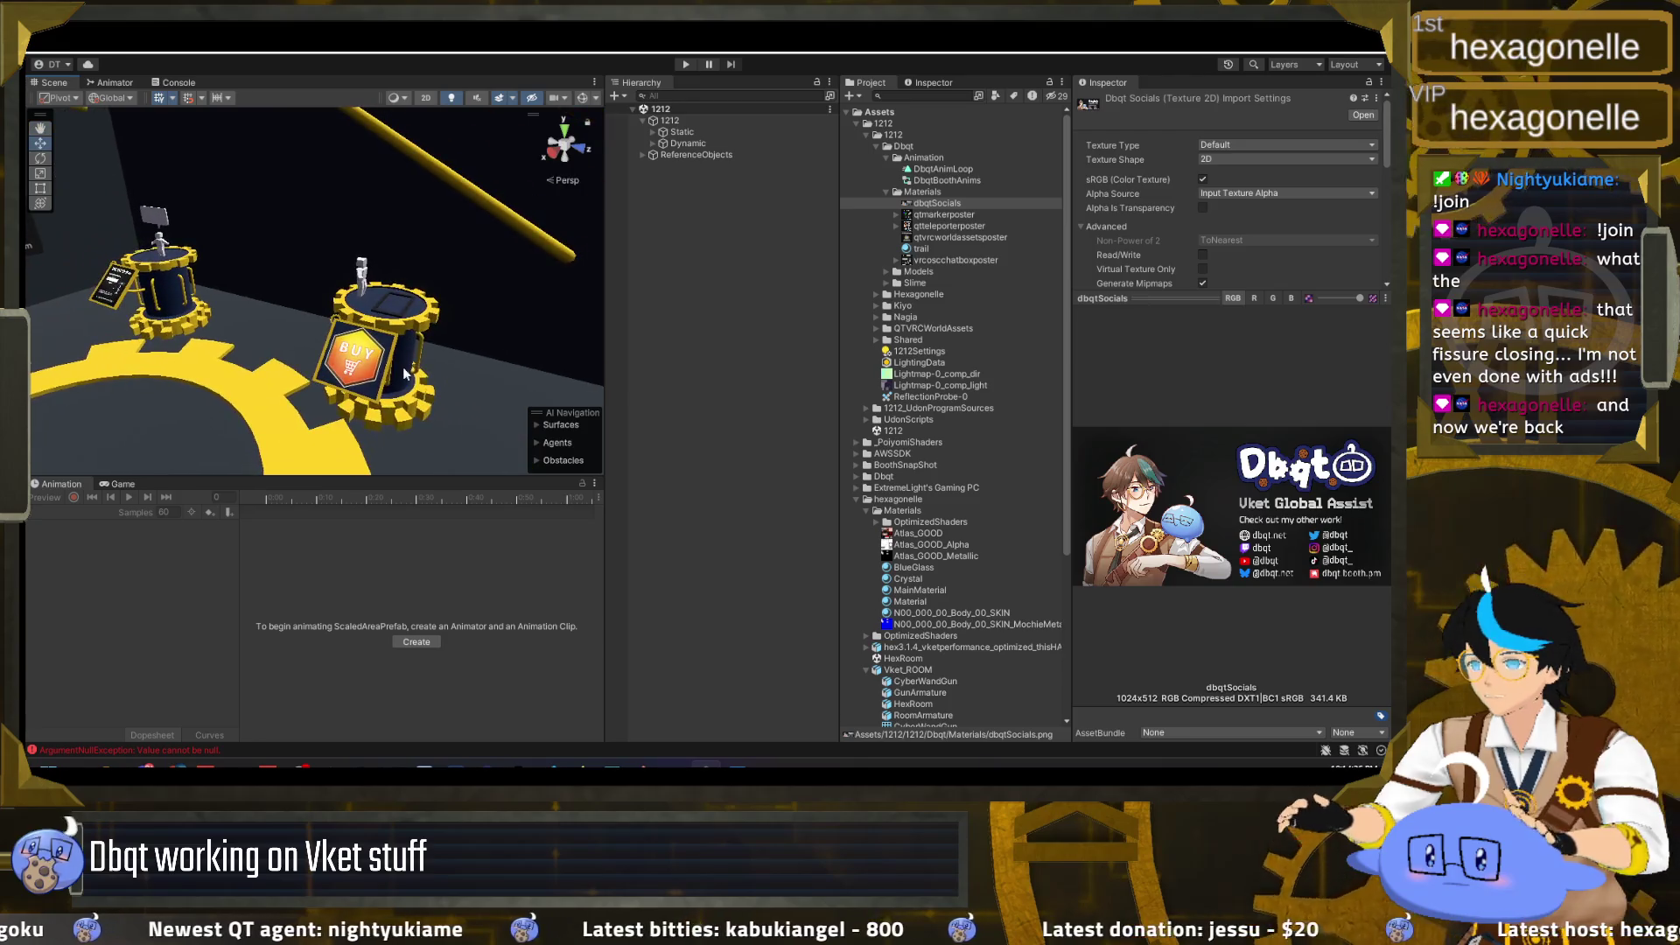
Step: Set the new poster texture to Sprite (2D and UI), Alpha Source None, Max Size 512, and apply
click(944, 237)
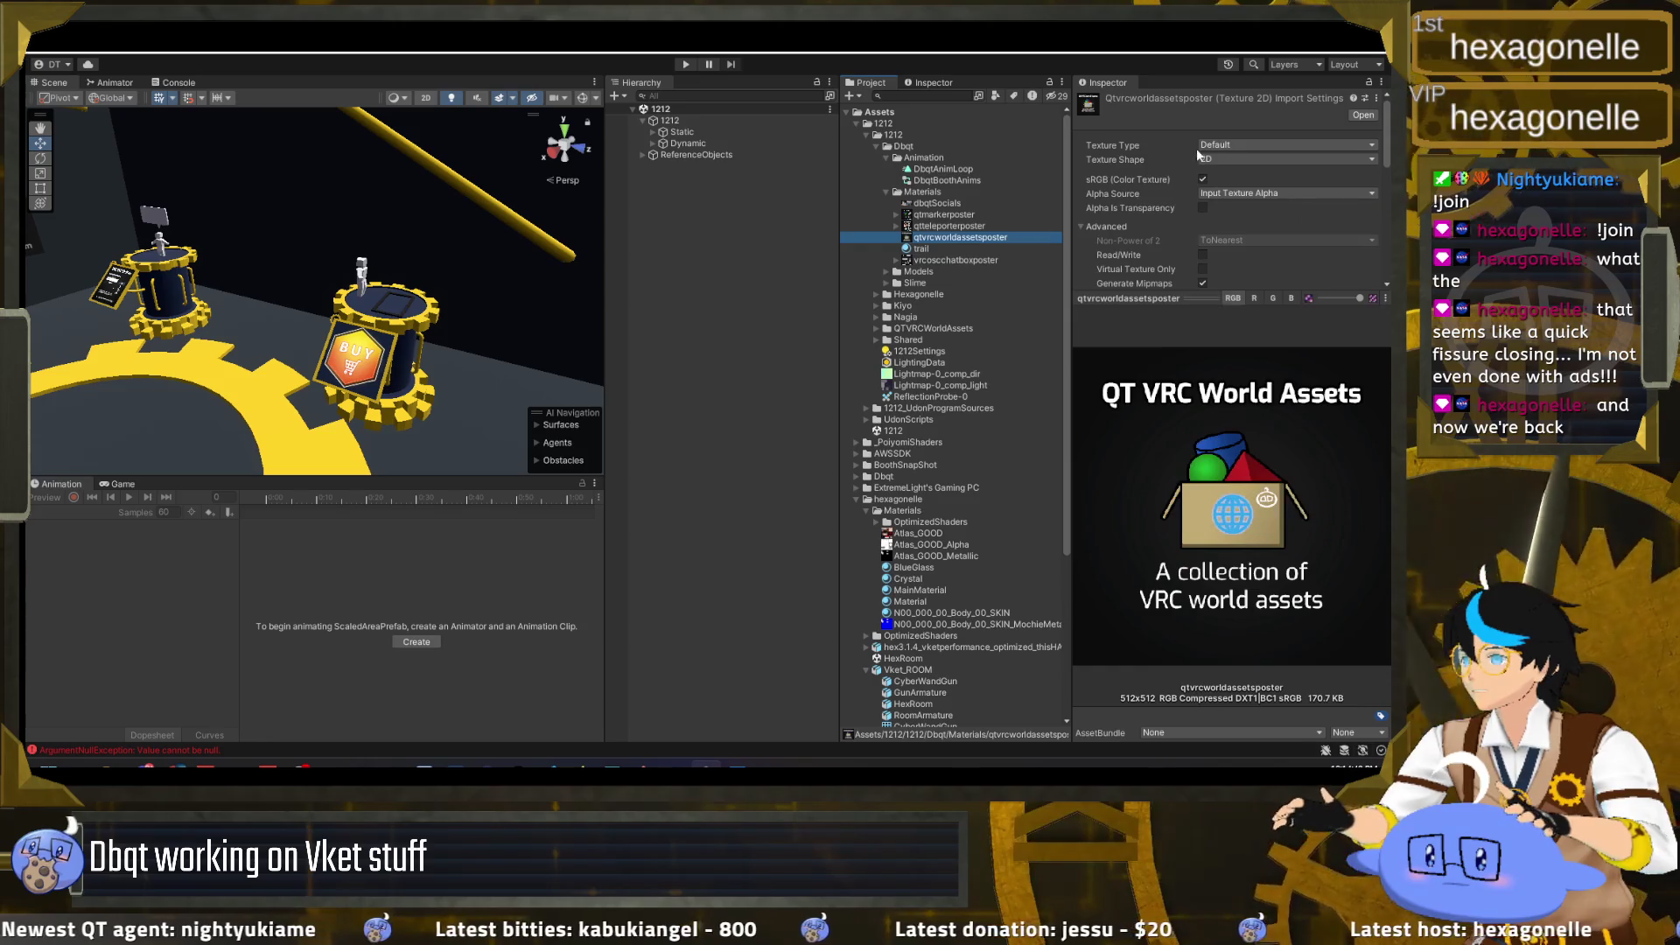
click(1221, 146)
click(1243, 208)
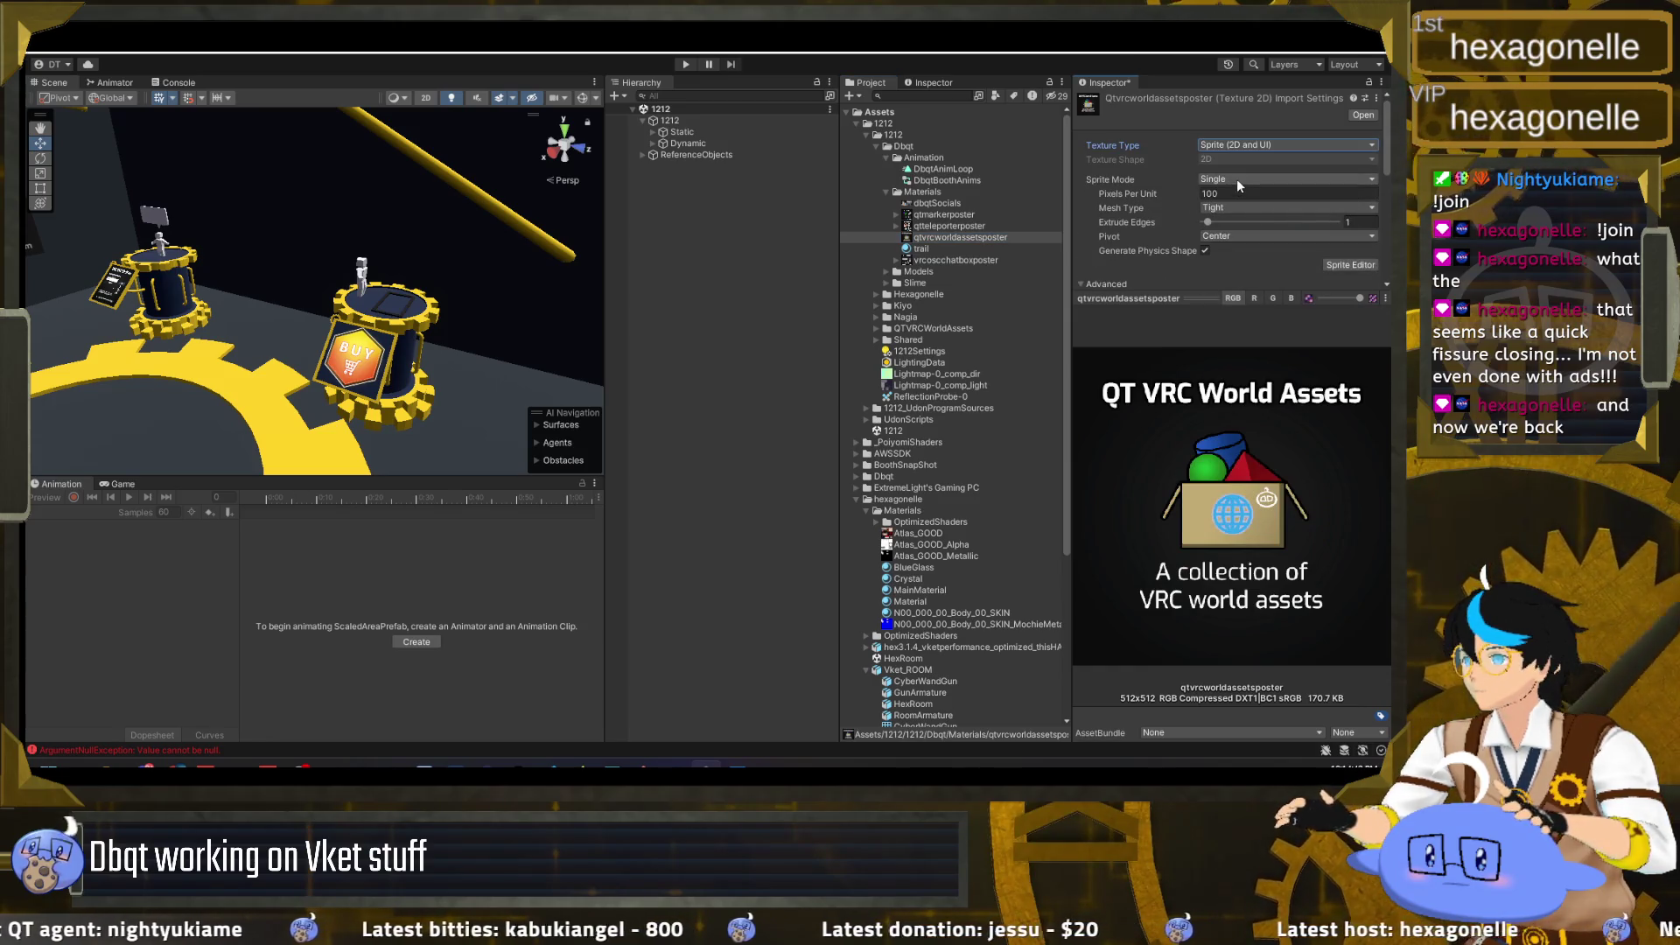
scroll(1142, 238, down, 2)
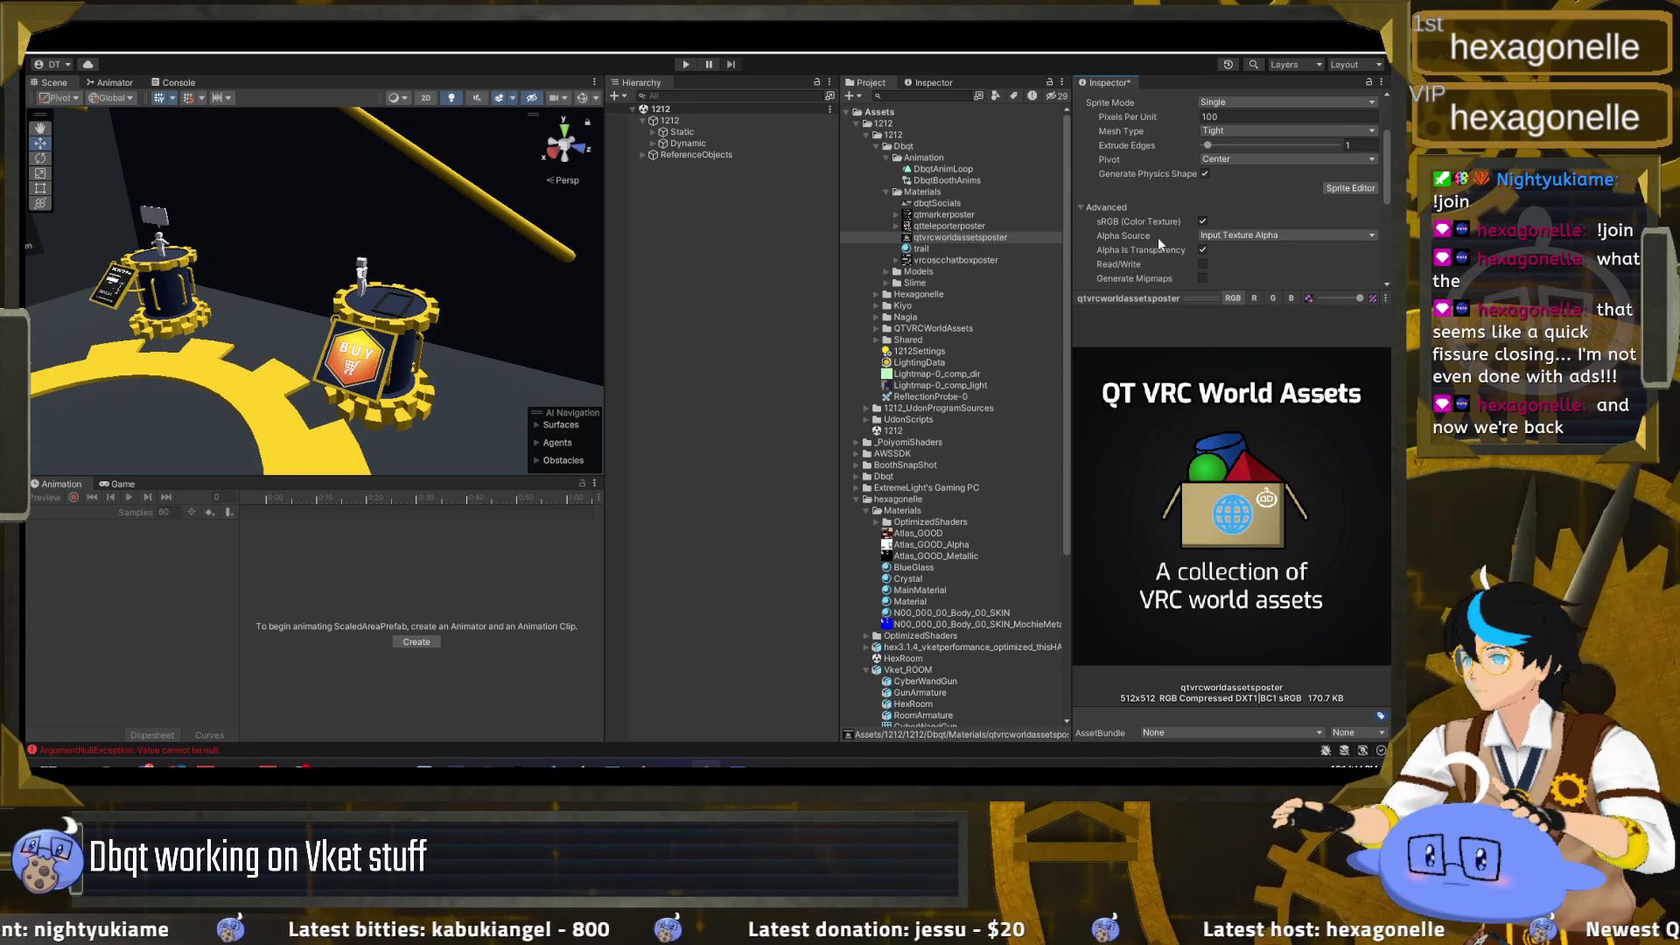
click(1234, 235)
click(1225, 248)
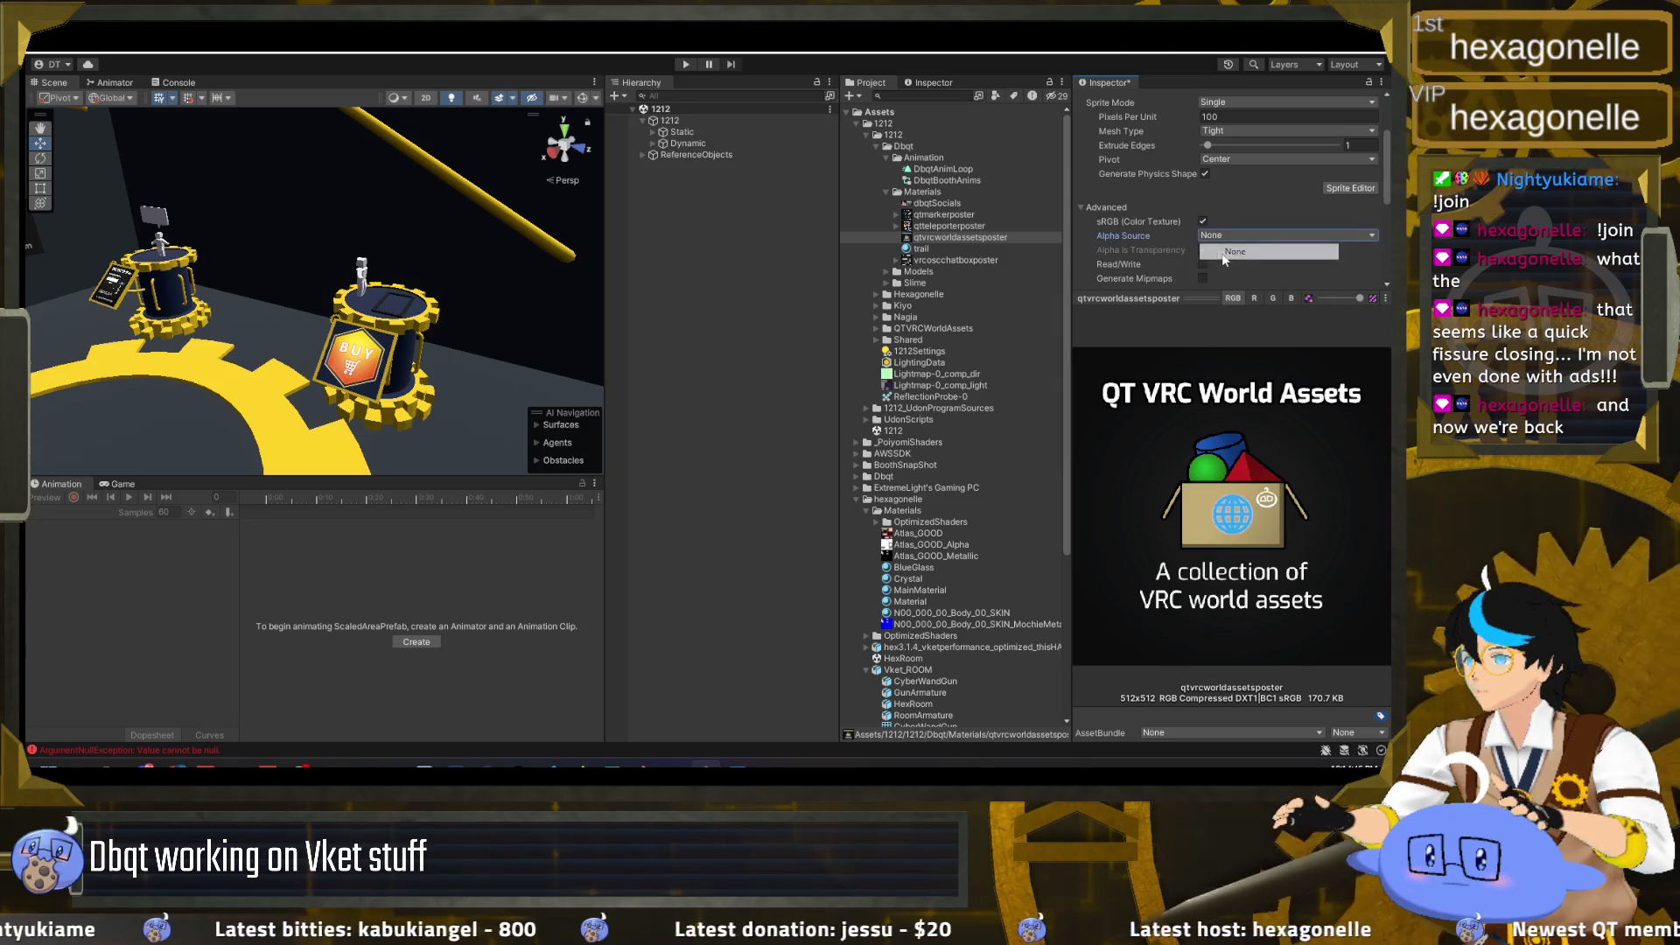
scroll(1309, 260, down, 3)
scroll(1358, 274, down, 2)
click(1284, 178)
click(1260, 251)
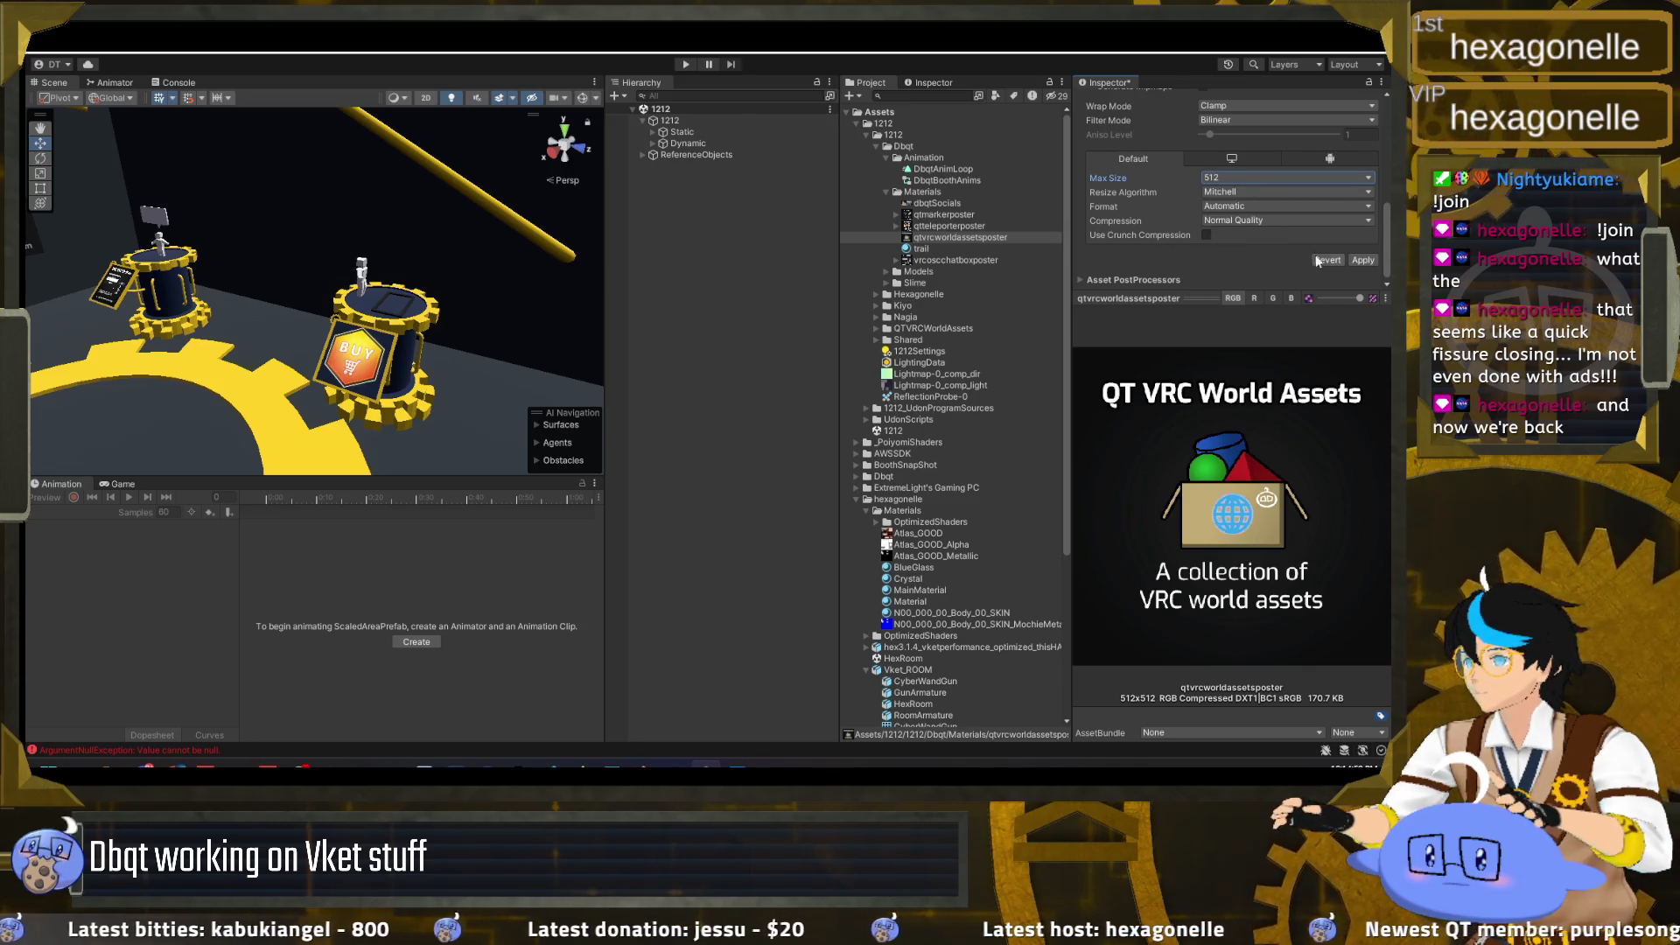
click(1362, 260)
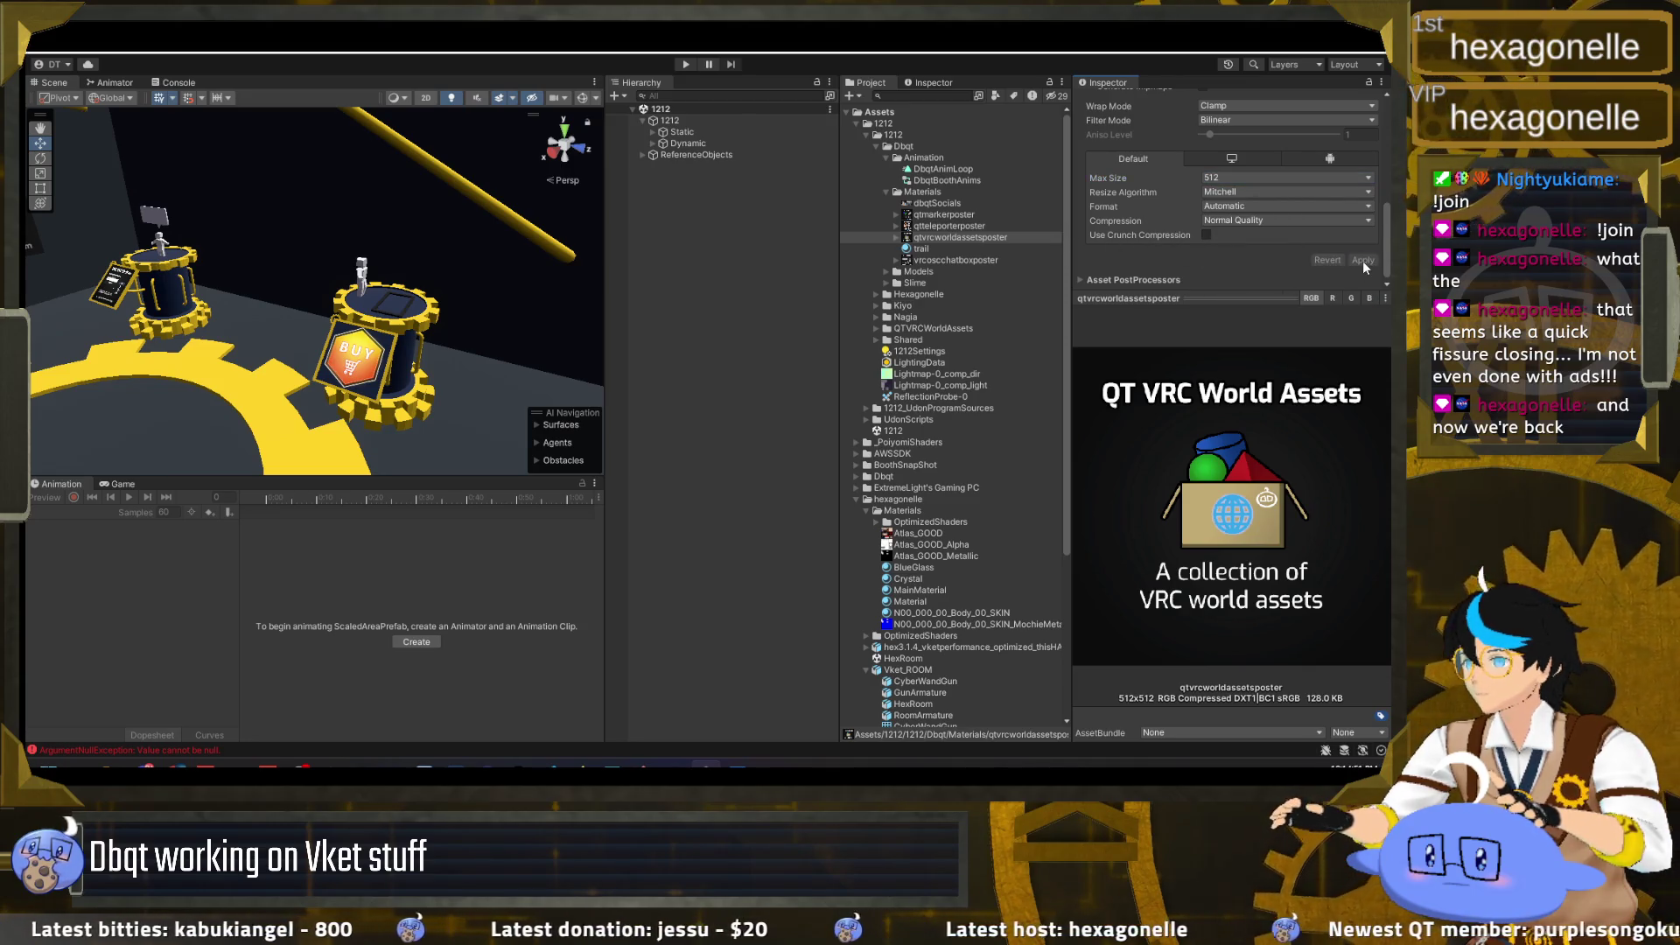
Step: Compare the teleporter and world assets poster textures in the Inspector
click(979, 226)
click(979, 234)
click(979, 223)
click(982, 234)
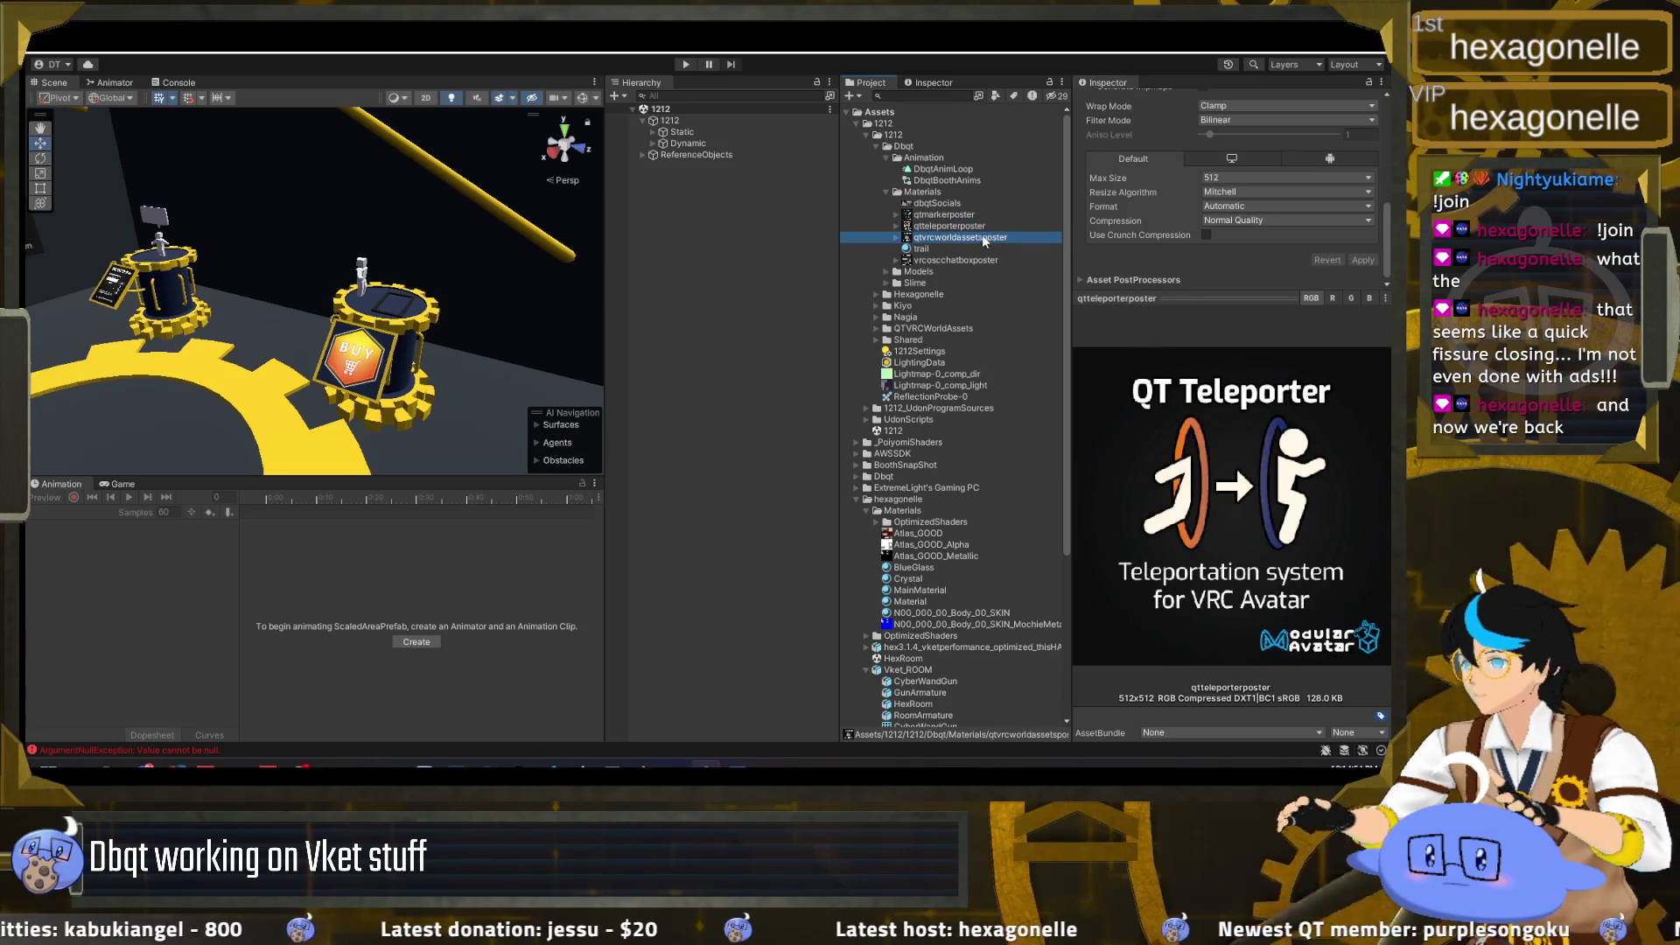
click(985, 225)
click(988, 235)
click(989, 224)
click(989, 235)
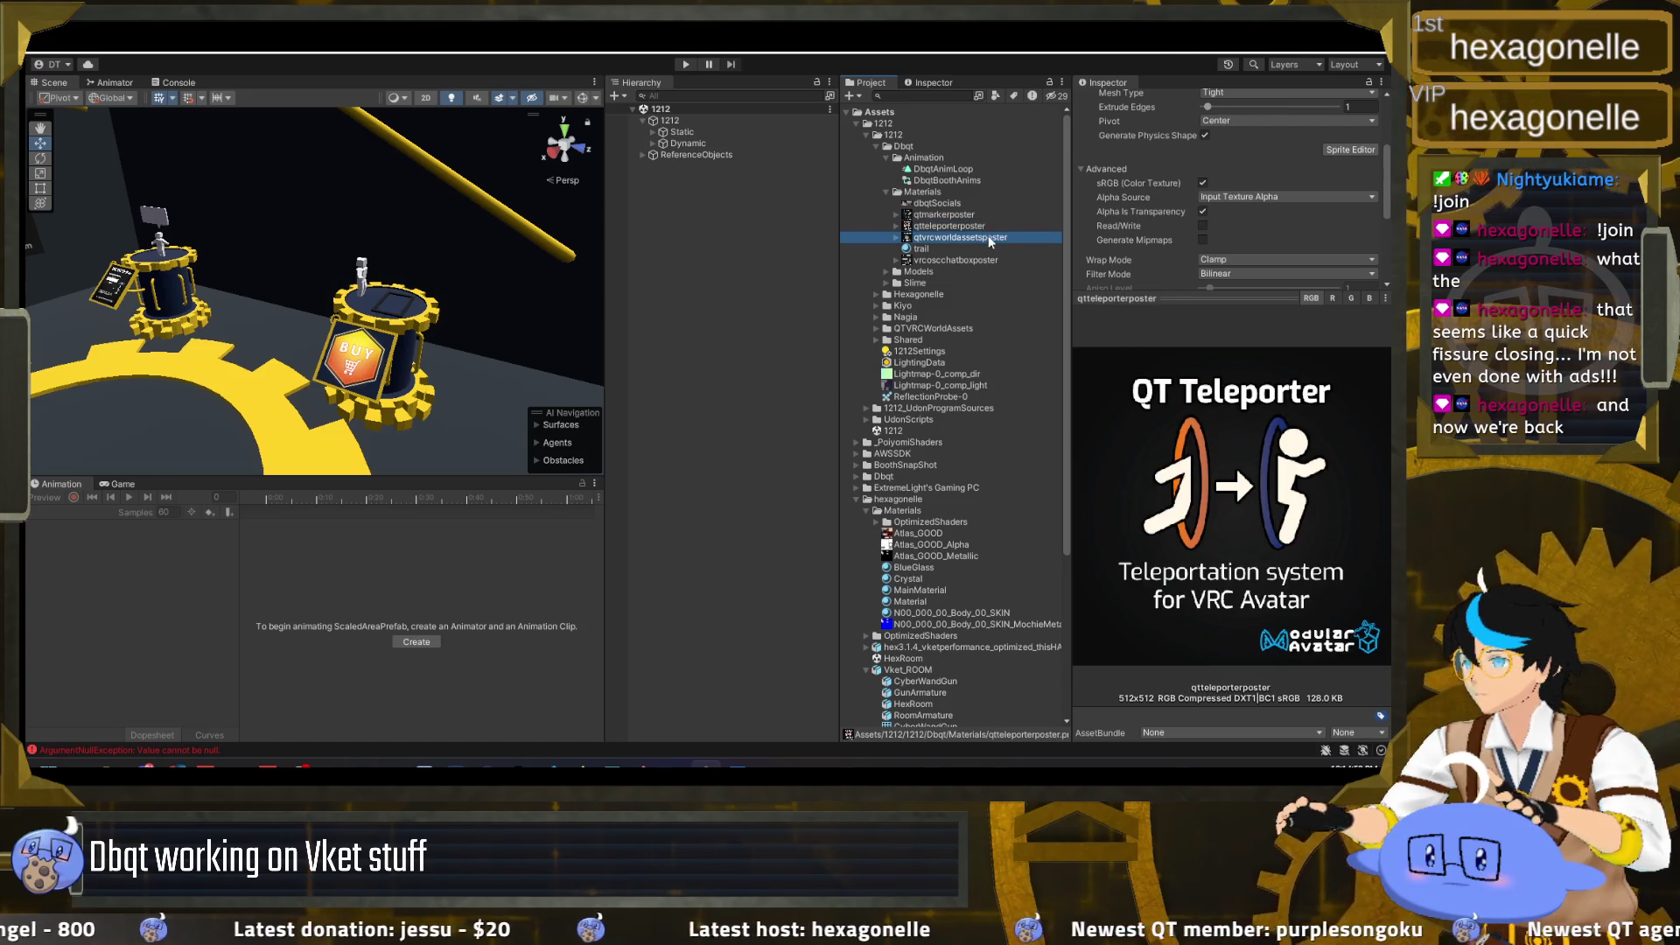
Step: Set Alpha Source to None on the marker and teleporter posters together and apply
click(991, 215)
shift+click(987, 225)
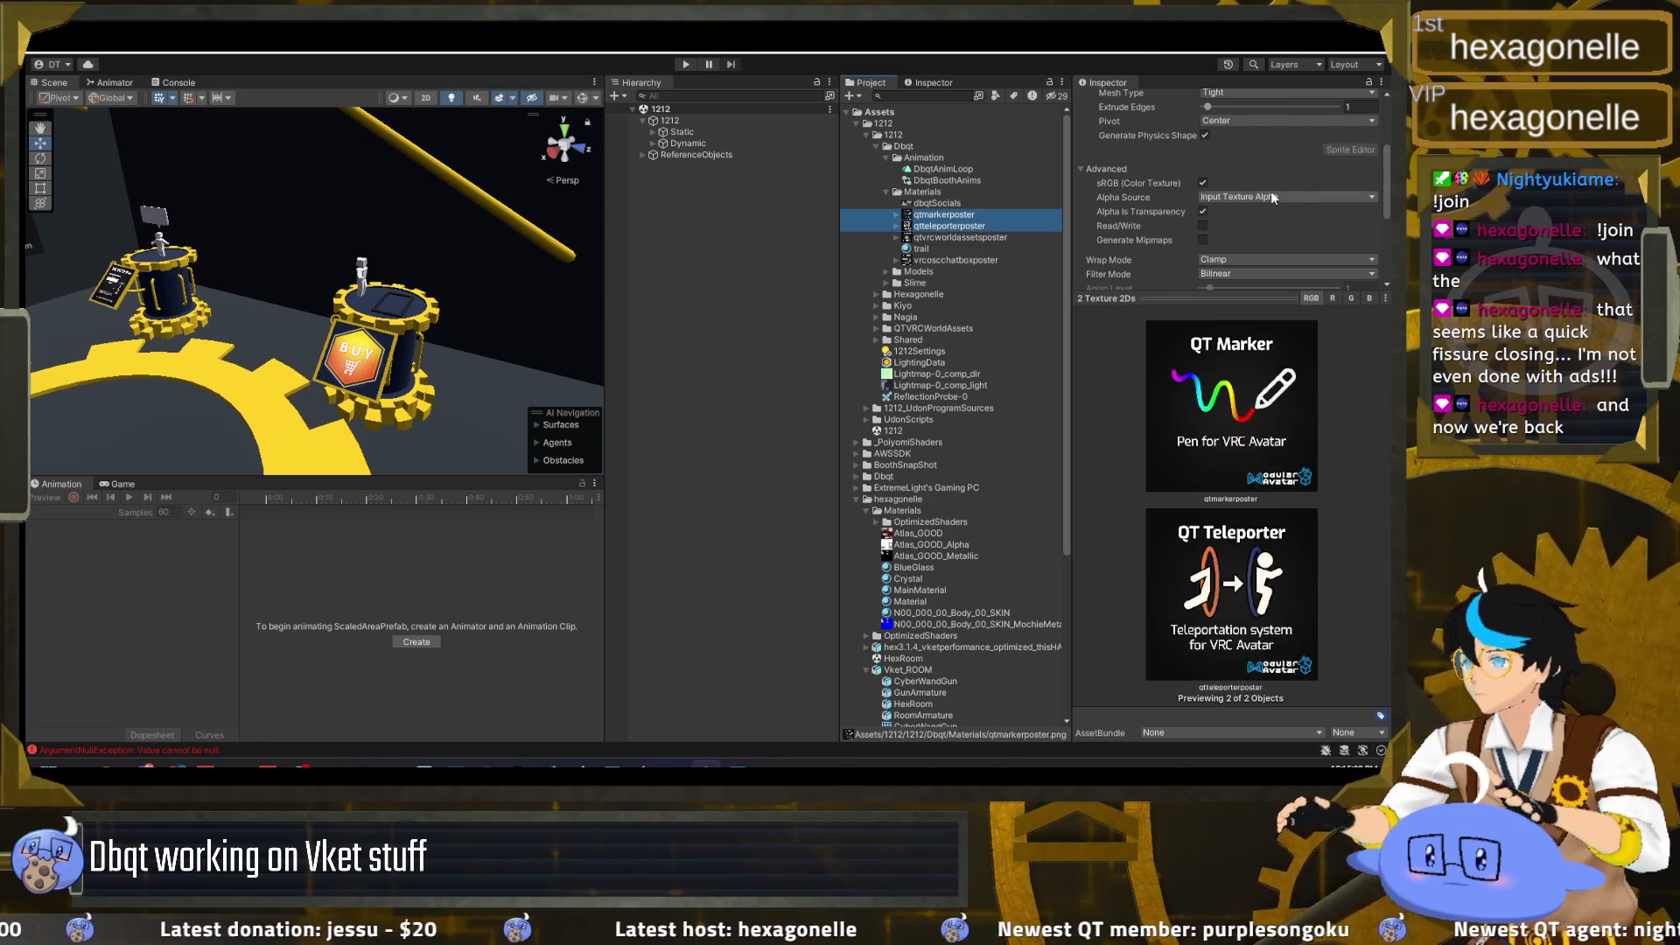
click(1270, 197)
click(1295, 226)
scroll(1321, 241, down, 3)
click(1355, 257)
Step: Set Alpha Source to None on the VRC OSC Chatbox poster and apply it
click(958, 260)
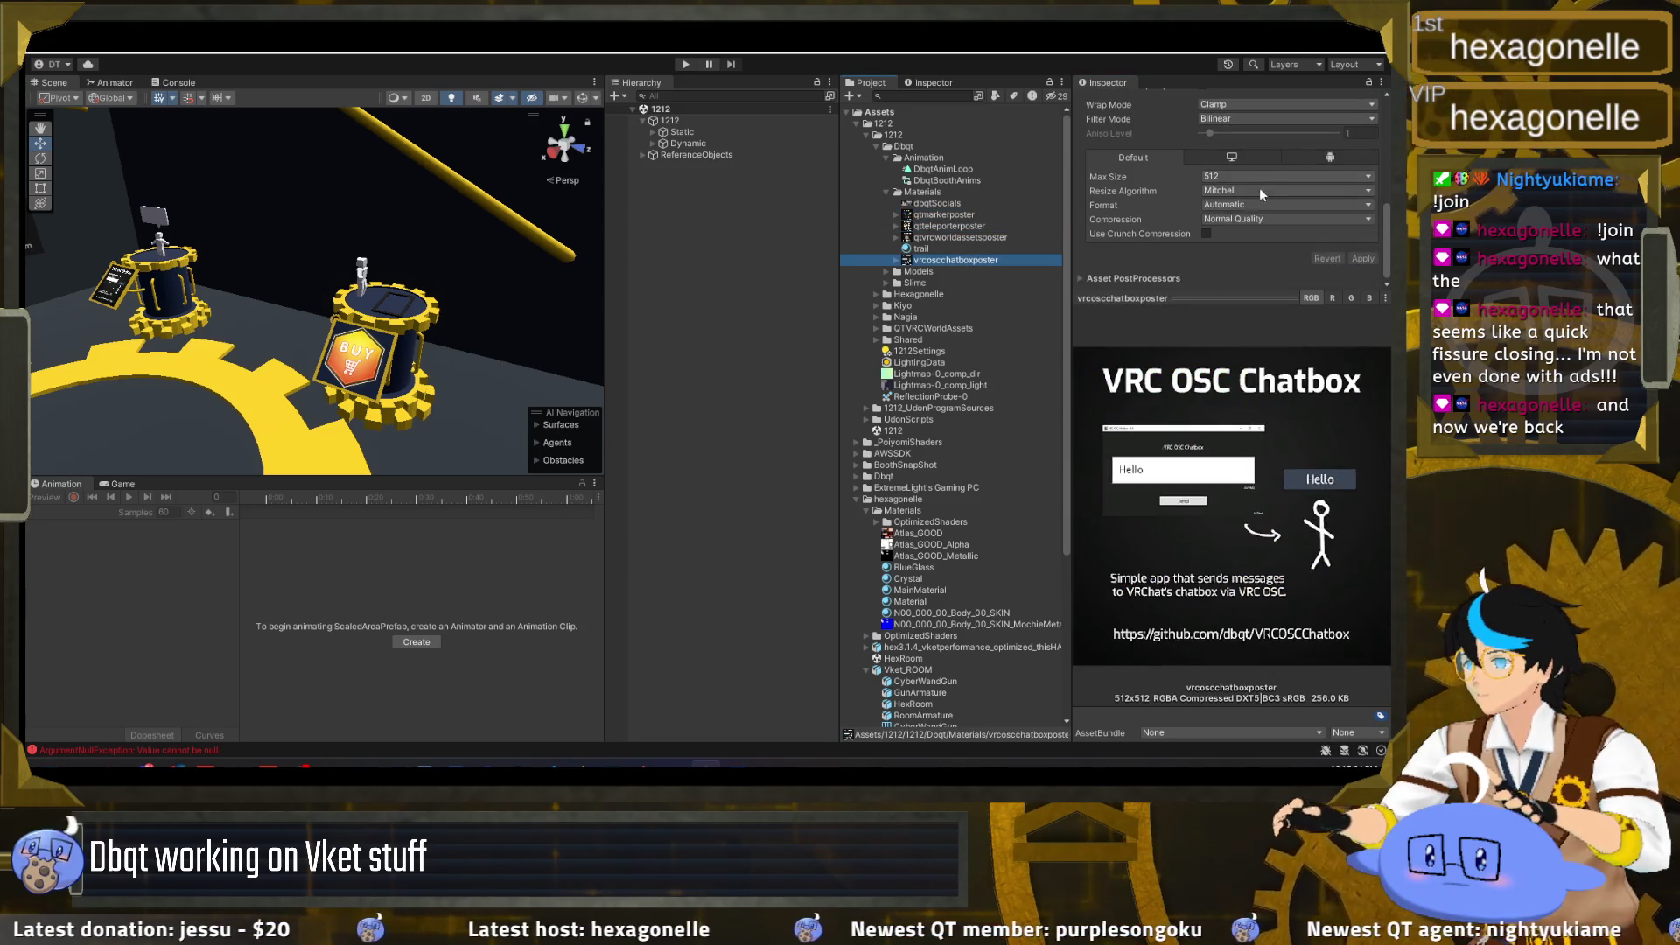
scroll(1256, 189, up, 2)
click(1265, 123)
click(1251, 144)
scroll(1325, 219, down, 2)
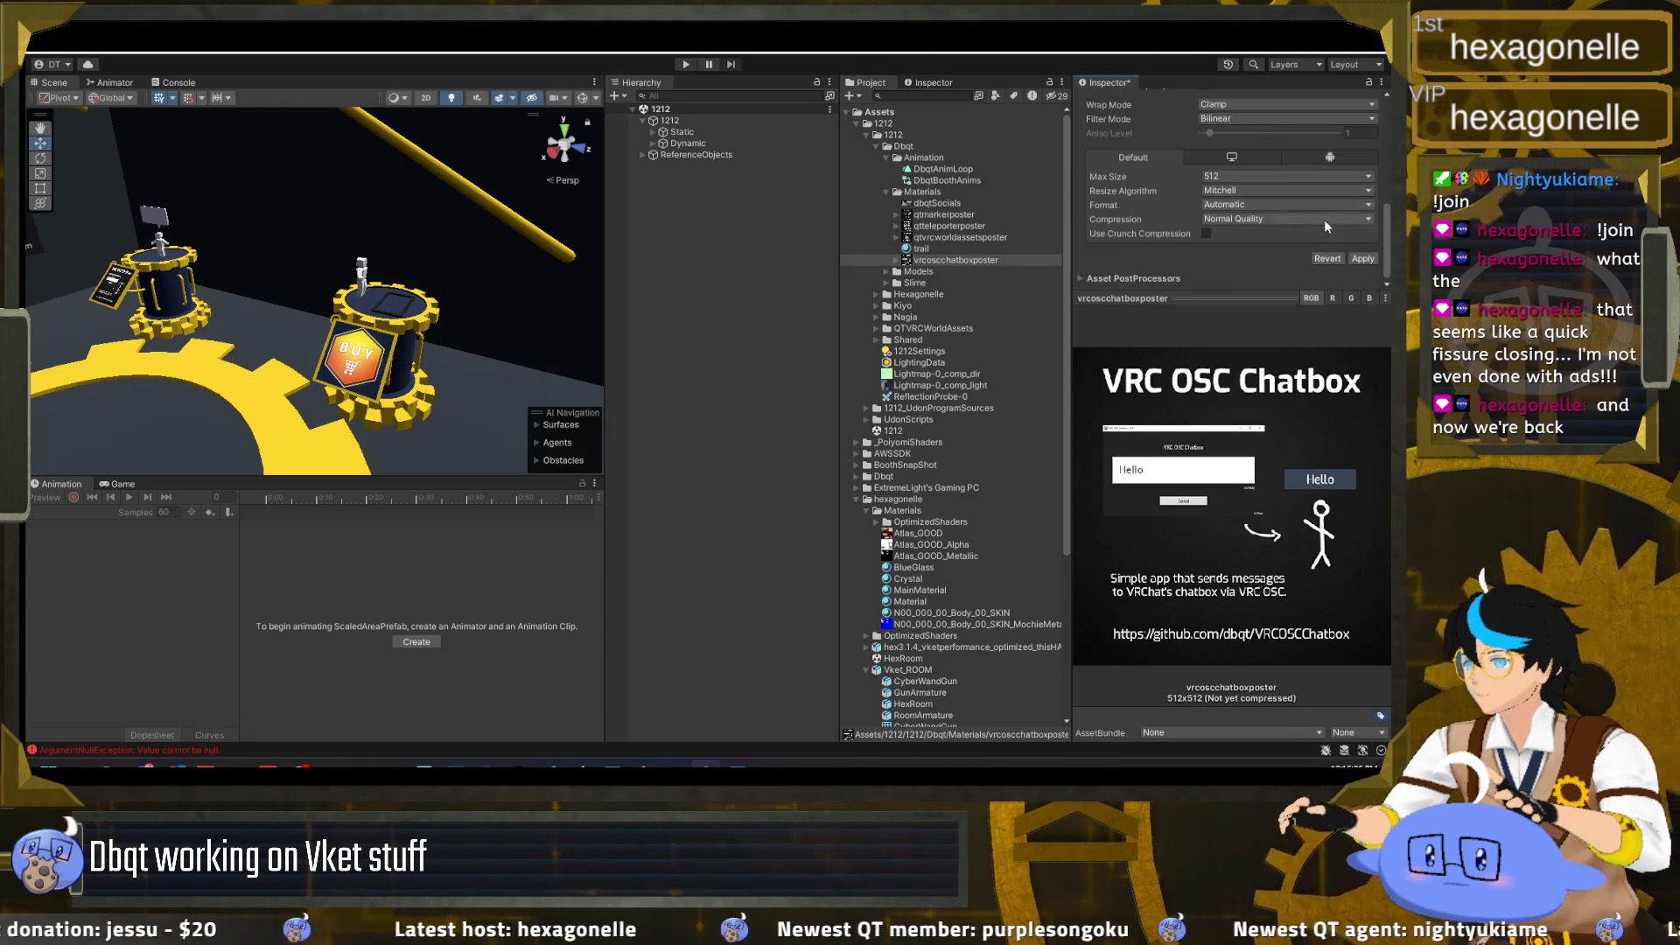
click(1357, 260)
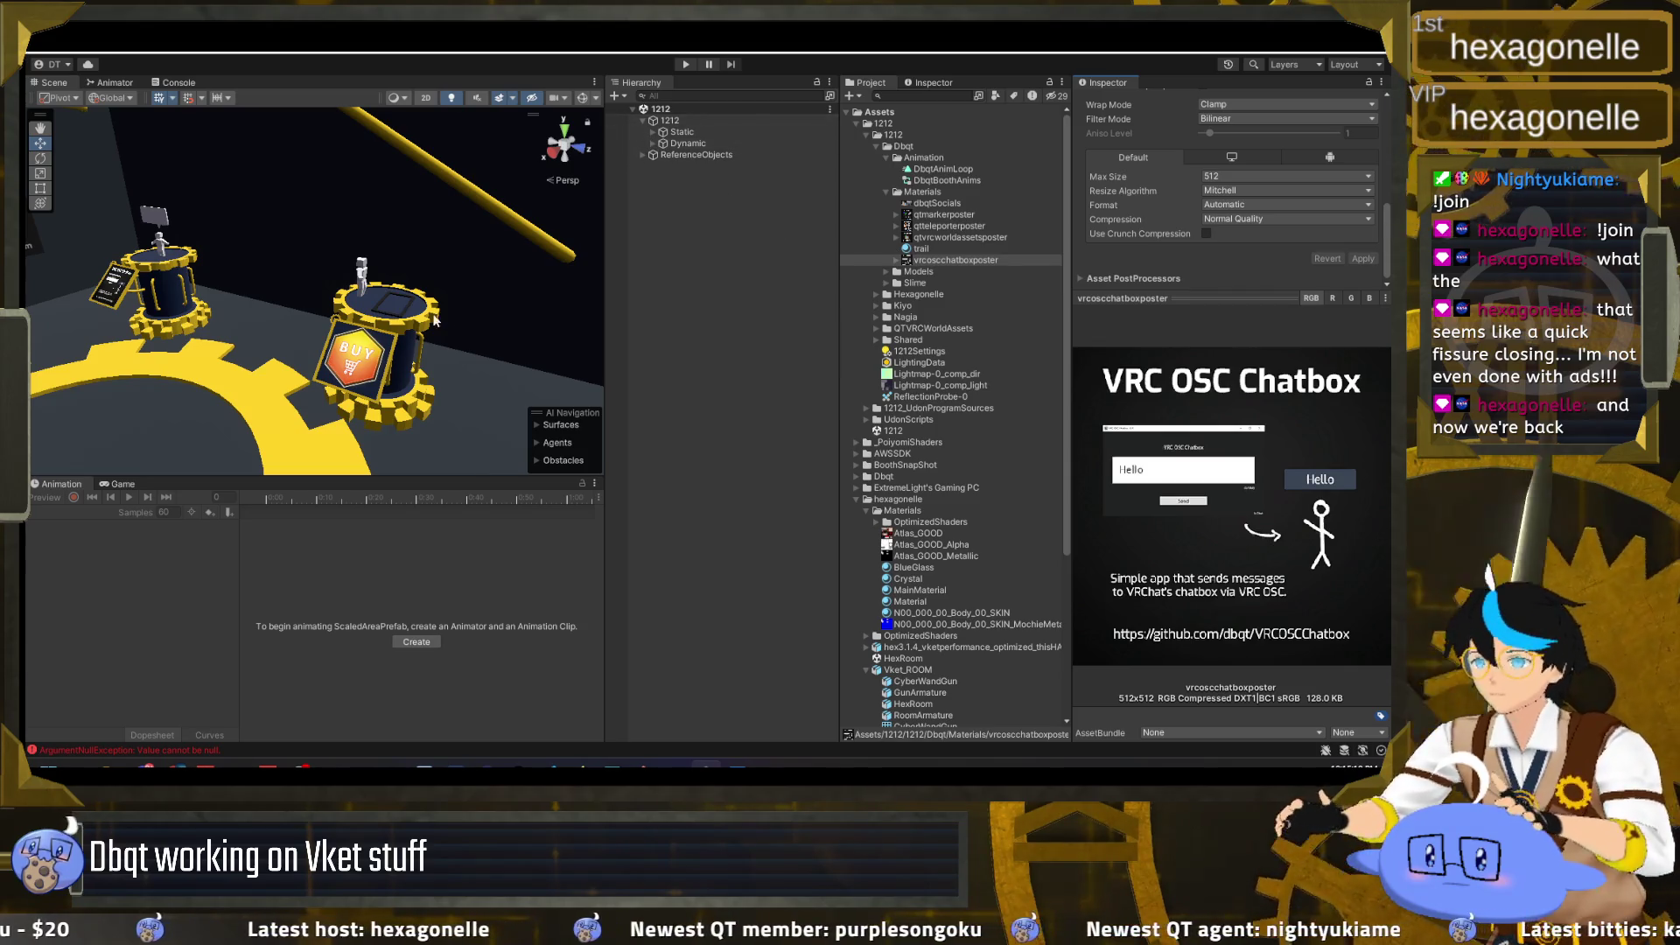
click(357, 359)
click(357, 359)
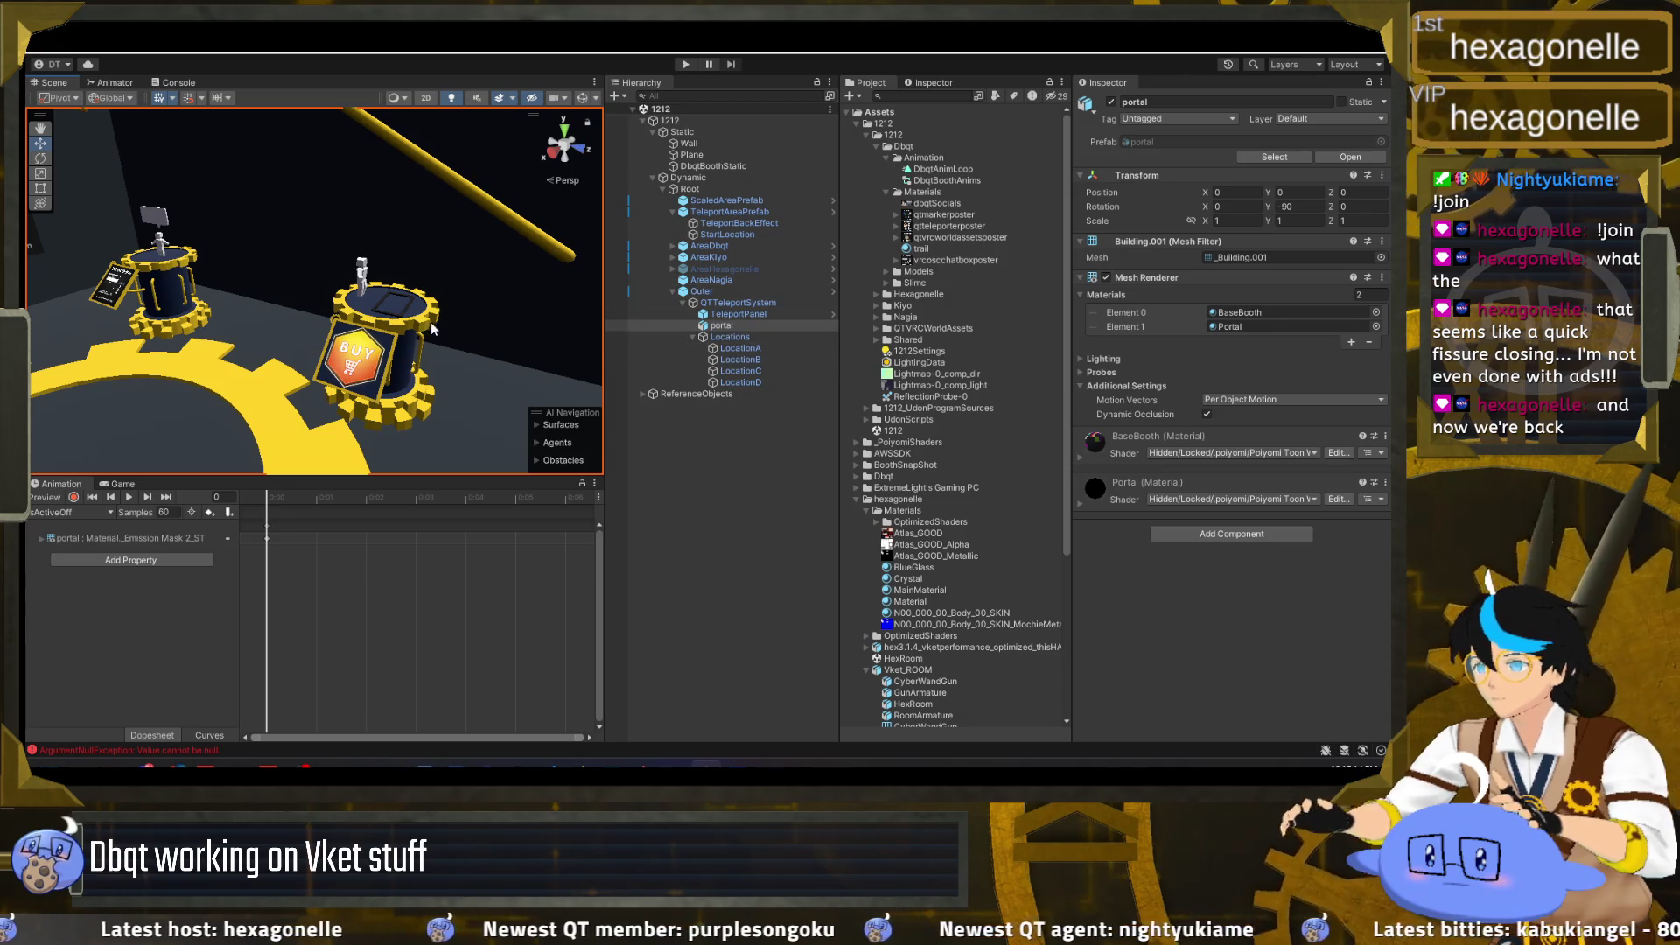
Step: Set the VketURLOpener_2DWorld sign's Sprite to the qtvrcworldassetsposter image
click(350, 354)
click(350, 354)
click(350, 354)
click(350, 354)
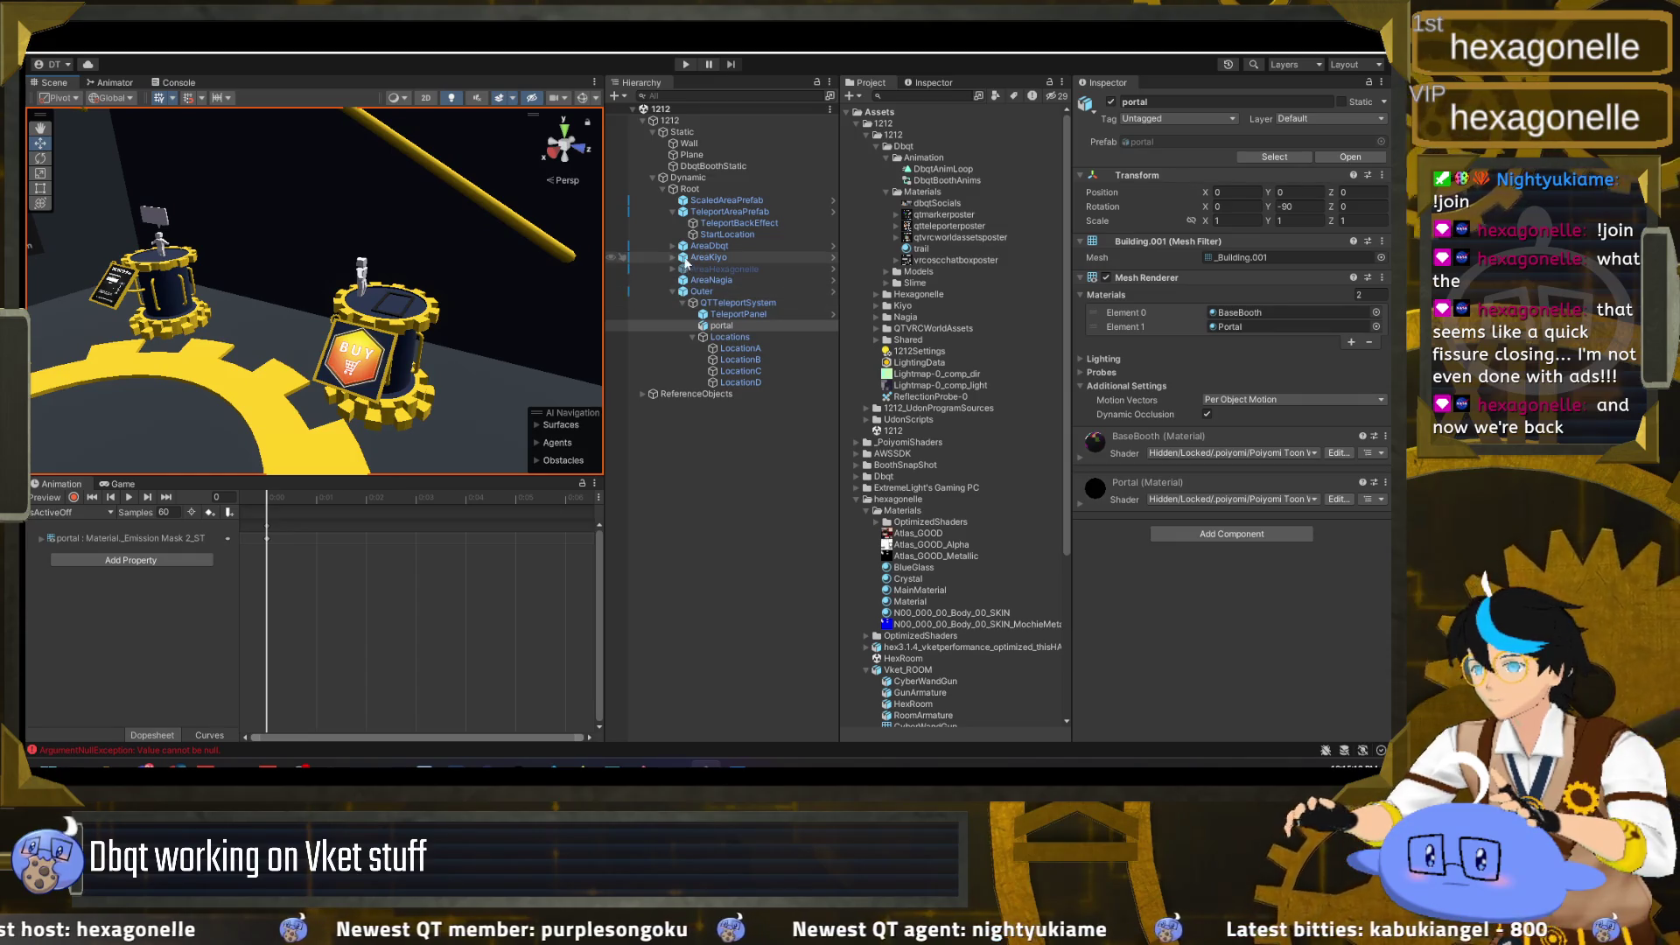
click(673, 245)
click(701, 294)
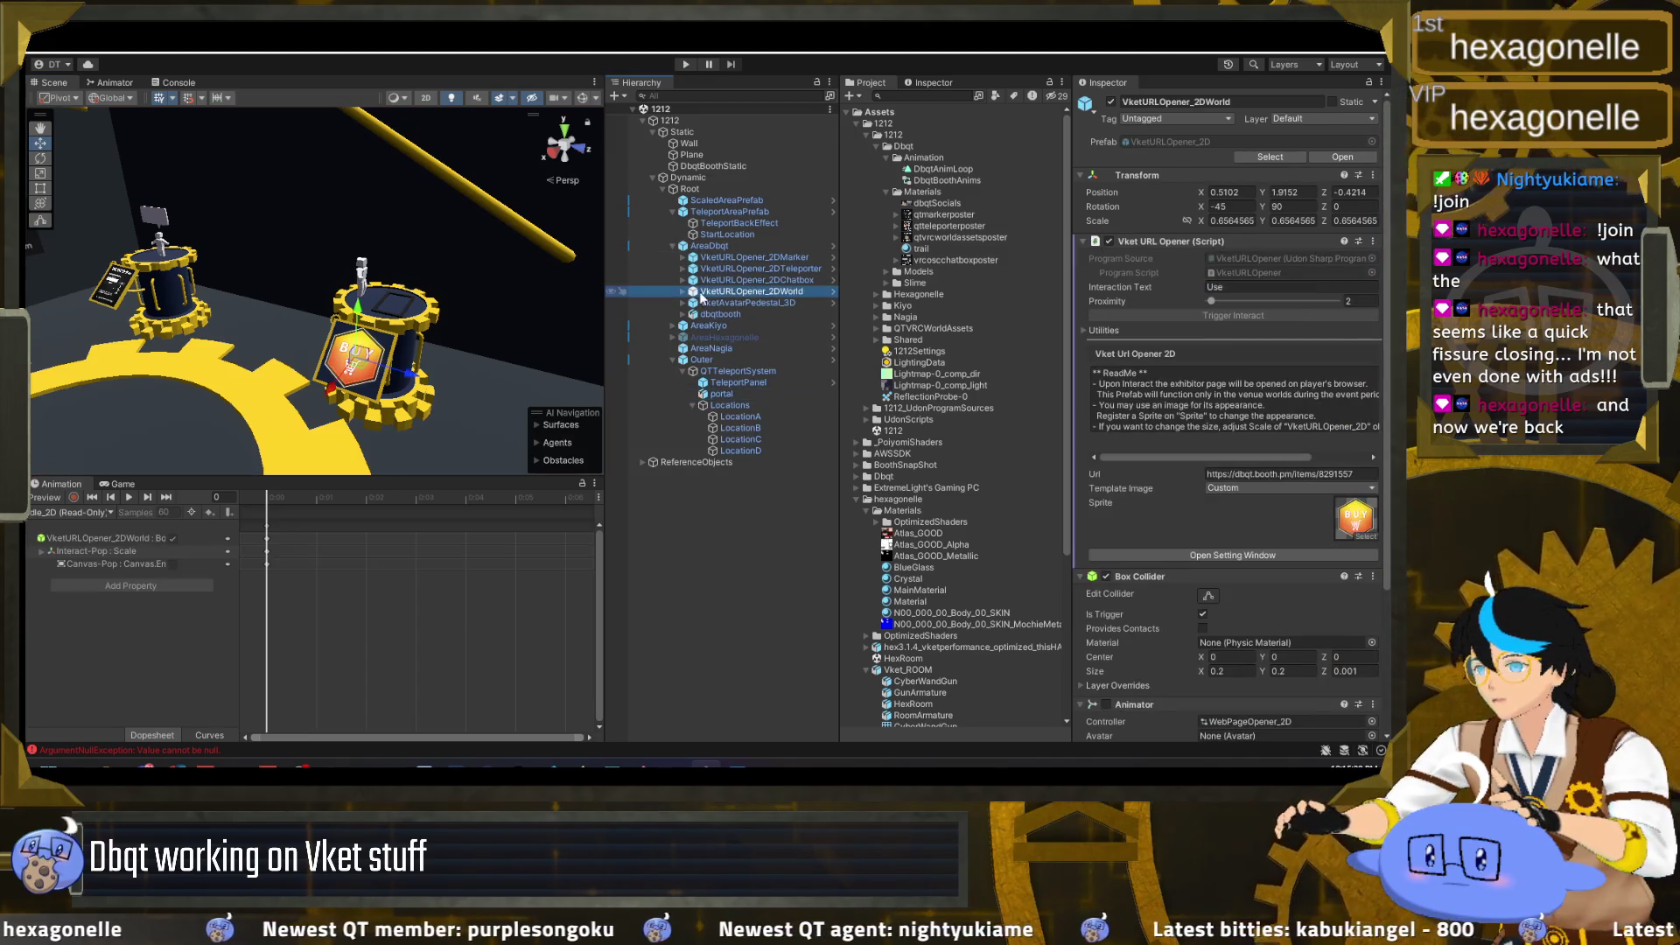
click(1356, 516)
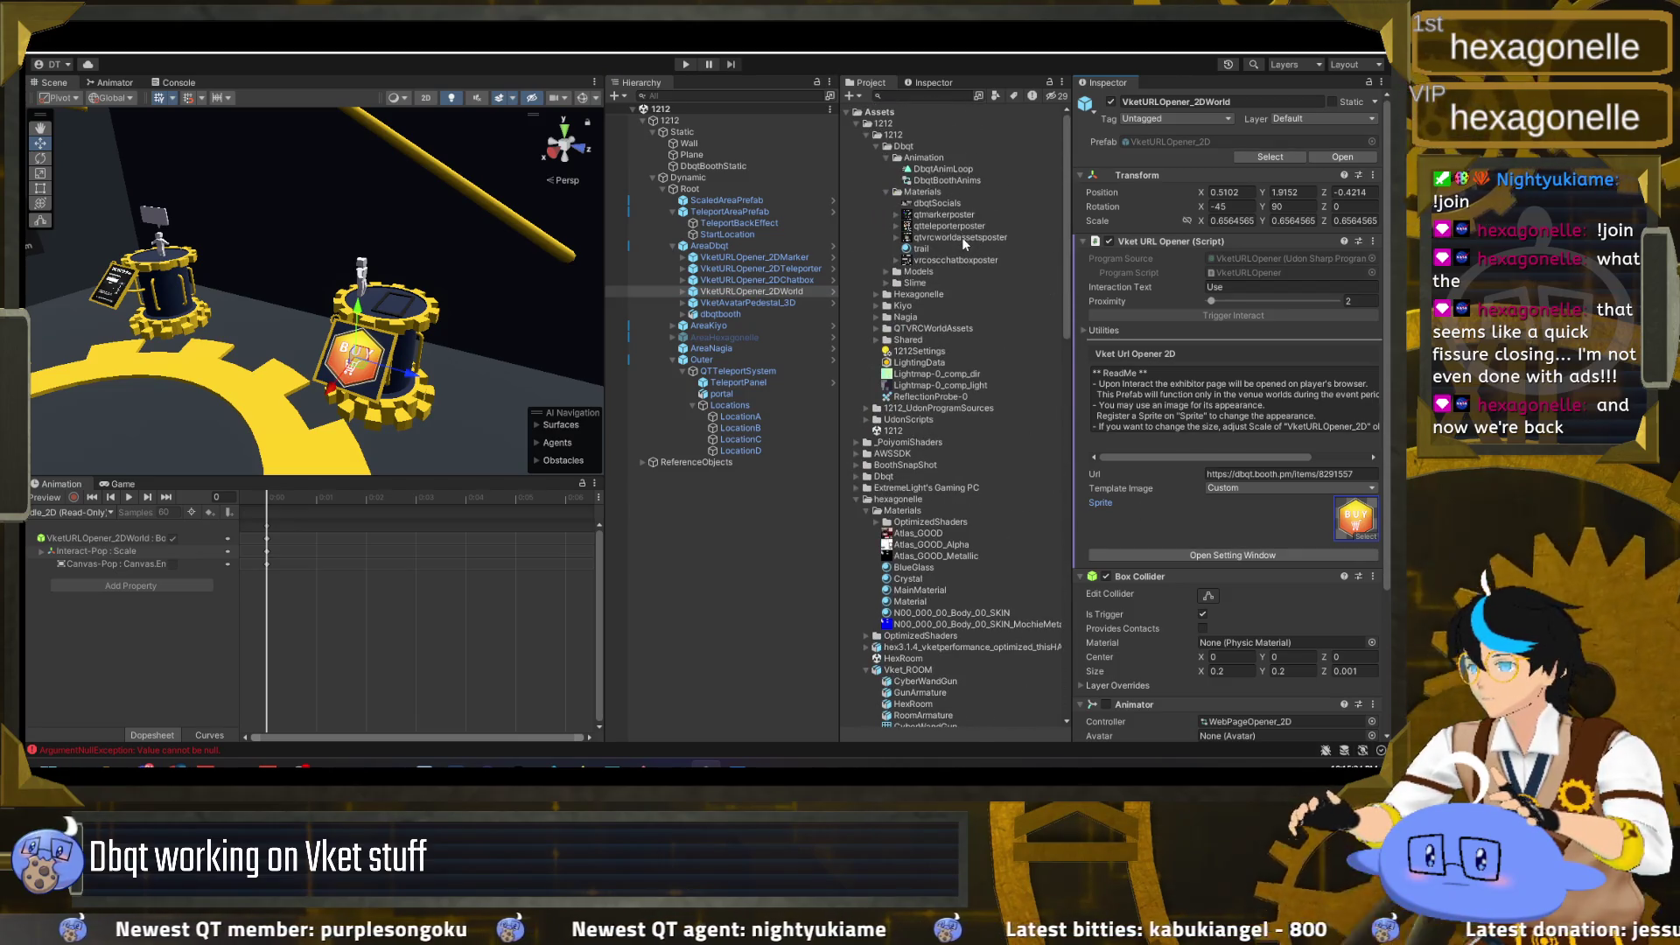
drag(962, 238, 1355, 516)
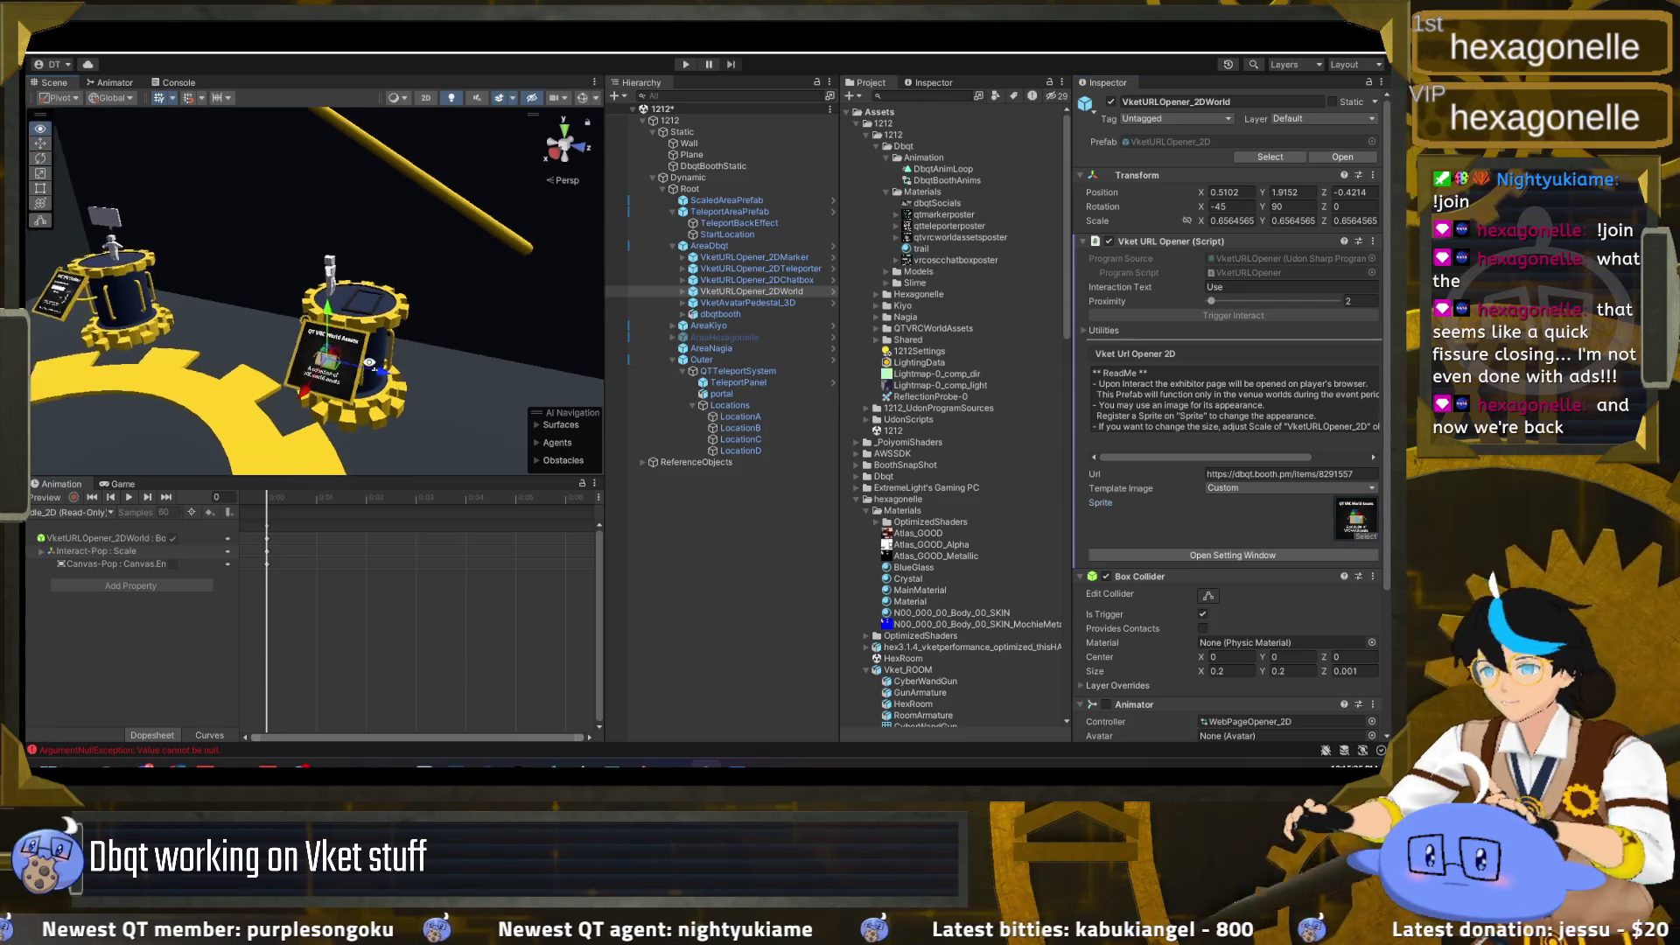
Step: Frame the Dbqt booth area to check the new world-assets poster sign
drag(369, 362, 385, 393)
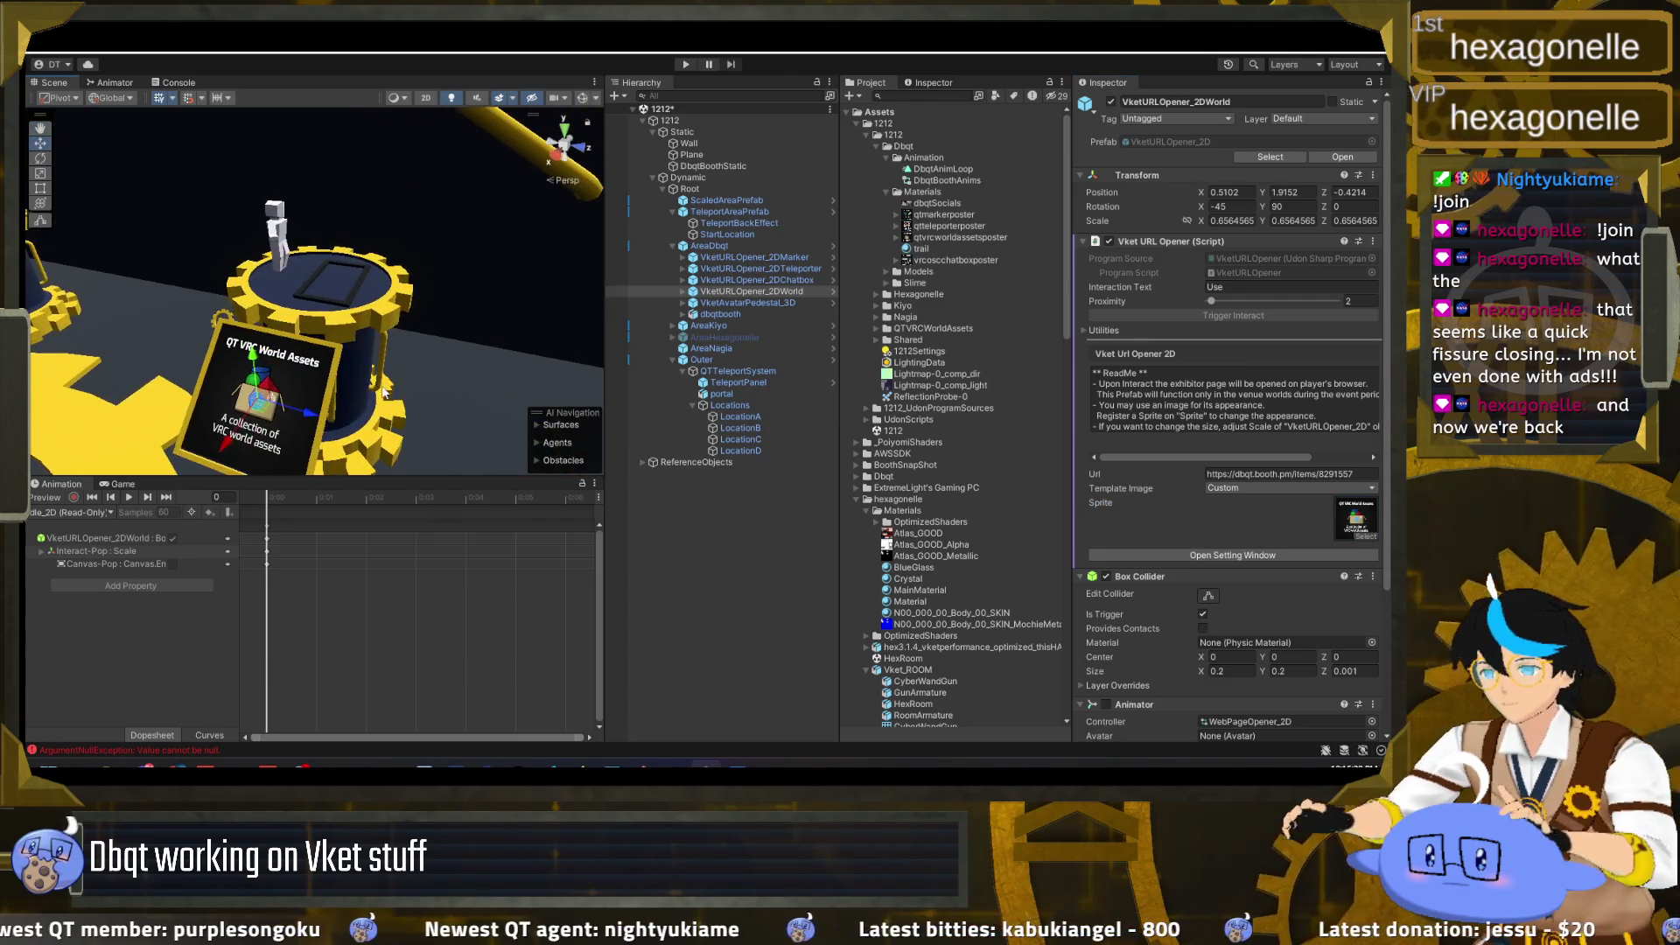
click(715, 557)
mouse_move(306, 350)
mouse_down()
mouse_move(247, 325)
mouse_move(672, 376)
mouse_up()
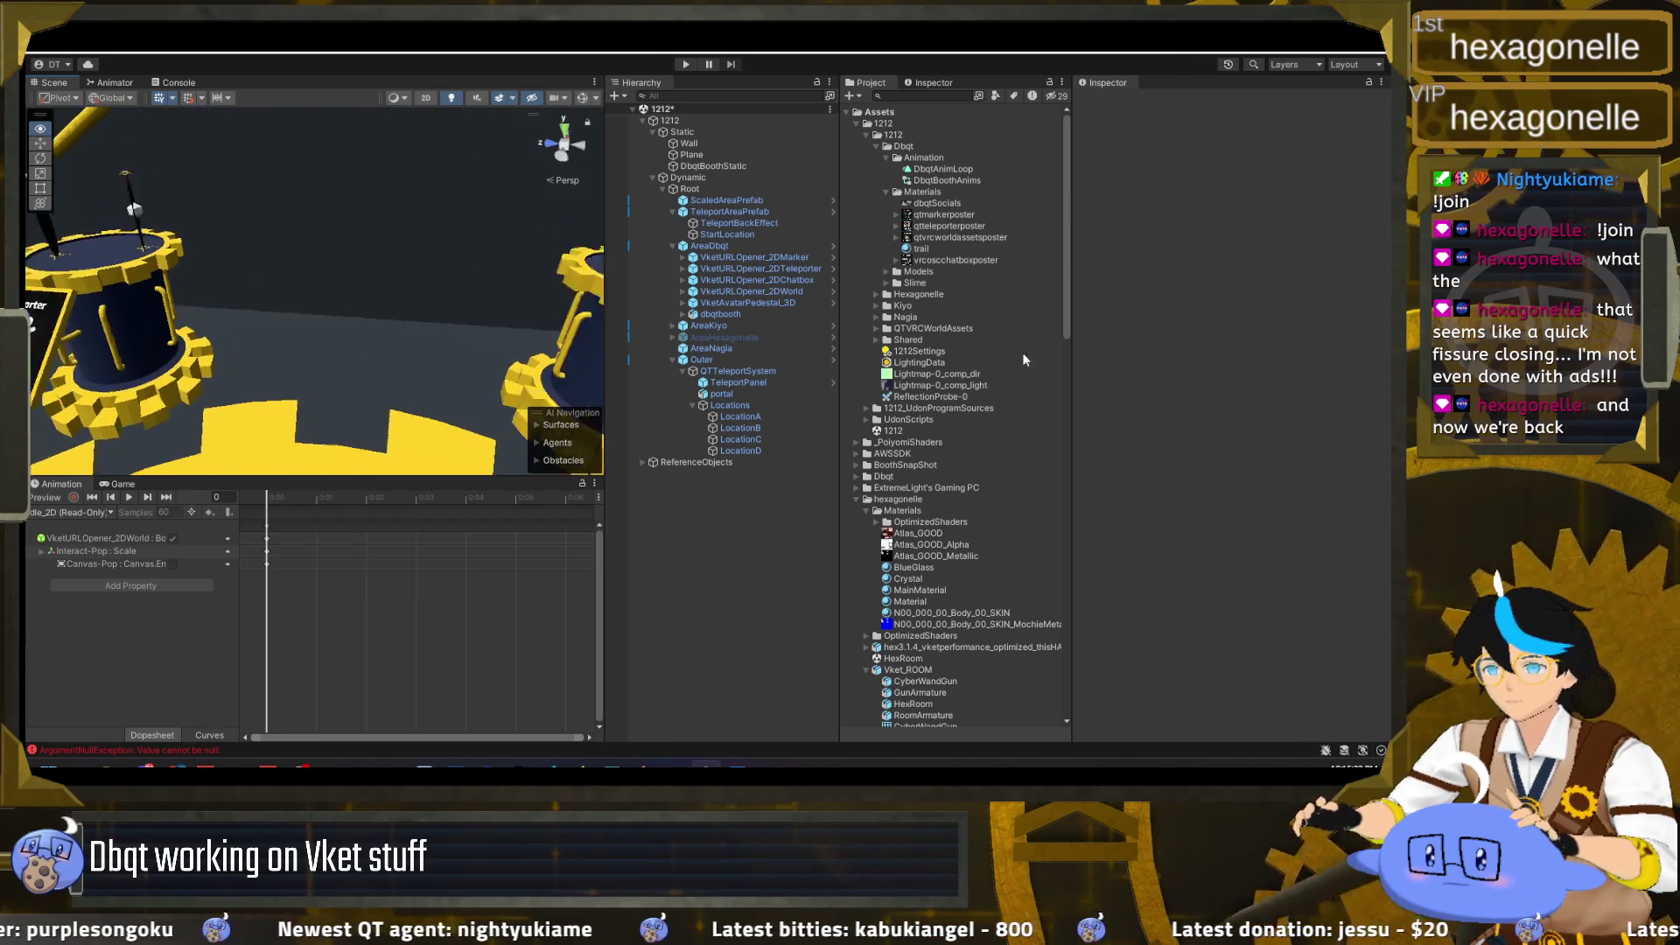
mouse_move(673, 382)
mouse_down()
mouse_move(469, 412)
mouse_move(315, 289)
mouse_up()
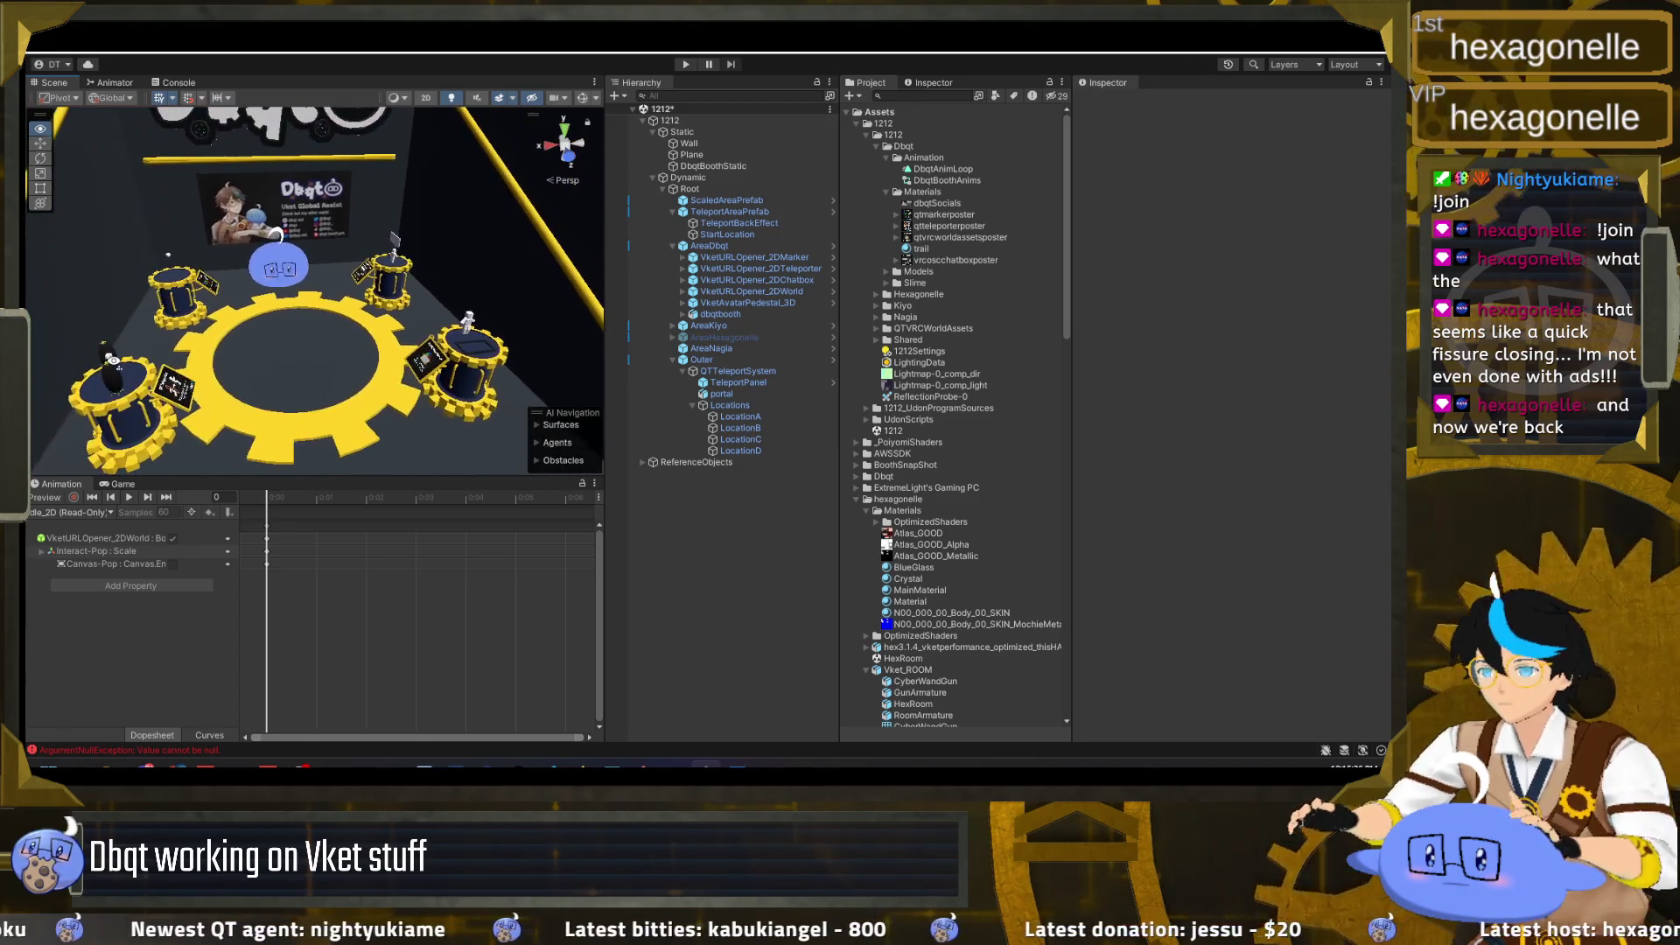
drag(380, 298, 366, 264)
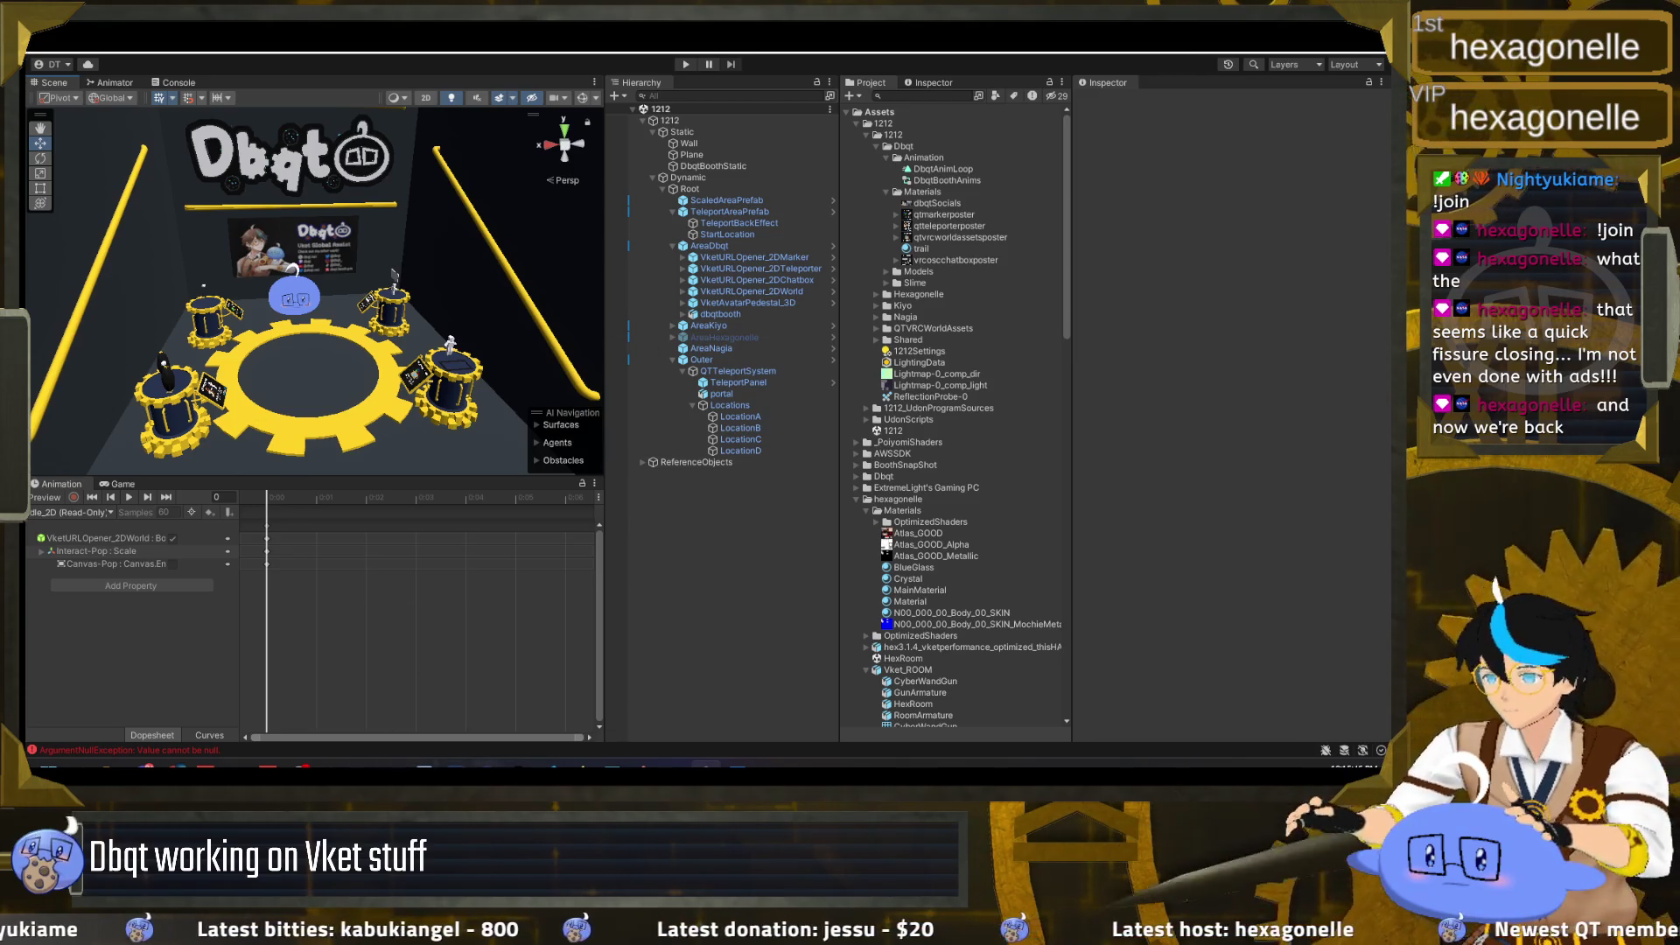
click(631, 751)
text(git s)
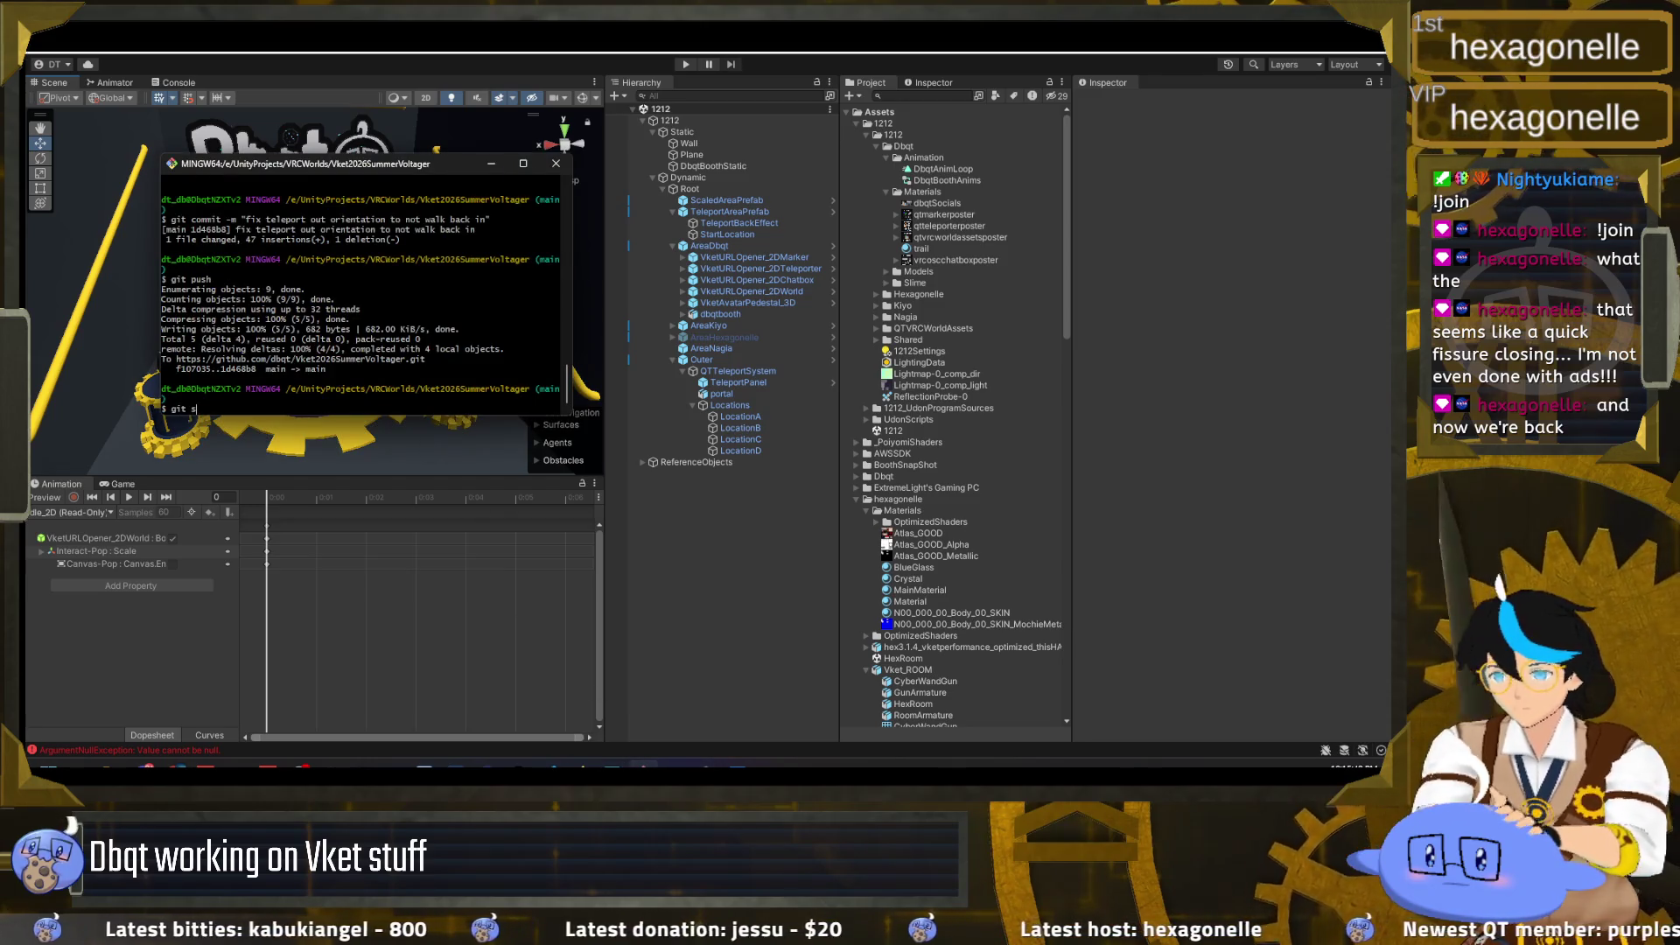
Step: Run git status and git pull to confirm main is up to date, then select AreaDbqt in Unity
text(tatus)
key(Return)
text(git pu)
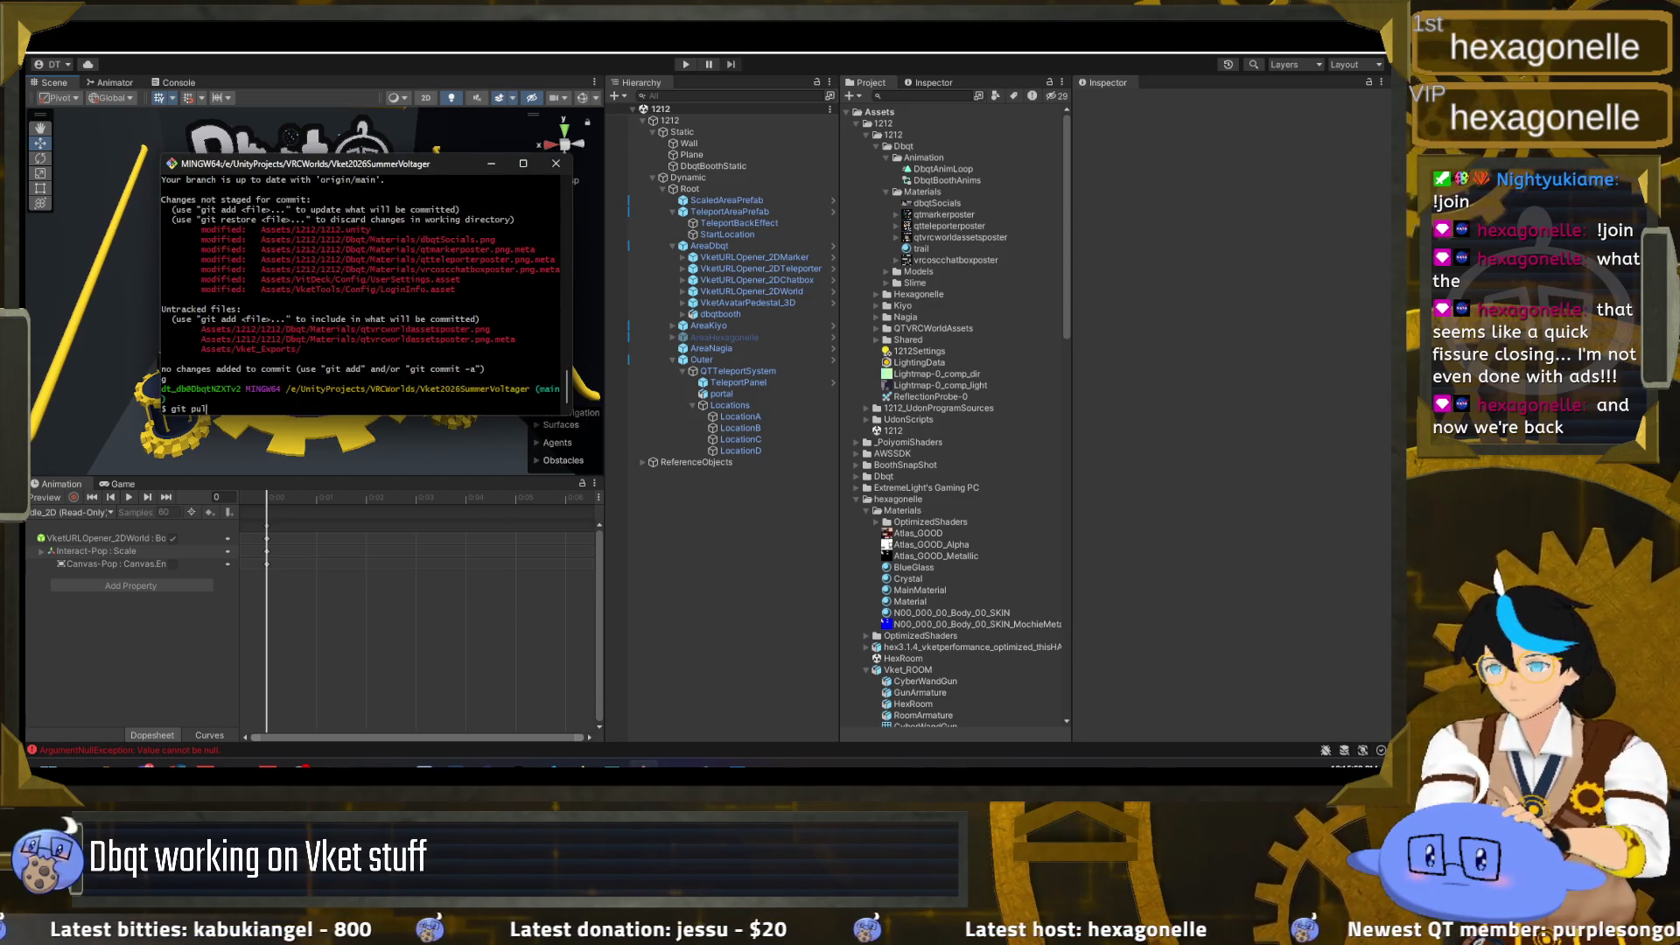
text(l)
key(Return)
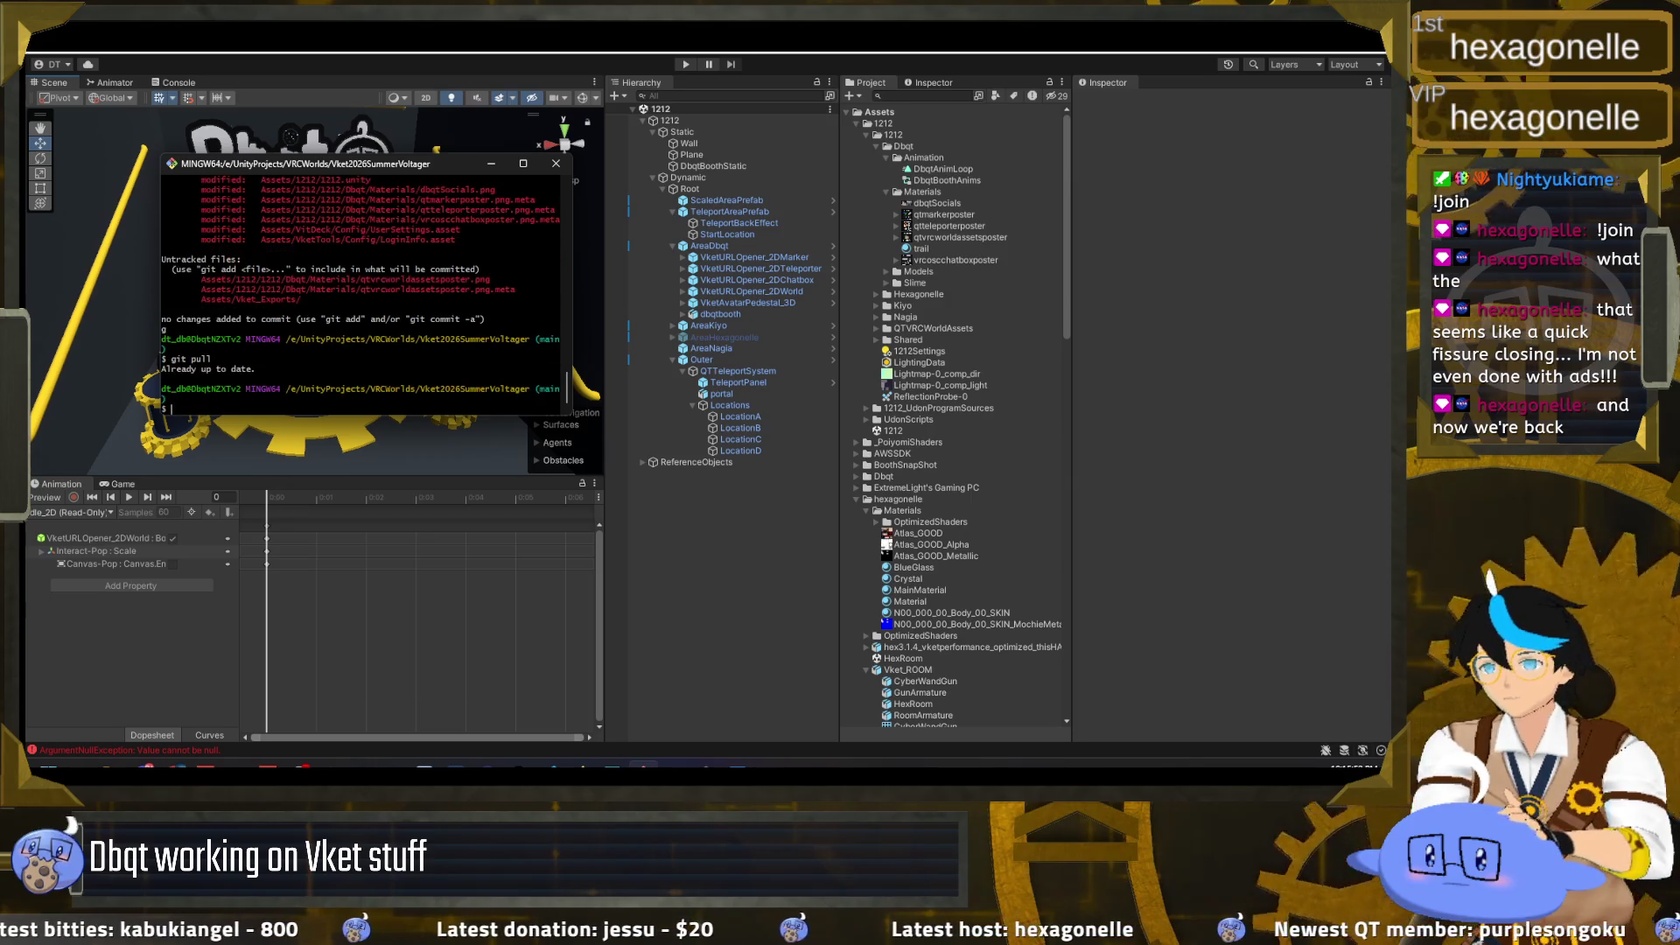
click(760, 294)
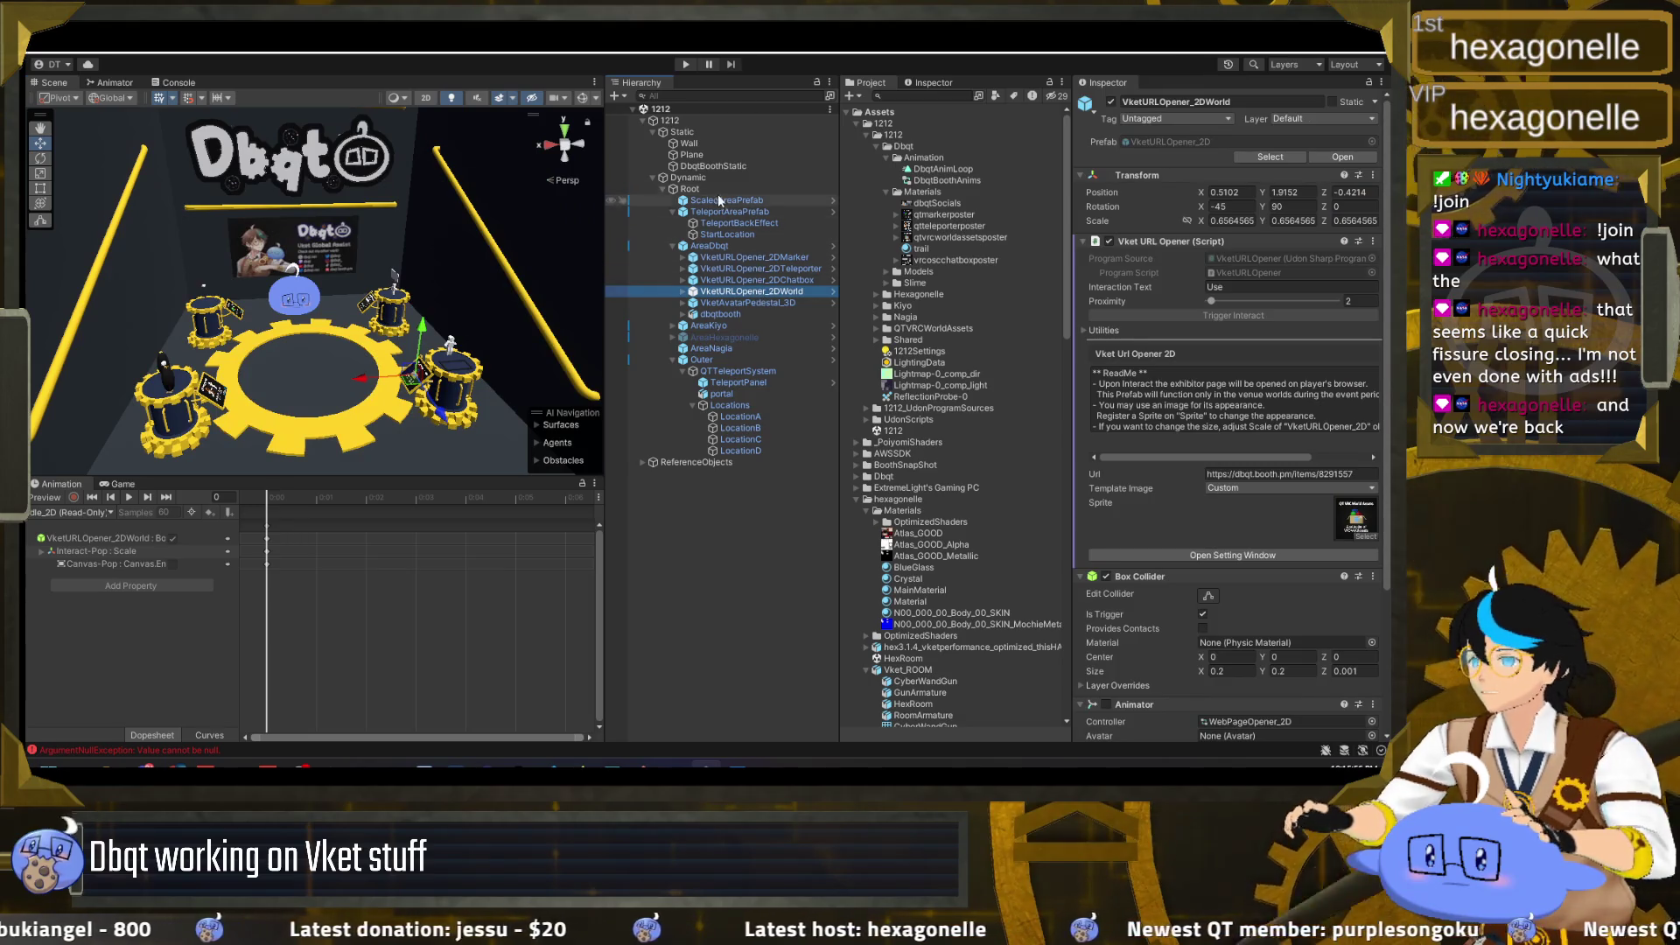
click(714, 245)
Step: Apply all of AreaDbqt's prefab overrides, including the new poster sign, to the prefab
click(1163, 157)
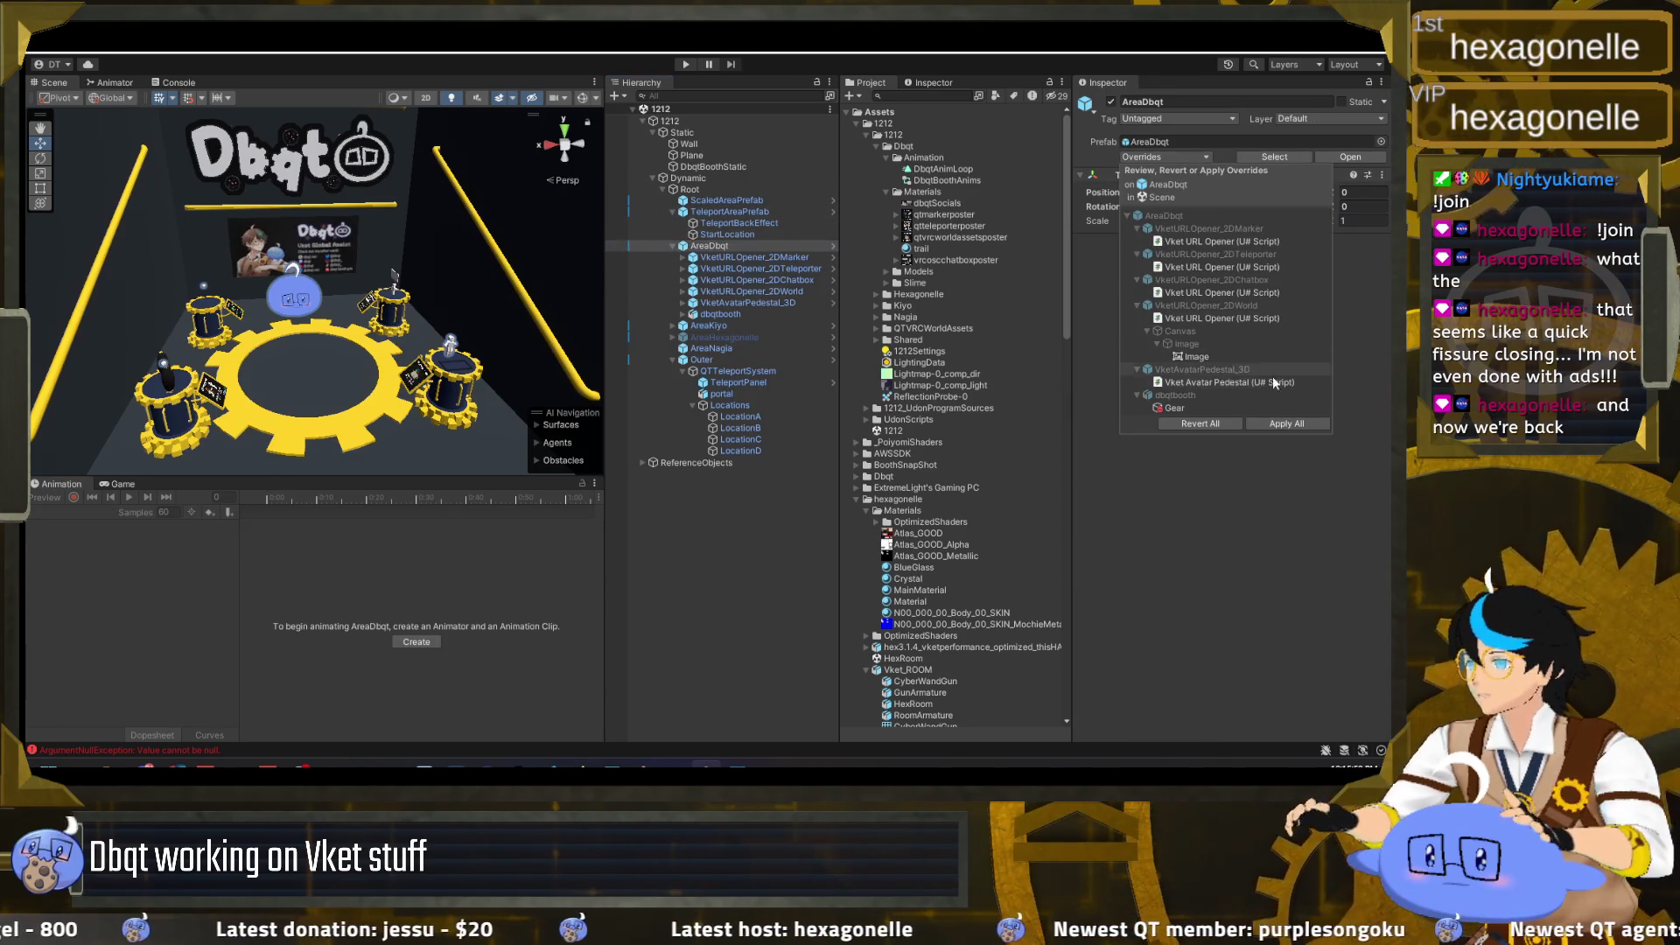
click(1287, 424)
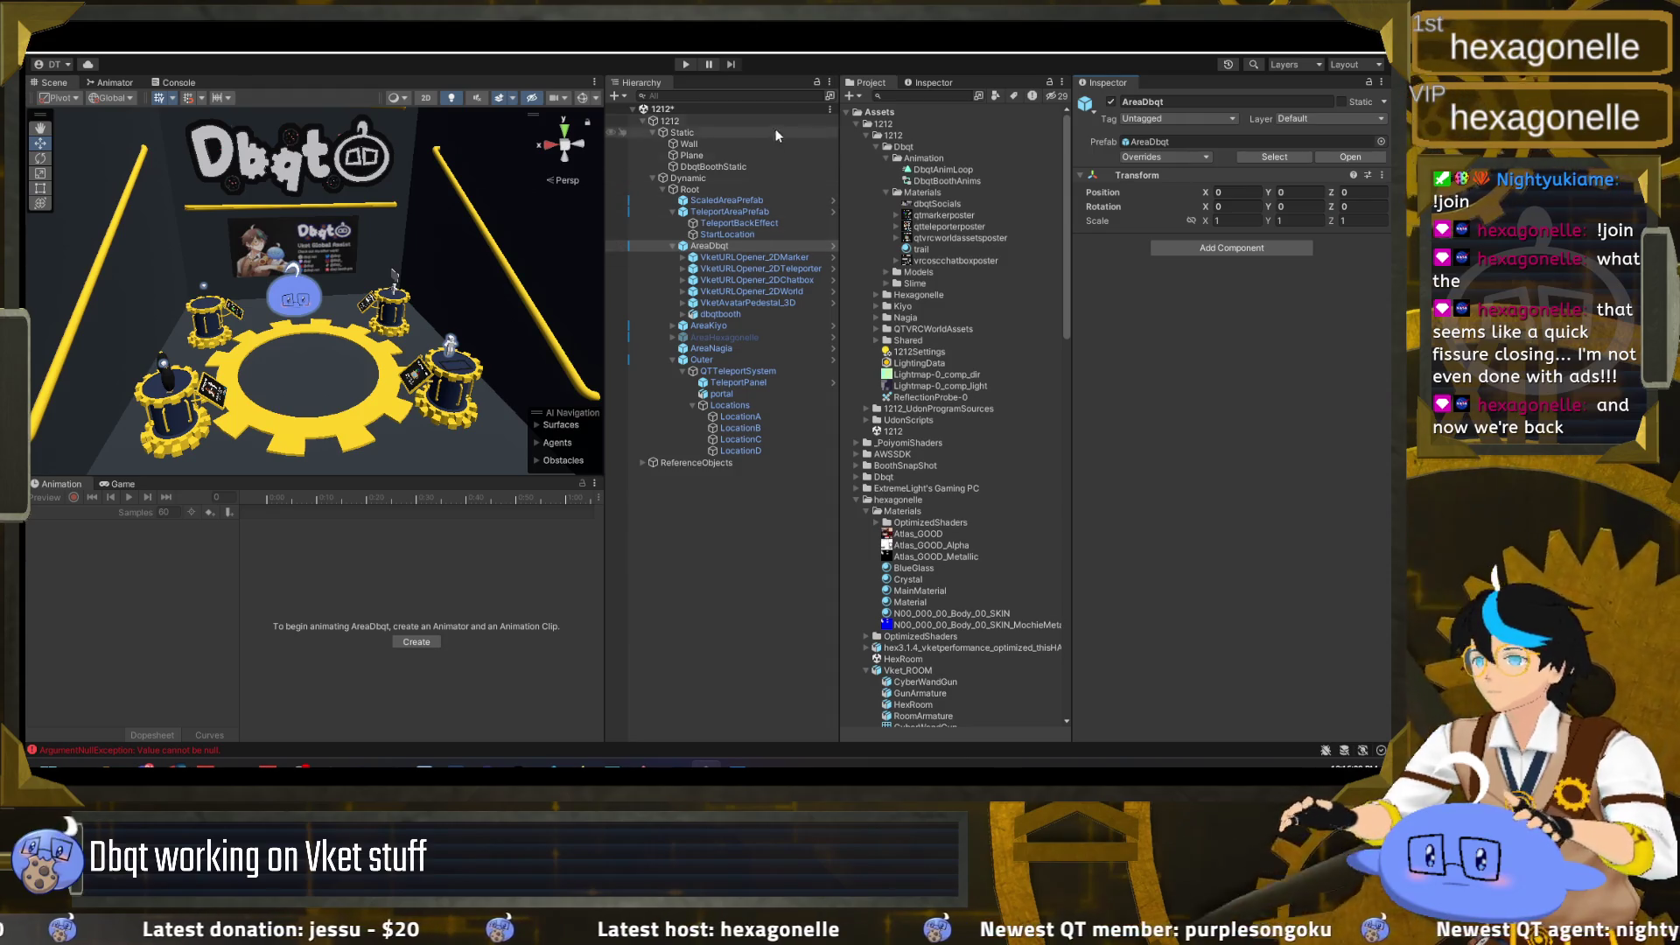
key(alt+Tab)
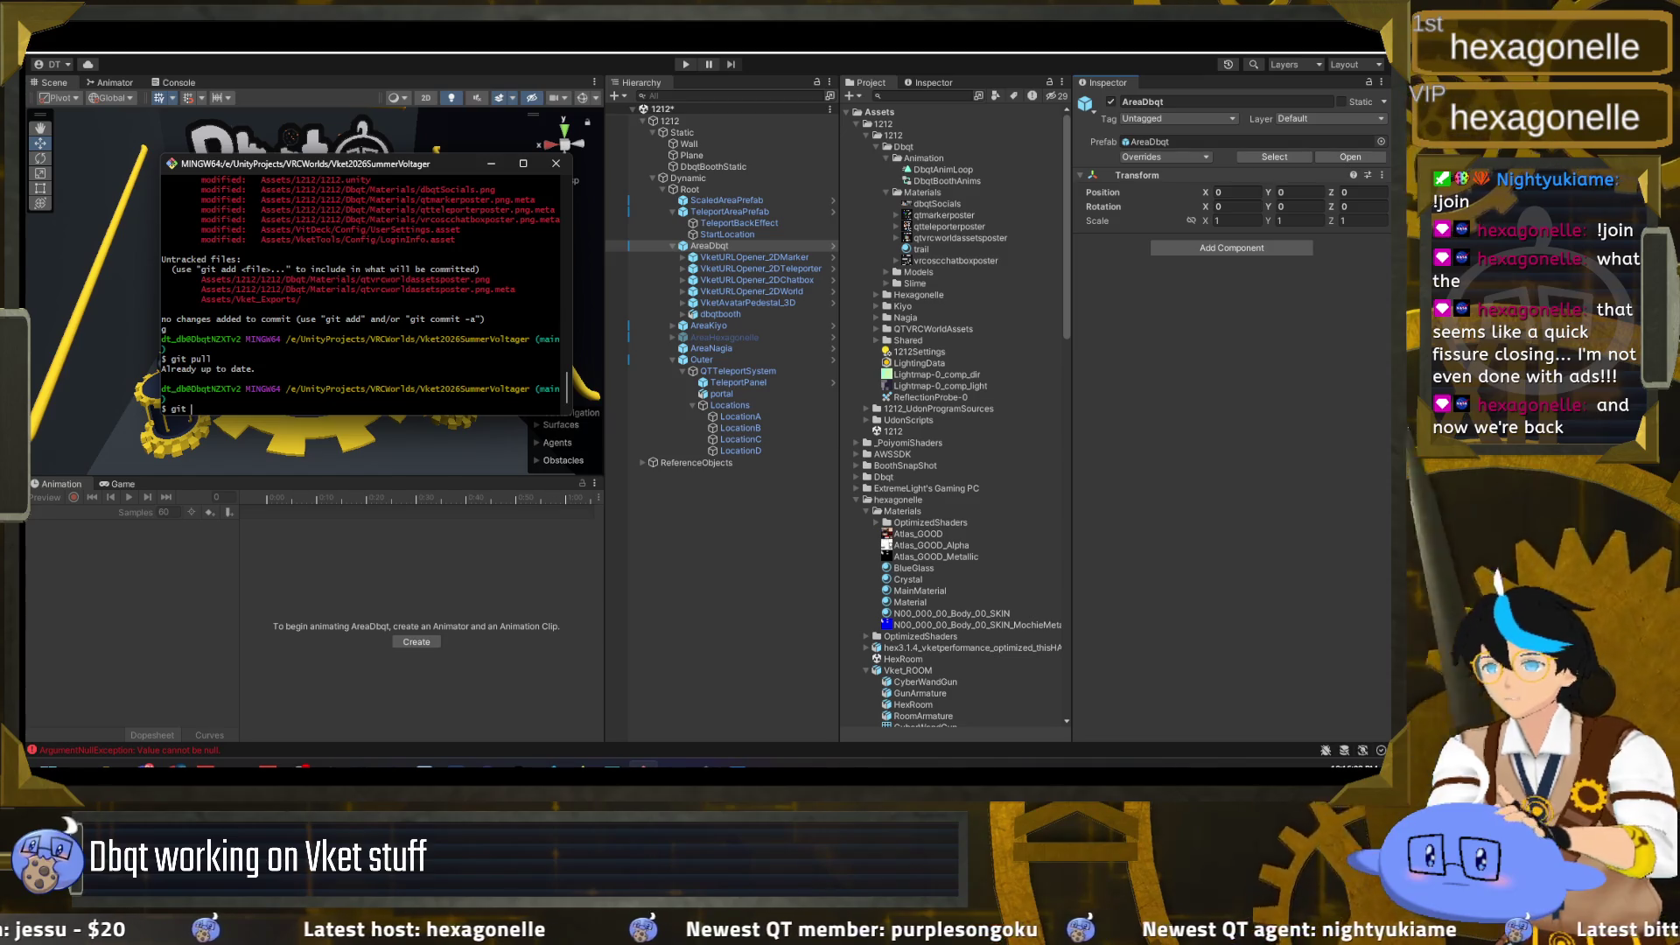
Step: Restore the 1212.unity scene with git checkout, recheck status, and reload the scene in Unity
text(checkout Assets*unity)
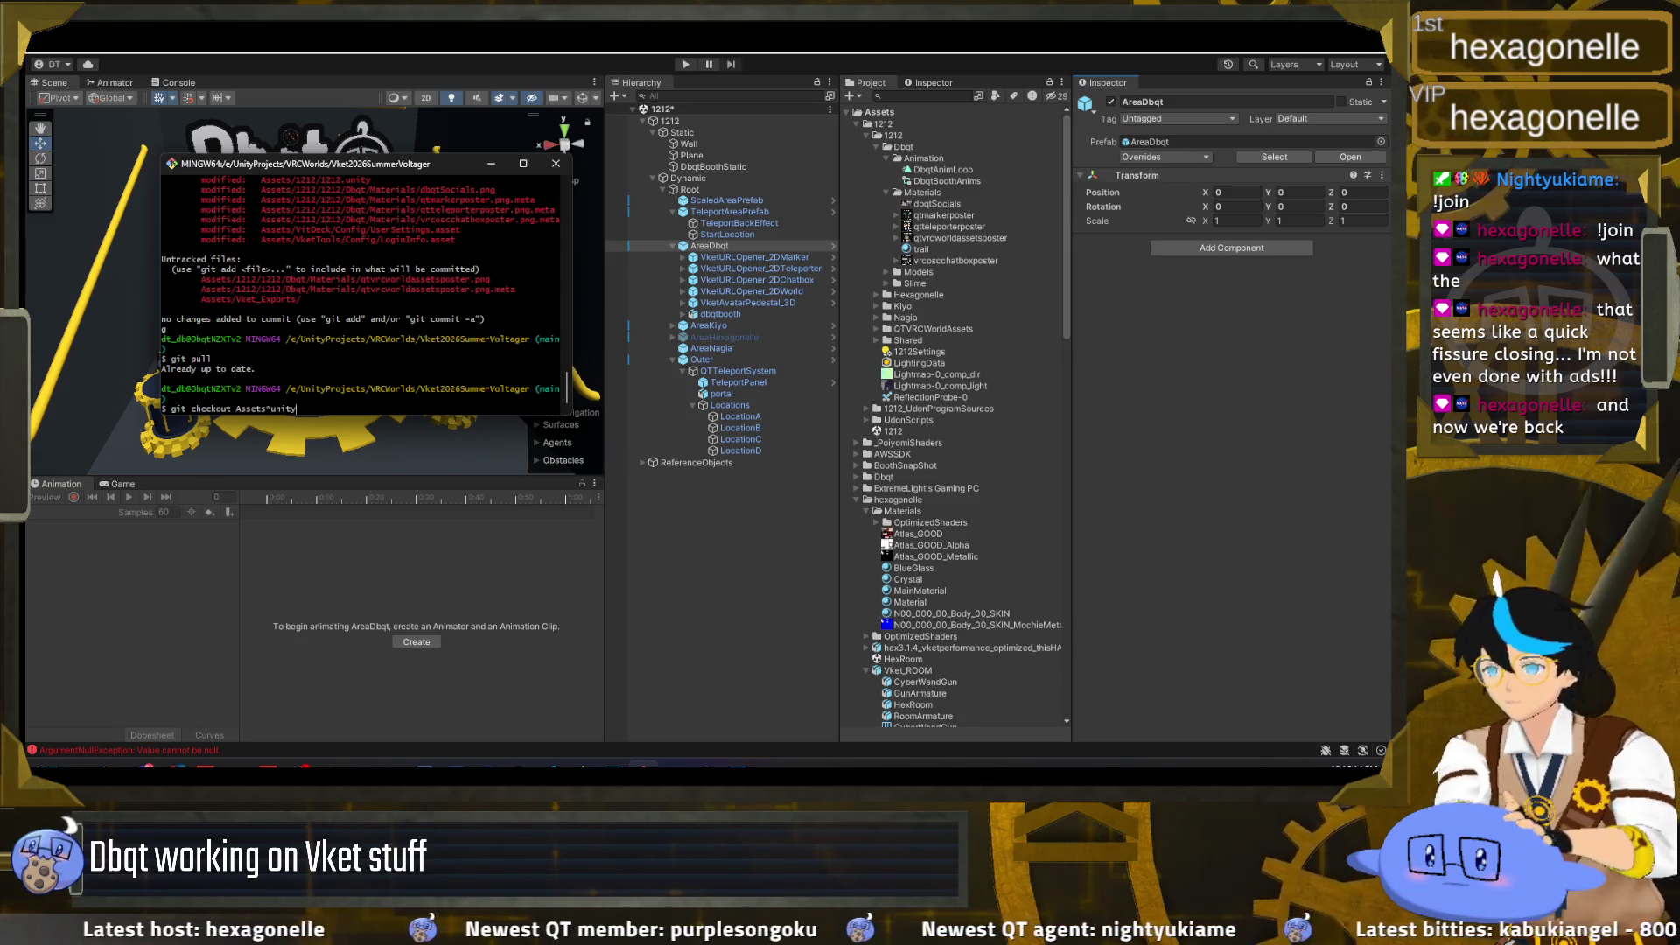
key(Return)
text(status)
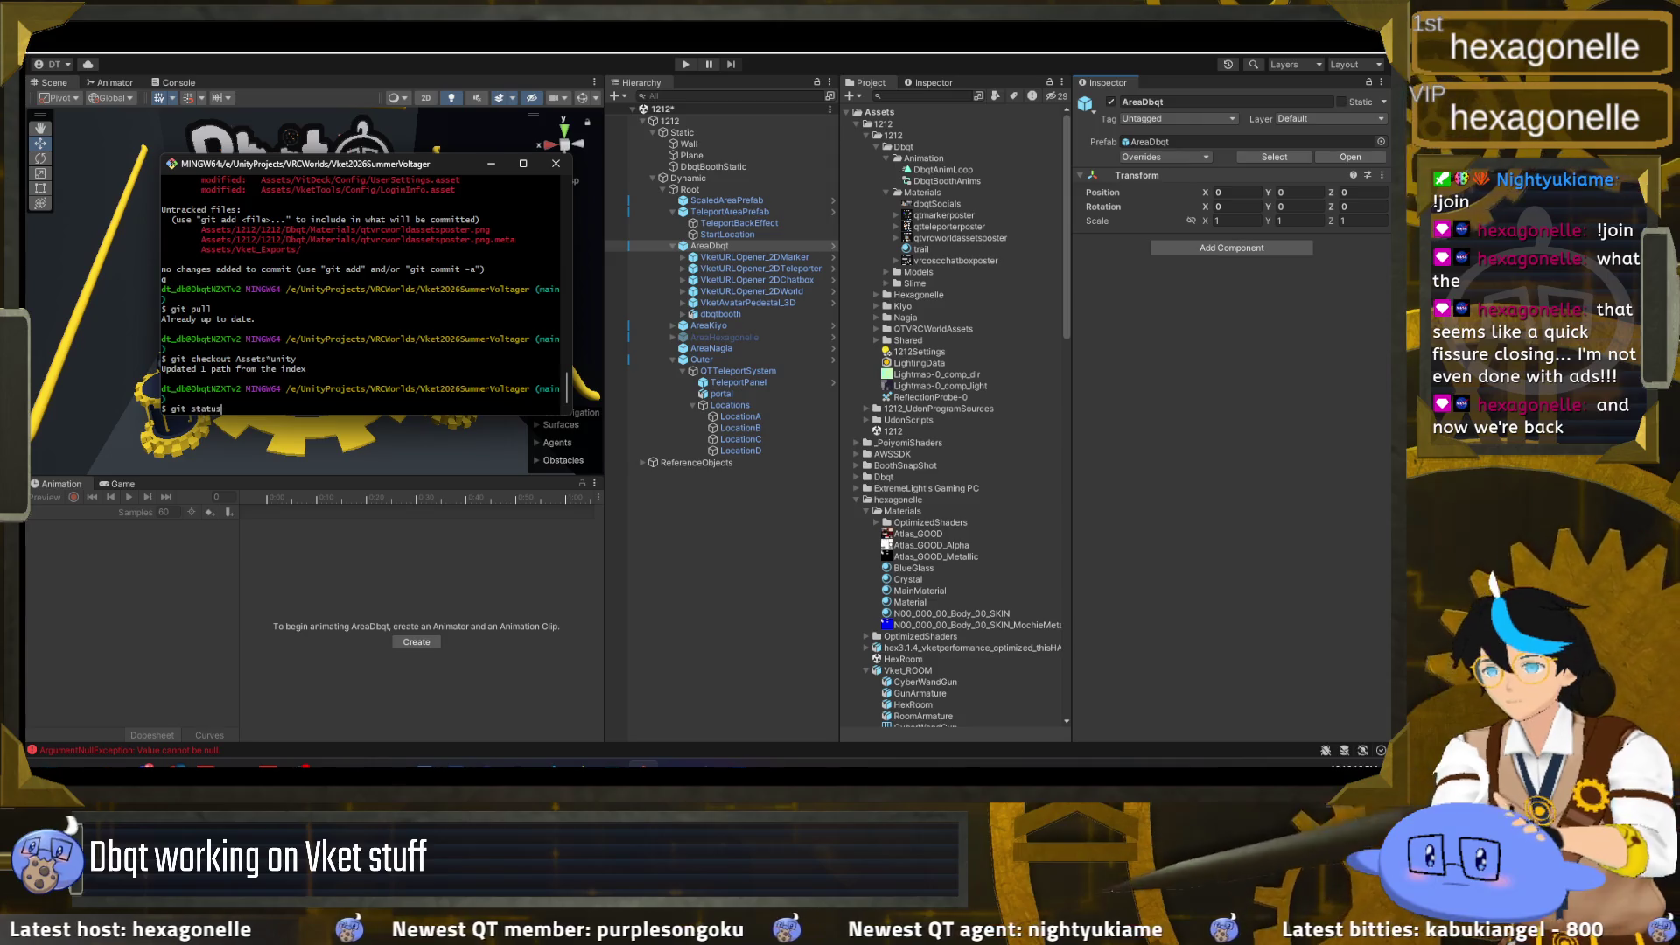
key(Return)
click(688, 624)
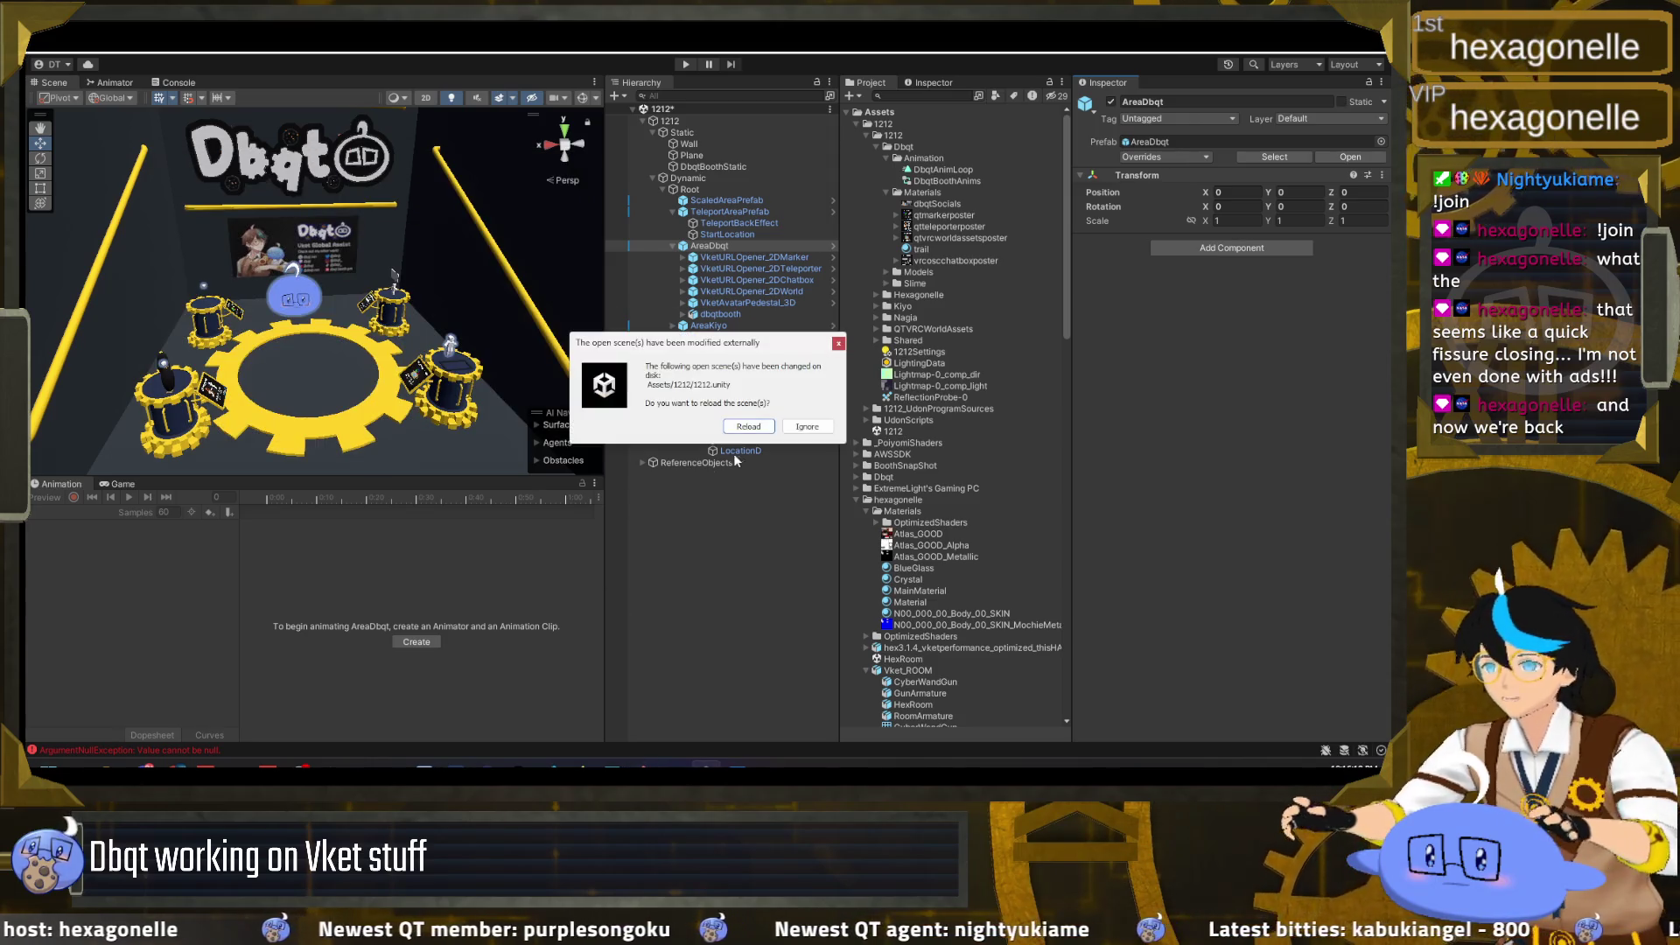
click(752, 427)
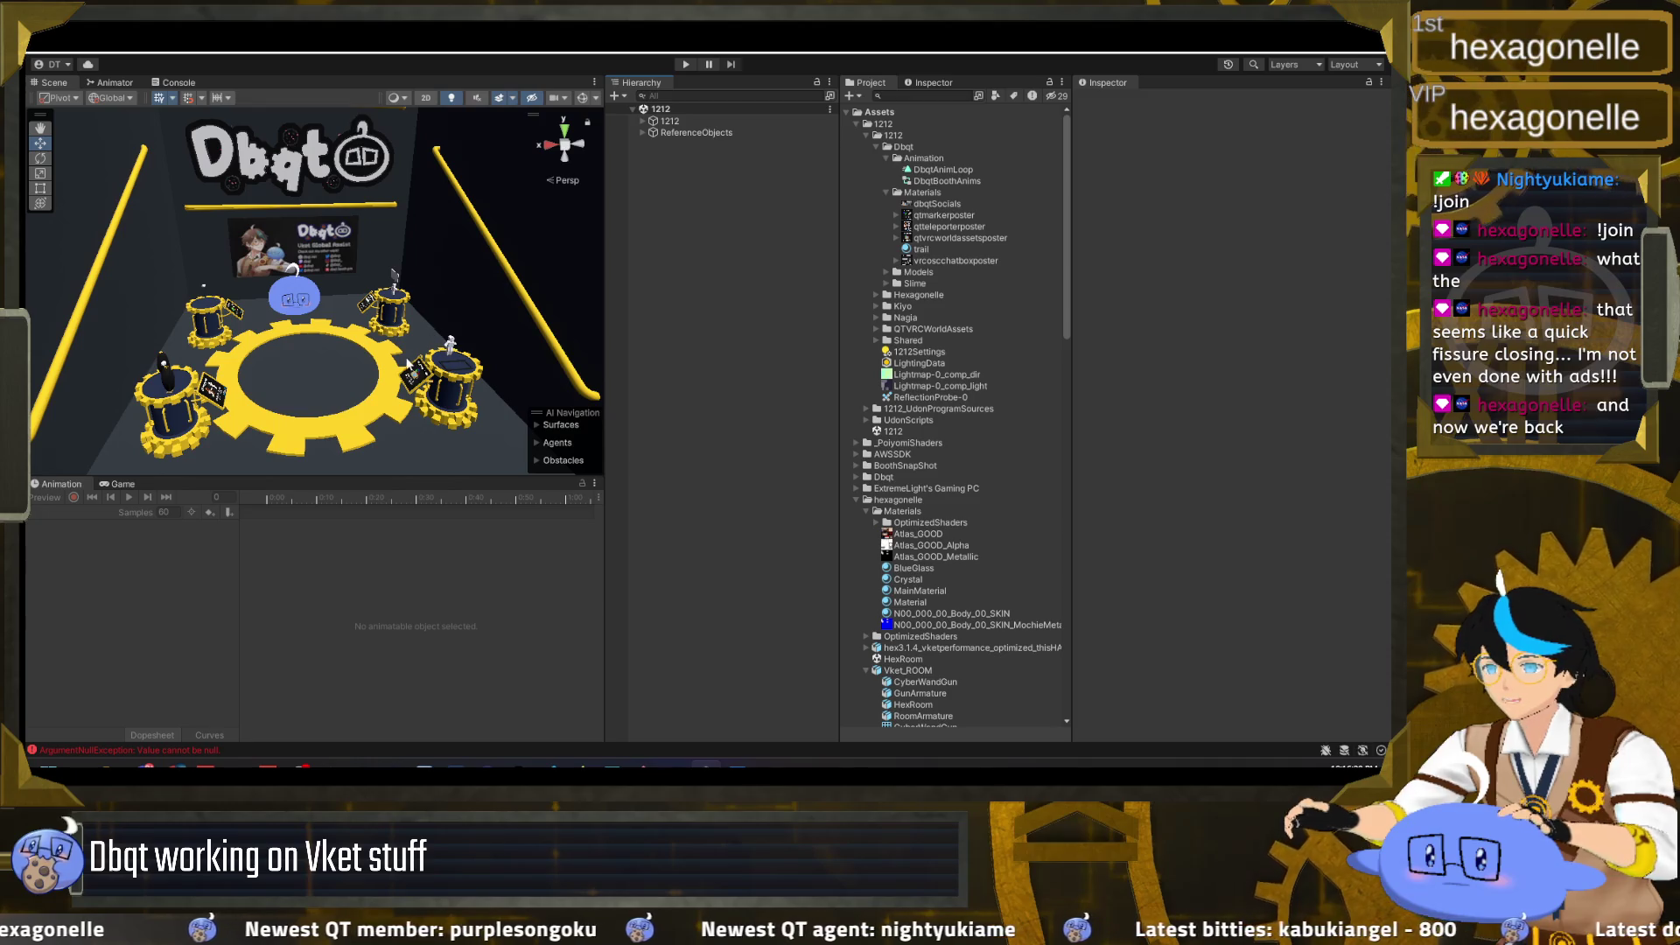
drag(407, 363, 411, 332)
drag(420, 351, 423, 350)
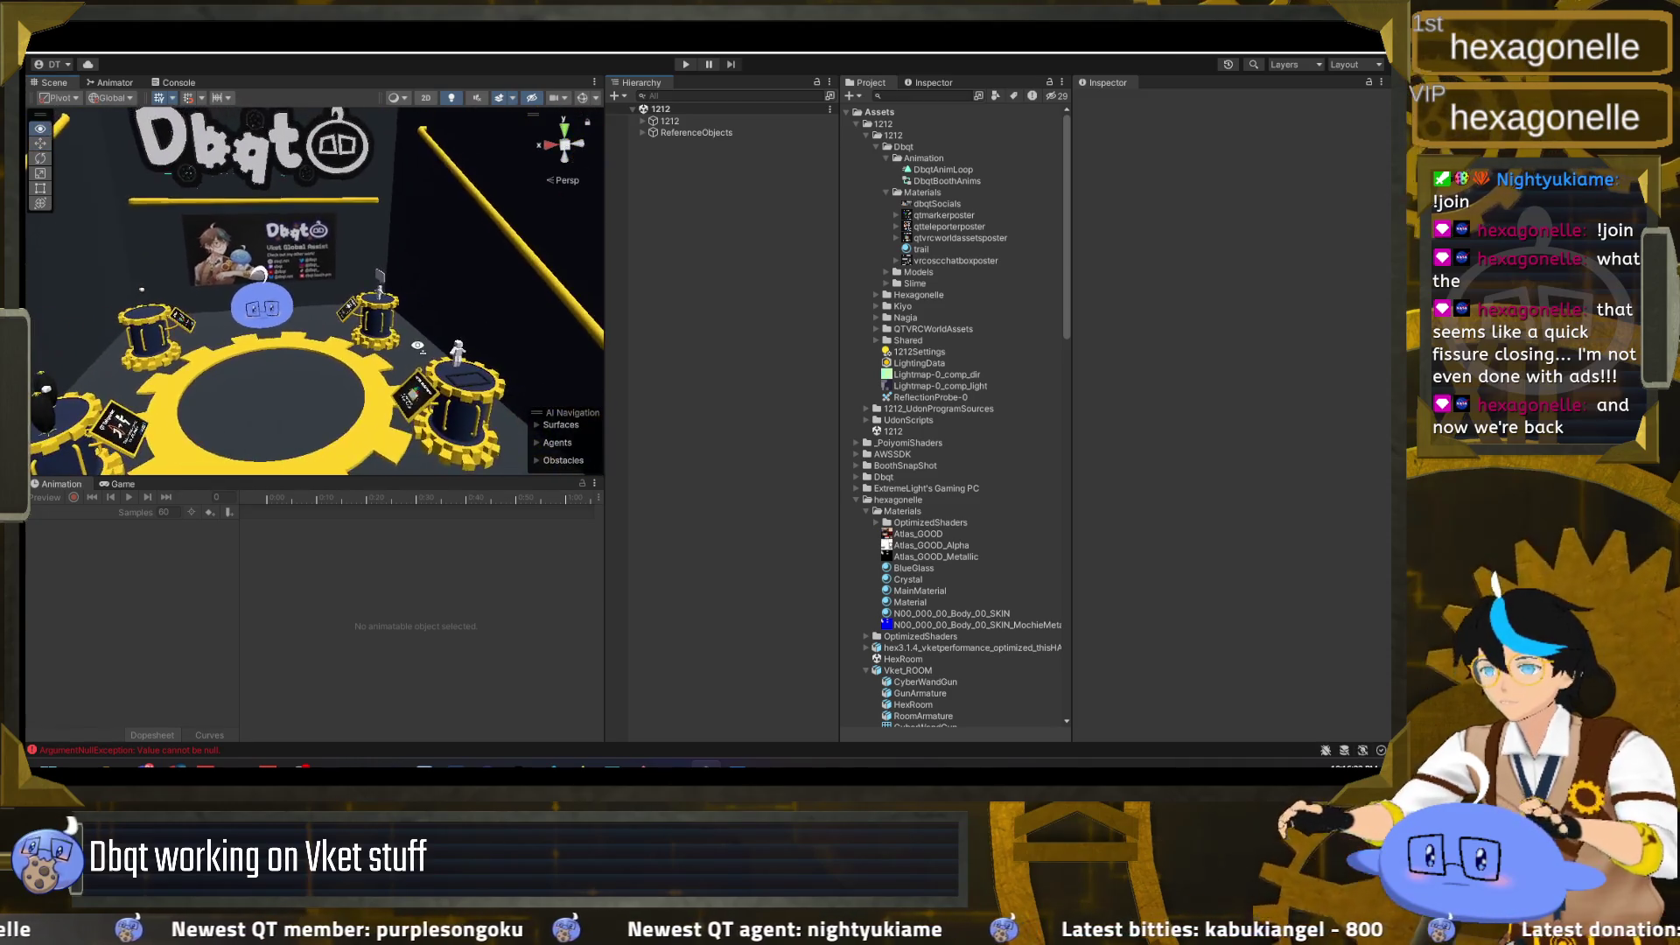
key(alt+Tab)
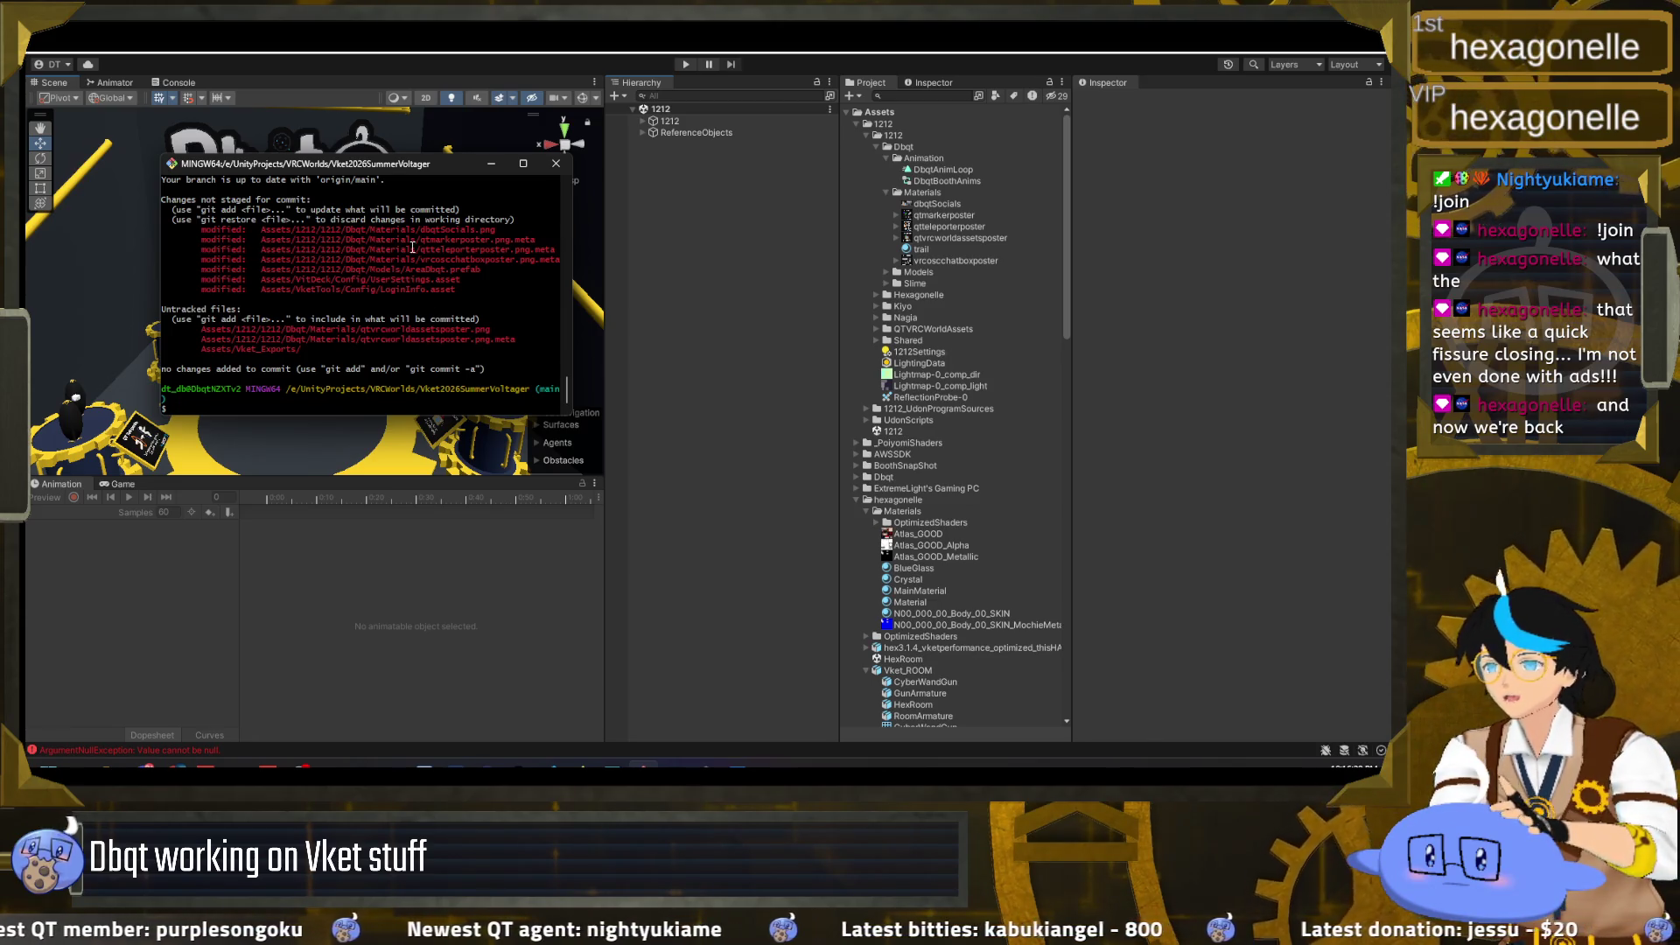
Step: Stage the Dbqt assets with git add Assets*Dbqt and review the staged files
text(add AS)
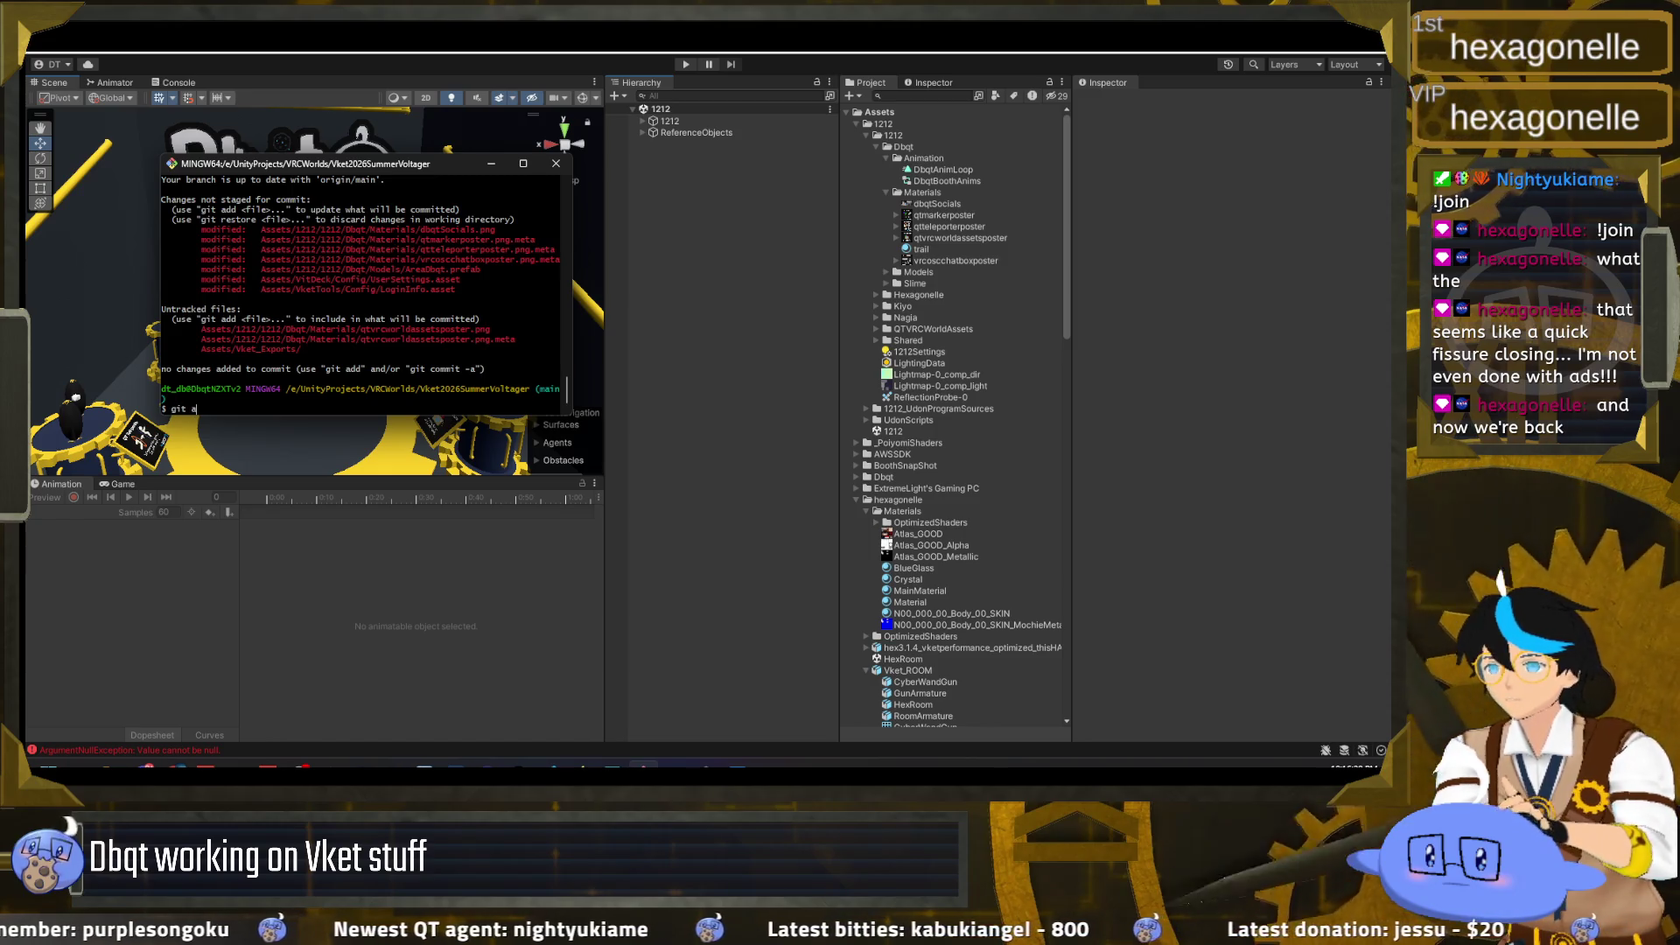
key(BackSpace)
text(sse)
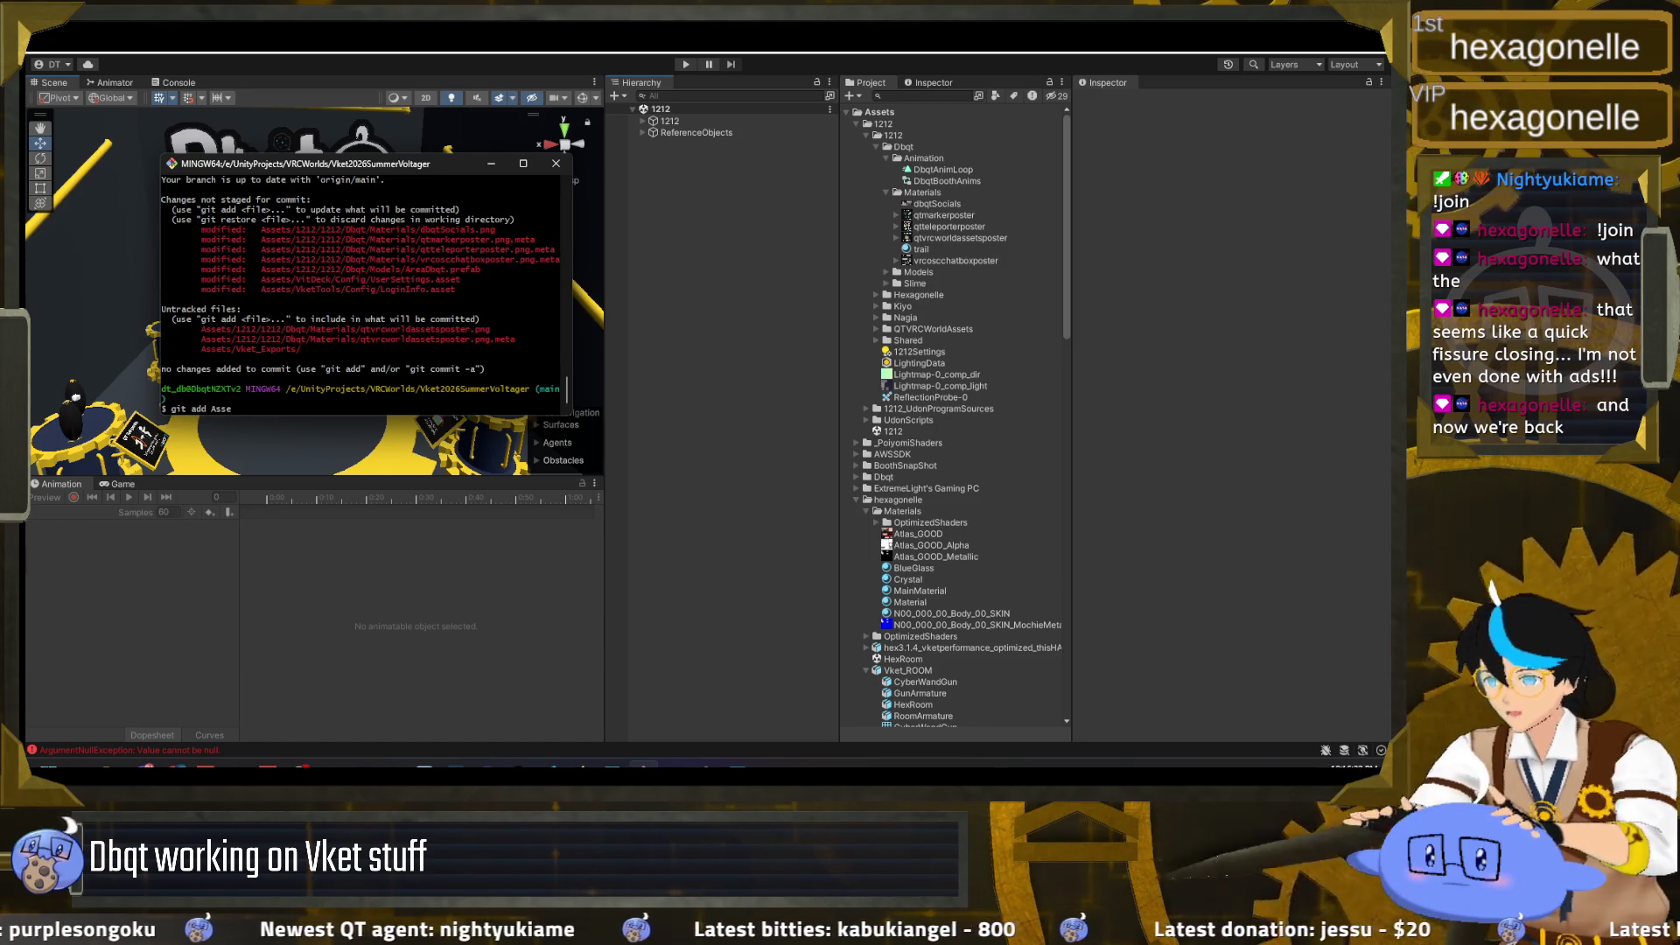
text(ts*Dbqt*)
key(Return)
text(git status)
key(Return)
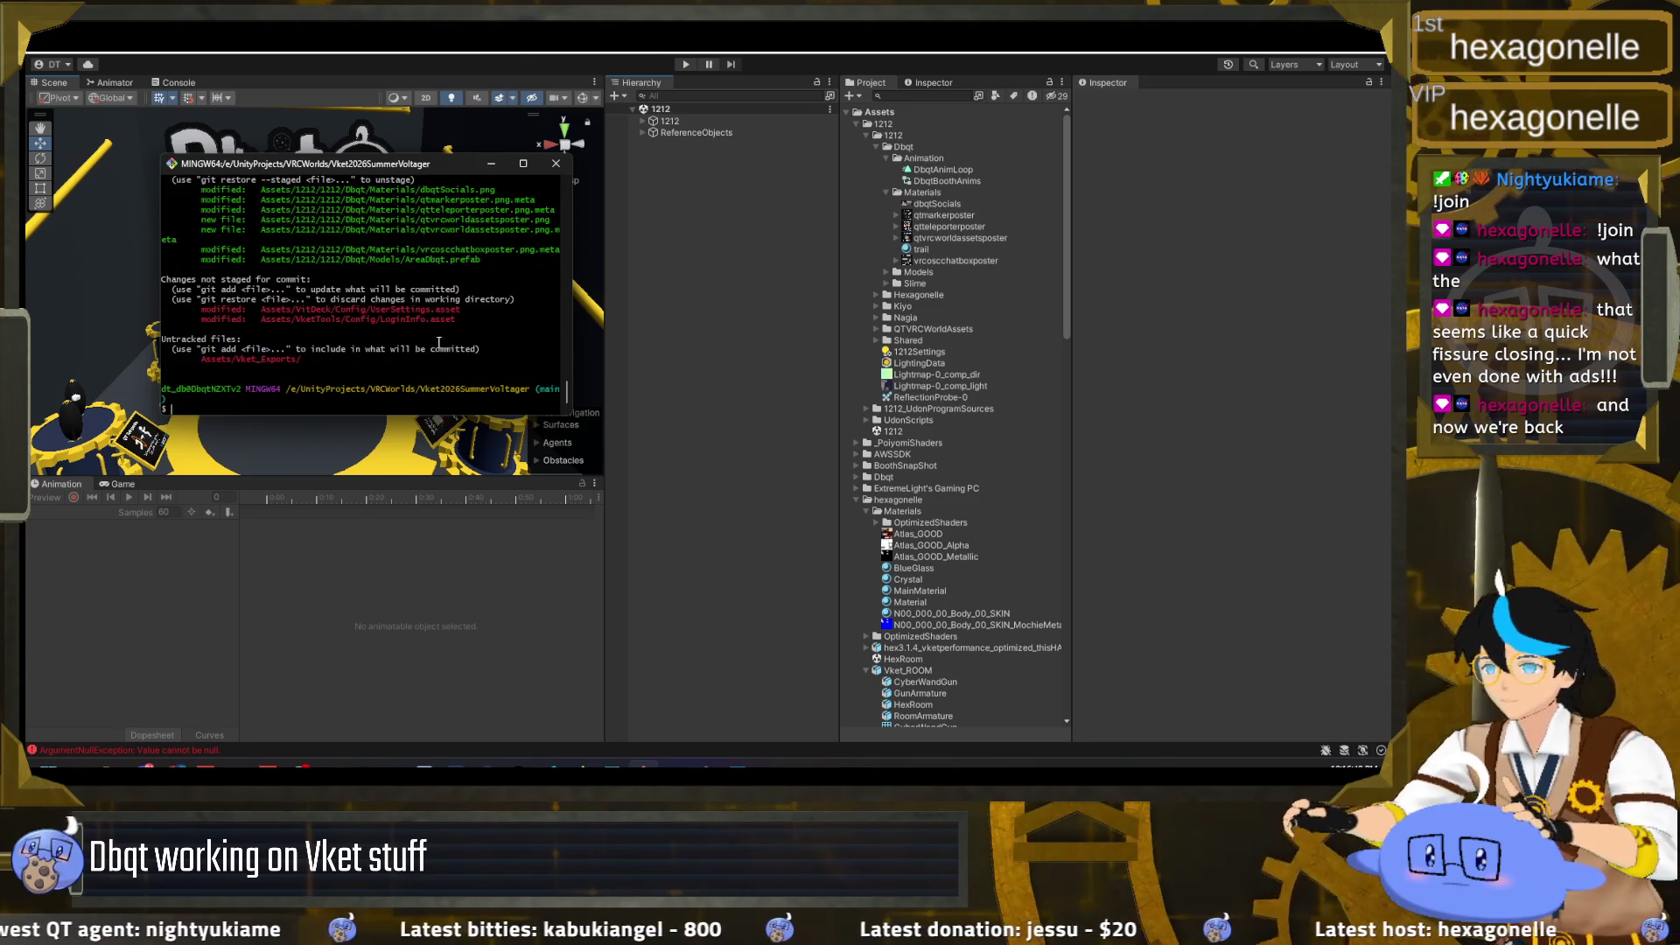
scroll(407, 330, up, 1)
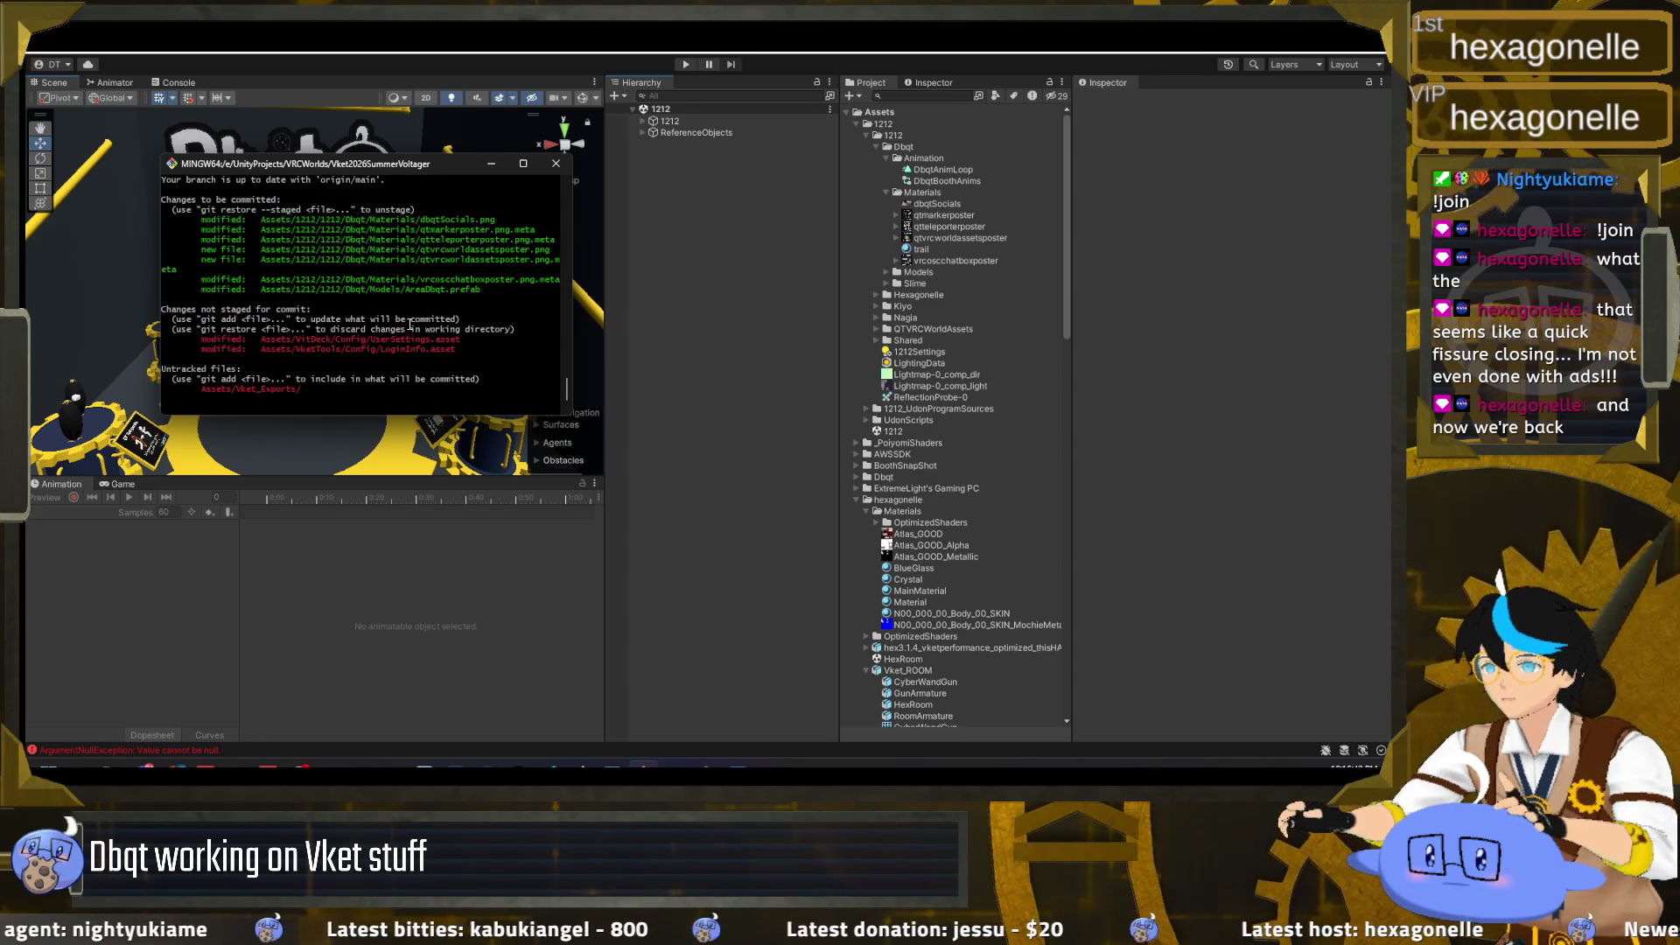
scroll(422, 249, down, 1)
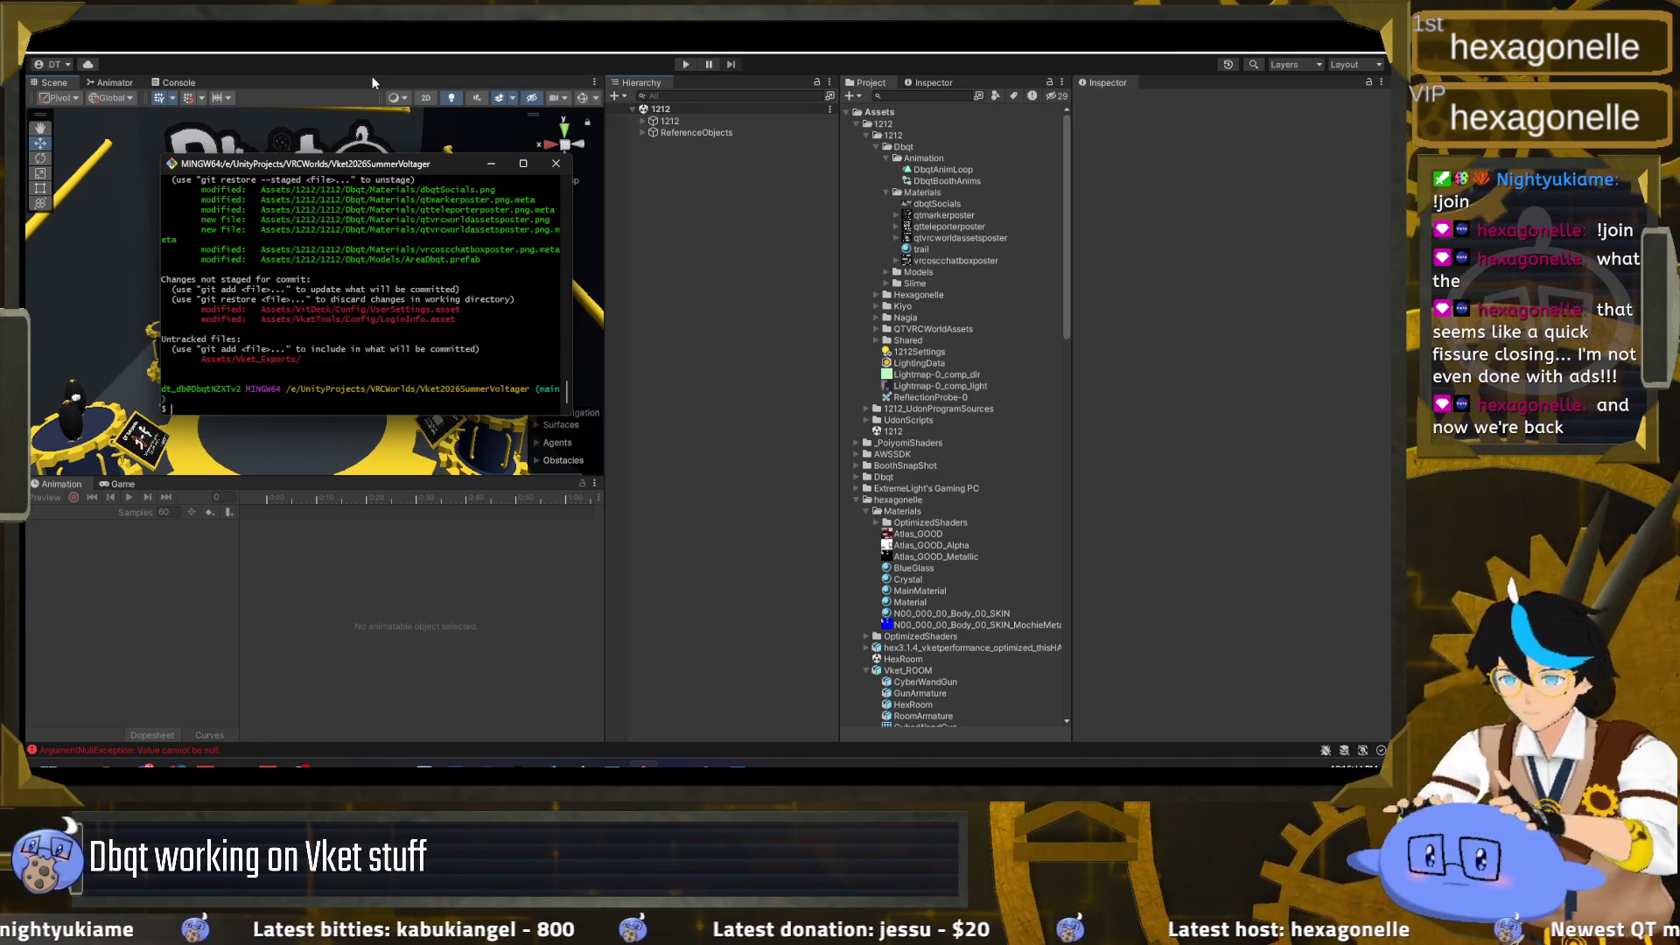
Step: Commit the staged files as 'update dbqt posters' and push to the remote
text(git cion)
key(BackSpace)
key(BackSpace)
key(BackSpace)
text(ommit )
text(-m "update posters)
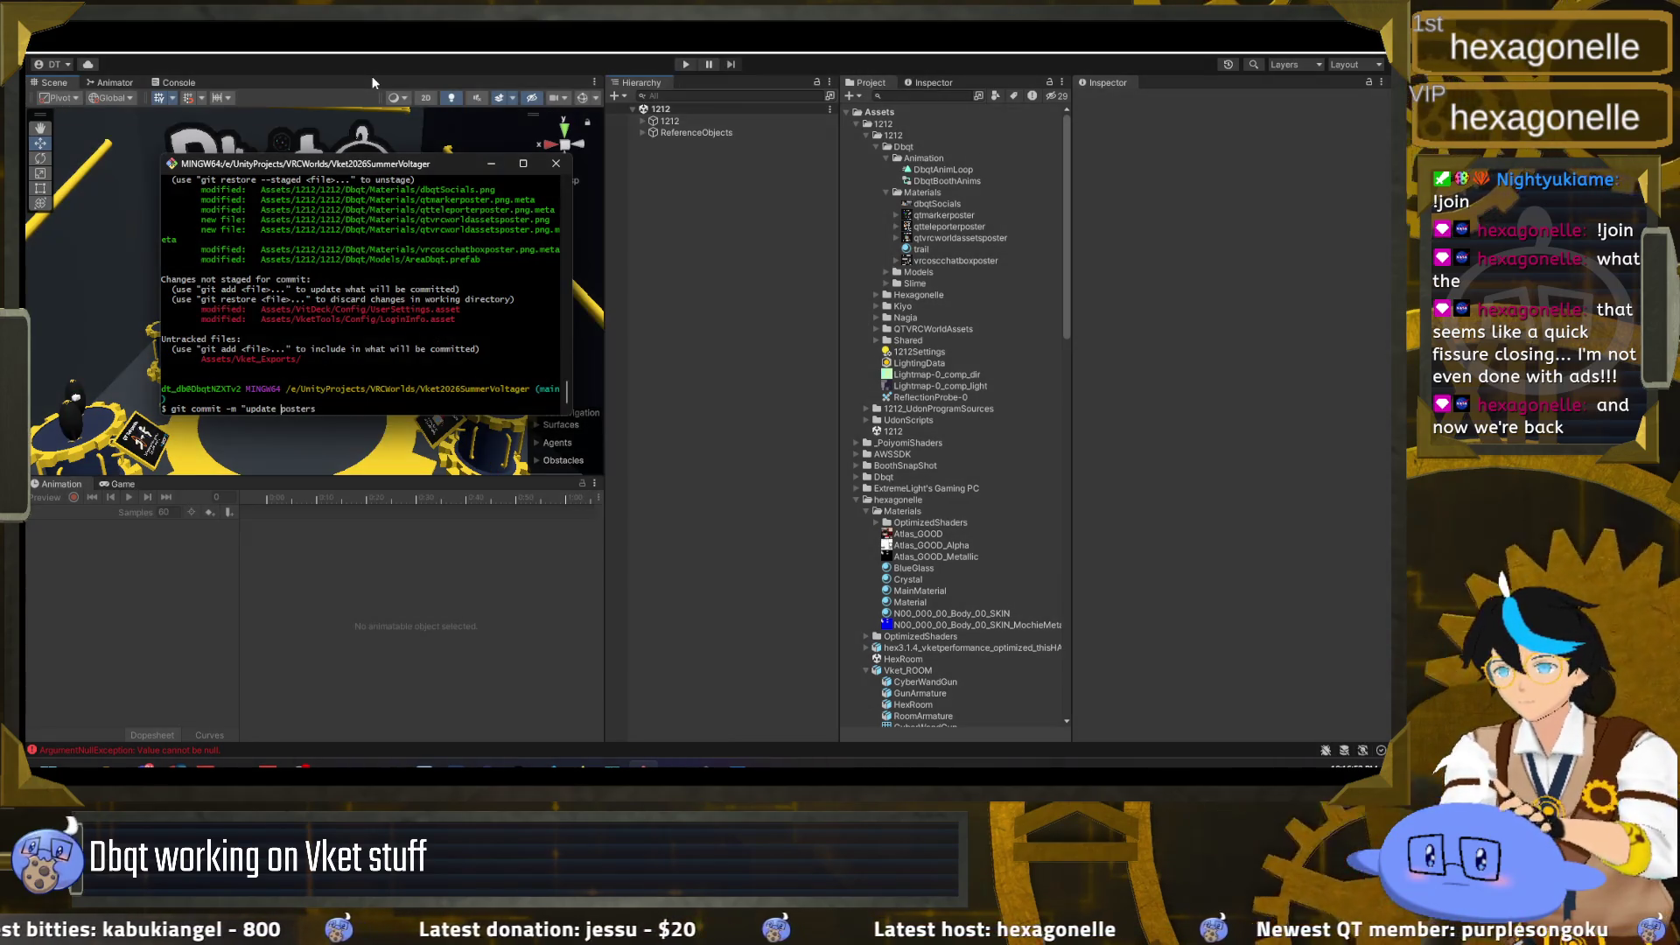
text(dbqt)
key(End)
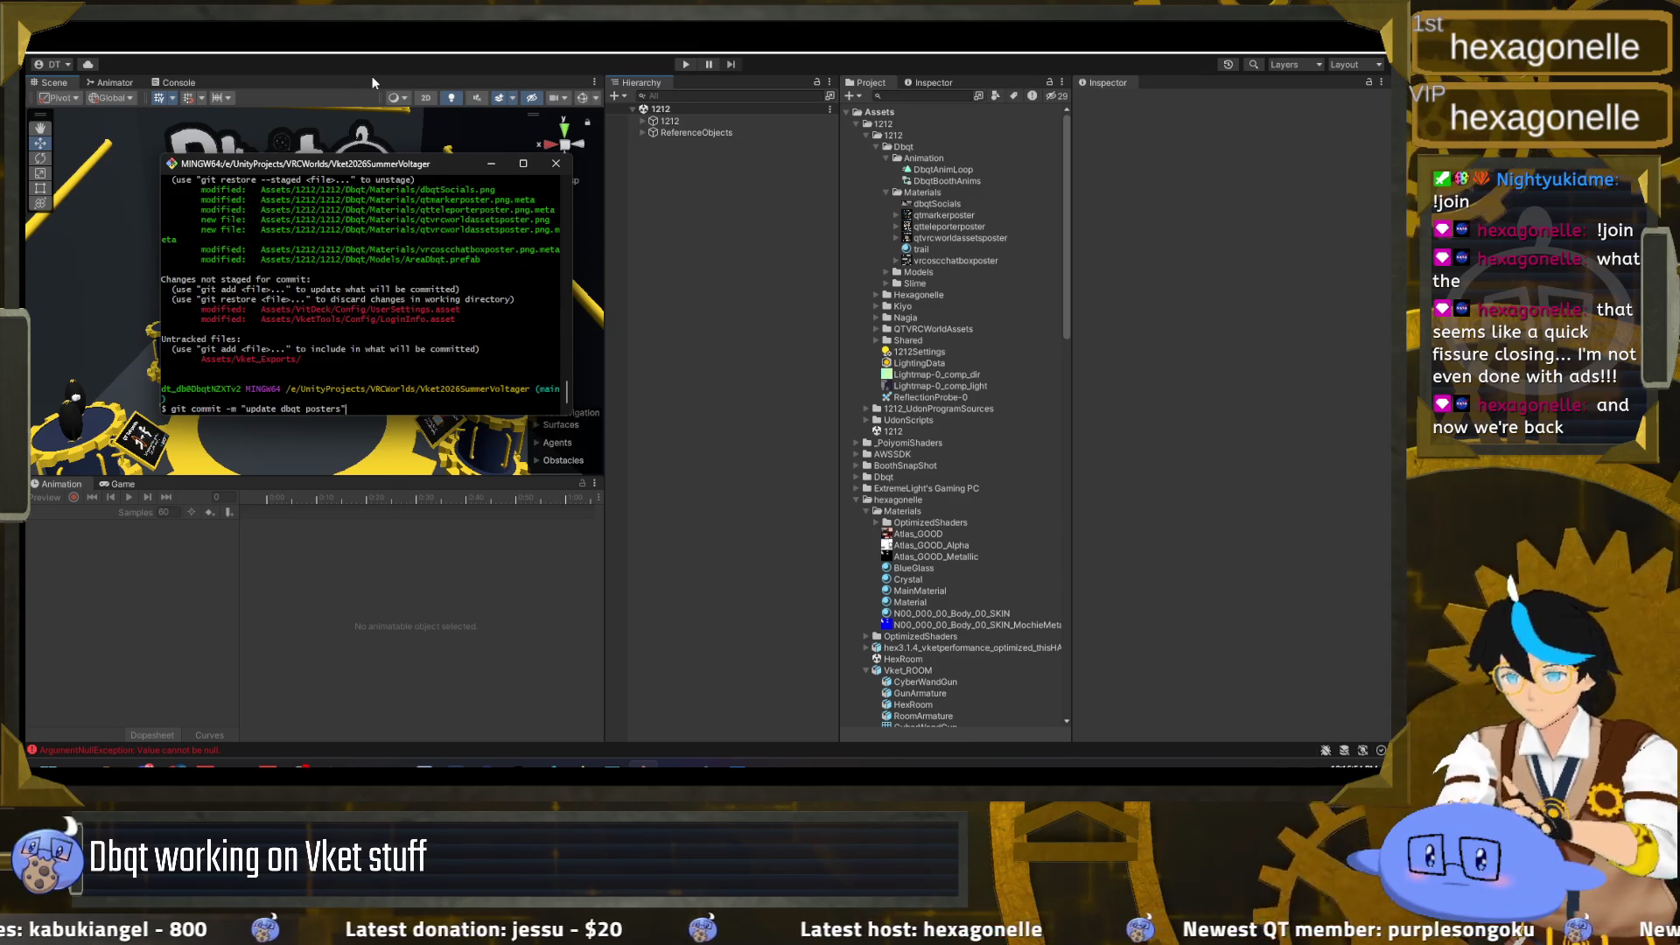
key(Return)
text(git push)
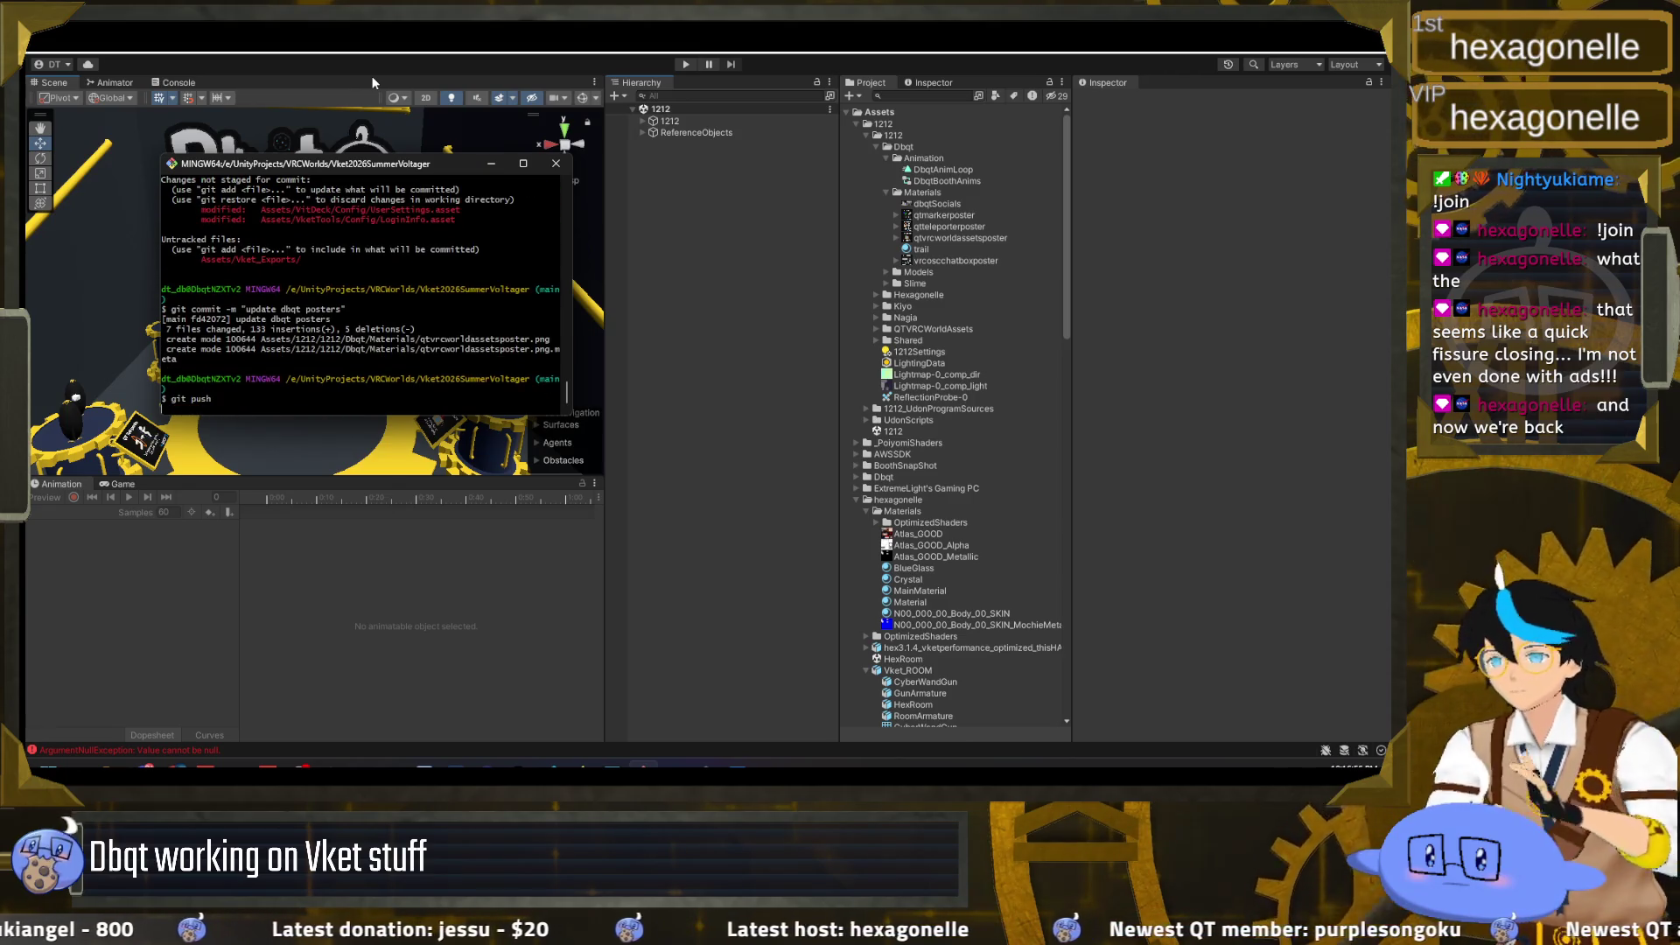
key(Return)
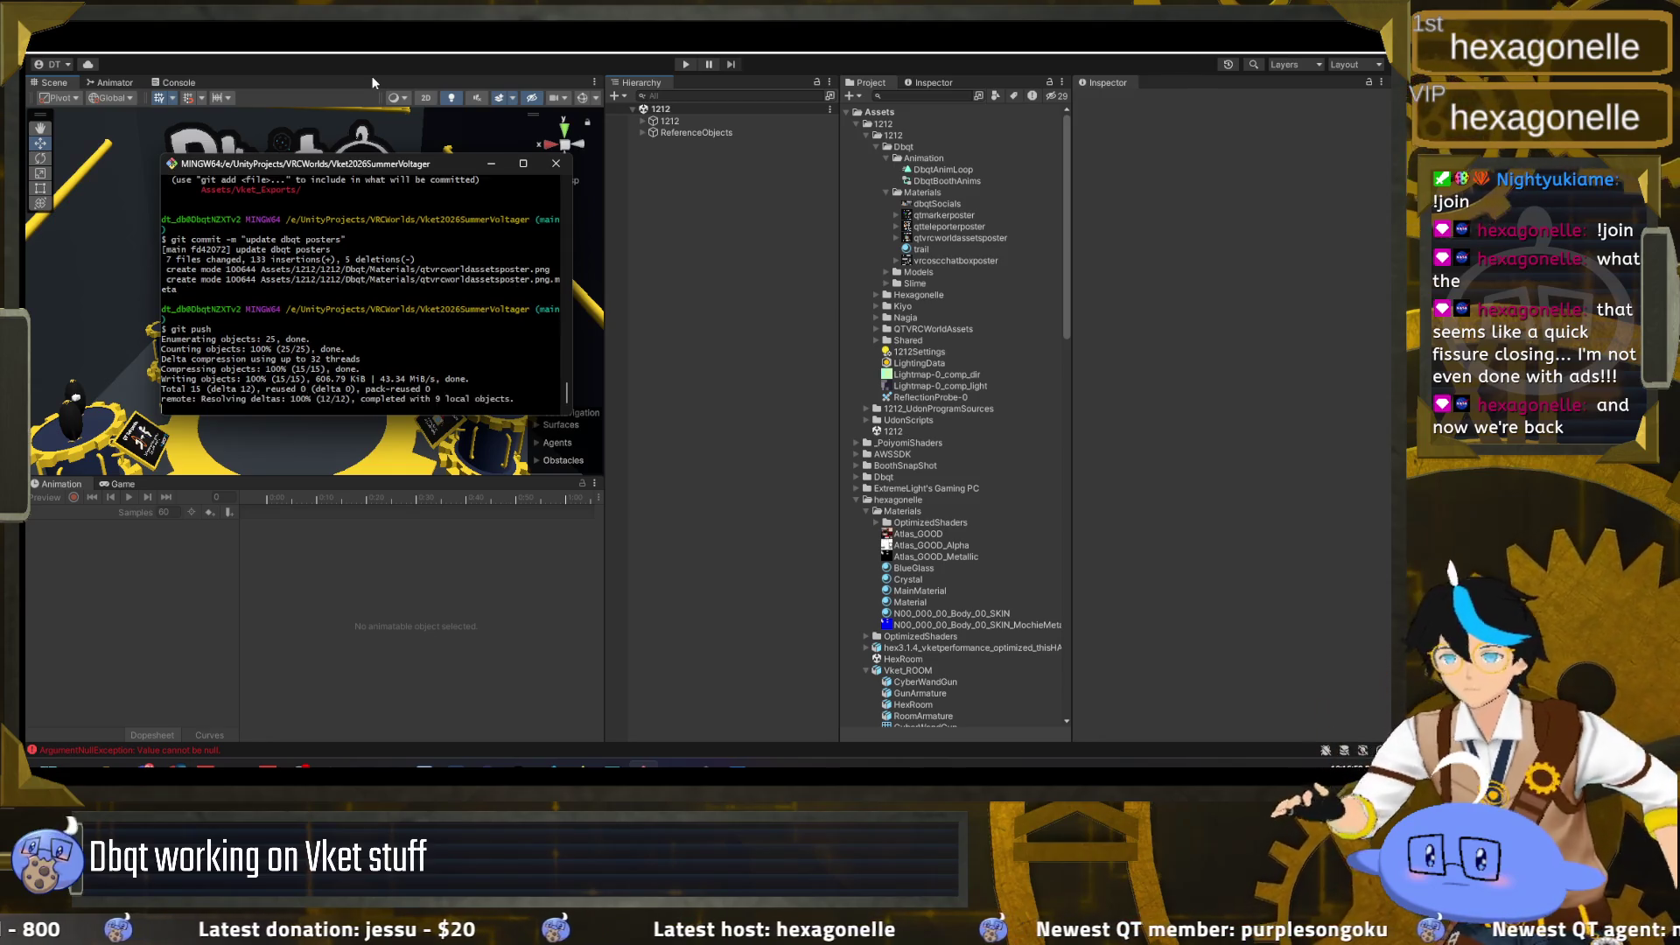
click(733, 364)
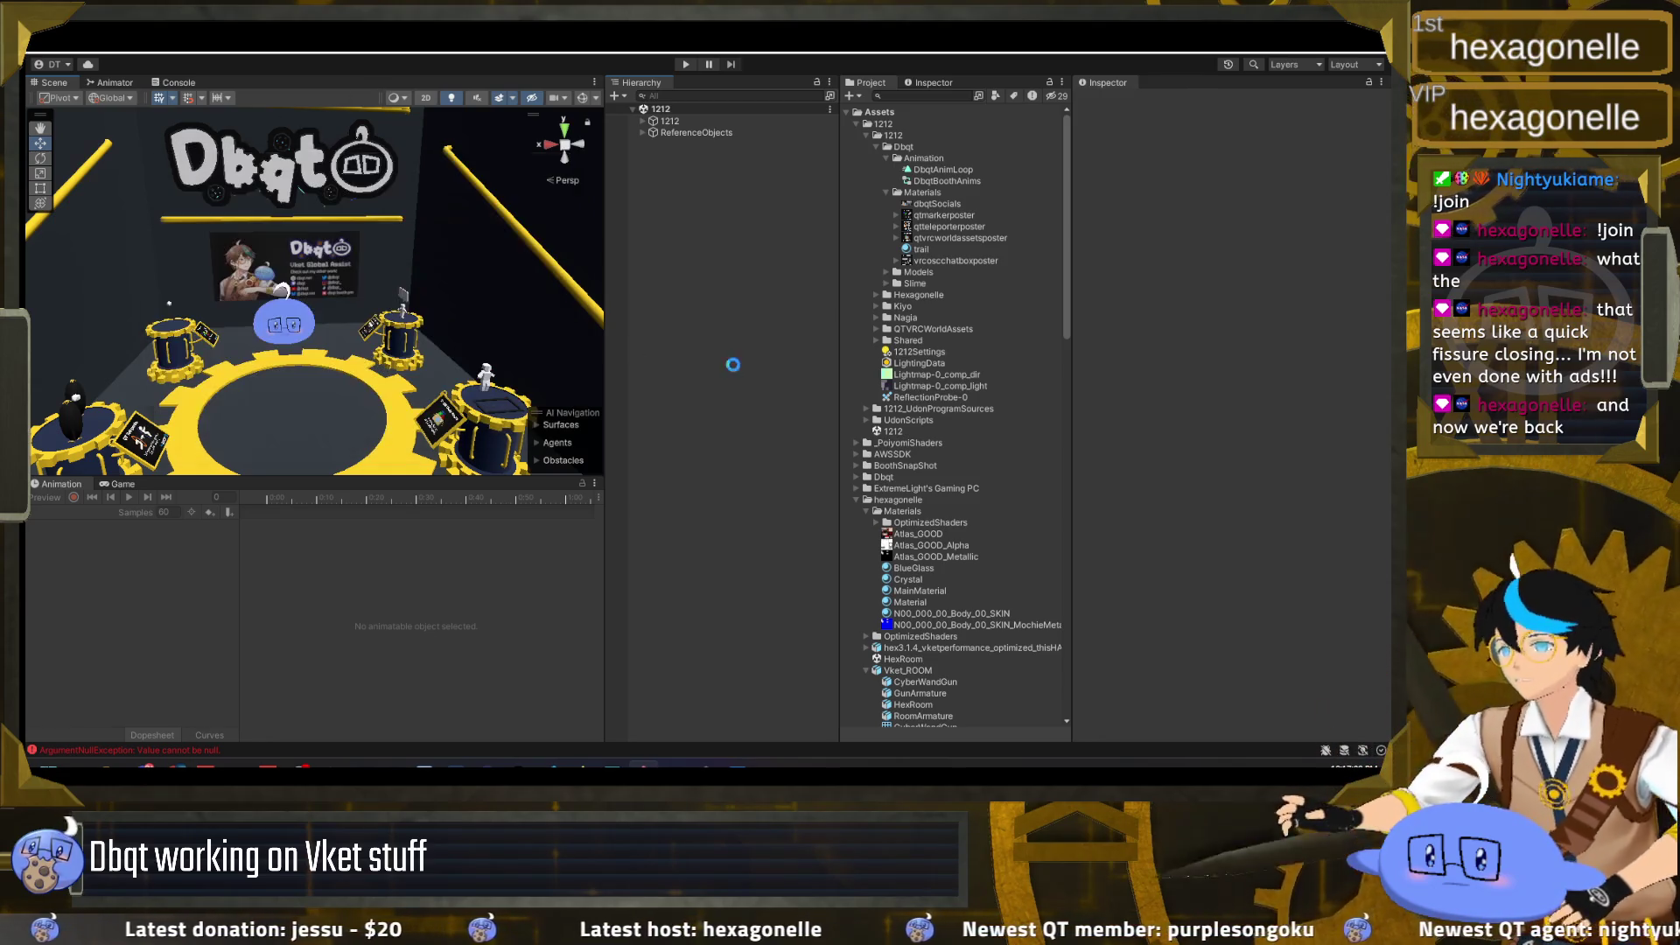
mouse_move(313, 341)
mouse_down()
mouse_move(259, 370)
mouse_move(82, 375)
mouse_move(315, 292)
mouse_move(348, 300)
mouse_up()
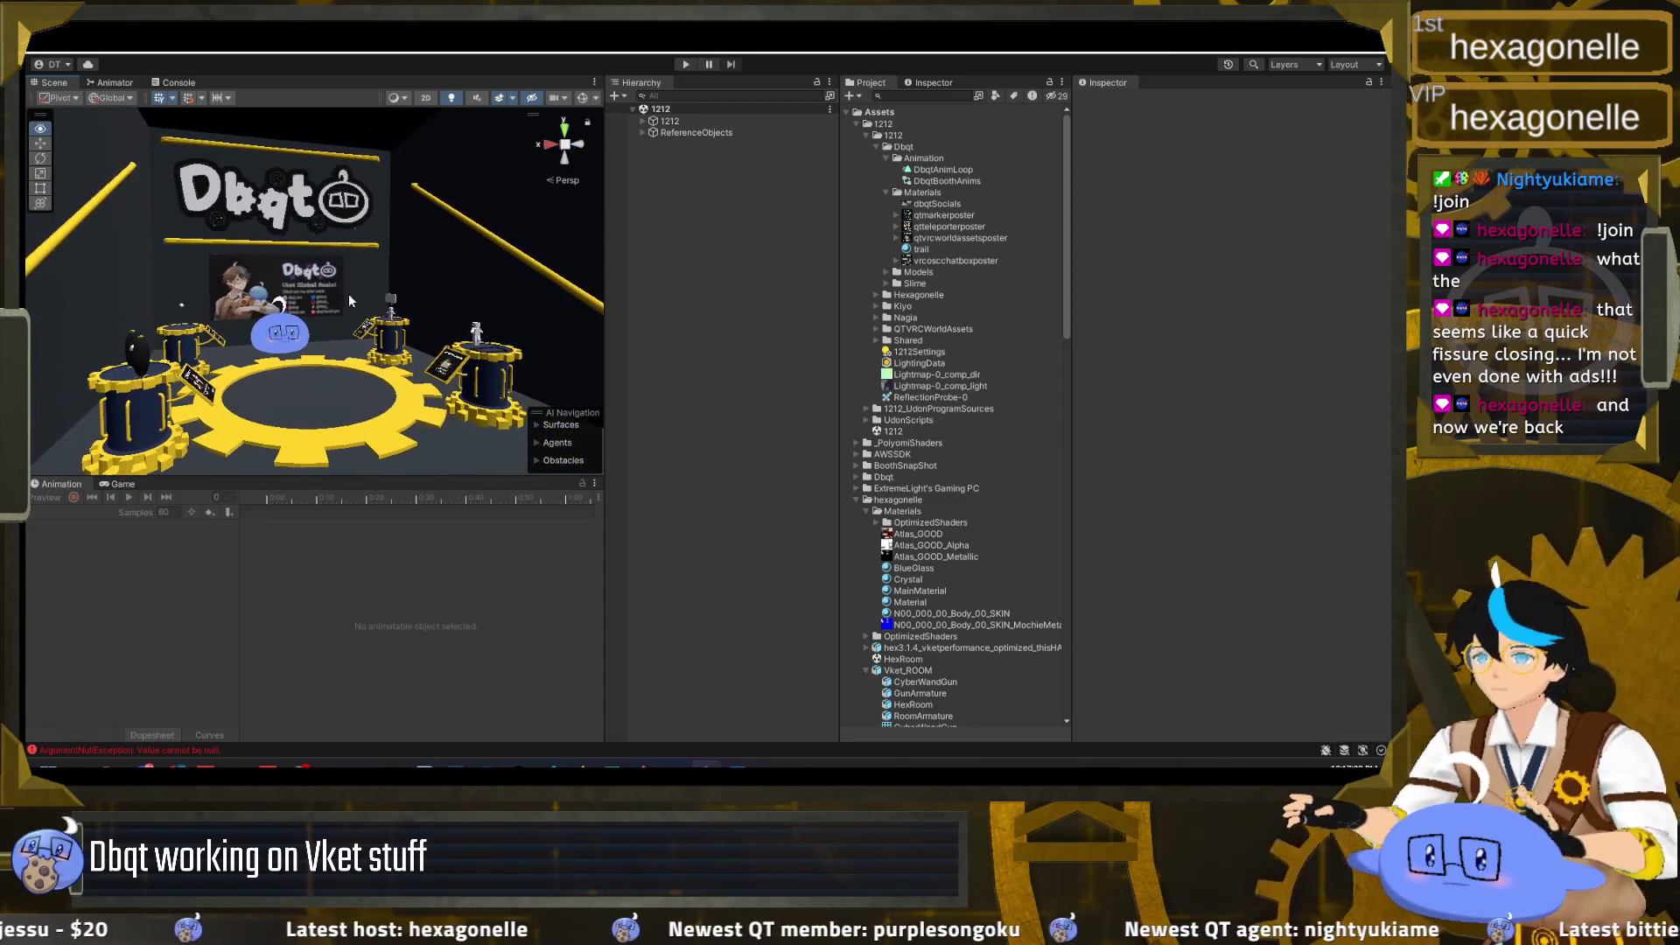
Step: Expand 1212 and its Static group in the Hierarchy and select DbqtBoothStatic
click(643, 121)
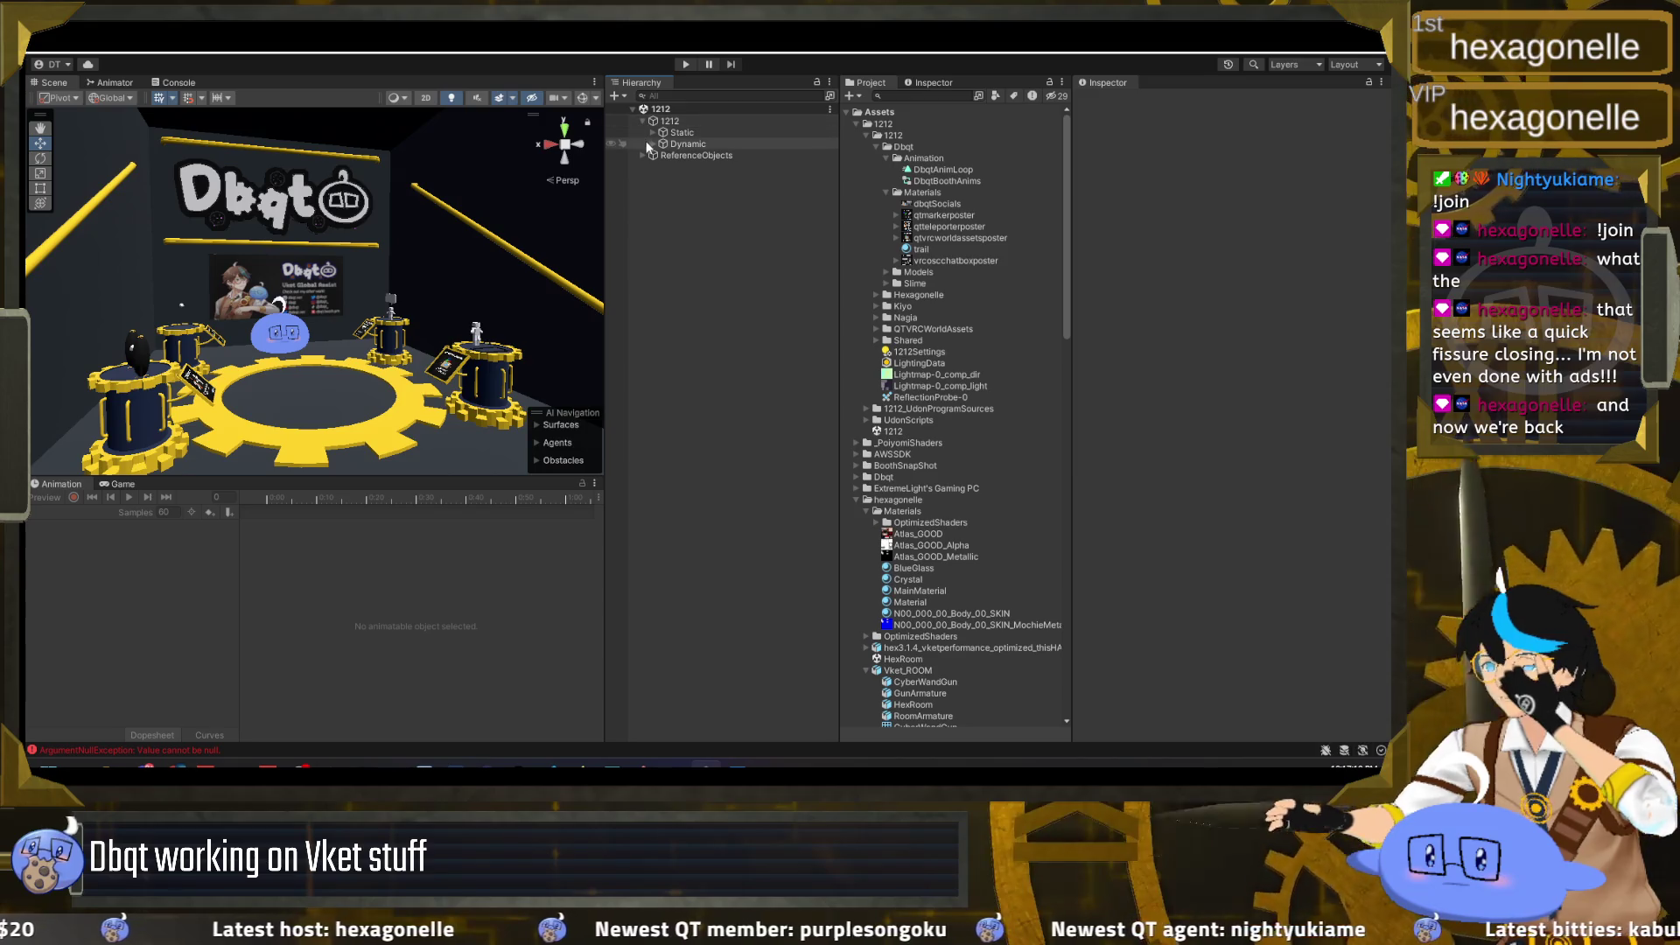
click(652, 132)
click(670, 166)
click(642, 189)
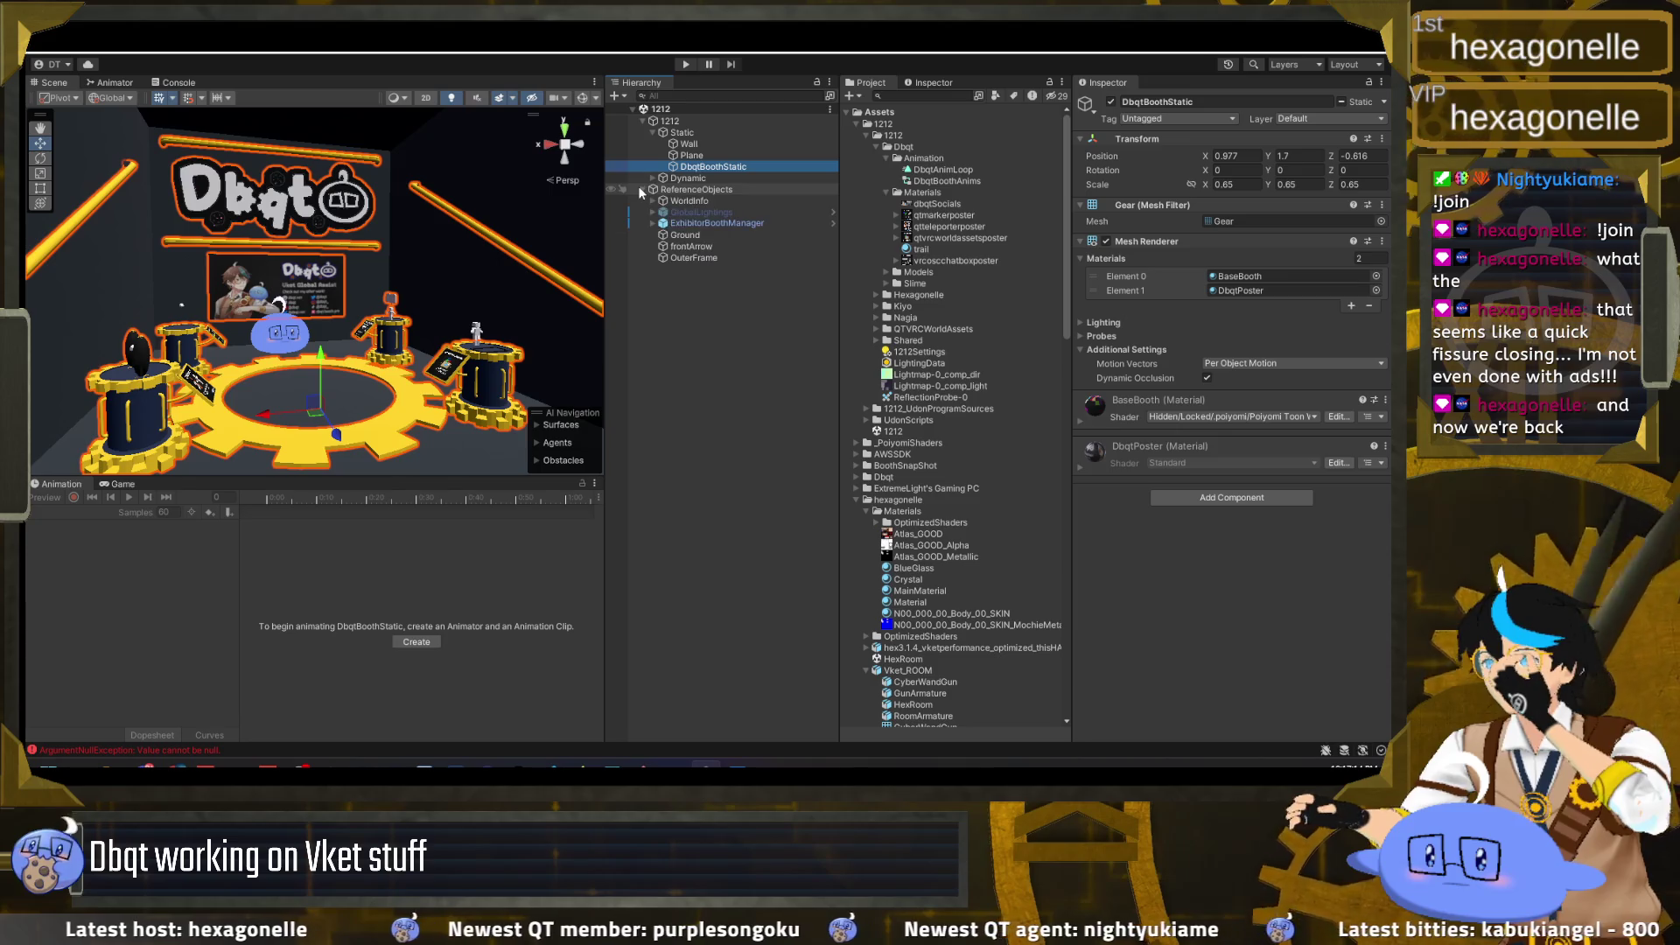
click(640, 188)
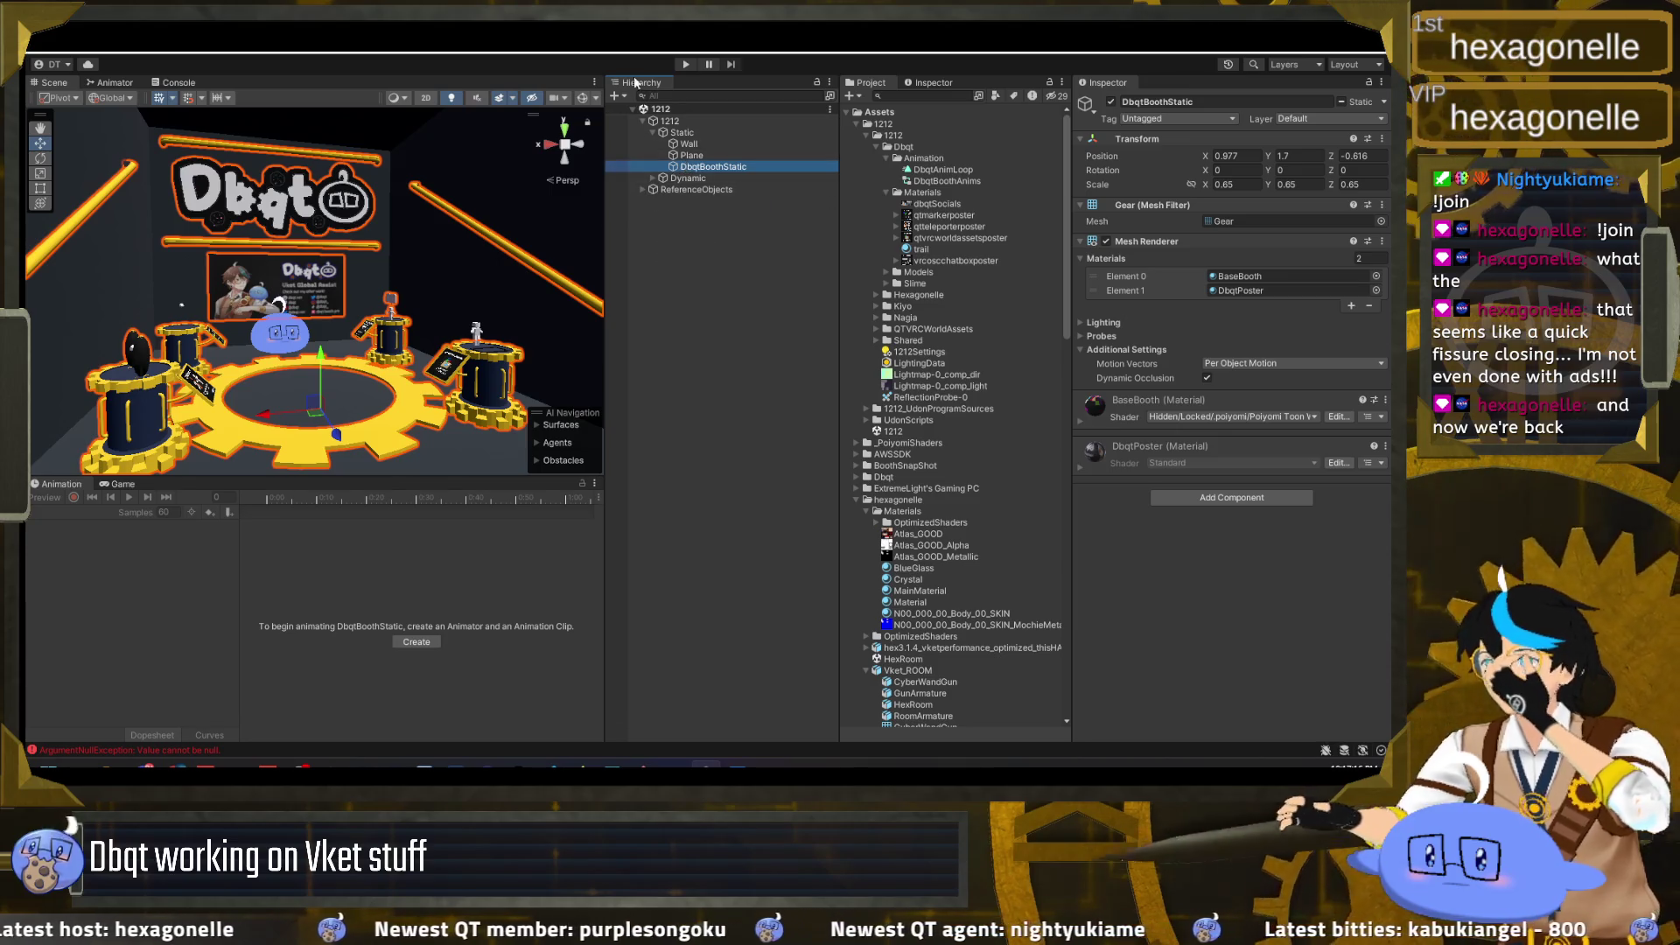
Step: Check the Light Explorer and Lighting settings (1212Settings, Progressive GPU lightmapper), then close both
click(551, 42)
mouse_move(577, 141)
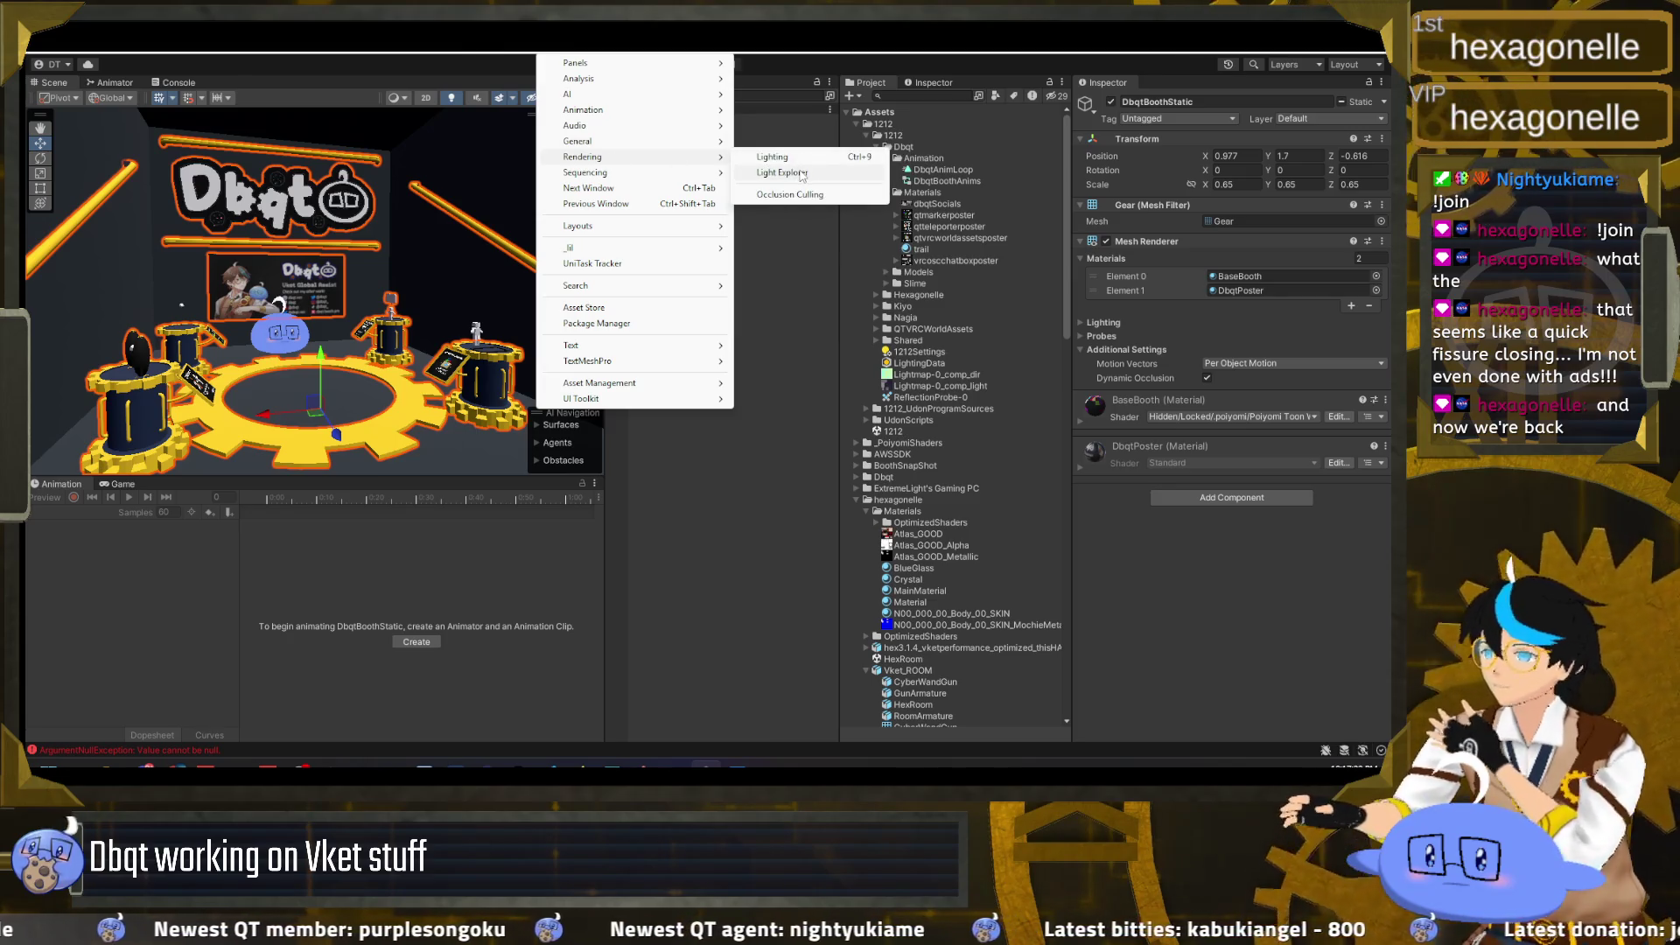
click(802, 173)
click(462, 55)
click(552, 42)
mouse_move(705, 162)
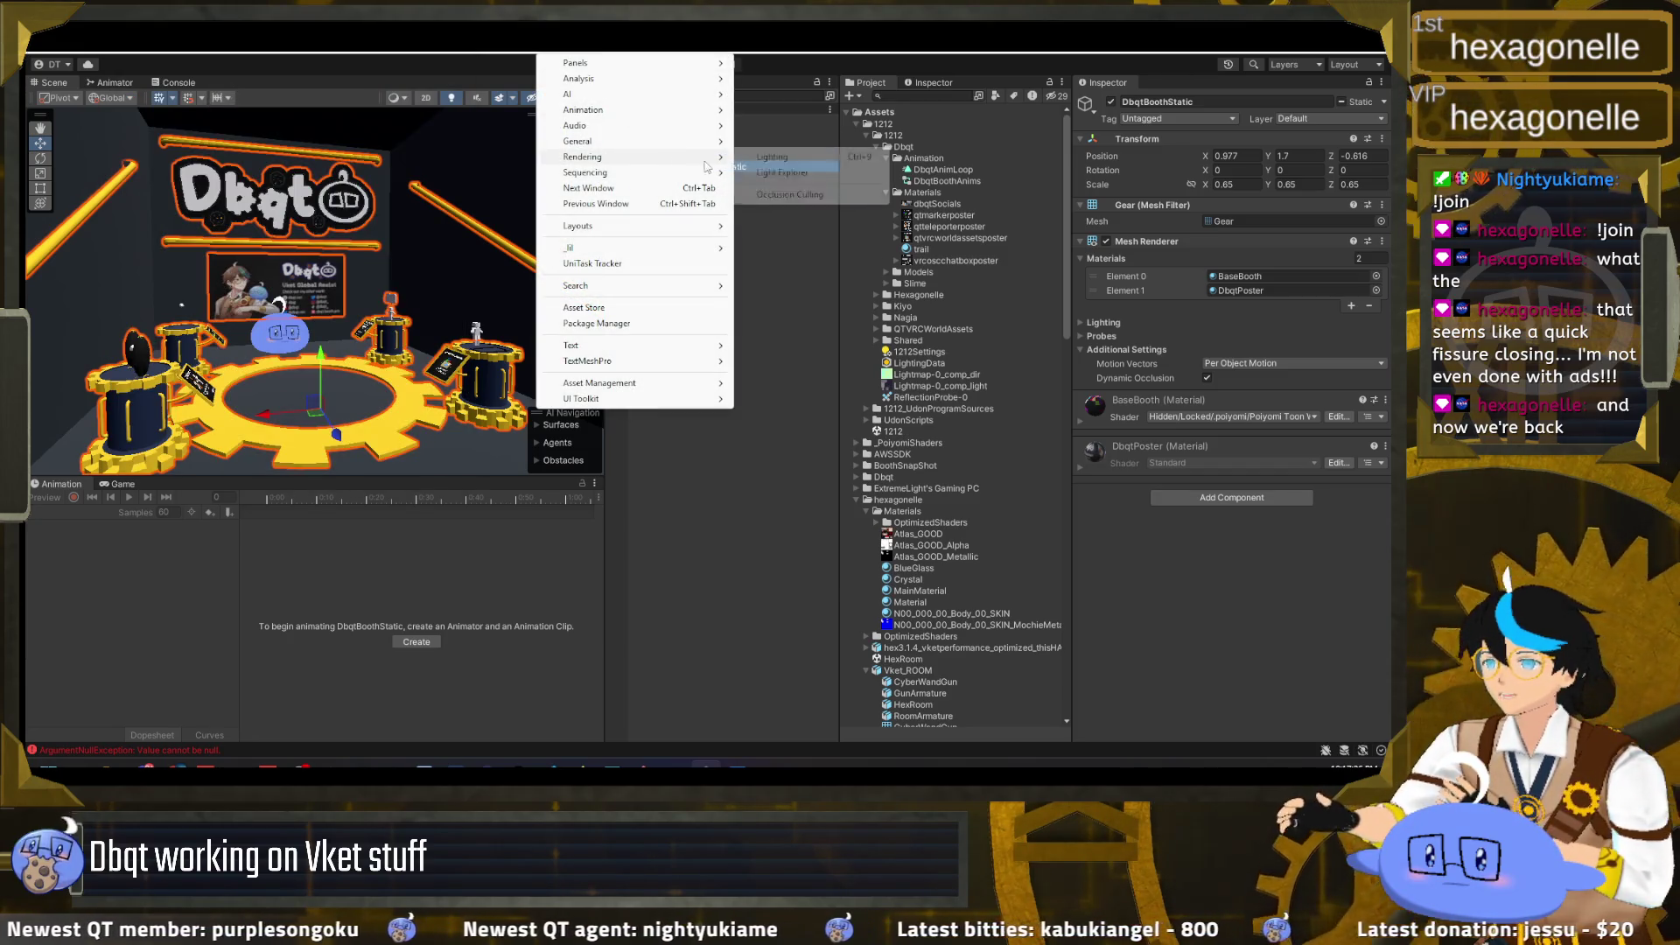
click(772, 156)
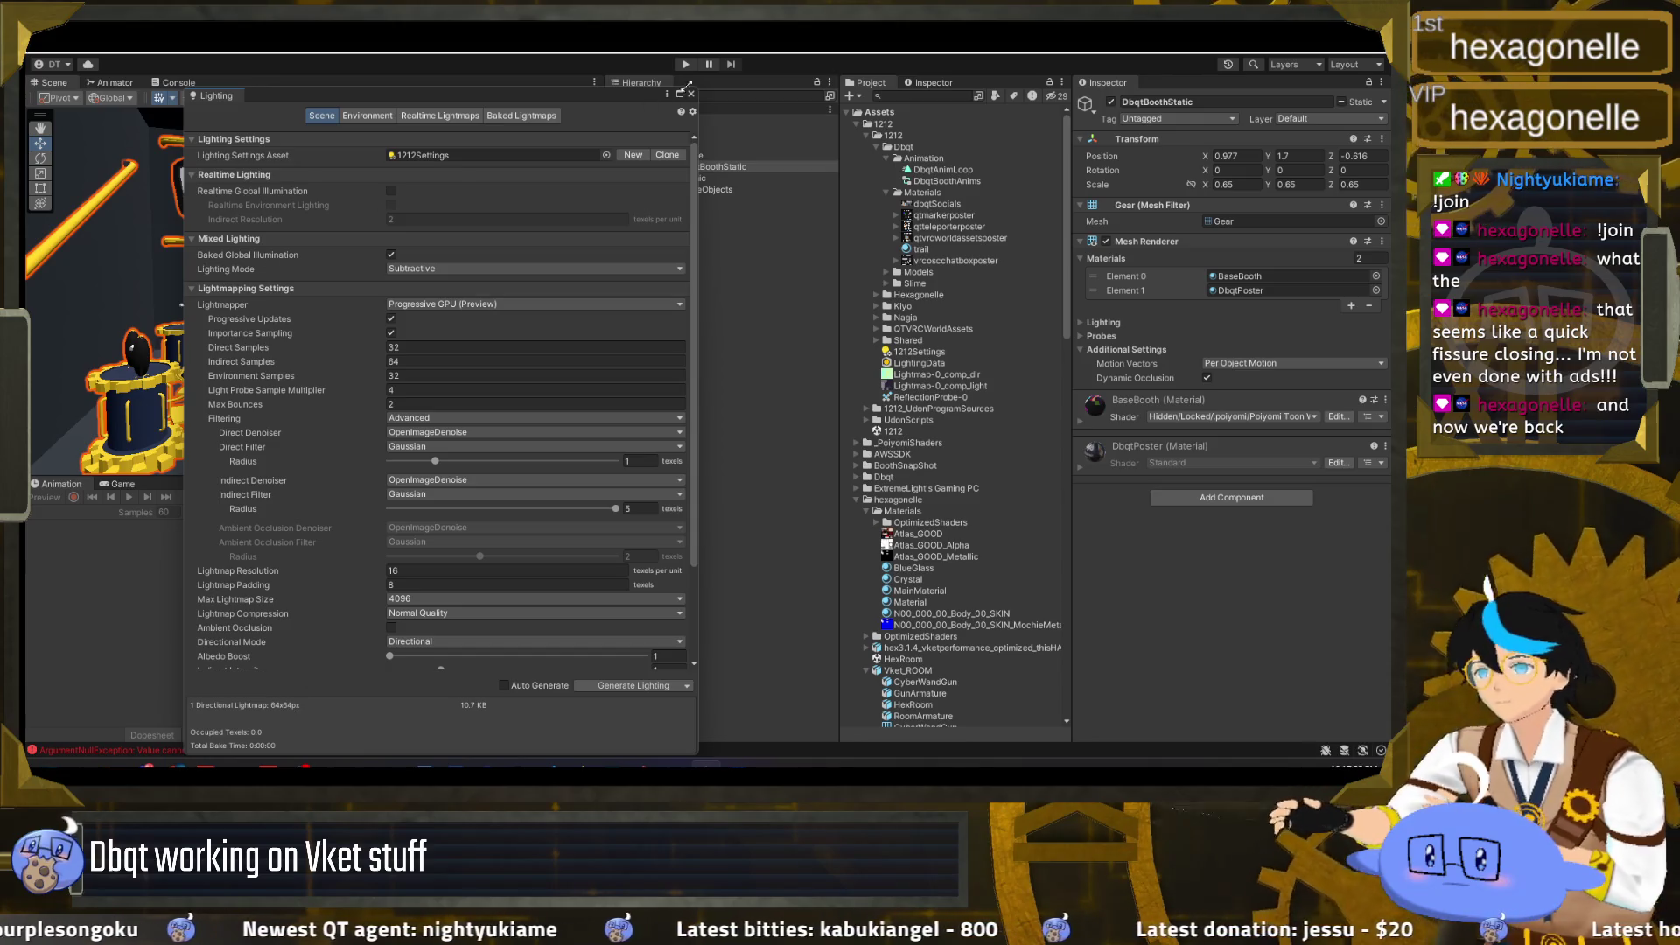
click(691, 94)
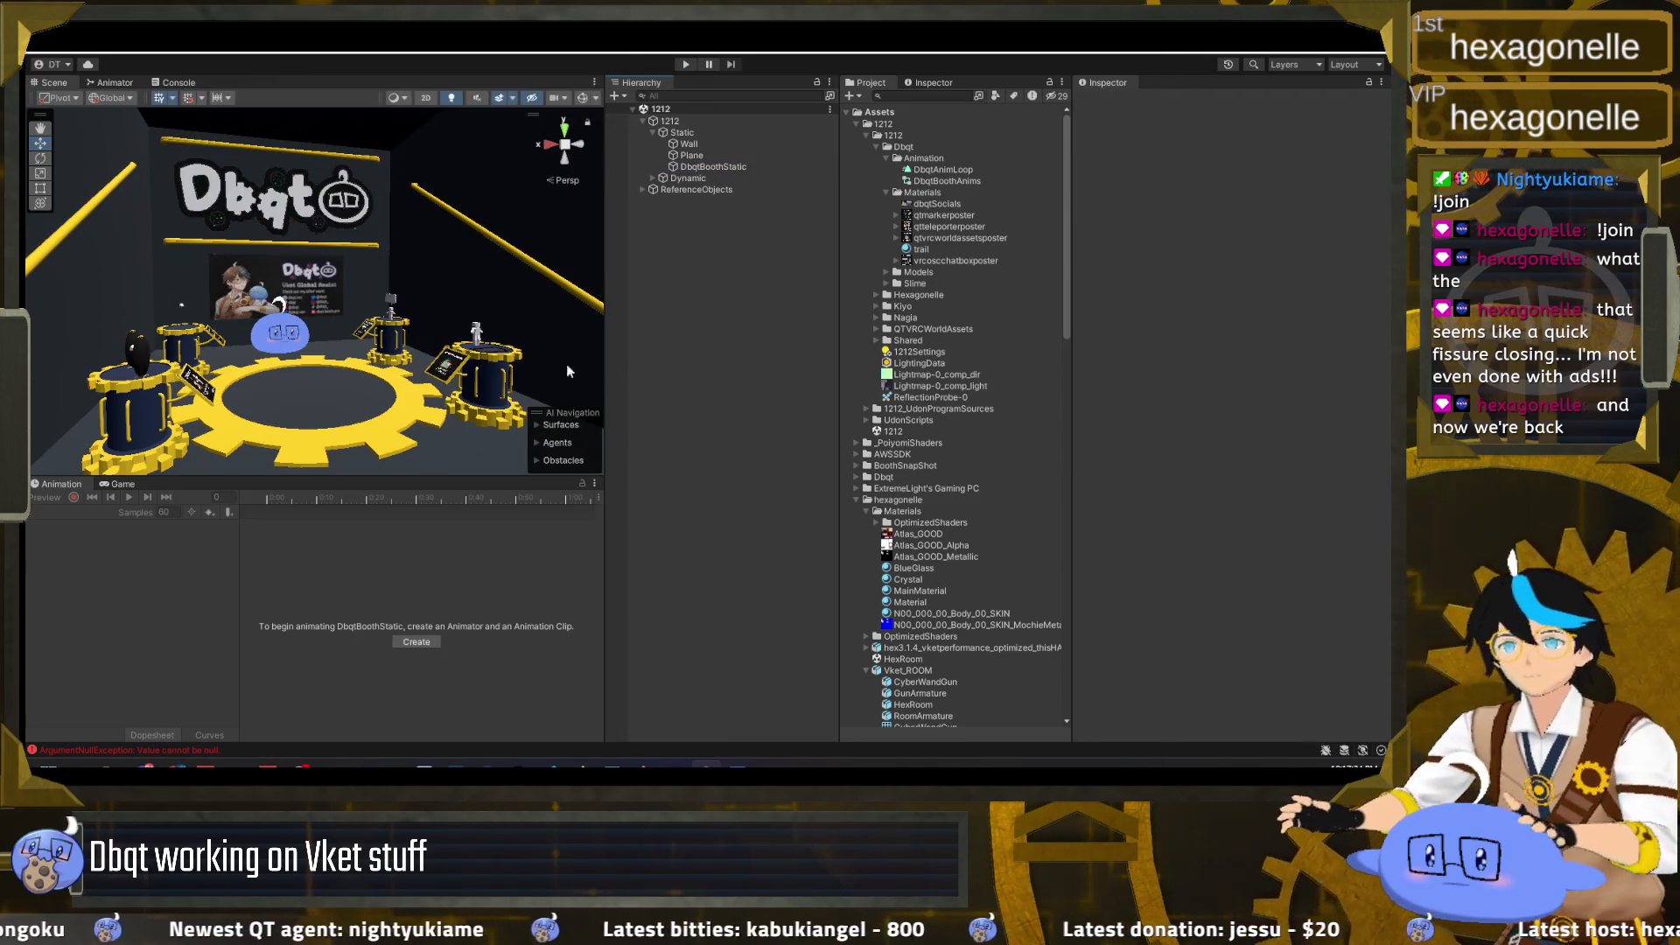
Step: Collapse the Static group under 1212 and switch to Unity Hub
click(651, 133)
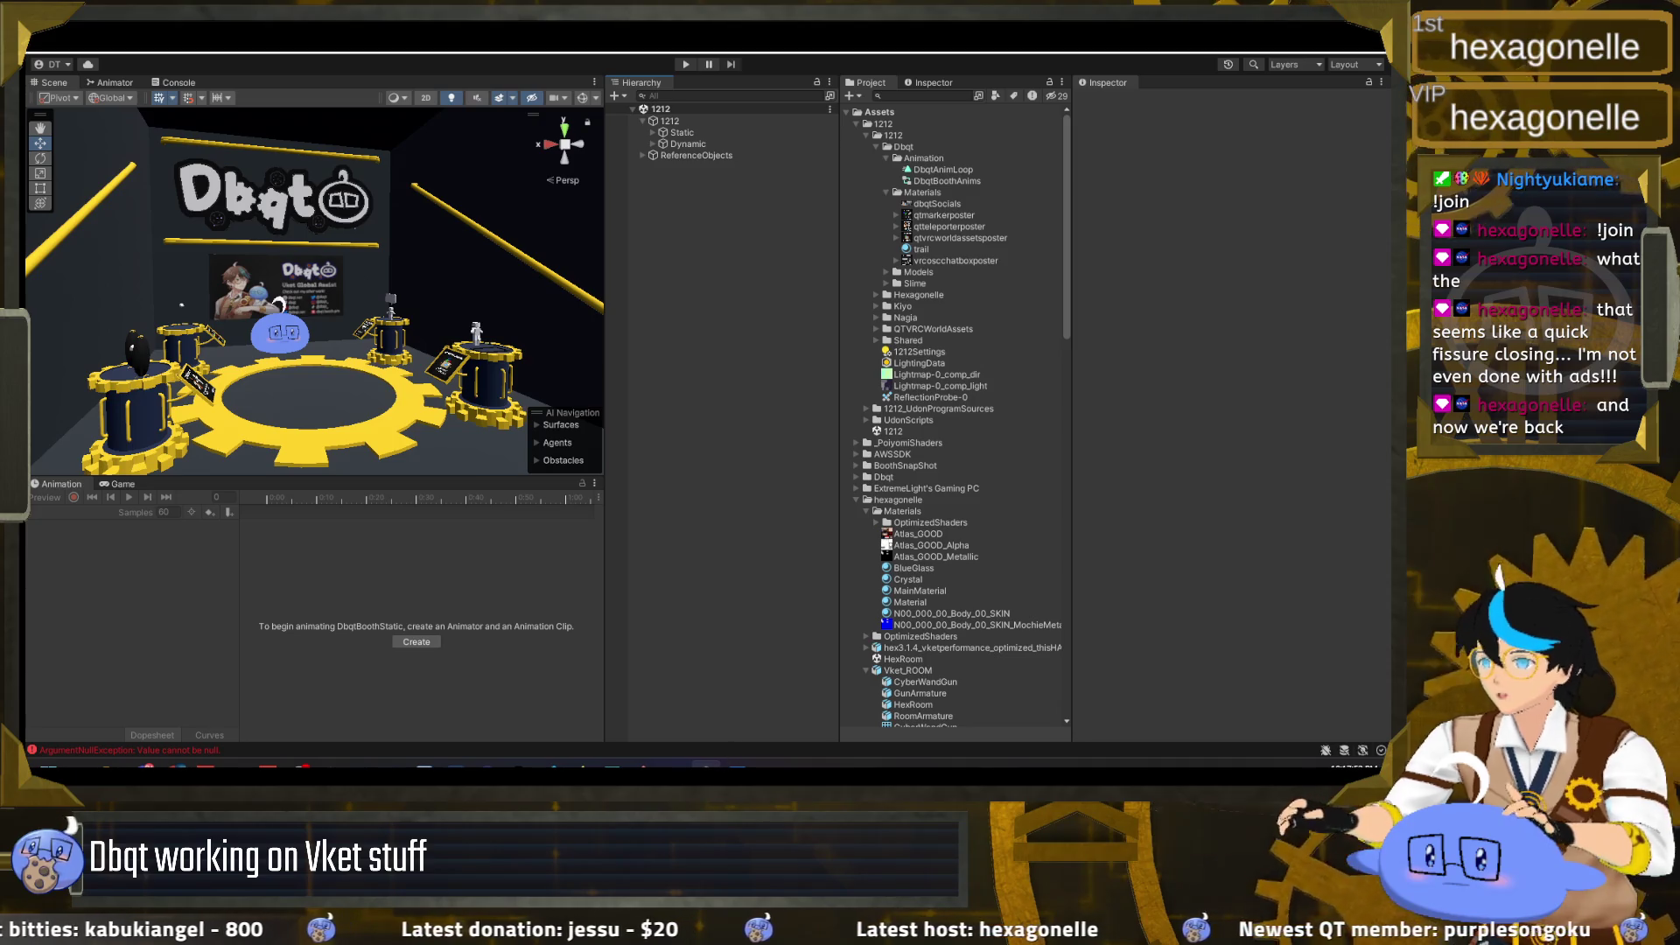
key(alt+Tab)
key(alt+Tab)
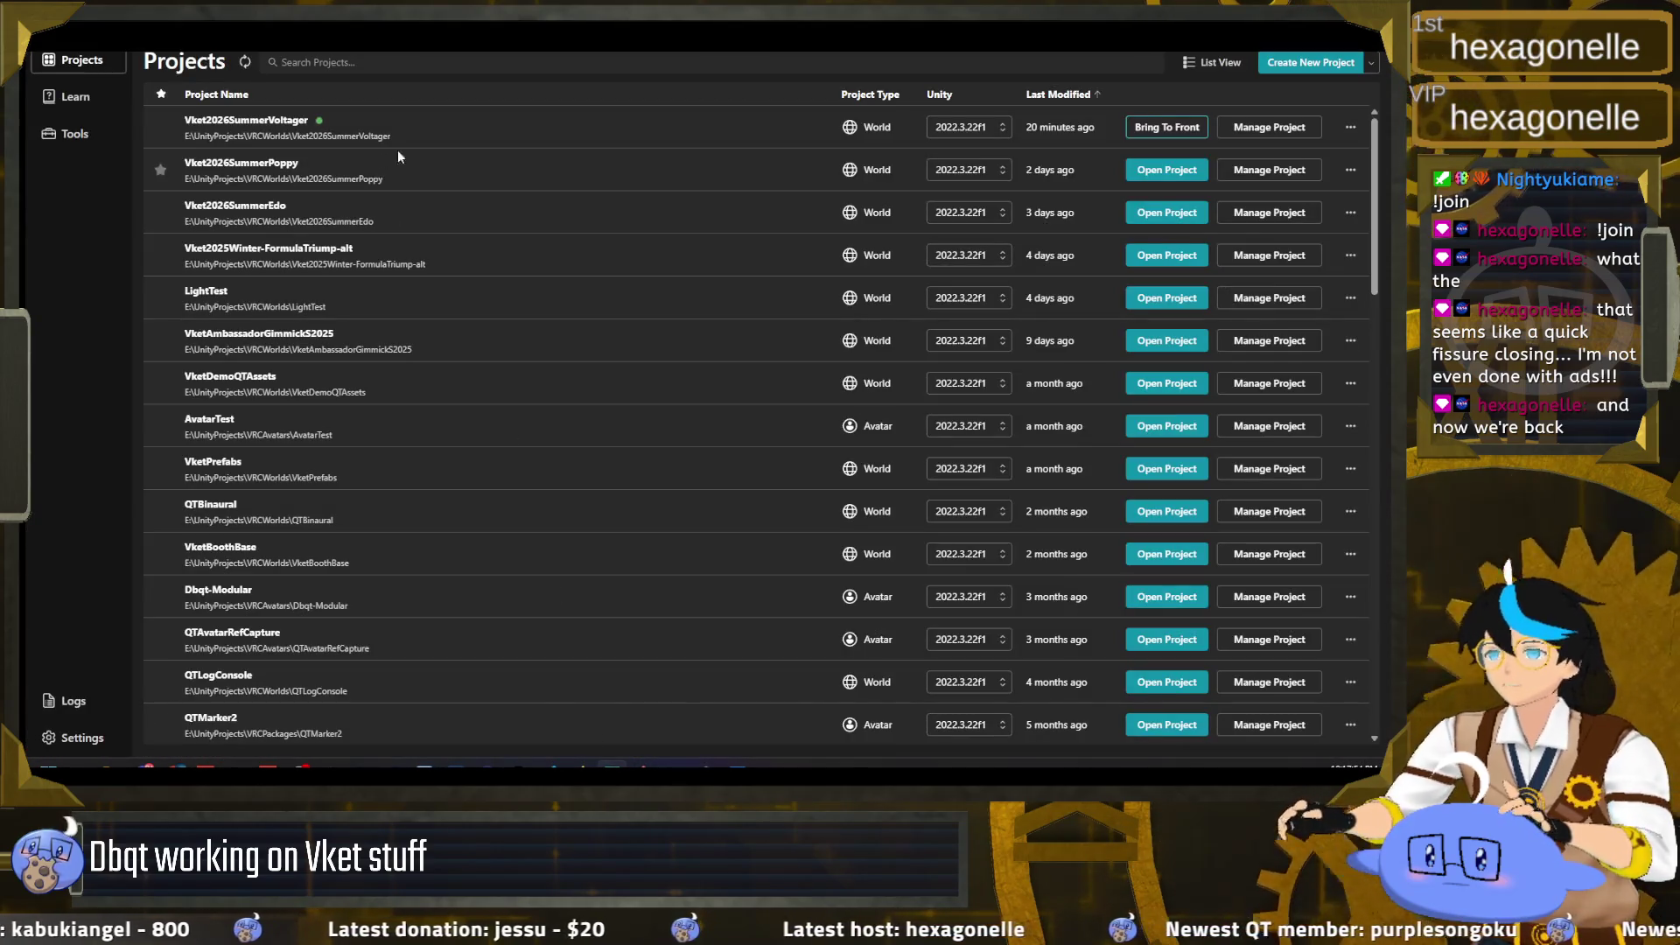
Step: Confirm the Poppy repository is up to date, then open the Vket2026SummerPoppy project
click(1350, 169)
click(1321, 200)
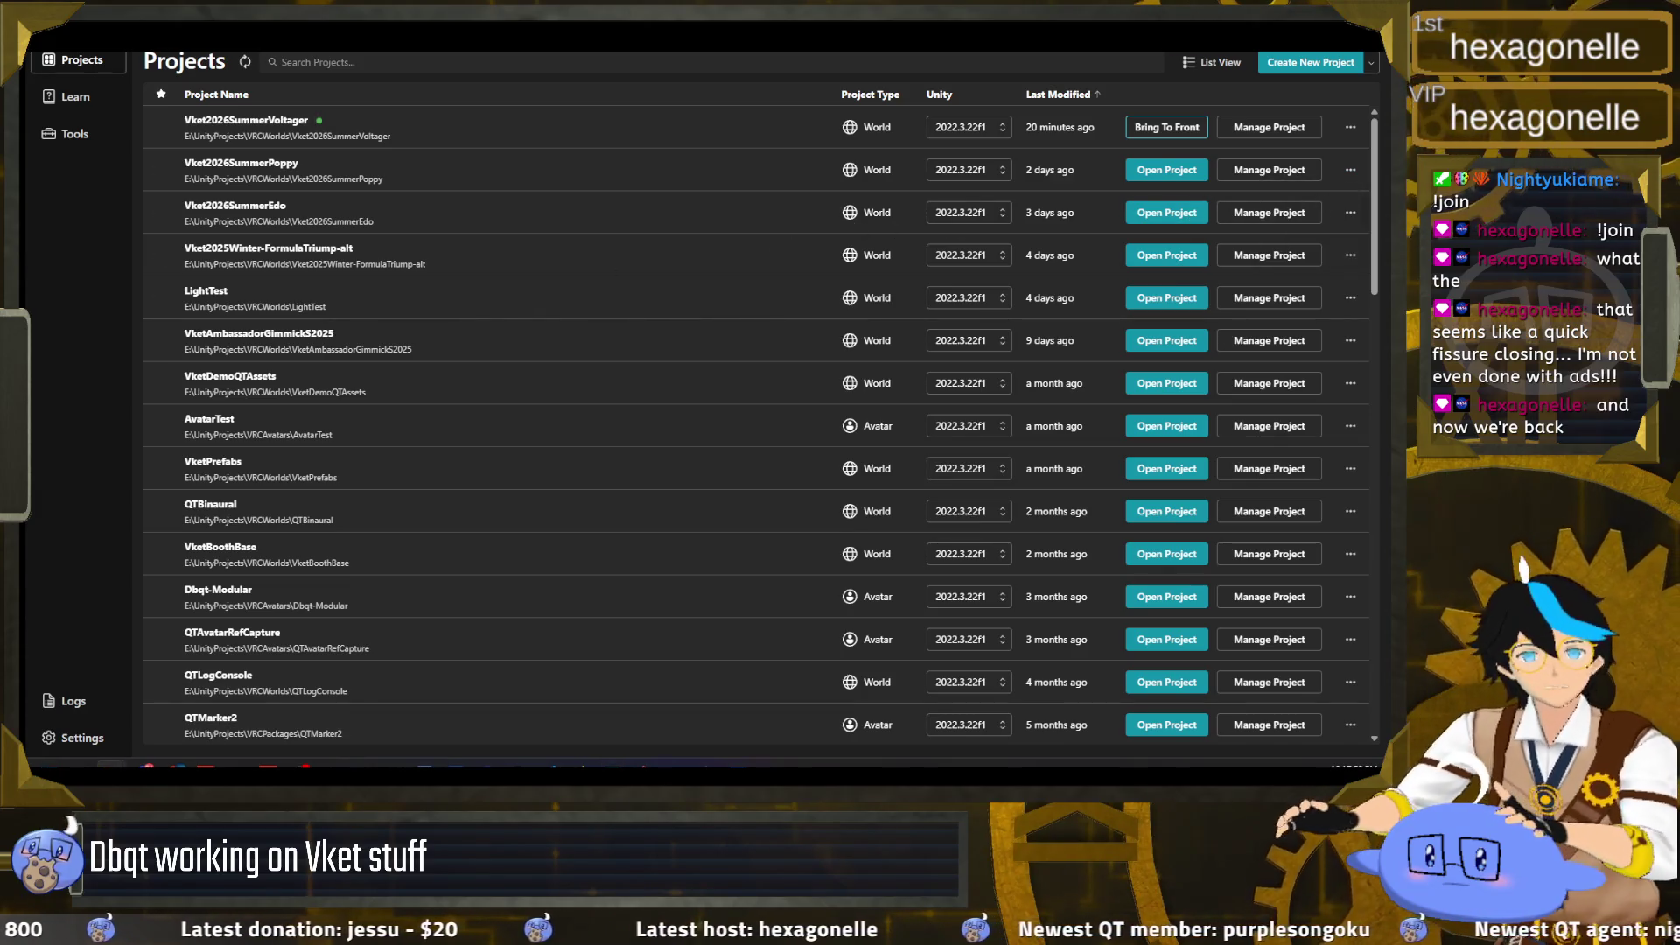
key(alt+Tab)
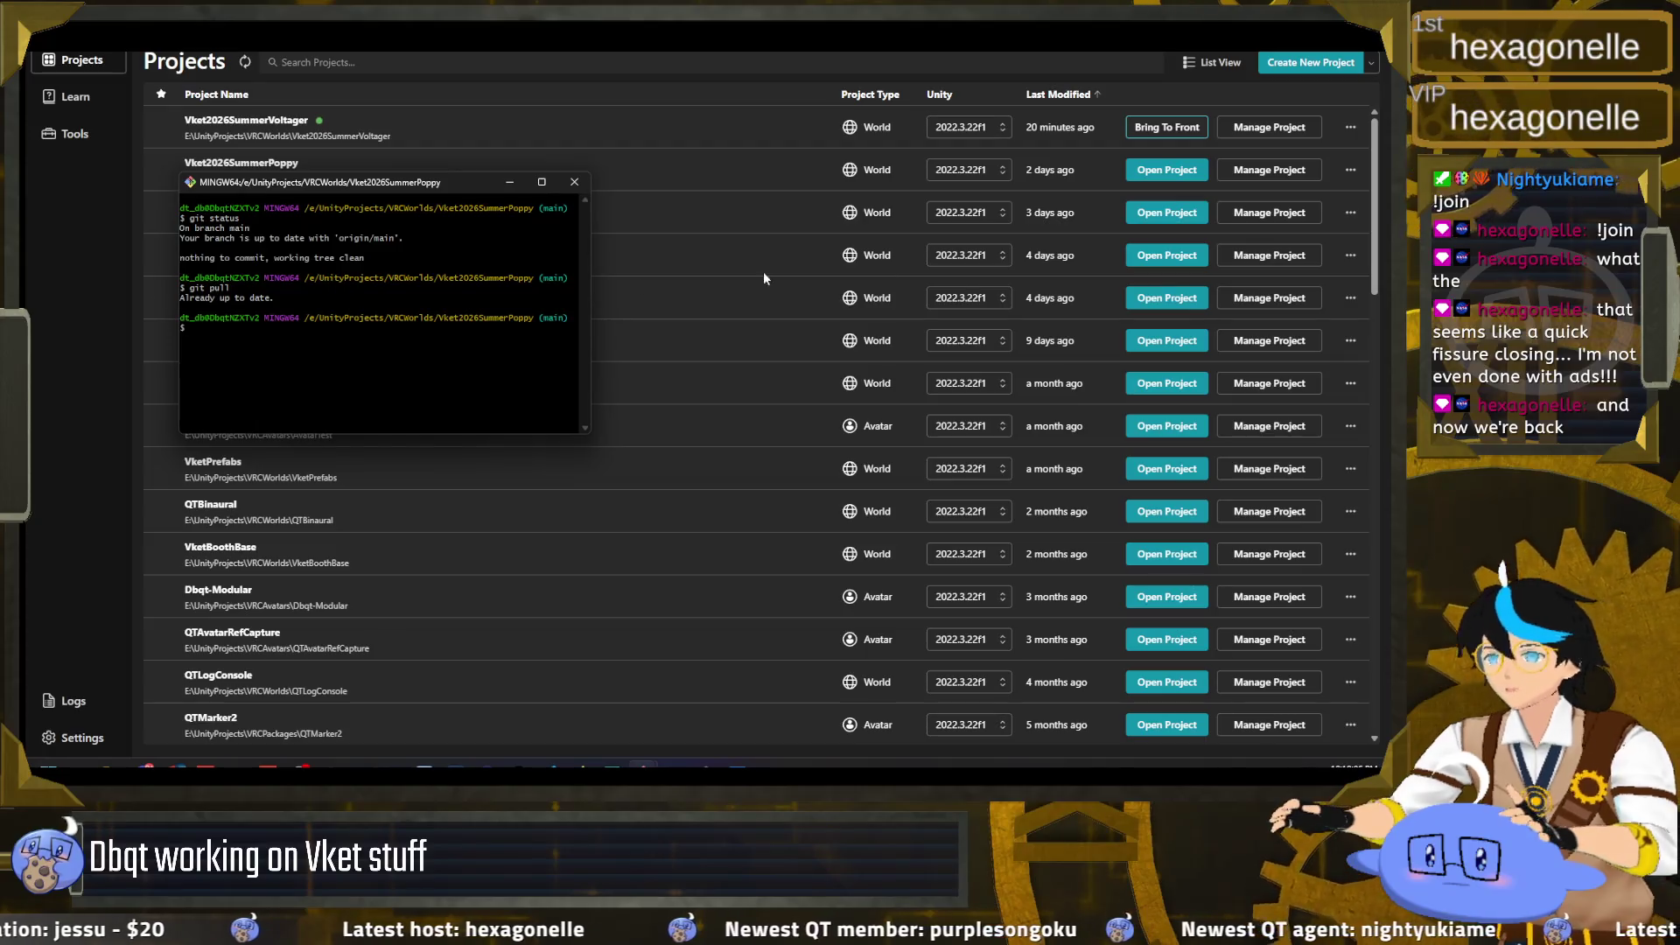
key(alt+Tab)
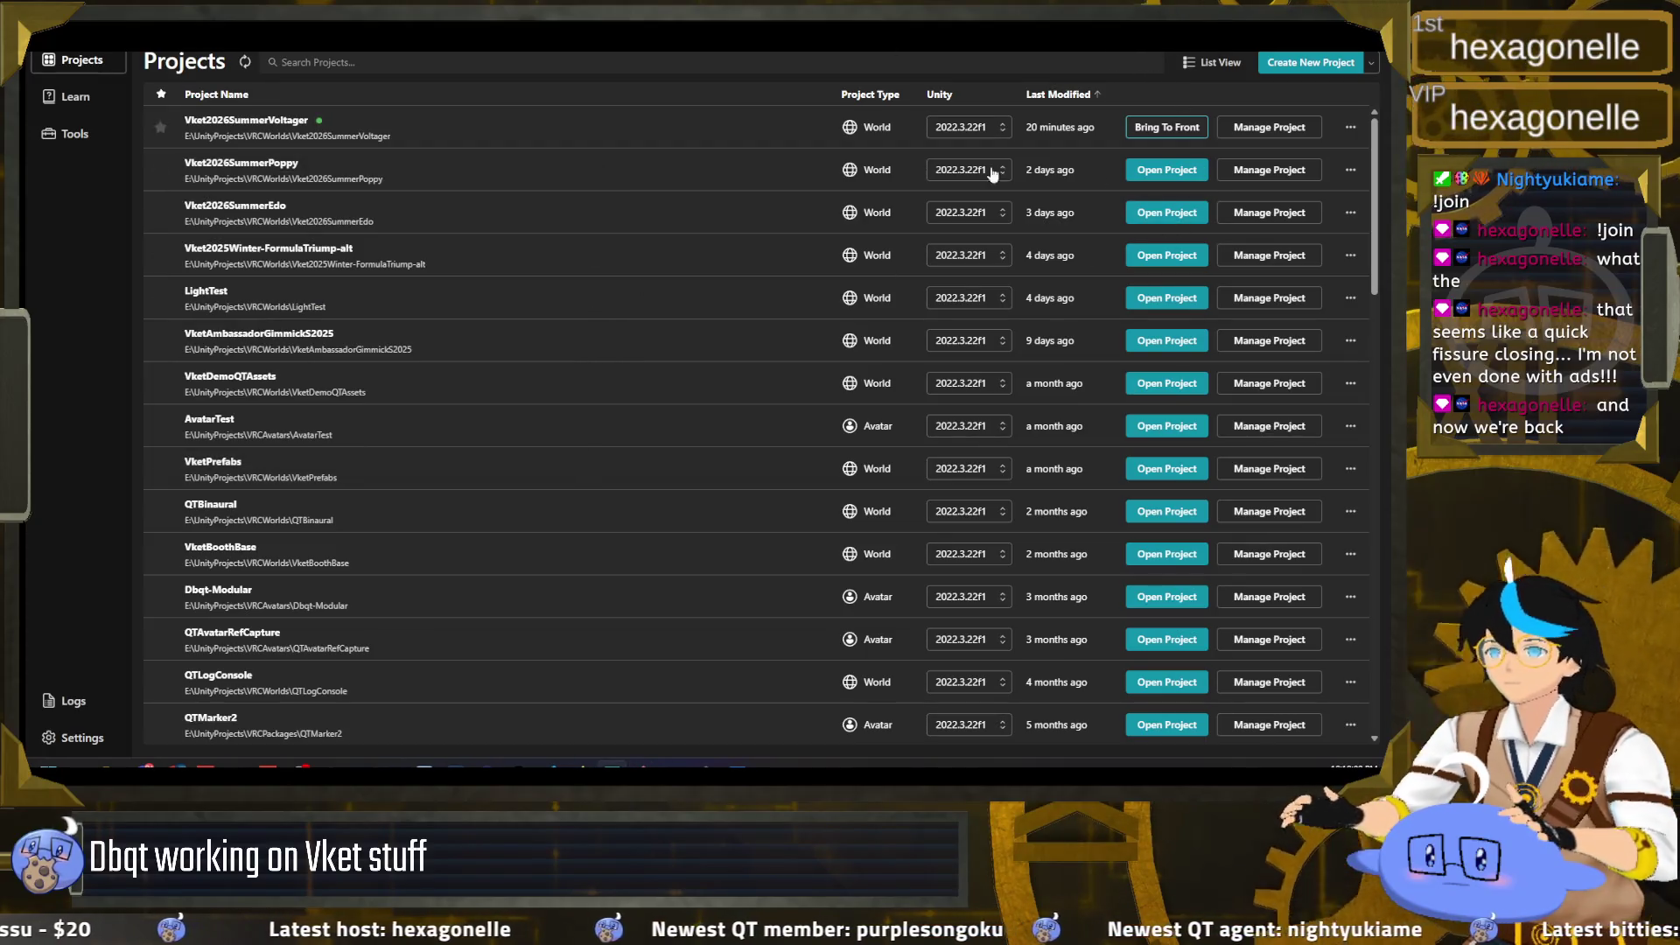
click(1194, 170)
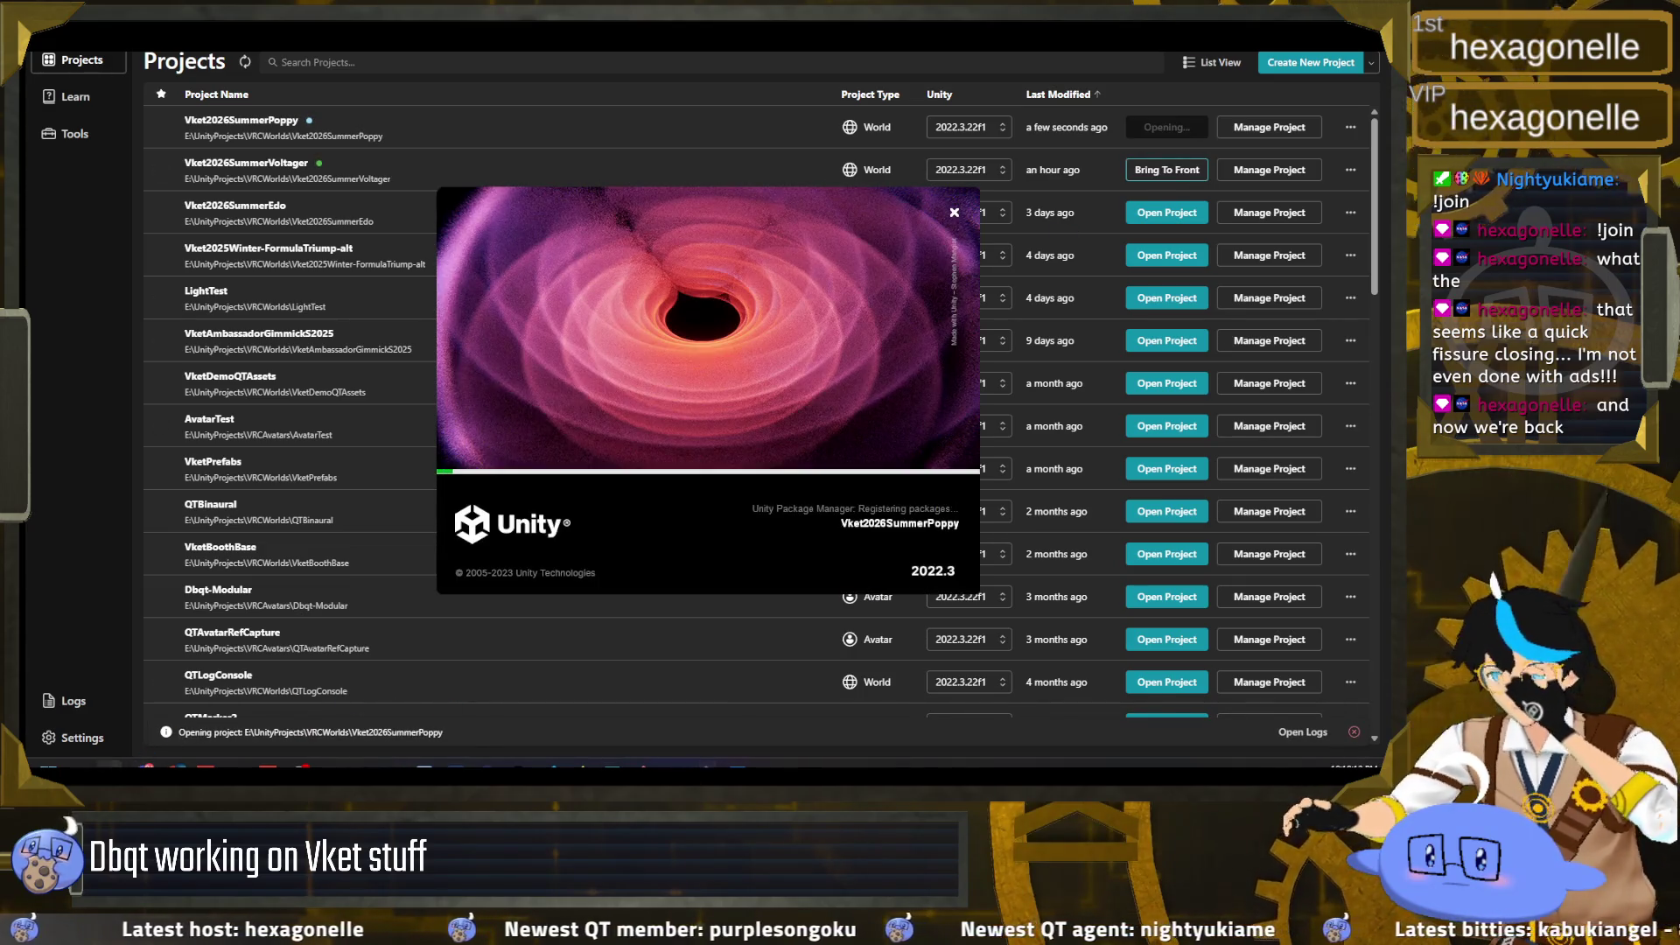
click(114, 720)
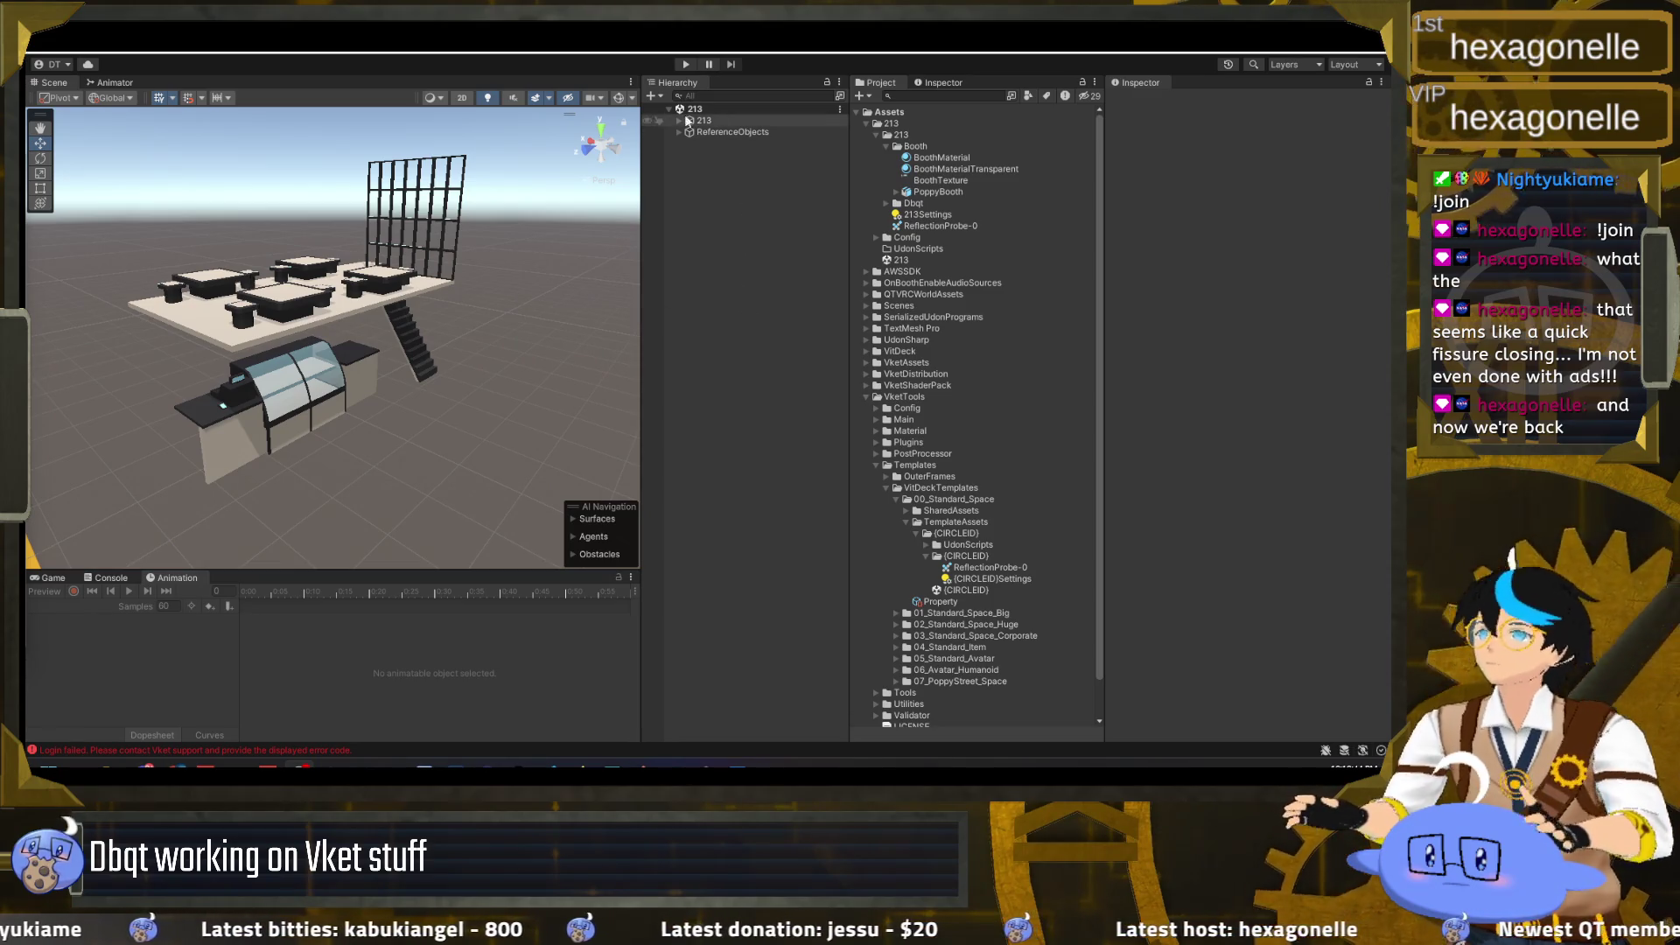
Step: Browse the Dbqt avatar folder's assets and select the main-outfit-vrc-edits-optimized model
mouse_move(205, 767)
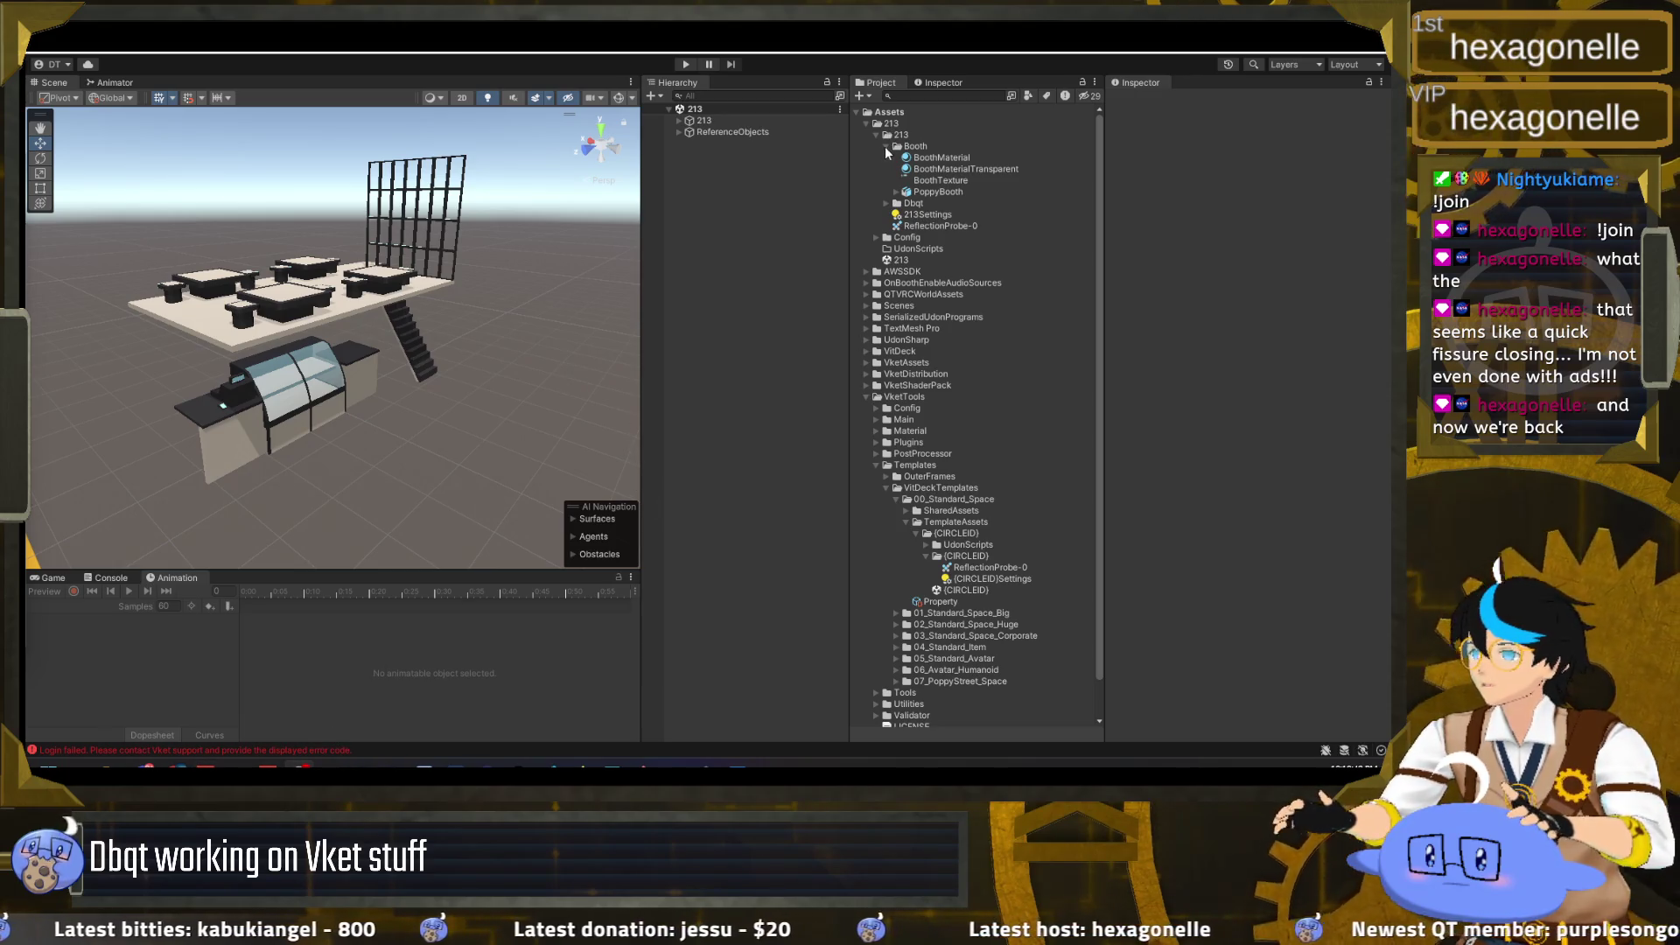
click(886, 146)
click(886, 157)
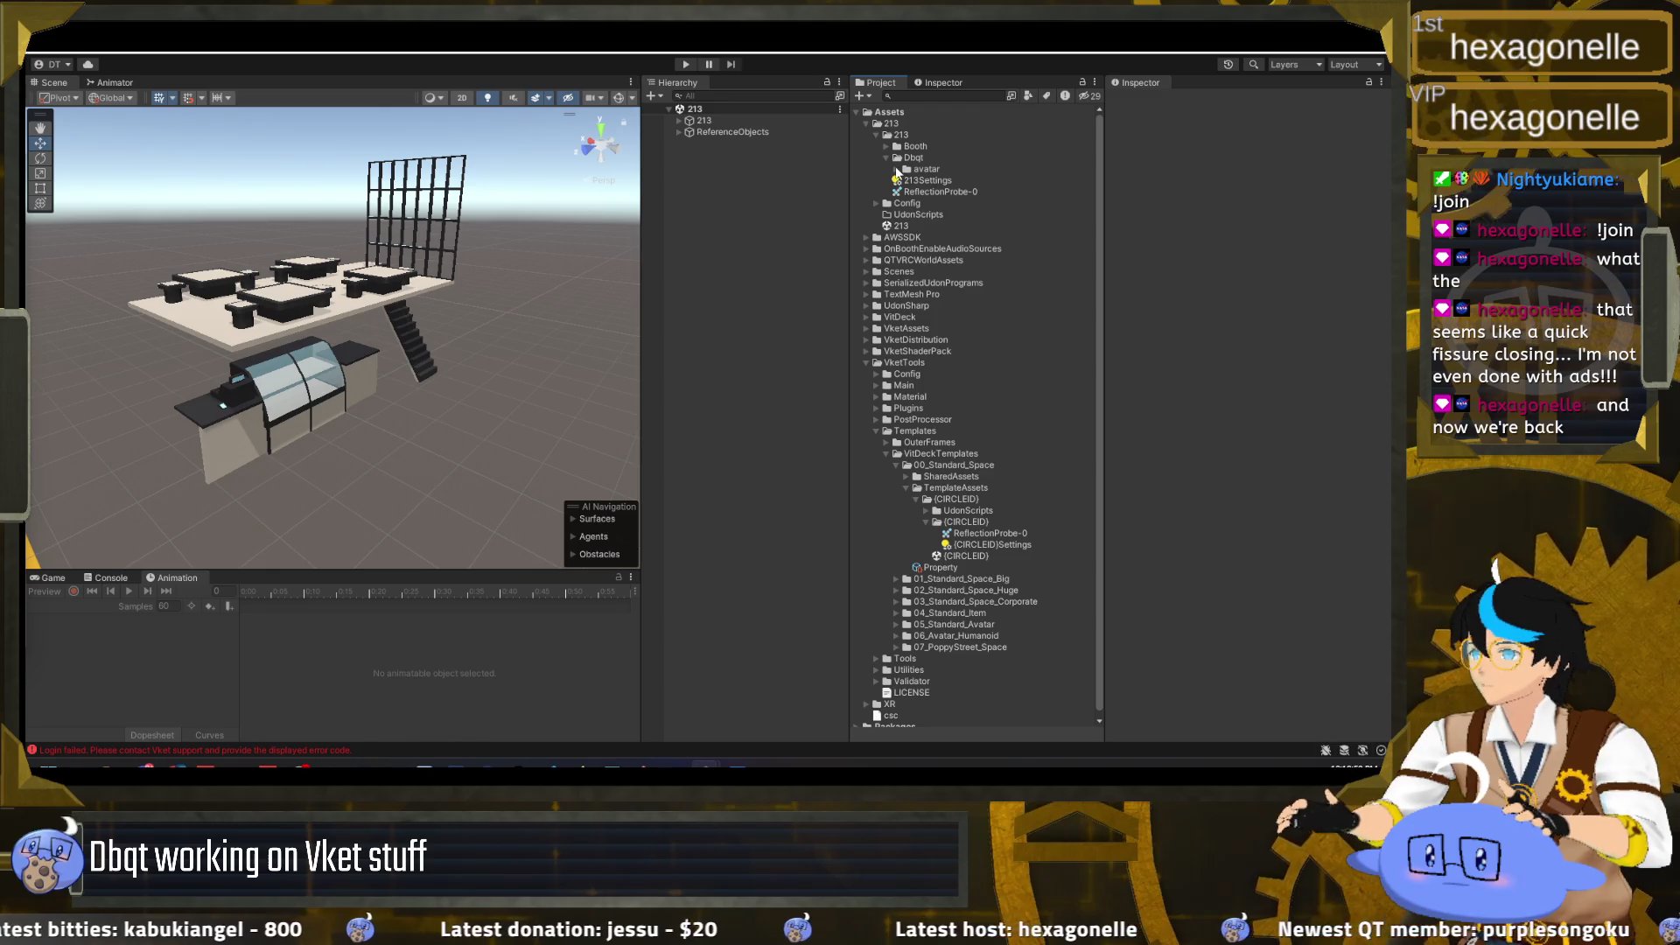
click(896, 170)
click(938, 192)
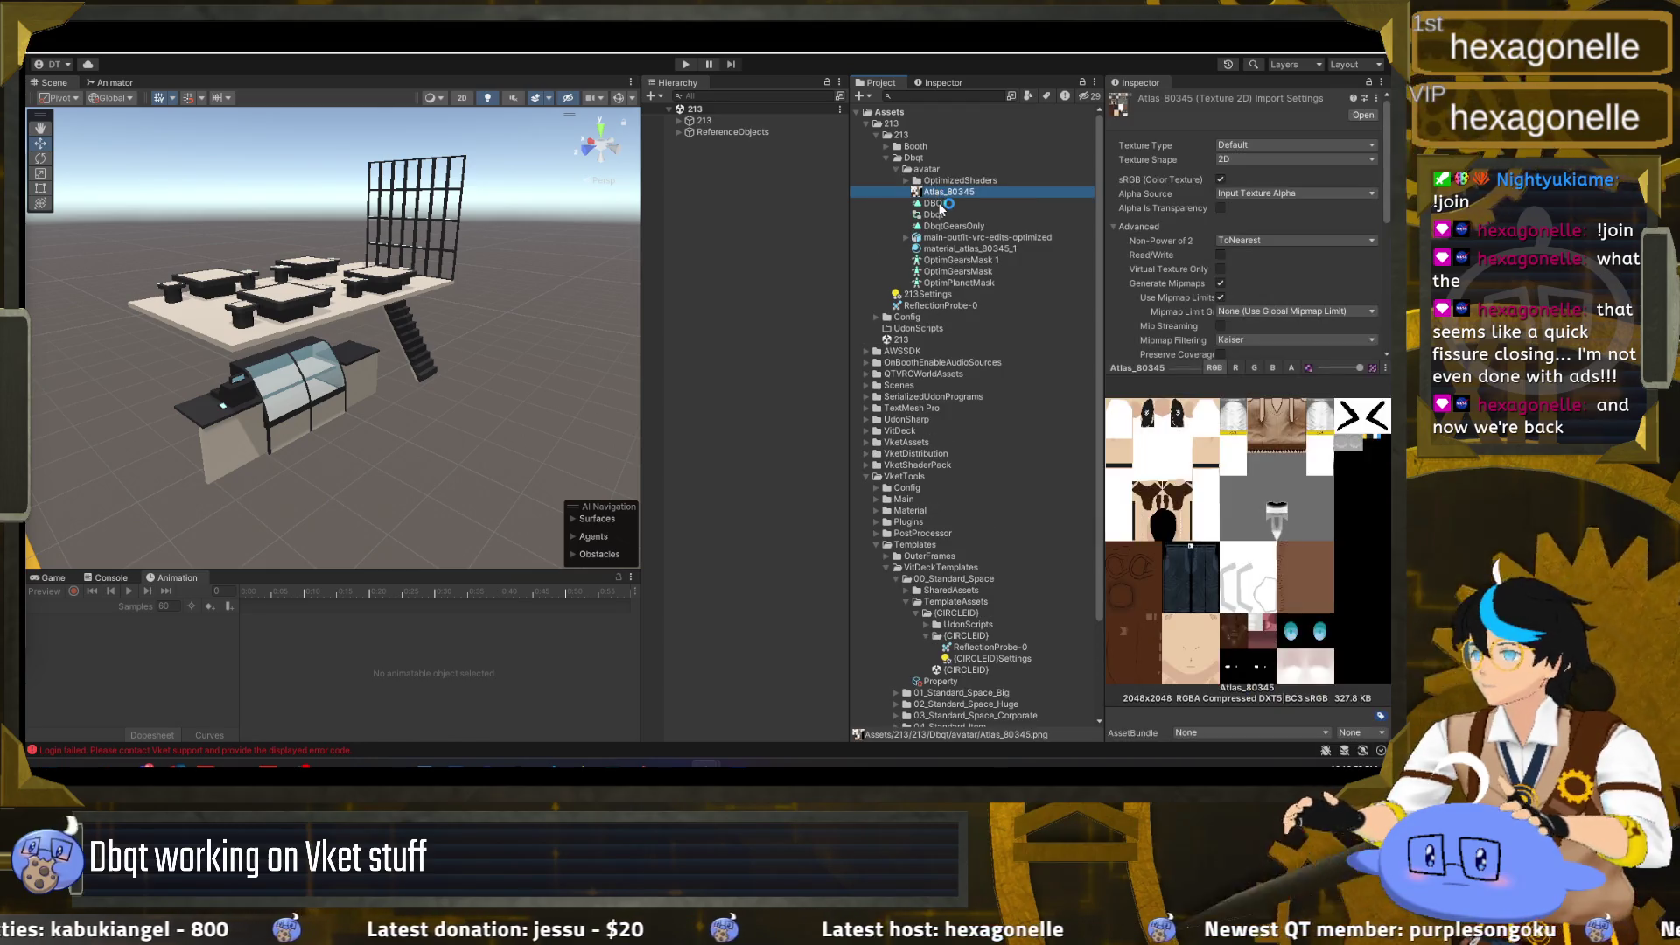
click(935, 203)
click(932, 214)
click(957, 272)
click(938, 283)
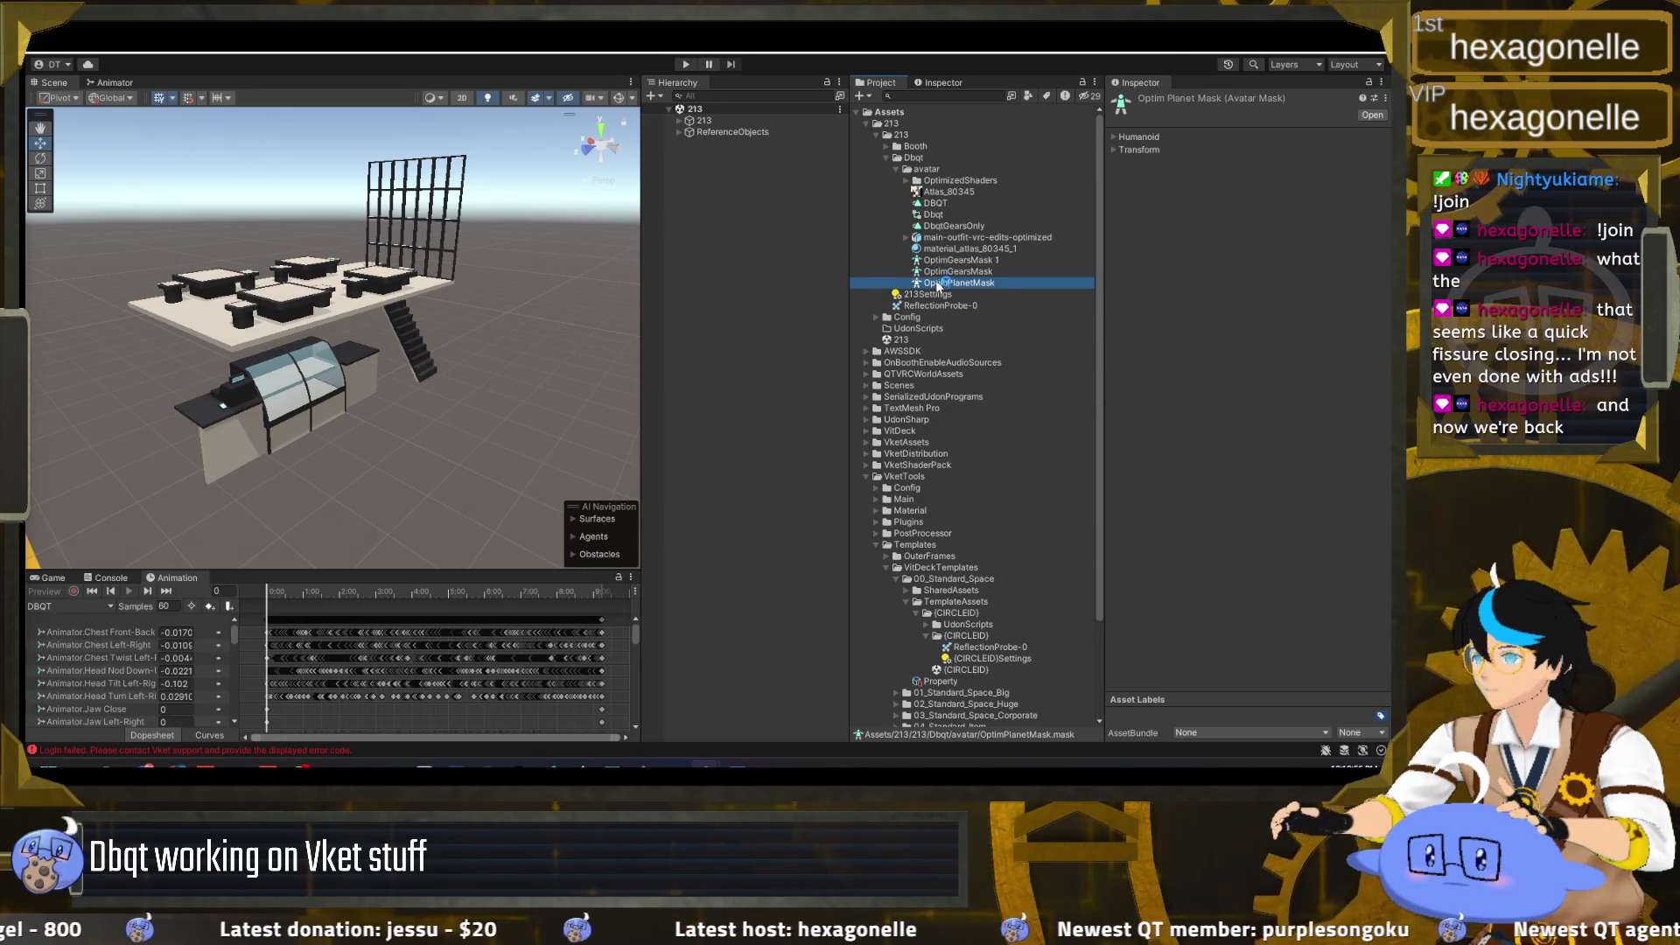
click(947, 216)
click(952, 226)
click(962, 237)
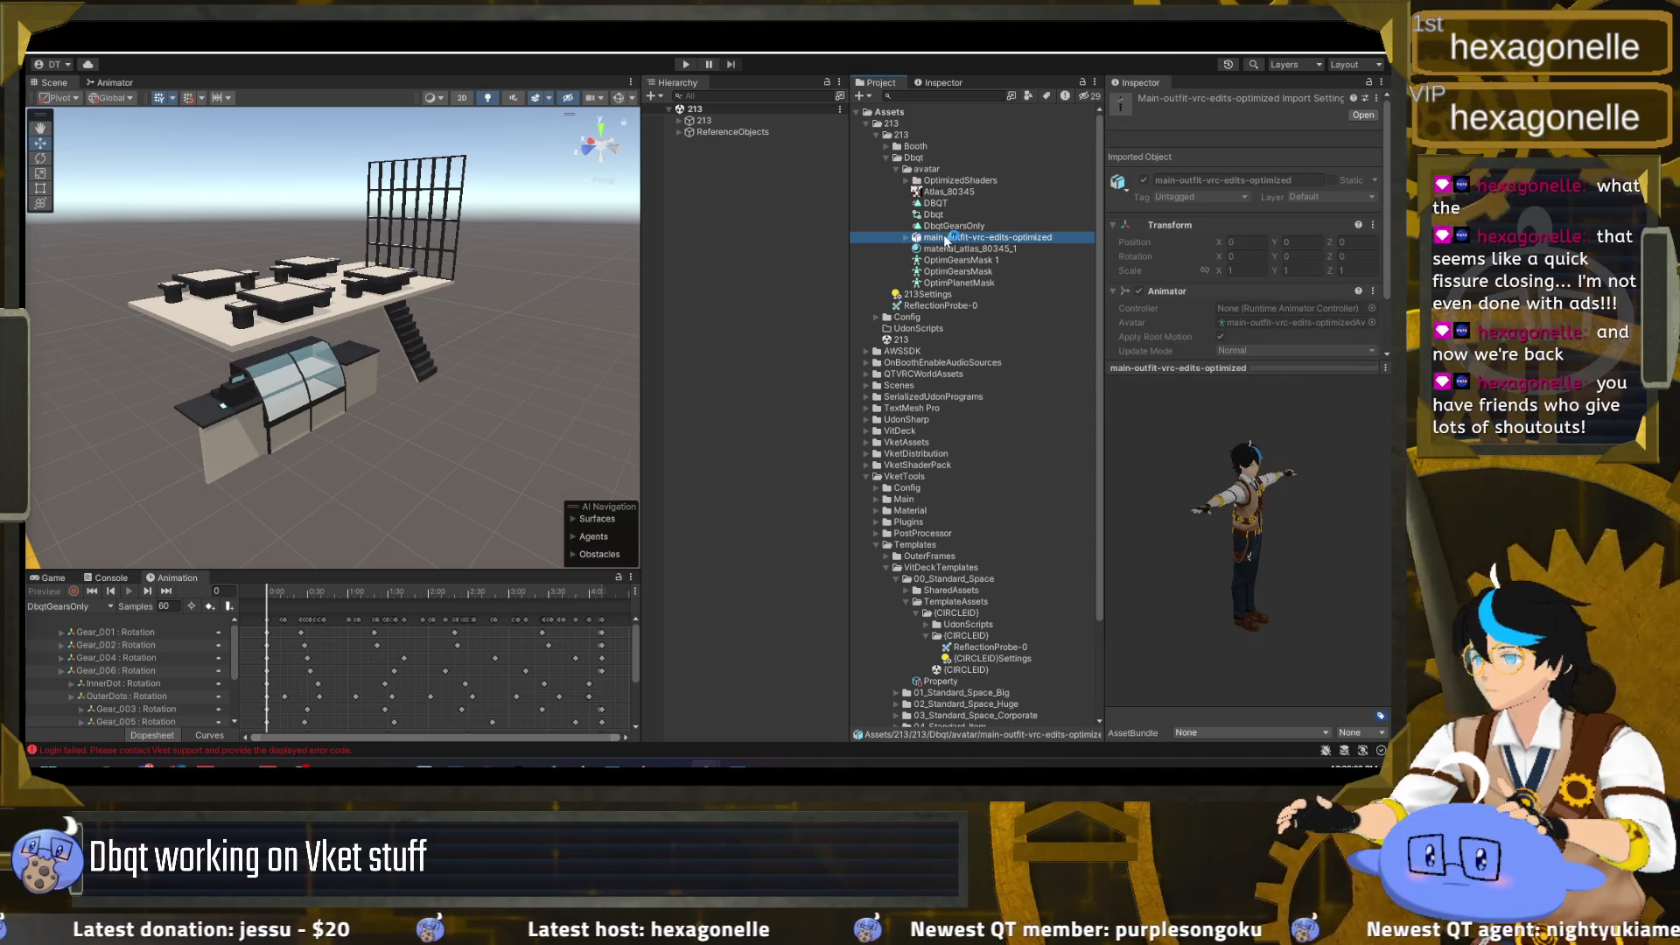
Step: Expand the 213 scene and its Static group, then select the Dynamic group
click(690, 121)
click(690, 131)
click(724, 154)
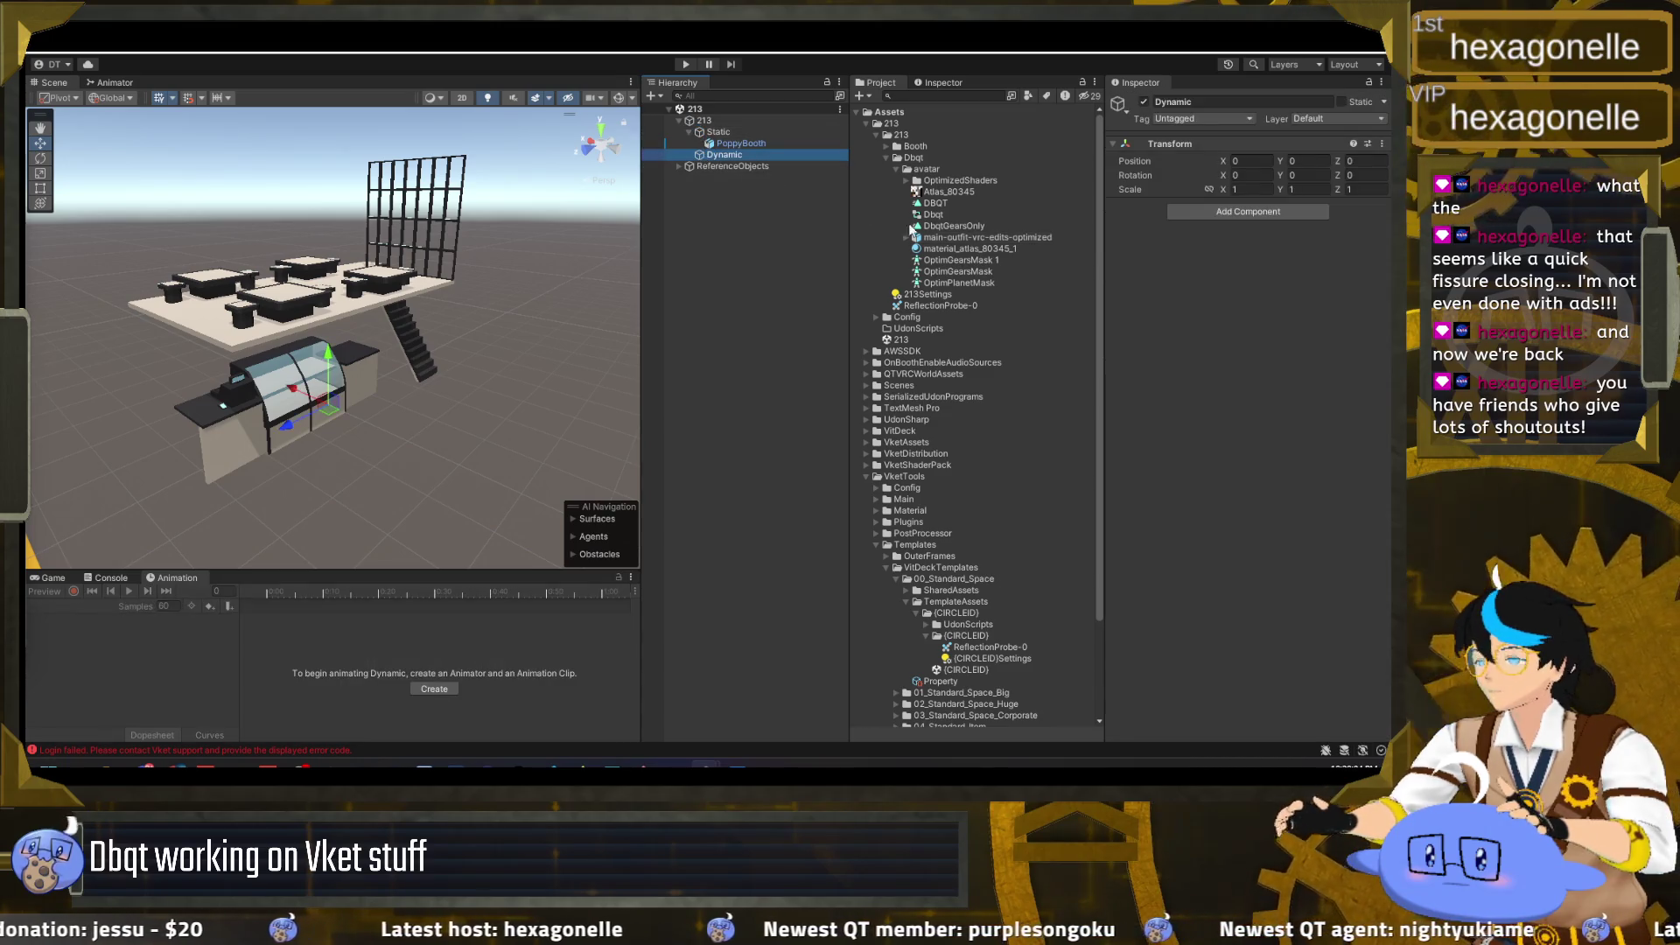
Step: Add the main-outfit-vrc-edits-optimized avatar under Dynamic and lift it onto the upper deck
drag(725, 161, 725, 157)
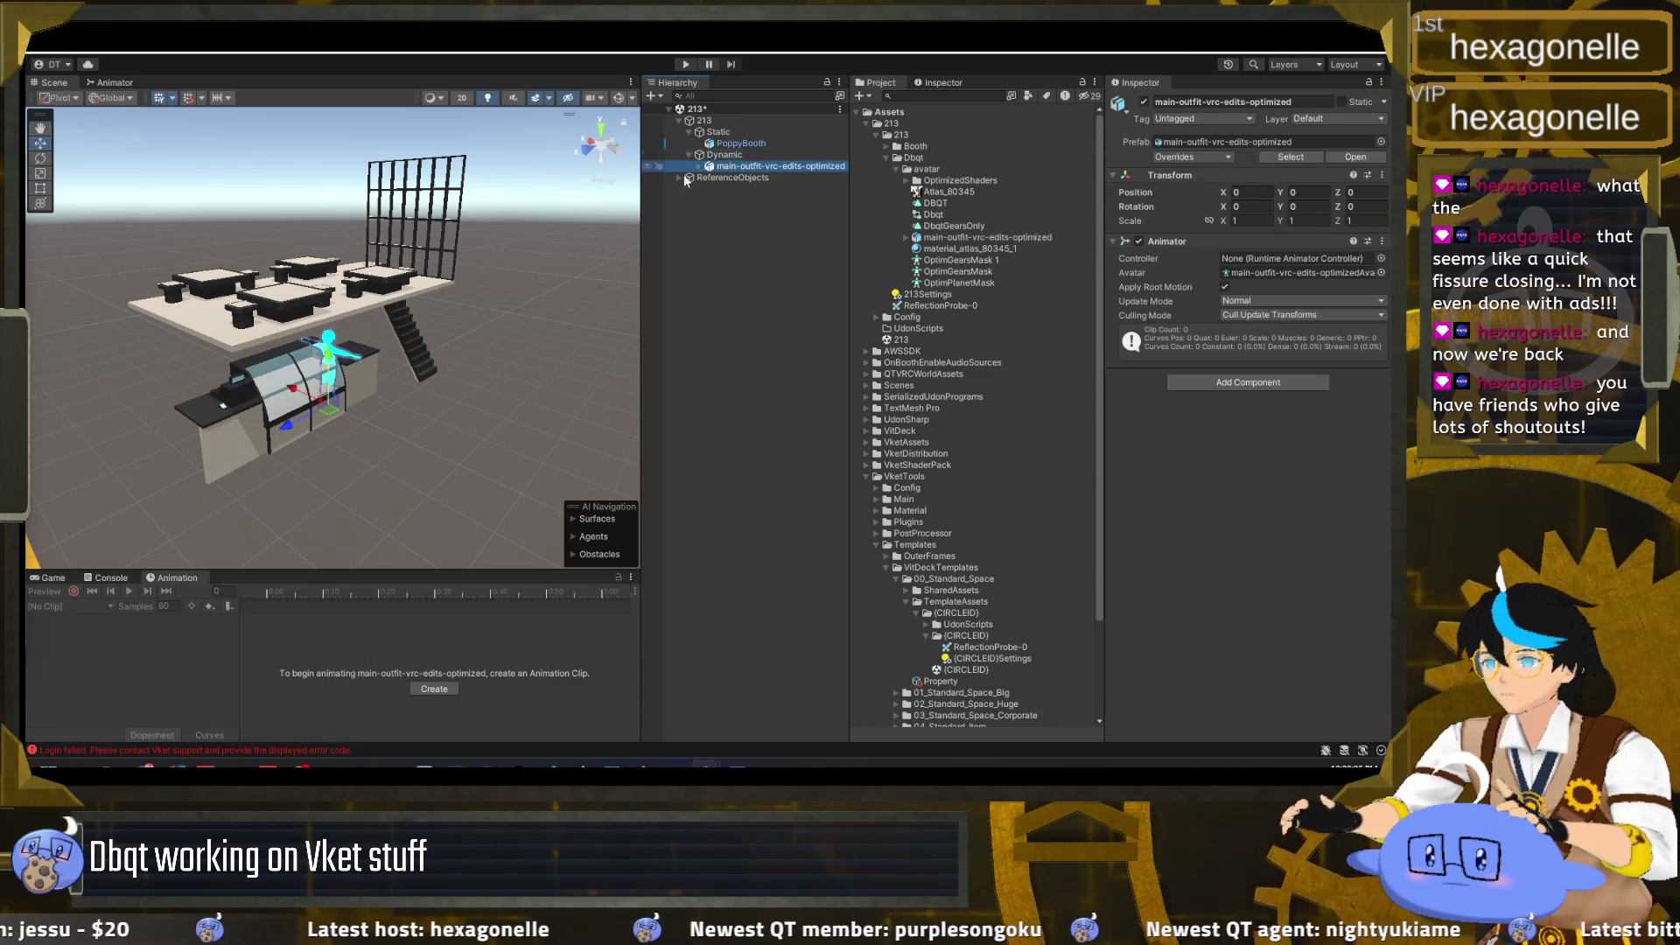
click(355, 387)
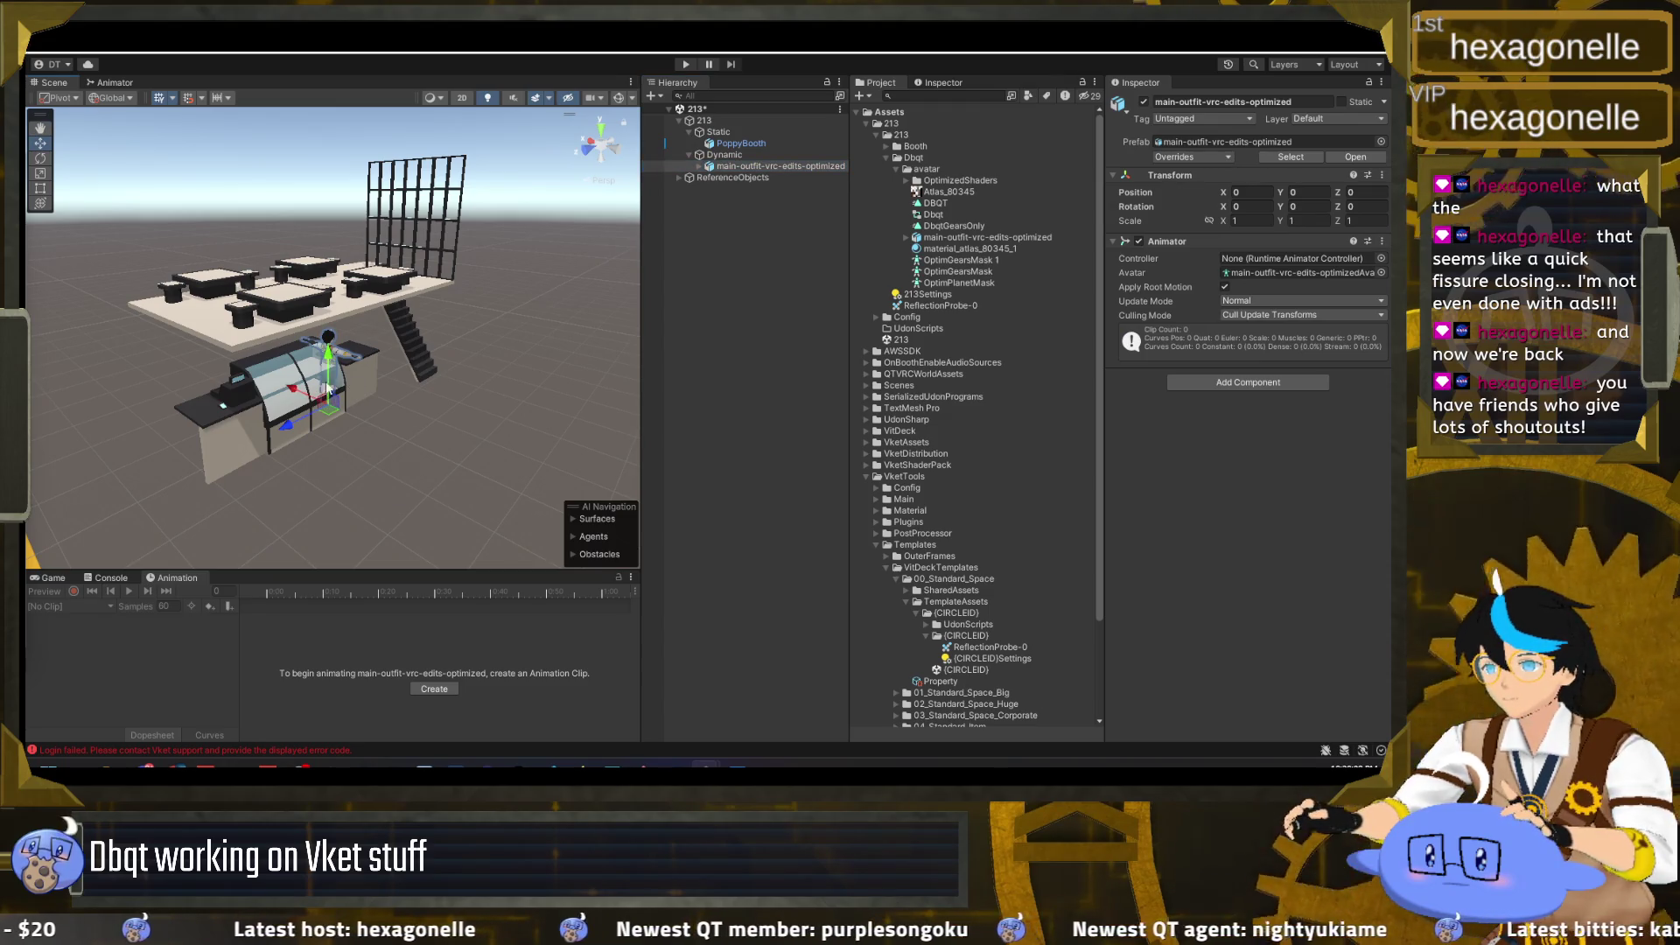
mouse_move(332, 363)
mouse_down()
mouse_move(321, 240)
mouse_move(263, 224)
mouse_up()
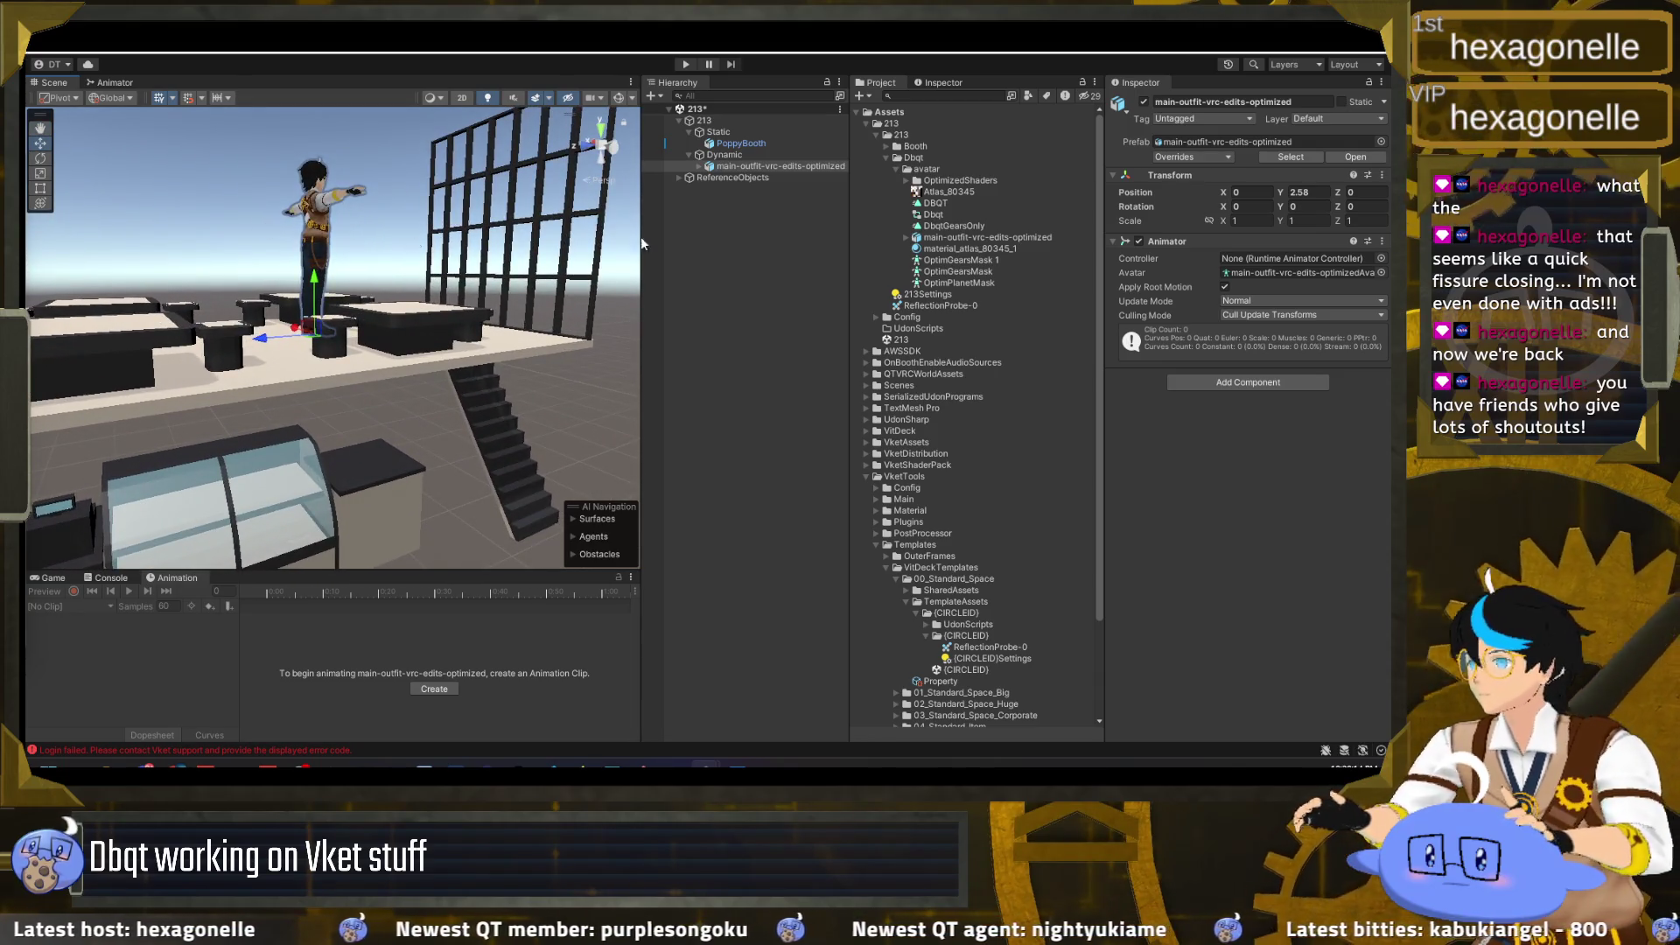
Step: Set the avatar's Transform scale to 0.8 on all three axes
click(1251, 220)
text(0.8)
key(Tab)
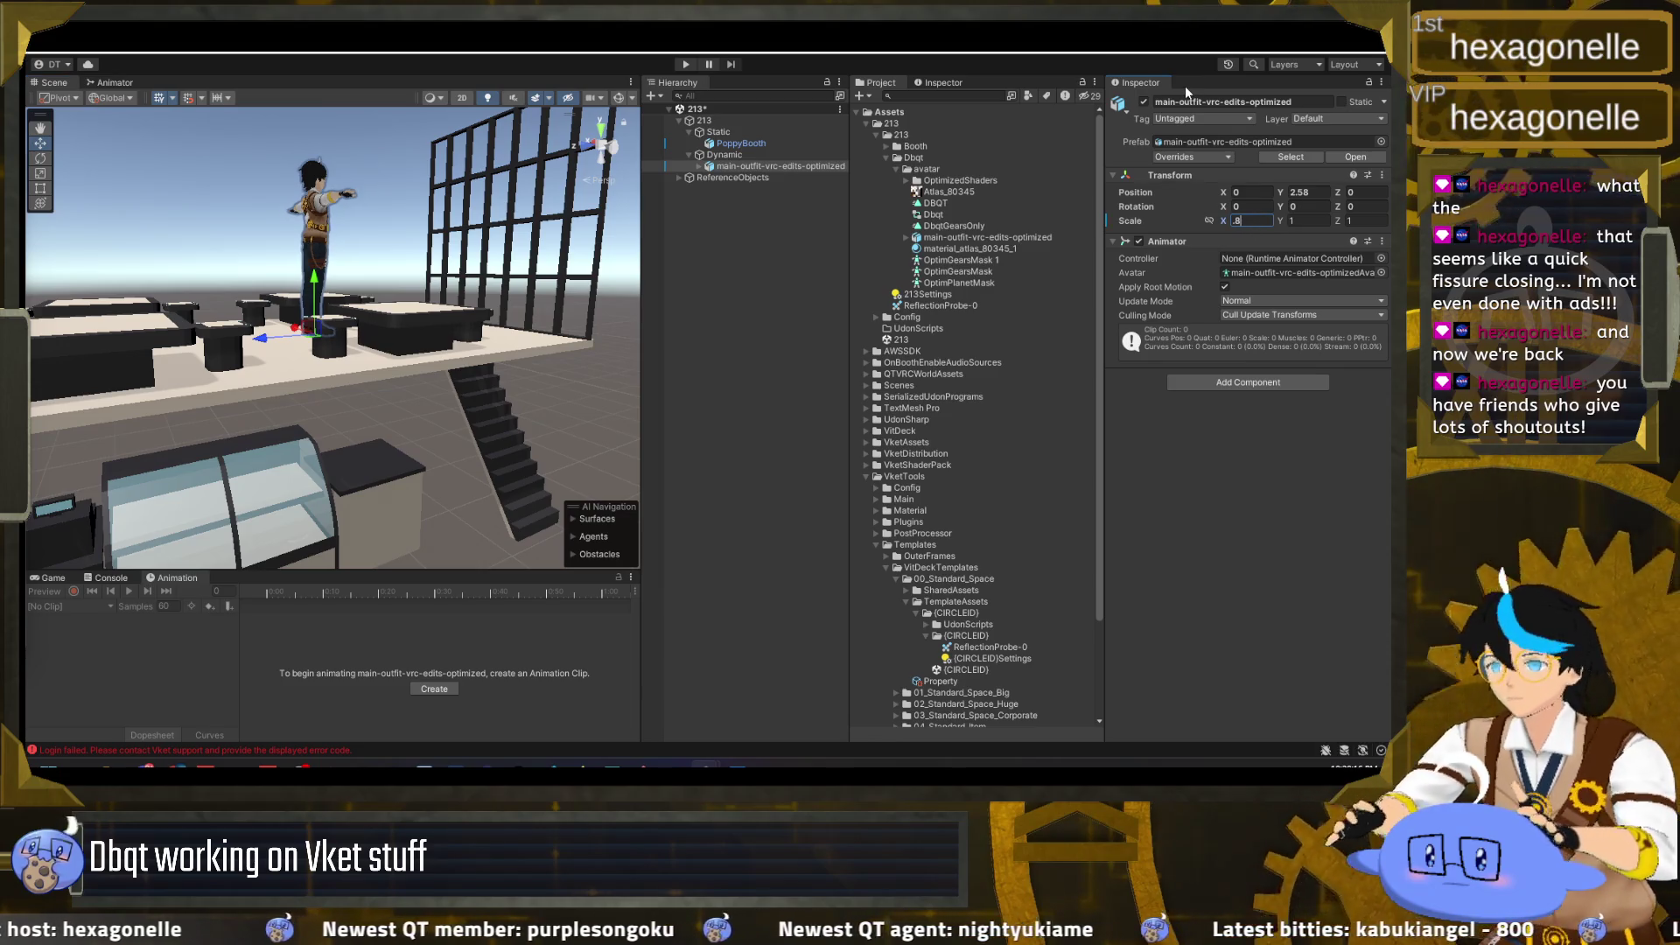
text(0.8)
key(Tab)
text(.8)
mouse_move(489, 262)
mouse_down()
mouse_move(389, 301)
mouse_move(455, 289)
mouse_up()
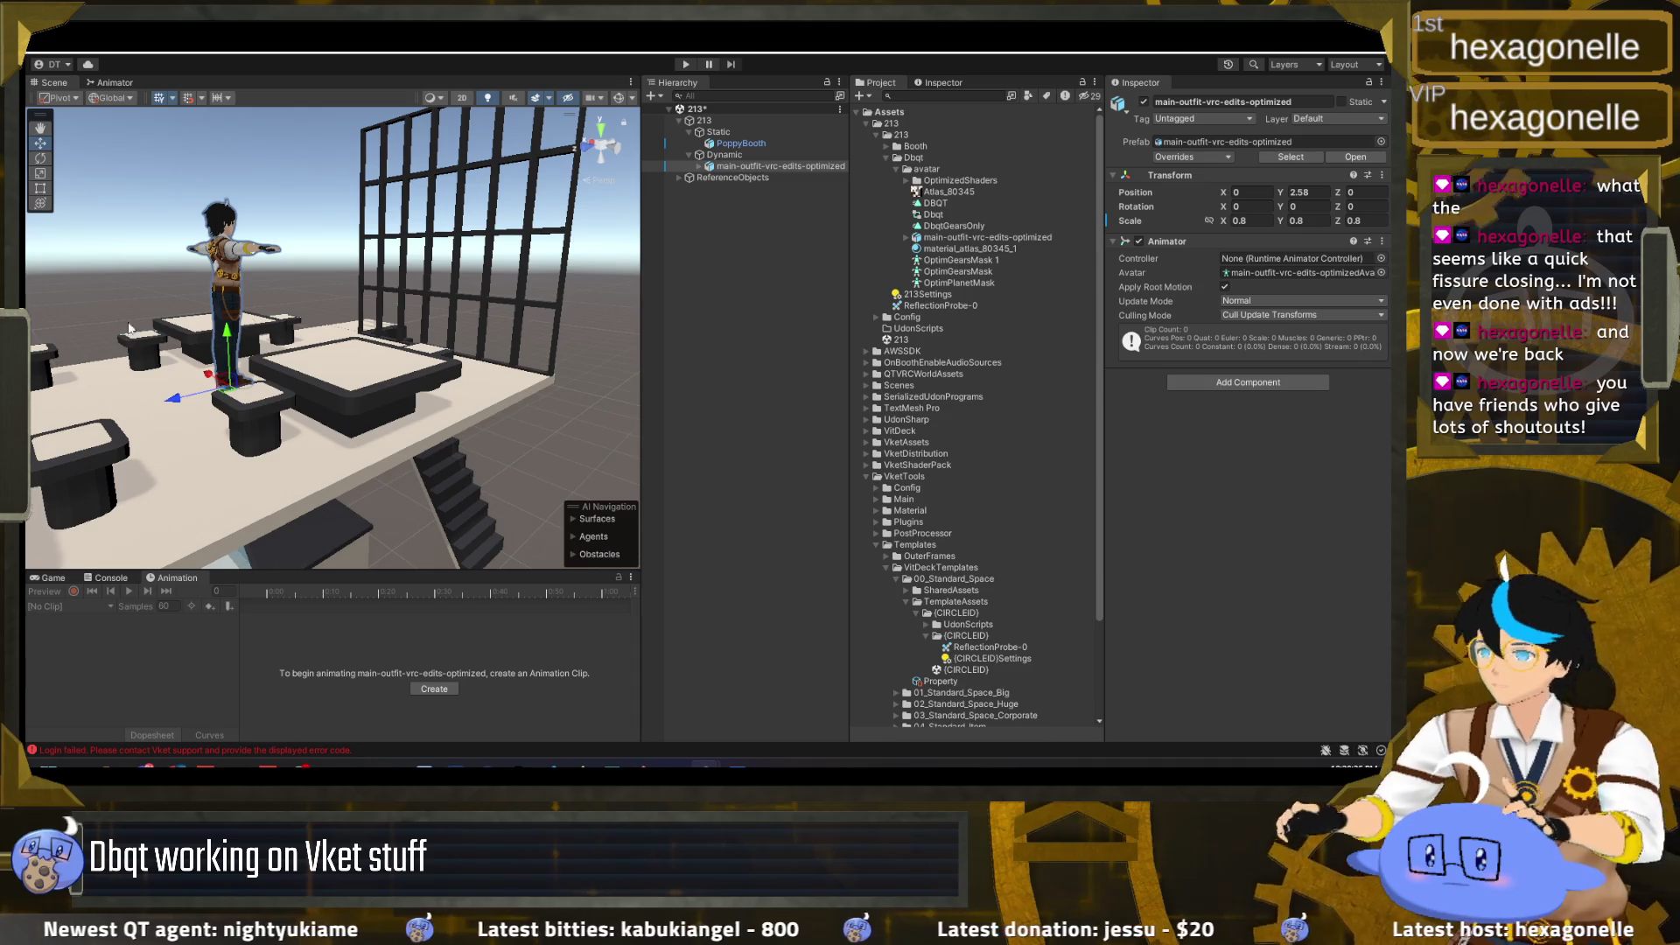
mouse_move(333, 332)
mouse_down()
mouse_move(261, 321)
mouse_move(1173, 355)
mouse_move(1299, 328)
mouse_move(577, 359)
mouse_move(725, 339)
mouse_up()
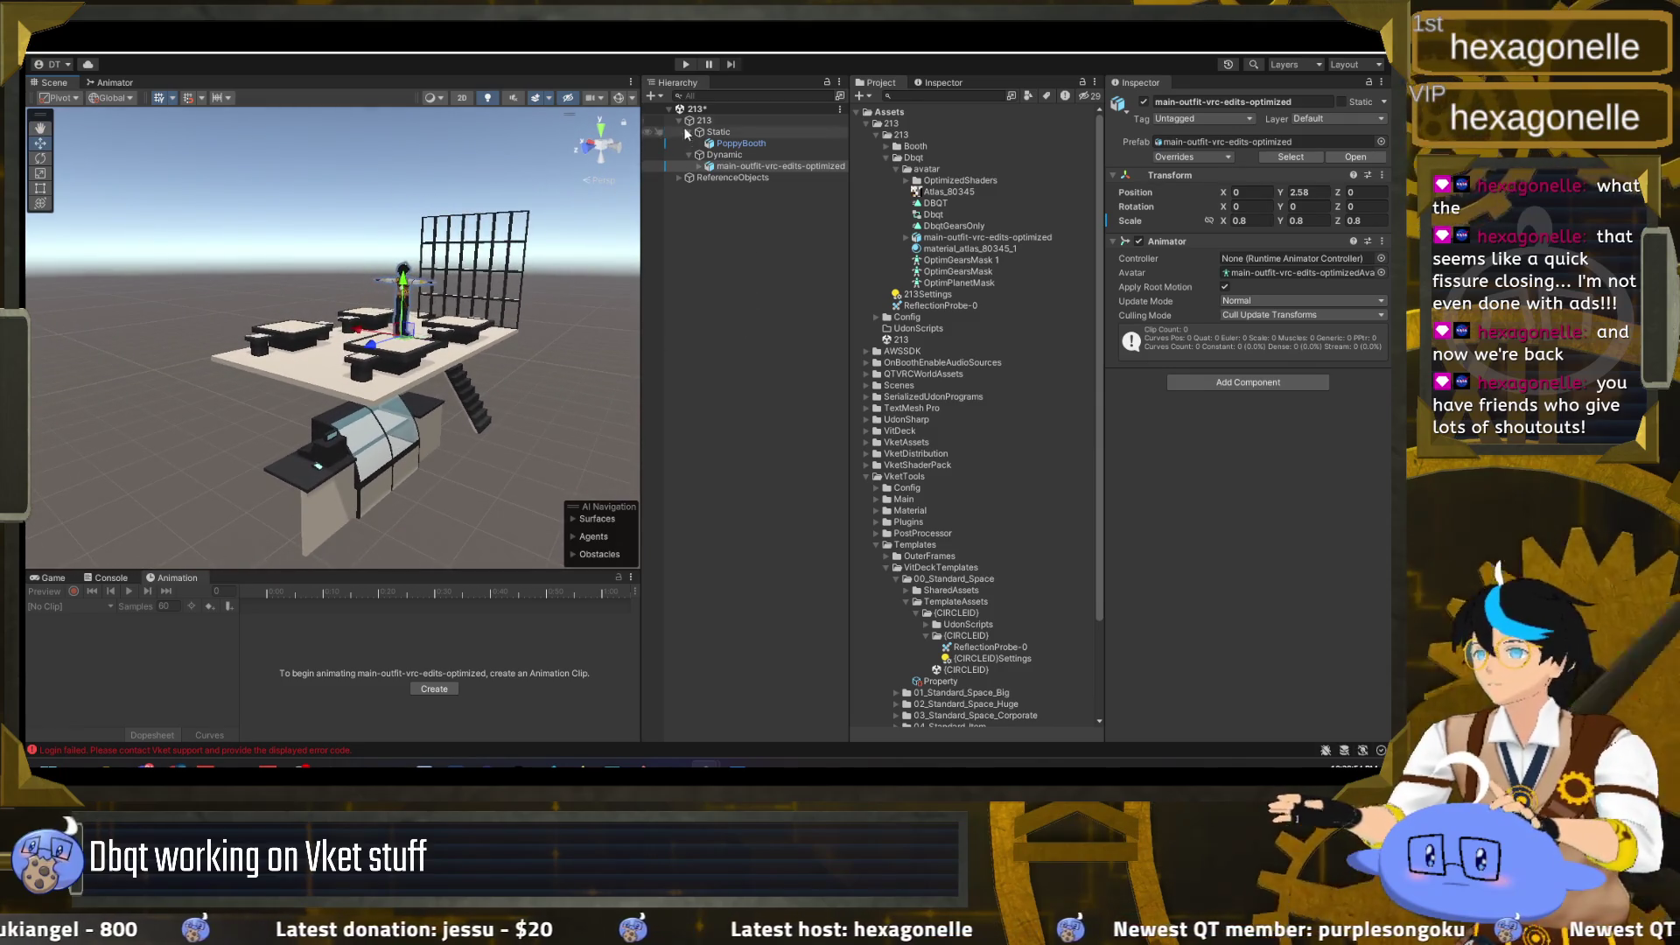
Step: Expand ReferenceObjects in the Hierarchy and select its OuterFrame child
click(679, 178)
click(713, 245)
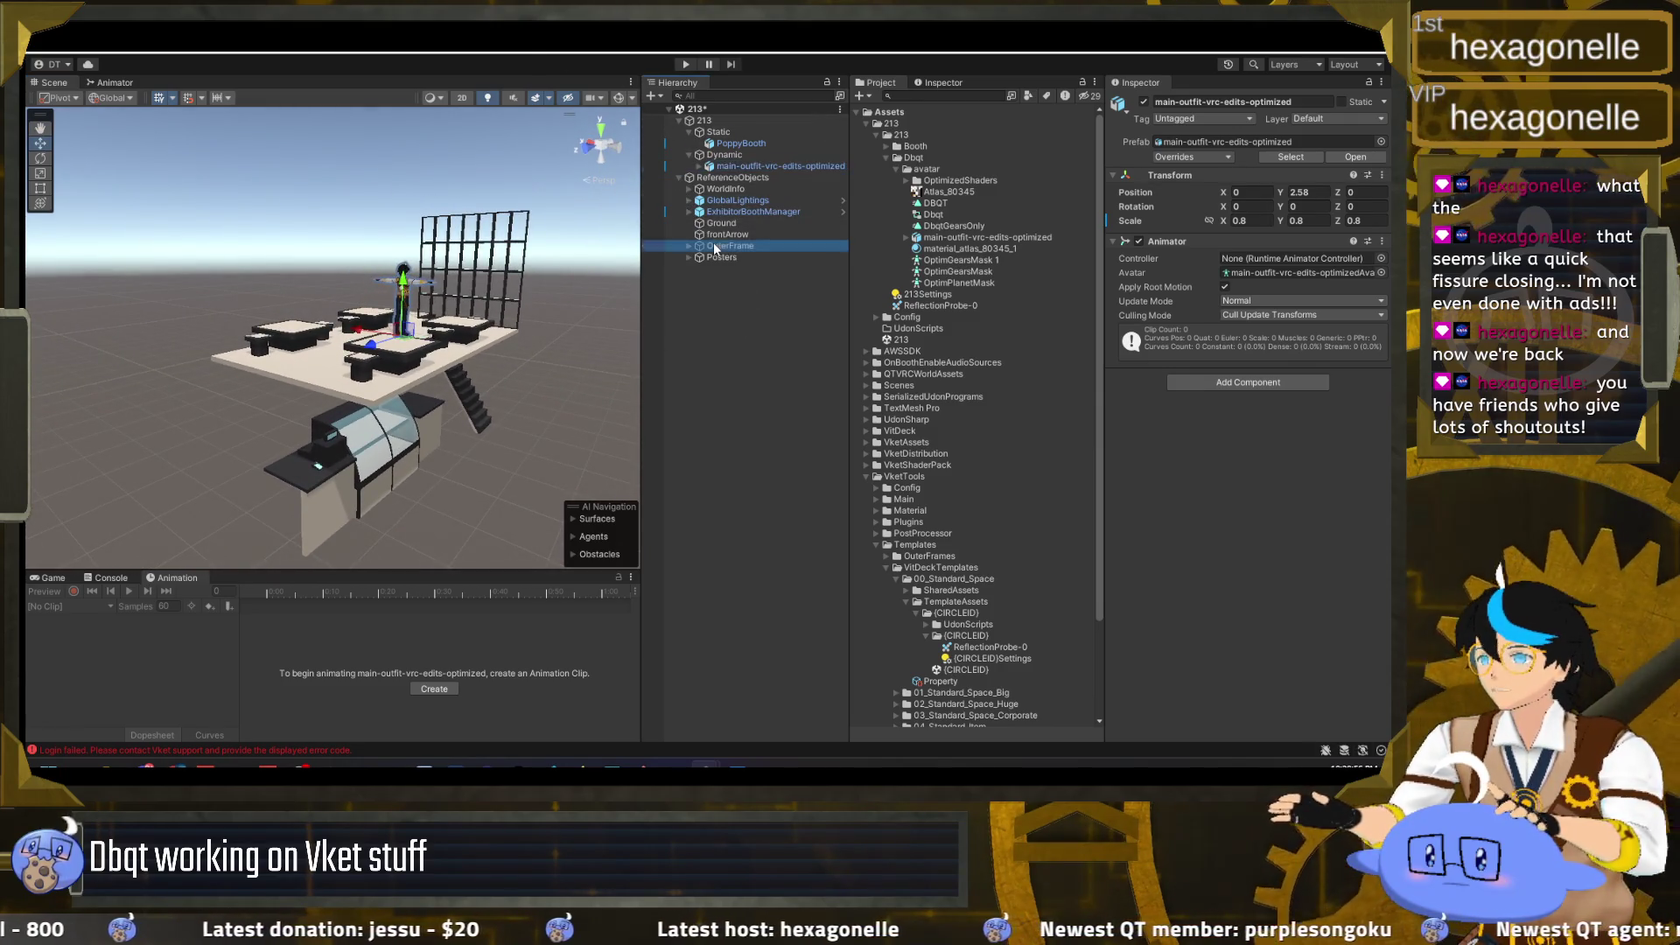
Step: Activate OuterFrame and fly around the avatar, display case, stairs and counter
click(1144, 101)
mouse_move(362, 466)
mouse_down()
mouse_move(432, 357)
mouse_move(249, 434)
mouse_move(169, 417)
mouse_up()
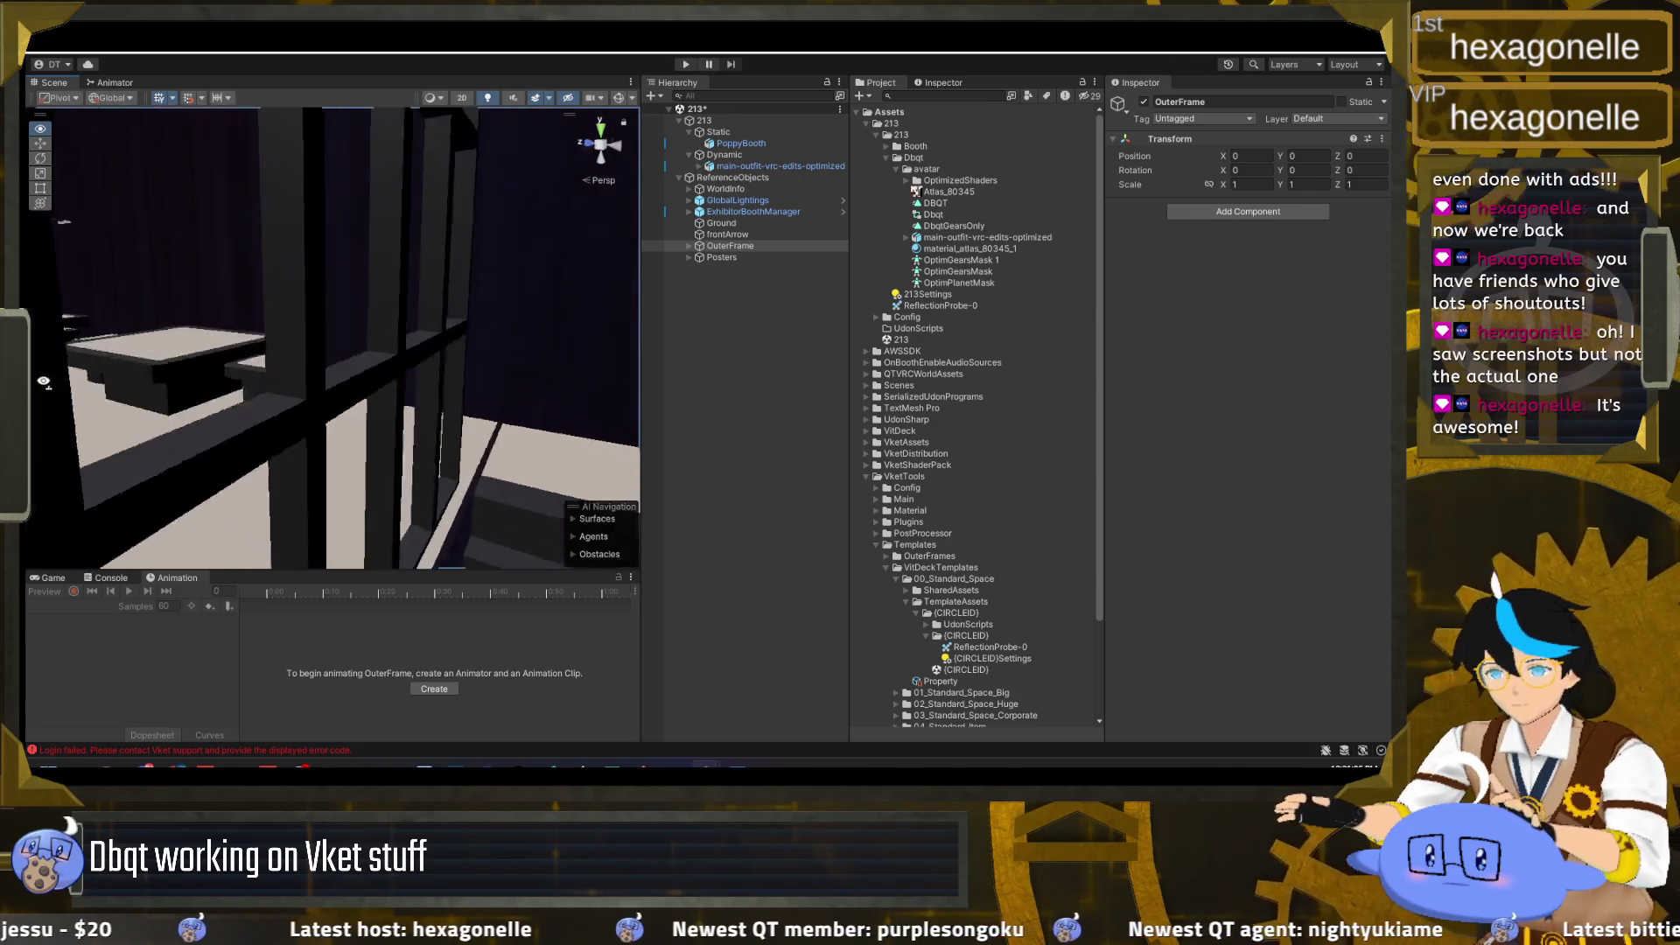
drag(169, 417, 201, 385)
mouse_move(1132, 376)
mouse_down()
mouse_move(528, 386)
mouse_move(937, 365)
mouse_up()
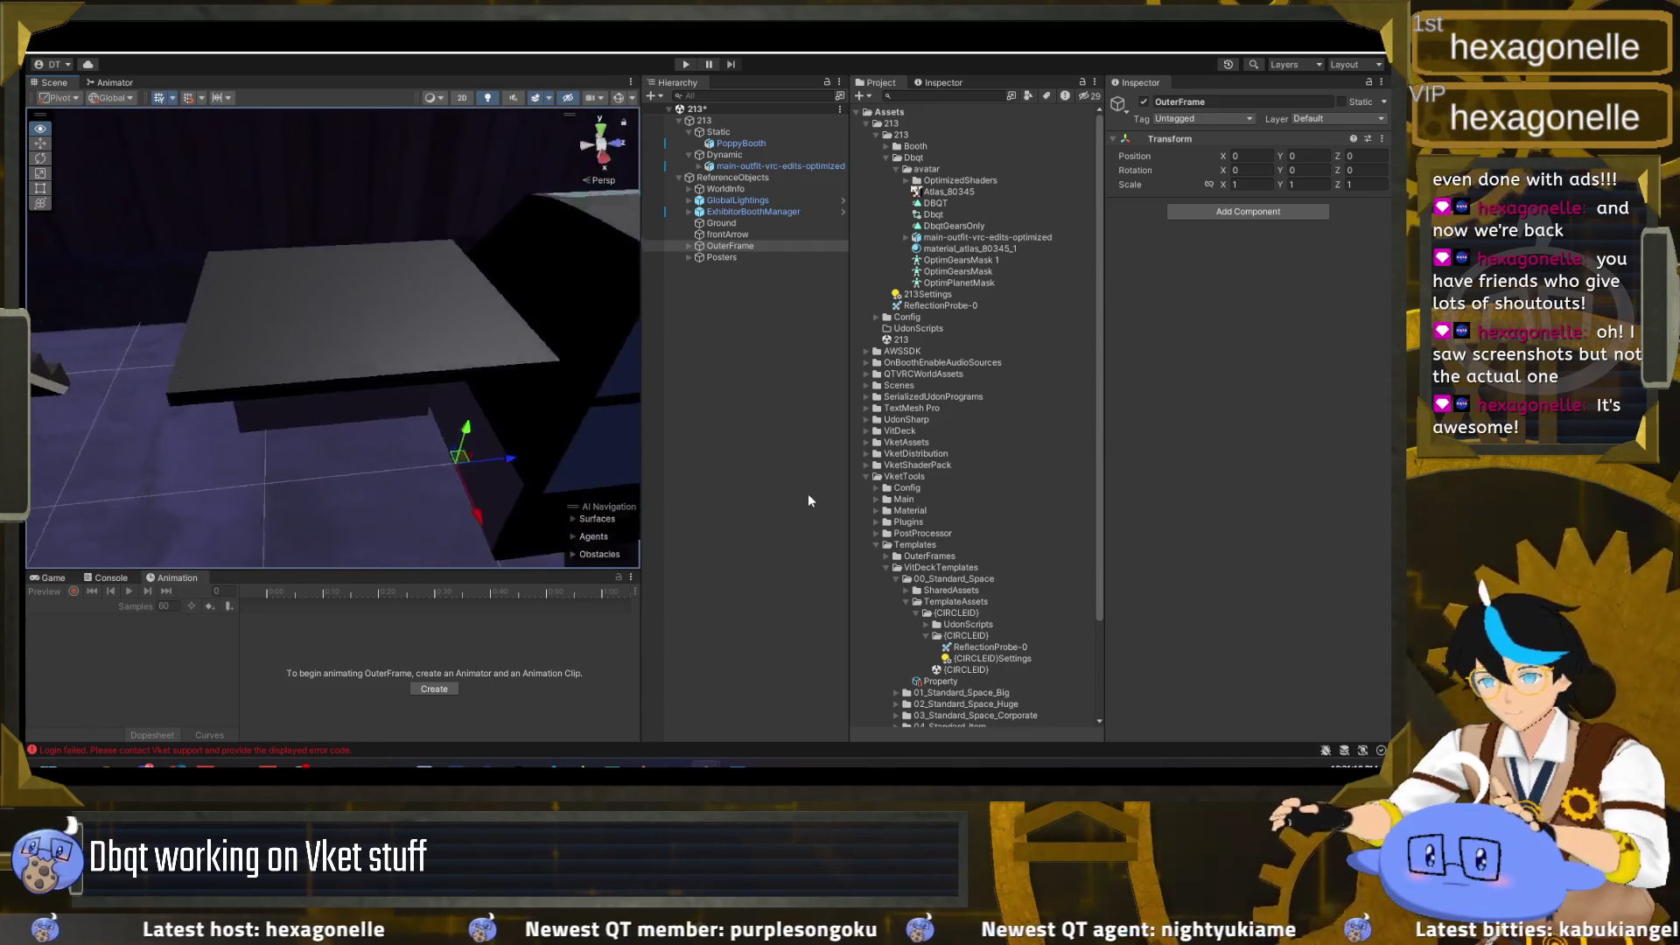
mouse_move(441, 488)
mouse_down()
mouse_move(1331, 547)
mouse_move(1338, 498)
mouse_up()
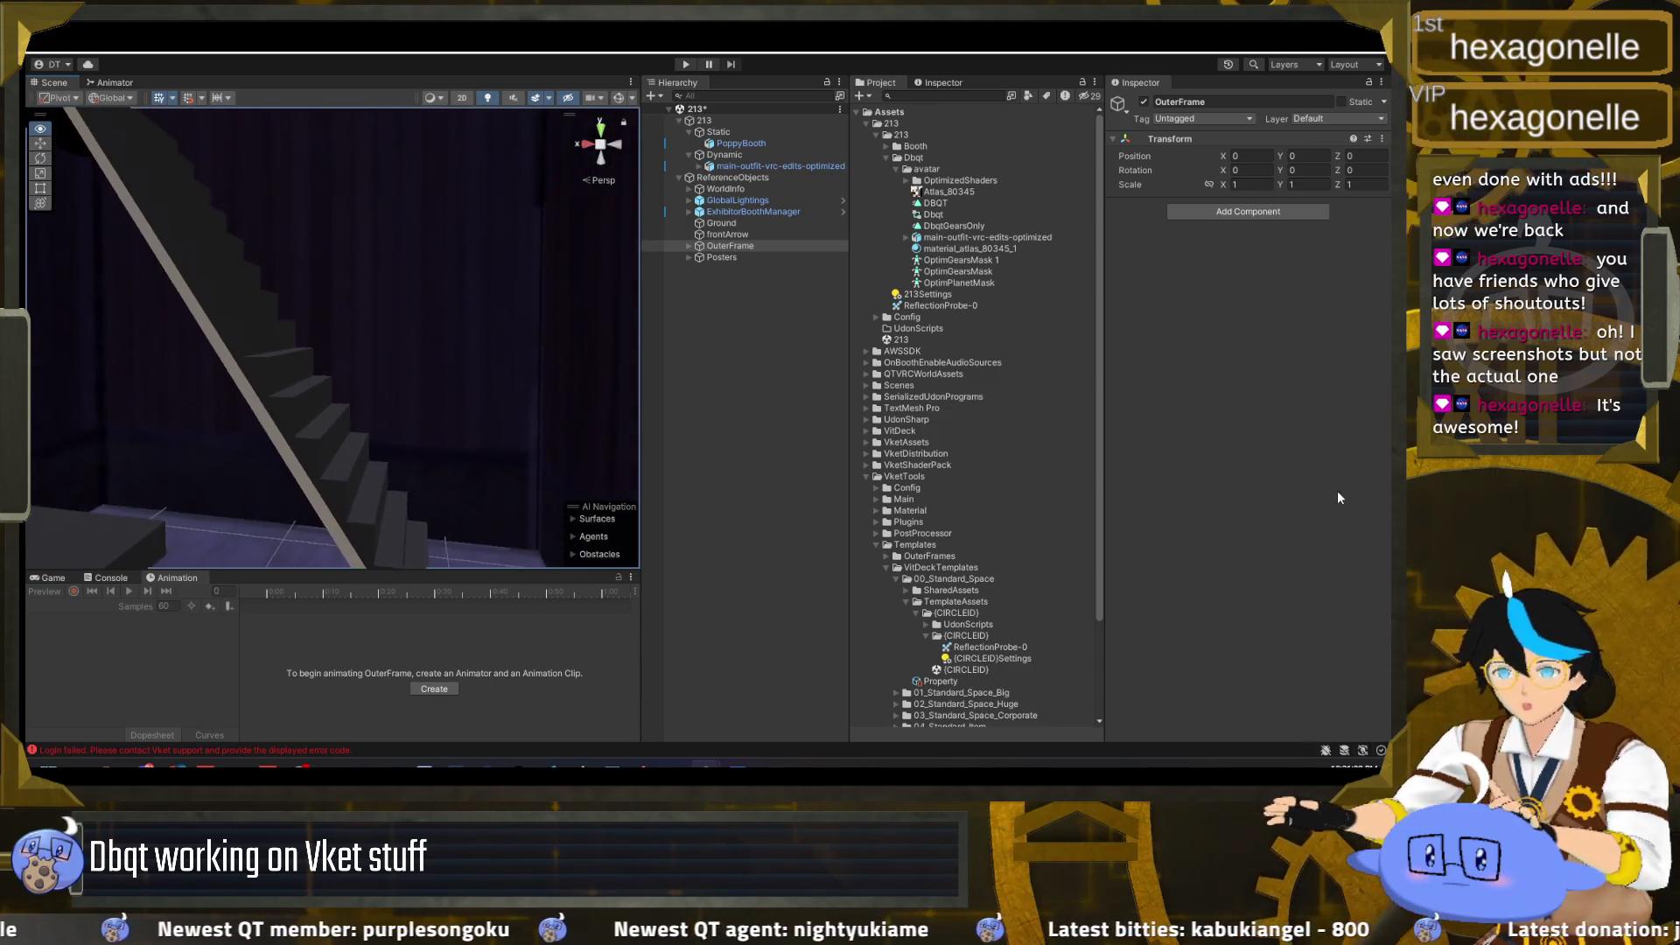
mouse_move(1338, 498)
mouse_down()
mouse_move(1237, 475)
mouse_move(1265, 471)
mouse_up()
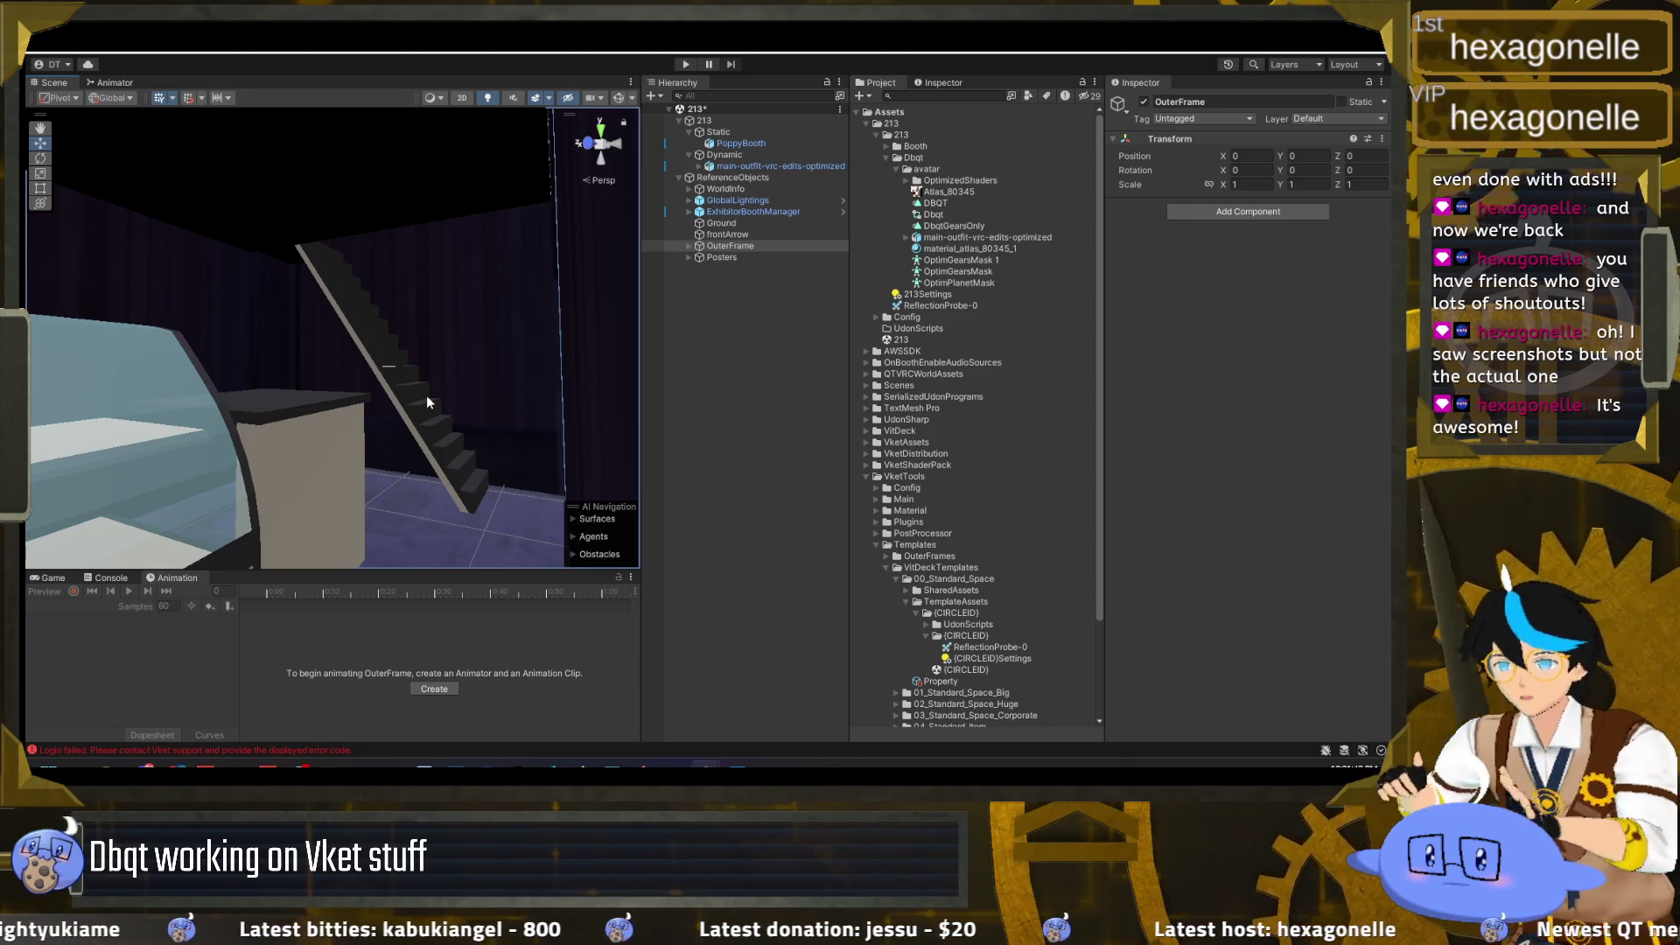
mouse_move(427, 396)
mouse_down()
mouse_move(417, 371)
mouse_move(474, 395)
mouse_up()
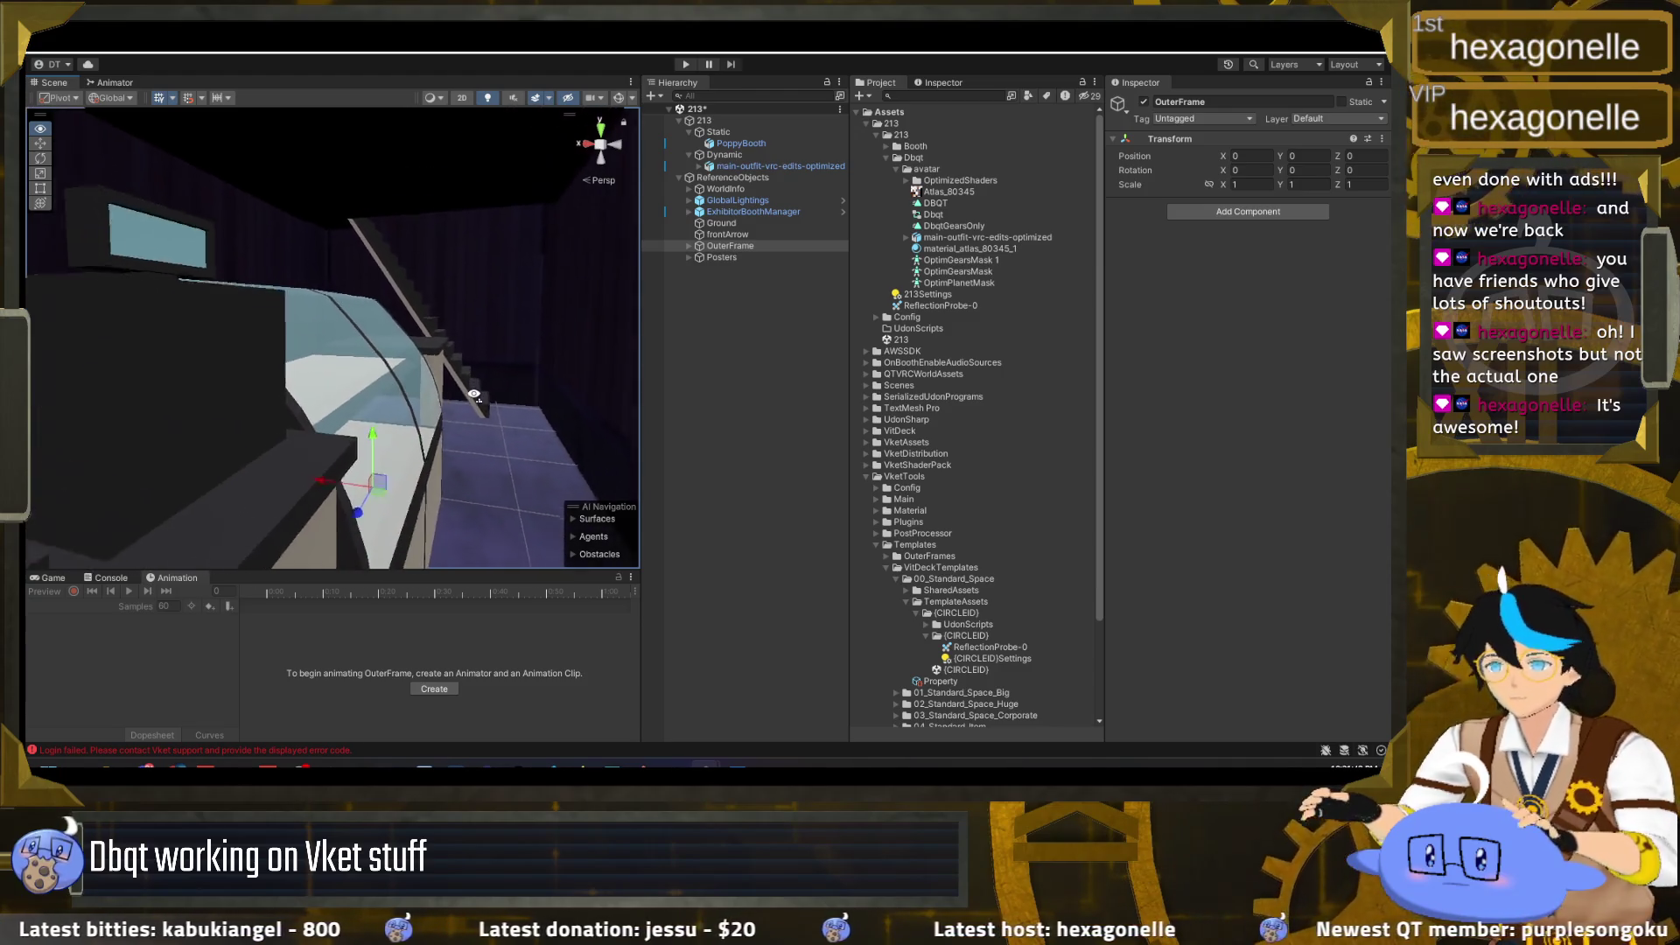
mouse_move(474, 395)
mouse_down()
mouse_move(449, 390)
mouse_move(415, 449)
mouse_move(447, 425)
mouse_up()
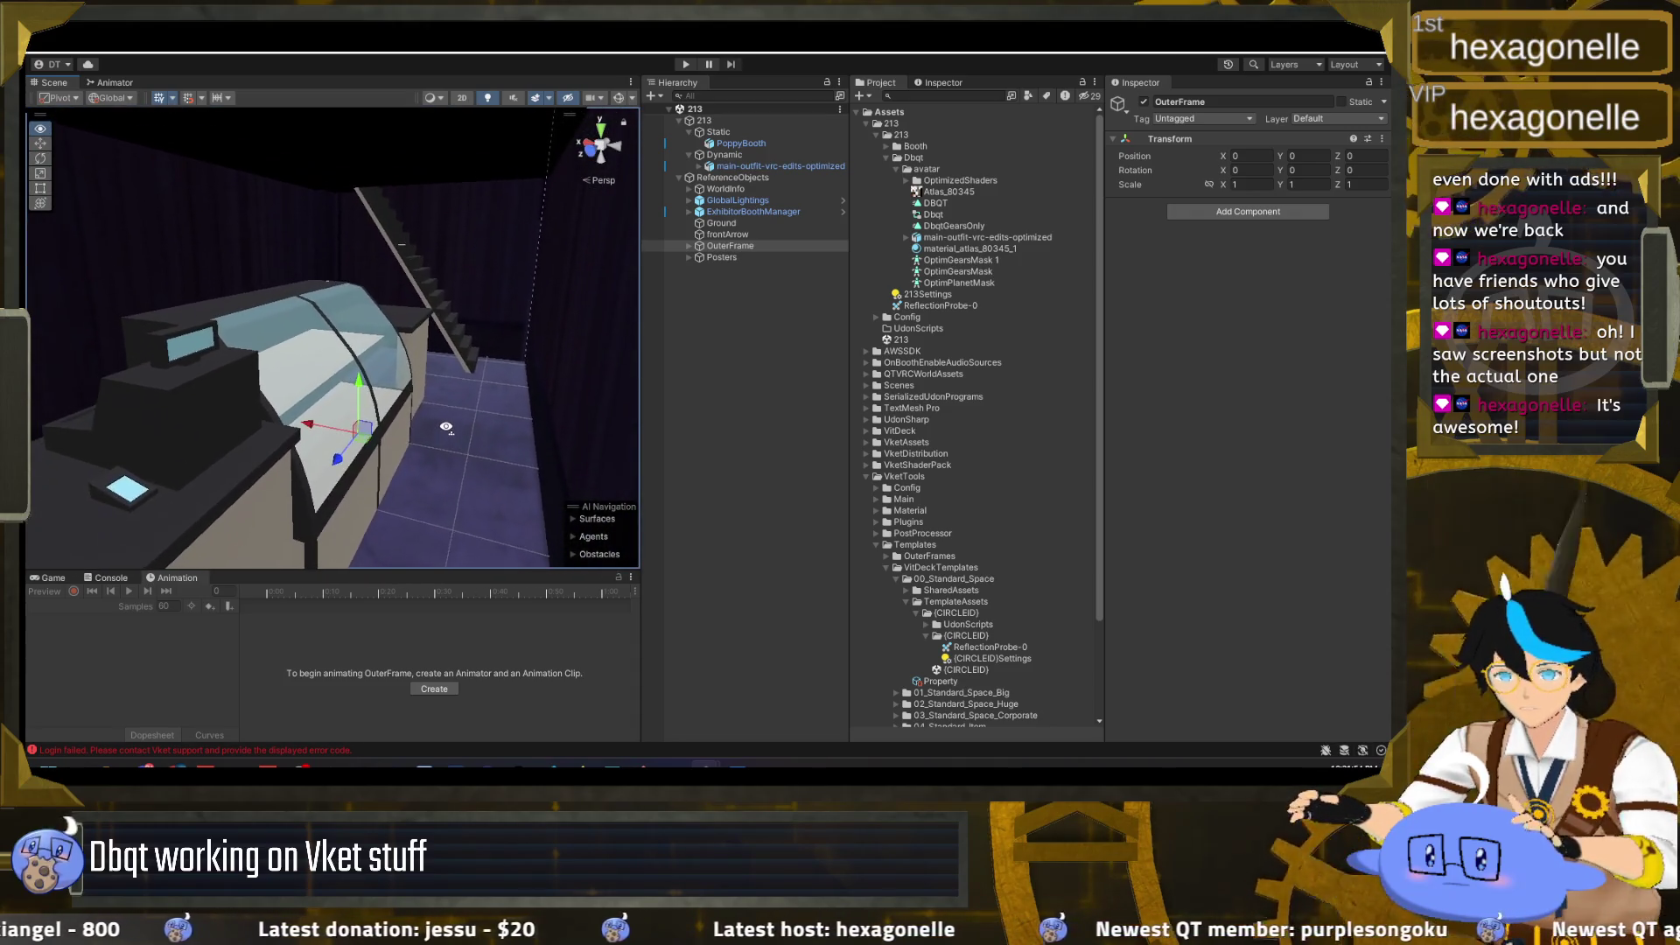
drag(447, 425, 465, 407)
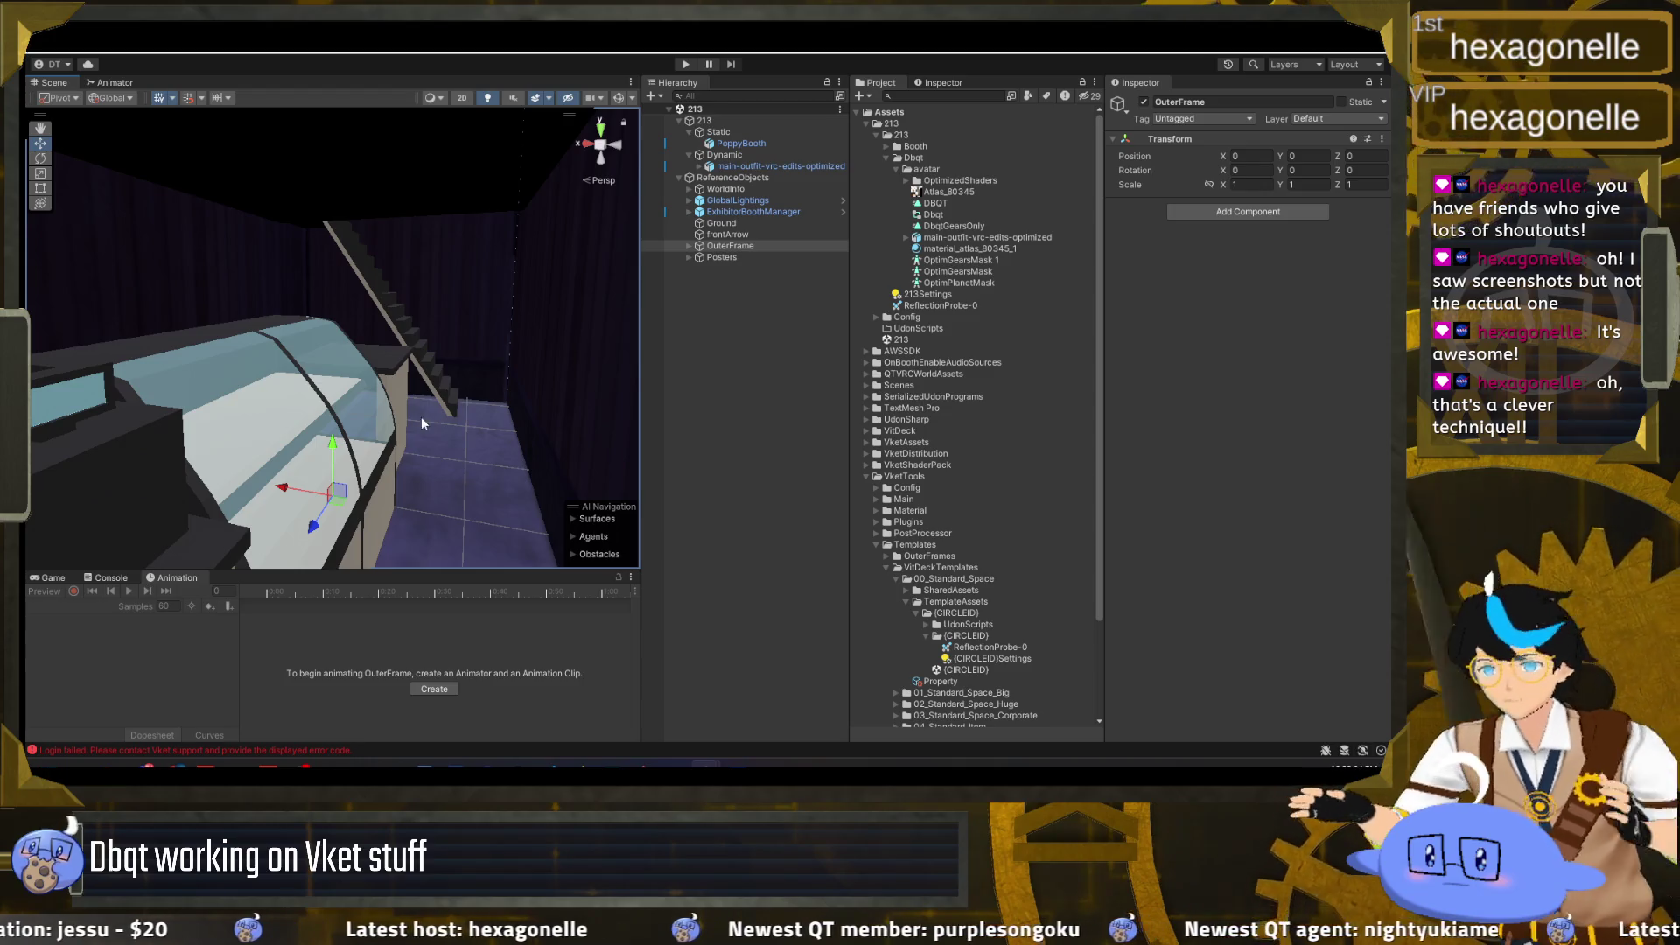
mouse_move(413, 421)
mouse_down()
mouse_move(381, 389)
mouse_move(374, 404)
mouse_up()
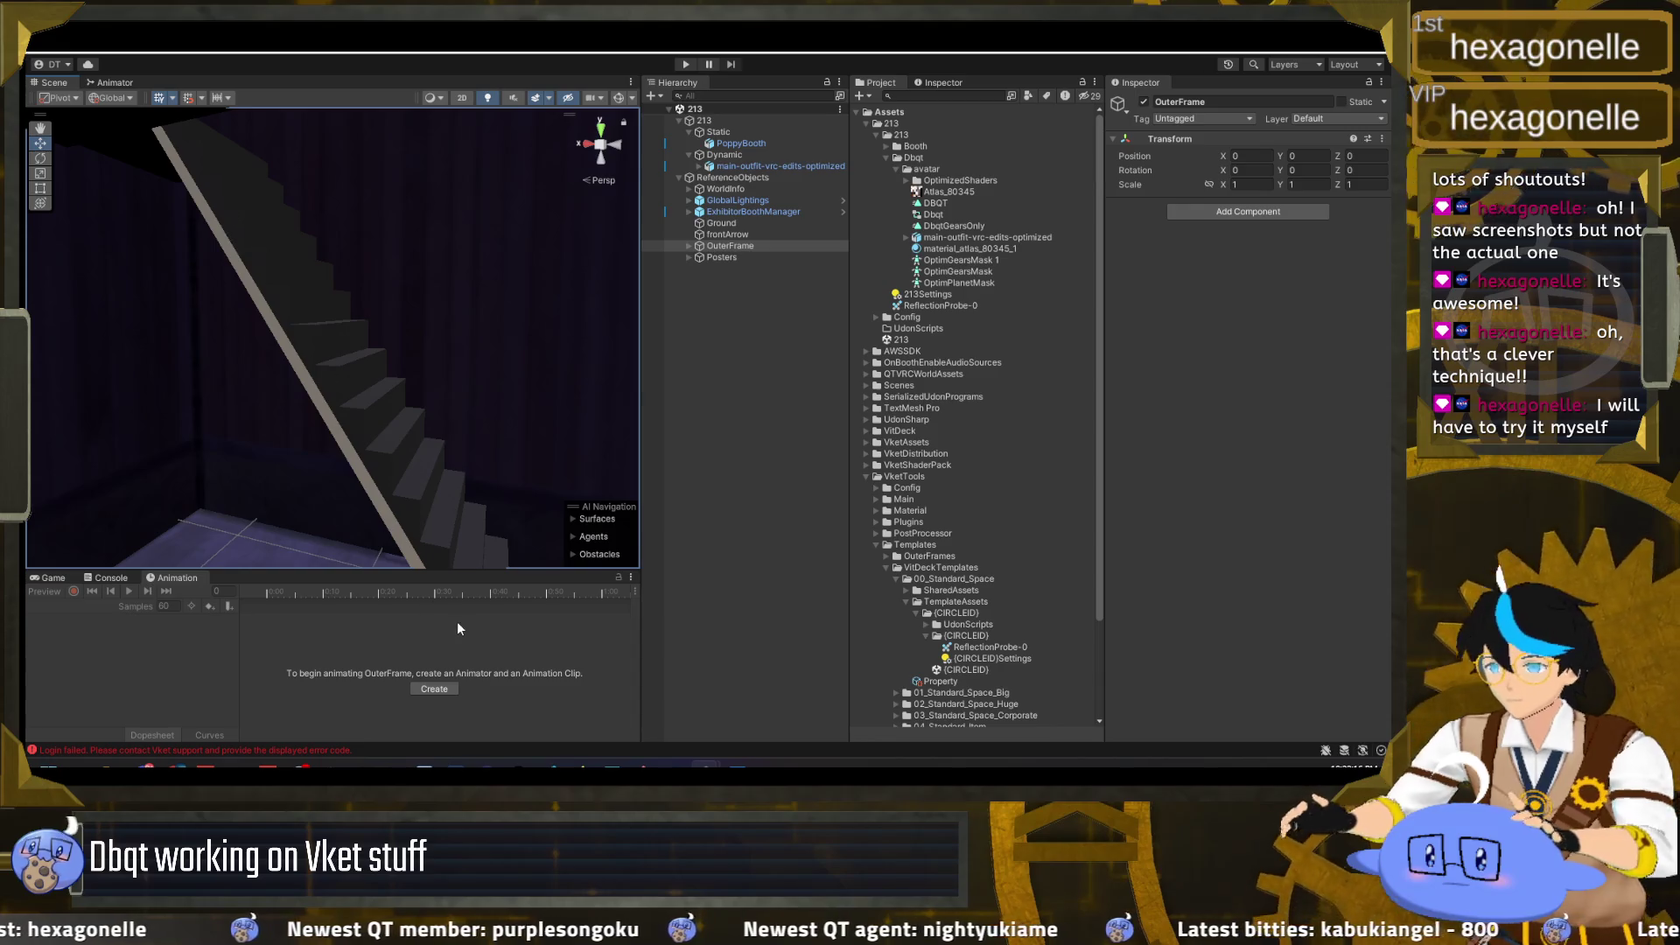
drag(401, 300, 385, 412)
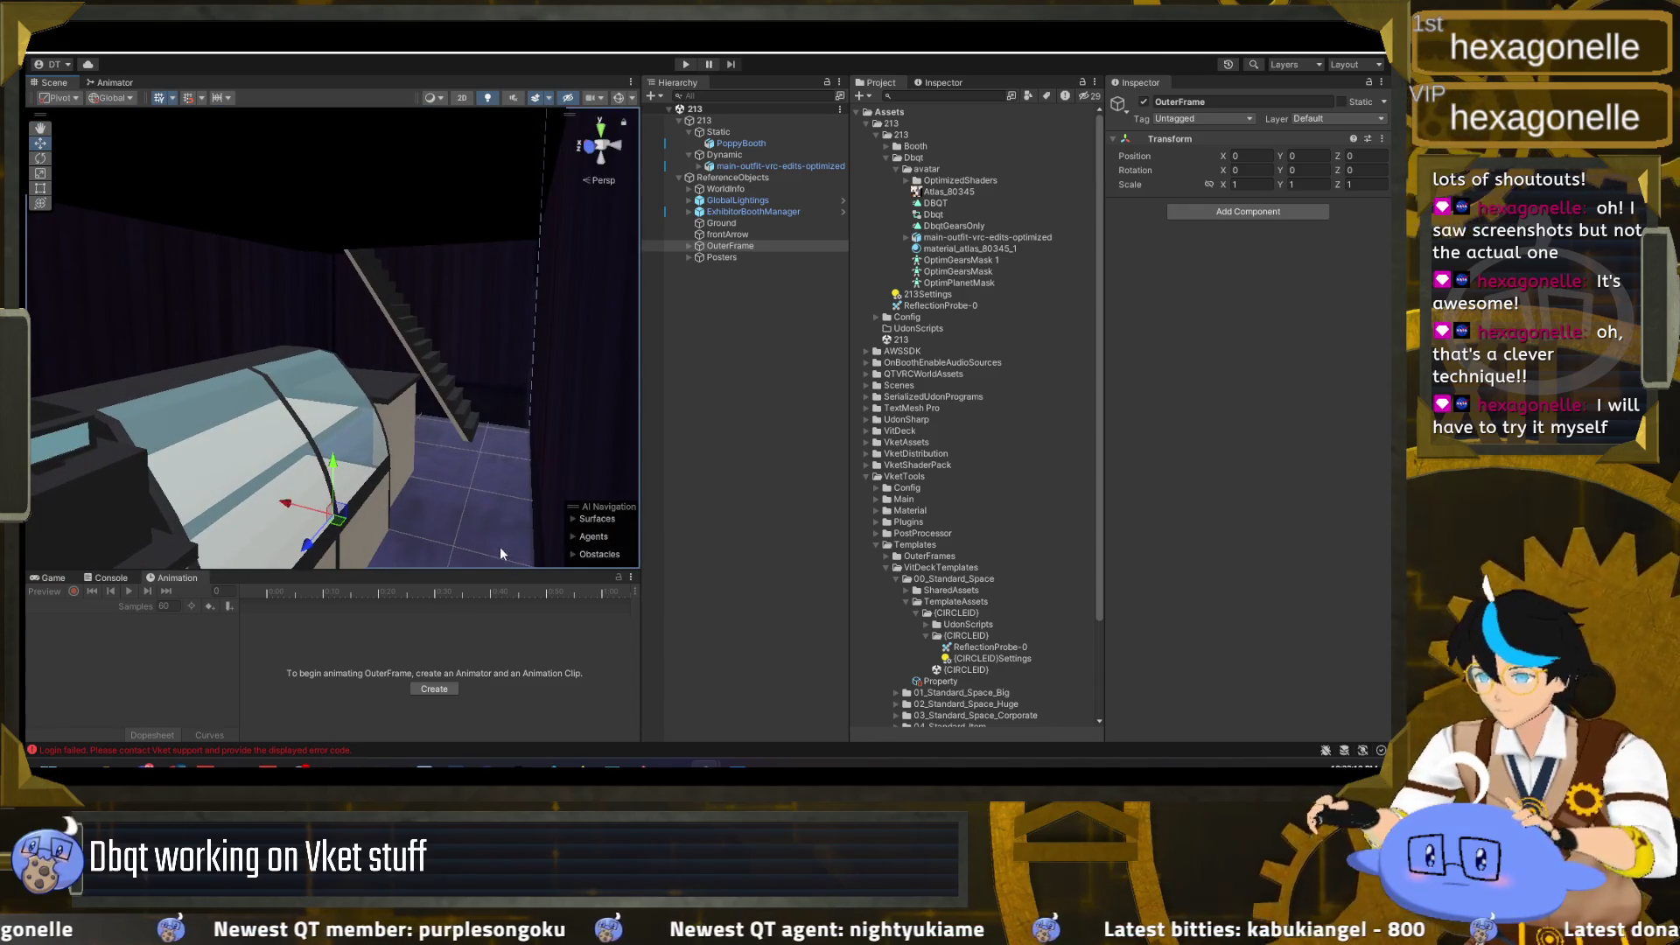
Step: Launch Blender 4.4 from the Windows search
key(super)
text(blender)
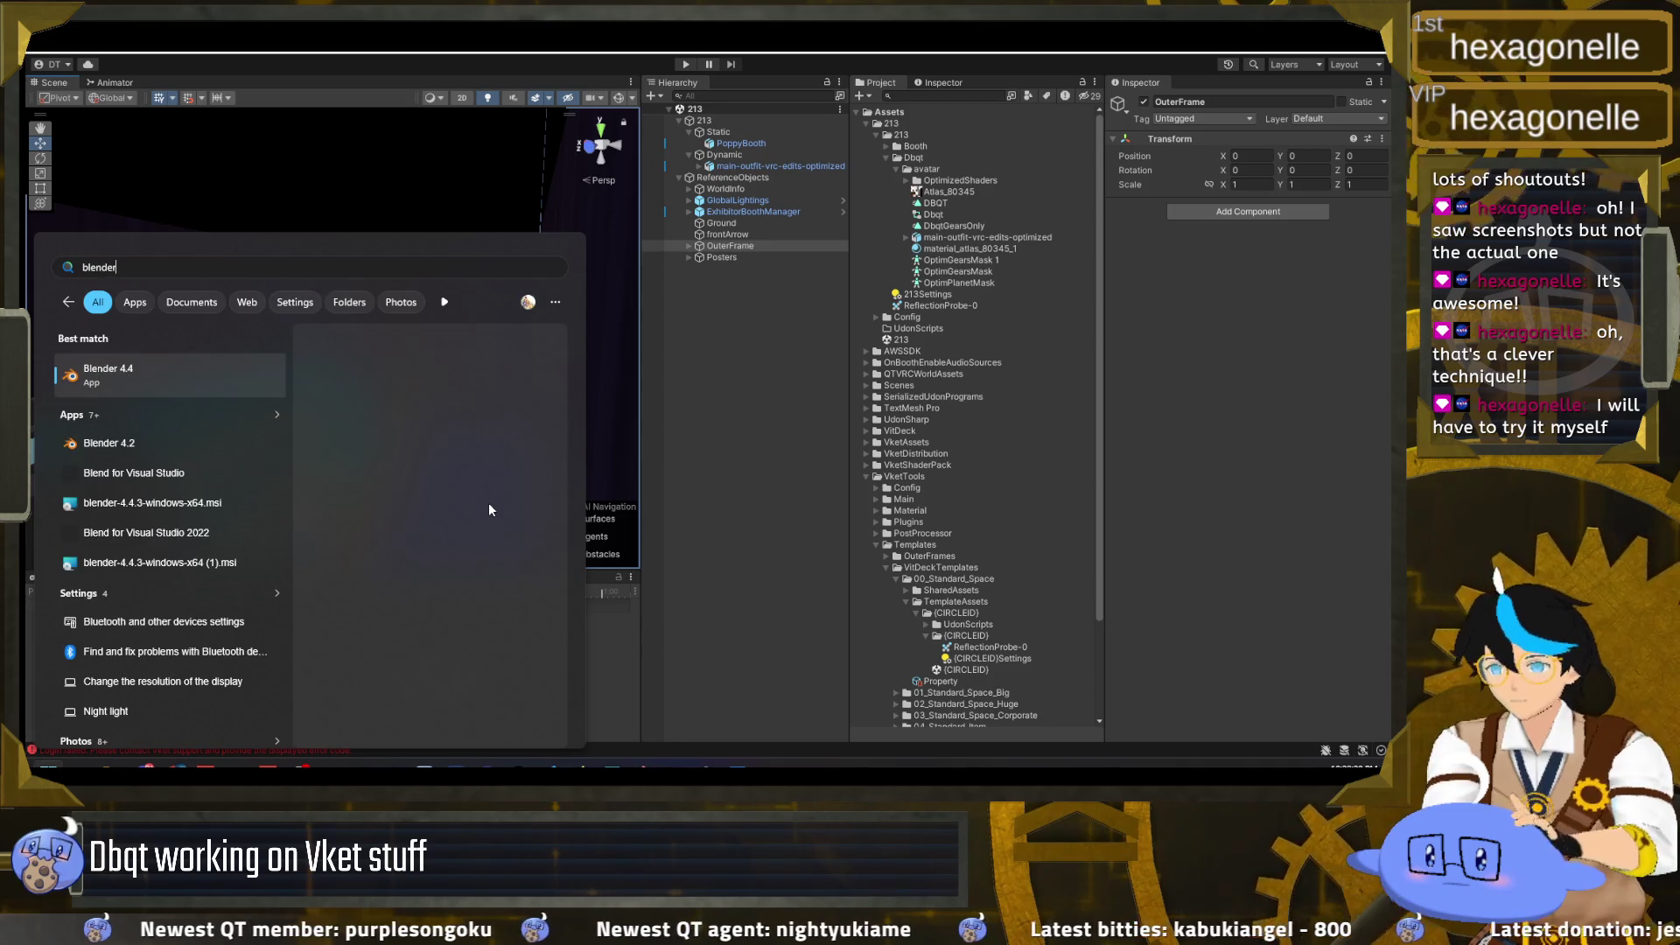
key(Return)
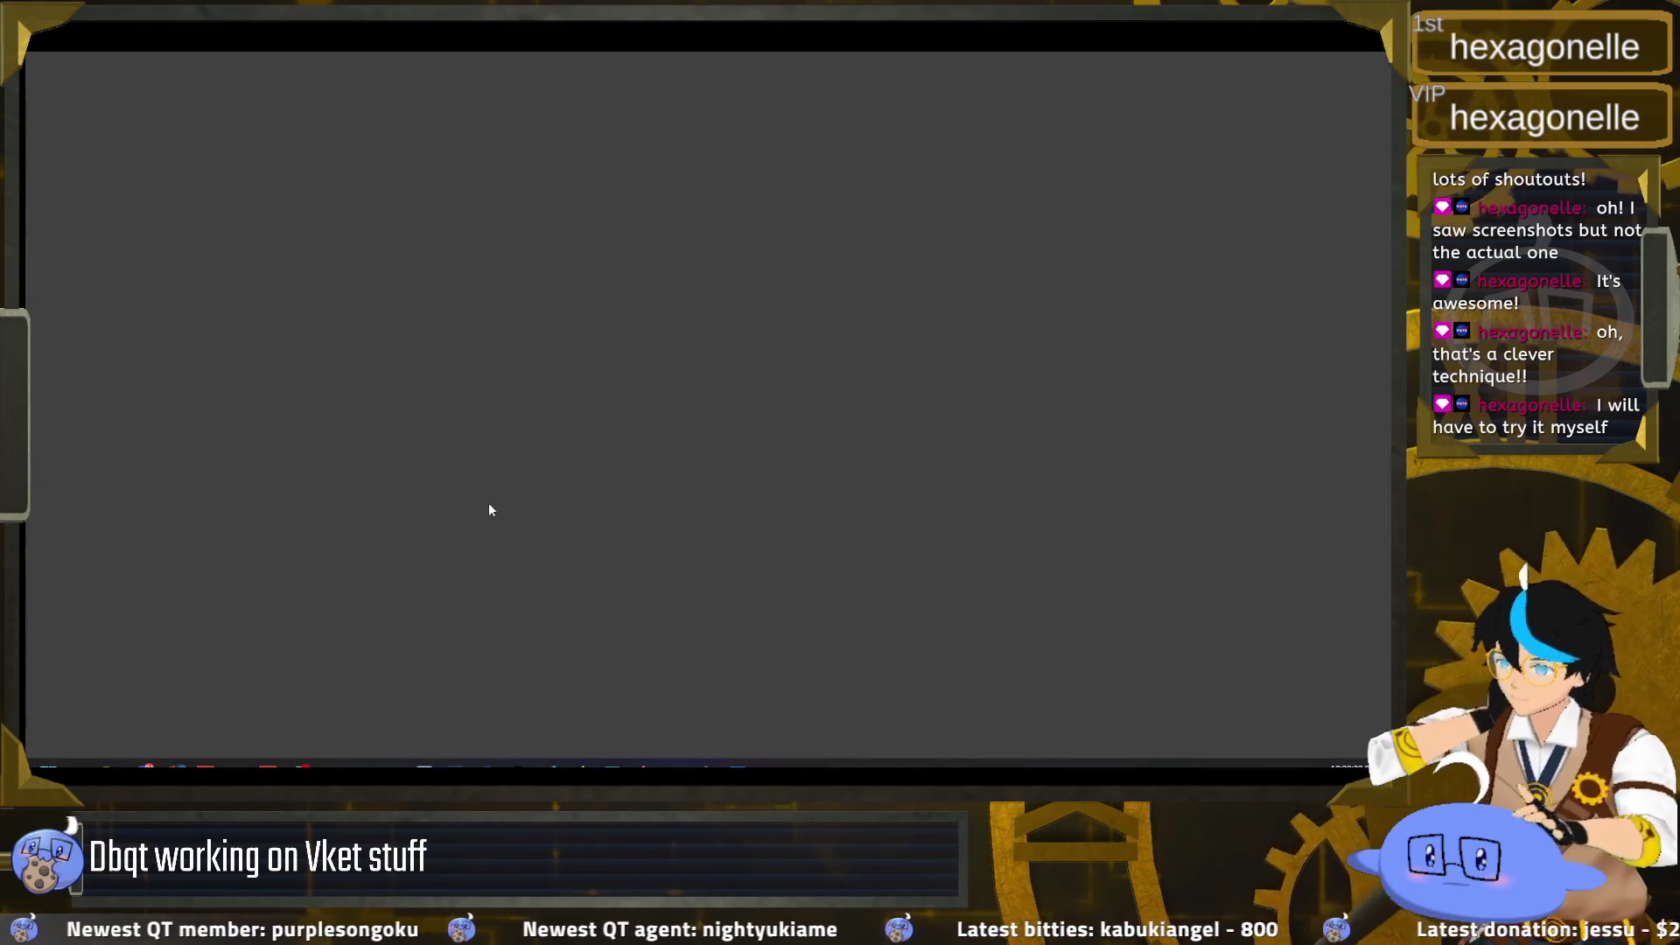
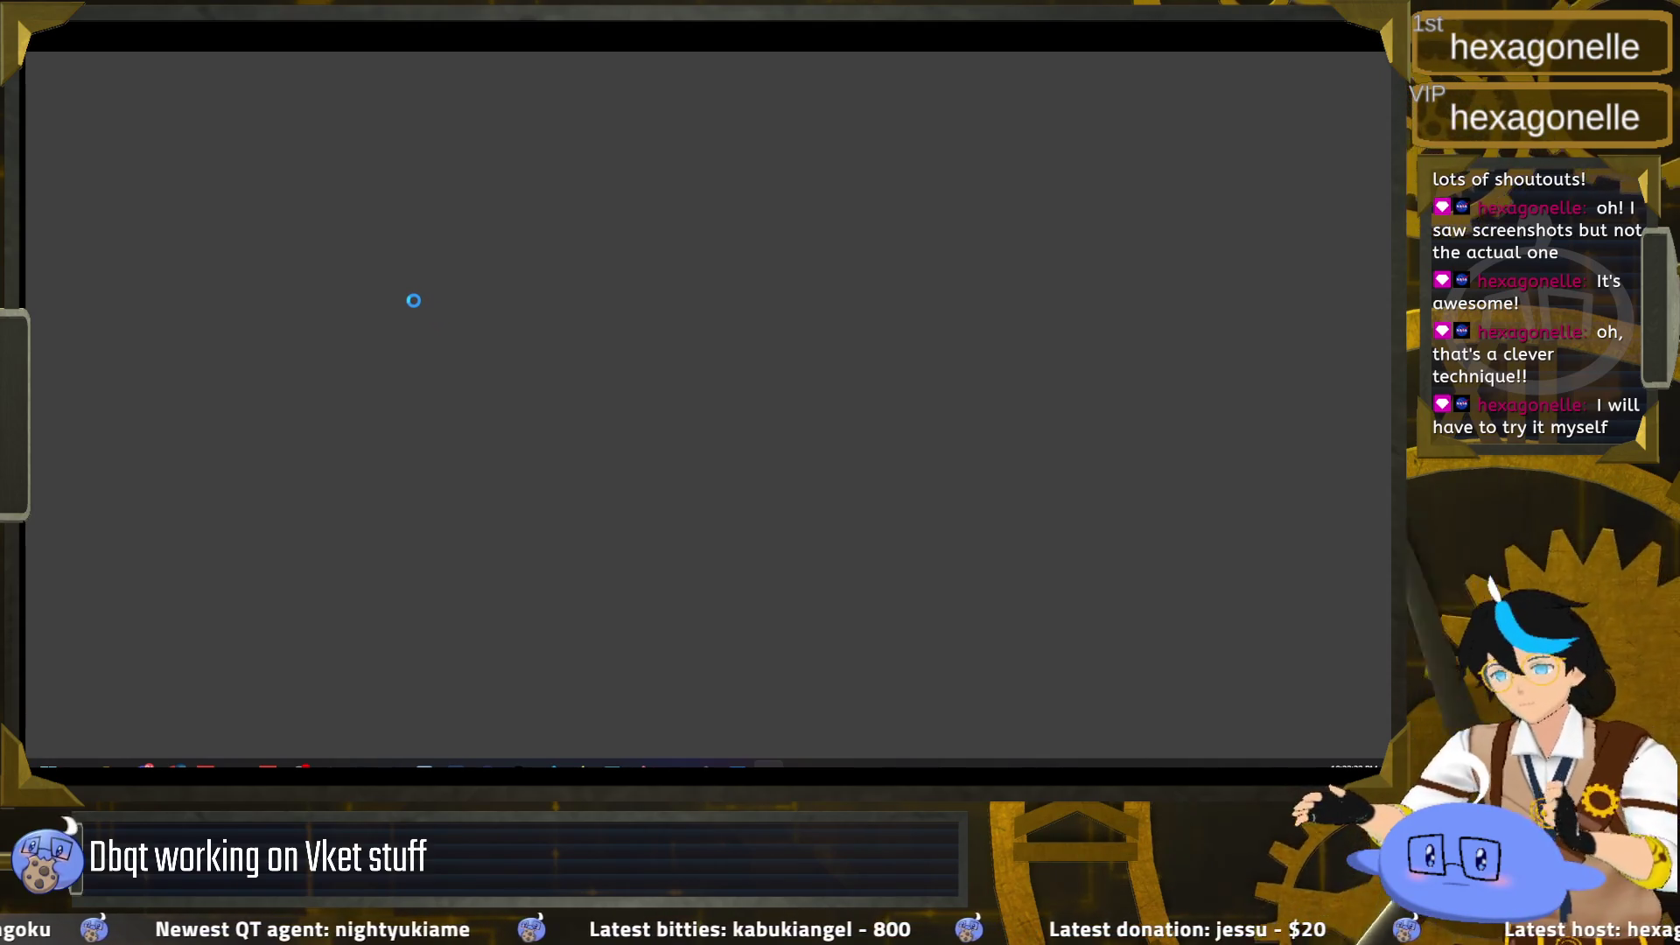
Step: Reopen poppy.blend from the Open Recent list
click(67, 53)
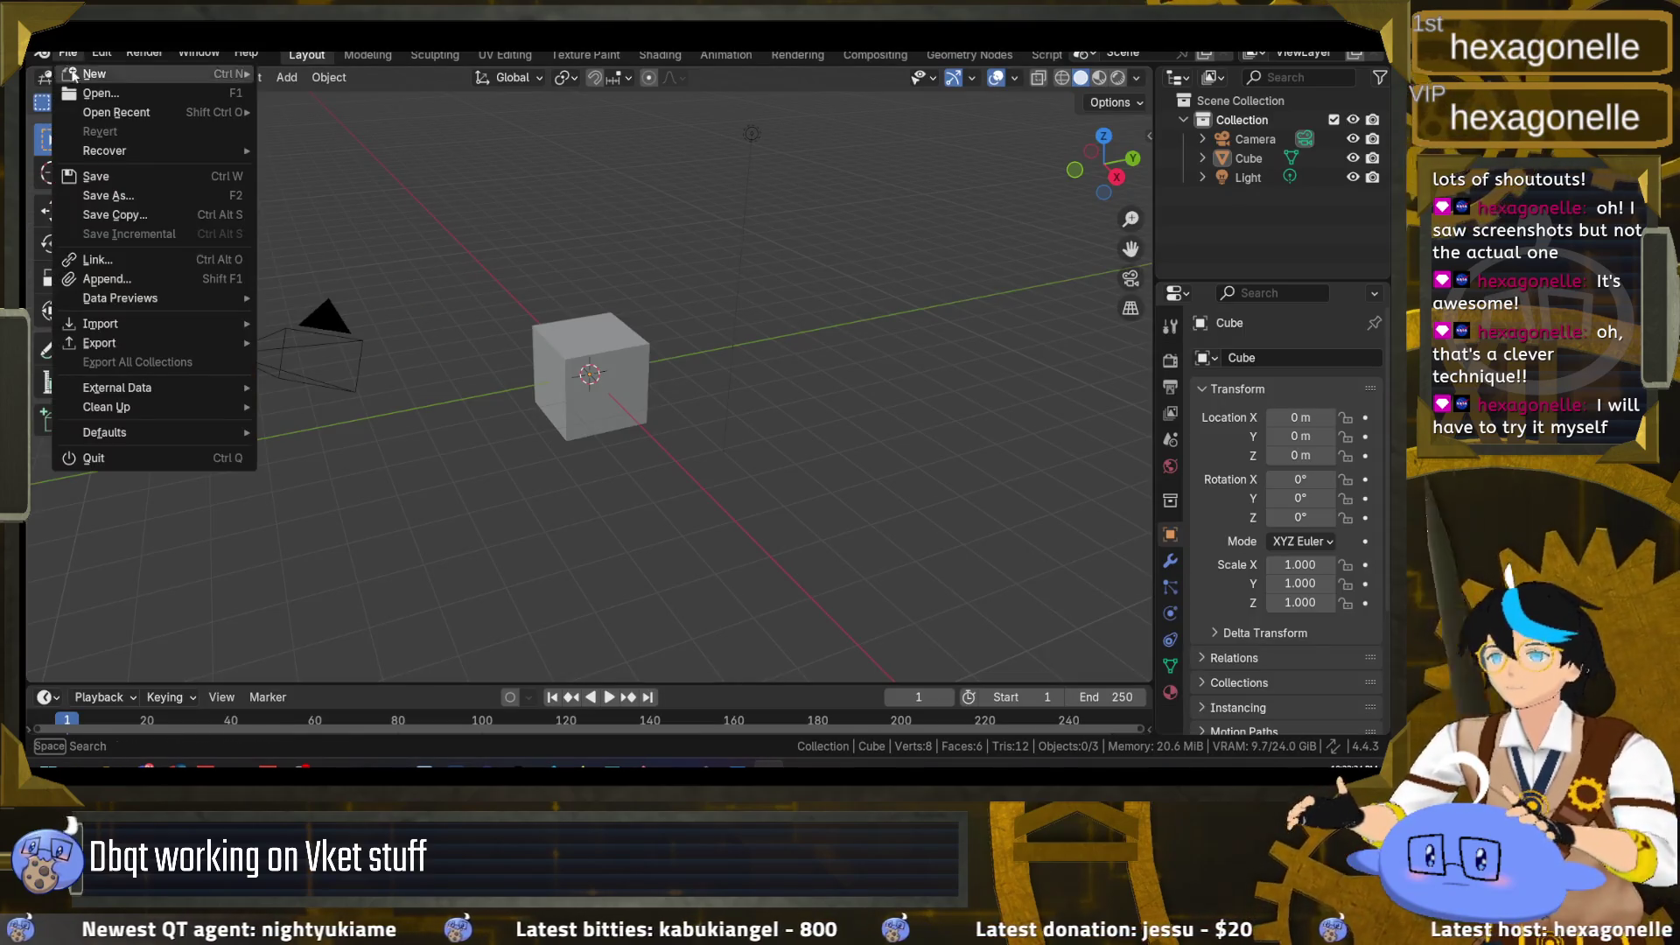
mouse_move(177, 114)
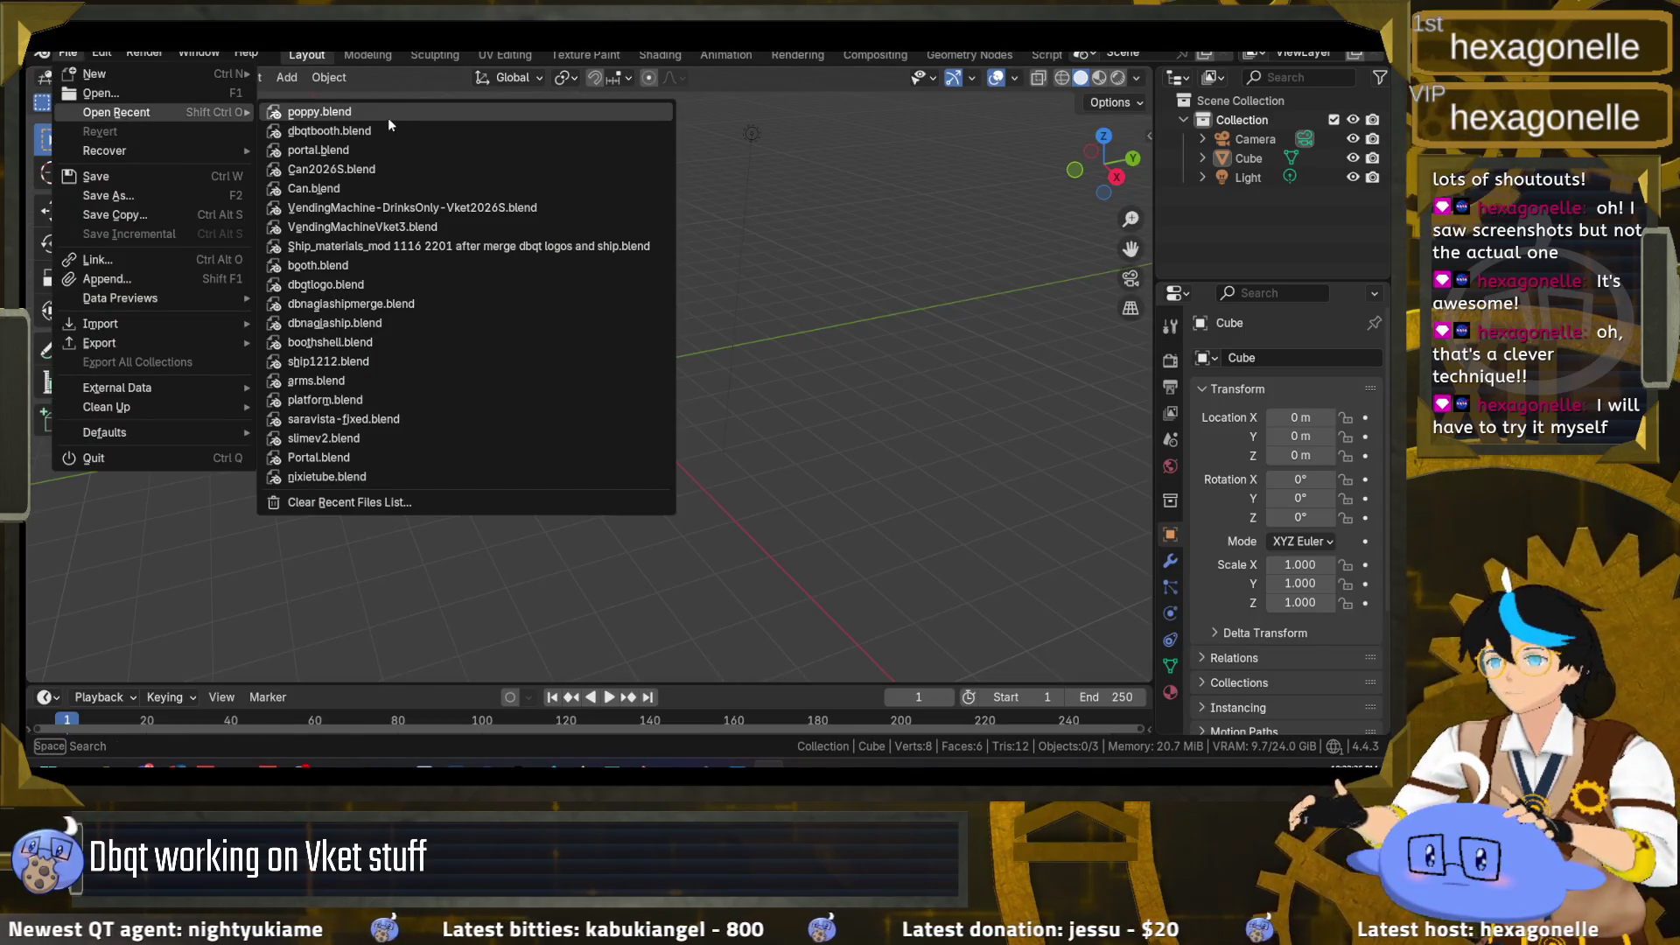
key(Return)
Step: Orbit to a front view and toggle the Booth mesh in and out of Edit Mode
mouse_move(899, 506)
mouse_down()
mouse_move(785, 532)
mouse_move(1111, 505)
mouse_move(907, 350)
mouse_up()
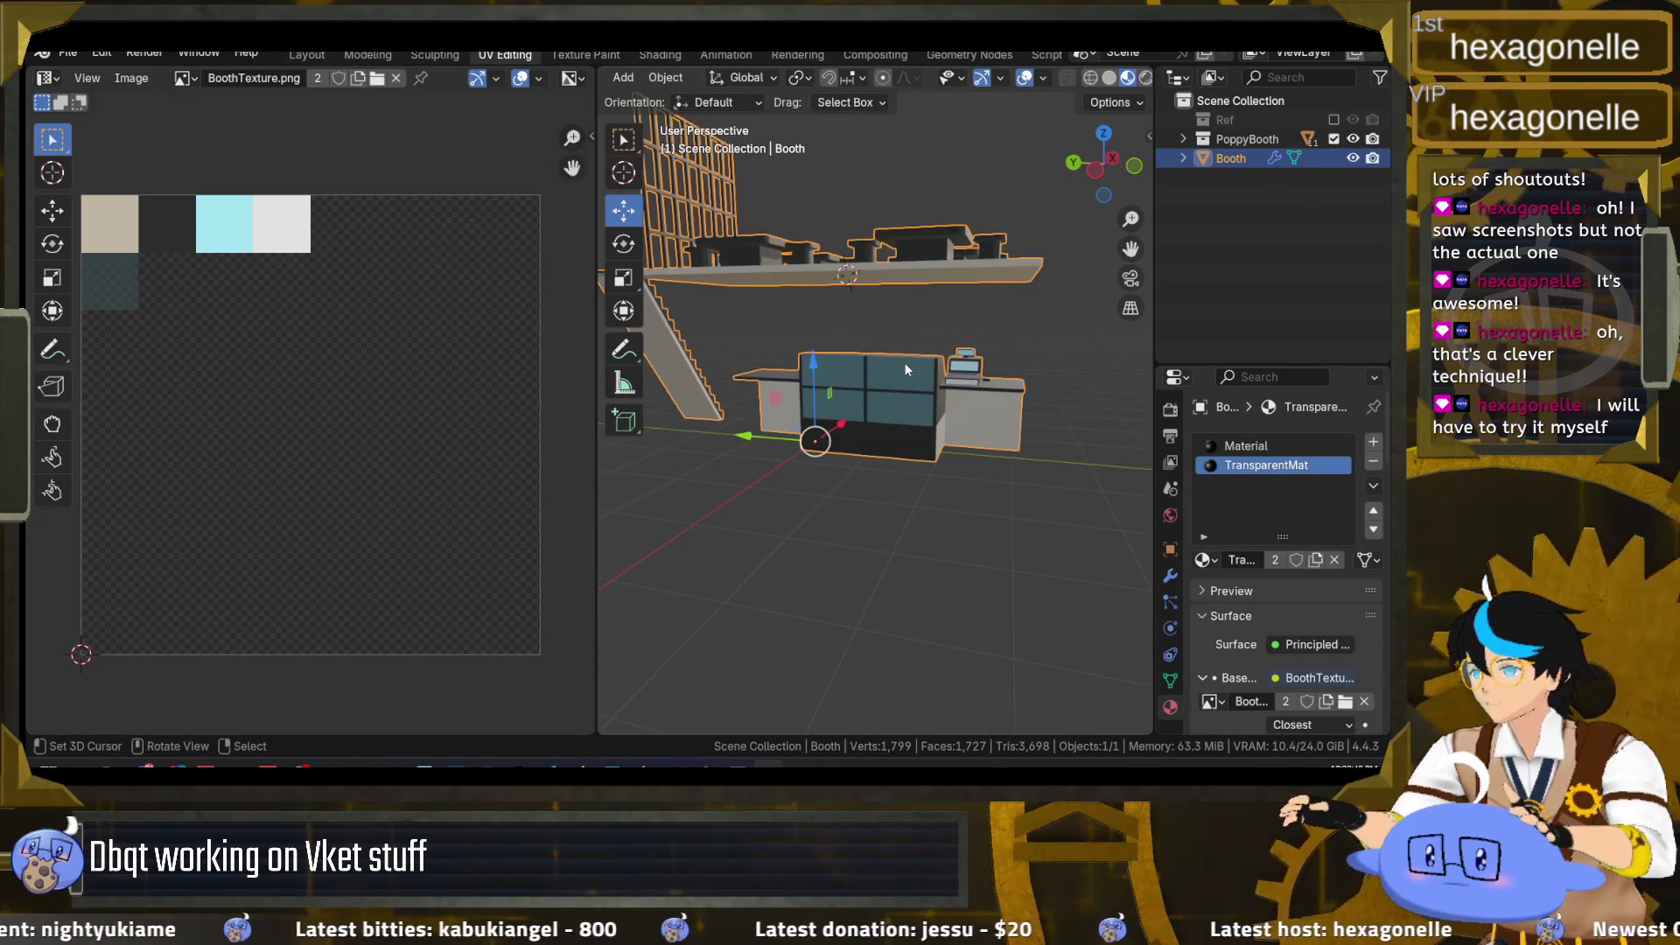
key(Tab)
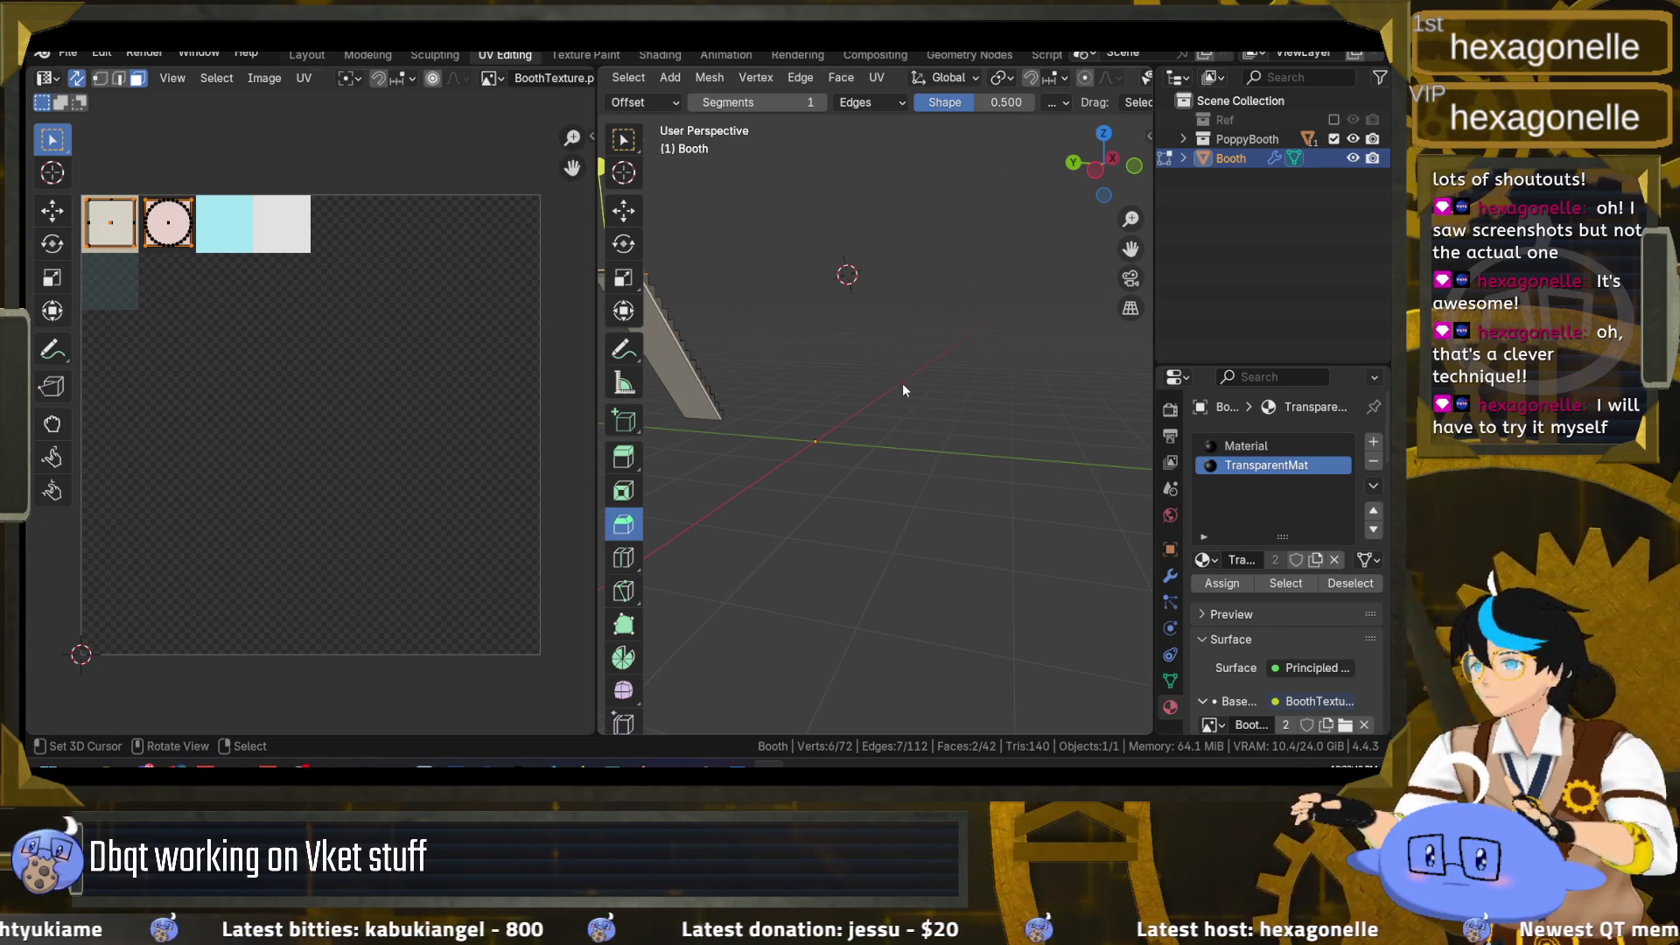
key(Tab)
click(900, 385)
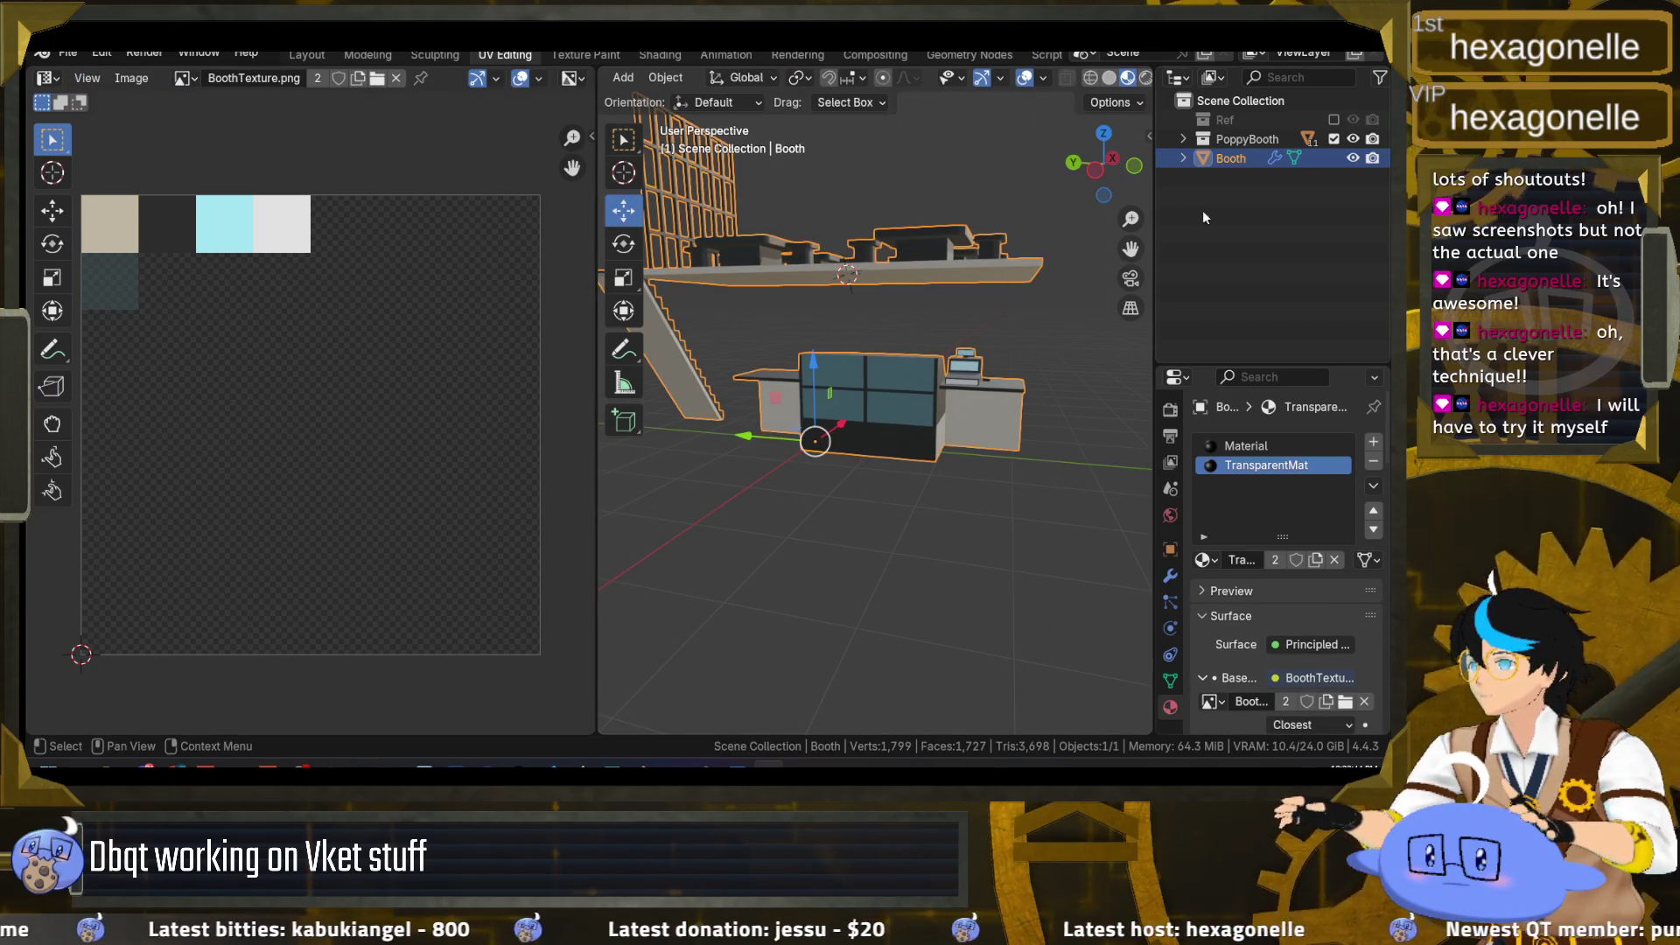
Step: Expand the PoppyBooth collection, make Display active, and toggle its Edit Mode
click(1183, 140)
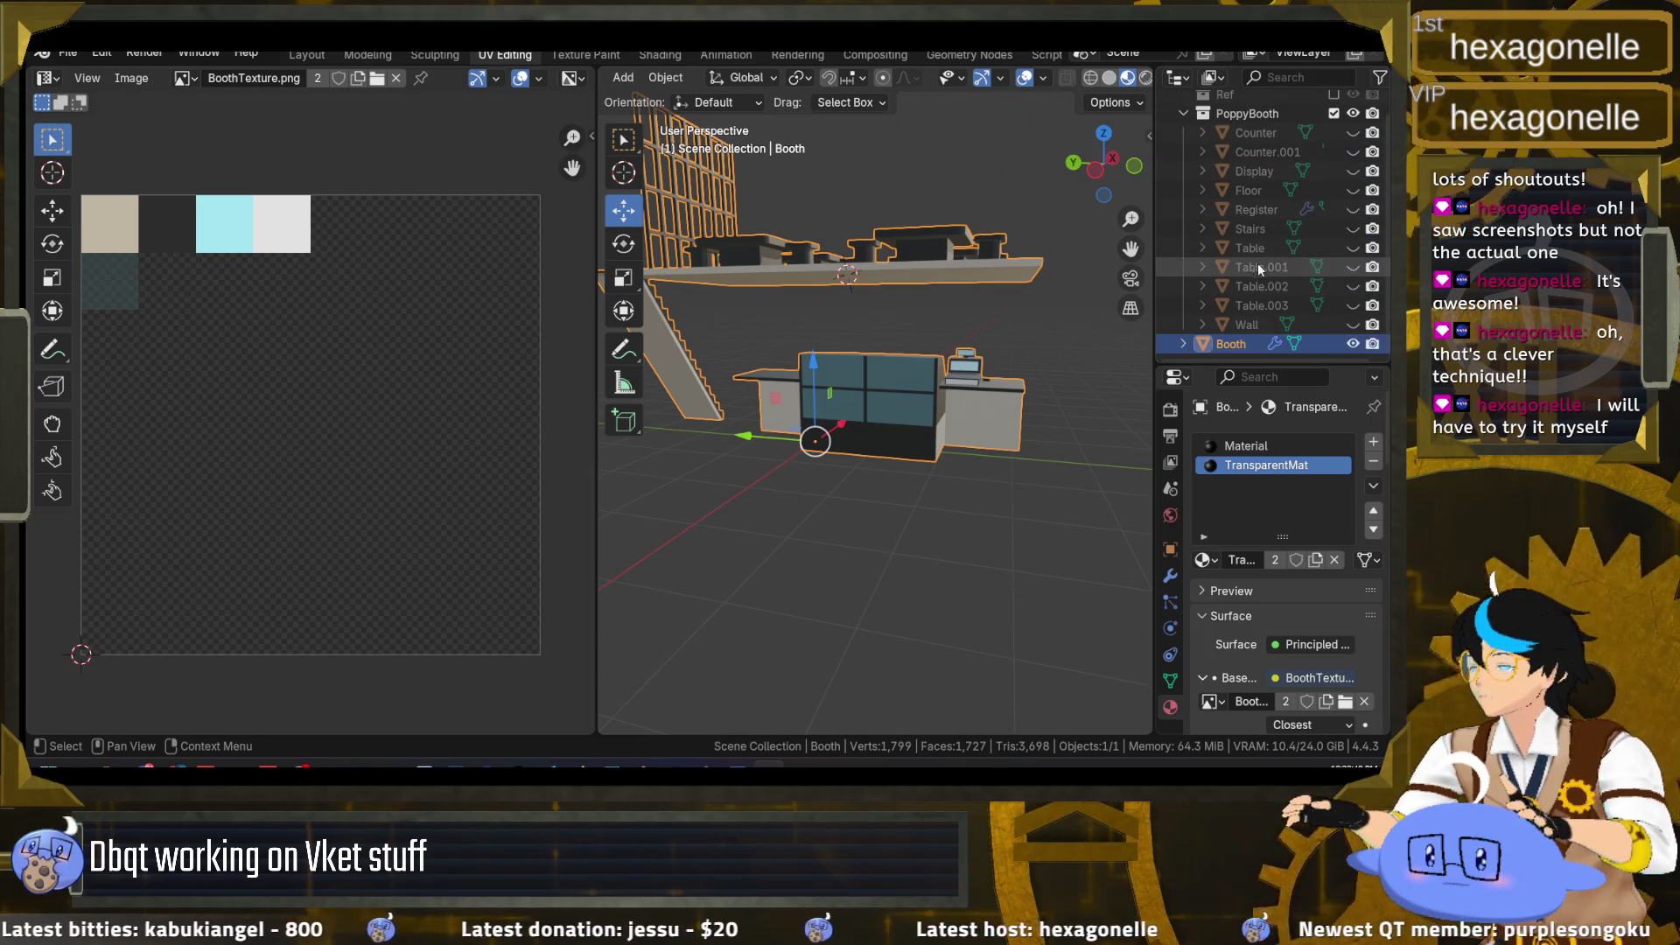
click(1256, 171)
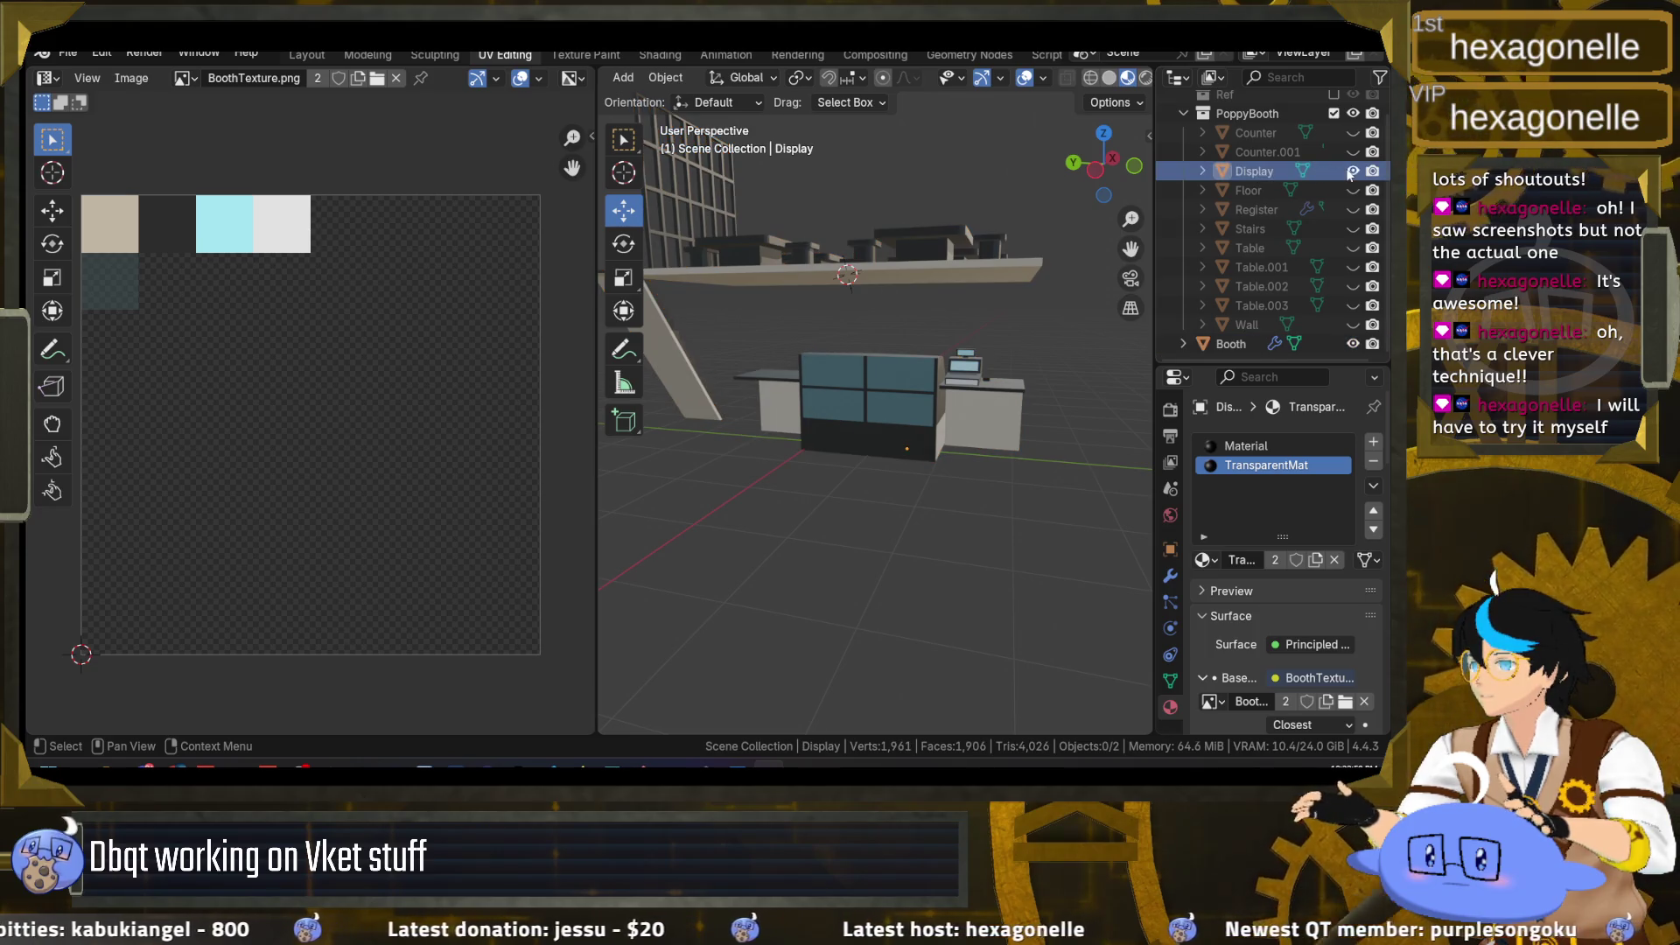
click(1230, 169)
key(Tab)
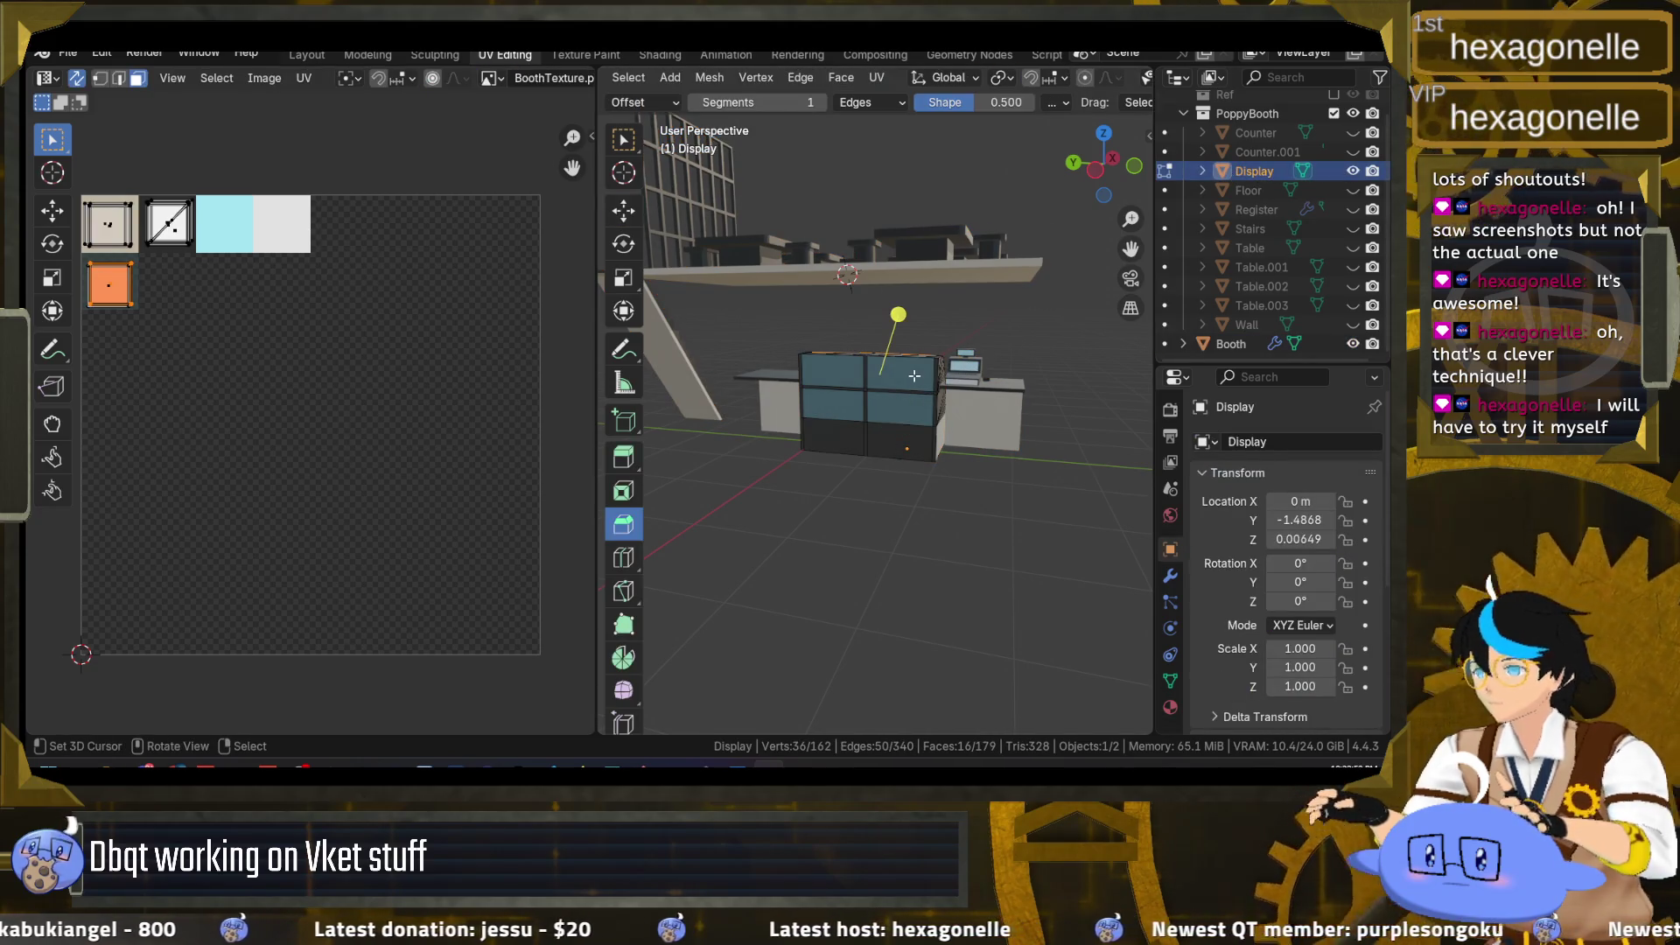
key(Tab)
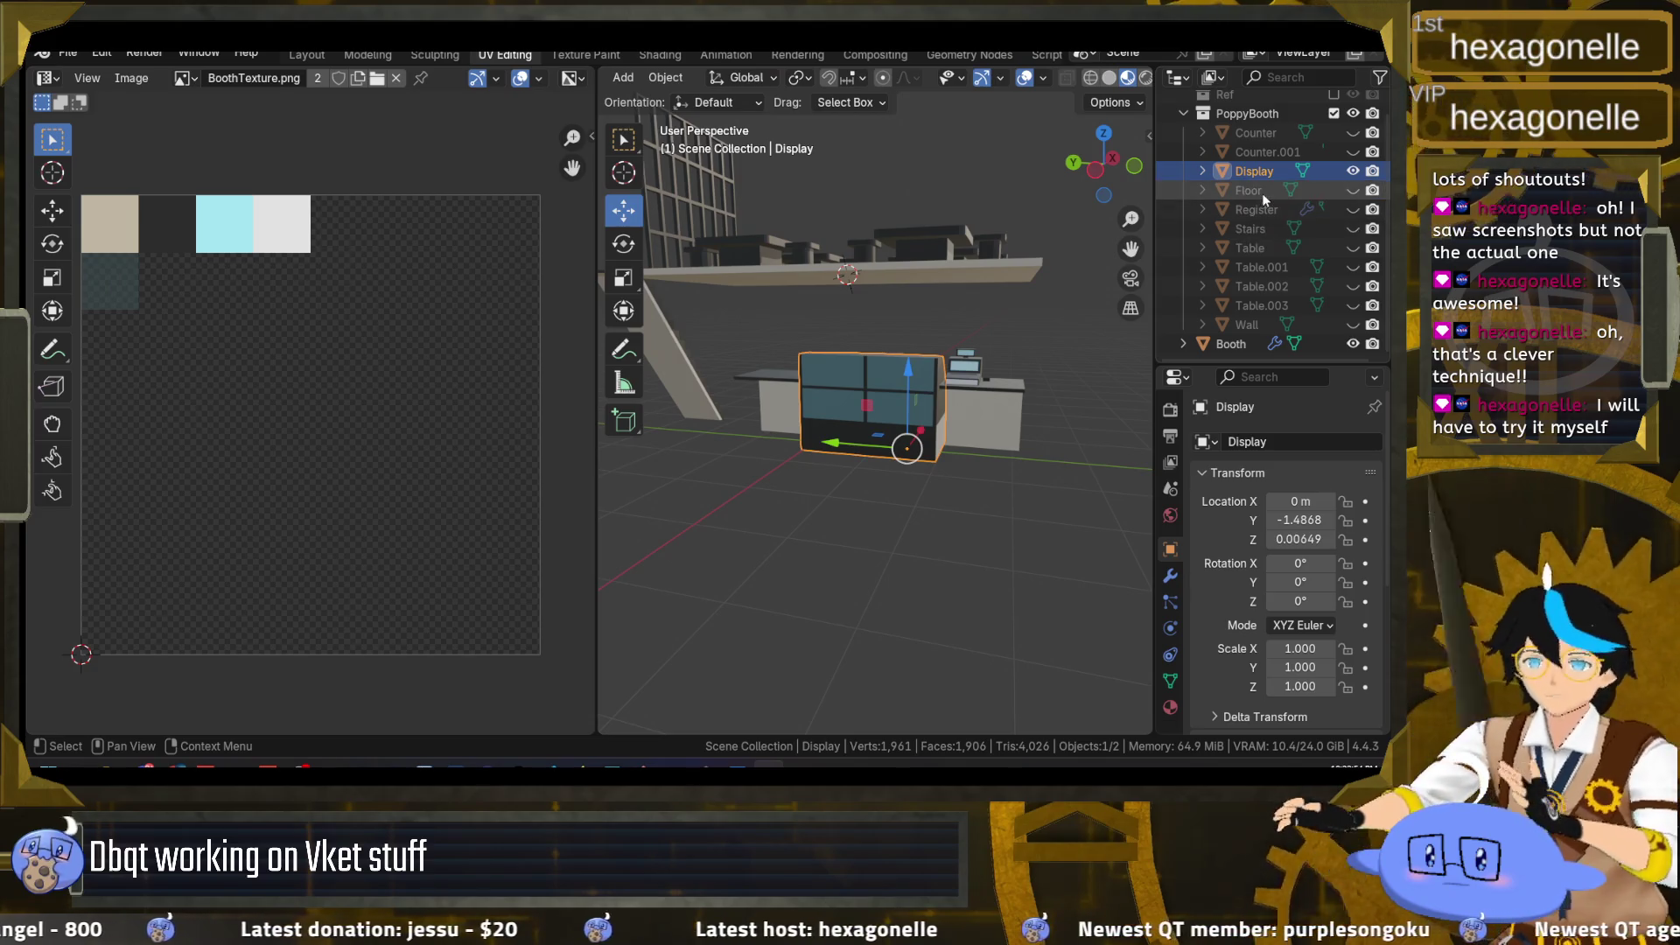
Step: Hide the Display case, select Booth and review its Boolean modifier stack
key(h)
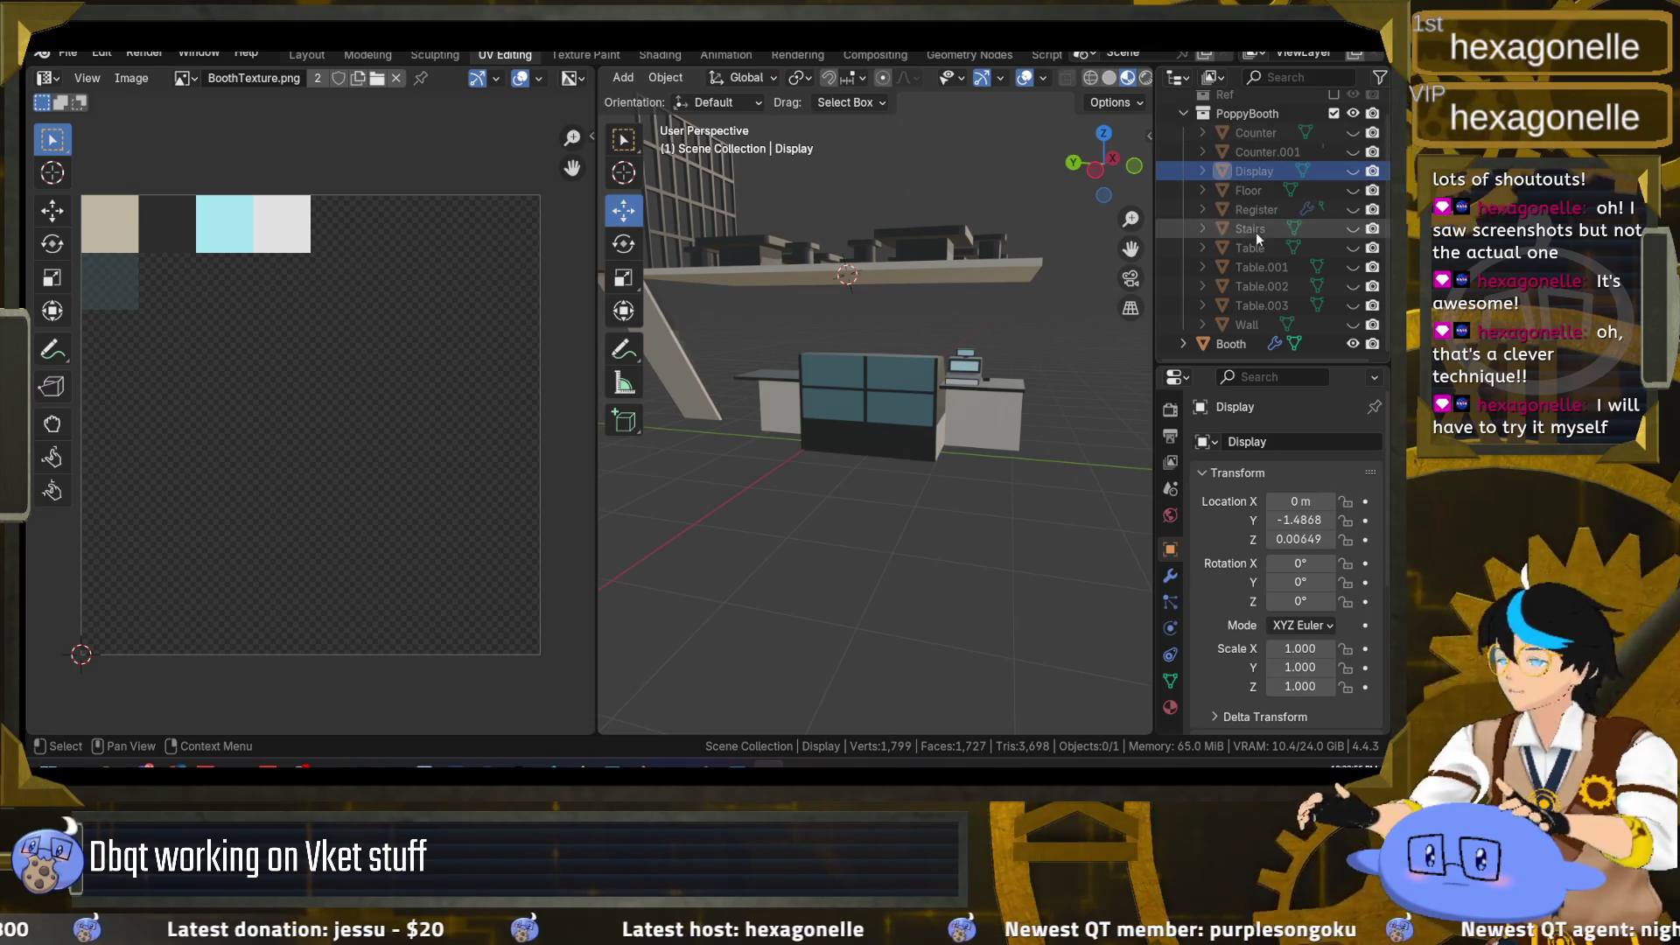
click(1231, 344)
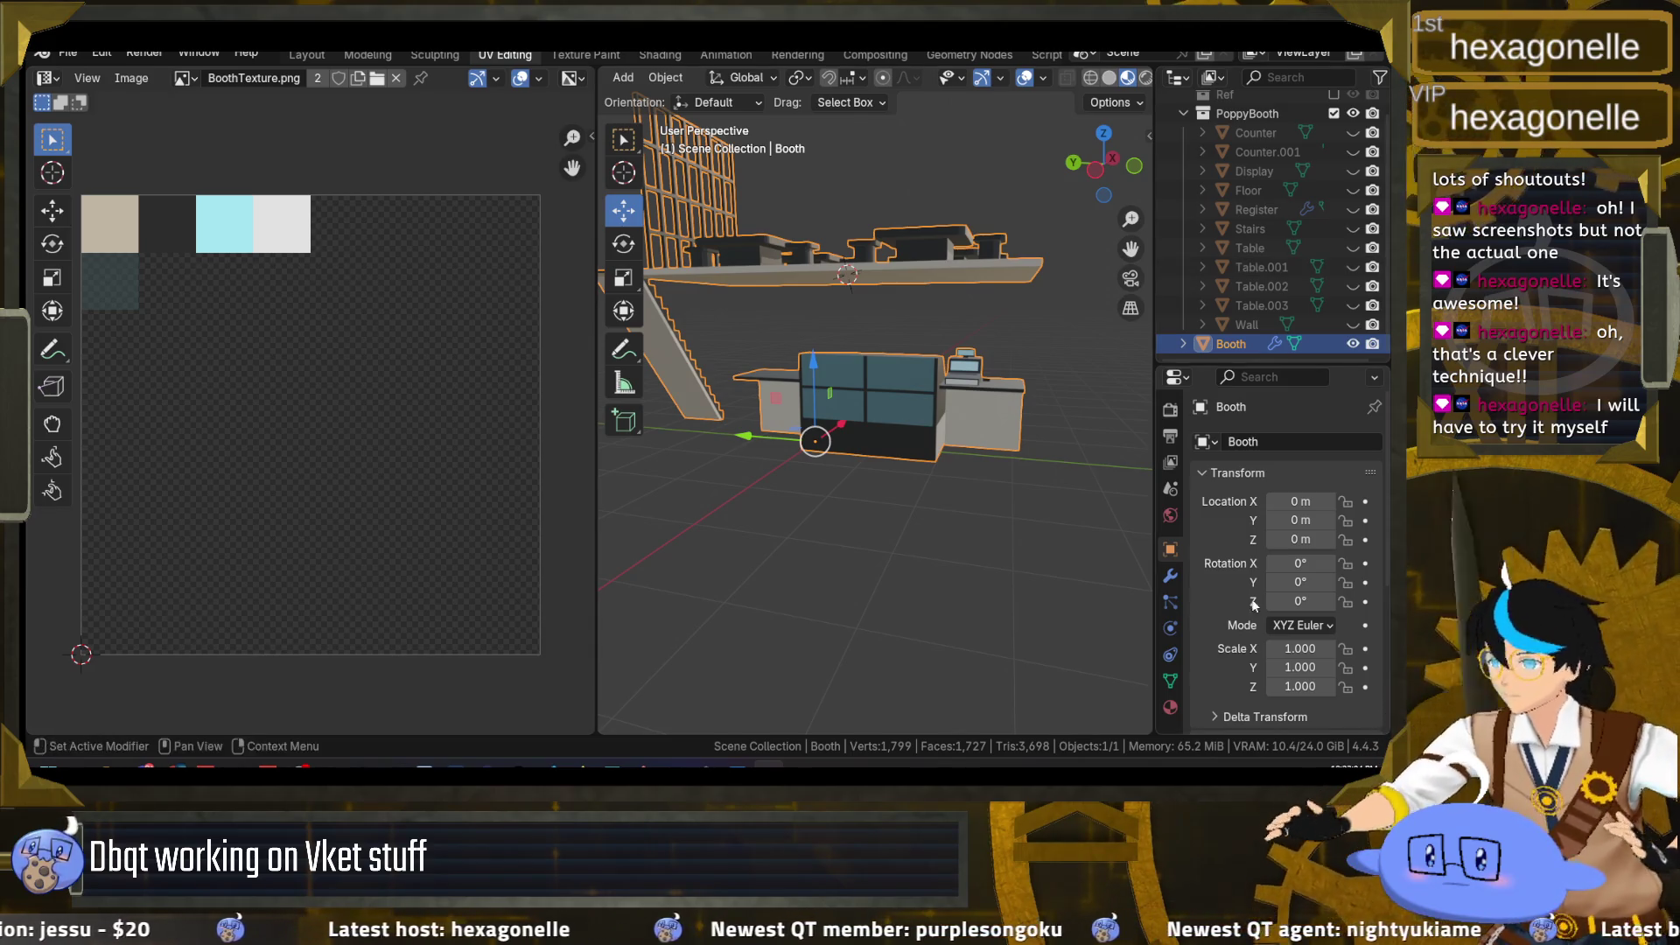
click(1169, 575)
scroll(1223, 523, down, 8)
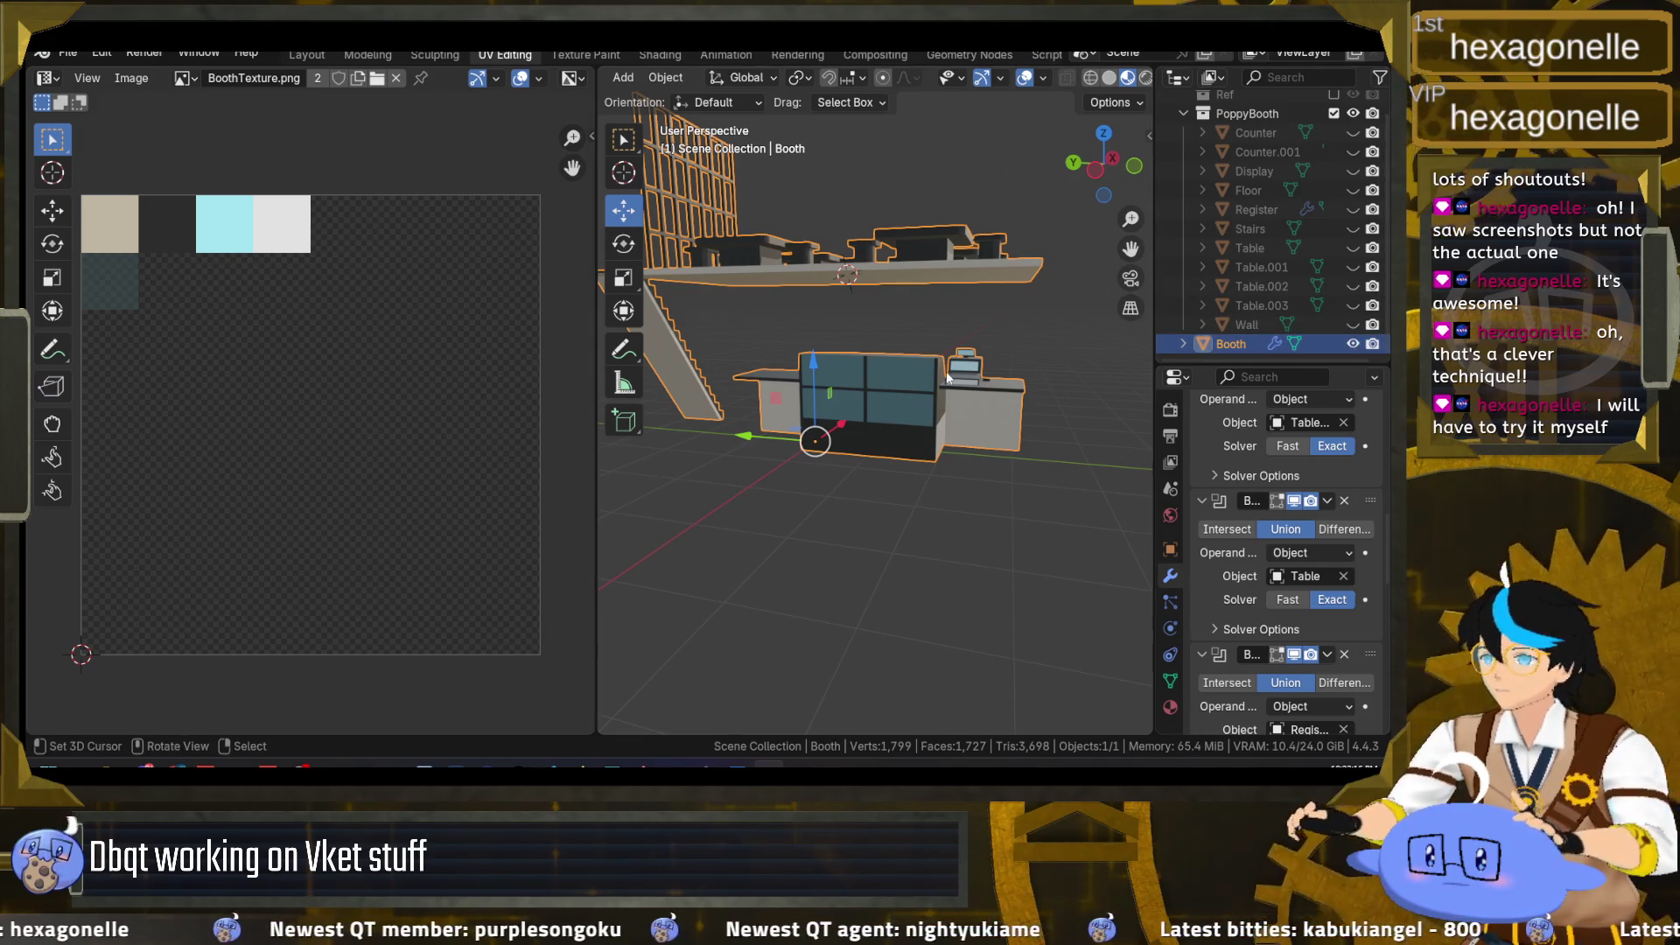
scroll(1269, 543, up, 5)
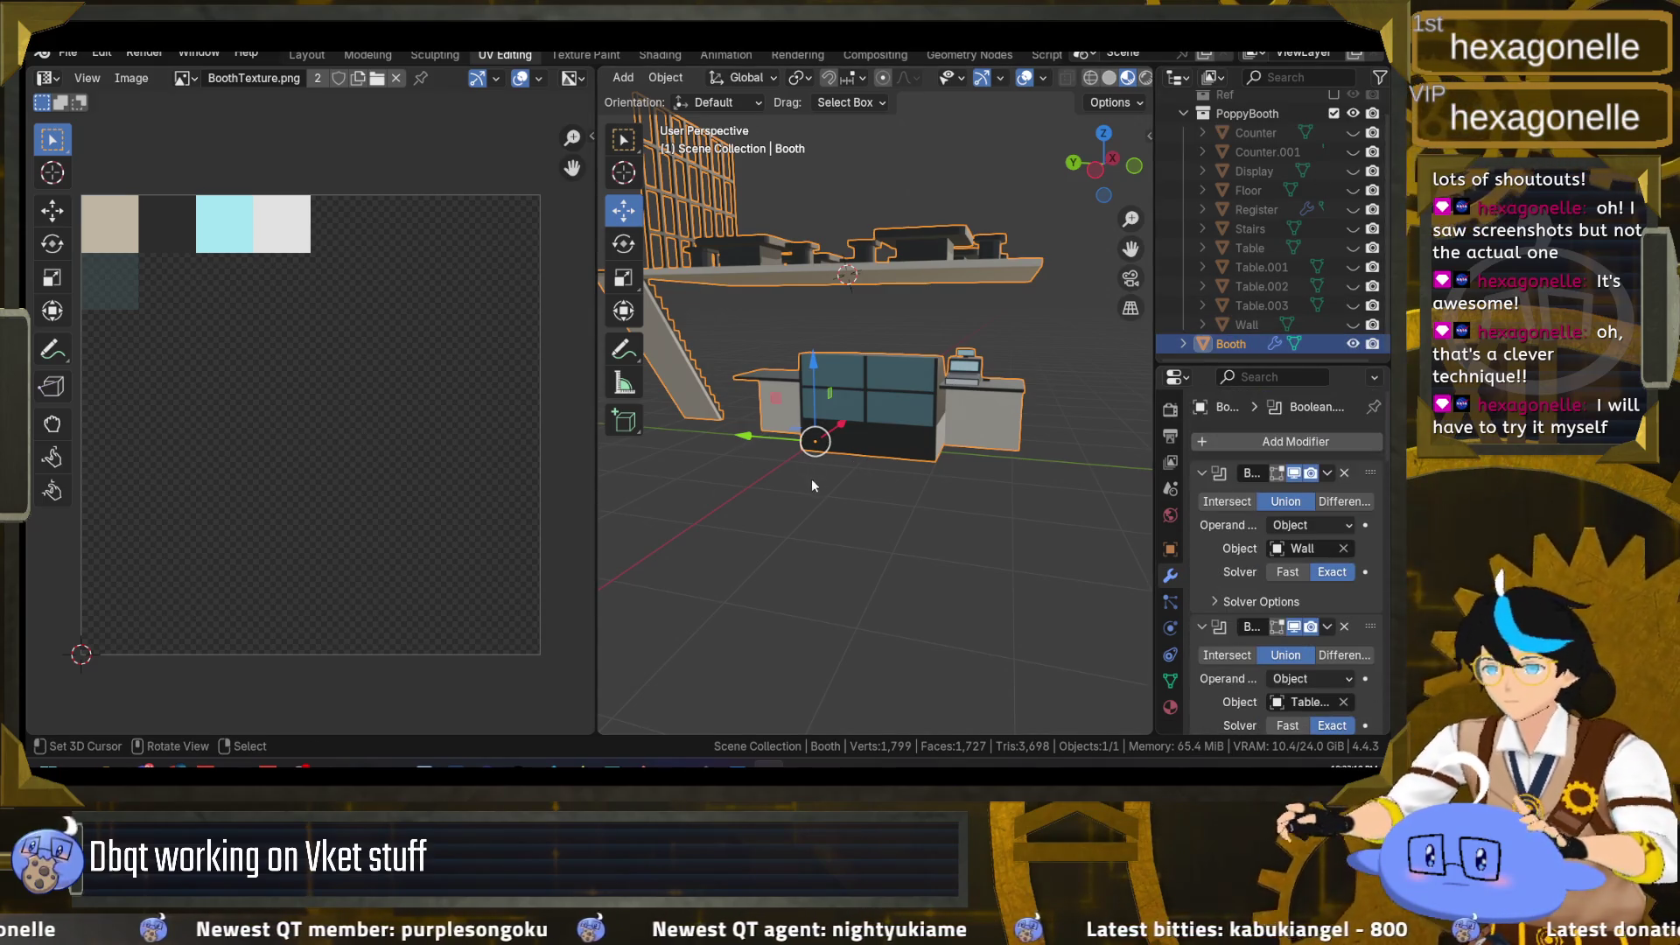
scroll(879, 480, up, 3)
scroll(882, 480, down, 3)
Step: Orbit and zoom around the booth from several angles, then enter Booth's Edit Mode
drag(884, 479, 862, 465)
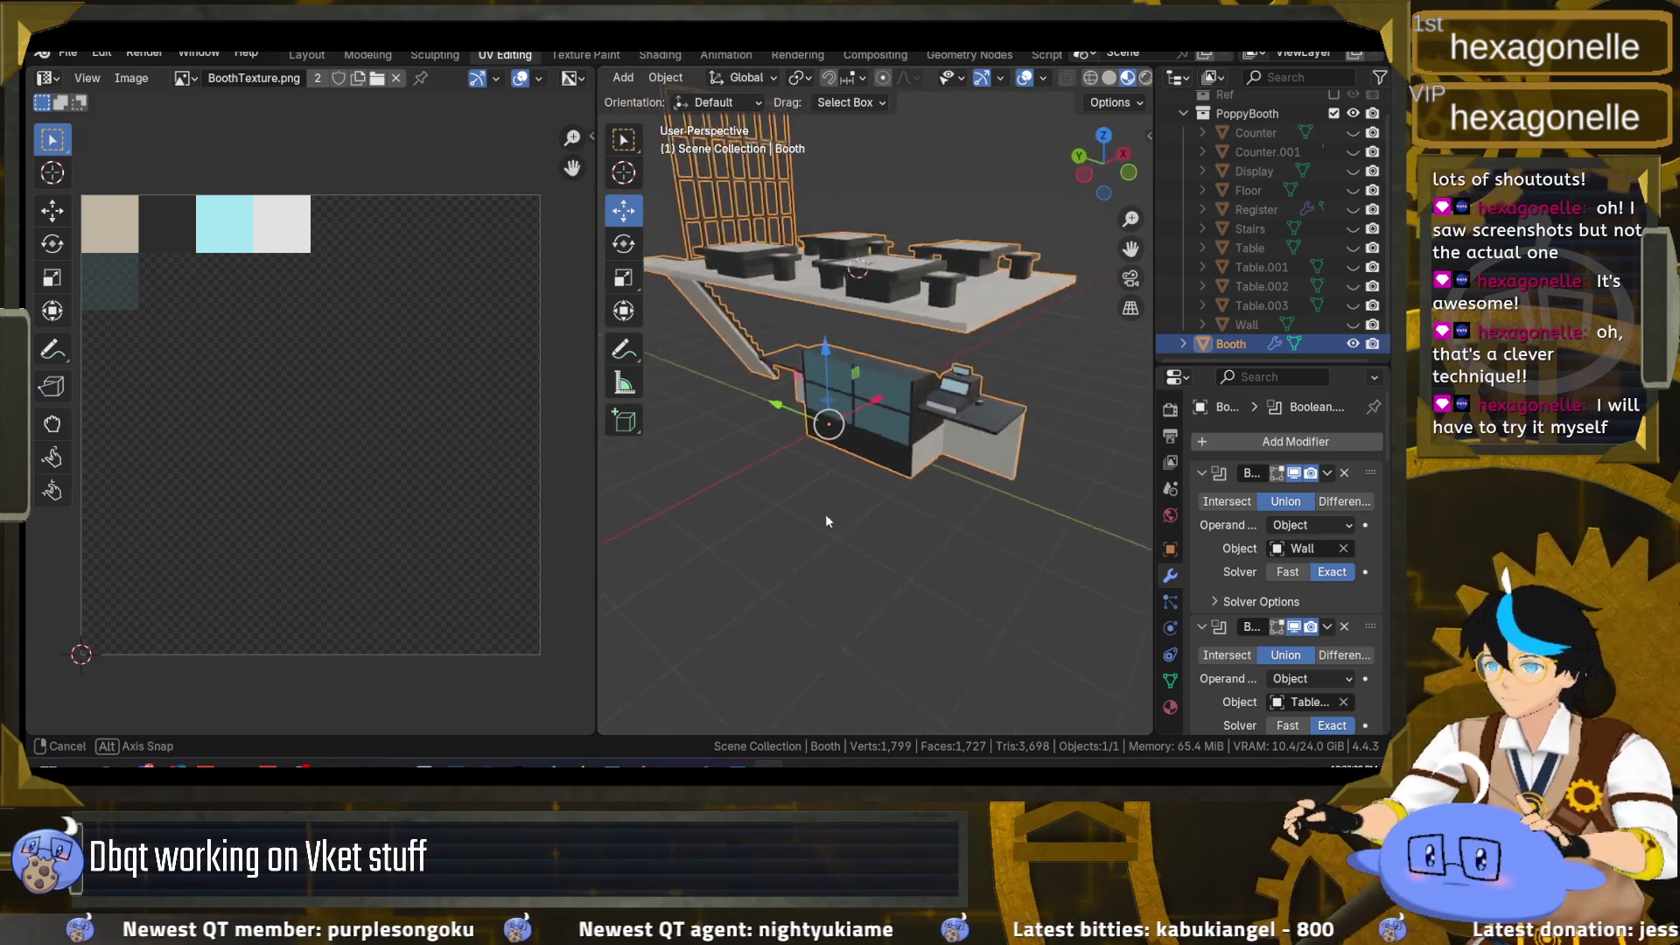
scroll(862, 466, up, 5)
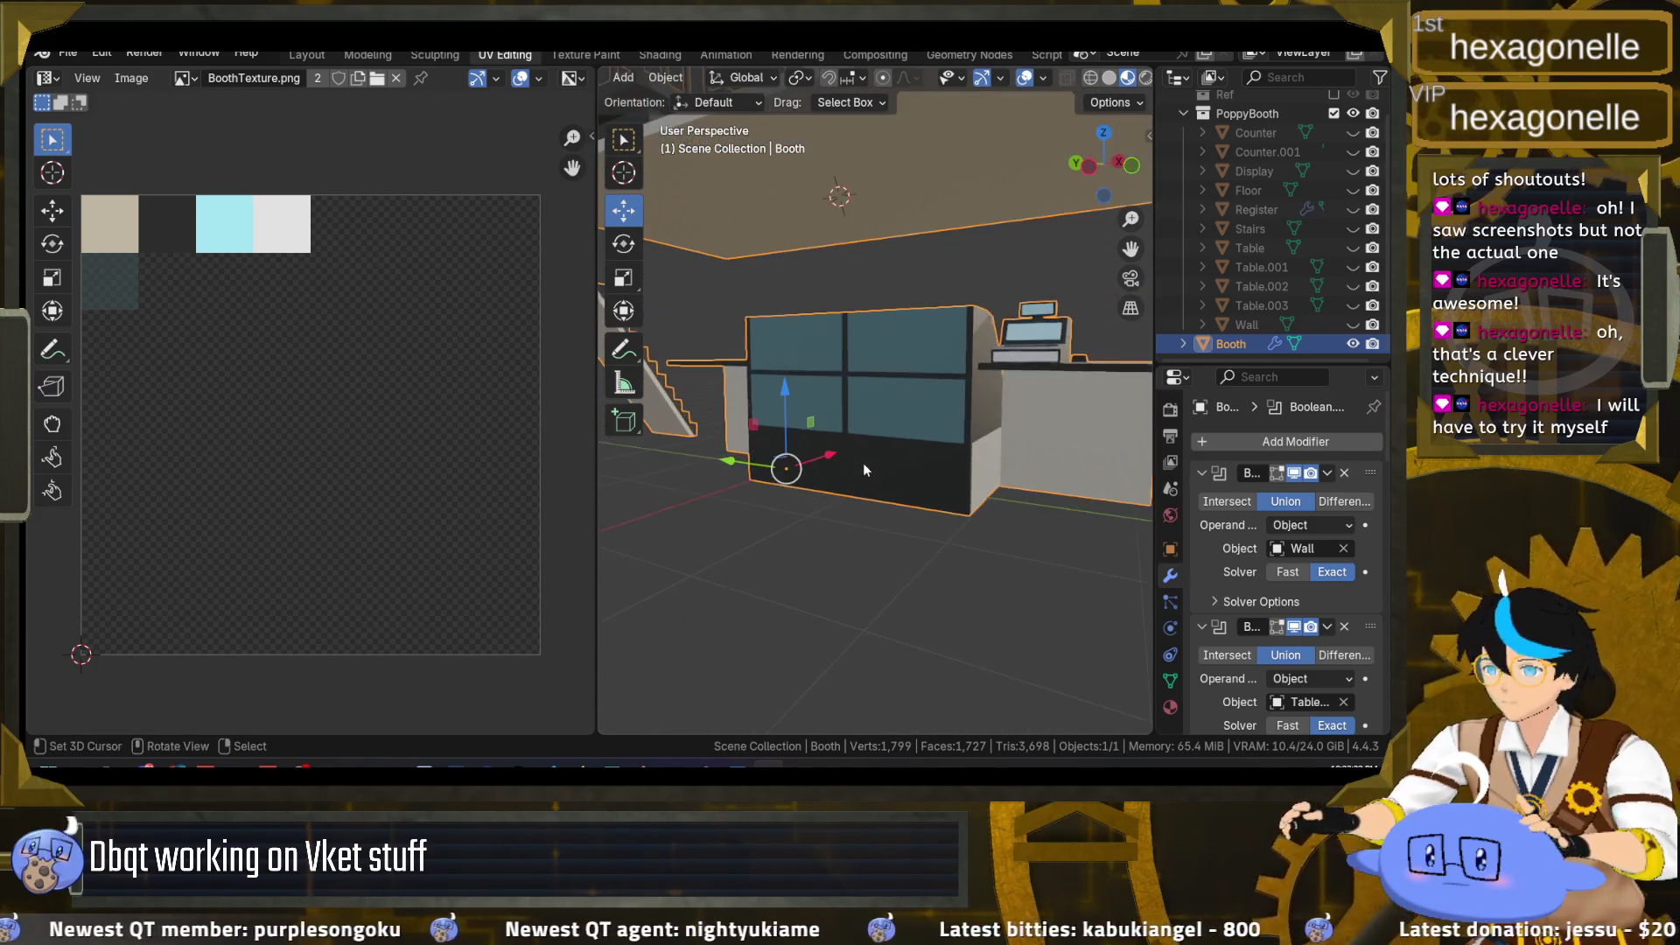
drag(865, 488, 905, 511)
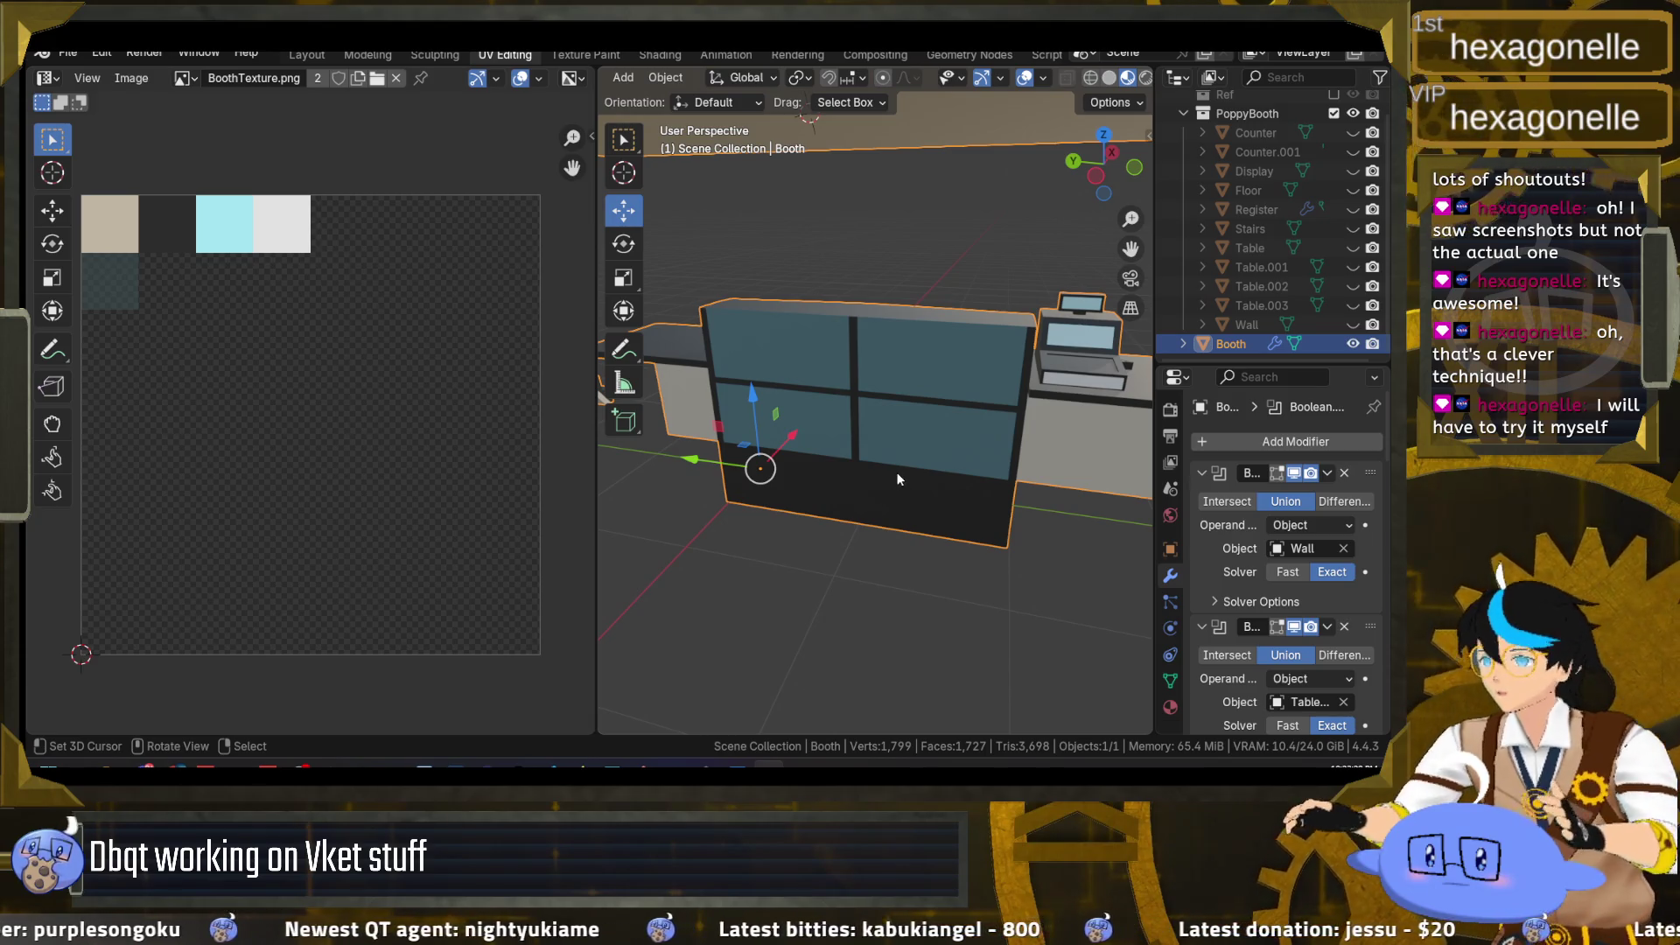
drag(896, 471, 864, 476)
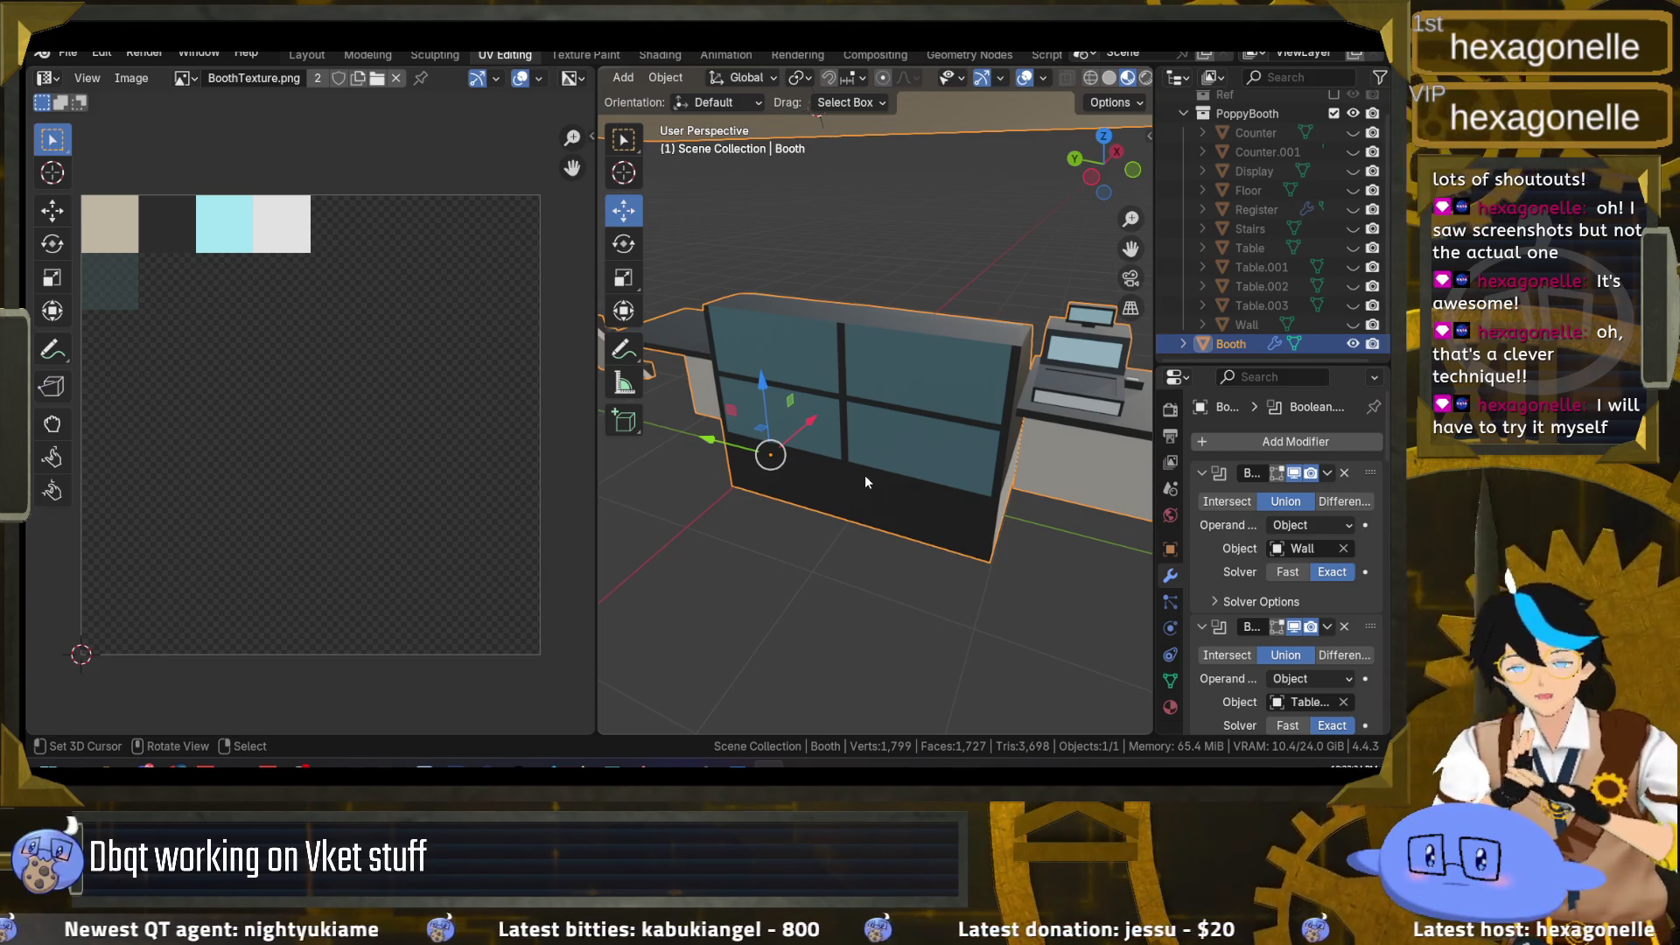
scroll(780, 348, down, 4)
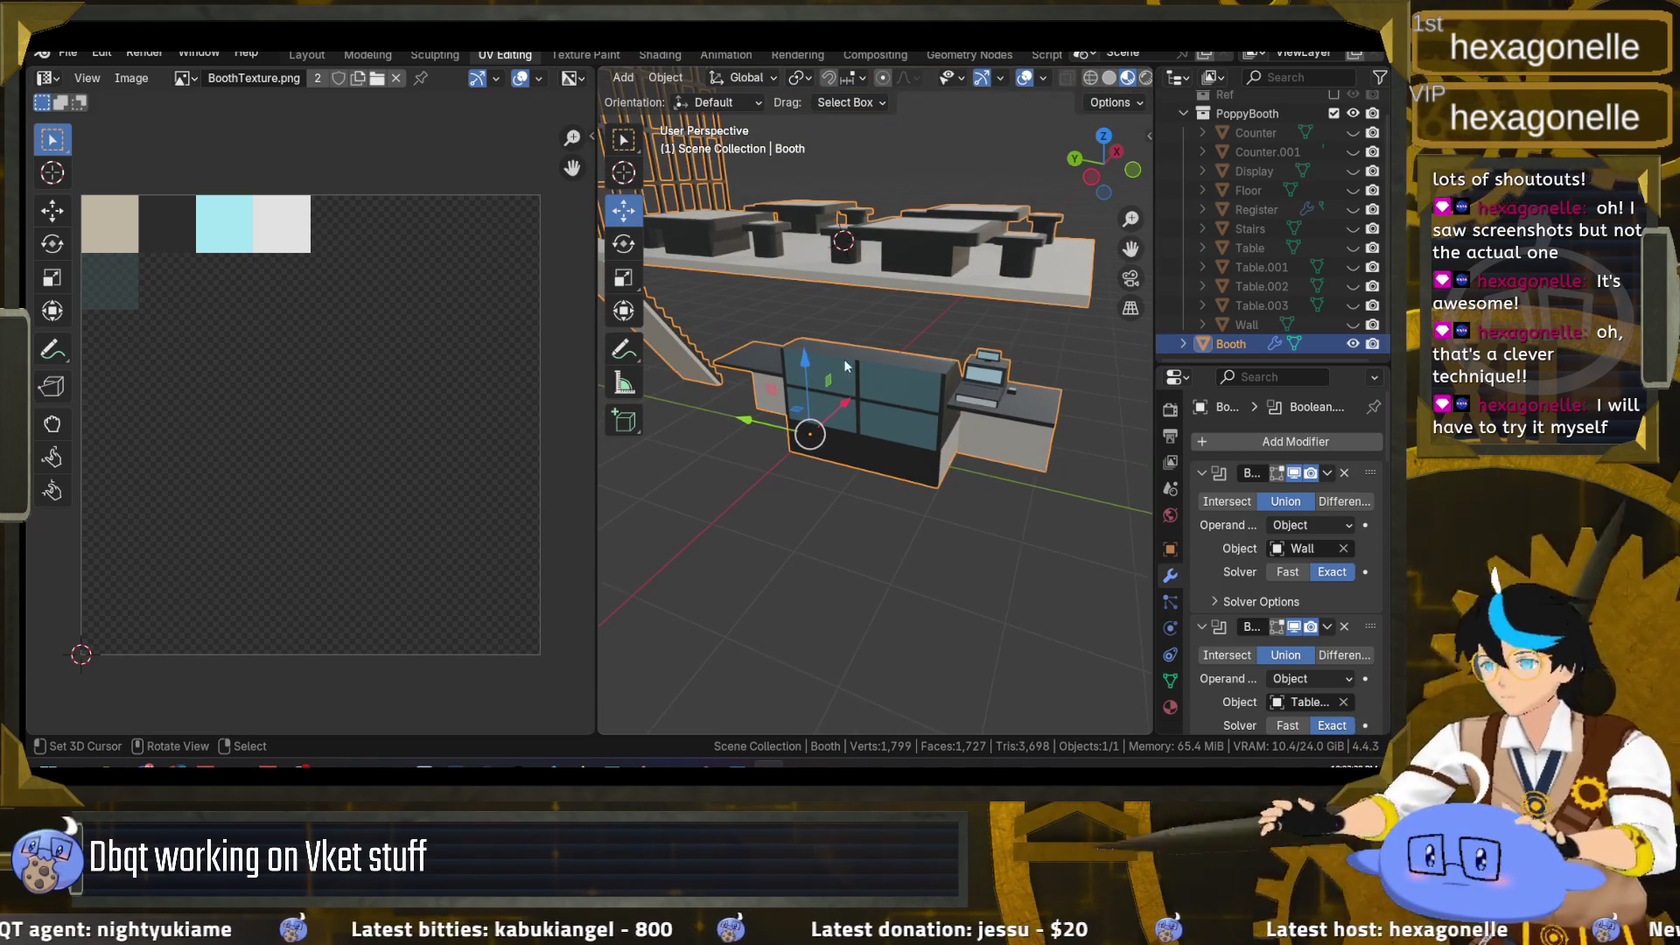
scroll(845, 366, up, 5)
key(Tab)
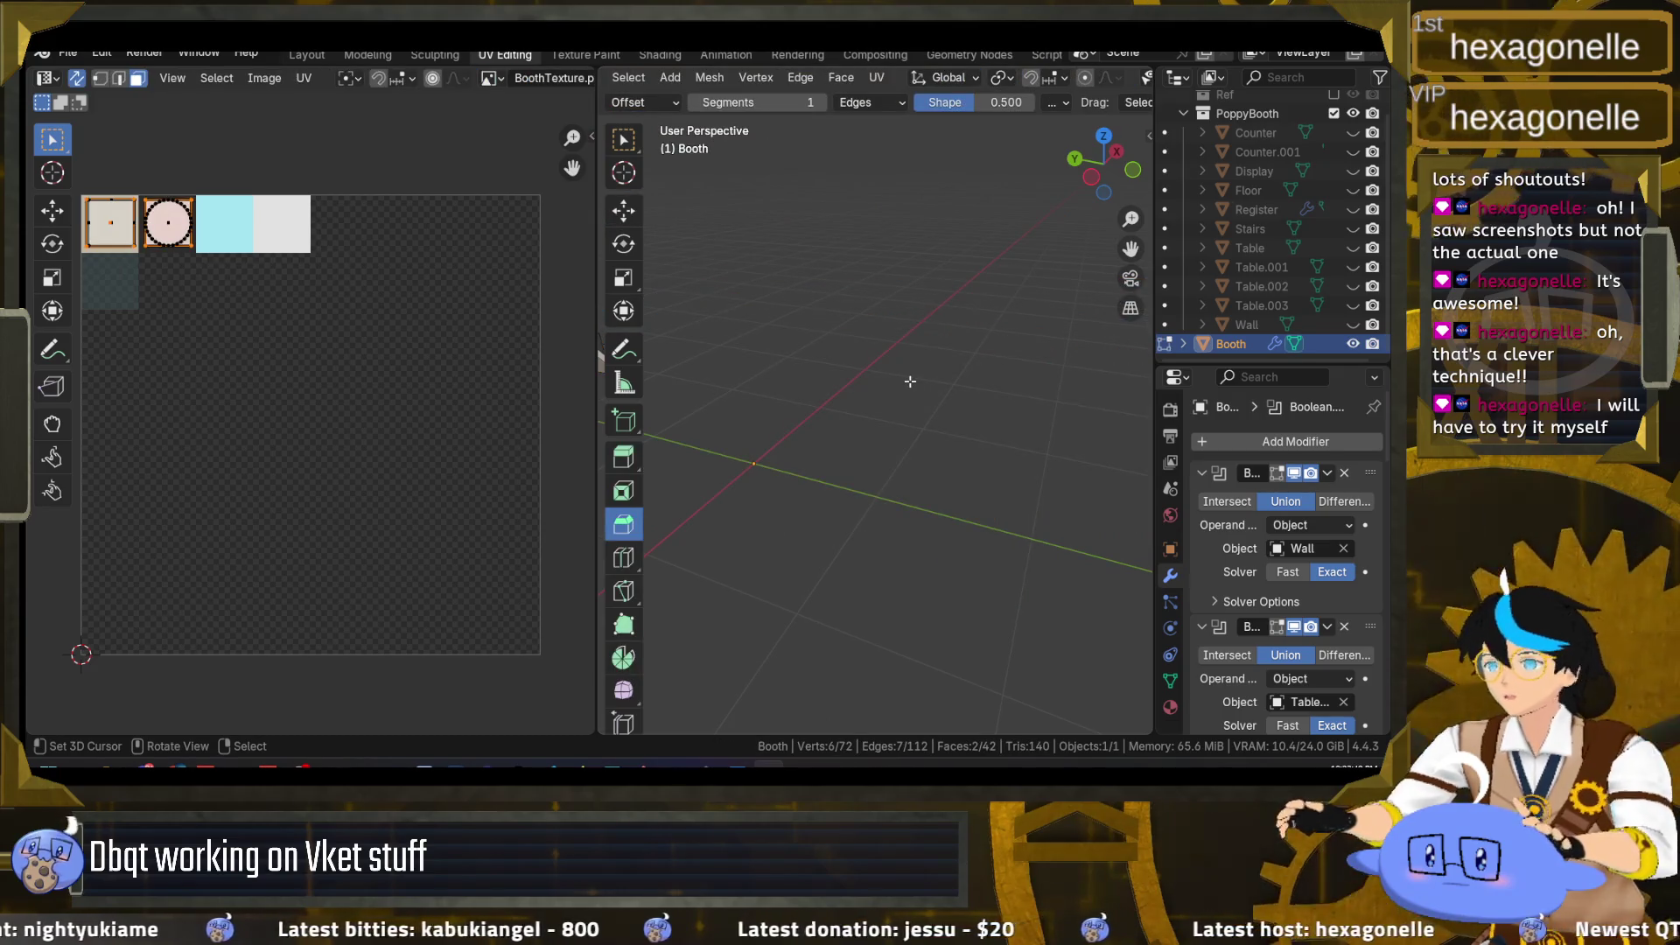
Step: Select the Display case's four glass pane faces in Edit Mode
key(Tab)
scroll(1268, 253, up, 1)
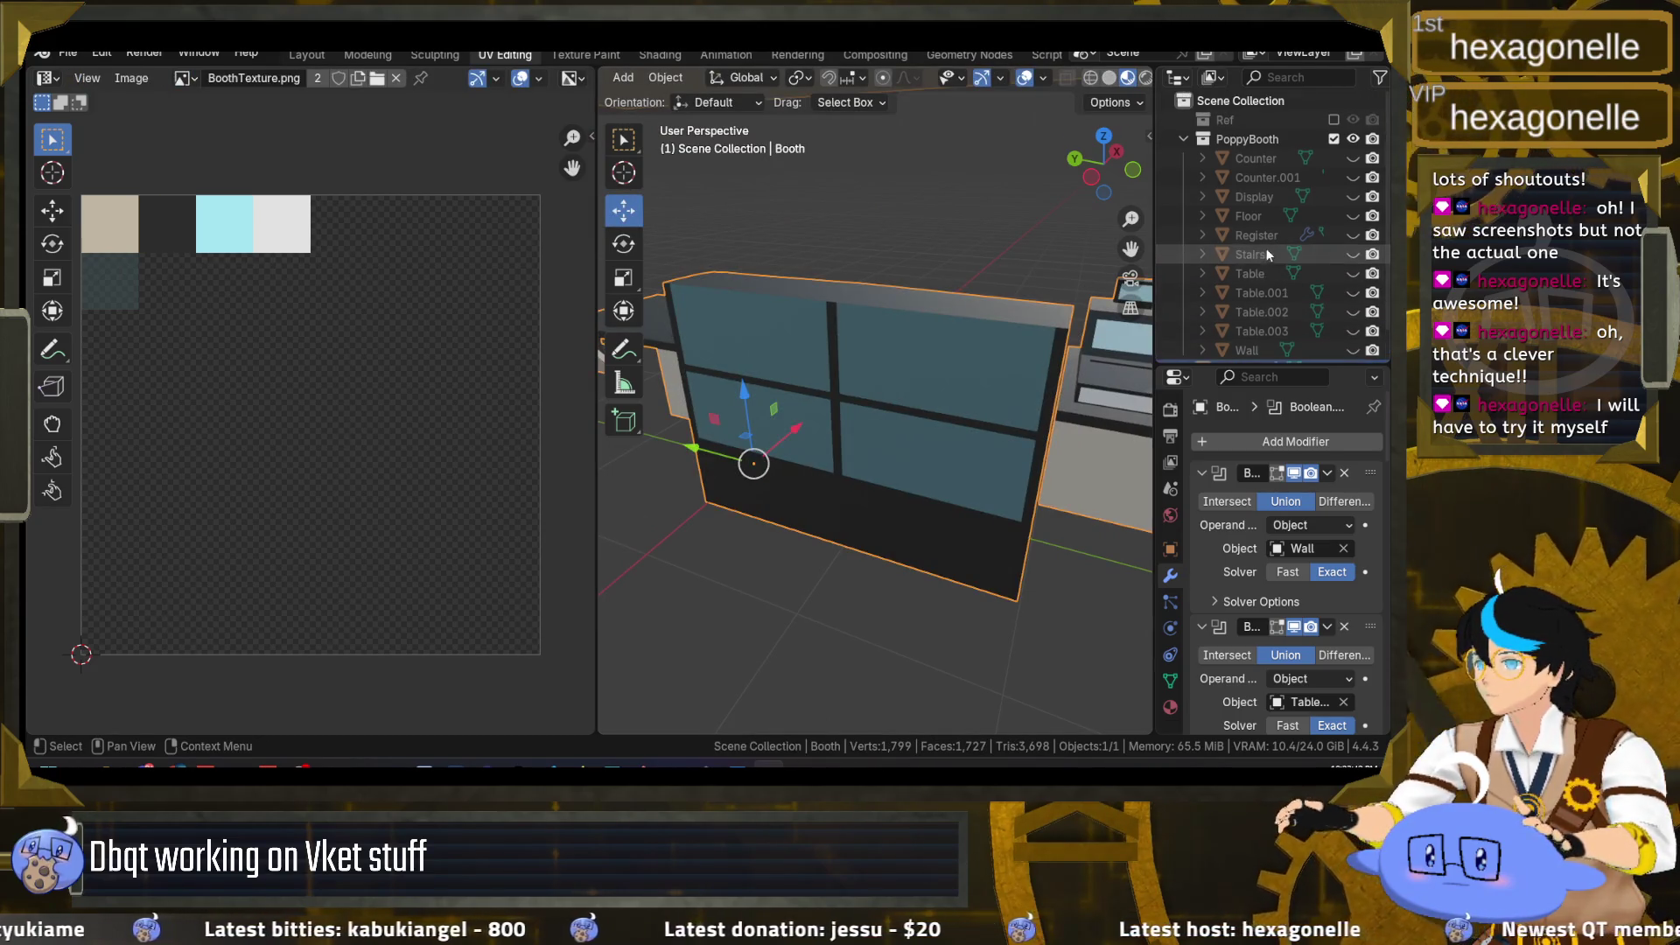
click(1278, 196)
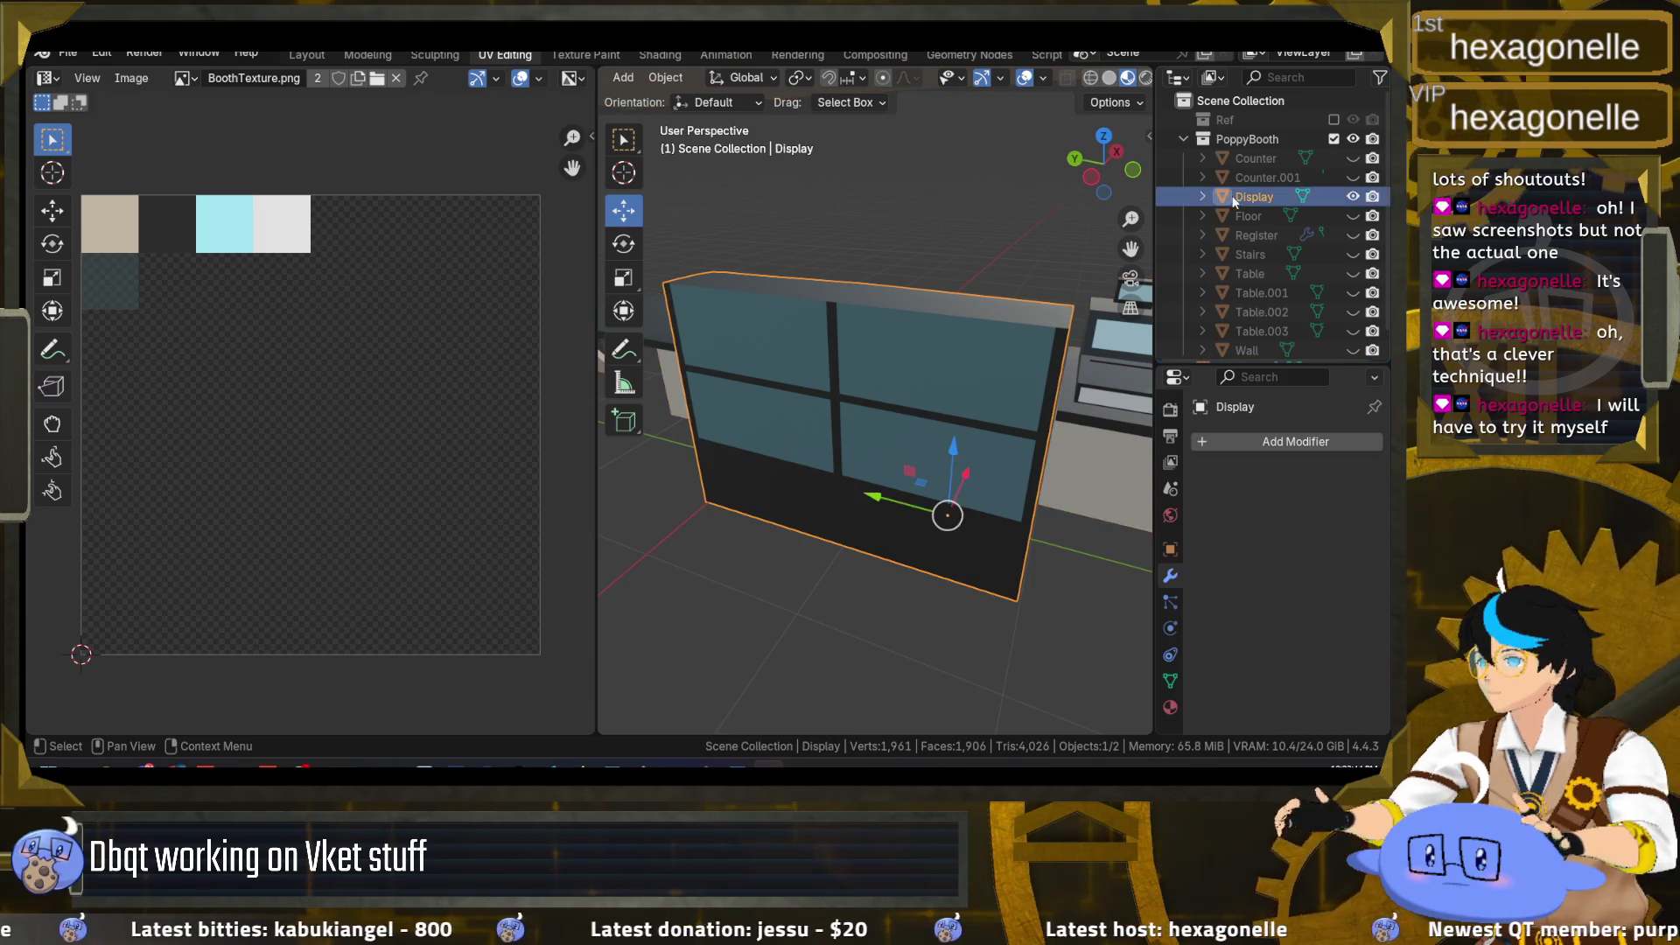
key(Tab)
click(900, 401)
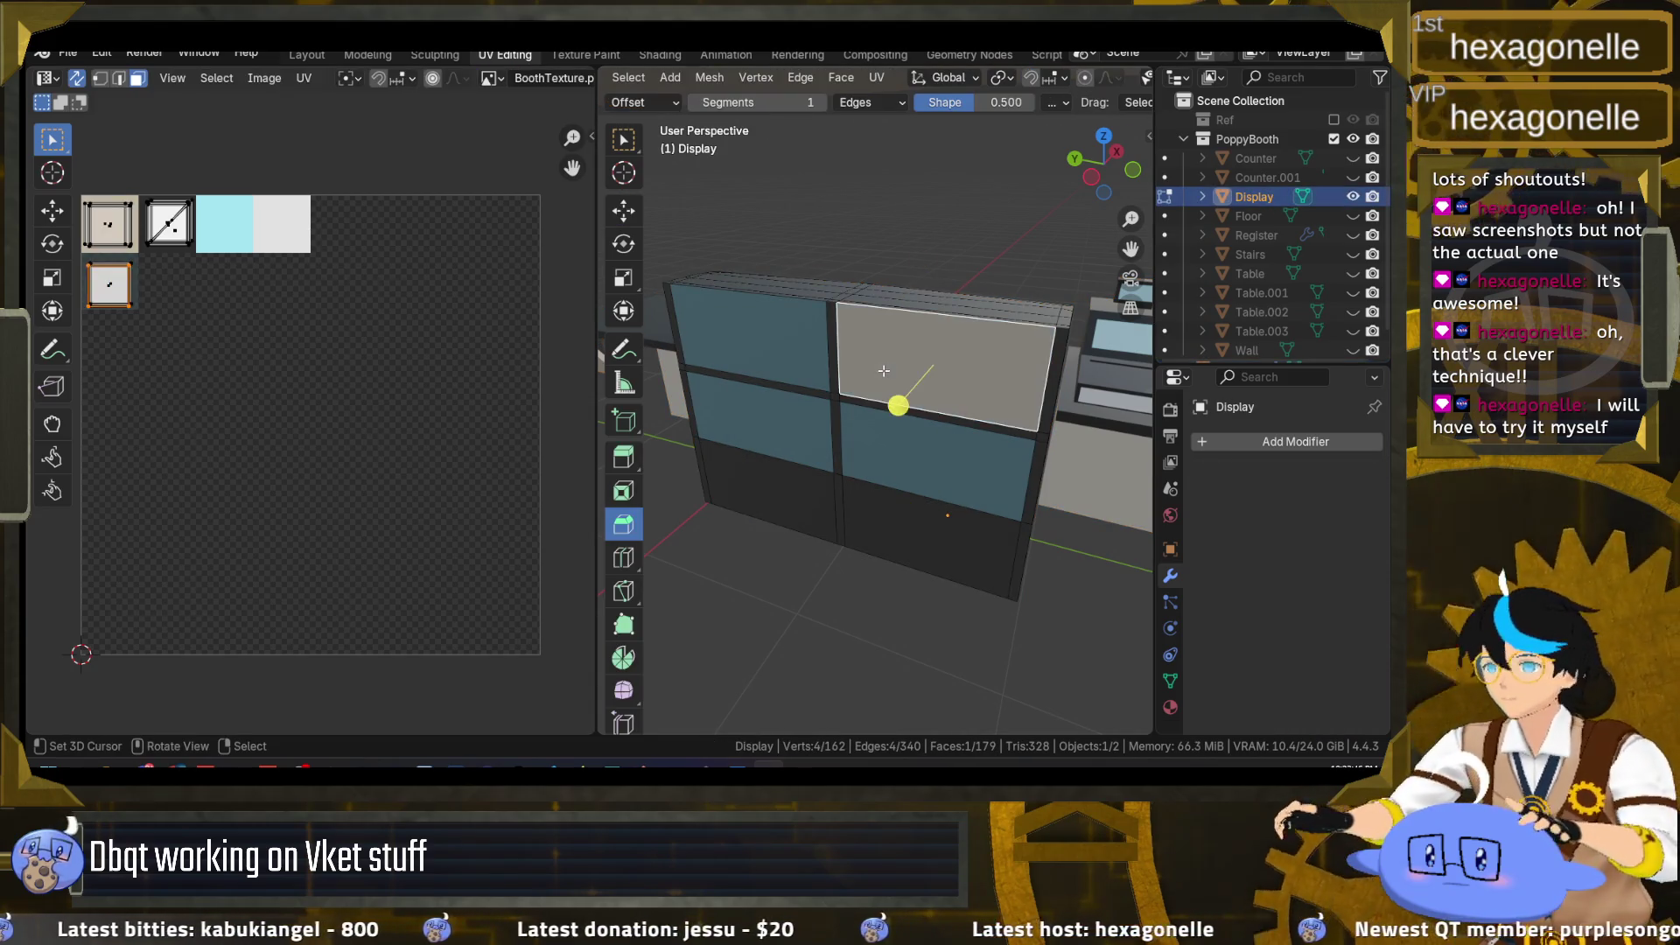
shift+click(761, 346)
shift+click(742, 418)
shift+click(933, 442)
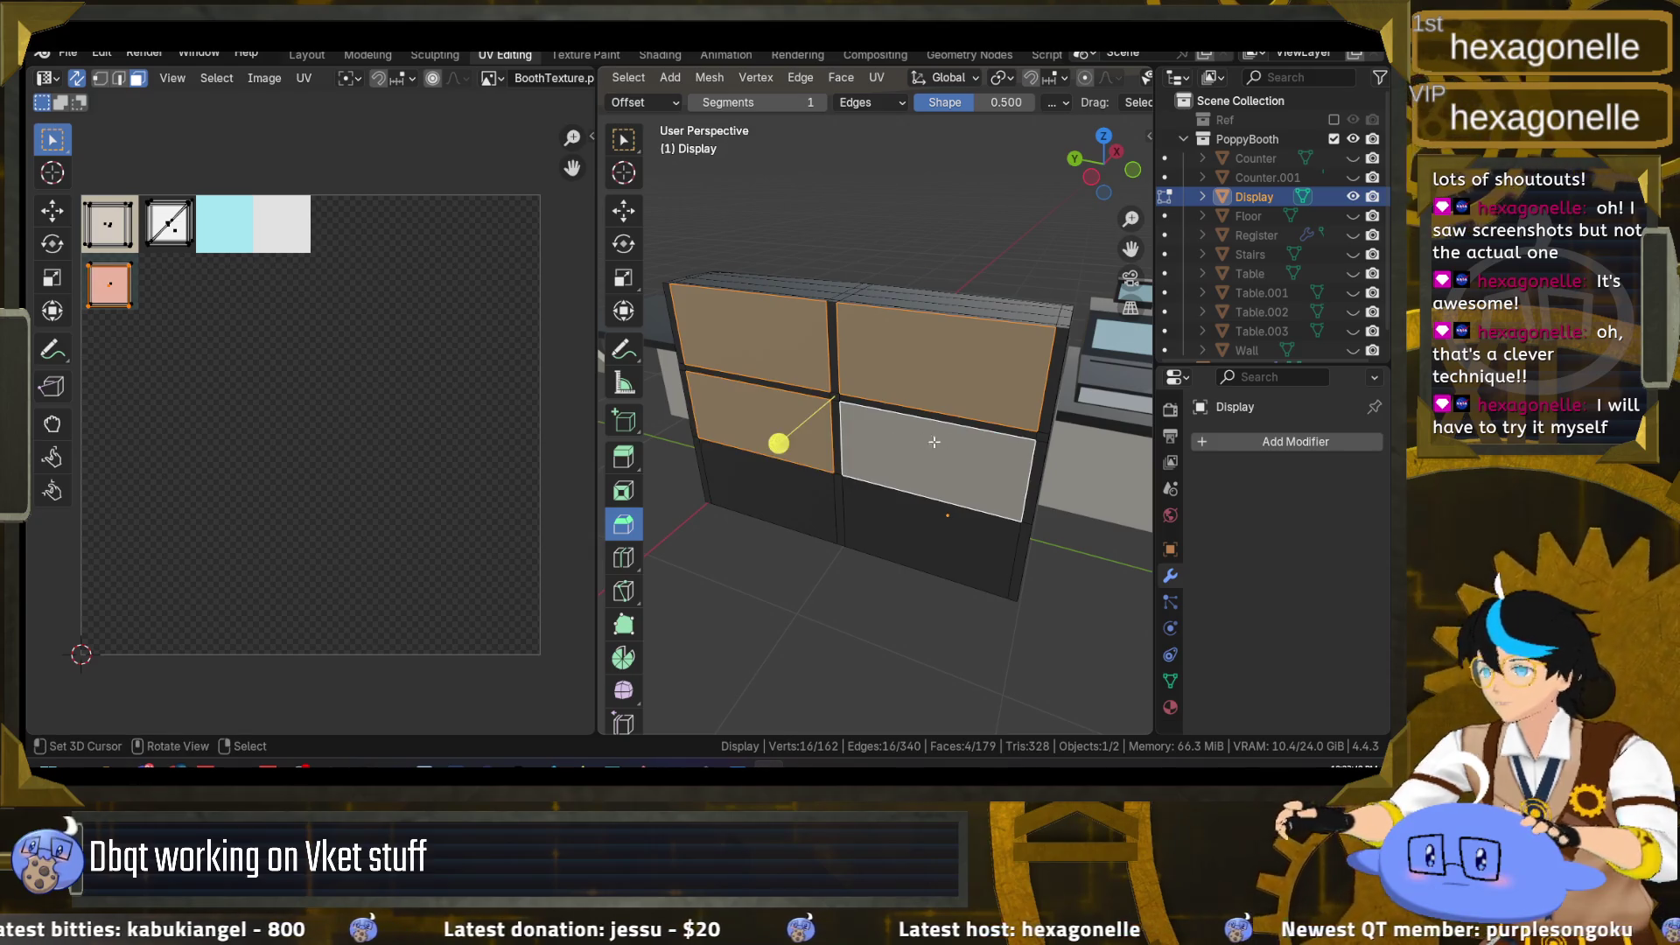
Step: Assign TransparentMat to the four pane faces and return to Object Mode
click(1169, 707)
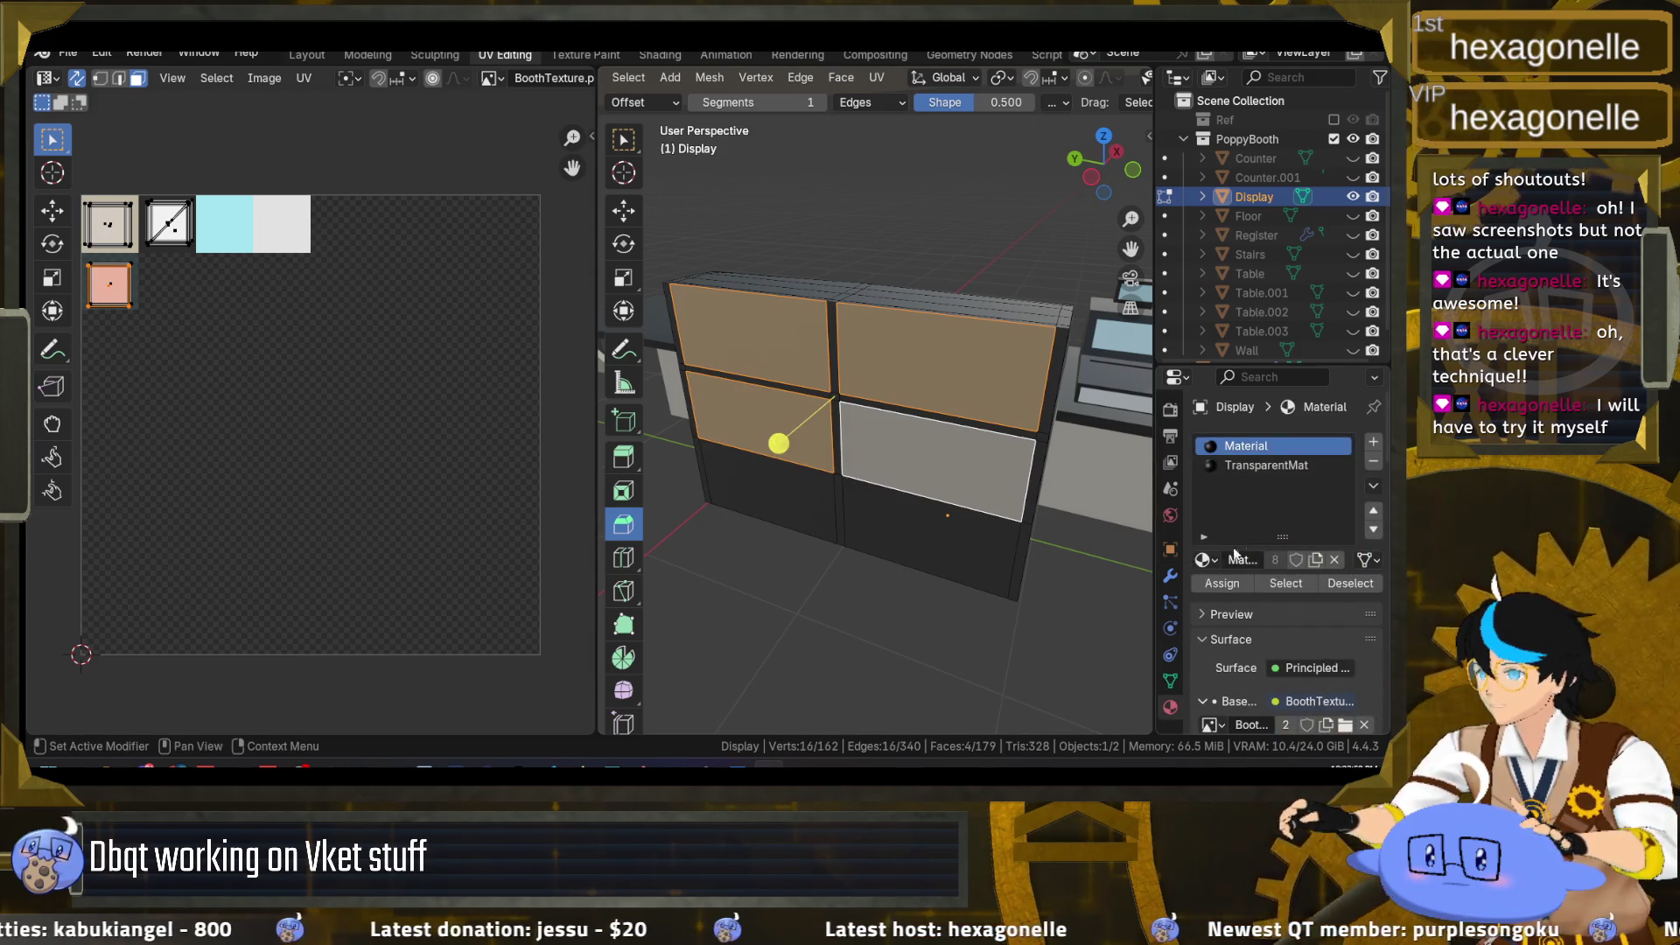
click(1276, 467)
click(1220, 581)
key(Tab)
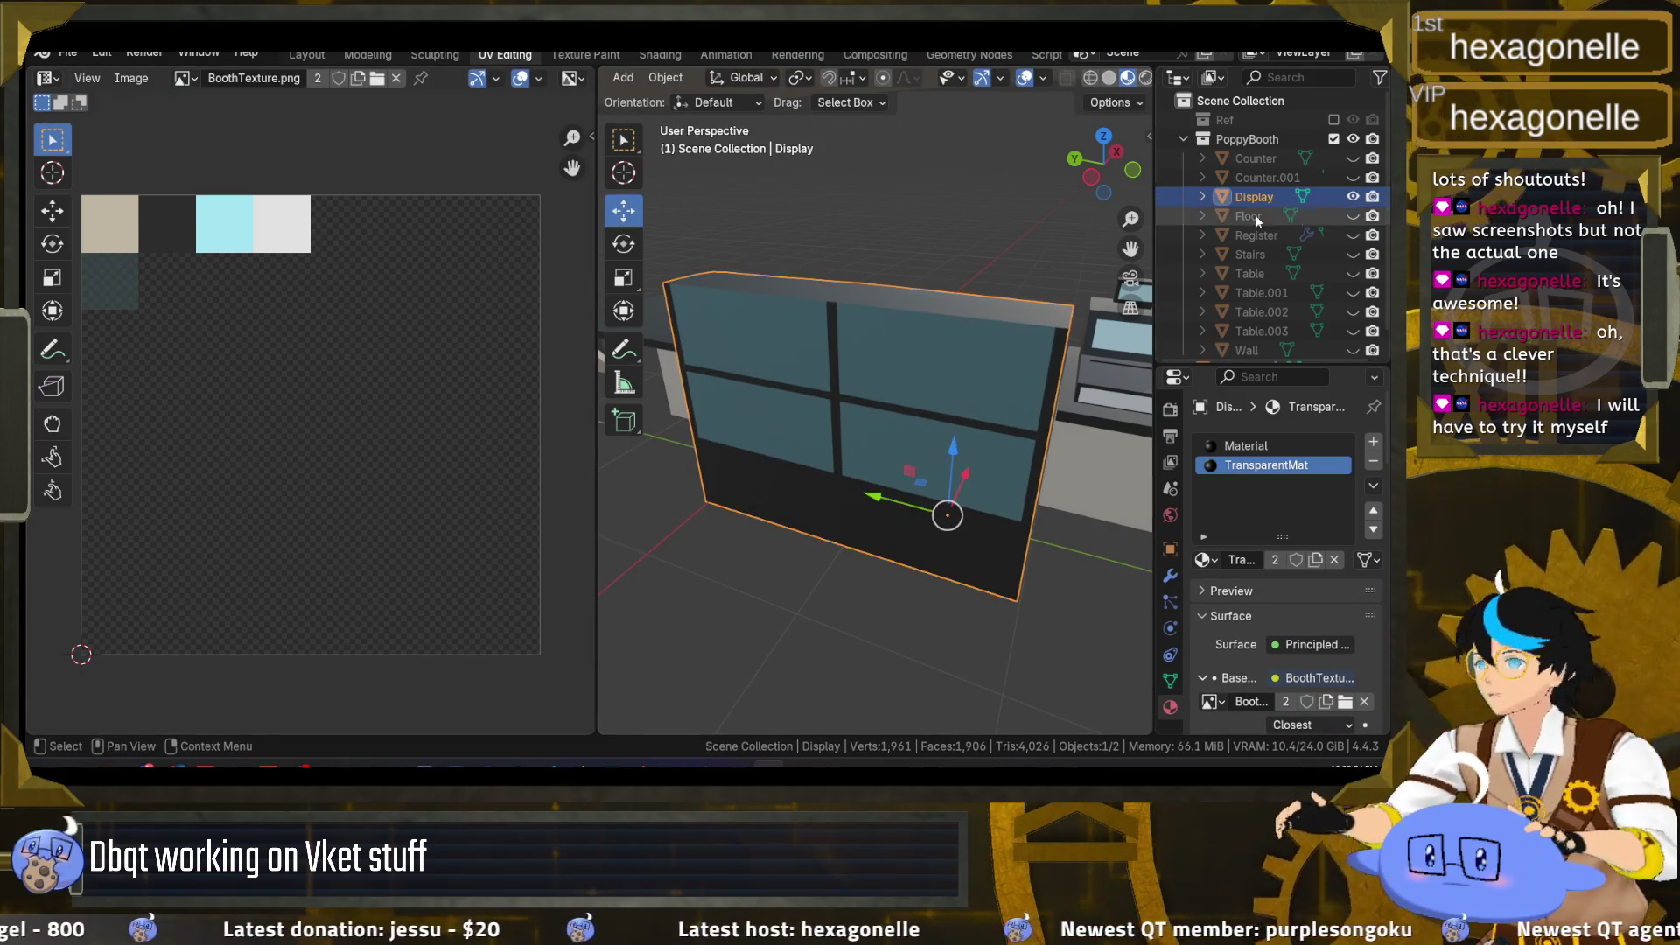
Step: Save poppy.blend, select the Booth object, and open the File menu
scroll(1315, 219, down, 1)
key(ctrl+s)
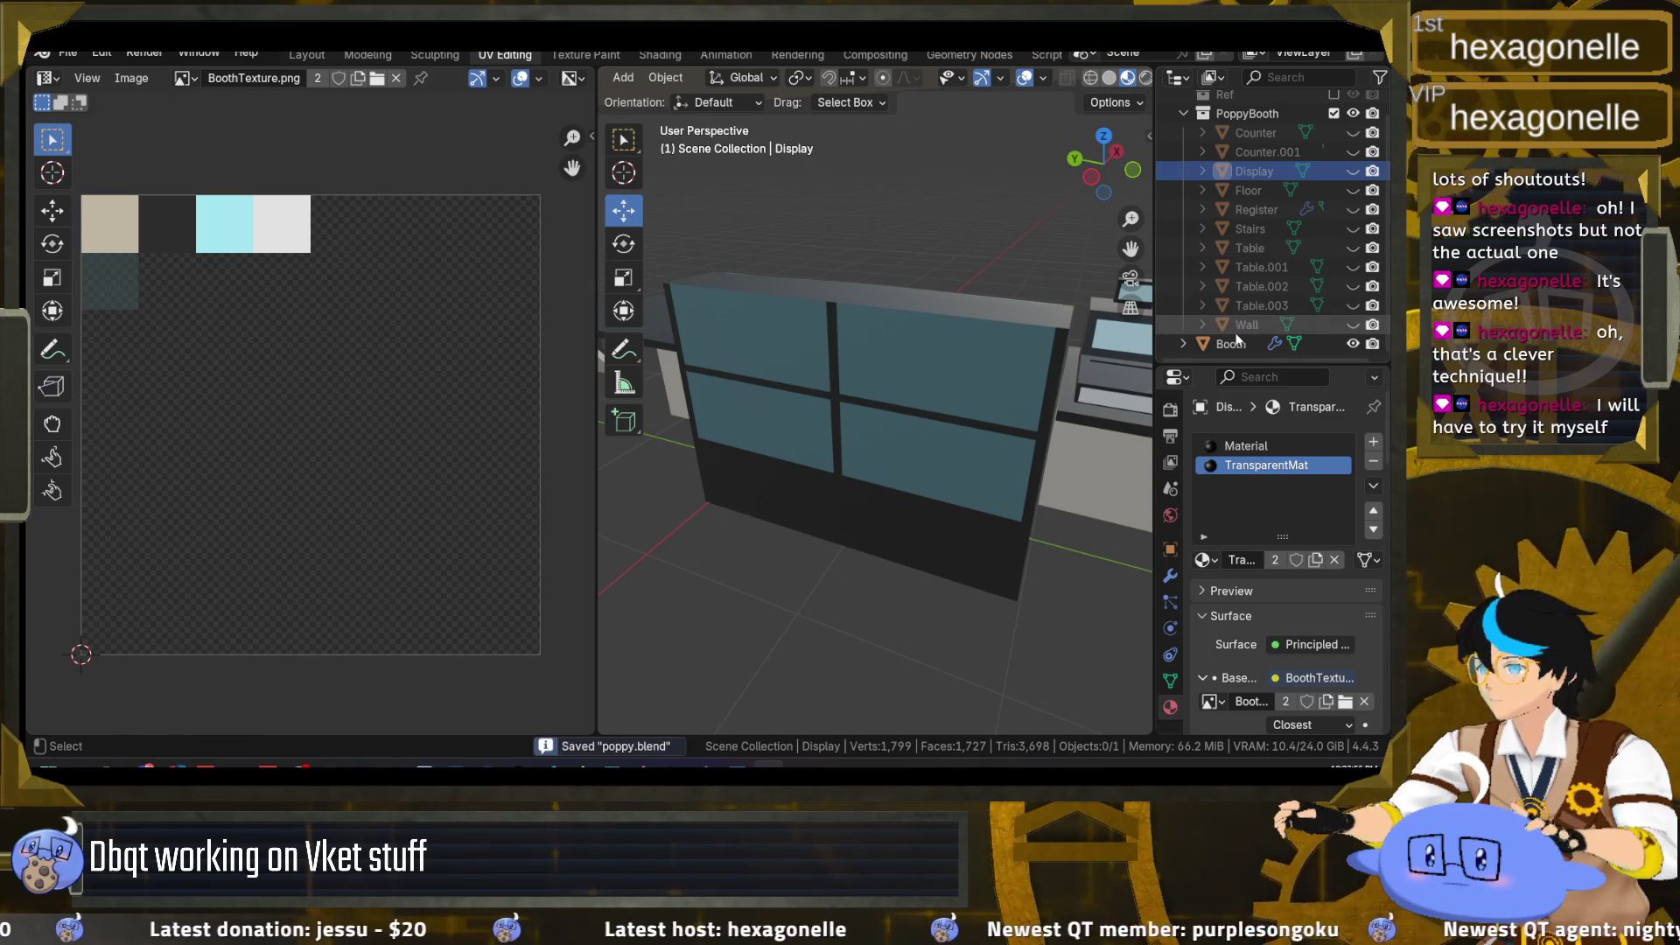
click(1236, 345)
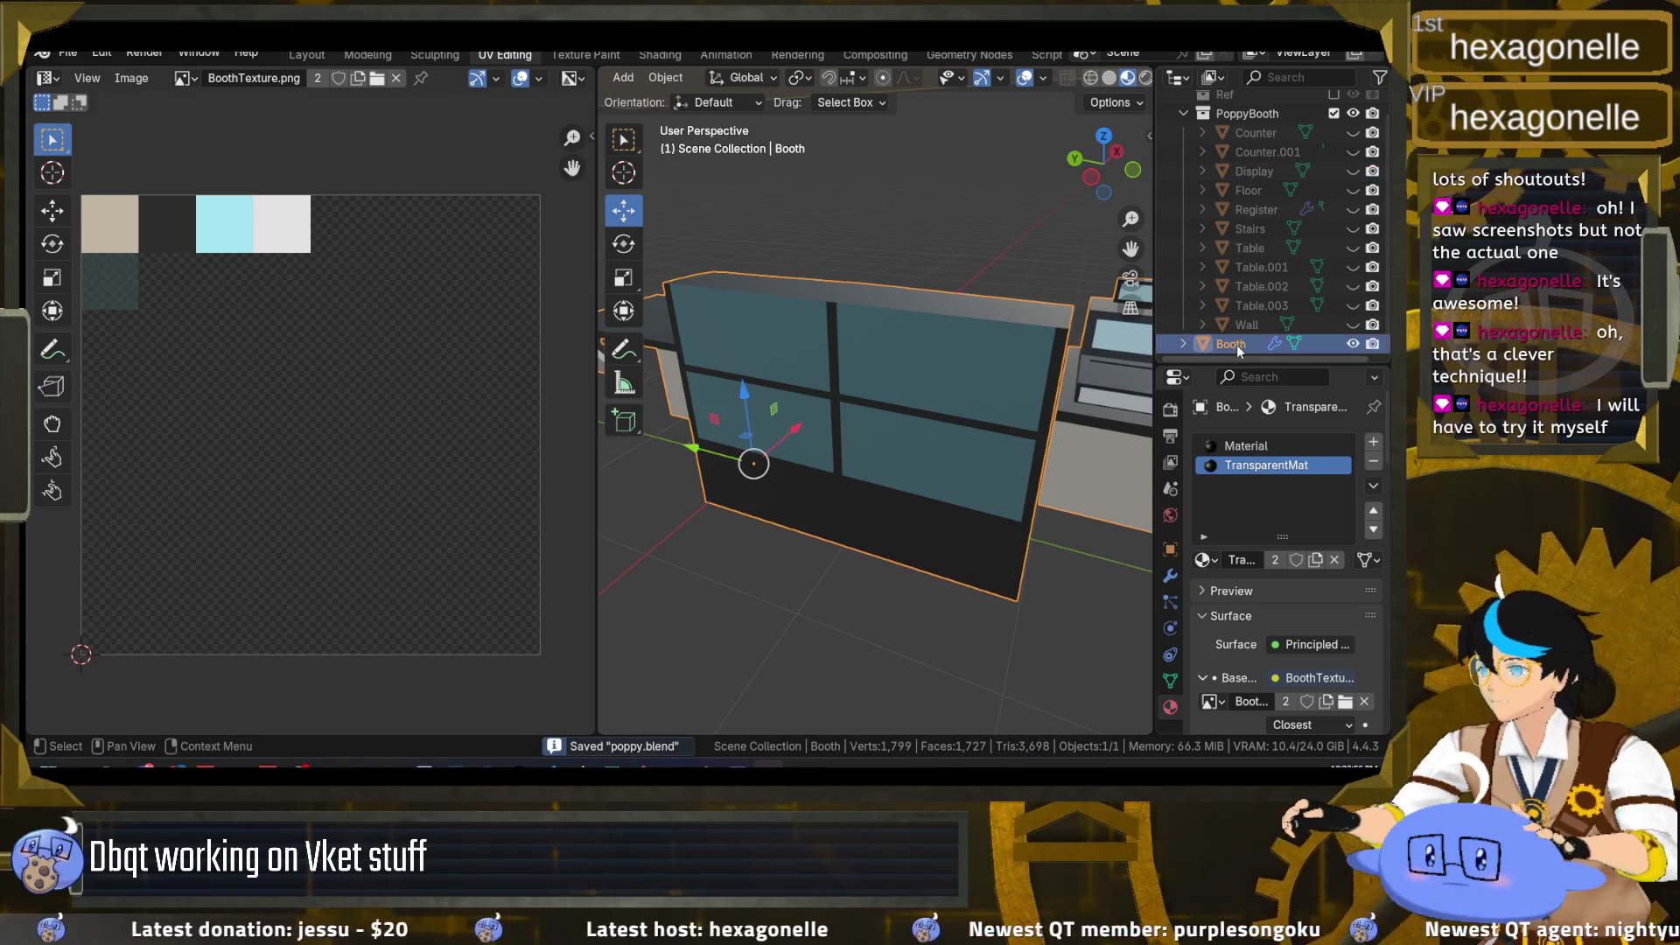
click(77, 53)
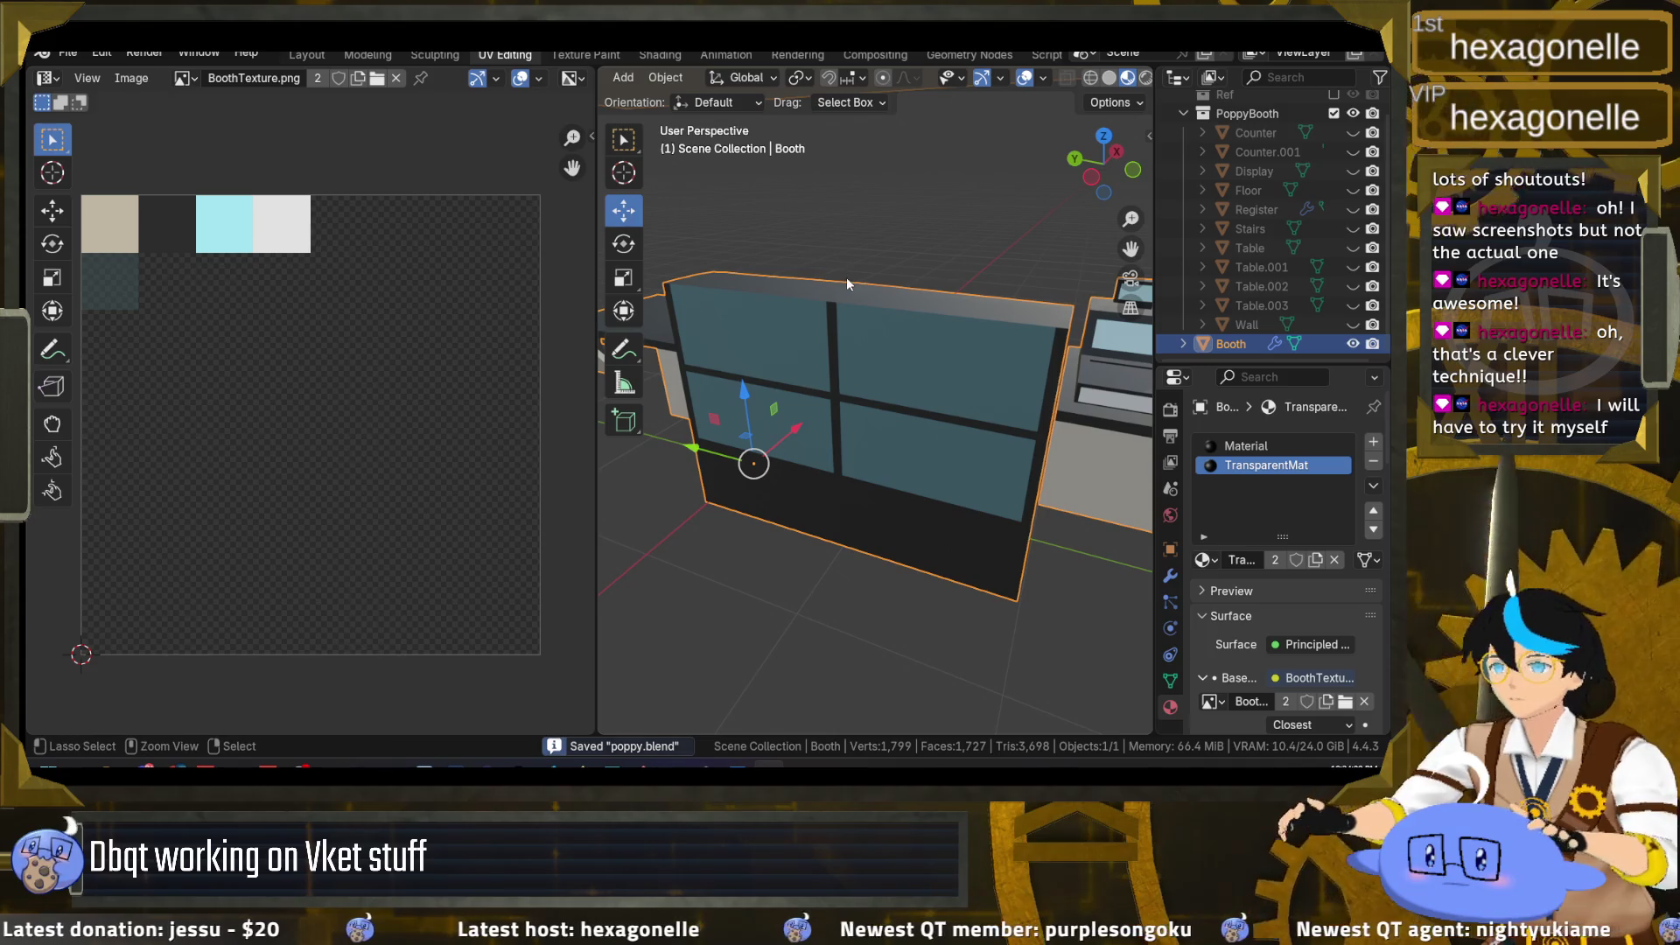
click(68, 52)
Step: Export PoppyBooth.fbx into the Unity project's Booth folder using the saved FBX preset
mouse_move(239, 344)
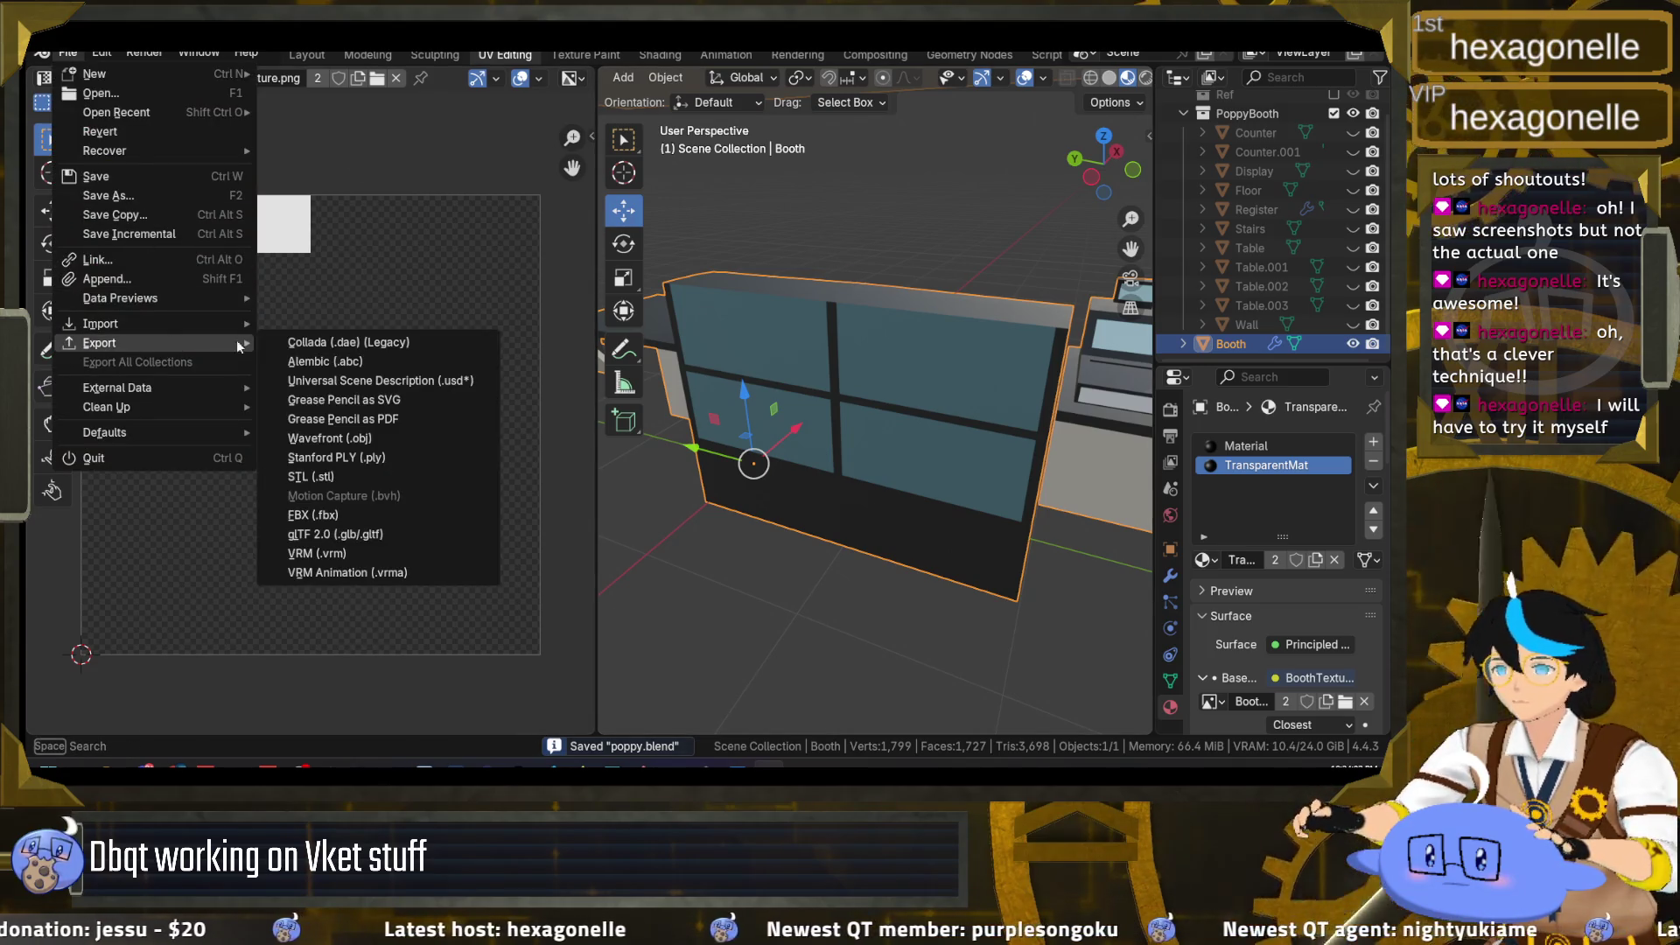
click(332, 515)
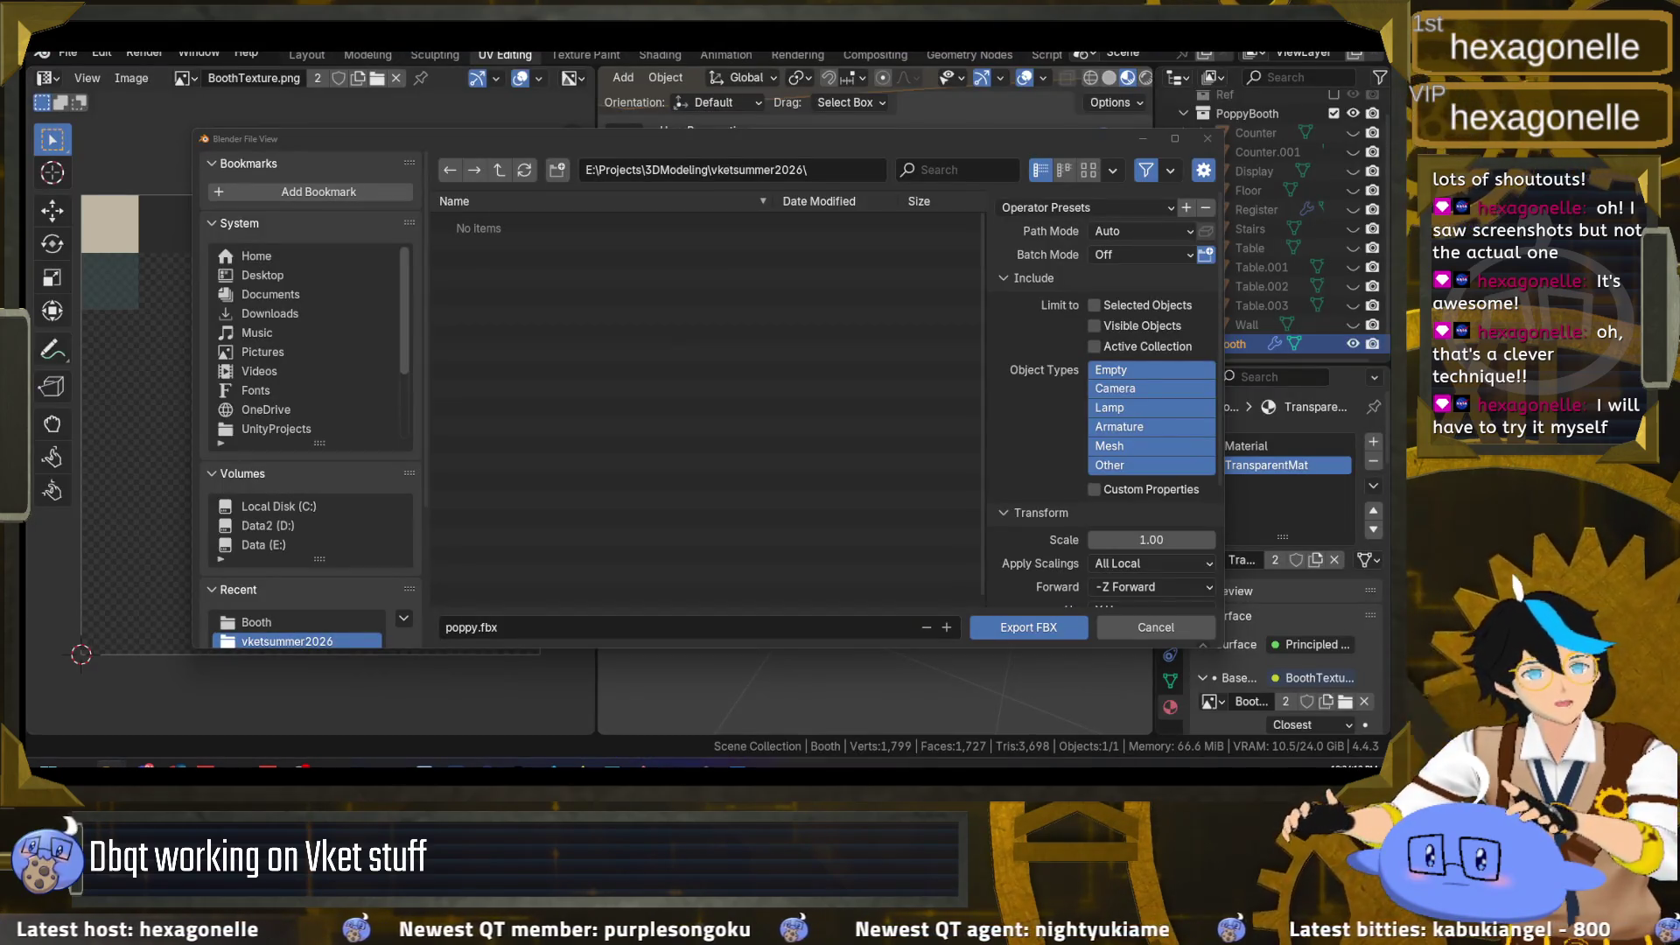
click(867, 175)
key(ctrl+v)
key(Return)
click(500, 170)
double_click(474, 224)
click(506, 224)
click(1153, 207)
click(1085, 256)
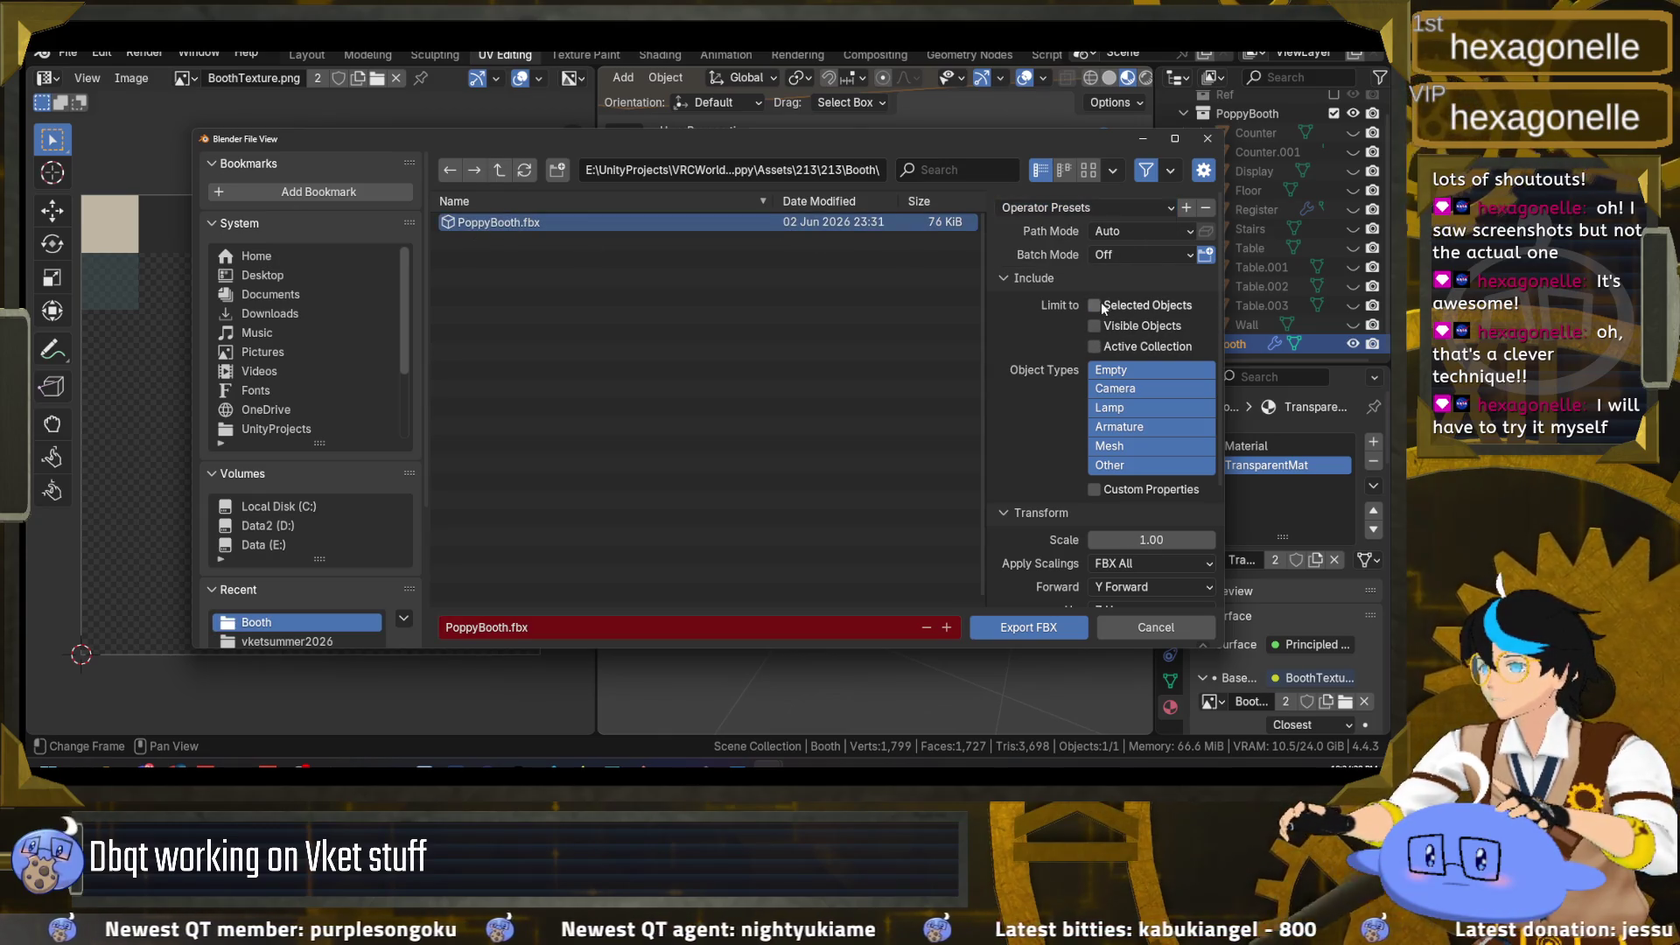
click(1044, 623)
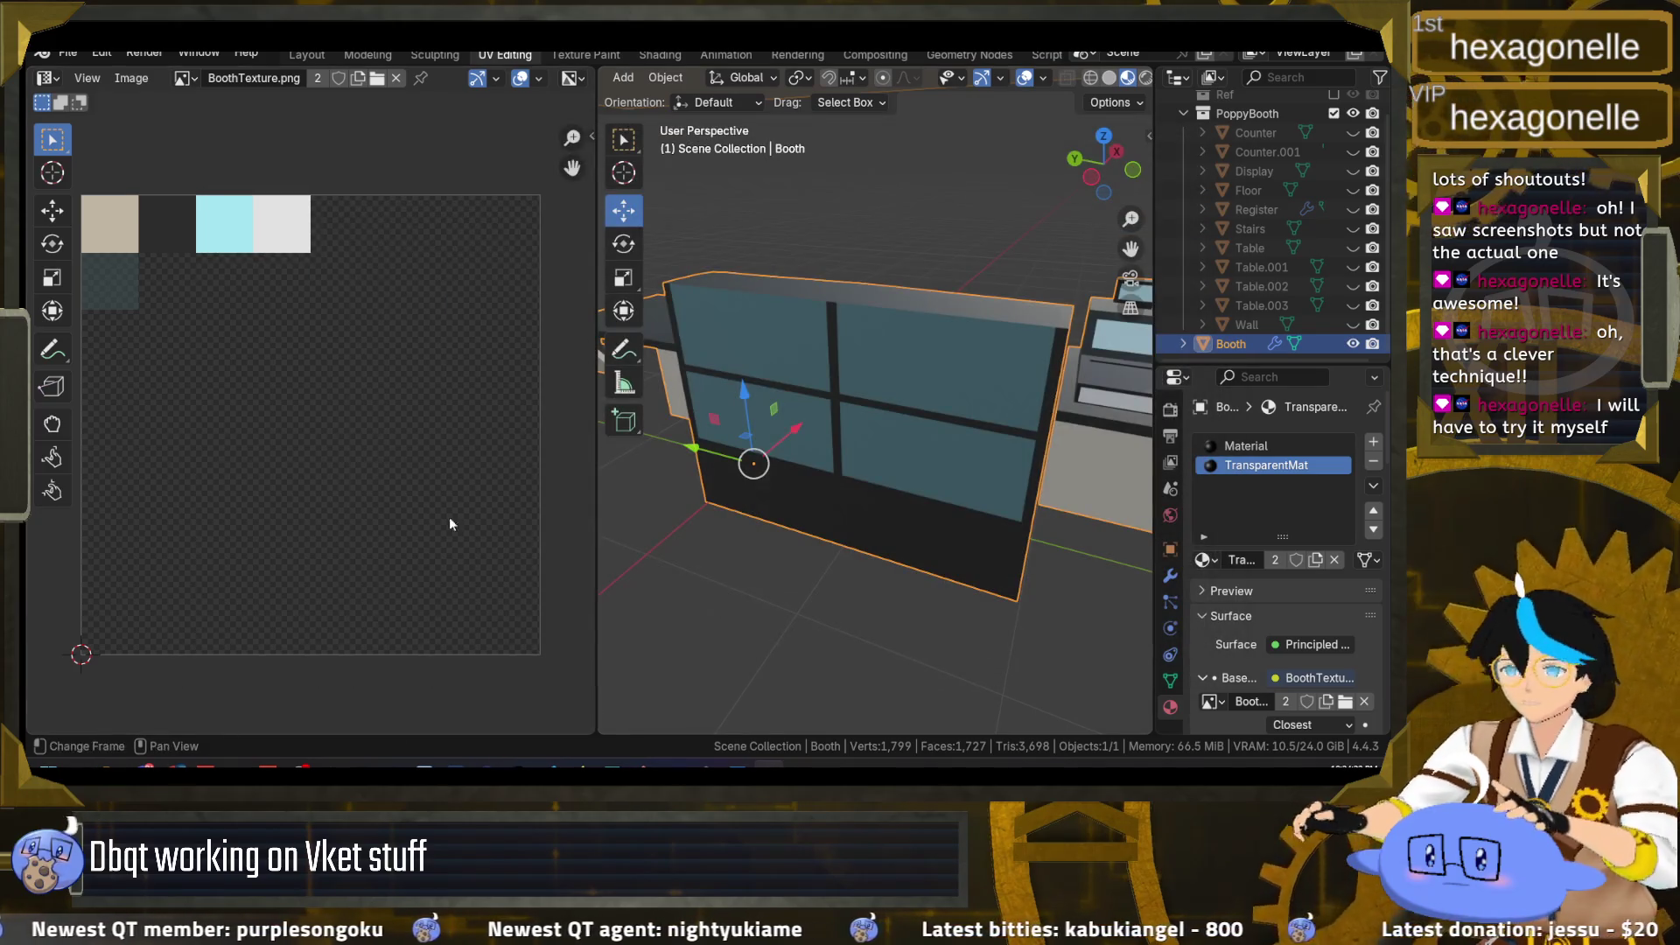
Step: Switch to the Unity project window from the taskbar
mouse_move(394, 764)
mouse_move(706, 767)
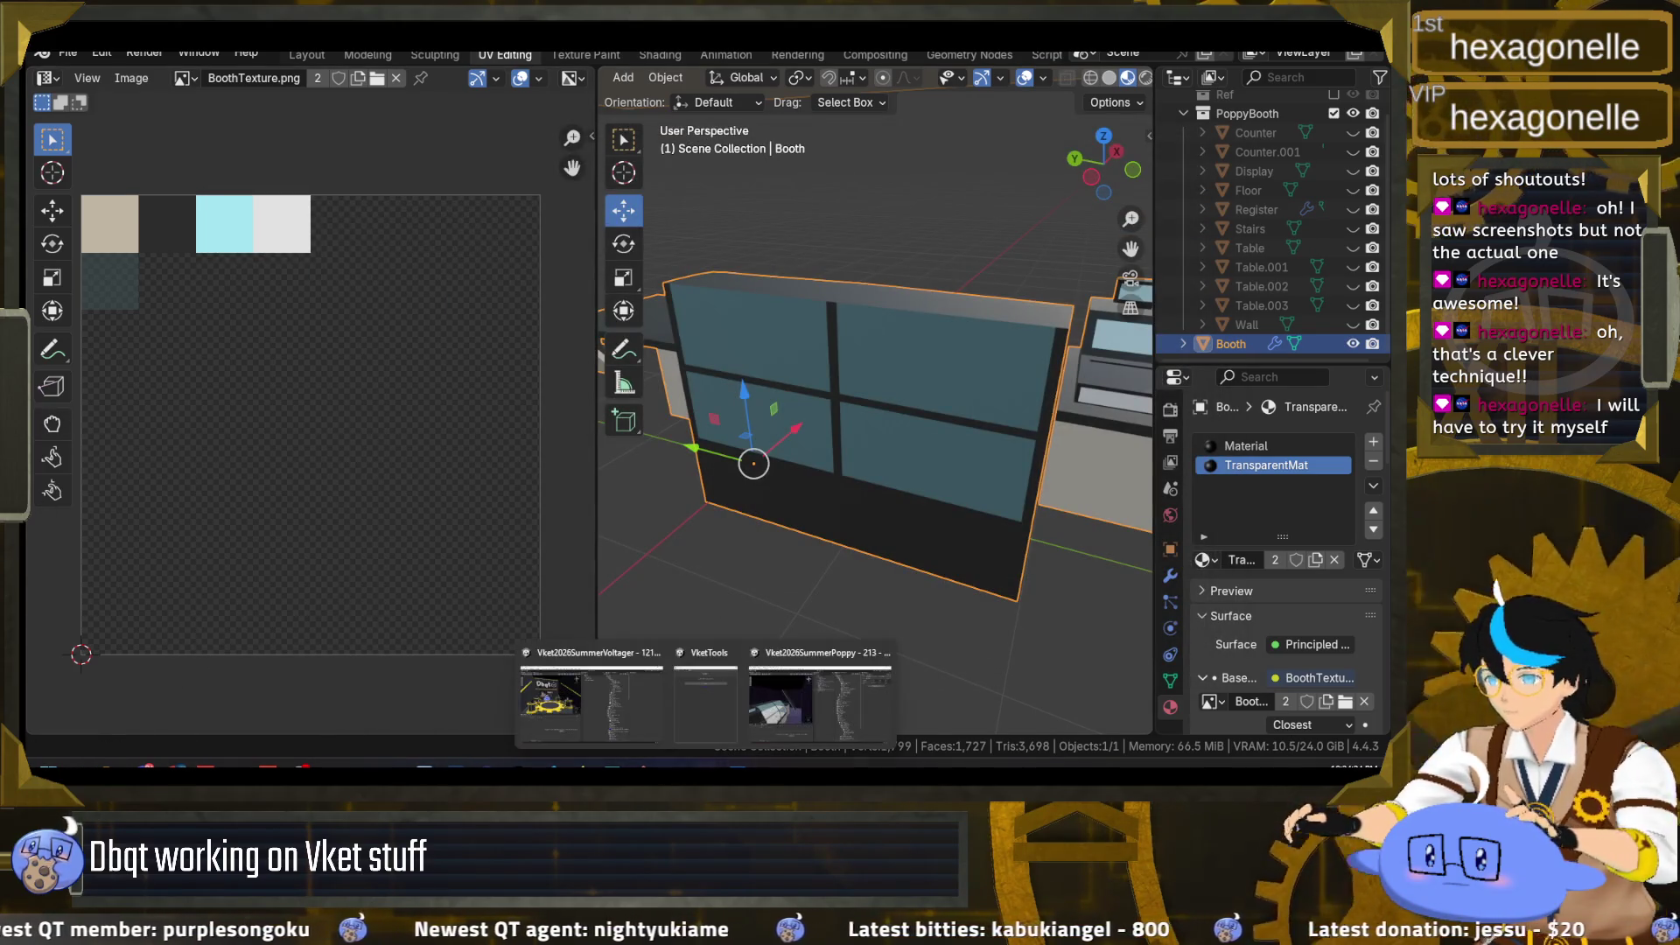
click(770, 735)
Step: Orbit Unity's Scene view around the booth and its display case, then return to Blender
drag(420, 471, 677, 479)
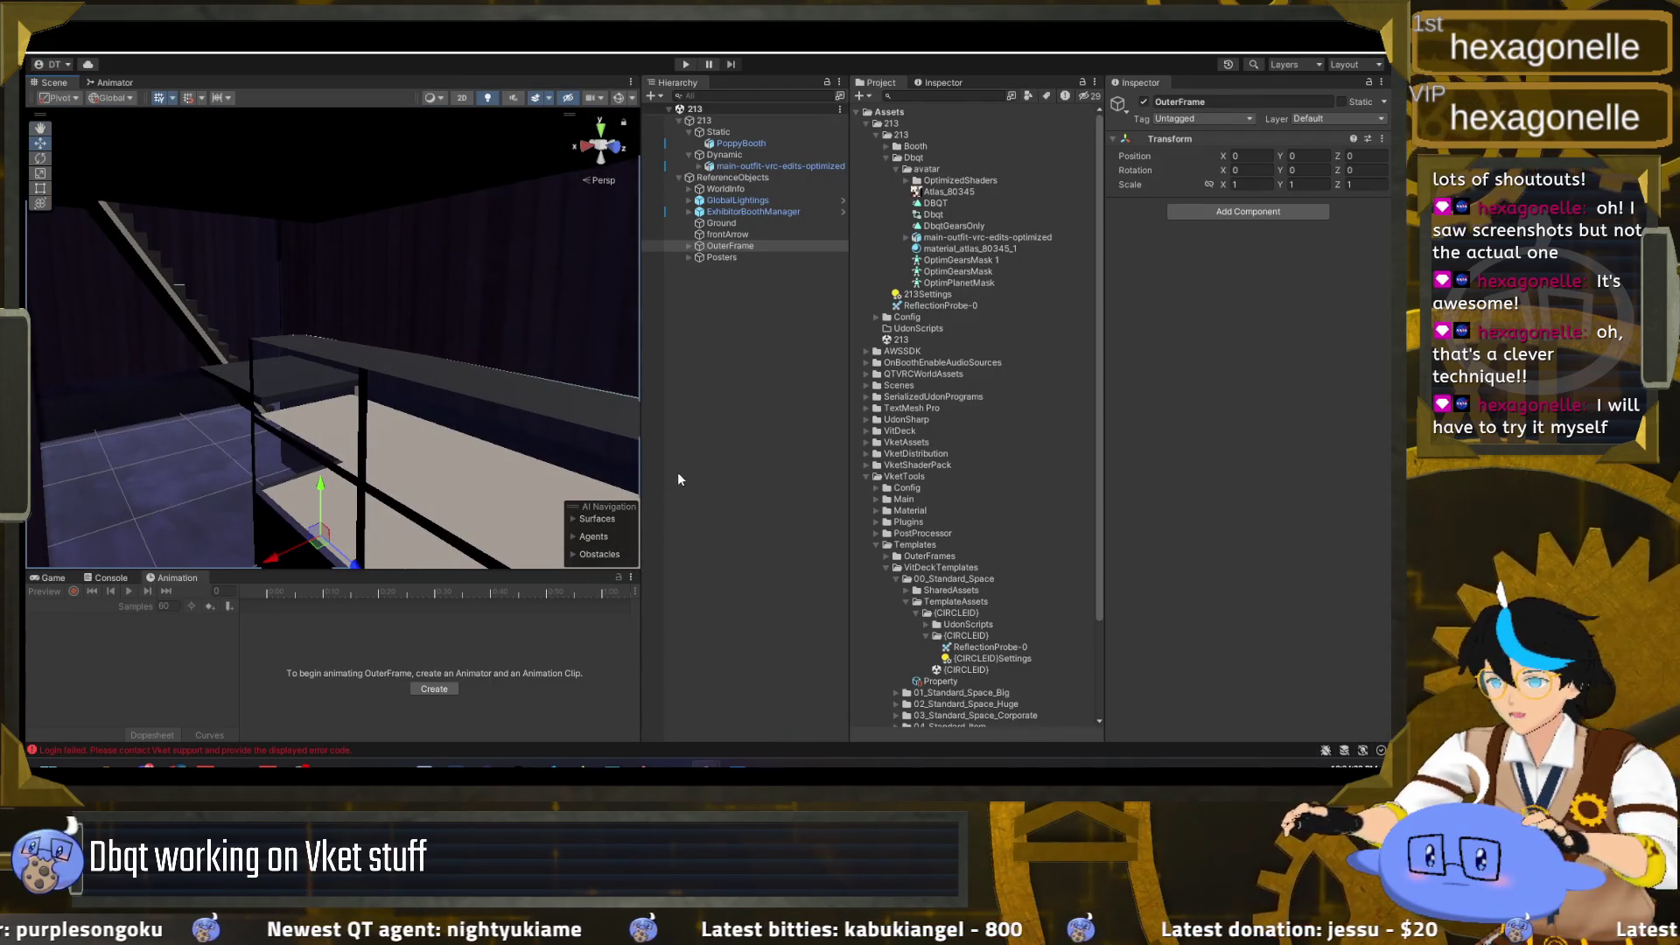
mouse_move(460, 449)
mouse_down()
mouse_move(869, 470)
mouse_move(985, 376)
mouse_move(648, 383)
mouse_move(410, 413)
mouse_up()
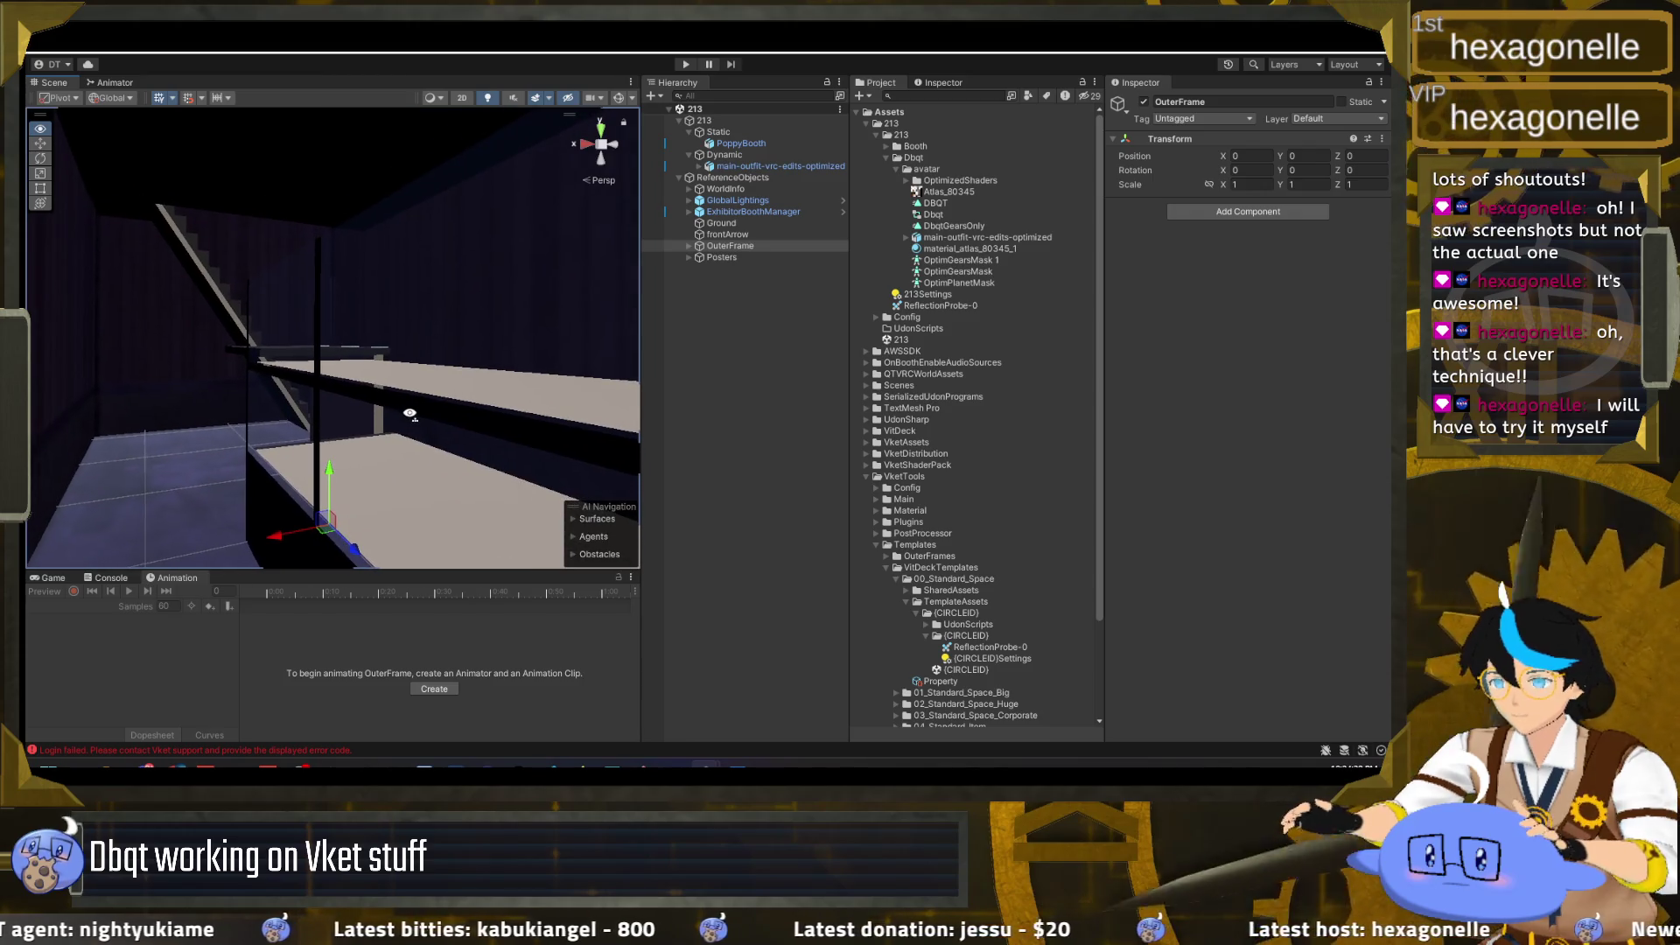
mouse_move(385, 254)
mouse_down()
mouse_move(445, 342)
mouse_move(742, 350)
mouse_move(513, 346)
mouse_move(459, 297)
mouse_move(371, 427)
mouse_up()
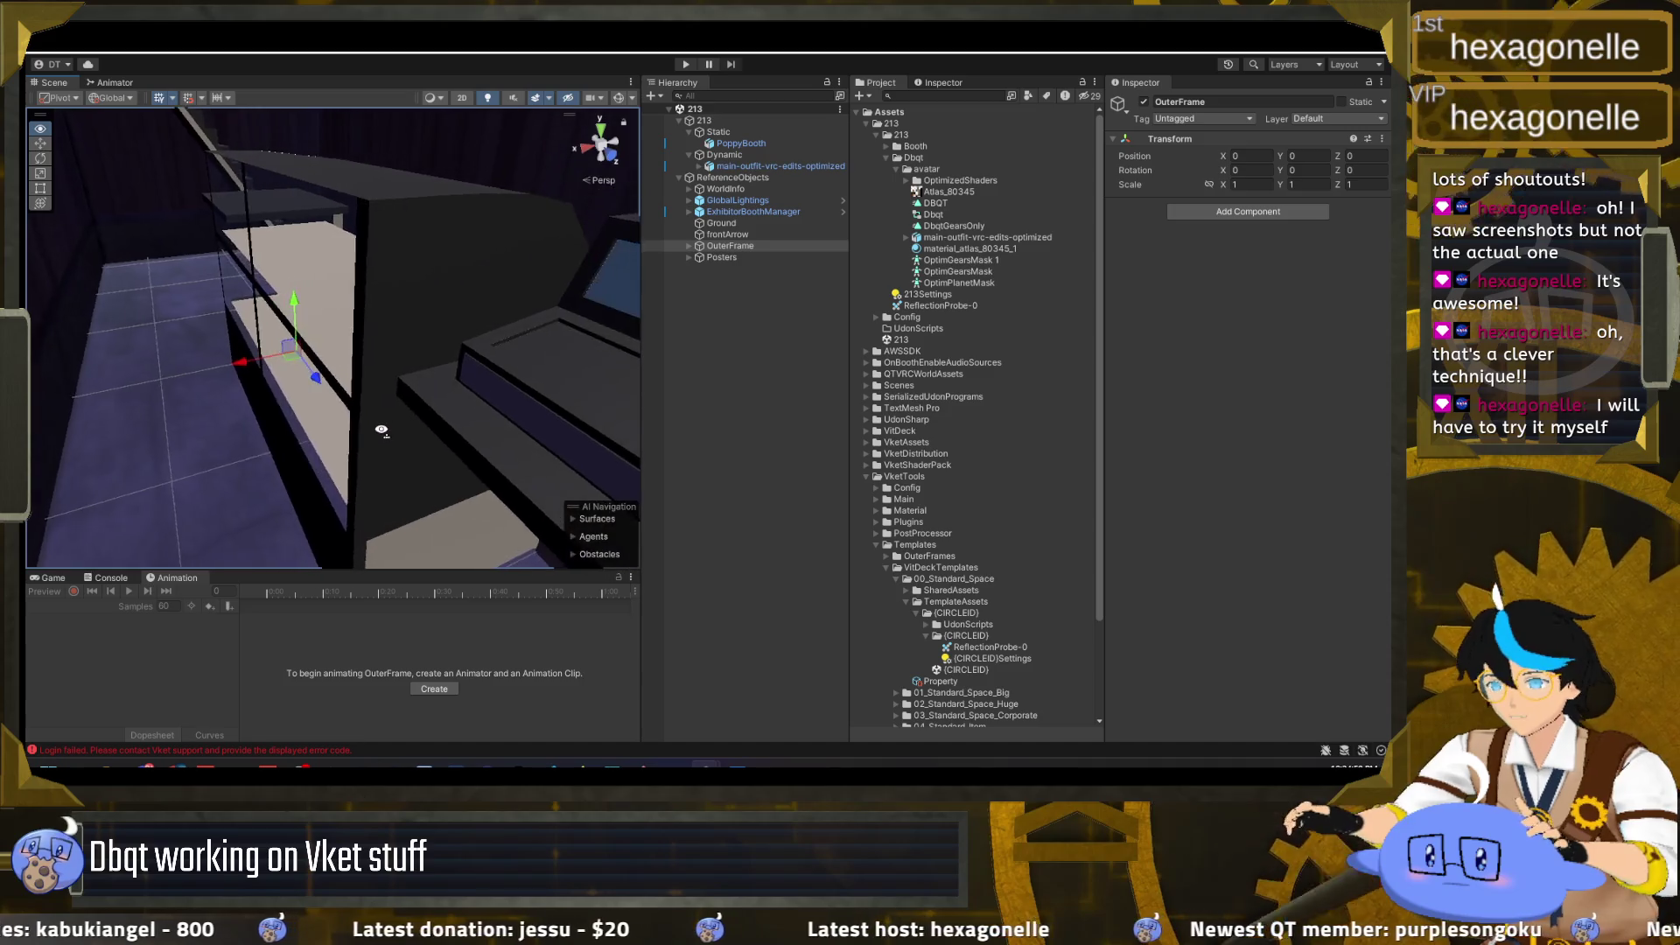
drag(393, 432, 374, 426)
key(alt+Tab)
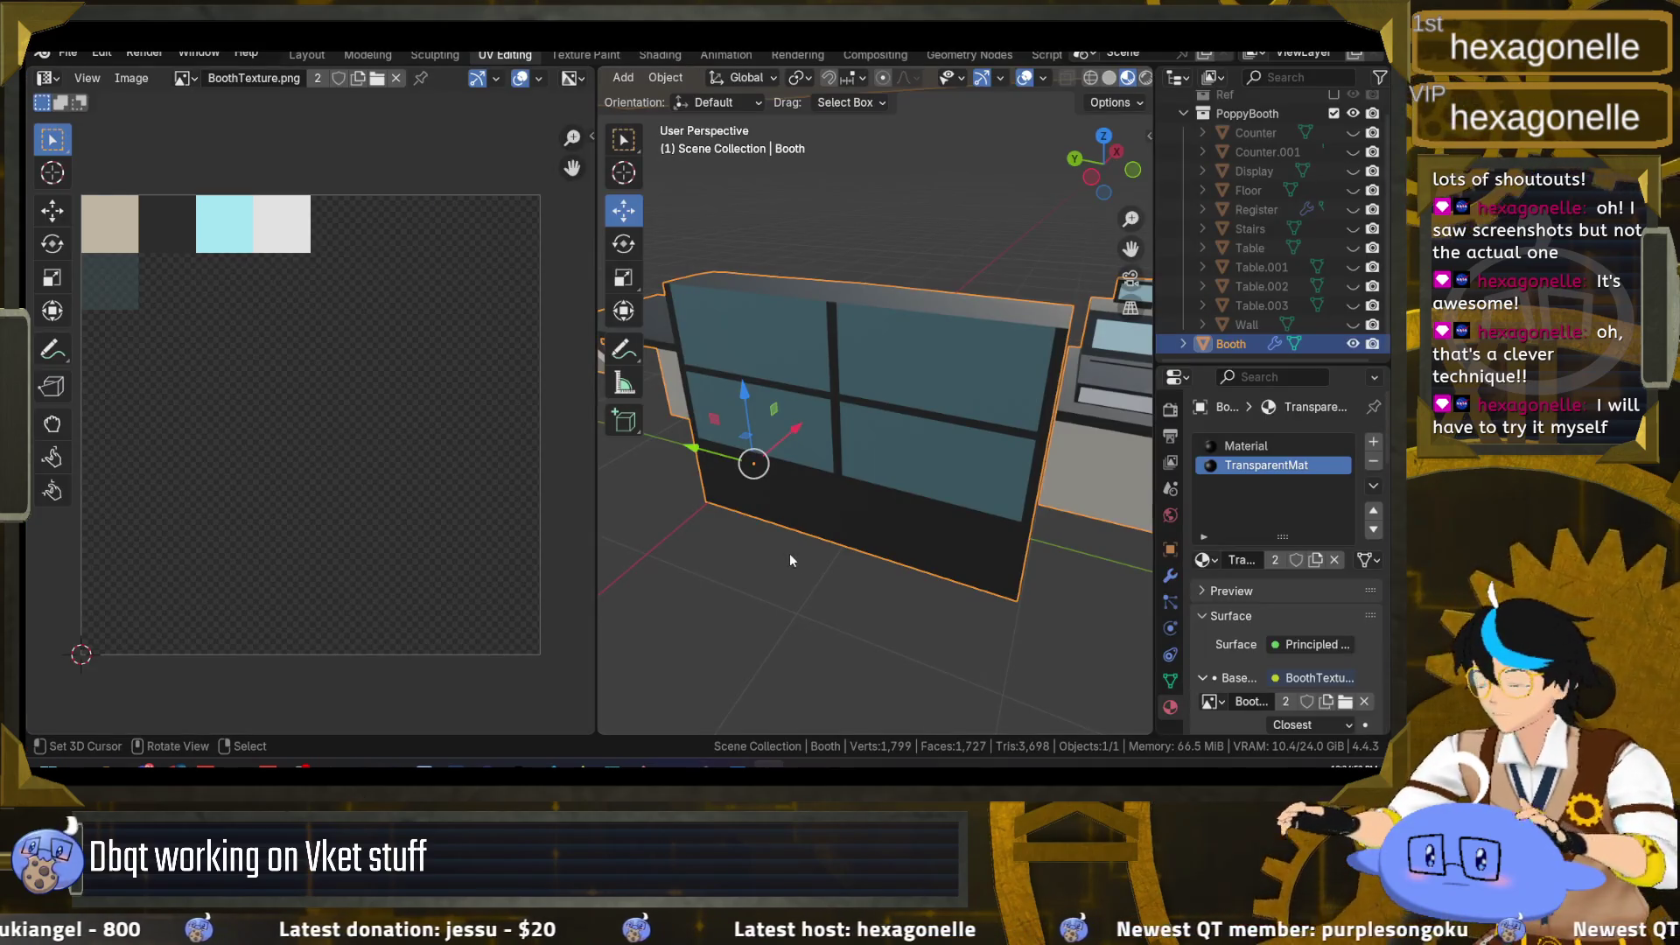
Step: Unhide the Display object, select it, and enter Edit Mode
scroll(903, 471, up, 1)
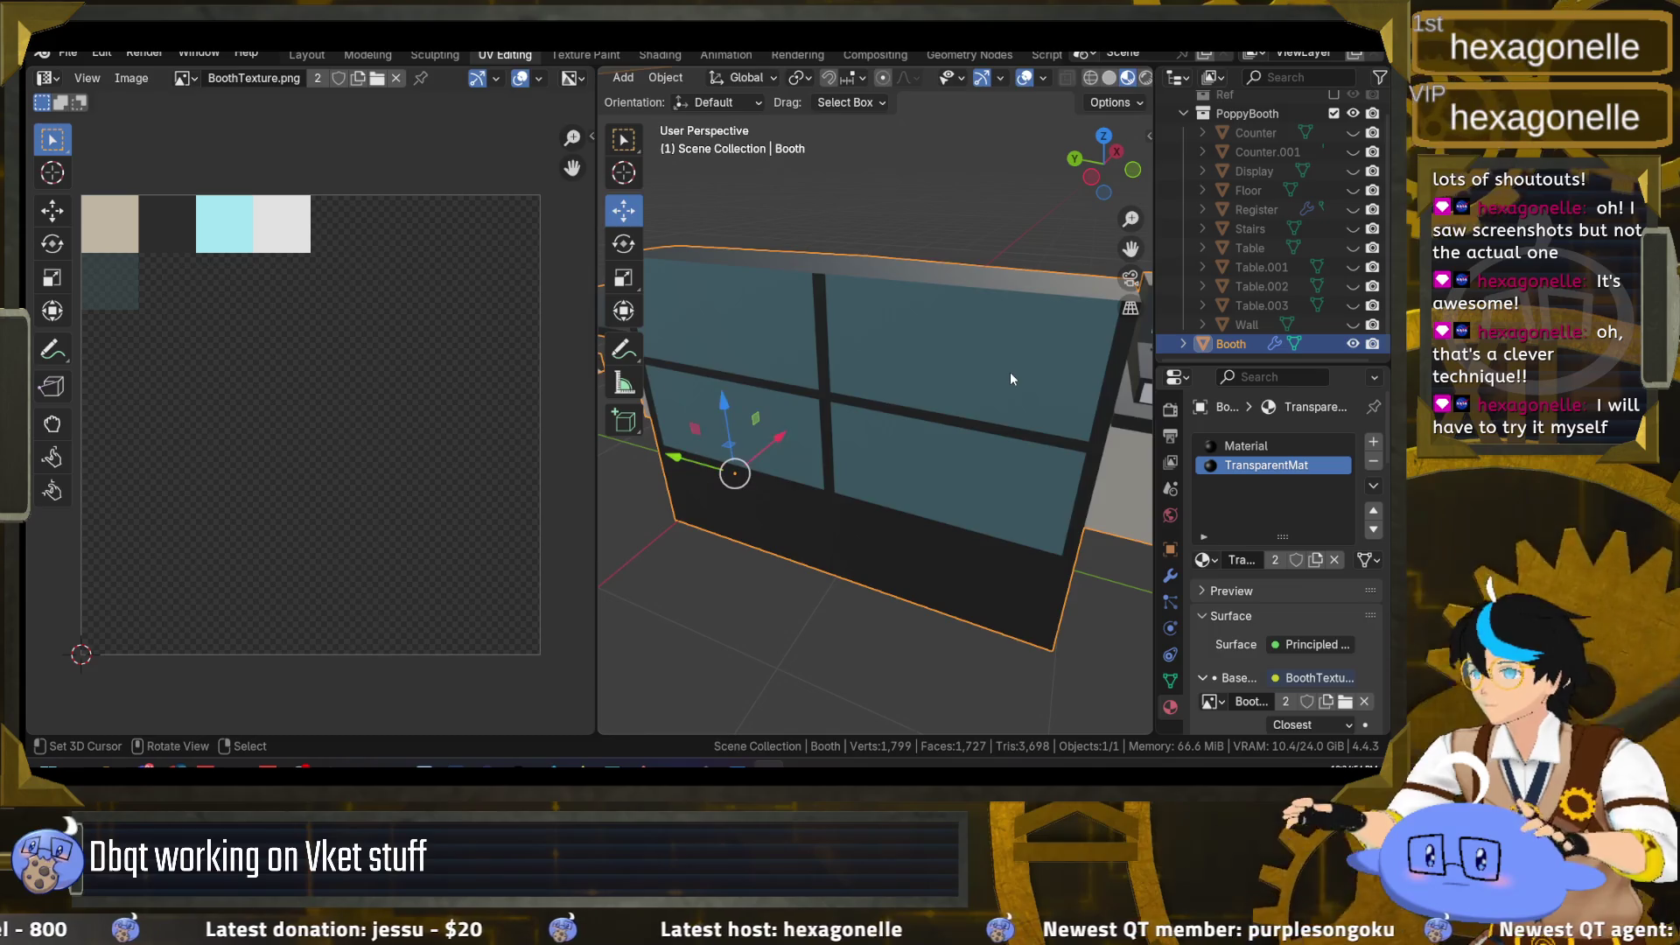
scroll(1352, 244, up, 1)
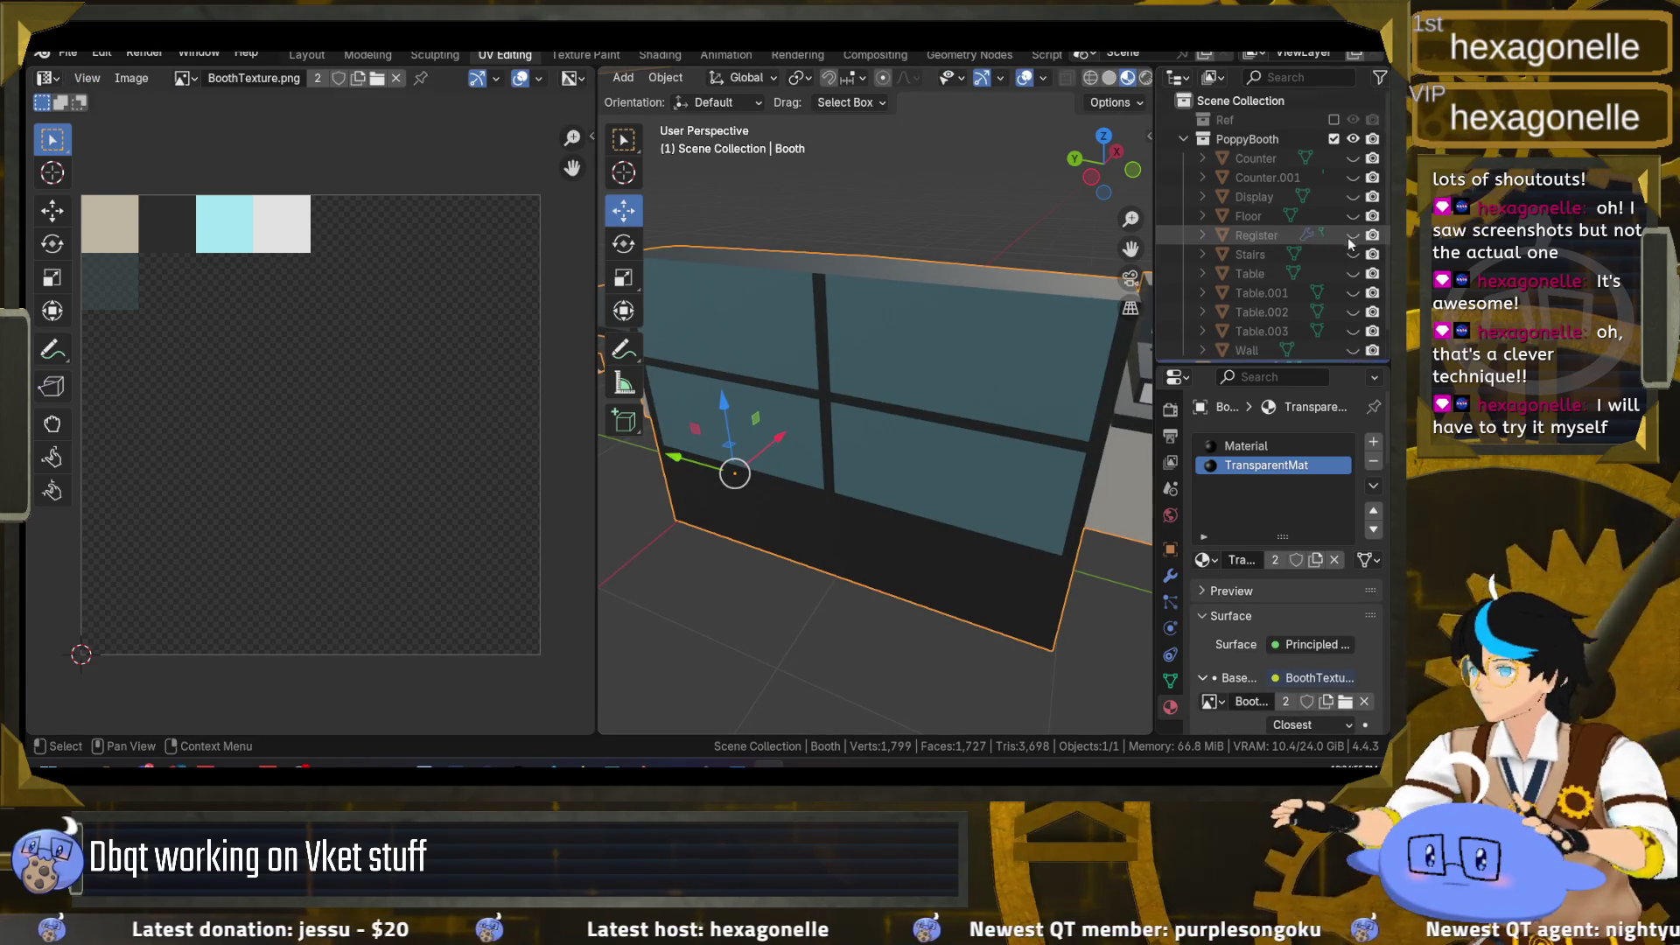
click(1352, 196)
scroll(1342, 255, down, 1)
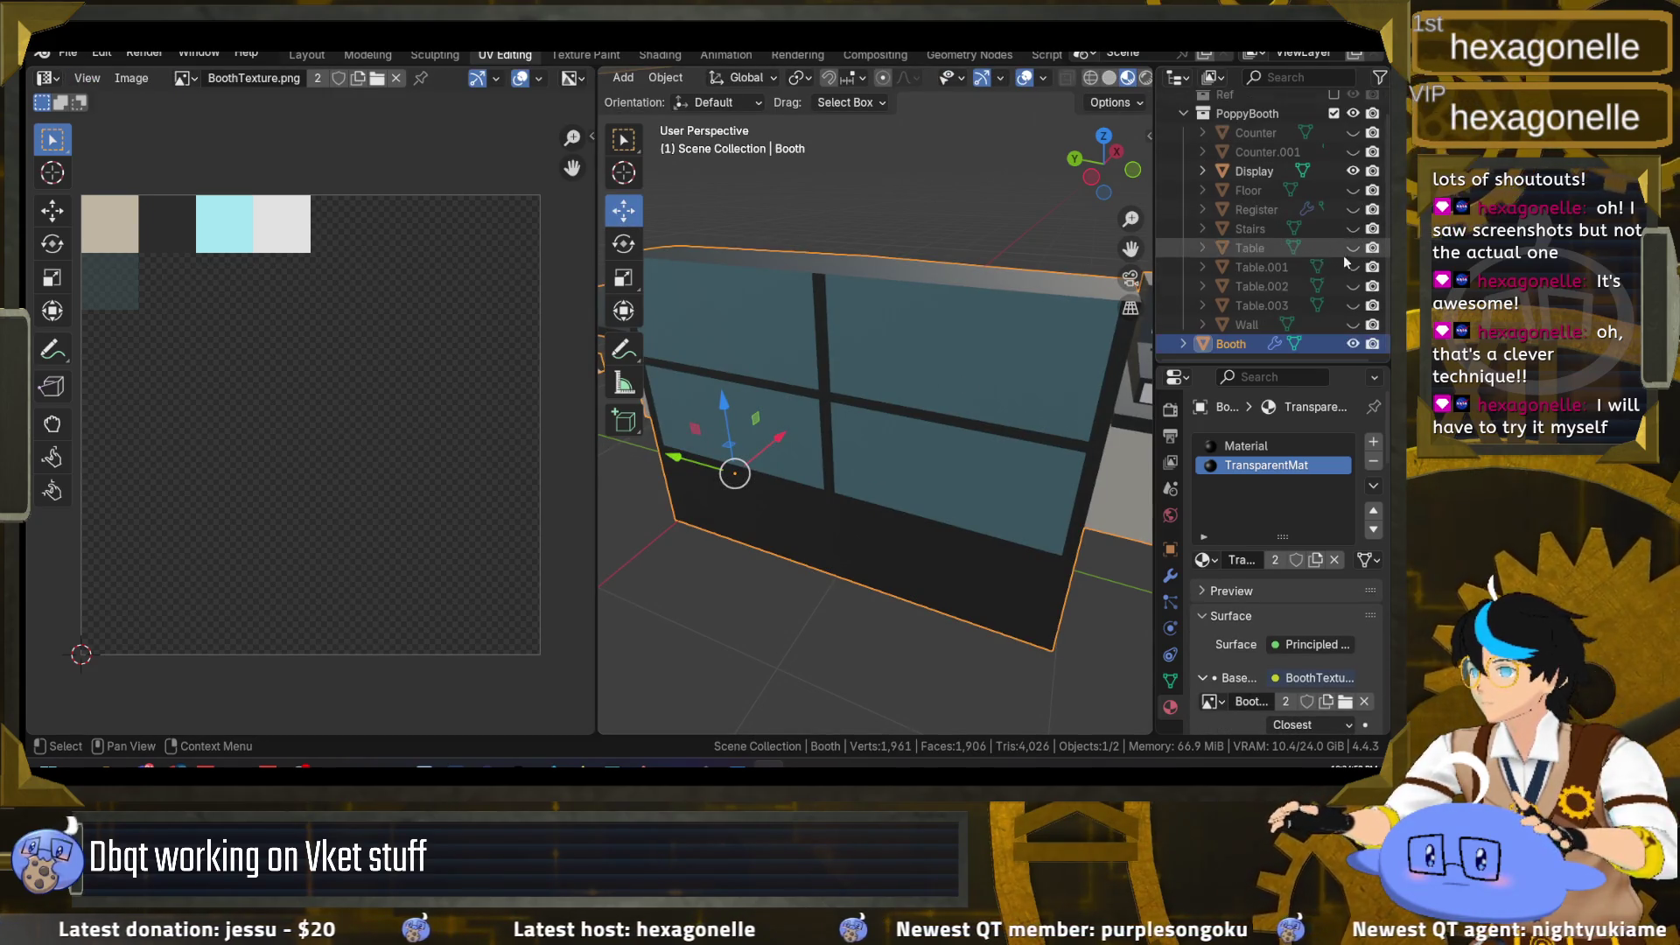
click(1247, 173)
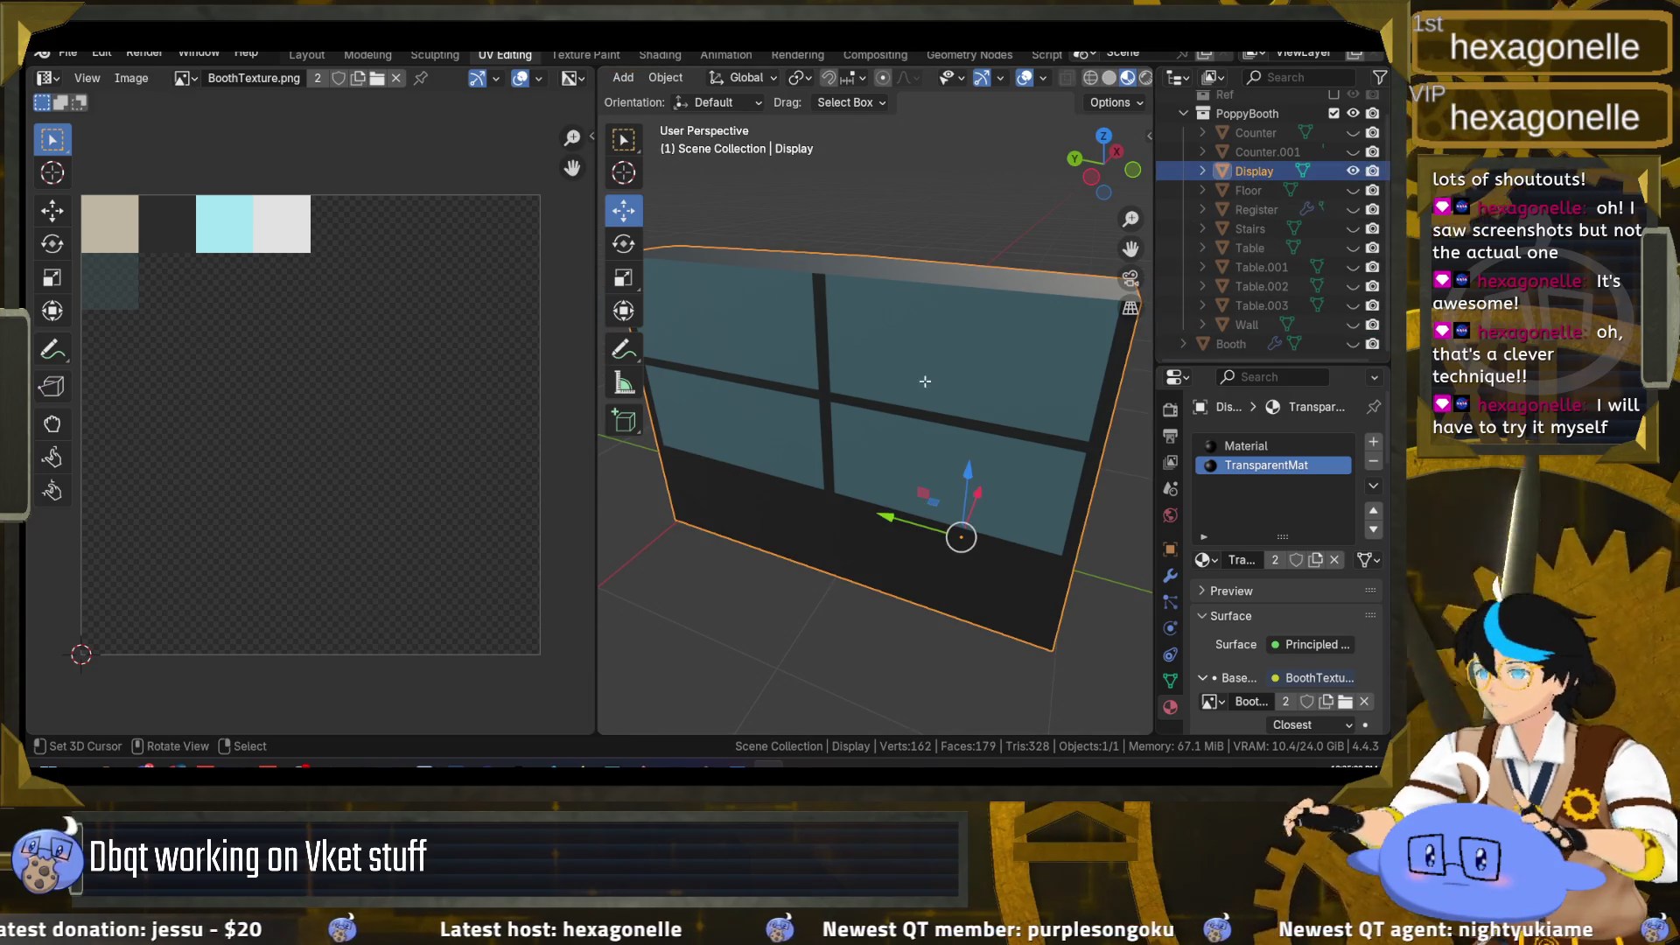
key(Tab)
Step: In the single-viewport workspace, hide the four window faces with Mesh > Show/Hide > Hide Selected
scroll(876, 459, down, 2)
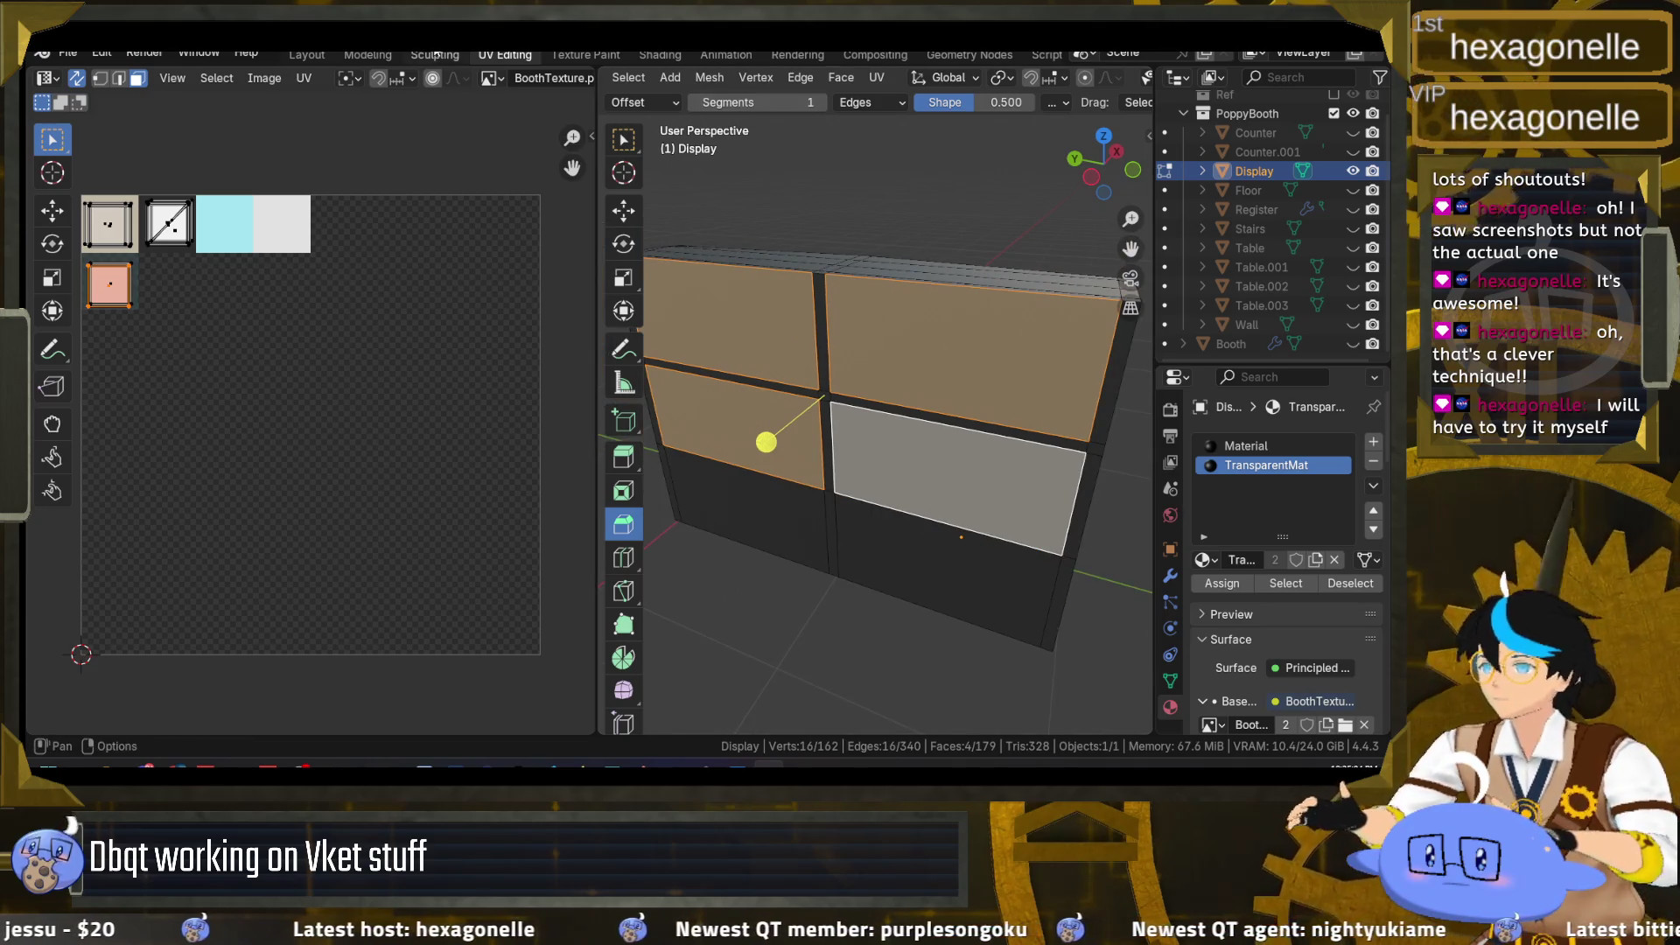
click(307, 54)
drag(454, 521, 750, 520)
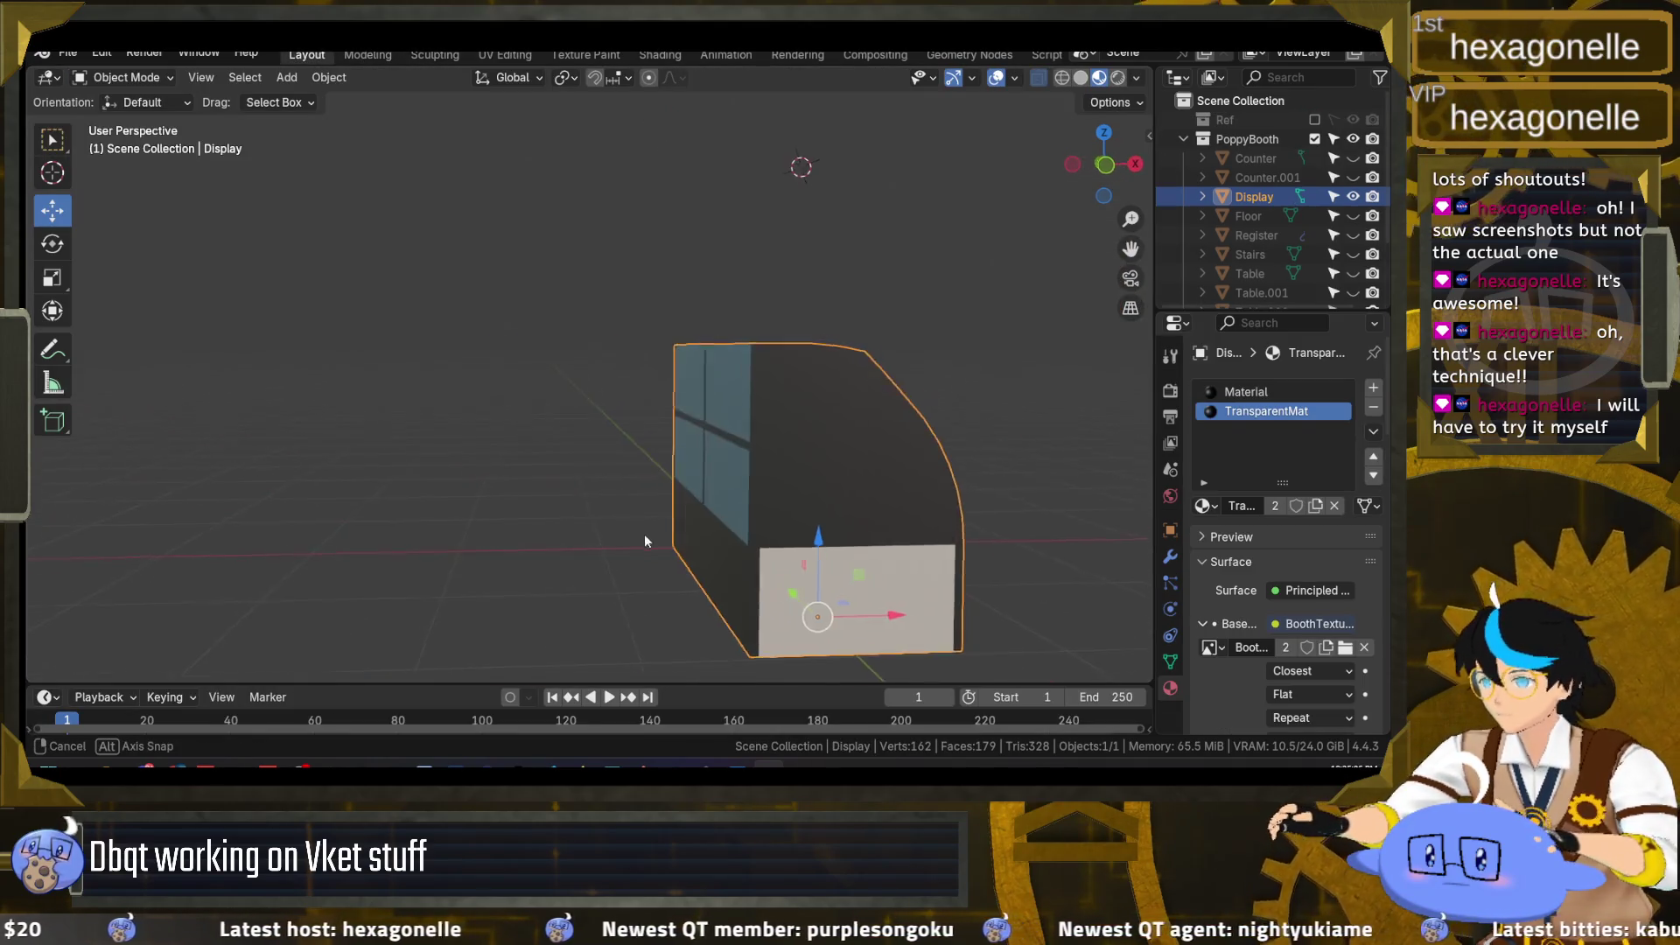
scroll(653, 370, up, 3)
key(Tab)
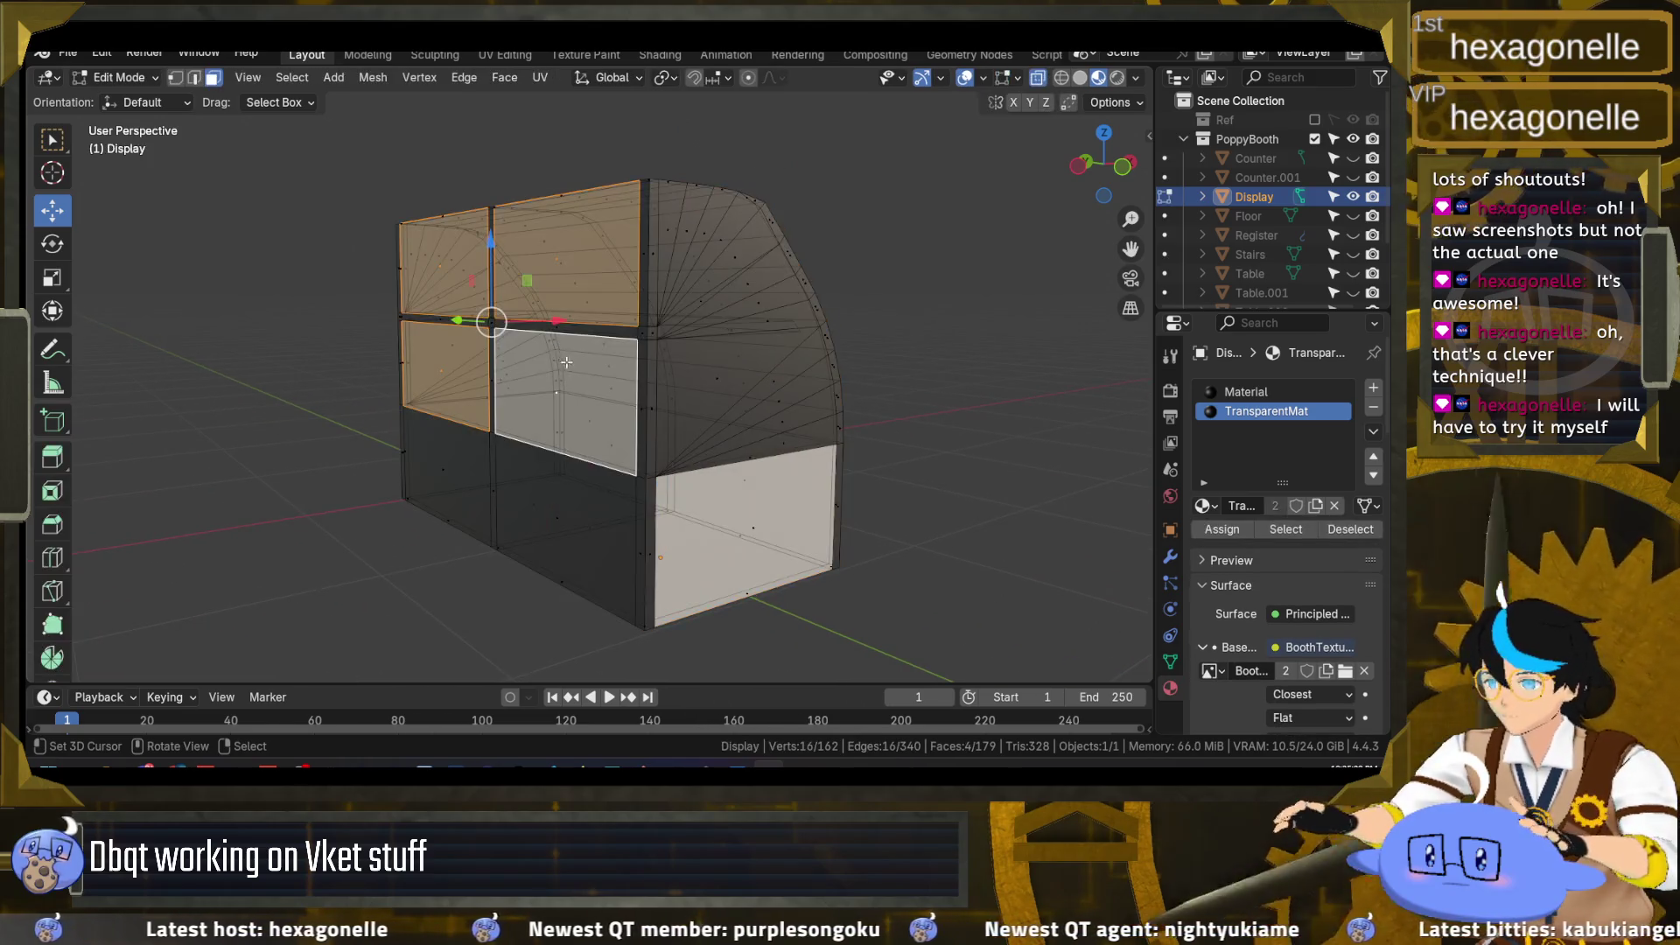
drag(652, 370, 554, 357)
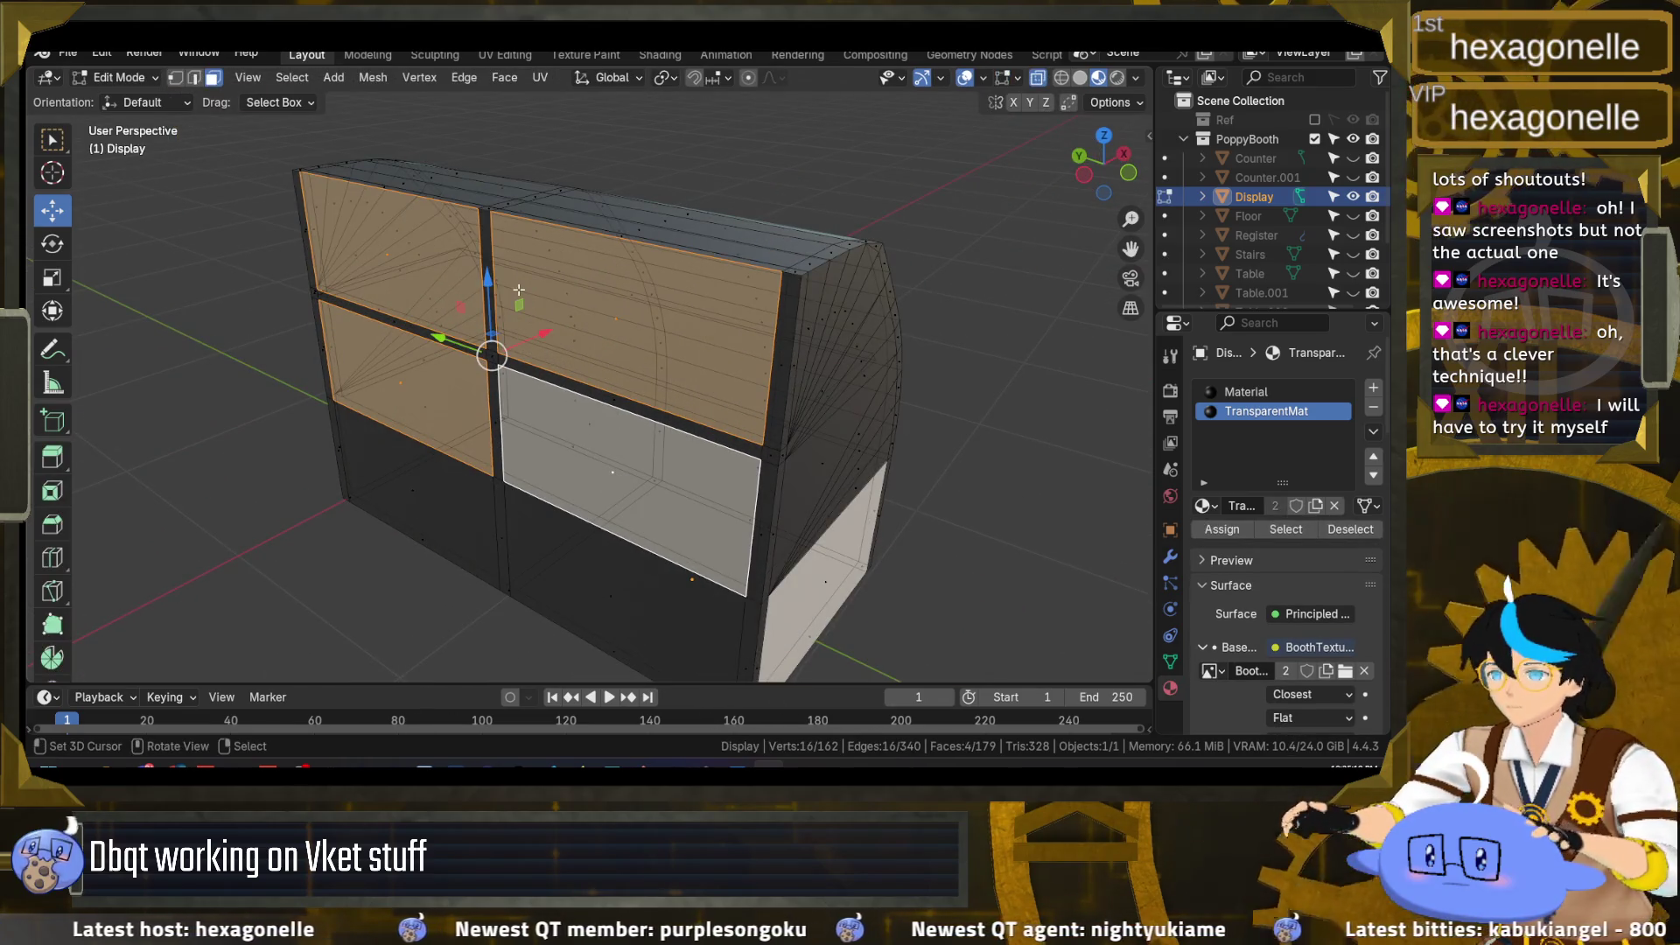
click(497, 85)
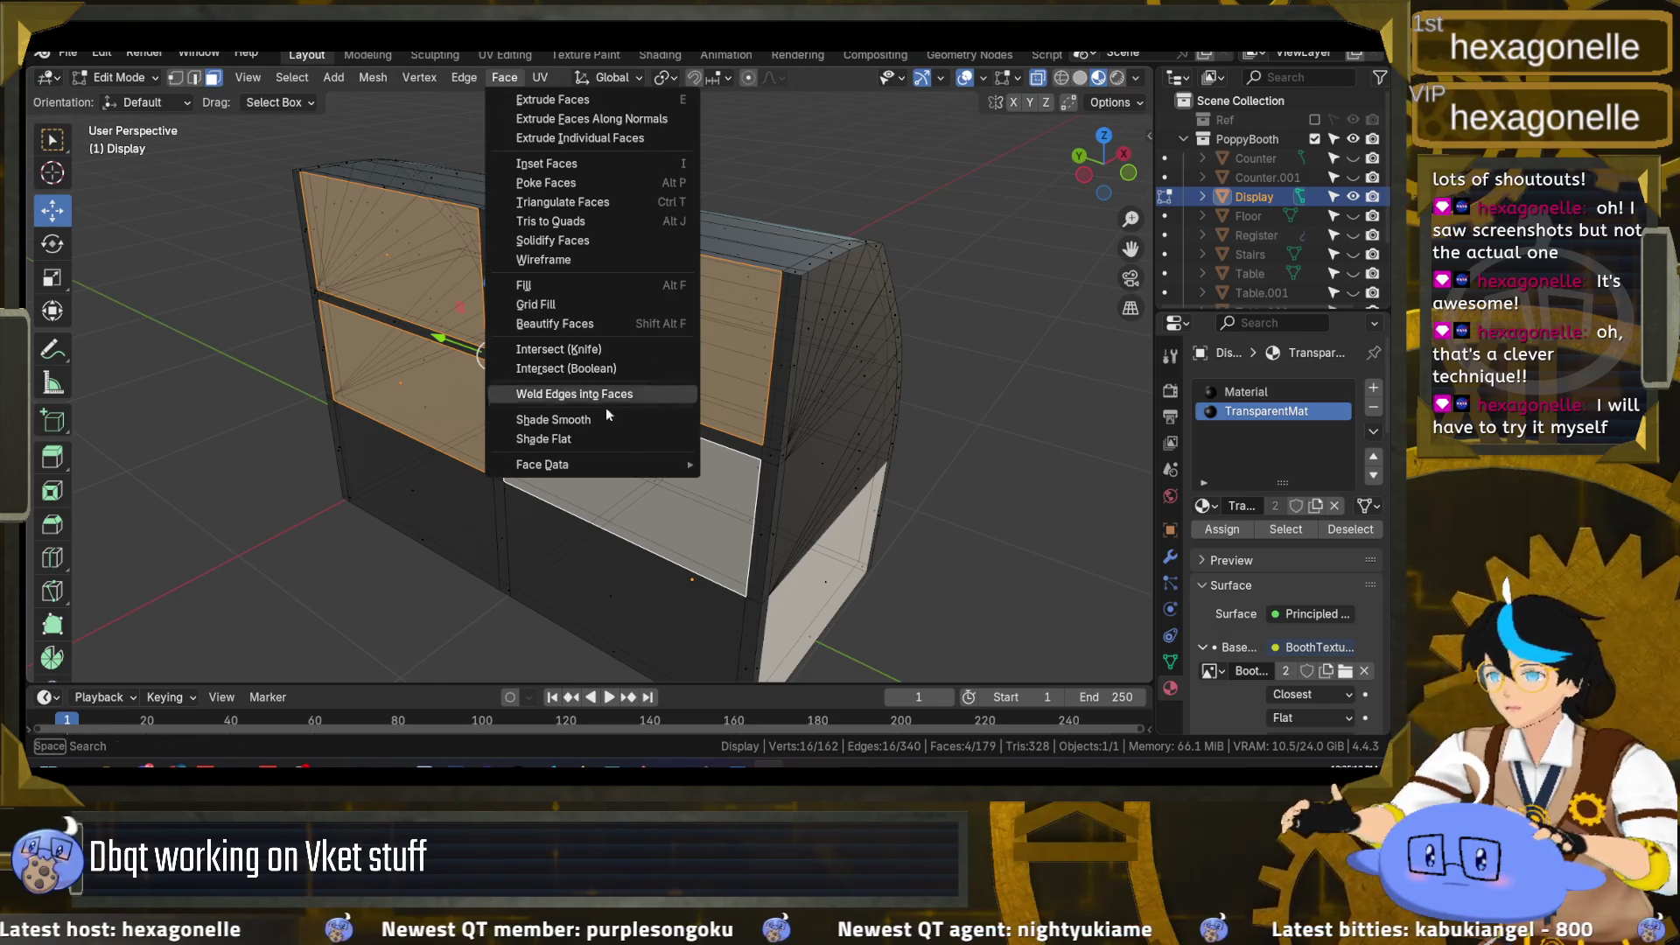
click(373, 78)
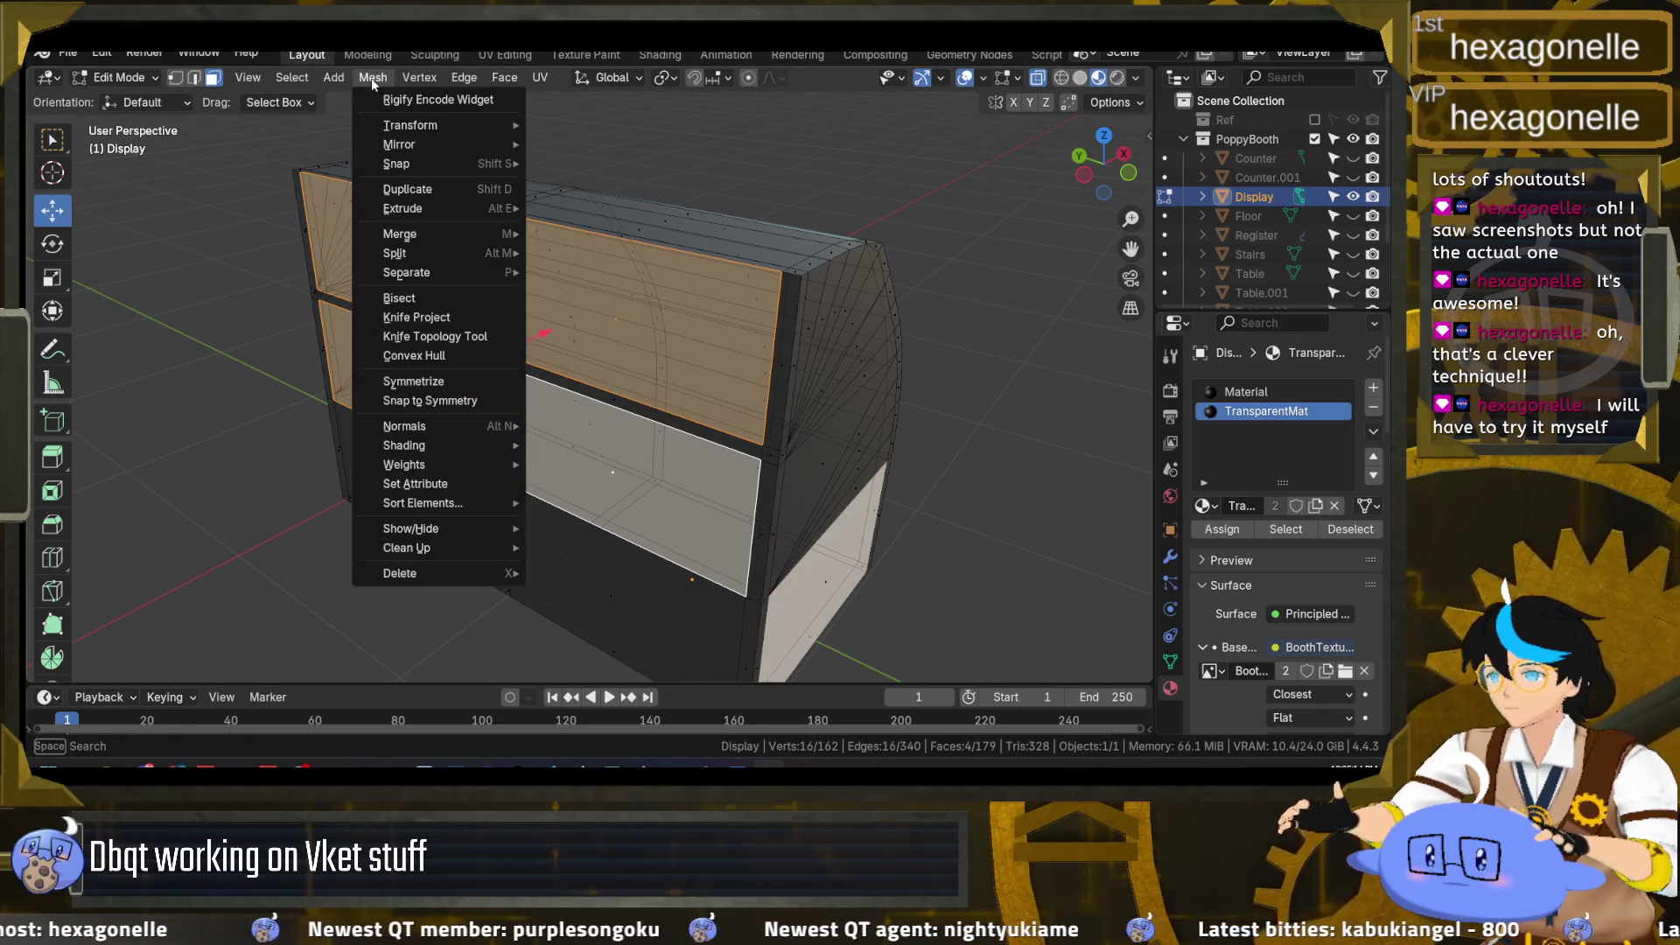
mouse_move(481, 528)
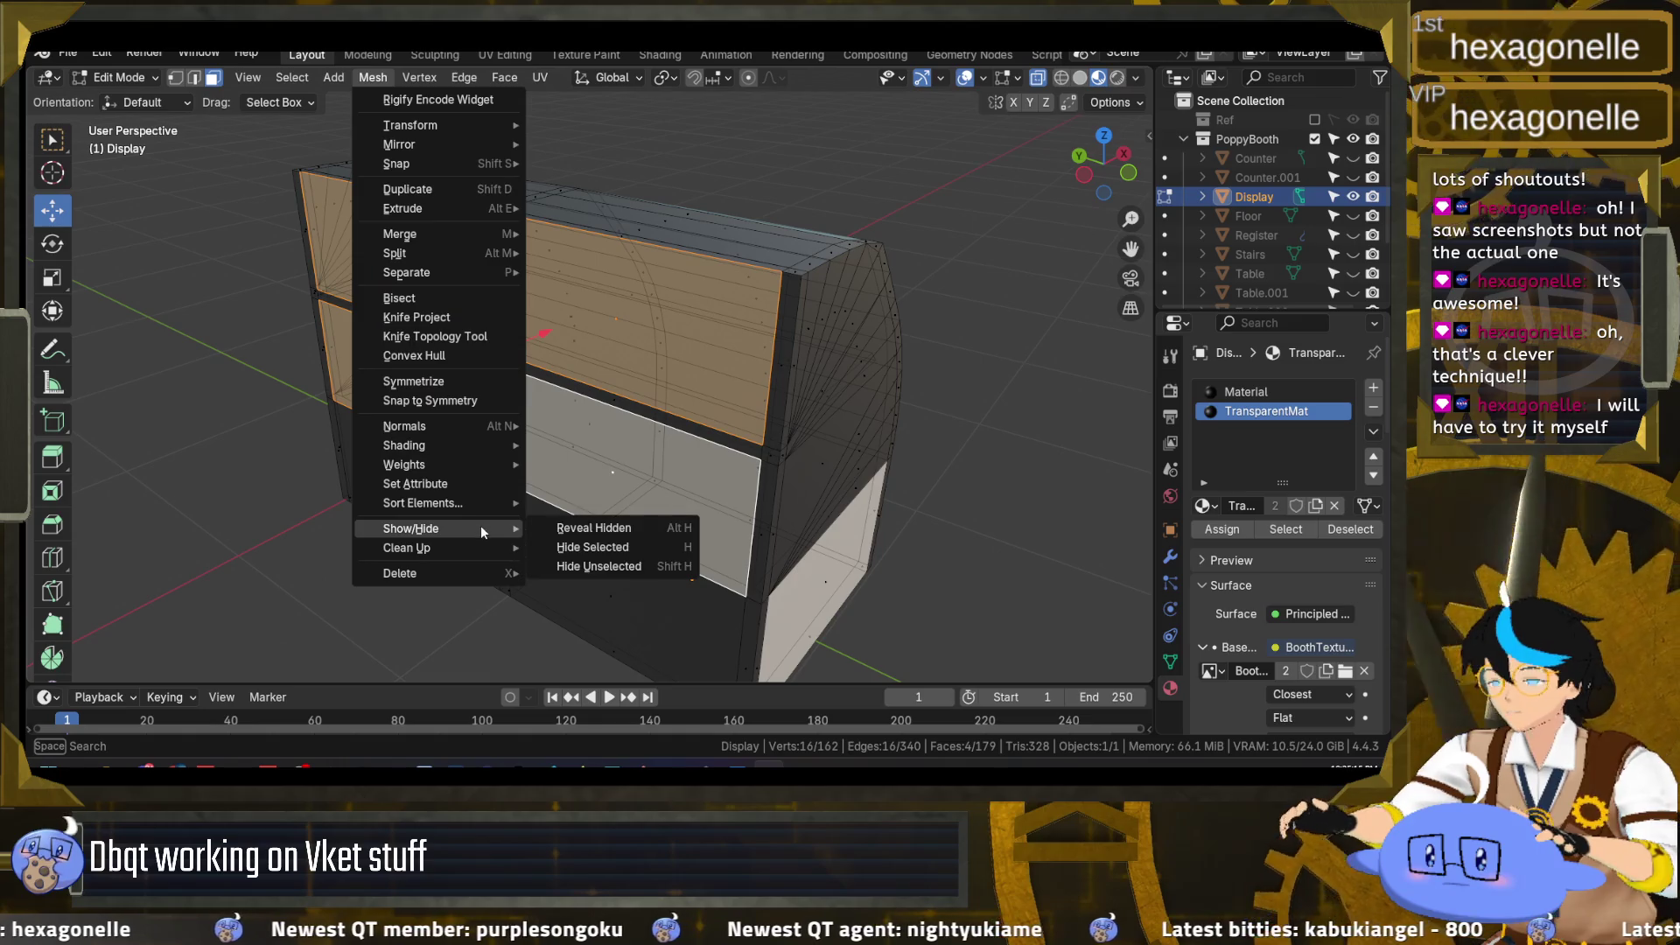
click(617, 550)
Step: Select two upper strip faces of the display case and choose TransparentMat for them
scroll(476, 356, up, 5)
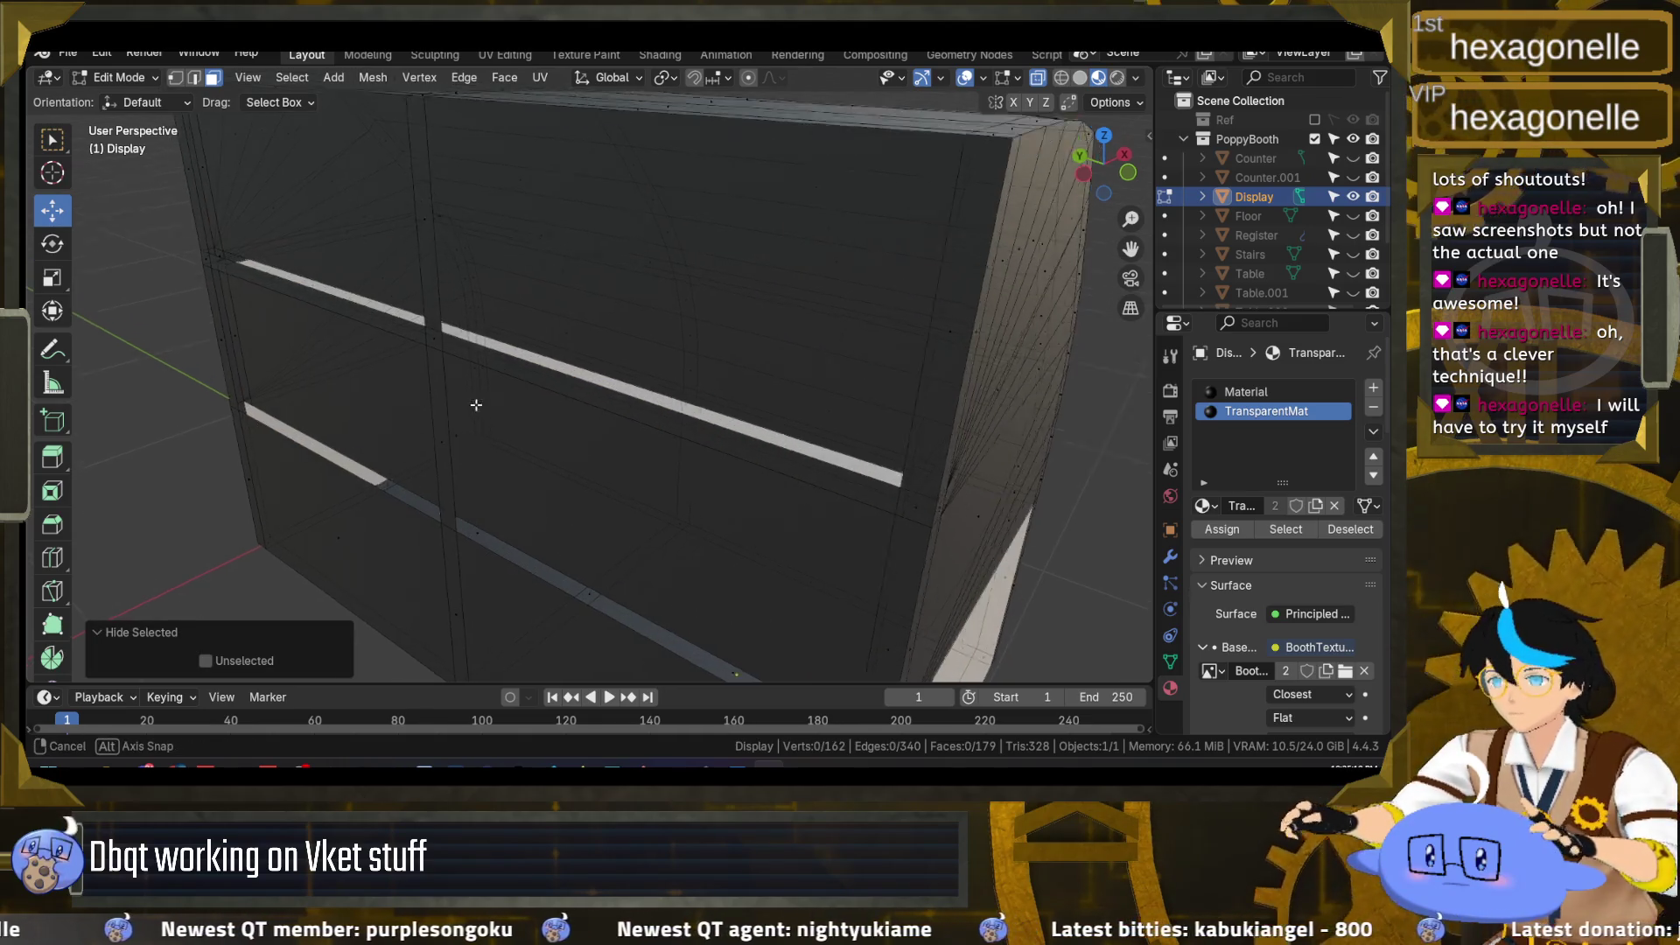
drag(437, 360, 430, 336)
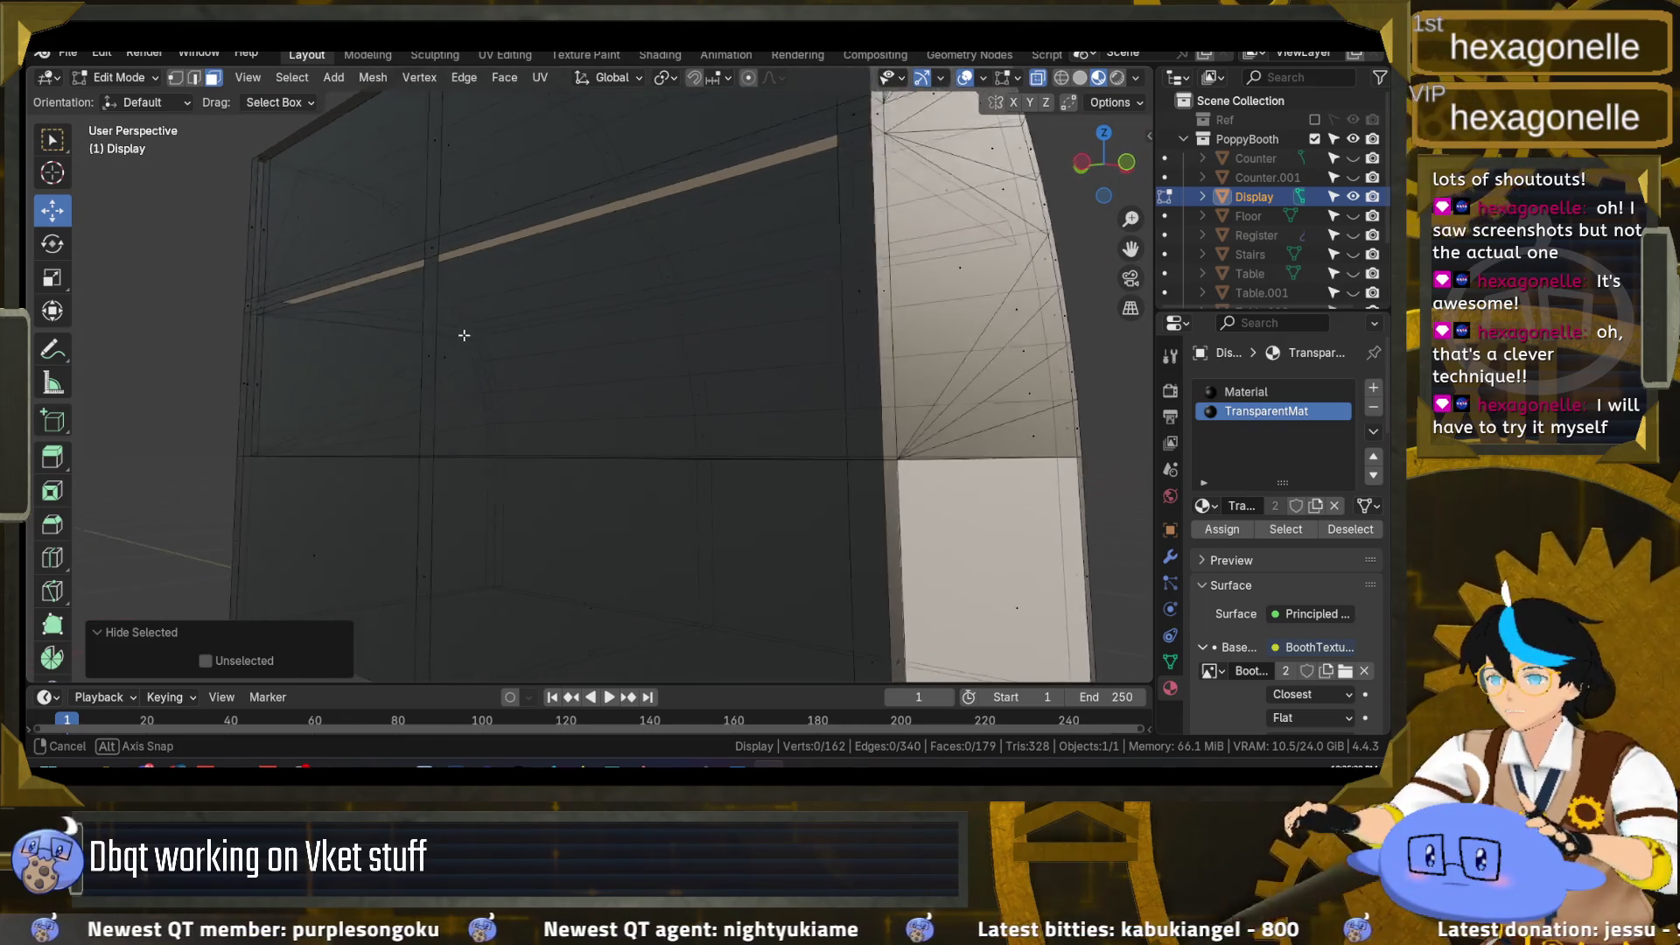
scroll(430, 336, down, 8)
click(426, 266)
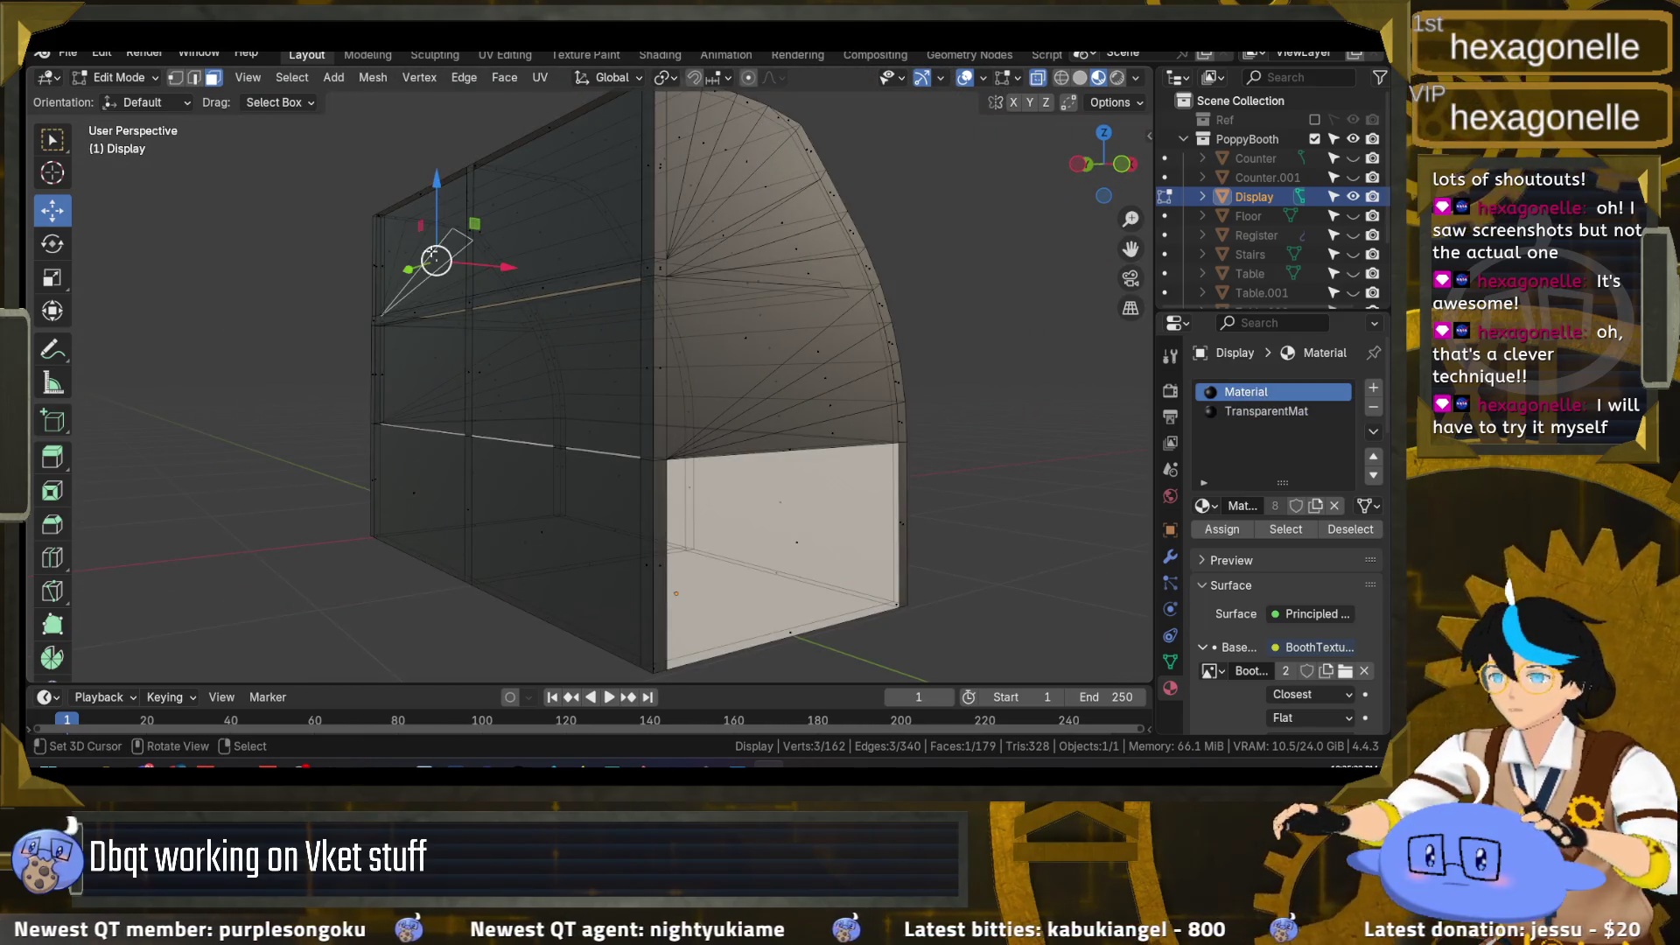
mouse_move(465, 275)
mouse_down()
mouse_move(638, 255)
mouse_move(511, 273)
mouse_move(489, 235)
mouse_up()
click(647, 254)
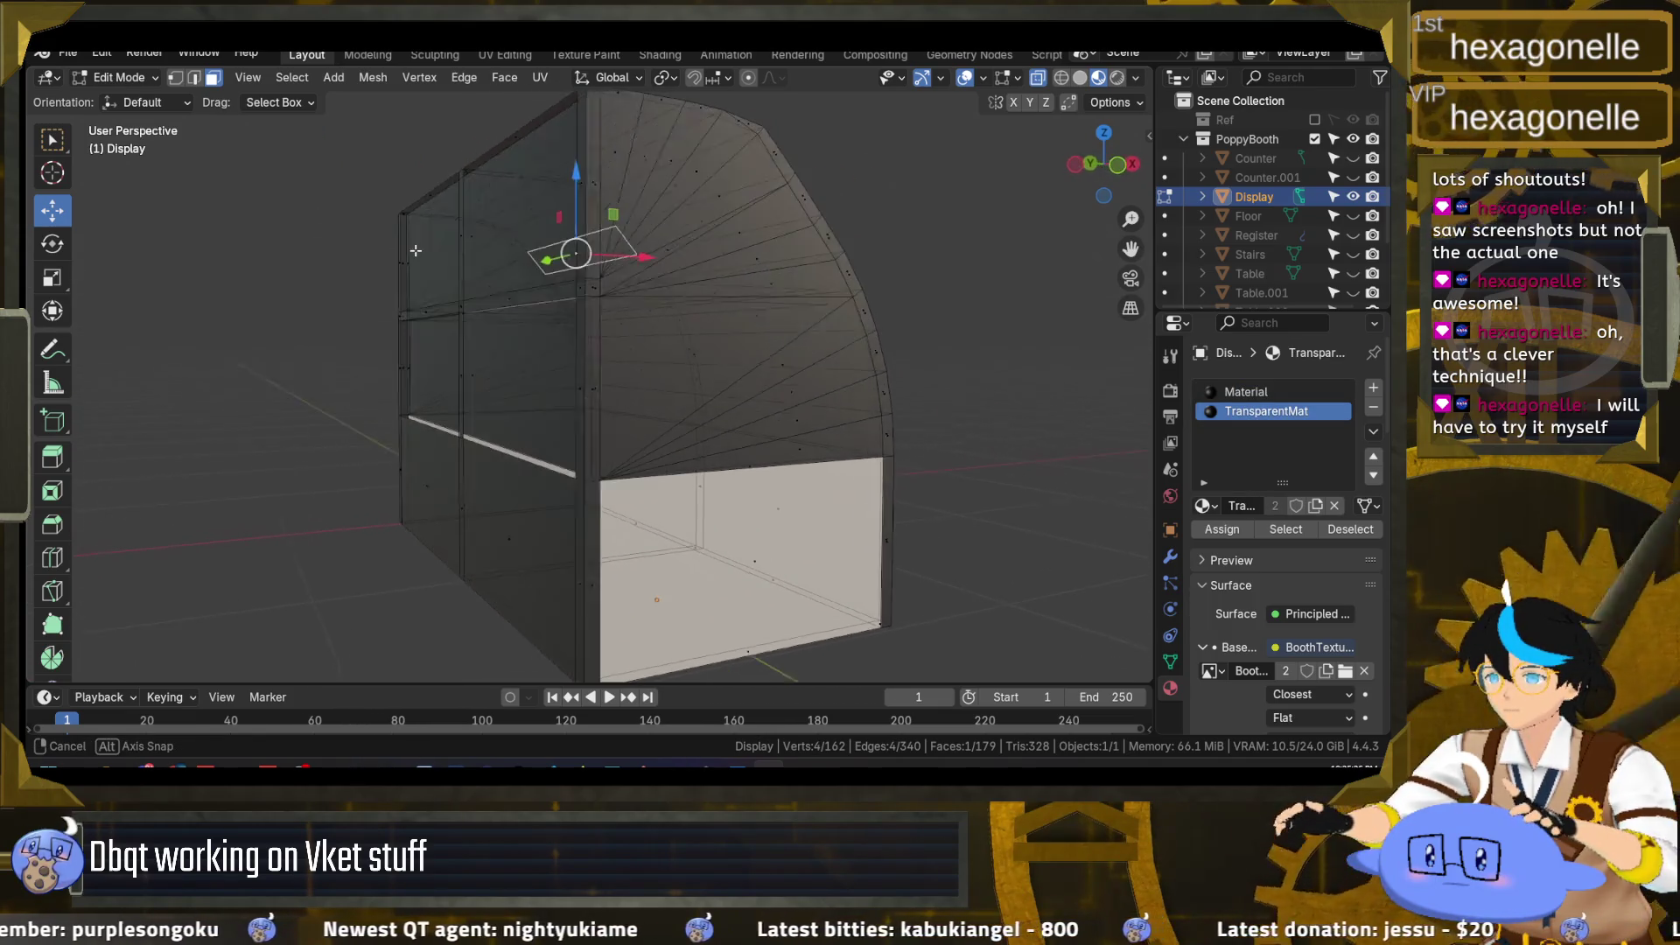
click(477, 237)
shift+click(482, 352)
mouse_move(482, 353)
mouse_down()
mouse_move(805, 398)
mouse_move(525, 414)
mouse_move(1079, 482)
mouse_up()
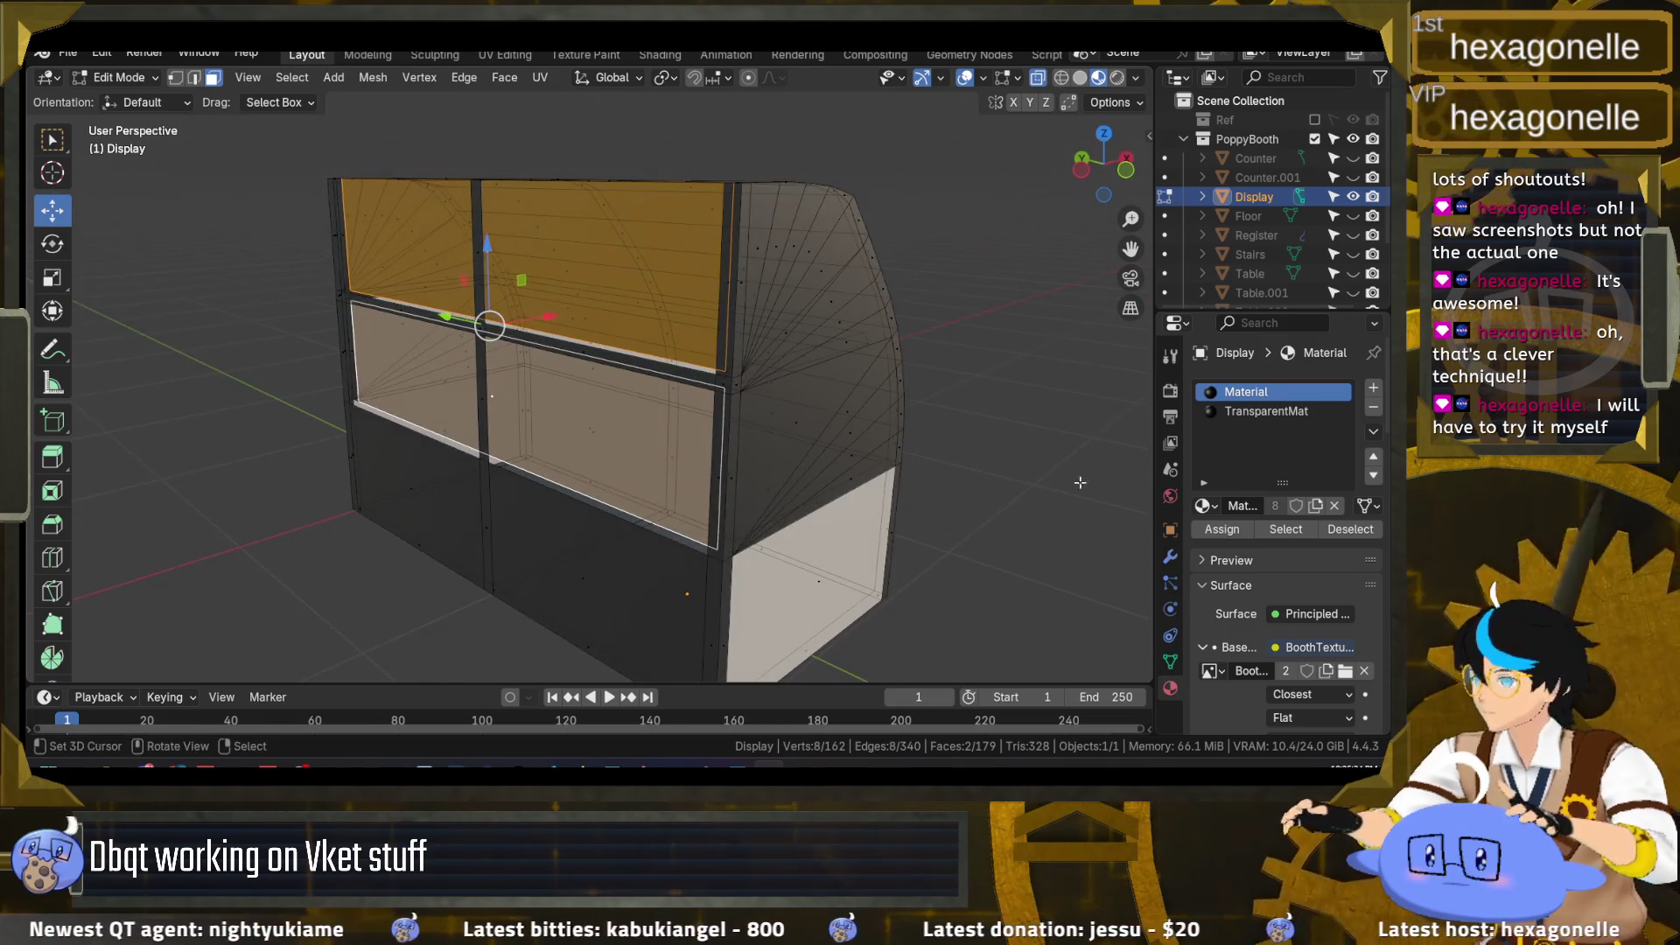
click(1243, 412)
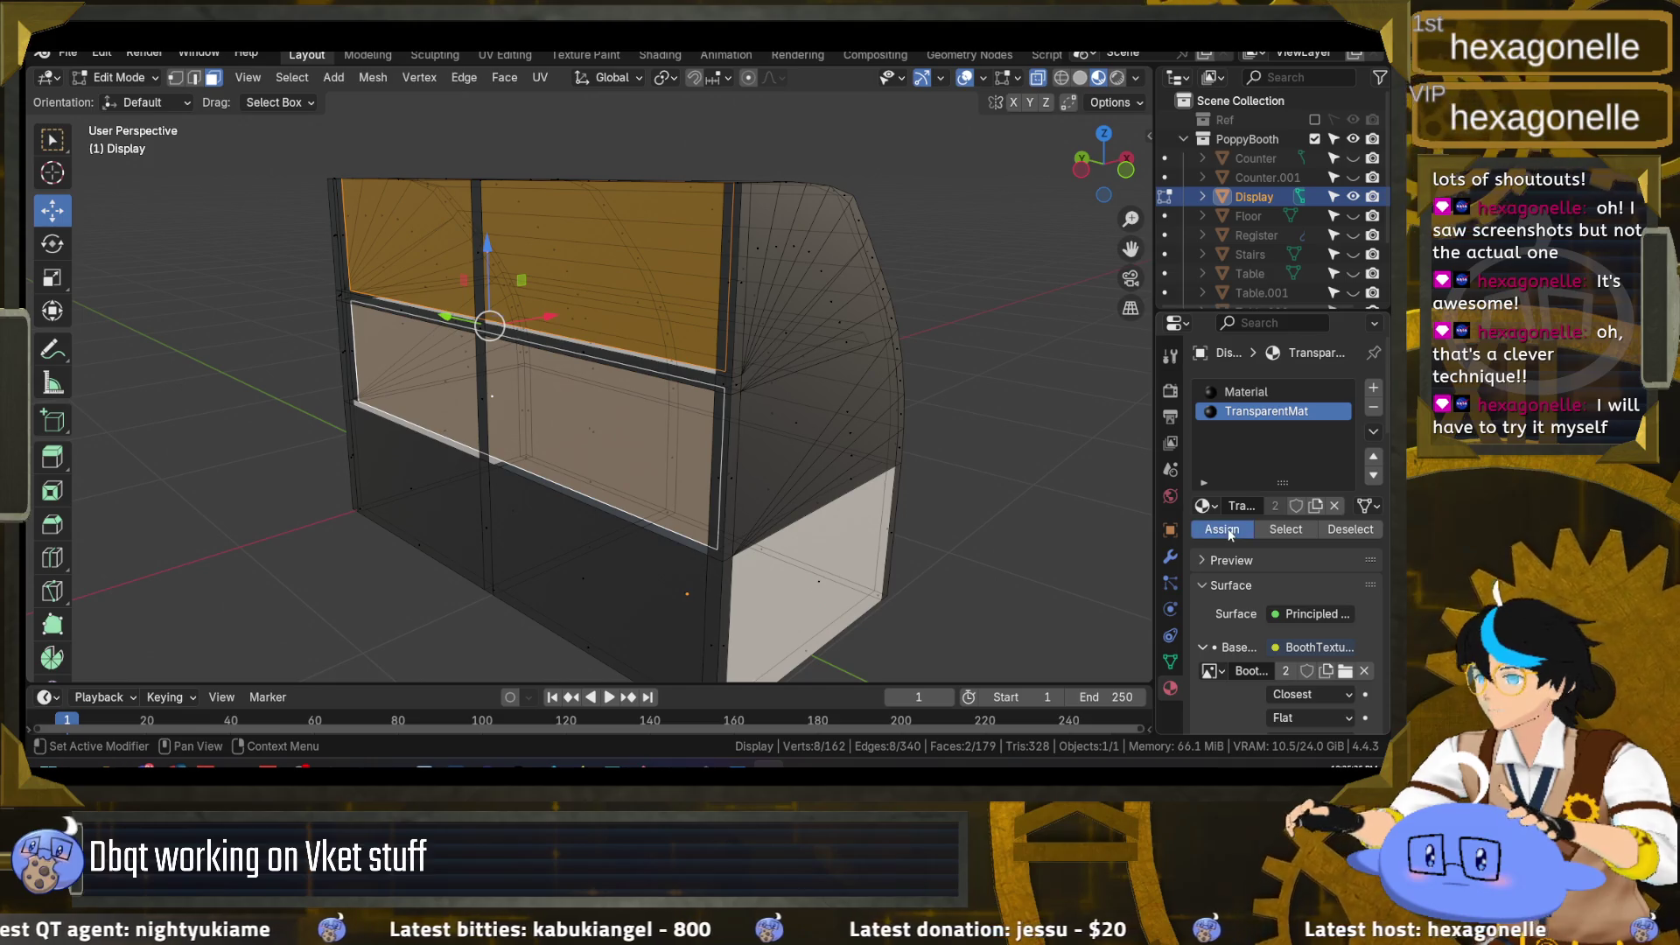
click(504, 55)
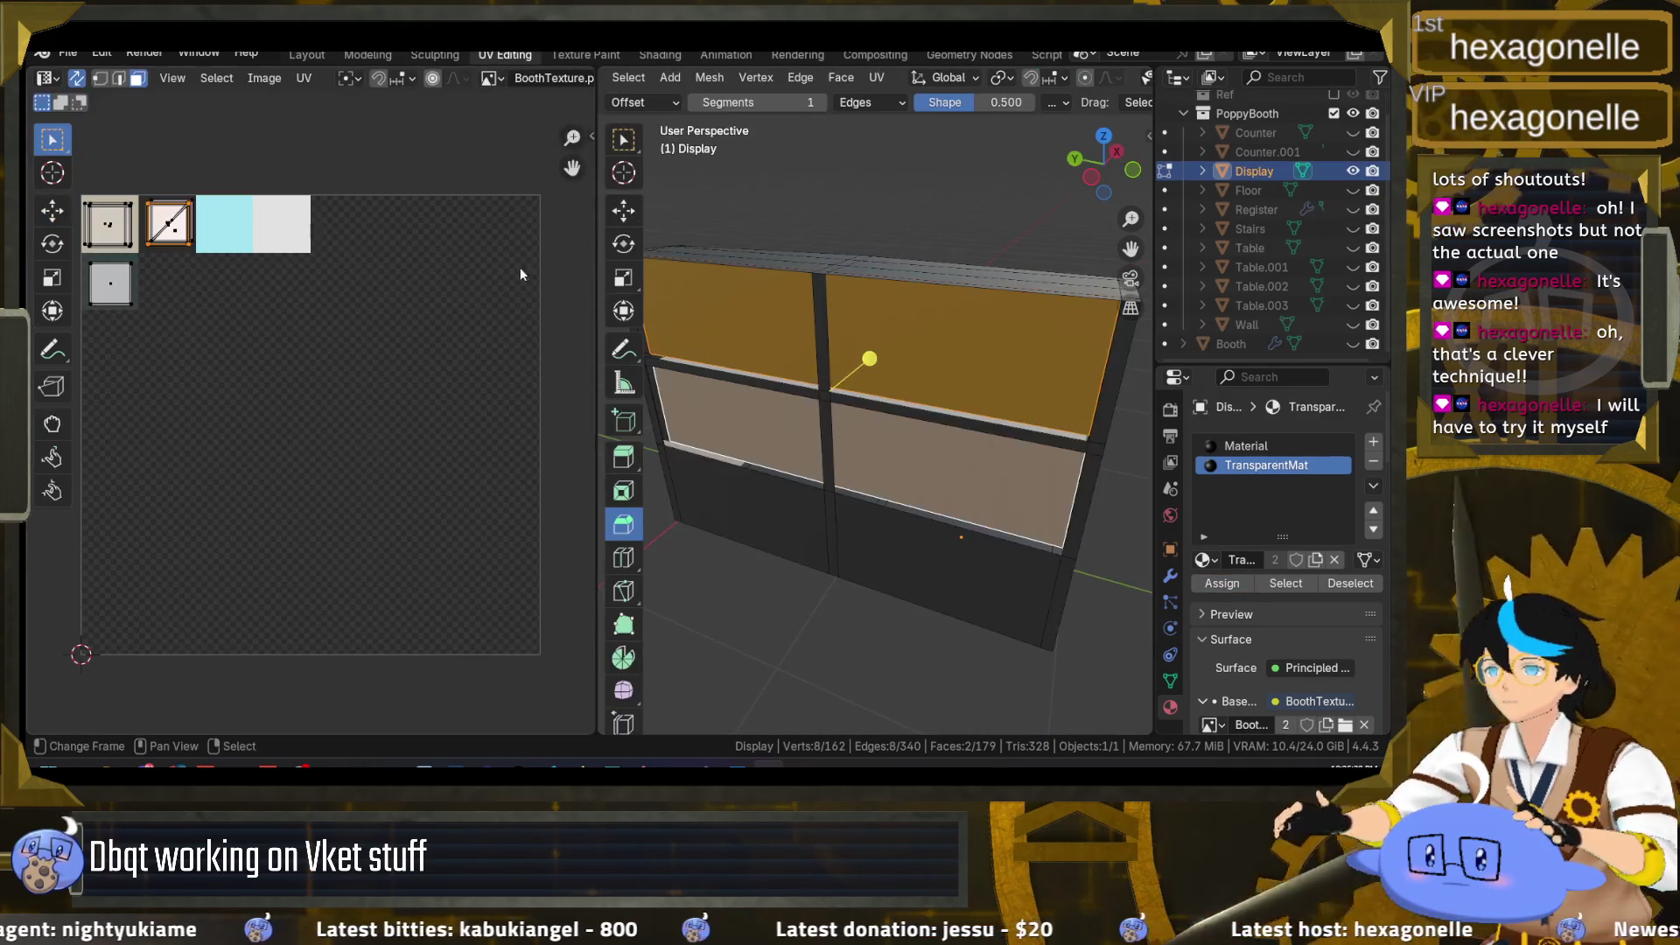
Step: Move the selected faces' UVs past the cyan swatch onto the lower-left beige swatch
drag(832, 394, 875, 367)
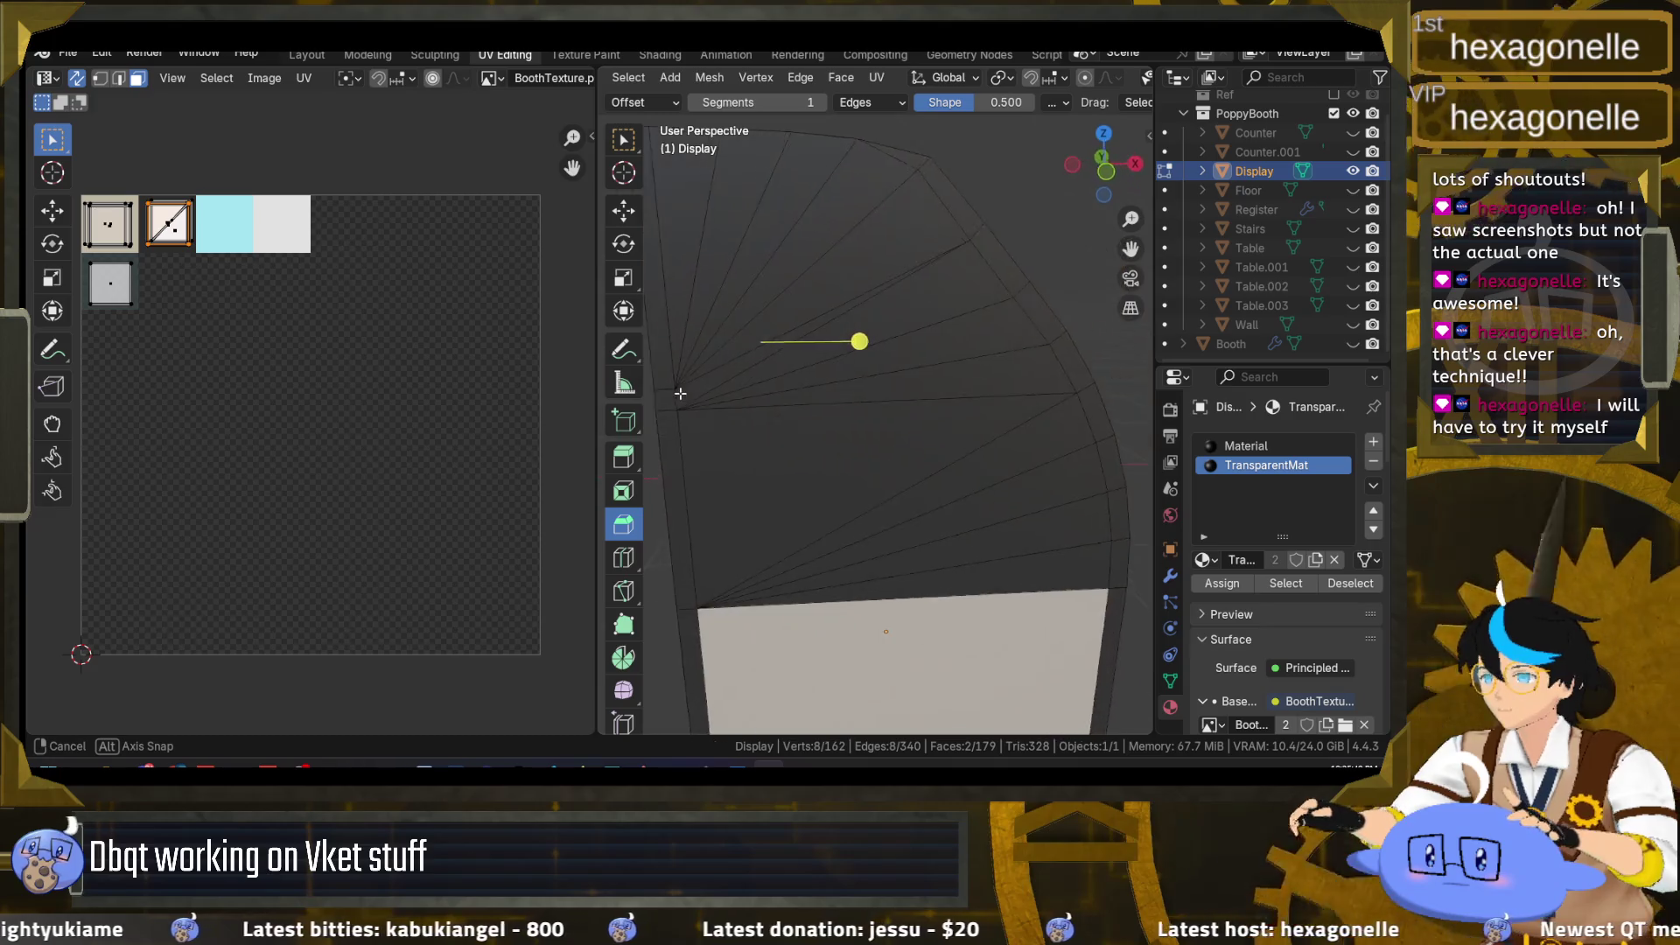
key(g)
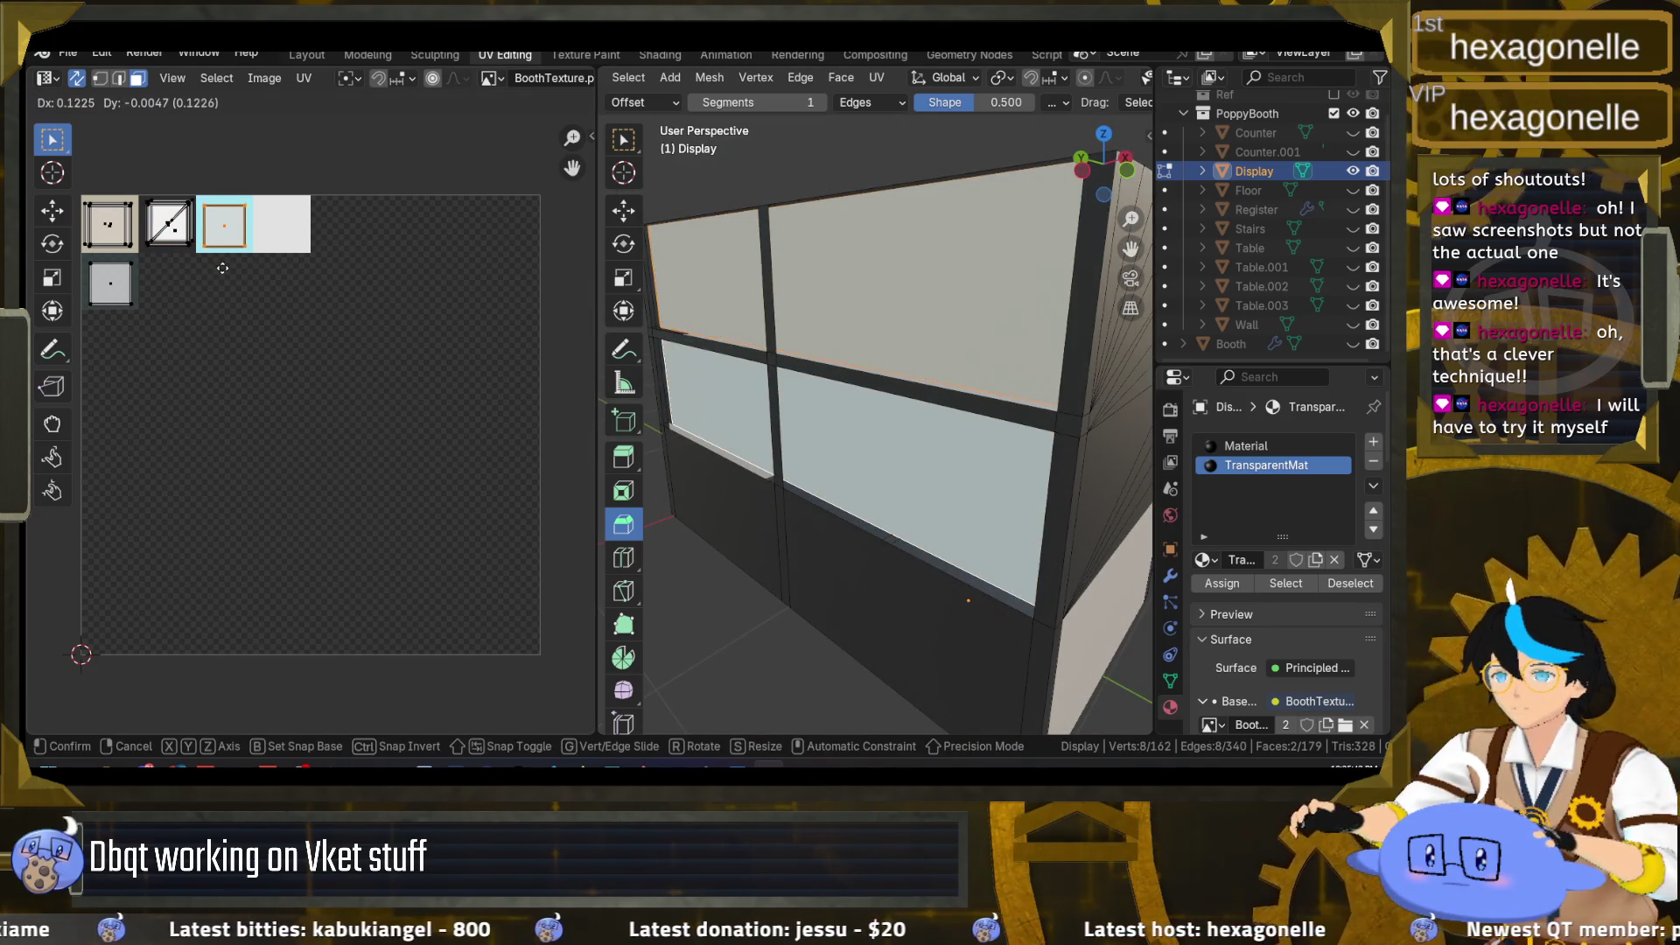
click(224, 267)
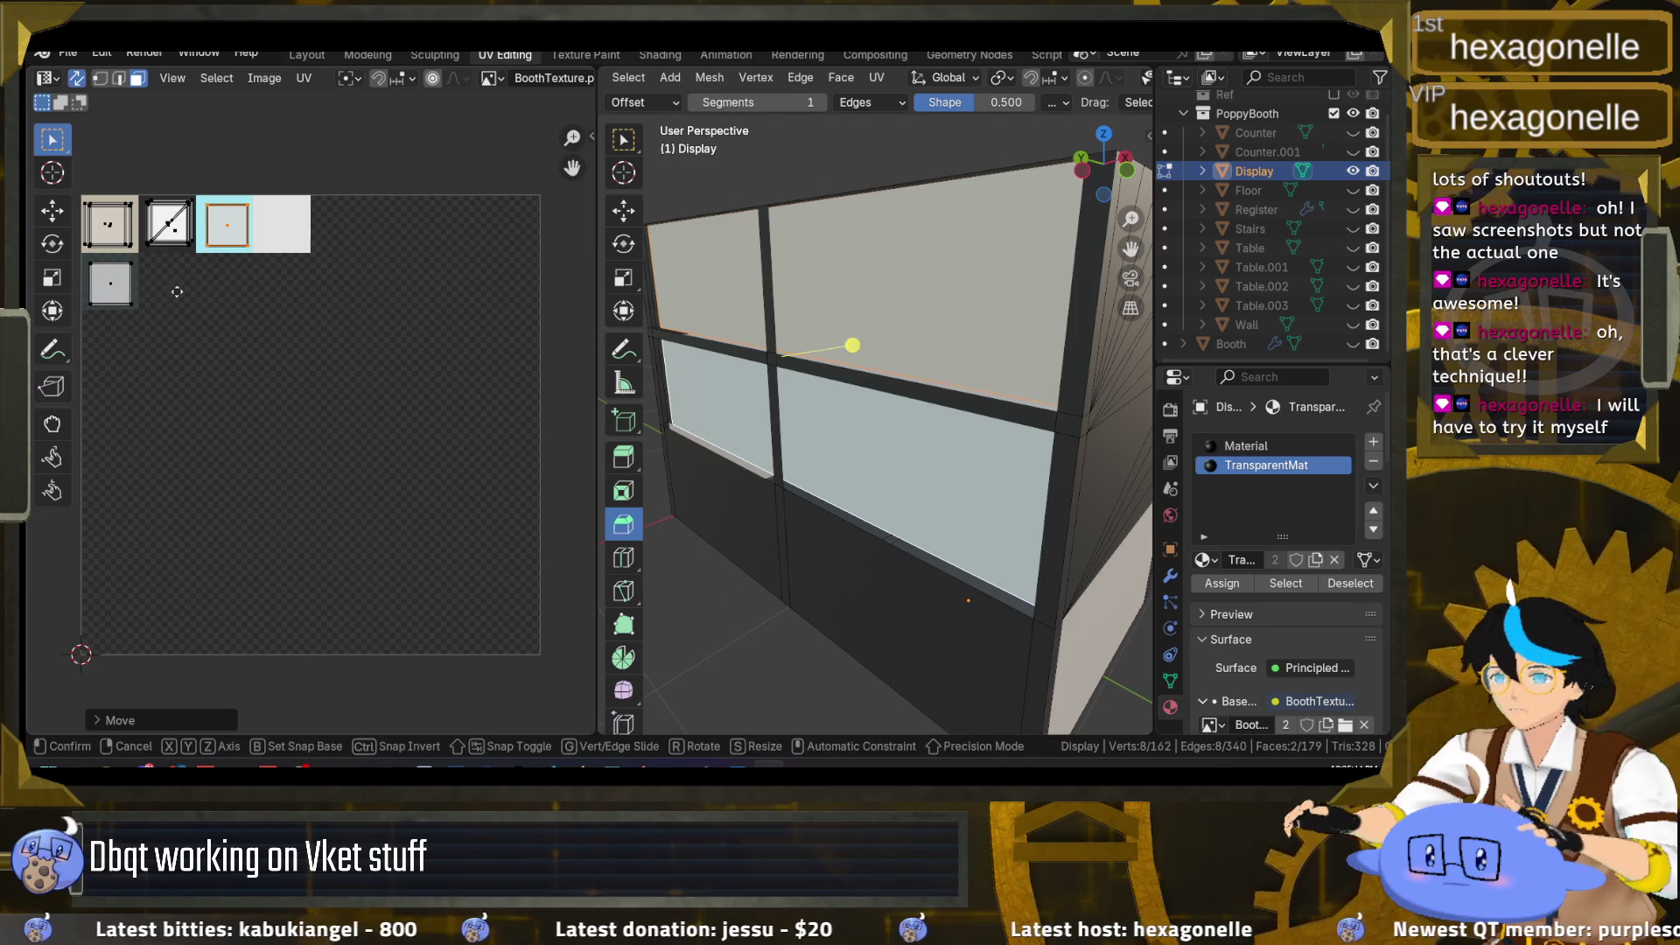
key(g)
click(86, 334)
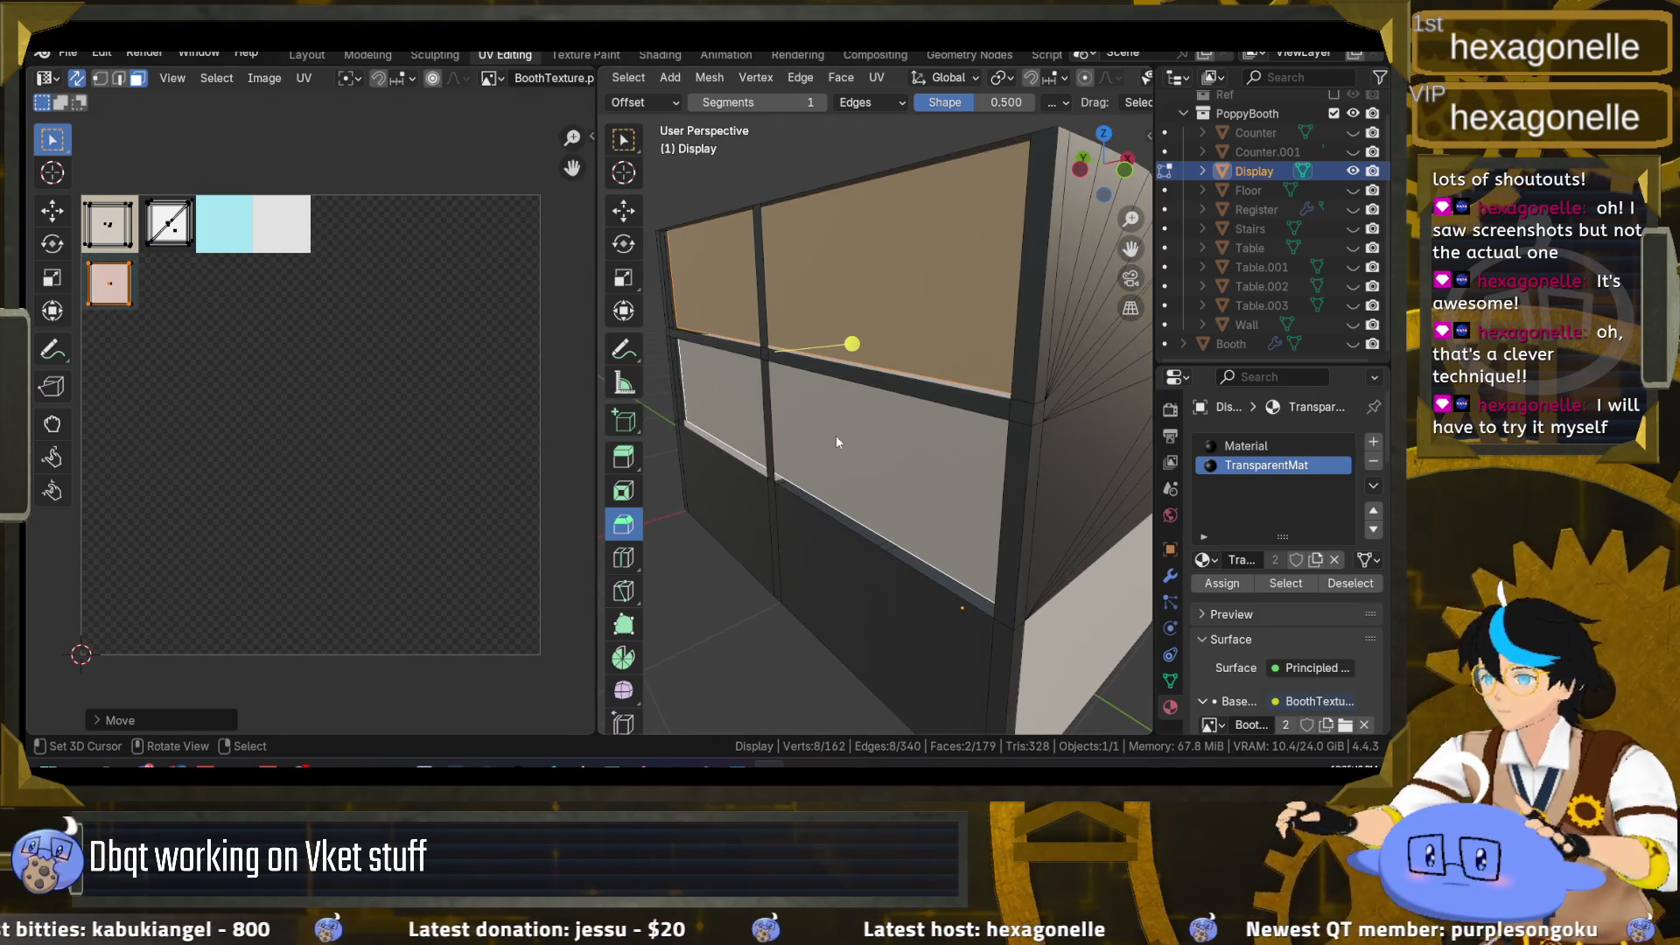
mouse_move(836, 437)
mouse_down()
mouse_move(910, 442)
mouse_move(820, 281)
mouse_up()
click(307, 54)
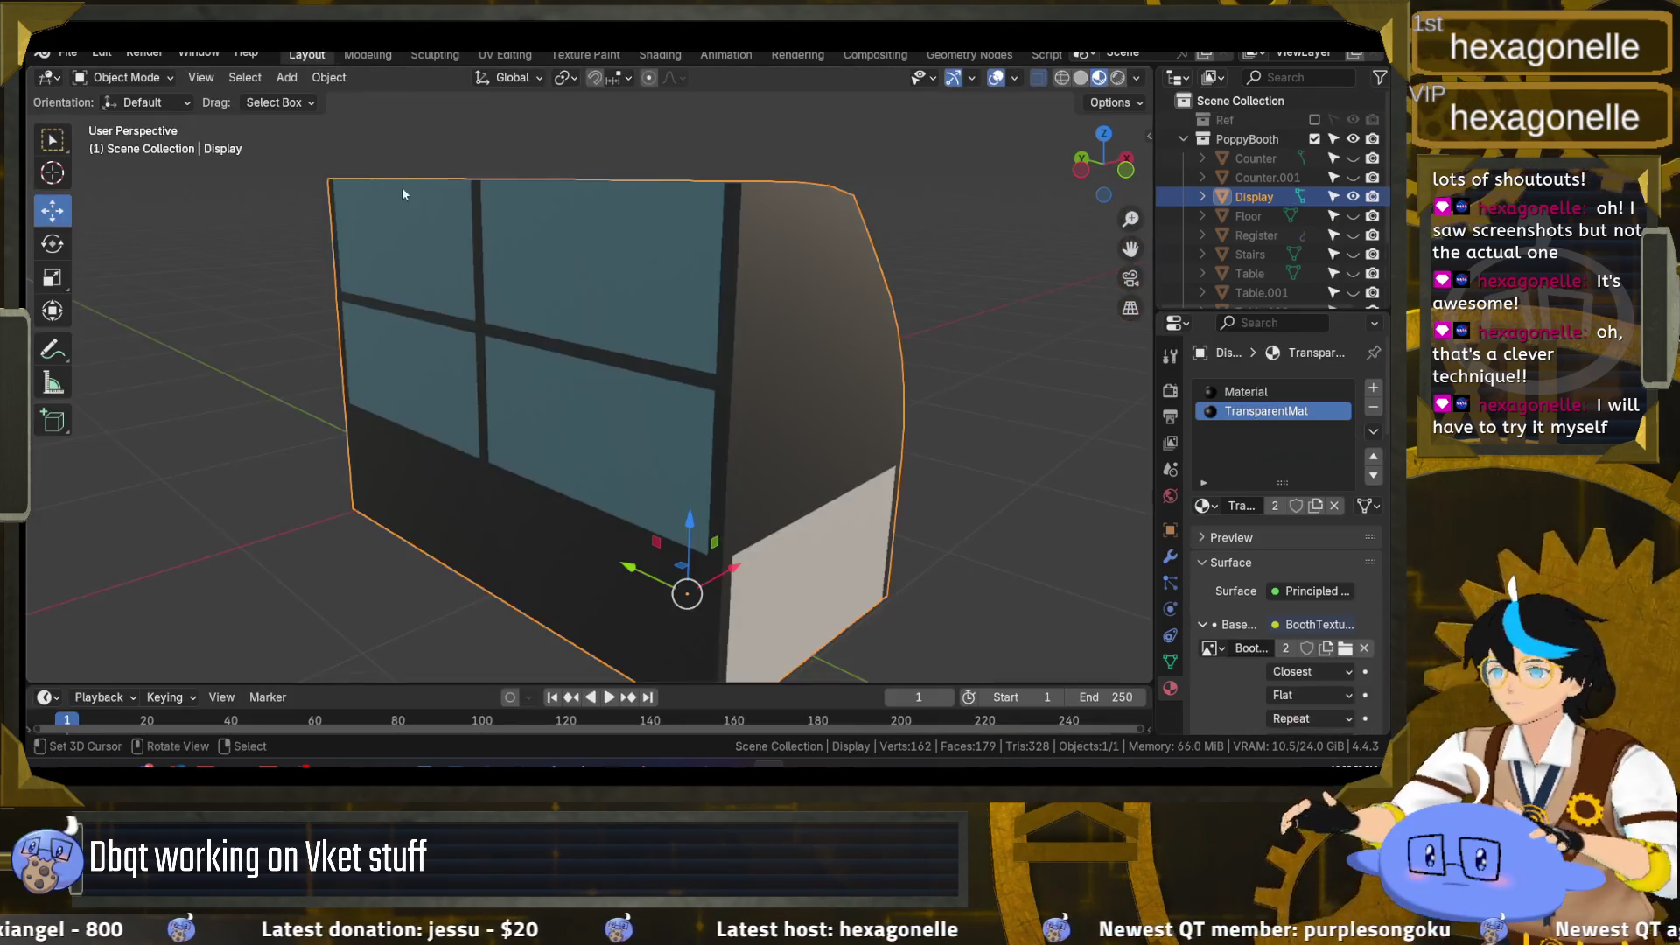
Step: Hide the selected Display faces with Mesh > Show/Hide > Hide Selected
key(Tab)
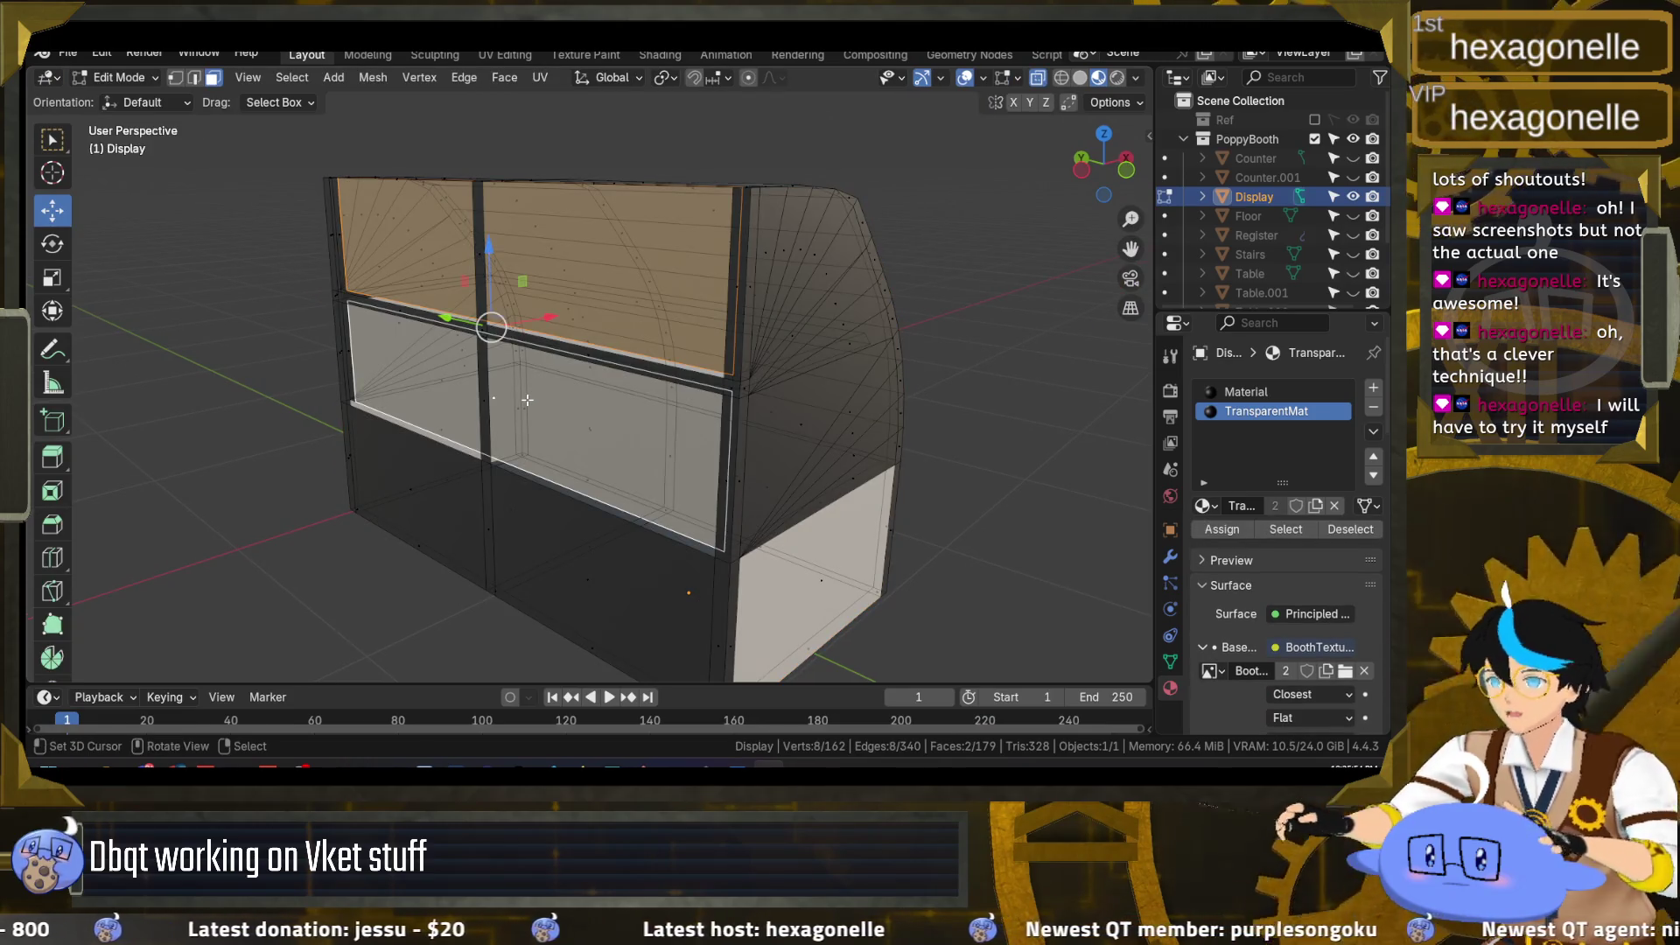
click(372, 77)
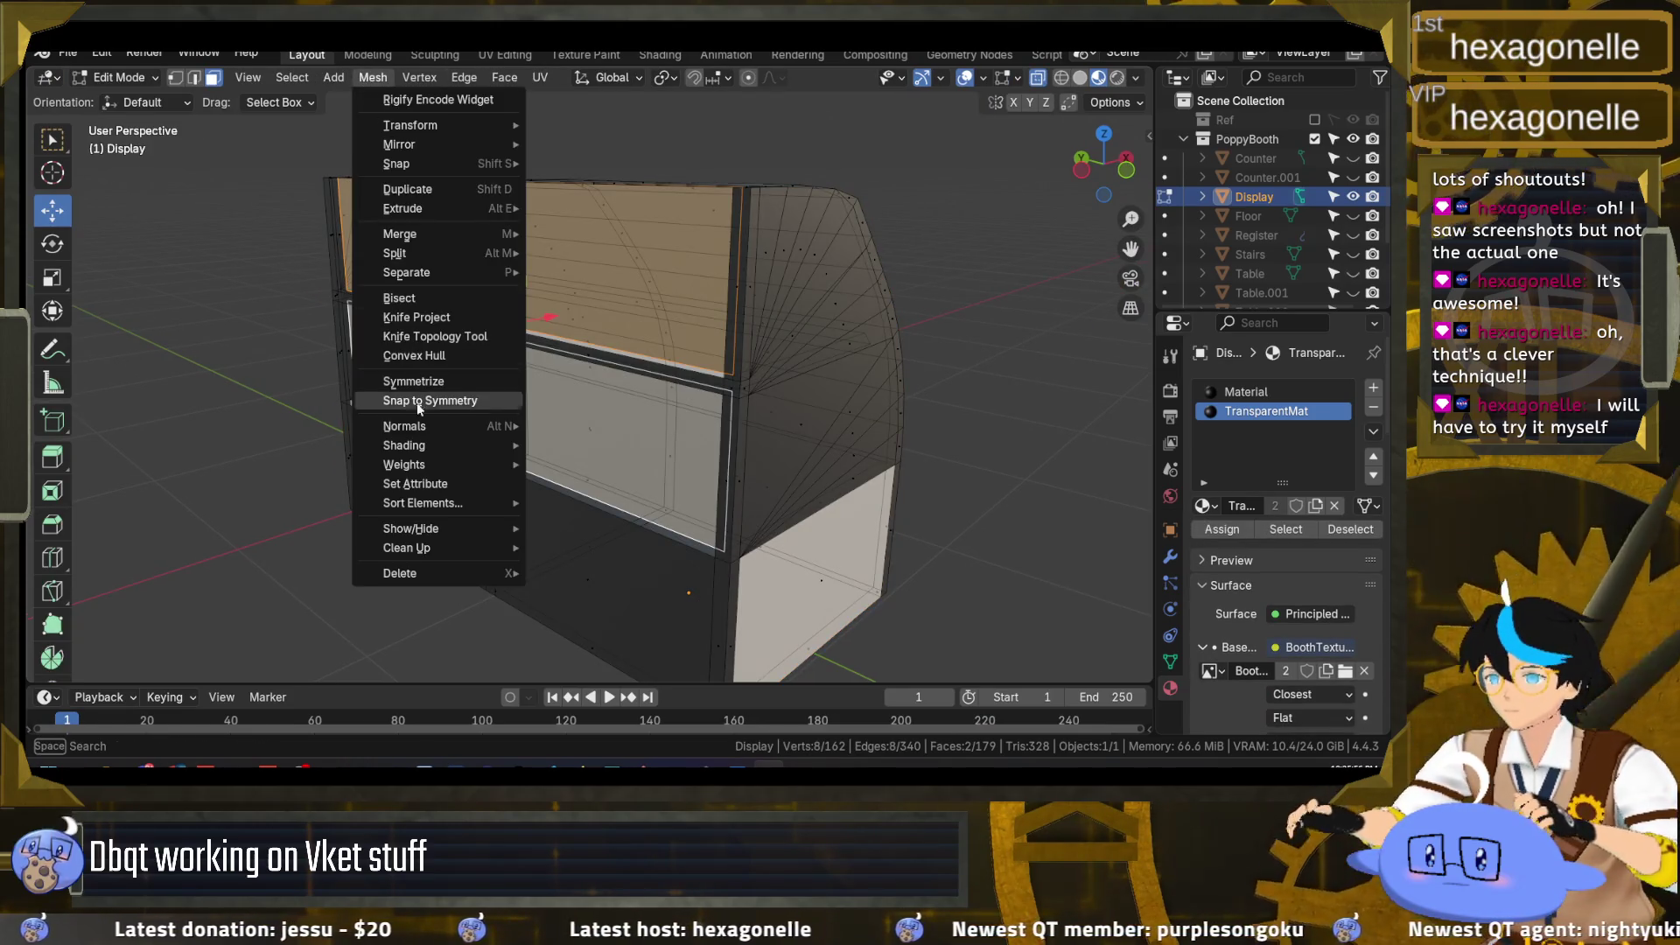
mouse_move(456, 501)
mouse_move(485, 530)
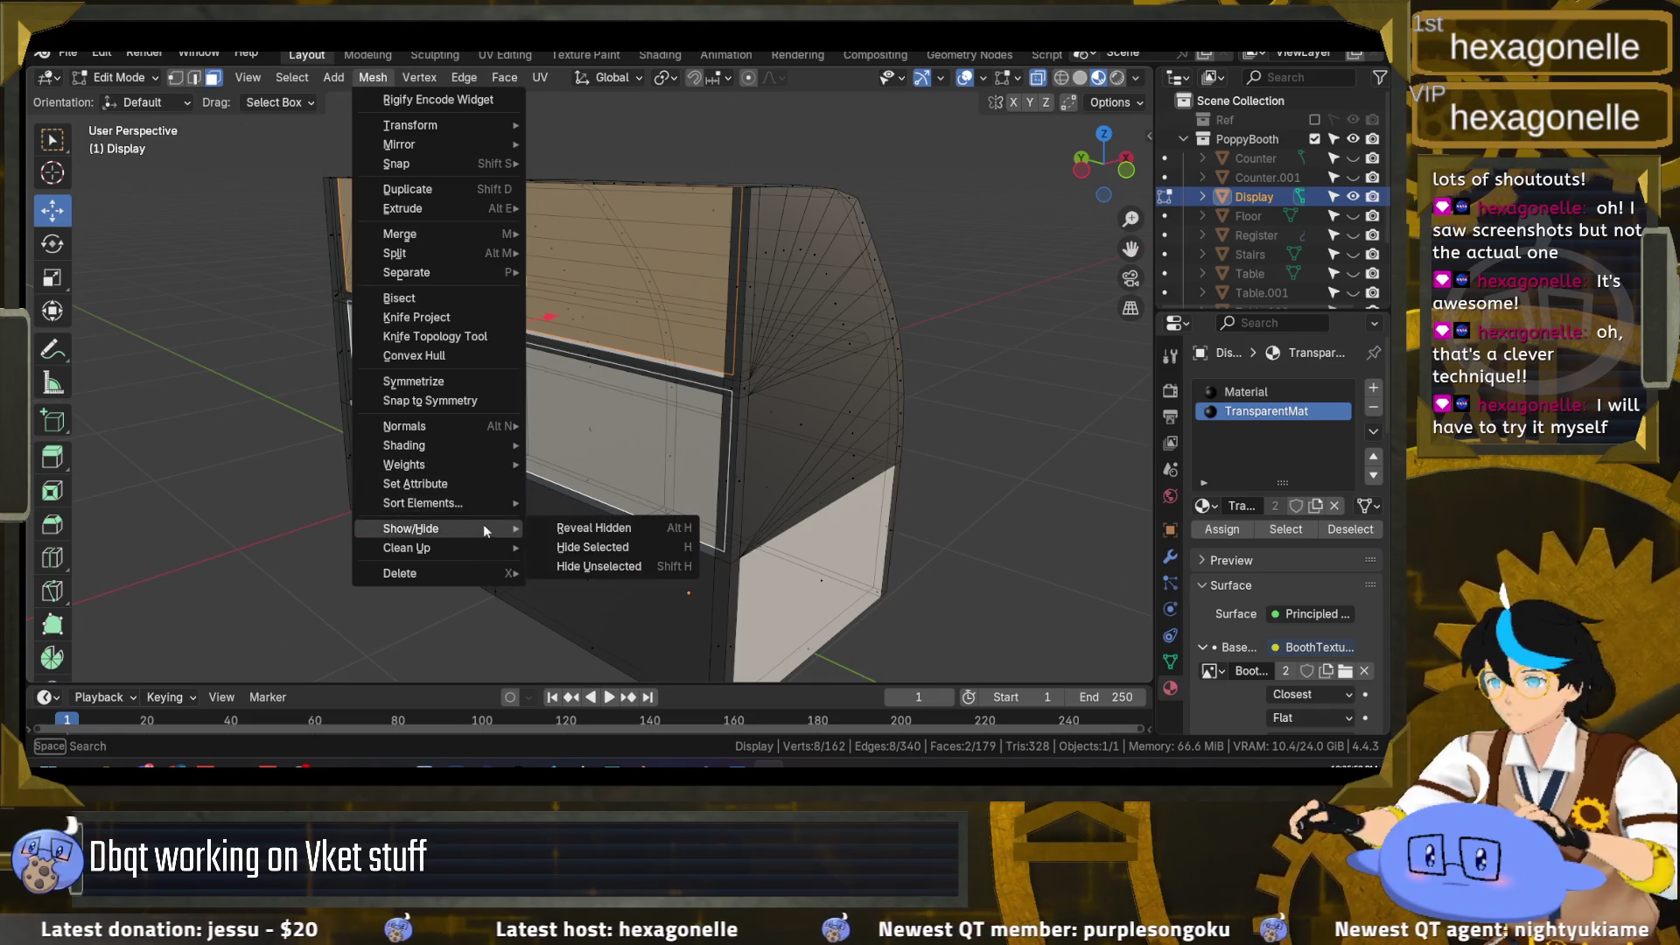
click(611, 546)
drag(512, 511, 583, 537)
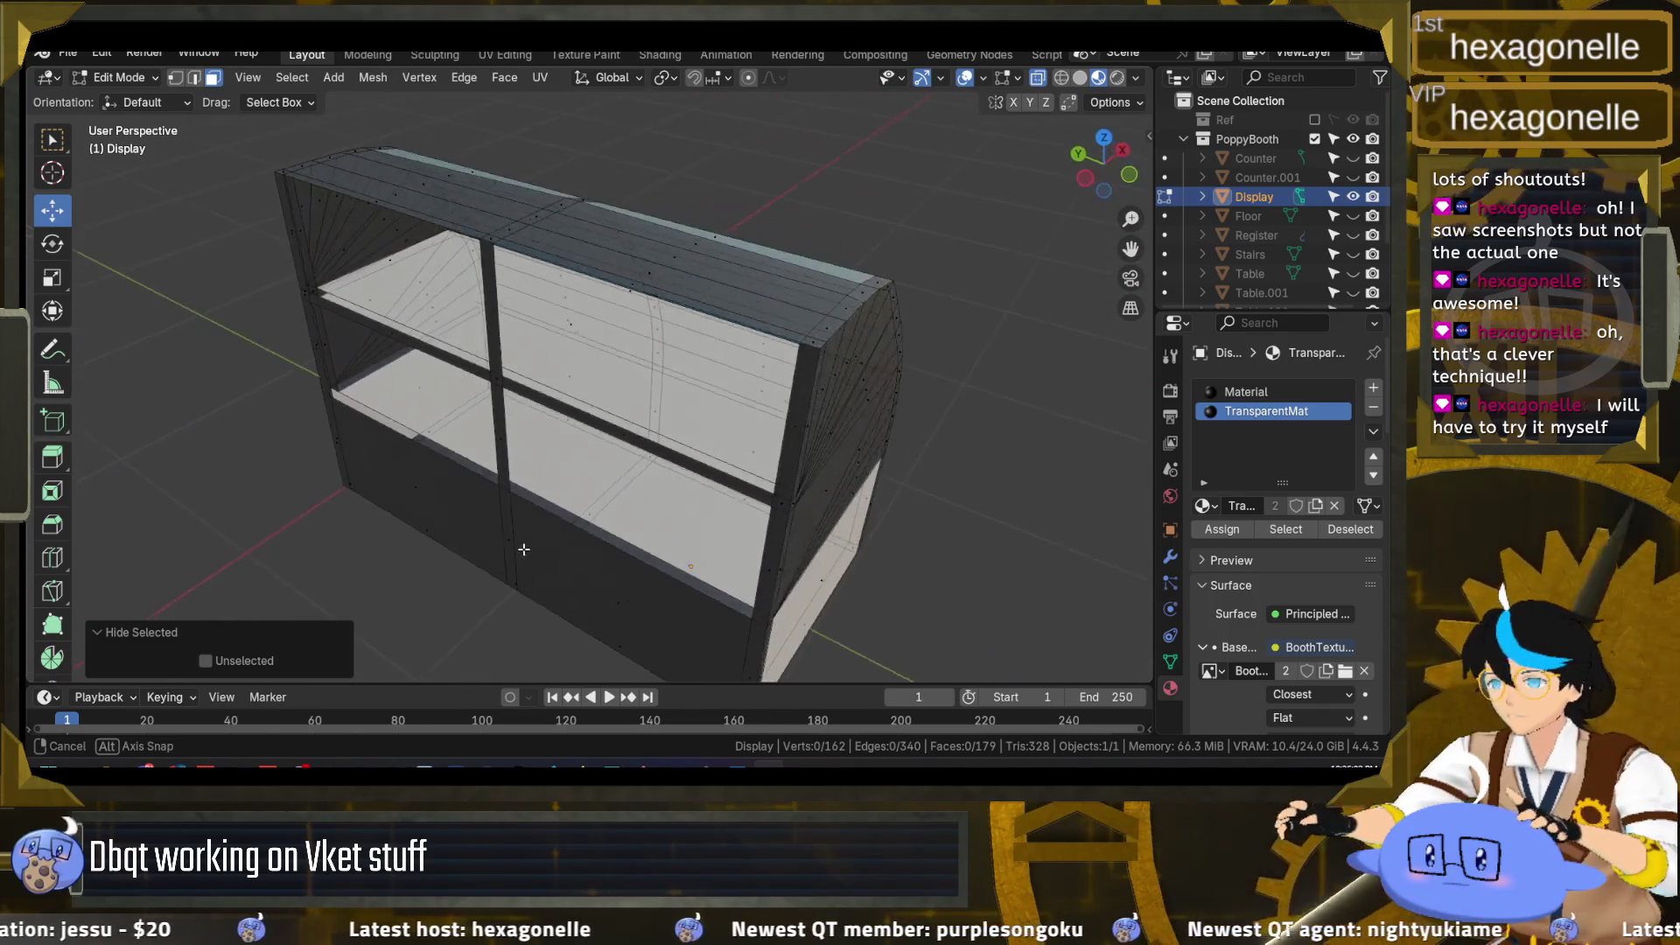
mouse_move(584, 537)
mouse_down()
mouse_move(455, 490)
mouse_move(696, 445)
mouse_move(766, 315)
mouse_up()
scroll(446, 492, up, 3)
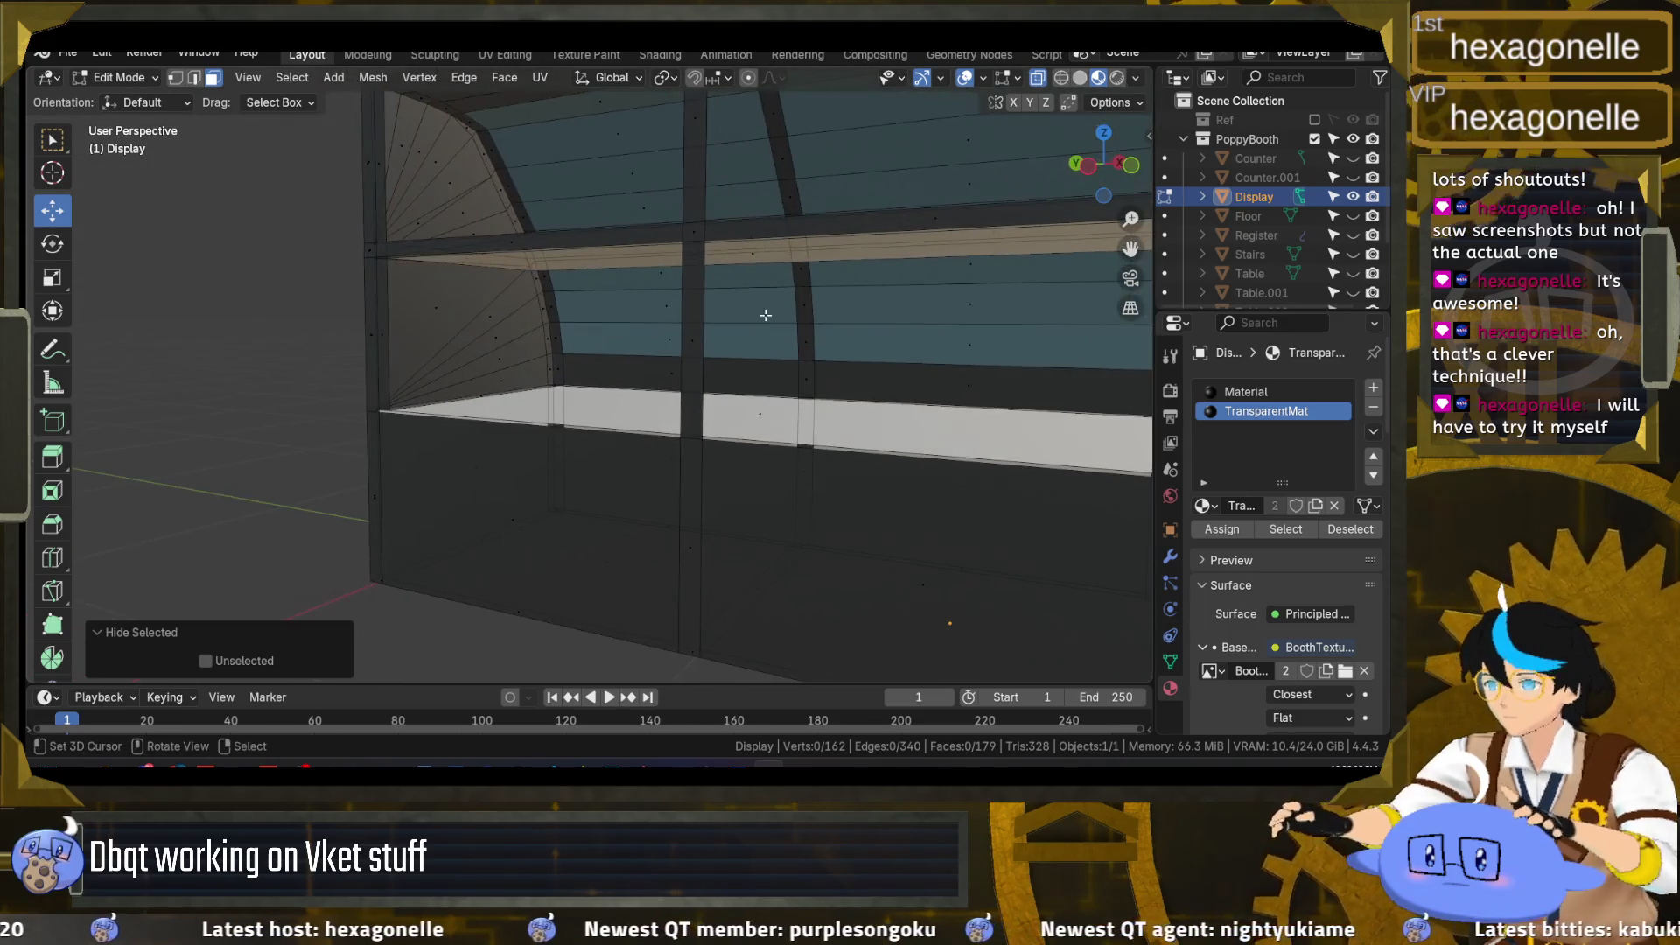
Step: Check normals with the Face Orientation overlay, turn it off, and switch to edge select
click(984, 77)
click(905, 497)
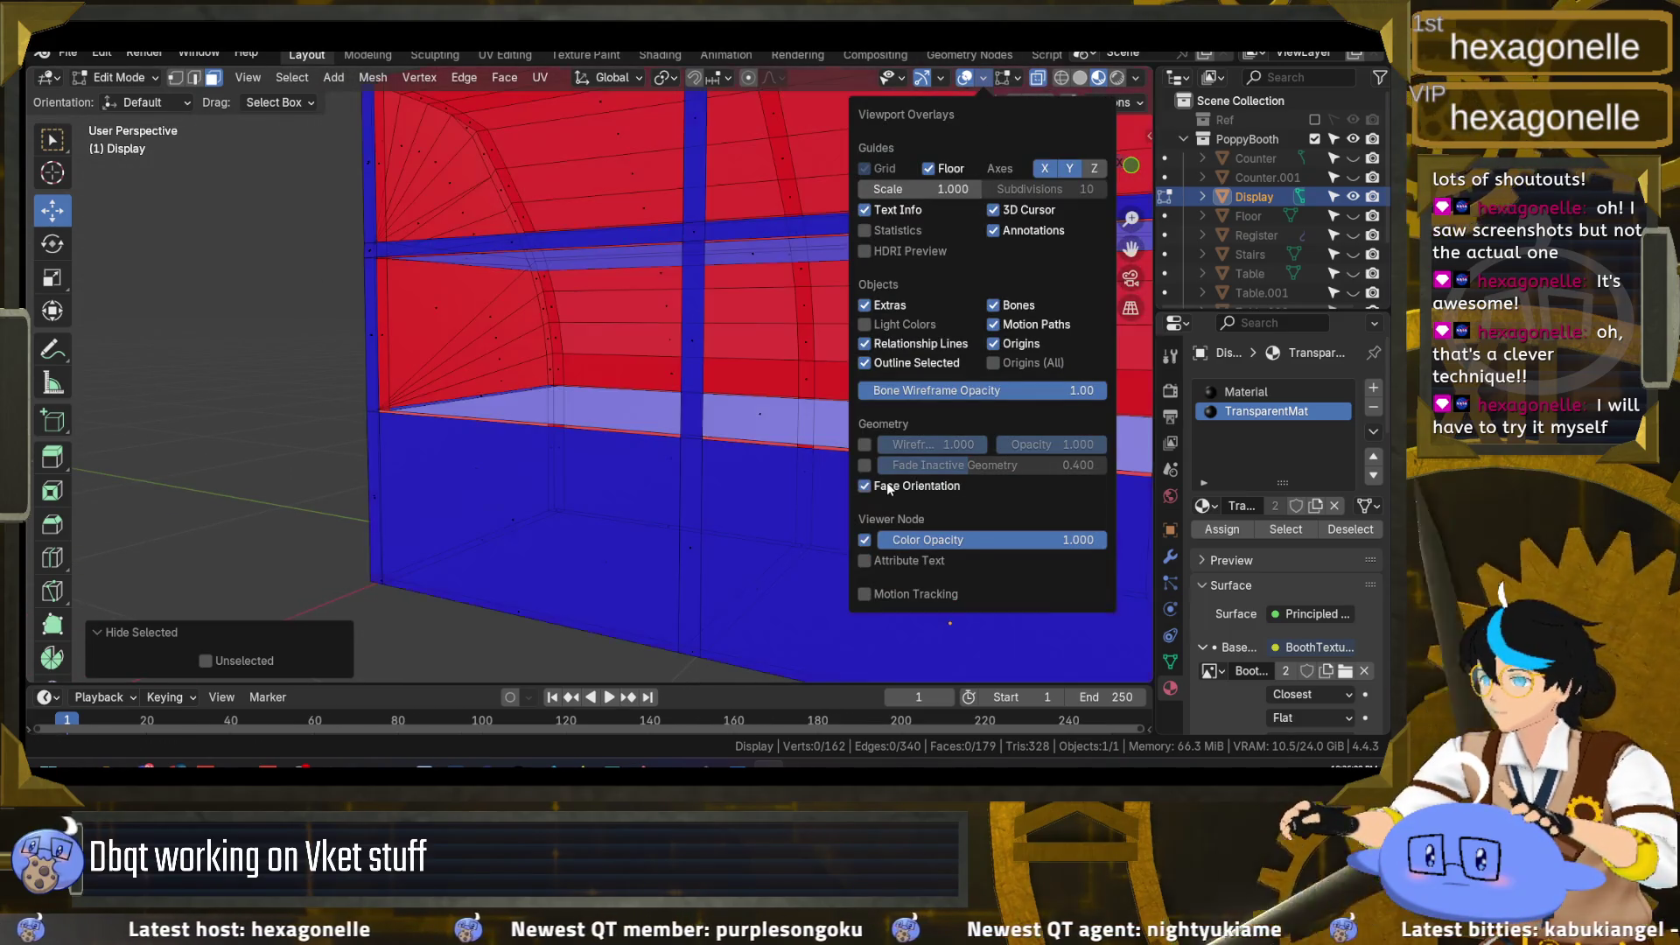
drag(554, 384, 787, 420)
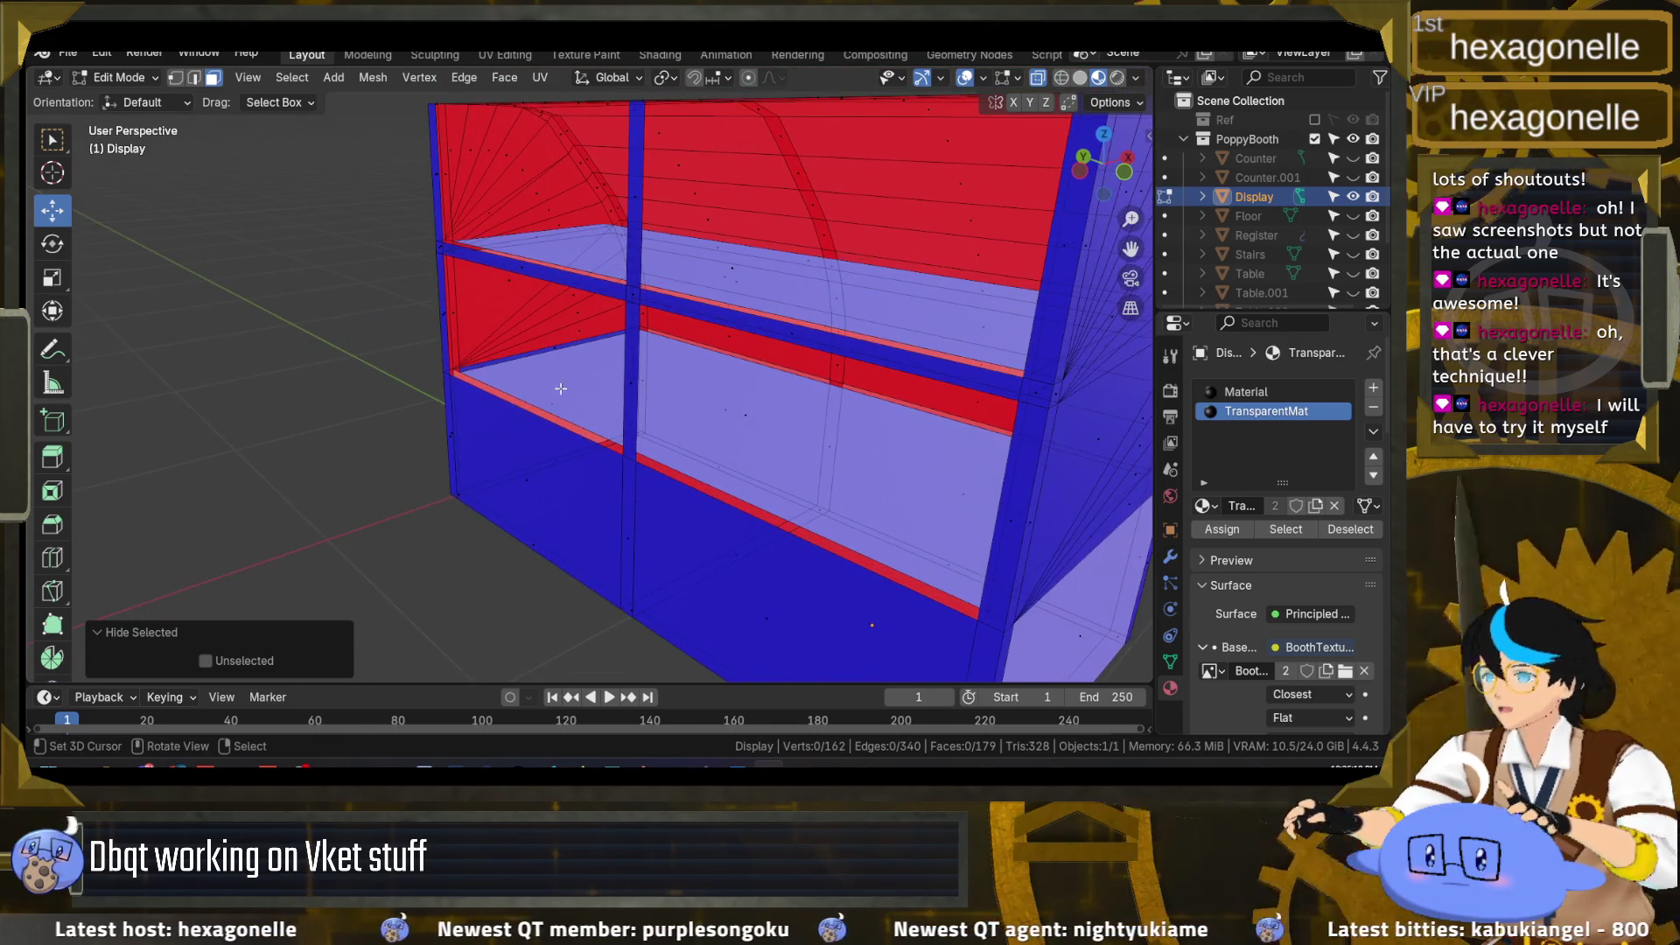
click(982, 78)
click(864, 487)
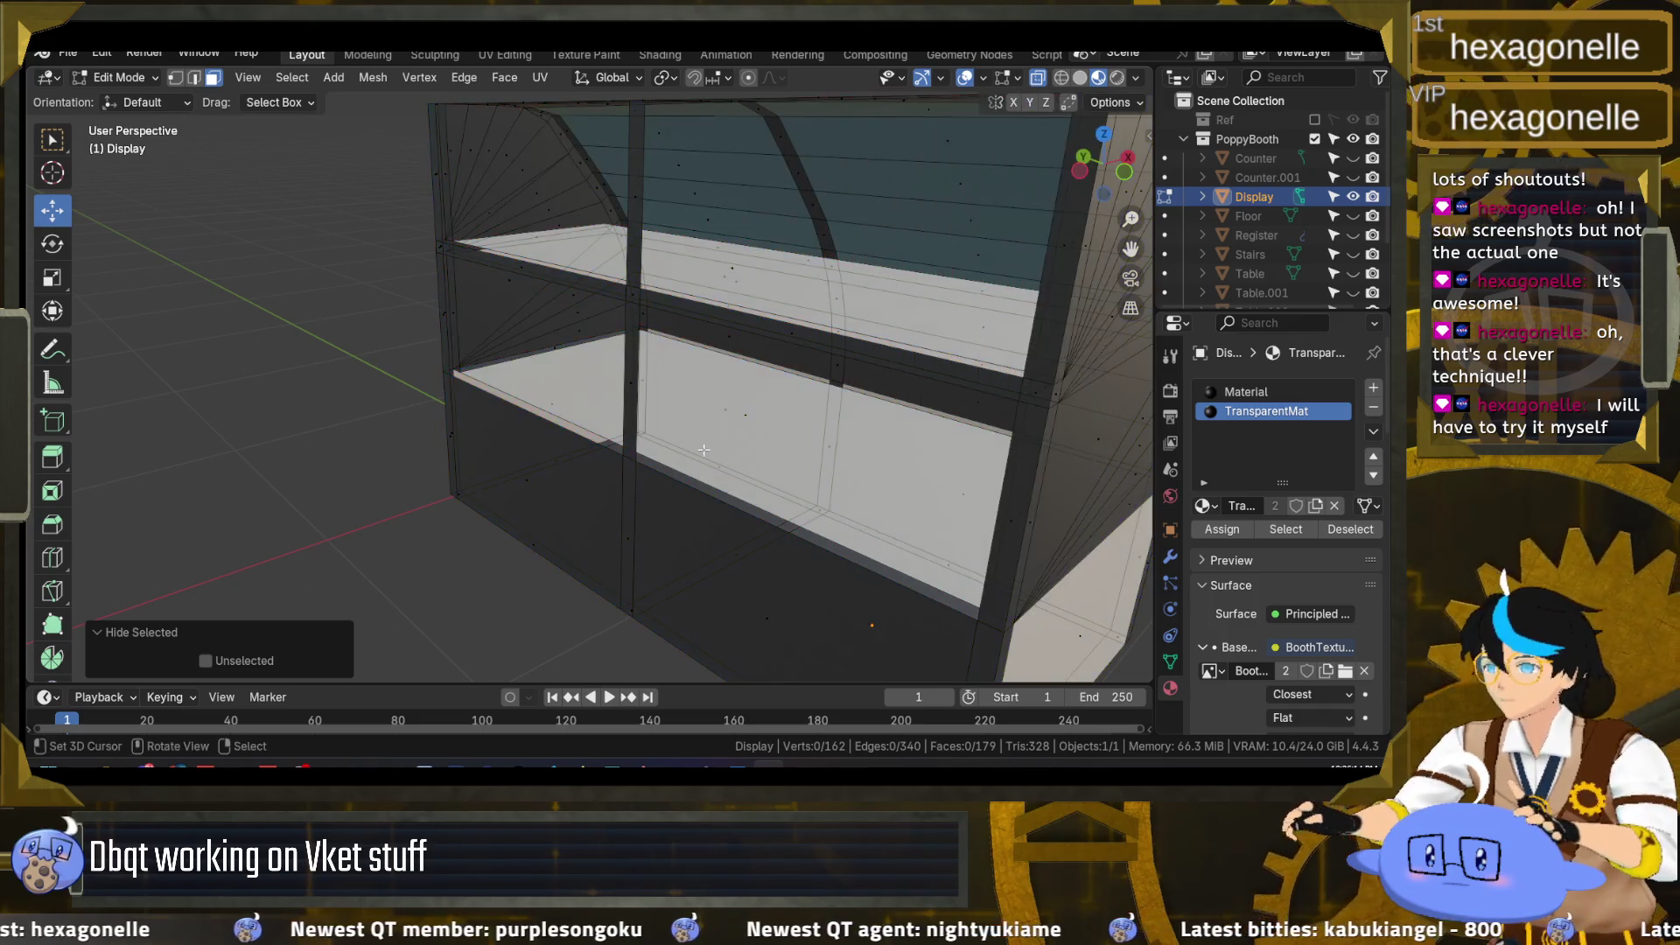
mouse_move(521, 347)
mouse_down()
mouse_move(598, 353)
mouse_move(458, 390)
mouse_up()
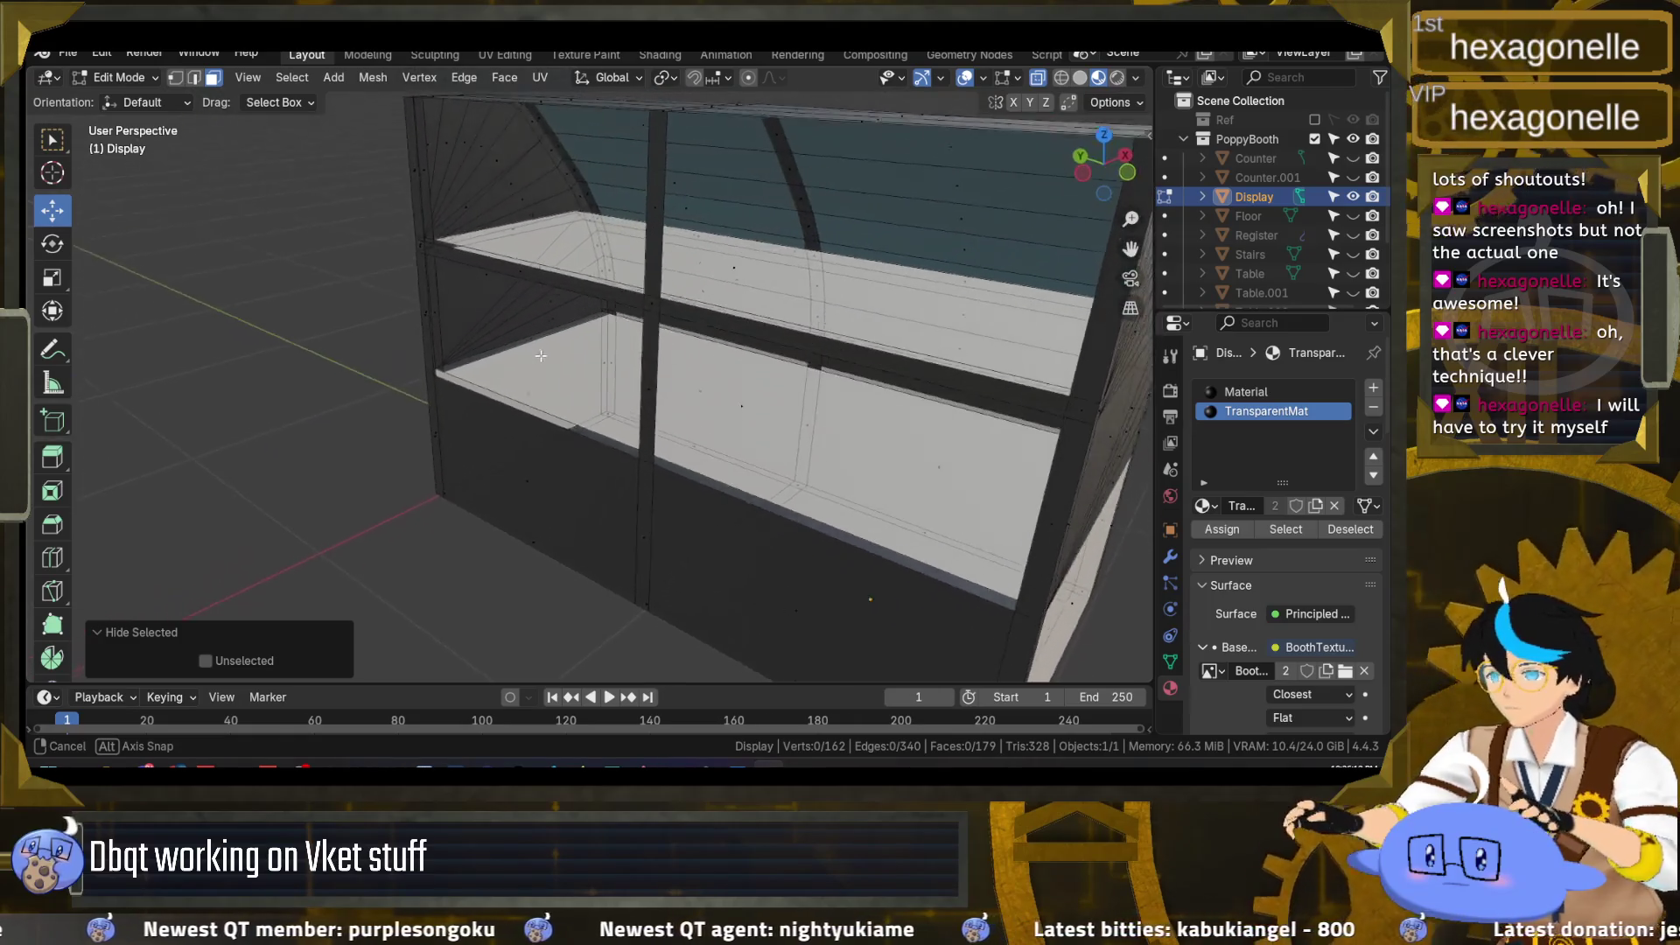
scroll(394, 385, up, 5)
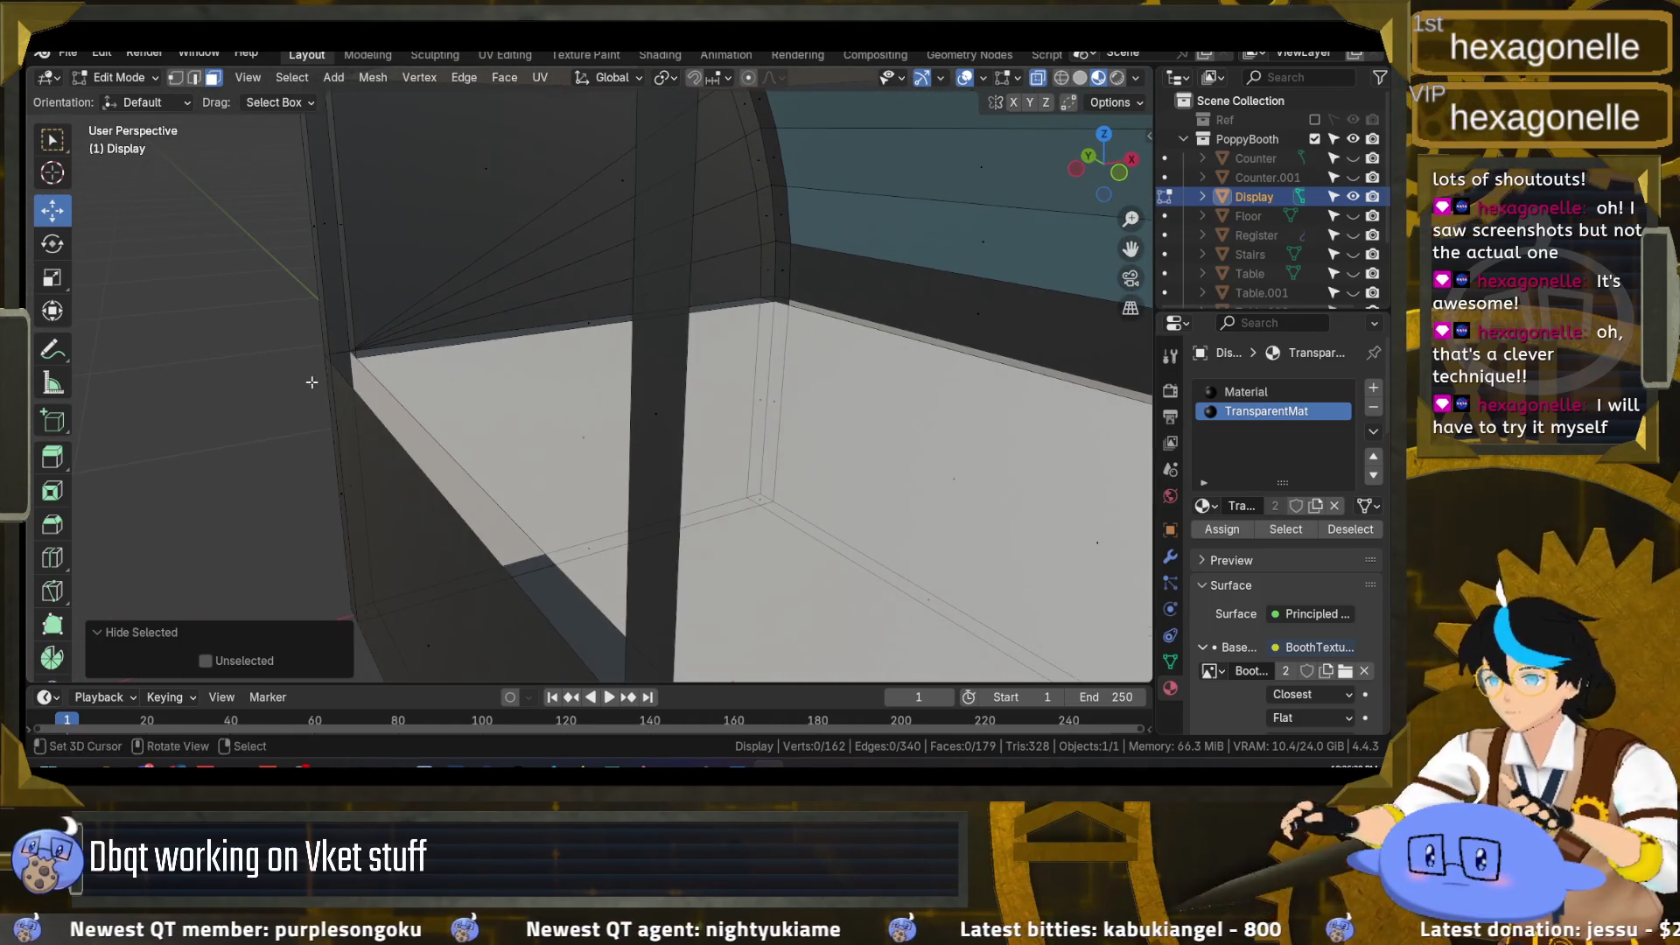
click(195, 77)
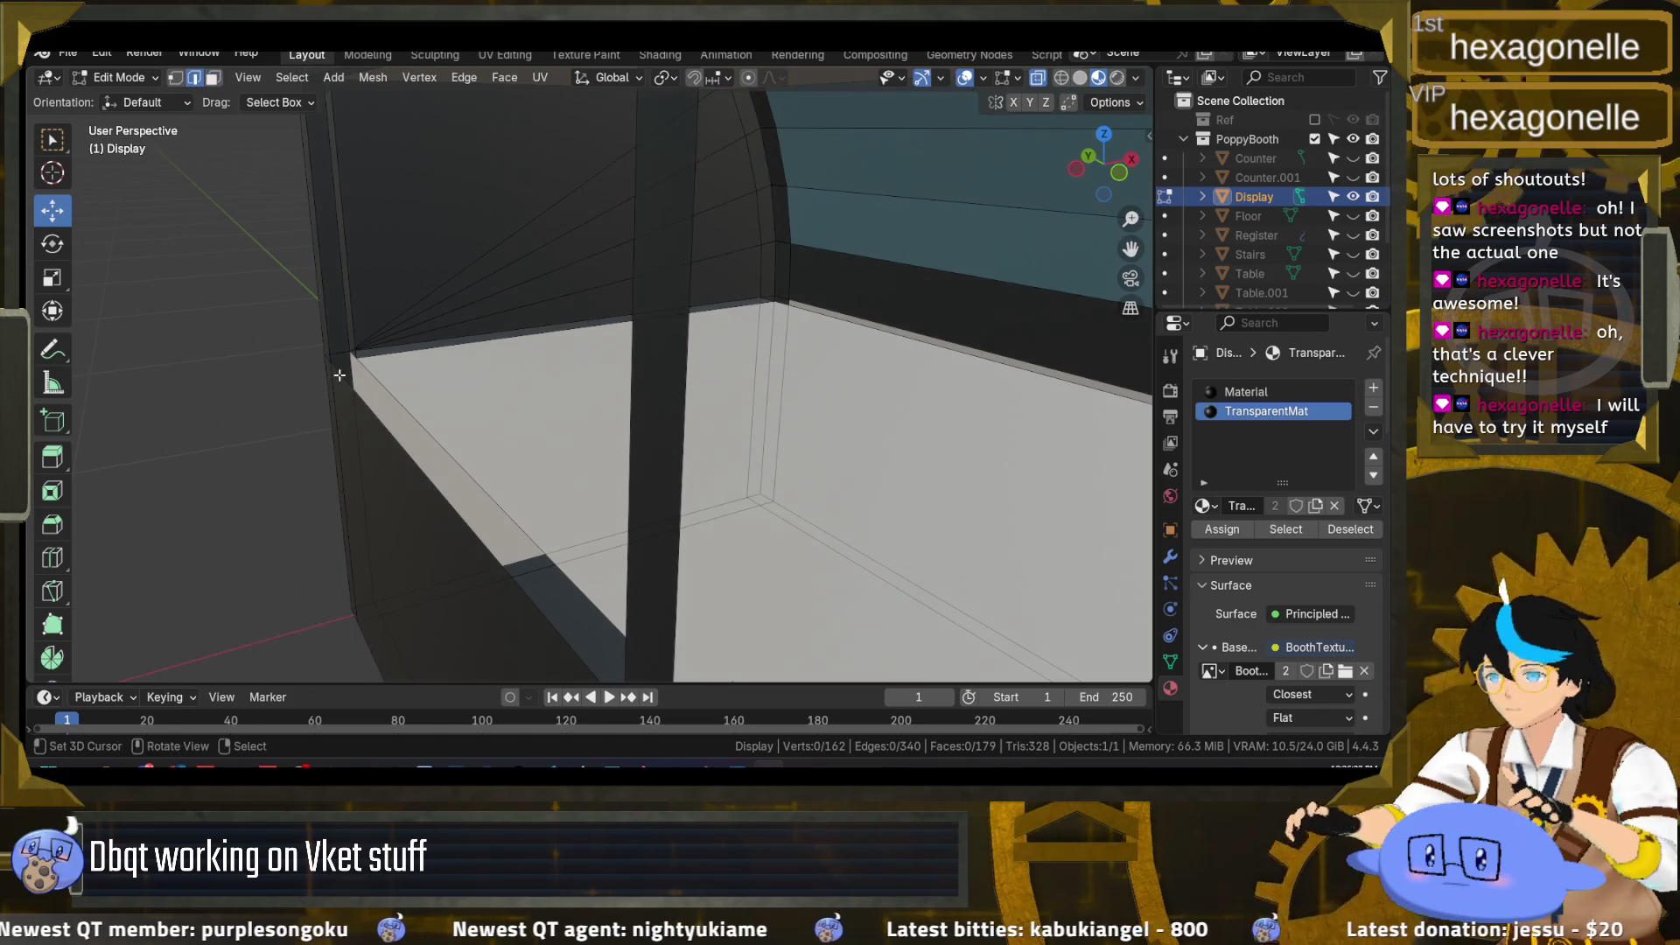
mouse_move(361, 402)
mouse_down()
mouse_move(608, 541)
mouse_move(552, 426)
mouse_up()
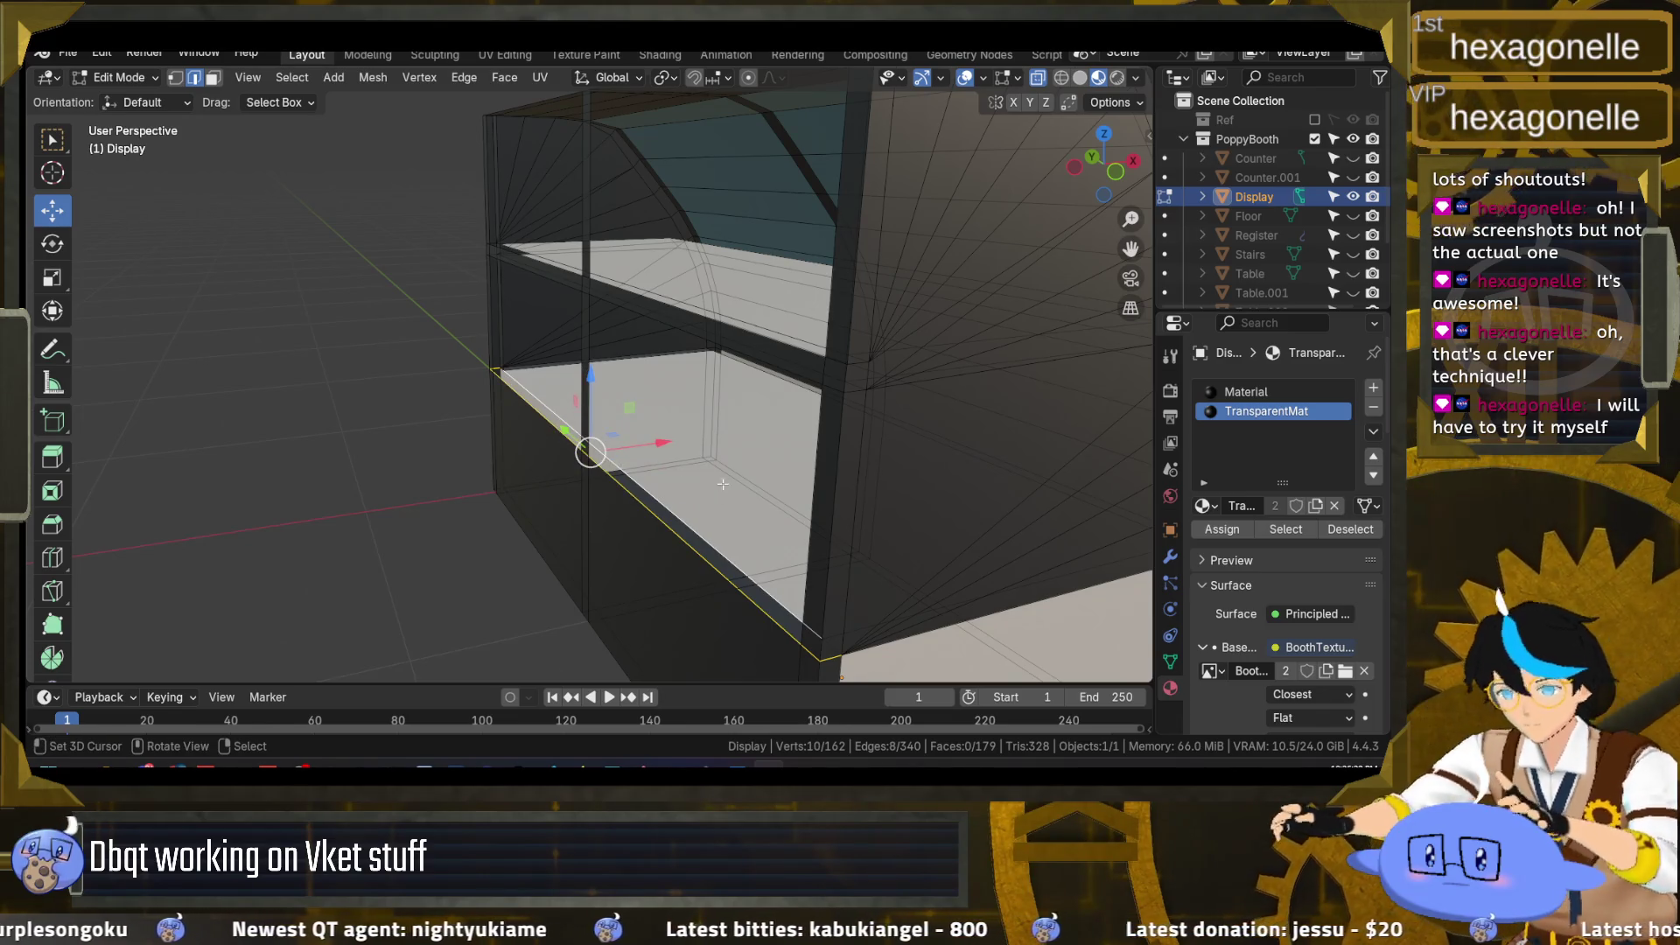
Step: Fill the selected shelf edge loop with a face, then deselect everything
key(f)
drag(793, 509, 700, 493)
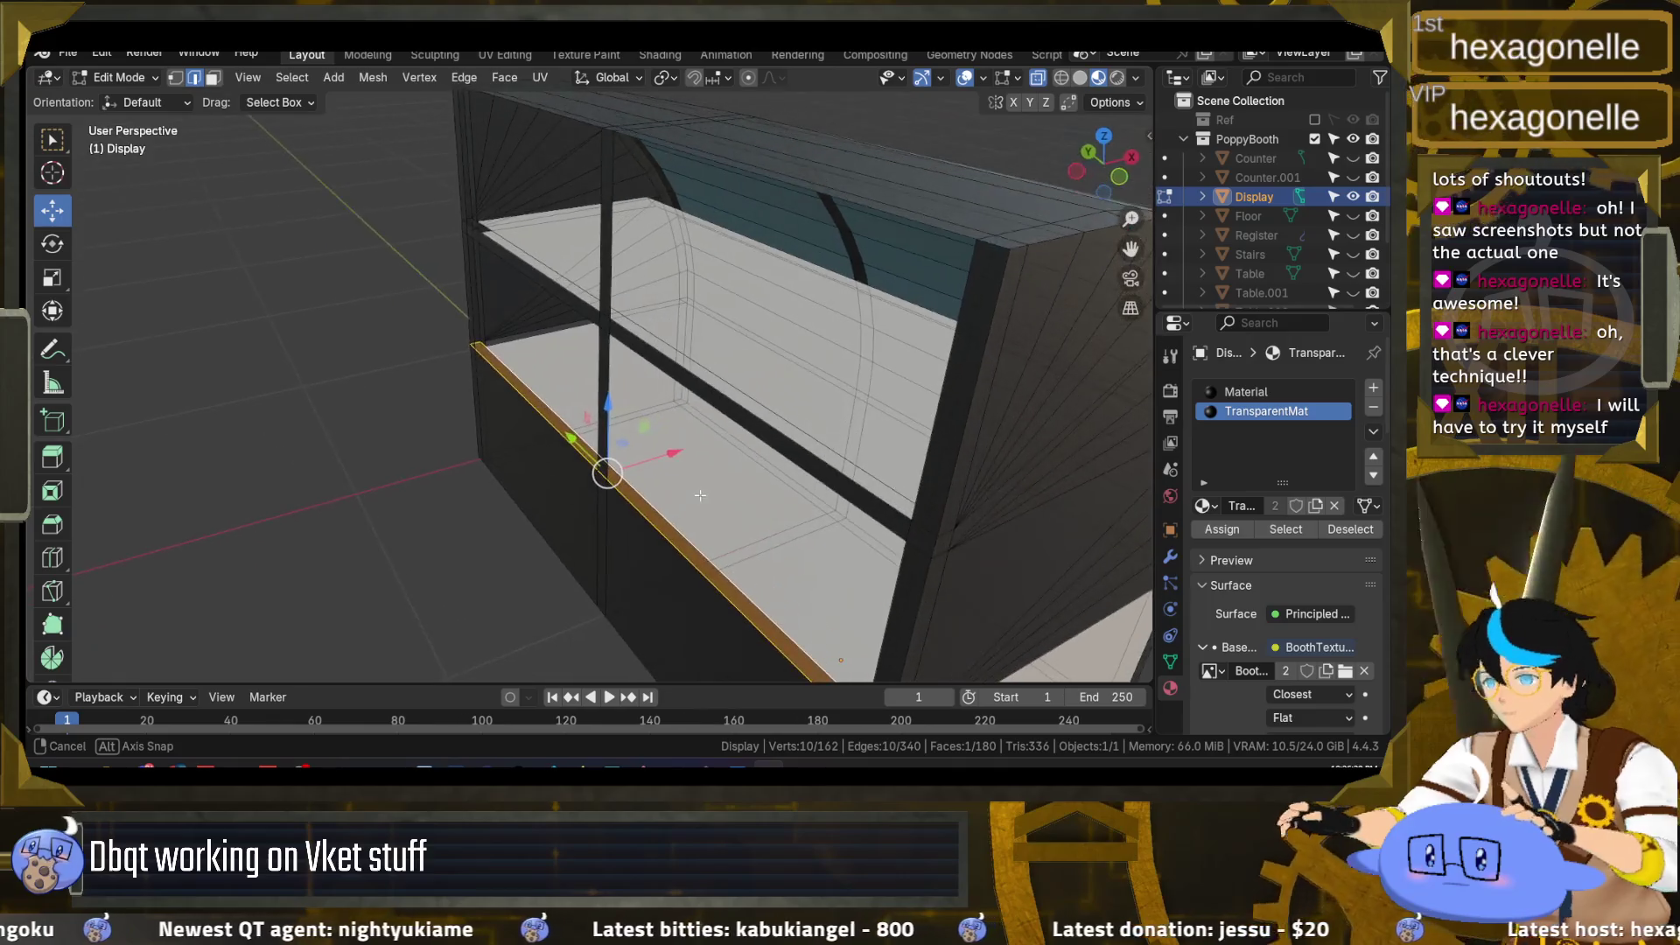
key(Tab)
key(Tab)
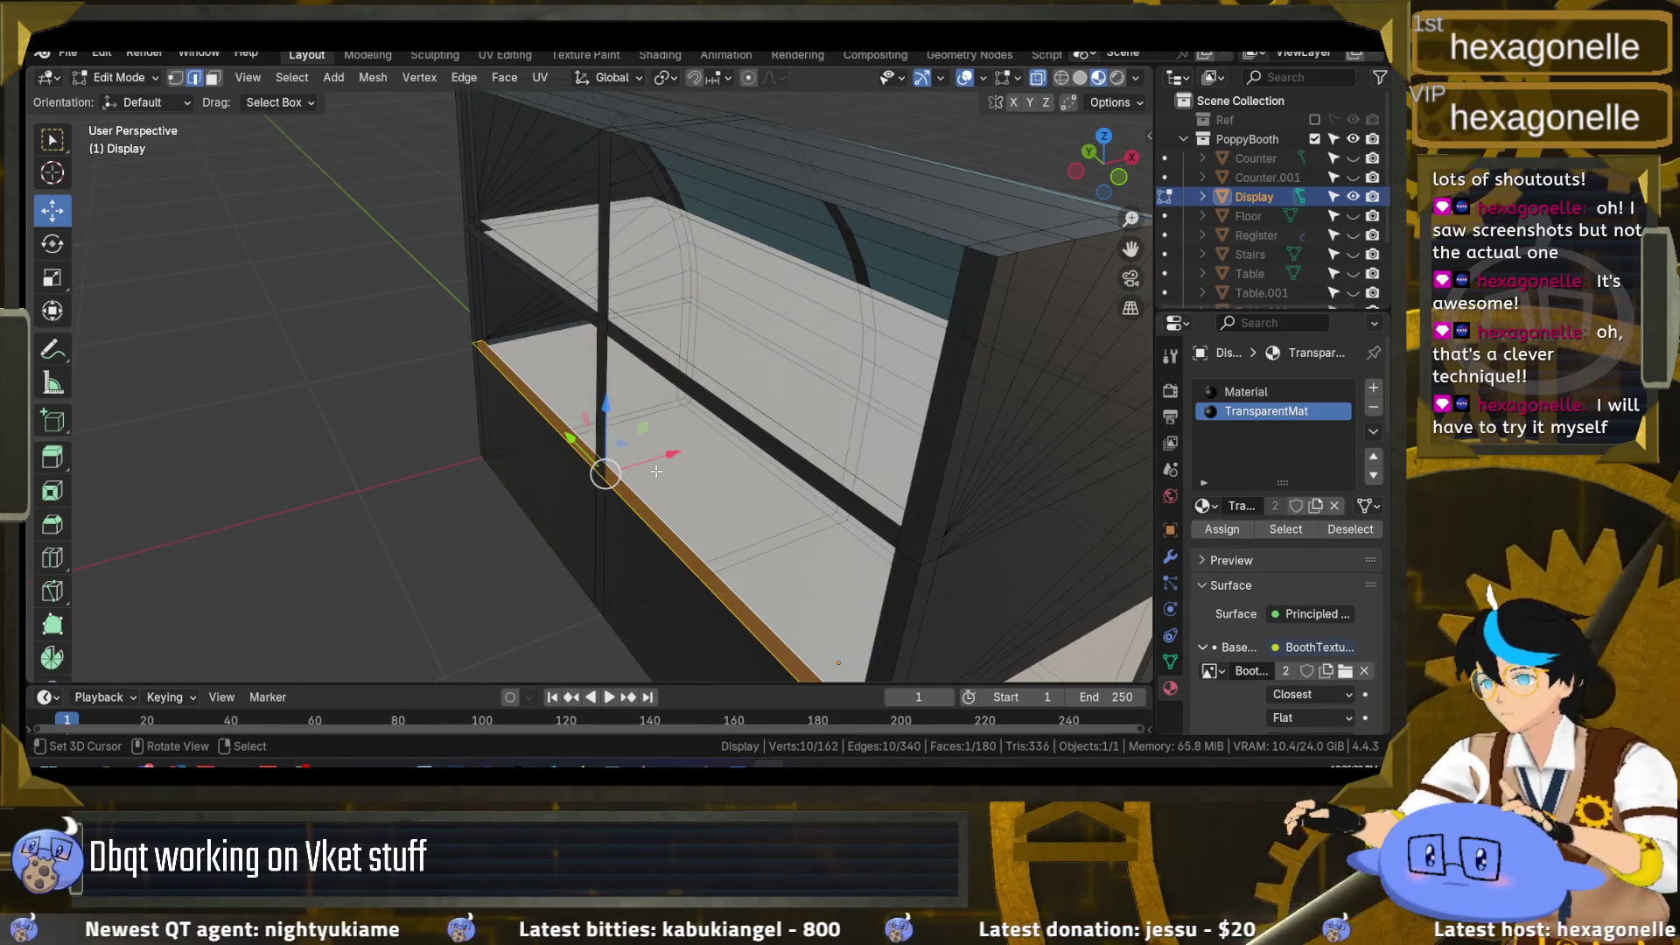
key(alt+a)
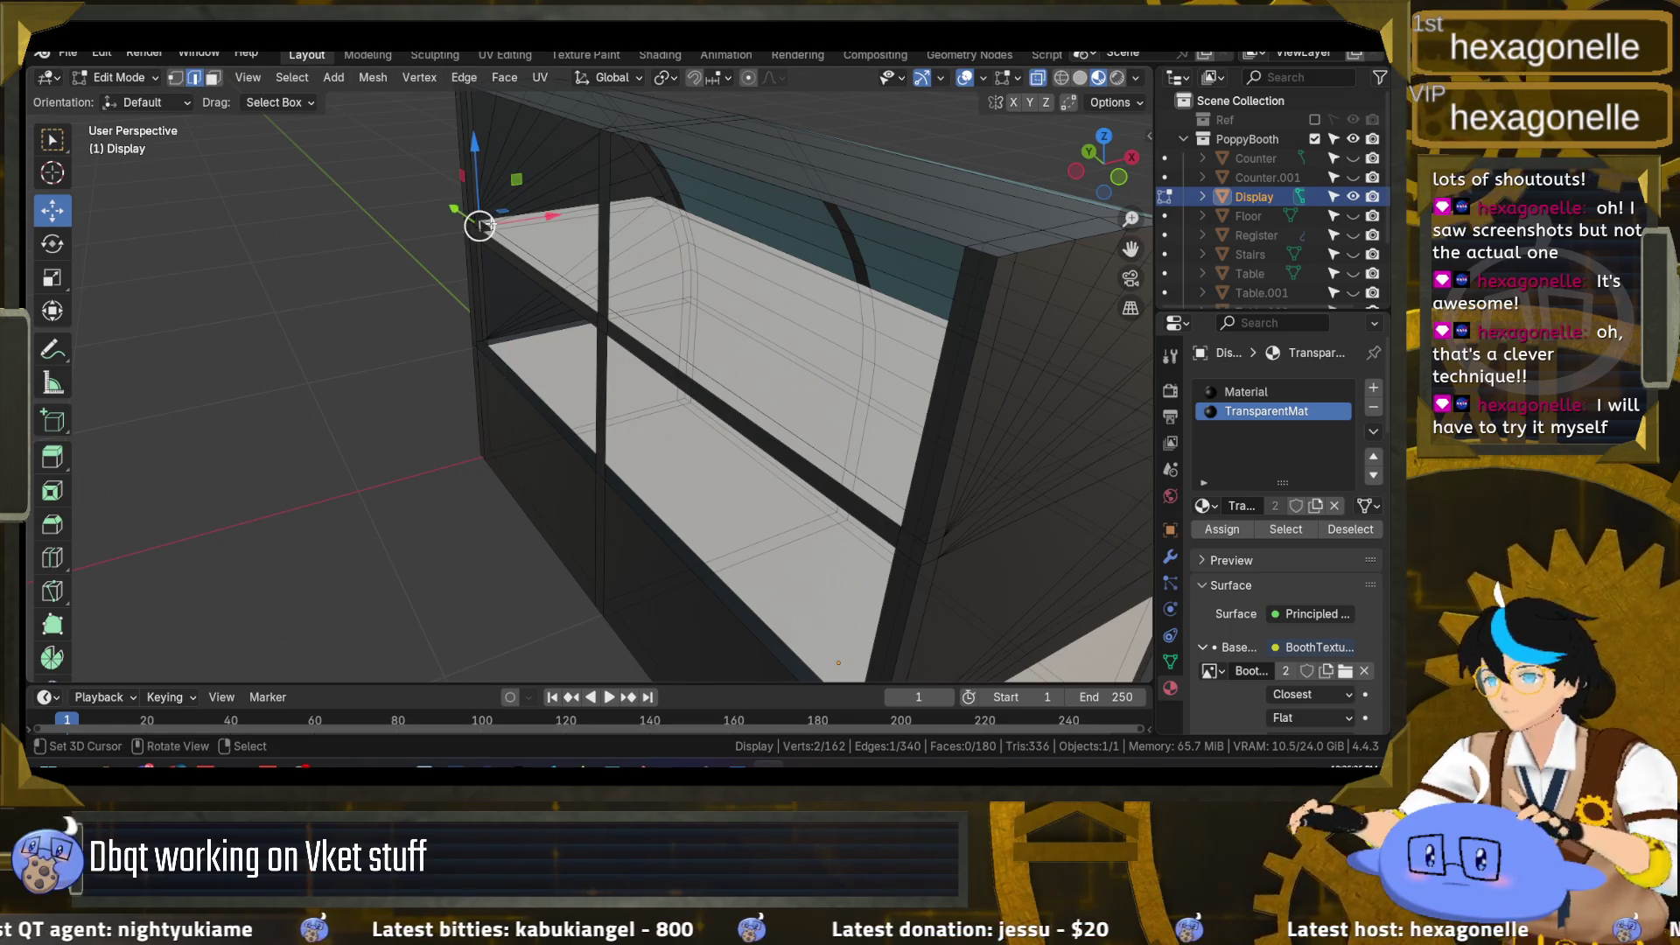
scroll(492, 239, up, 3)
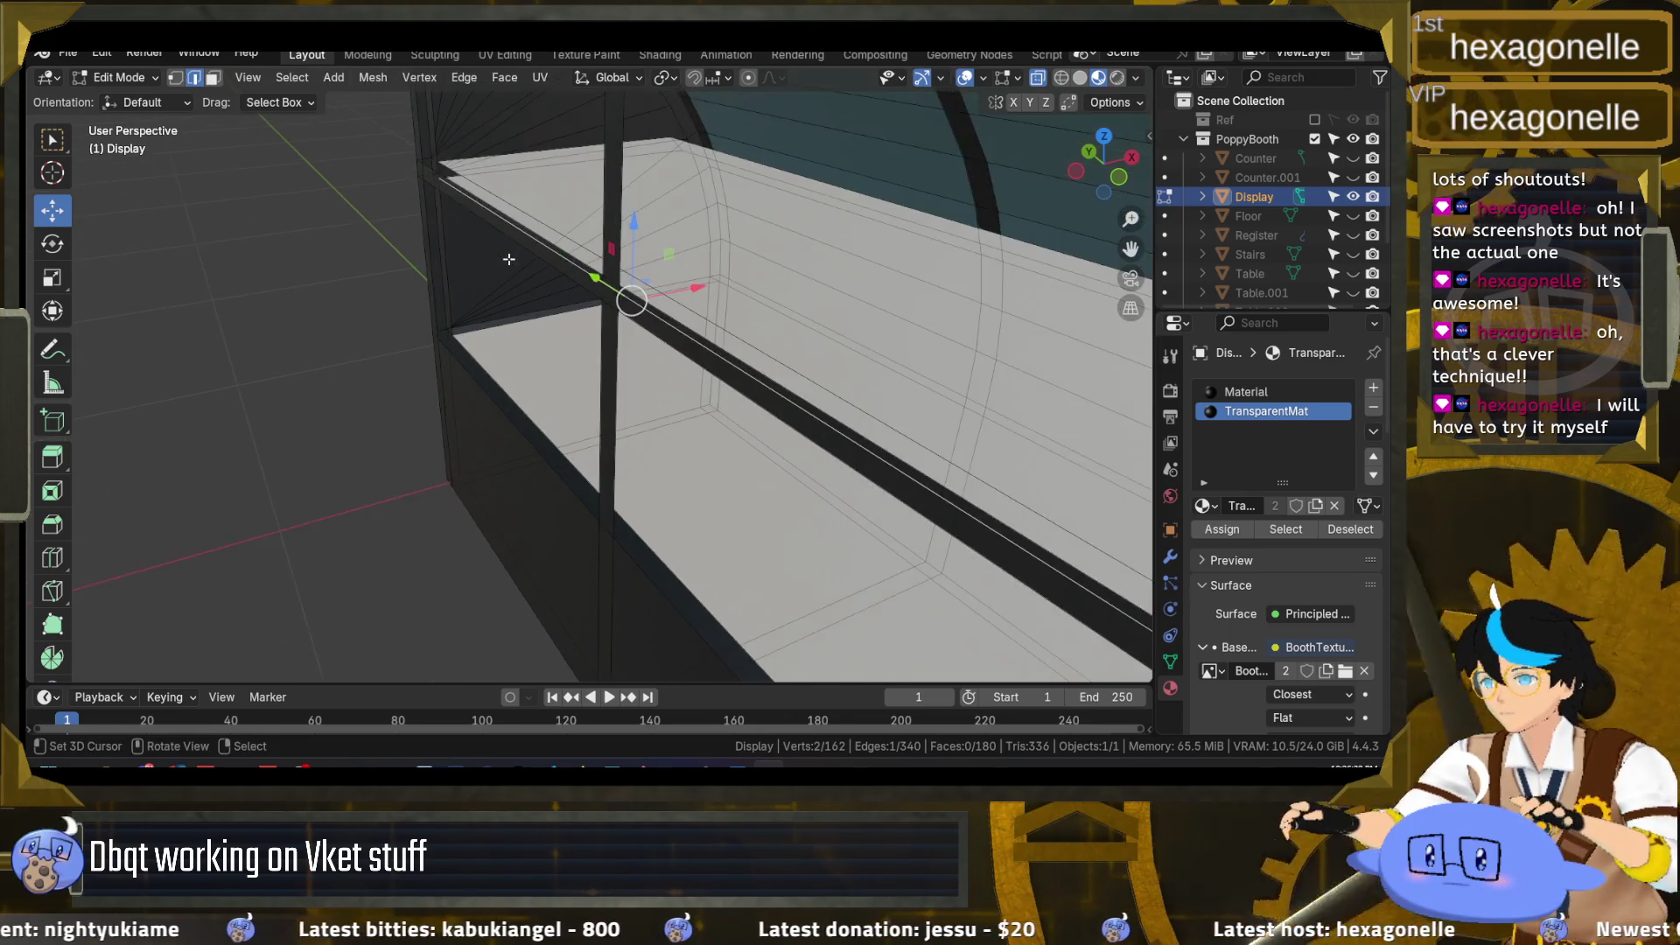
drag(492, 239, 470, 153)
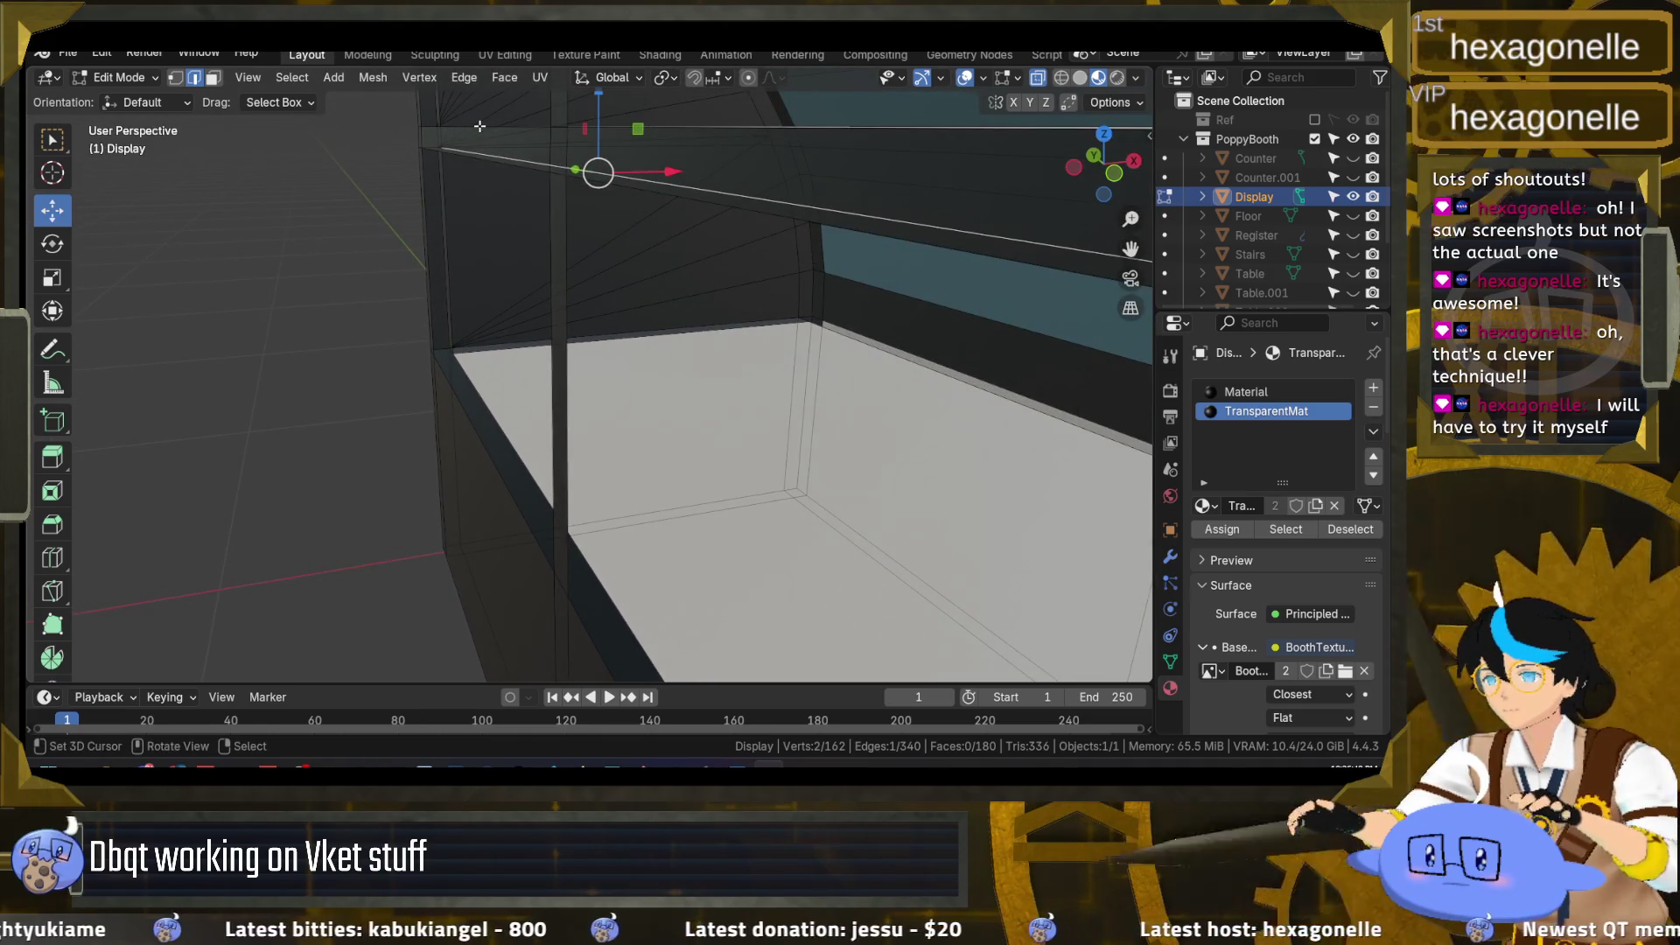
scroll(480, 126, up, 4)
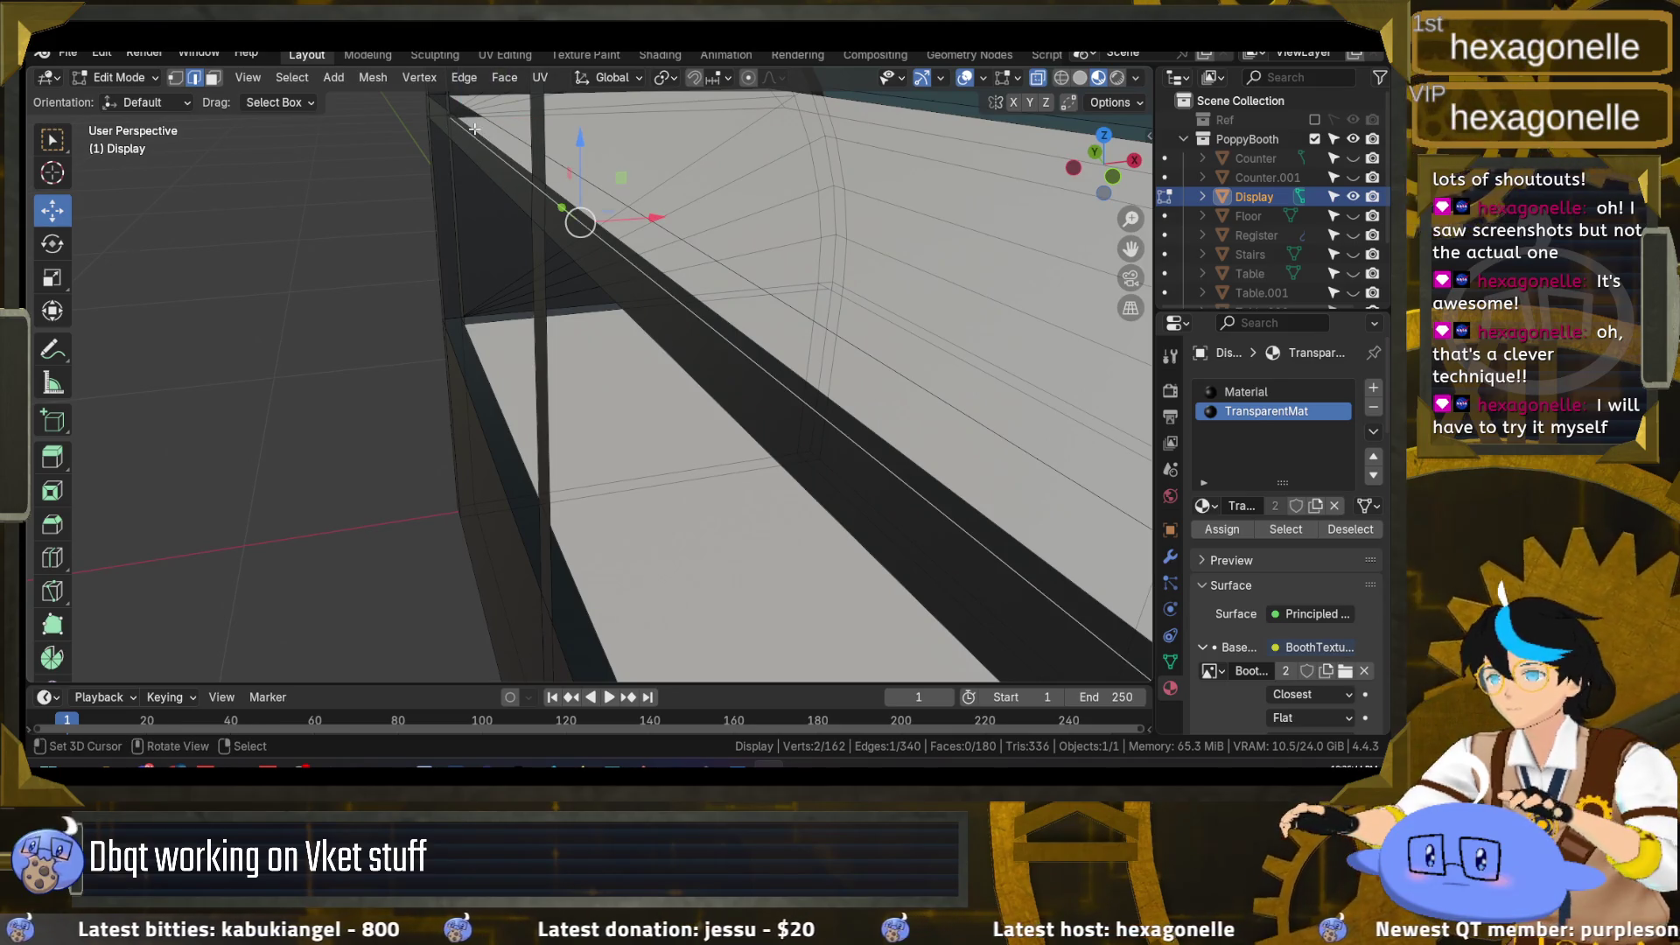
Step: Fill a face along the shelf's top edge loop, inspect the shelf end, then open Unity
alt+click(473, 127)
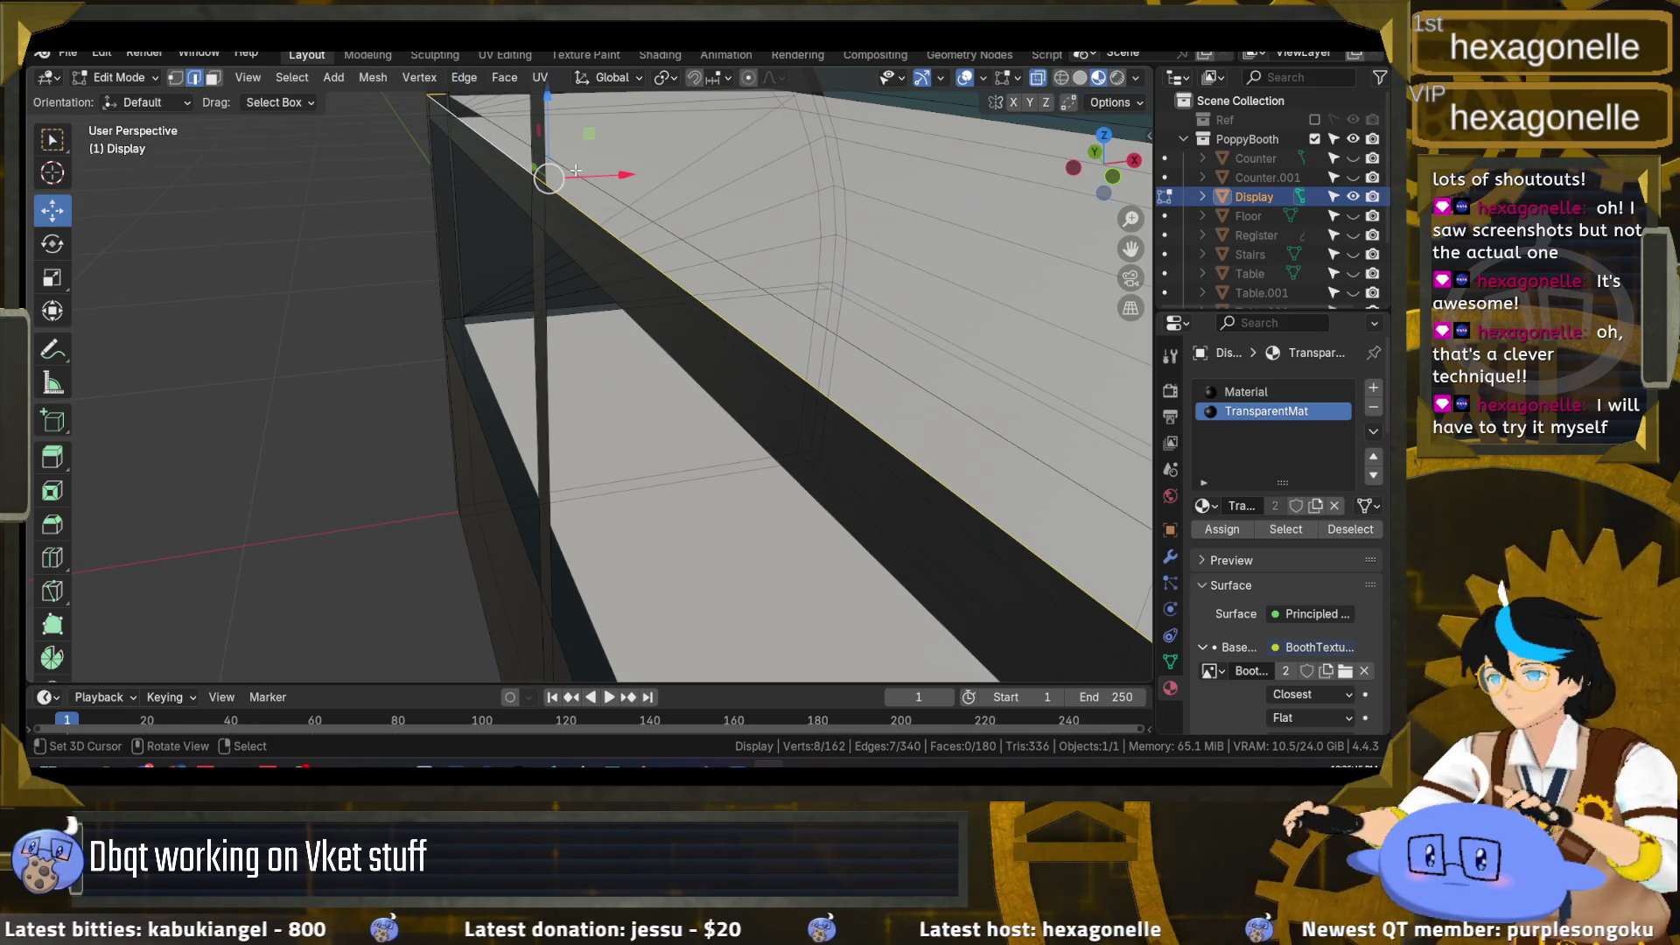
key(f)
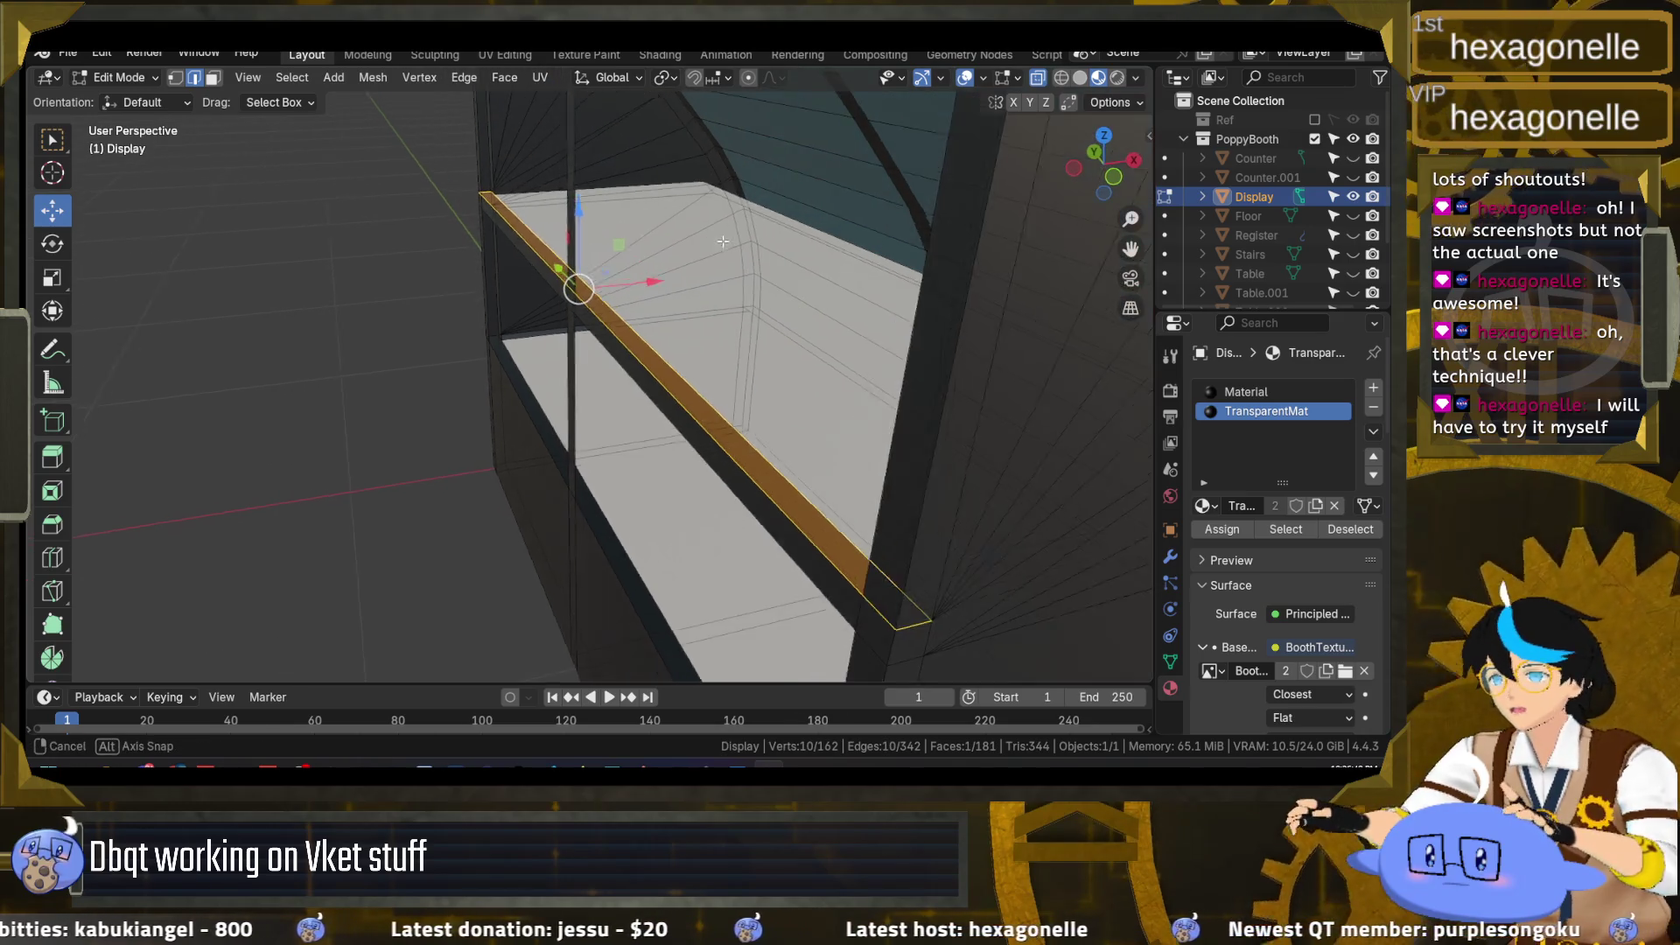
drag(612, 289, 489, 165)
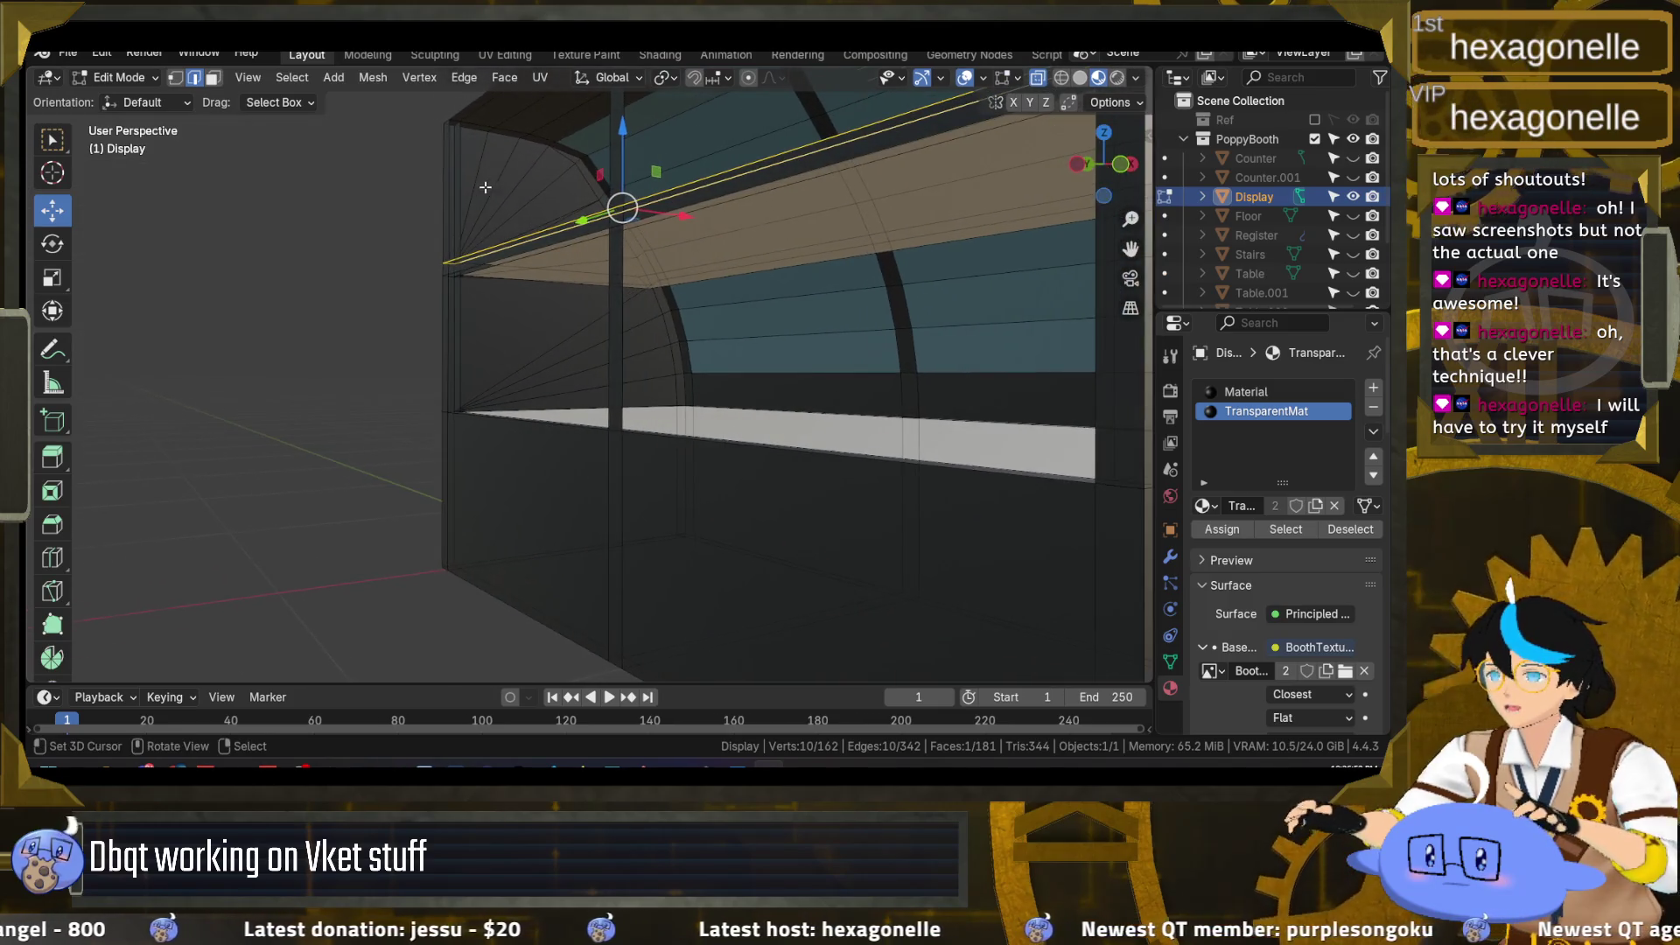
mouse_move(488, 164)
mouse_down()
mouse_move(669, 406)
mouse_move(573, 441)
mouse_up()
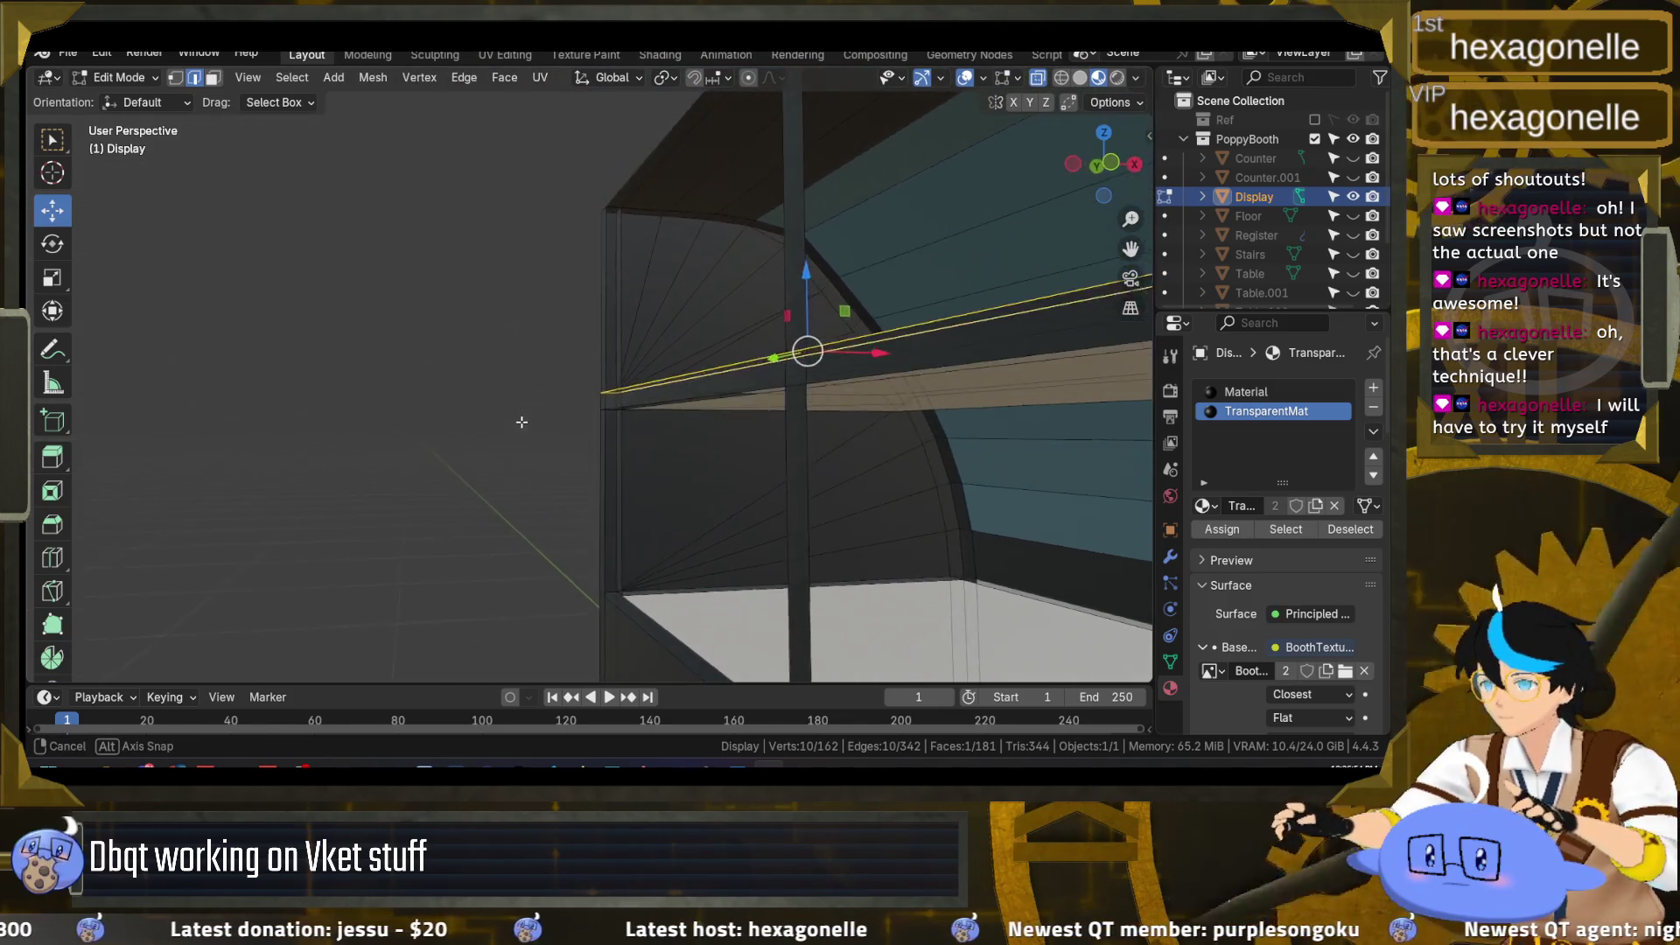
alt+click(584, 443)
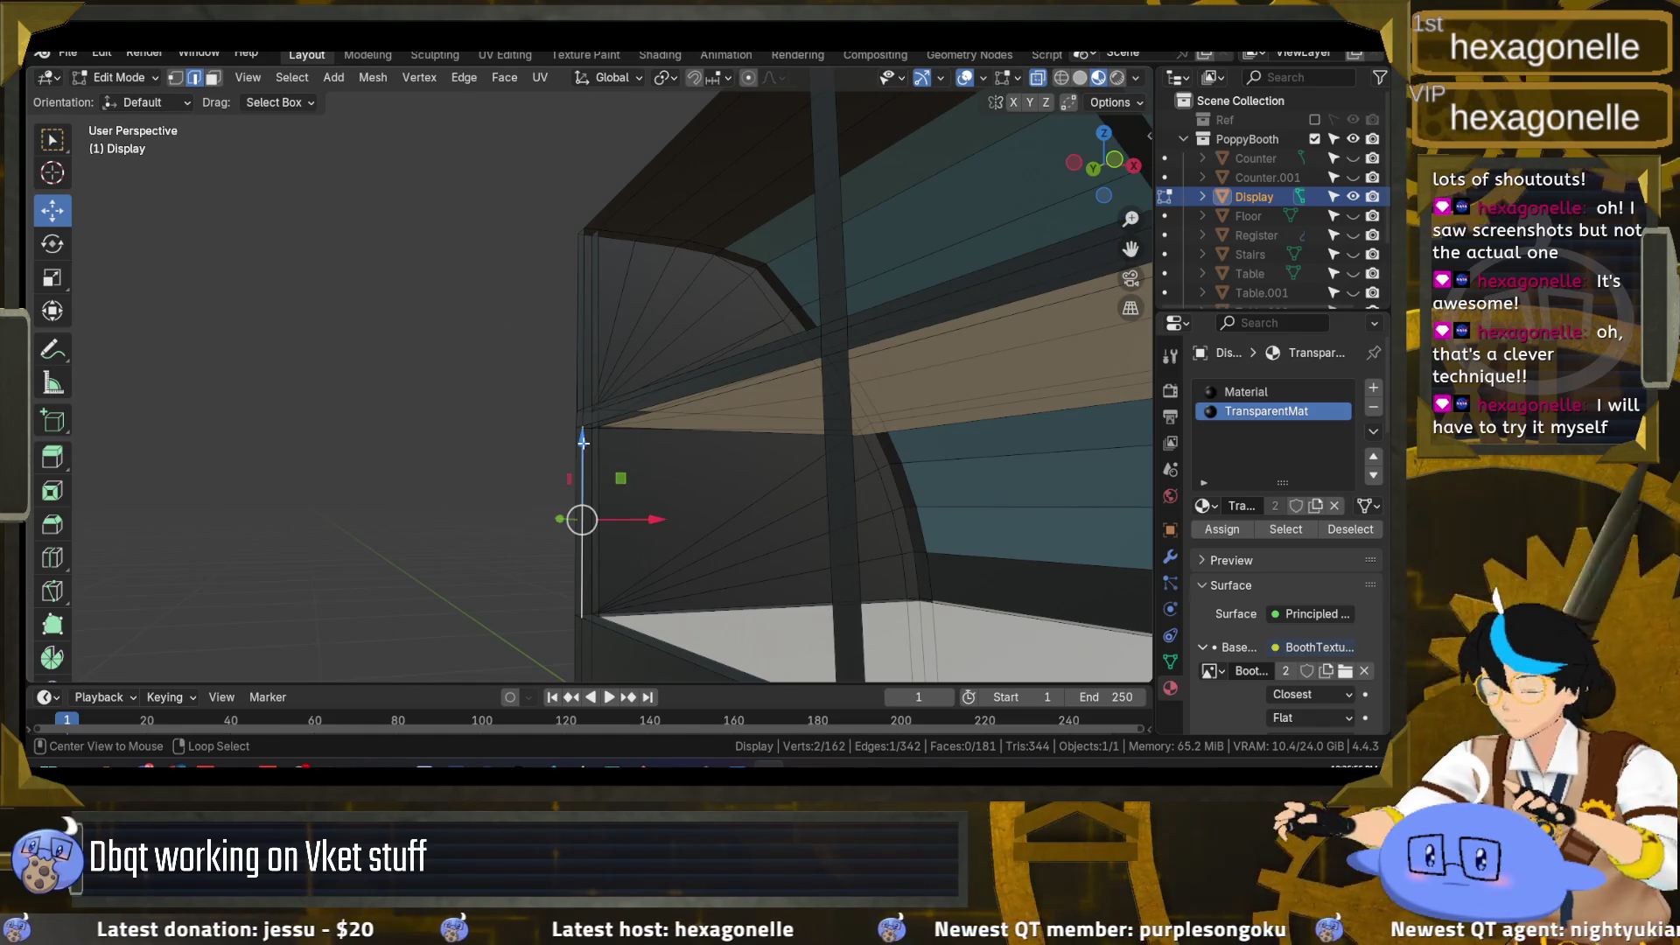
drag(600, 444, 560, 437)
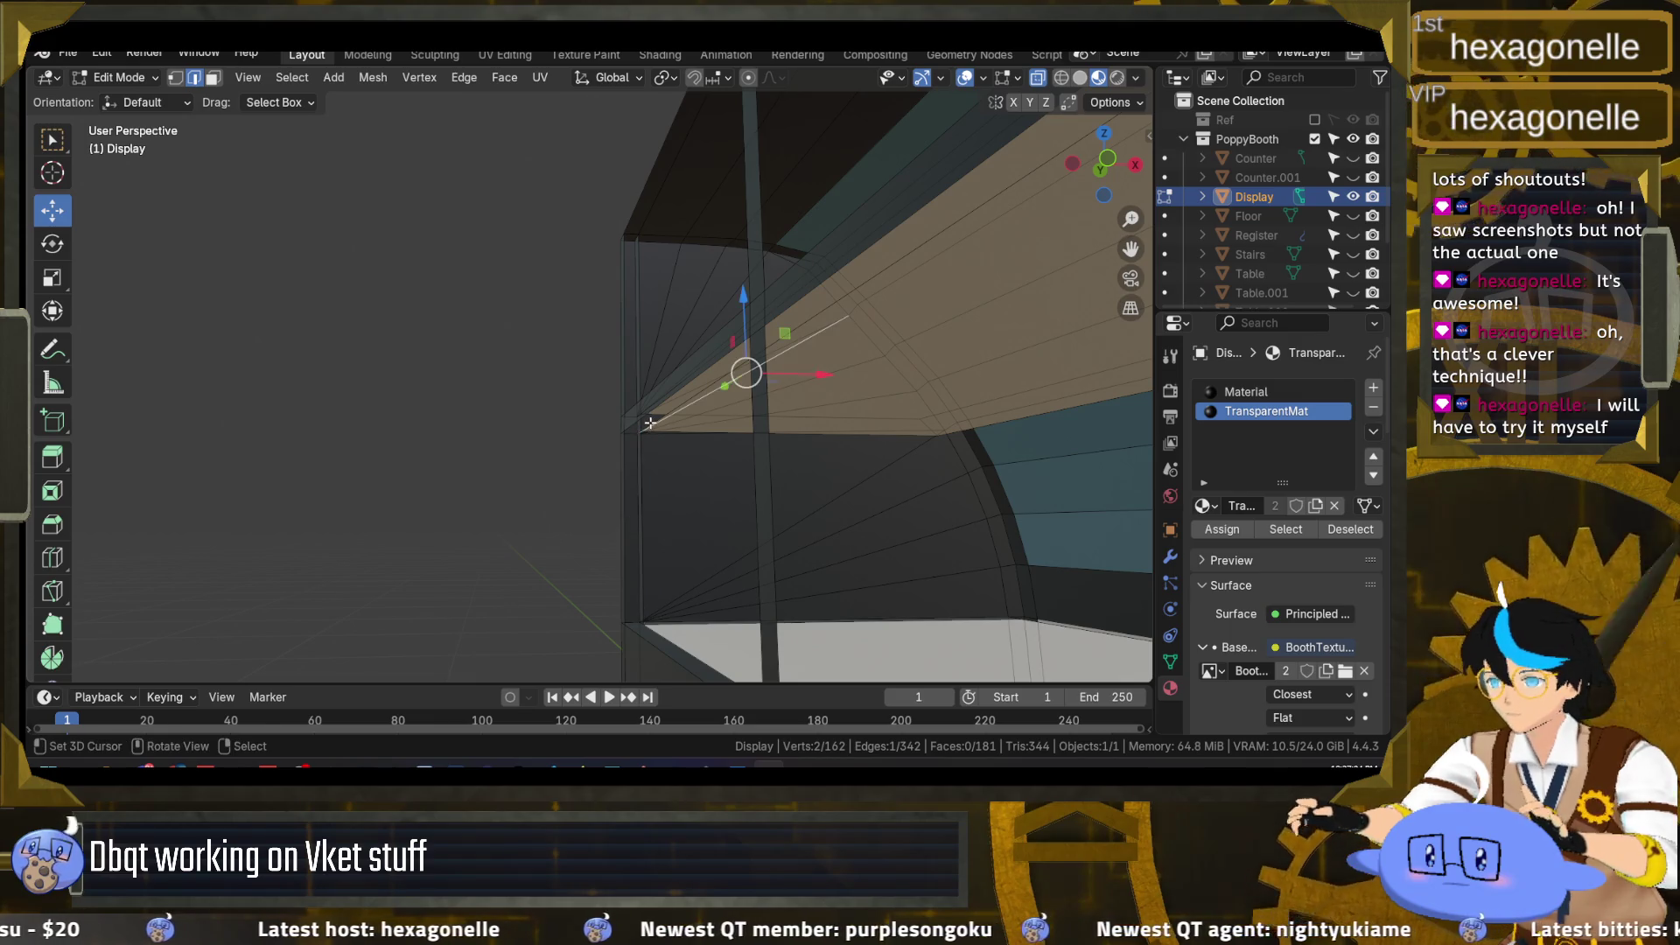
scroll(649, 423, down, 5)
drag(650, 423, 796, 507)
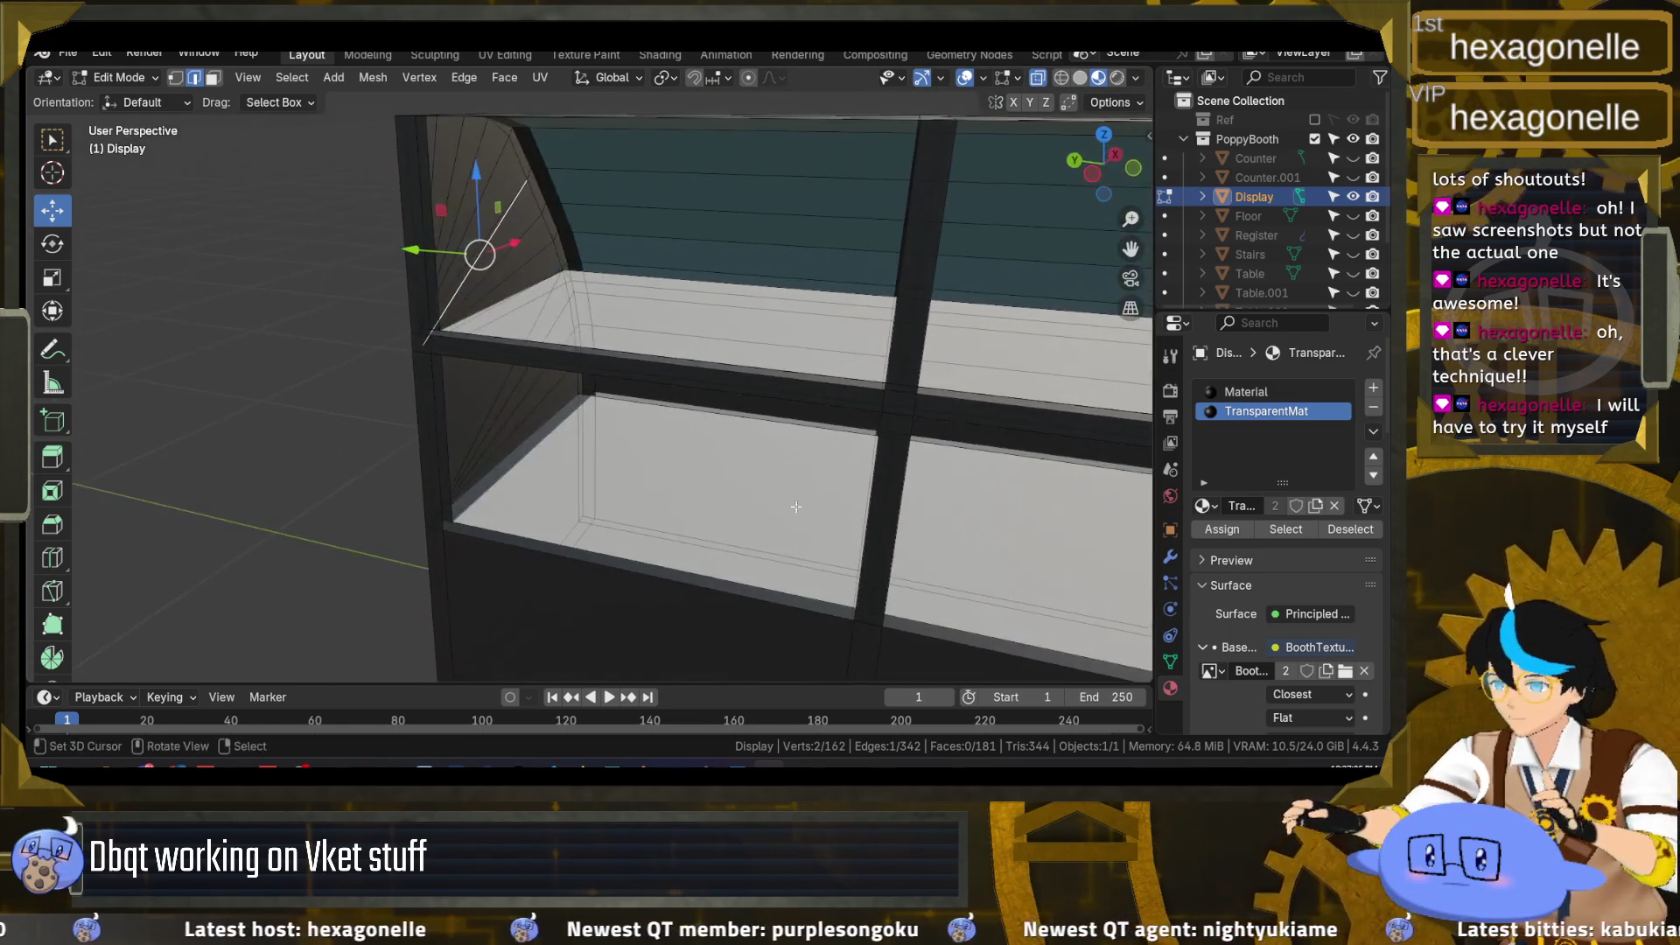
mouse_move(705, 767)
click(762, 697)
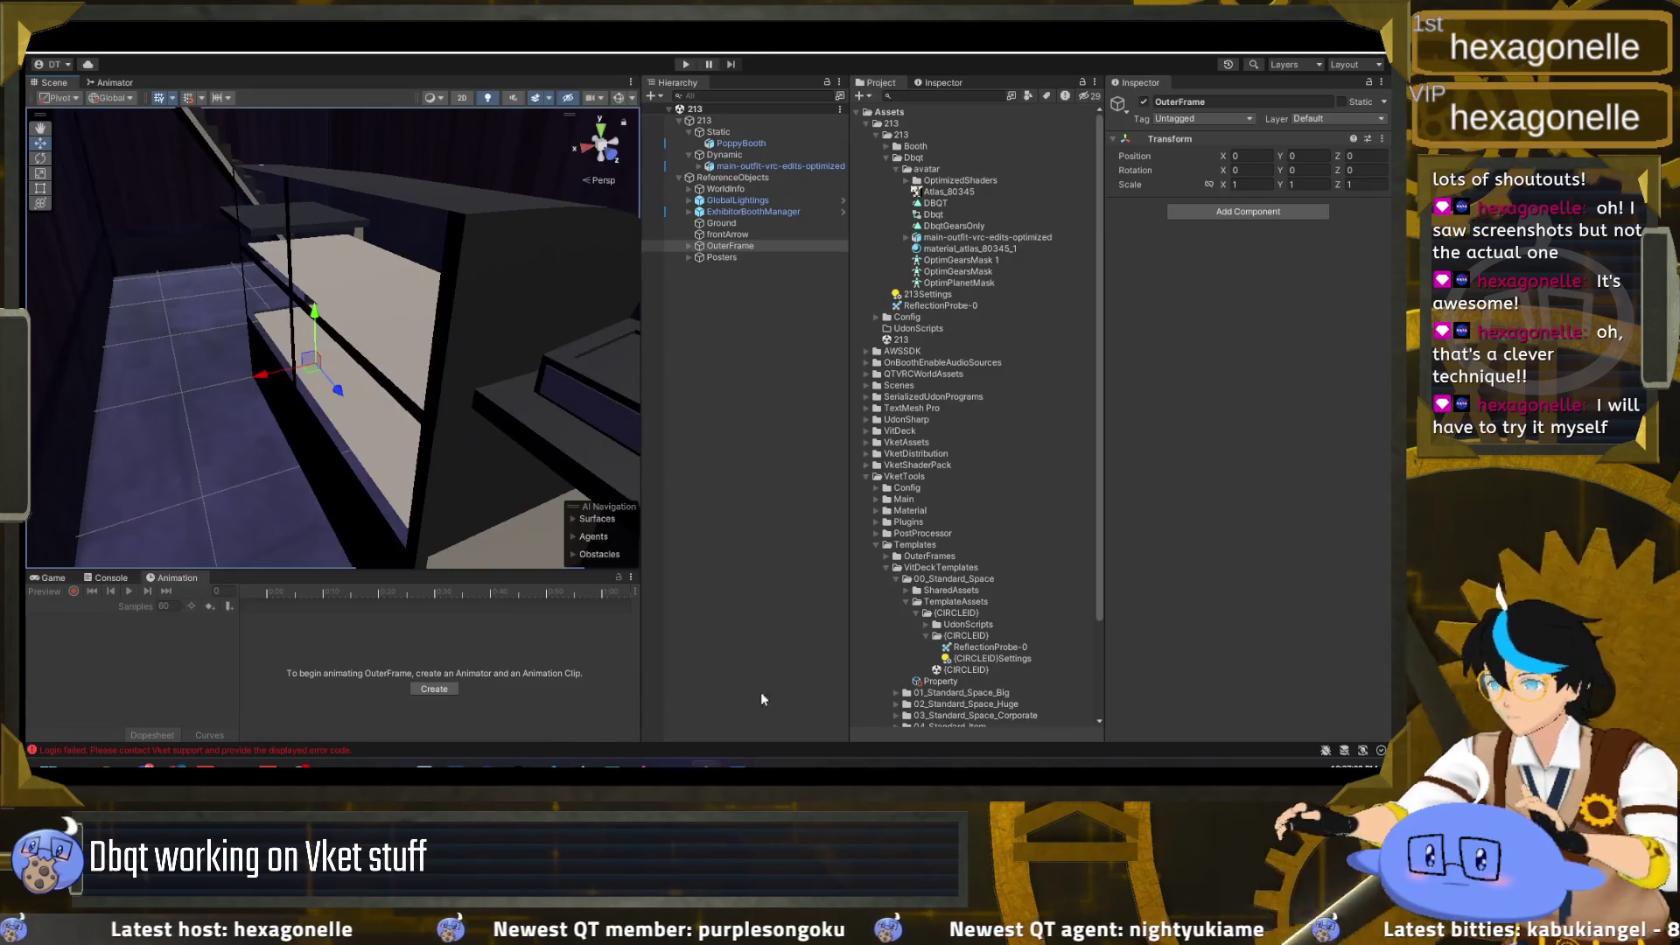
Step: Orbit Unity's Scene view around the display case, then return to Blender's Display mesh
scroll(287, 370, up, 3)
scroll(287, 370, down, 3)
drag(287, 370, 318, 343)
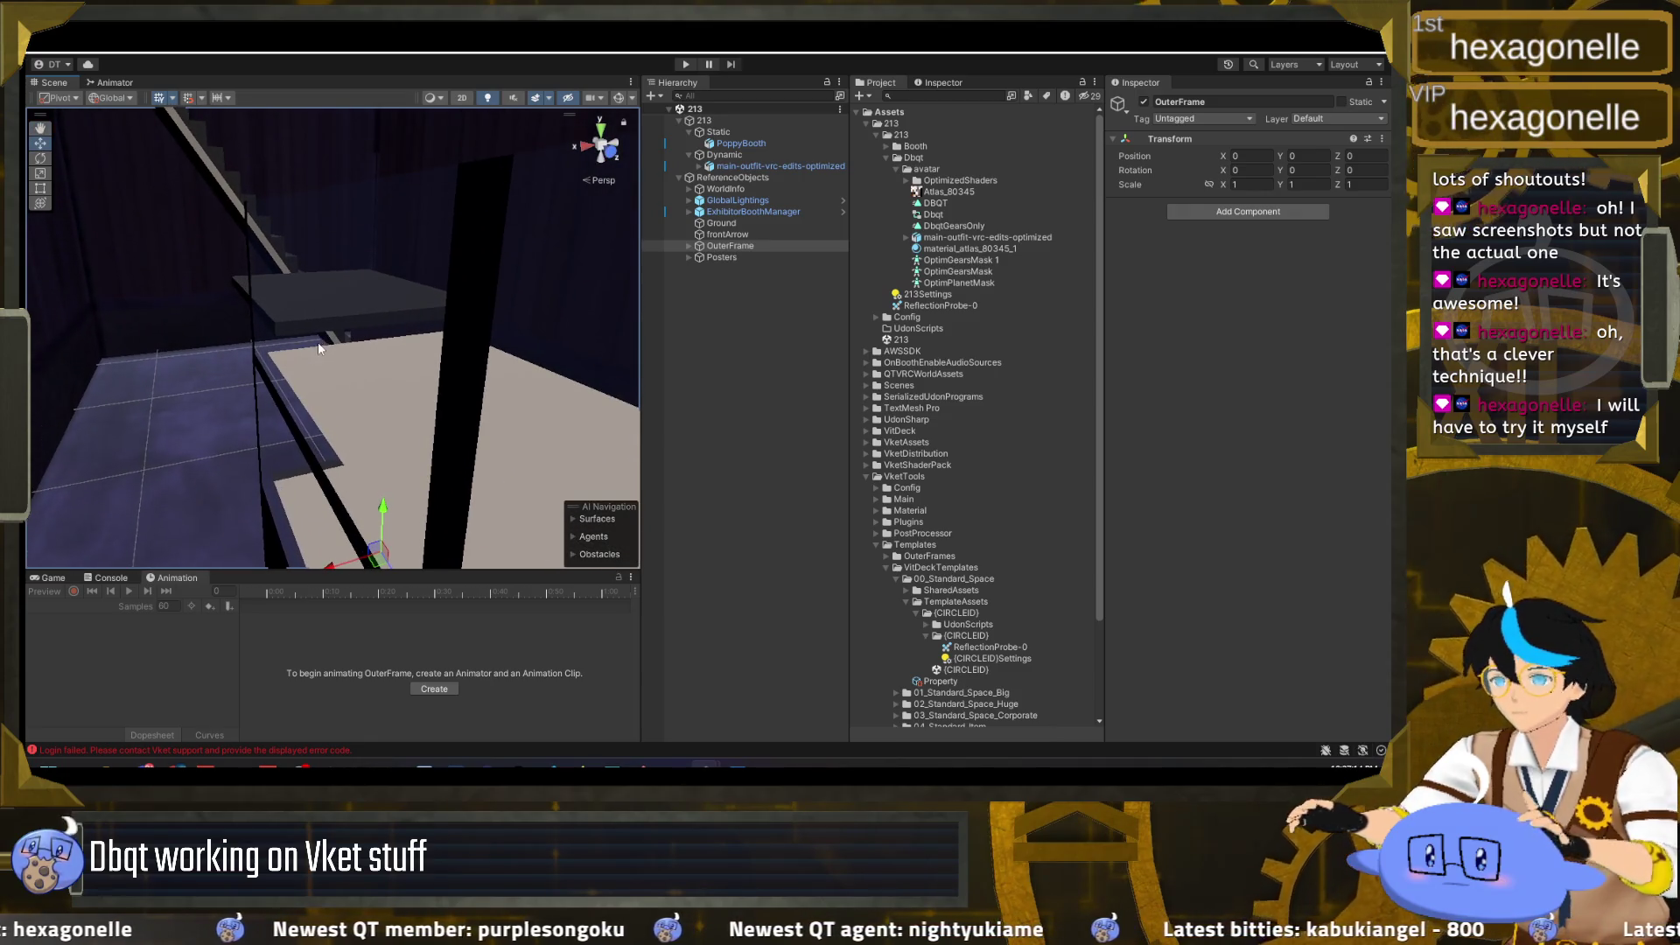
key(alt+Tab)
drag(498, 408, 536, 298)
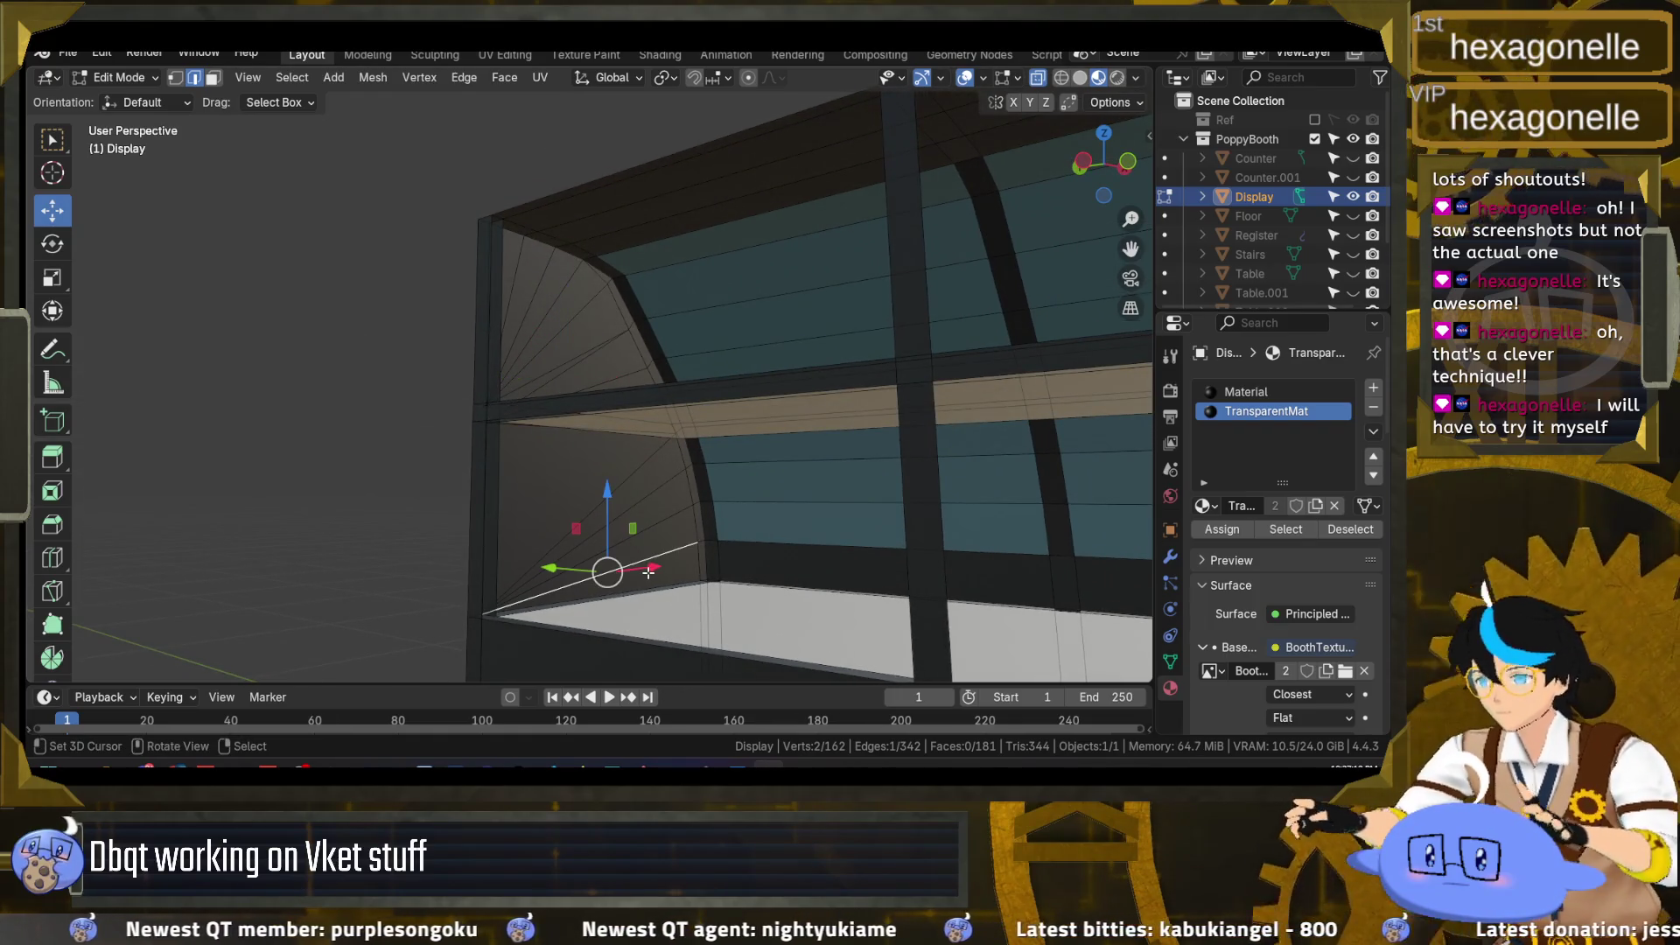
Step: Select the first fan end panel's faces and run Solidify Faces with 0.01 m thickness
click(664, 574)
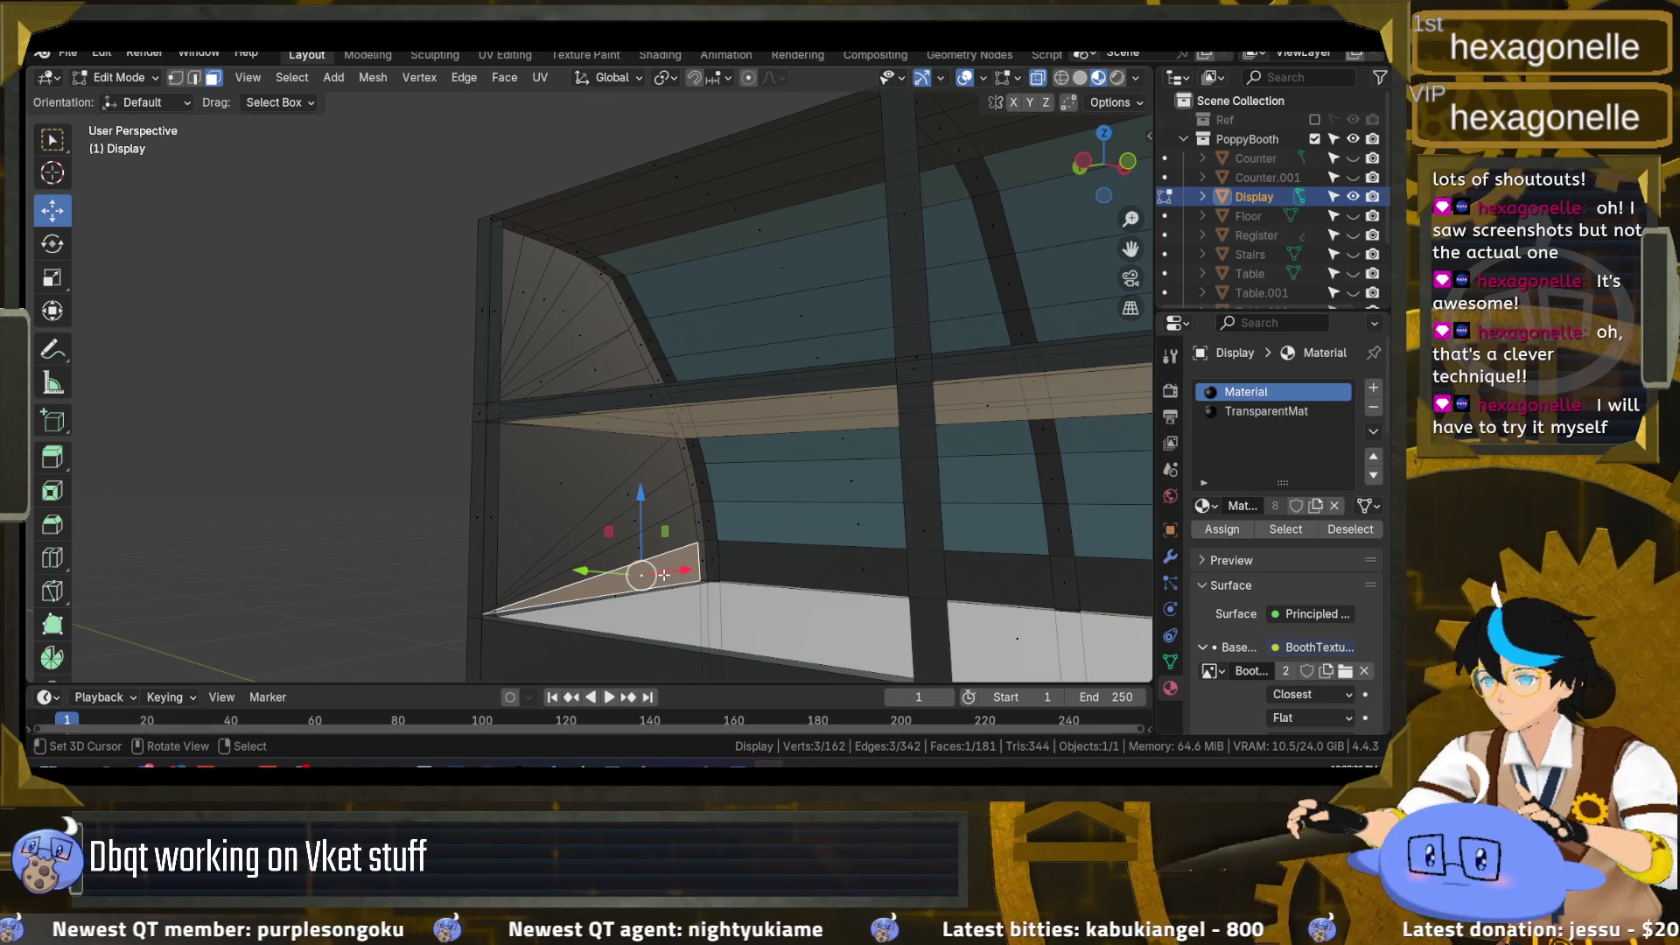
ctrl+click(510, 260)
drag(561, 361, 657, 512)
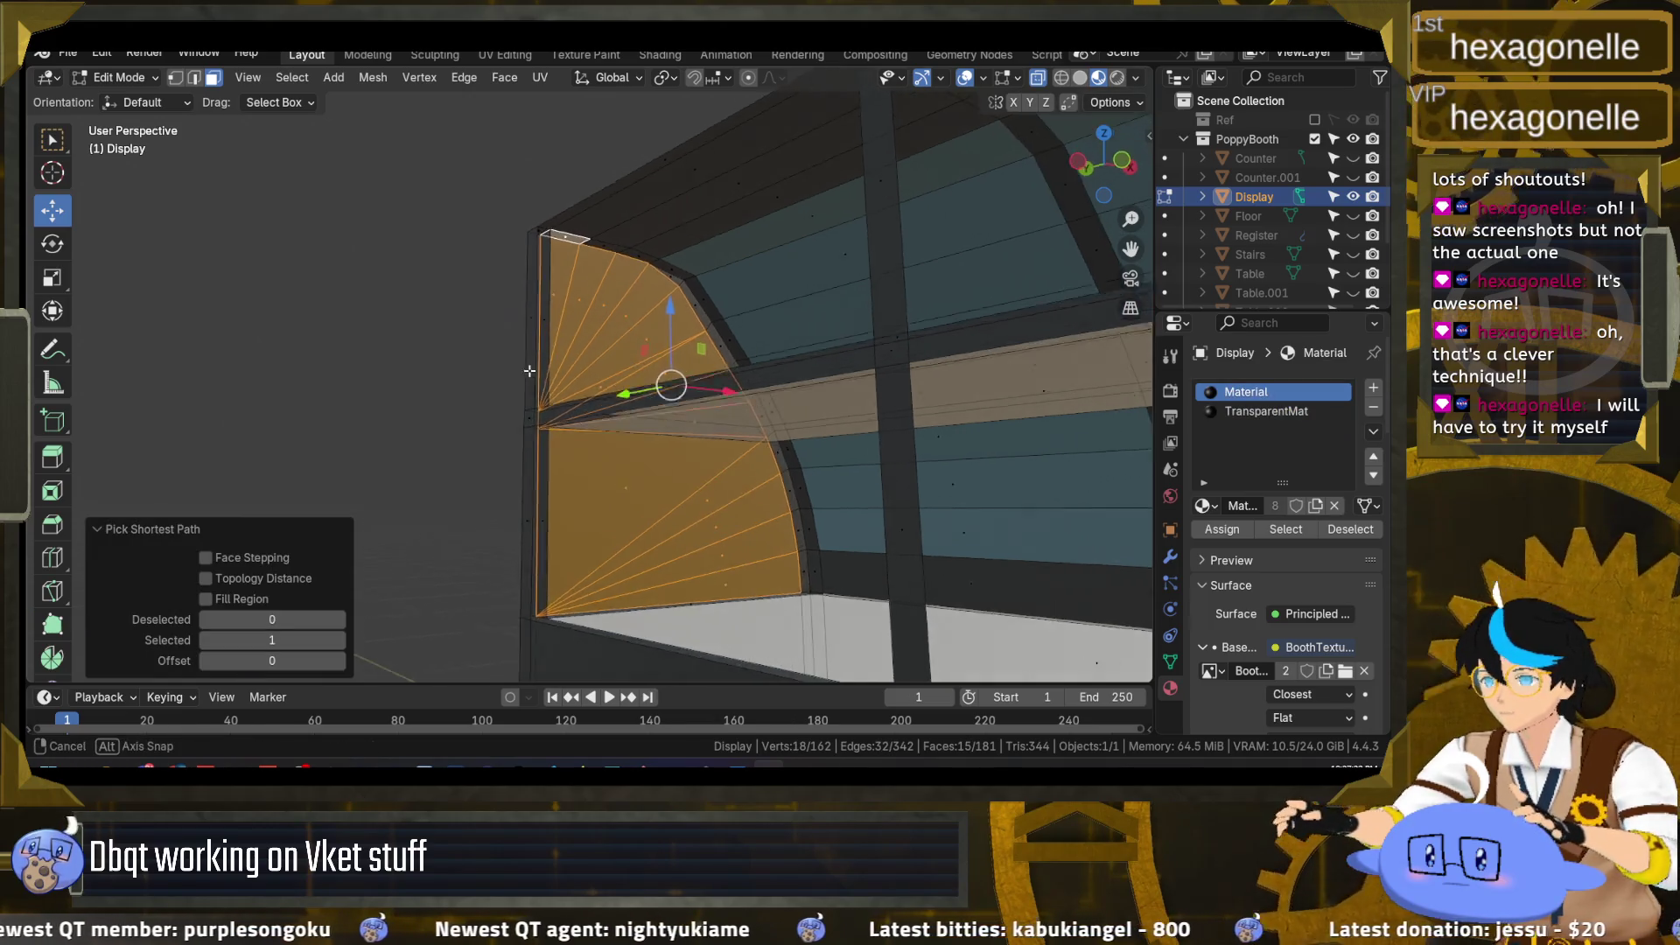
click(700, 619)
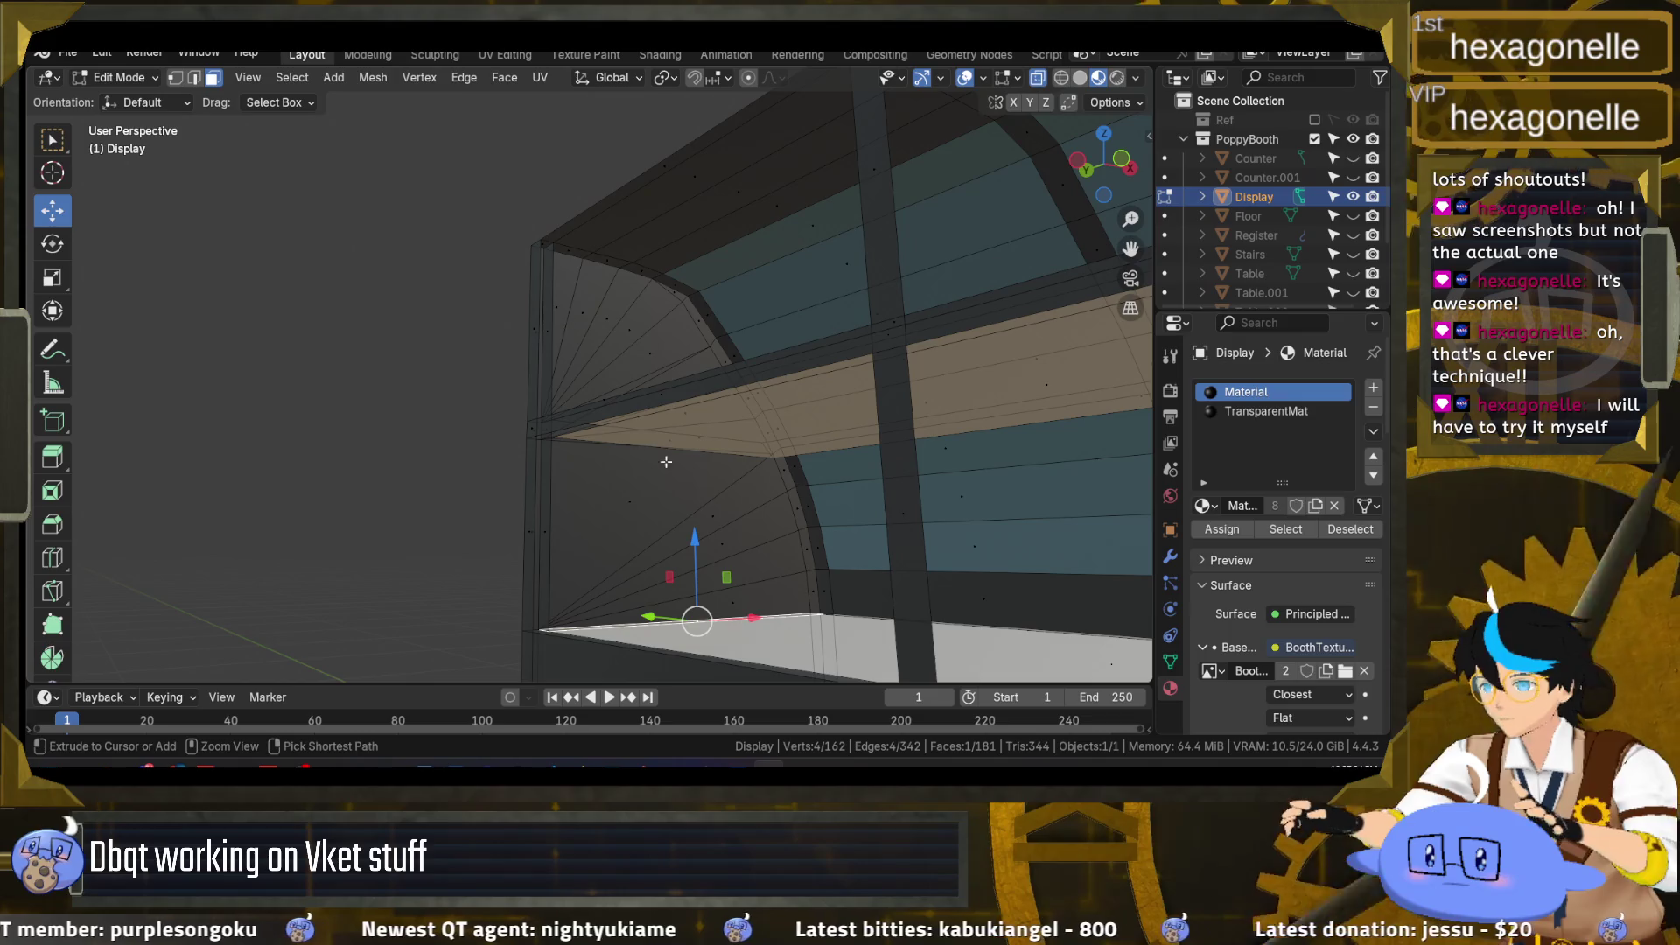
ctrl+click(698, 482)
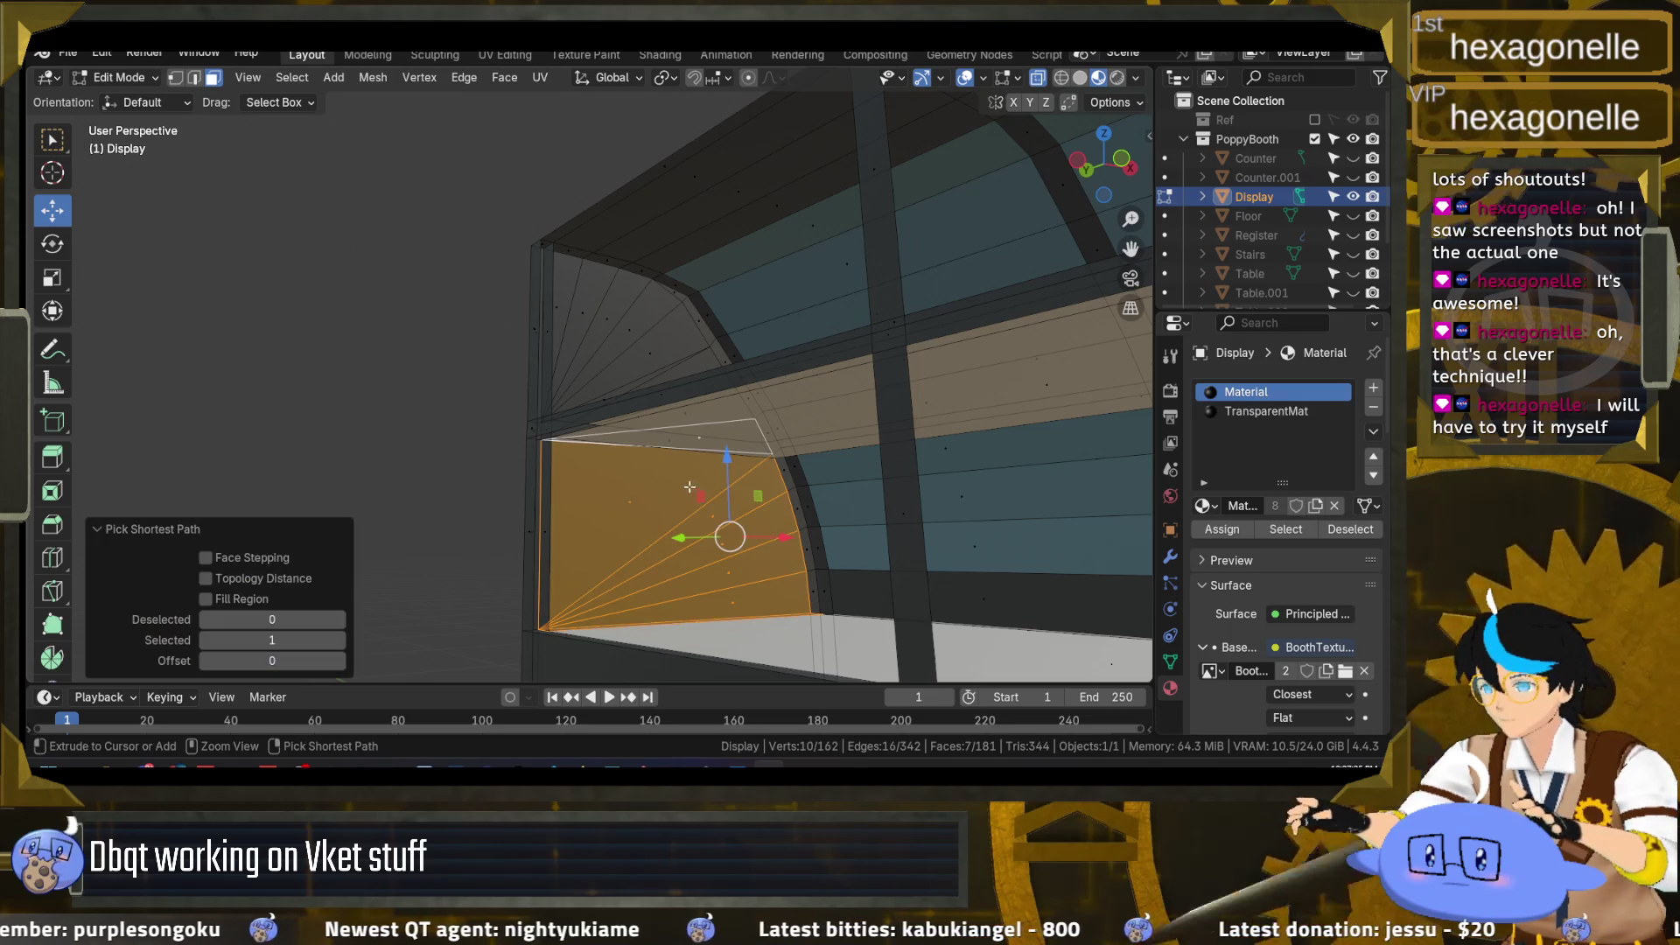
ctrl+click(555, 308)
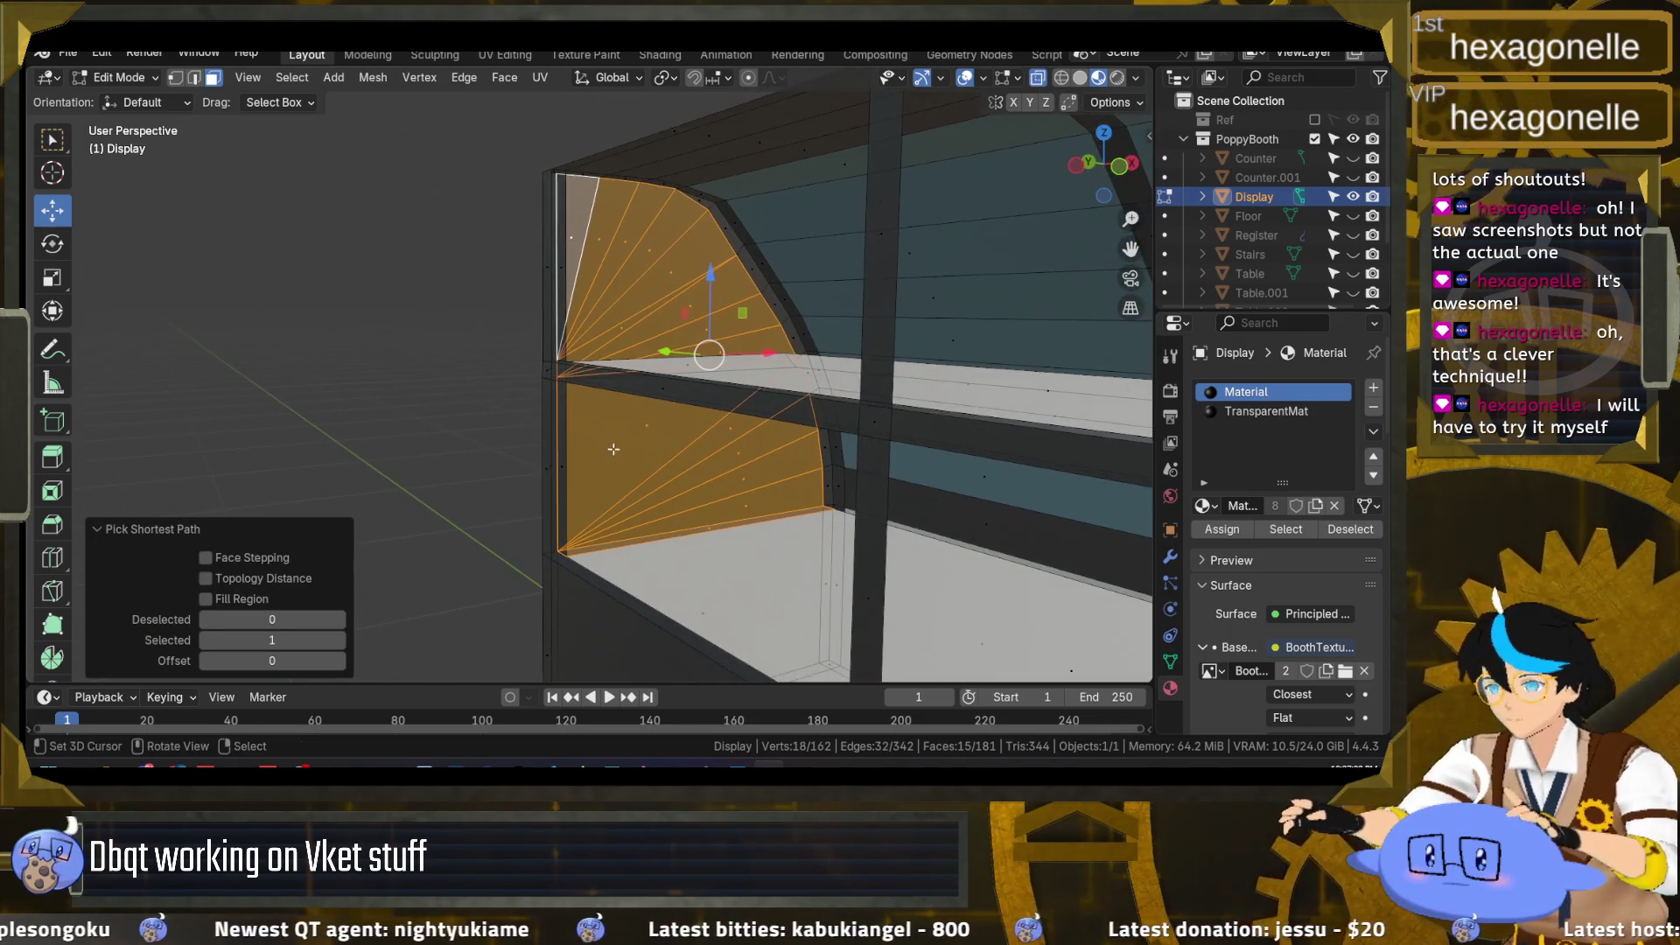
key(F3)
text(solid)
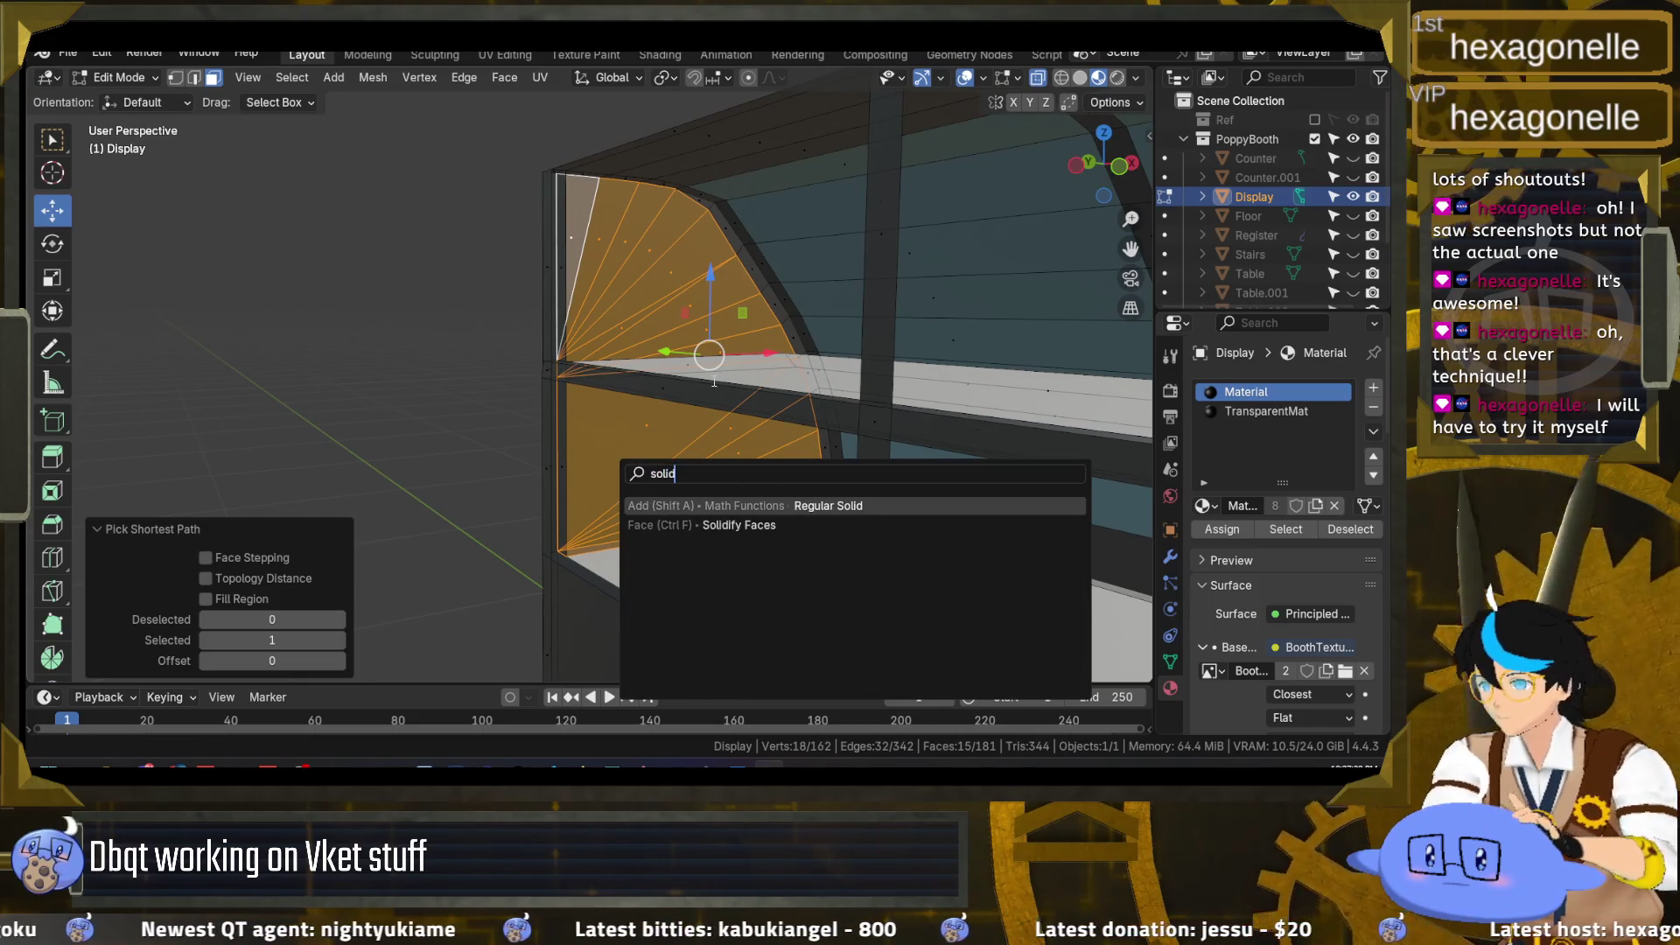
click(721, 525)
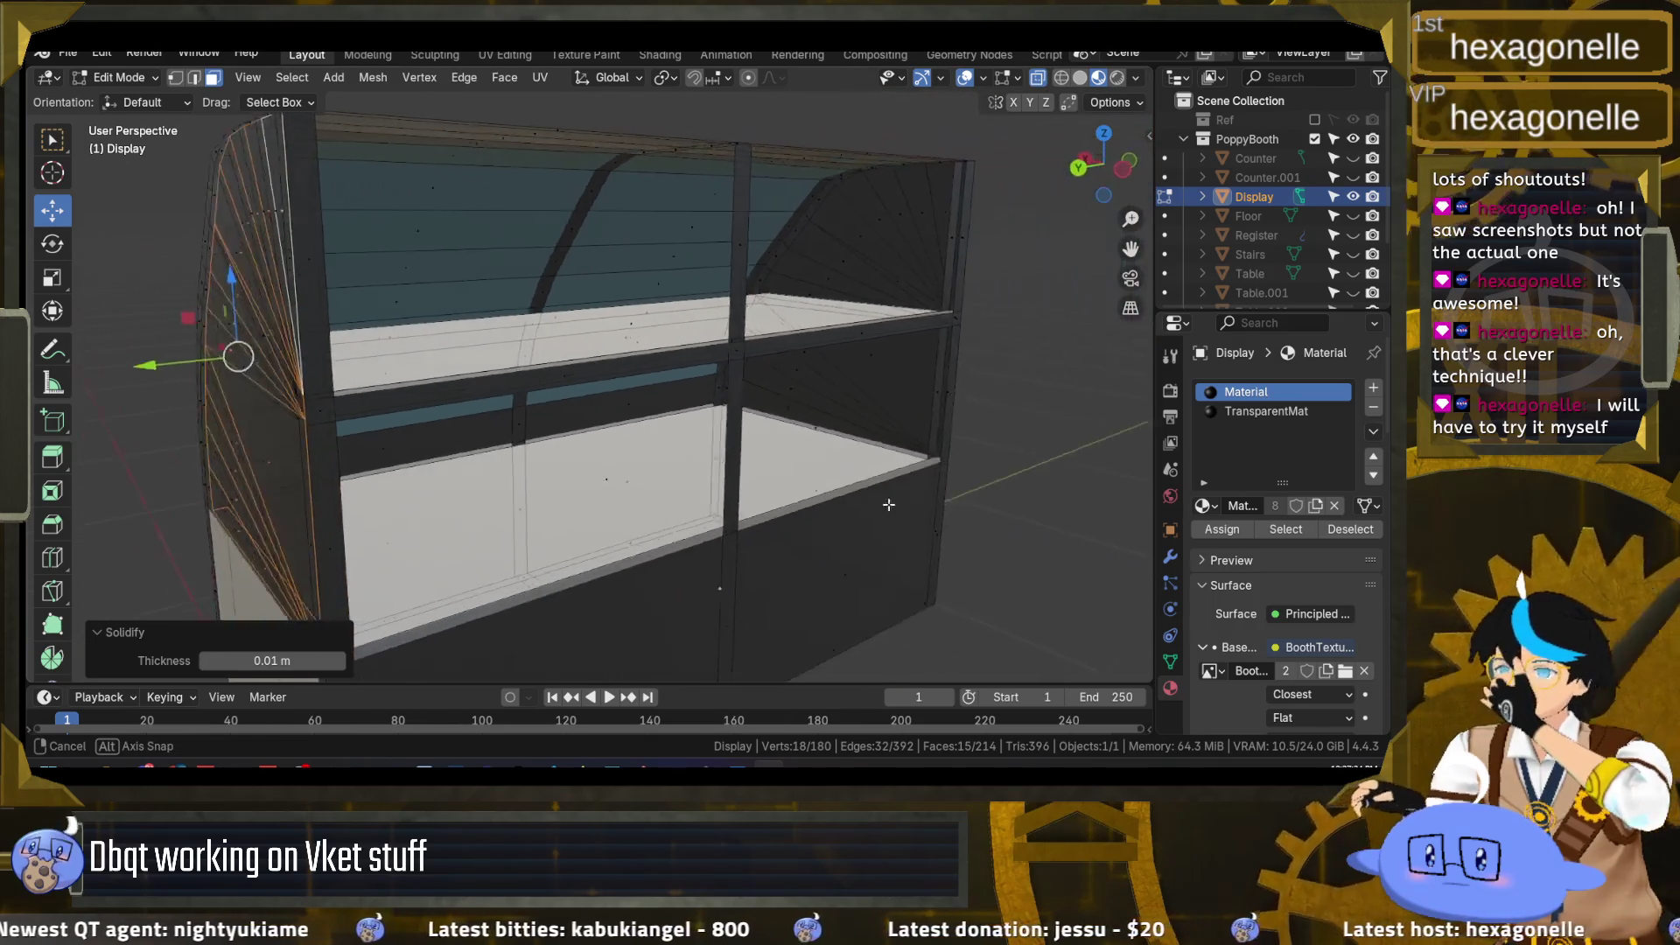
Step: Select the right end panel's fan faces, solidify them to 0.01 m, then deselect all
scroll(888, 505, up, 5)
mouse_move(676, 480)
mouse_down()
mouse_move(874, 503)
mouse_move(867, 483)
mouse_up()
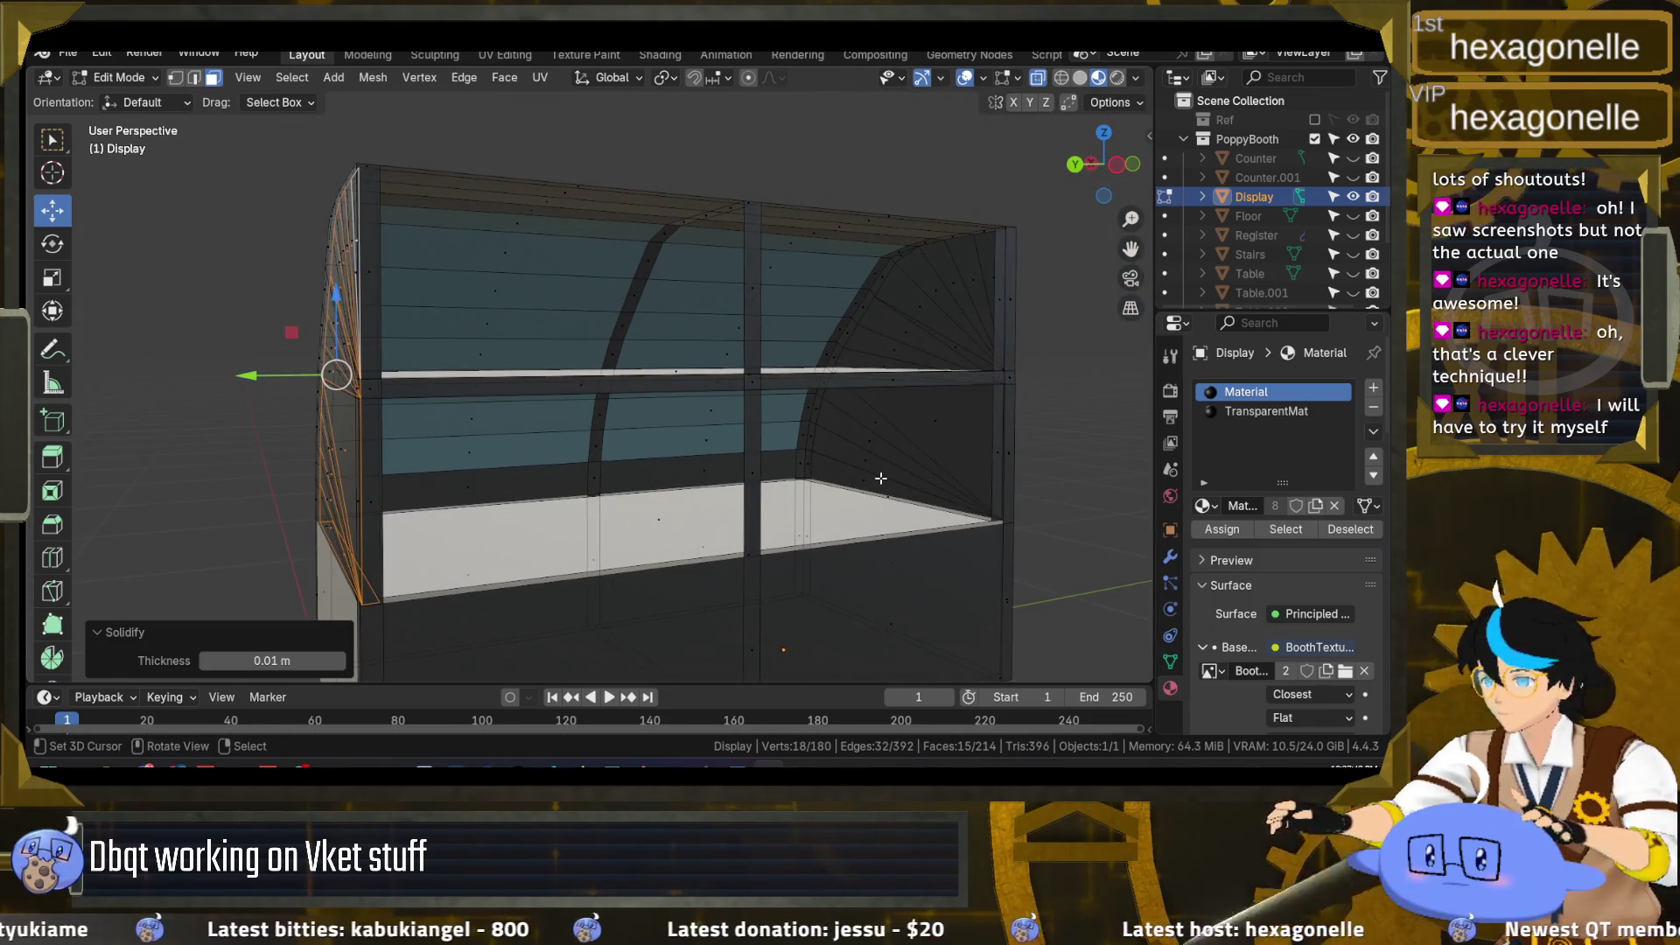
click(862, 482)
ctrl+click(986, 276)
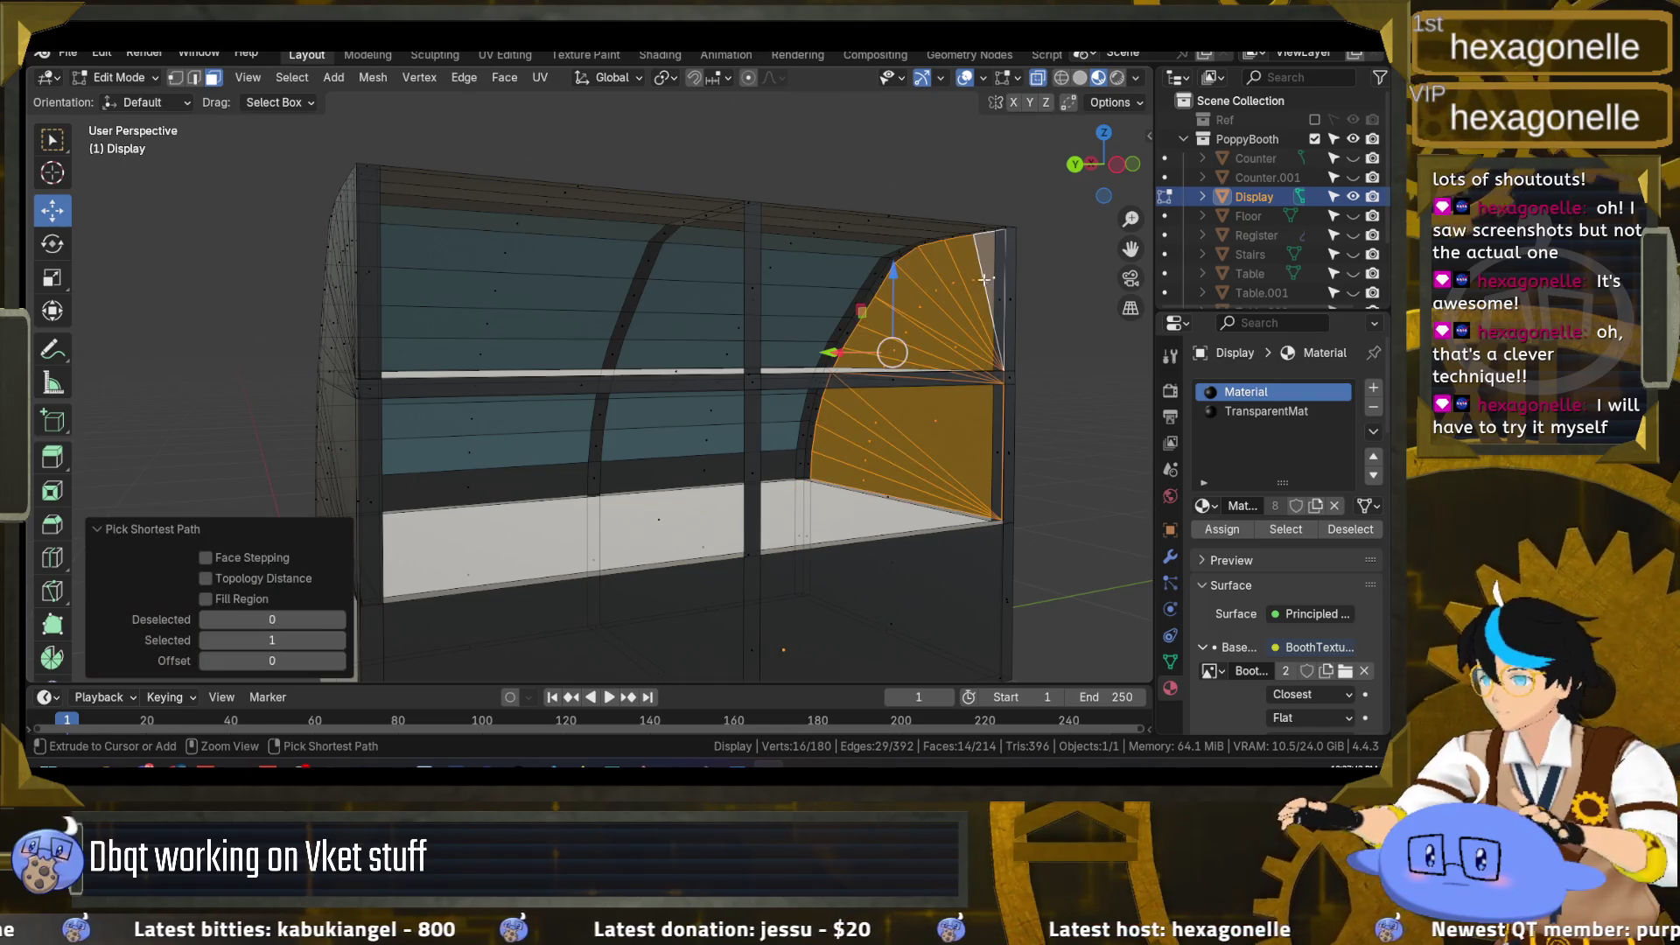
right_click(967, 366)
click(924, 414)
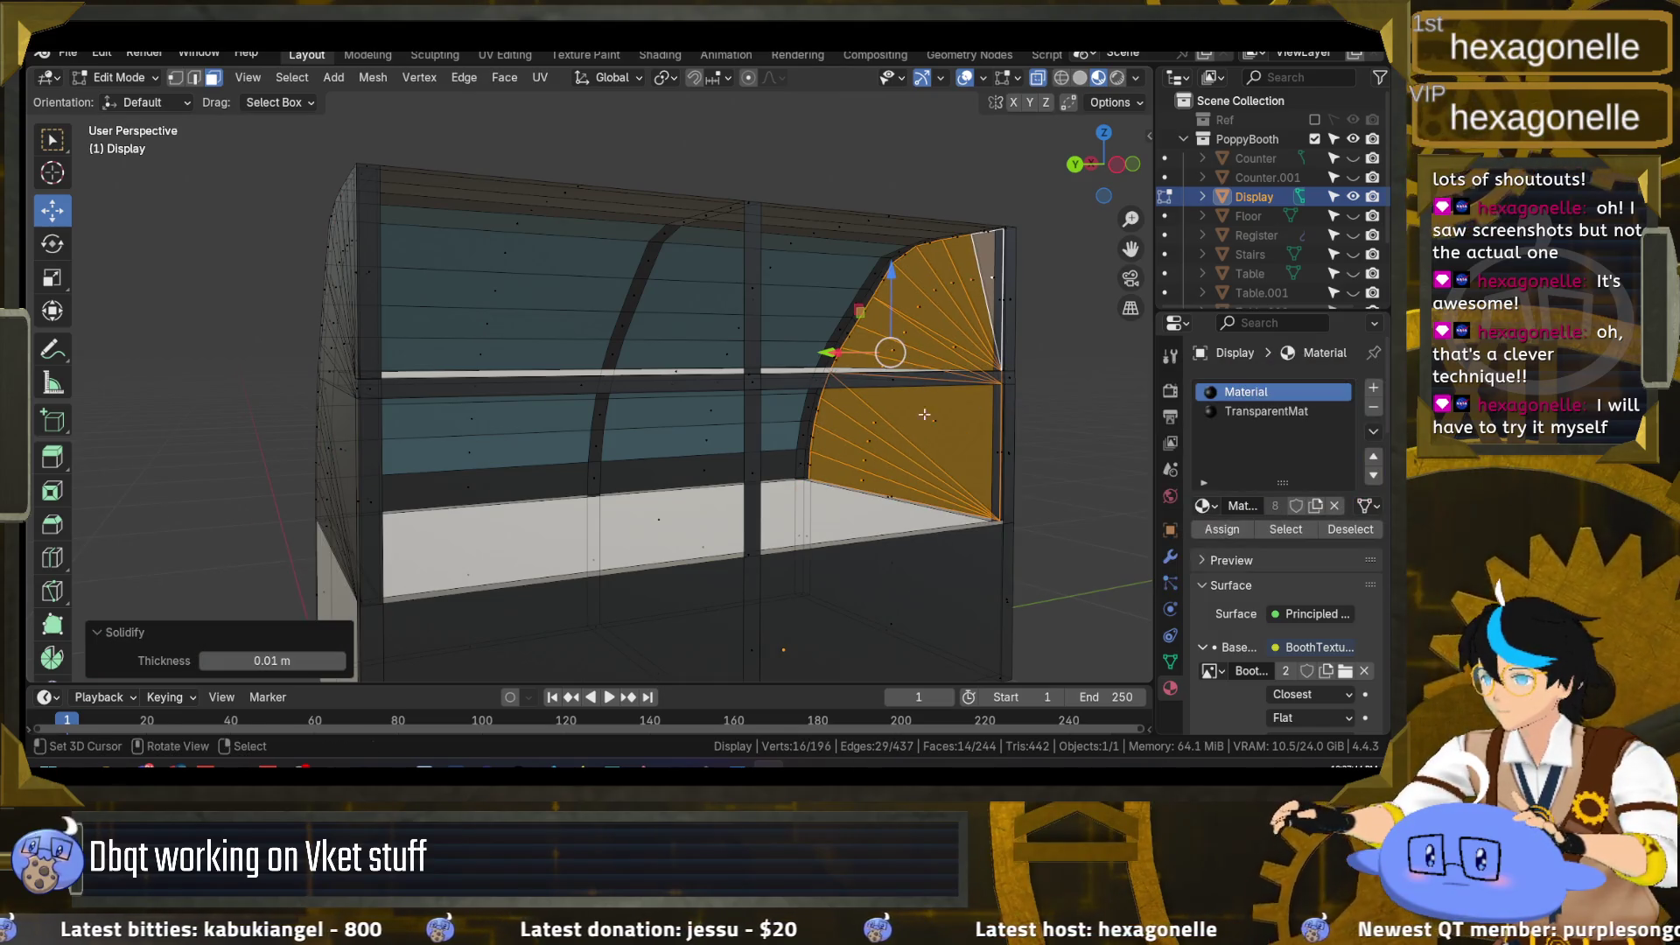
key(alt+a)
mouse_move(842, 427)
mouse_down()
mouse_move(660, 449)
mouse_move(888, 125)
mouse_up()
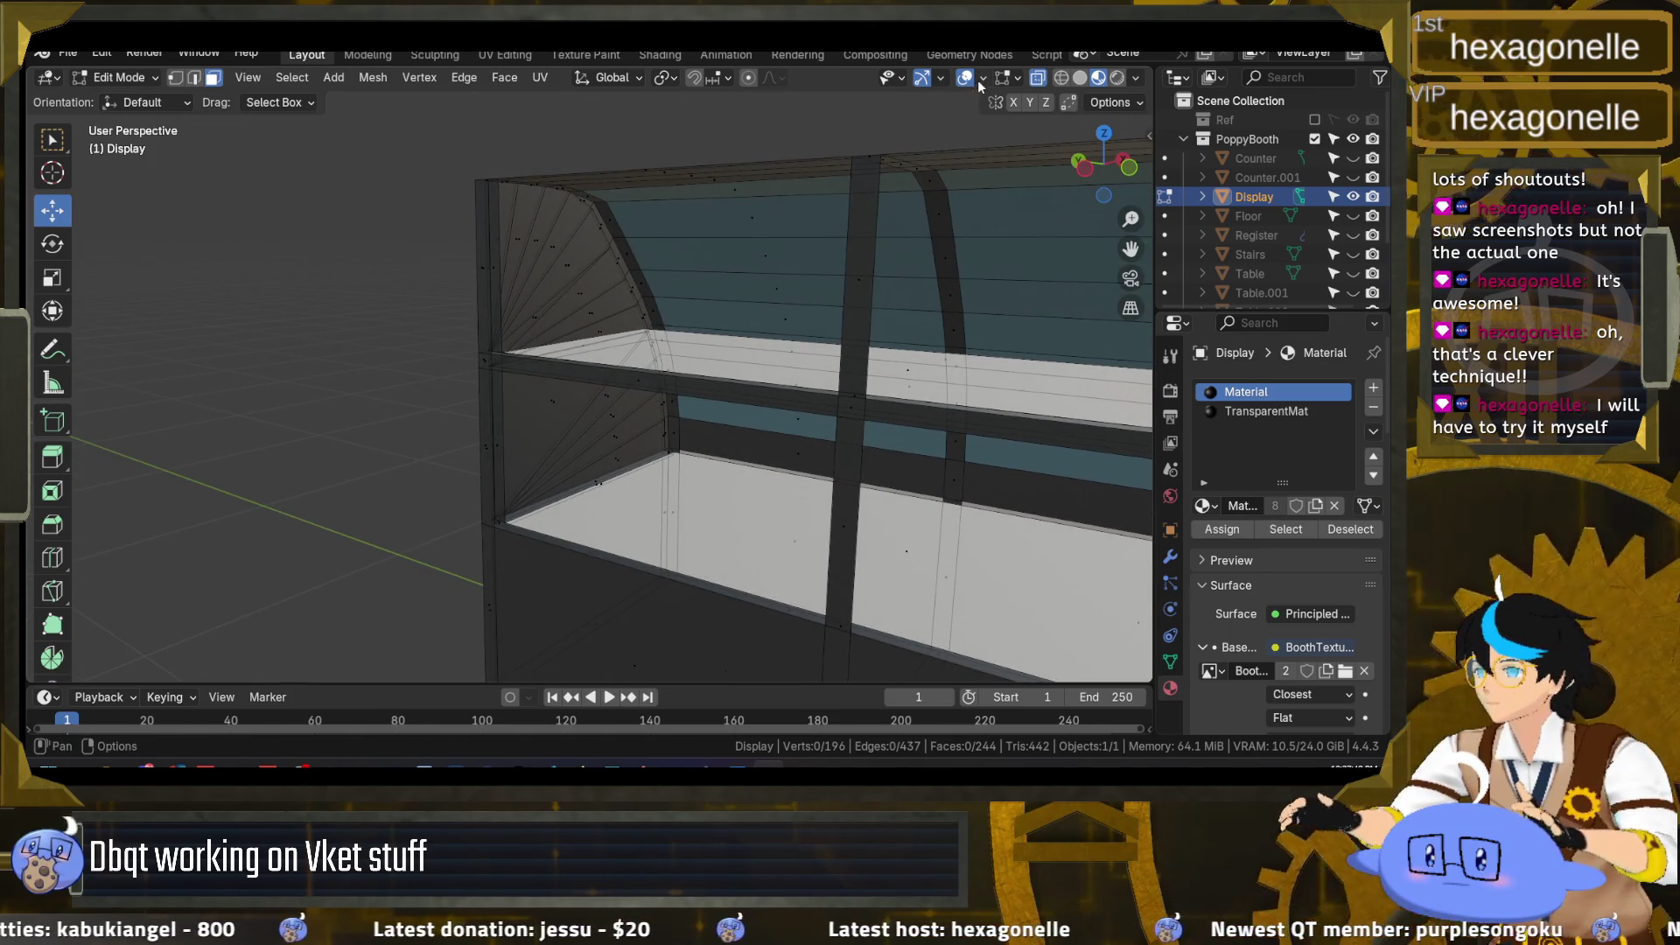
Step: Select the slanted face strip and try selecting all faces by its material slot, then deselect
scroll(720, 307, up, 2)
scroll(720, 307, up, 2)
scroll(806, 288, down, 4)
mouse_move(668, 405)
mouse_down()
mouse_move(577, 427)
mouse_move(602, 506)
mouse_up()
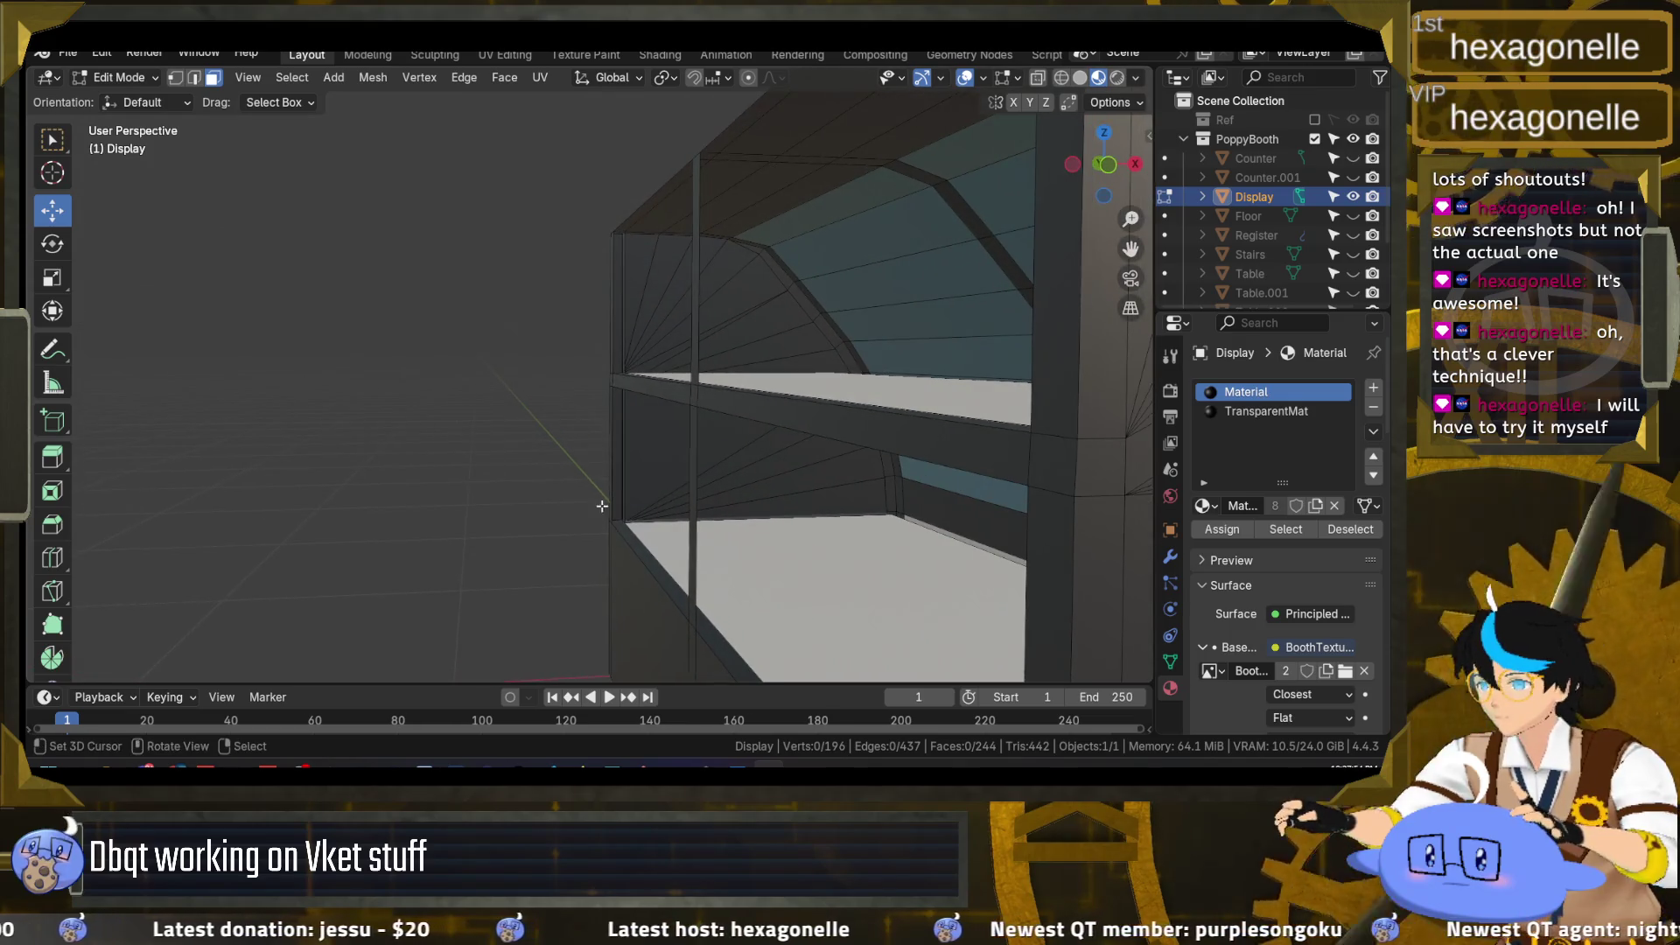
click(638, 543)
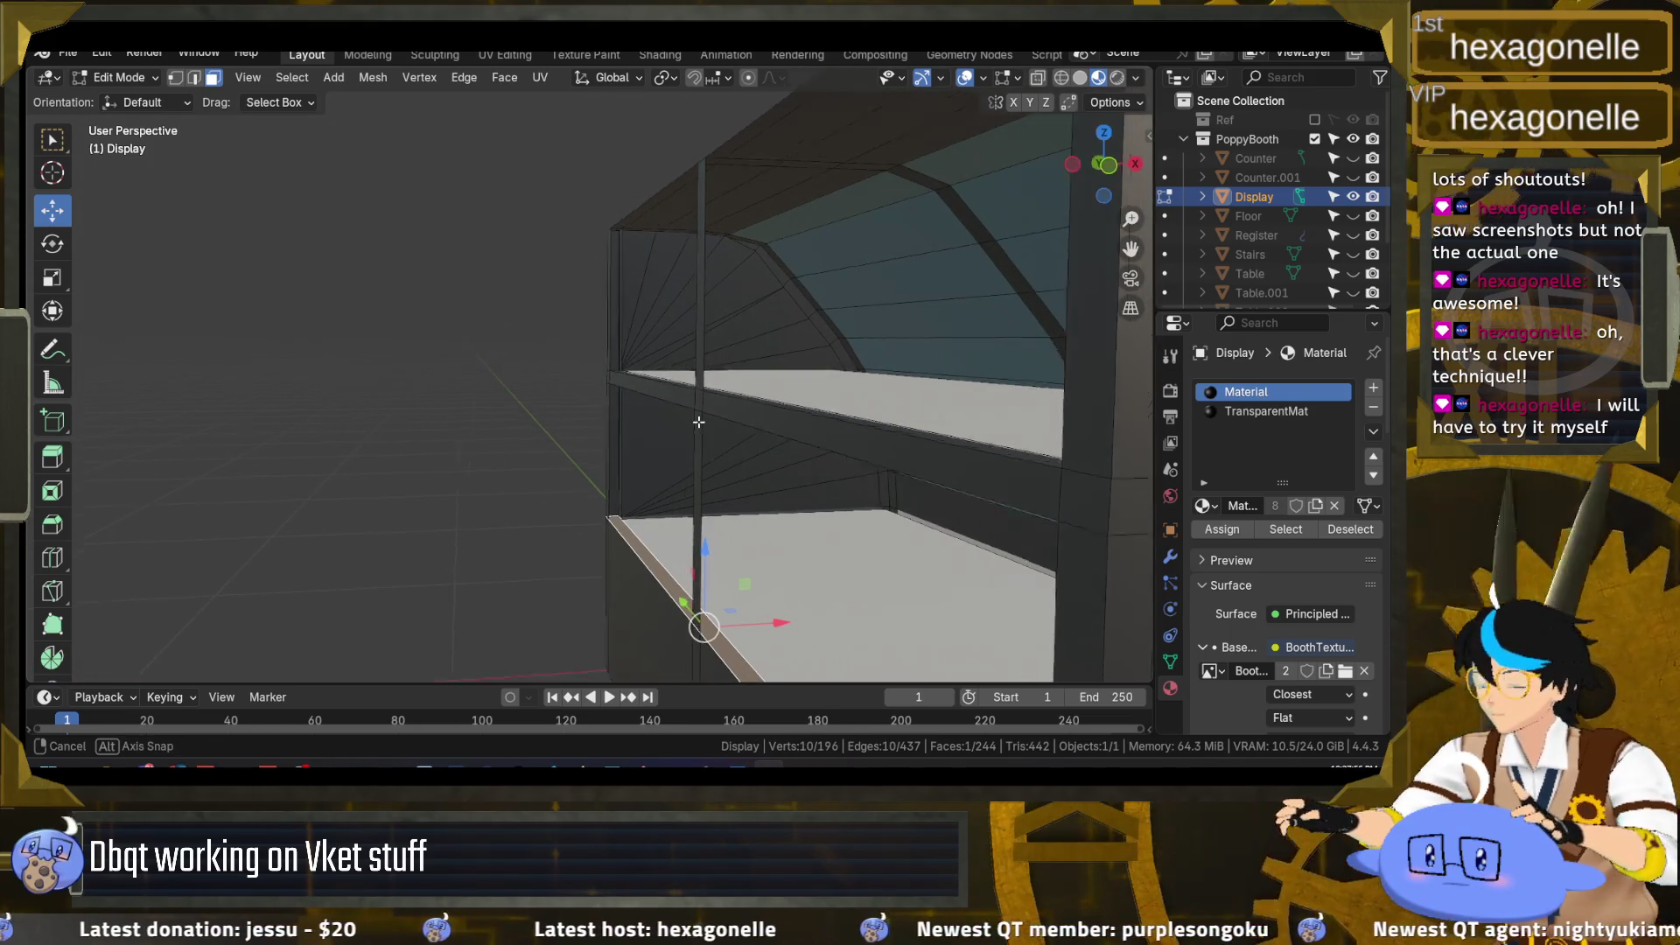
scroll(700, 434, up, 2)
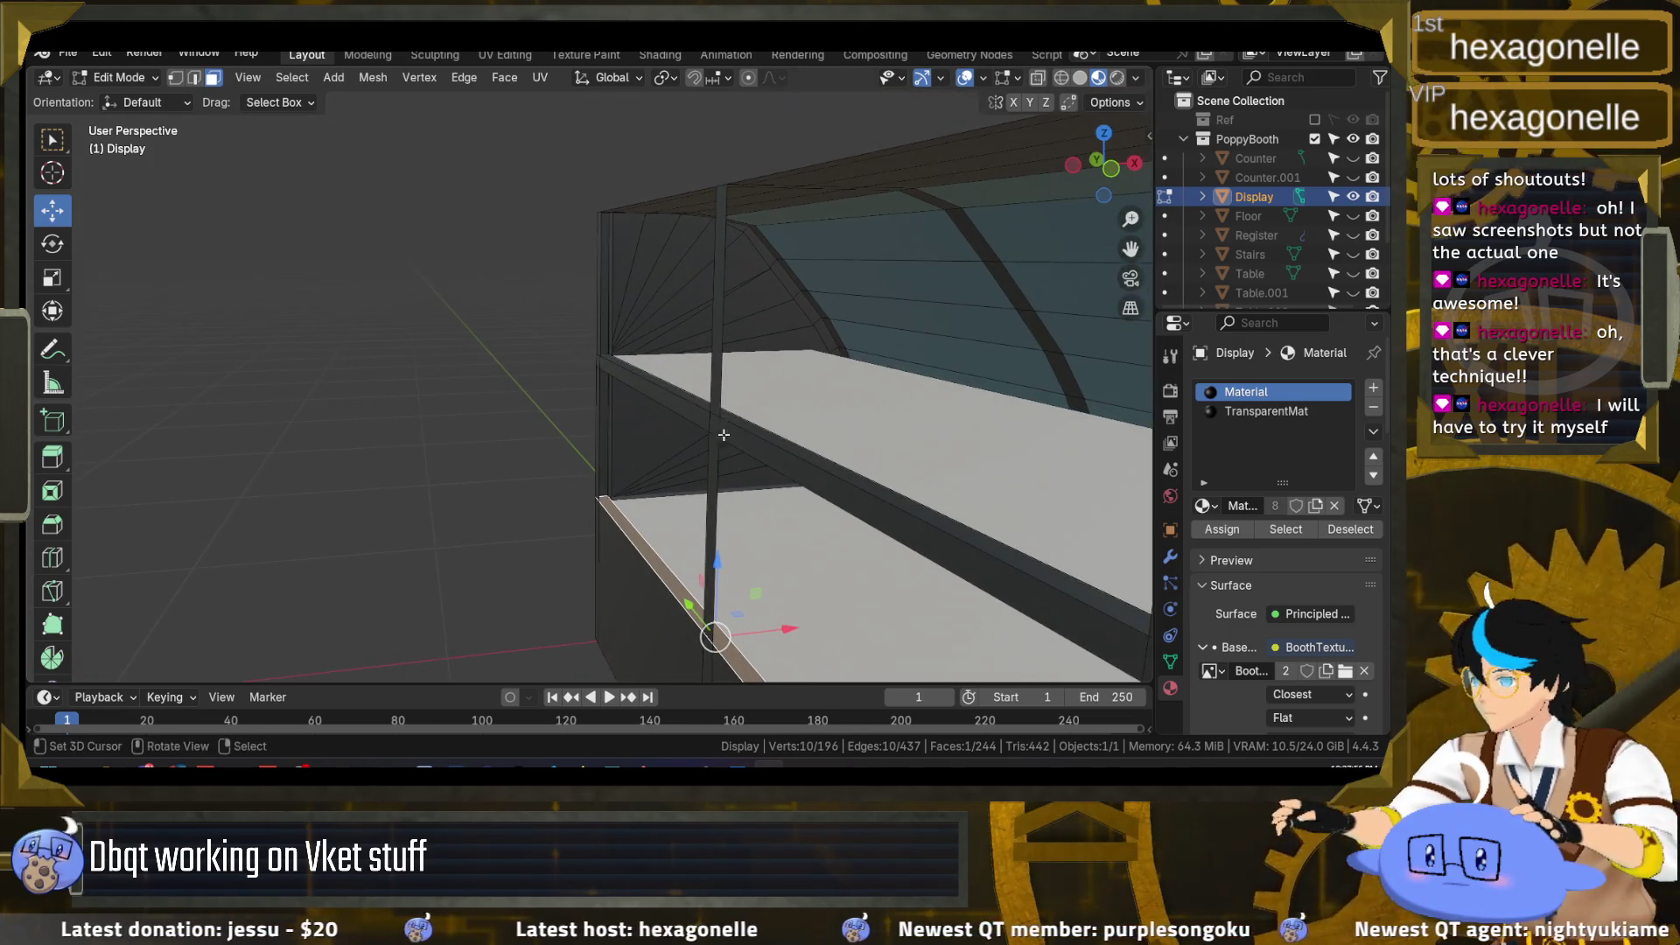
click(1290, 530)
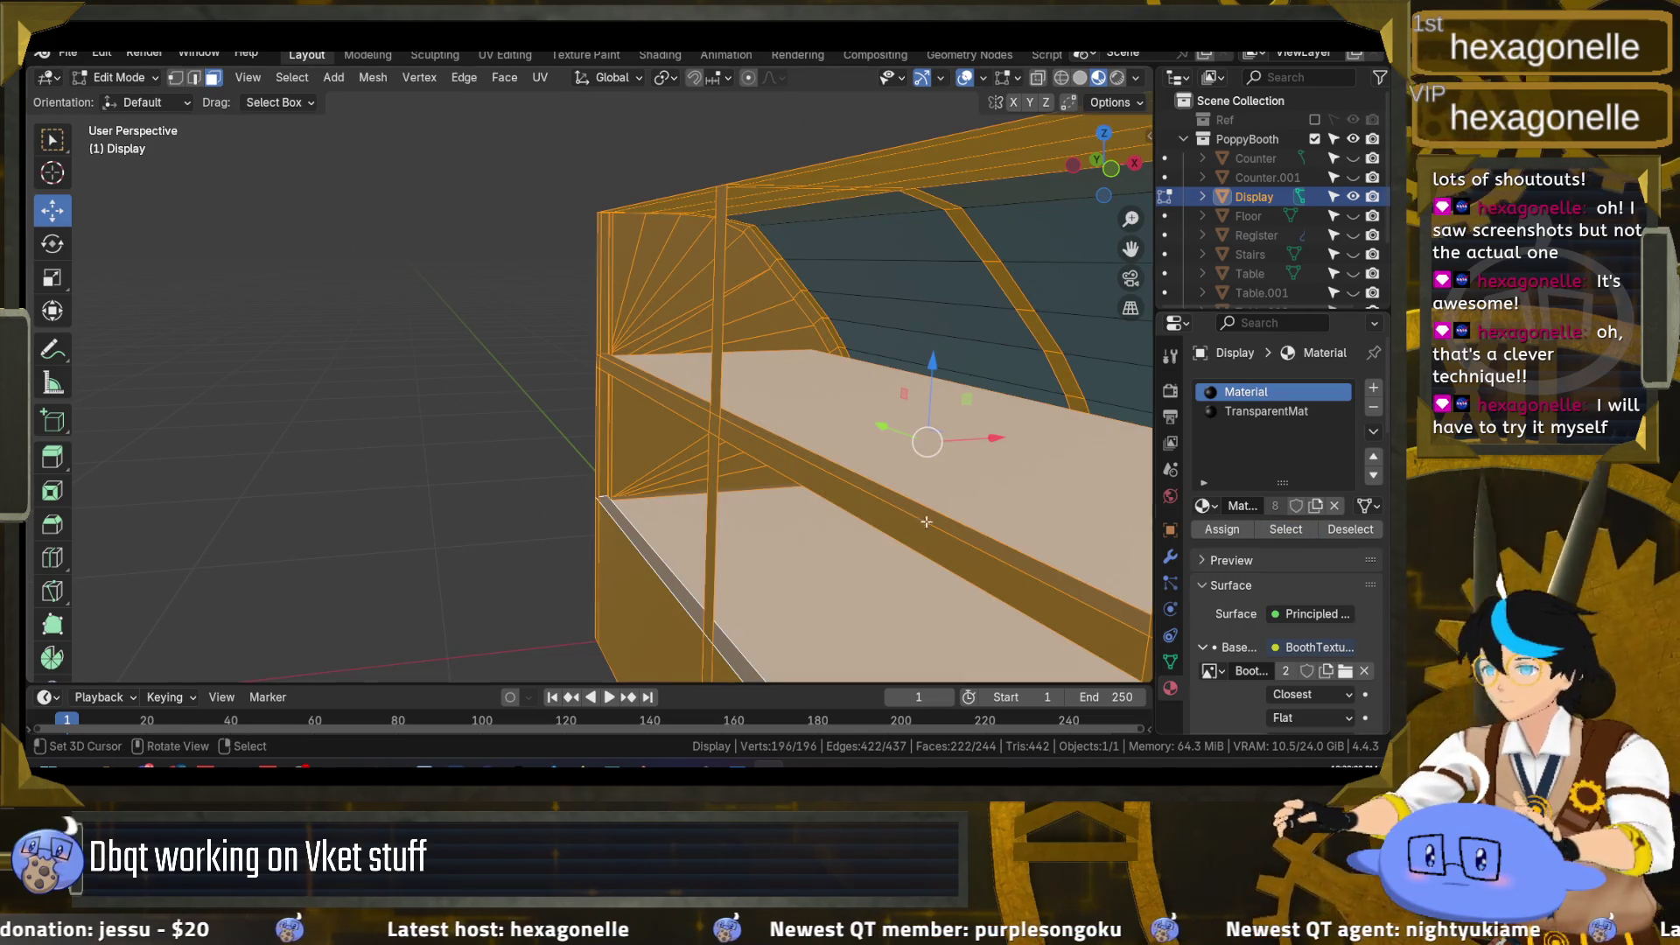
key(alt+a)
Step: Enable the Face Orientation overlay so inward-facing normals show red
drag(1104, 167, 1005, 80)
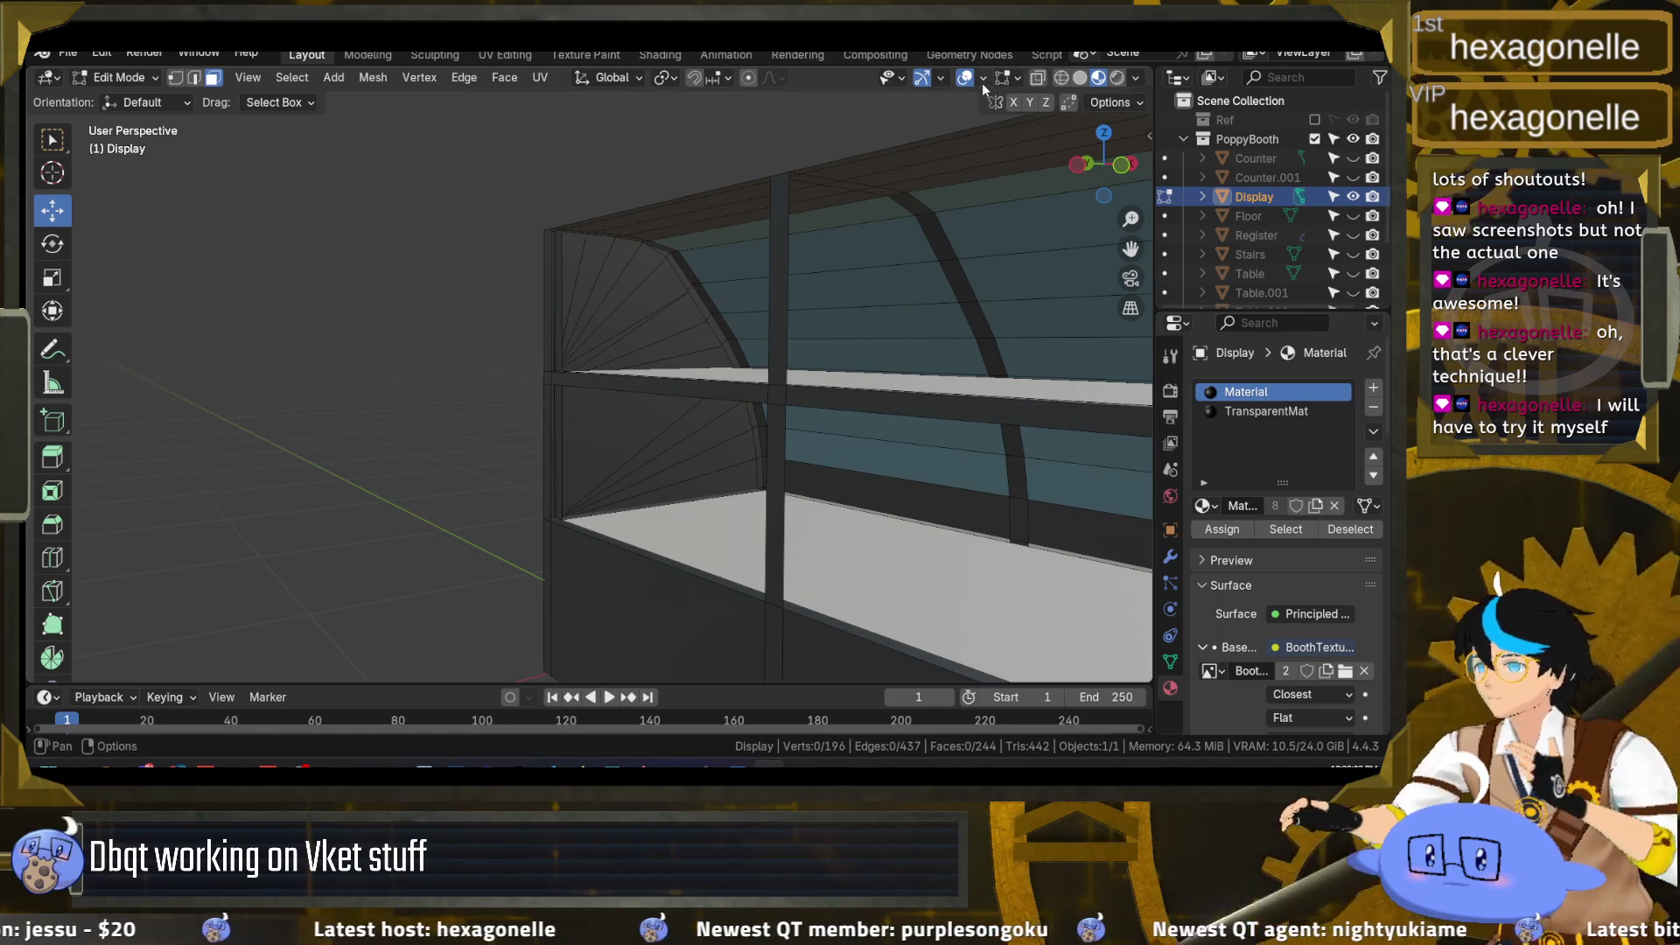
click(983, 78)
click(862, 454)
mouse_move(1104, 166)
mouse_down()
mouse_move(633, 521)
mouse_move(758, 417)
mouse_move(677, 545)
mouse_move(698, 515)
mouse_up()
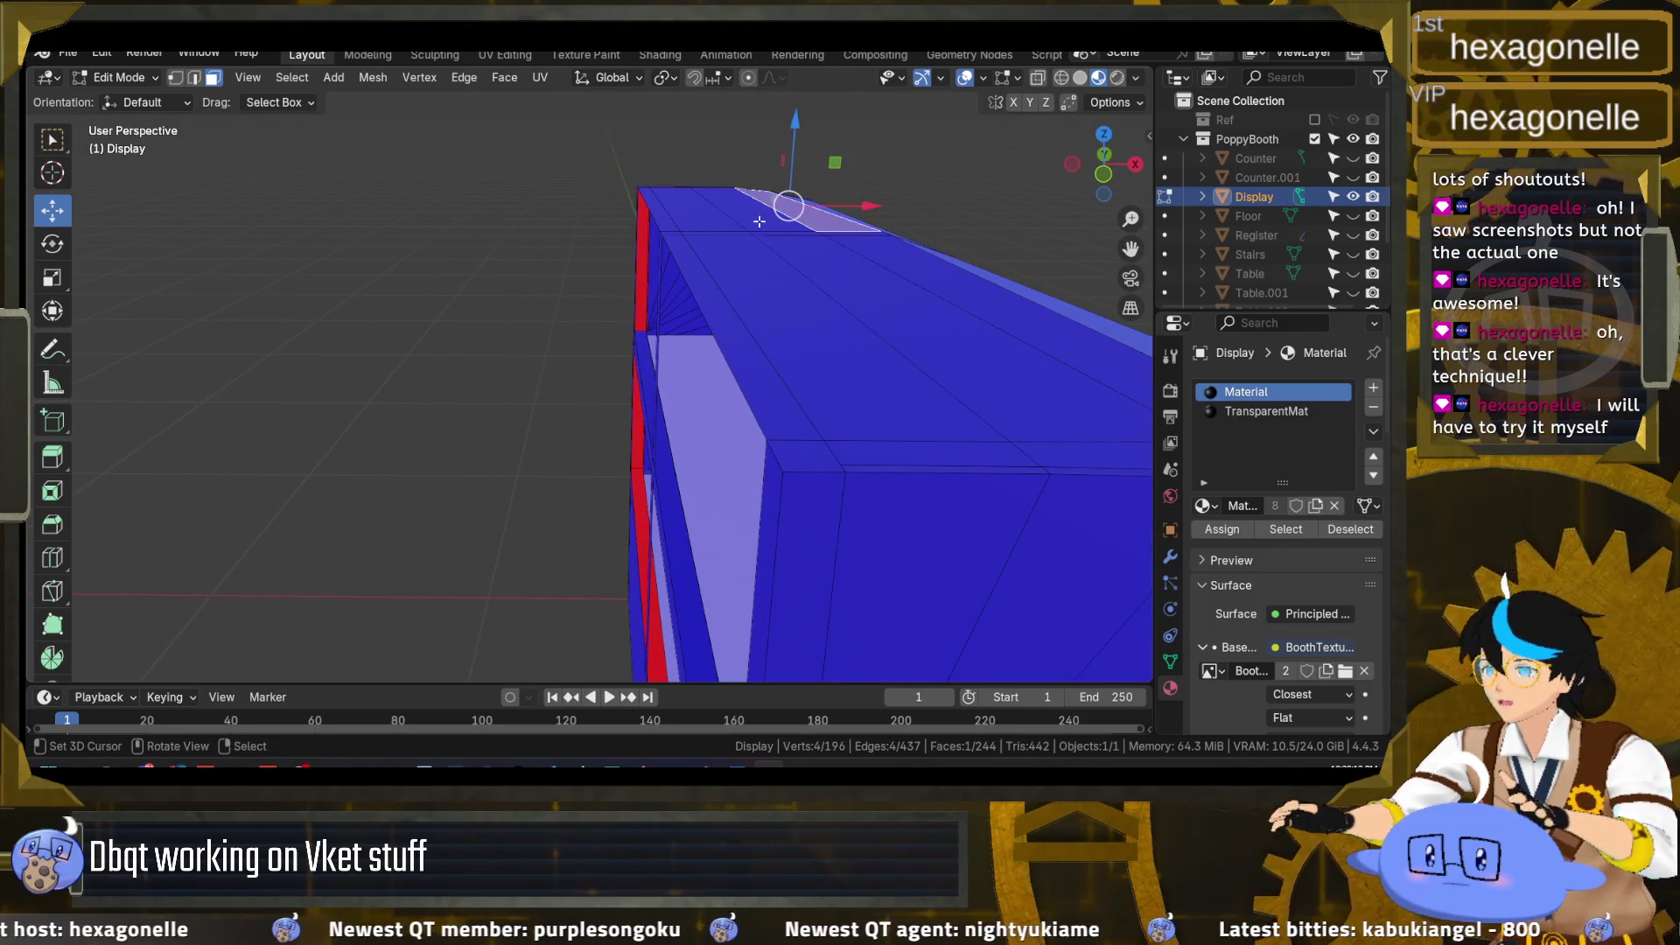
Step: Pick the path of faces along the case's top edge, solidify it by 0.01 m, and deselect
ctrl+click(667, 214)
drag(667, 214, 863, 312)
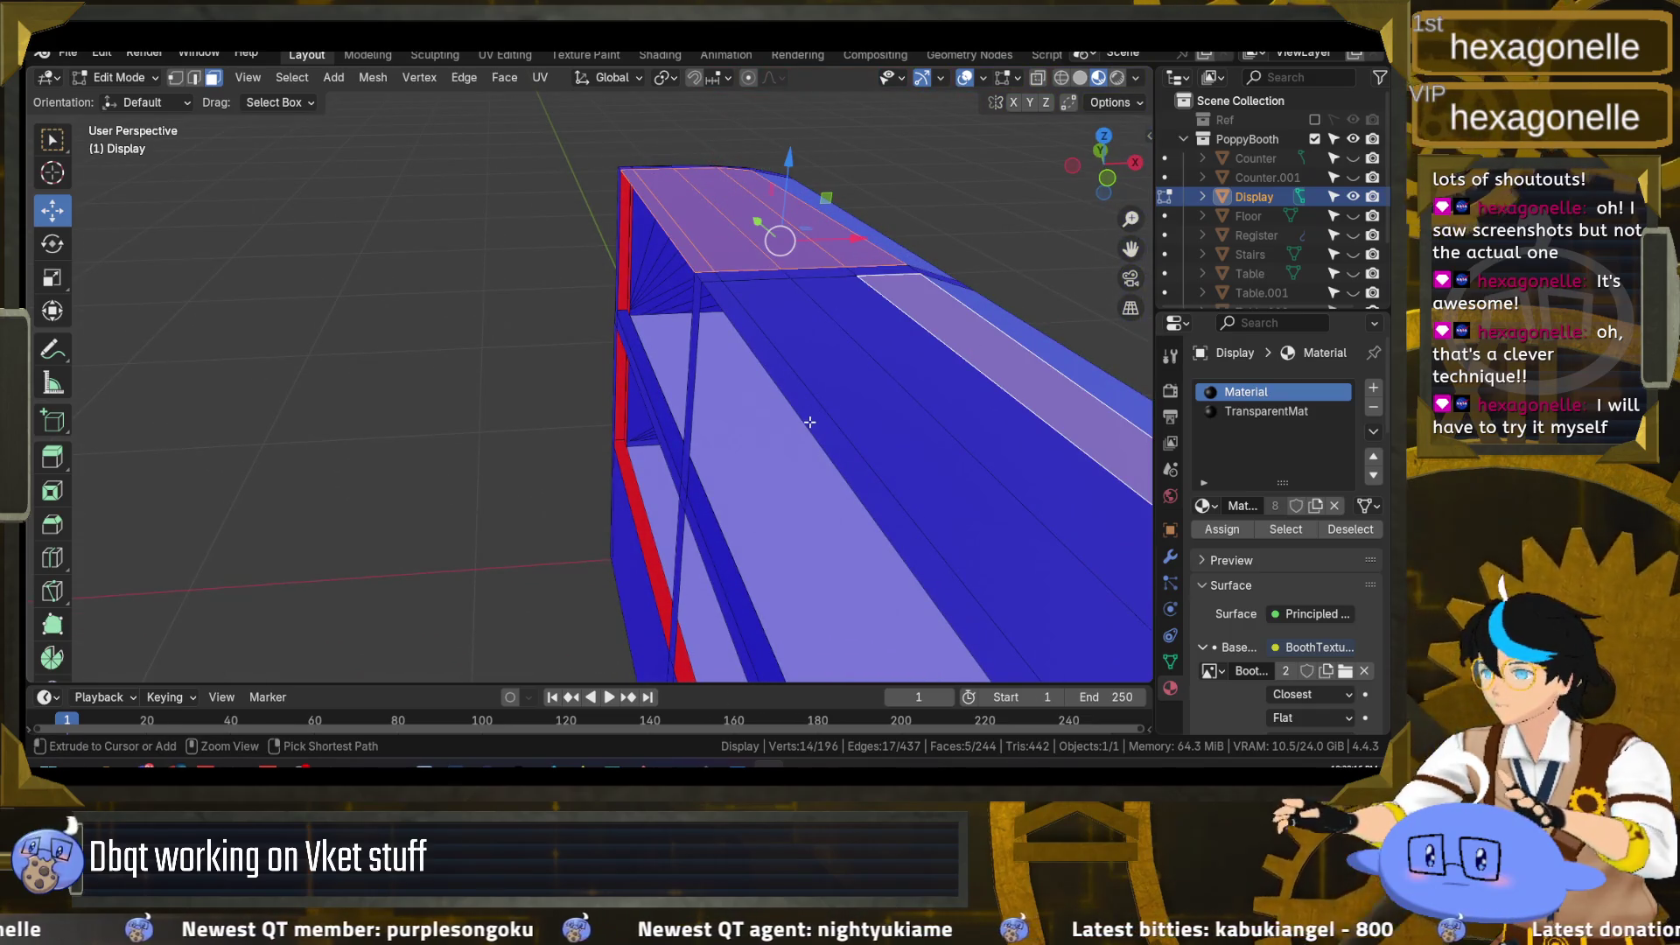
ctrl+click(791, 270)
mouse_move(791, 271)
mouse_down()
mouse_move(745, 337)
mouse_move(901, 370)
mouse_move(900, 419)
mouse_move(833, 293)
mouse_move(953, 297)
mouse_move(586, 280)
mouse_move(768, 263)
mouse_move(711, 252)
mouse_up()
key(F3)
click(900, 365)
key(alt+a)
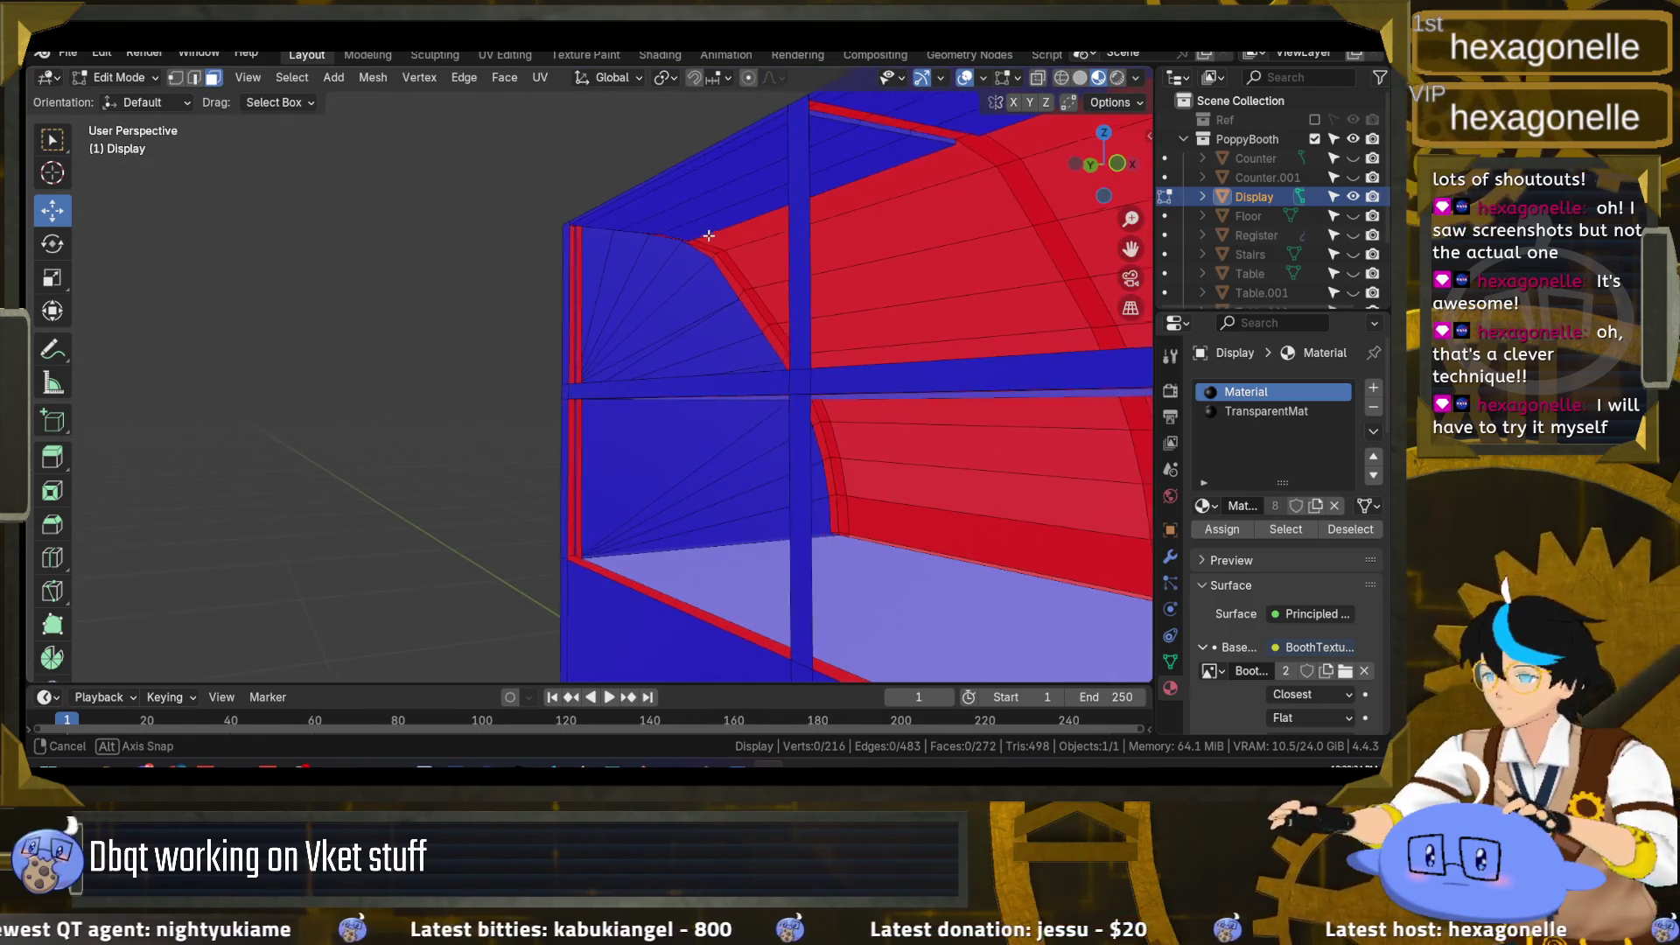
Step: Solidify the left and right curved rim face strips, then deselect all
ctrl+click(842, 516)
key(F3)
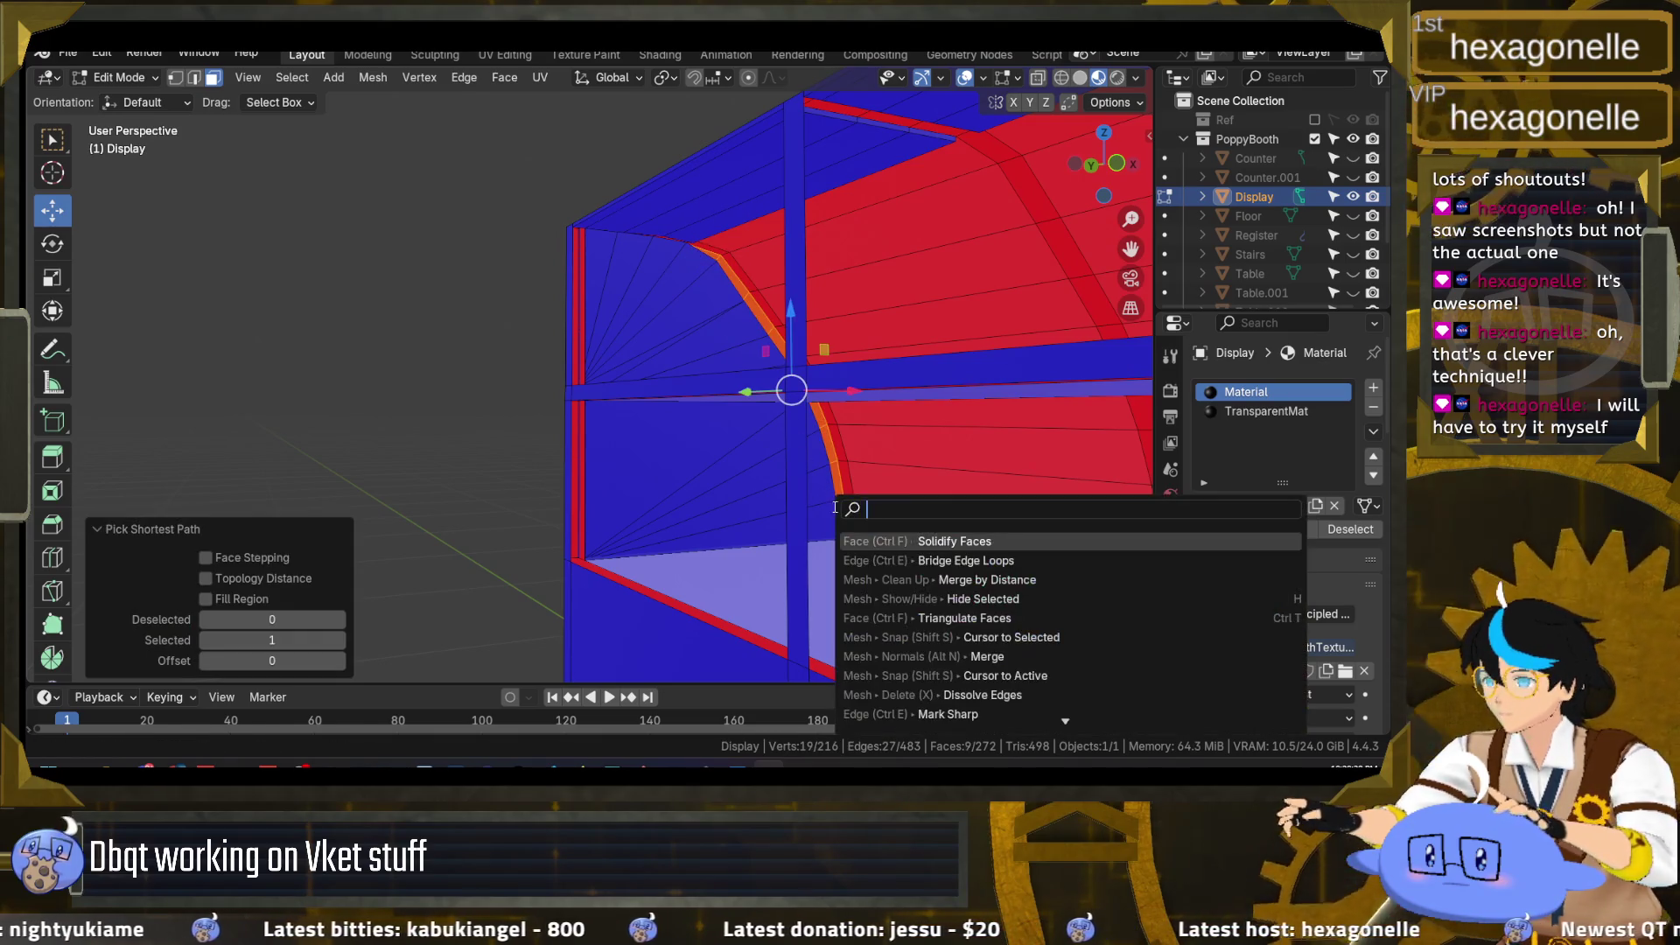
click(908, 541)
drag(908, 542, 907, 357)
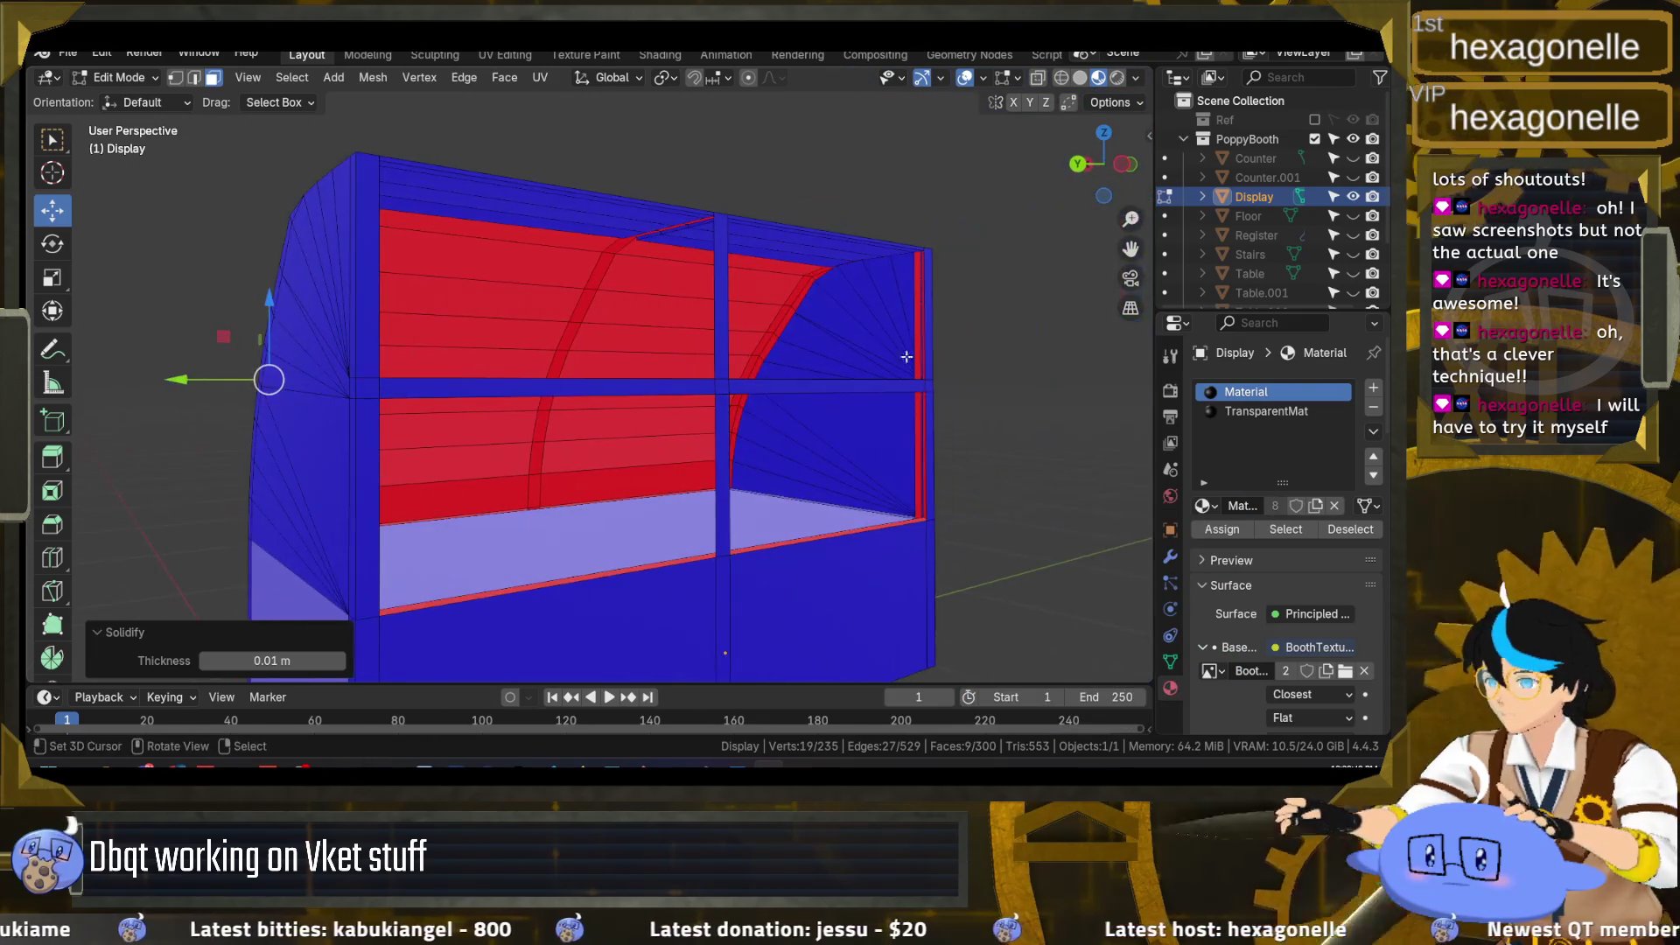
click(817, 275)
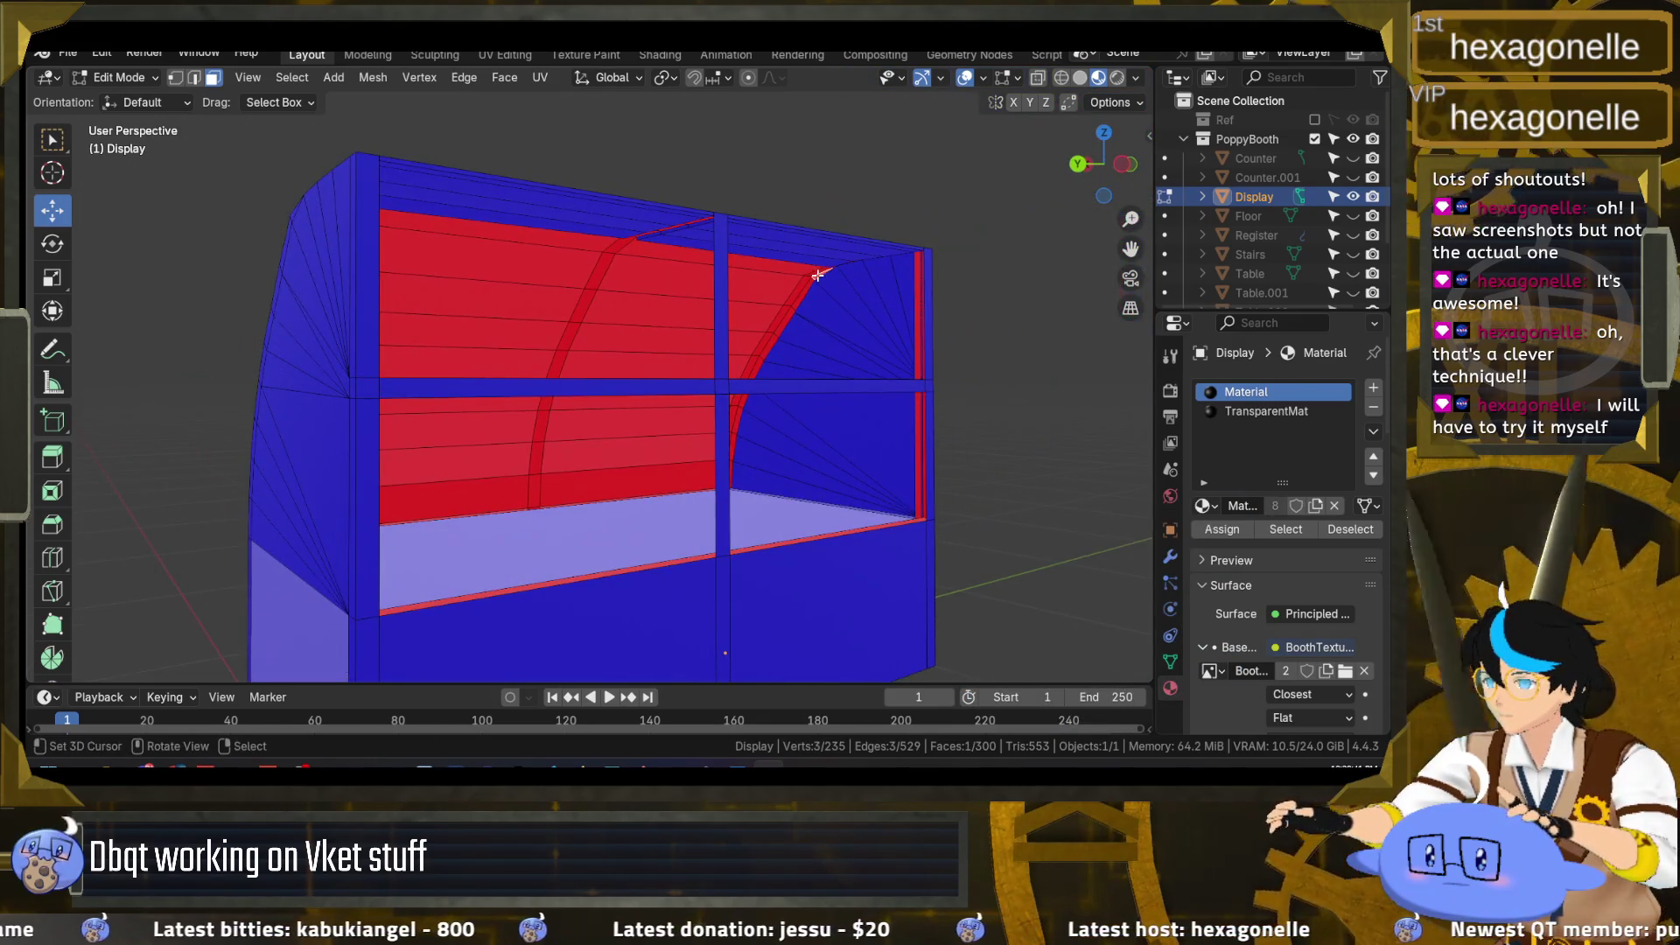
ctrl+click(731, 464)
key(F3)
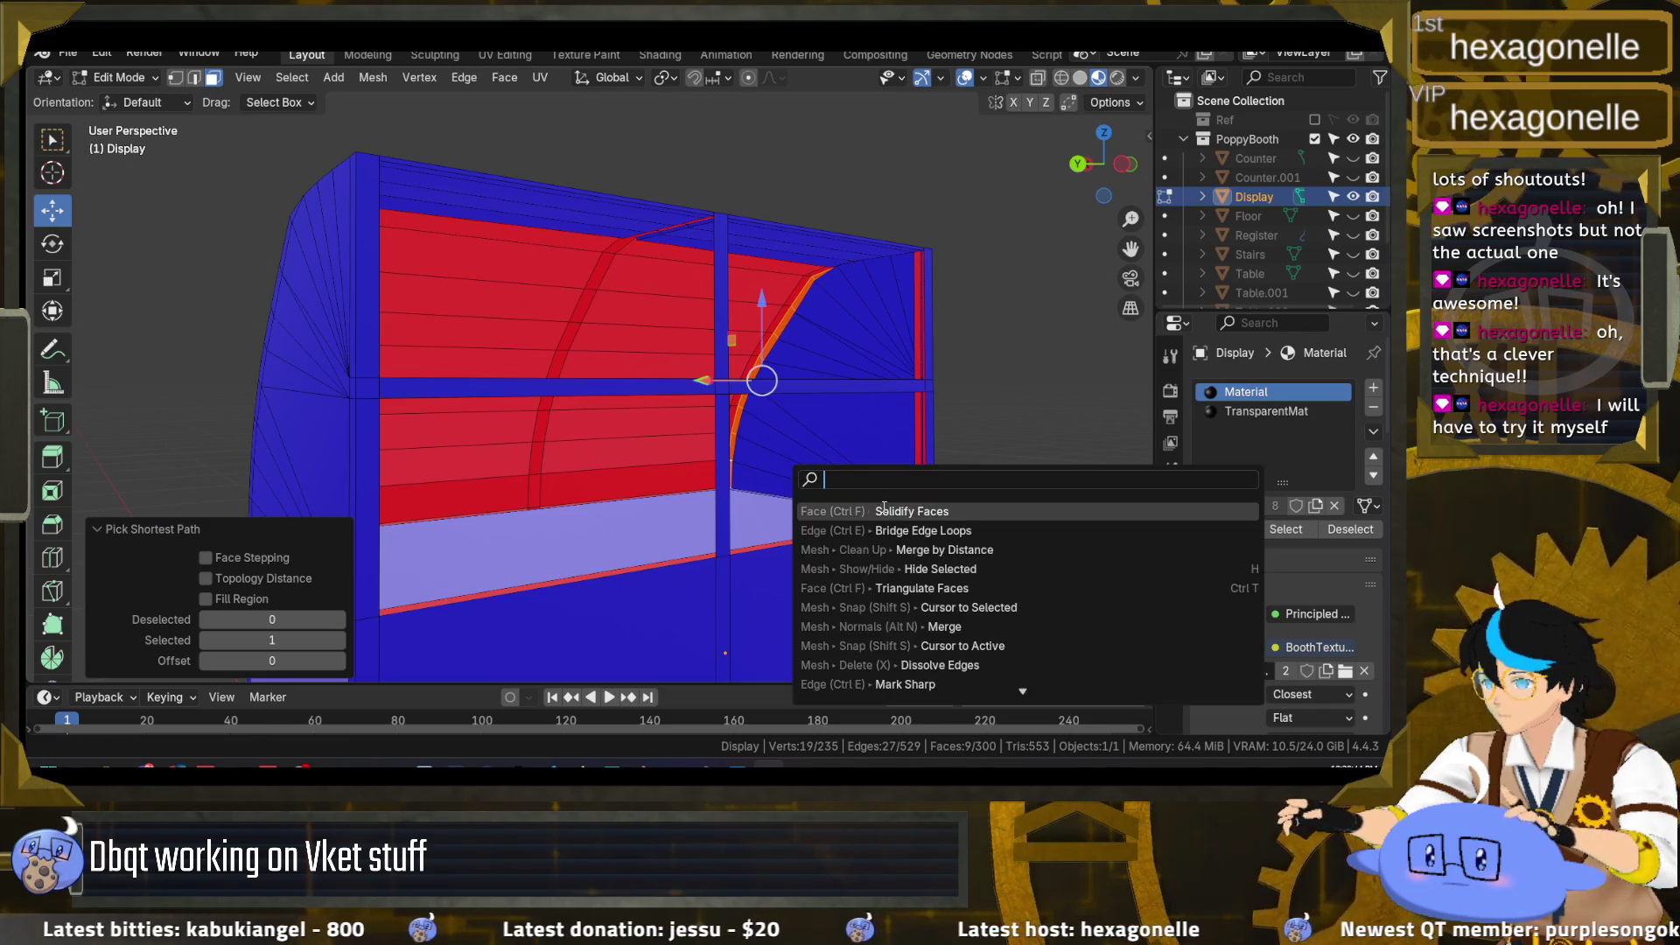
click(884, 509)
key(alt+a)
Step: In edge select mode, fill the first gap near the left end with a new face
mouse_move(846, 478)
mouse_down()
mouse_move(637, 456)
mouse_move(536, 408)
mouse_up()
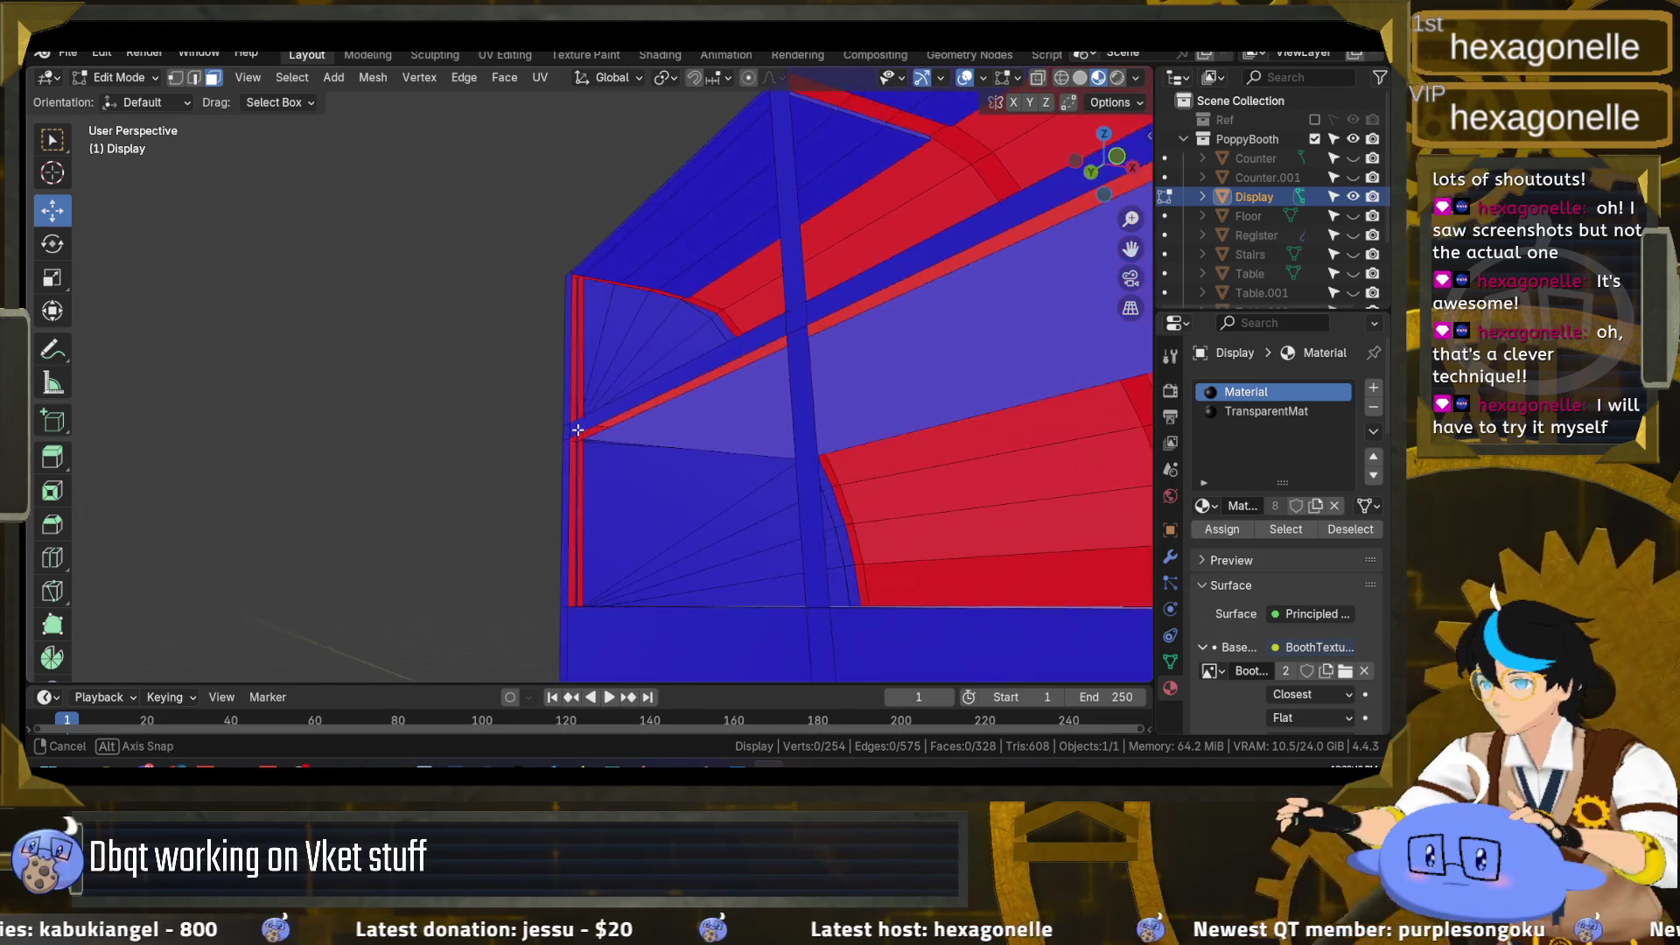
click(195, 77)
scroll(487, 183, up, 2)
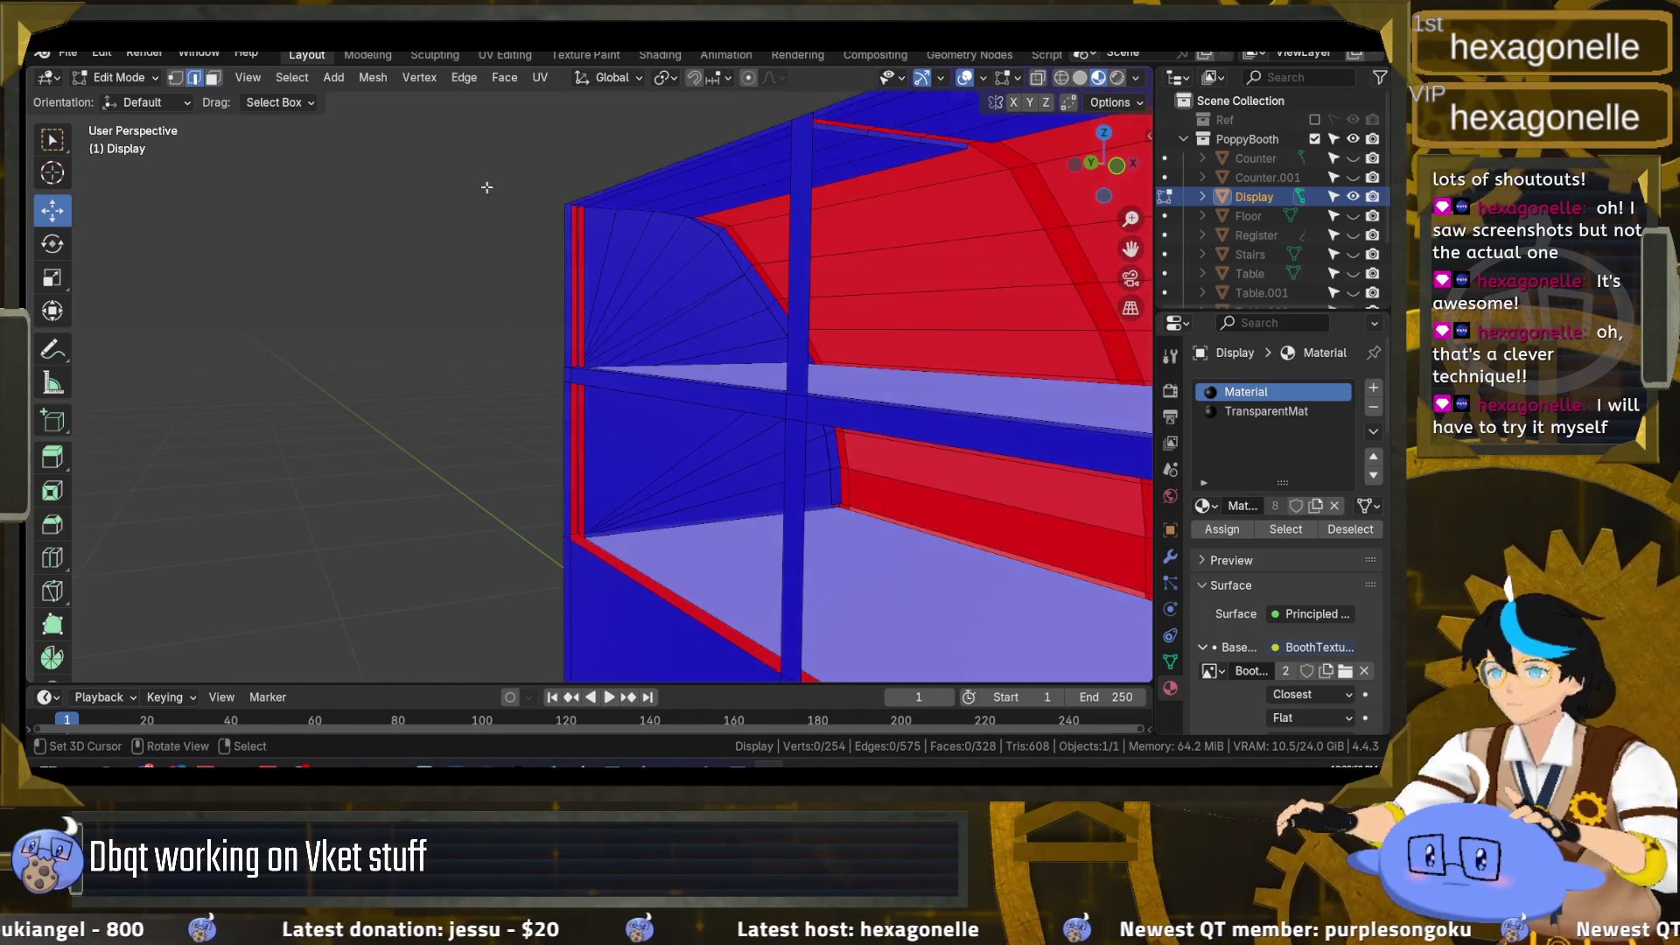
scroll(555, 213, up, 3)
scroll(580, 213, up, 2)
scroll(580, 248, down, 1)
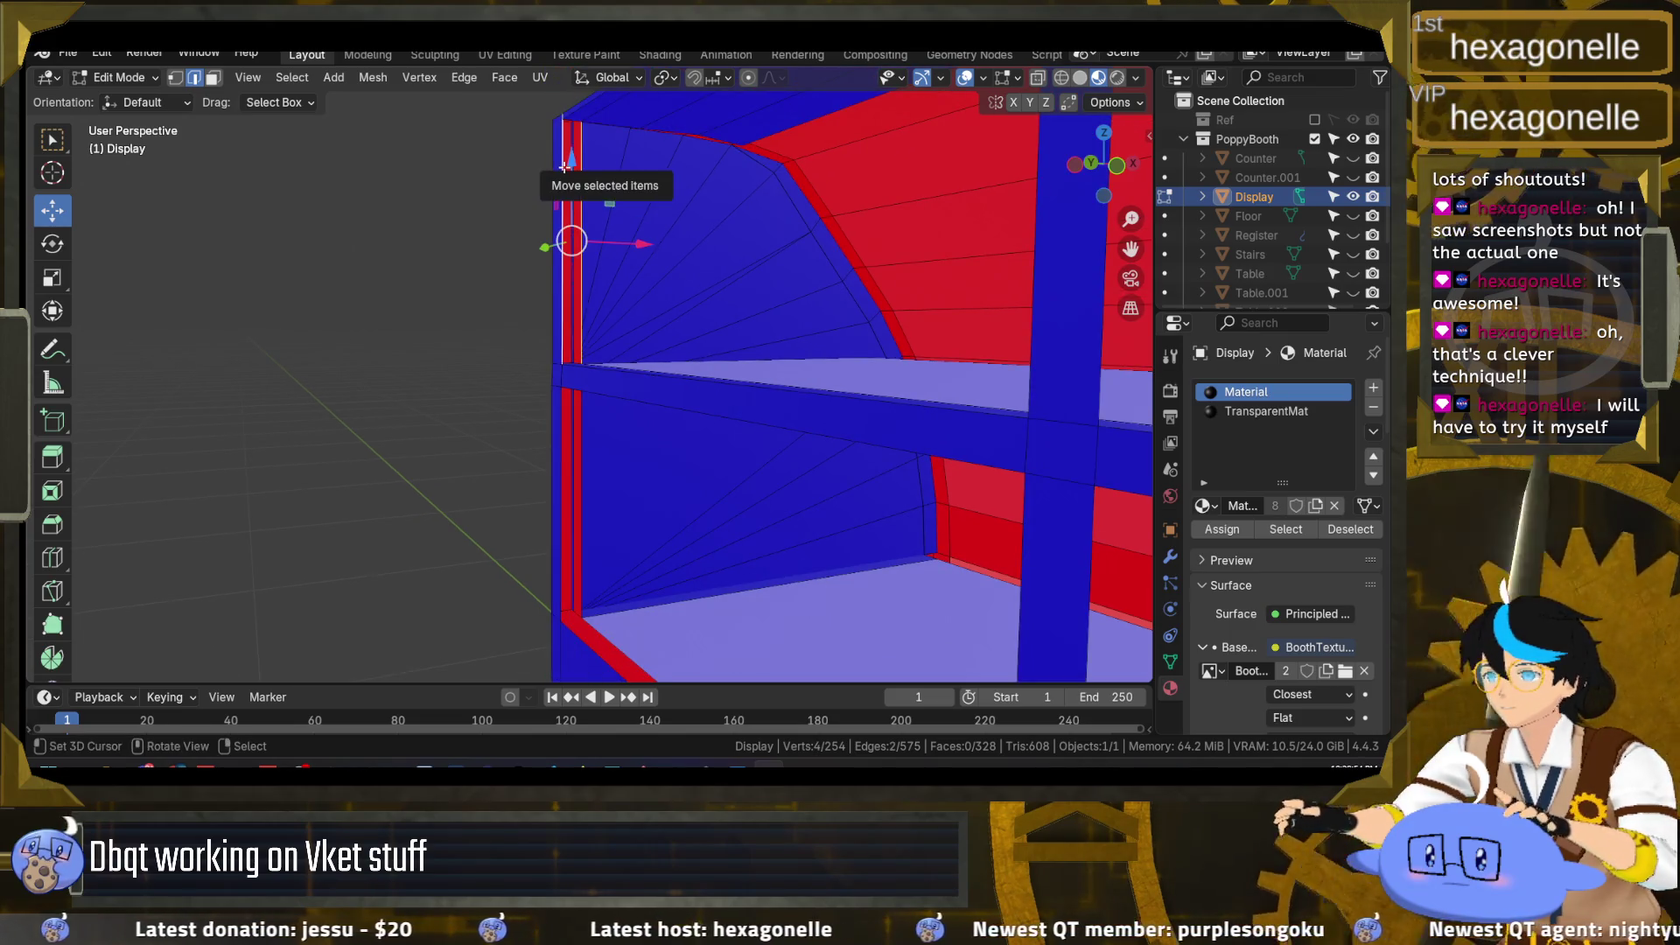
drag(562, 170, 585, 175)
key(f)
Step: Fill another new face on the left front post of the shelf
scroll(603, 240, up, 2)
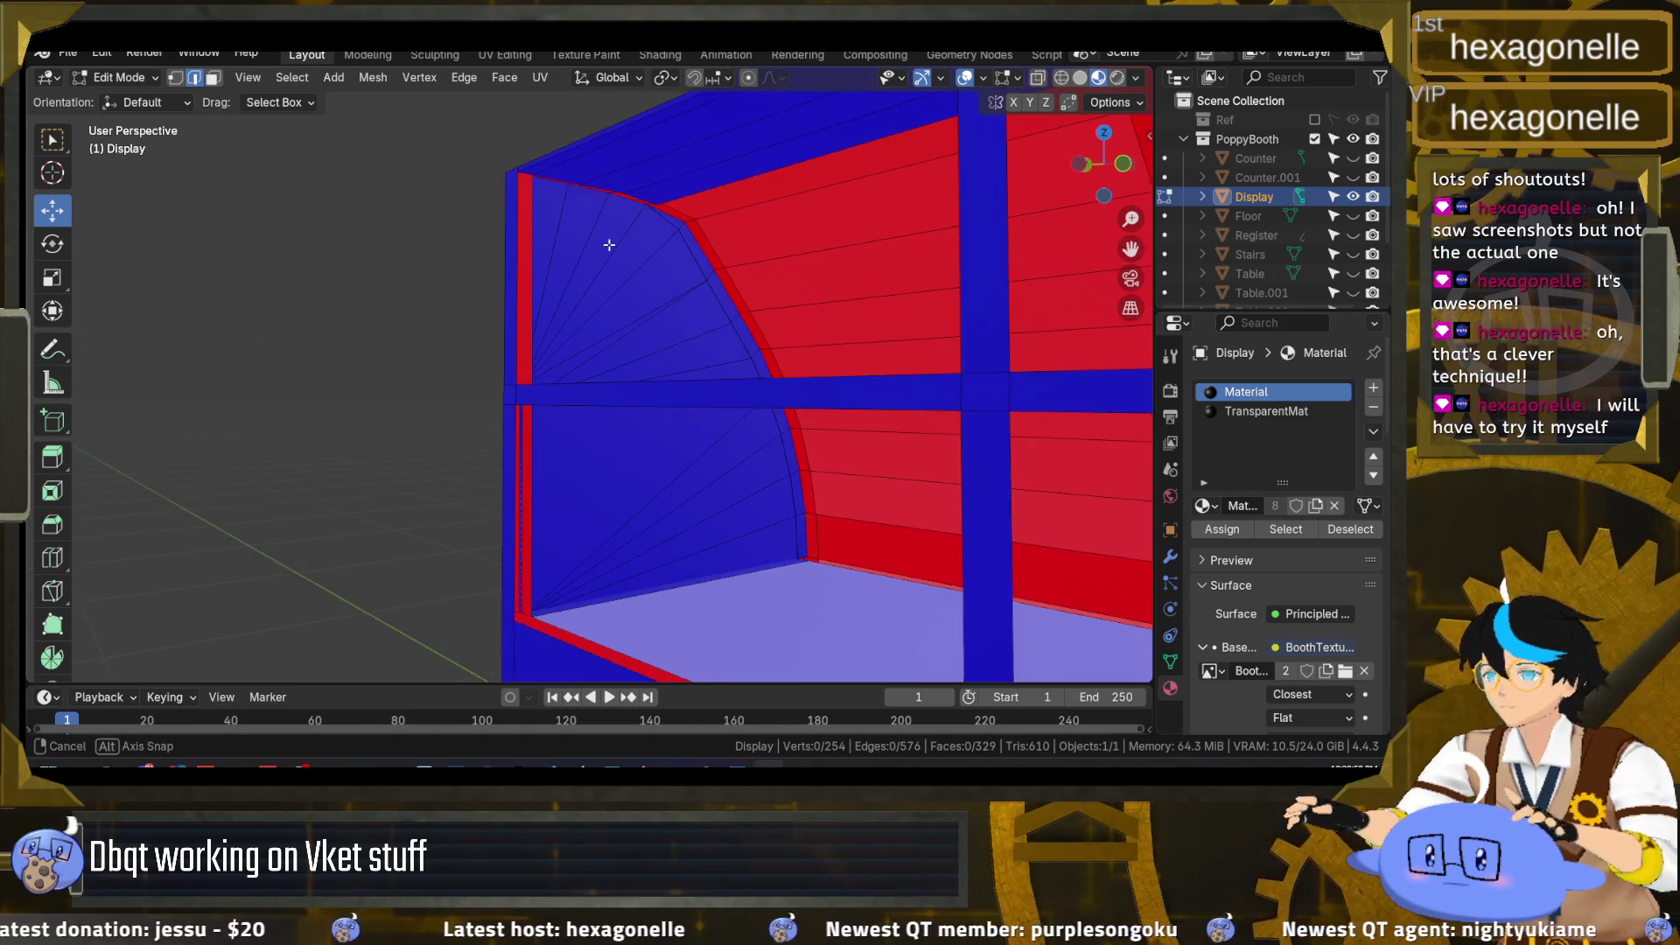
drag(564, 246, 562, 79)
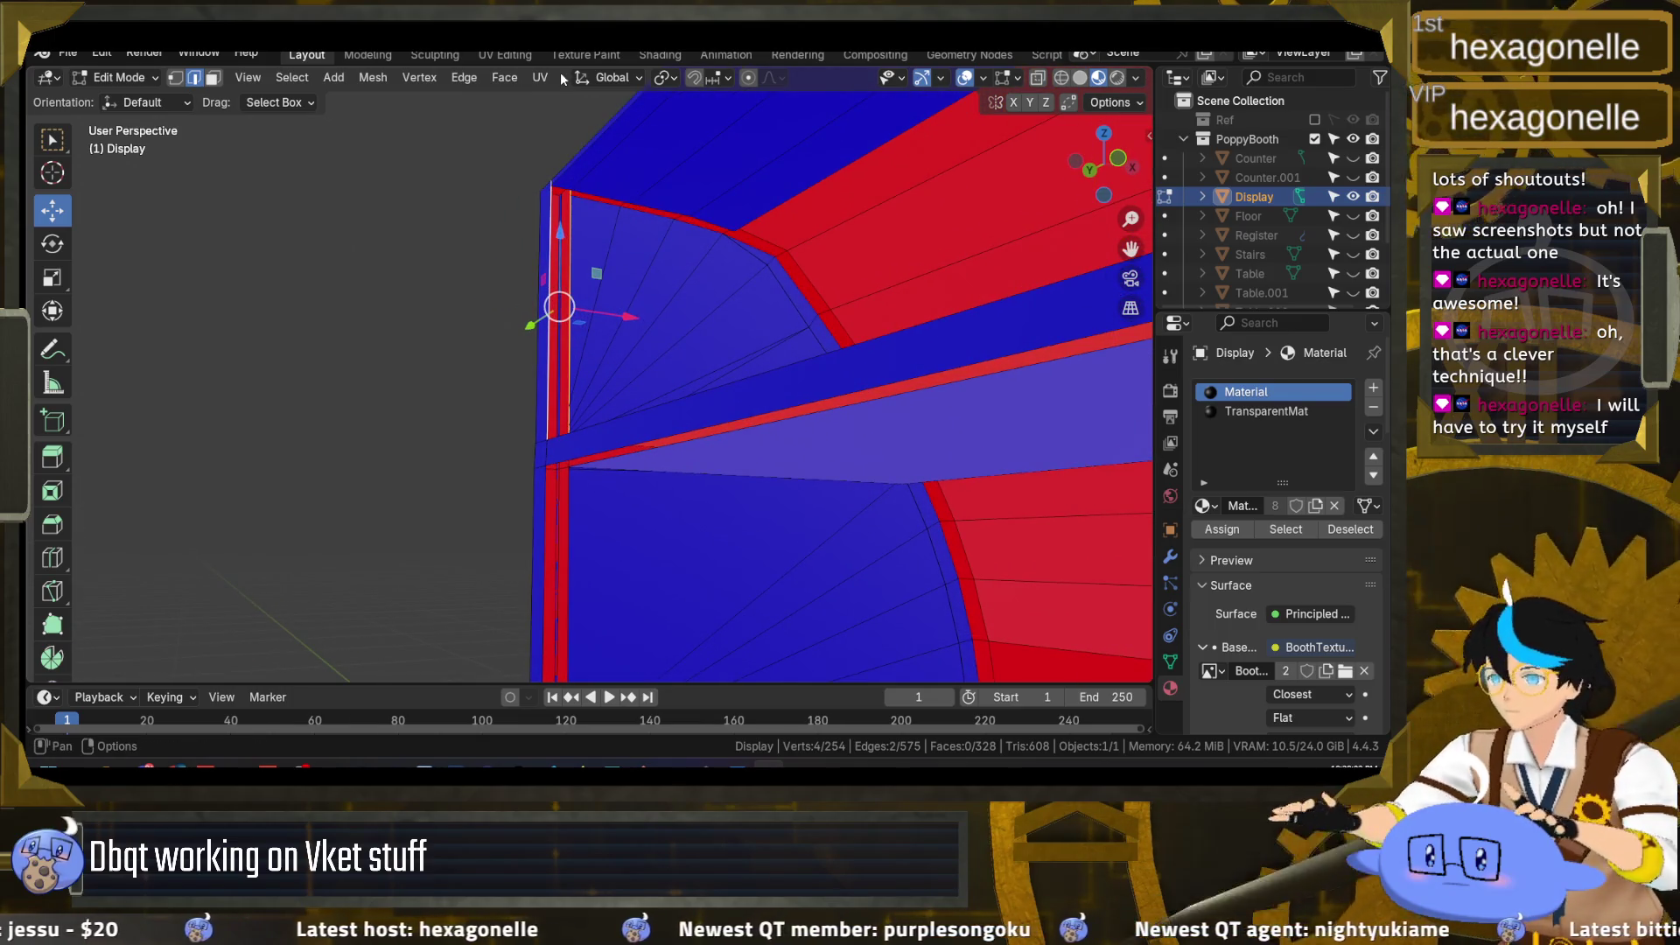
scroll(552, 312, down, 3)
scroll(546, 347, up, 5)
mouse_move(556, 369)
mouse_down()
mouse_move(643, 514)
mouse_move(637, 274)
mouse_up()
scroll(620, 294, up, 4)
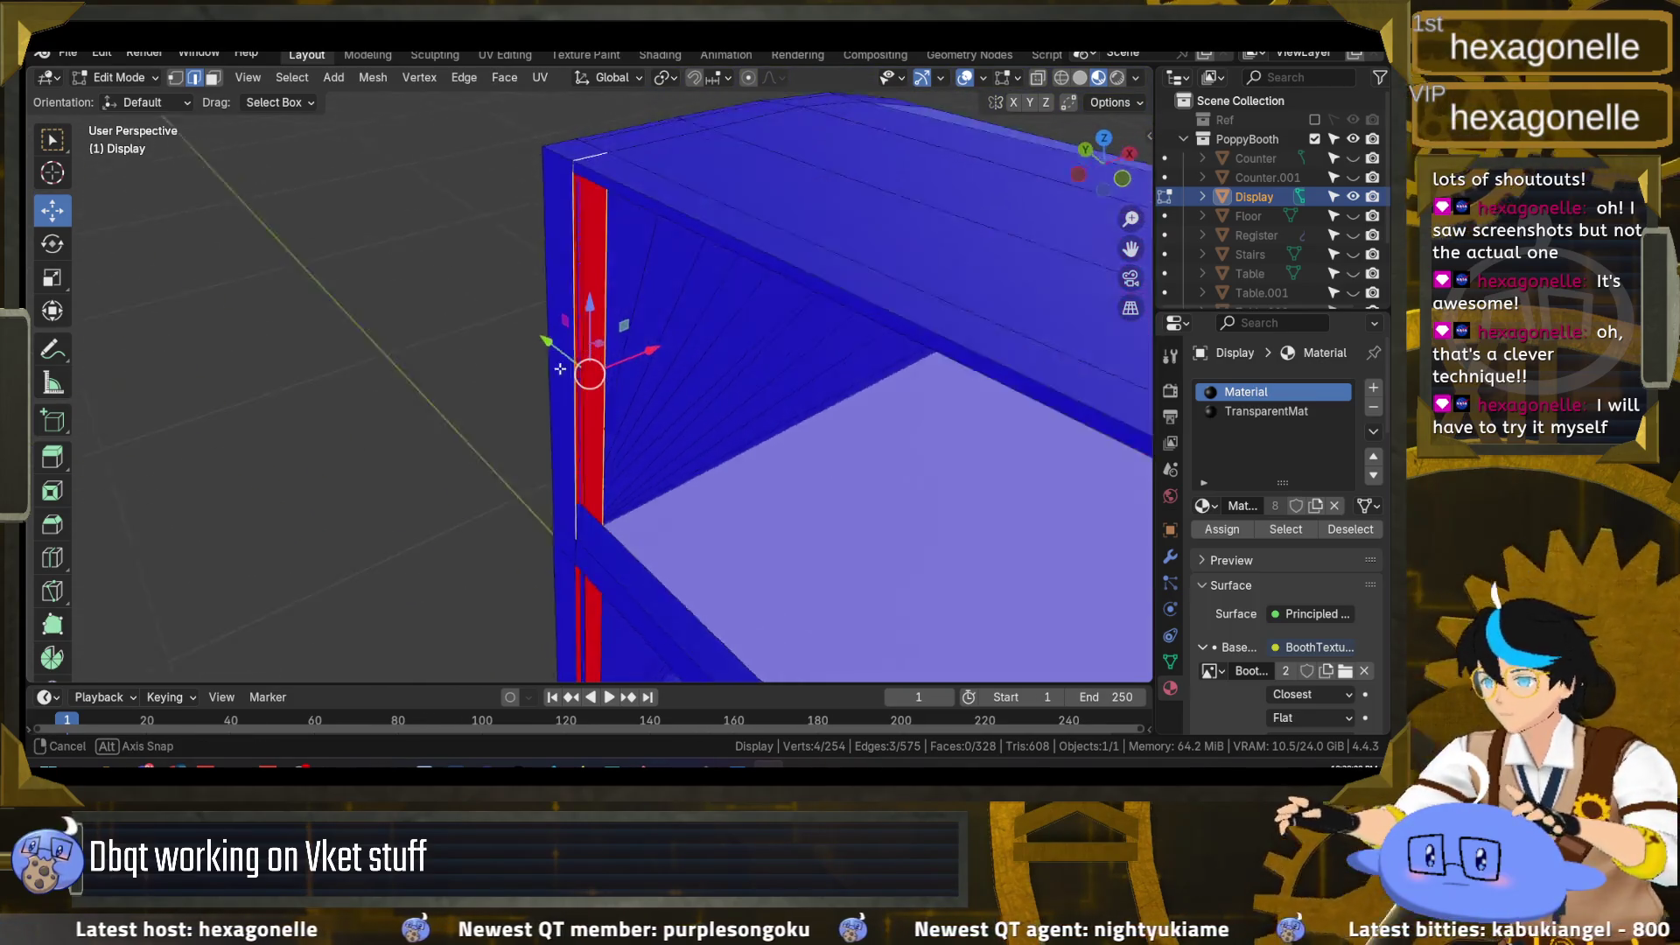
scroll(570, 321, up, 2)
mouse_move(570, 320)
mouse_down()
mouse_move(526, 364)
mouse_move(555, 390)
mouse_move(636, 334)
mouse_up()
key(f)
scroll(636, 333, up, 2)
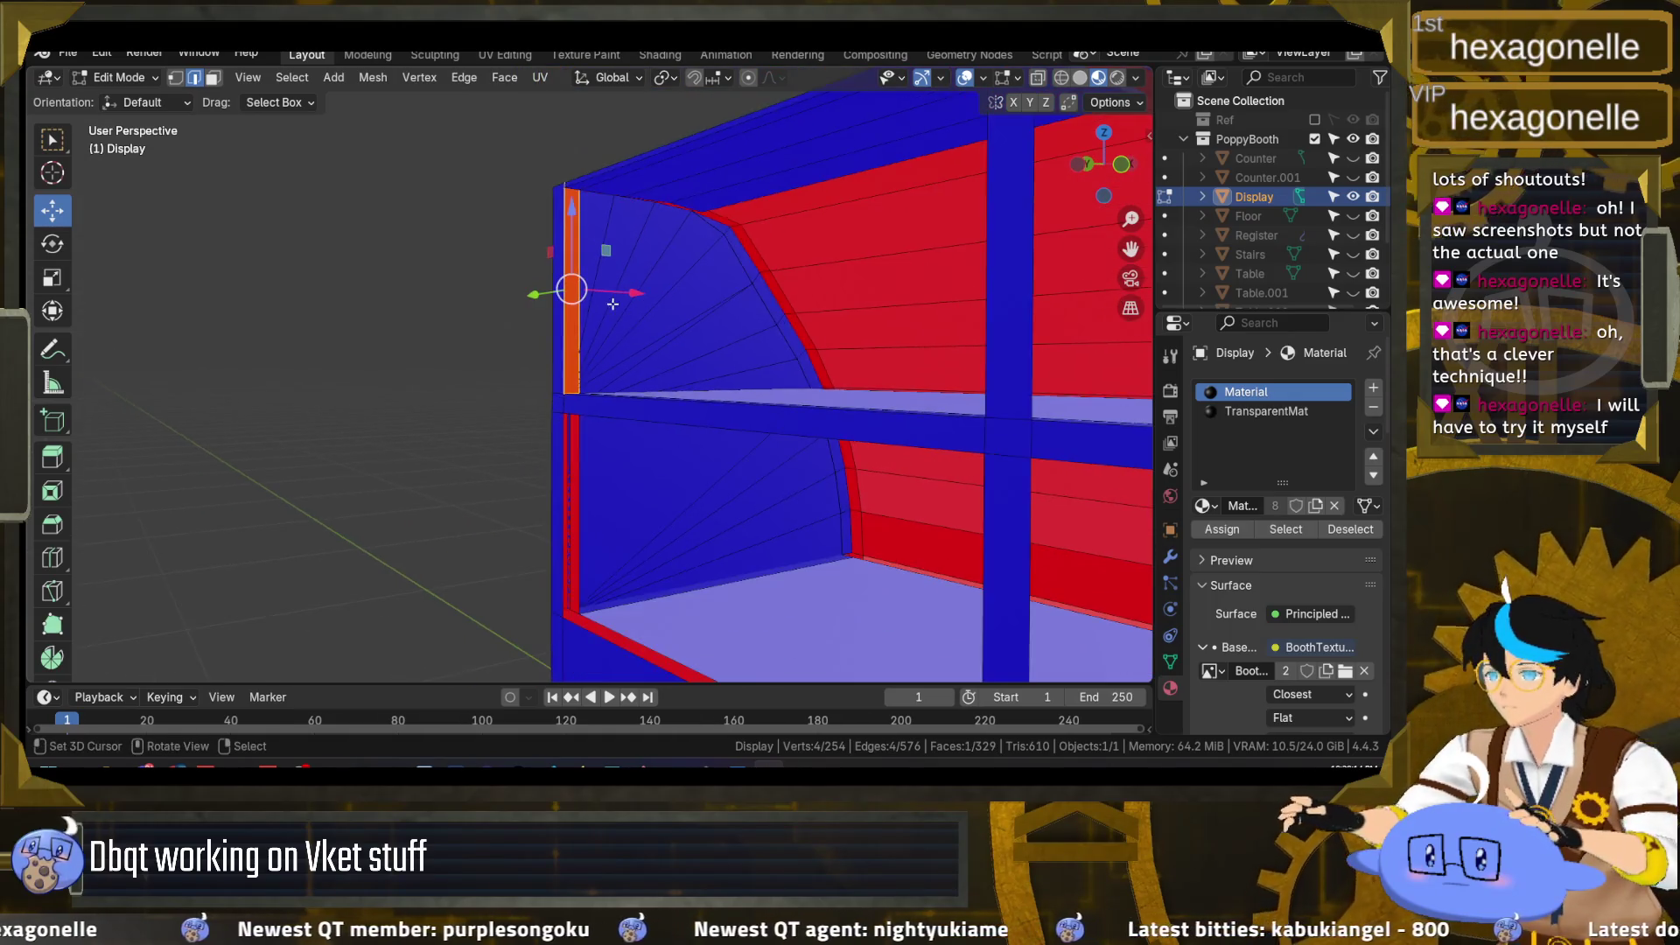
Step: Flip the normals of the new left post face, then deselect everything
scroll(636, 334, up, 2)
click(374, 78)
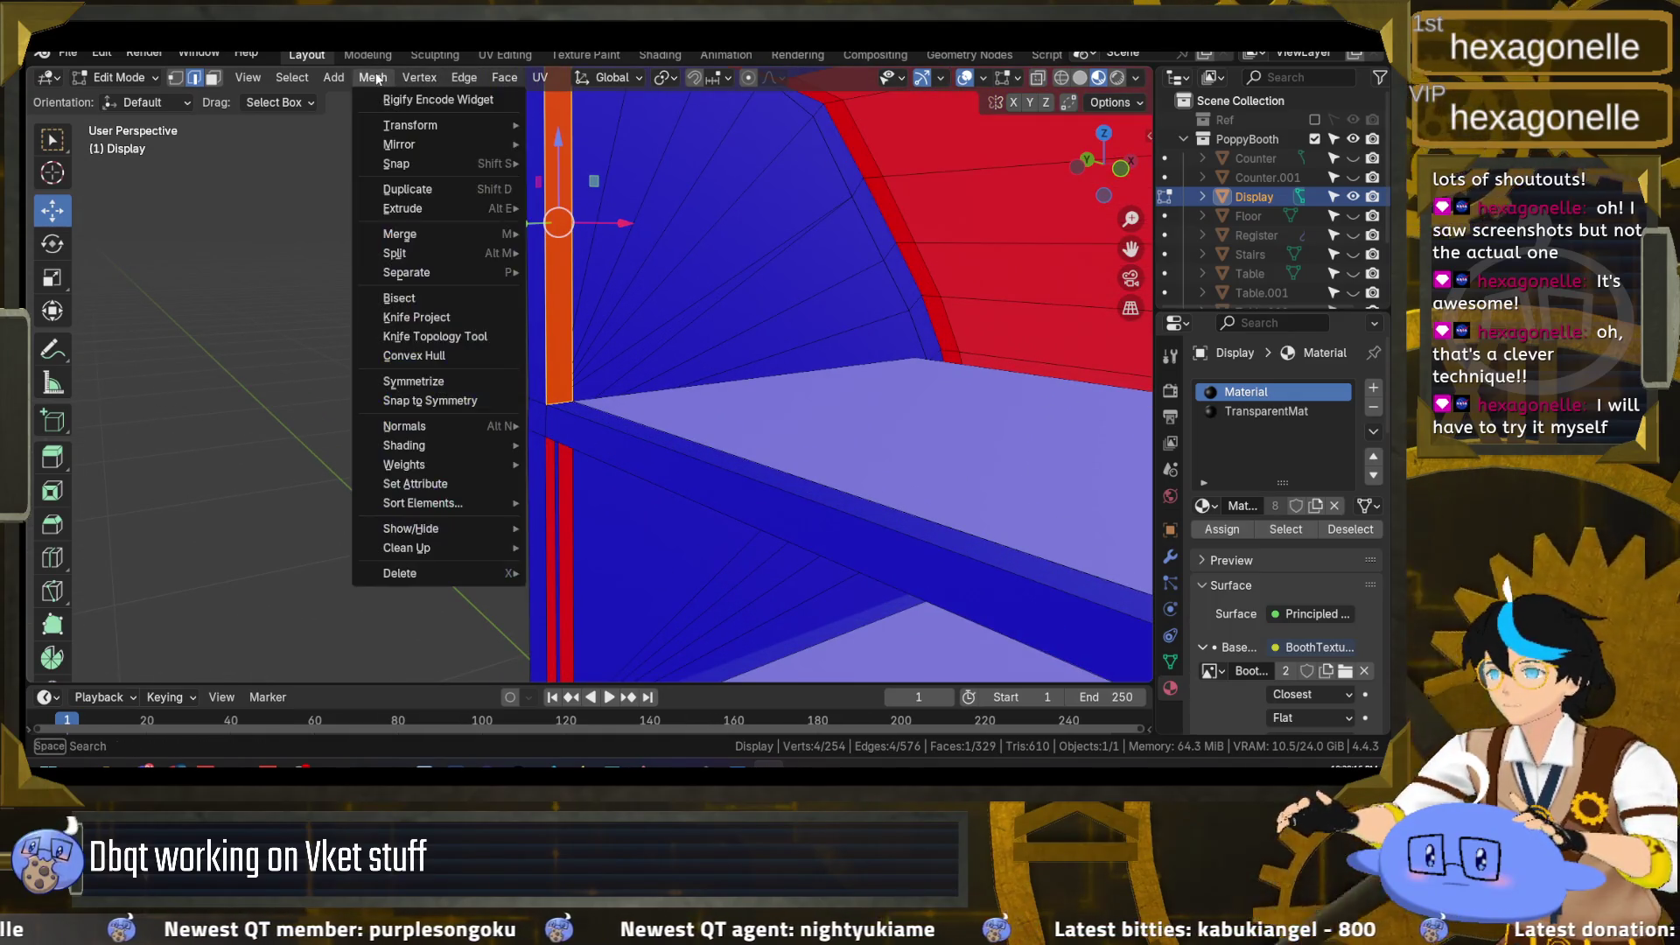
mouse_move(472, 432)
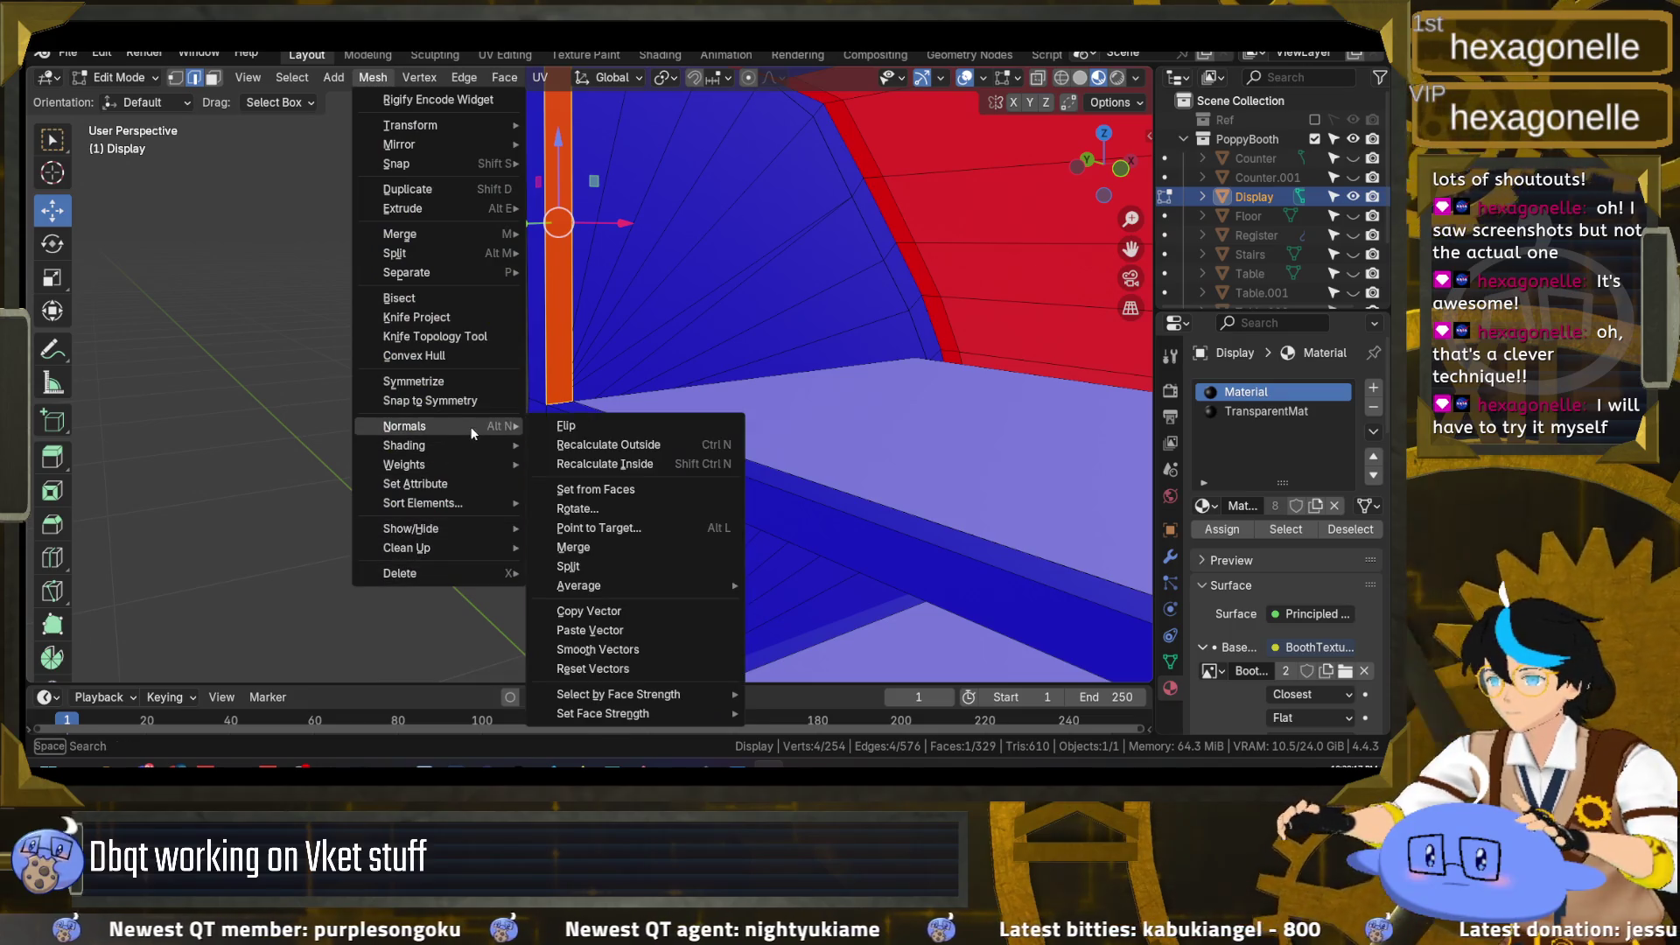
click(567, 429)
key(alt+a)
mouse_move(591, 417)
mouse_down()
mouse_move(621, 320)
mouse_move(920, 334)
mouse_move(767, 418)
mouse_up()
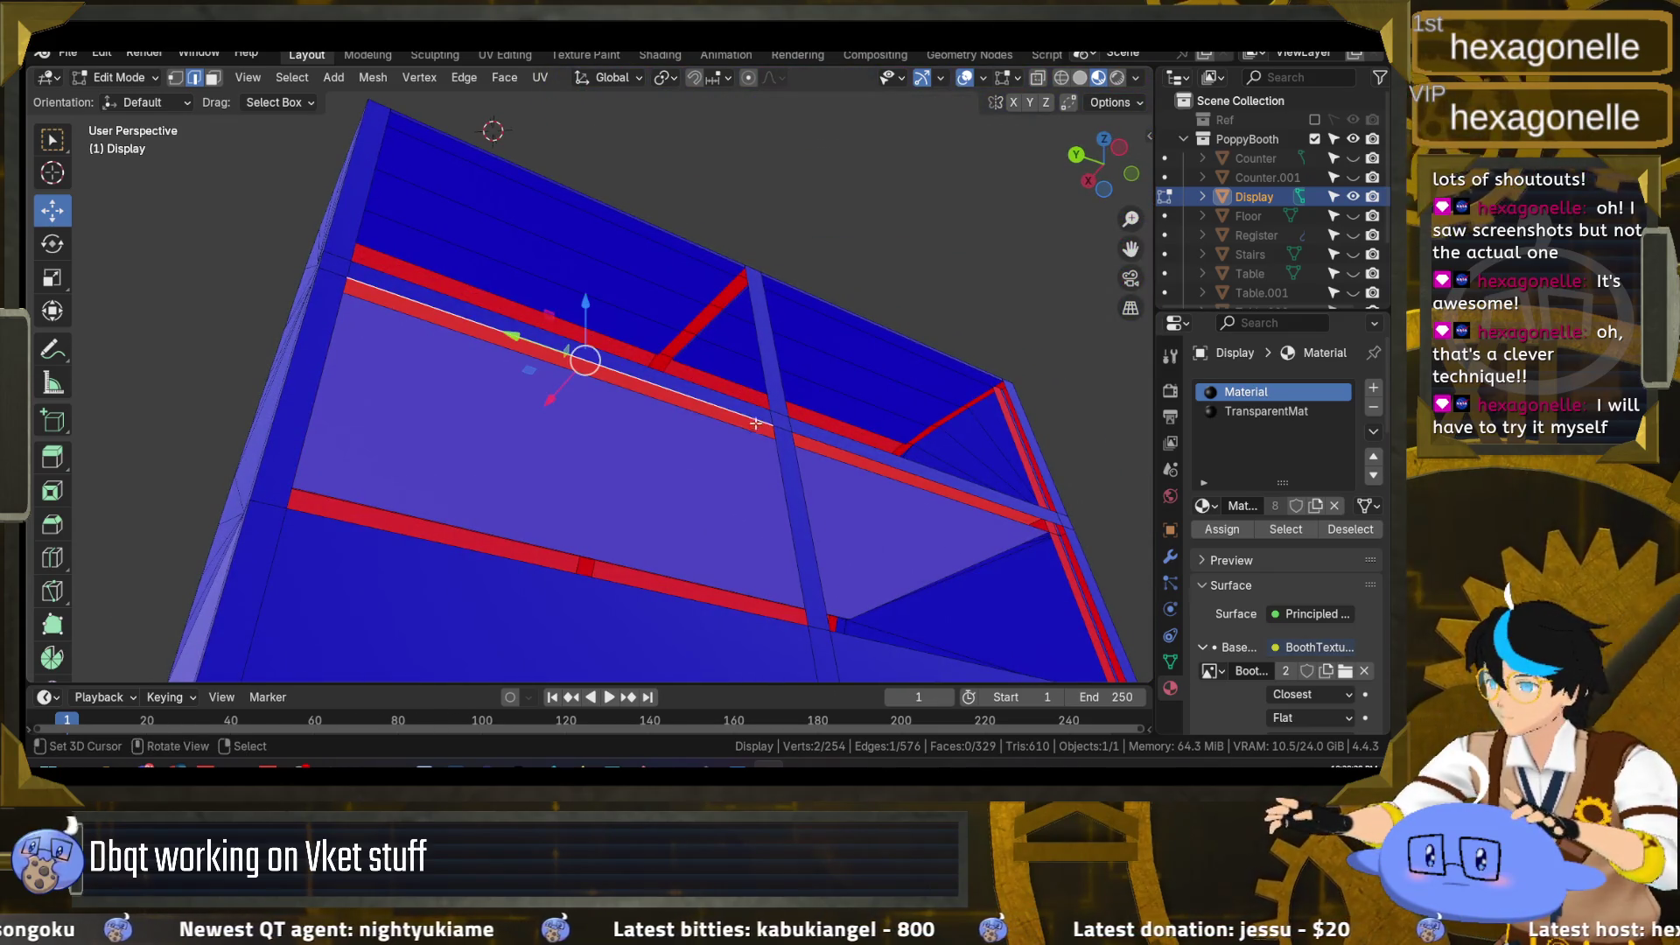
Step: Select the four corner elements of the red strip at the inner corner and fill a face
shift+click(745, 429)
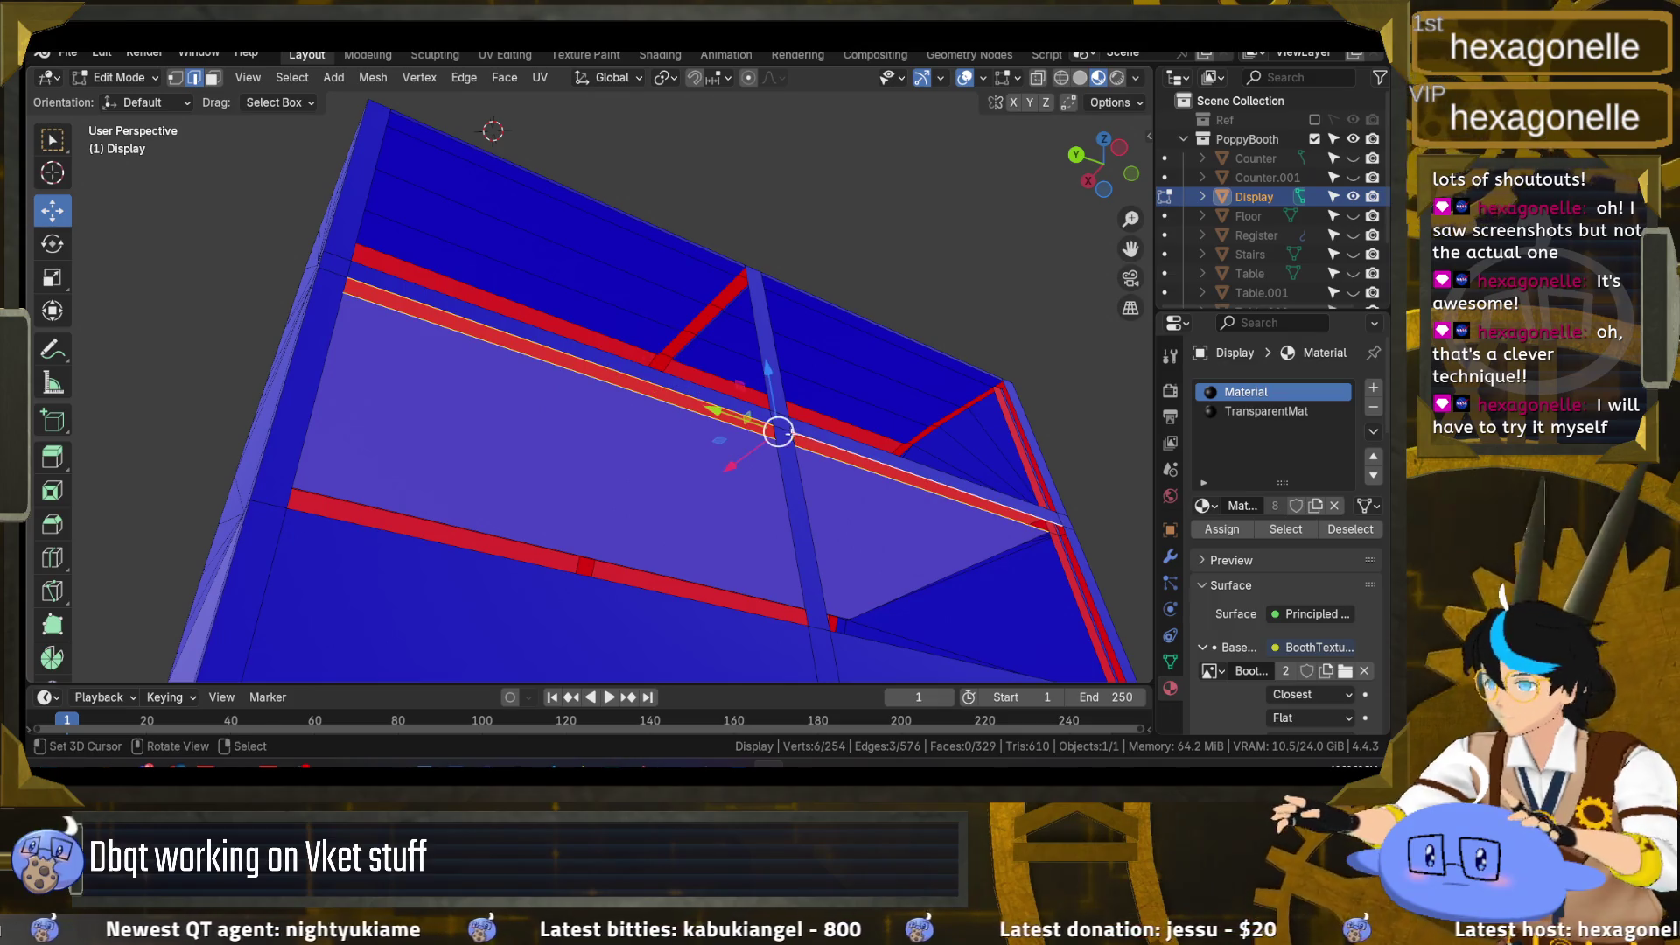
shift+click(820, 449)
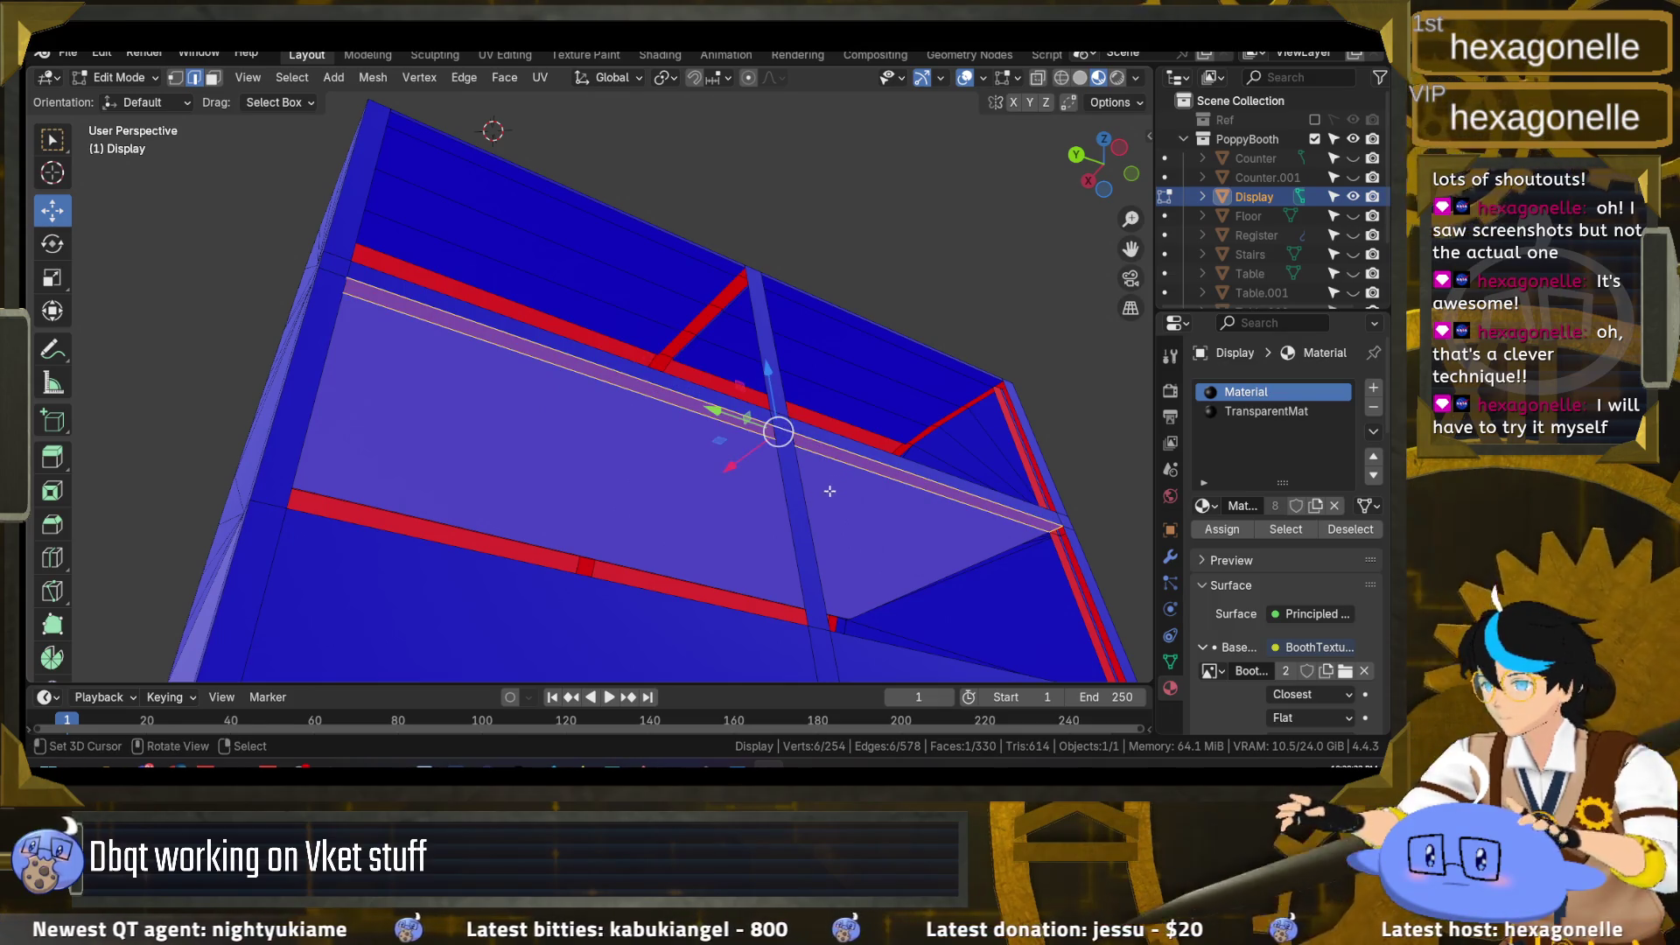
drag(829, 491, 525, 506)
click(402, 472)
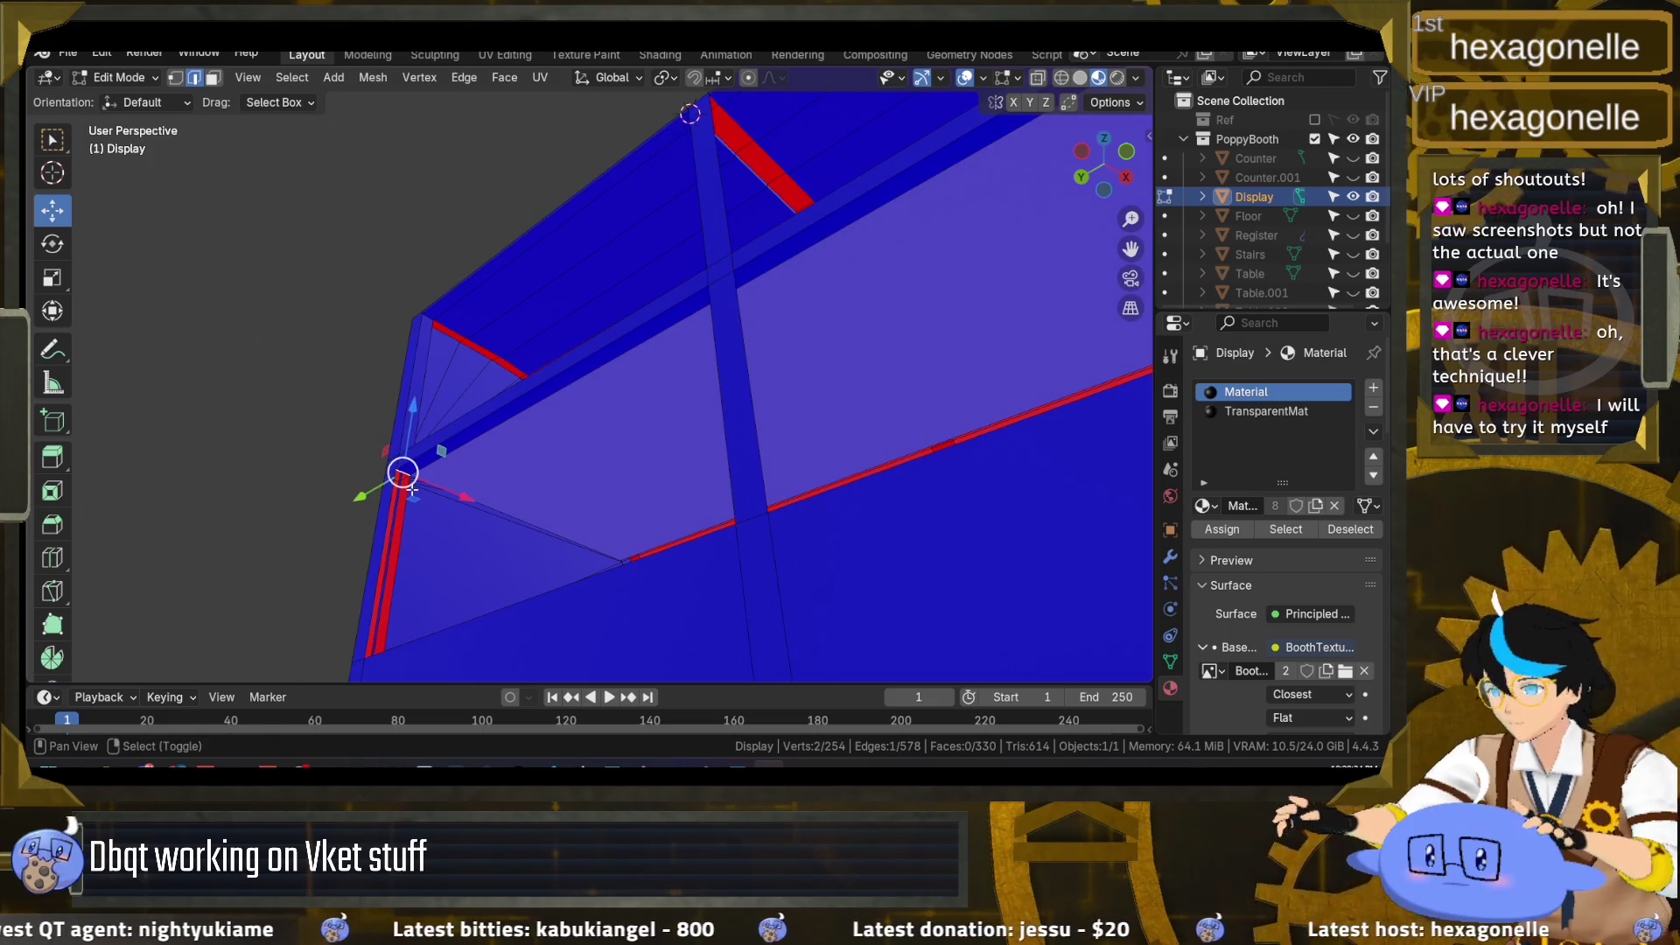
mouse_move(407, 473)
mouse_down()
mouse_move(322, 525)
mouse_move(504, 307)
mouse_up()
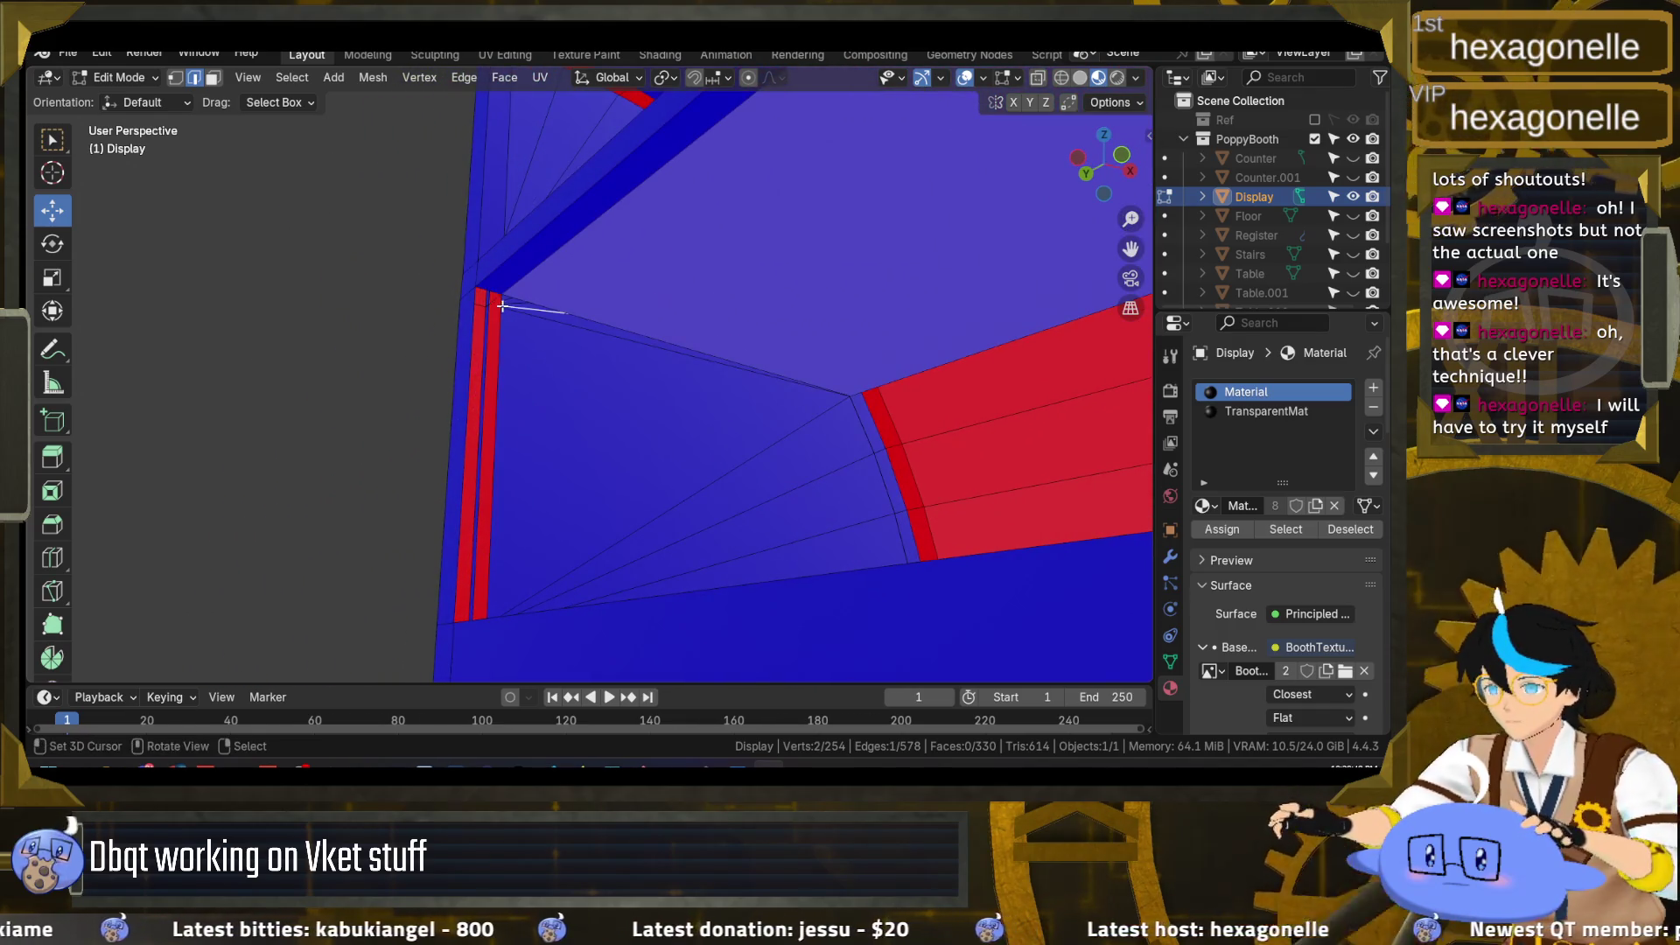
shift+click(497, 294)
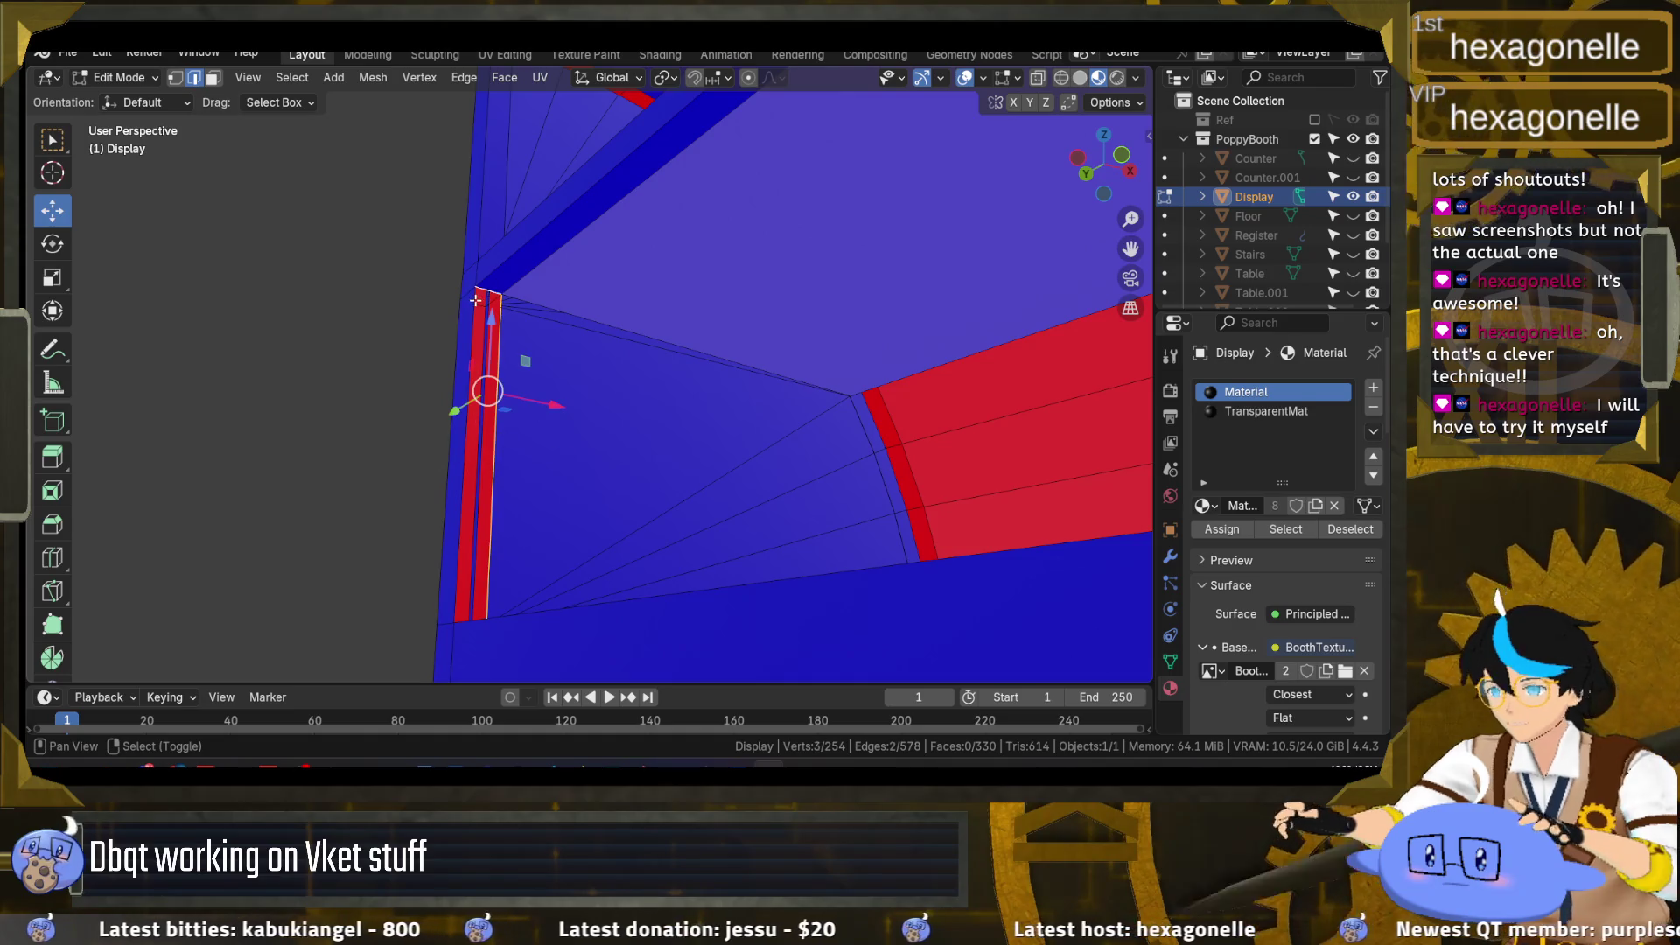
shift+click(475, 301)
mouse_move(475, 300)
mouse_down()
mouse_move(506, 461)
mouse_move(536, 408)
mouse_move(633, 385)
mouse_up()
key(f)
scroll(713, 408, down, 2)
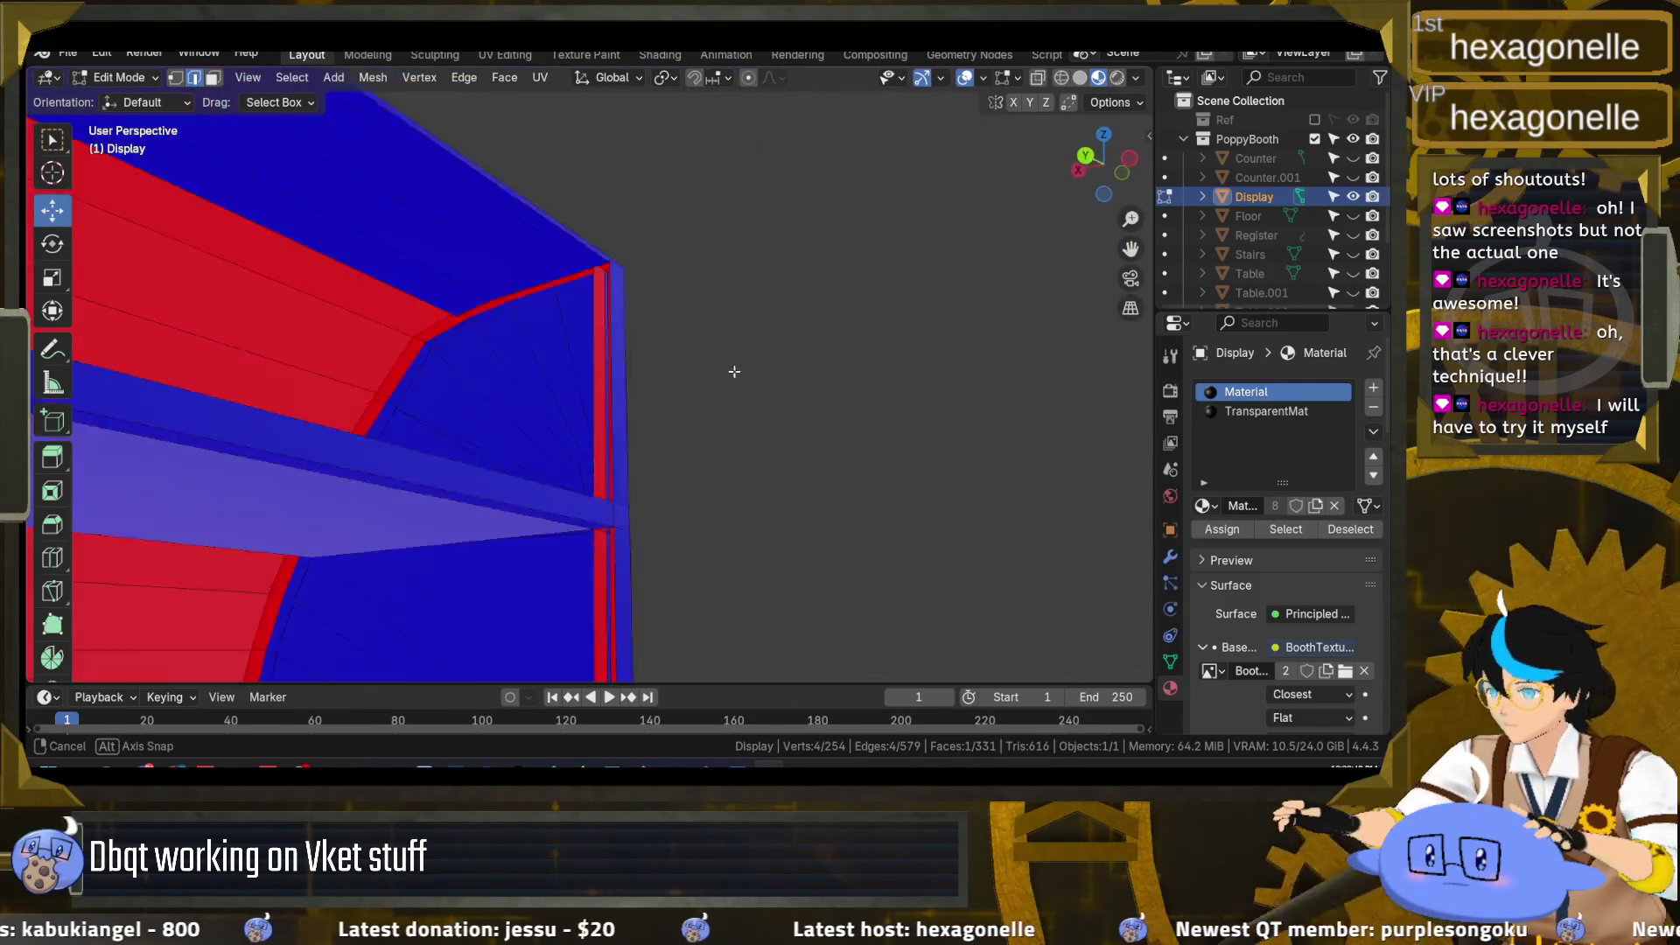
Step: Fill the remaining strip gap with a new face and flip its normals outward
scroll(699, 394, up, 3)
scroll(741, 415, down, 1)
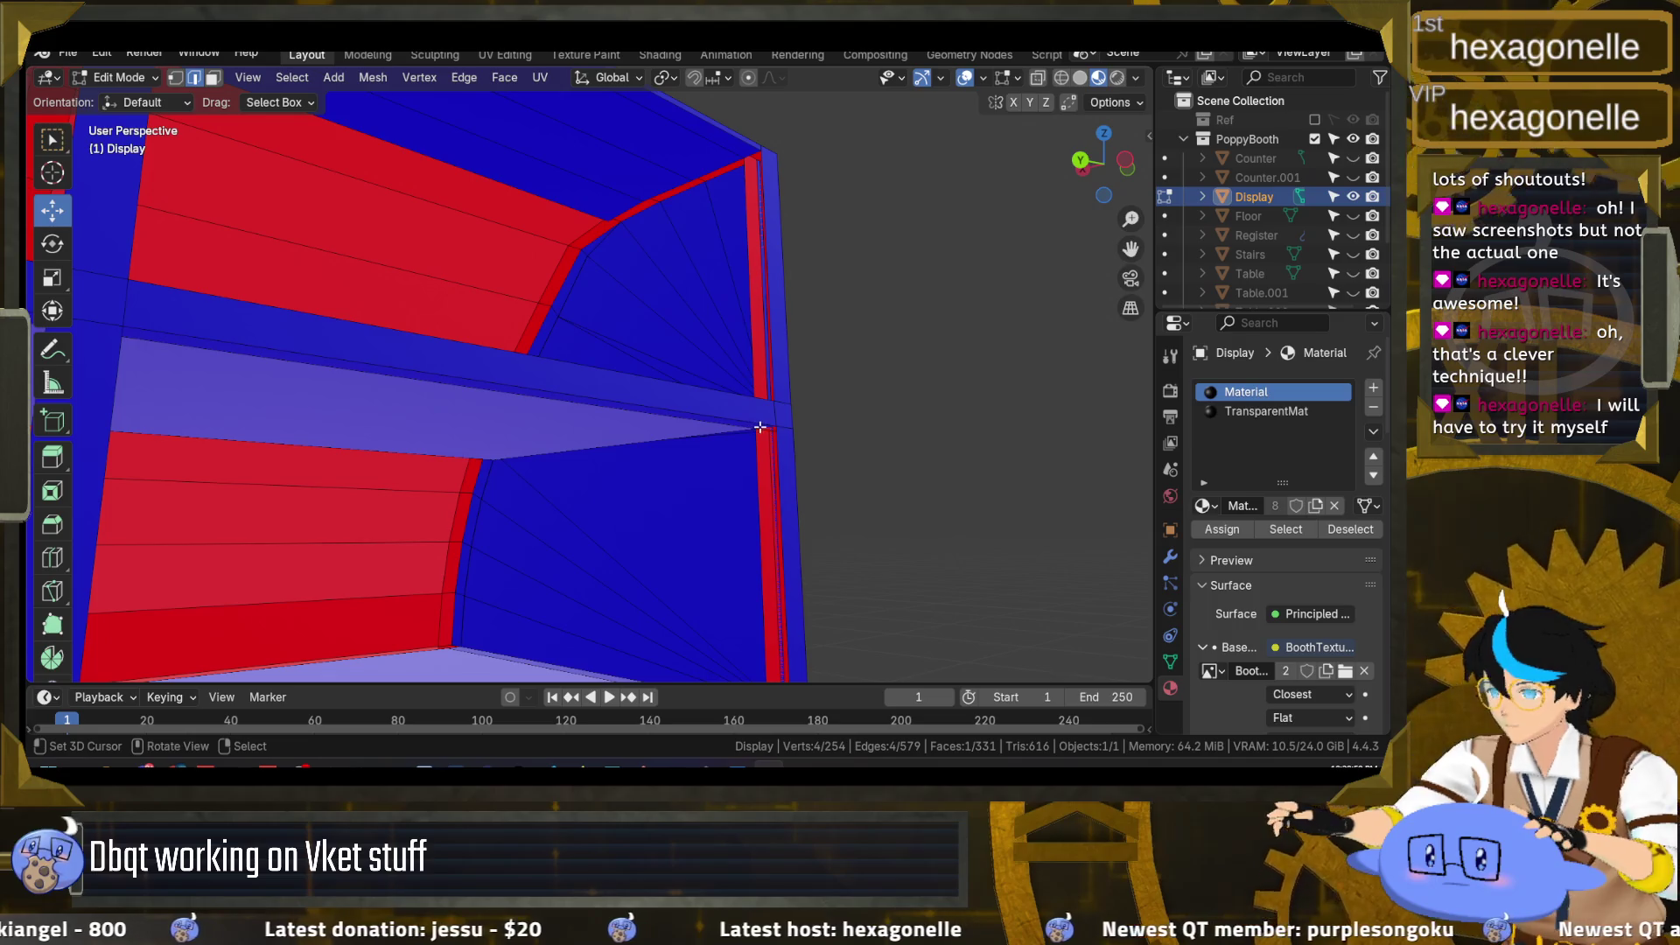
shift+click(772, 452)
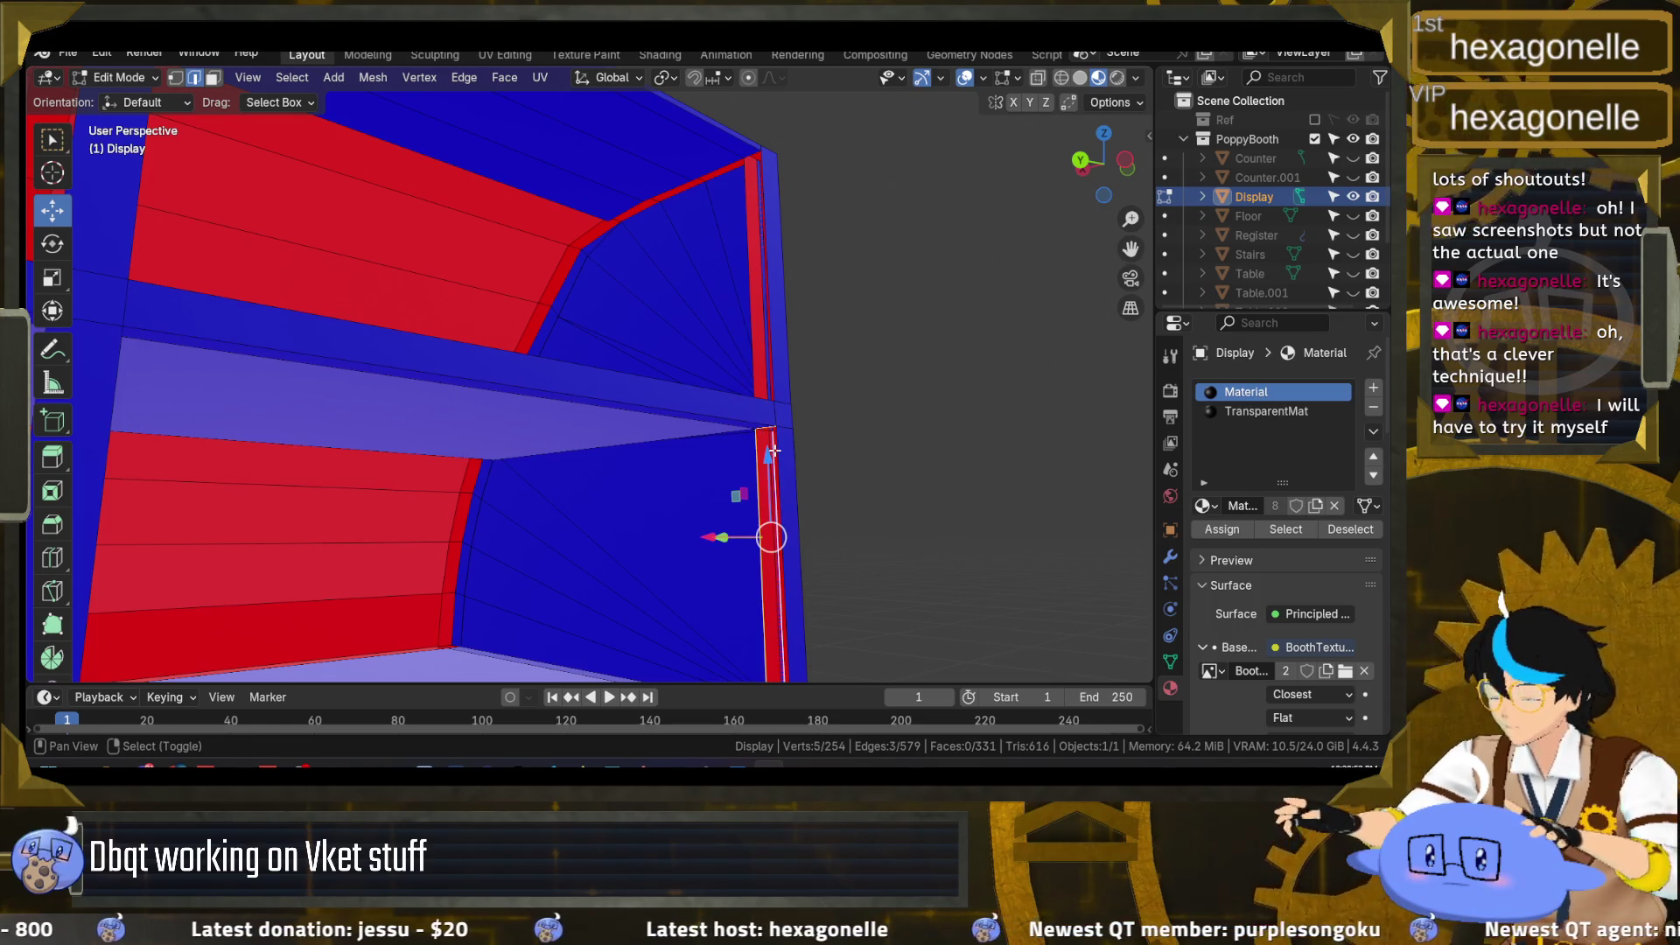
key(f)
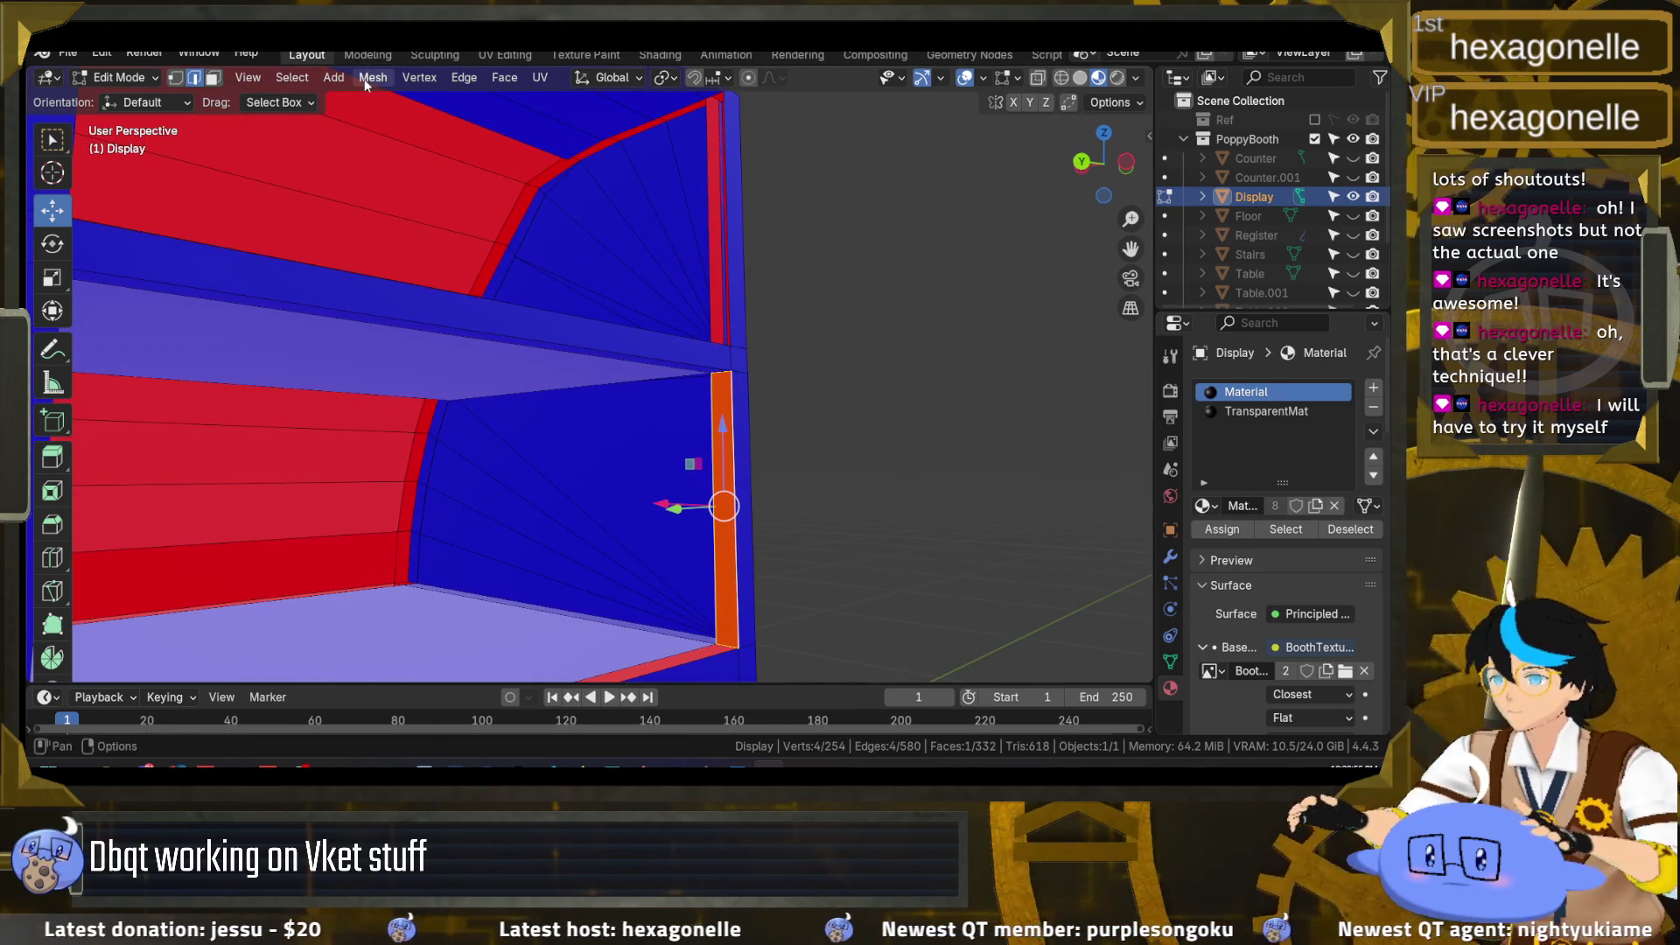
click(371, 77)
mouse_move(441, 421)
click(606, 422)
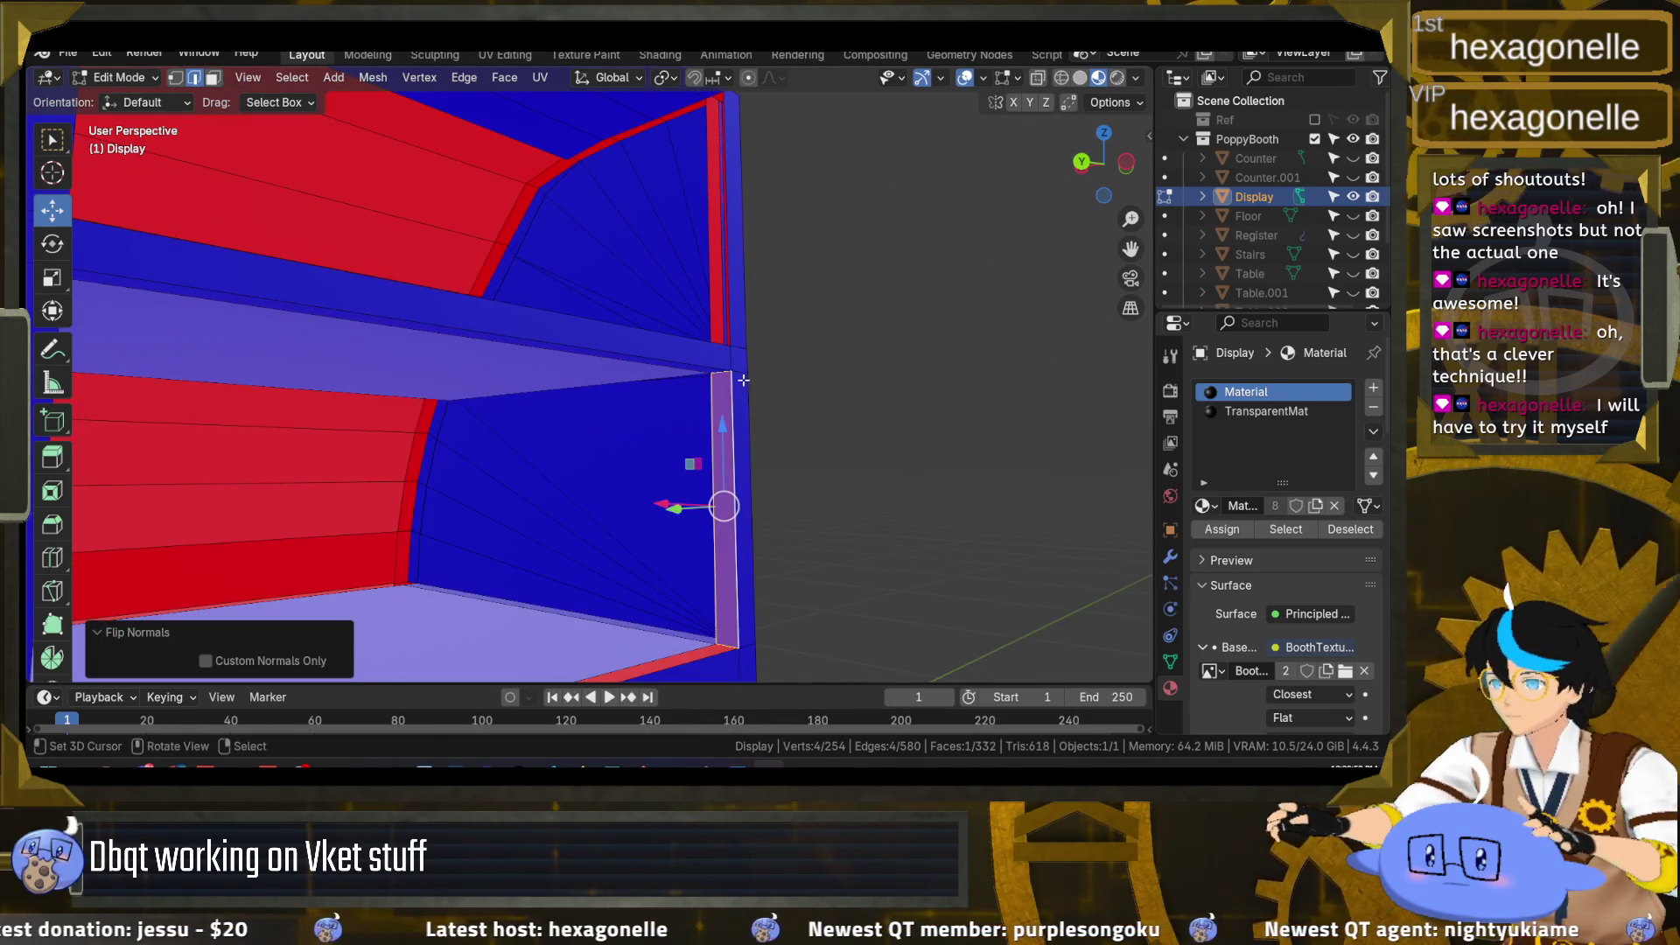
Step: Select the vertical strip on the inner side wall
drag(767, 383, 704, 530)
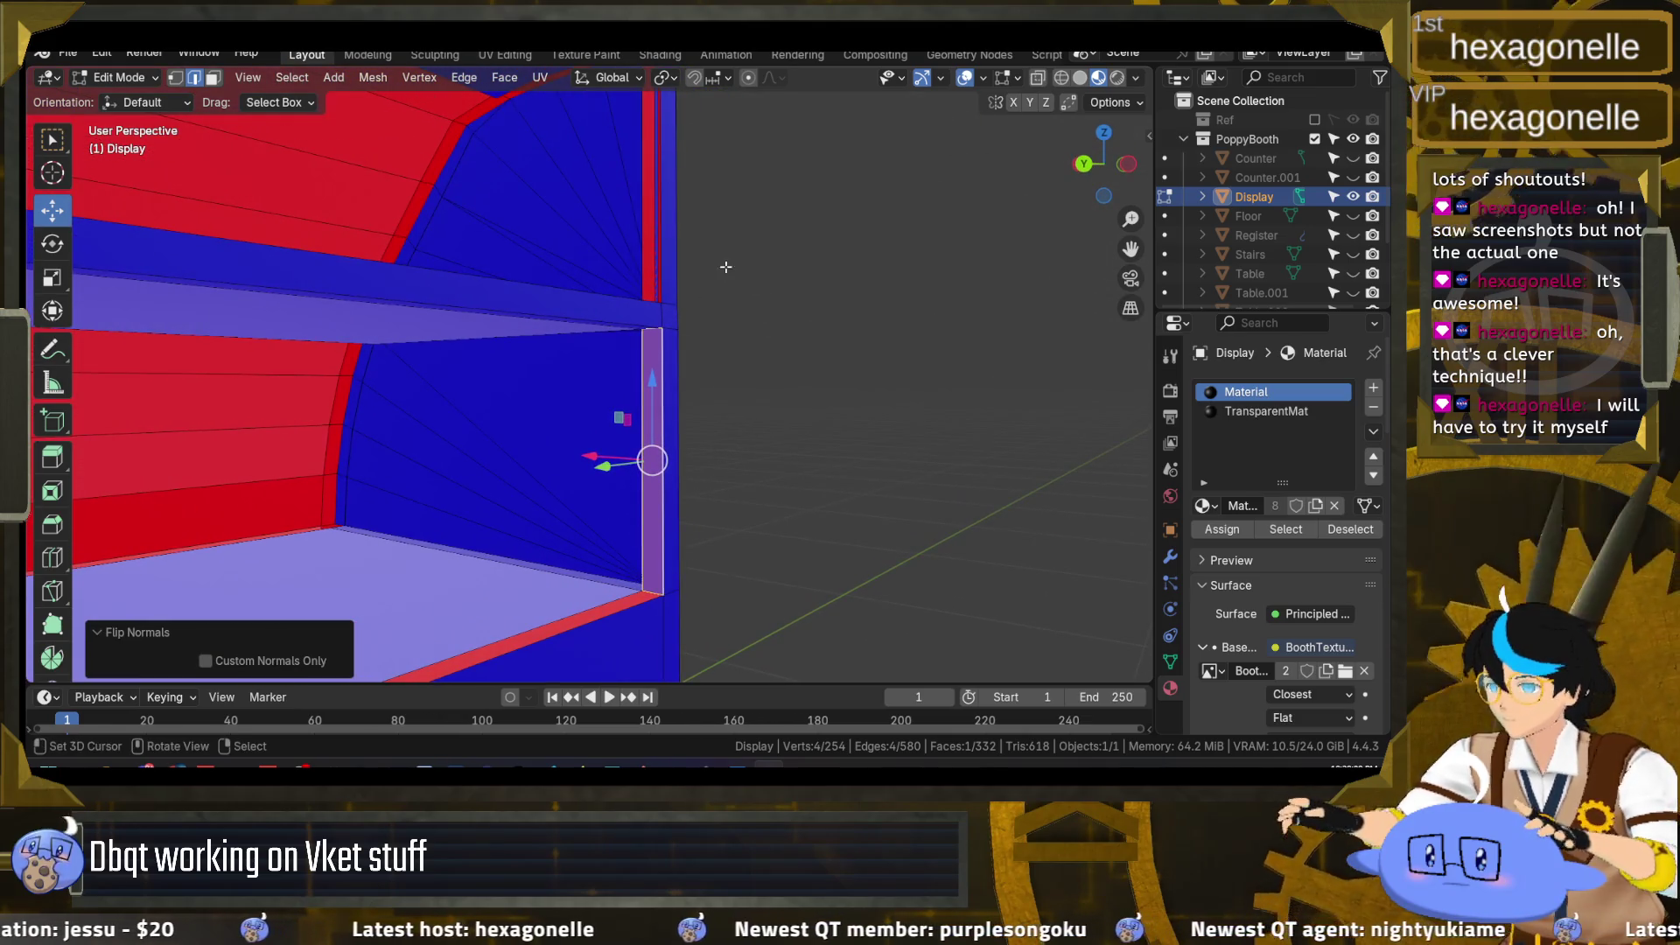
mouse_move(726, 267)
mouse_down()
mouse_move(617, 305)
mouse_move(652, 313)
mouse_up()
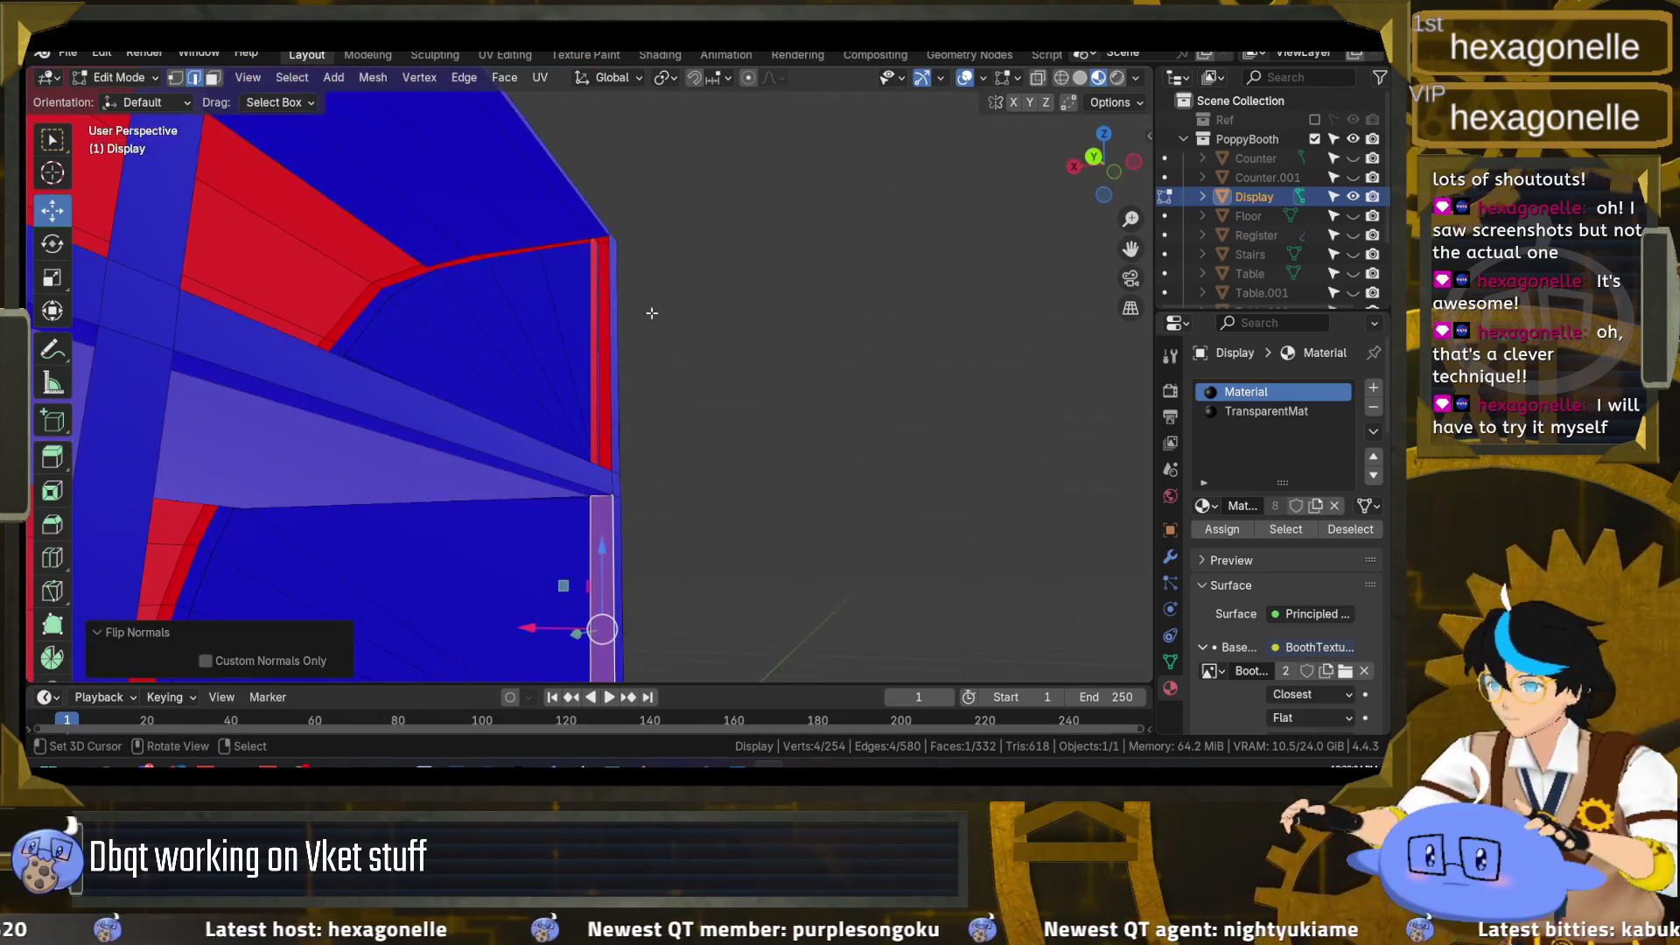
shift+click(602, 237)
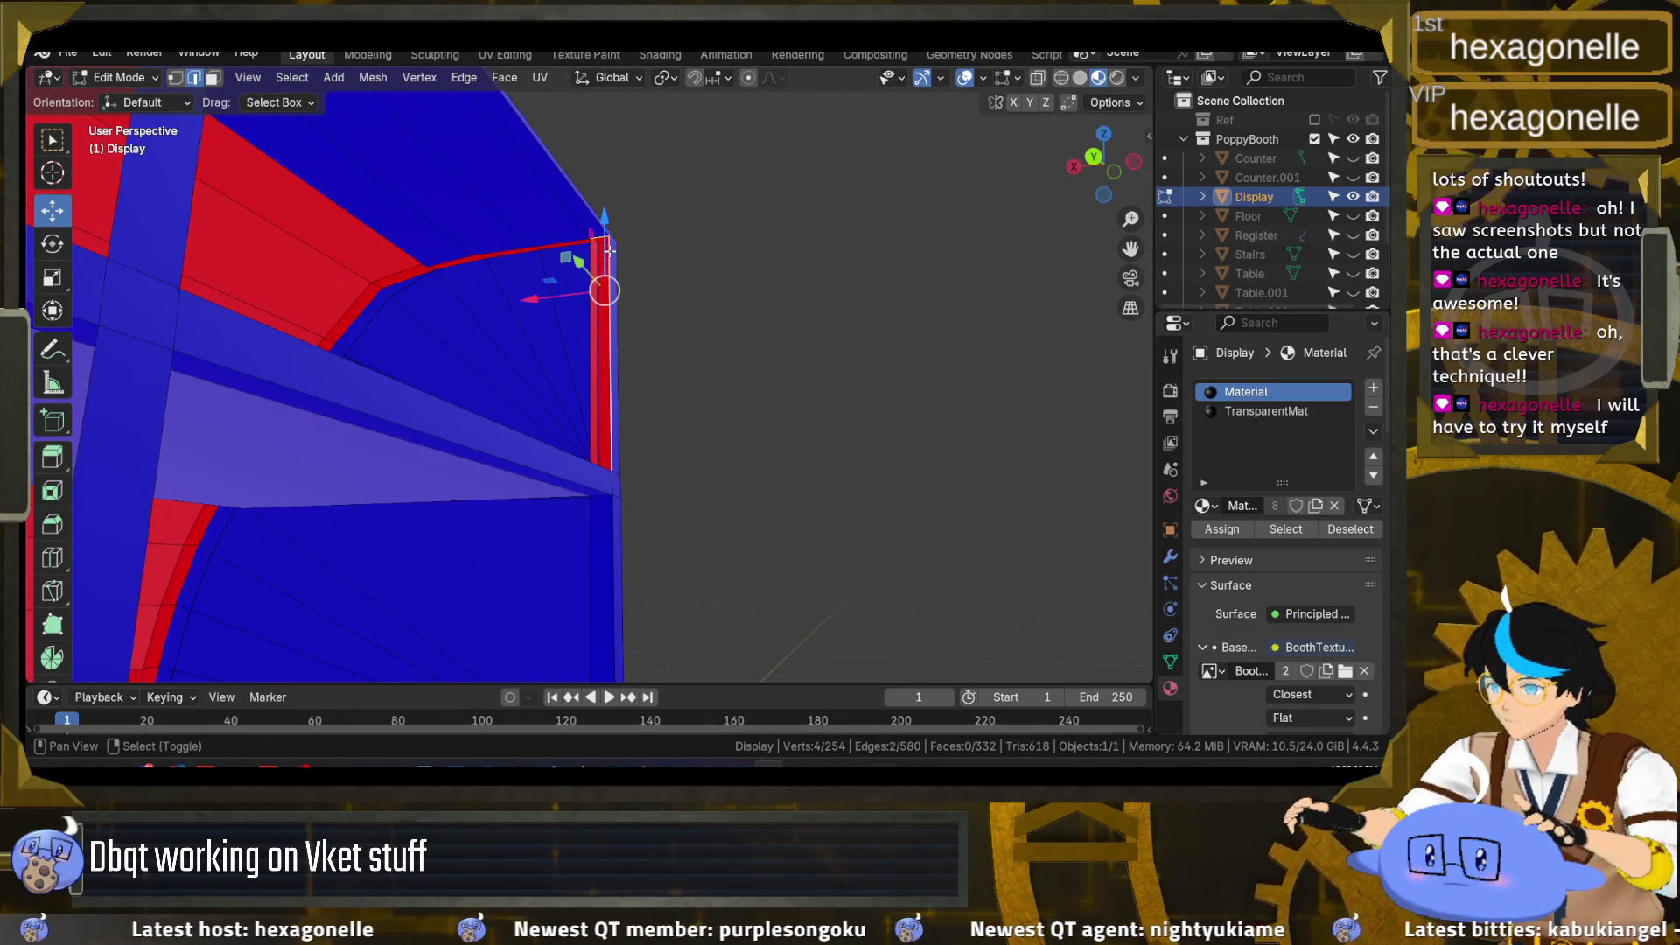
mouse_move(588, 268)
mouse_down()
mouse_move(569, 363)
mouse_move(255, 383)
mouse_move(432, 386)
mouse_move(314, 201)
mouse_up()
shift+click(565, 384)
scroll(431, 386, up, 3)
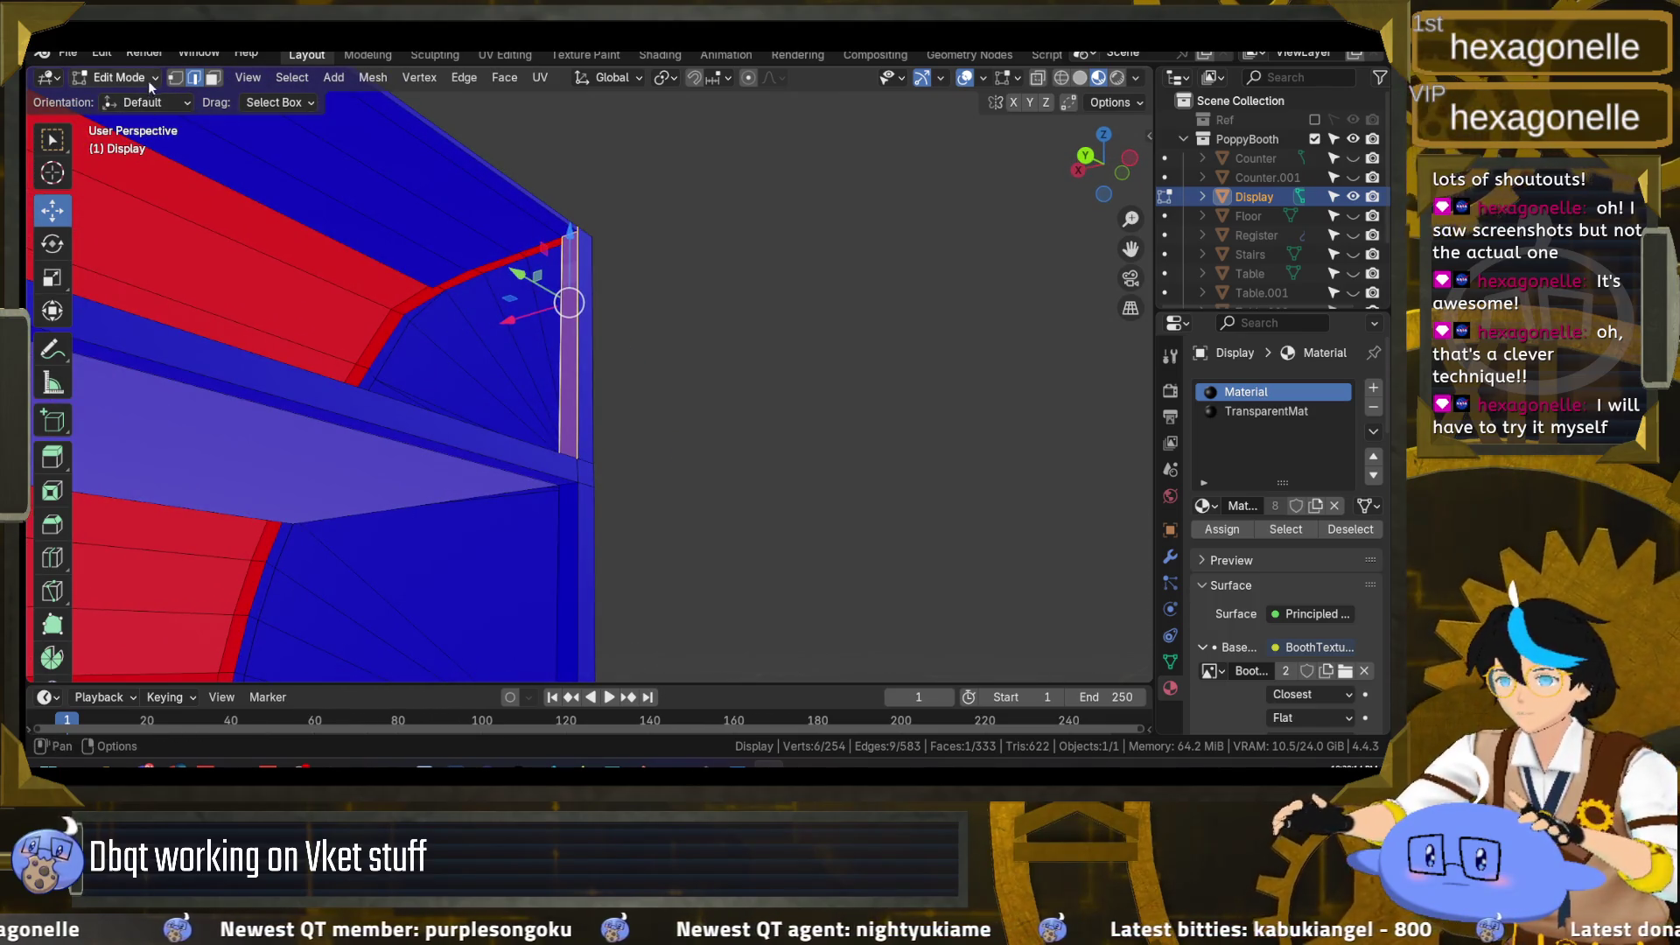
Step: Select the curved trim face strip, try Solidify Faces on it, then undo
click(213, 78)
drag(245, 673, 259, 61)
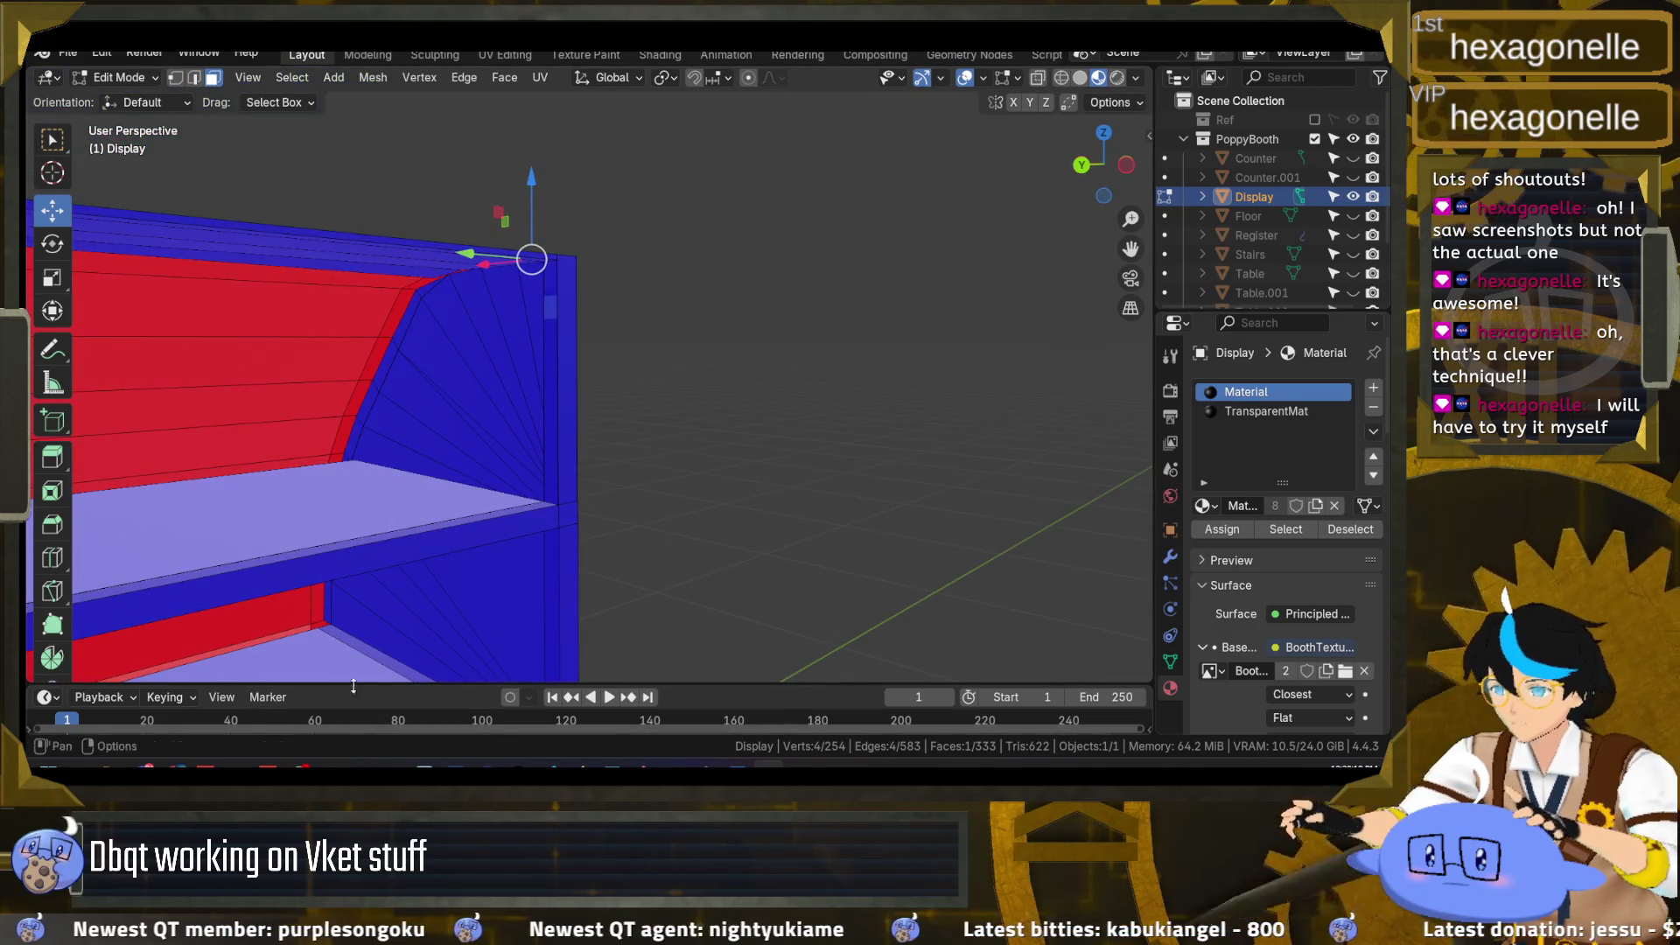
ctrl+click(320, 605)
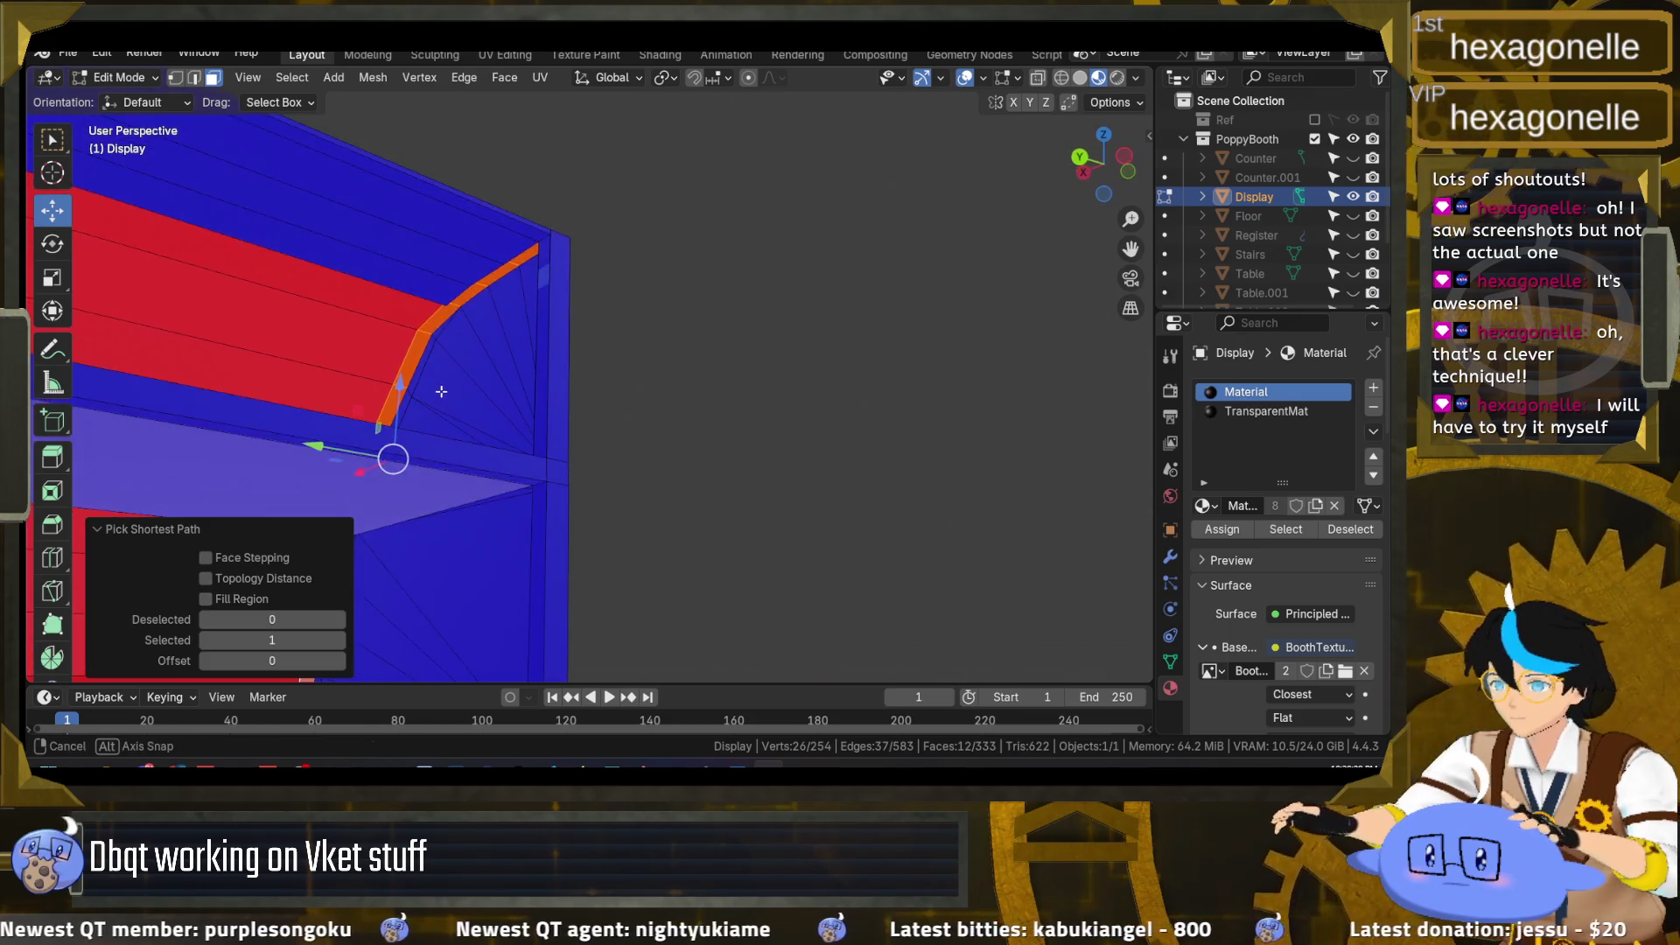
click(613, 262)
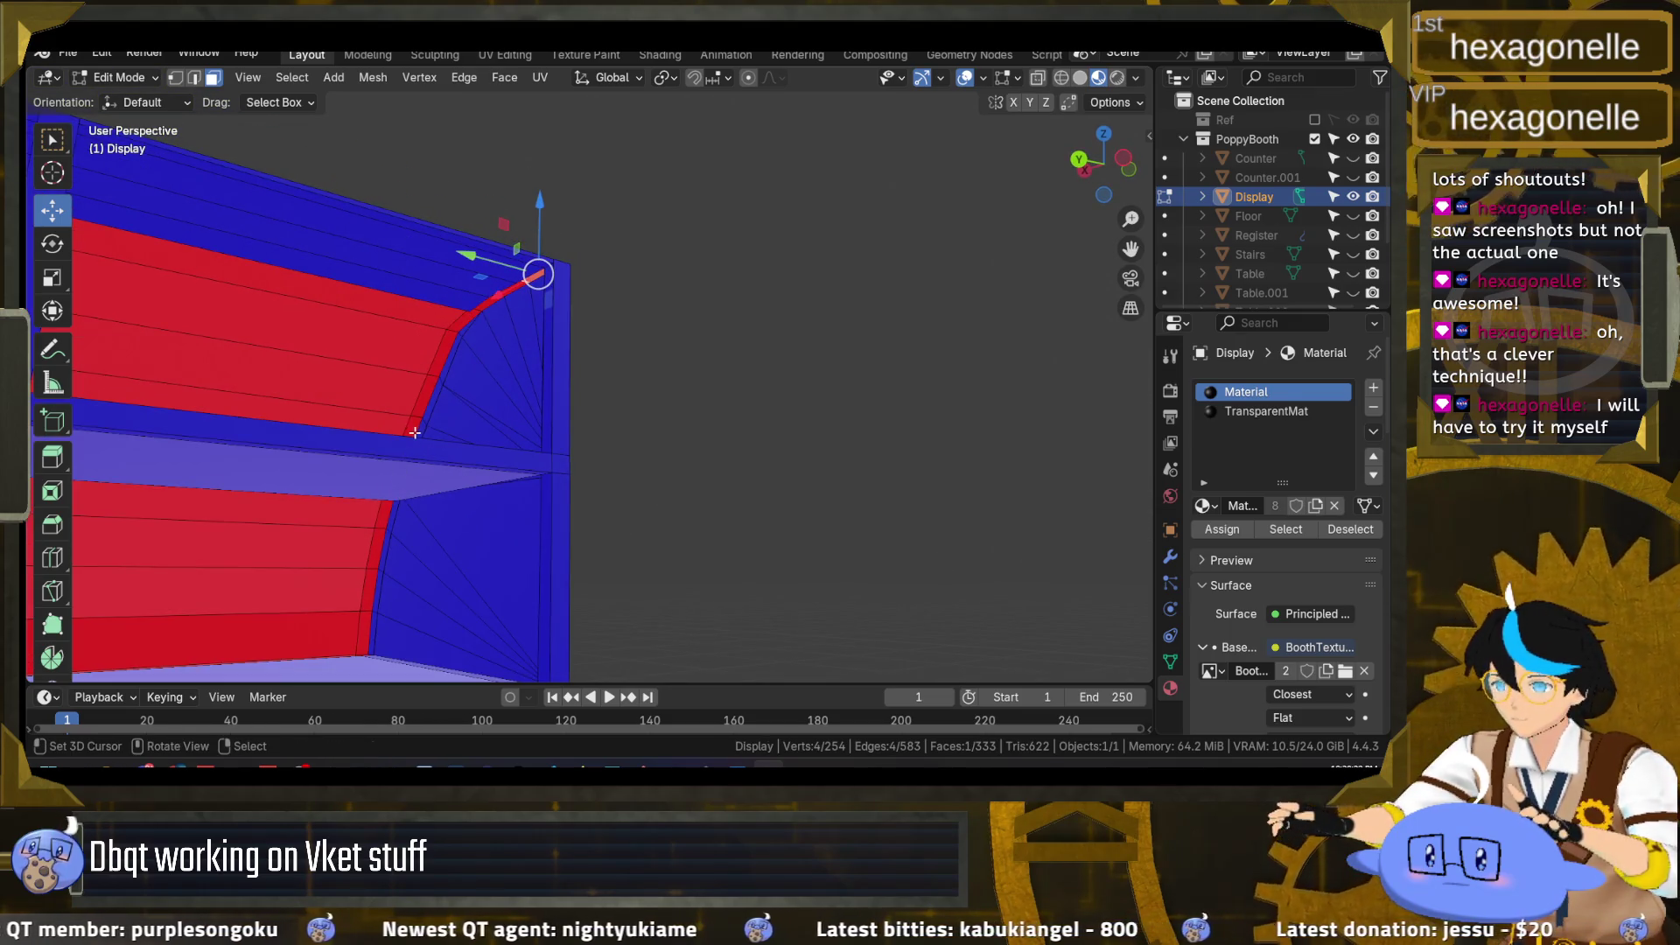
ctrl+click(415, 433)
ctrl+click(361, 625)
key(F3)
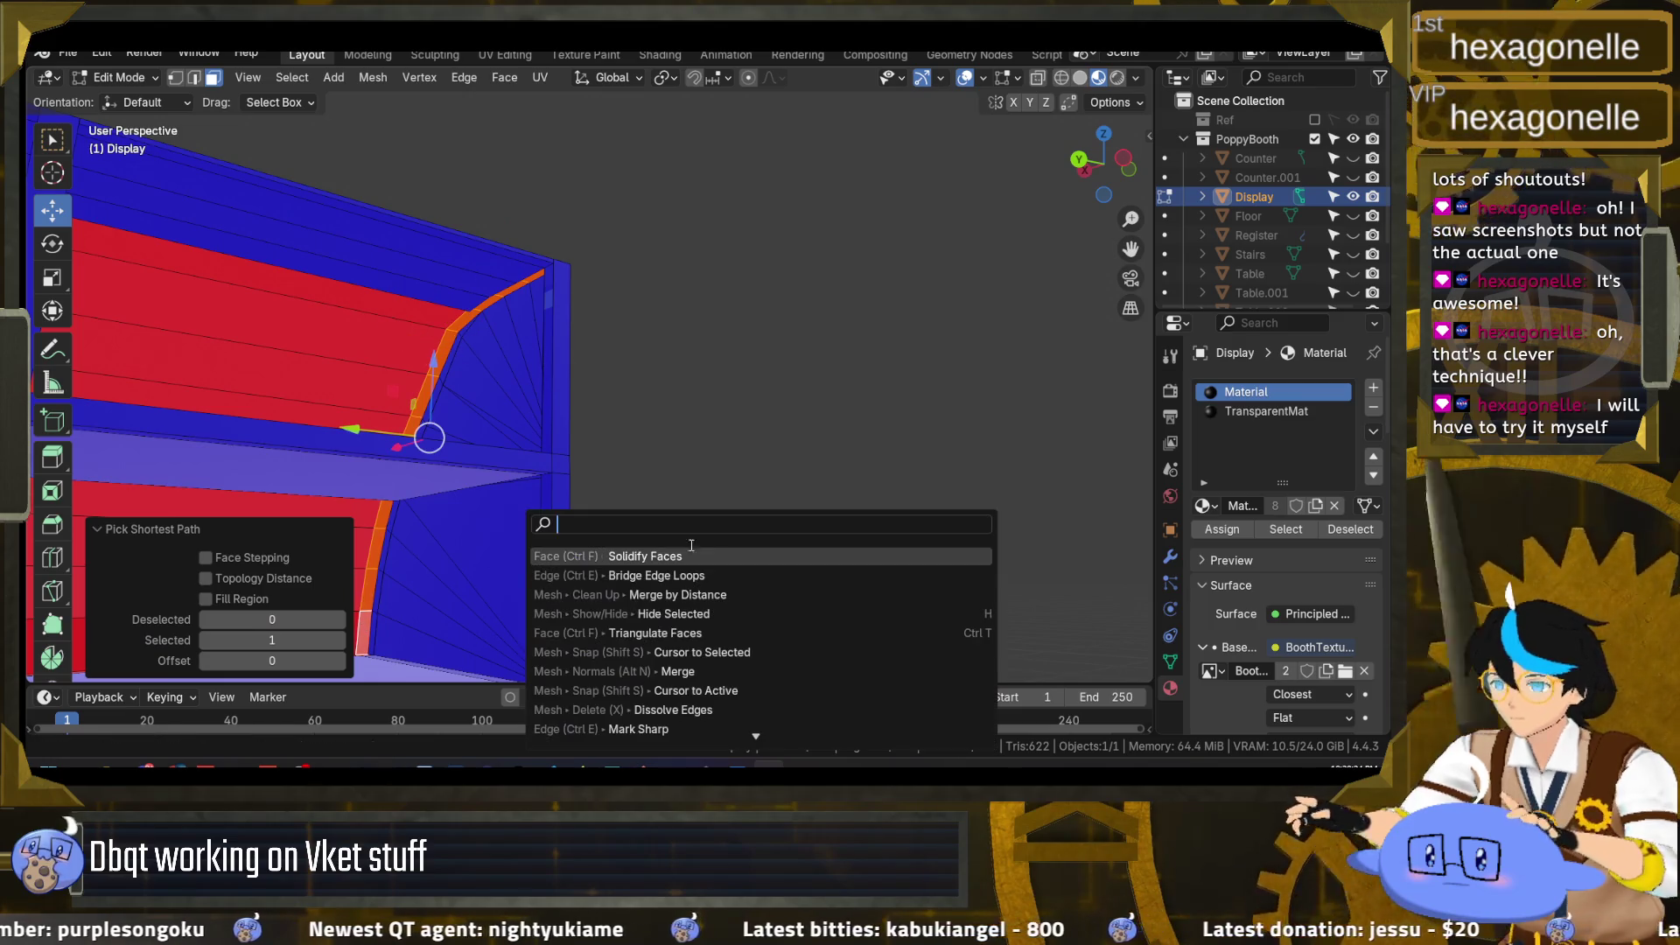
click(760, 556)
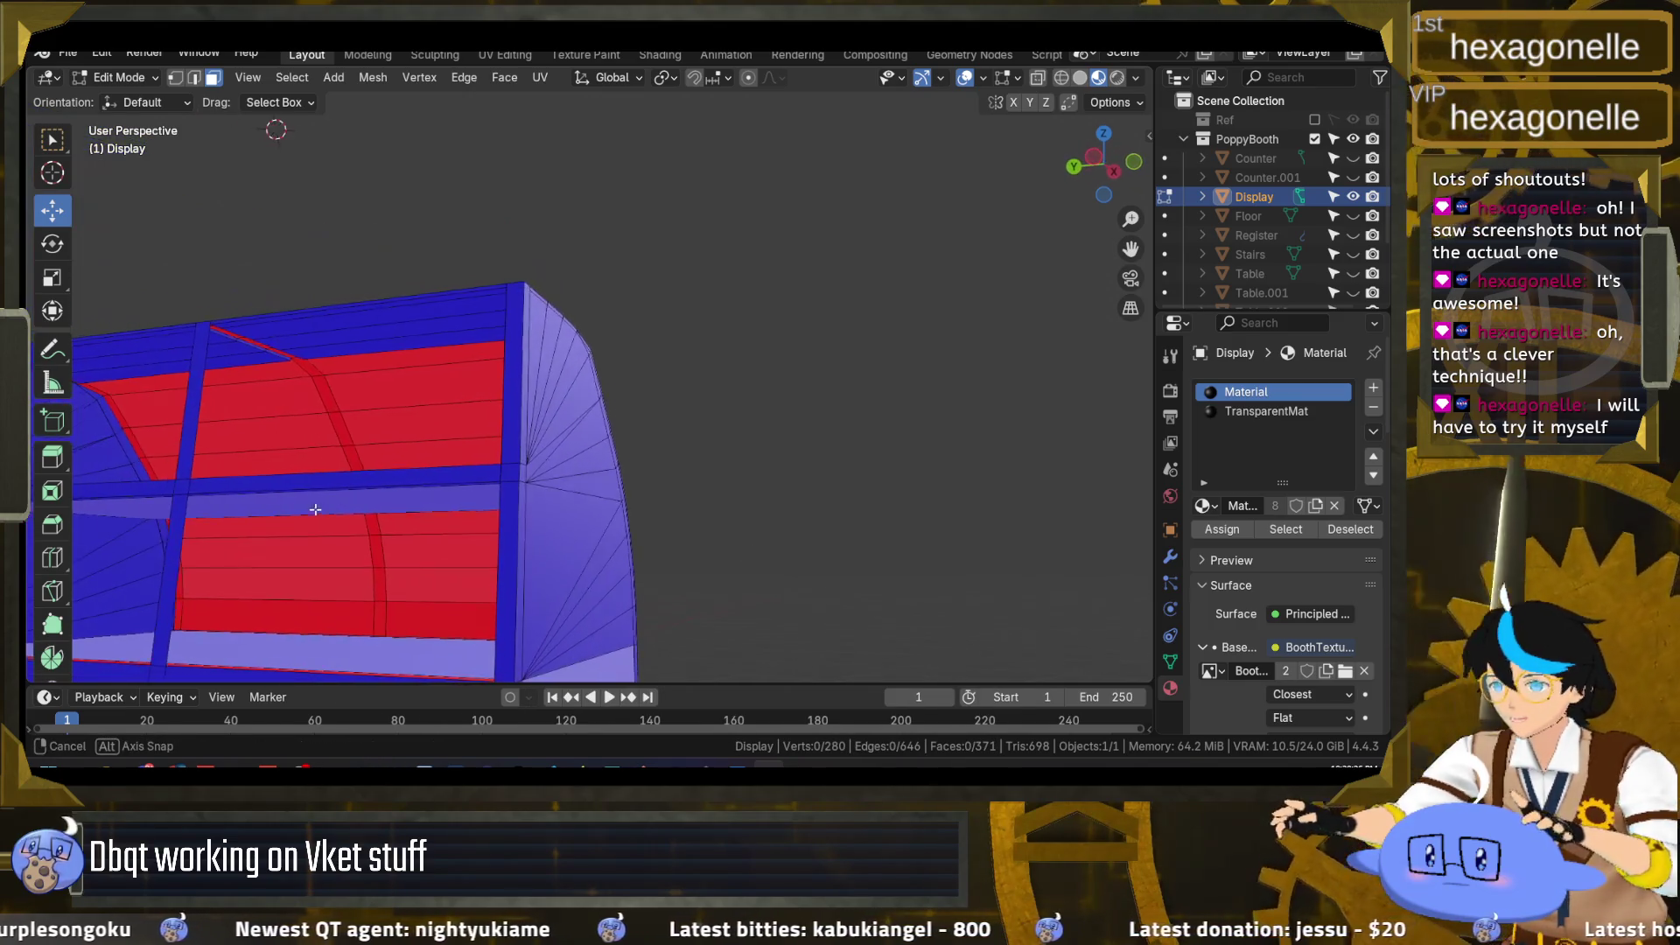
mouse_move(404, 492)
mouse_down()
mouse_move(831, 486)
mouse_move(753, 477)
mouse_up()
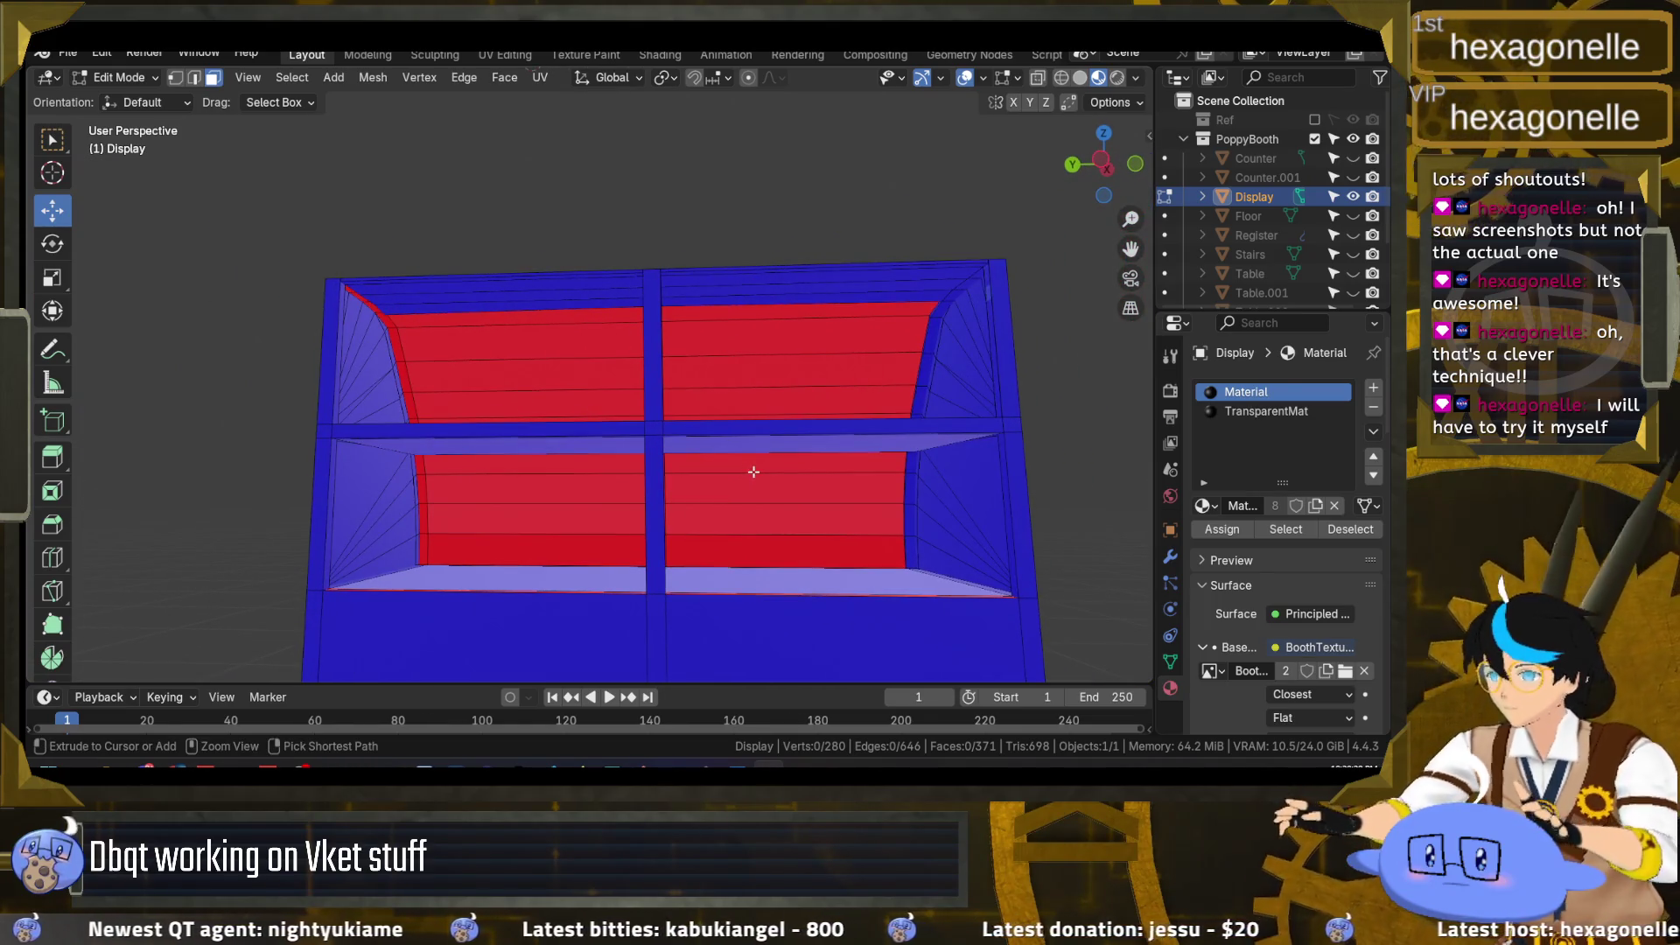
key(ctrl+z)
Step: In edge mode, fill a new face over the lower shelf edges and deselect
mouse_move(784, 481)
mouse_down()
mouse_move(794, 494)
mouse_move(603, 464)
mouse_move(746, 542)
mouse_move(292, 339)
mouse_up()
key(alt+a)
scroll(292, 339, up, 4)
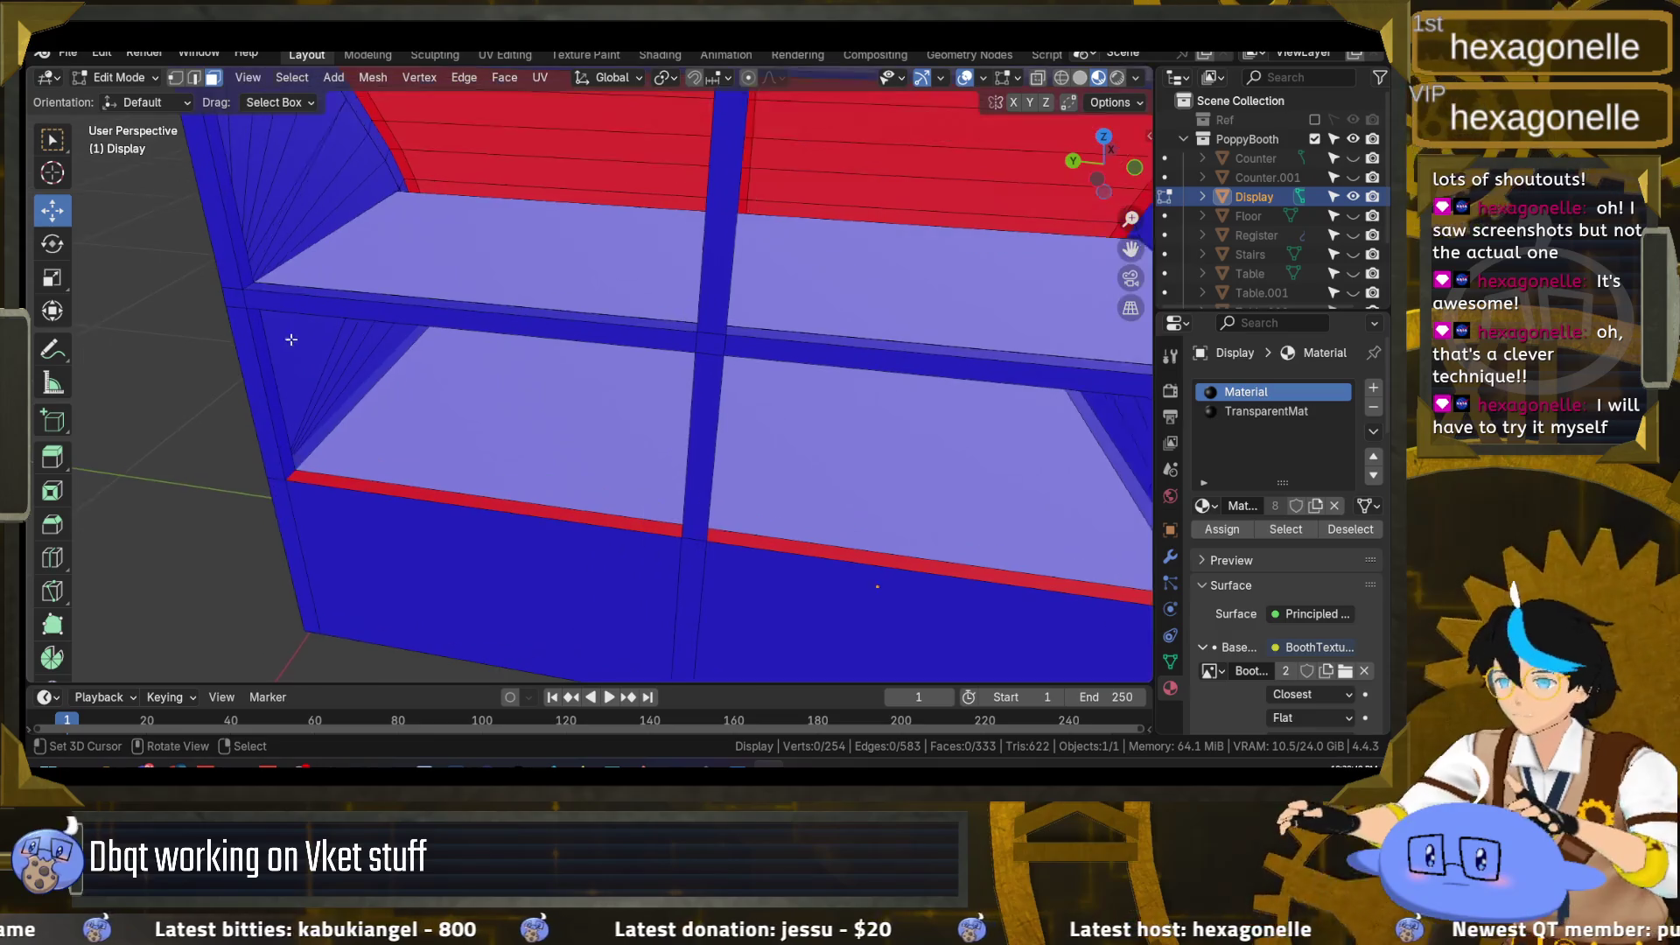
scroll(292, 339, up, 1)
key(2)
scroll(272, 491, up, 1)
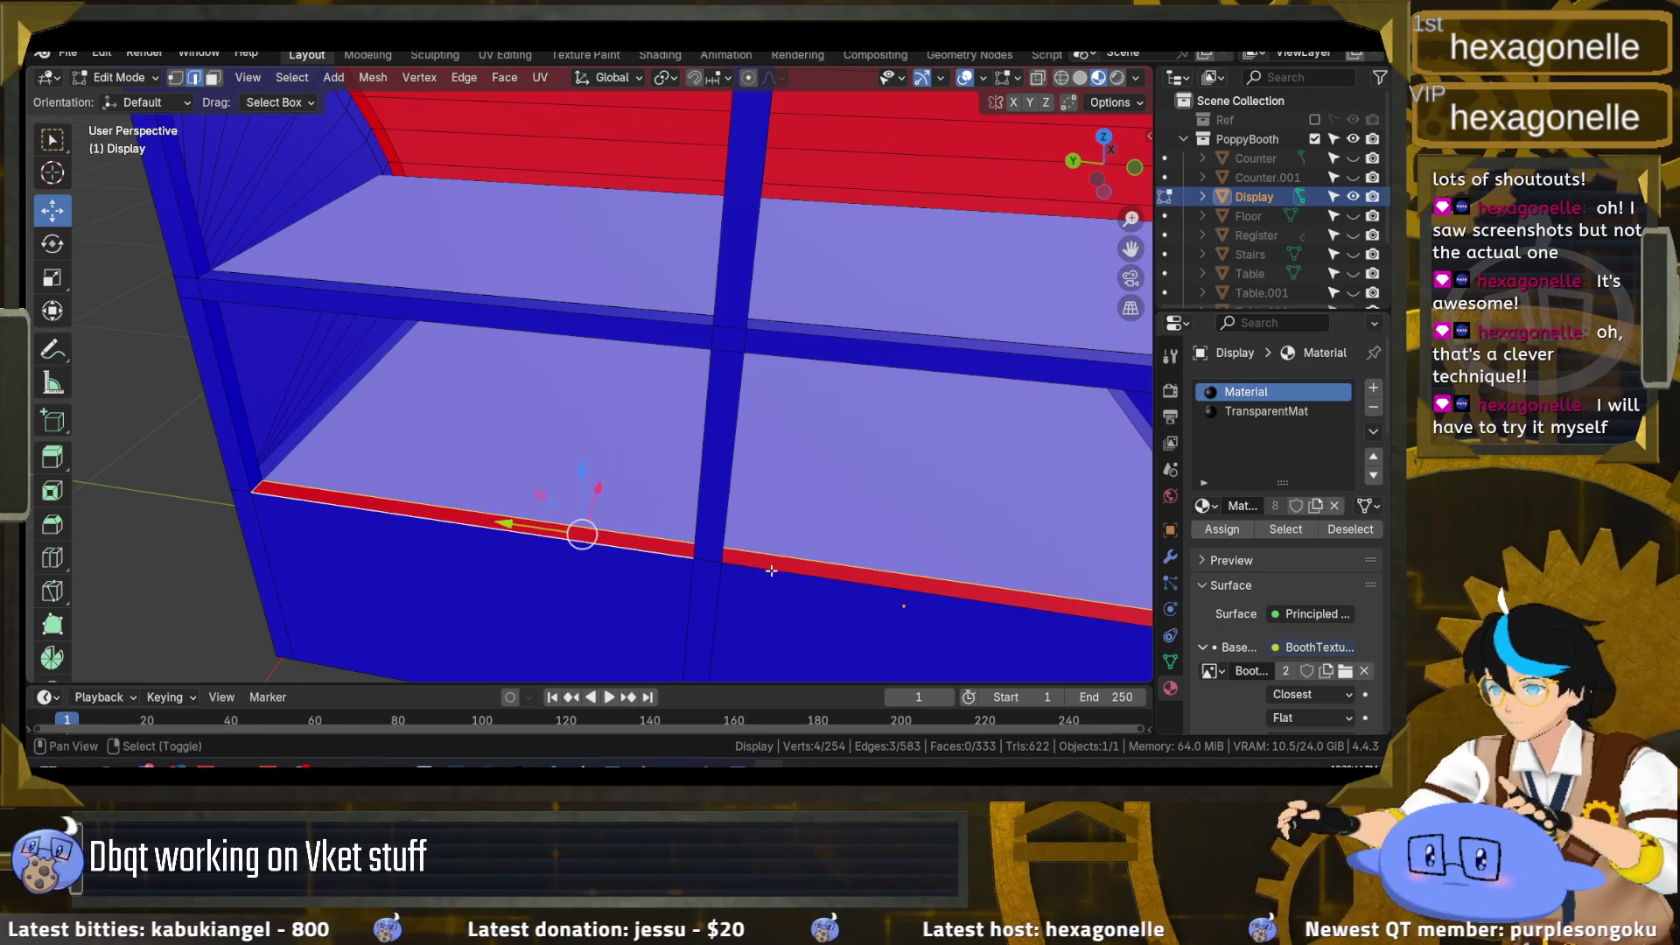
scroll(896, 566, right, 5)
shift+click(879, 554)
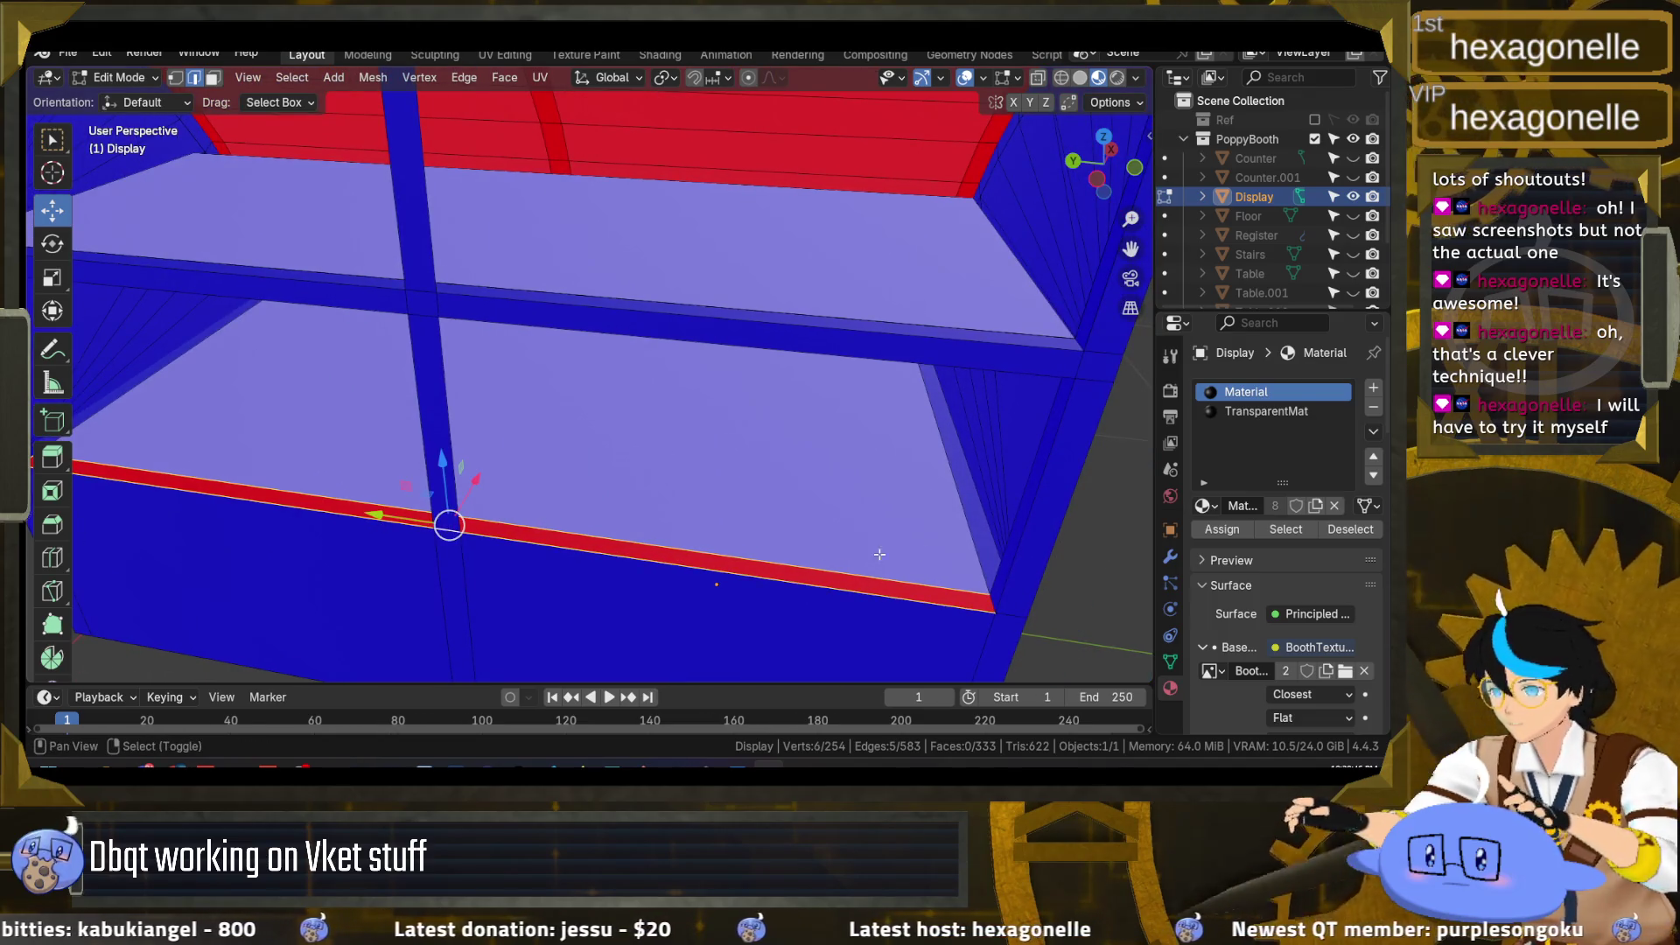
key(f)
key(alt+a)
Step: Select the red lower shelf front strip and flip its normals to face outward
scroll(517, 510, down, 4)
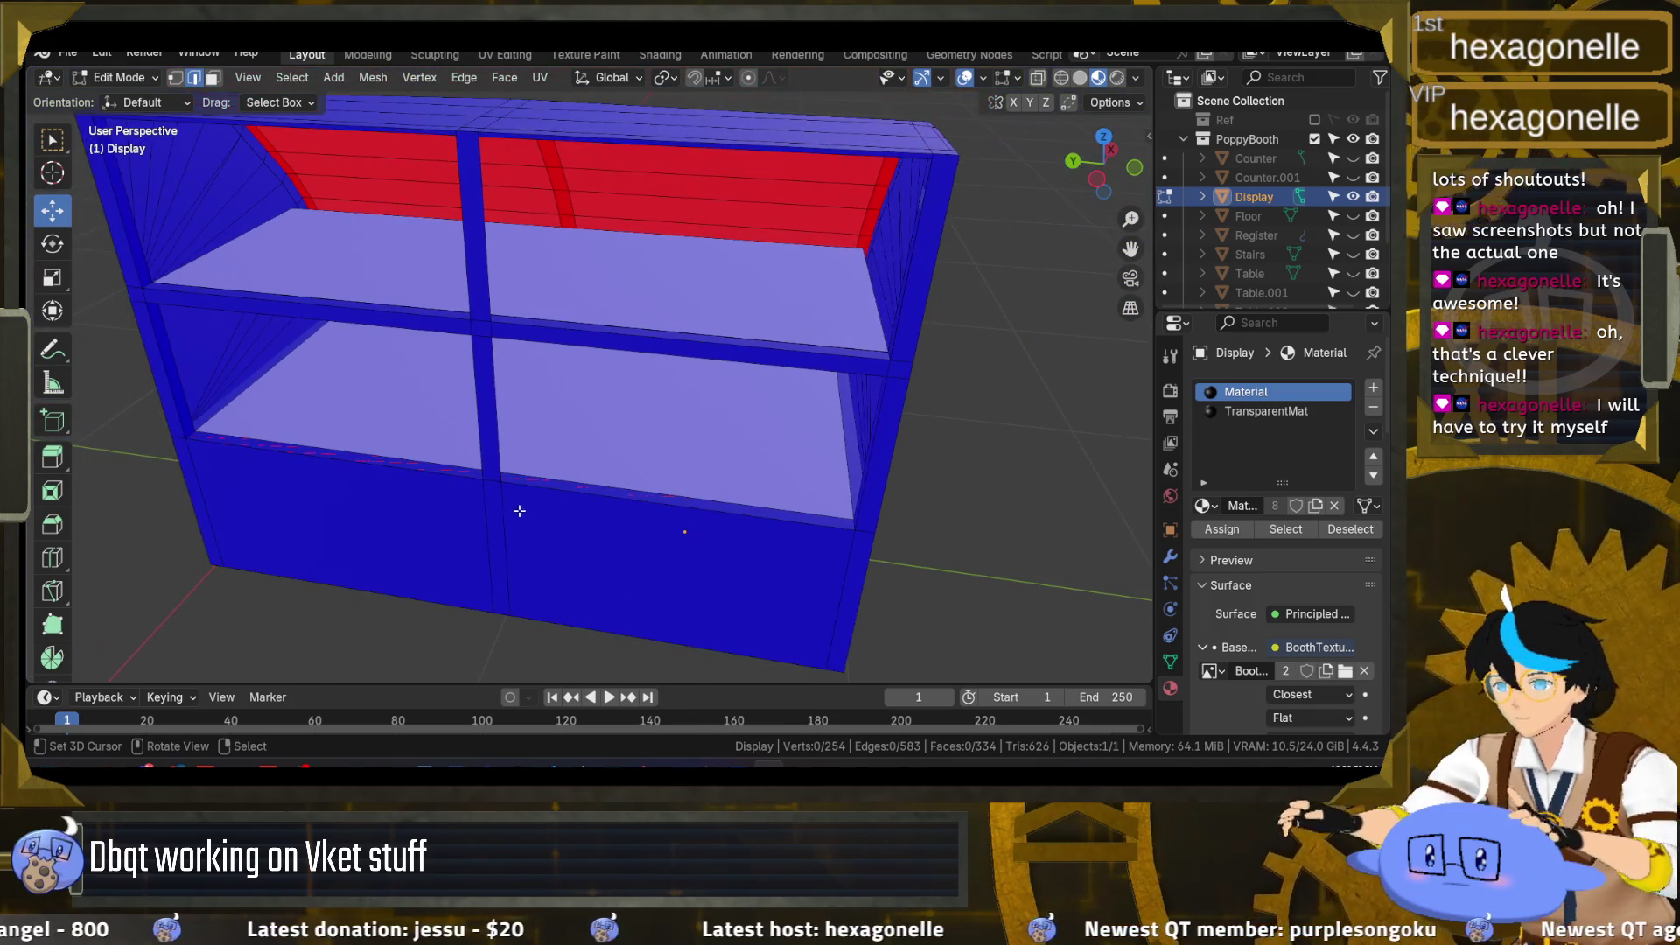
scroll(411, 503, up, 4)
scroll(377, 500, down, 3)
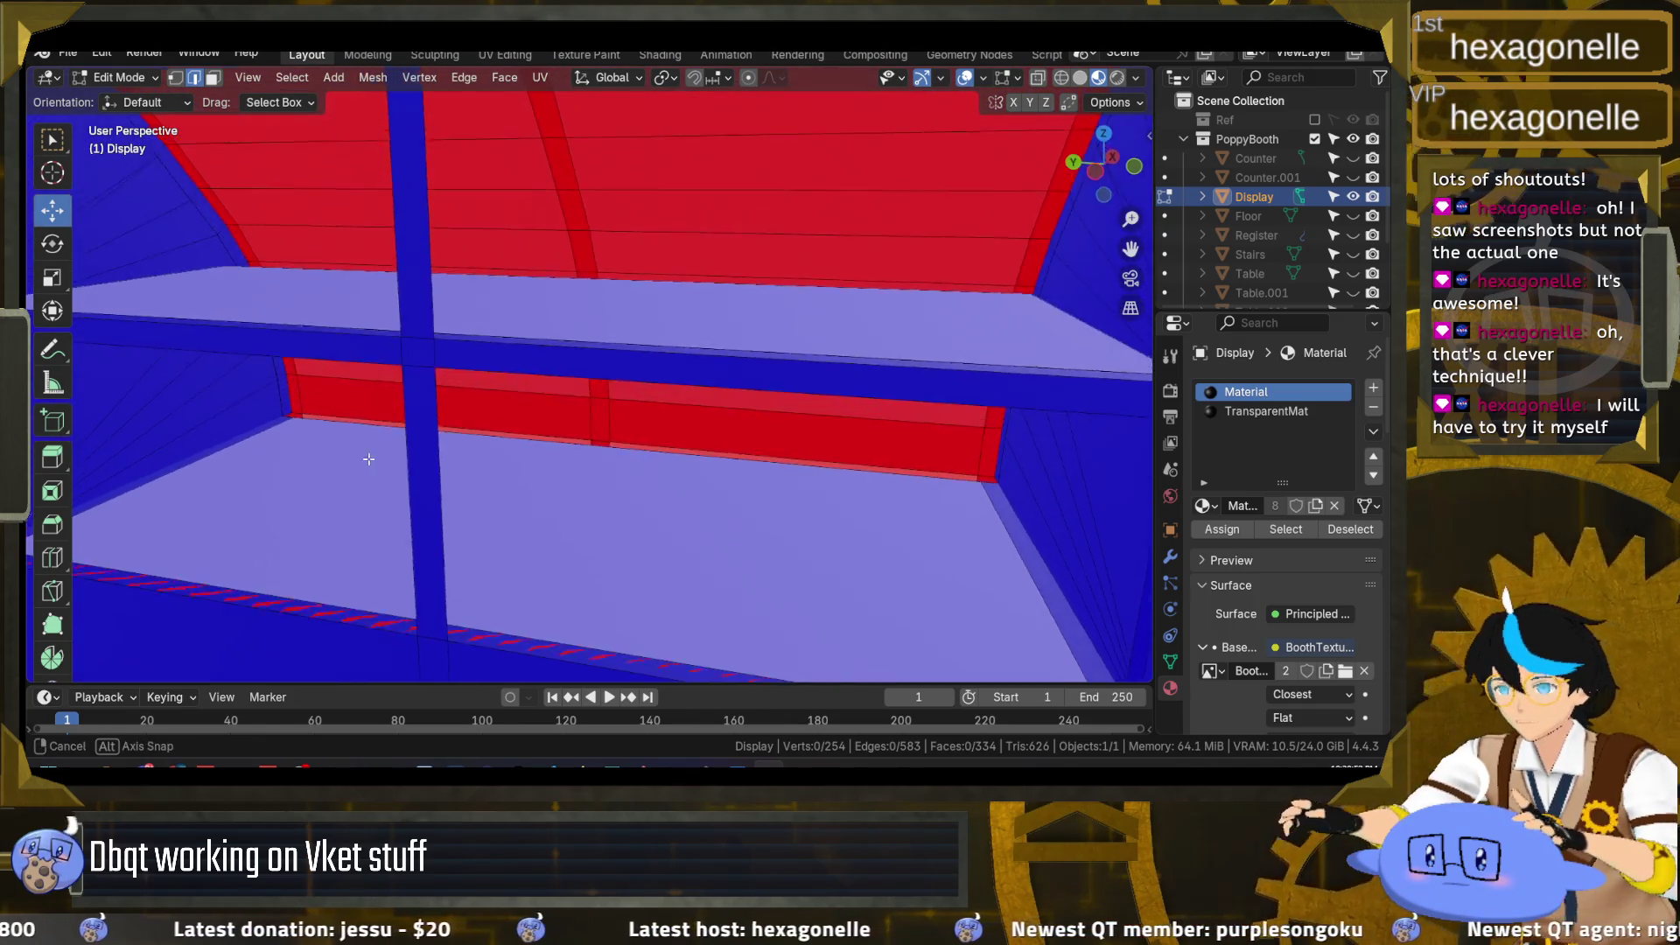
scroll(346, 482, up, 3)
click(342, 515)
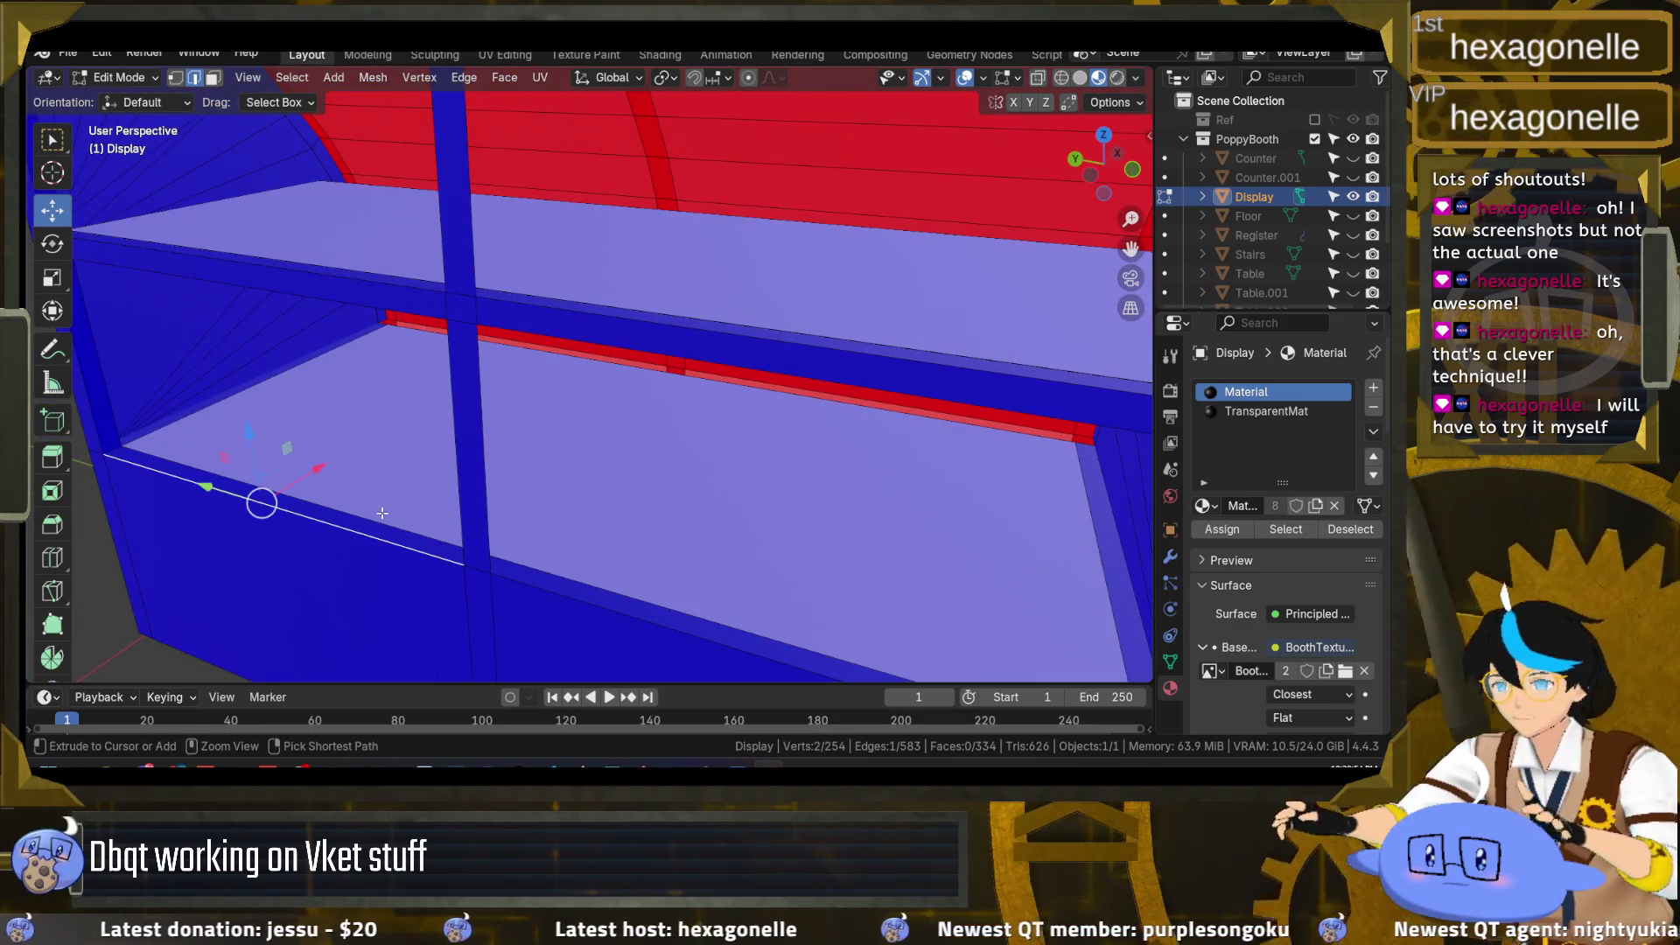
ctrl+click(387, 507)
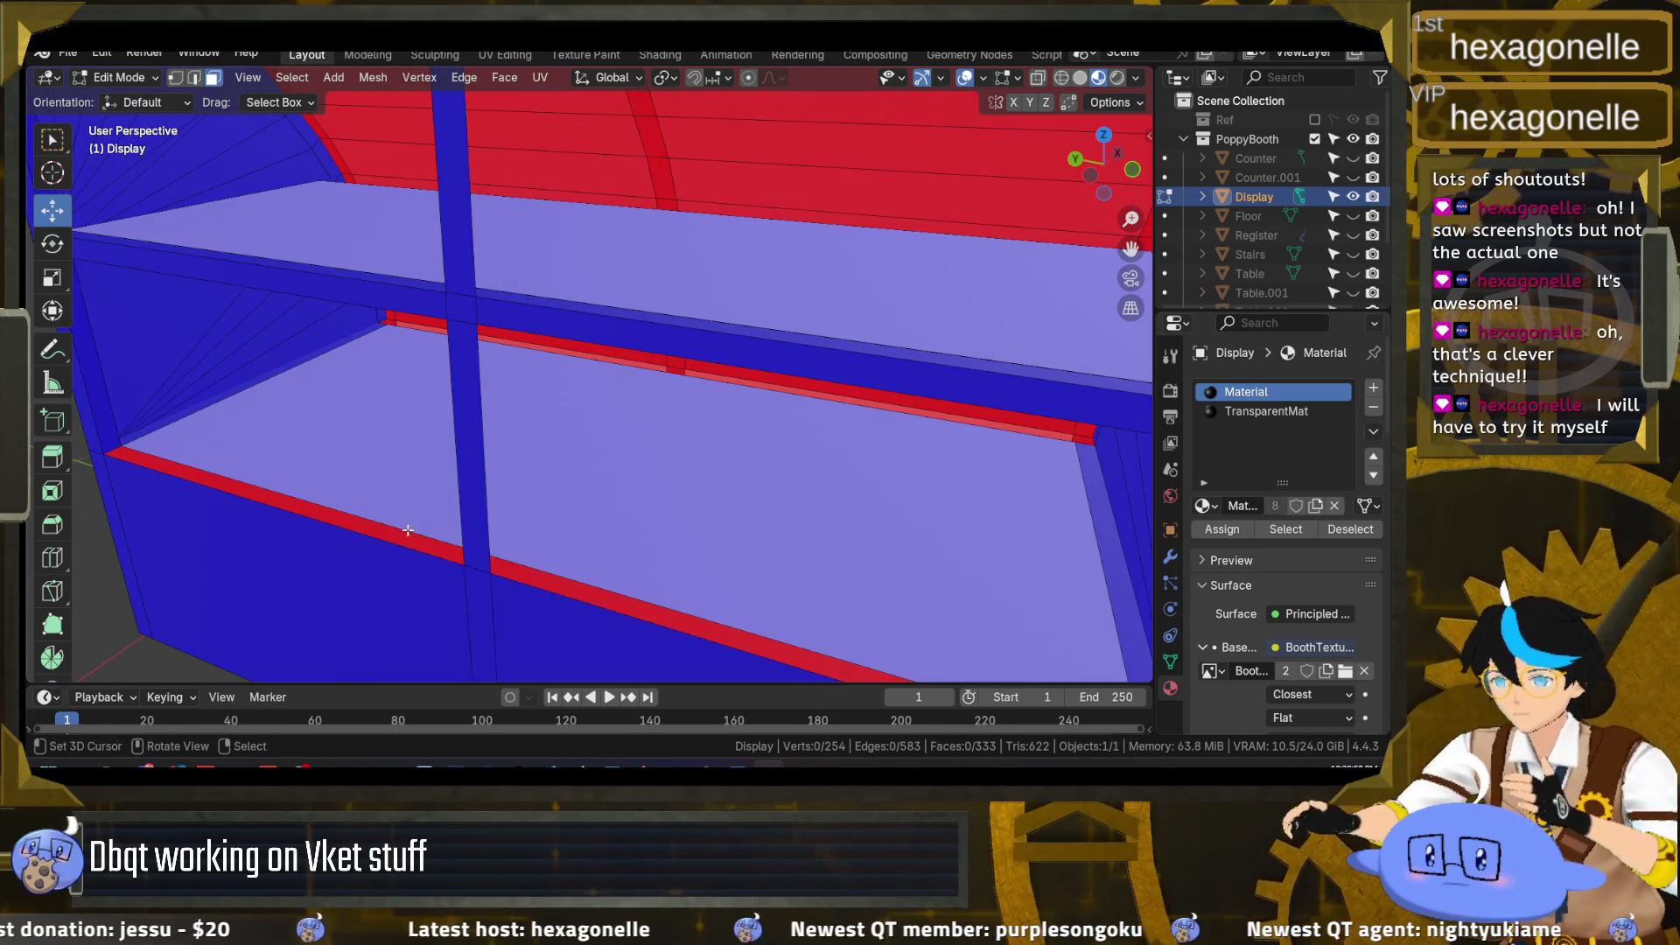
shift+click(409, 538)
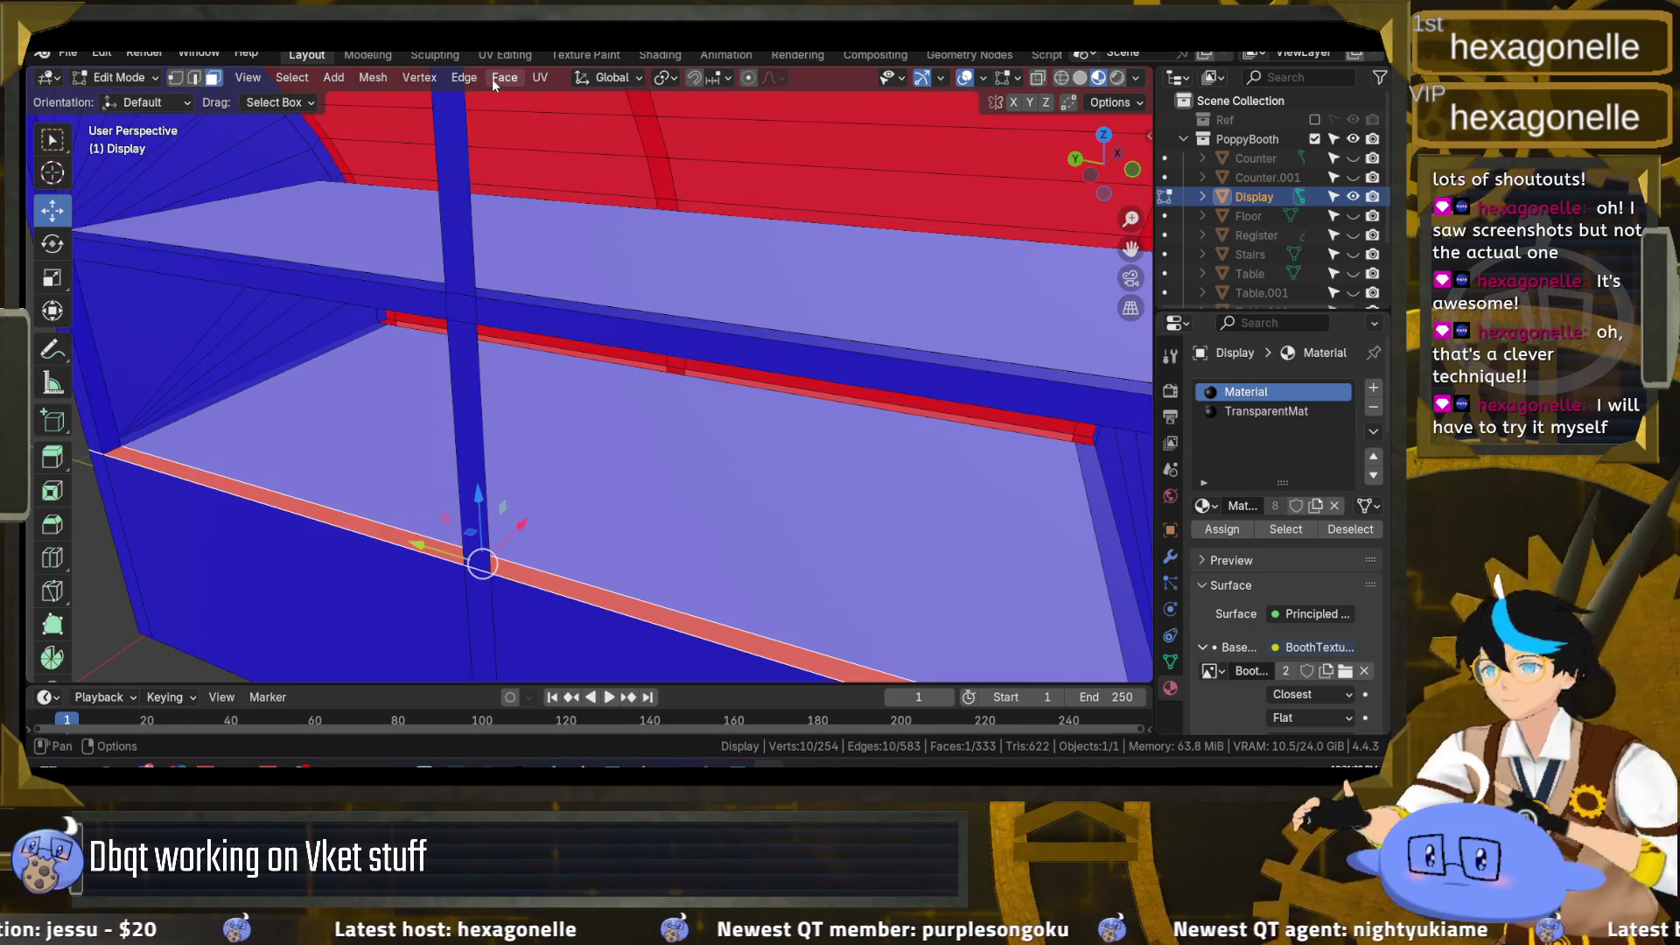
click(373, 77)
mouse_move(455, 426)
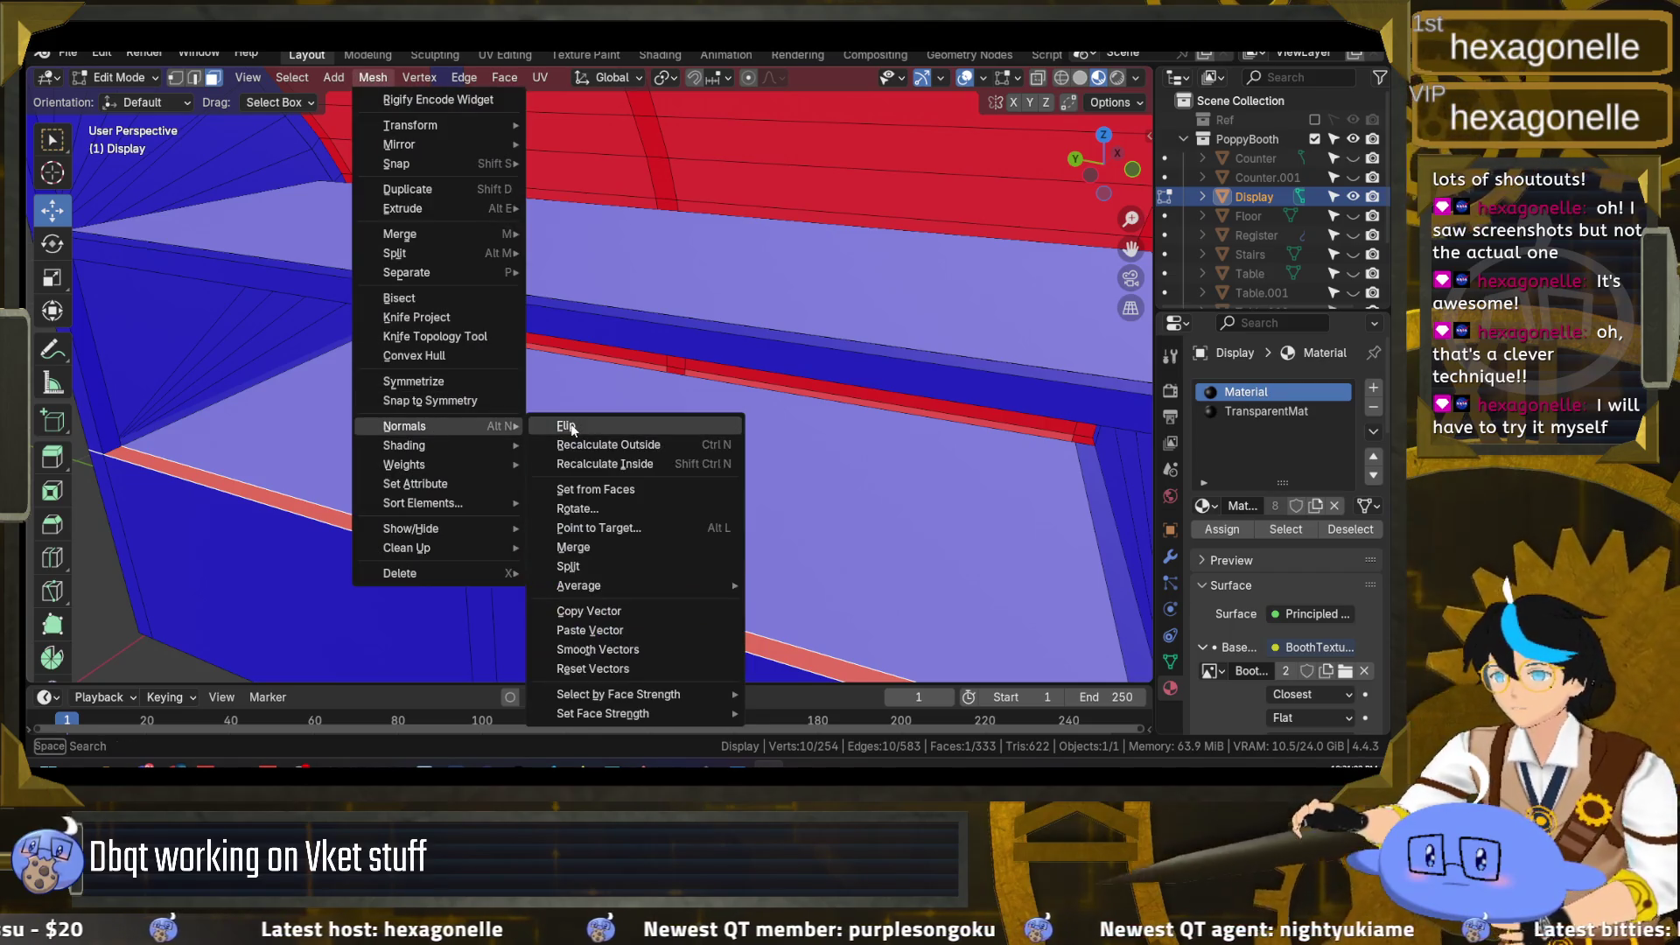
click(567, 426)
key(alt+a)
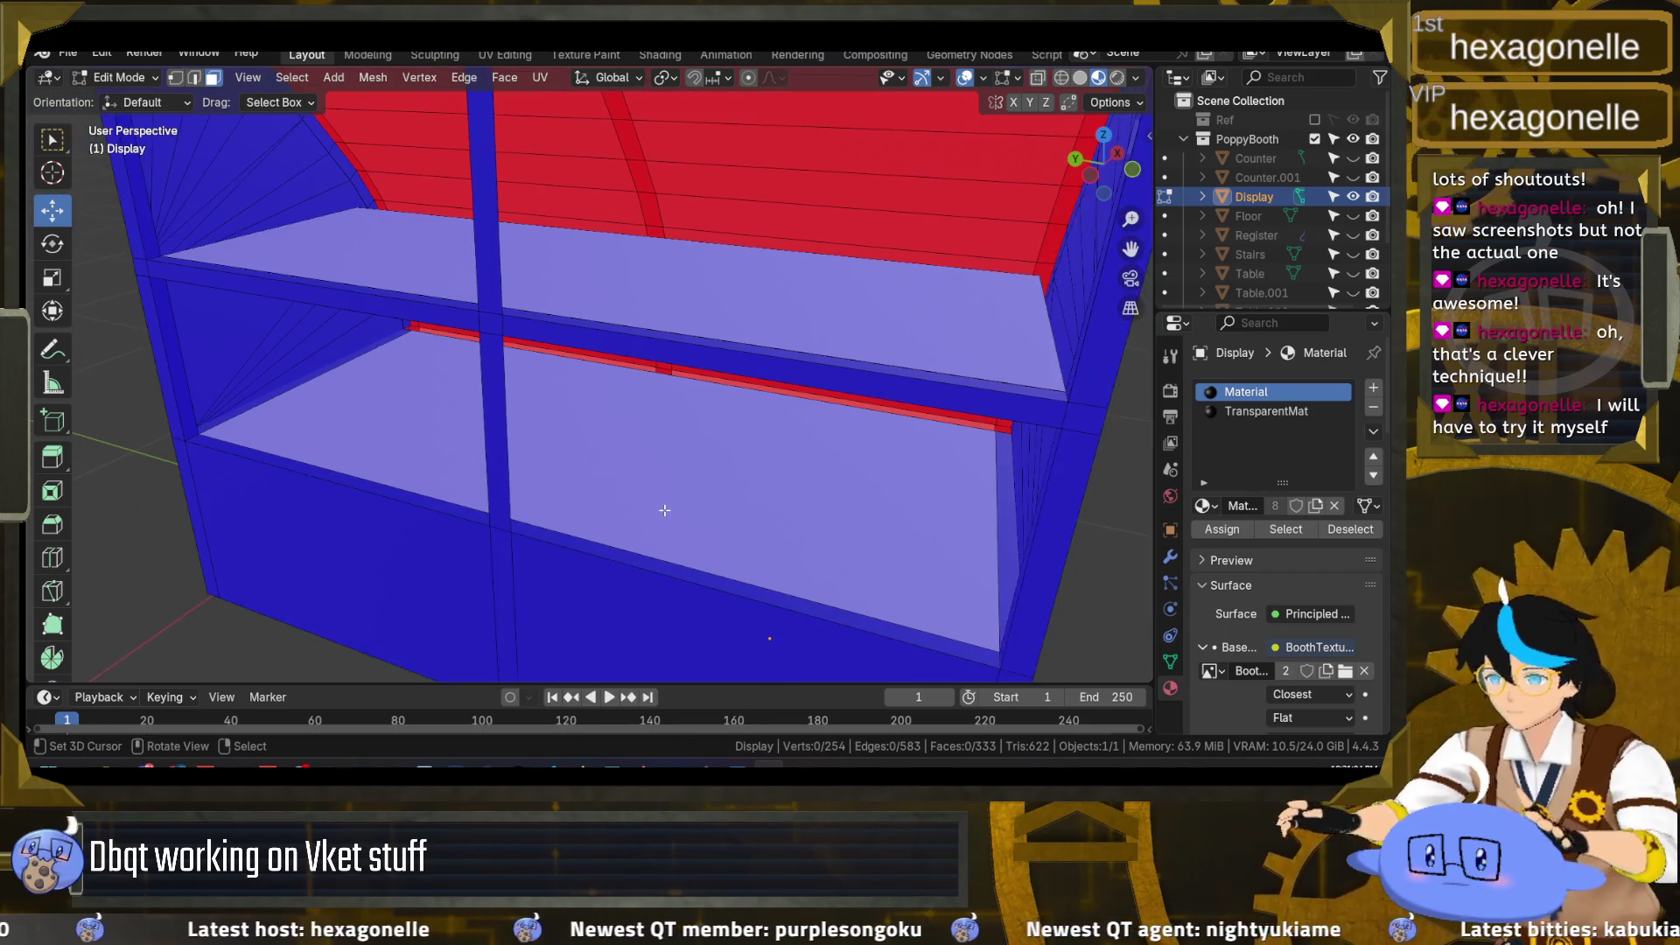
scroll(630, 490, down, 6)
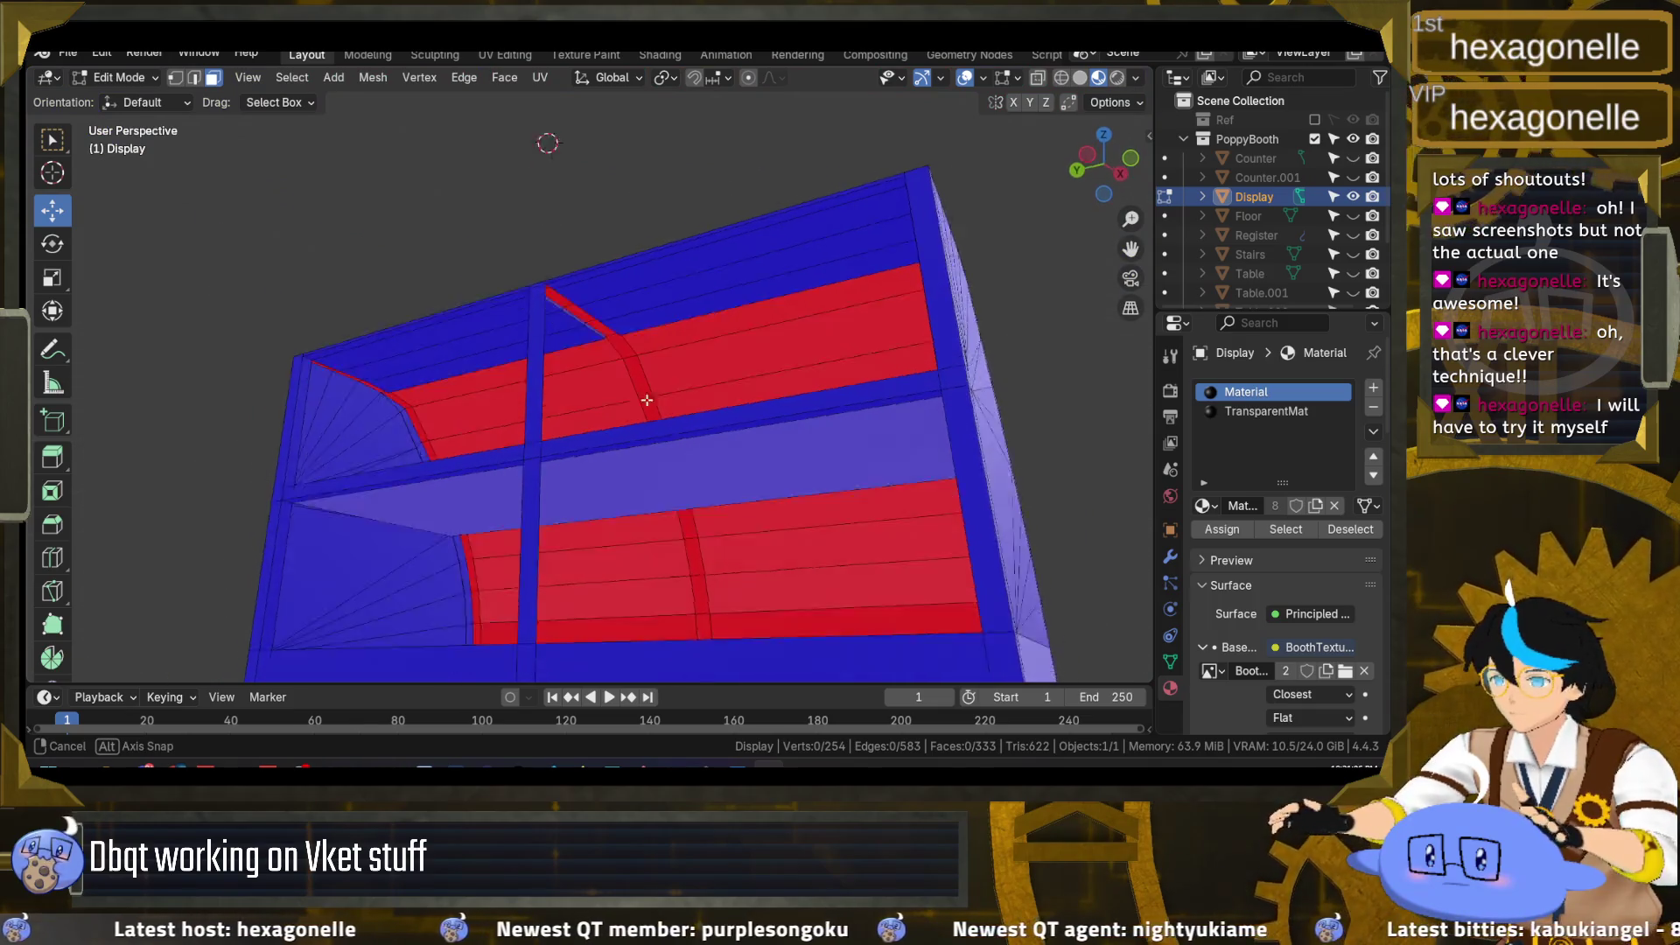
drag(669, 461, 975, 129)
click(984, 78)
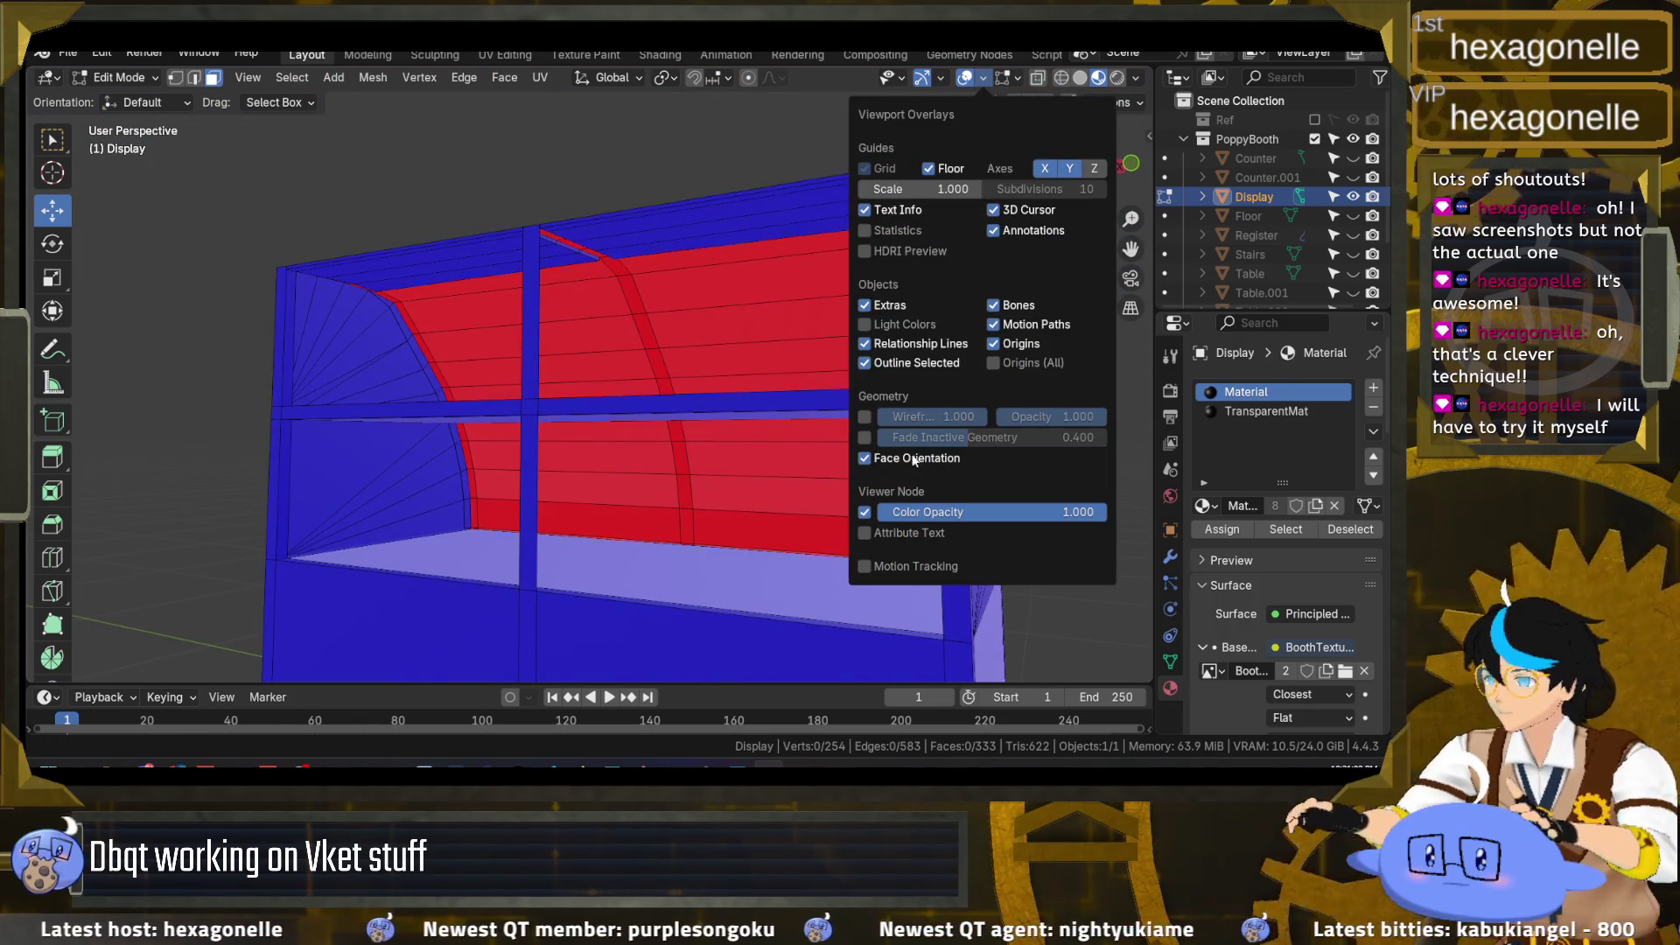
Step: Turn off the face orientation colouring and orbit to inspect the booth in normal shading
click(912, 460)
drag(913, 460, 873, 478)
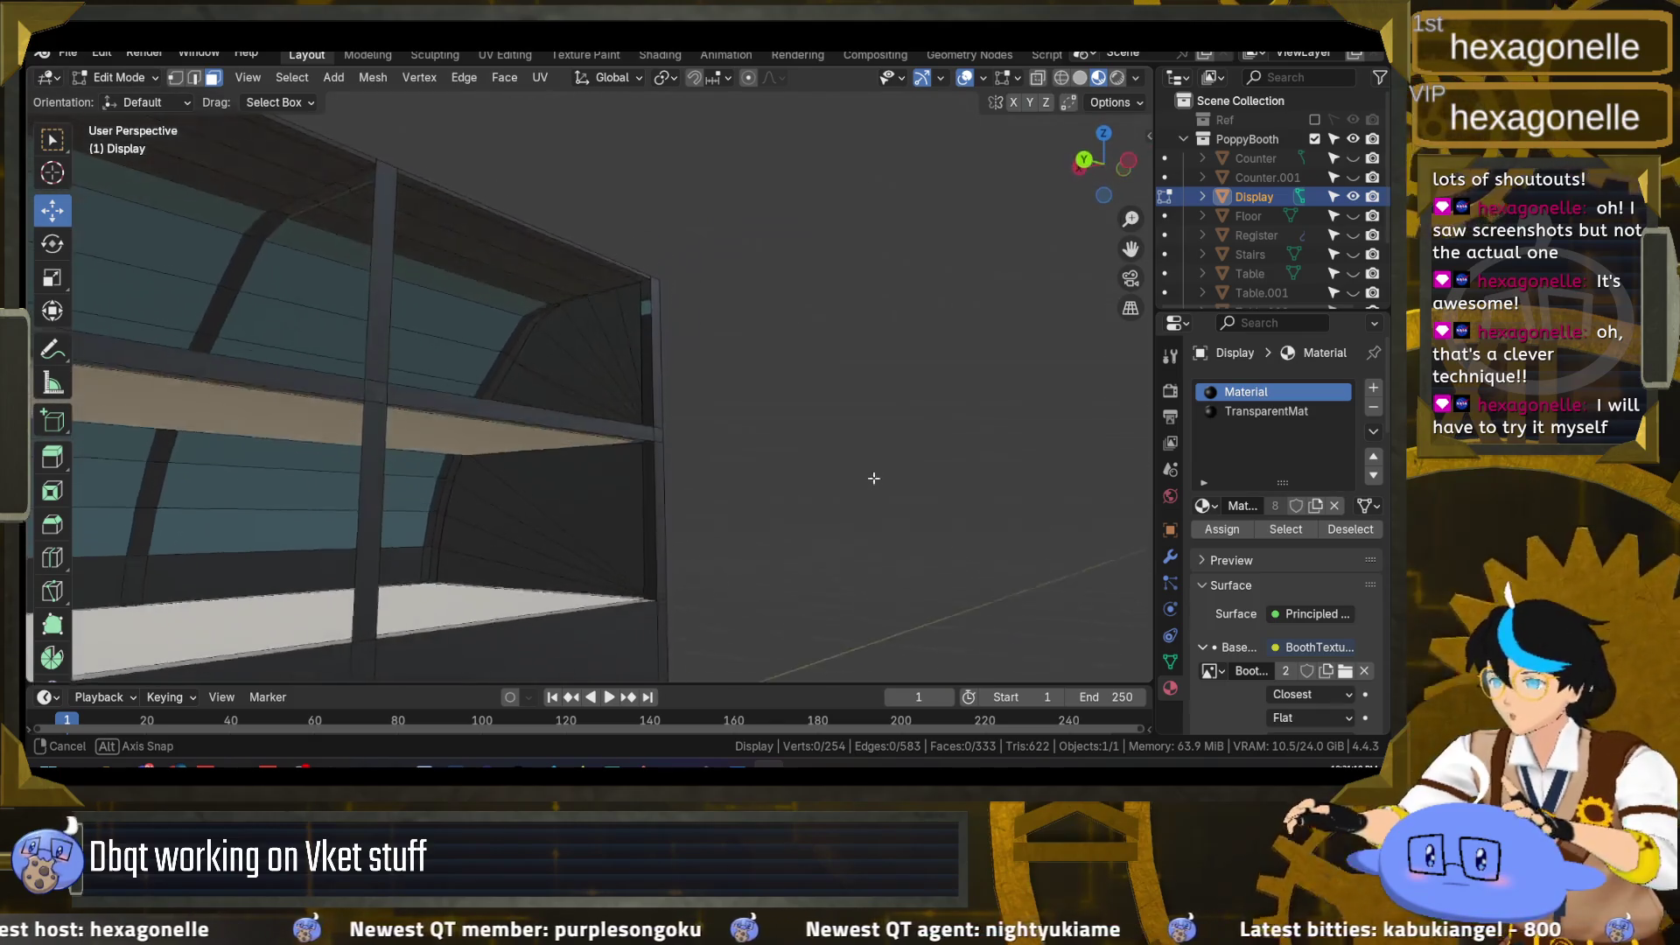
mouse_move(873, 478)
mouse_down()
mouse_move(634, 464)
mouse_move(885, 468)
mouse_move(638, 465)
mouse_move(855, 479)
mouse_move(653, 480)
mouse_up()
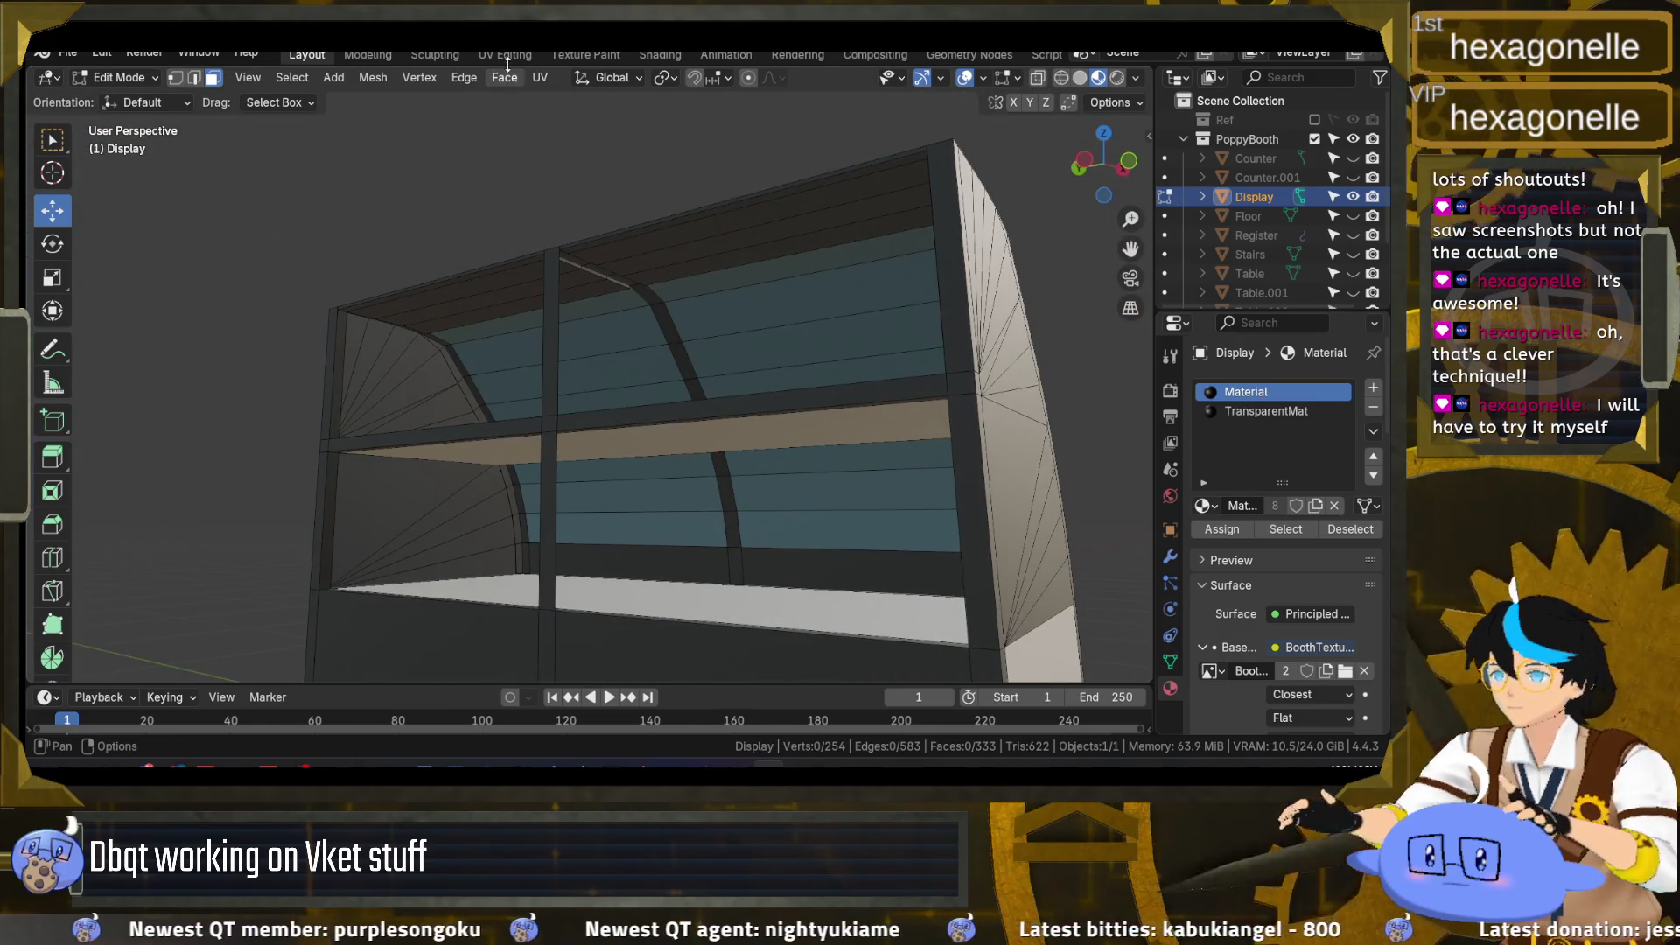
Step: Switch to the UV Editing workspace, widen the 3D view, and look up into the shelf interior
click(507, 56)
scroll(730, 380, up, 2)
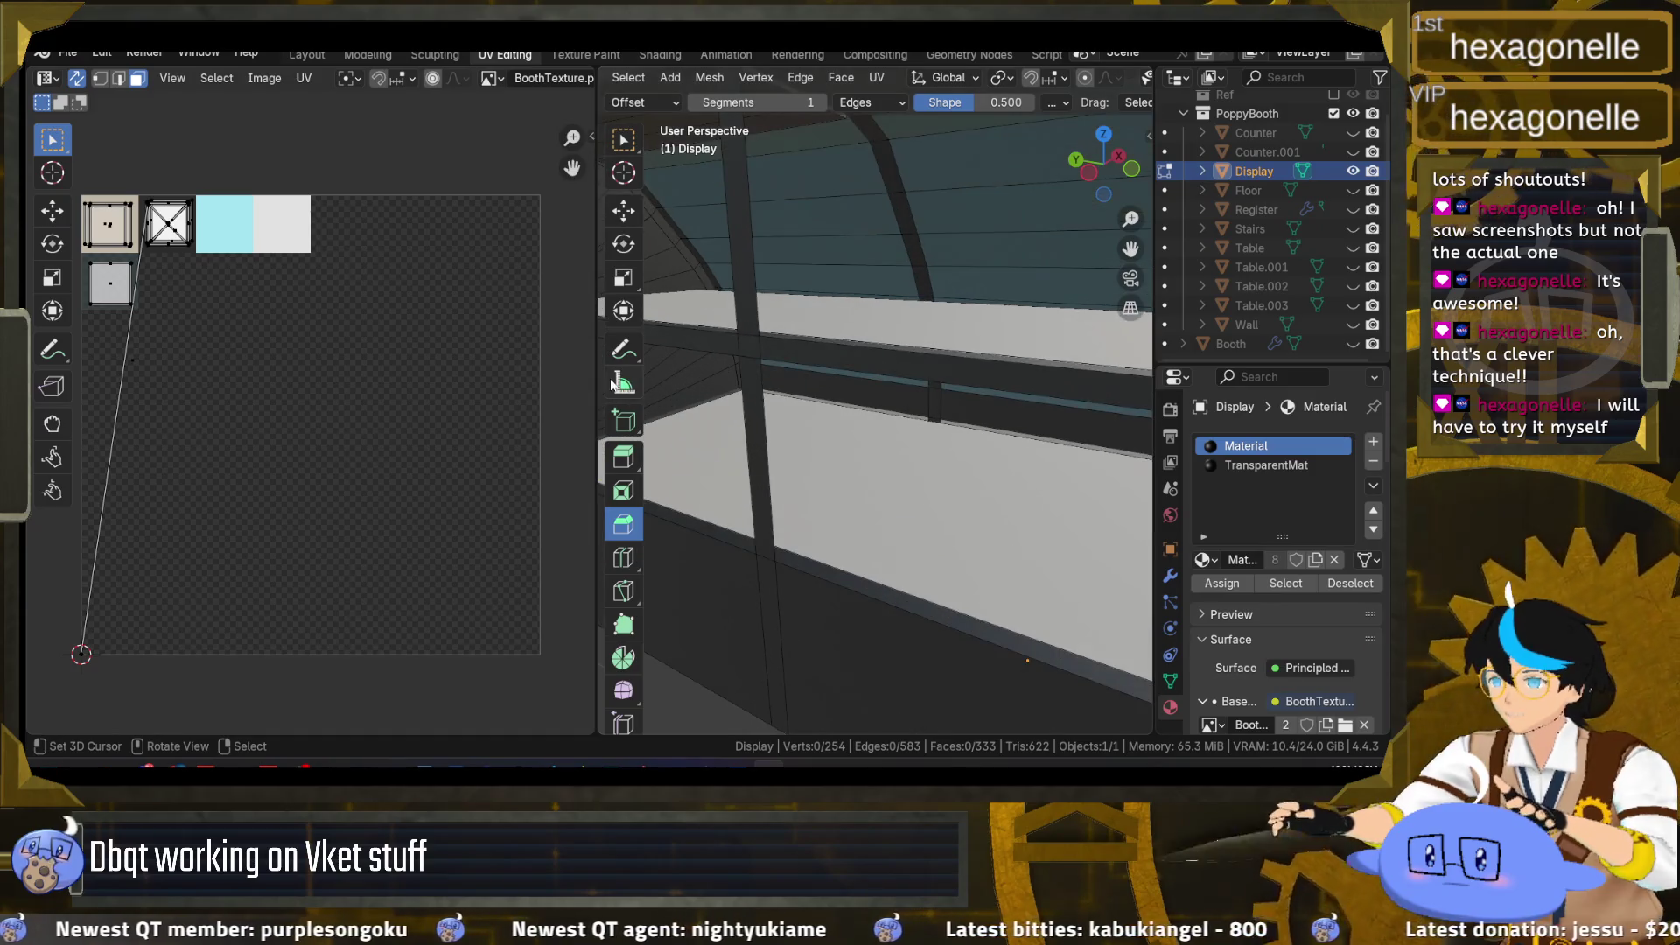
drag(598, 394, 442, 394)
scroll(321, 392, down, 2)
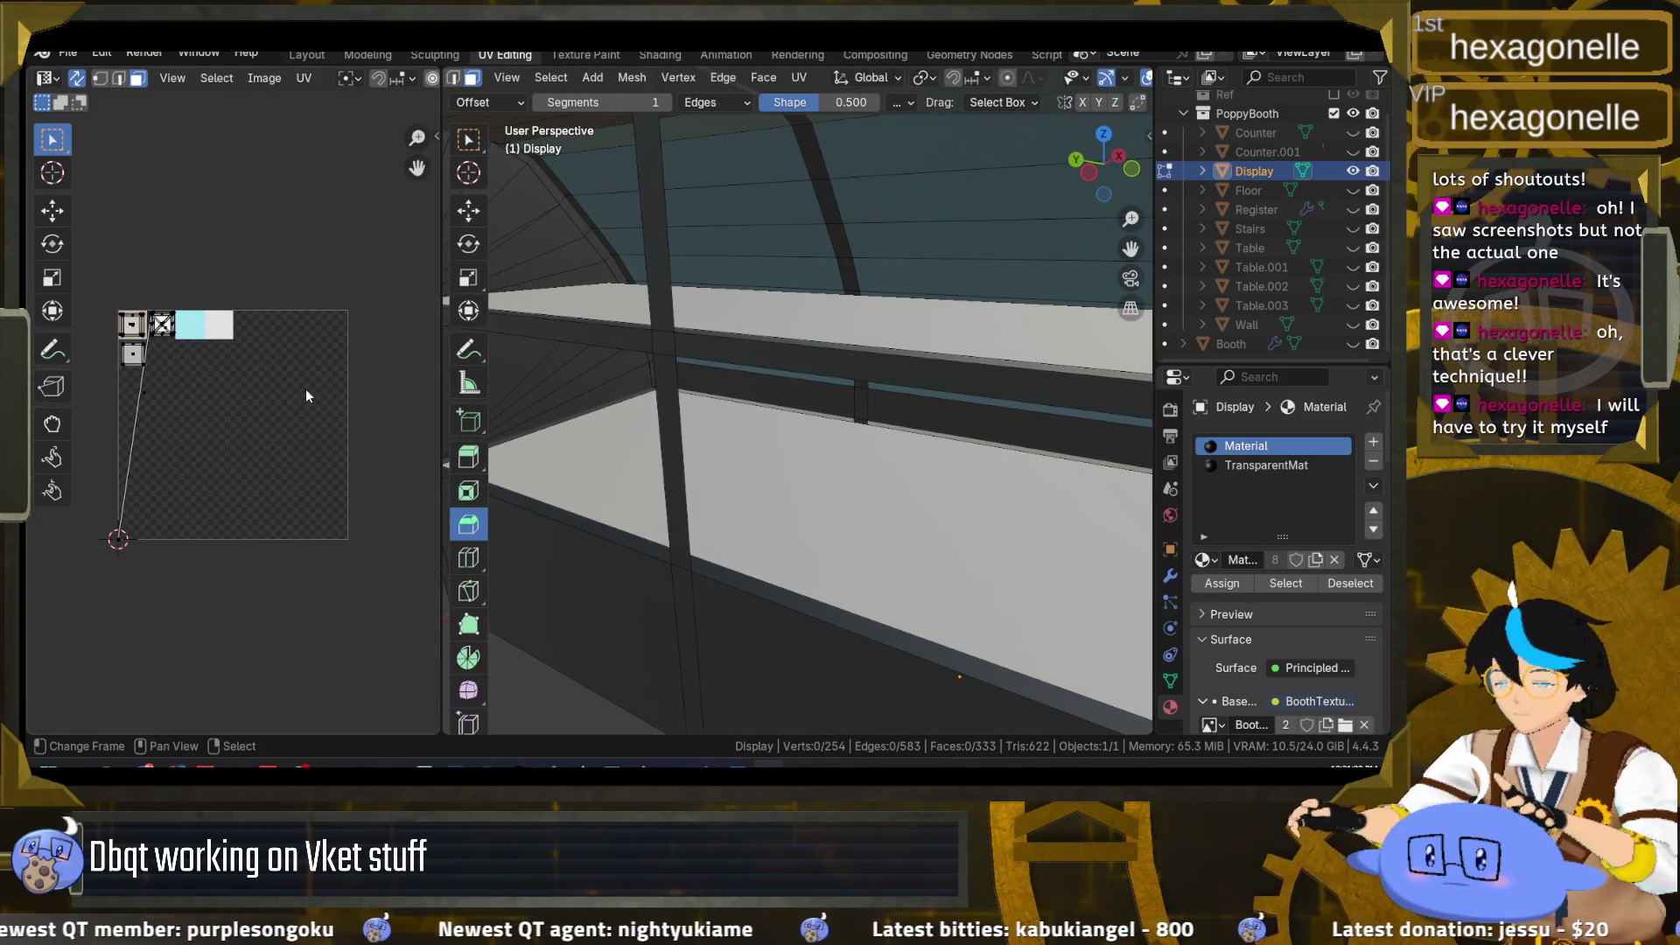
scroll(762, 378, down, 5)
drag(762, 378, 676, 238)
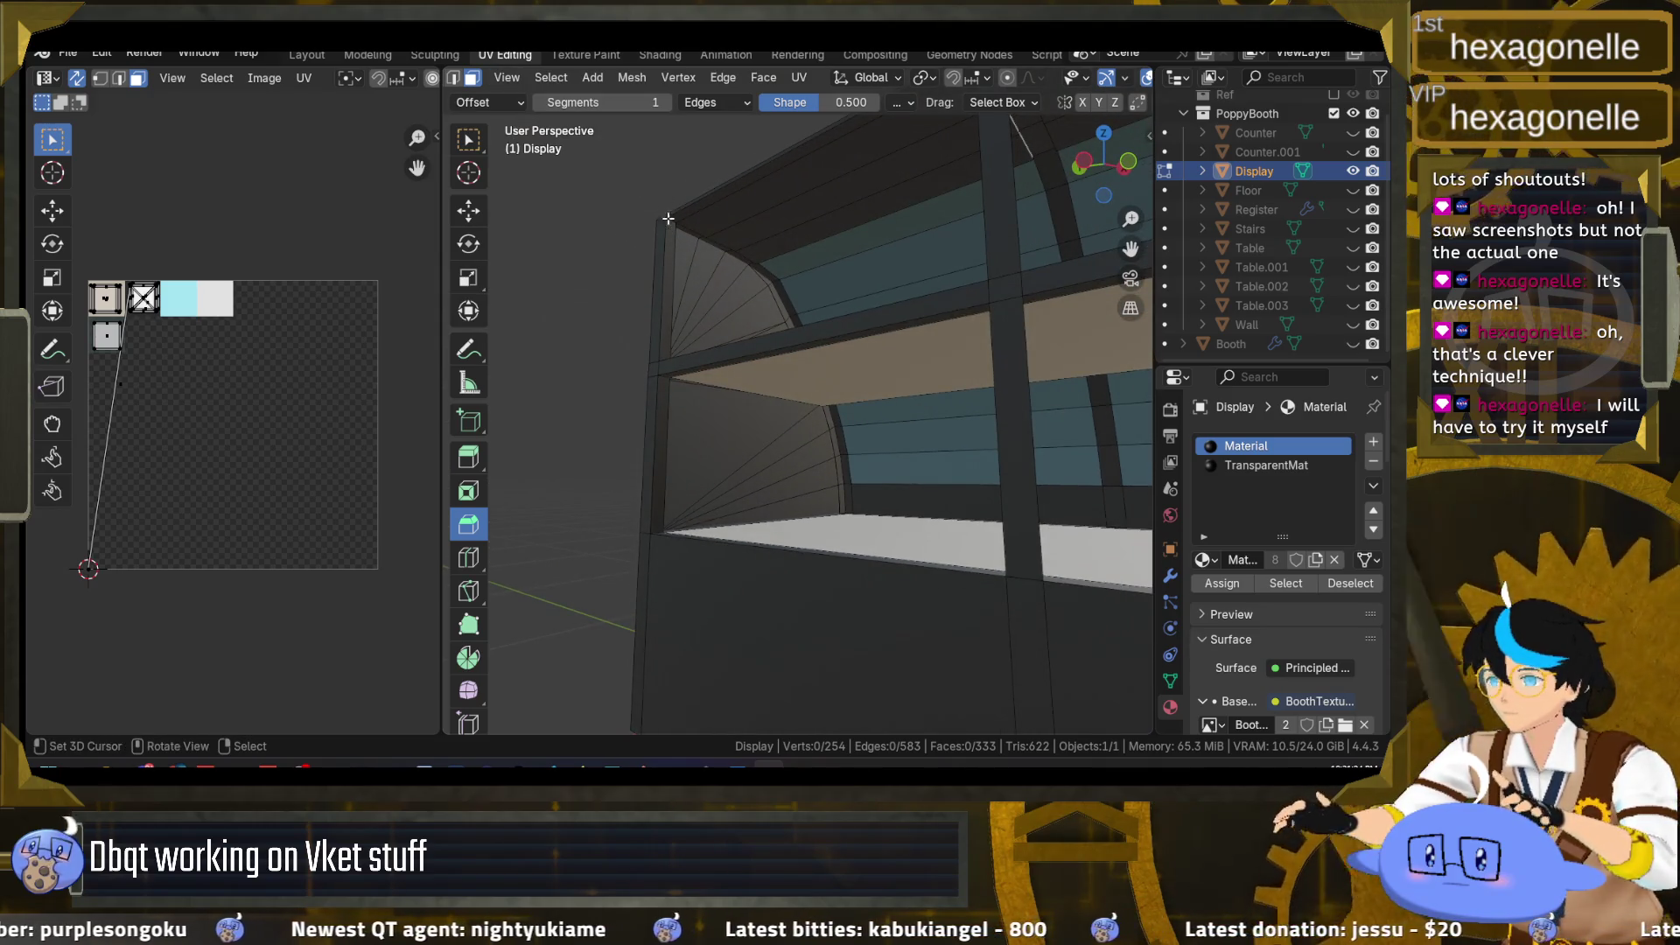
Step: Select the display case's left and right vertical trim edges
ctrl+click(664, 383)
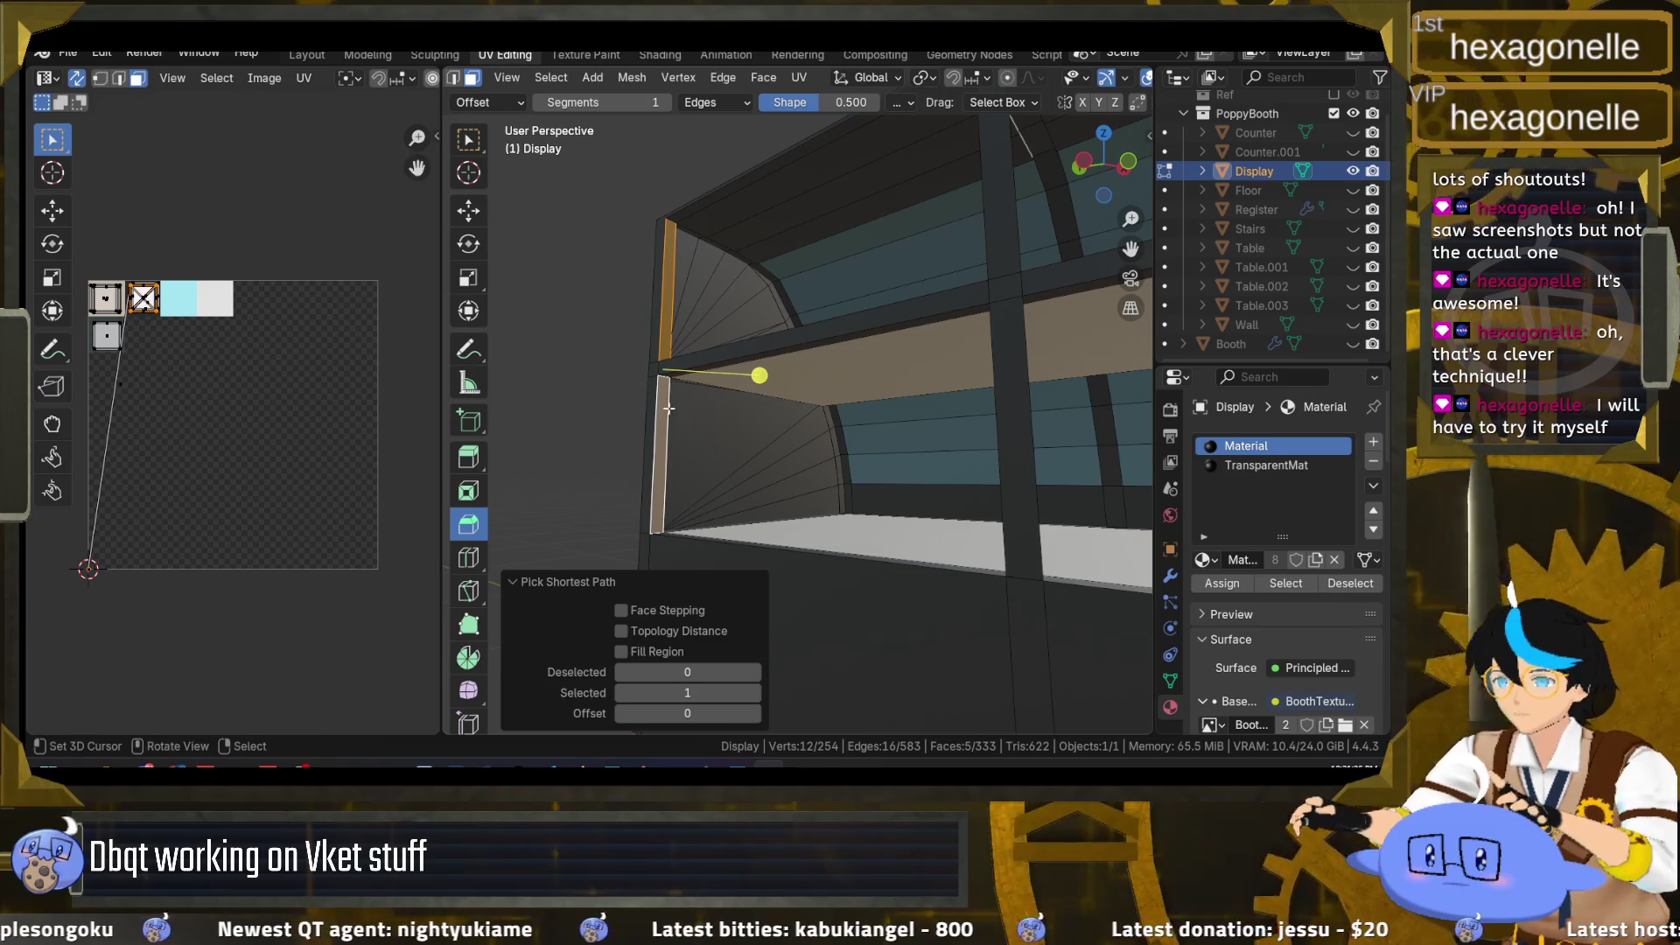
click(664, 398)
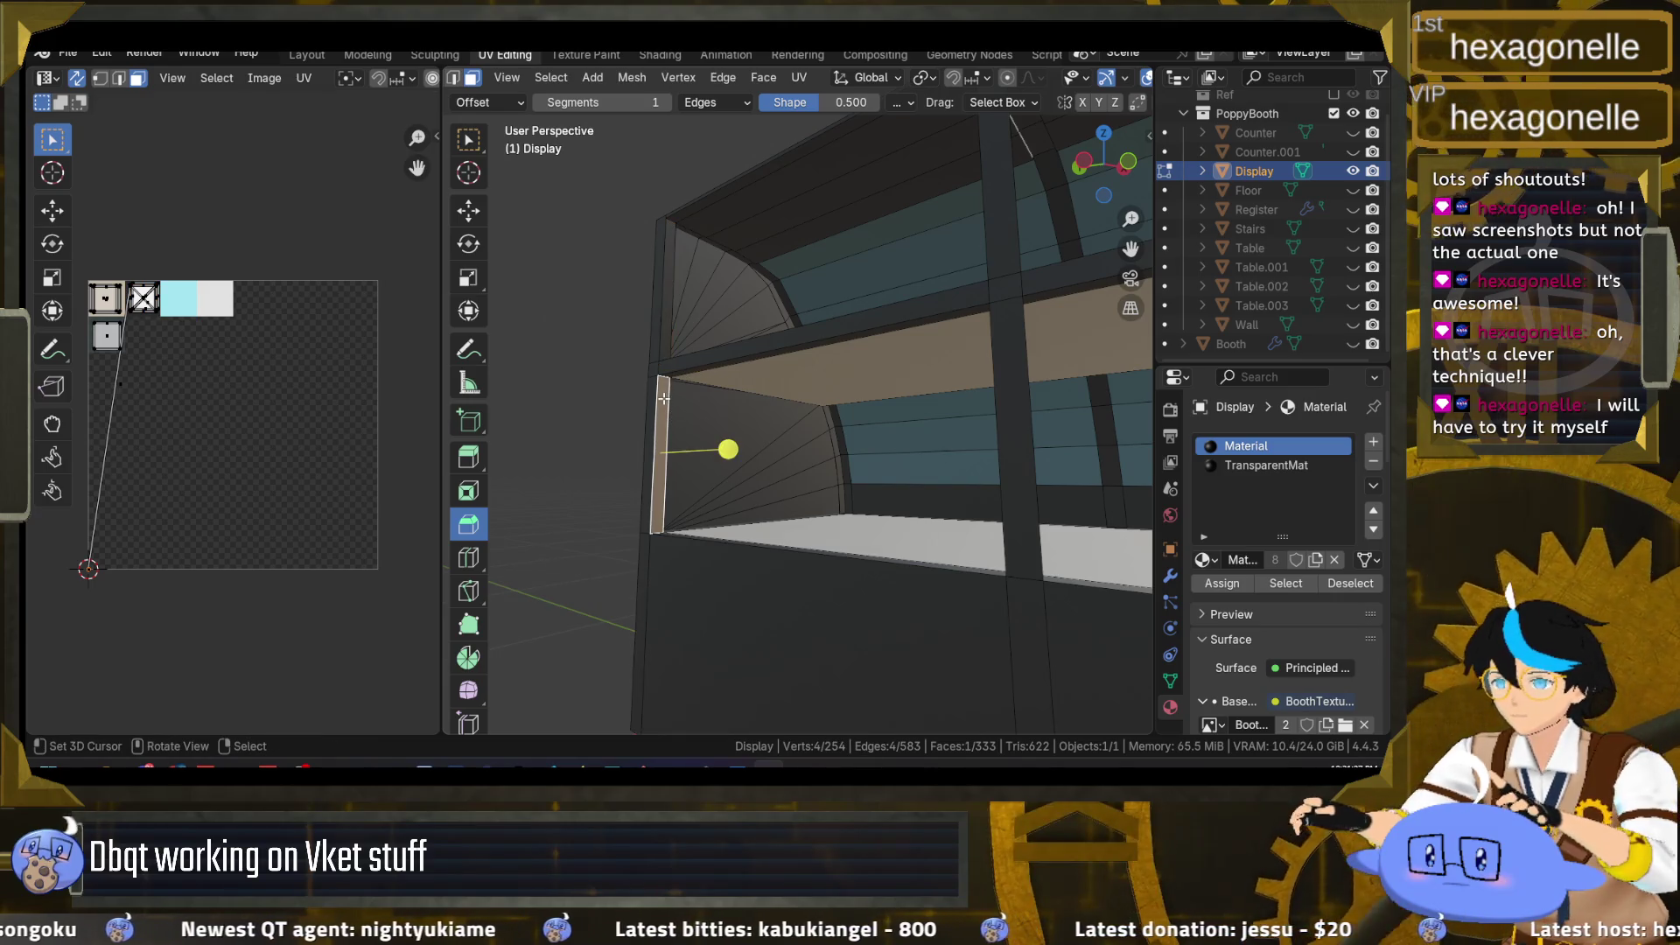
click(670, 327)
ctrl+click(659, 383)
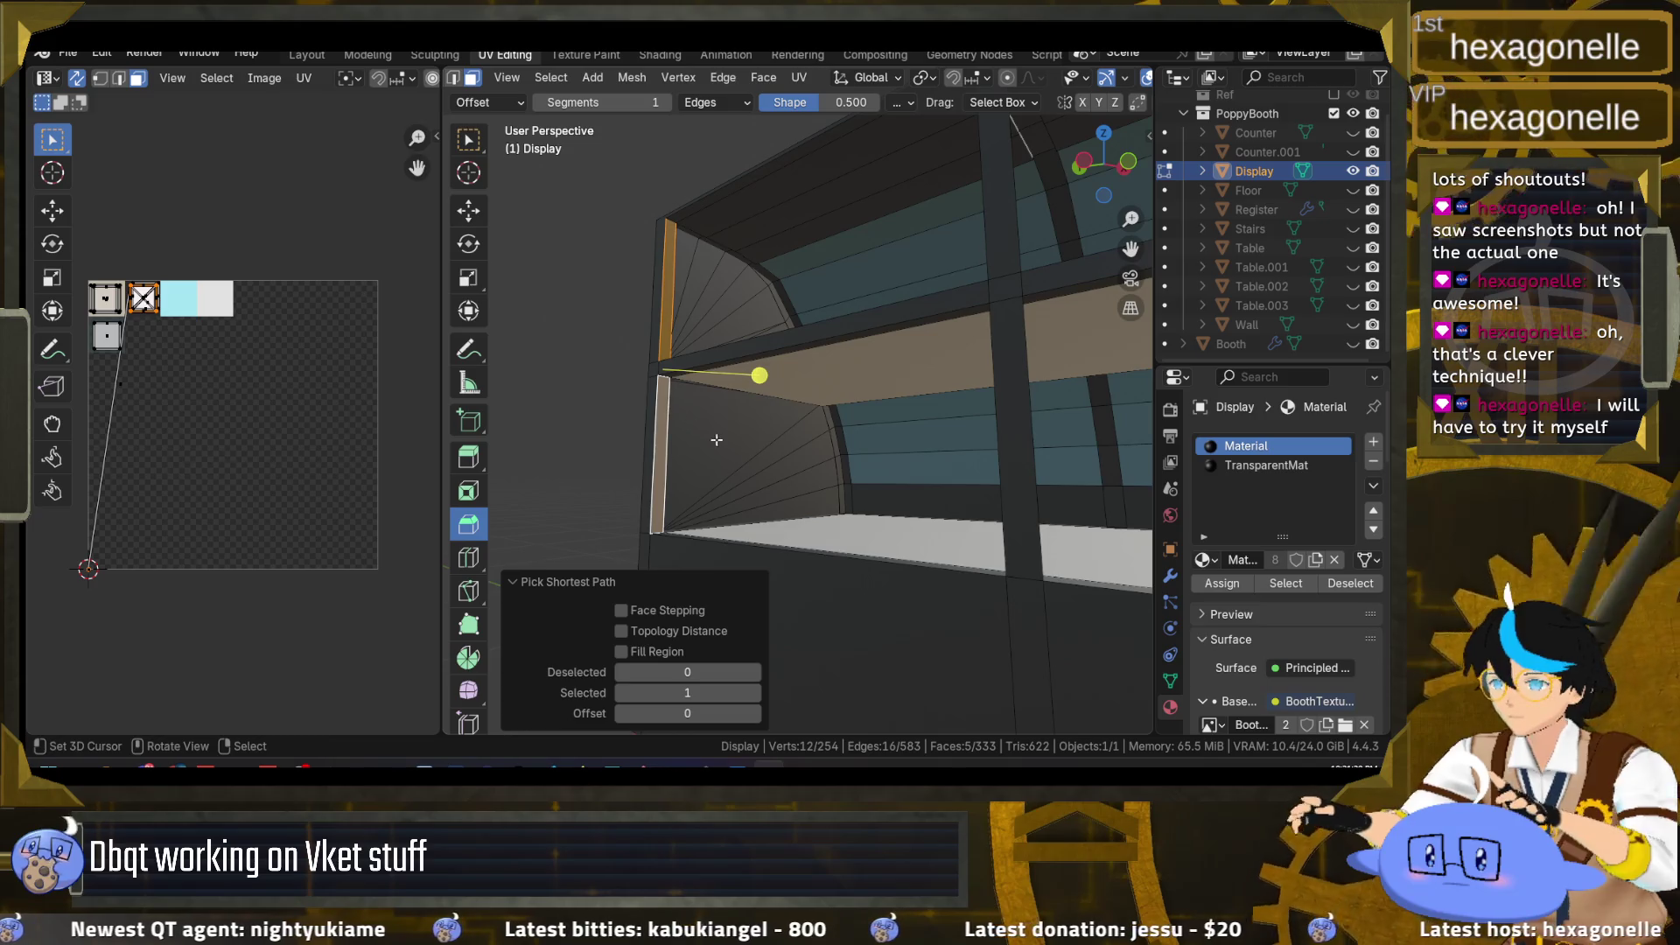
drag(717, 440, 981, 462)
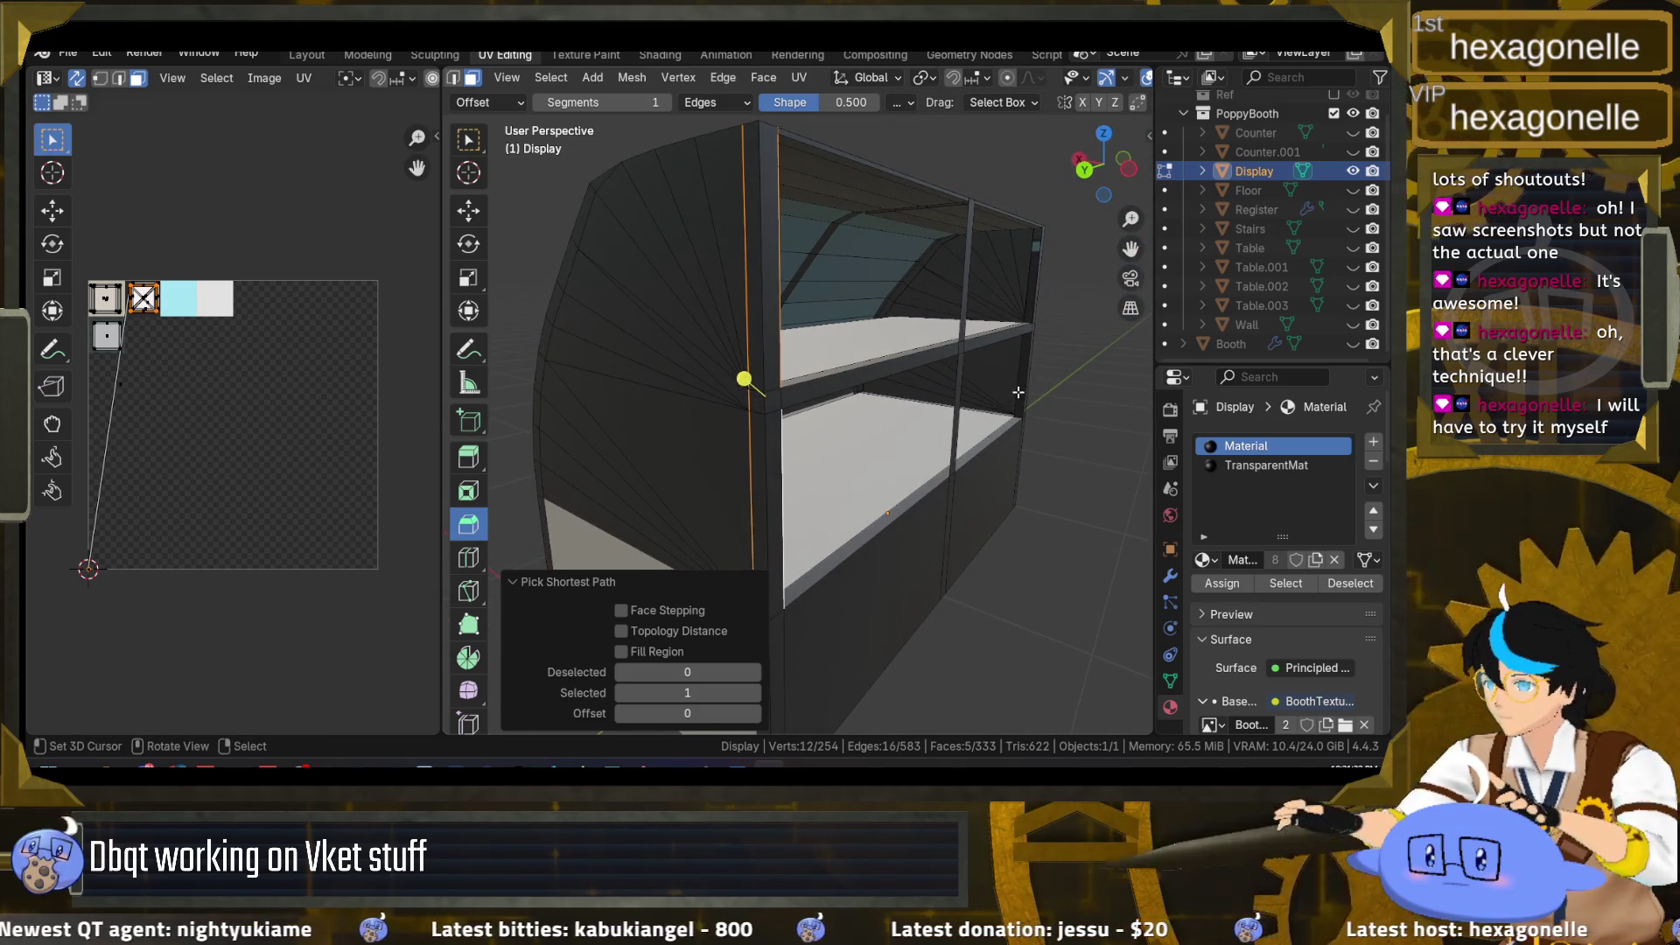
shift+click(1017, 392)
shift+click(1029, 271)
mouse_move(1028, 271)
mouse_down()
mouse_move(886, 222)
mouse_move(800, 334)
mouse_up()
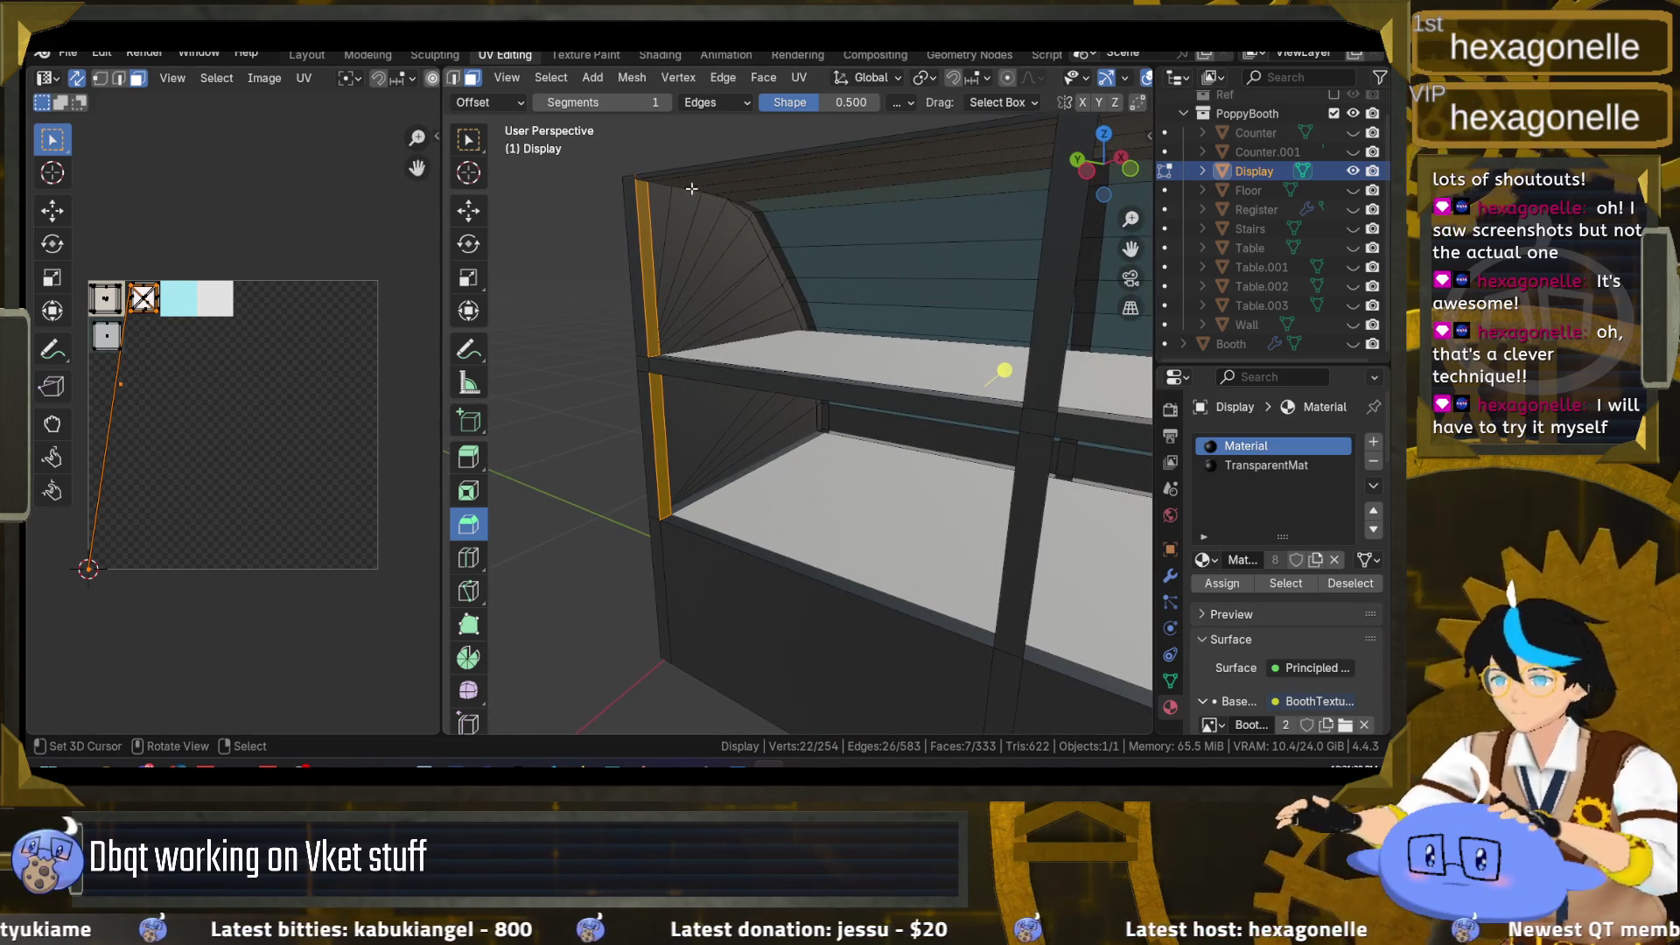
Step: Reset the trim UVs, then shrink and move the island onto the top-left texture tile
key(u)
click(880, 376)
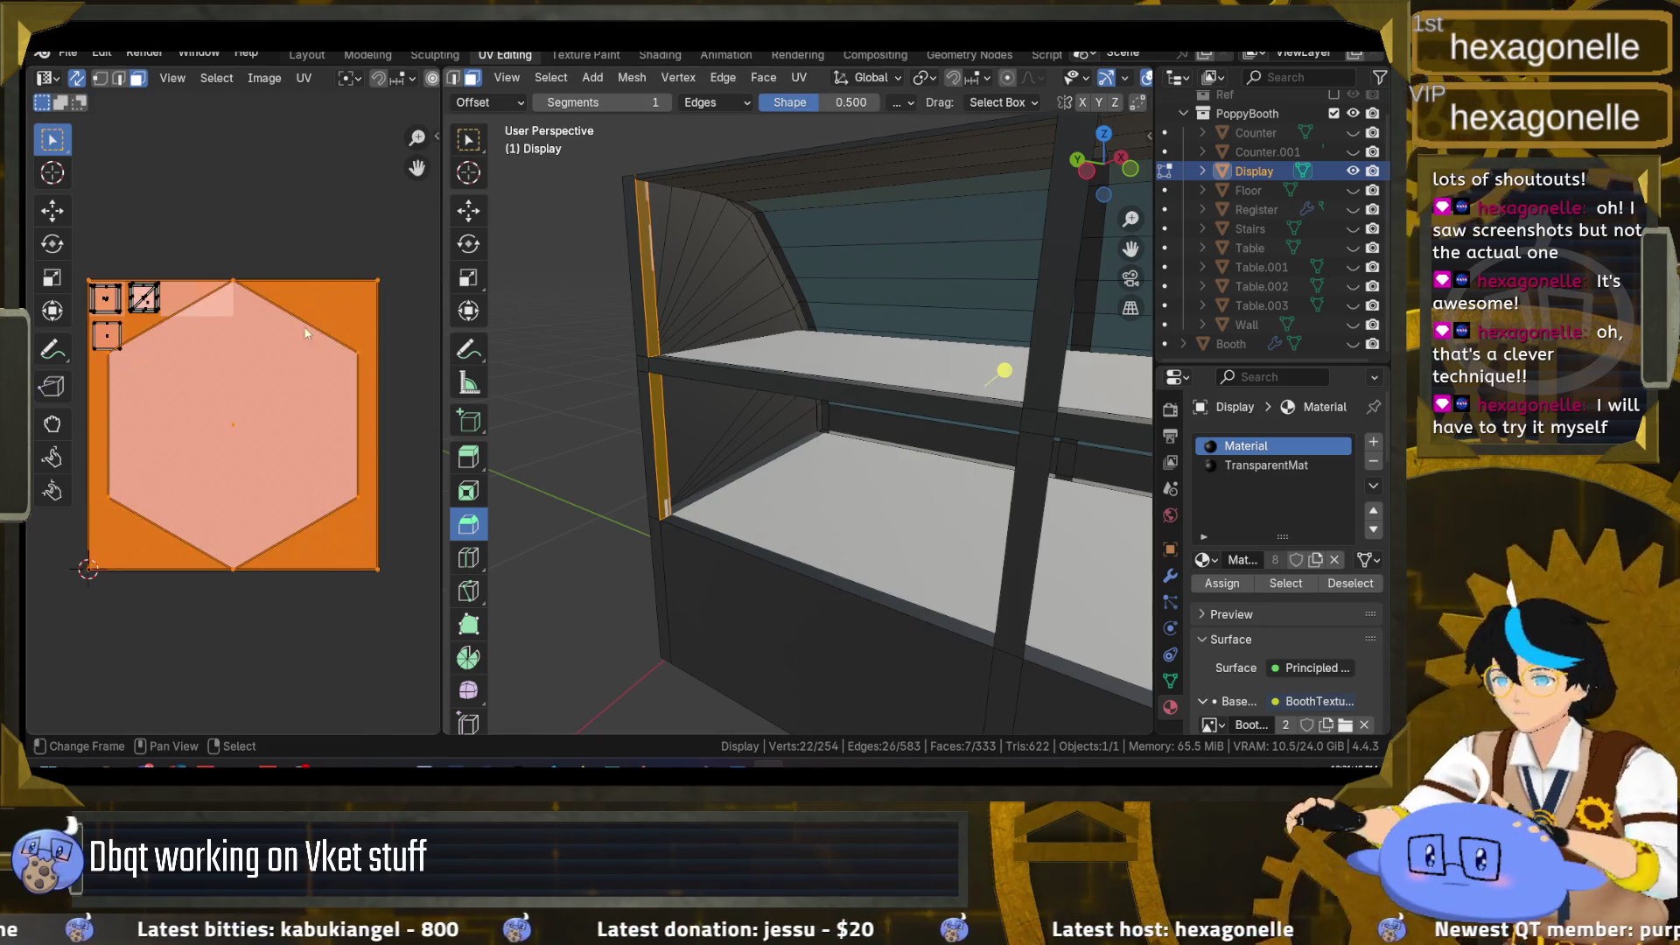
key(s)
click(247, 400)
key(h)
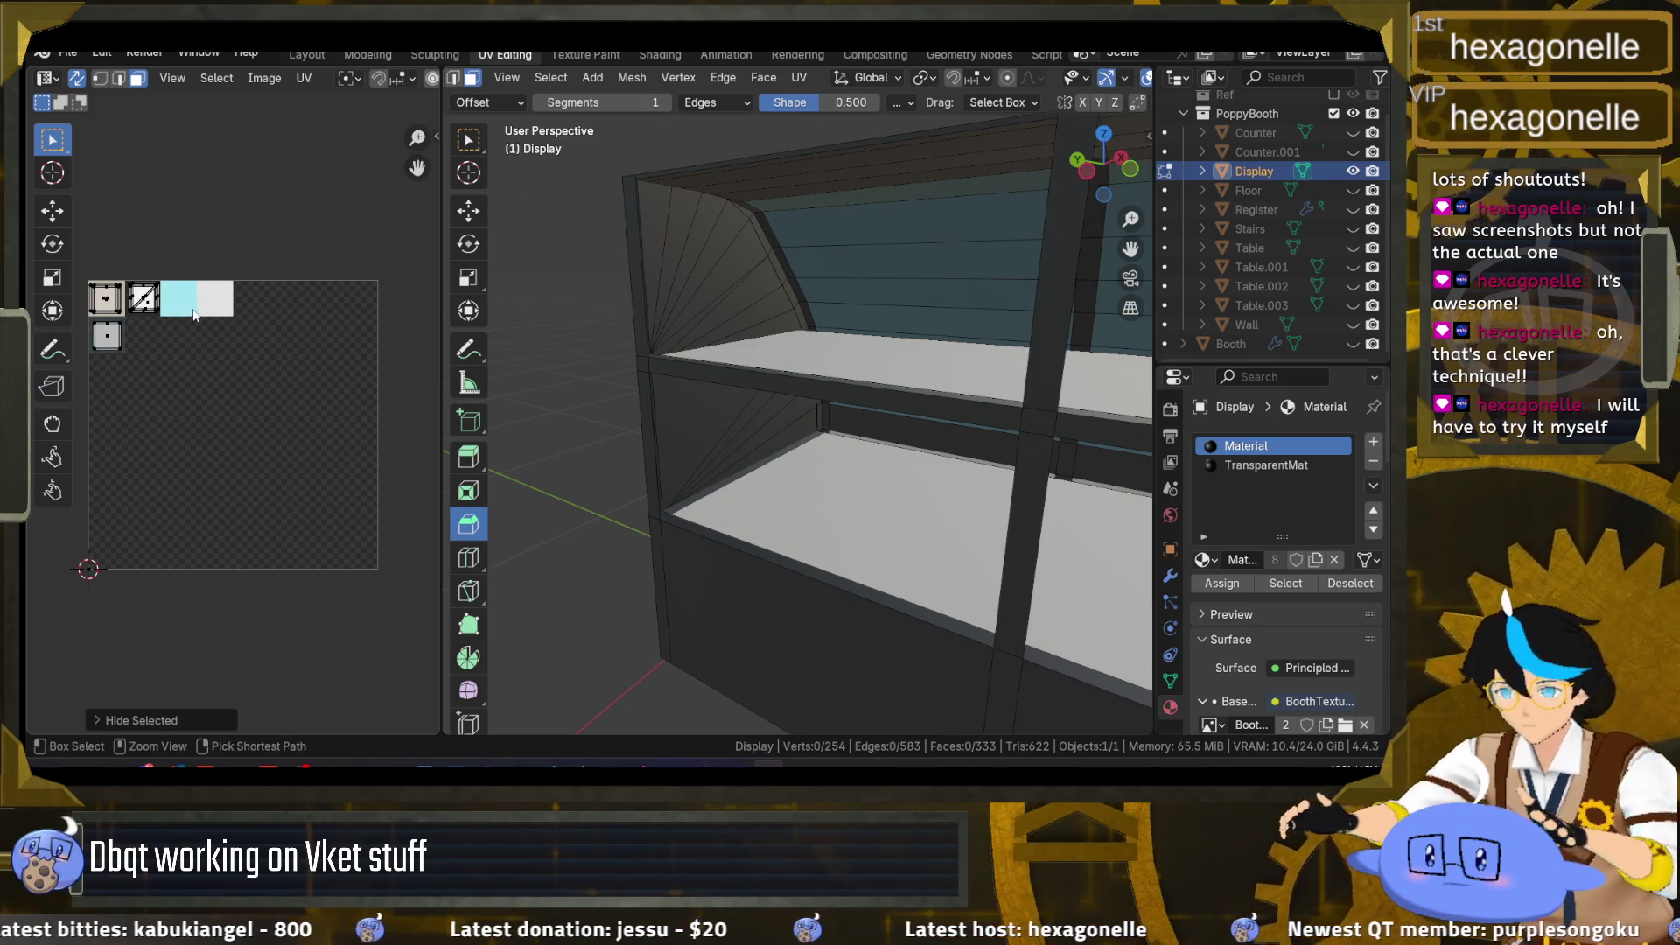
key(alt+h)
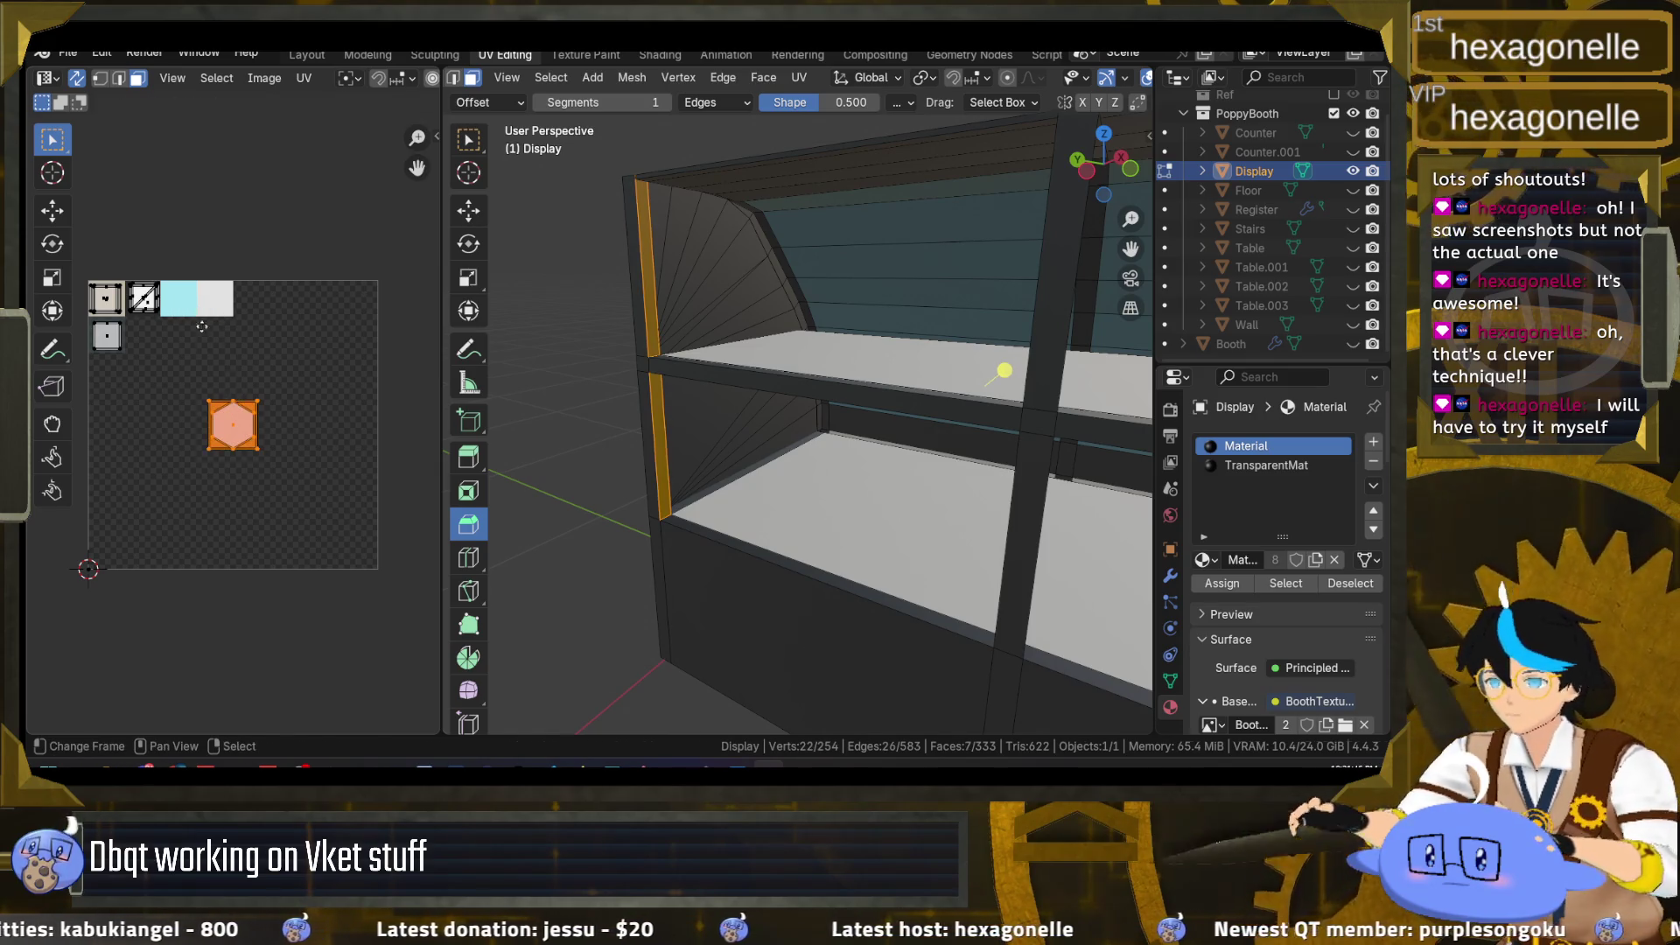
key(g)
click(154, 244)
key(s)
key(Return)
Step: Close the Photoshop document and return to Blender
mouse_move(700, 769)
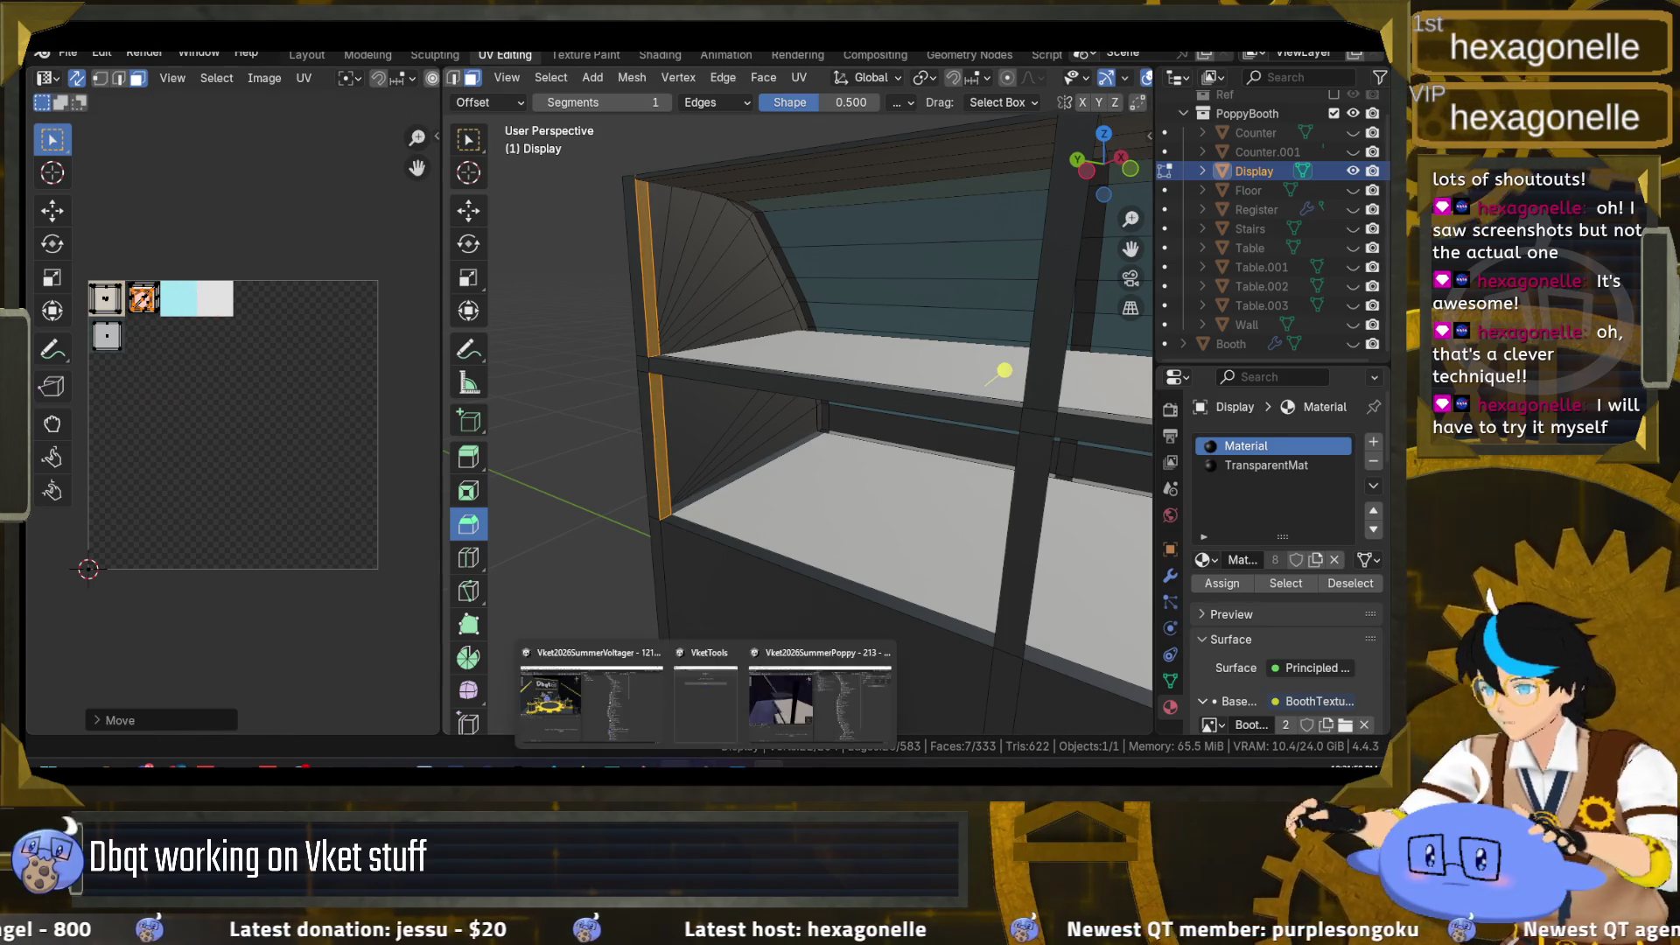
click(613, 691)
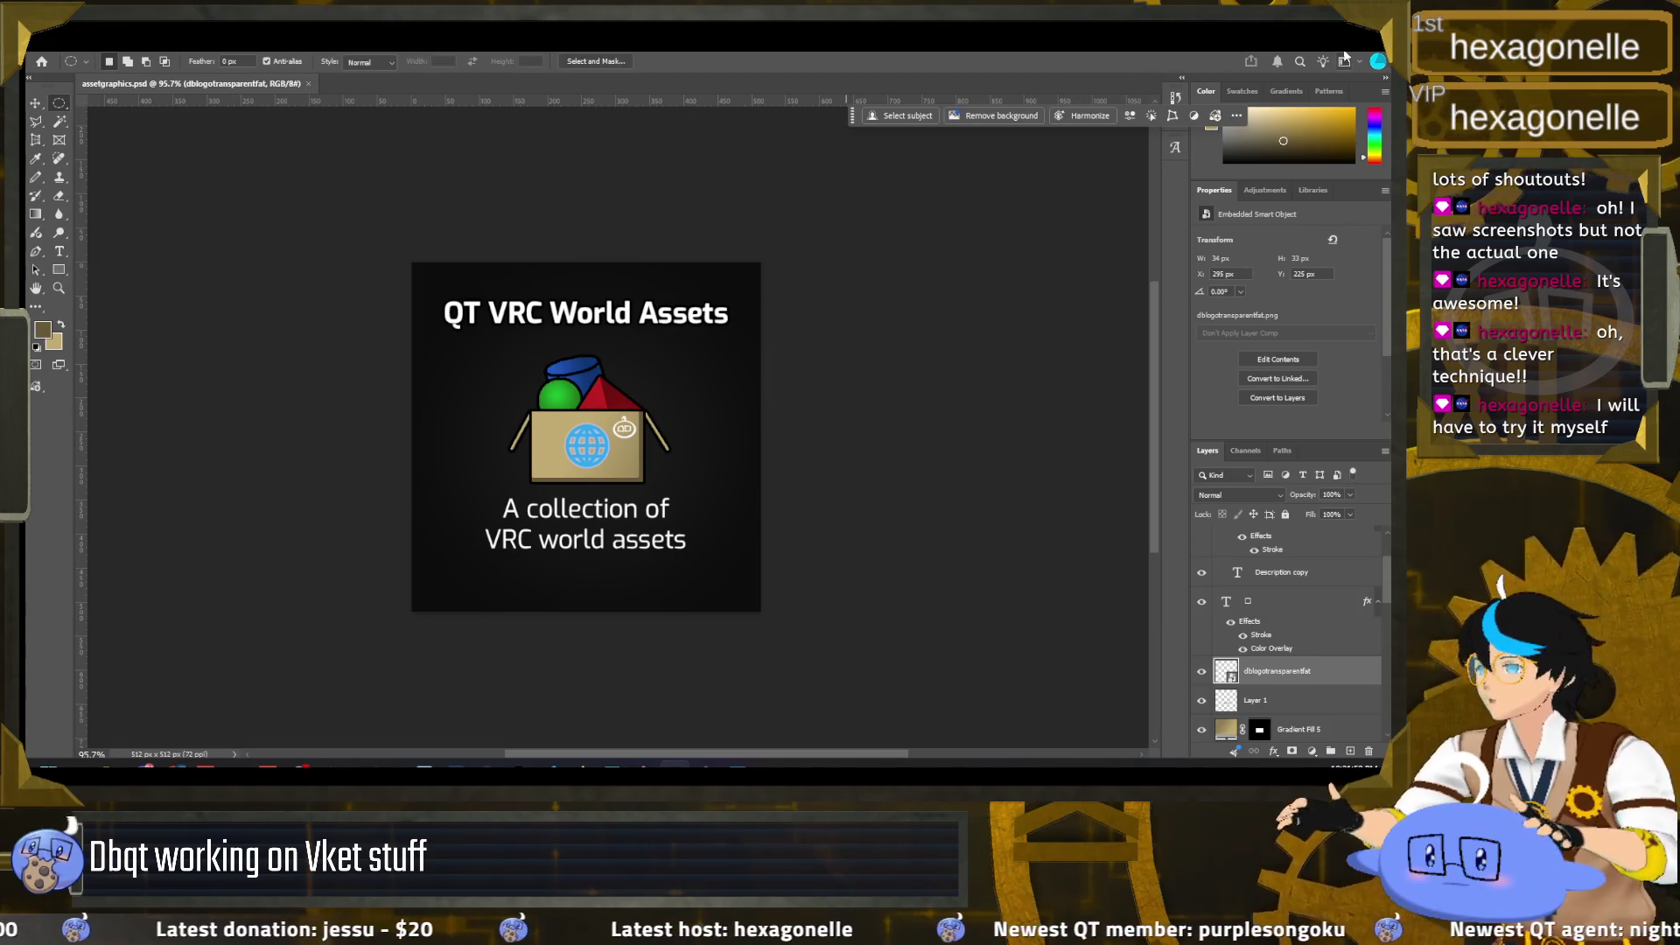
key(ctrl+w)
key(alt+Tab)
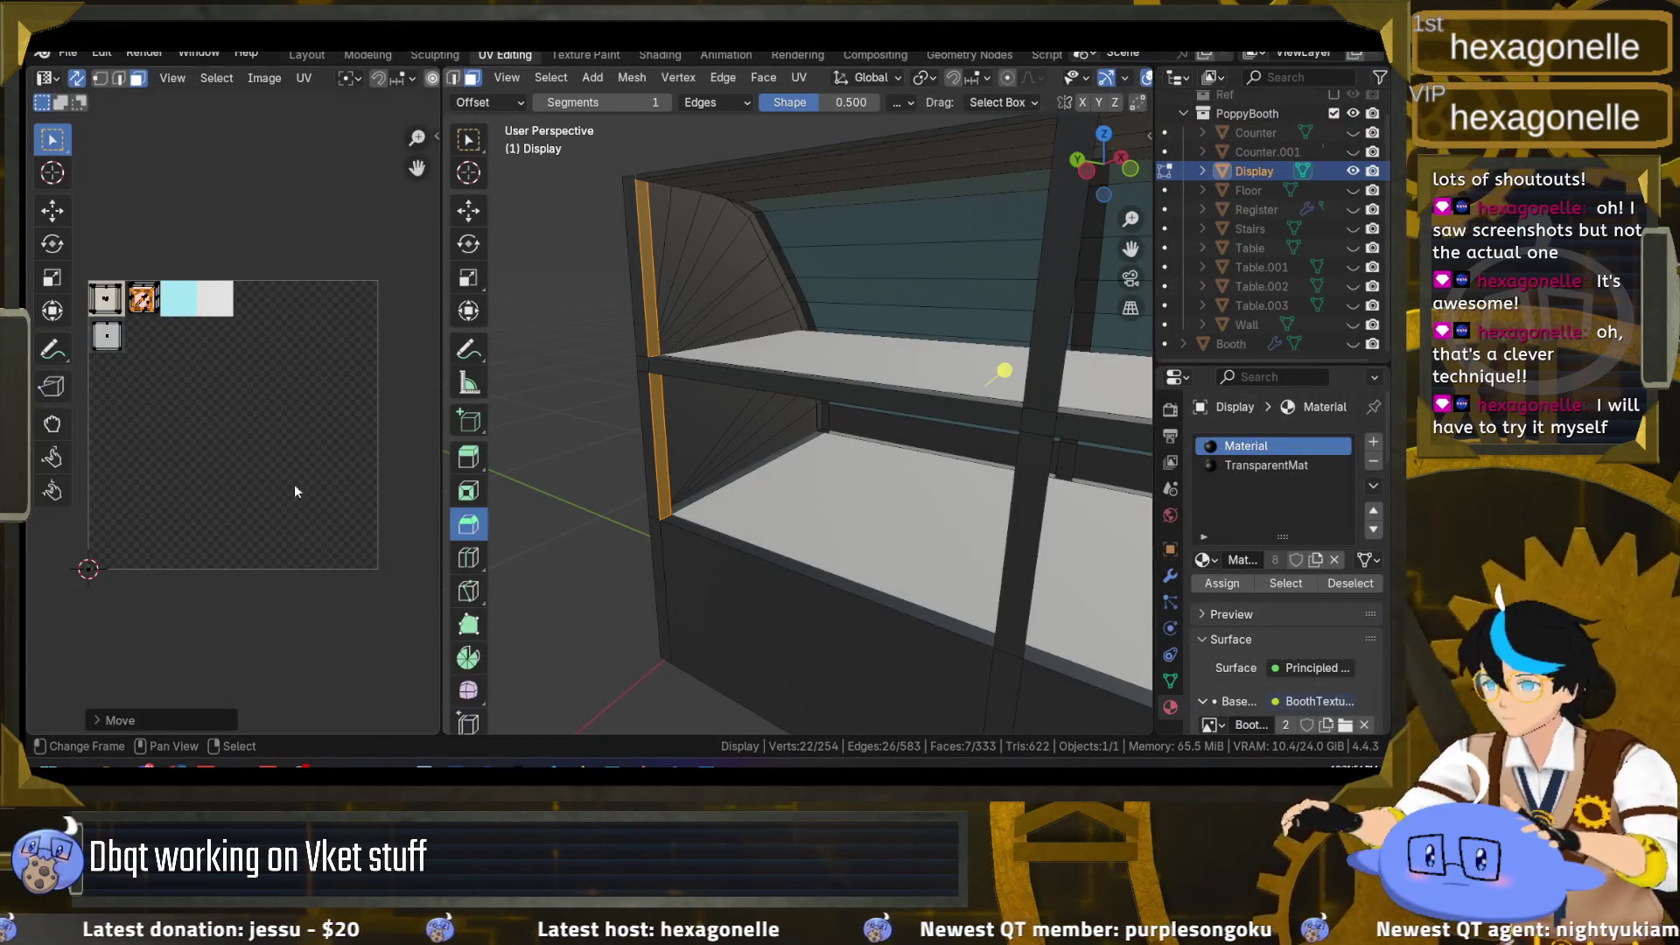
Step: Select the lower shelf's front edge face
scroll(175, 376, up, 1)
mouse_move(840, 420)
mouse_down()
mouse_move(874, 413)
mouse_move(902, 525)
mouse_up()
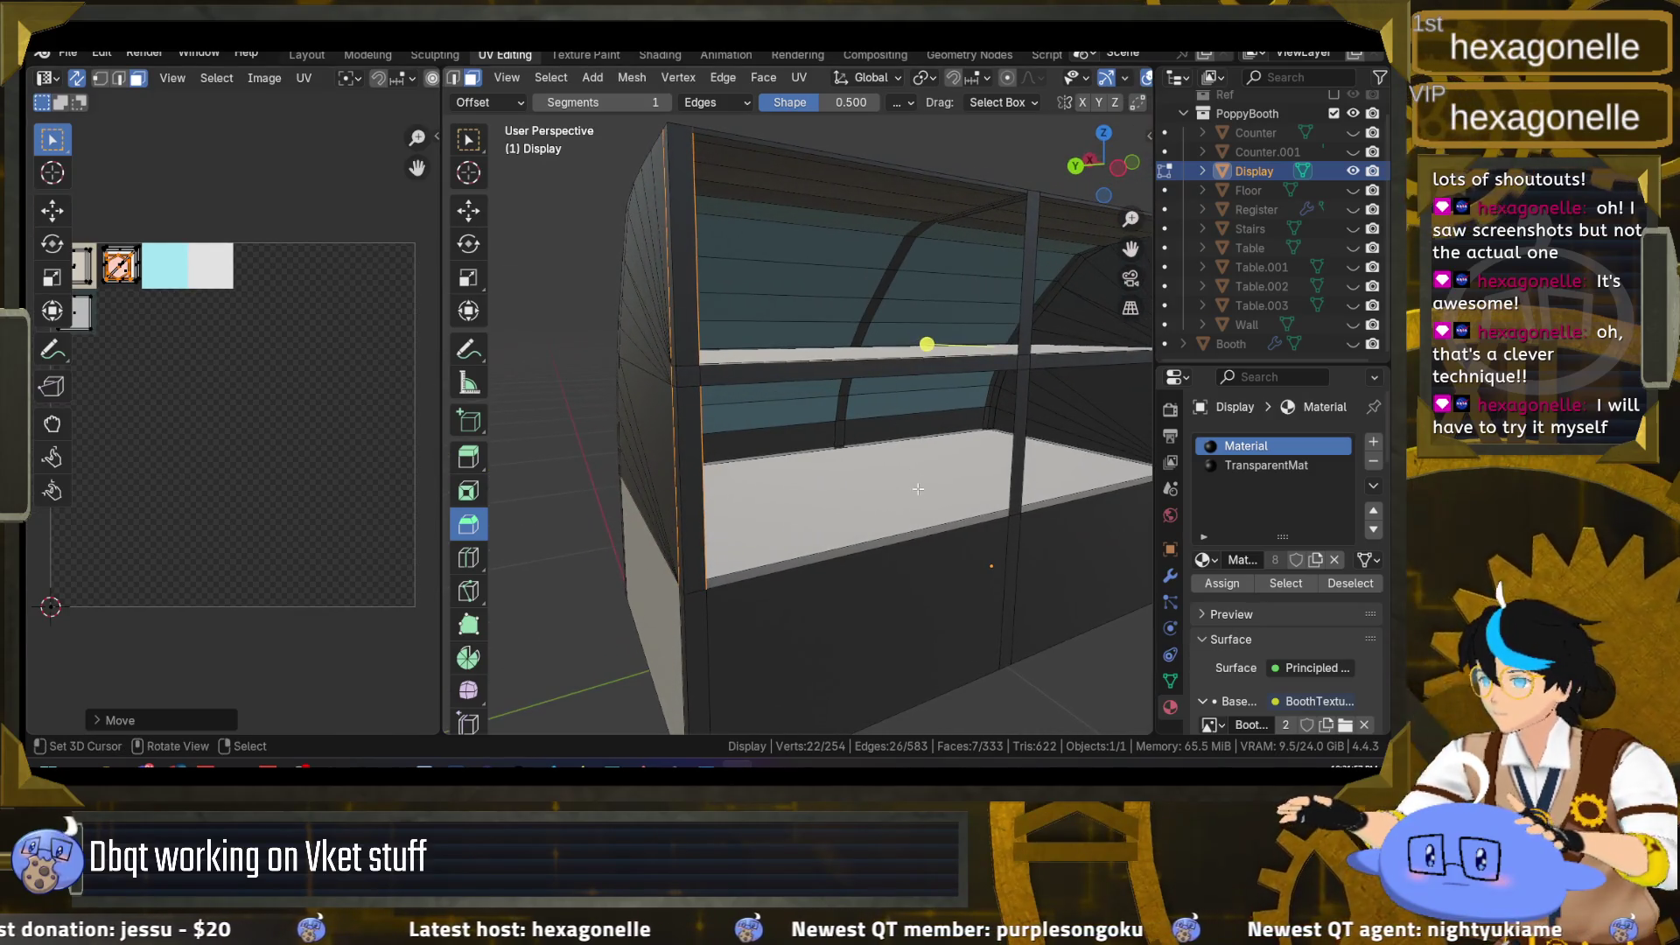
click(907, 537)
scroll(344, 437, down, 1)
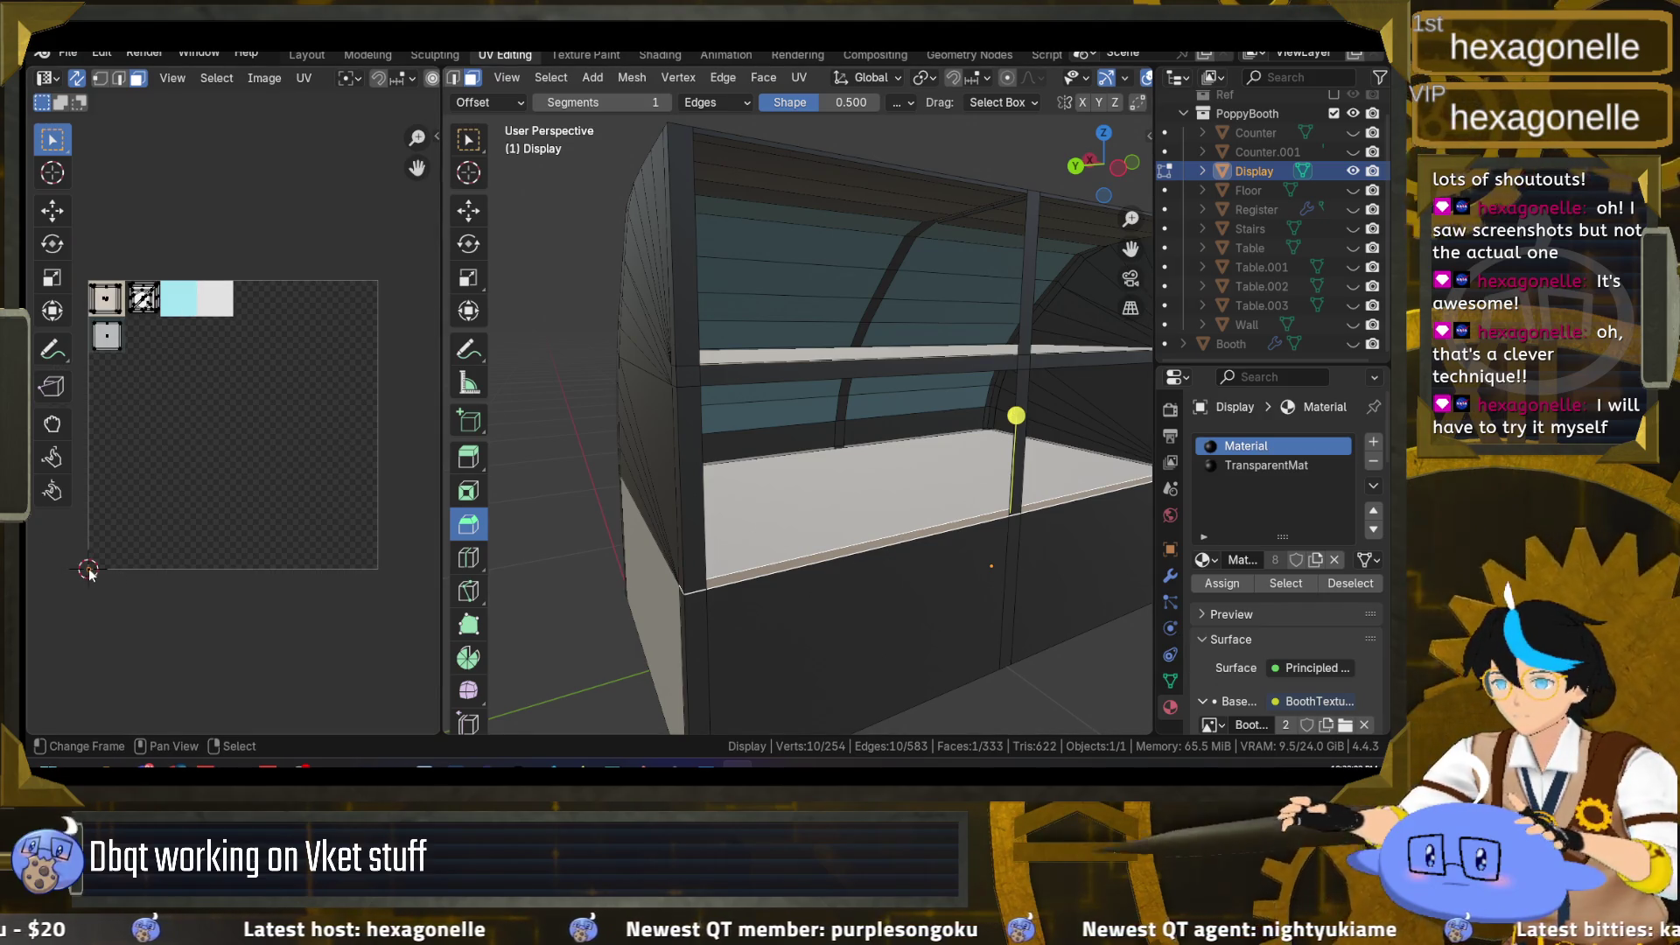
Step: Reset the strip's UVs, then shrink and move the island onto the patterned tile
click(798, 79)
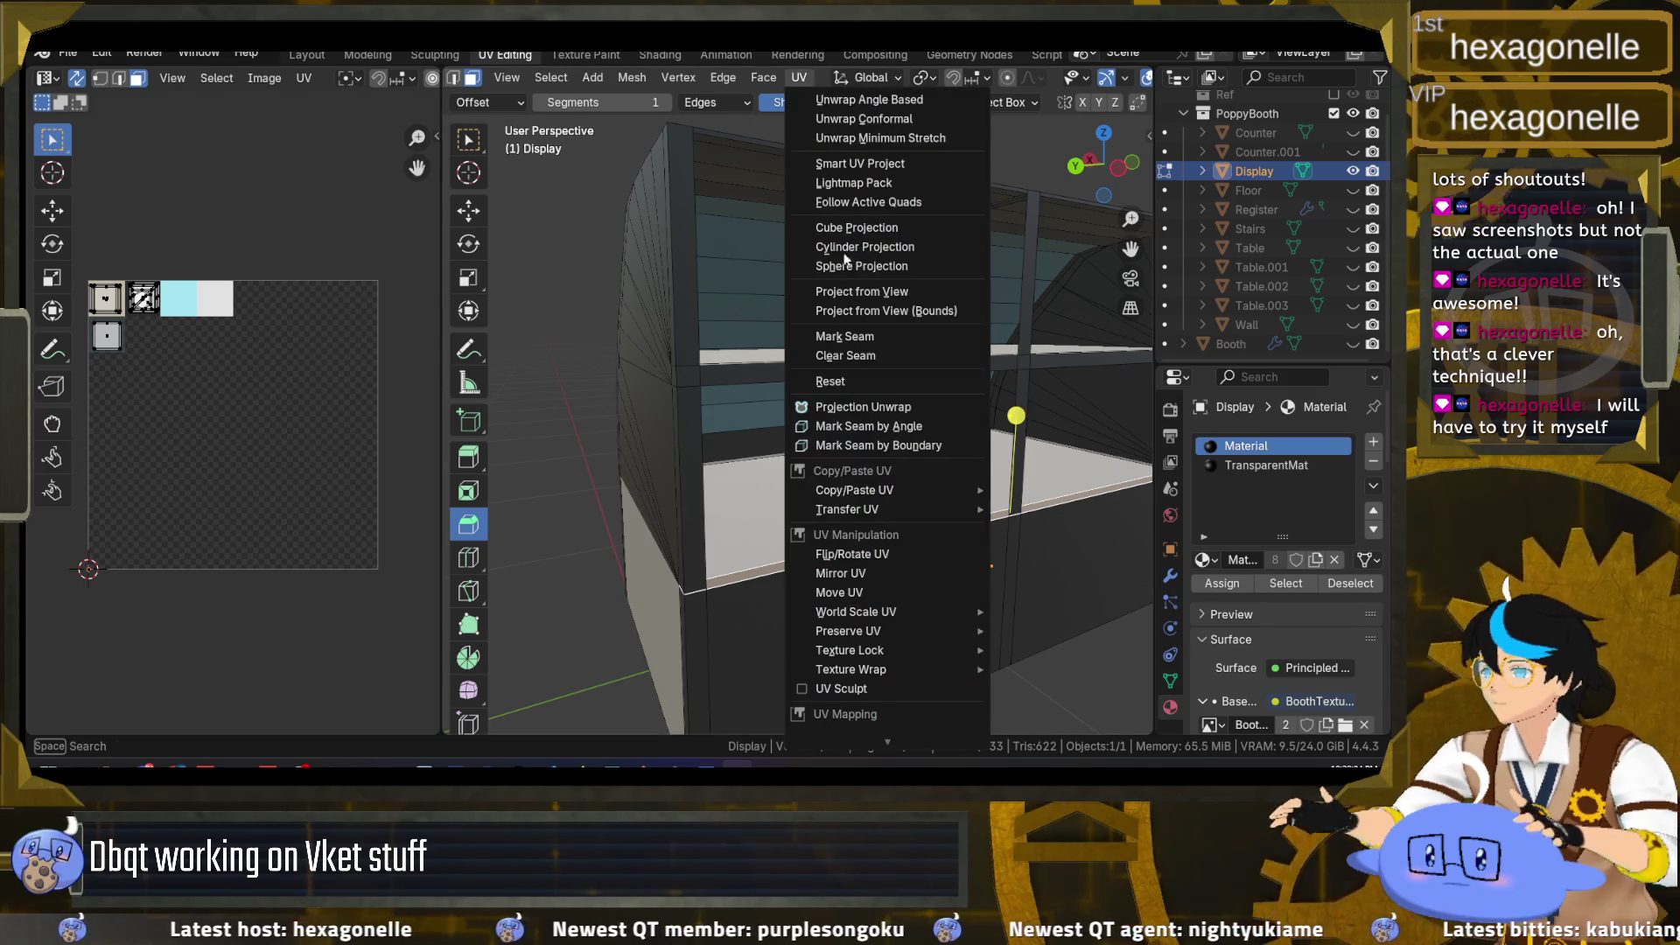
click(860, 379)
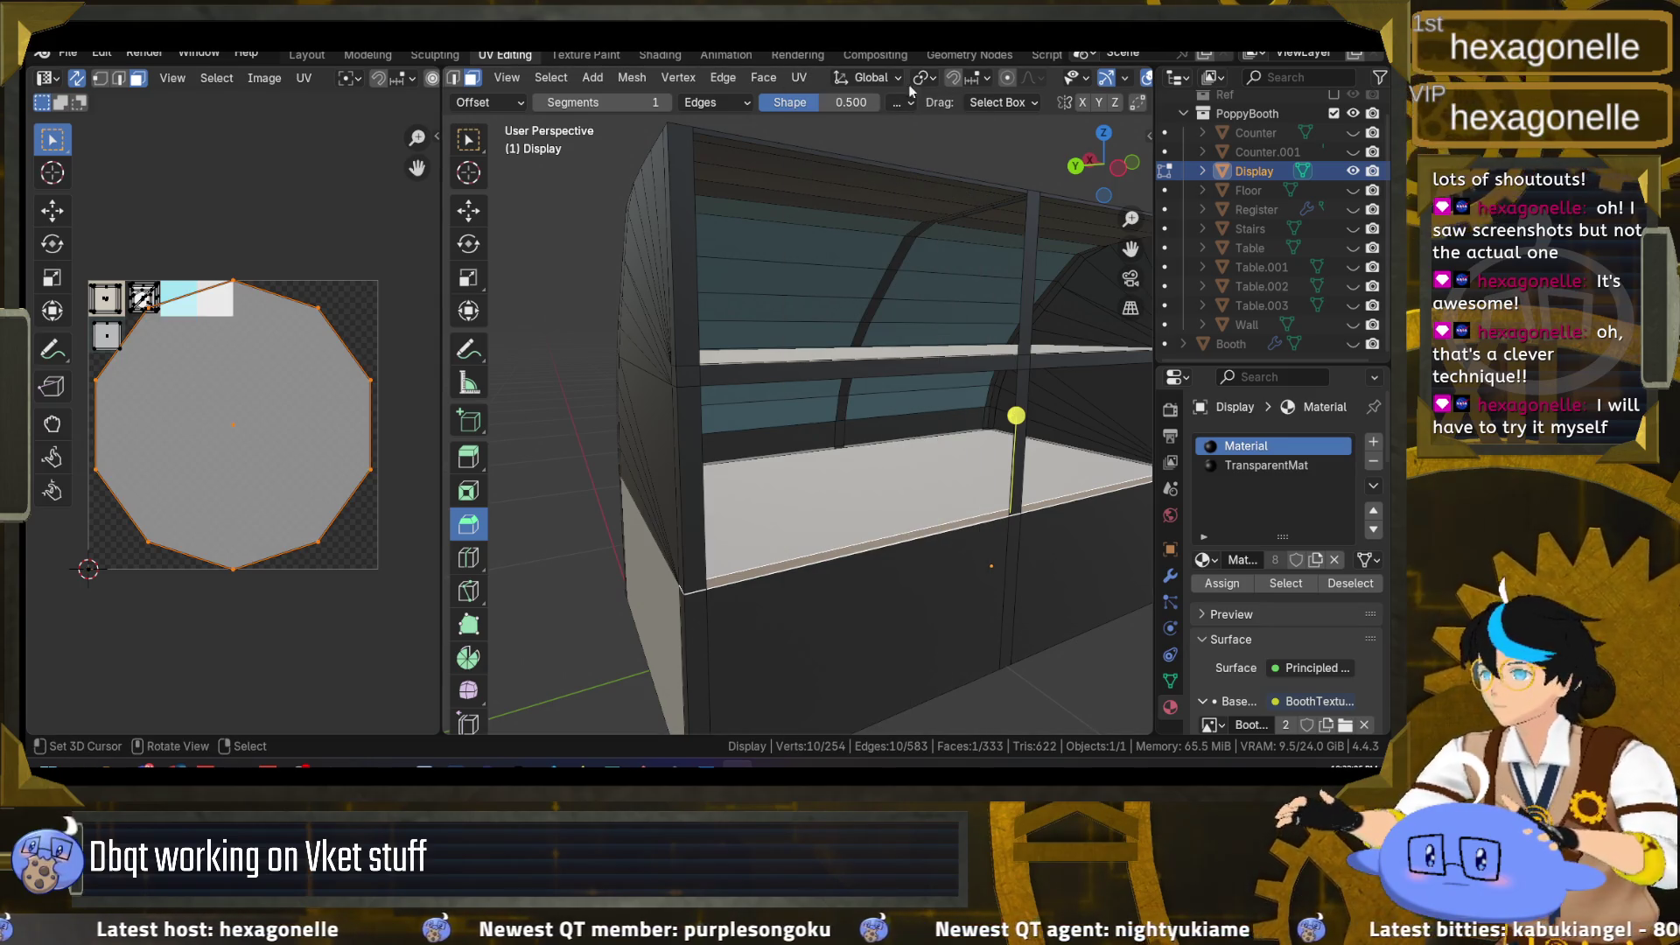
click(800, 78)
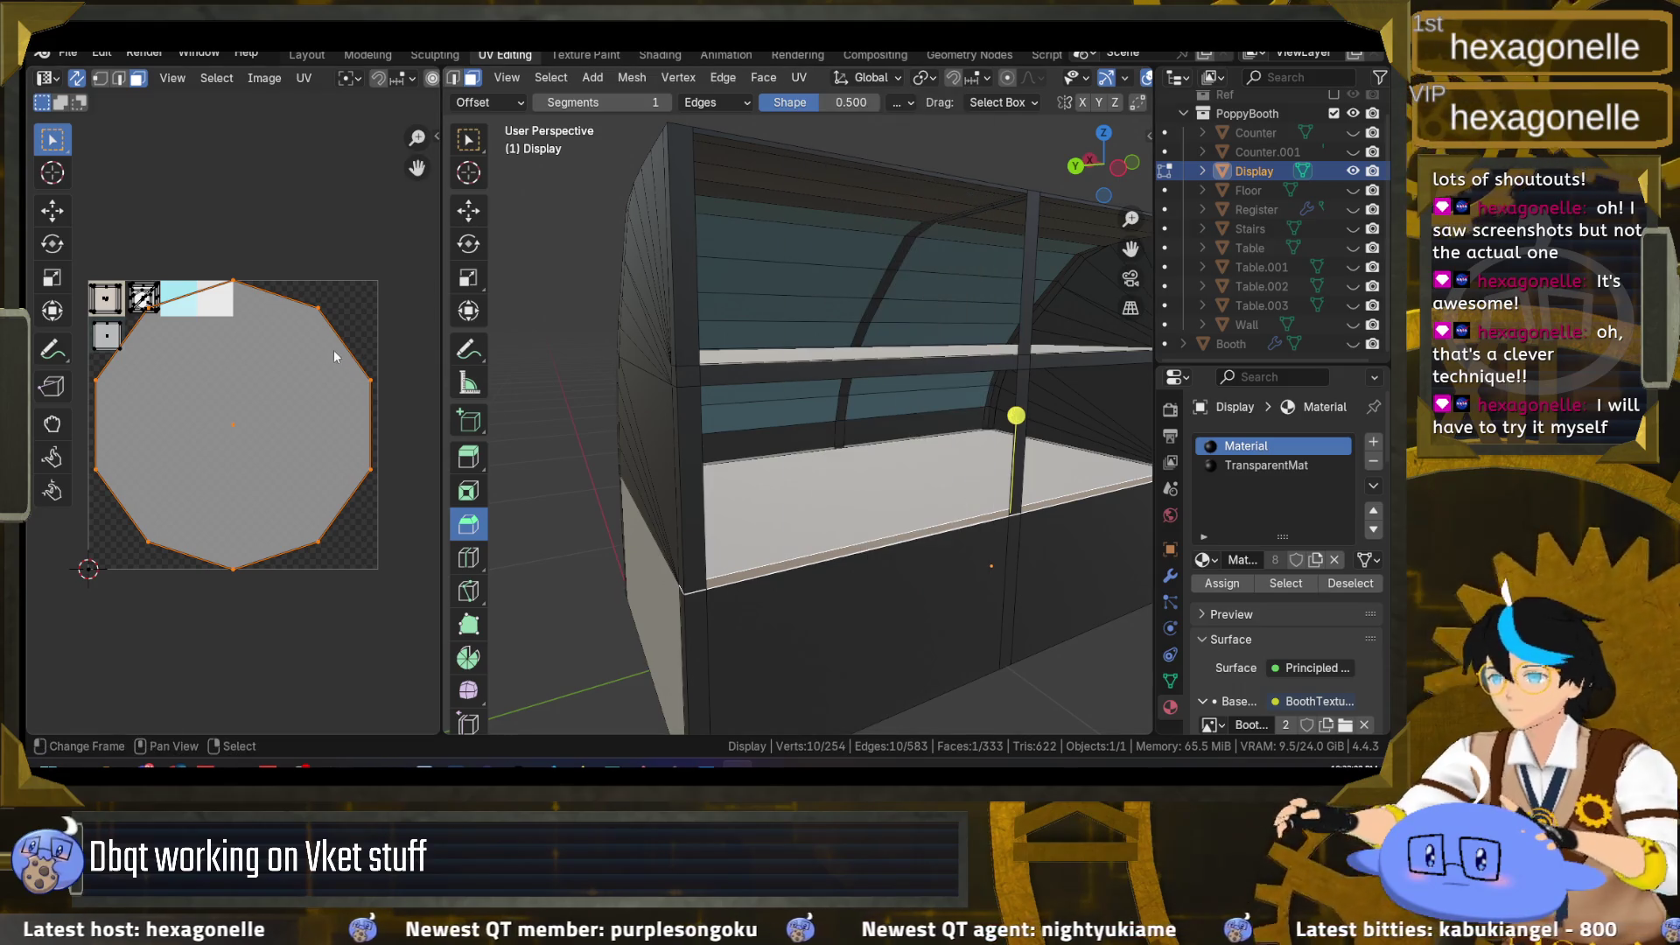
key(s)
click(260, 390)
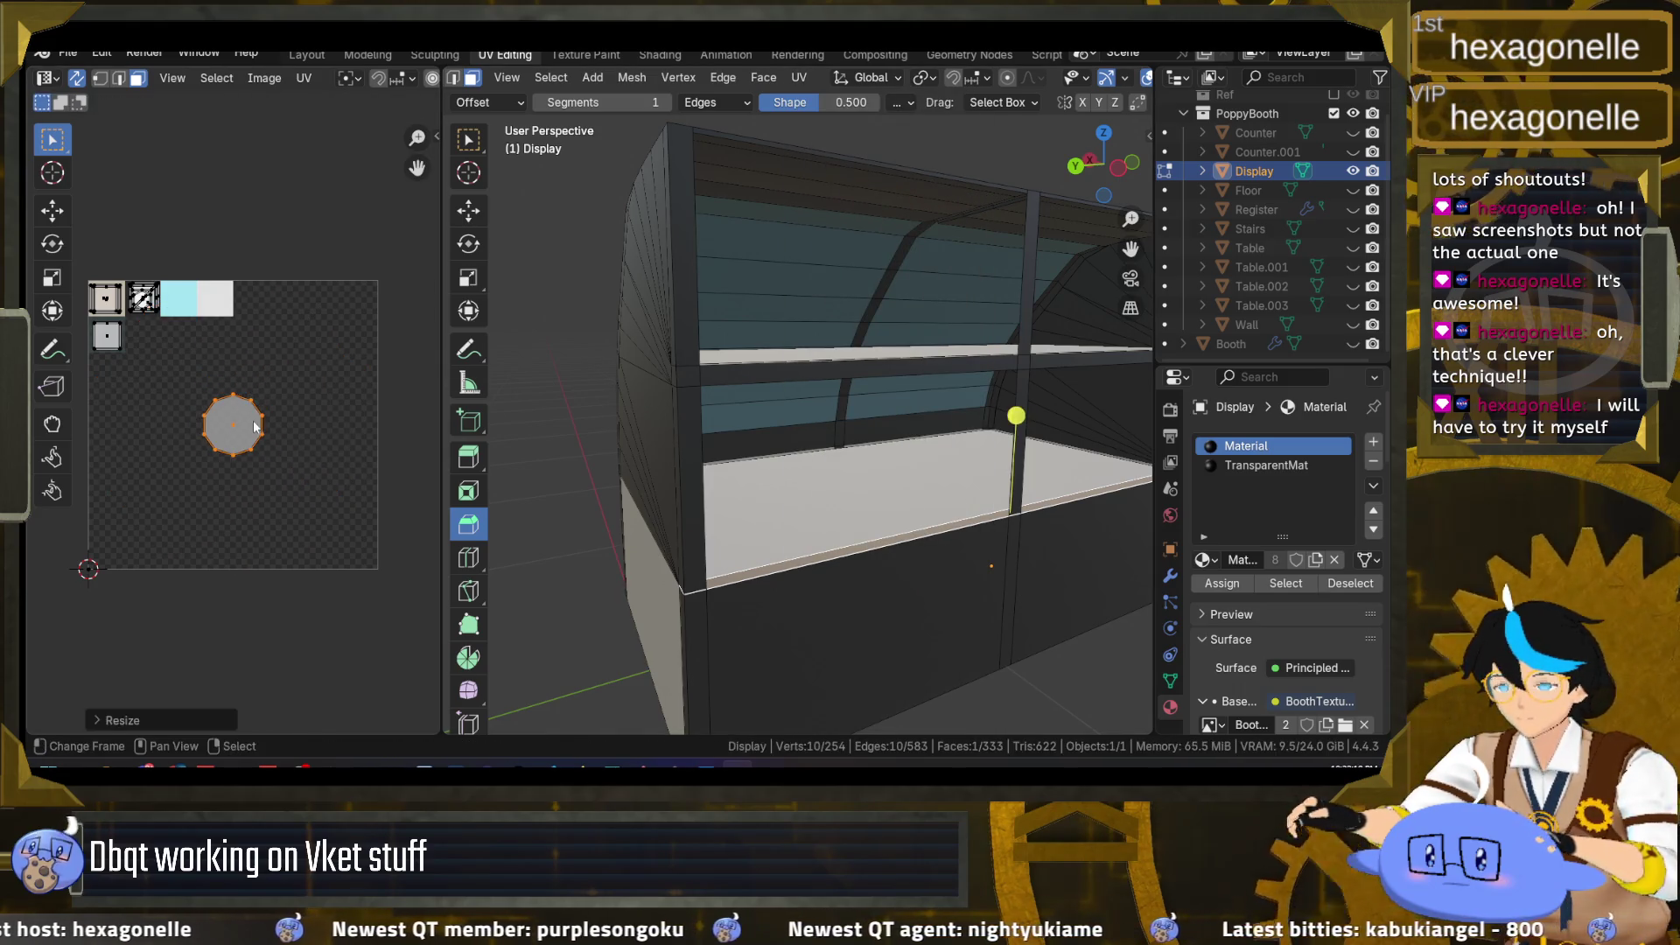
key(g)
click(187, 277)
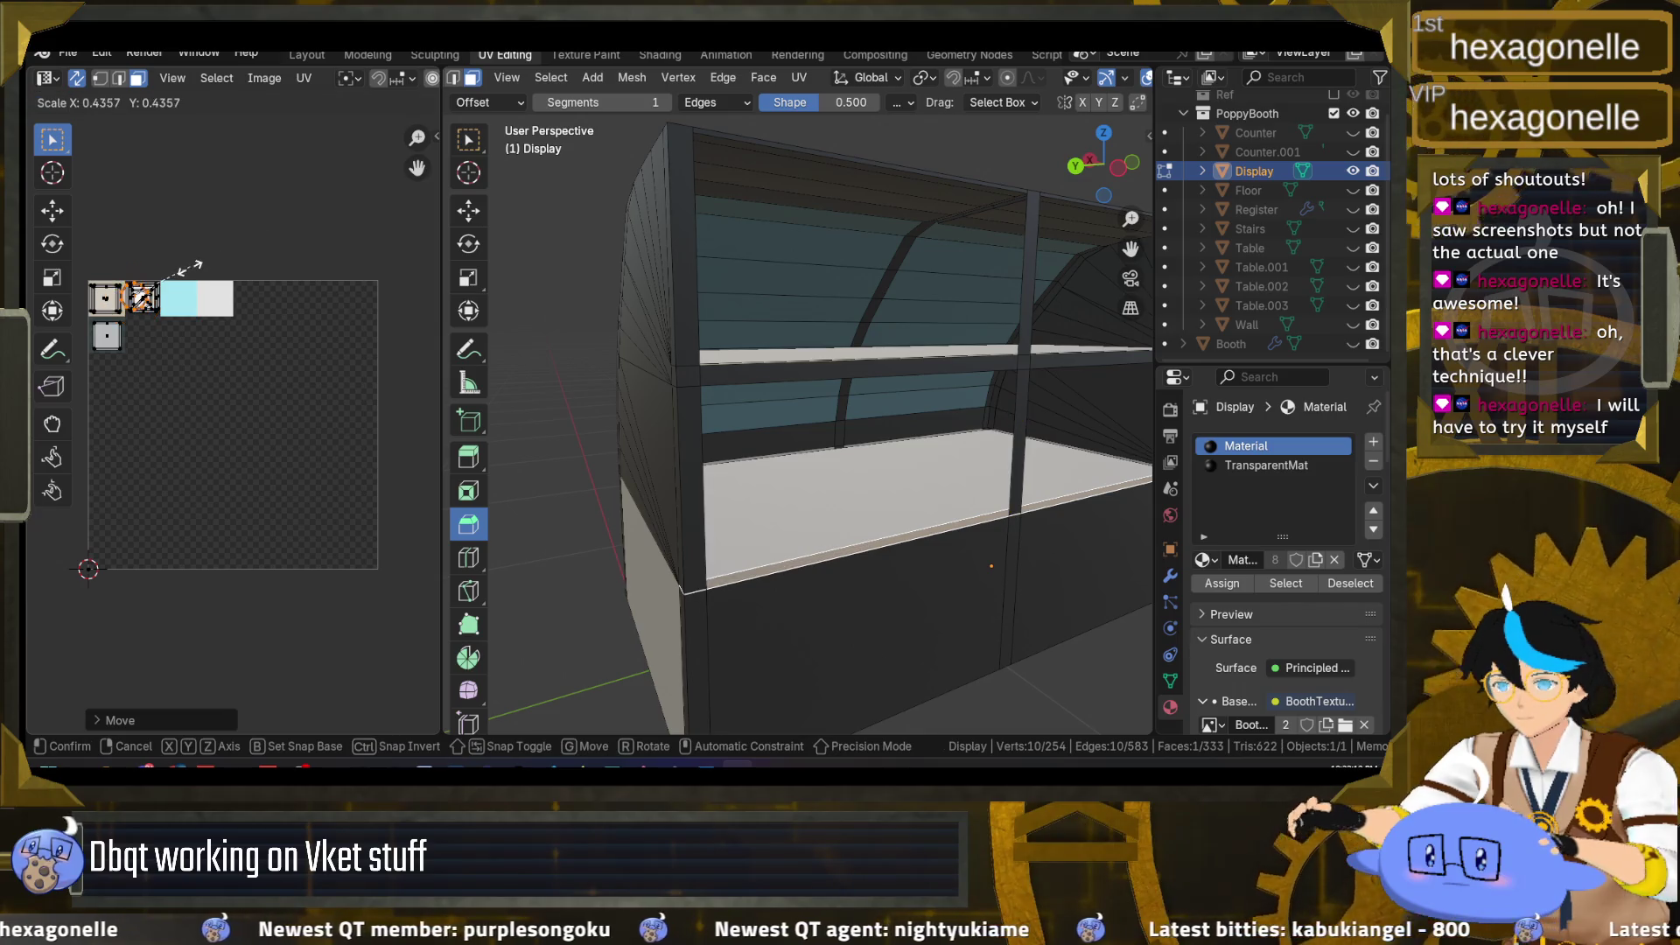
click(199, 284)
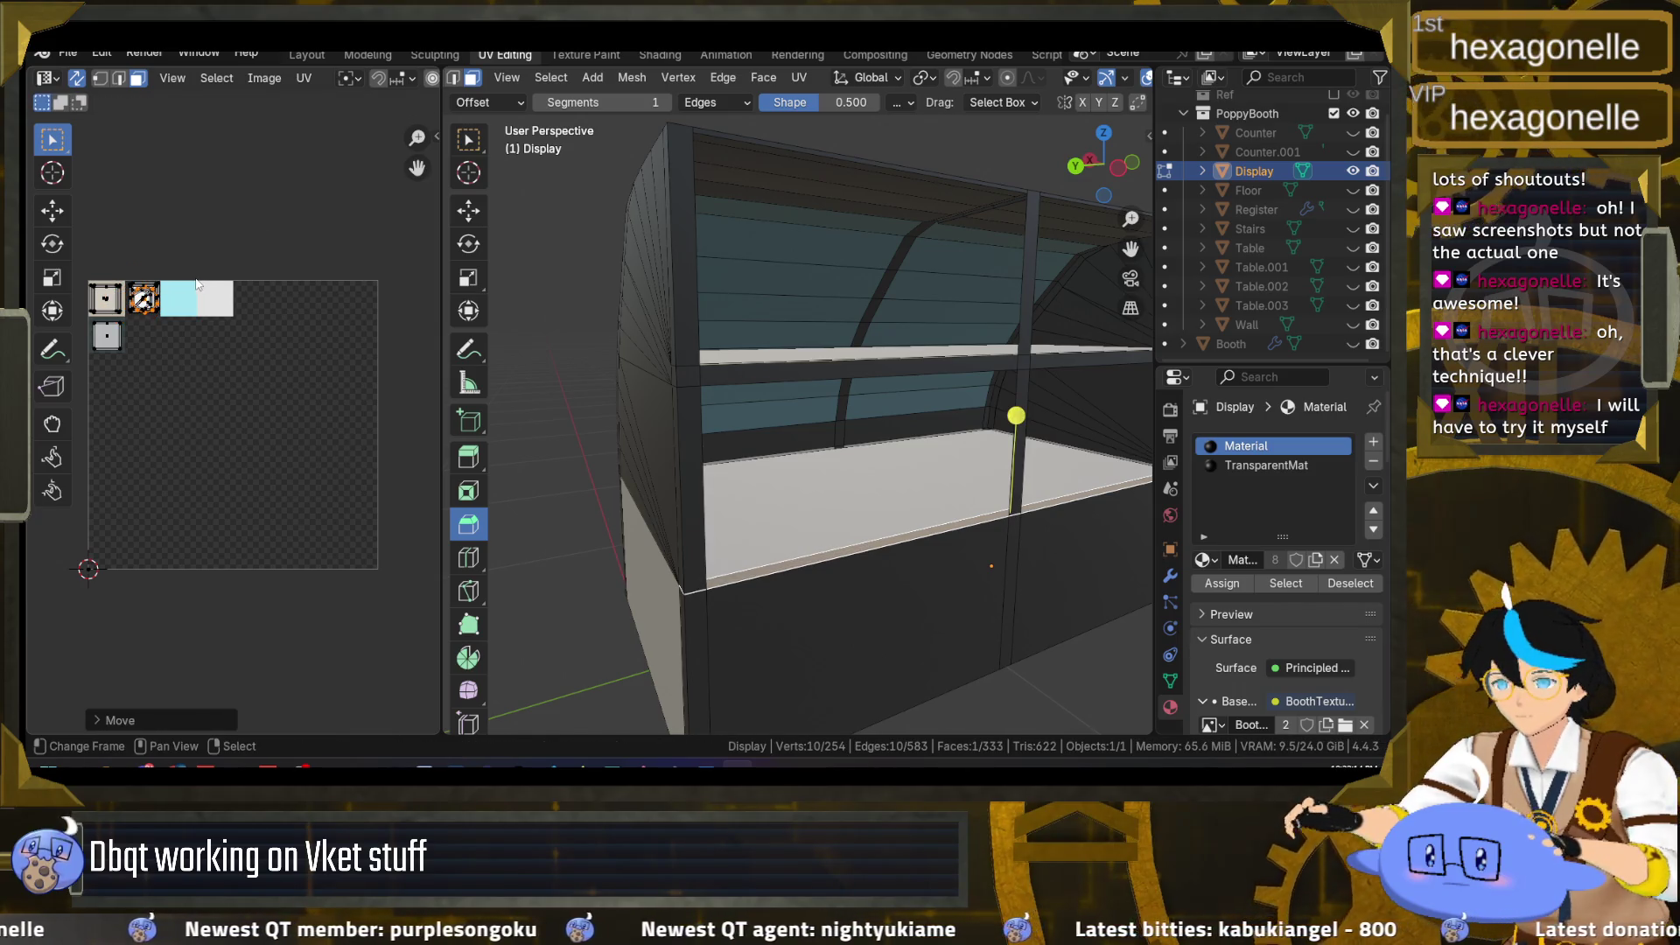
Step: Clear the selection and orbit to look down on the whole display case
key(alt+a)
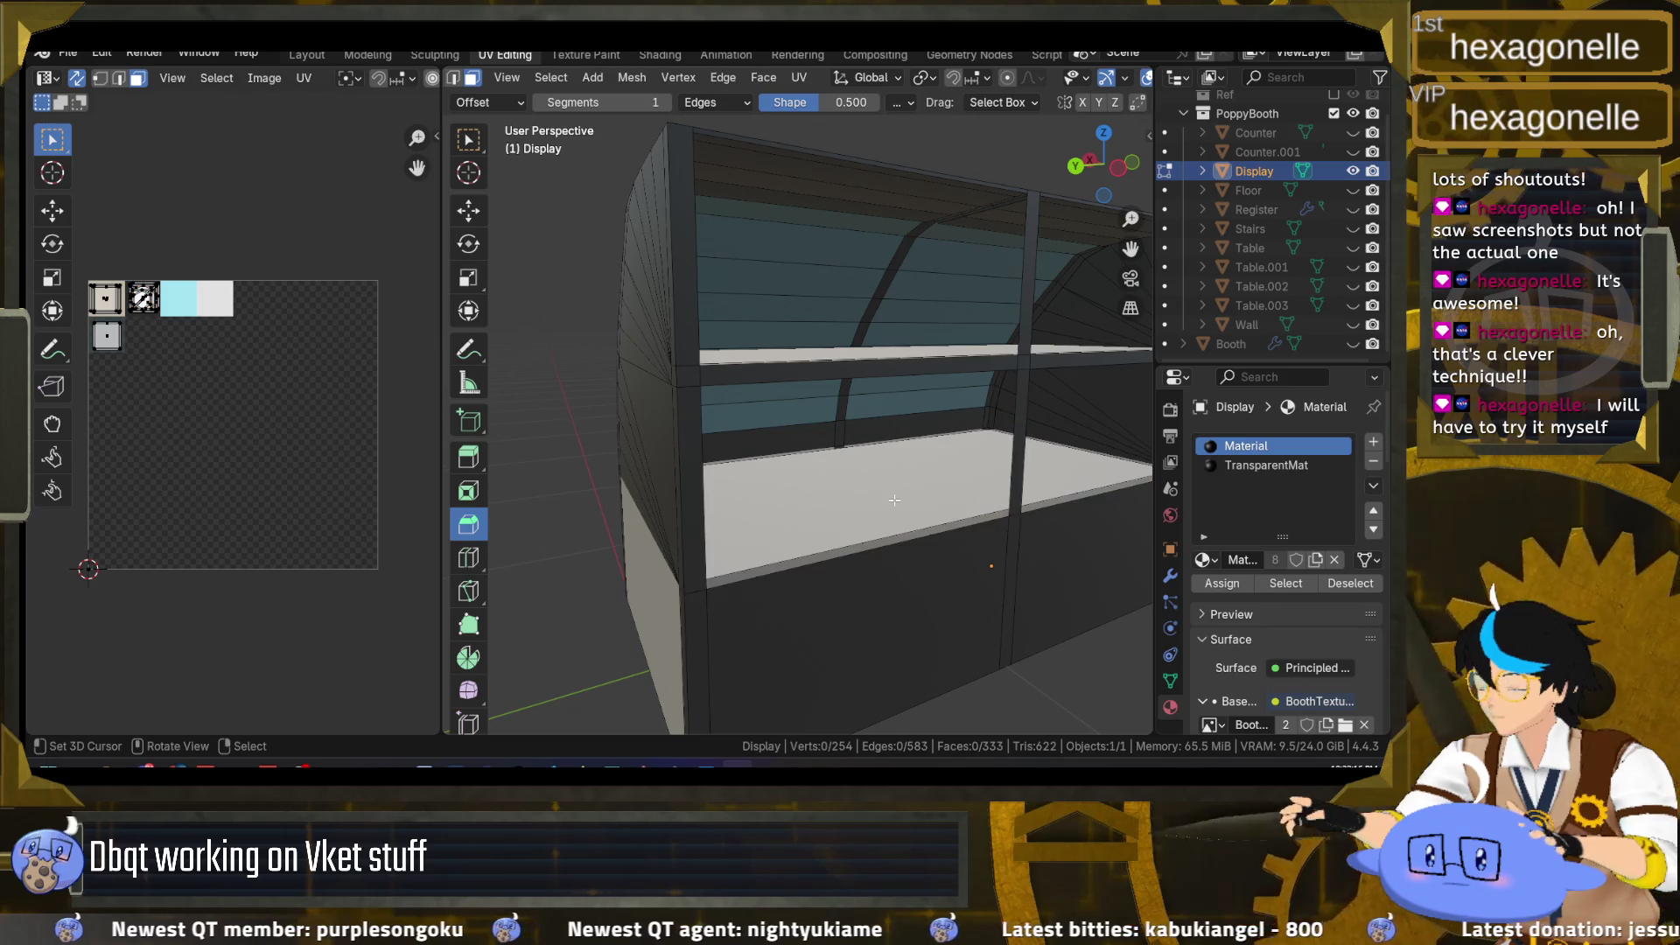
scroll(787, 472, up, 3)
scroll(720, 454, down, 4)
mouse_move(800, 435)
mouse_down()
mouse_move(910, 421)
mouse_move(766, 385)
mouse_up()
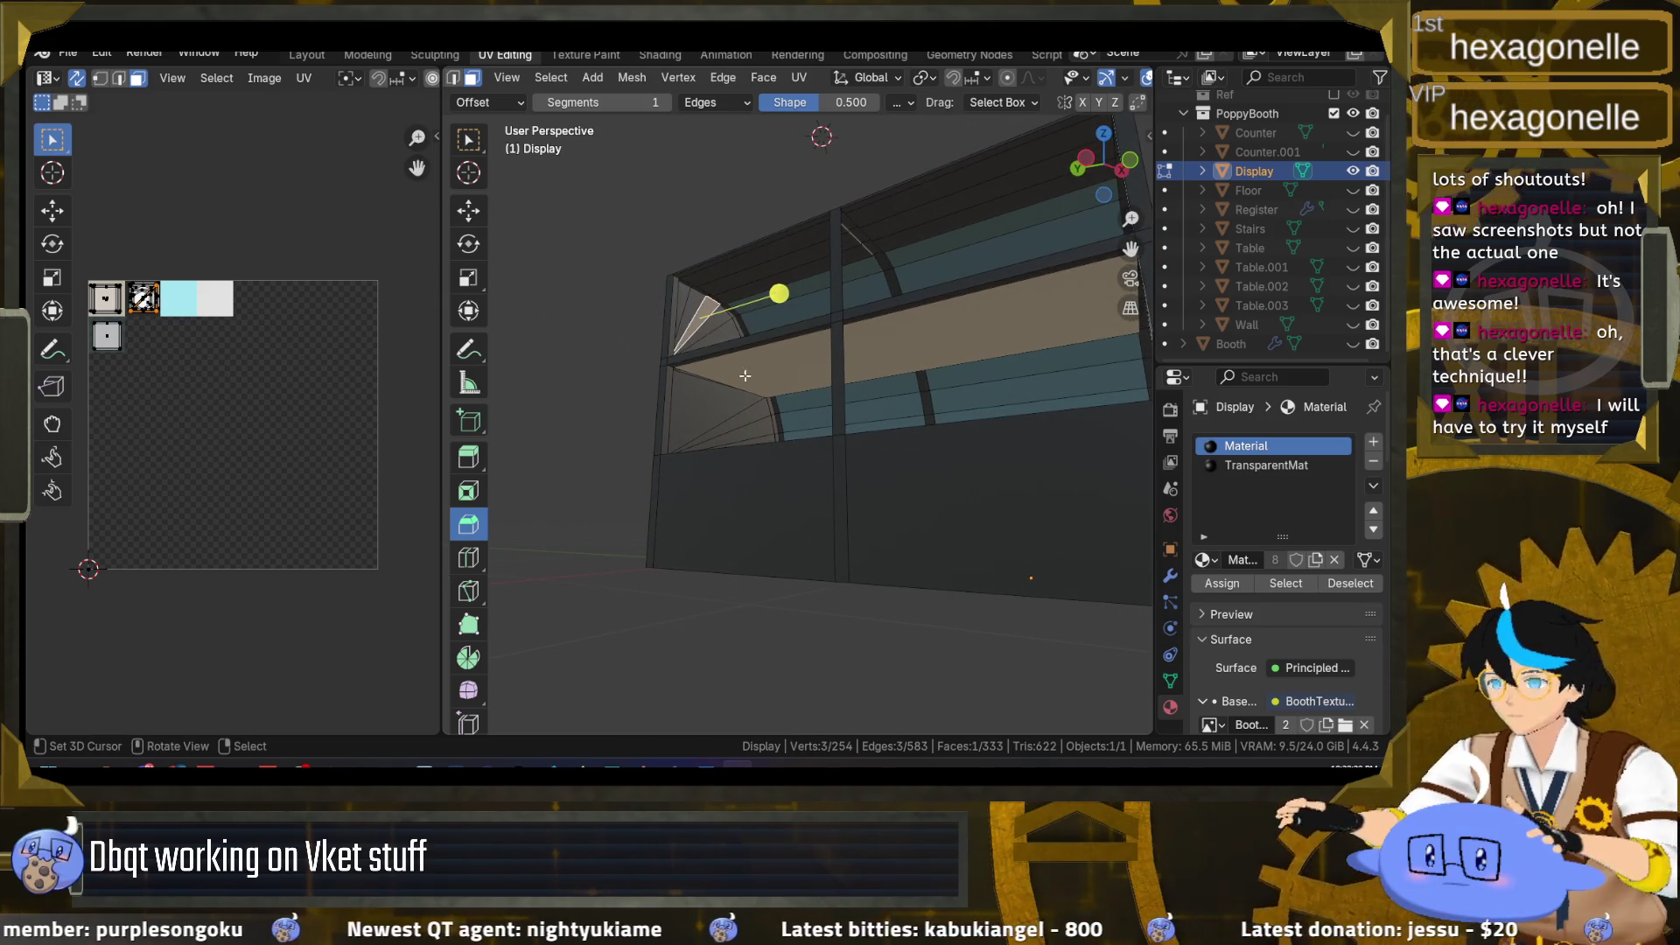
scroll(786, 396, down, 3)
drag(785, 396, 833, 350)
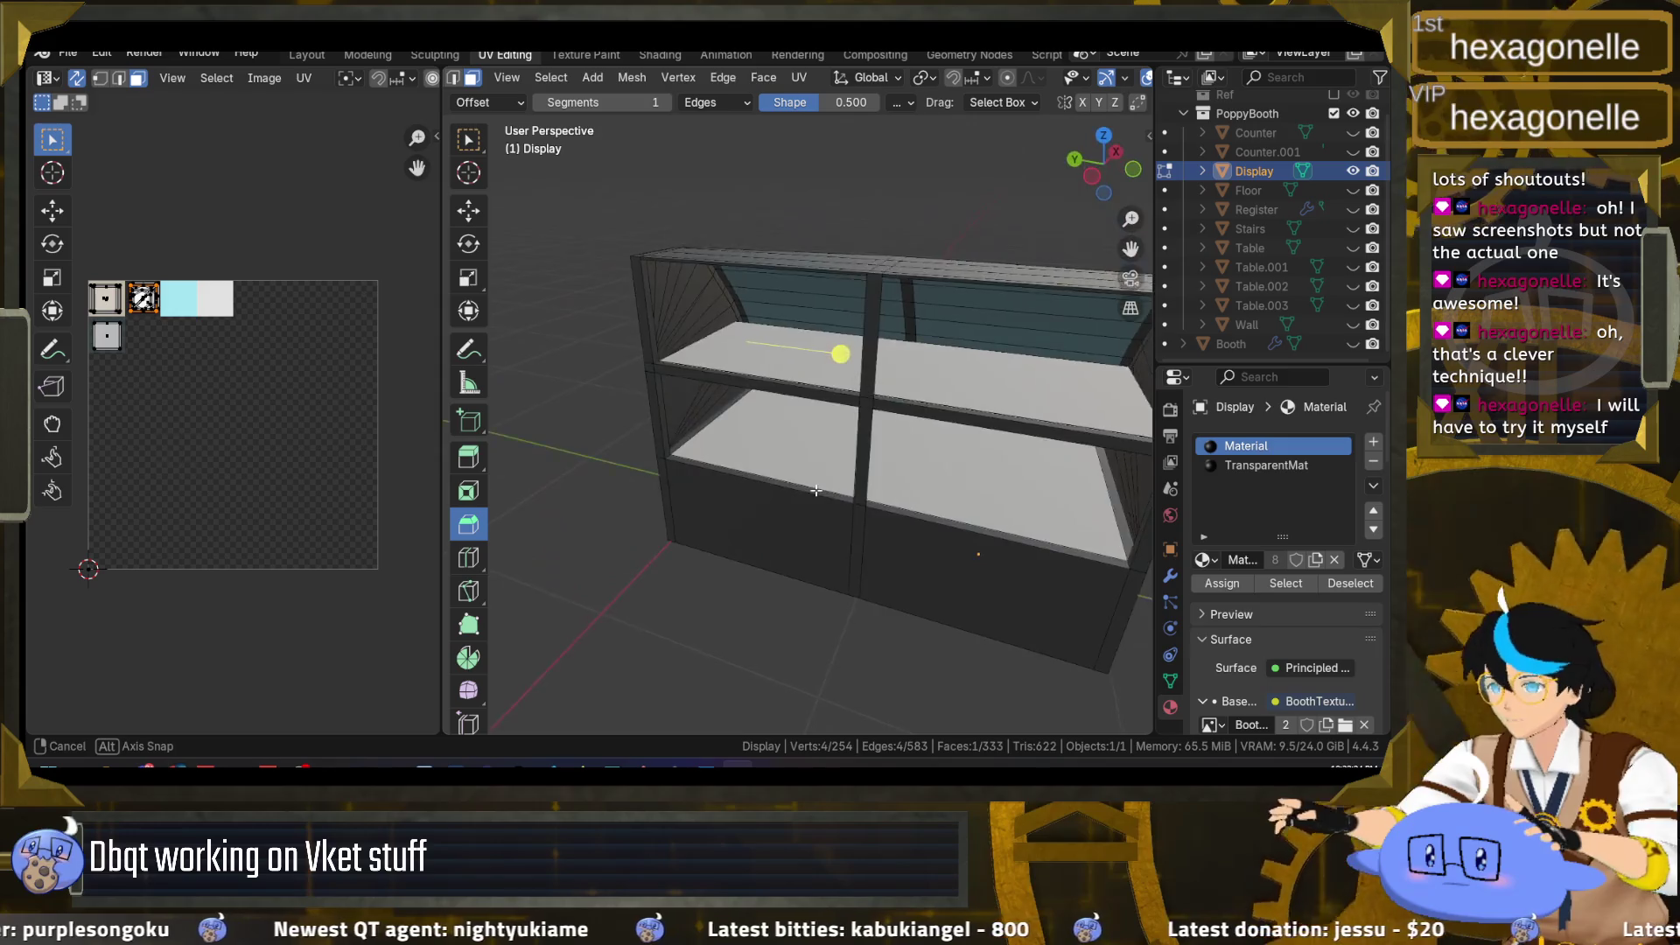
scroll(838, 378, up, 3)
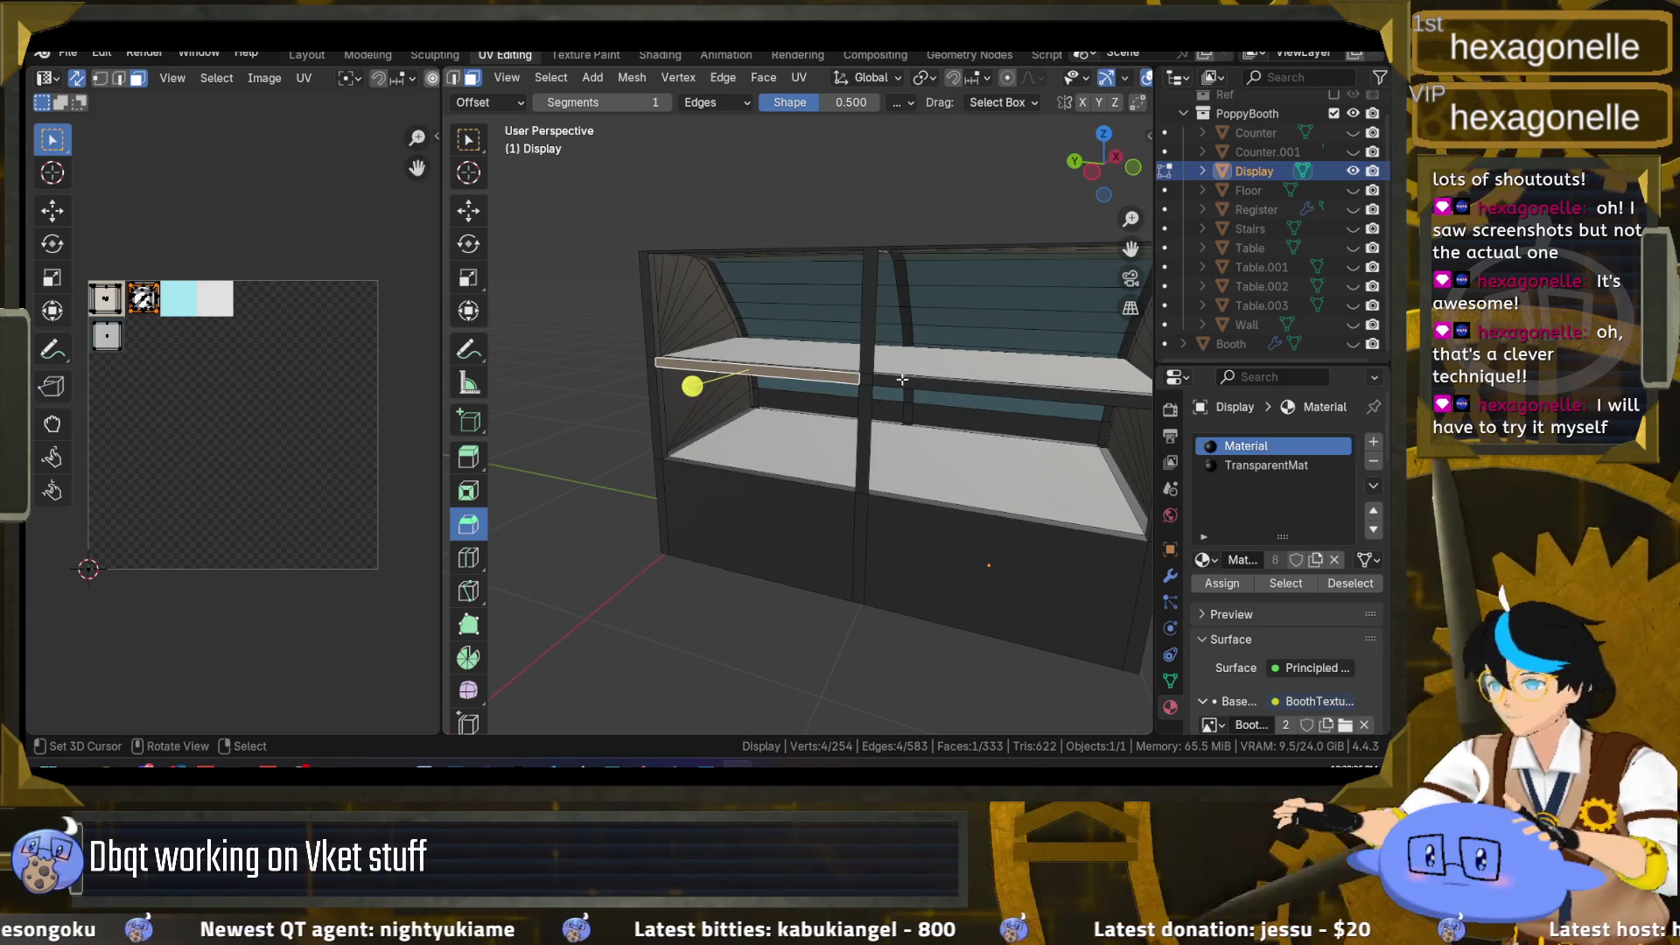
Step: Select the shelf front strips, divider posts and left vertical face to check their mapping
click(904, 381)
click(873, 334)
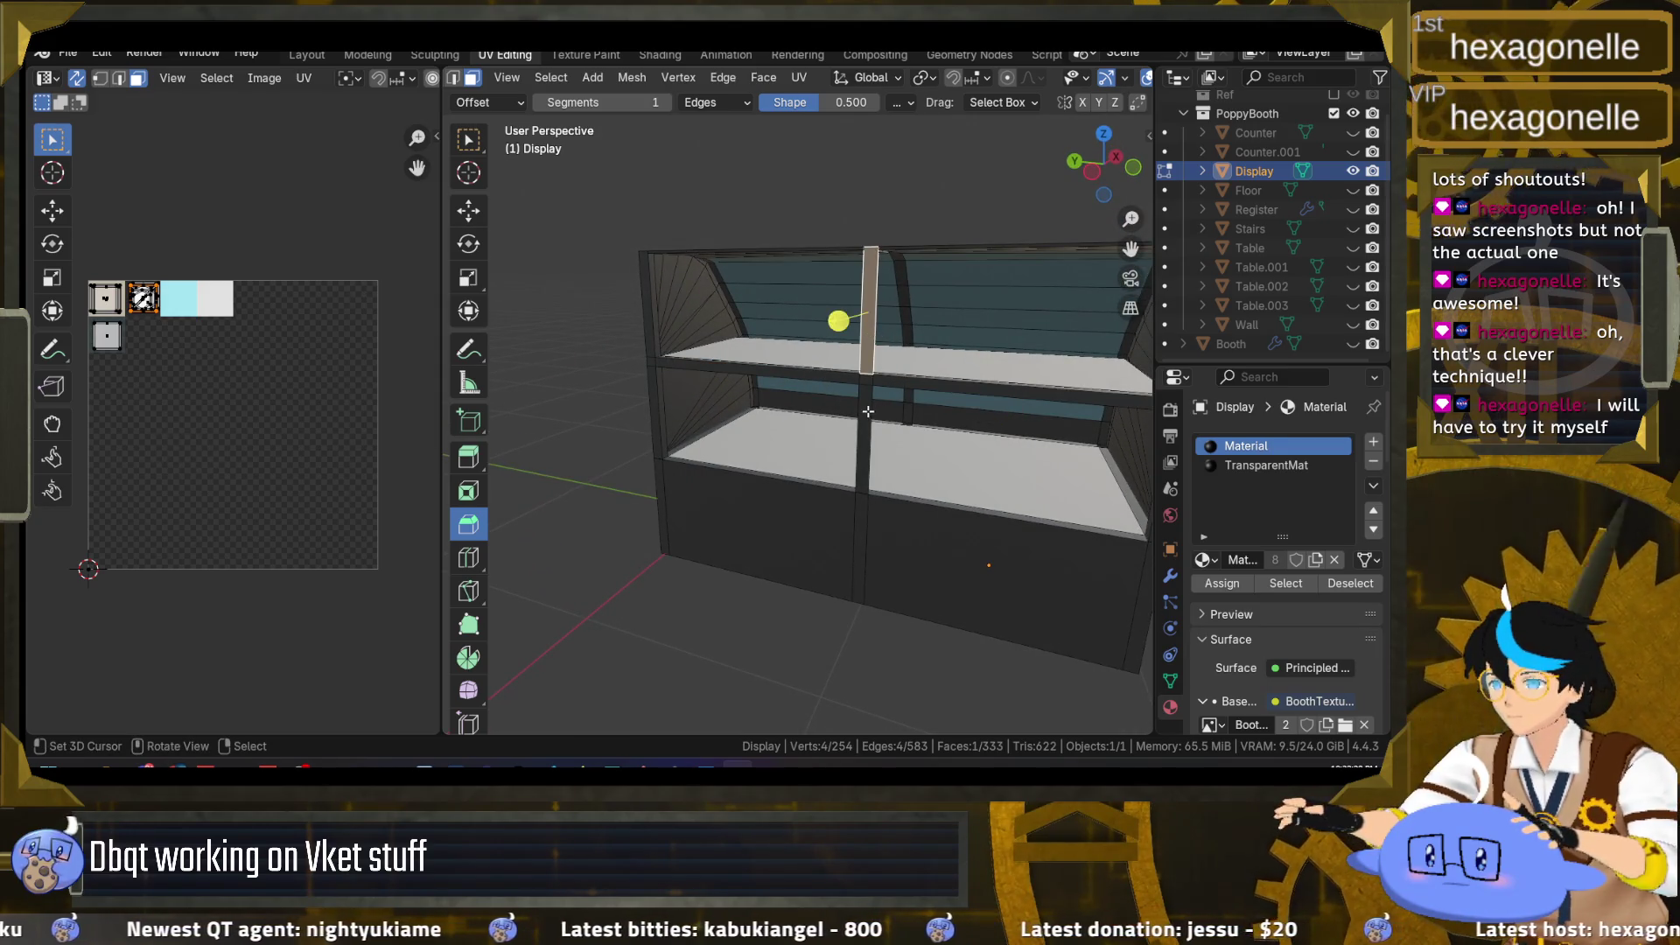
click(866, 447)
alt+shift+click(881, 495)
scroll(775, 383, up, 2)
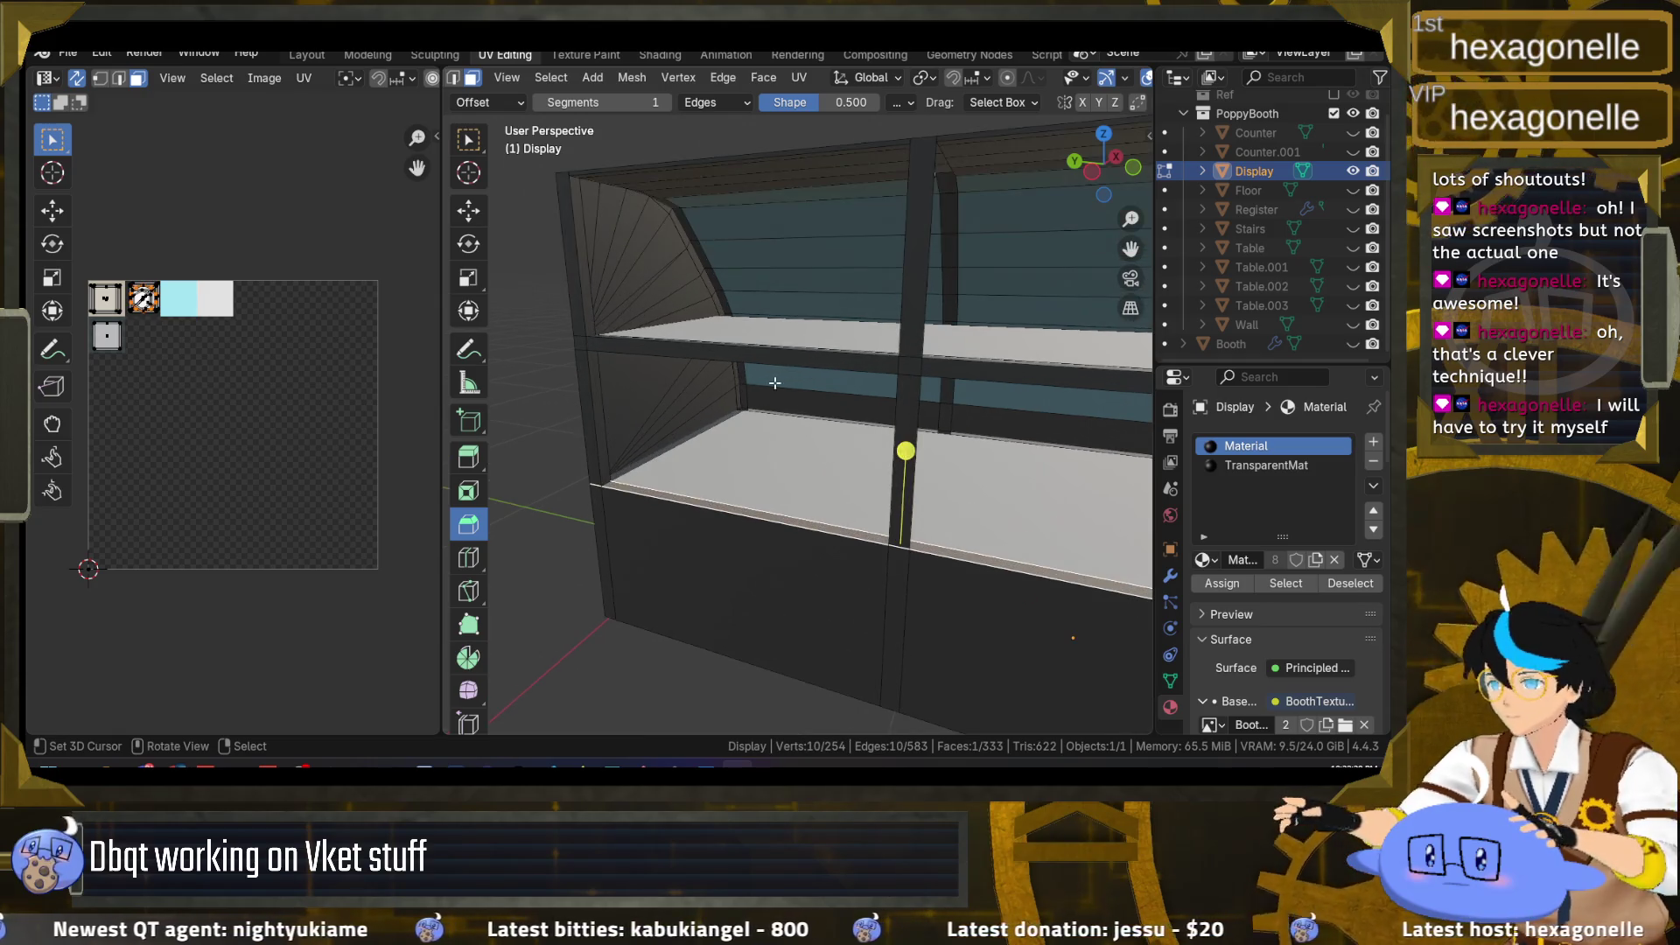
click(588, 297)
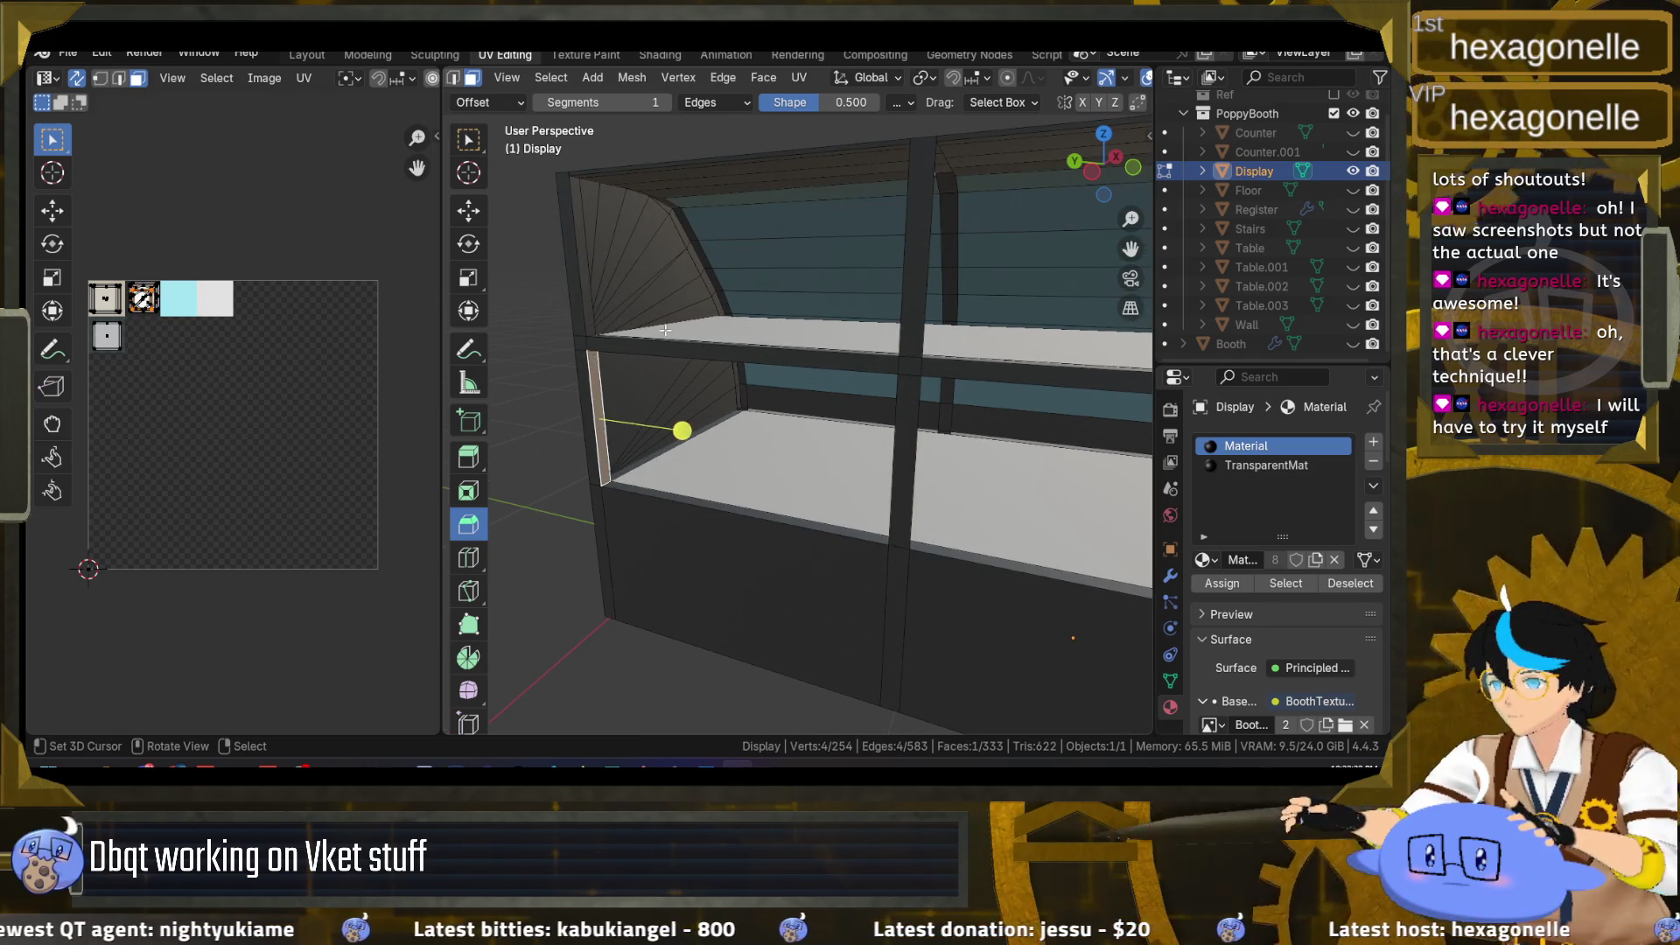
alt+click(661, 338)
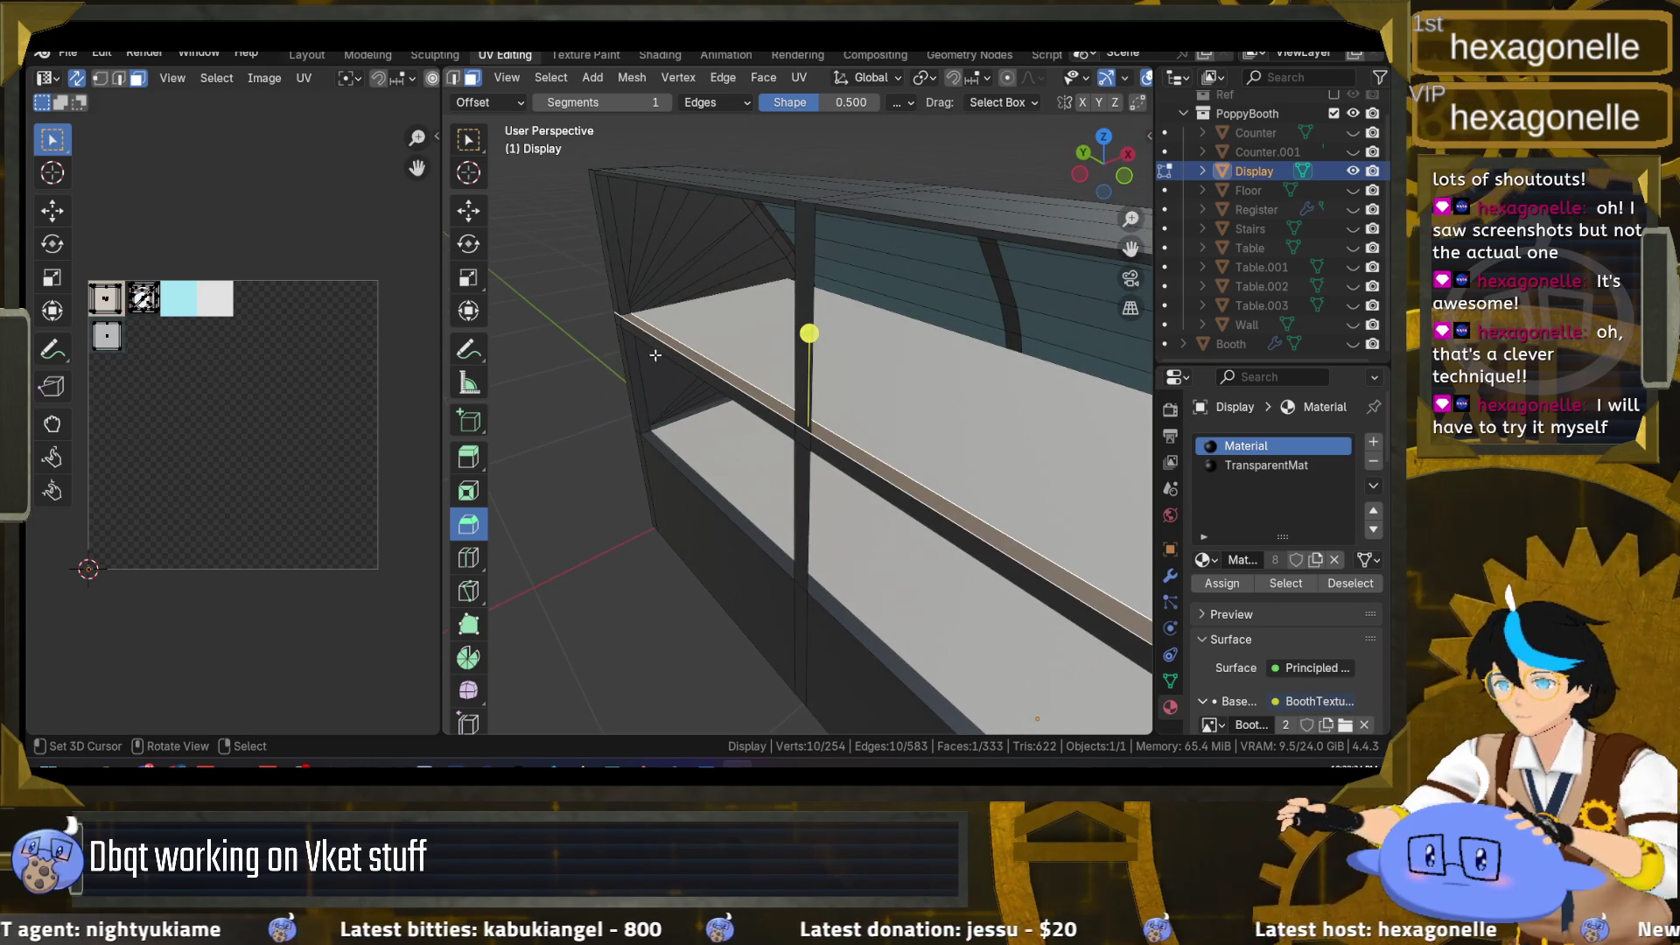